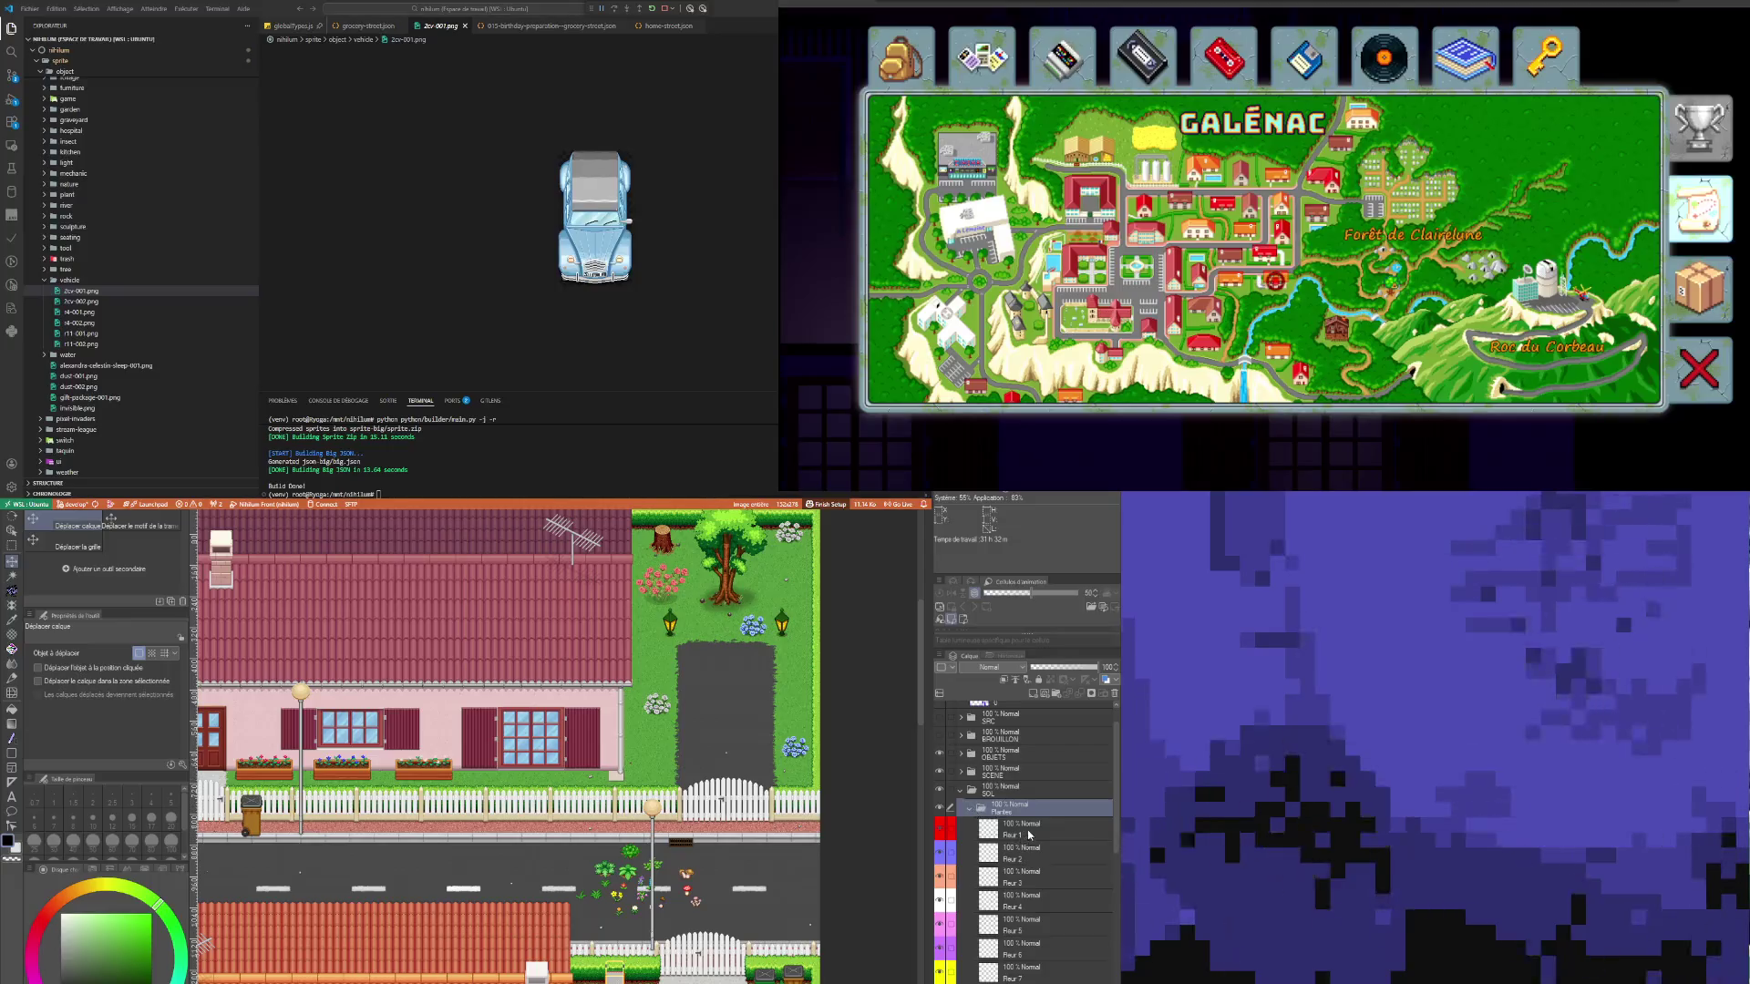
Step: Copy the small flower down and to the left in the forest with an Alt-drag
{"action": "scroll", "coordinate": [717, 831], "scroll_direction": "down", "scroll_amount": 2}
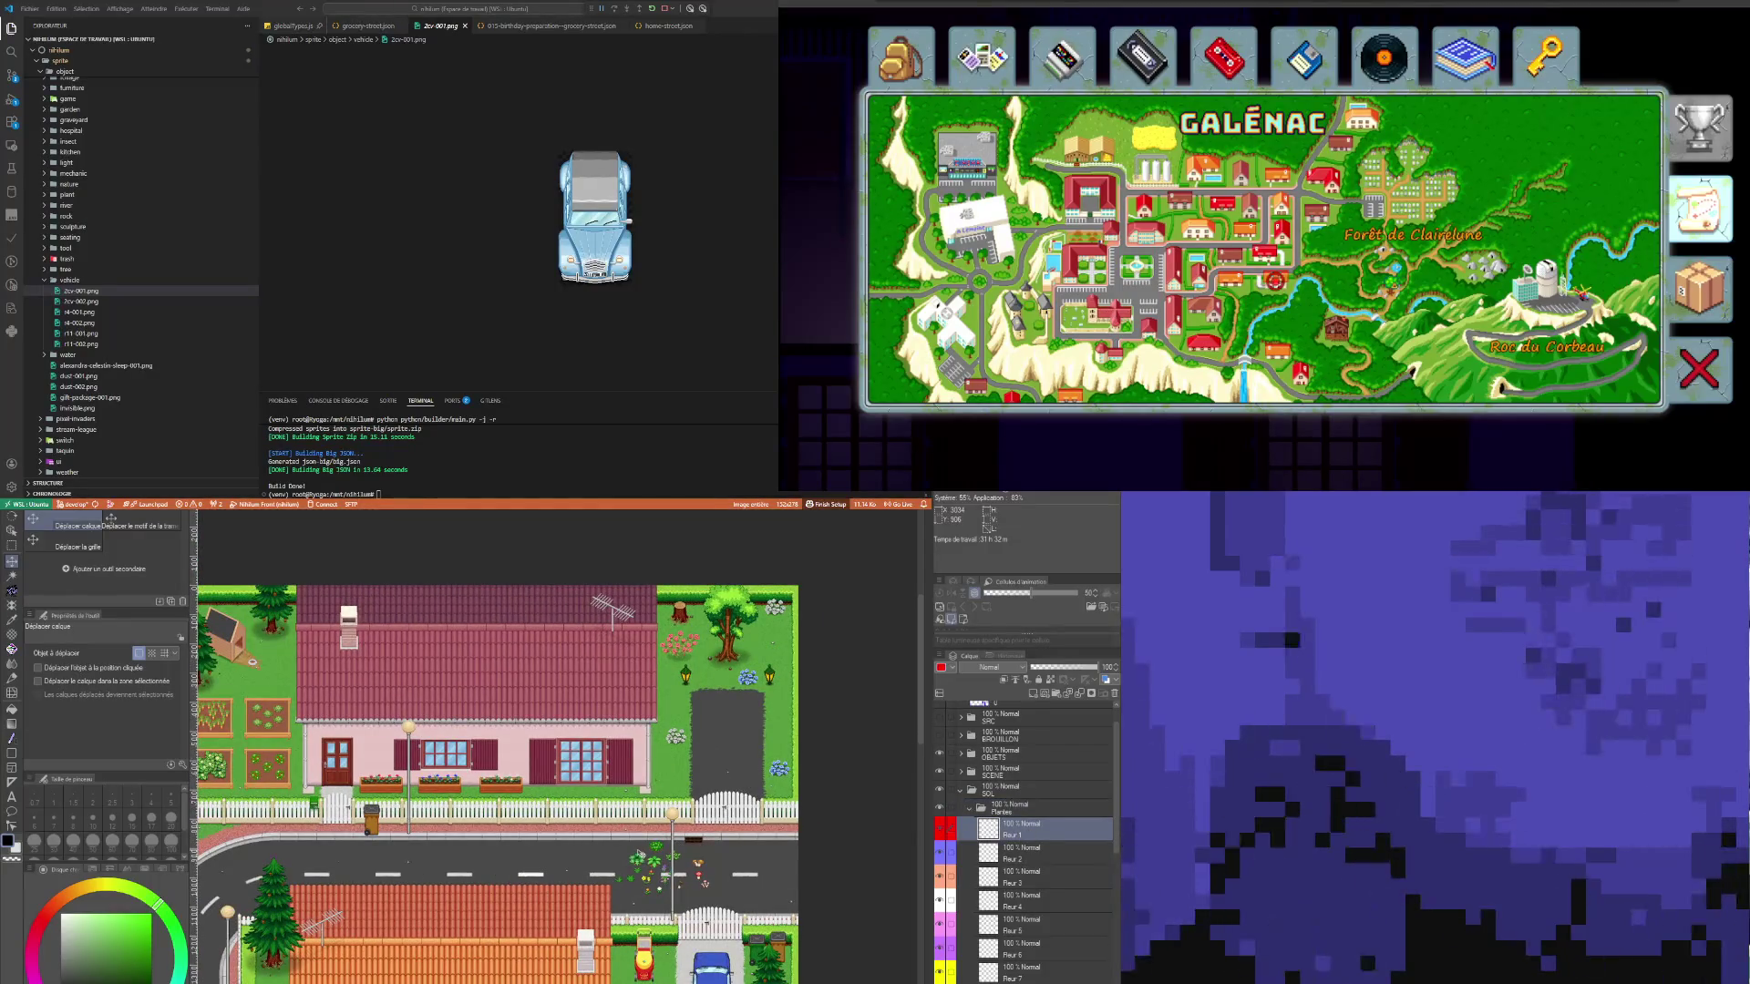
{"action": "scroll", "coordinate": [639, 854], "scroll_direction": "up", "scroll_amount": 2}
{"action": "scroll", "coordinate": [1052, 871], "scroll_direction": "down", "scroll_amount": 1}
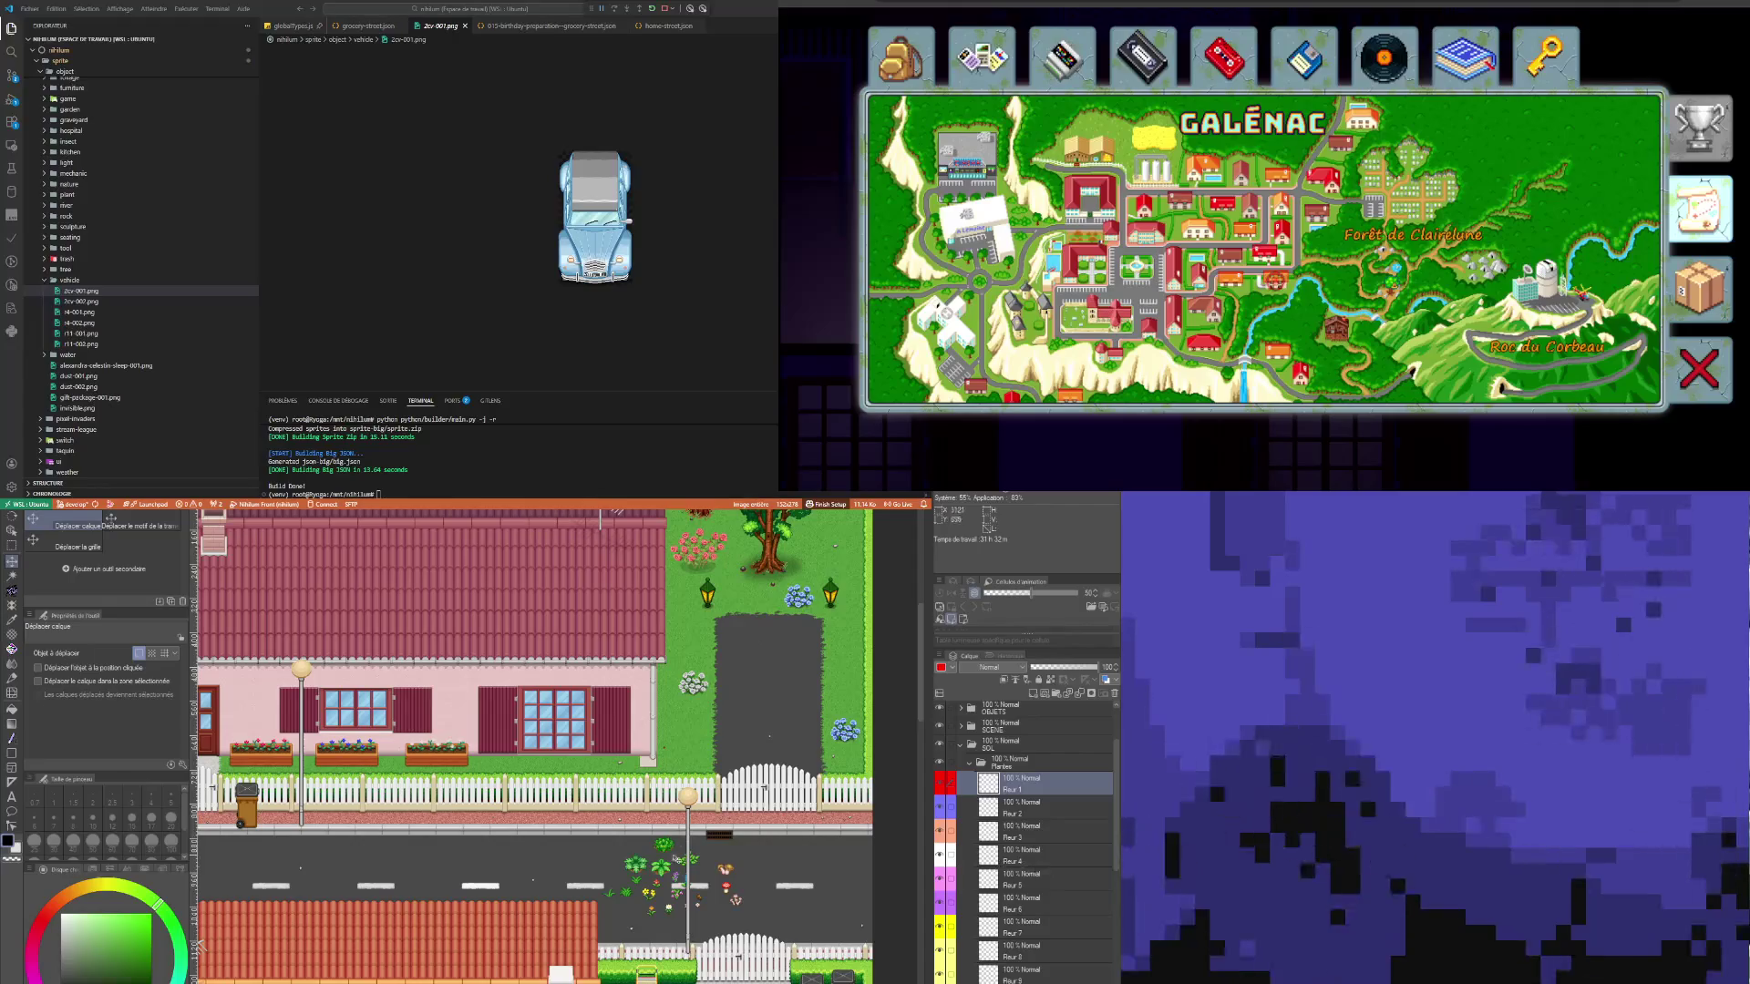
{"action": "scroll", "coordinate": [531, 746], "scroll_direction": "down", "scroll_amount": 10}
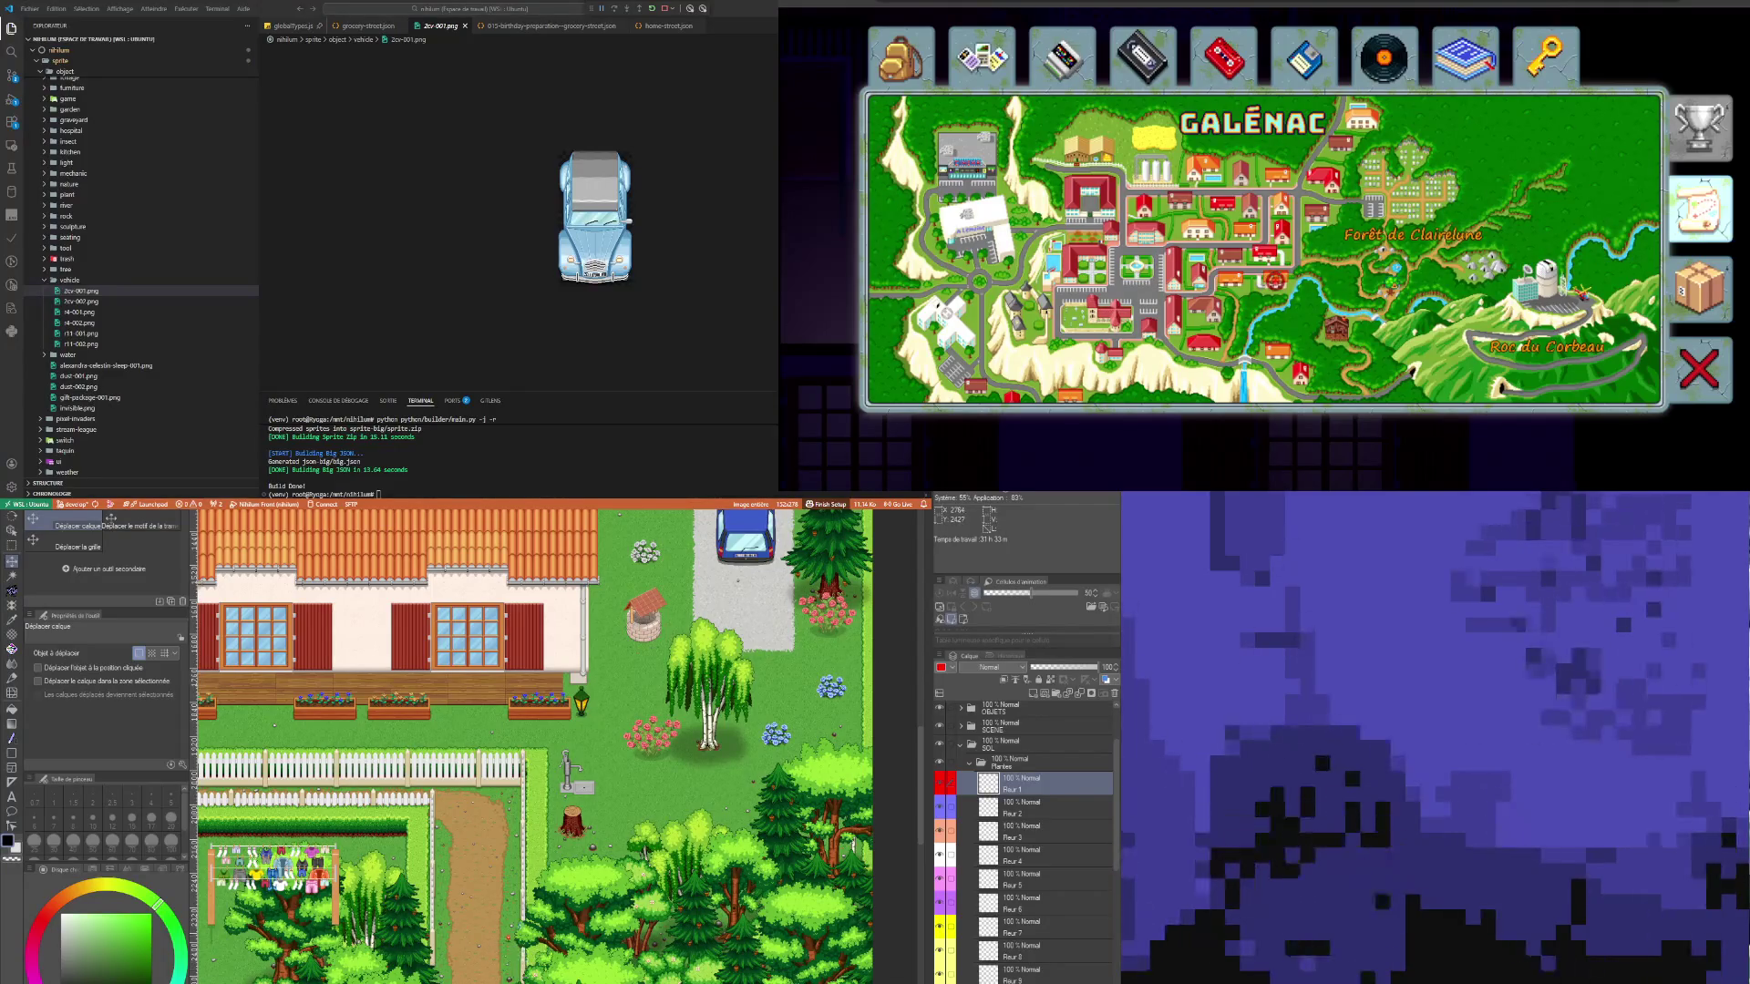
{"action": "scroll", "coordinate": [525, 975], "scroll_direction": "down", "scroll_amount": 5}
{"action": "scroll", "coordinate": [483, 971], "scroll_direction": "up", "scroll_amount": 2}
{"action": "scroll", "coordinate": [483, 971], "scroll_direction": "up", "scroll_amount": 3}
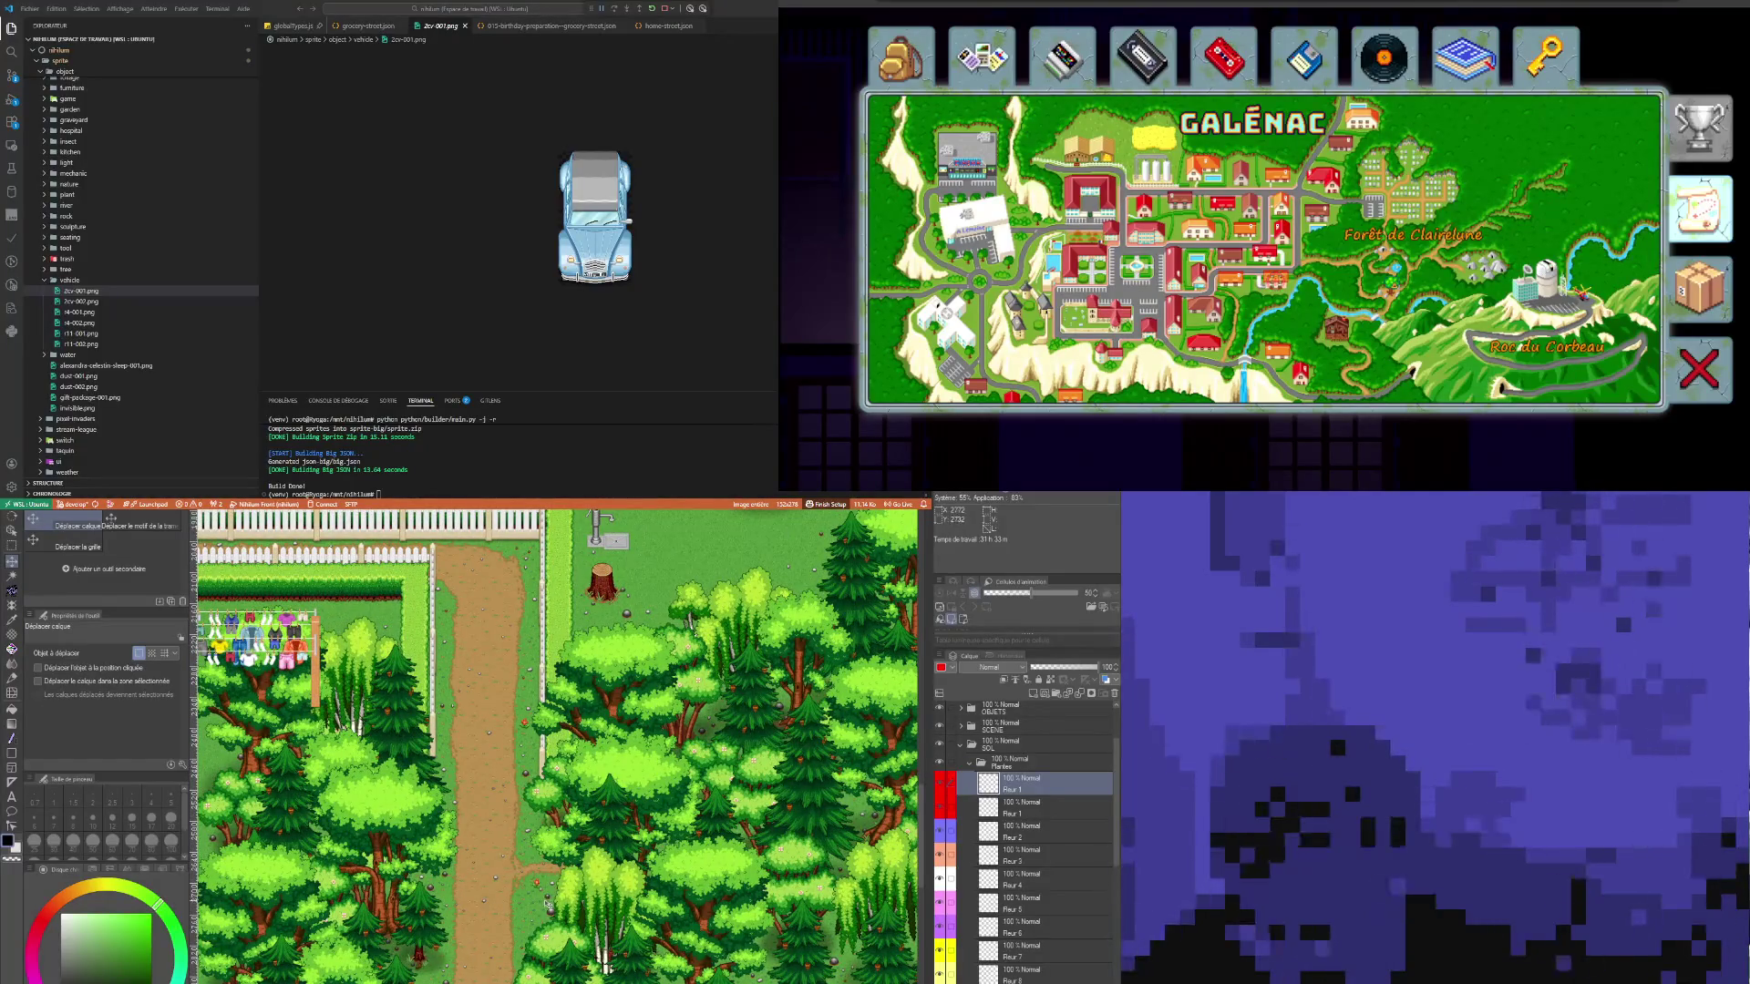
{"action": "left_click_drag", "start_coordinate": [438, 978], "coordinate": [444, 776]}
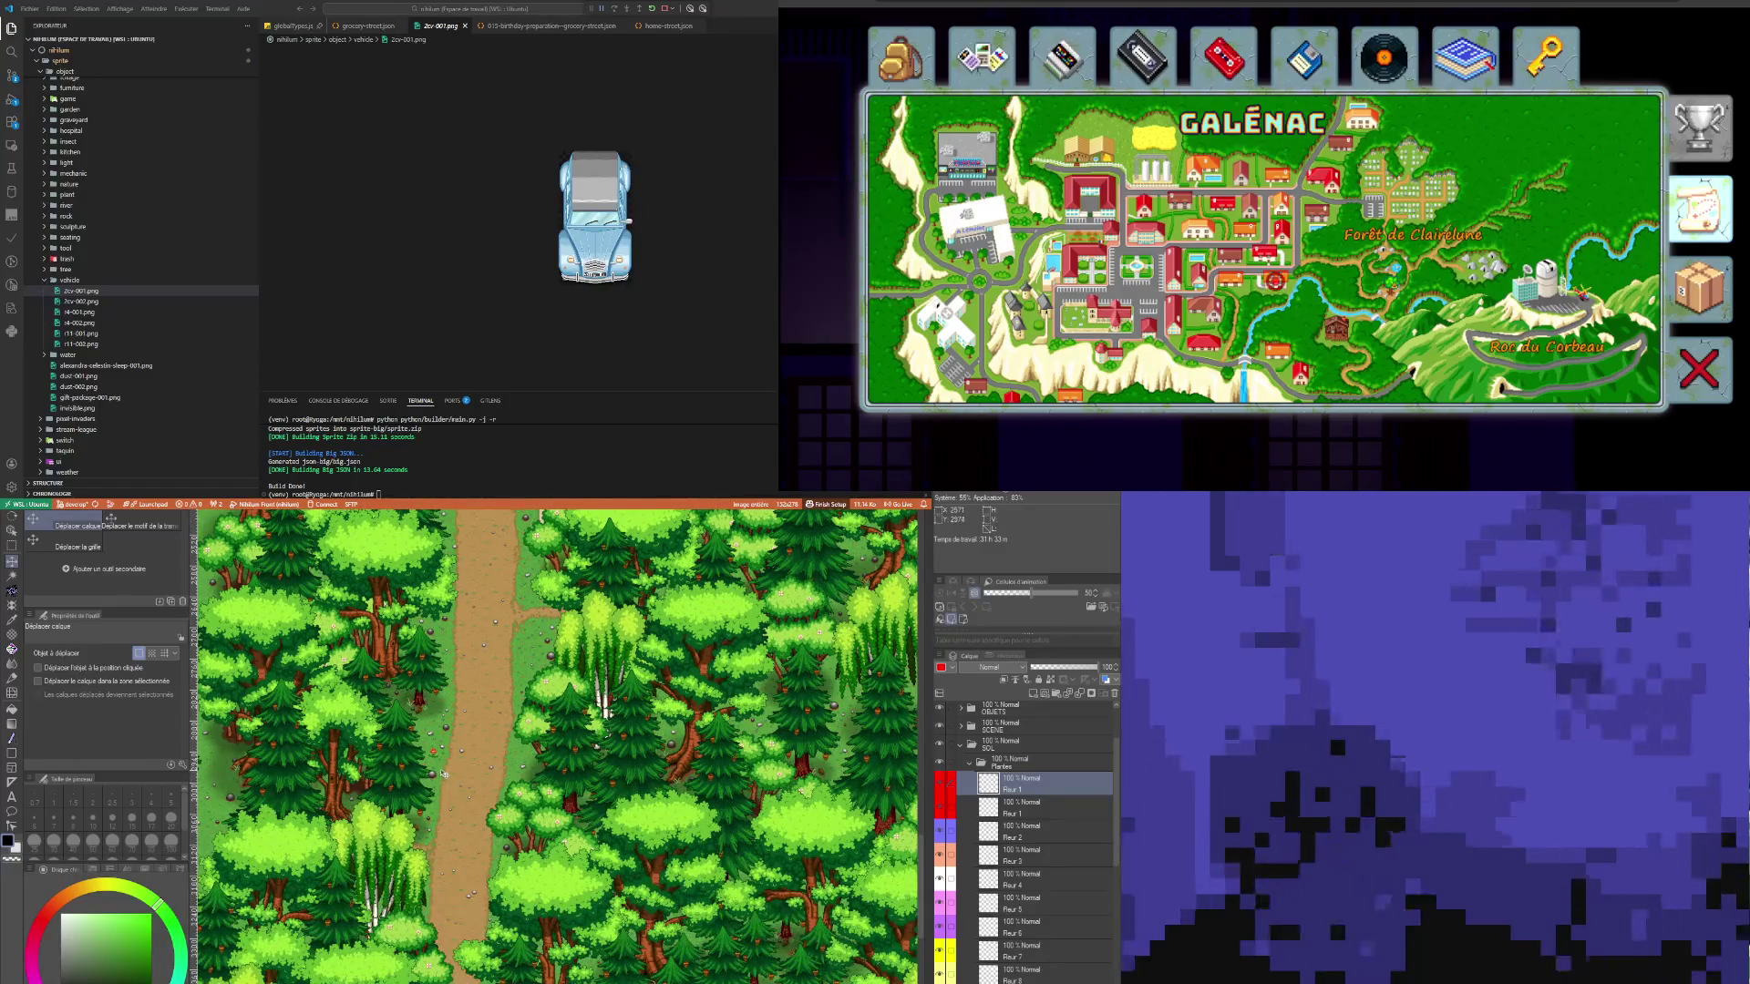
{"action": "scroll", "coordinate": [444, 775], "scroll_direction": "down", "scroll_amount": 3}
{"action": "scroll", "coordinate": [311, 636], "scroll_direction": "up", "scroll_amount": 3}
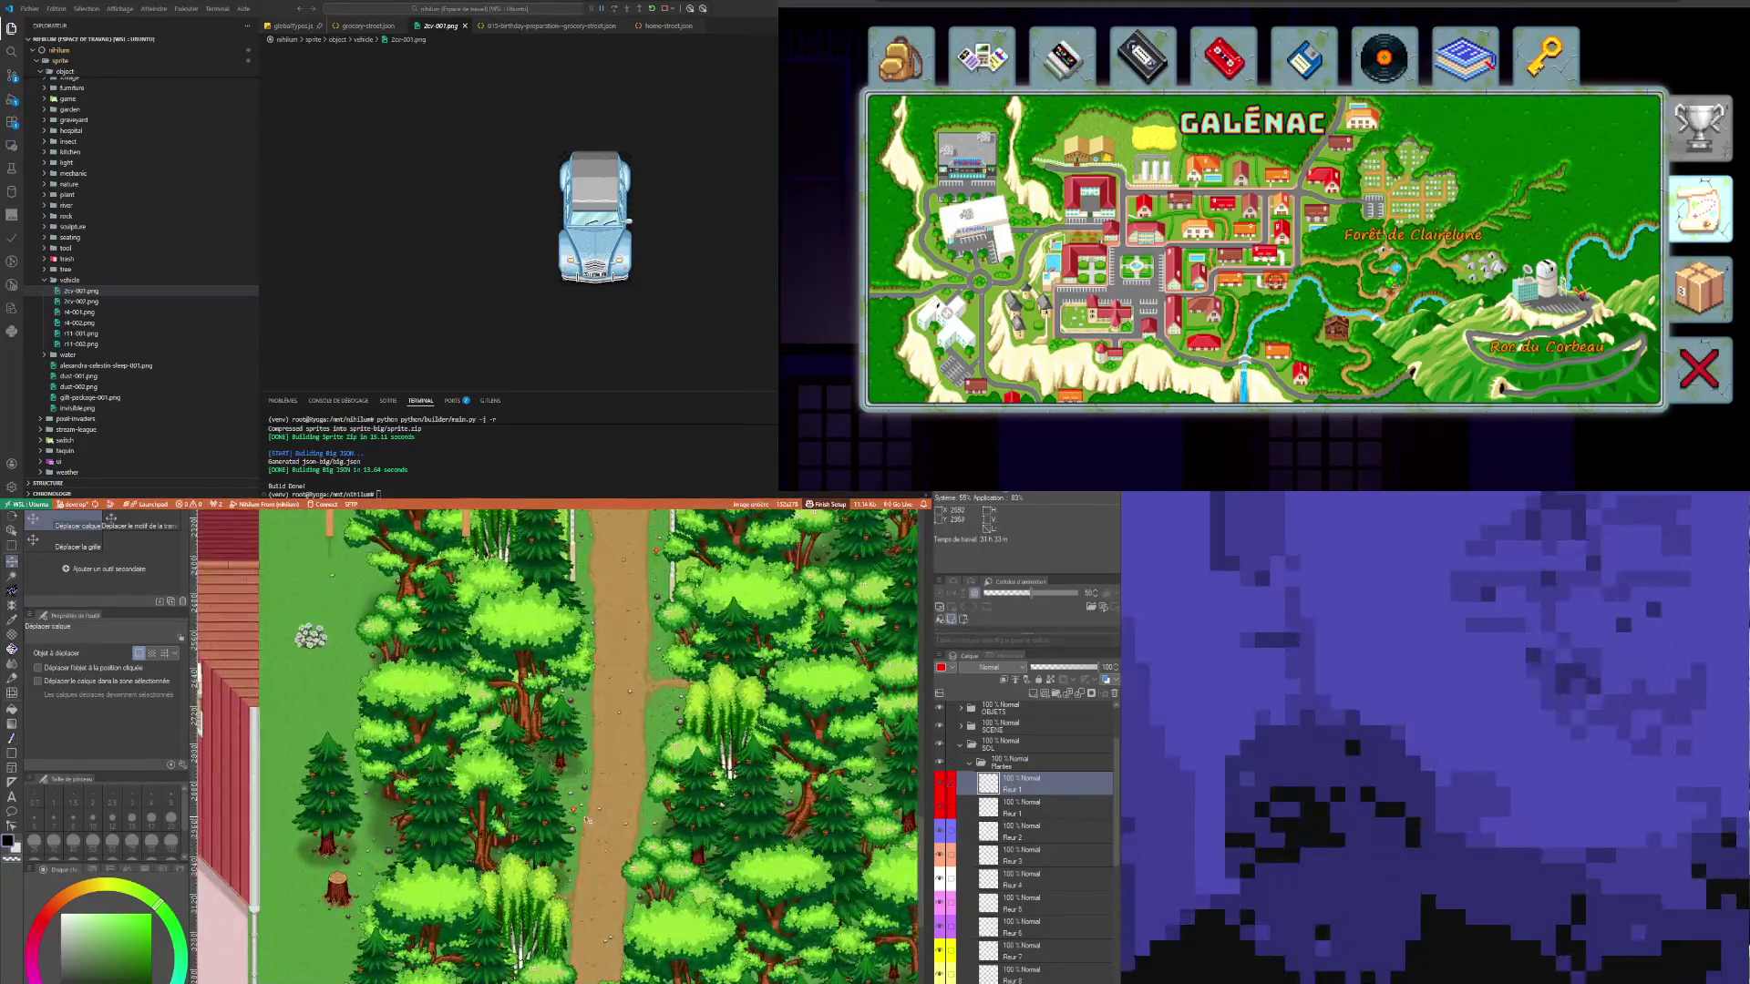
{"action": "left_click_drag", "start_coordinate": [588, 820], "coordinate": [389, 870]}
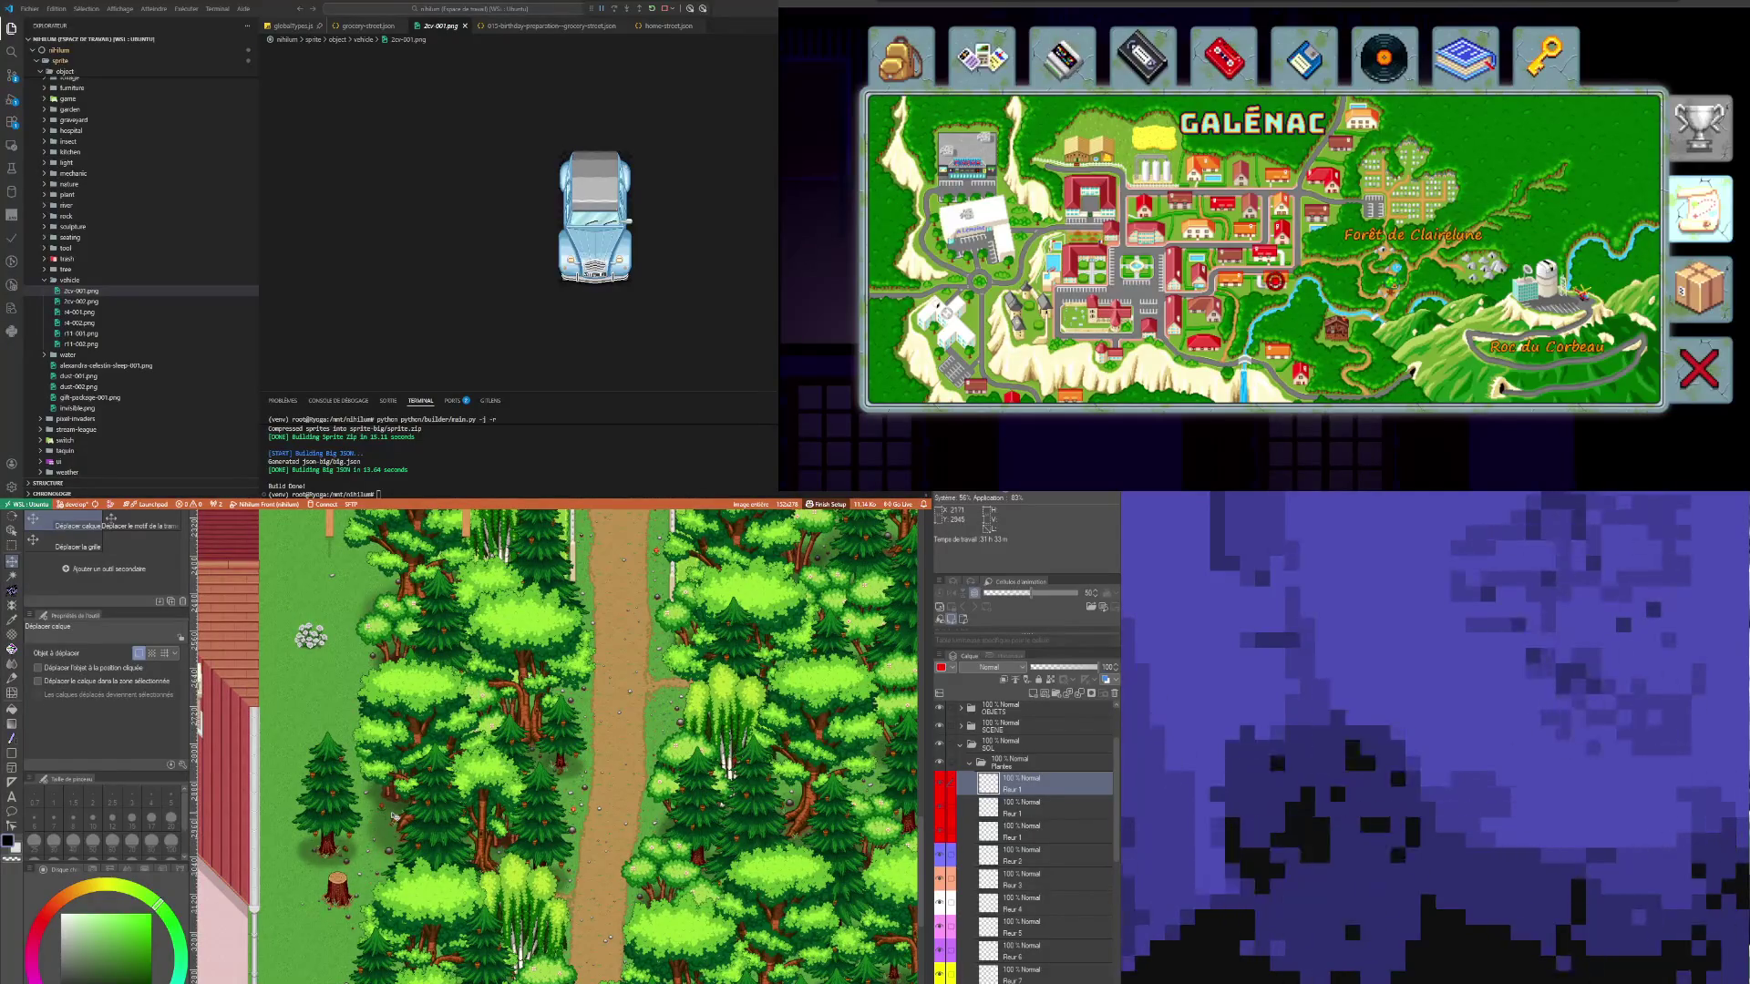
Step: Duplicate the flower layer to create a new Fleur 1 layer
{"action": "scroll", "coordinate": [553, 747], "scroll_direction": "right", "scroll_amount": 10}
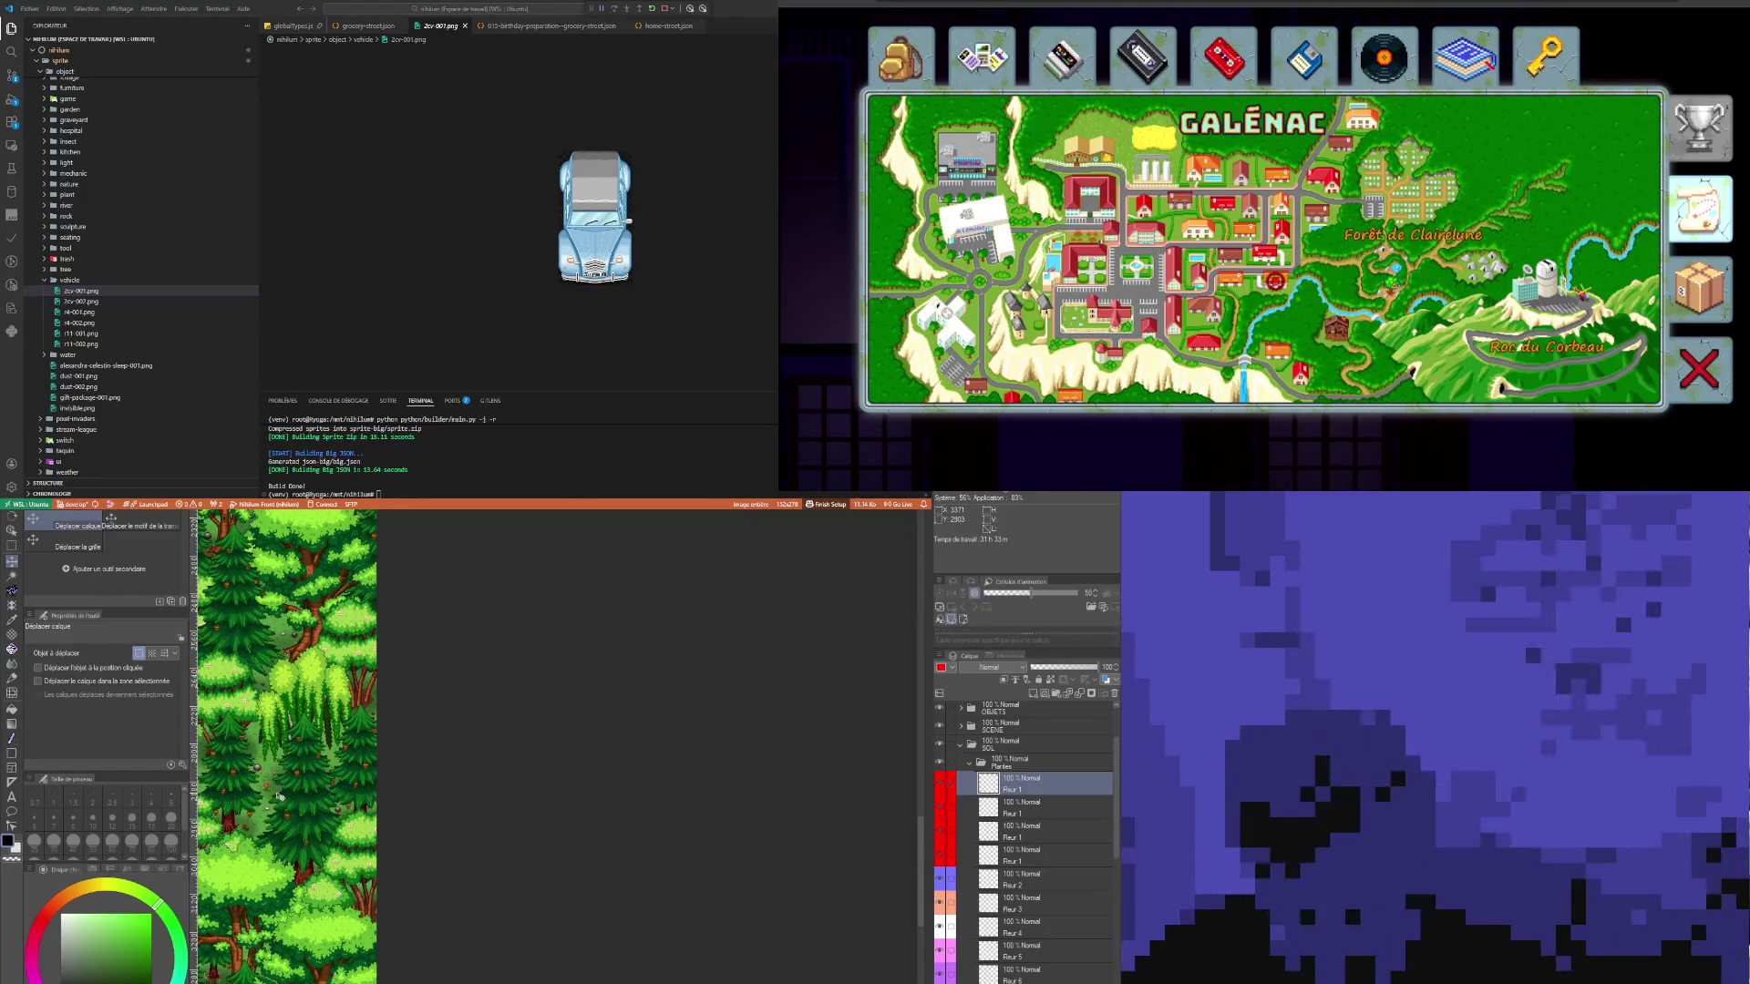
{"action": "scroll", "coordinate": [280, 801], "scroll_direction": "up", "scroll_amount": 5}
{"action": "scroll", "coordinate": [410, 829], "scroll_direction": "left", "scroll_amount": 10}
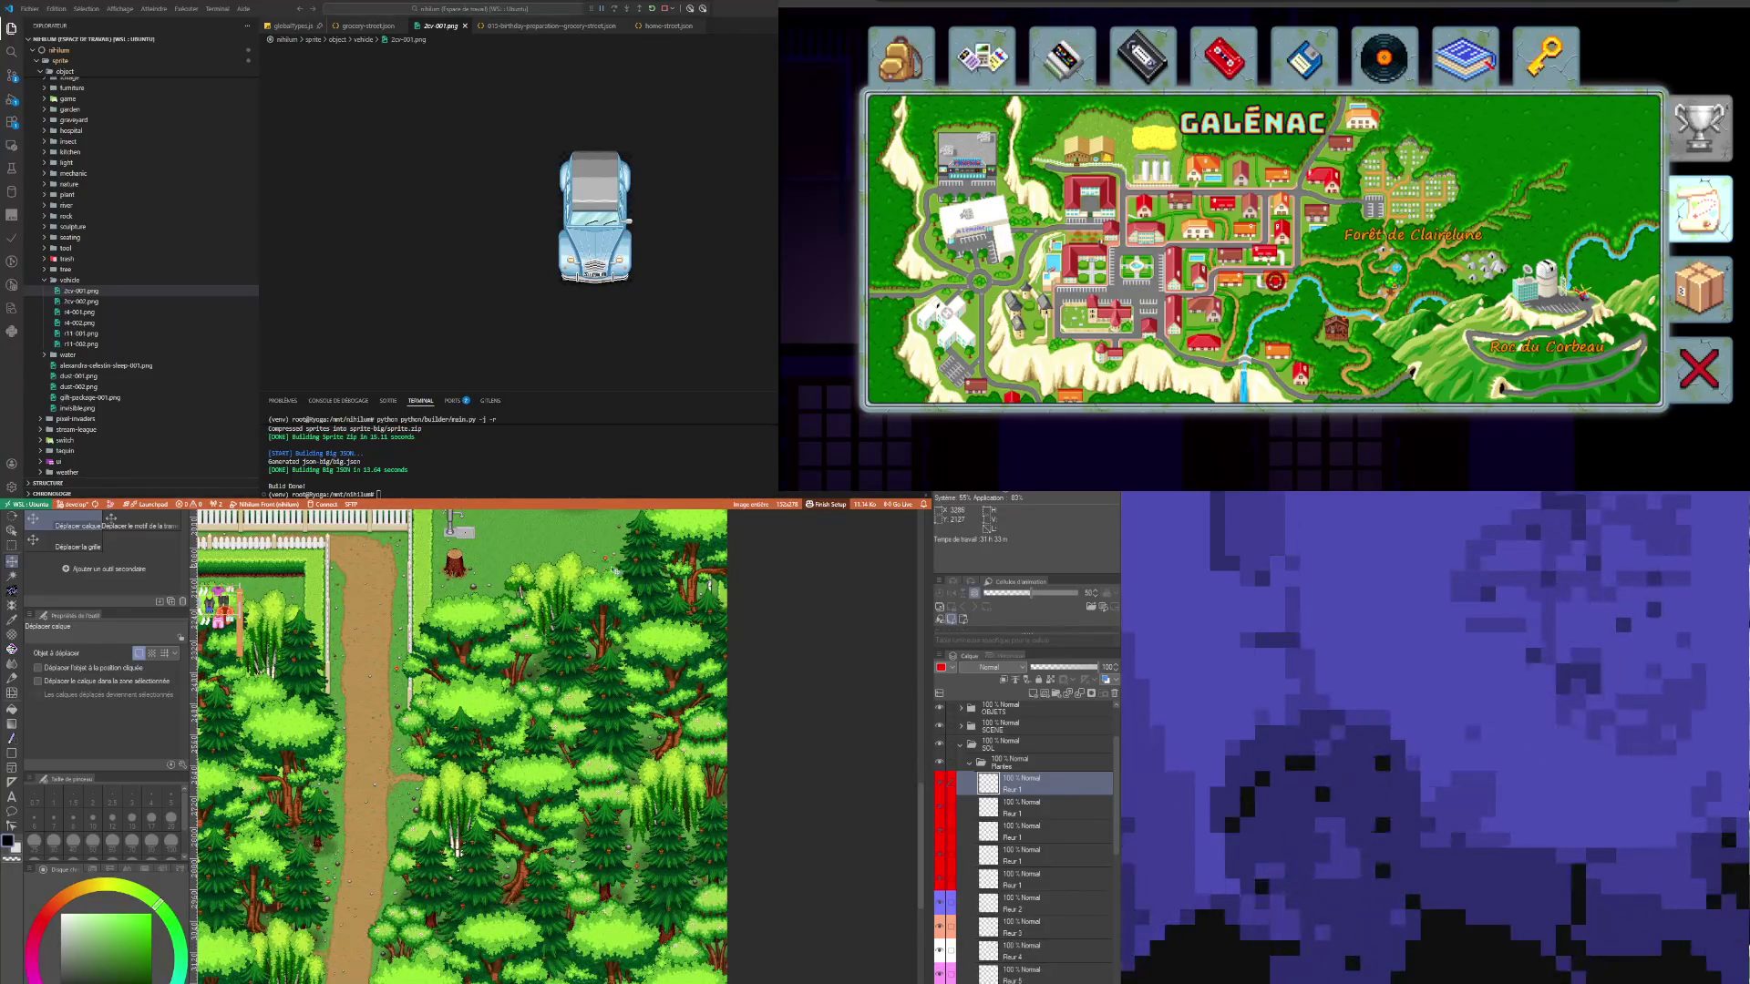
{"action": "scroll", "coordinate": [477, 565], "scroll_direction": "down", "scroll_amount": 5}
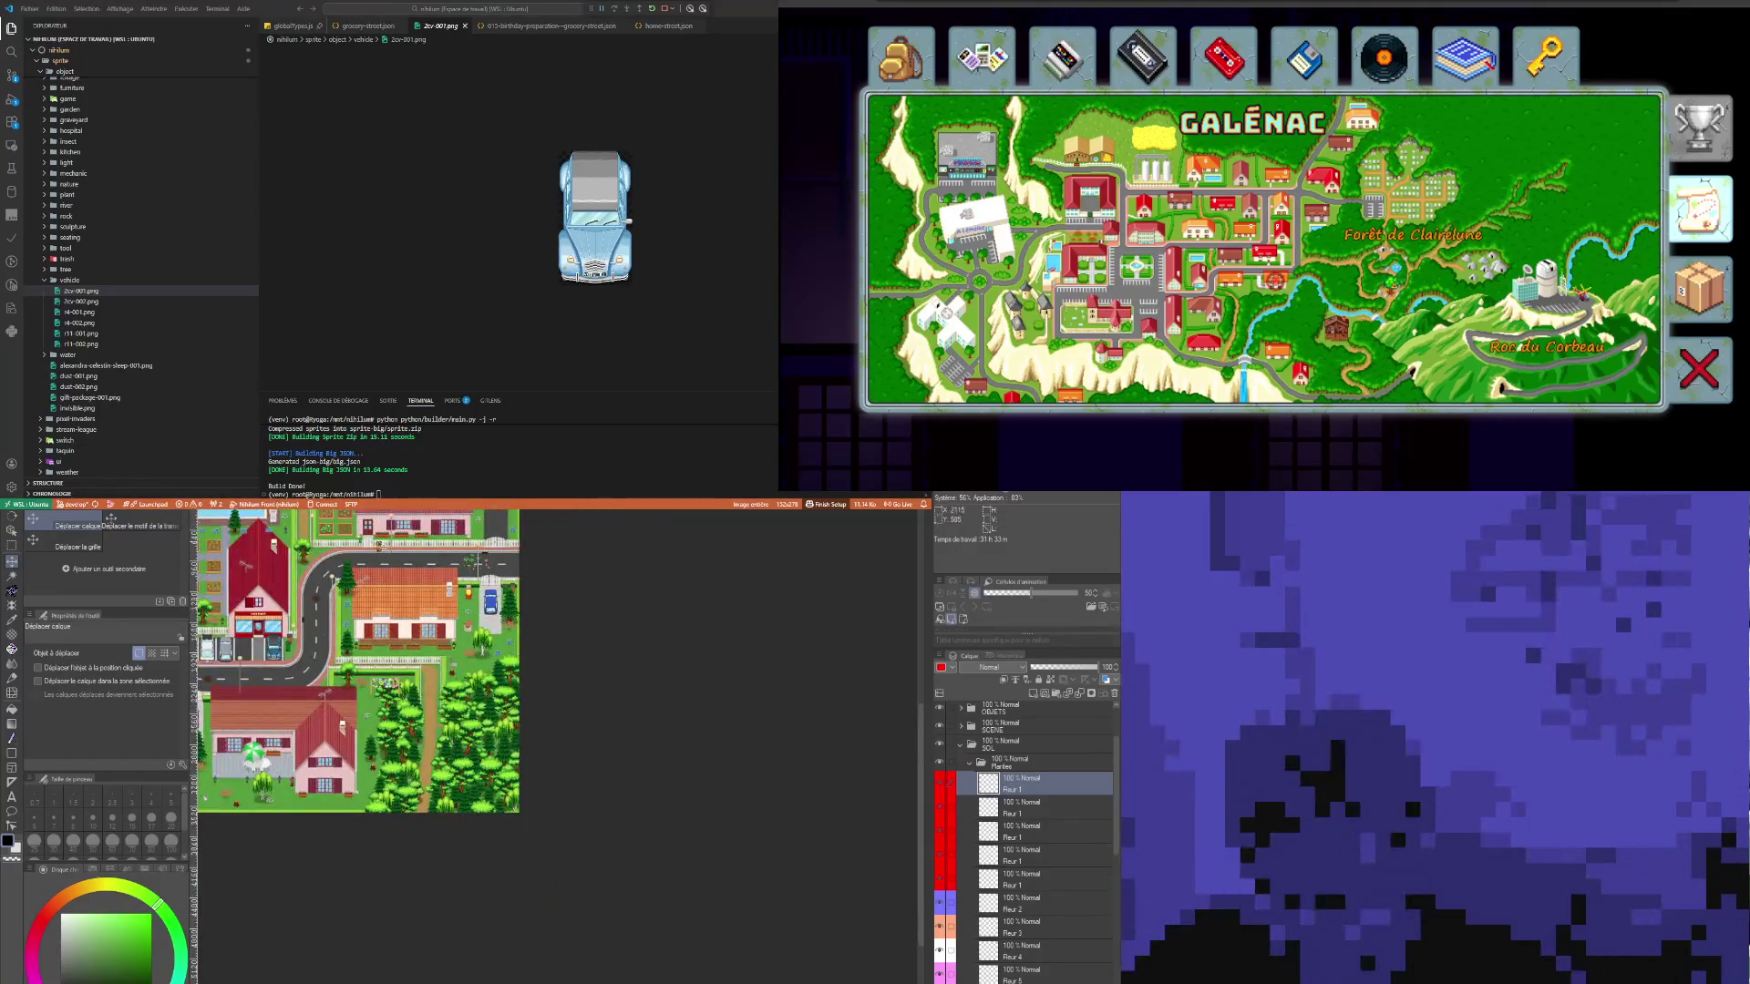
{"action": "scroll", "coordinate": [364, 584], "scroll_direction": "down", "scroll_amount": 2}
{"action": "scroll", "coordinate": [365, 583], "scroll_direction": "up", "scroll_amount": 8}
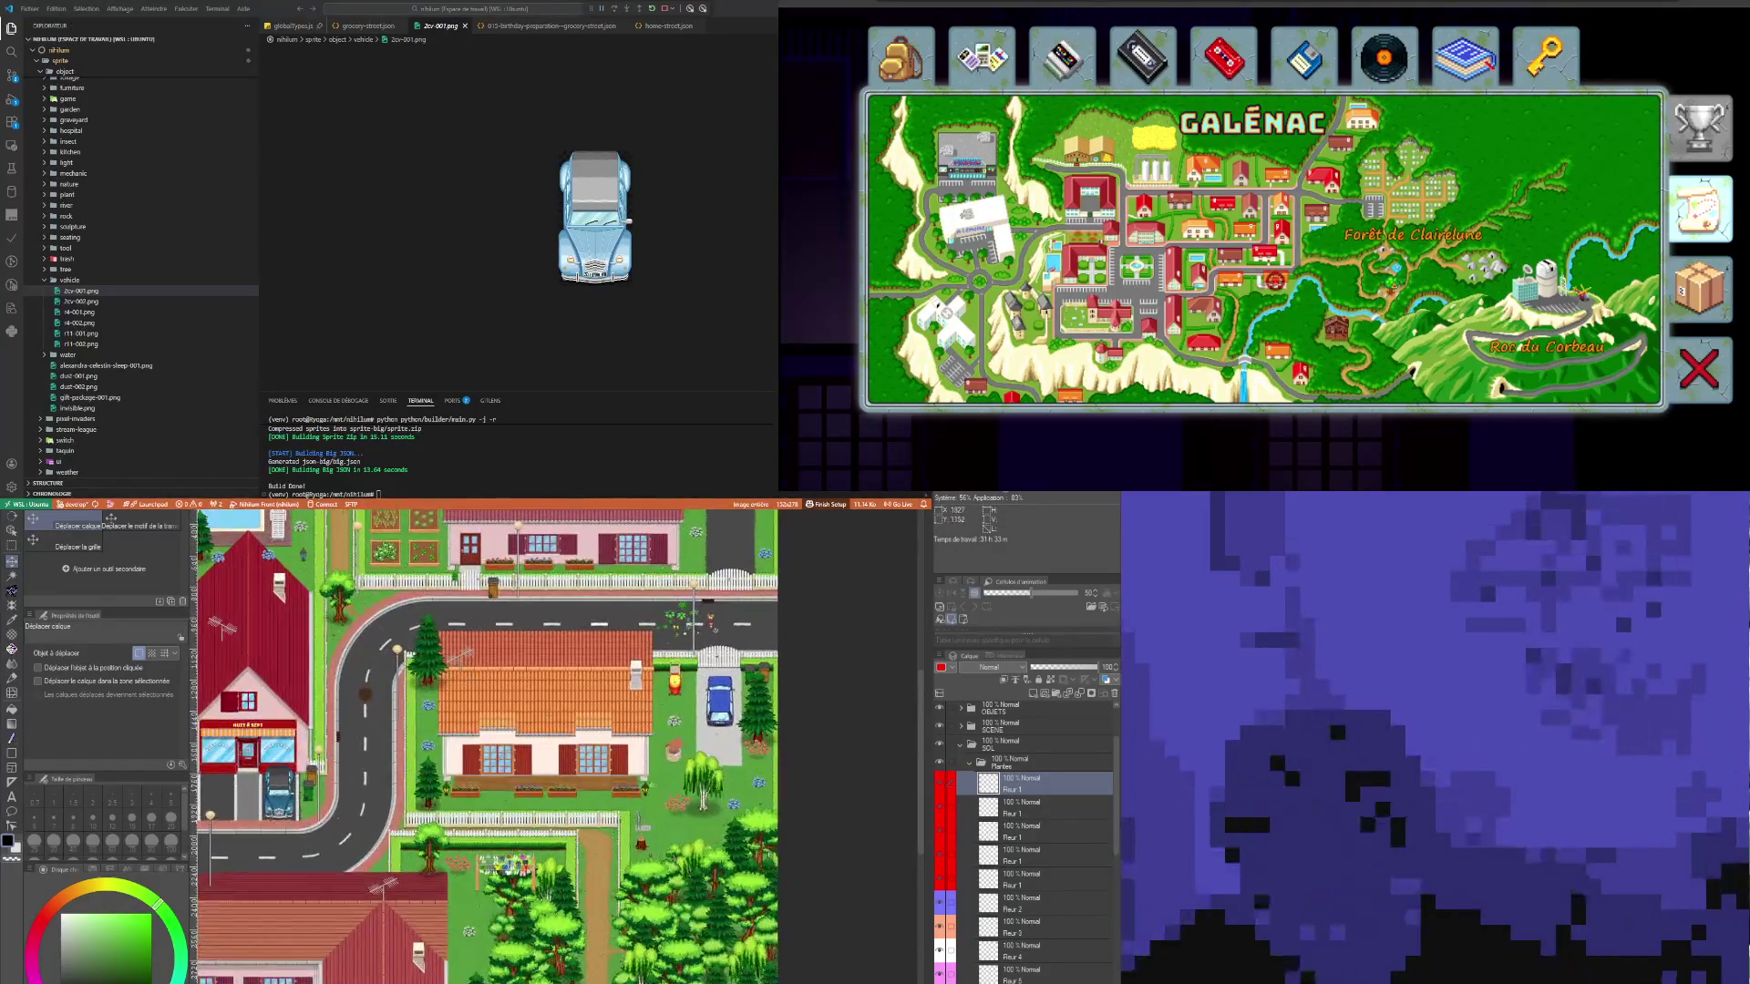
{"action": "key", "text": "ctrl+v"}
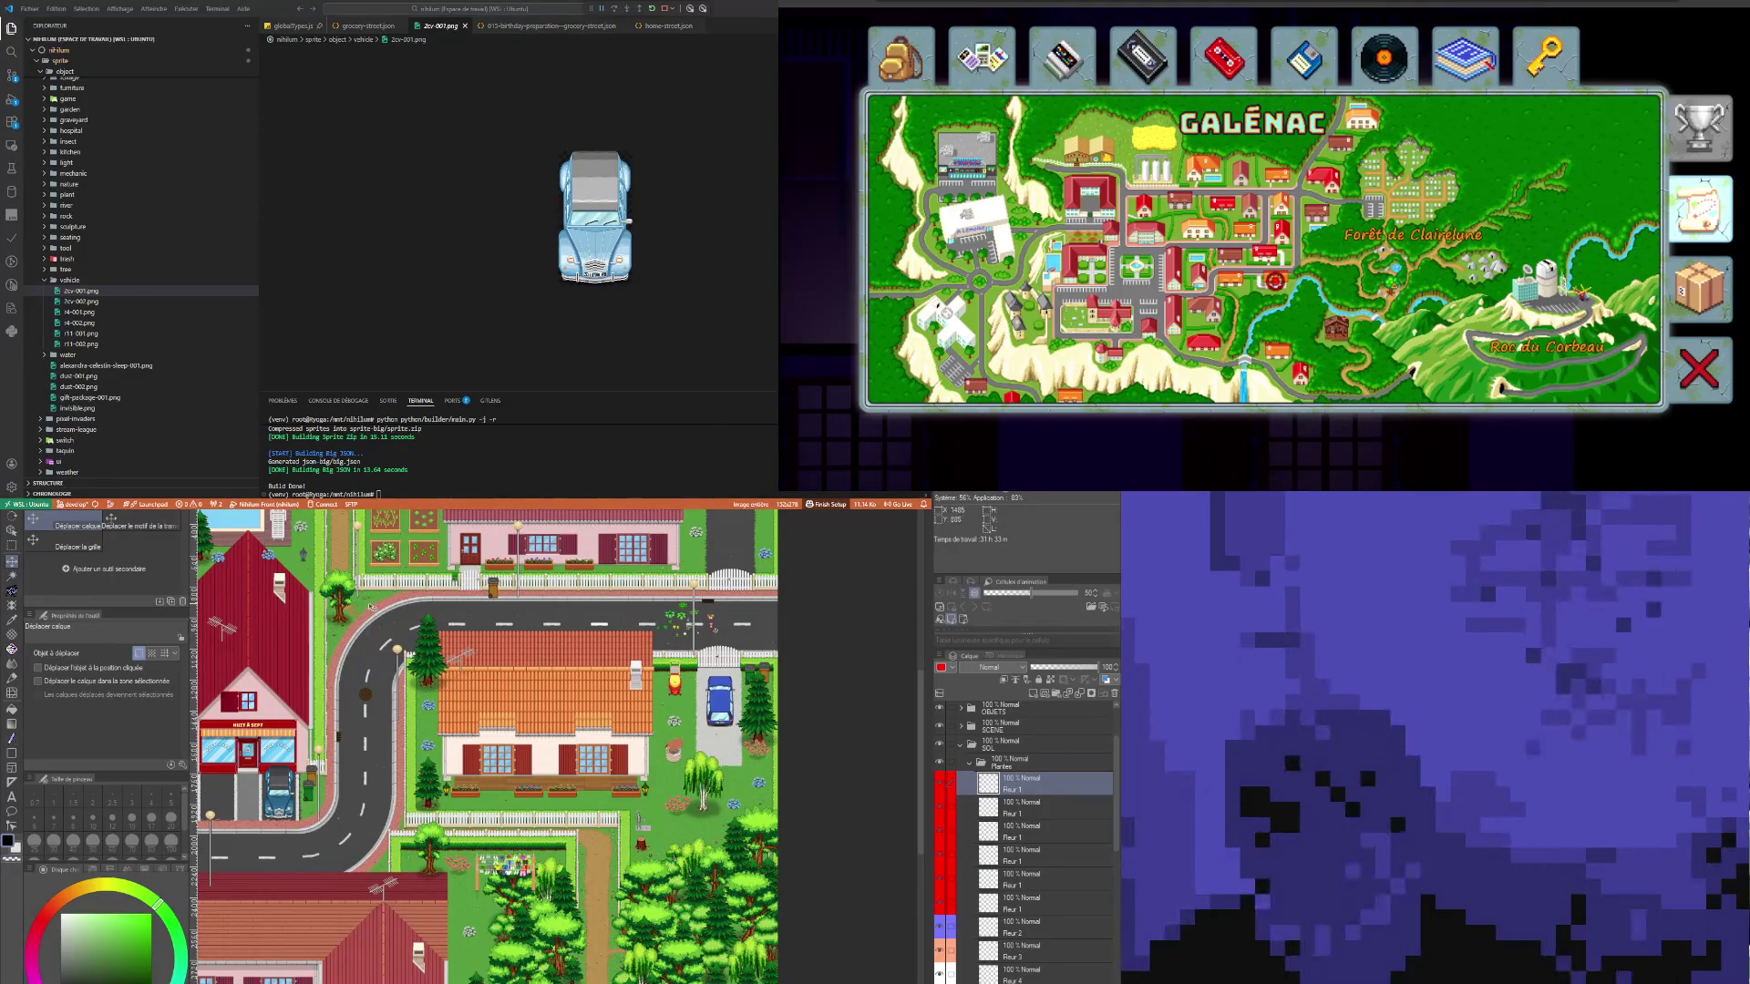
Step: Select the Fleur 2 layer in the Layers panel
{"action": "scroll", "coordinate": [292, 812], "scroll_direction": "right", "scroll_amount": 5}
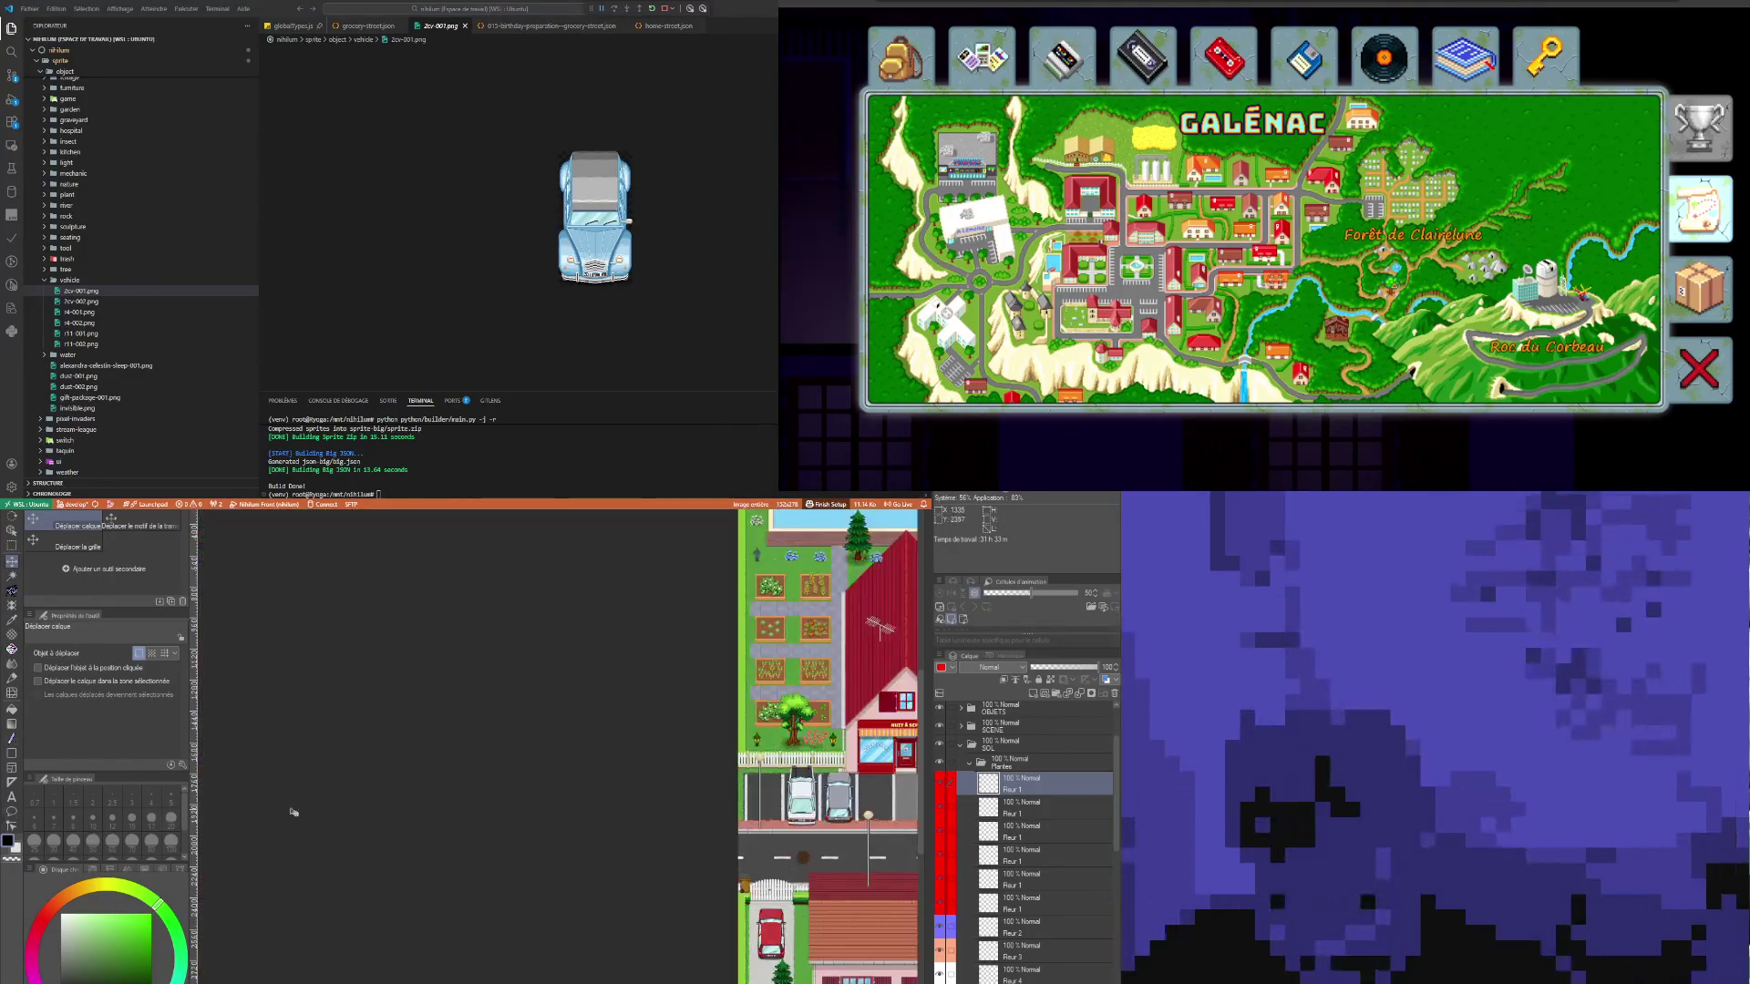
{"action": "scroll", "coordinate": [887, 883], "scroll_direction": "left", "scroll_amount": 5}
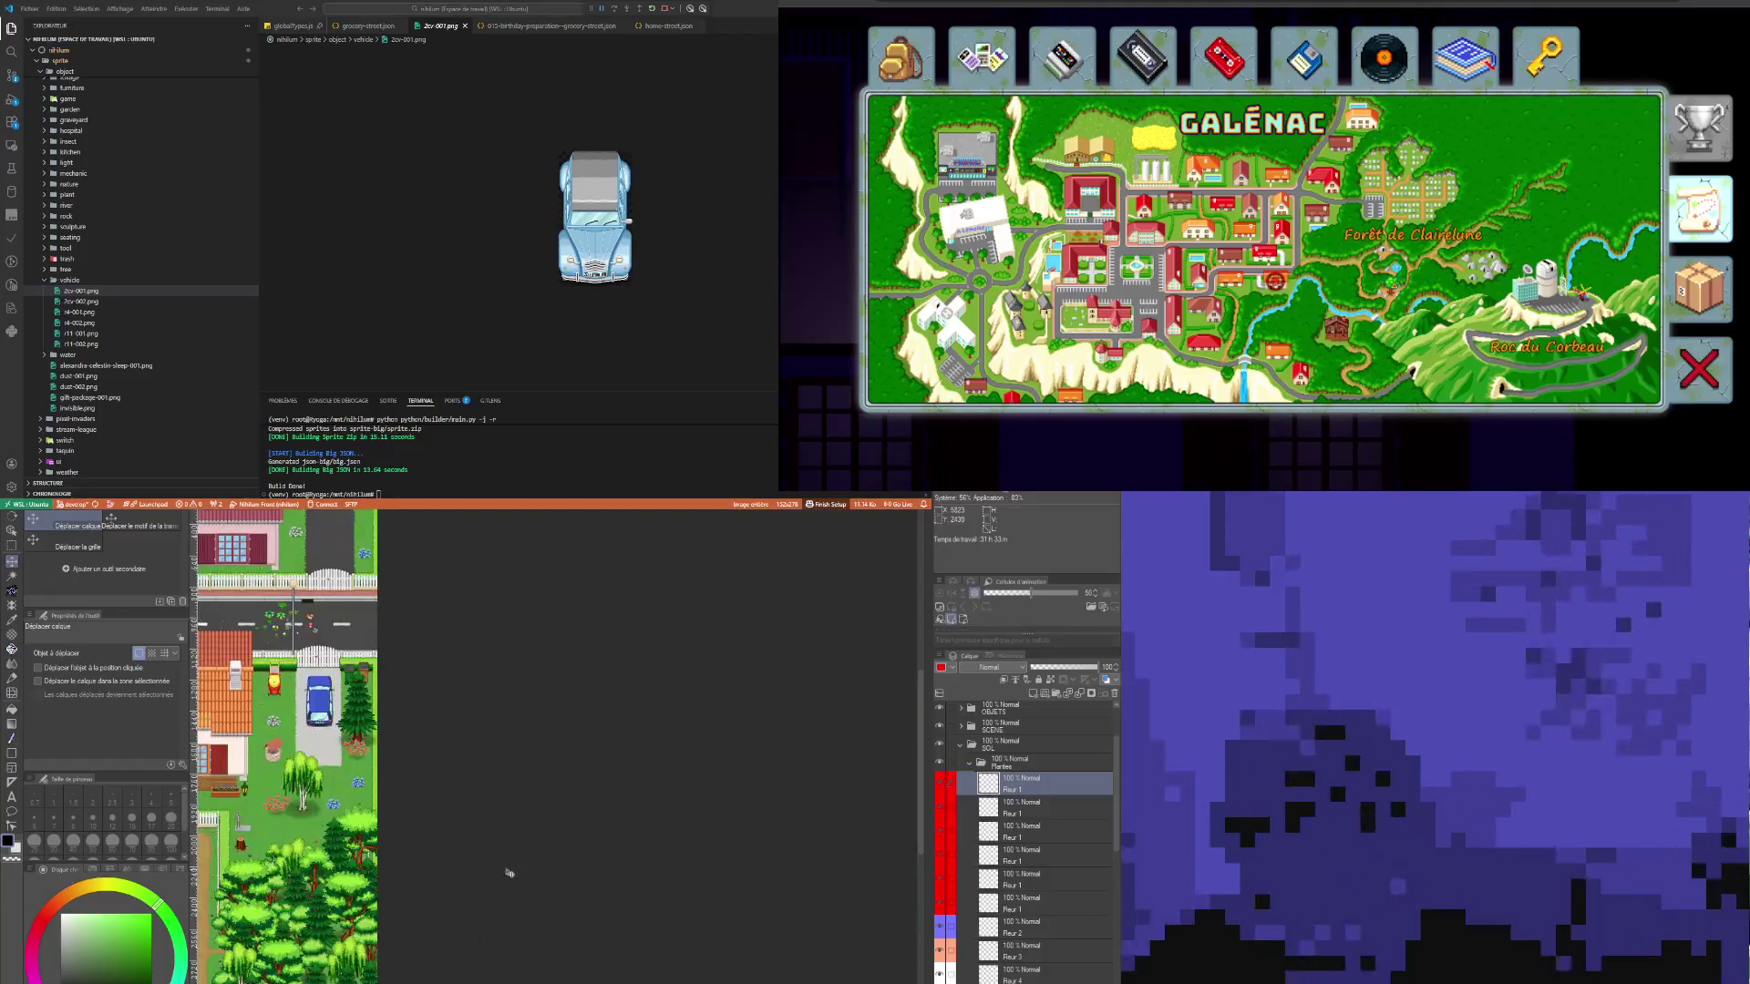
{"action": "scroll", "coordinate": [672, 793], "scroll_direction": "left", "scroll_amount": 10}
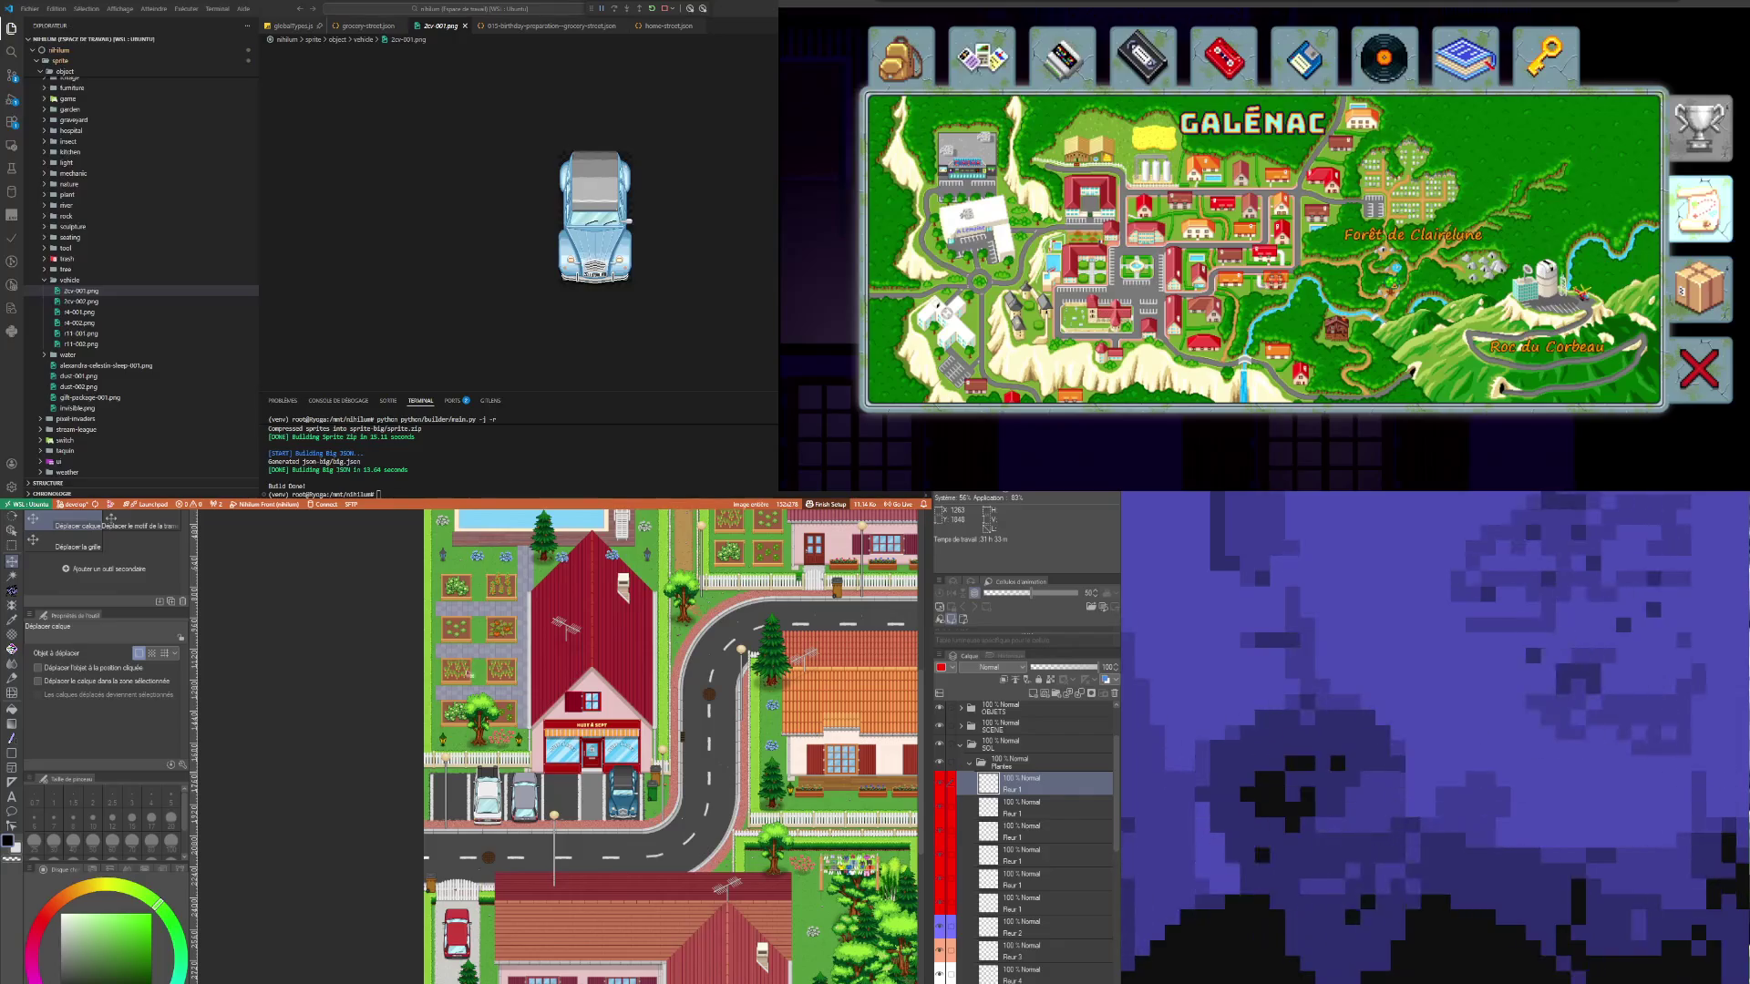
{"action": "scroll", "coordinate": [418, 664], "scroll_direction": "down", "scroll_amount": 2}
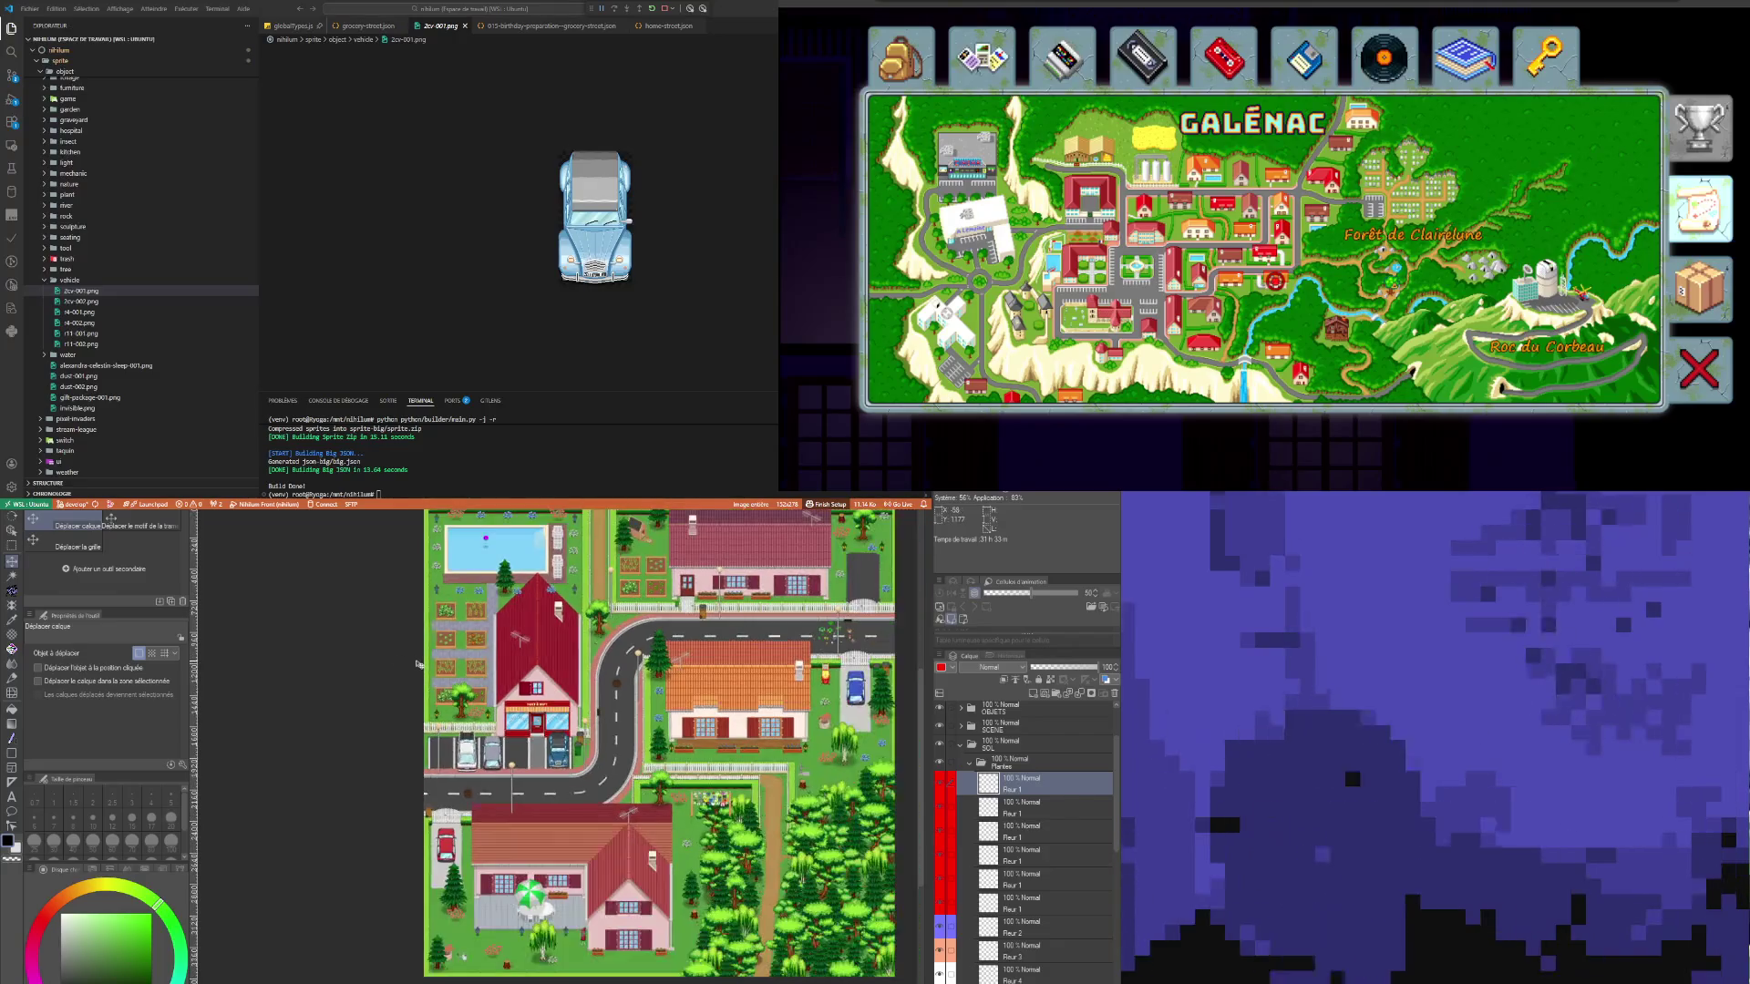
{"action": "left_click", "coordinate": [1033, 927]}
{"action": "scroll", "coordinate": [695, 682], "scroll_direction": "up", "scroll_amount": 5}
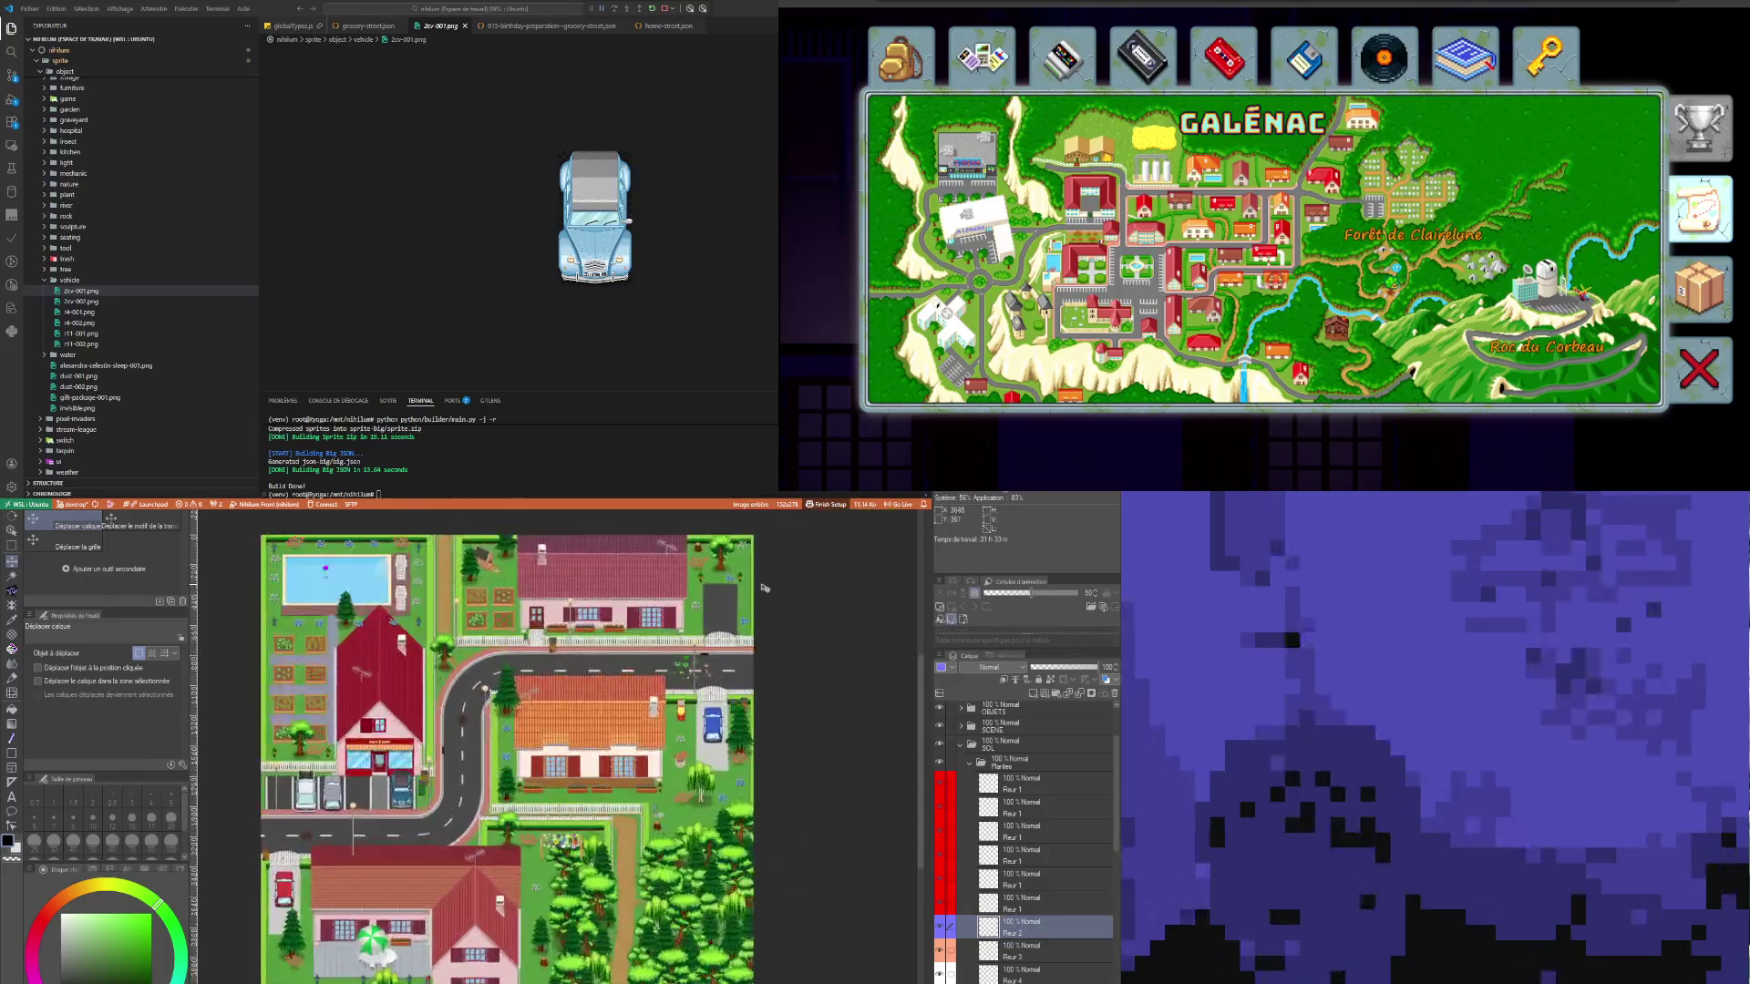
Step: Scroll through the canvas and Layer palette to review the Fleur 1 and Fleur 2 layers
{"action": "scroll", "coordinate": [694, 682], "scroll_direction": "up", "scroll_amount": 1}
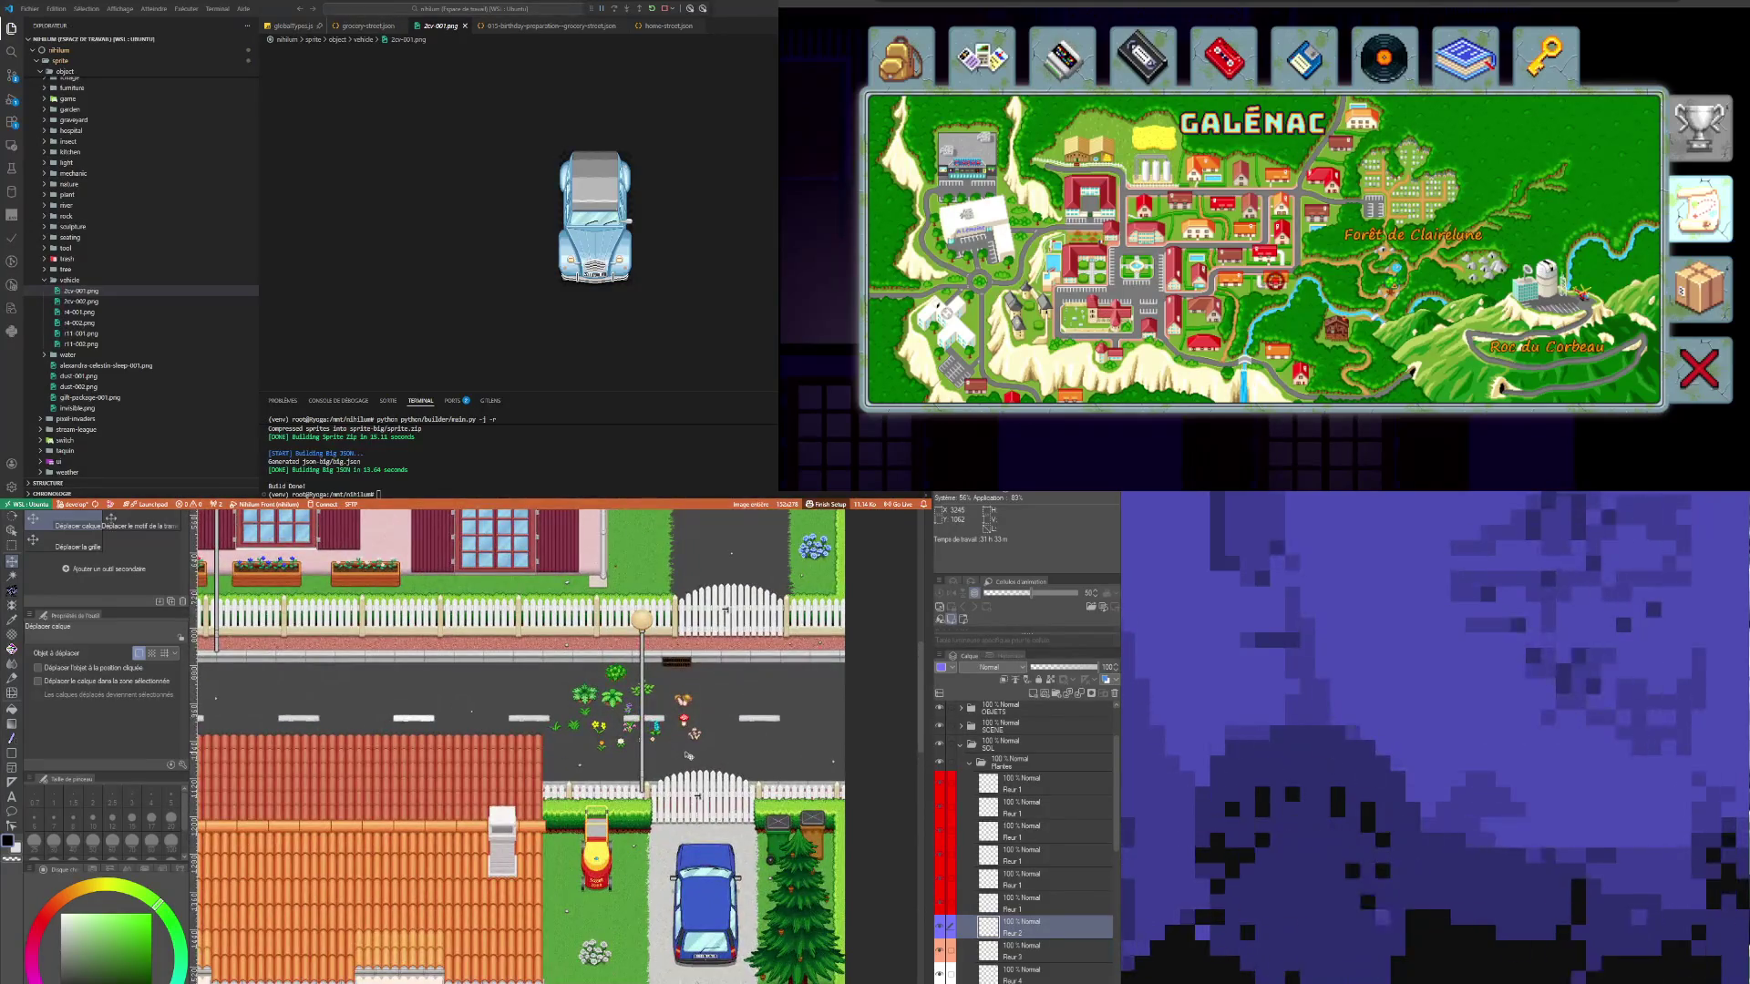
{"action": "scroll", "coordinate": [638, 704], "scroll_direction": "down", "scroll_amount": 5}
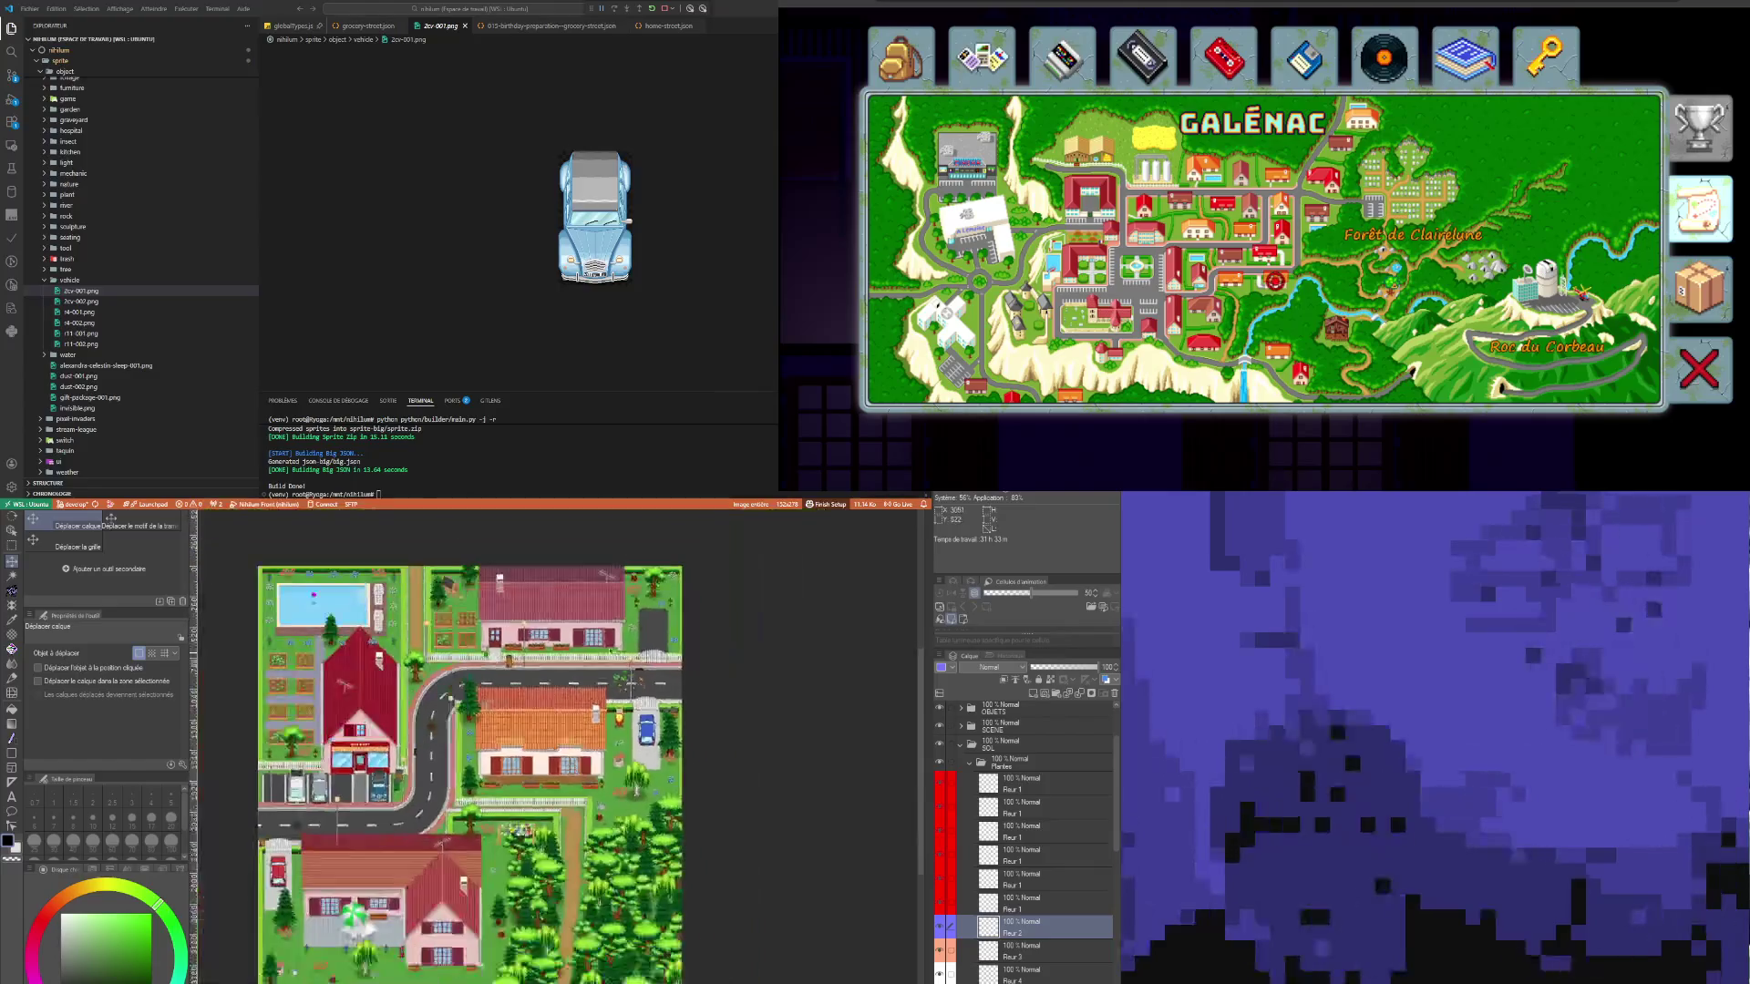
{"action": "scroll", "coordinate": [647, 706], "scroll_direction": "up", "scroll_amount": 3}
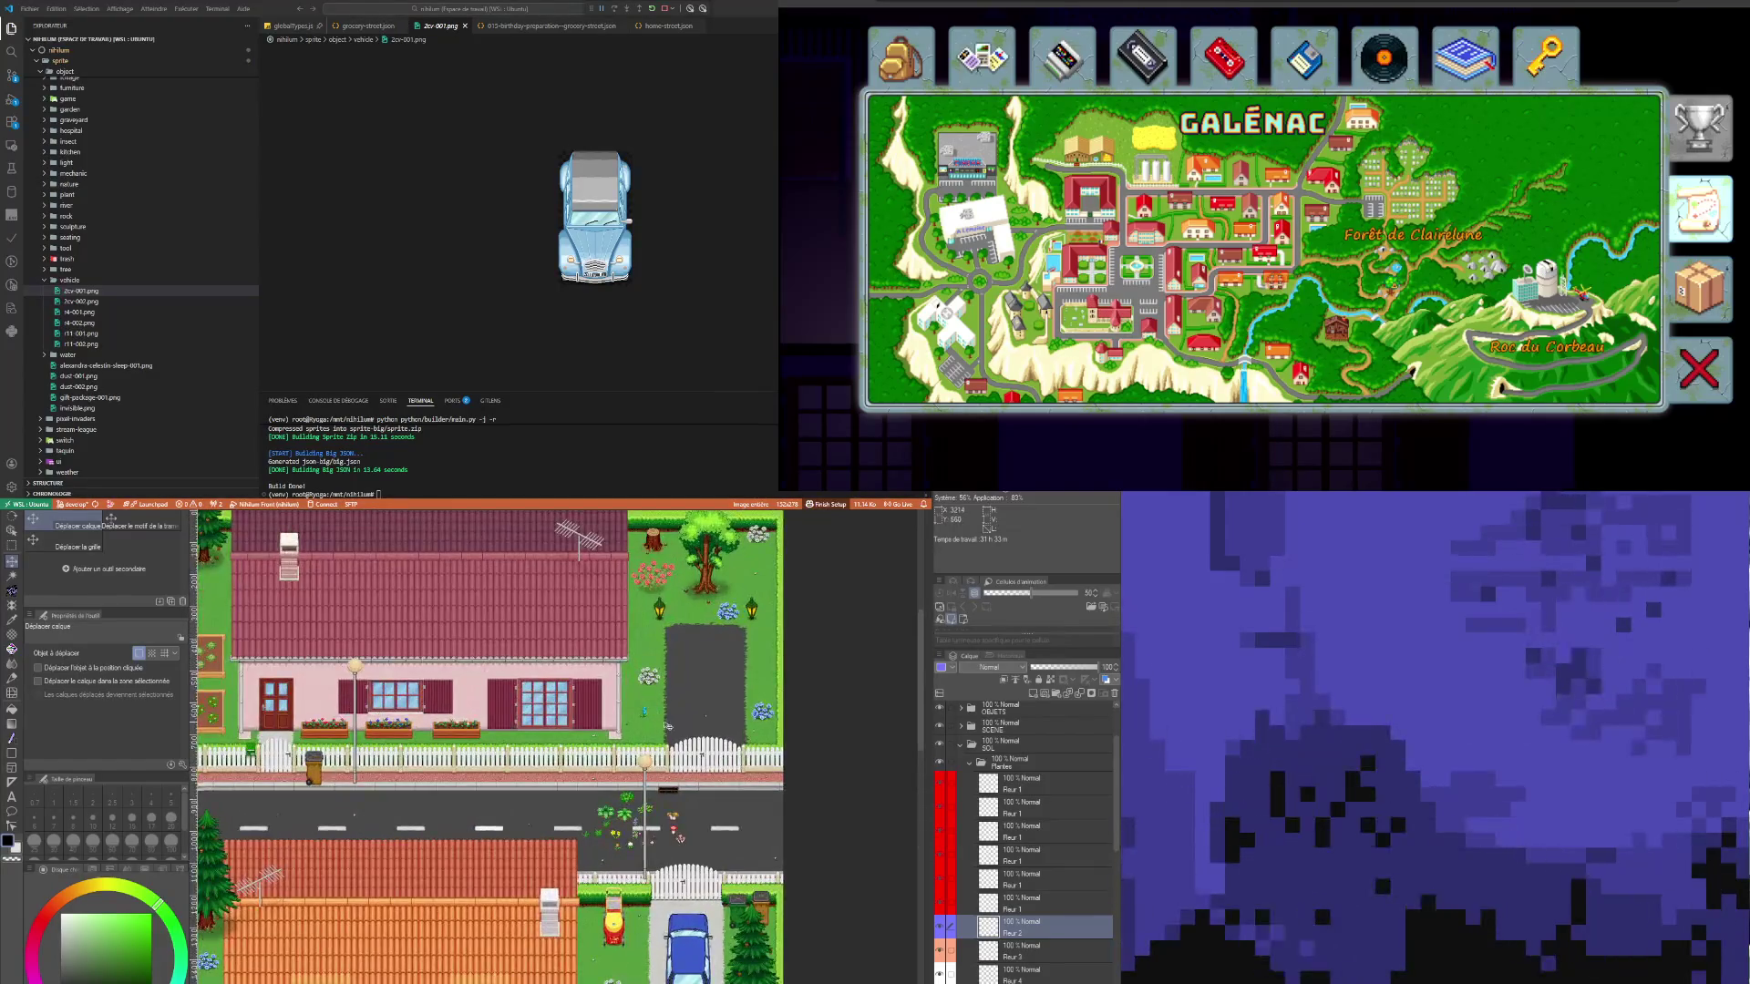
{"action": "scroll", "coordinate": [668, 686], "scroll_direction": "down", "scroll_amount": 3}
{"action": "scroll", "coordinate": [565, 715], "scroll_direction": "up", "scroll_amount": 1}
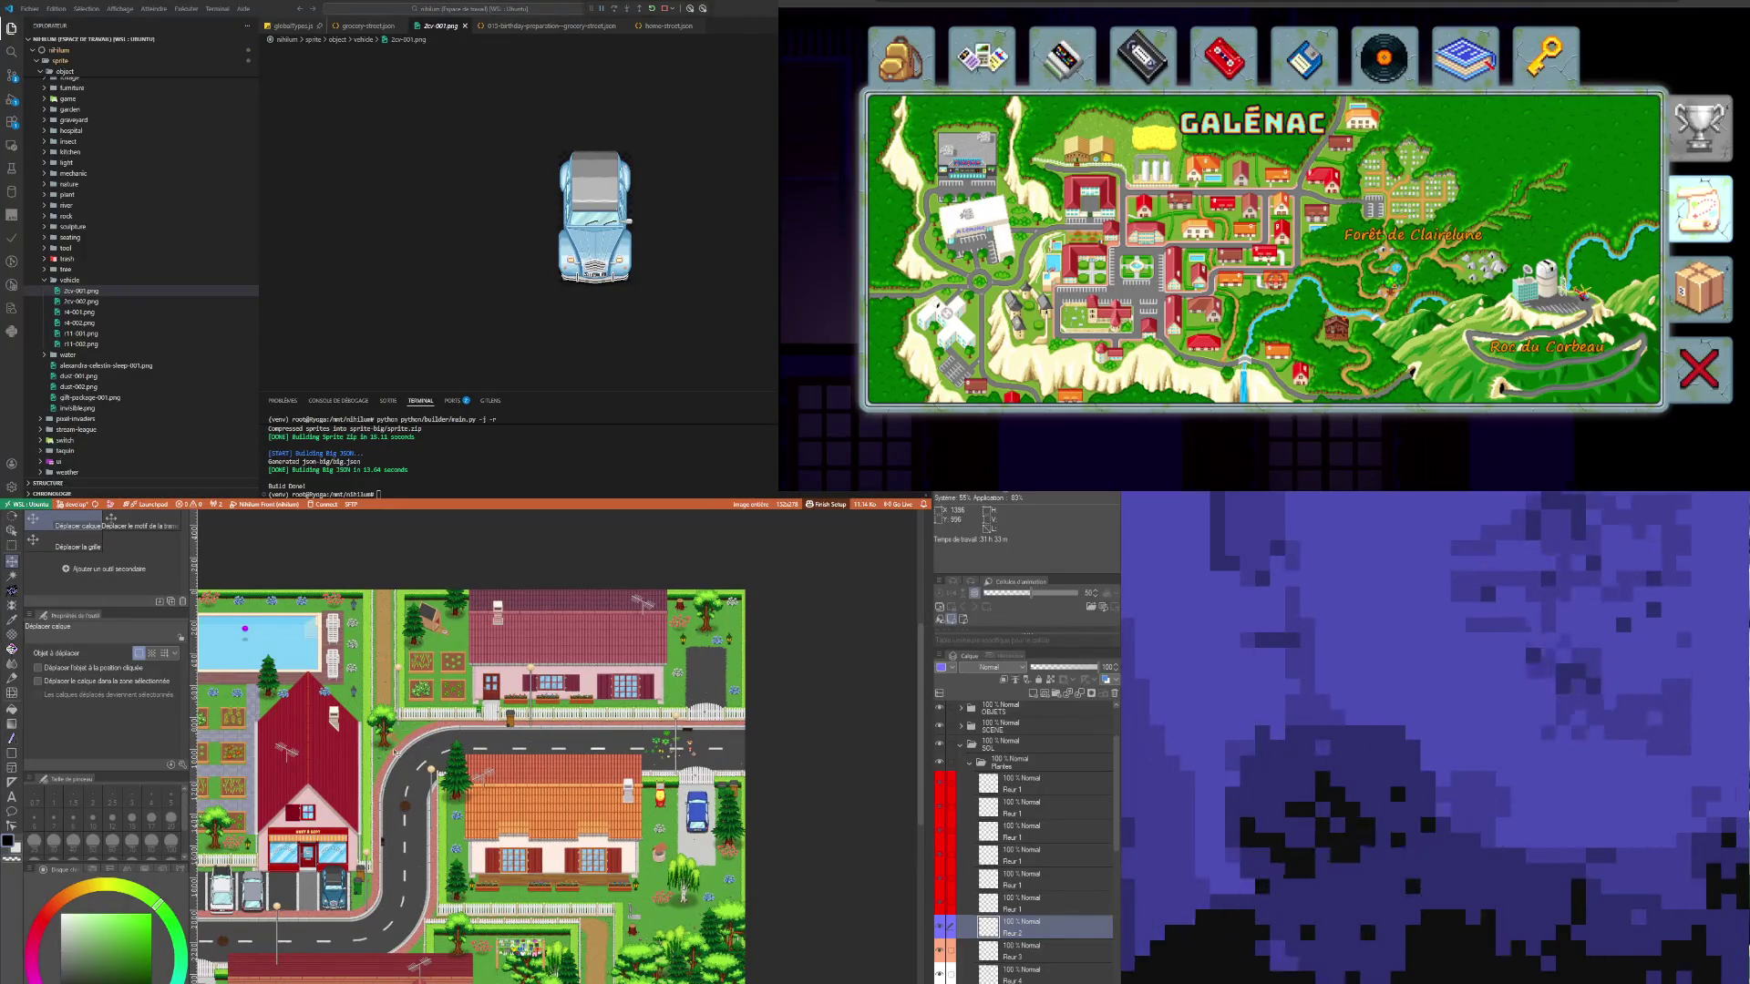
{"action": "scroll", "coordinate": [392, 749], "scroll_direction": "up", "scroll_amount": 2}
{"action": "scroll", "coordinate": [389, 731], "scroll_direction": "up", "scroll_amount": 2}
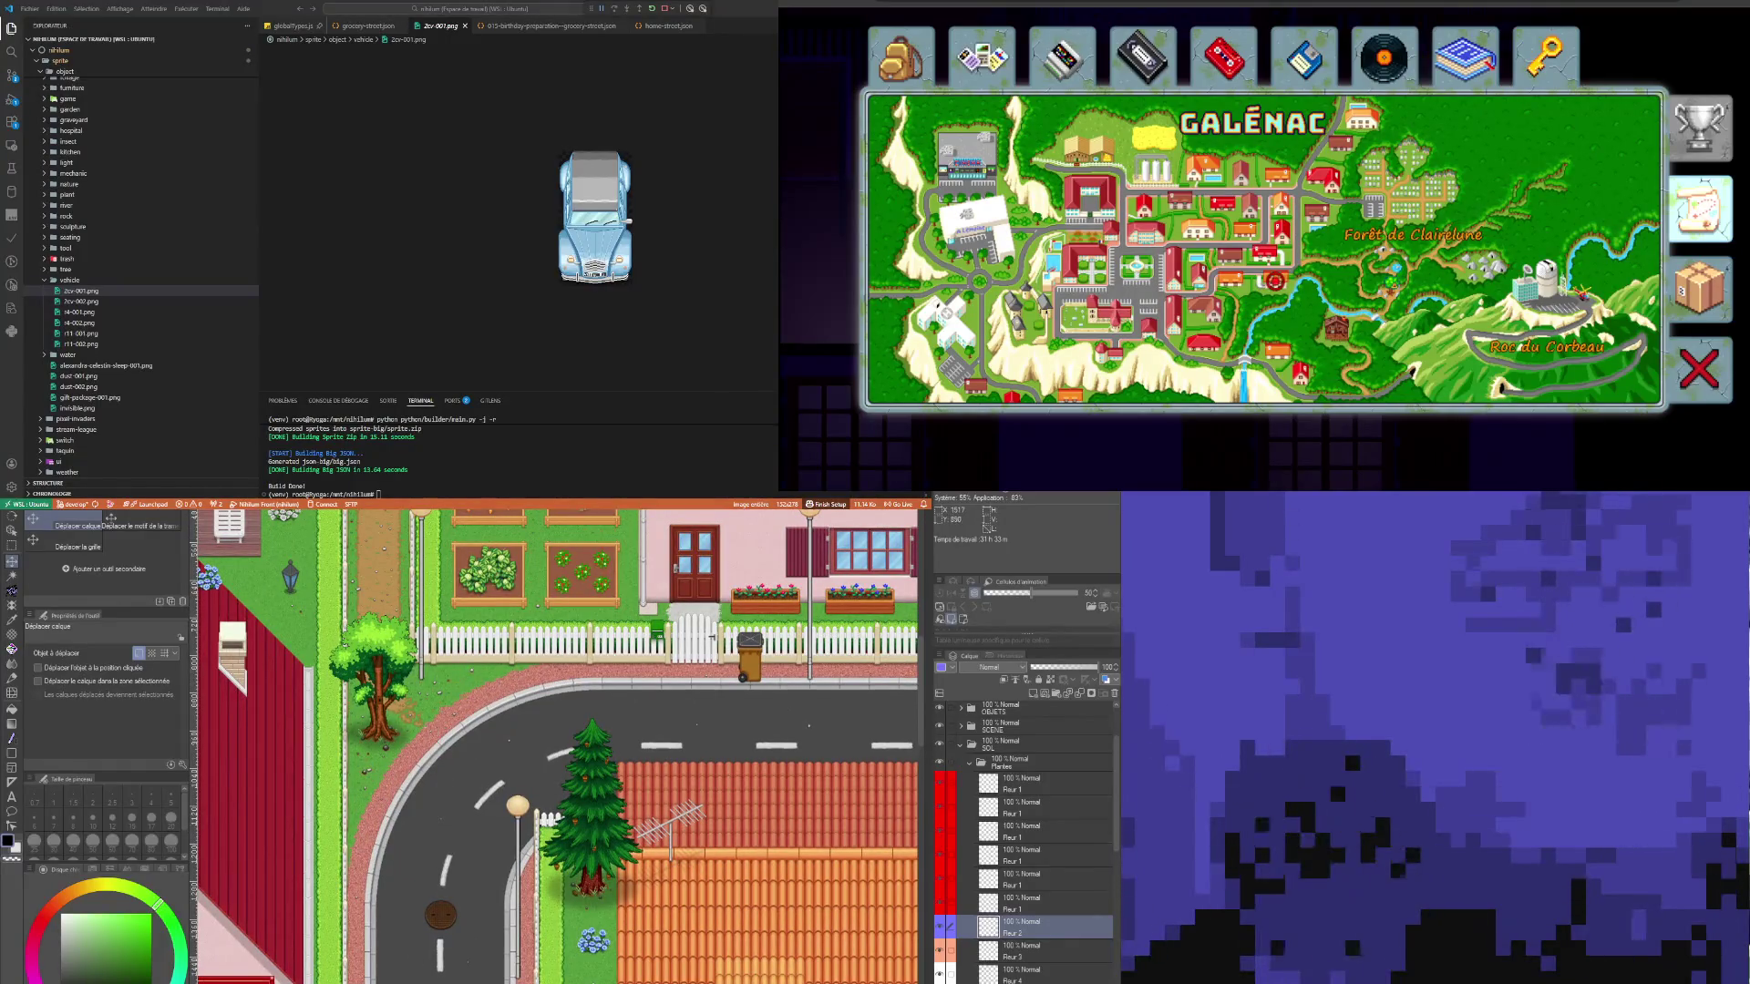
{"action": "scroll", "coordinate": [465, 679], "scroll_direction": "down", "scroll_amount": 2}
{"action": "scroll", "coordinate": [465, 679], "scroll_direction": "left", "scroll_amount": 5}
{"action": "scroll", "coordinate": [556, 711], "scroll_direction": "down", "scroll_amount": 3}
{"action": "scroll", "coordinate": [556, 711], "scroll_direction": "right", "scroll_amount": 5}
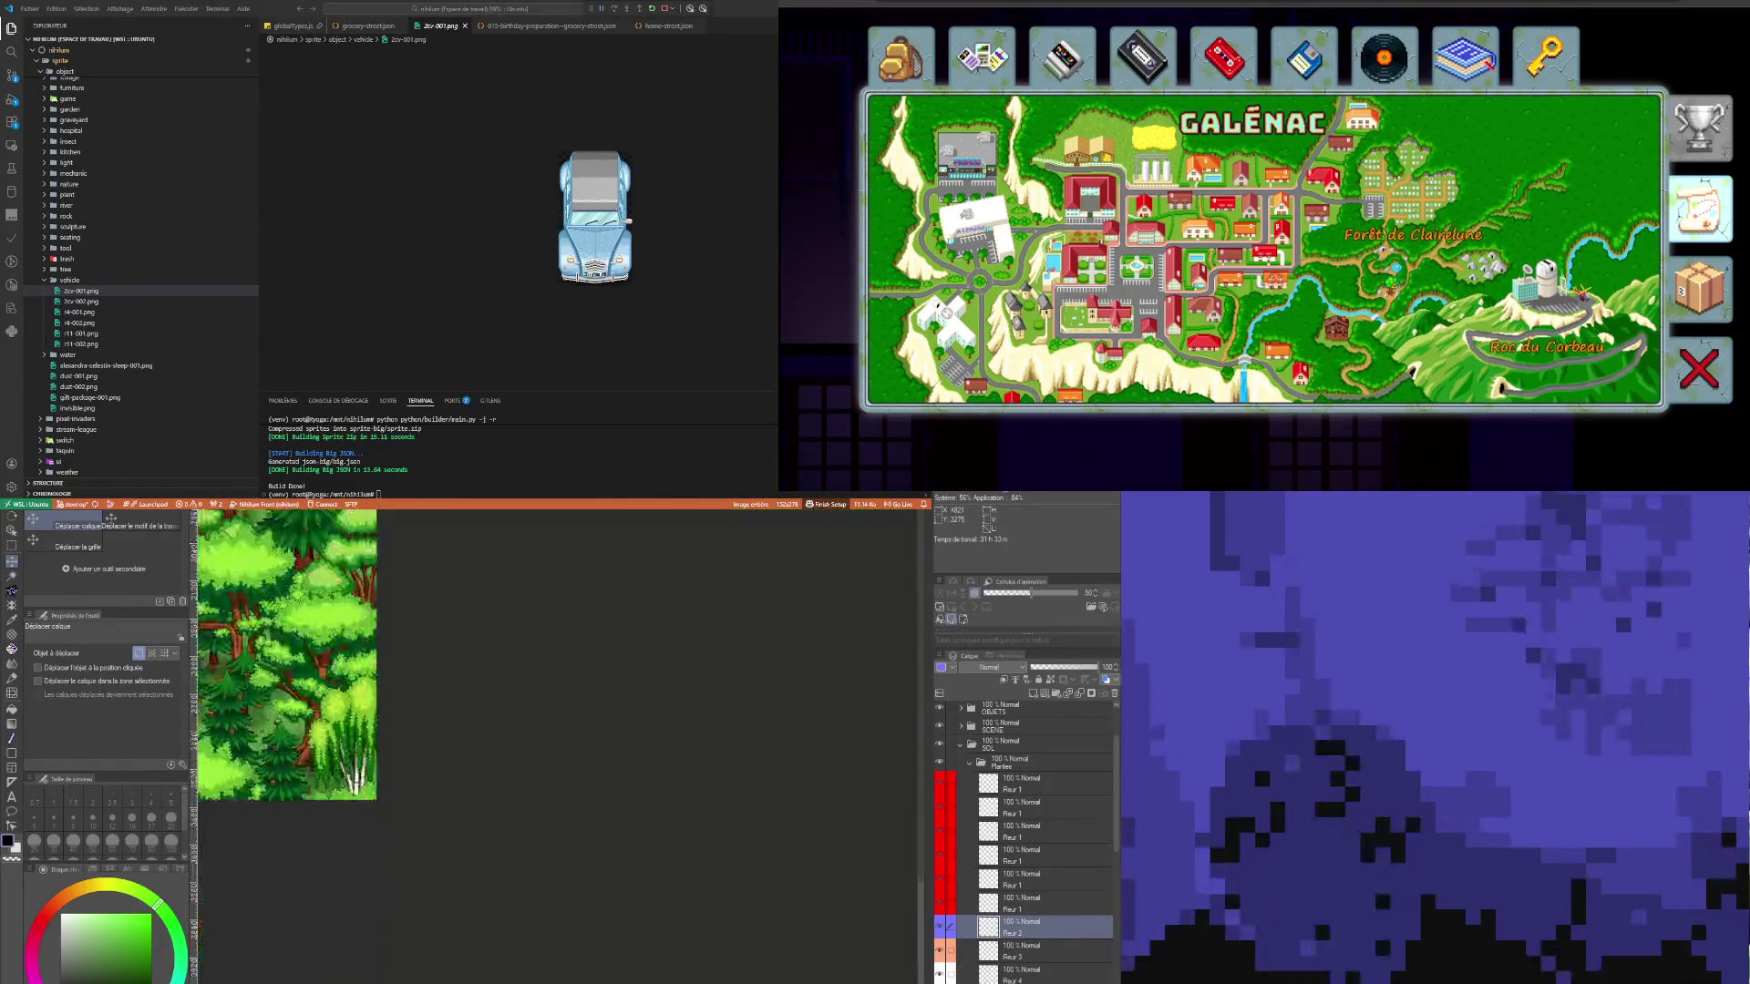
{"action": "scroll", "coordinate": [775, 849], "scroll_direction": "right", "scroll_amount": 5}
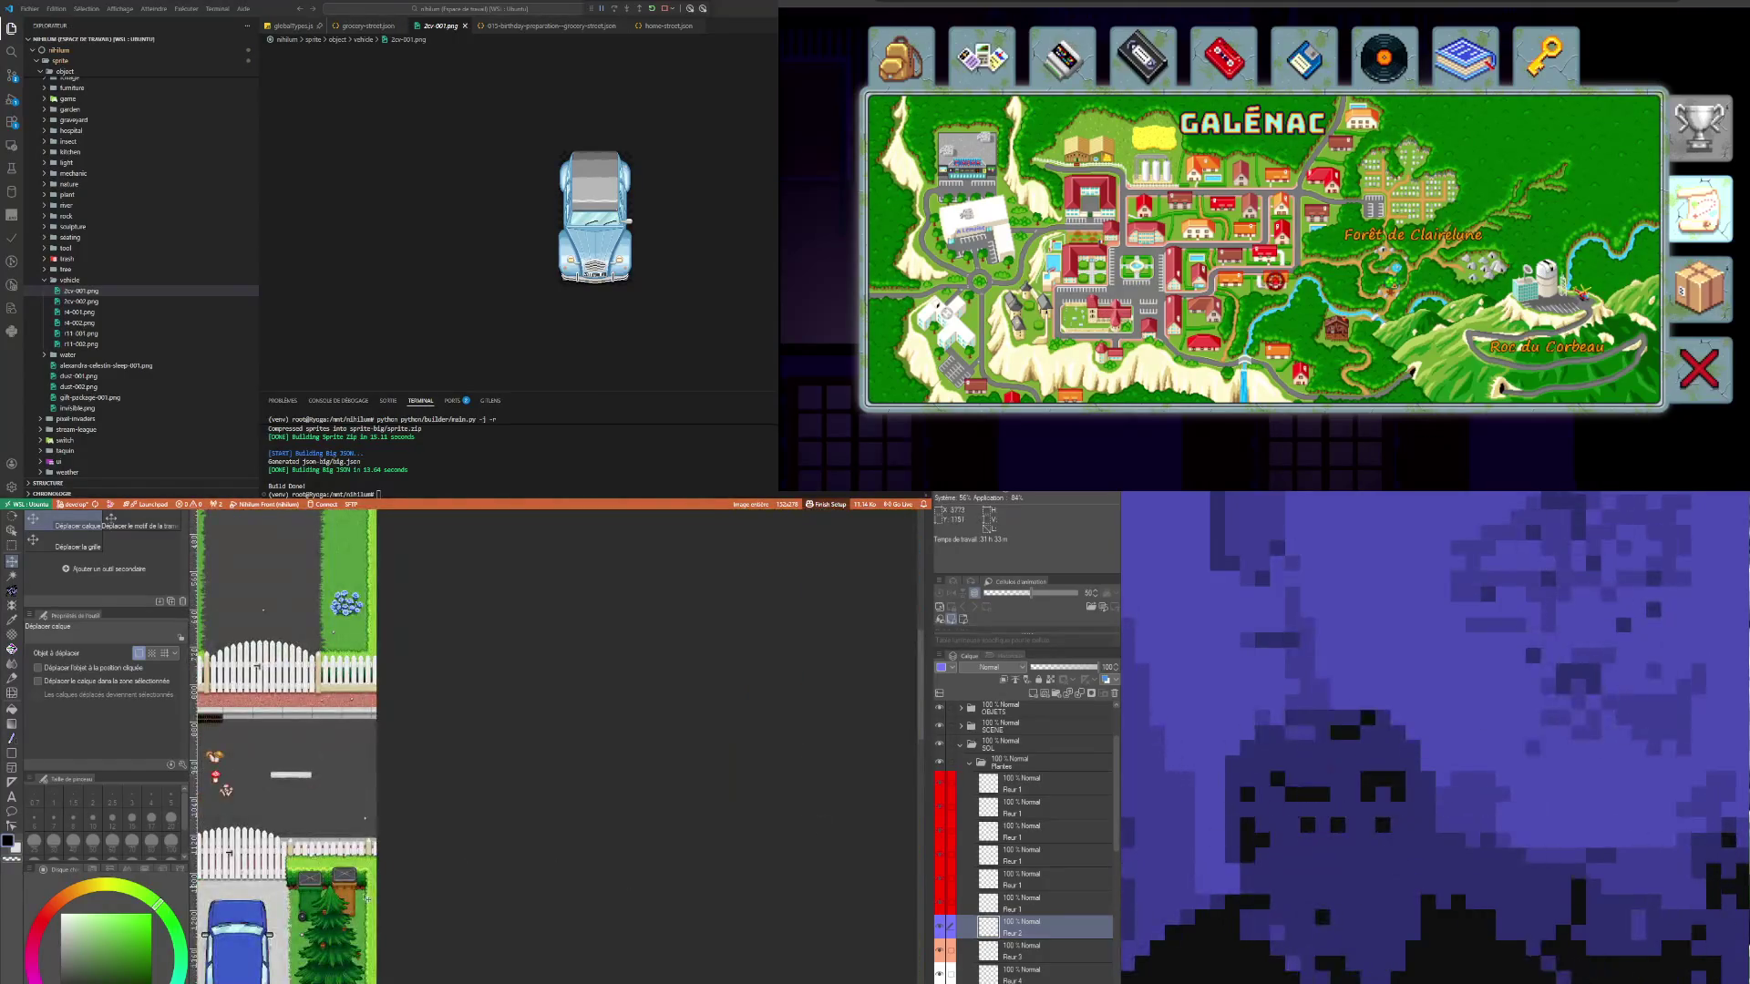
{"action": "scroll", "coordinate": [347, 758], "scroll_direction": "down", "scroll_amount": 2}
{"action": "scroll", "coordinate": [347, 757], "scroll_direction": "left", "scroll_amount": 3}
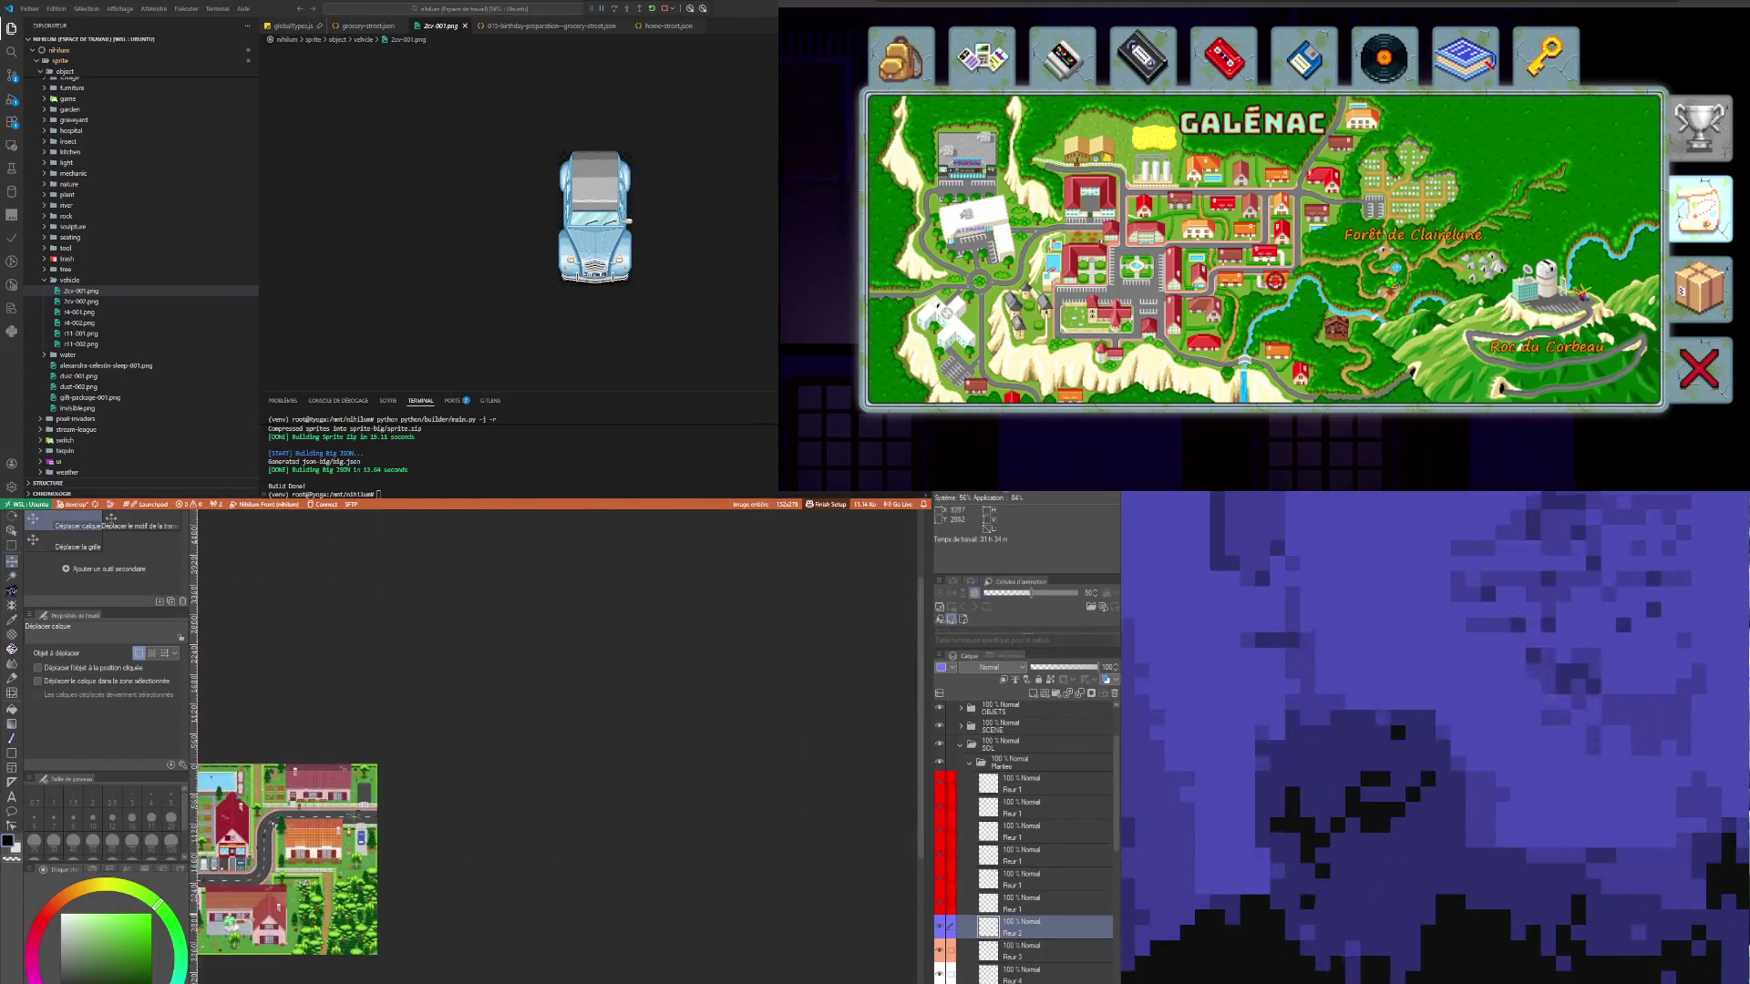
{"action": "scroll", "coordinate": [348, 757], "scroll_direction": "up", "scroll_amount": 2}
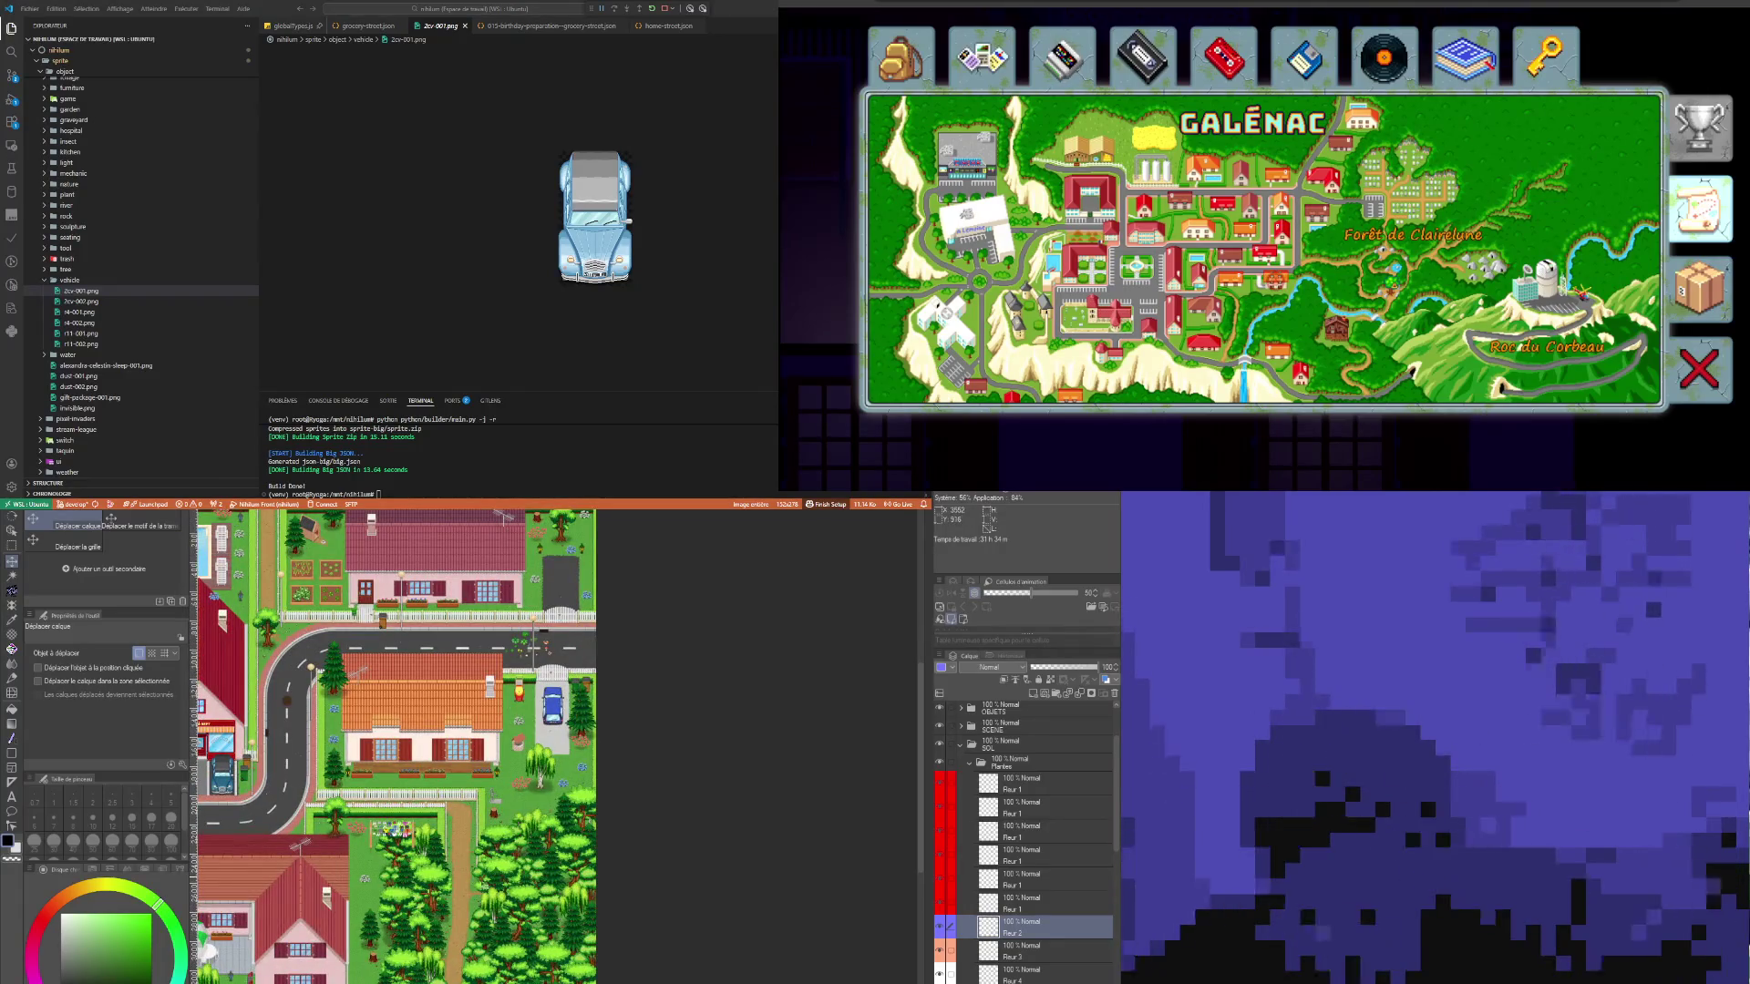
{"action": "scroll", "coordinate": [473, 916], "scroll_direction": "up", "scroll_amount": 4}
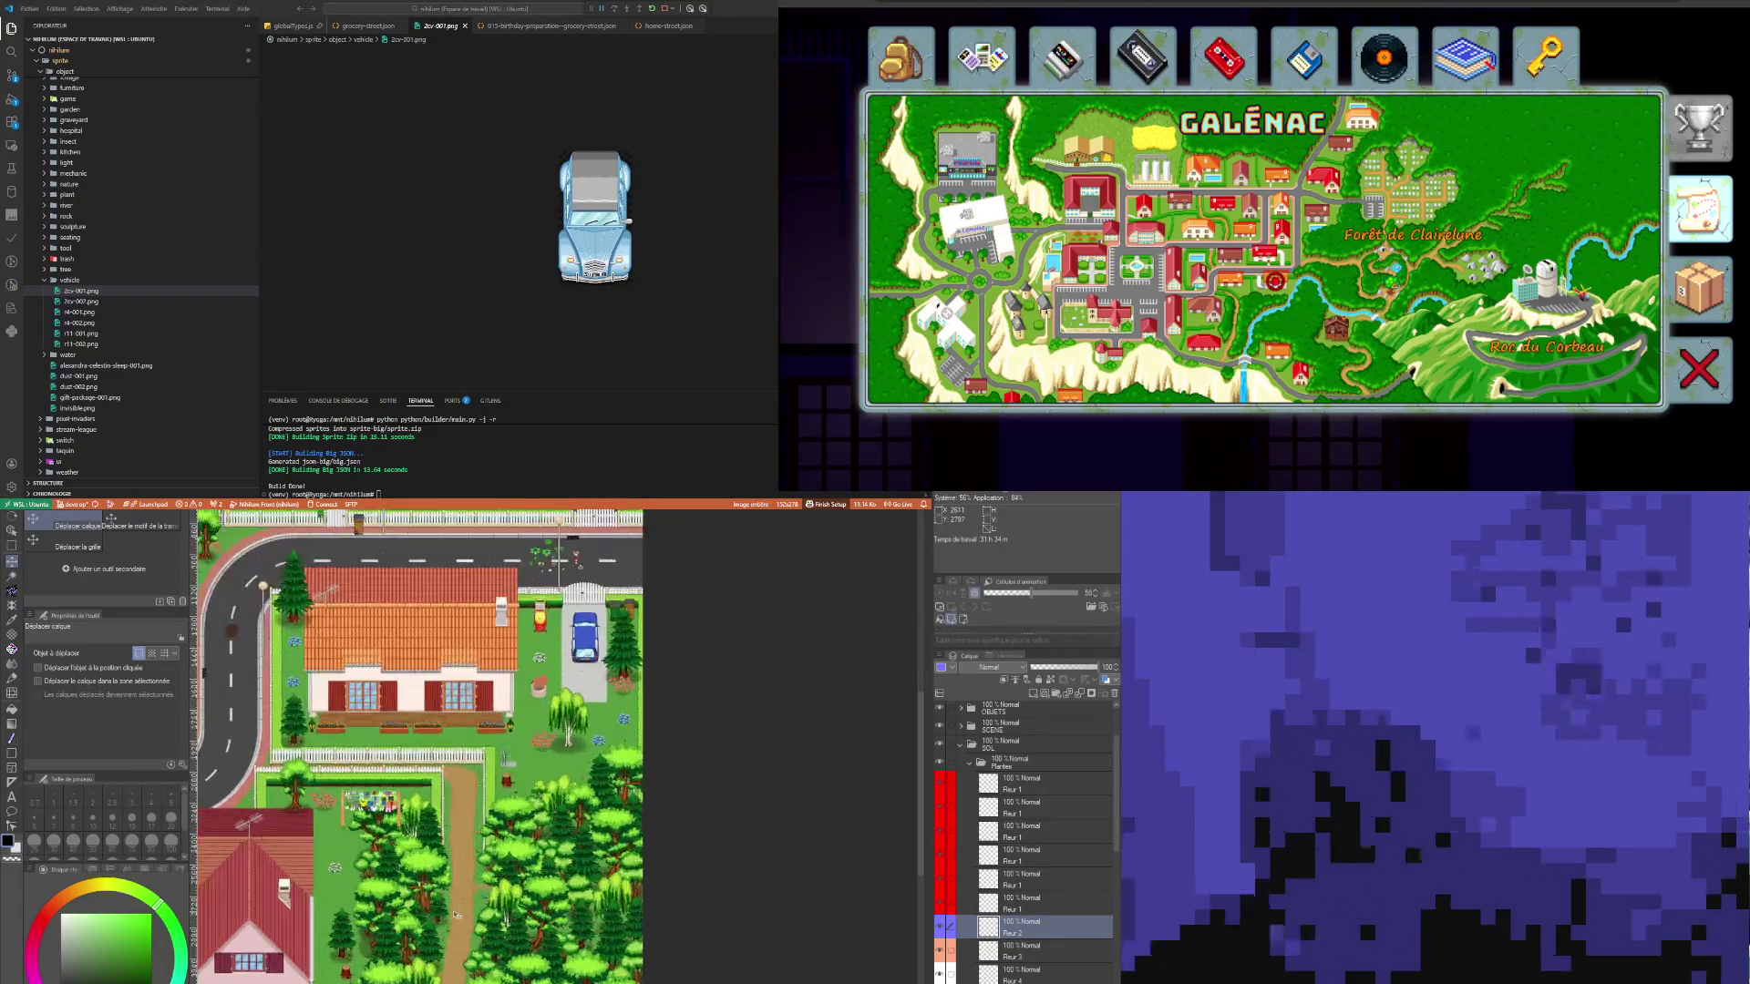
{"action": "scroll", "coordinate": [535, 843], "scroll_direction": "down", "scroll_amount": 2}
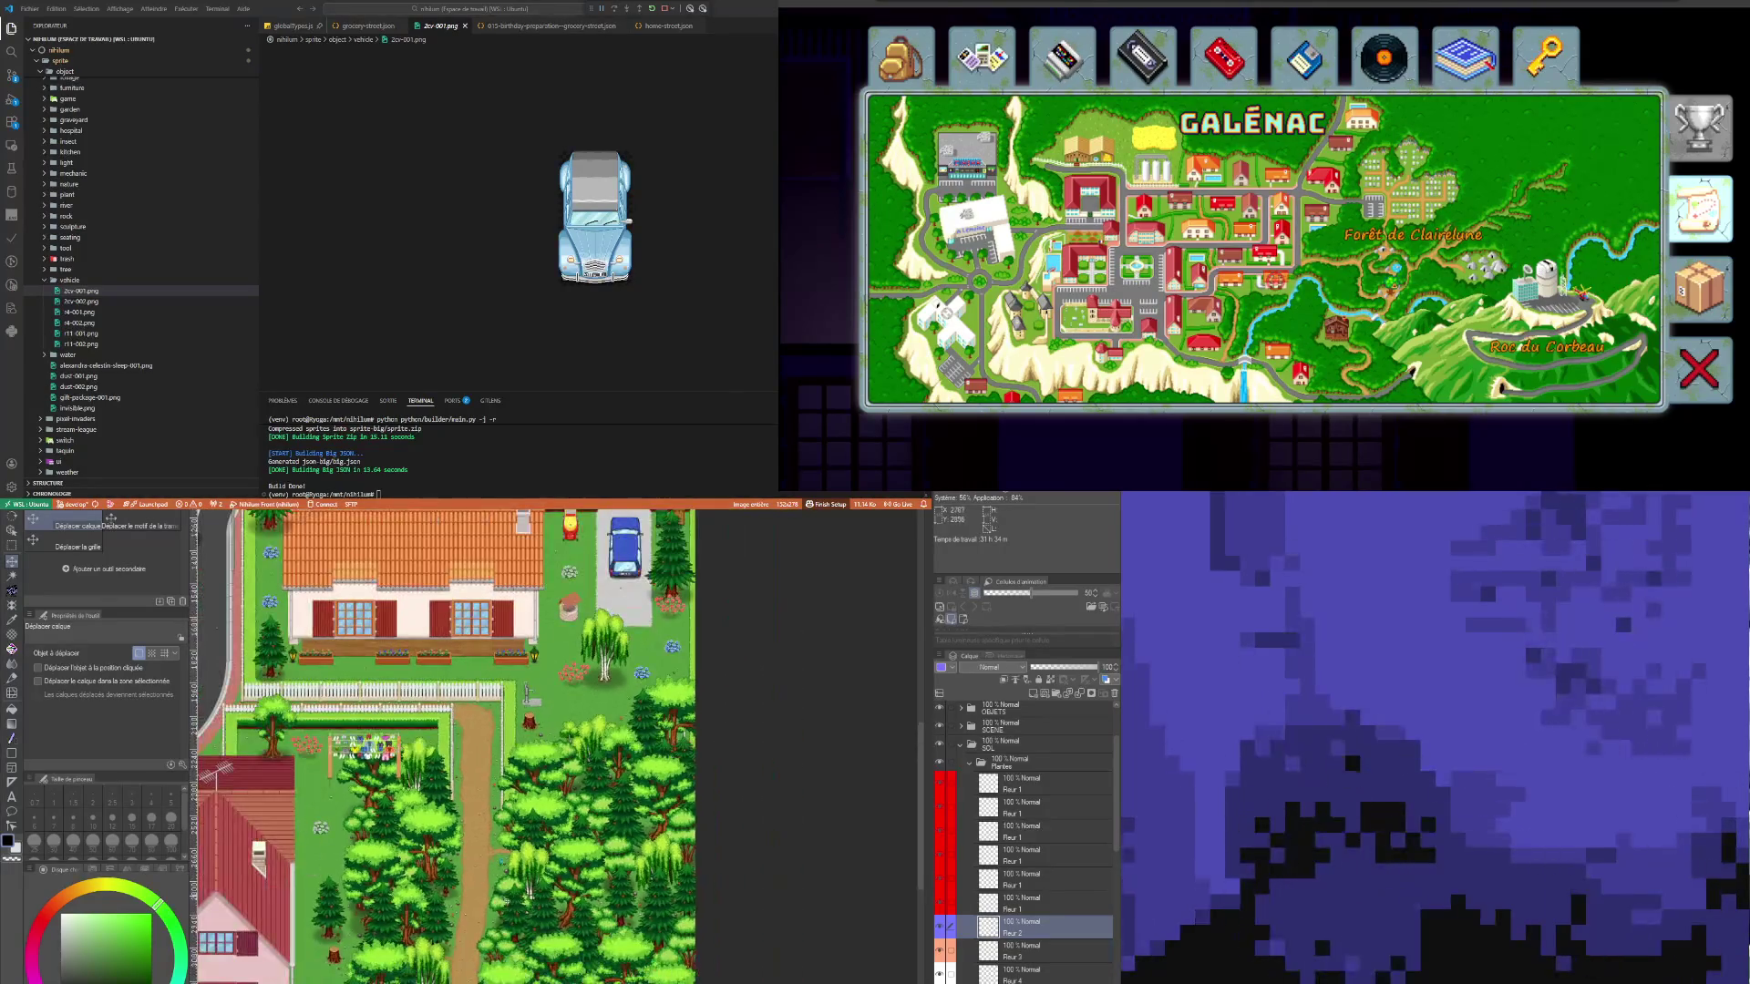
{"action": "scroll", "coordinate": [542, 847], "scroll_direction": "up", "scroll_amount": 2}
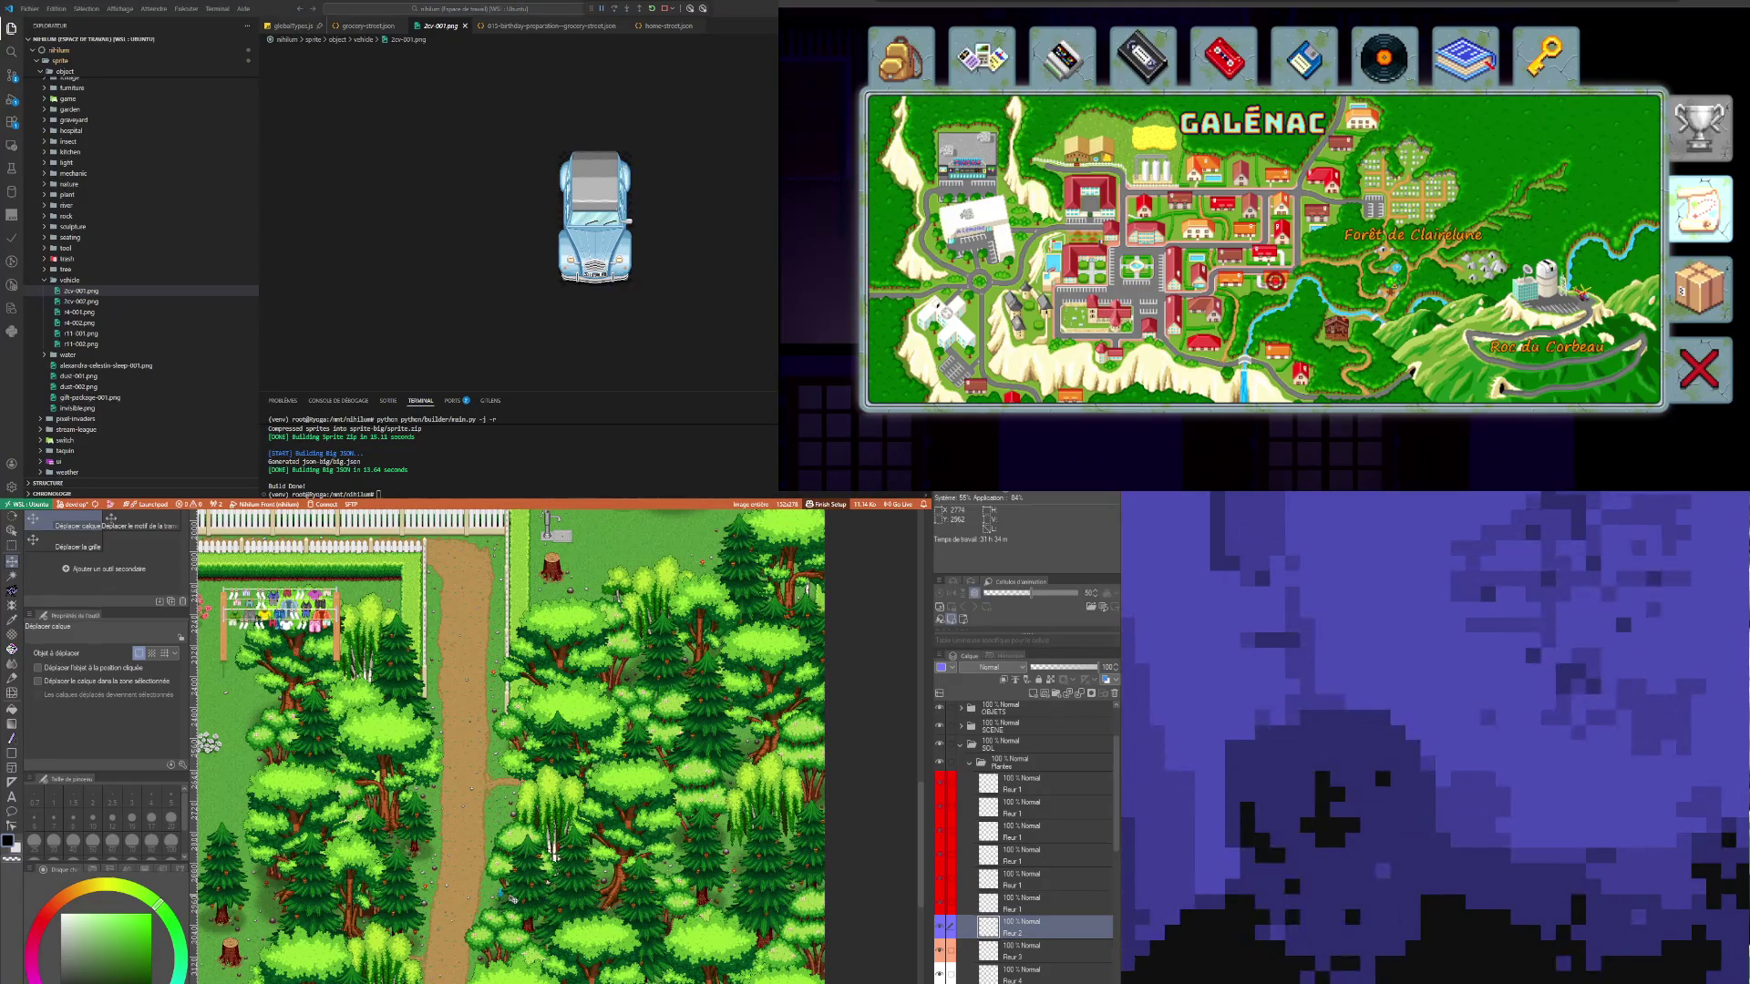
{"action": "scroll", "coordinate": [512, 899], "scroll_direction": "down", "scroll_amount": 3}
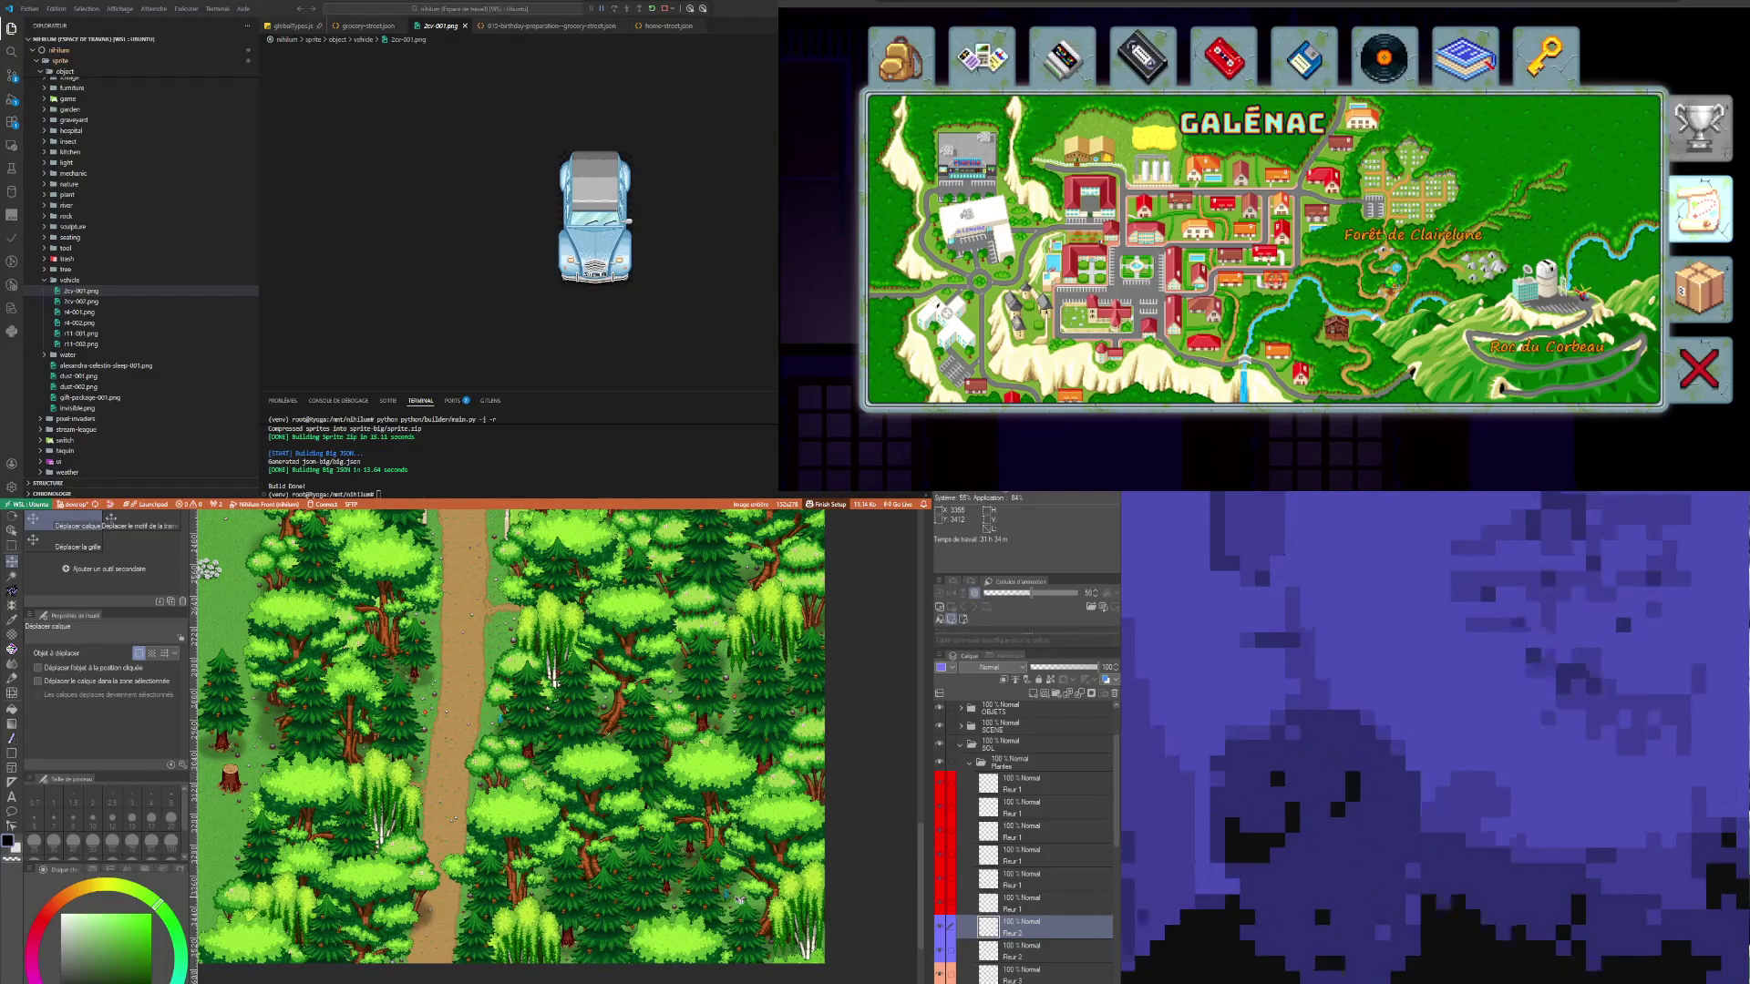
{"action": "scroll", "coordinate": [698, 840], "scroll_direction": "up", "scroll_amount": 5}
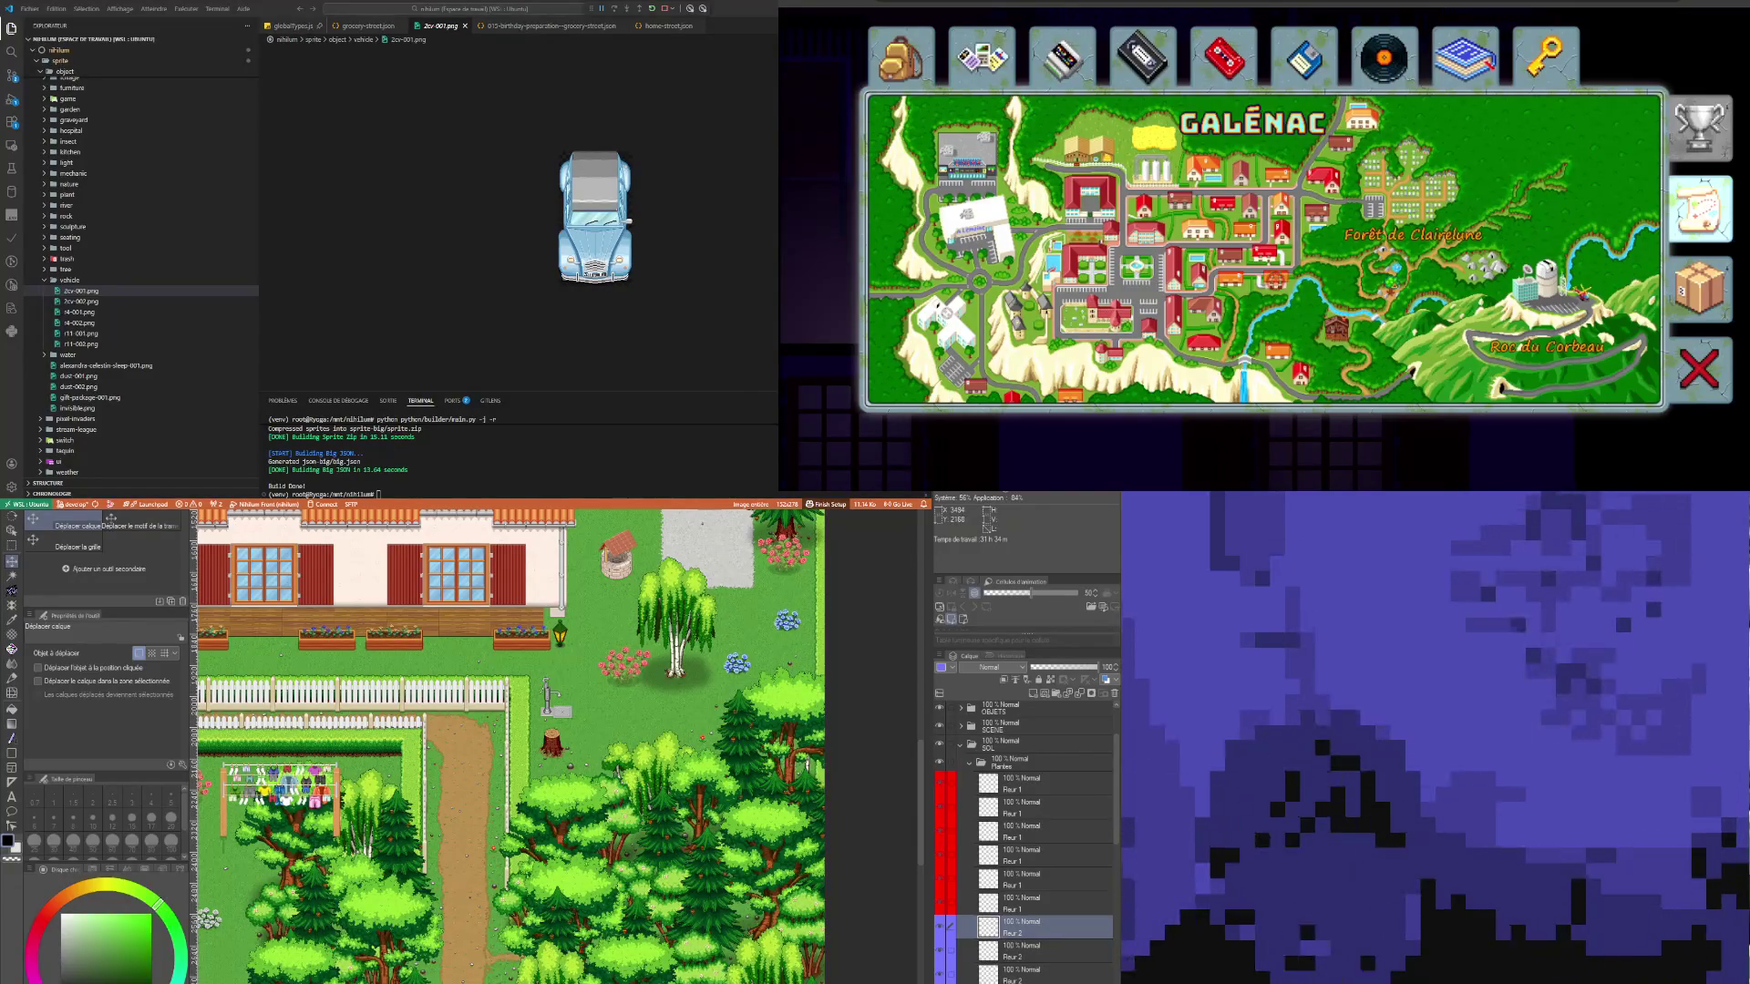
{"action": "scroll", "coordinate": [598, 949], "scroll_direction": "down", "scroll_amount": 3}
{"action": "scroll", "coordinate": [509, 745], "scroll_direction": "down", "scroll_amount": 3}
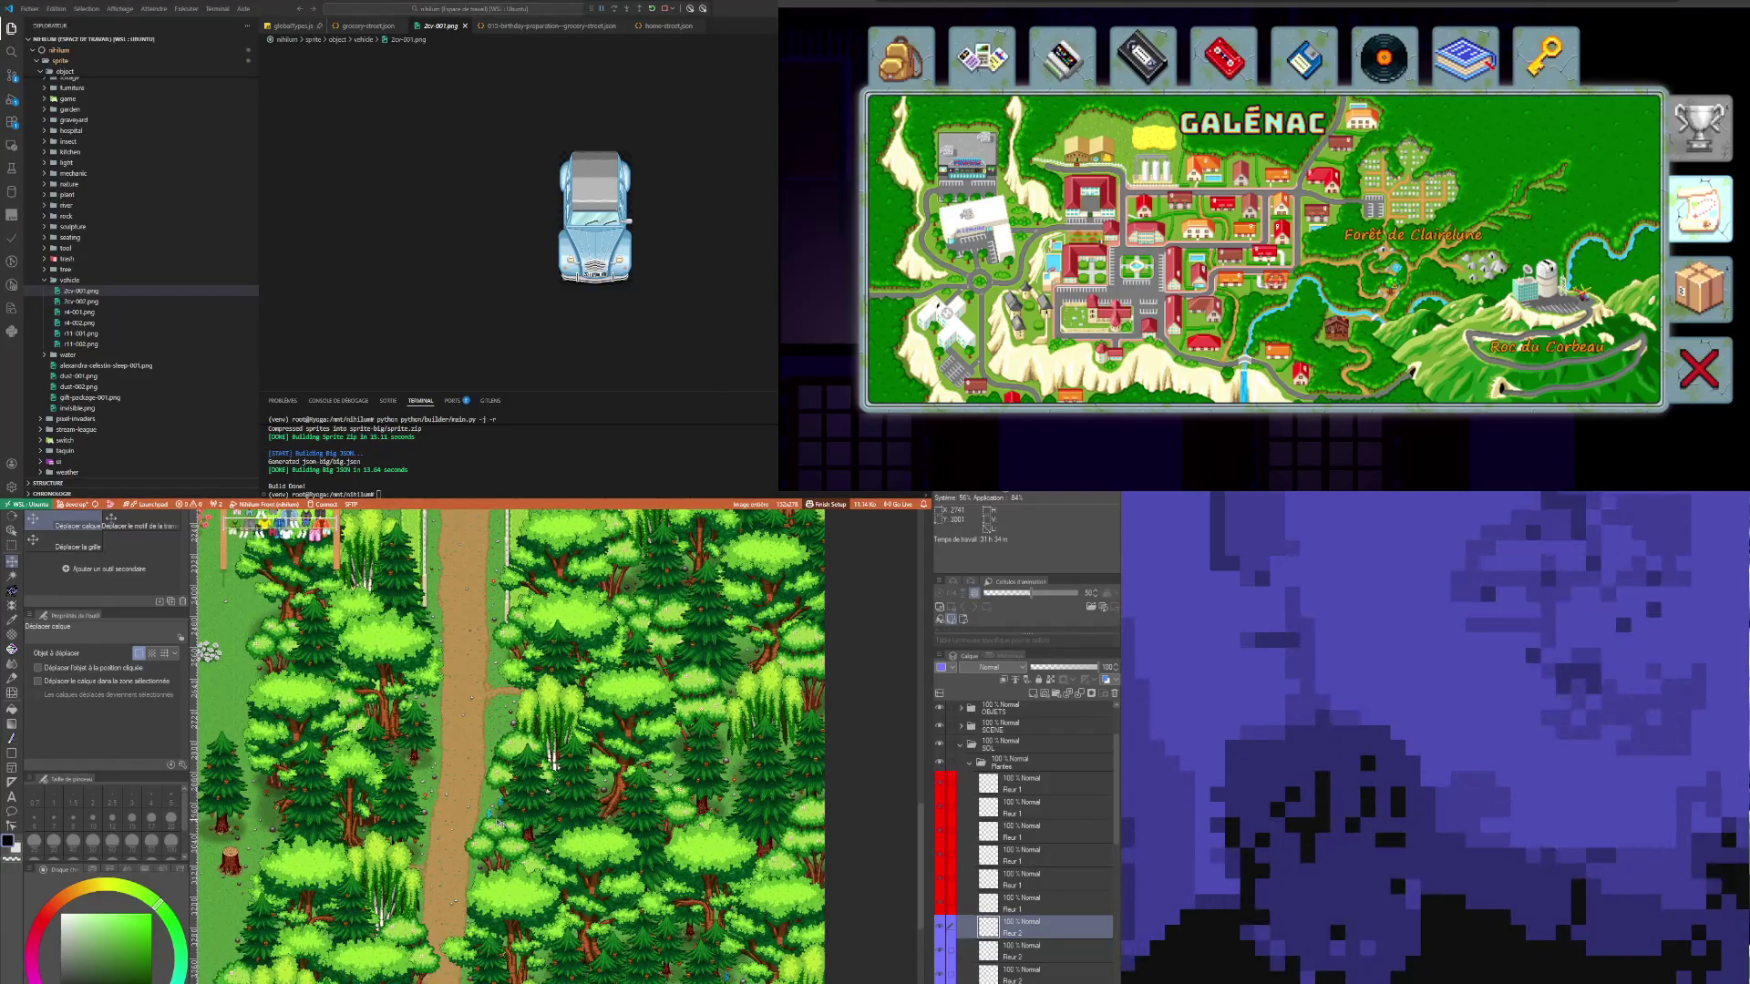
{"action": "scroll", "coordinate": [1030, 866], "scroll_direction": "down", "scroll_amount": 2}
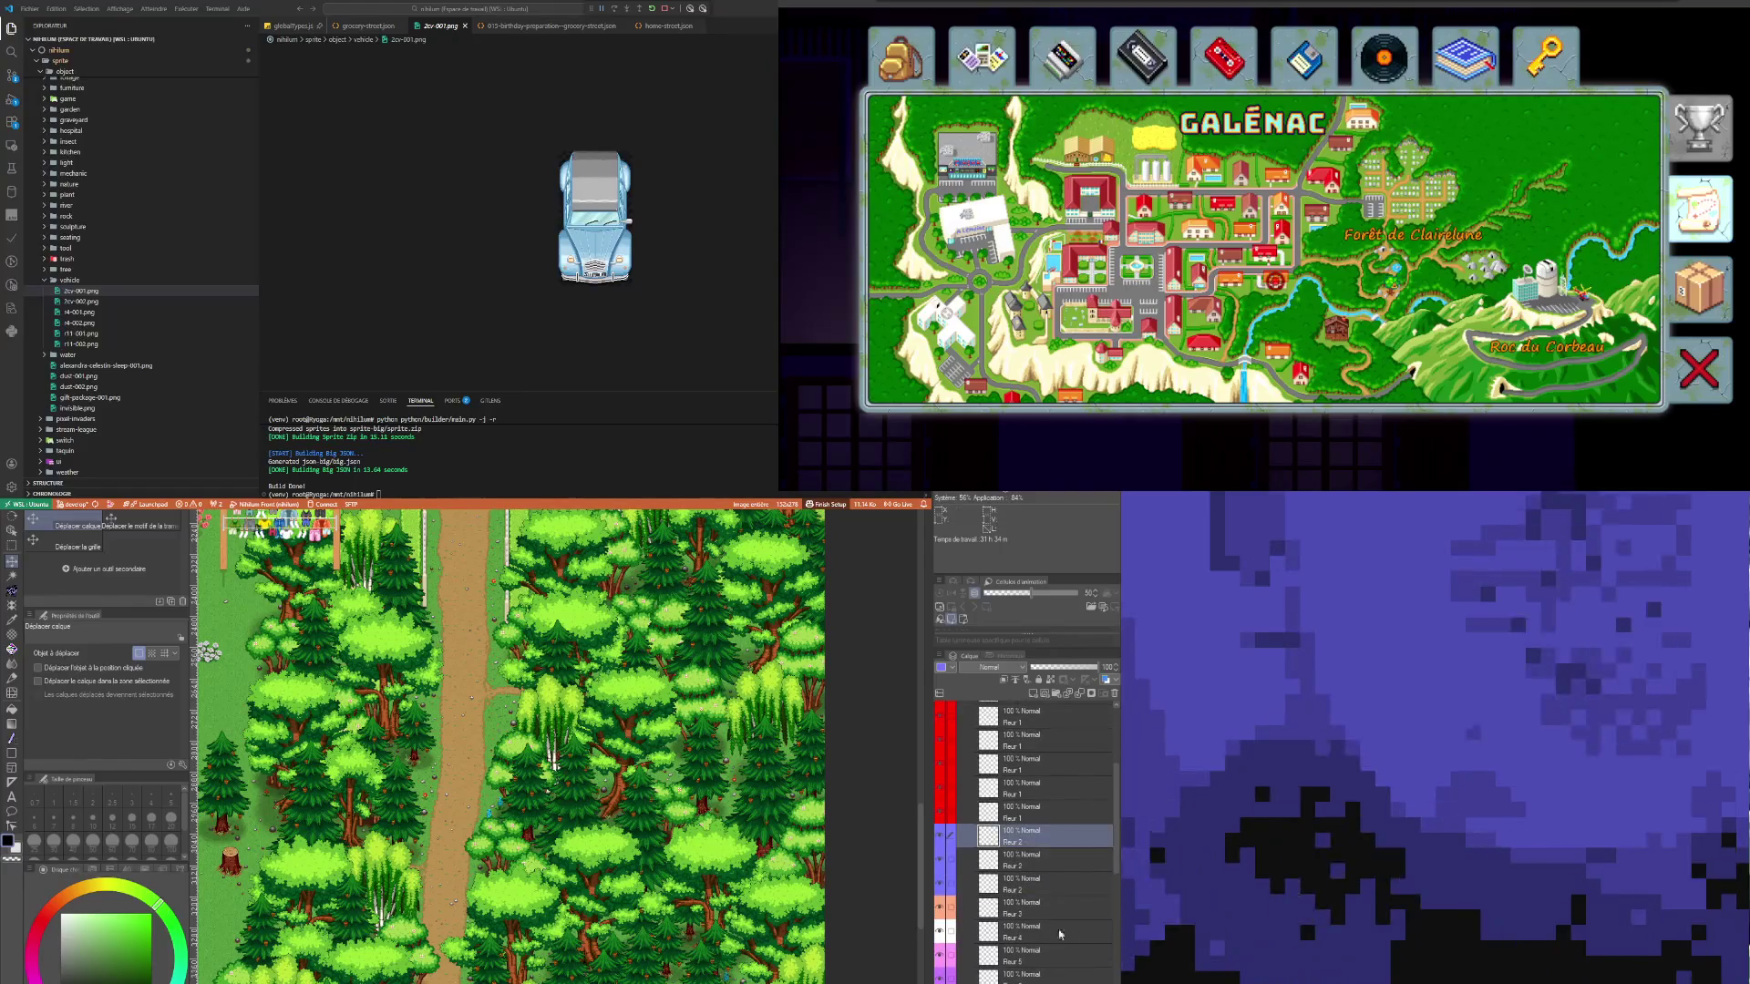
{"action": "left_click", "coordinate": [1030, 907]}
{"action": "scroll", "coordinate": [516, 820], "scroll_direction": "down", "scroll_amount": 3}
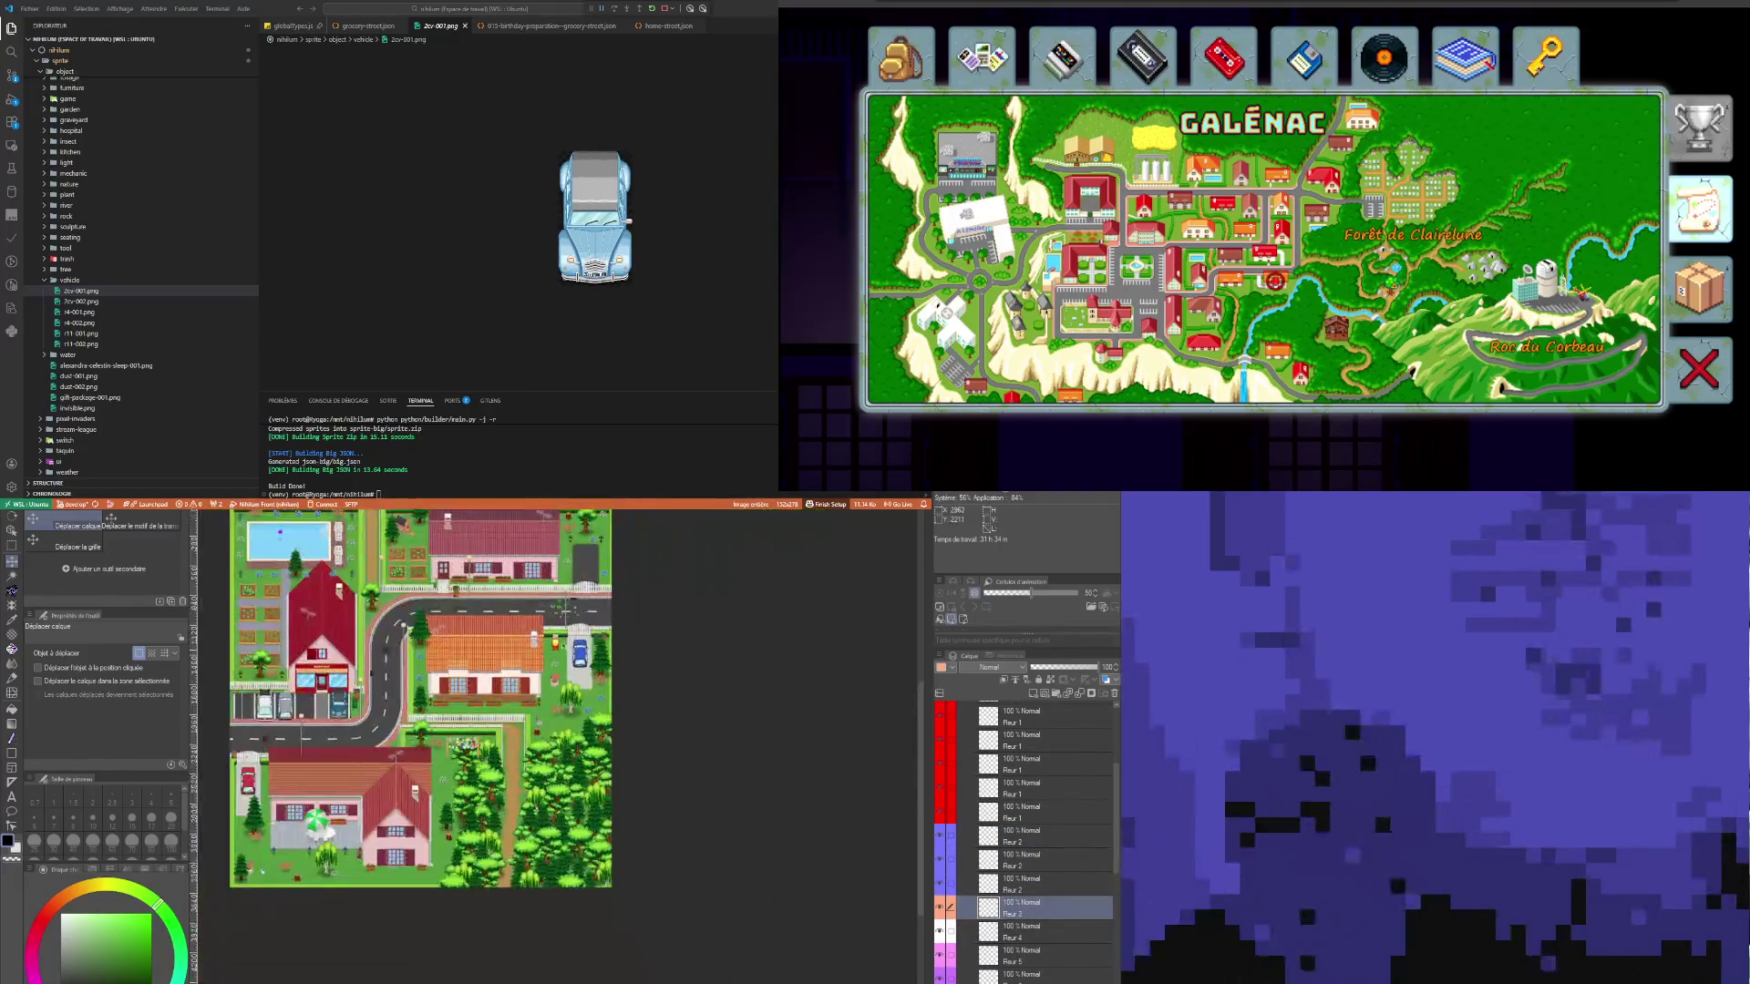
{"action": "scroll", "coordinate": [611, 703], "scroll_direction": "up", "scroll_amount": 5}
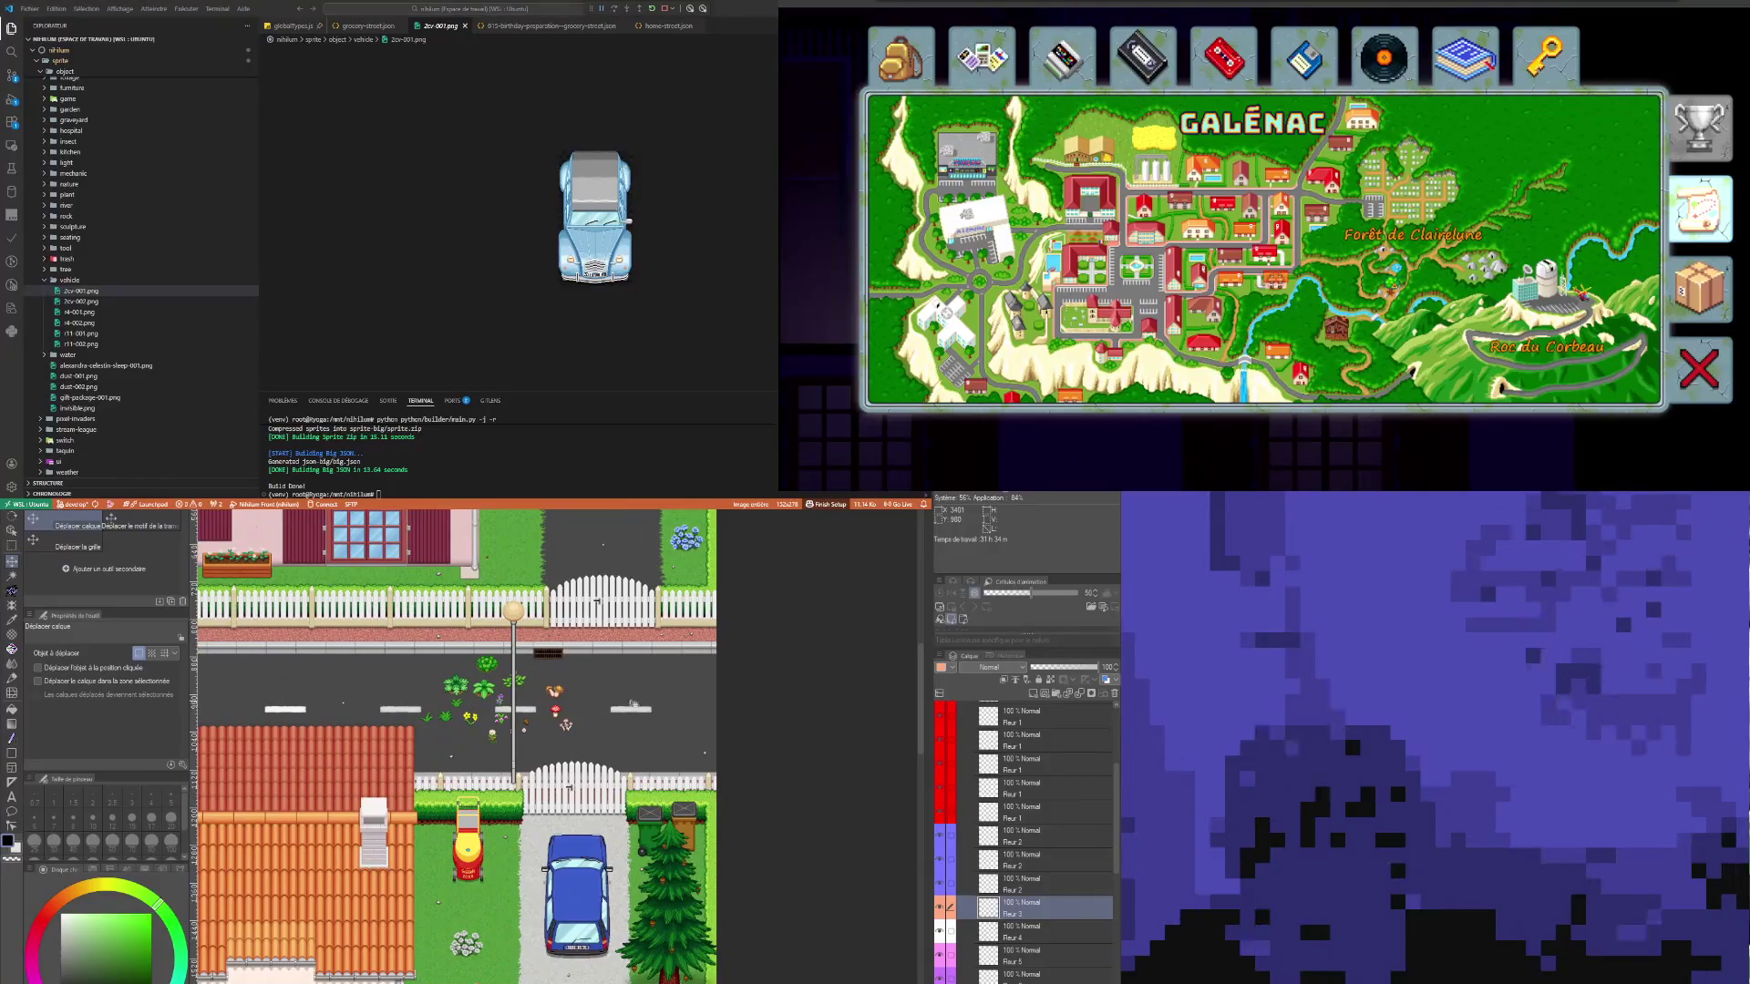
{"action": "scroll", "coordinate": [636, 697], "scroll_direction": "down", "scroll_amount": 2}
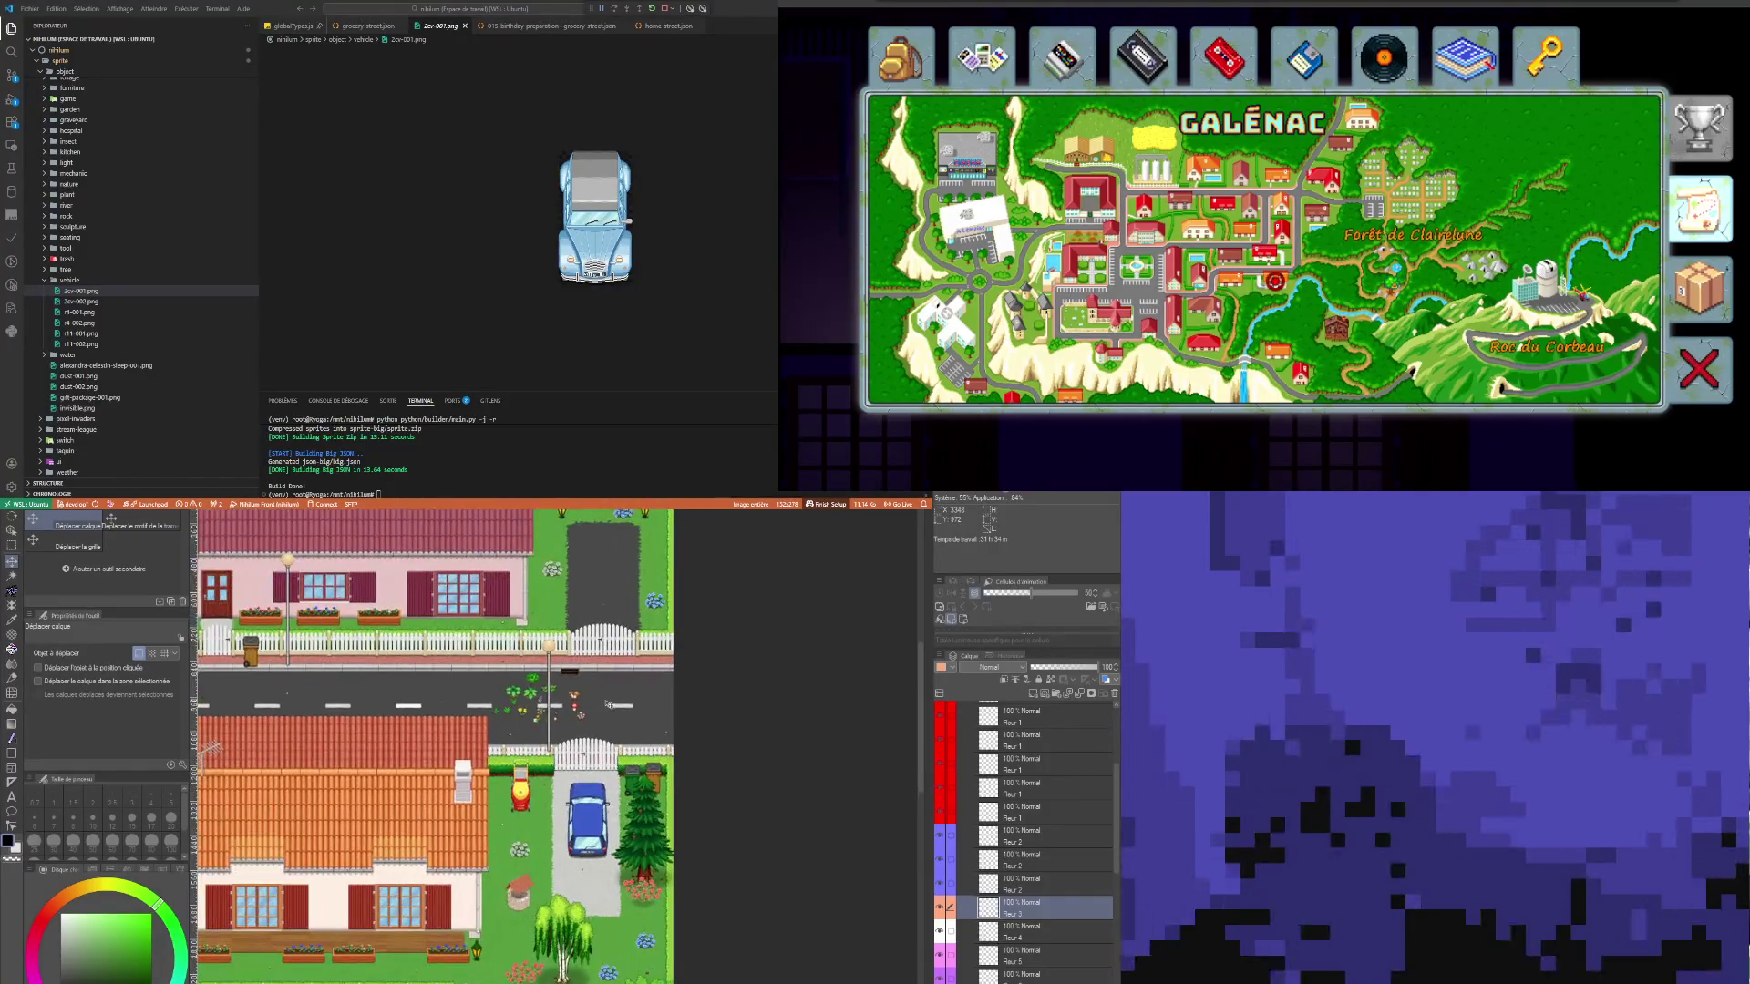
{"action": "scroll", "coordinate": [576, 720], "scroll_direction": "down", "scroll_amount": 3}
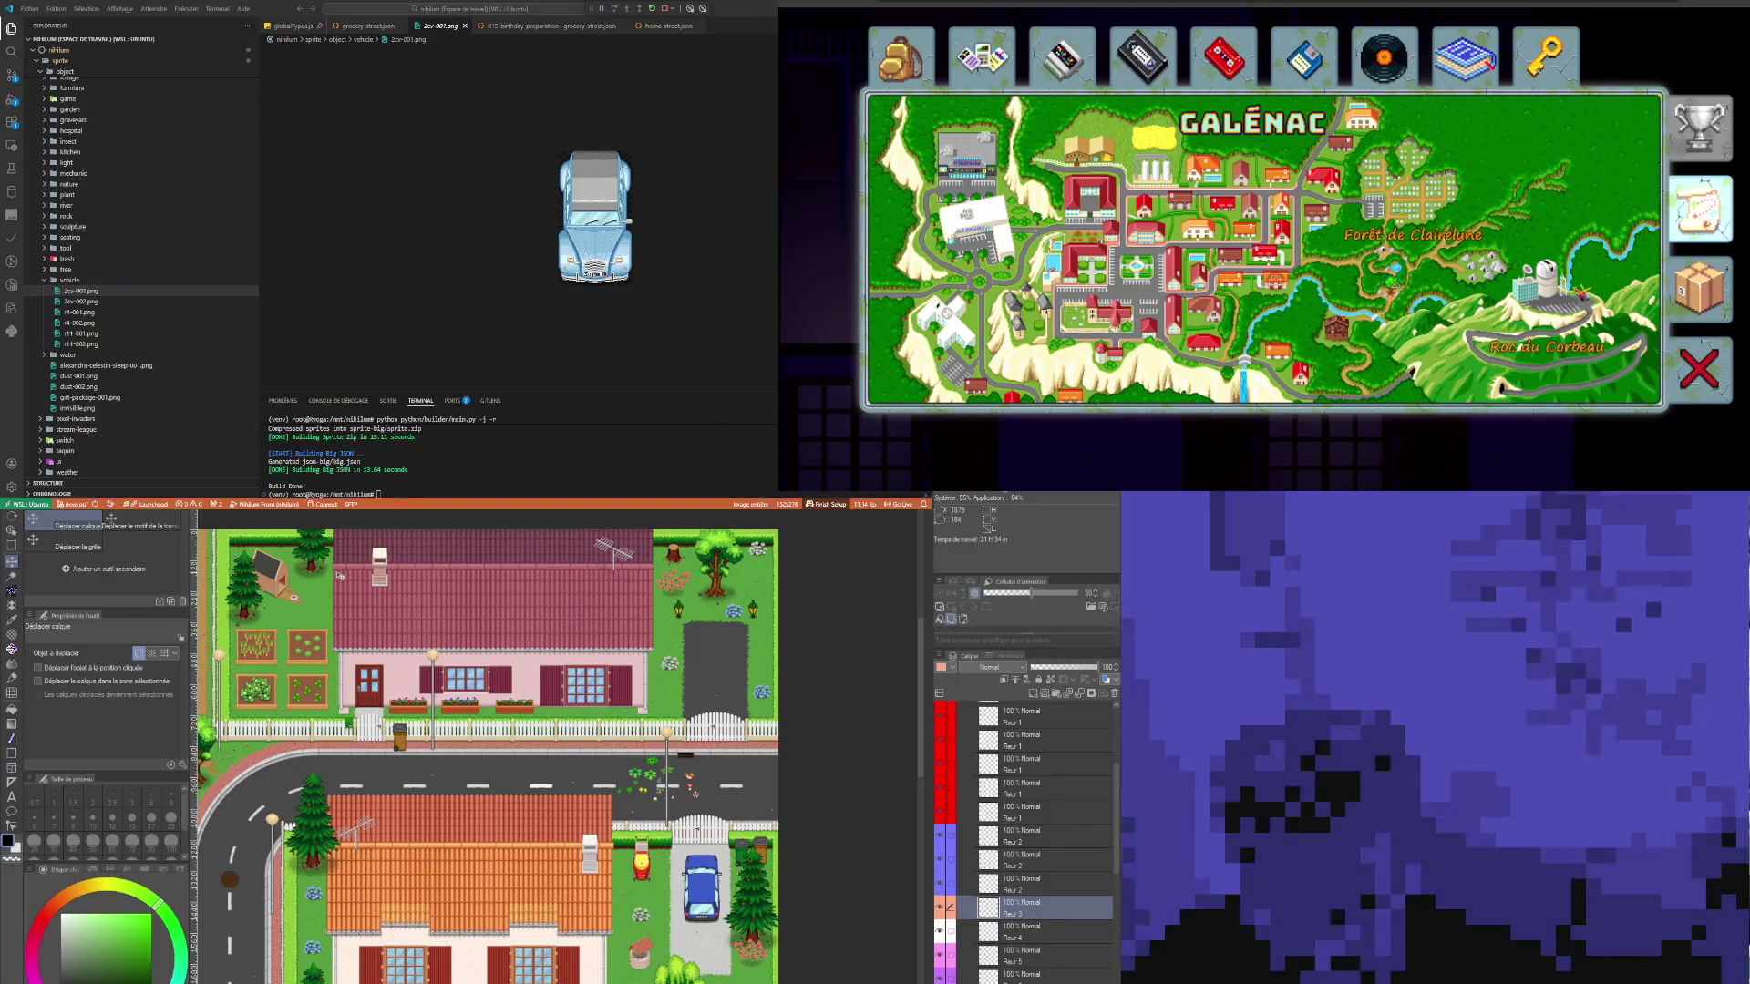
{"action": "scroll", "coordinate": [336, 577], "scroll_direction": "up", "scroll_amount": 3}
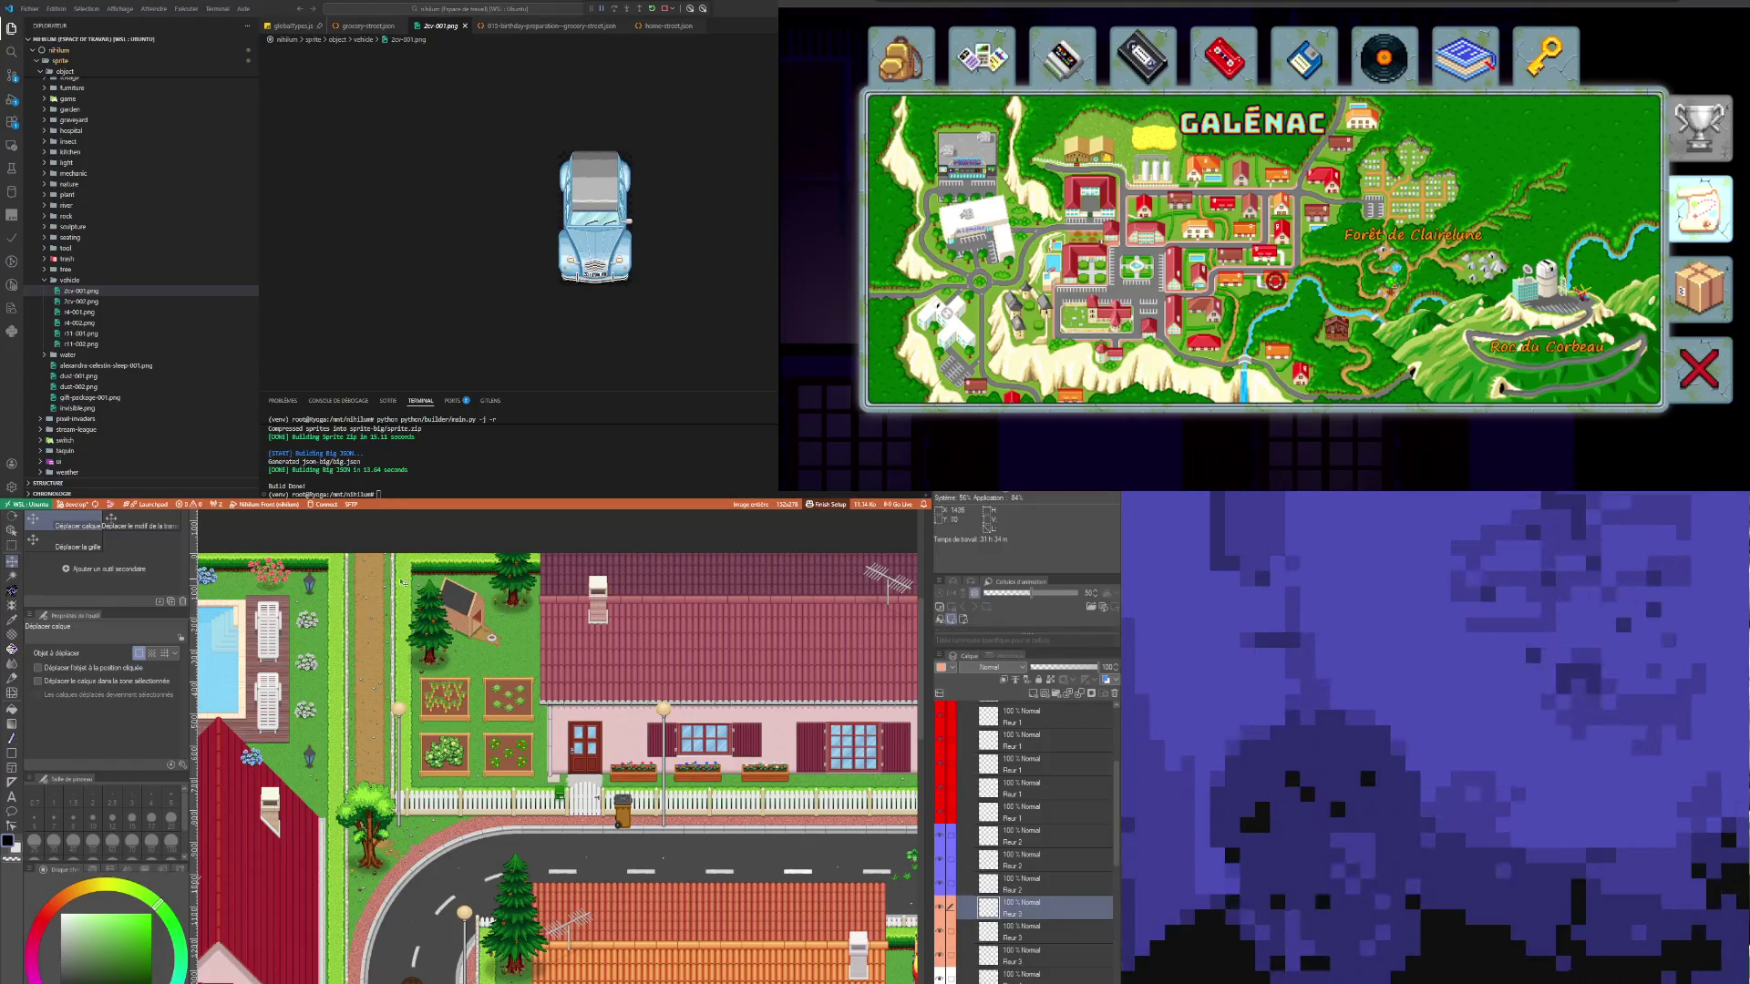
{"action": "scroll", "coordinate": [556, 745], "scroll_direction": "down", "scroll_amount": 10}
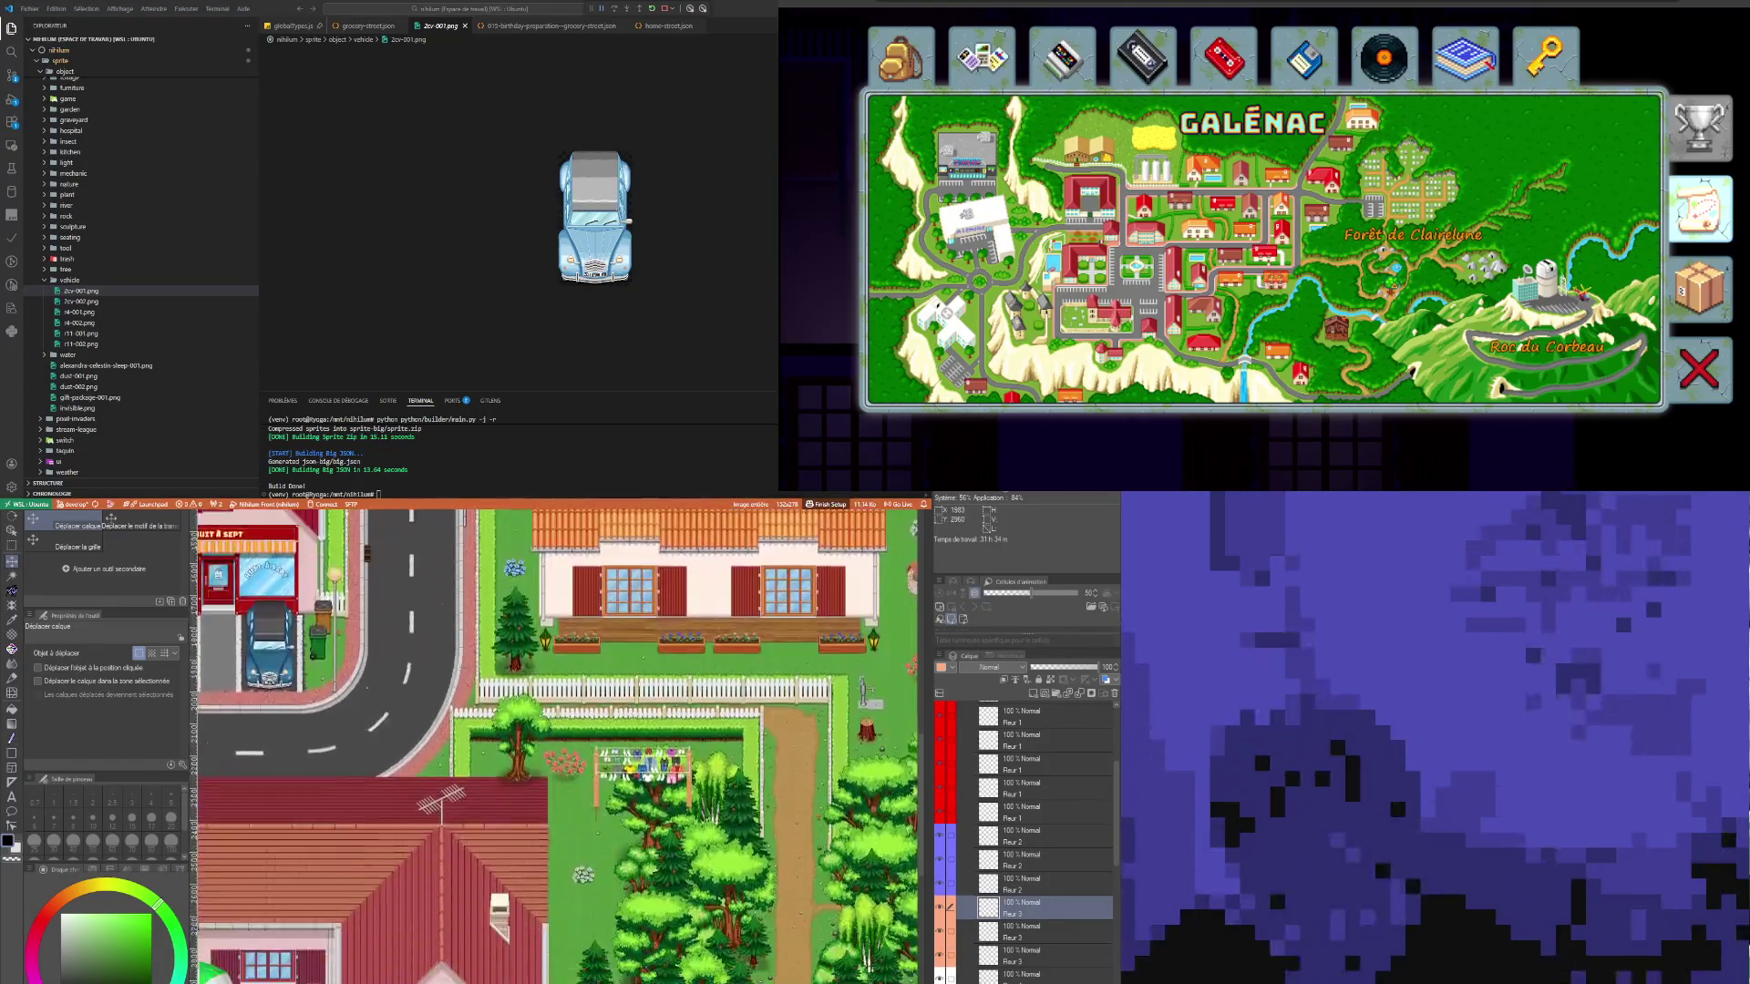
{"action": "scroll", "coordinate": [316, 680], "scroll_direction": "down", "scroll_amount": 10}
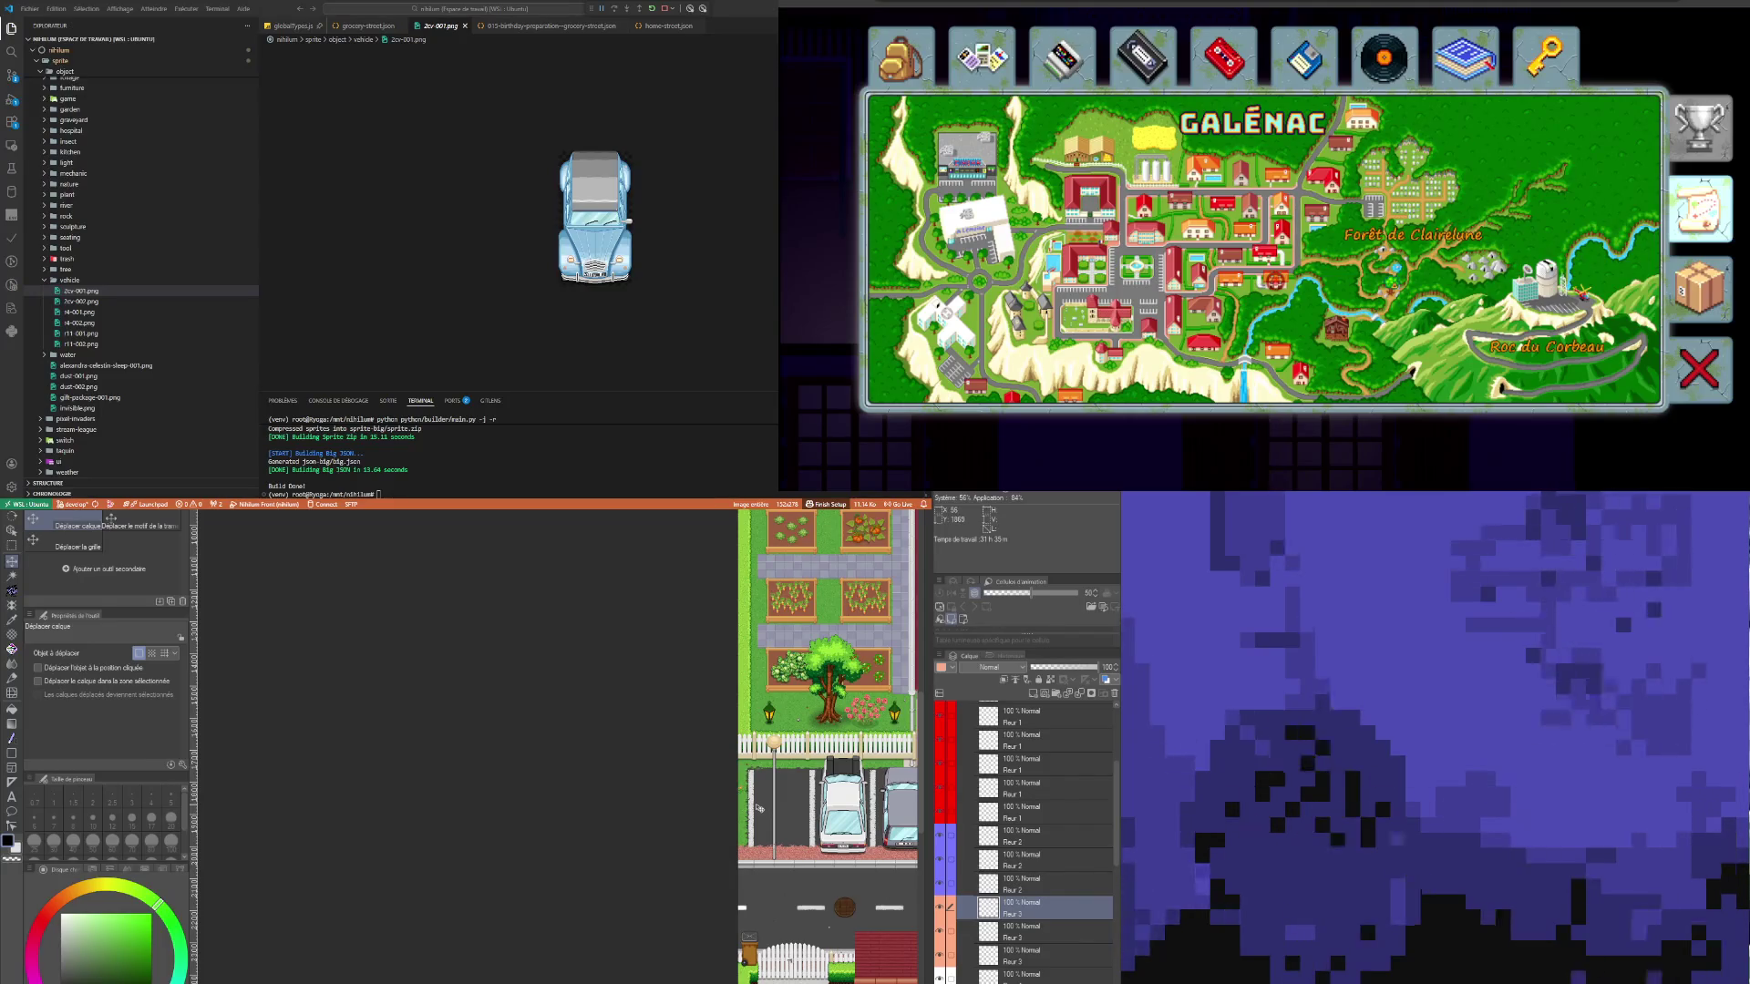
{"action": "scroll", "coordinate": [759, 808], "scroll_direction": "down", "scroll_amount": 5}
{"action": "scroll", "coordinate": [684, 743], "scroll_direction": "down", "scroll_amount": 3}
{"action": "scroll", "coordinate": [686, 744], "scroll_direction": "up", "scroll_amount": 2}
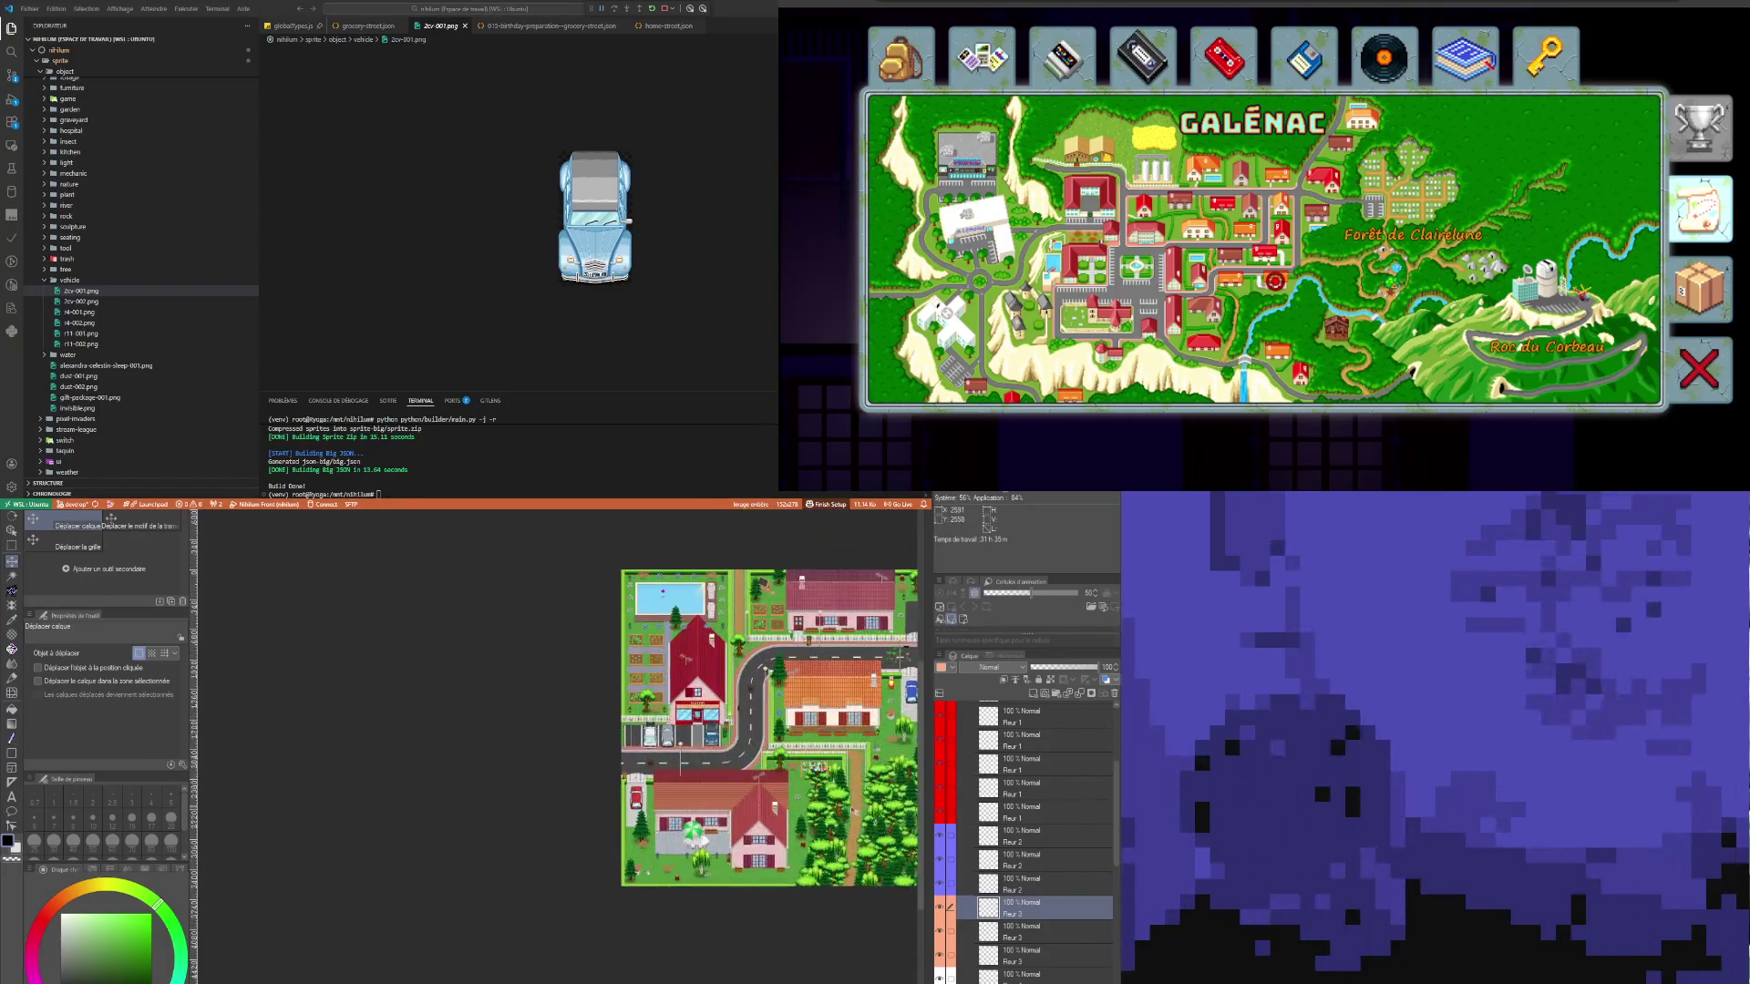
{"action": "scroll", "coordinate": [693, 713], "scroll_direction": "up", "scroll_amount": 2}
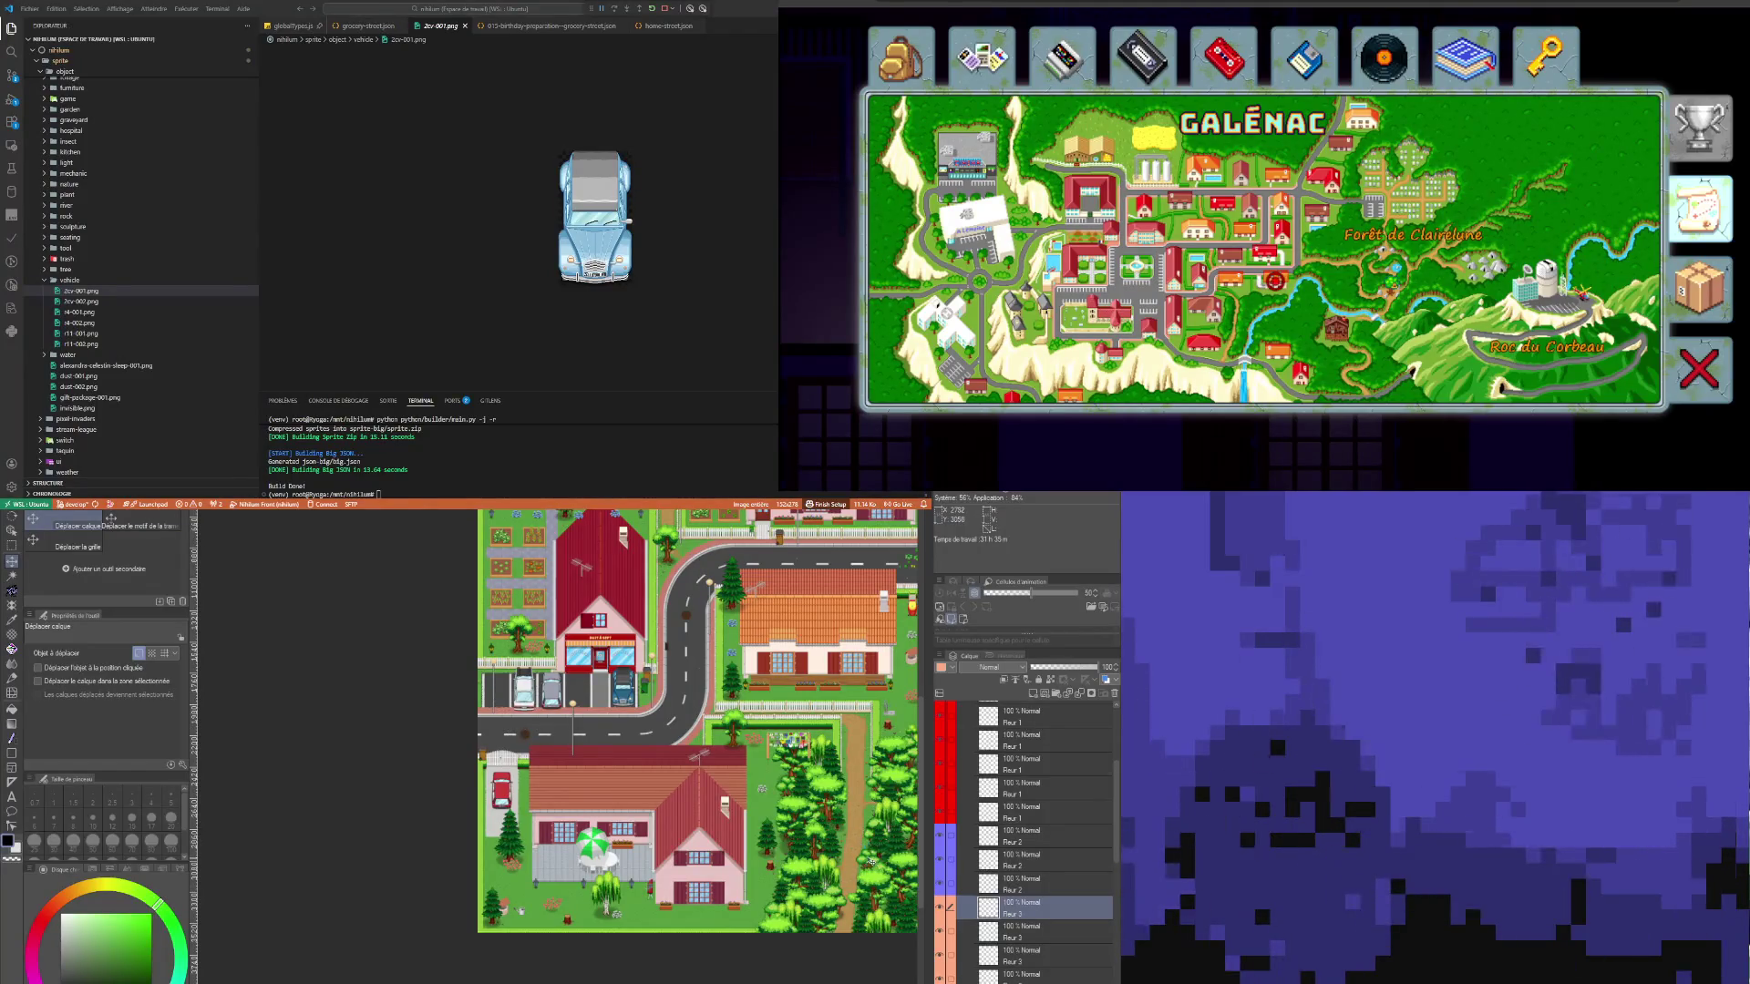
{"action": "scroll", "coordinate": [811, 825], "scroll_direction": "up", "scroll_amount": 5}
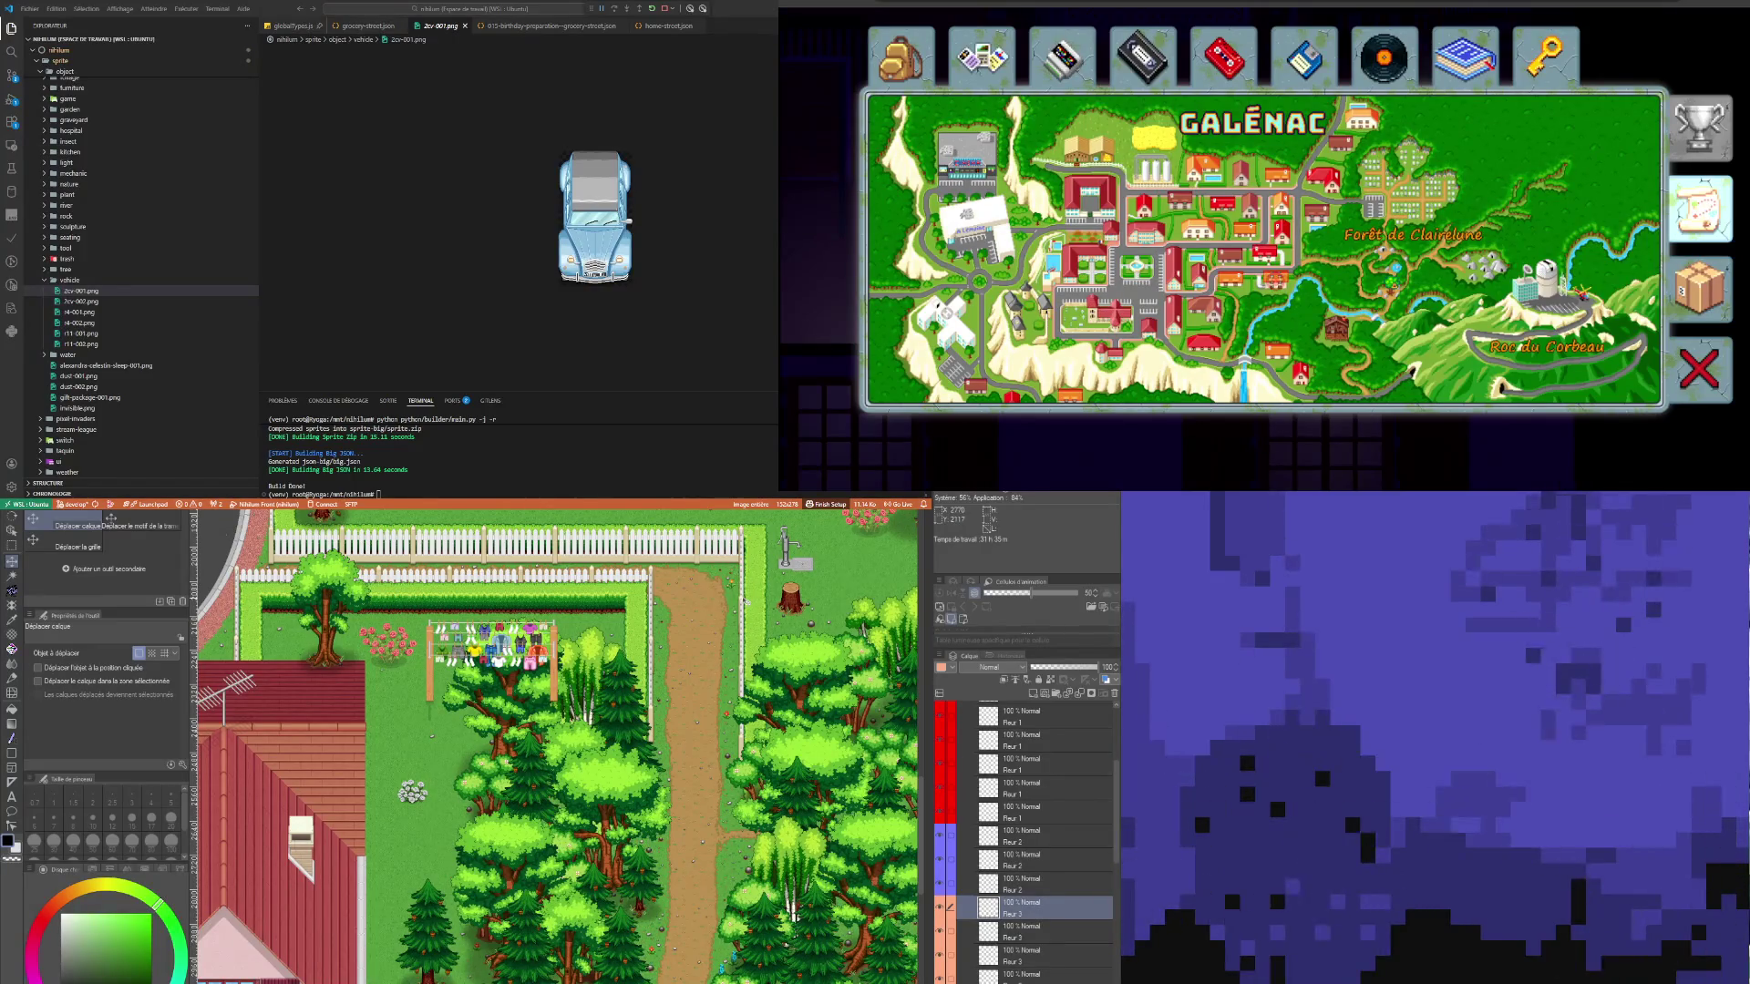
{"action": "scroll", "coordinate": [482, 595], "scroll_direction": "down", "scroll_amount": 5}
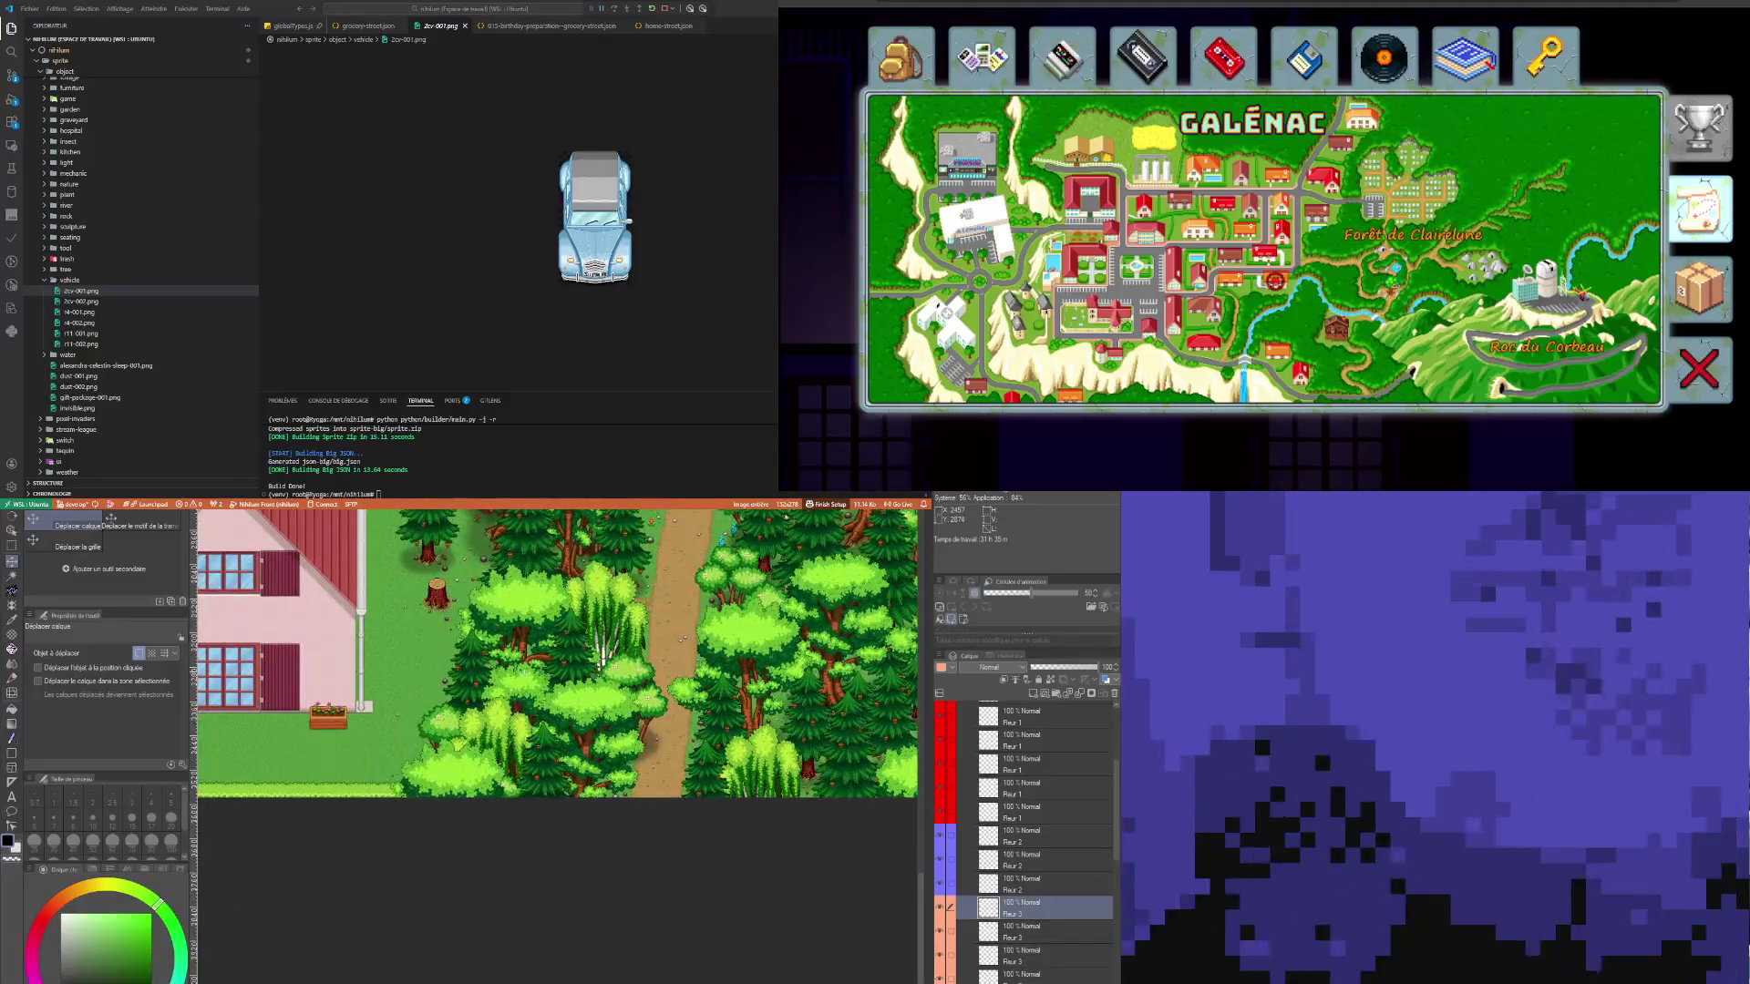
{"action": "scroll", "coordinate": [497, 719], "scroll_direction": "down", "scroll_amount": 5}
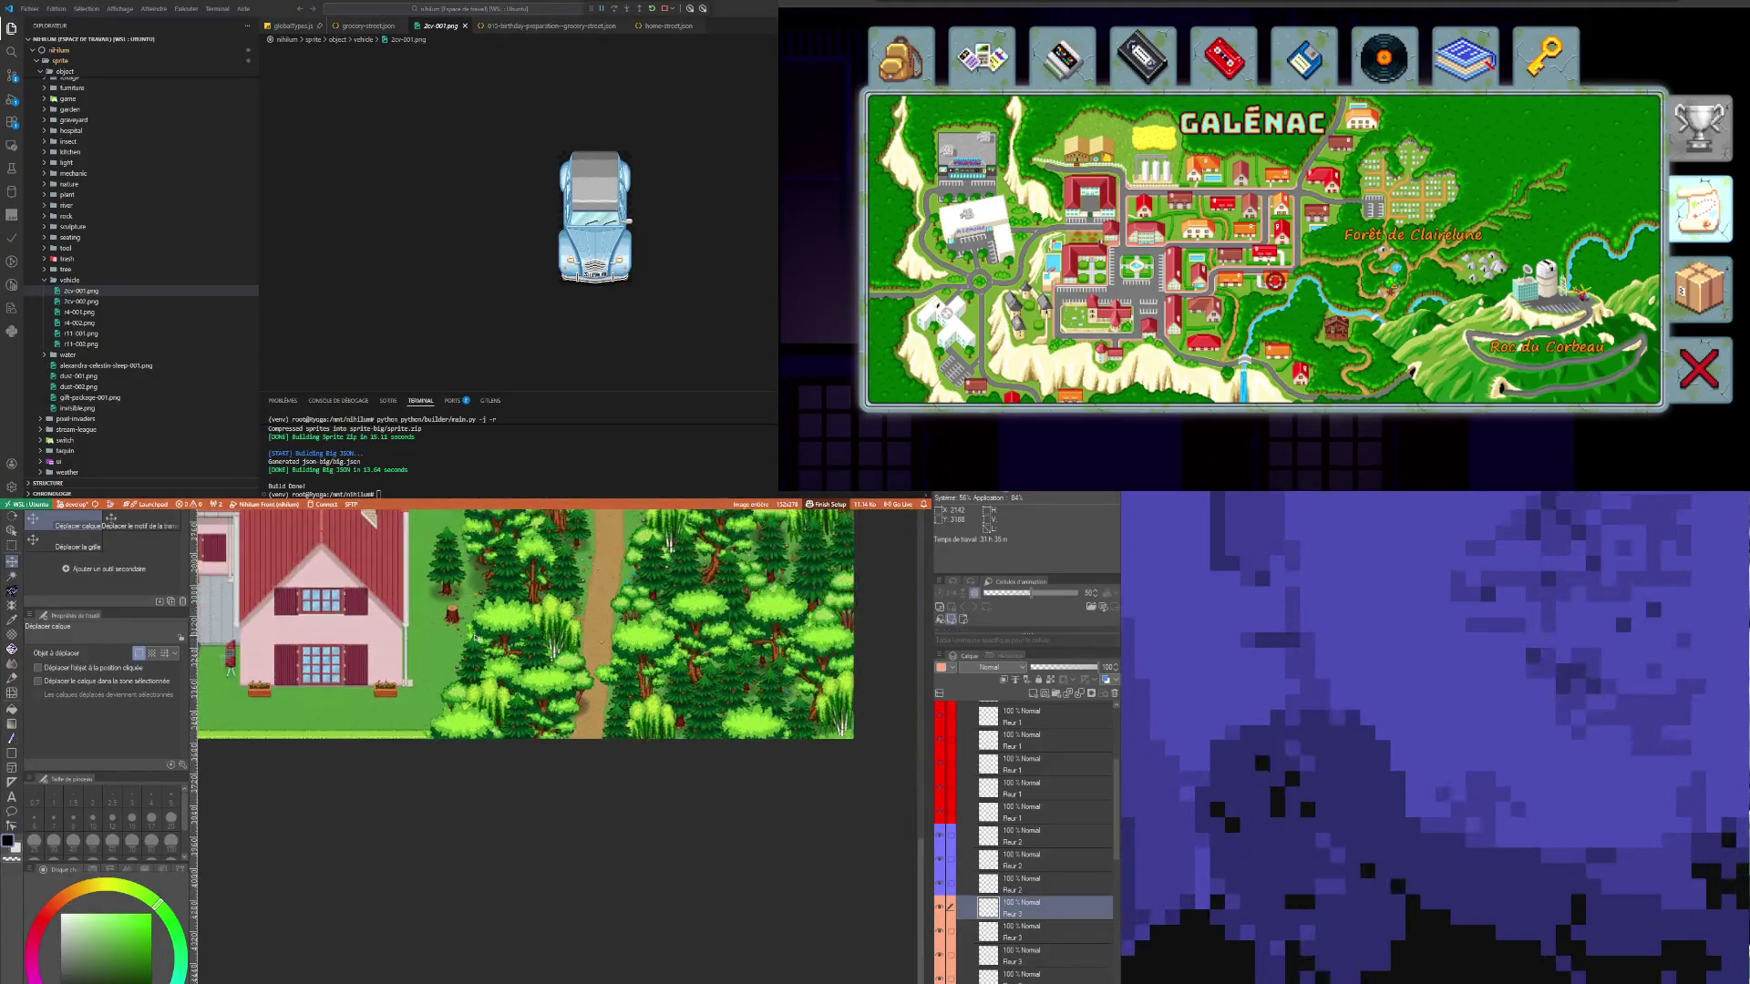
{"action": "scroll", "coordinate": [498, 719], "scroll_direction": "up", "scroll_amount": 5}
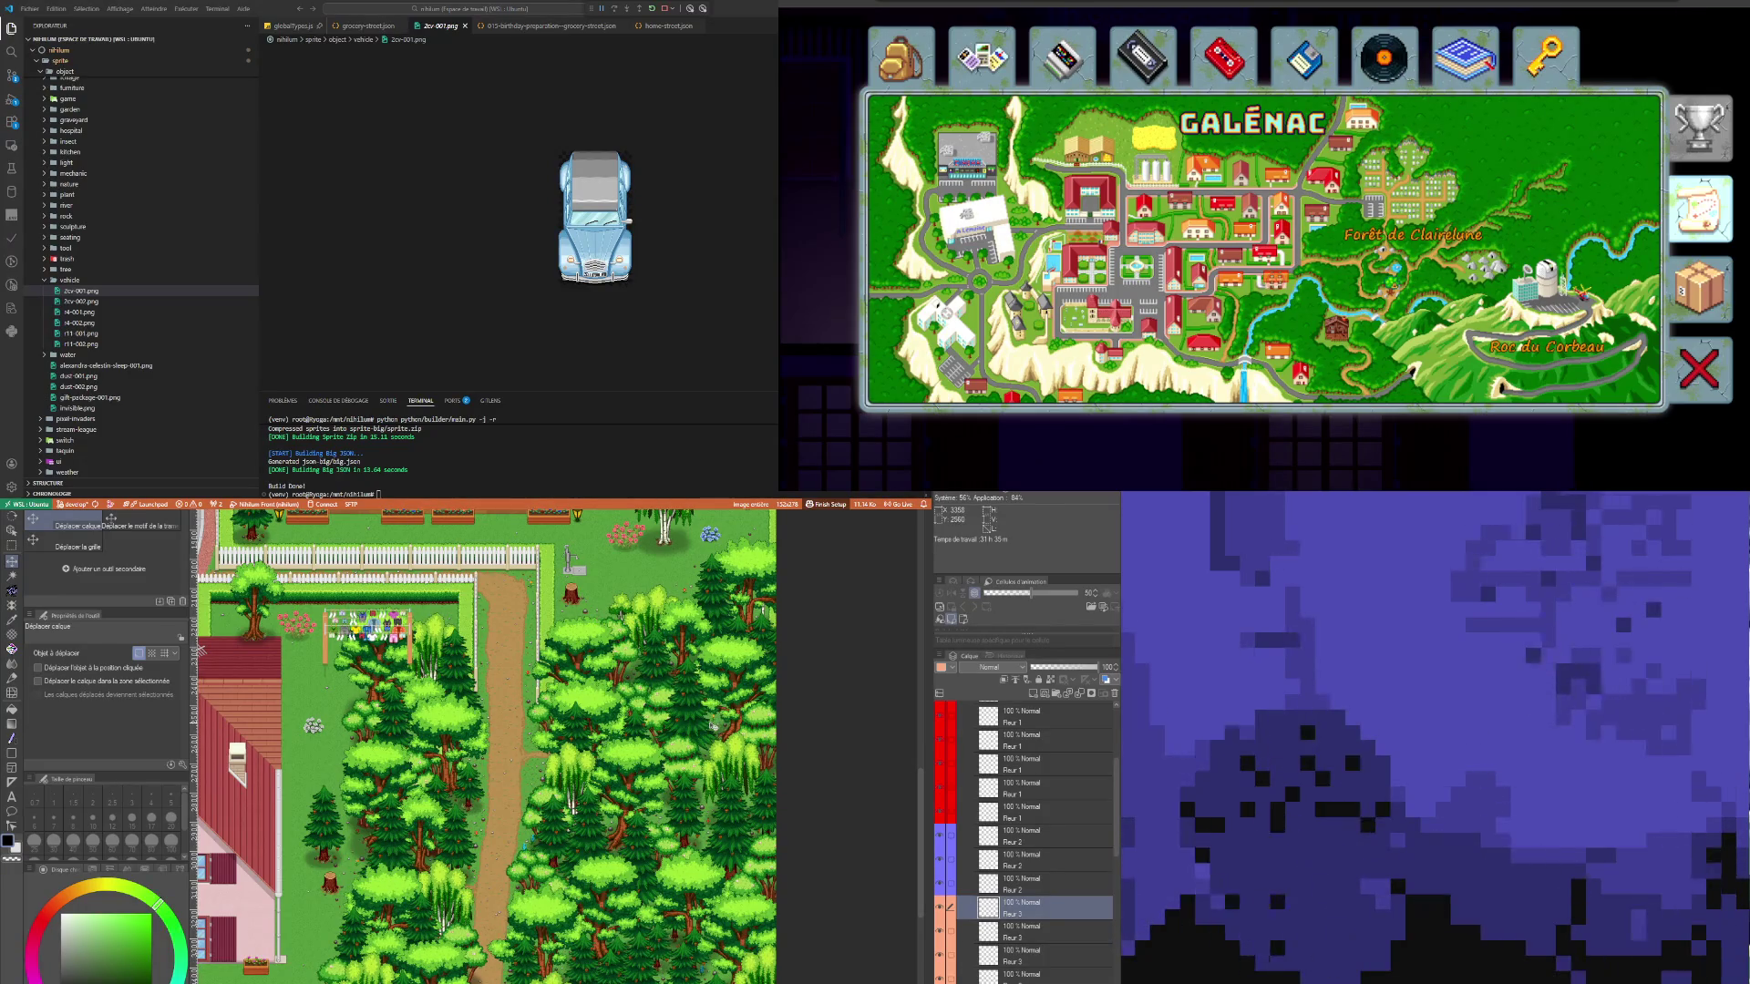
{"action": "scroll", "coordinate": [1077, 881], "scroll_direction": "down", "scroll_amount": 3}
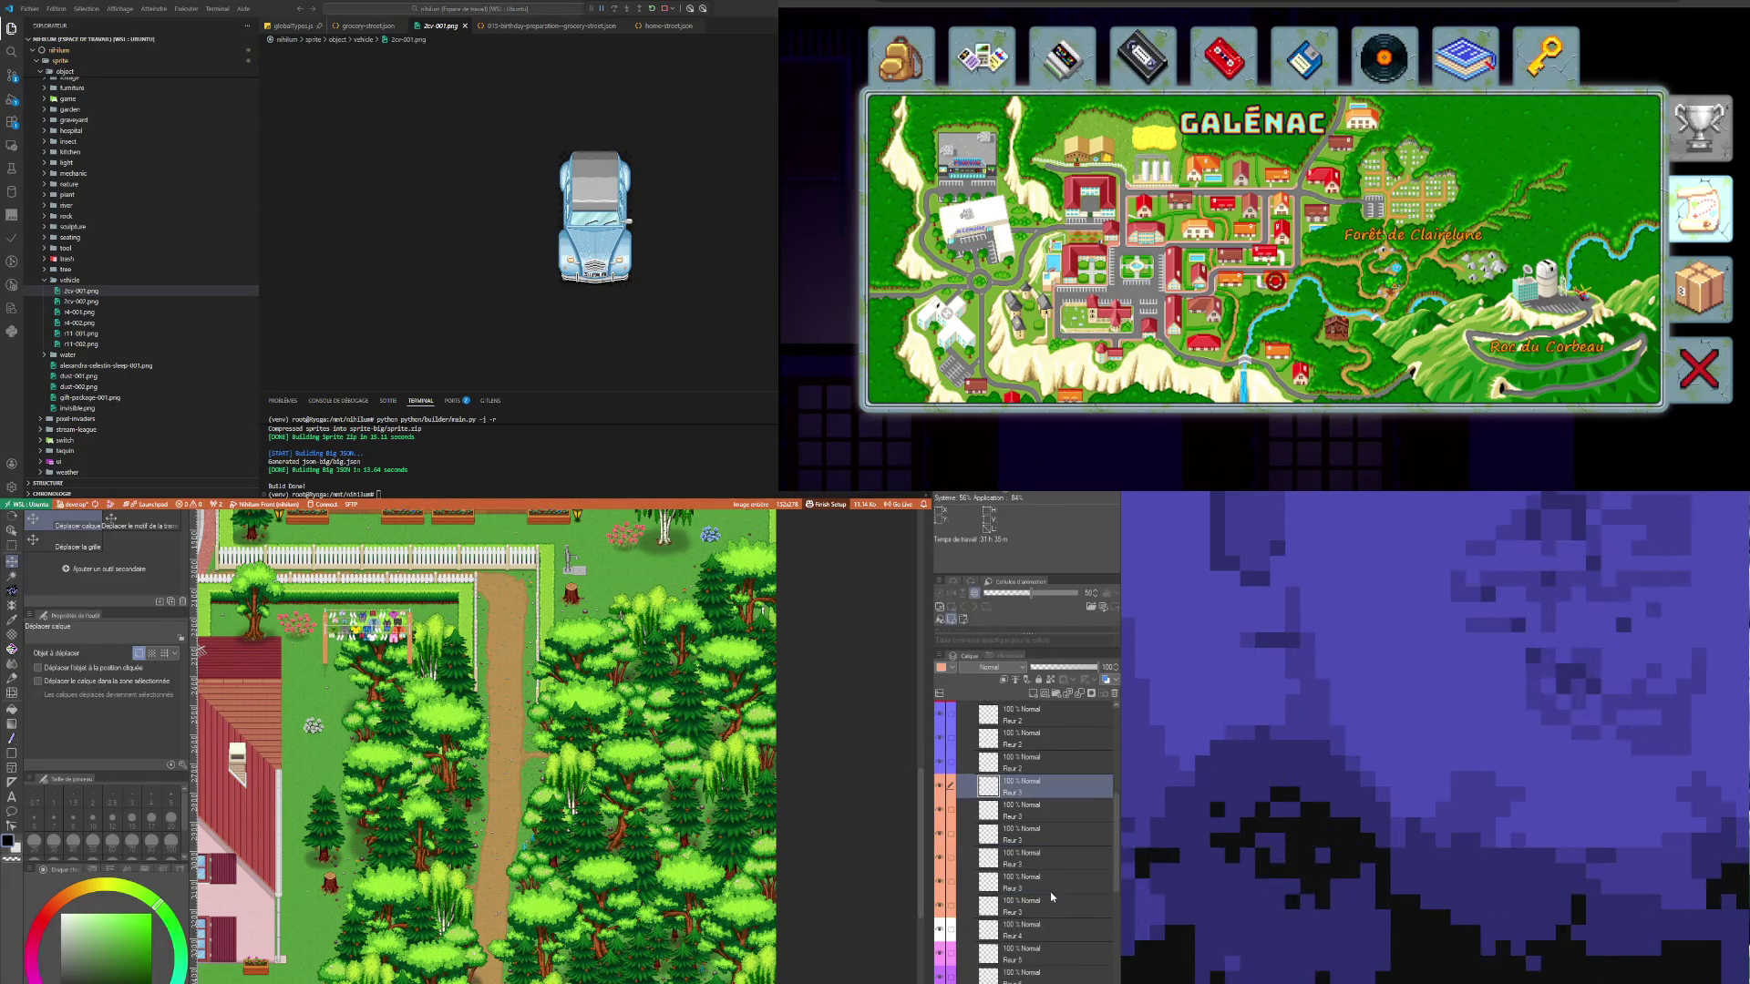
{"action": "left_click", "coordinate": [1048, 930]}
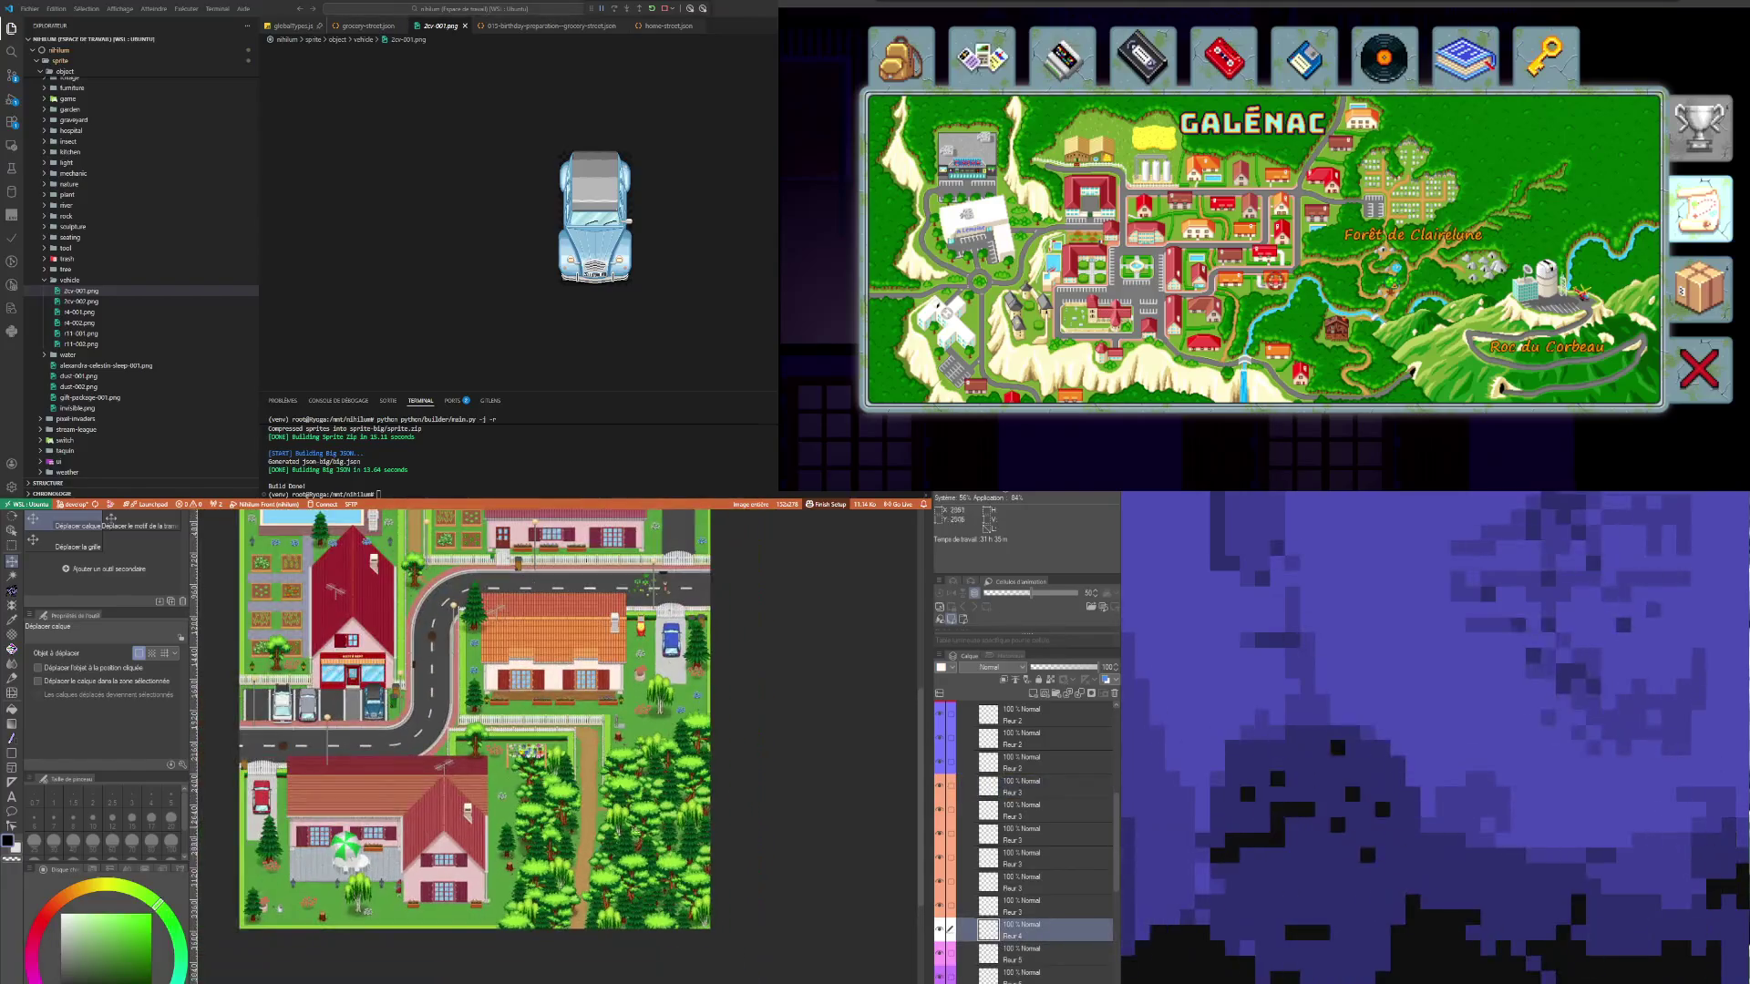
{"action": "scroll", "coordinate": [465, 747], "scroll_direction": "up", "scroll_amount": 3}
{"action": "scroll", "coordinate": [665, 627], "scroll_direction": "up", "scroll_amount": 3}
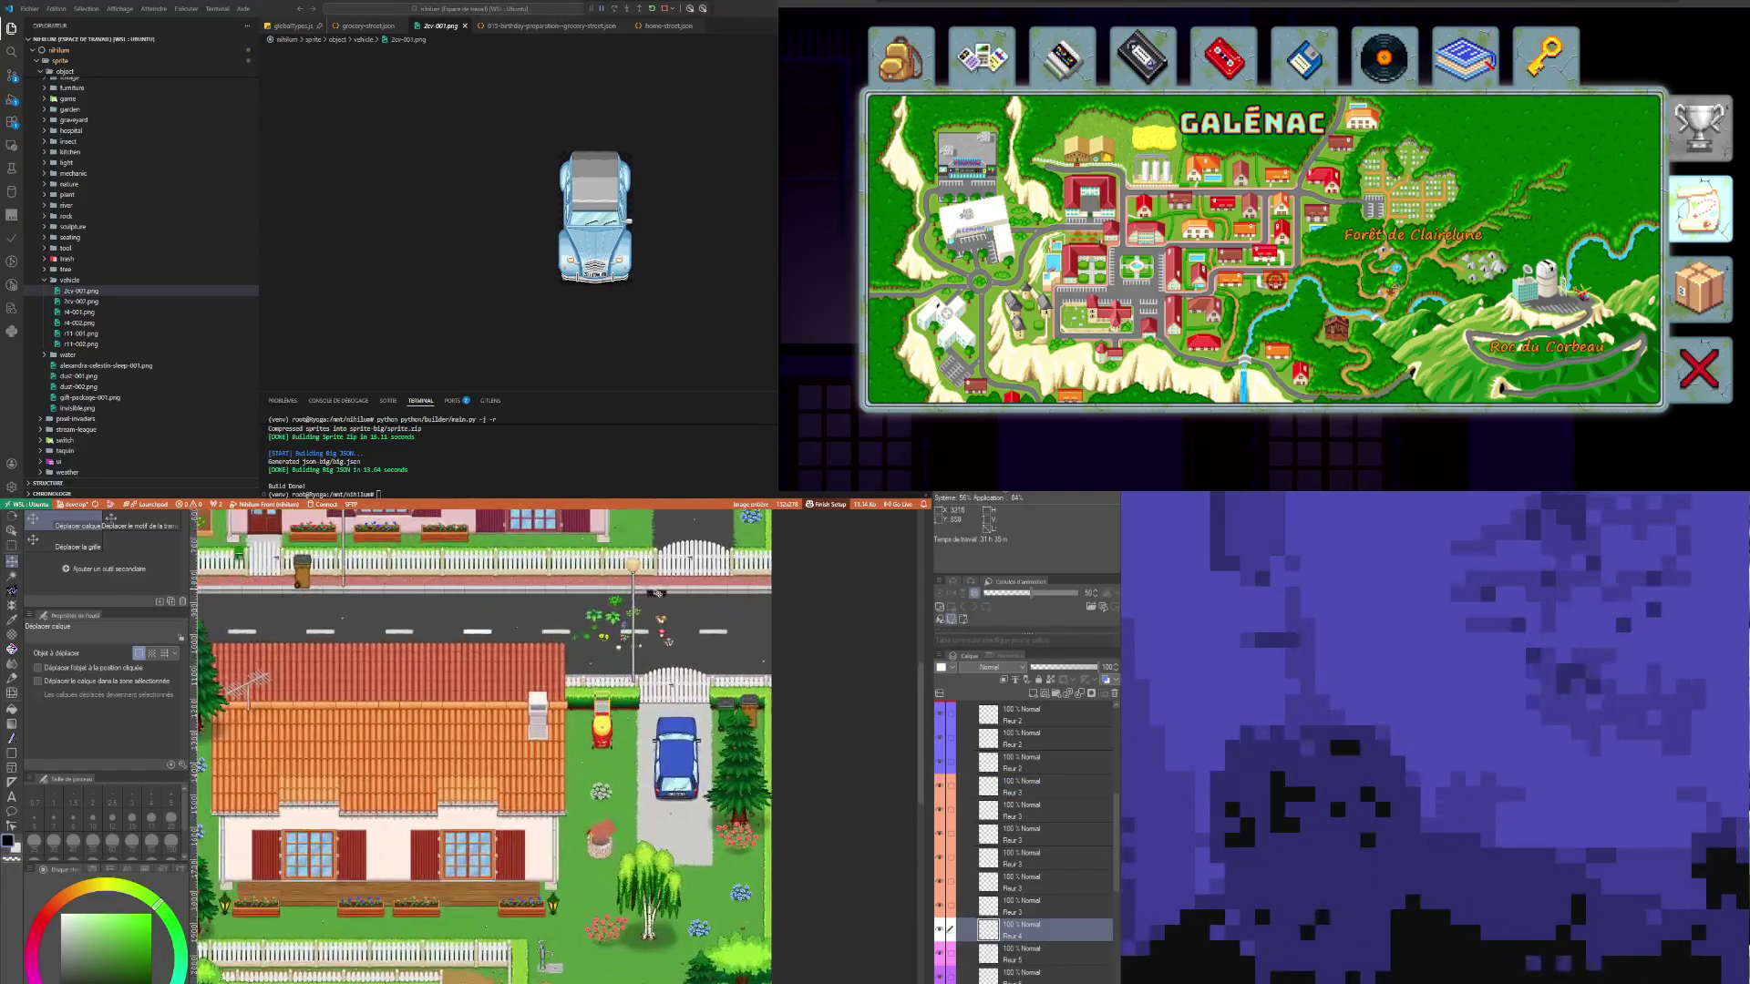
{"action": "scroll", "coordinate": [755, 619], "scroll_direction": "down", "scroll_amount": 5}
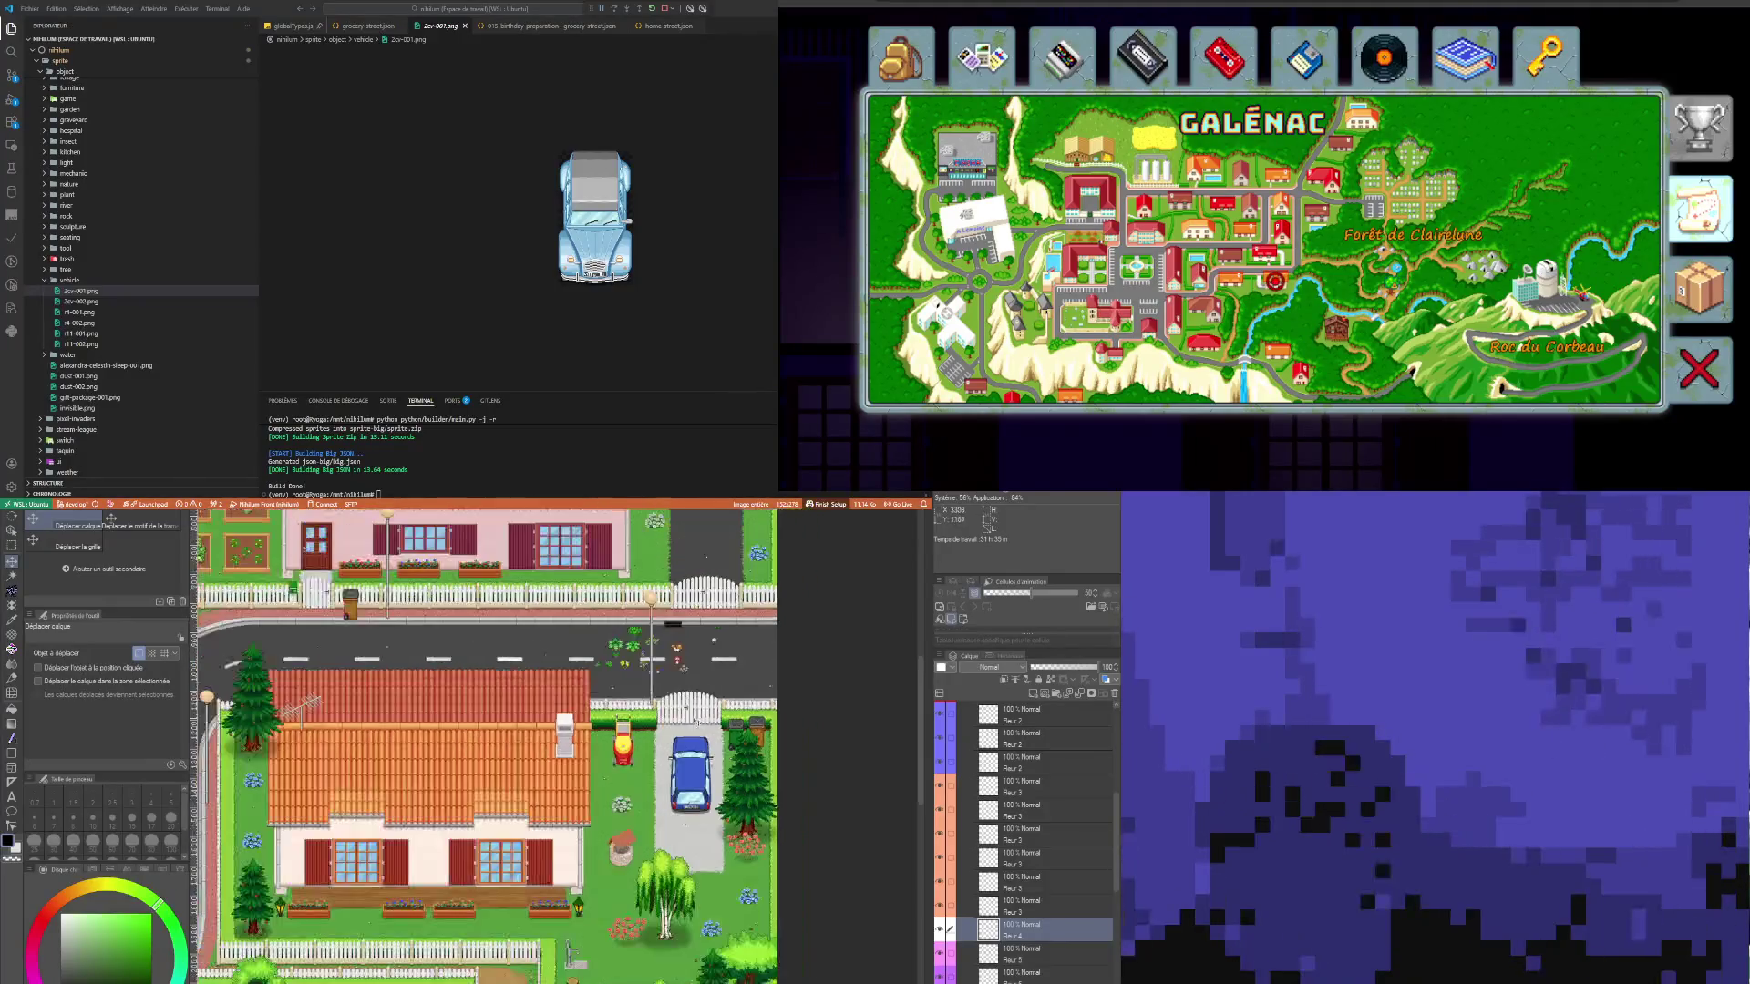
{"action": "scroll", "coordinate": [602, 663], "scroll_direction": "up", "scroll_amount": 2}
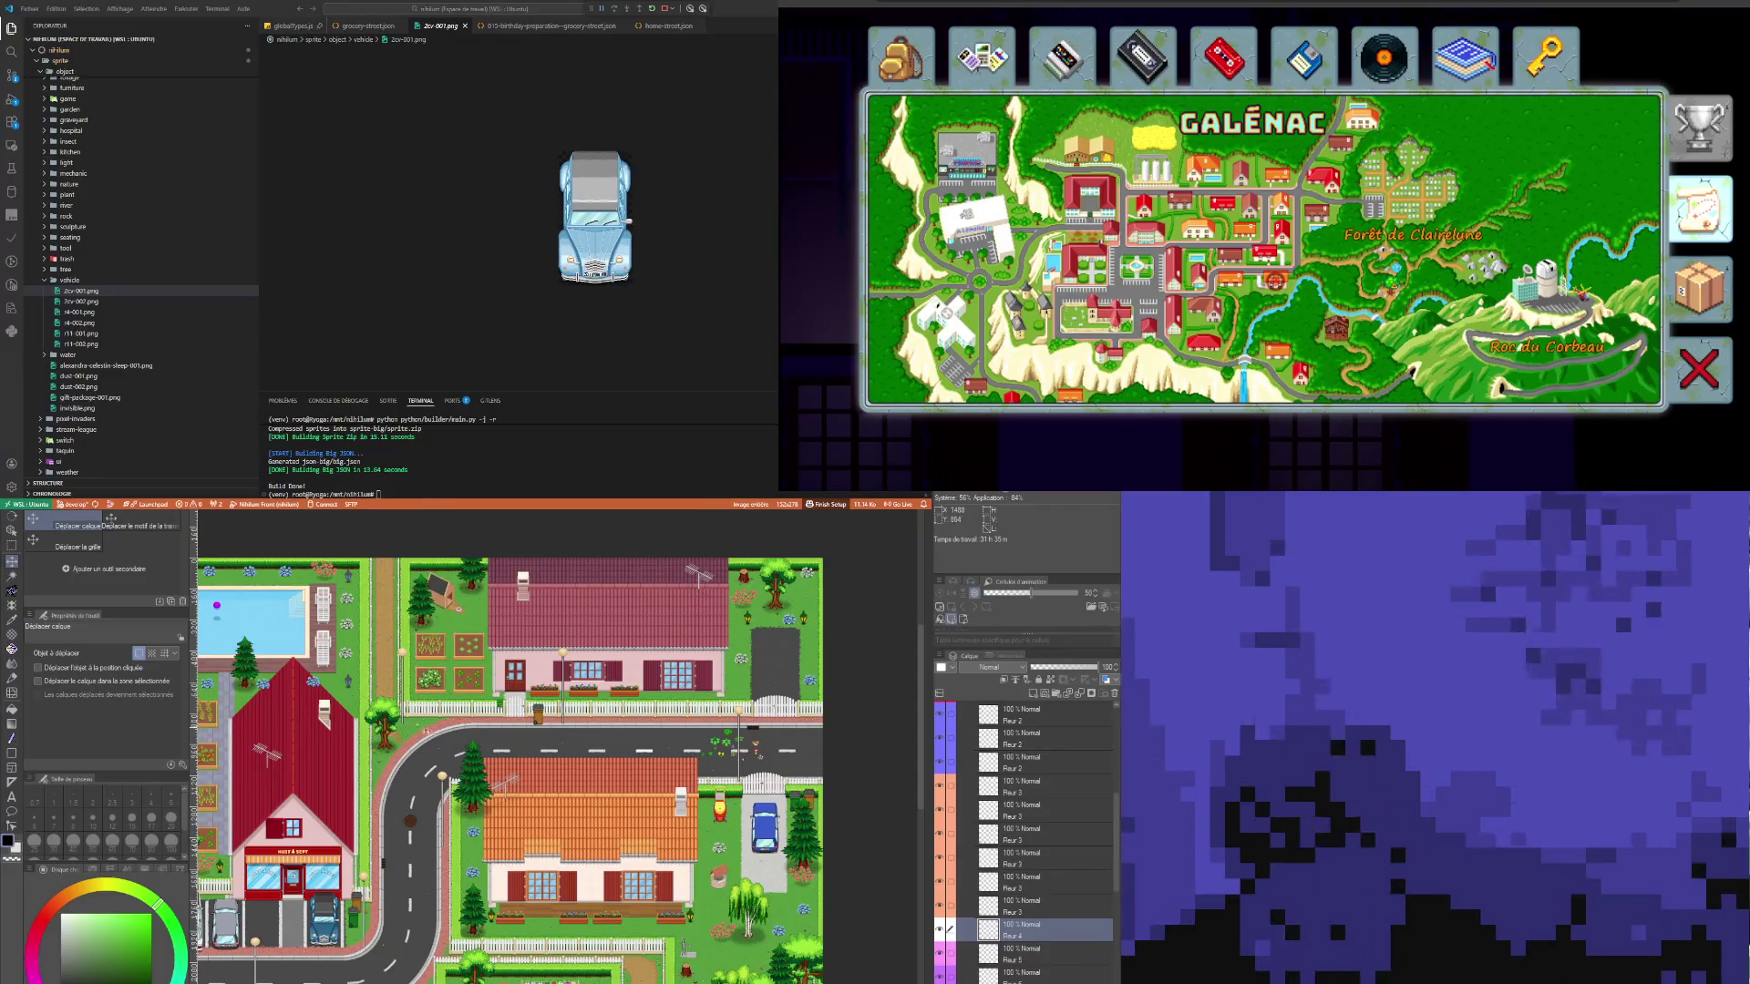
{"action": "scroll", "coordinate": [424, 753], "scroll_direction": "down", "scroll_amount": 5}
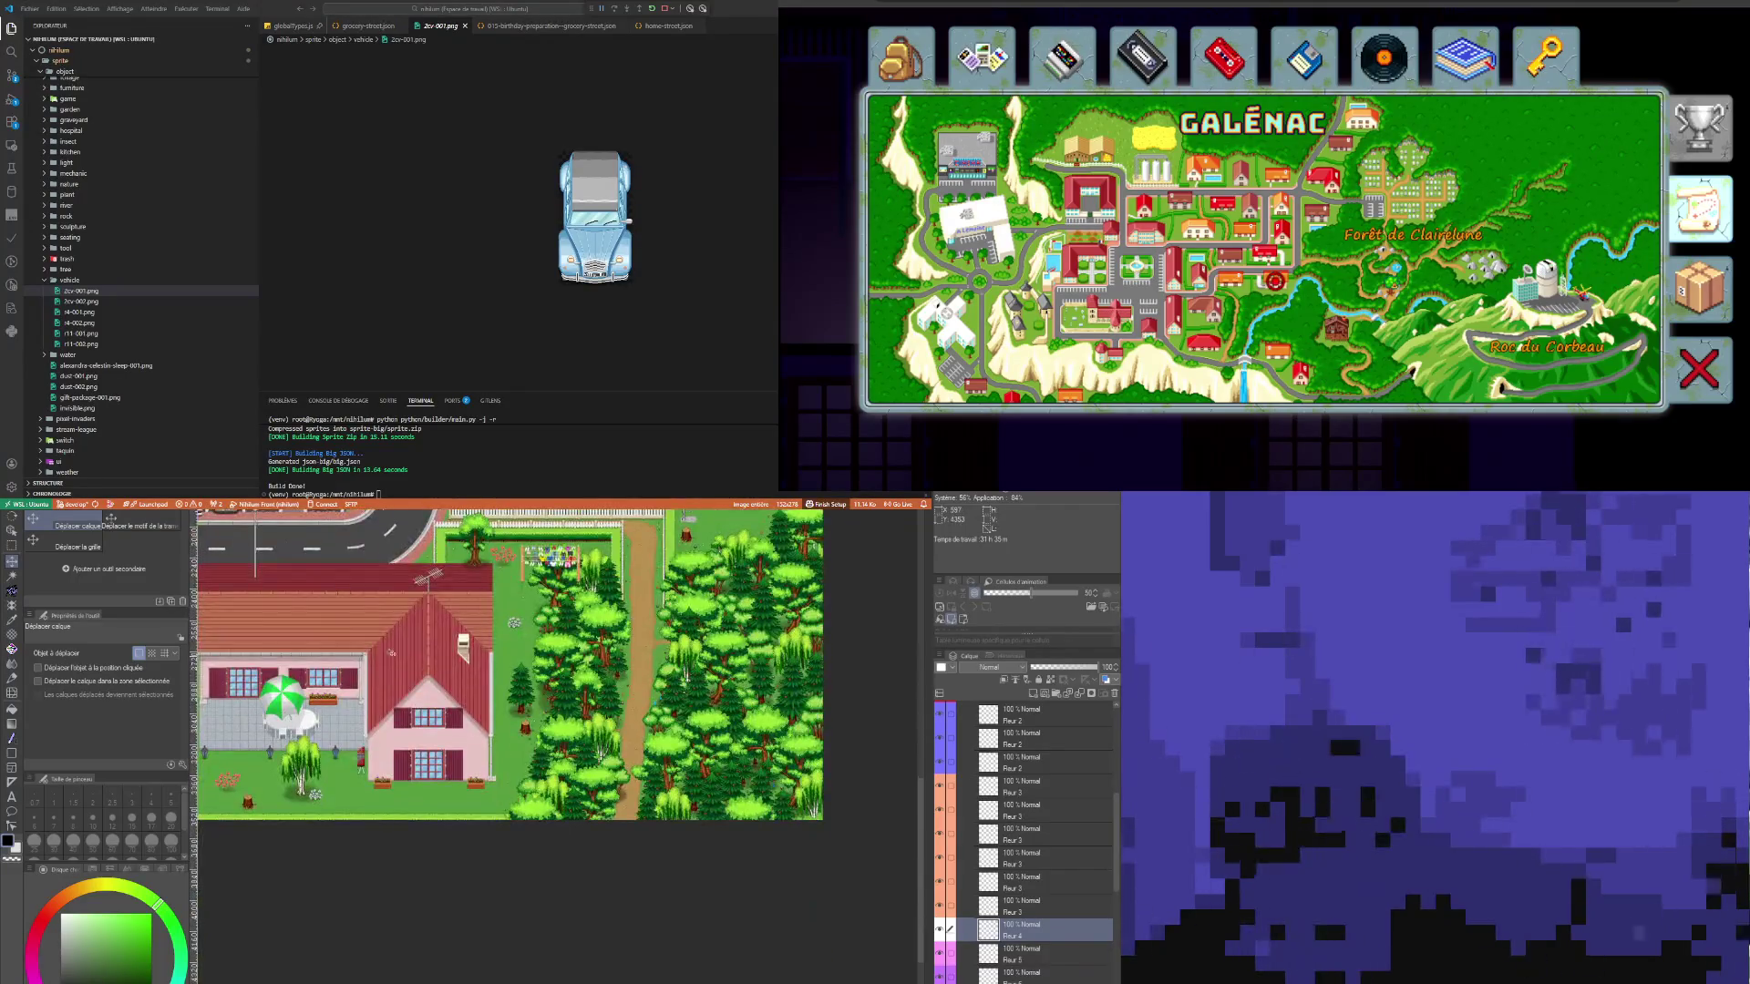
{"action": "scroll", "coordinate": [436, 773], "scroll_direction": "down", "scroll_amount": 4}
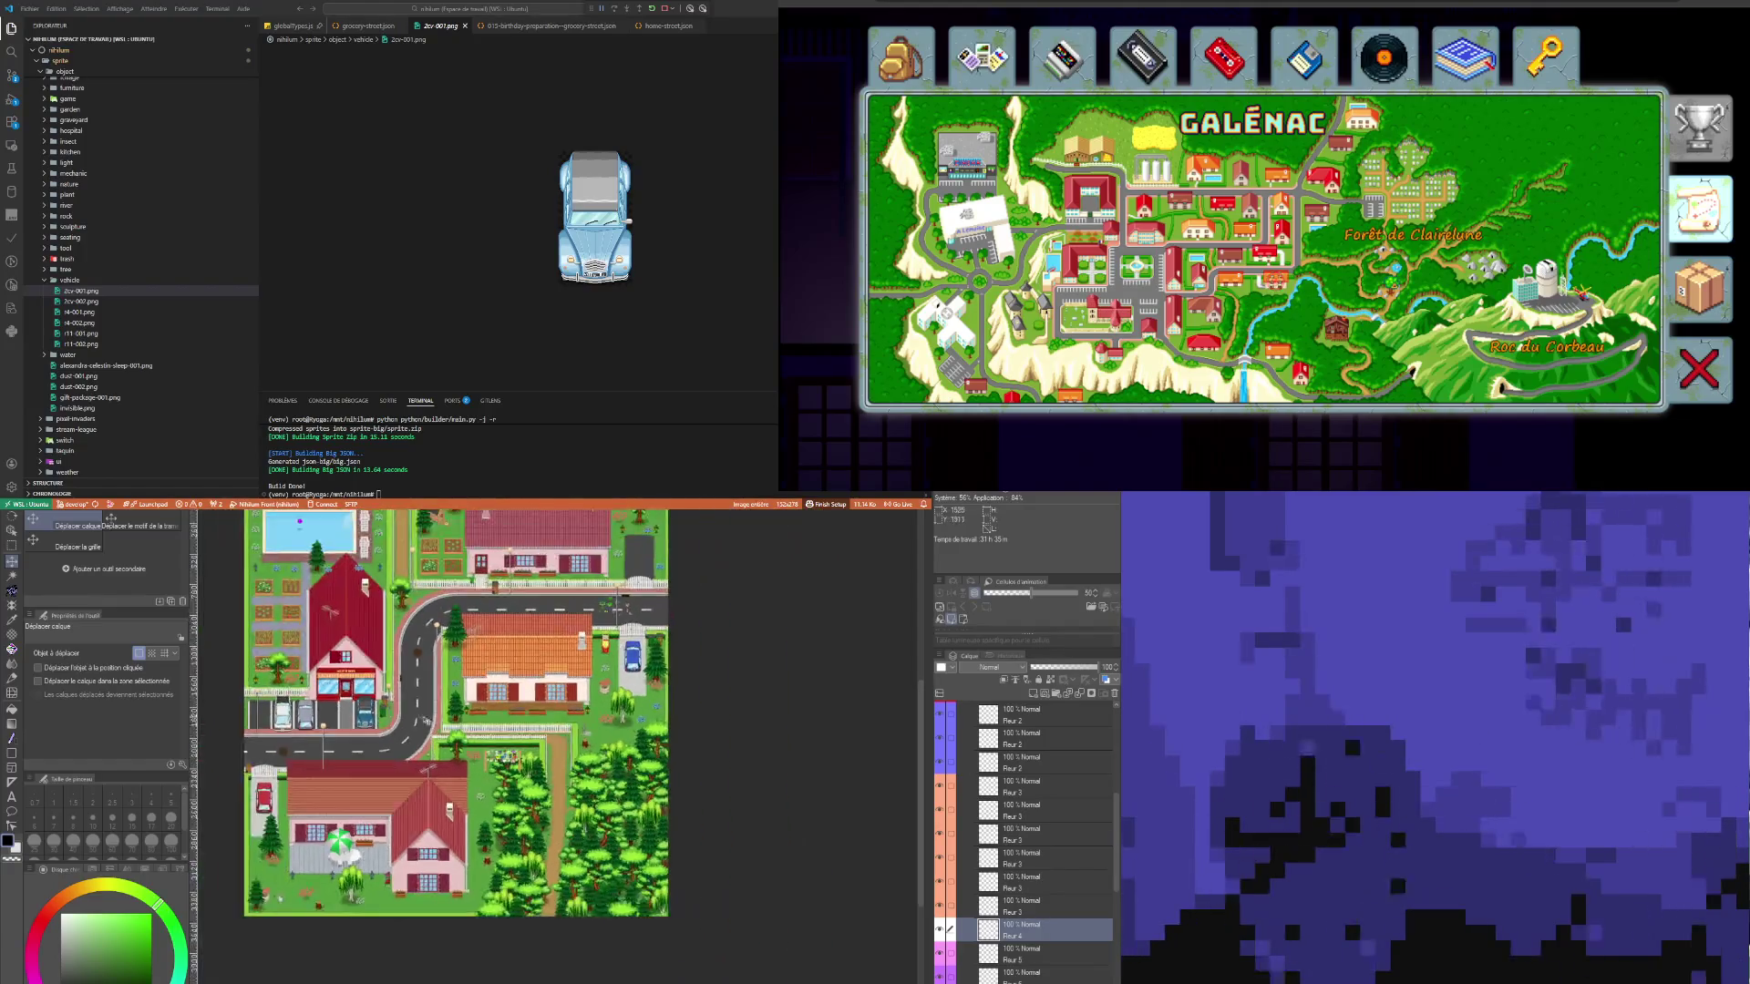
{"action": "scroll", "coordinate": [500, 809], "scroll_direction": "up", "scroll_amount": 4}
{"action": "scroll", "coordinate": [492, 696], "scroll_direction": "up", "scroll_amount": 4}
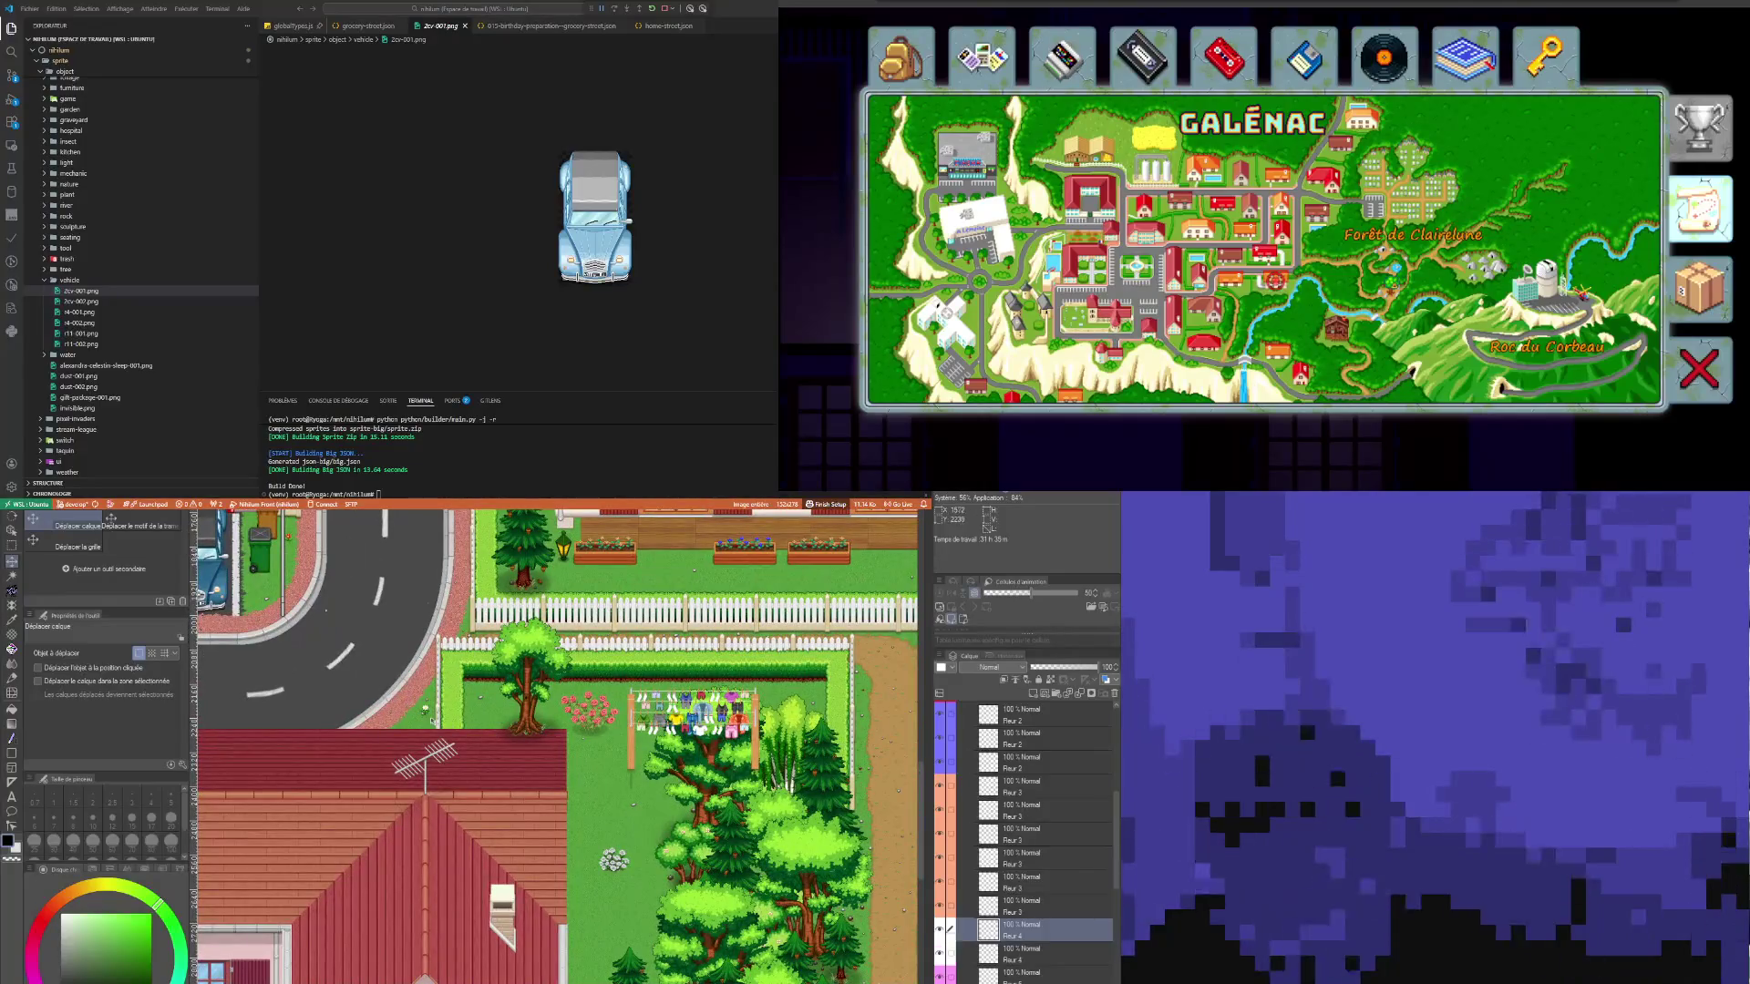
{"action": "scroll", "coordinate": [424, 709], "scroll_direction": "right", "scroll_amount": 5}
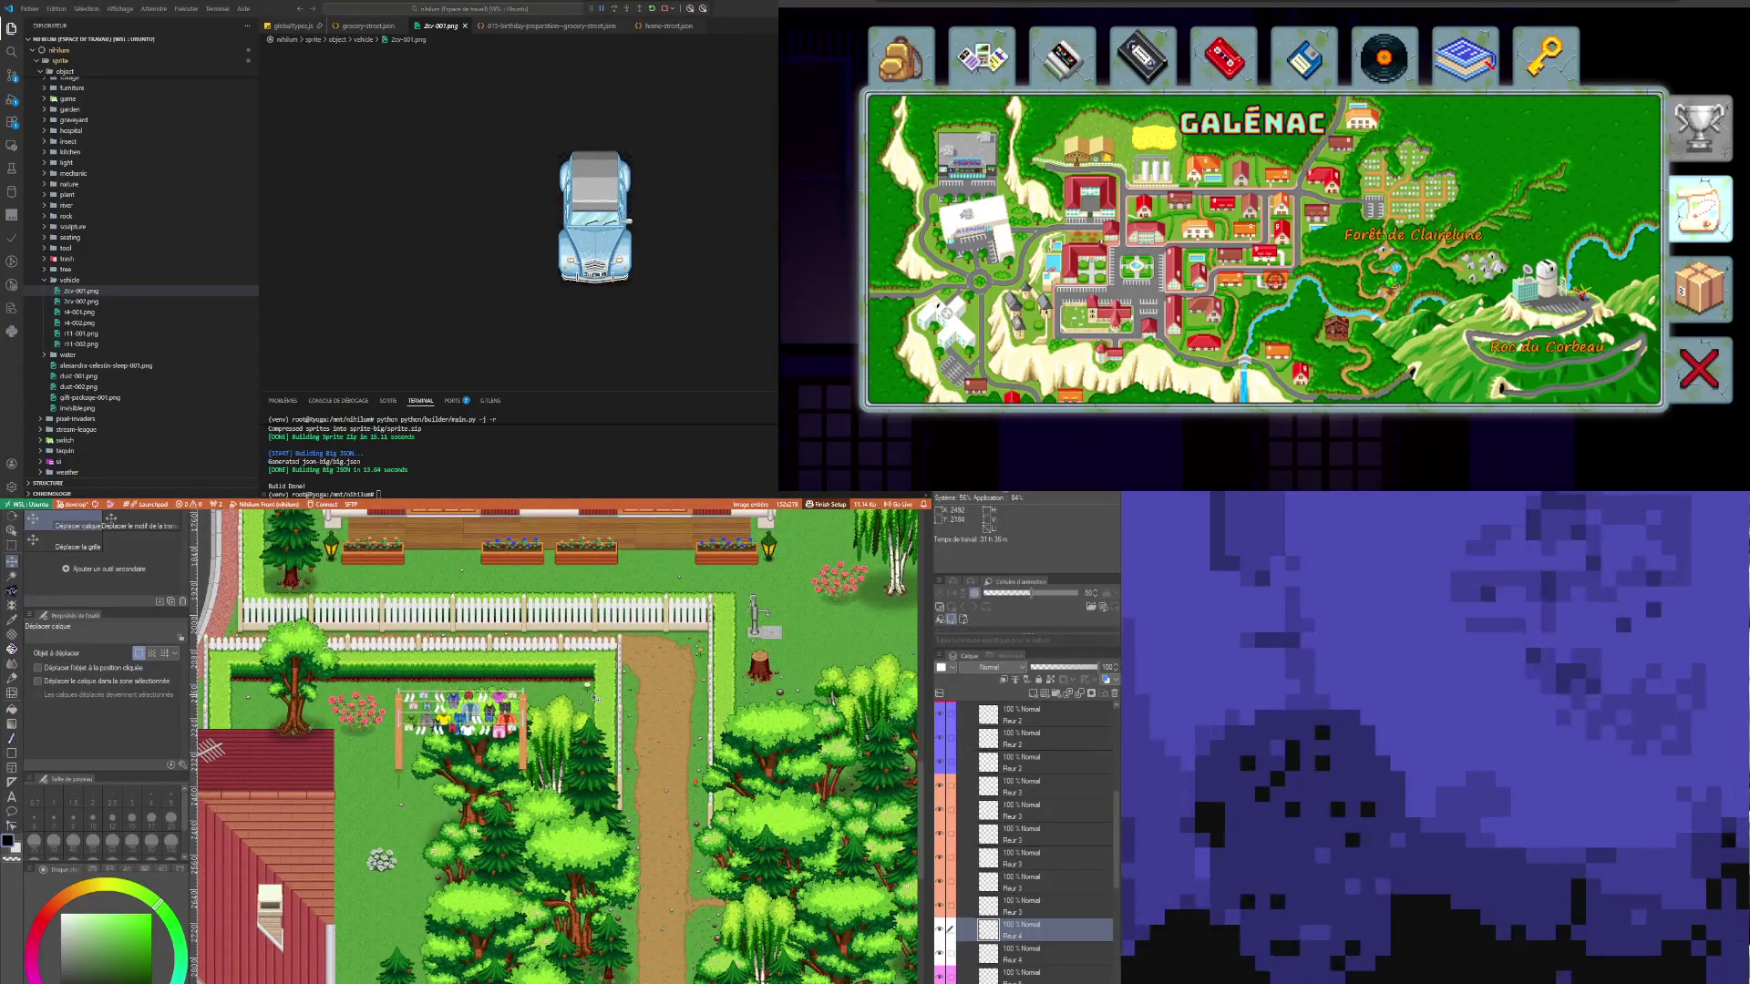
{"action": "scroll", "coordinate": [805, 848], "scroll_direction": "down", "scroll_amount": 6}
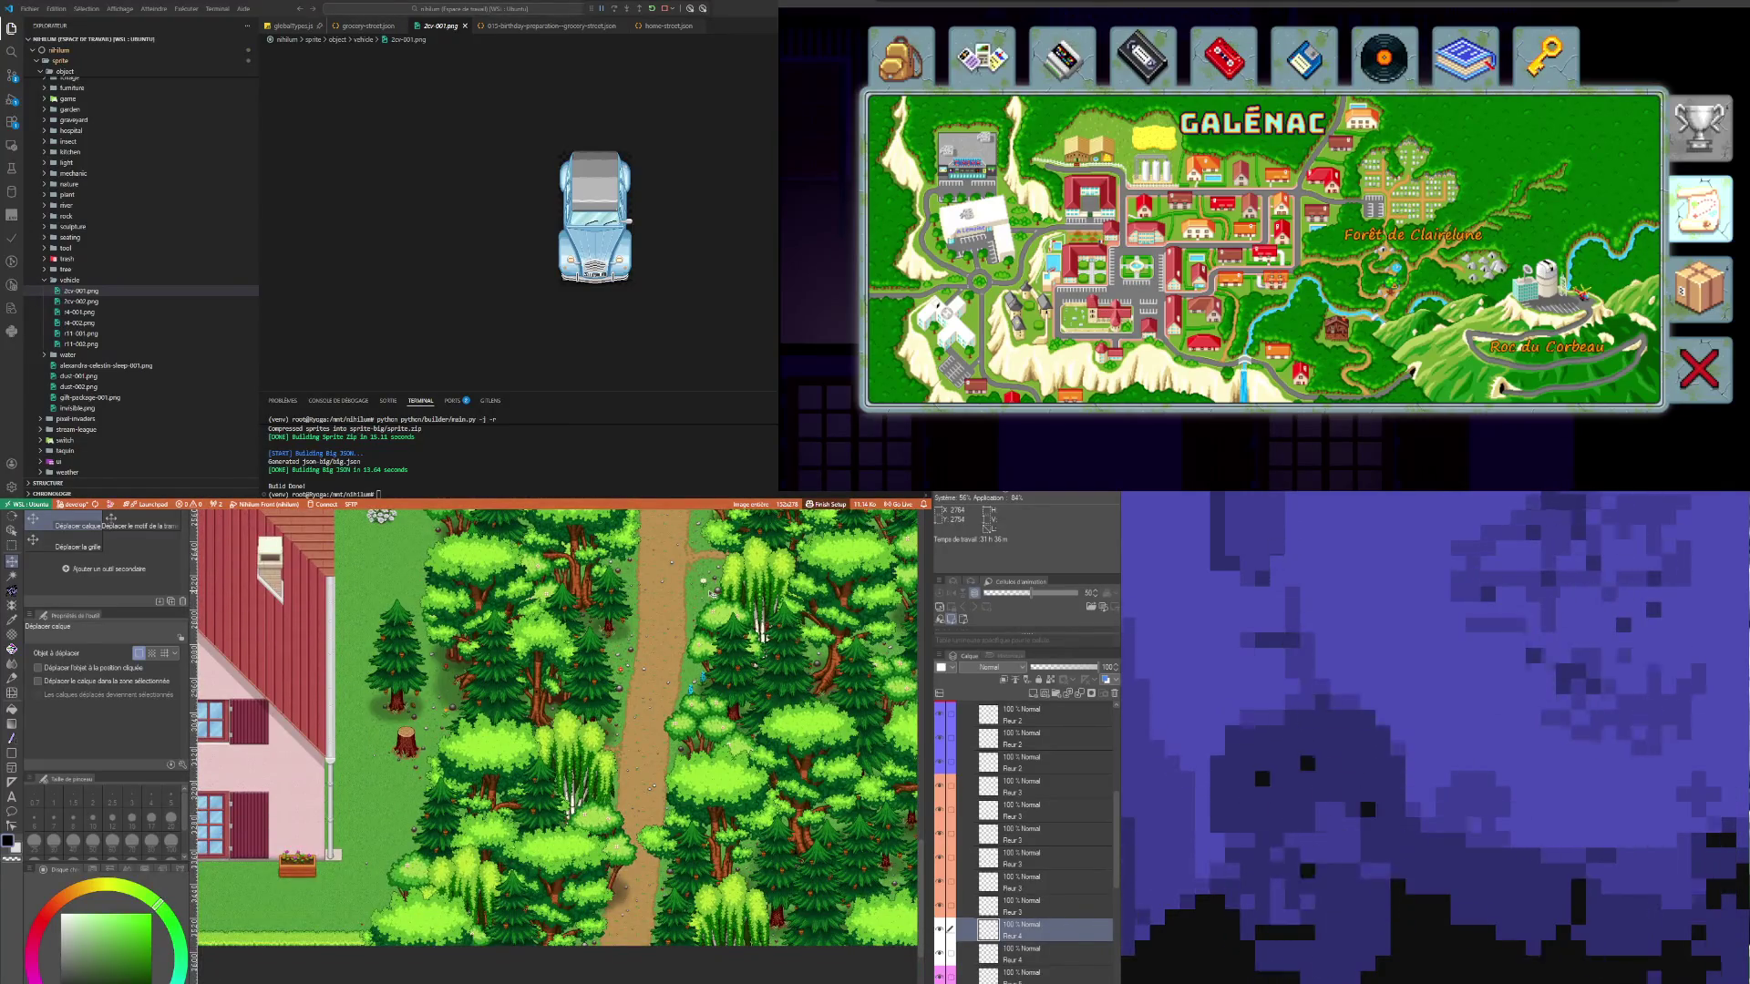
{"action": "scroll", "coordinate": [492, 711], "scroll_direction": "down", "scroll_amount": 3}
{"action": "scroll", "coordinate": [492, 711], "scroll_direction": "up", "scroll_amount": 3}
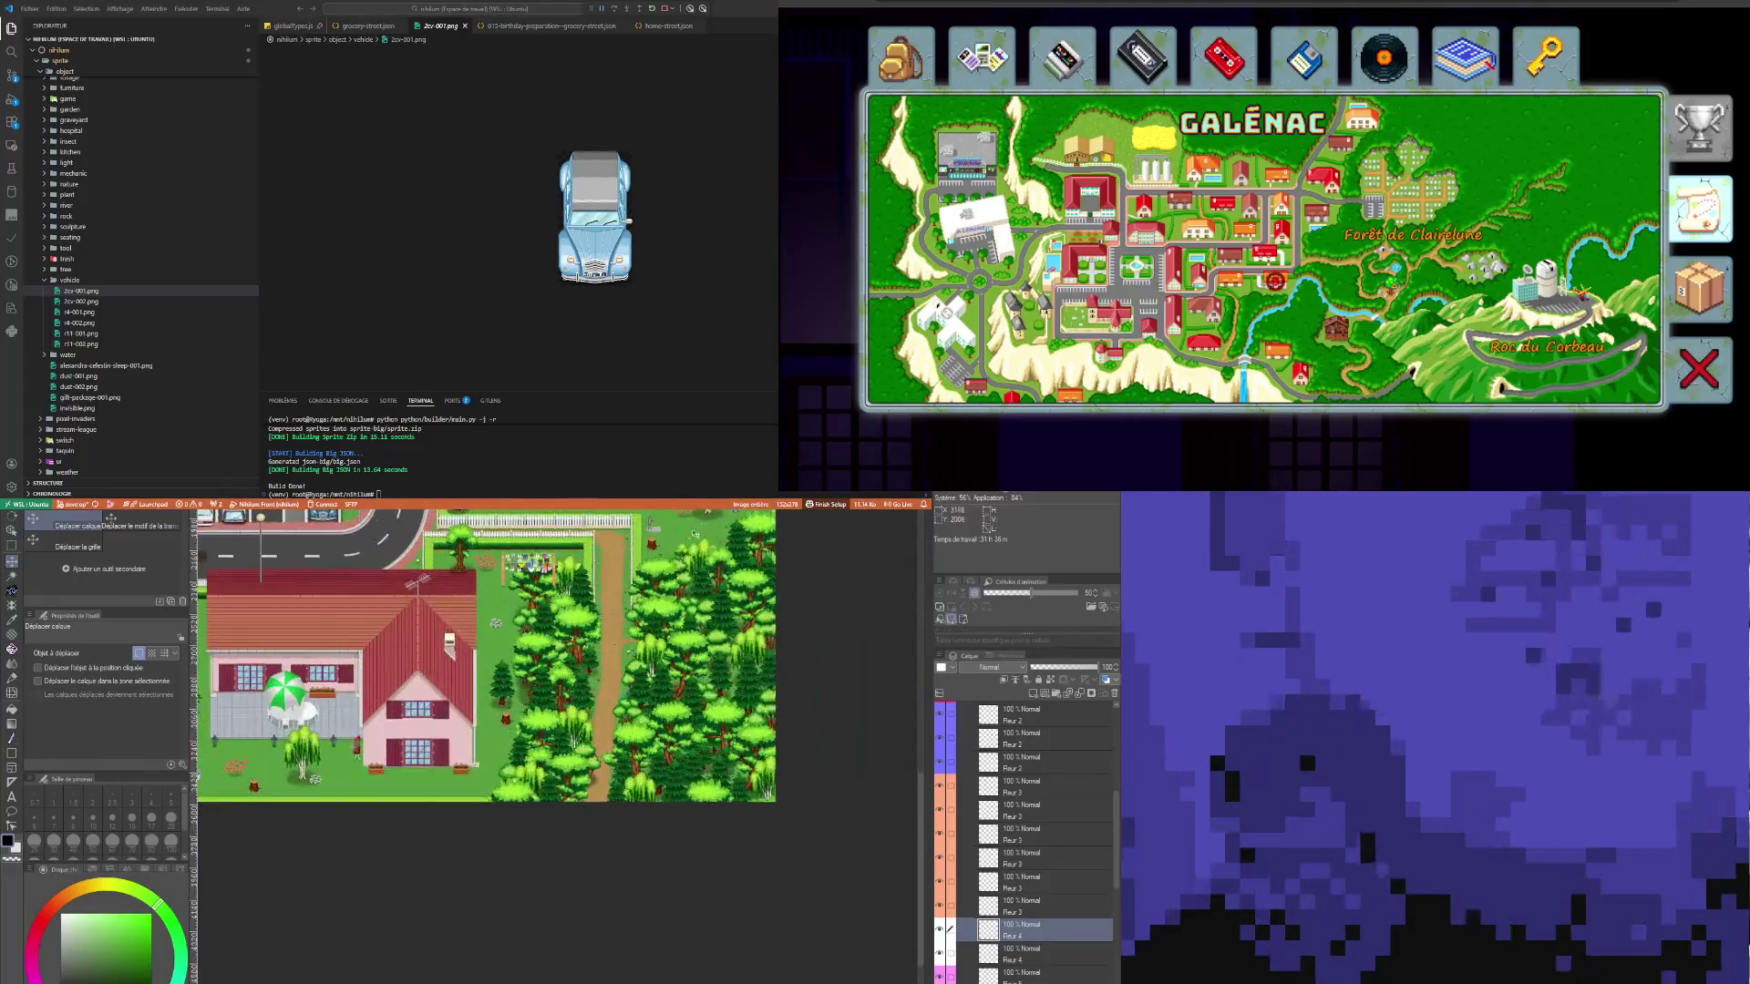
{"action": "scroll", "coordinate": [657, 729], "scroll_direction": "up", "scroll_amount": 3}
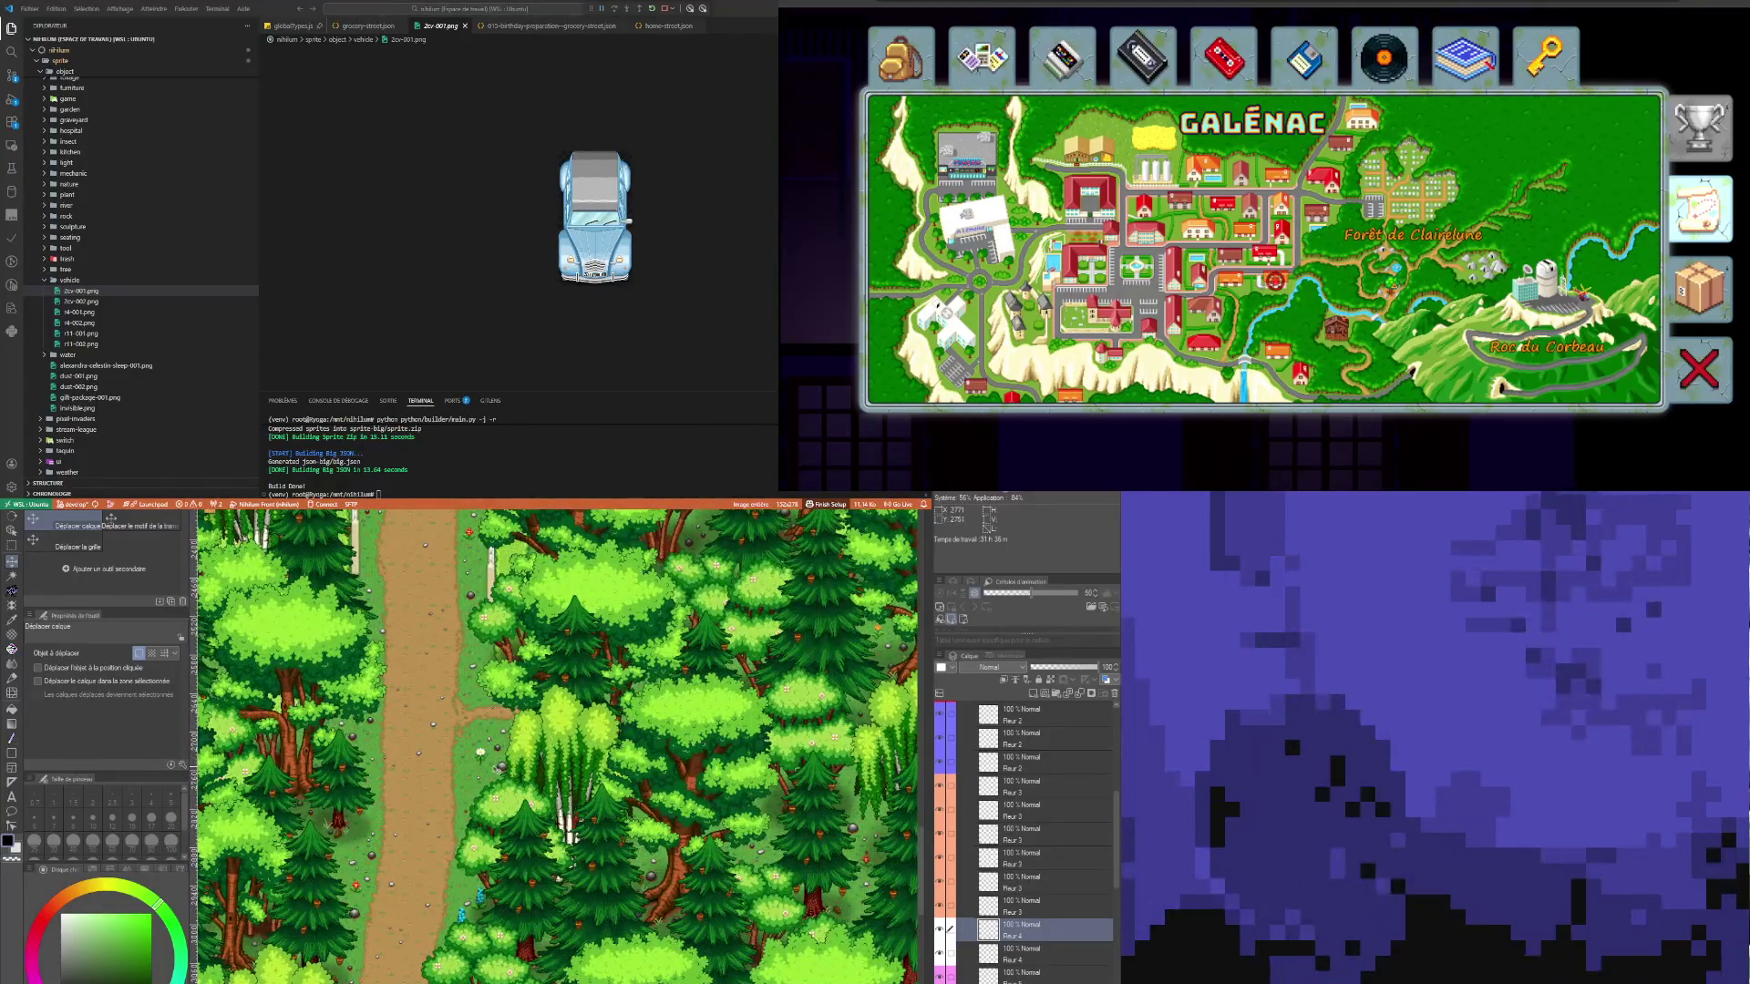
{"action": "mouse_move", "coordinate": [825, 802]}
{"action": "left_mouse_down"}
{"action": "mouse_move", "coordinate": [693, 638]}
{"action": "mouse_move", "coordinate": [829, 939]}
{"action": "left_mouse_up"}
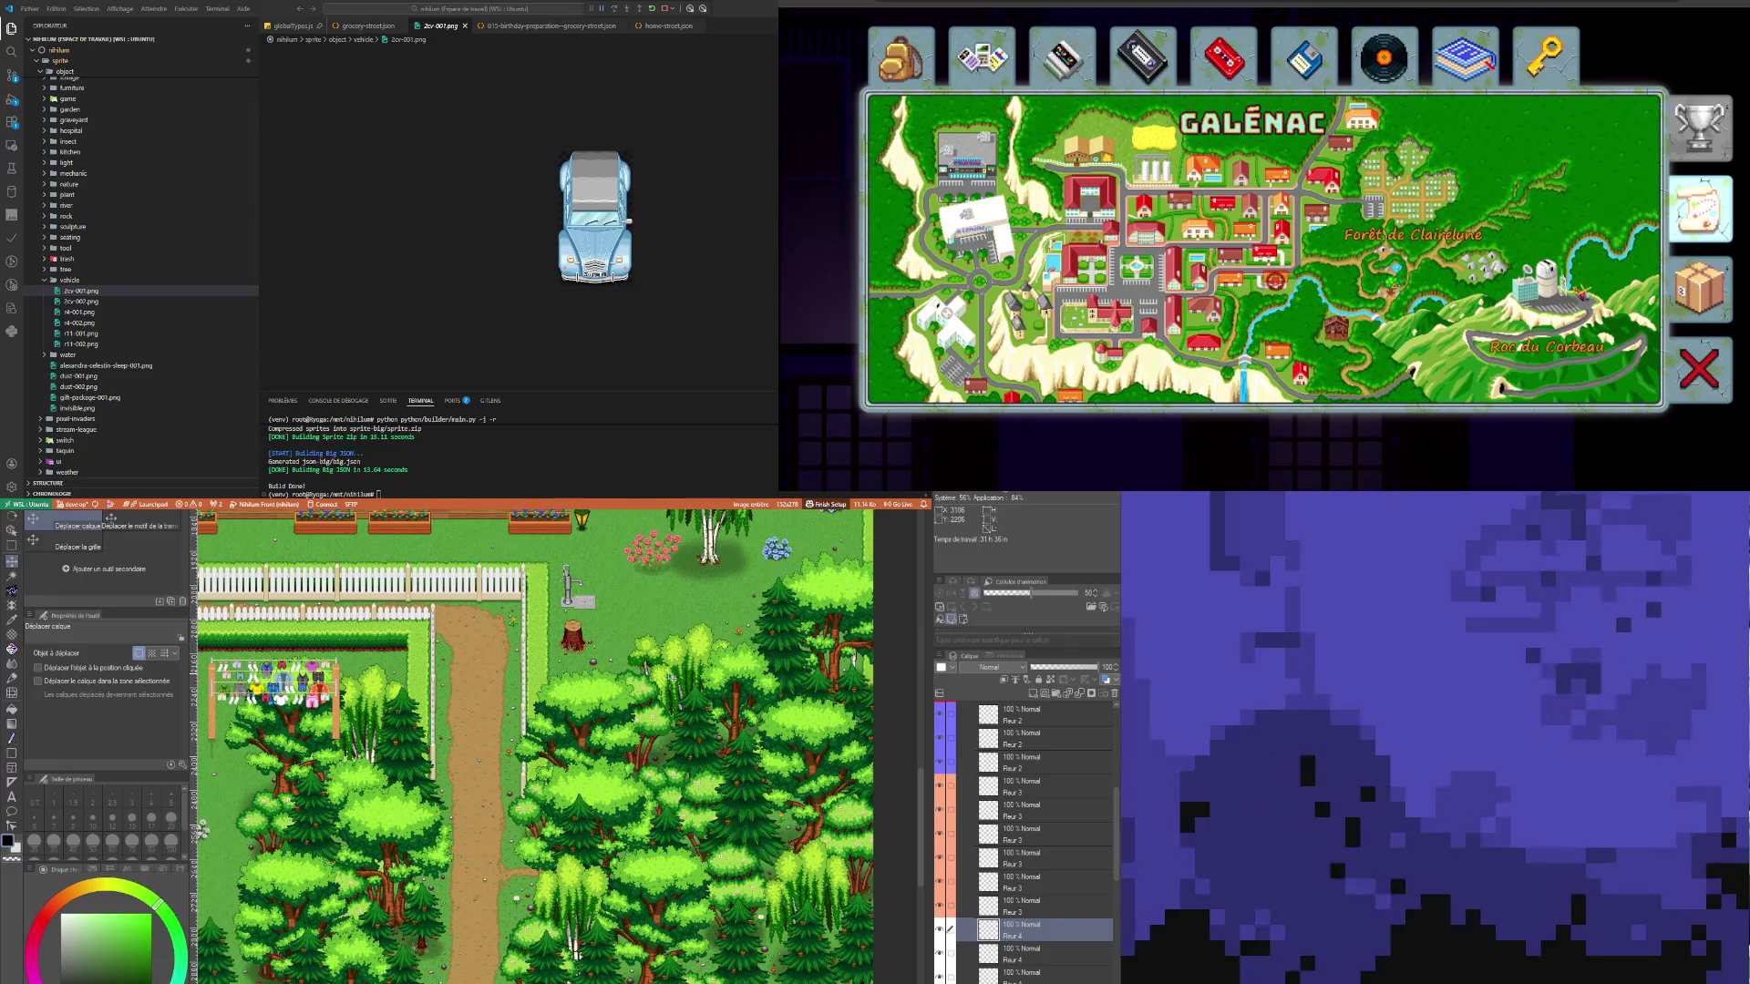
{"action": "scroll", "coordinate": [636, 686], "scroll_direction": "down", "scroll_amount": 3}
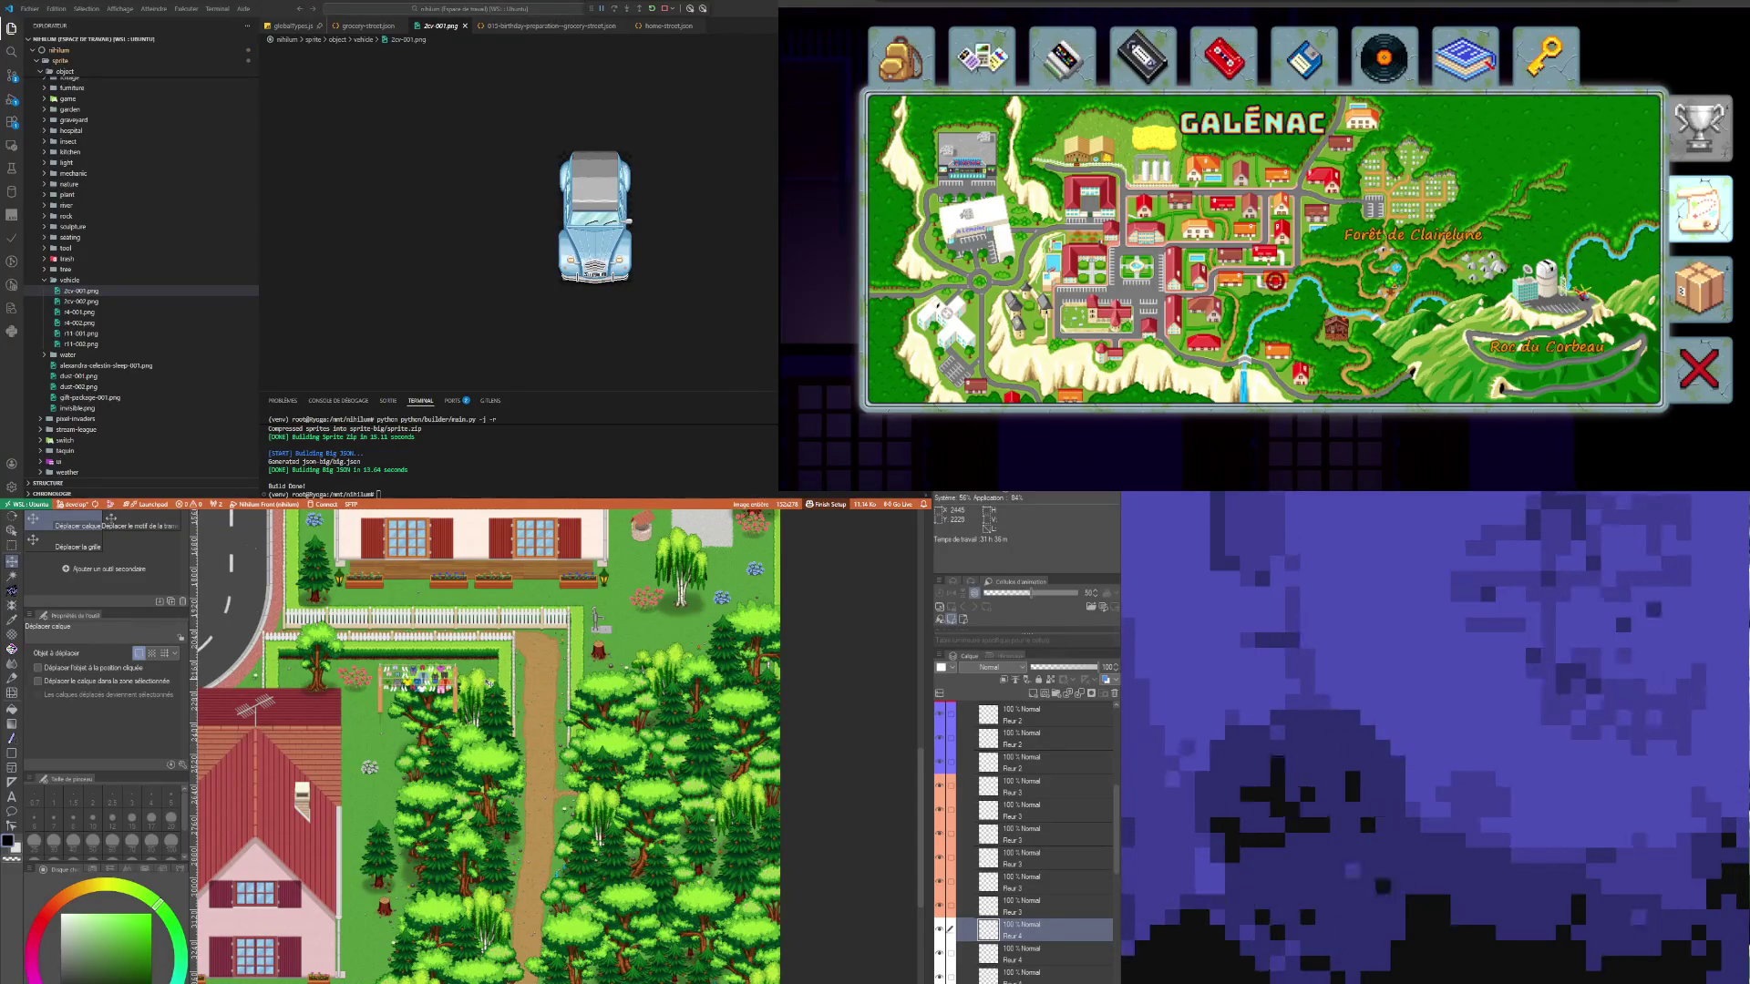
{"action": "scroll", "coordinate": [1024, 898], "scroll_direction": "down", "scroll_amount": 3}
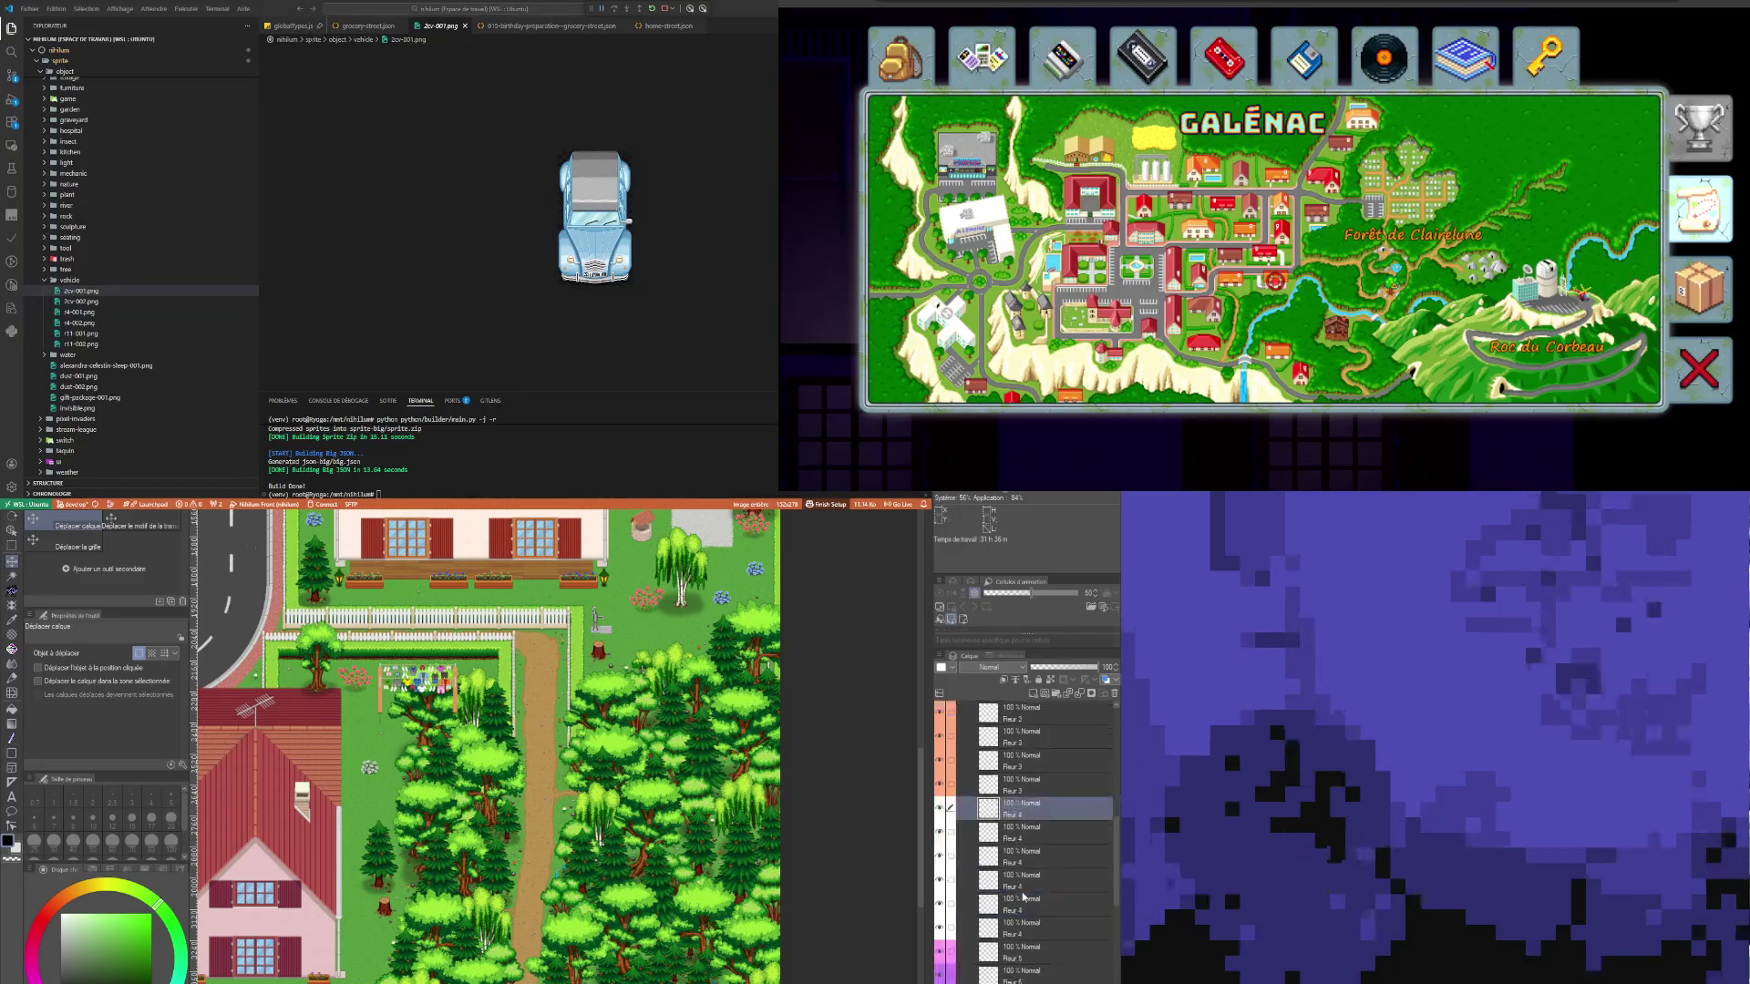
{"action": "left_click", "coordinate": [1017, 868]}
{"action": "scroll", "coordinate": [694, 650], "scroll_direction": "up", "scroll_amount": 5}
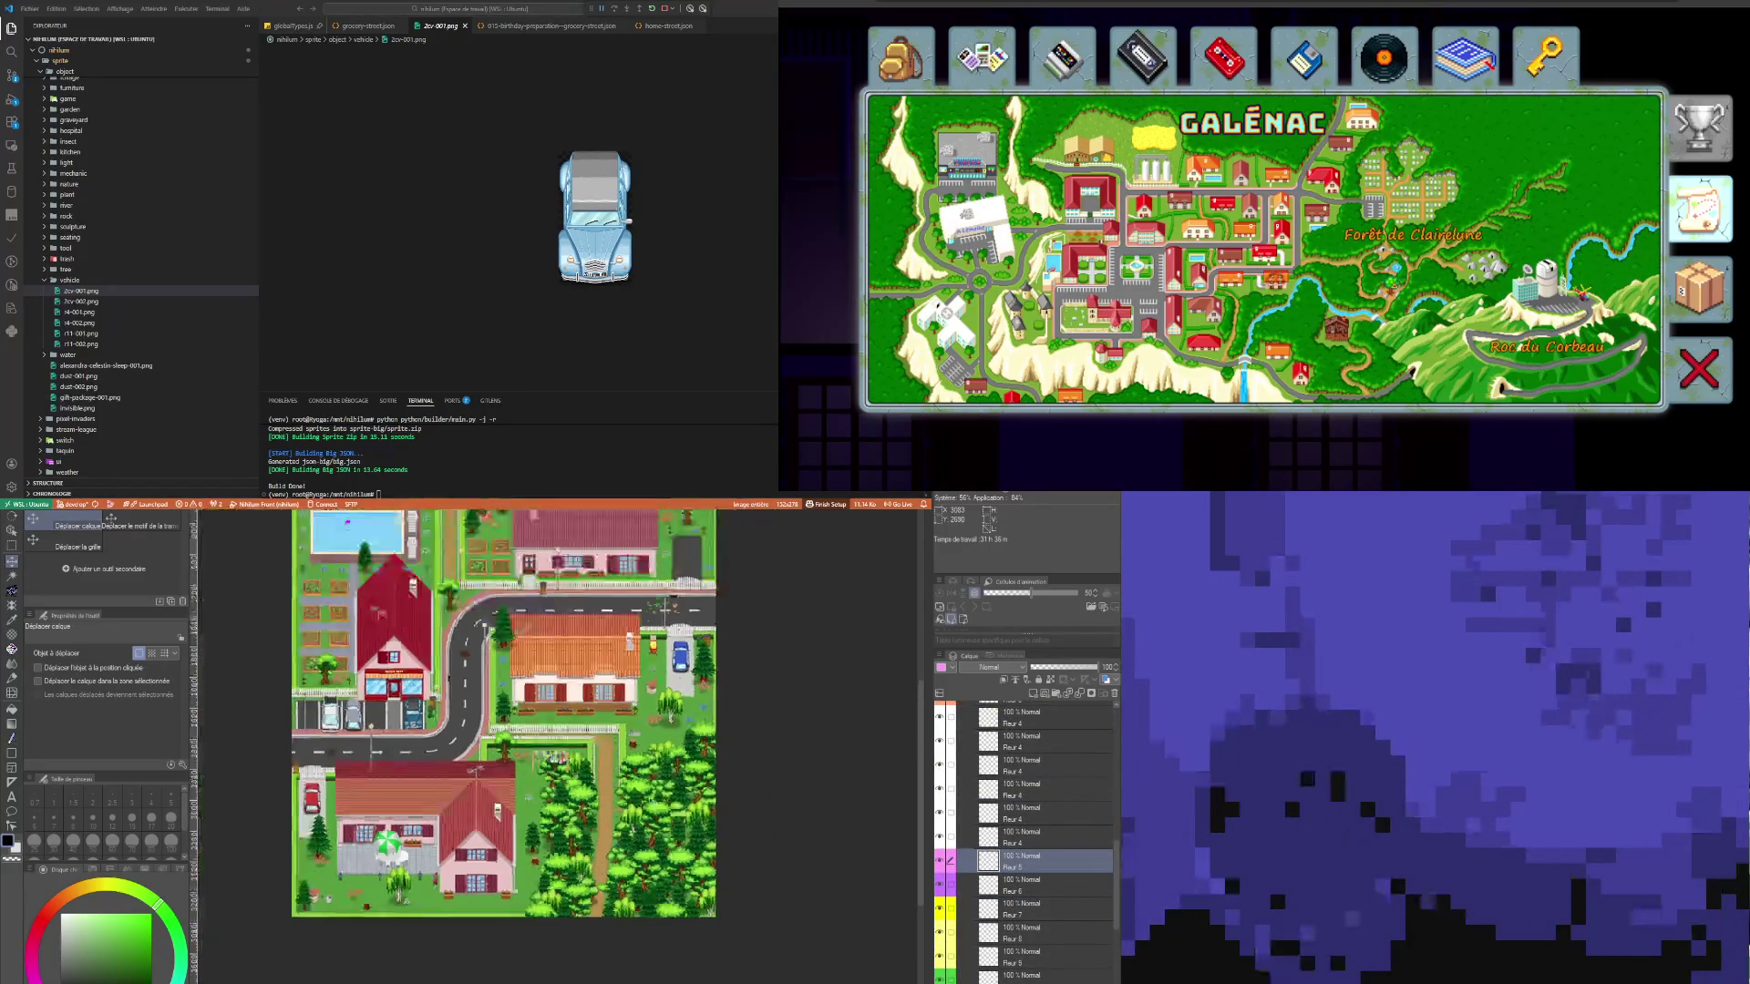
{"action": "scroll", "coordinate": [694, 650], "scroll_direction": "up", "scroll_amount": 1}
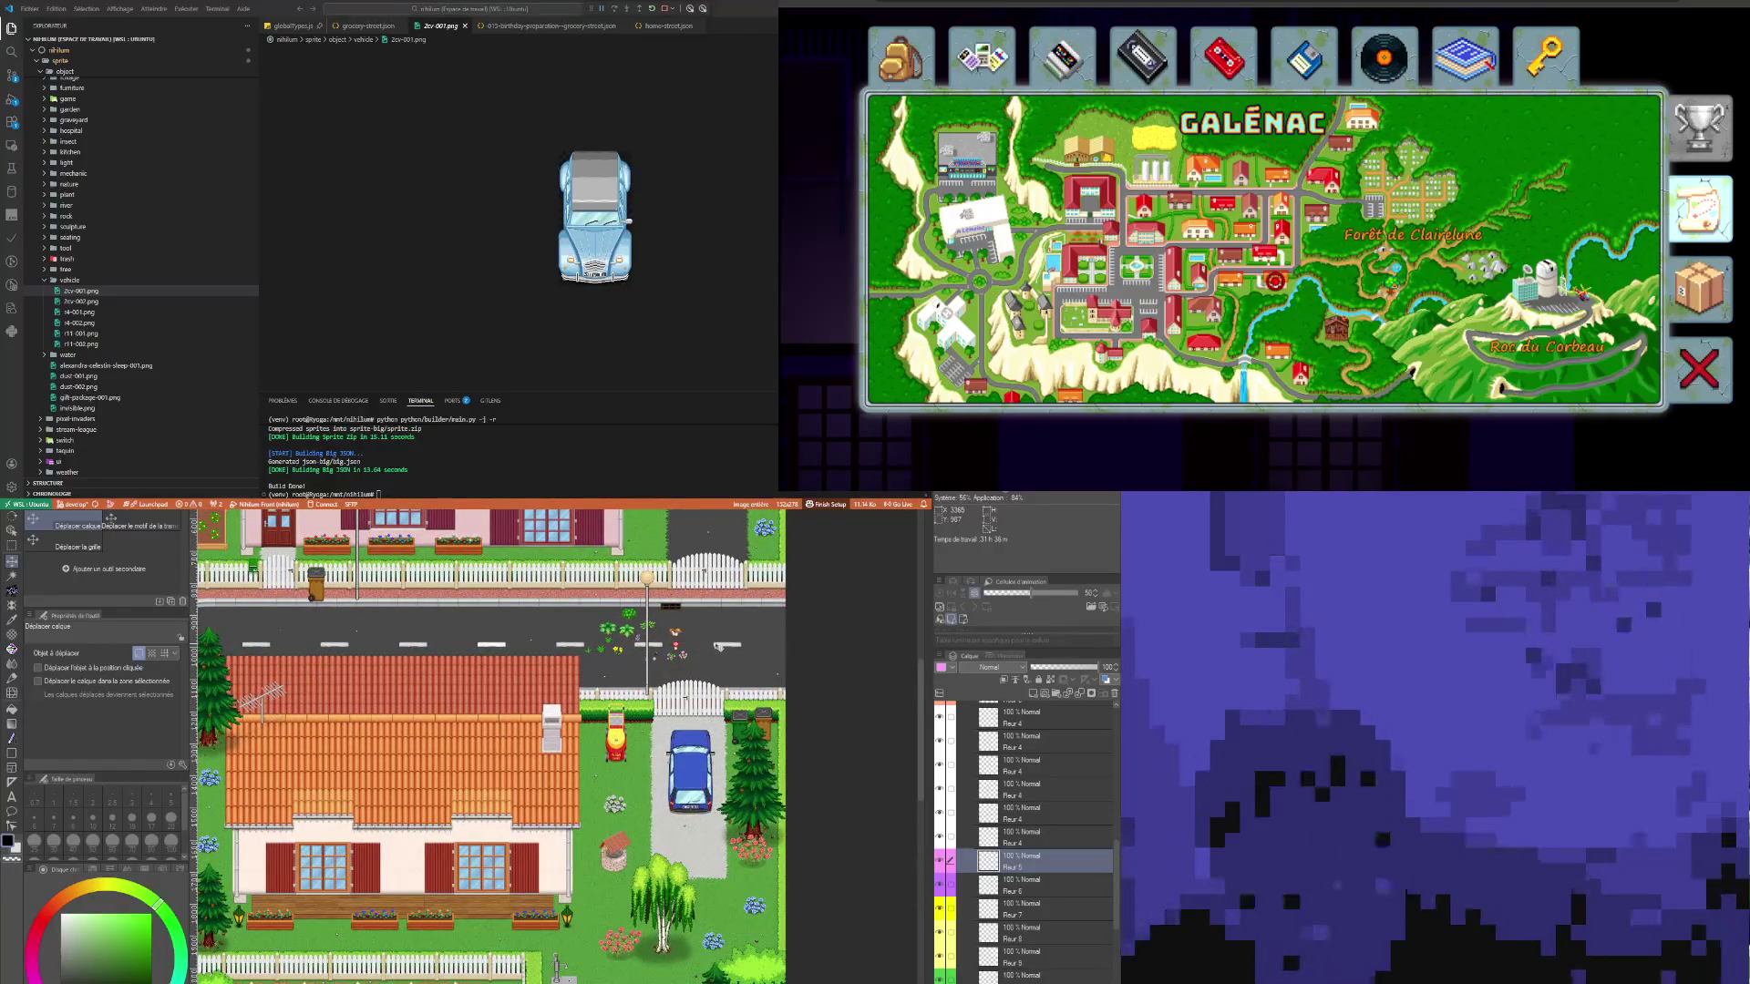
{"action": "scroll", "coordinate": [720, 647], "scroll_direction": "down", "scroll_amount": 5}
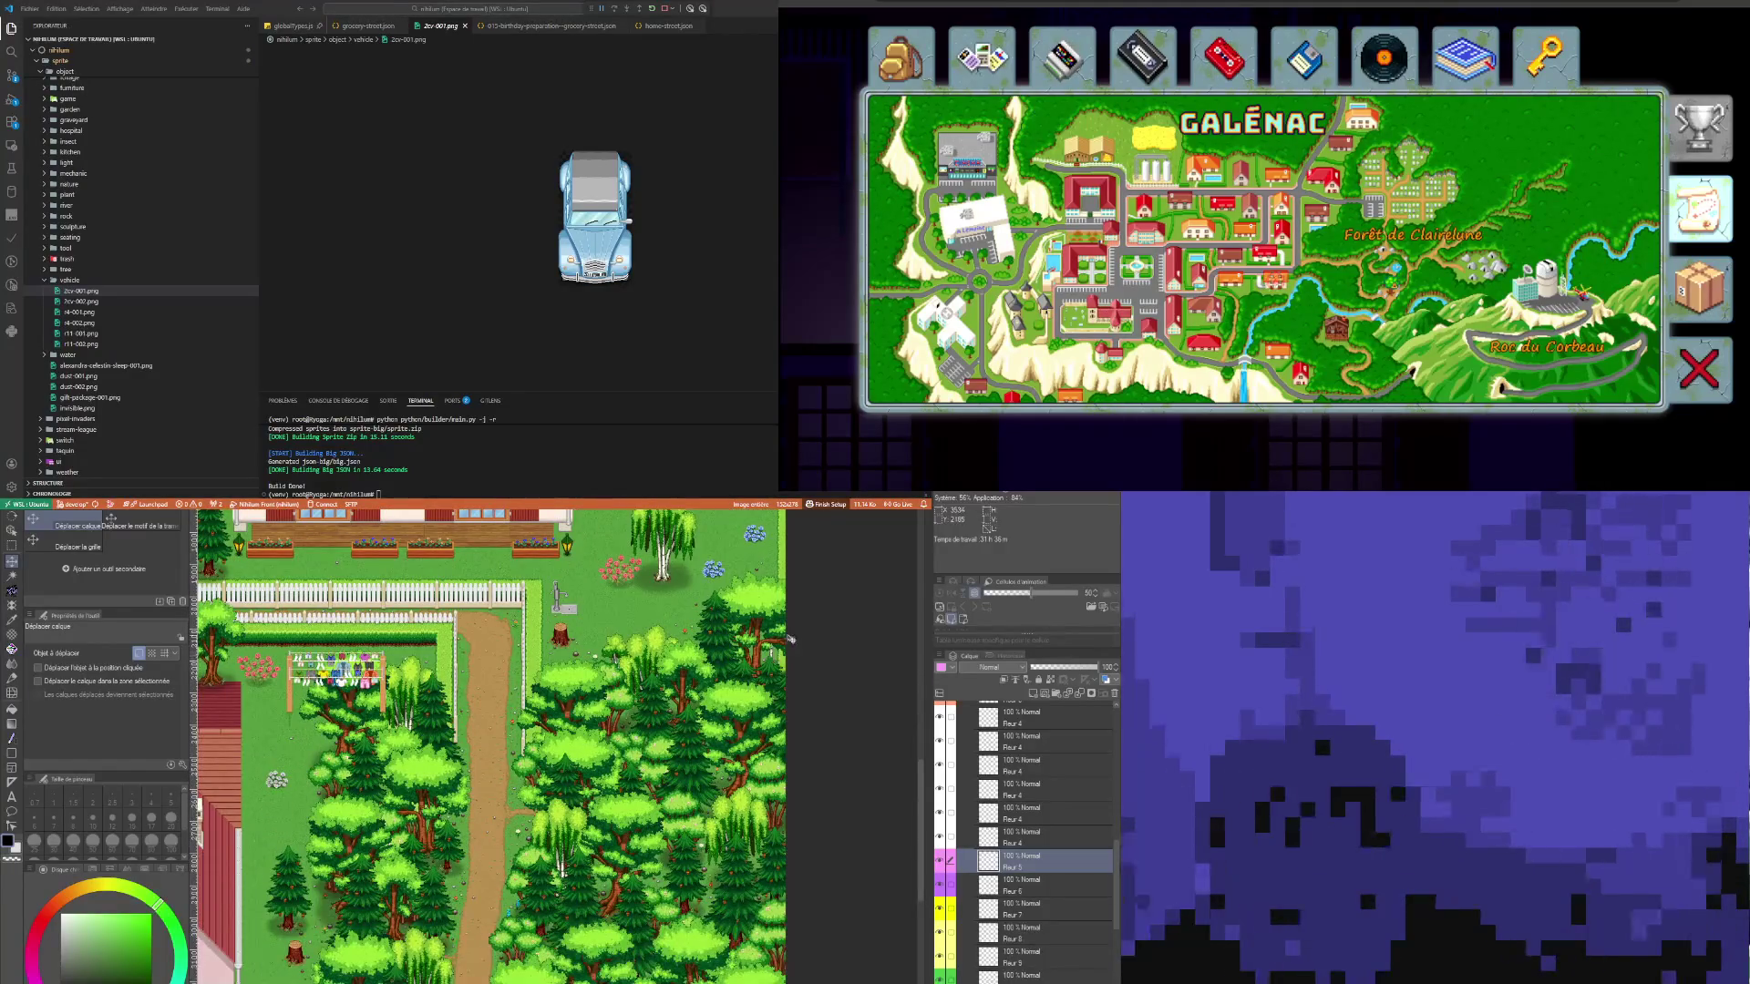
{"action": "scroll", "coordinate": [790, 639], "scroll_direction": "down", "scroll_amount": 3}
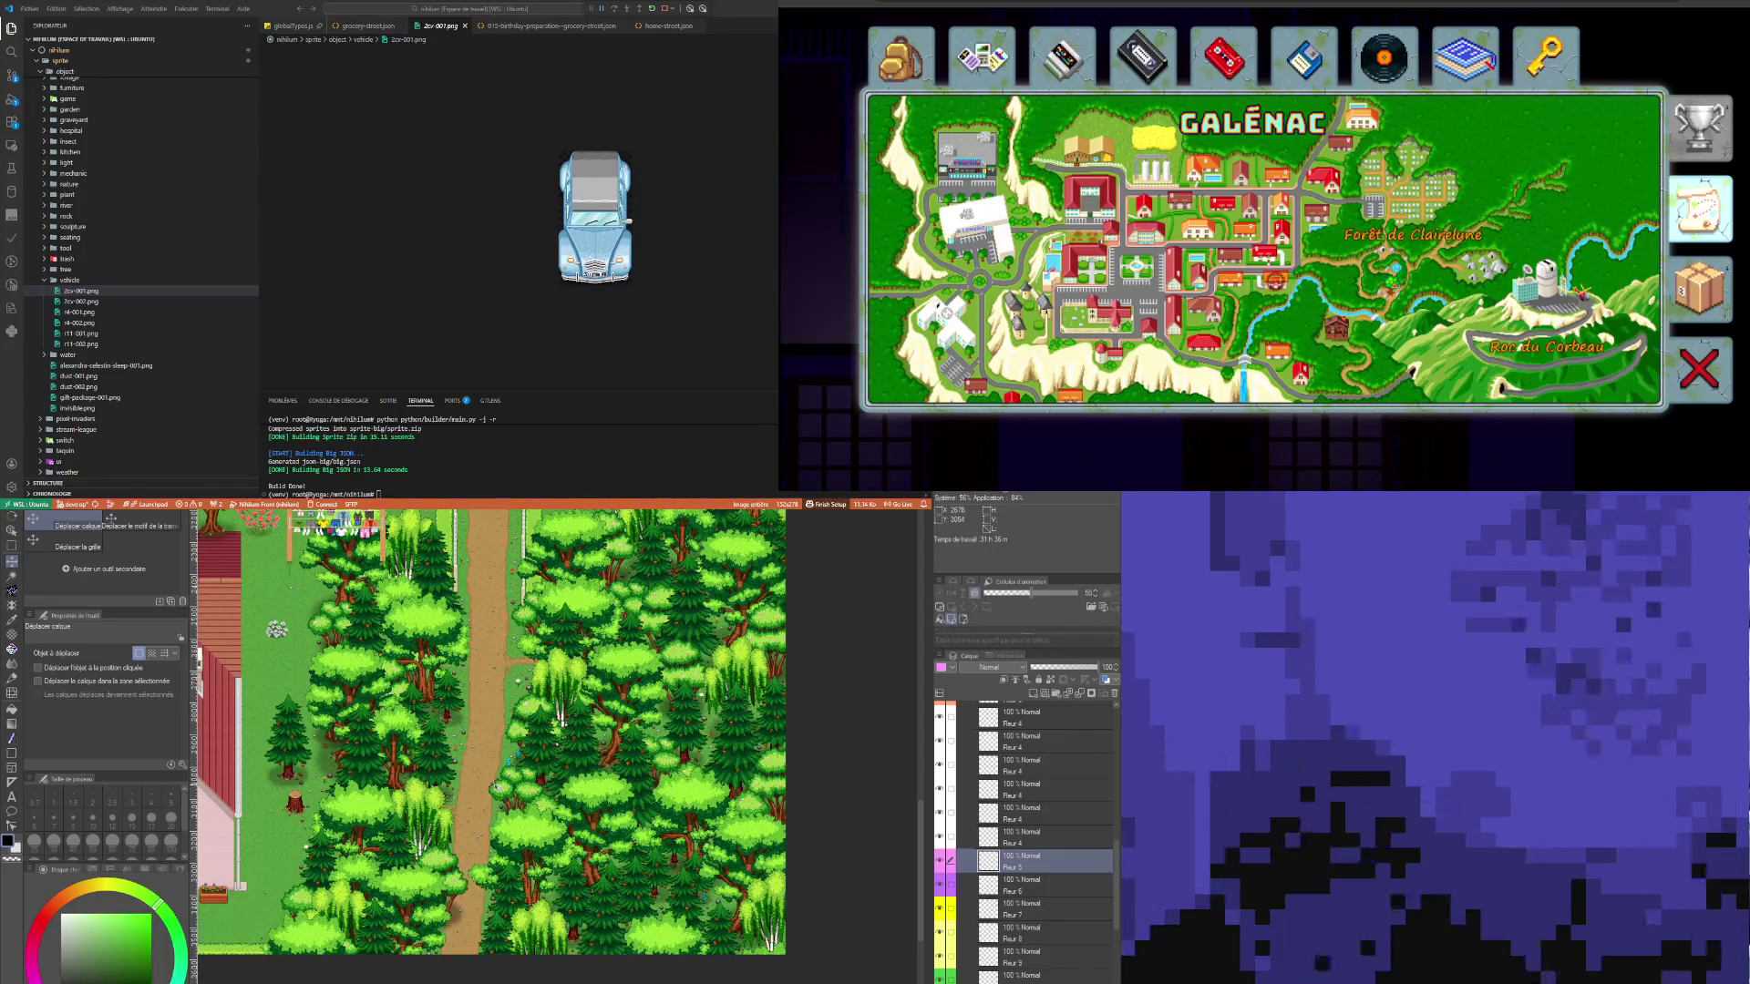
{"action": "scroll", "coordinate": [474, 792], "scroll_direction": "up", "scroll_amount": 2}
{"action": "scroll", "coordinate": [465, 811], "scroll_direction": "down", "scroll_amount": 5}
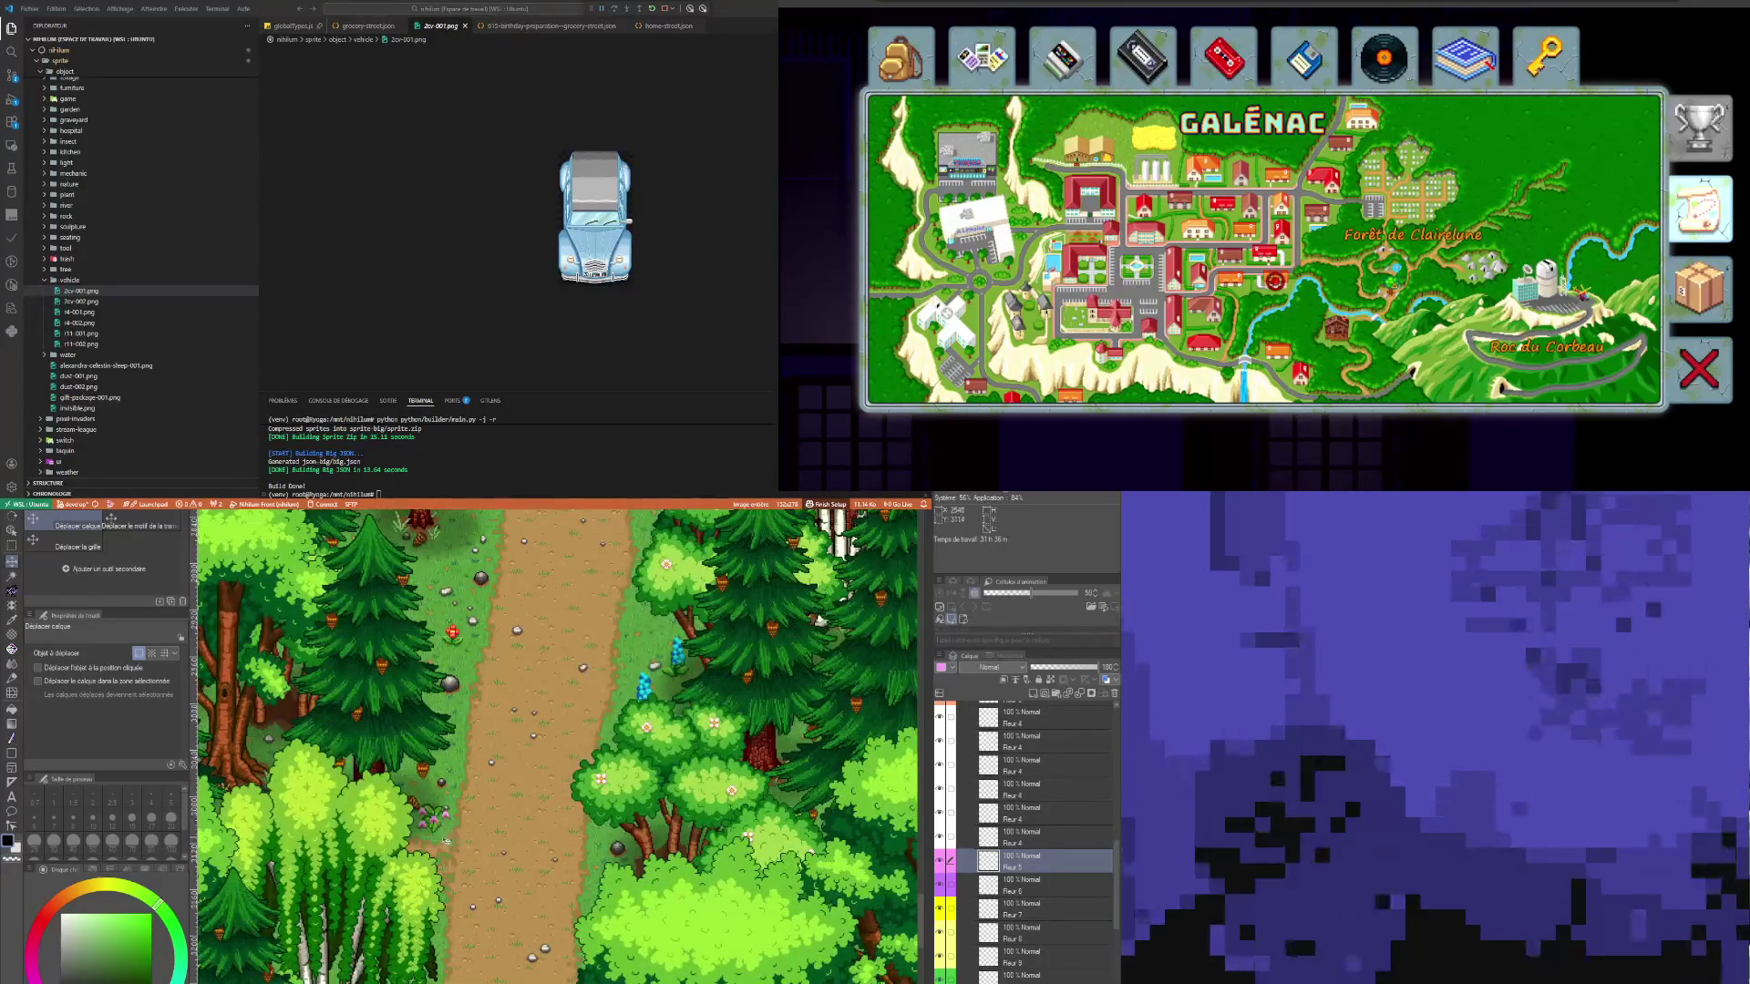
{"action": "scroll", "coordinate": [453, 834], "scroll_direction": "down", "scroll_amount": 1}
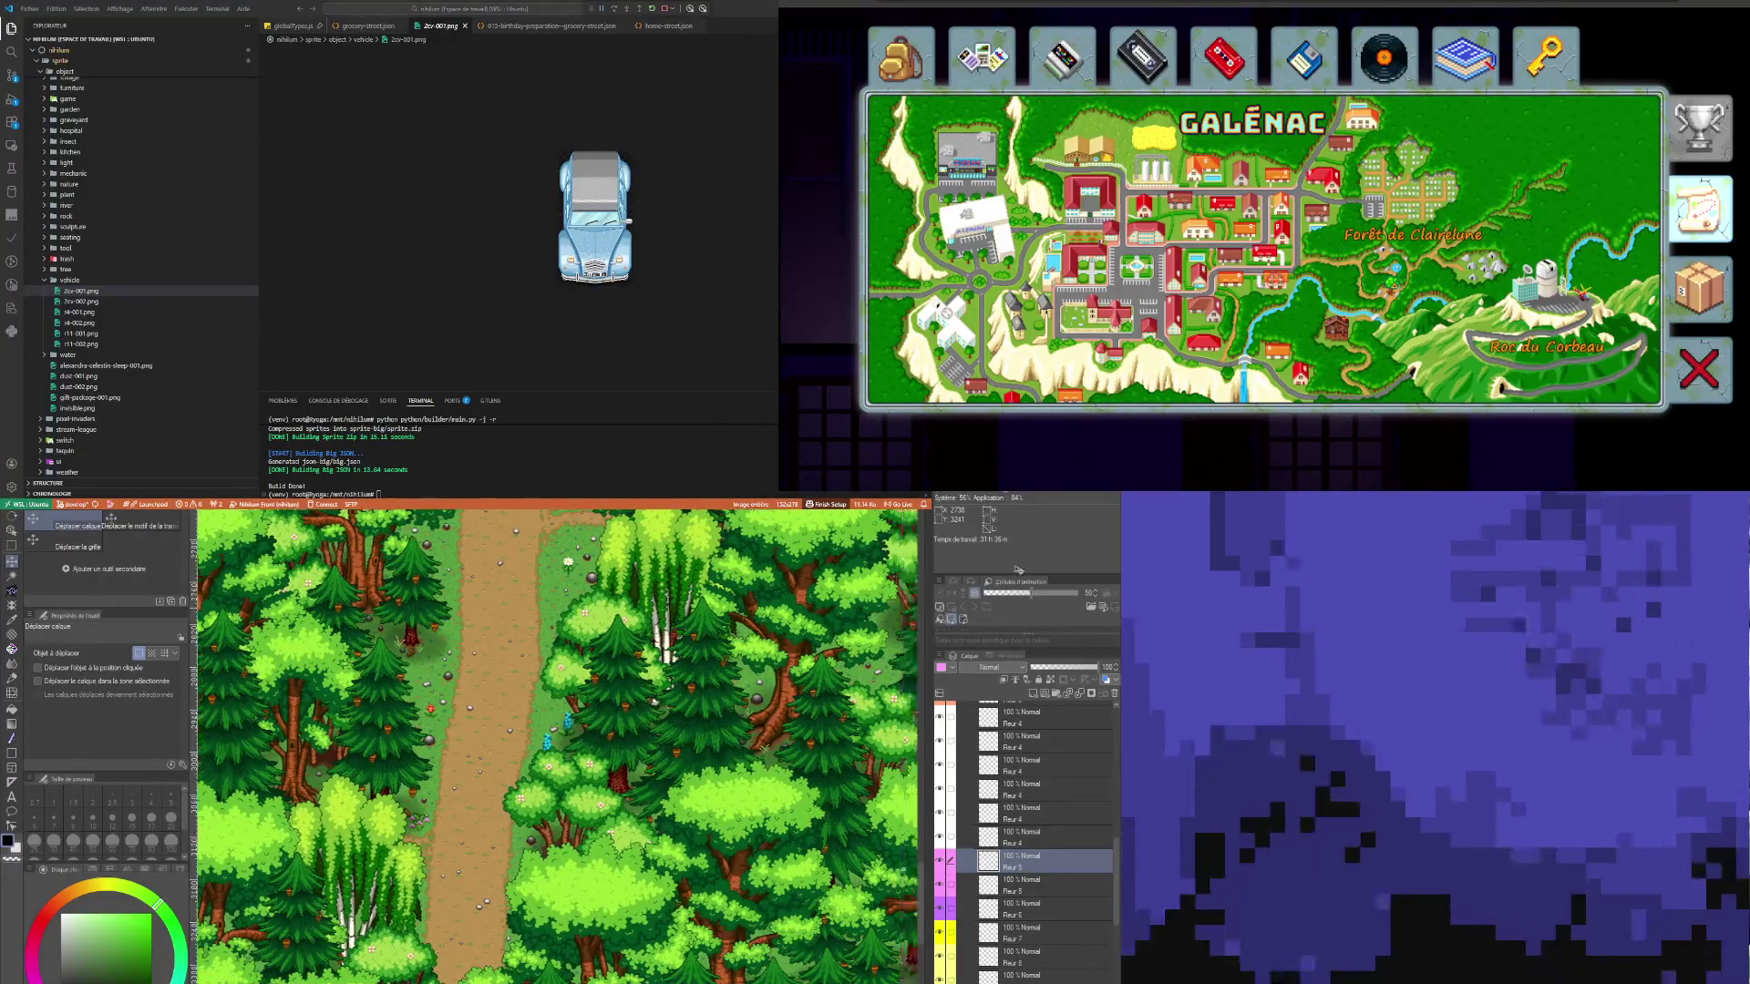
{"action": "scroll", "coordinate": [494, 821], "scroll_direction": "left", "scroll_amount": 3}
{"action": "scroll", "coordinate": [609, 811], "scroll_direction": "right", "scroll_amount": 5}
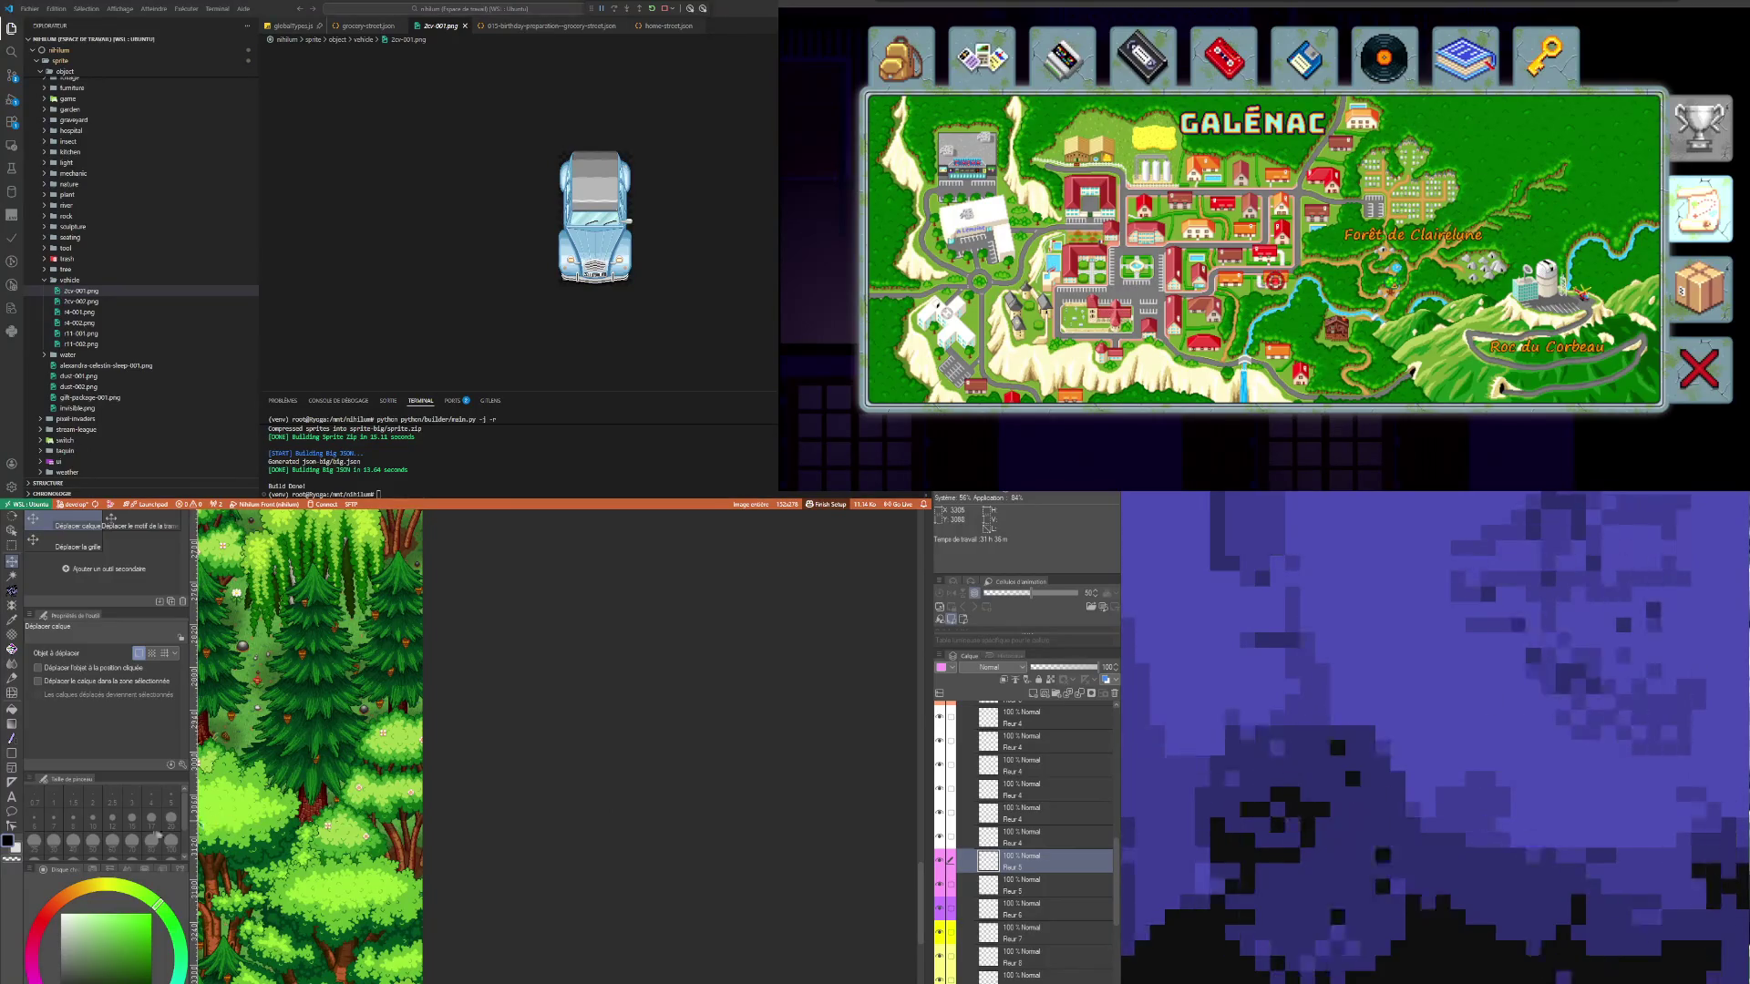
{"action": "scroll", "coordinate": [444, 808], "scroll_direction": "left", "scroll_amount": 5}
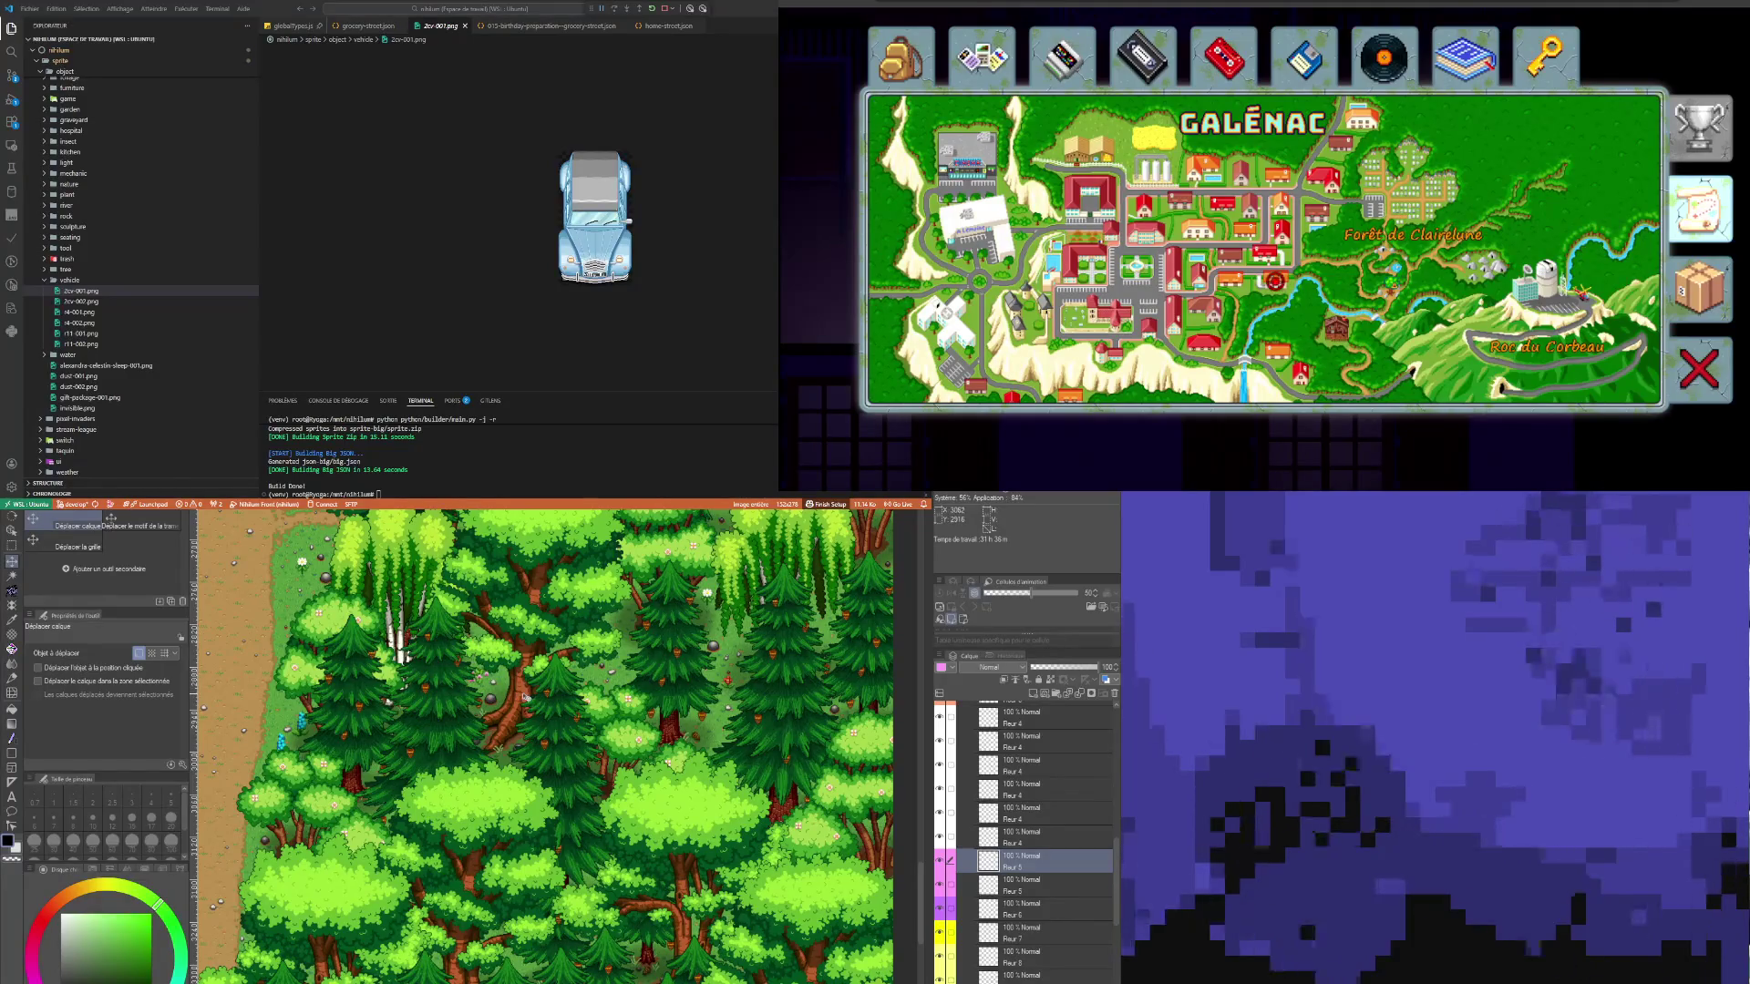
{"action": "scroll", "coordinate": [556, 788], "scroll_direction": "down", "scroll_amount": 2}
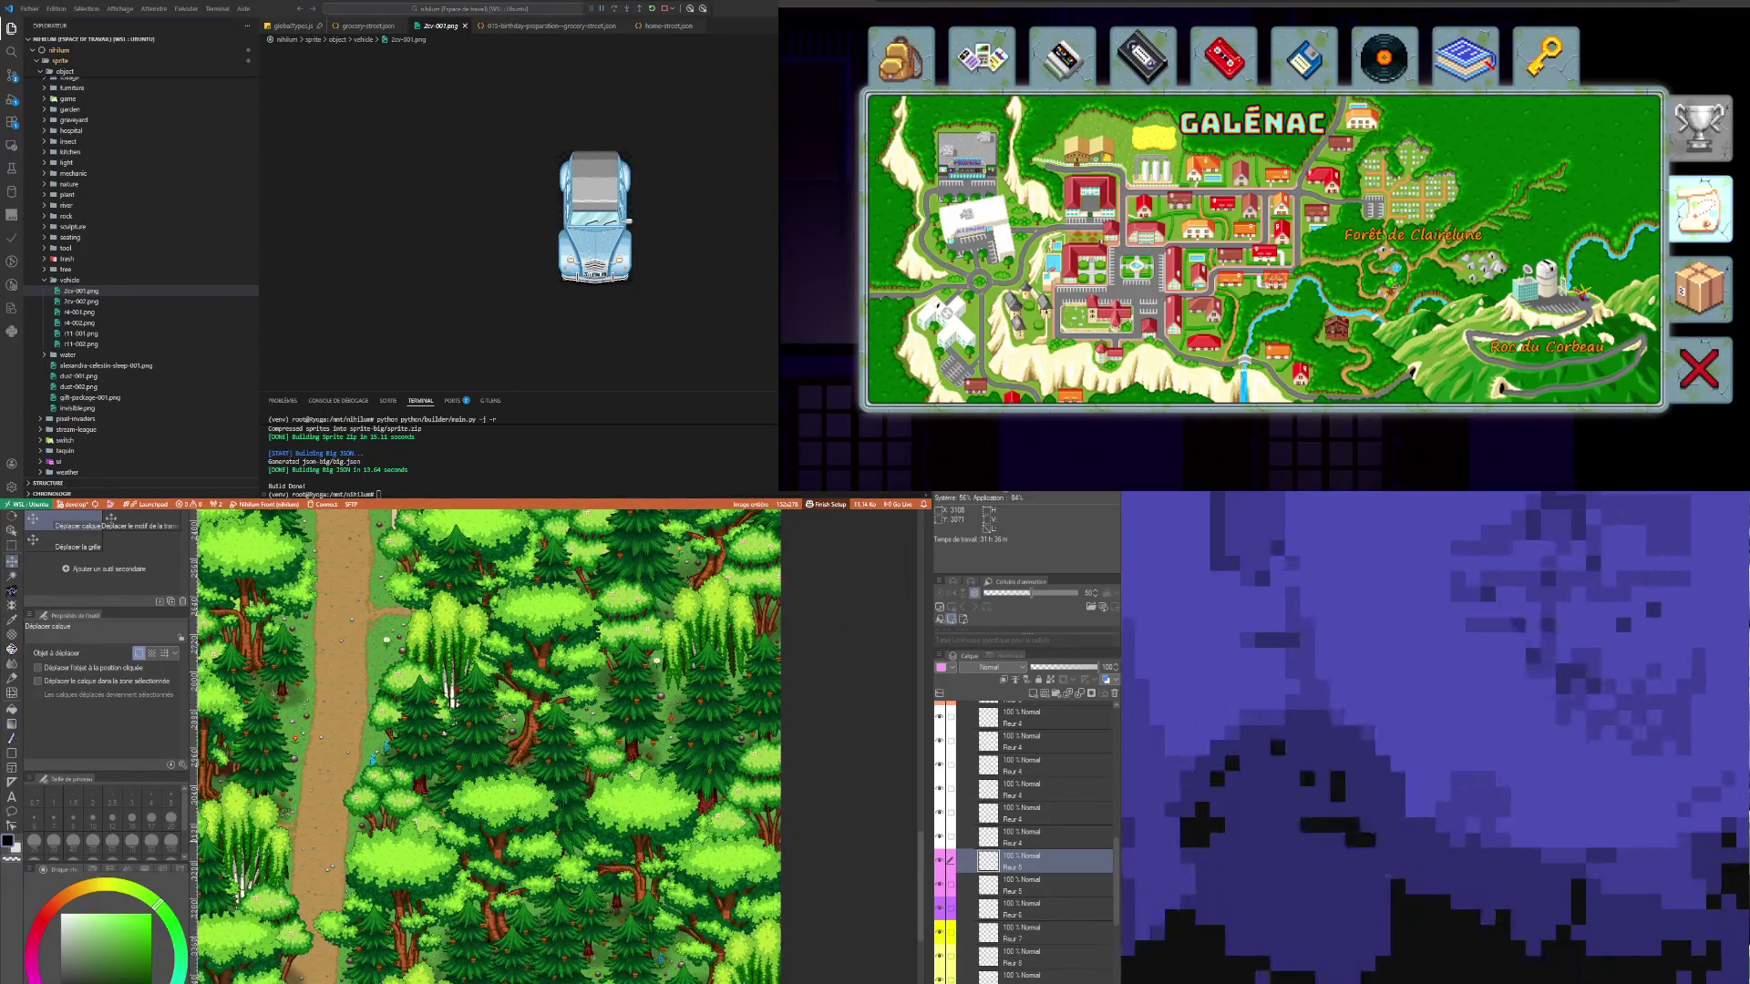
{"action": "scroll", "coordinate": [848, 928], "scroll_direction": "up", "scroll_amount": 10}
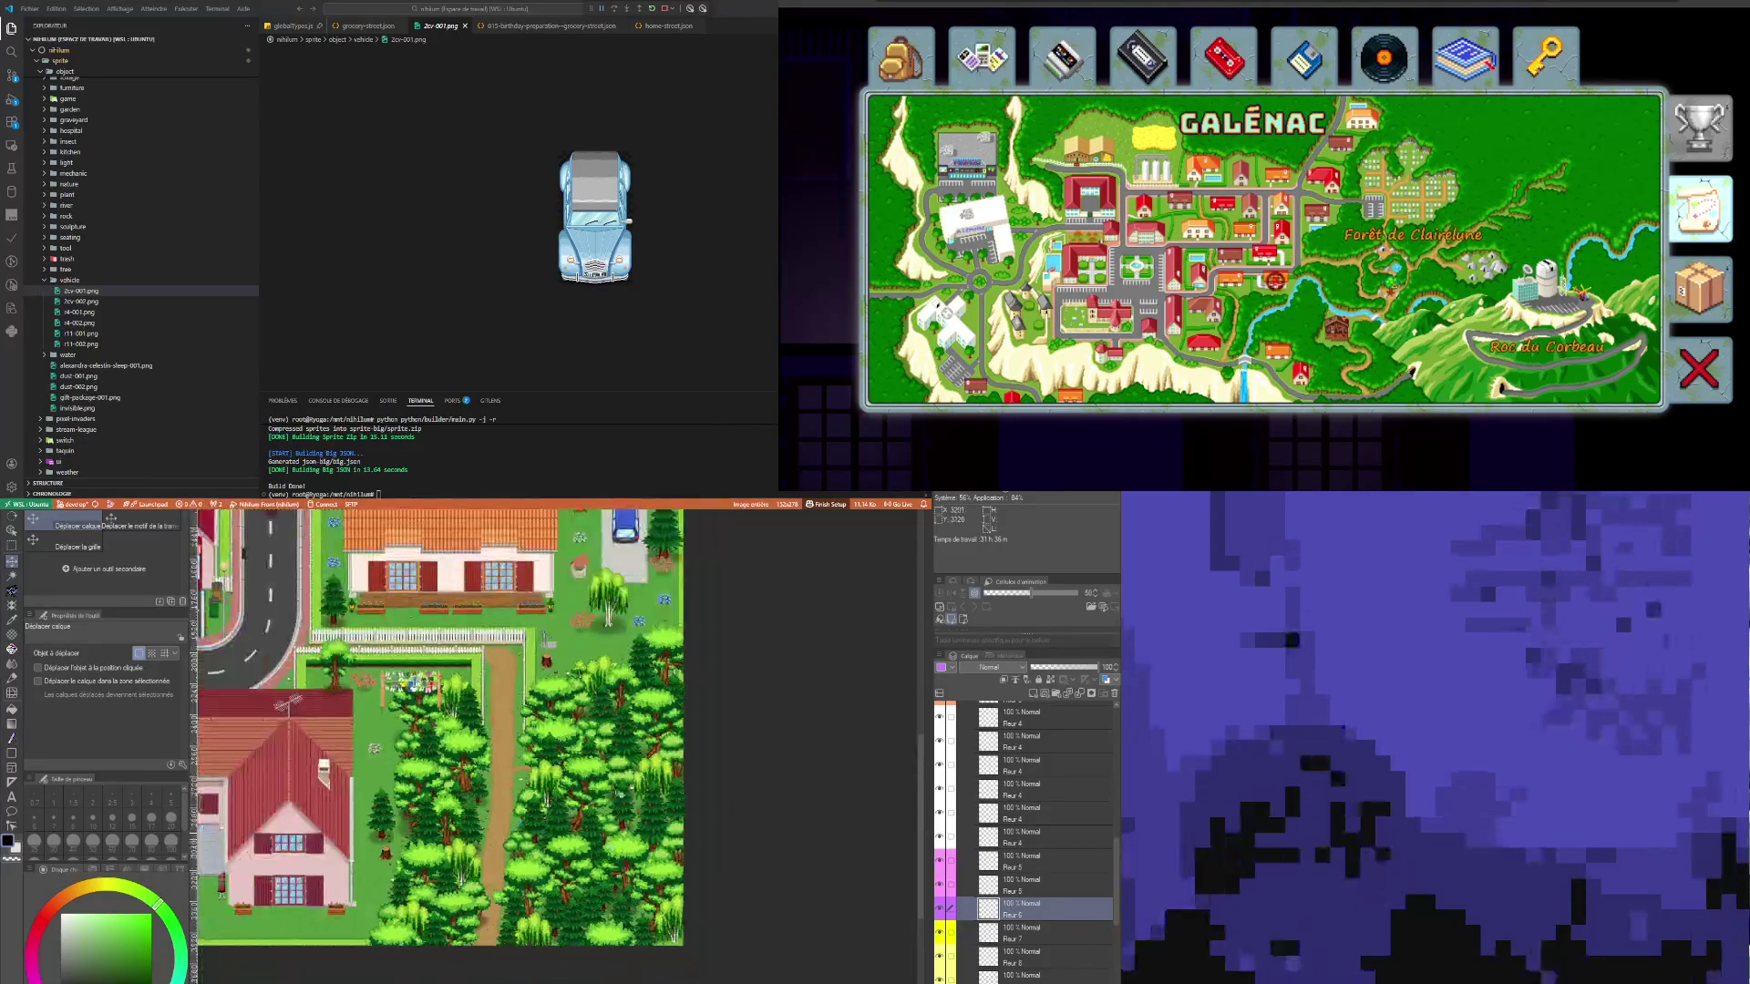
Step: Duplicate the Fleur 6 flower layer
{"action": "scroll", "coordinate": [552, 665], "scroll_direction": "up", "scroll_amount": 10}
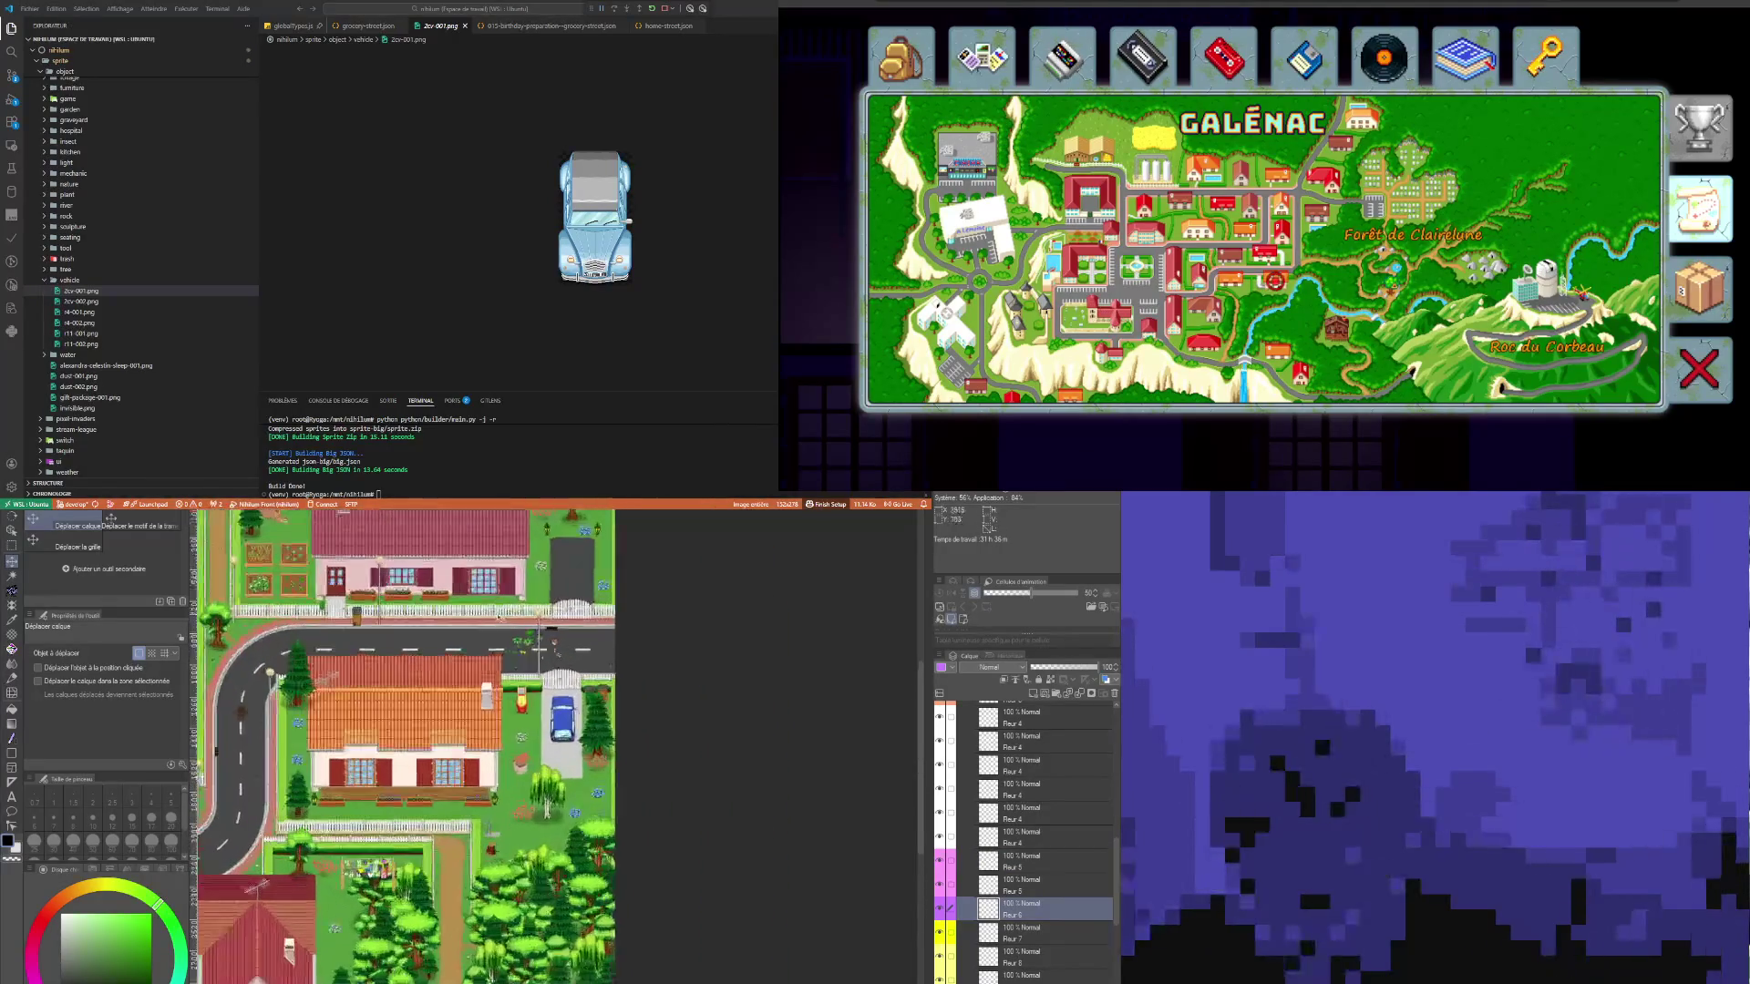
{"action": "scroll", "coordinate": [570, 668], "scroll_direction": "down", "scroll_amount": 5}
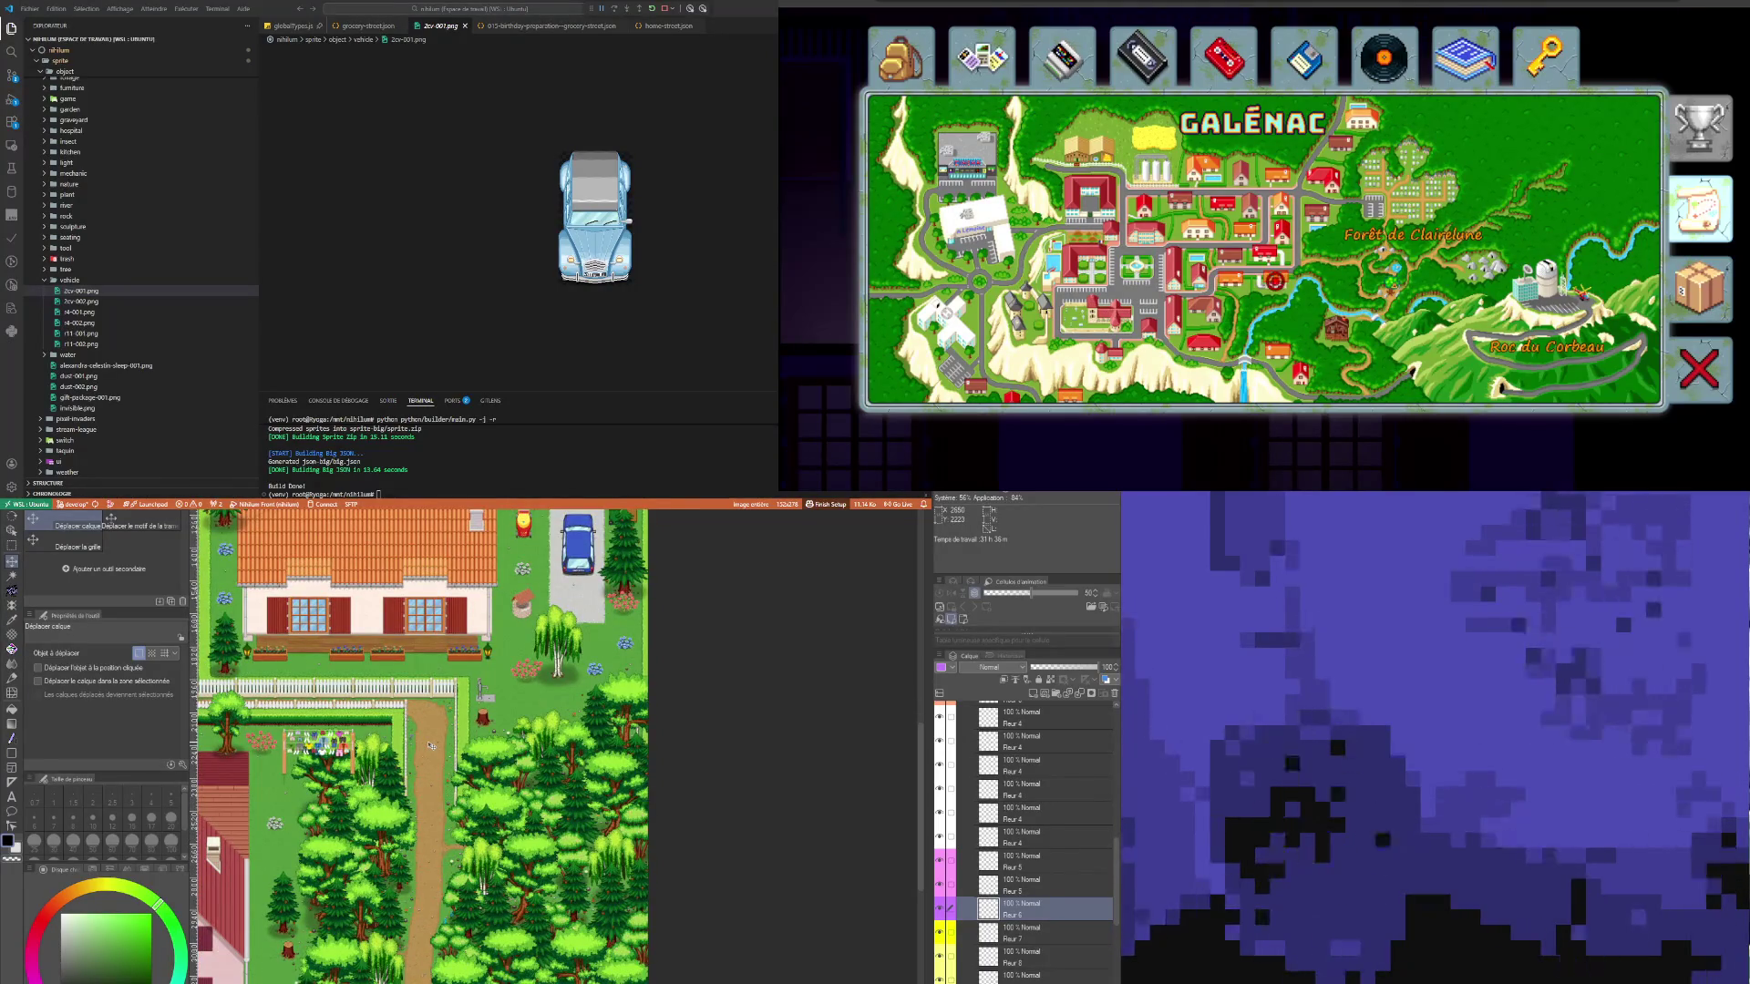
{"action": "scroll", "coordinate": [430, 746], "scroll_direction": "up", "scroll_amount": 5}
{"action": "scroll", "coordinate": [462, 725], "scroll_direction": "down", "scroll_amount": 5}
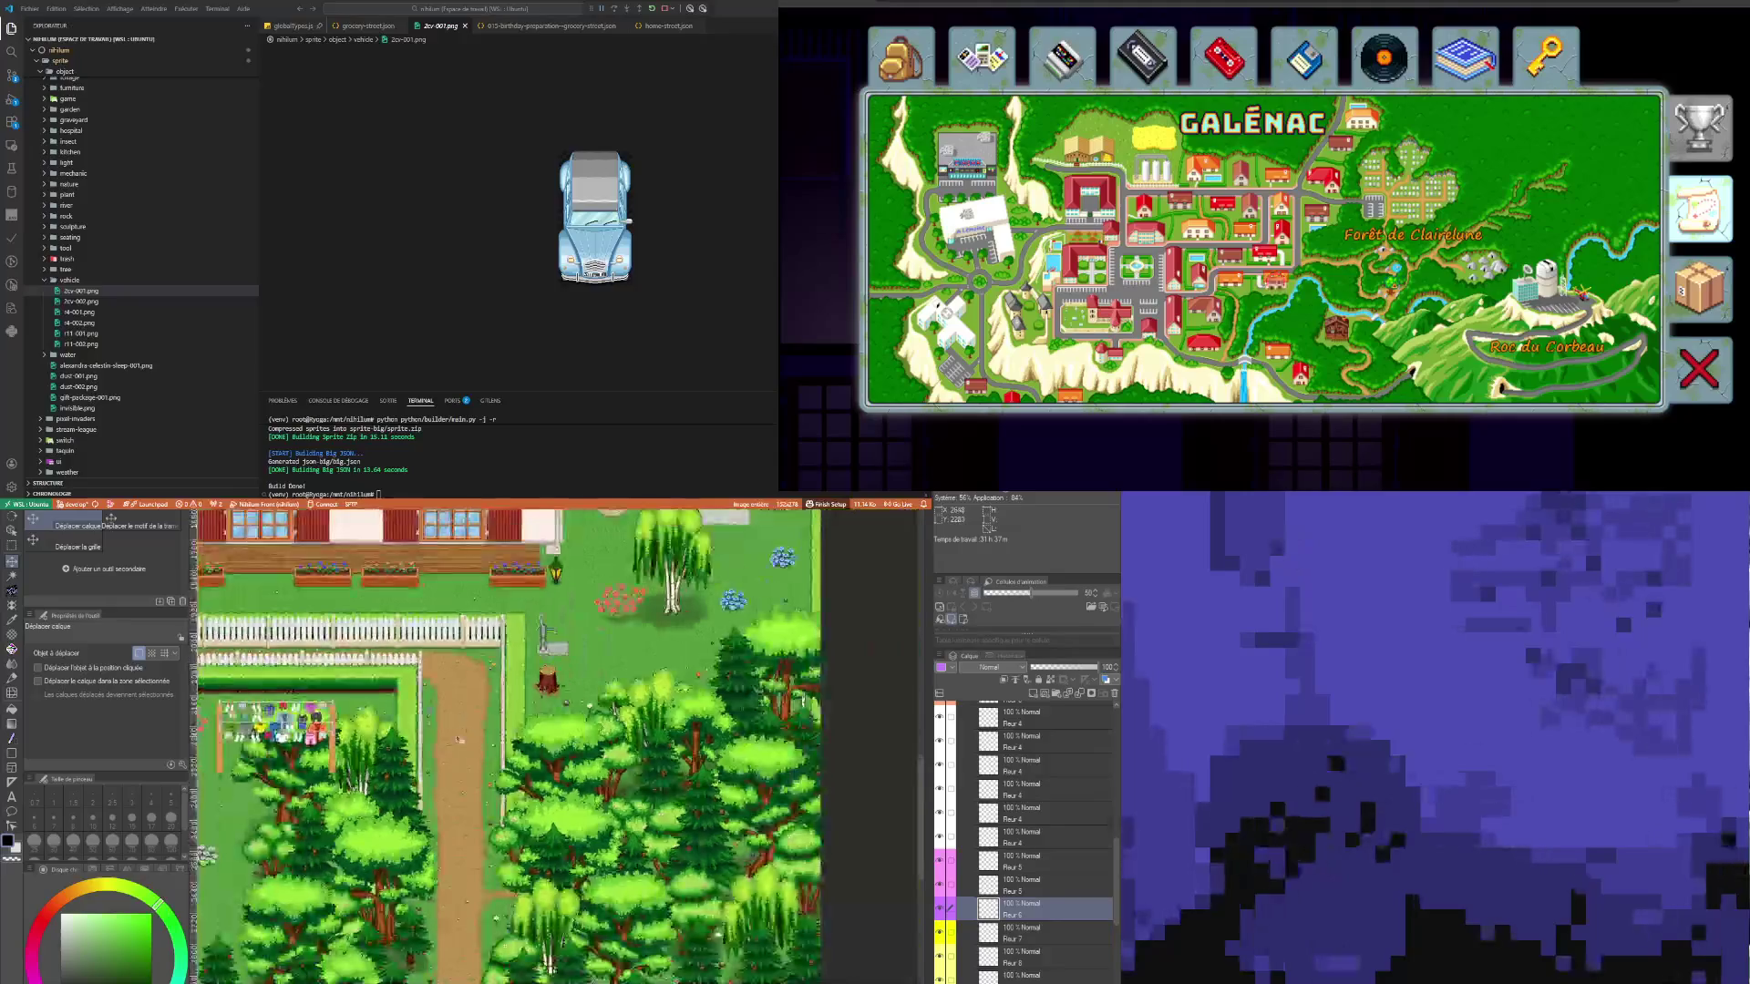
{"action": "key", "text": "ctrl+c"}
{"action": "key", "text": "ctrl+v"}
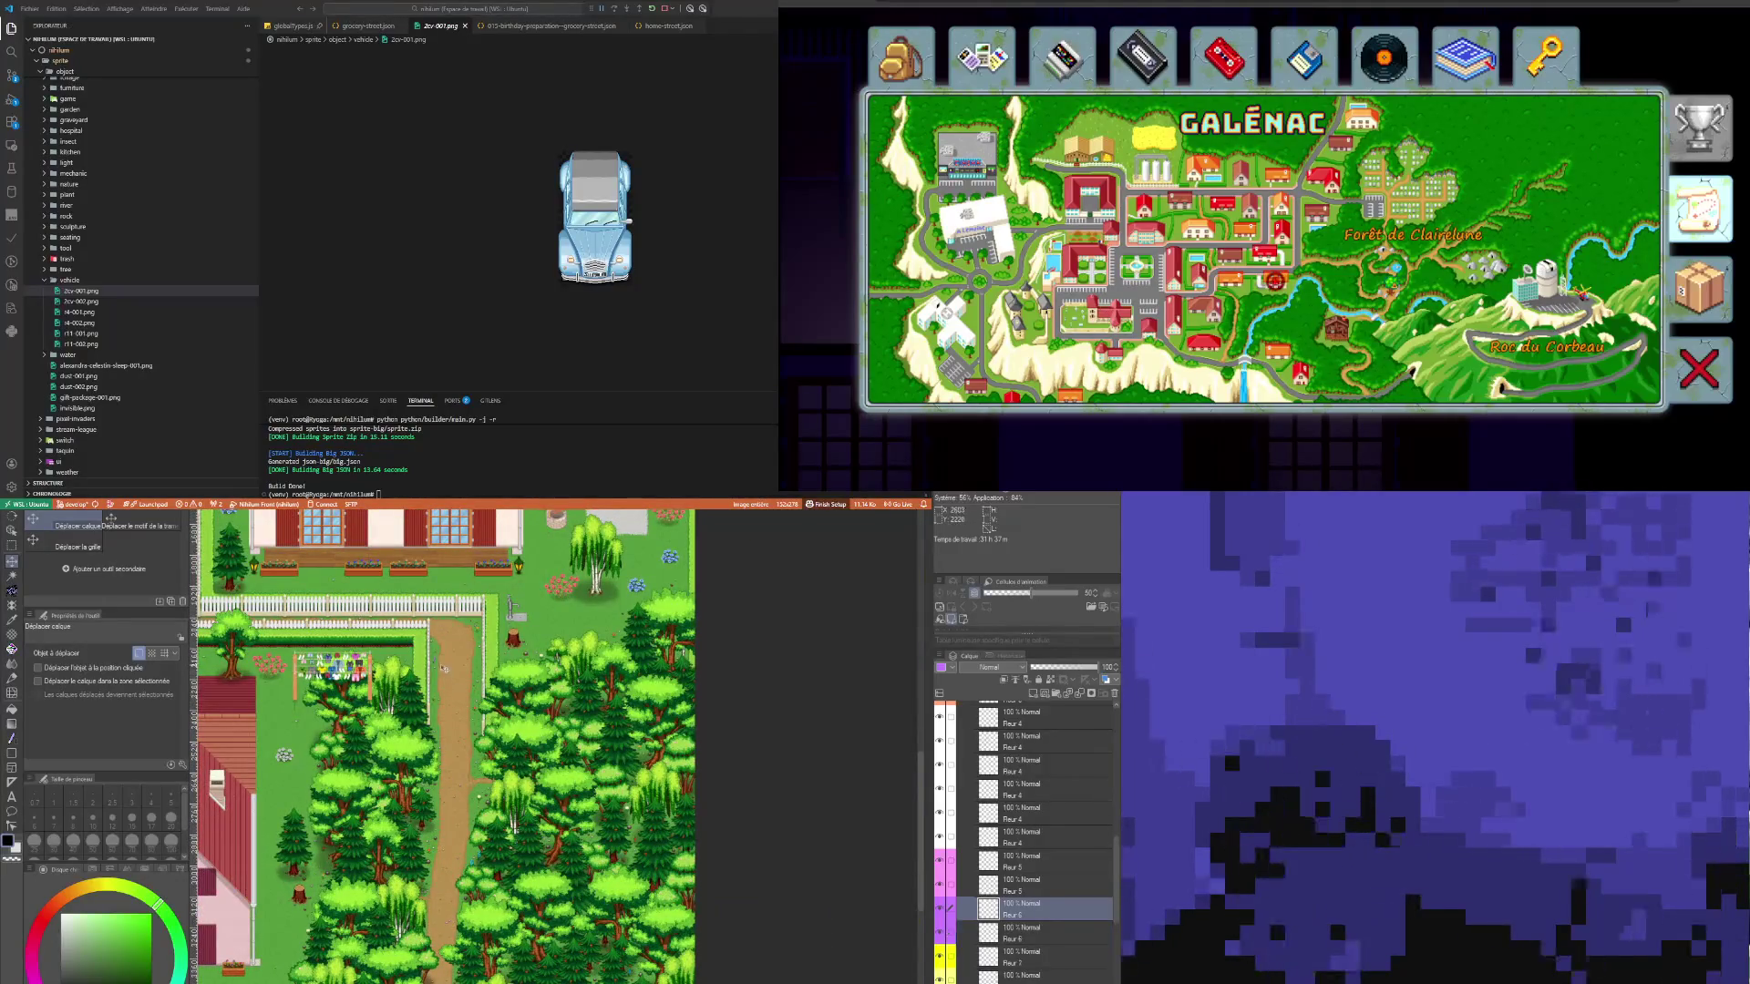
Step: Move the small purple flower higher up in the forest
{"action": "scroll", "coordinate": [471, 911], "scroll_direction": "down", "scroll_amount": 2}
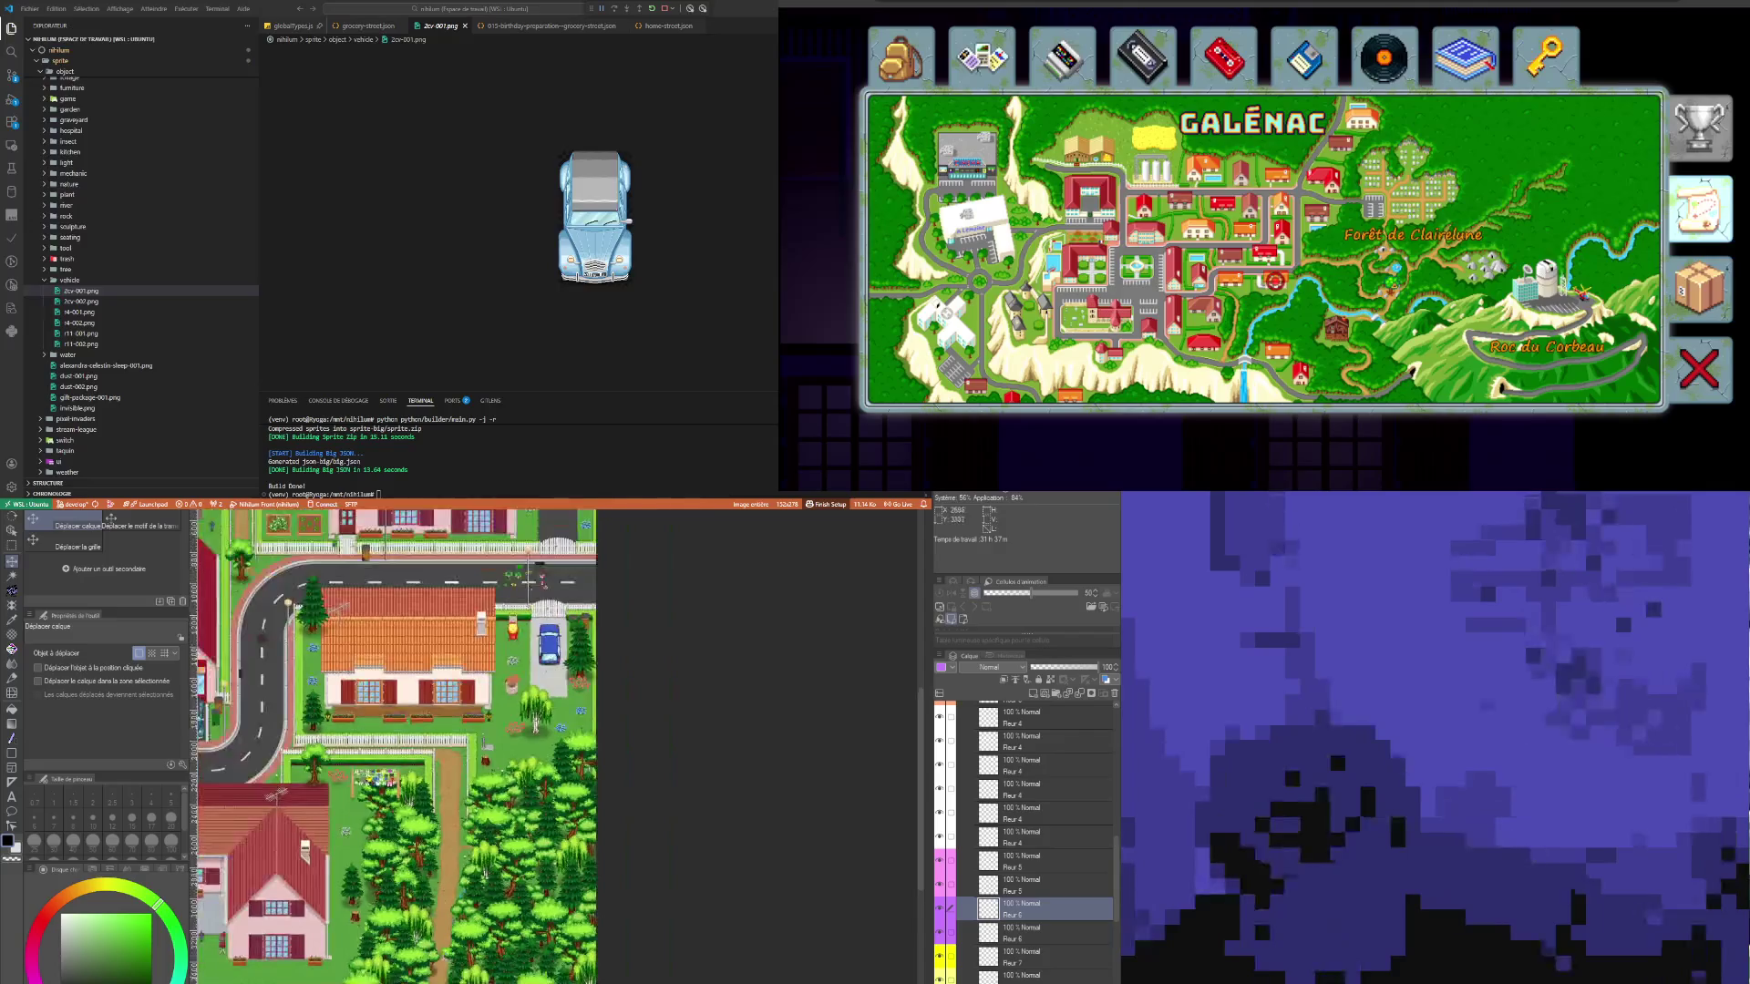
{"action": "scroll", "coordinate": [460, 875], "scroll_direction": "up", "scroll_amount": 5}
{"action": "left_click_drag", "start_coordinate": [462, 843], "coordinate": [463, 747]}
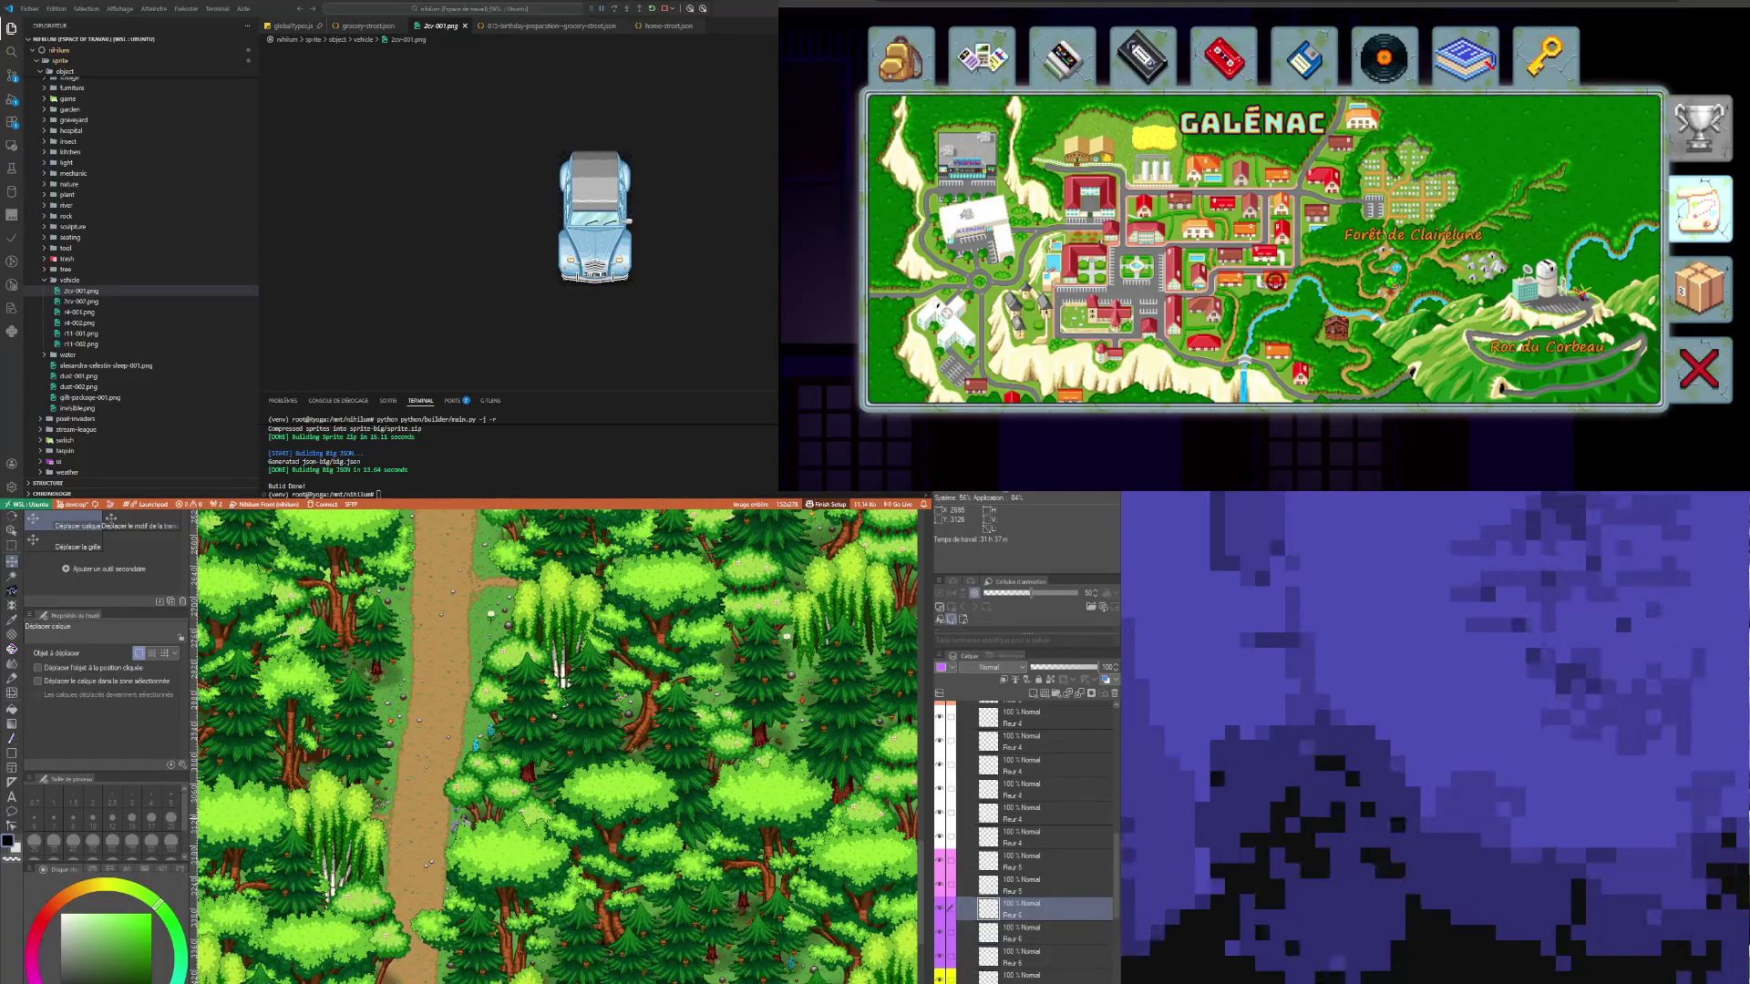
{"action": "scroll", "coordinate": [511, 775], "scroll_direction": "down", "scroll_amount": 3}
{"action": "scroll", "coordinate": [510, 775], "scroll_direction": "up", "scroll_amount": 3}
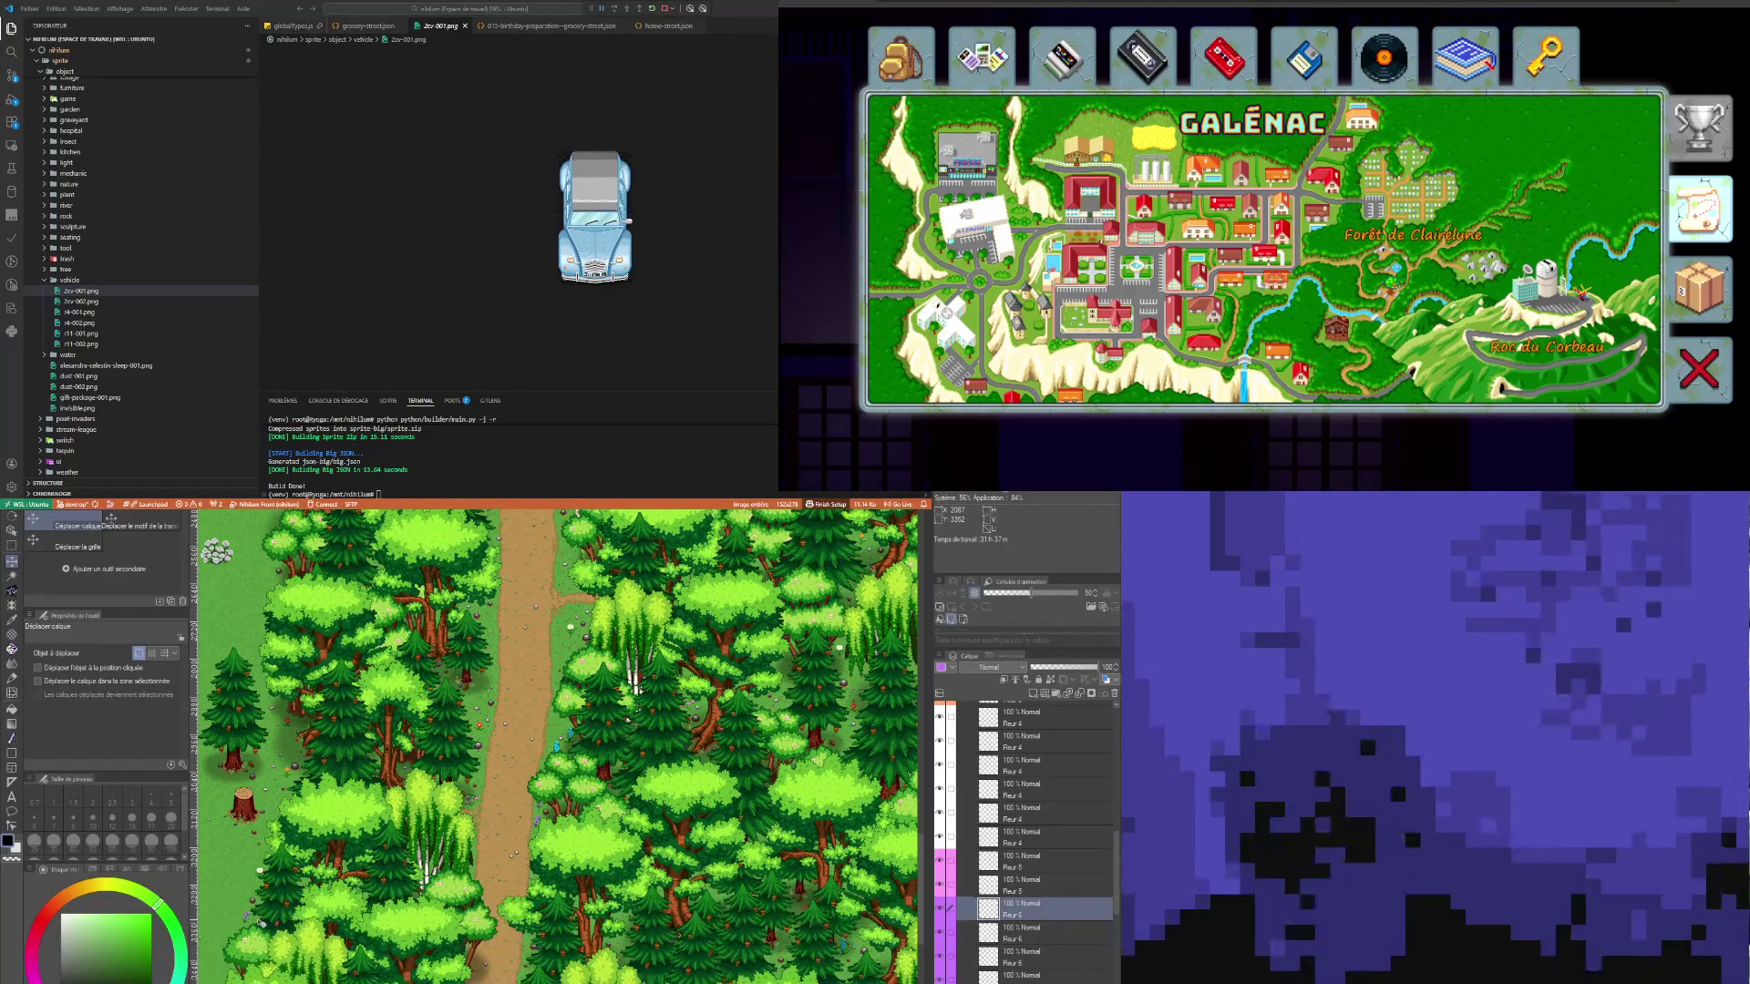
{"action": "scroll", "coordinate": [259, 922], "scroll_direction": "right", "scroll_amount": 5}
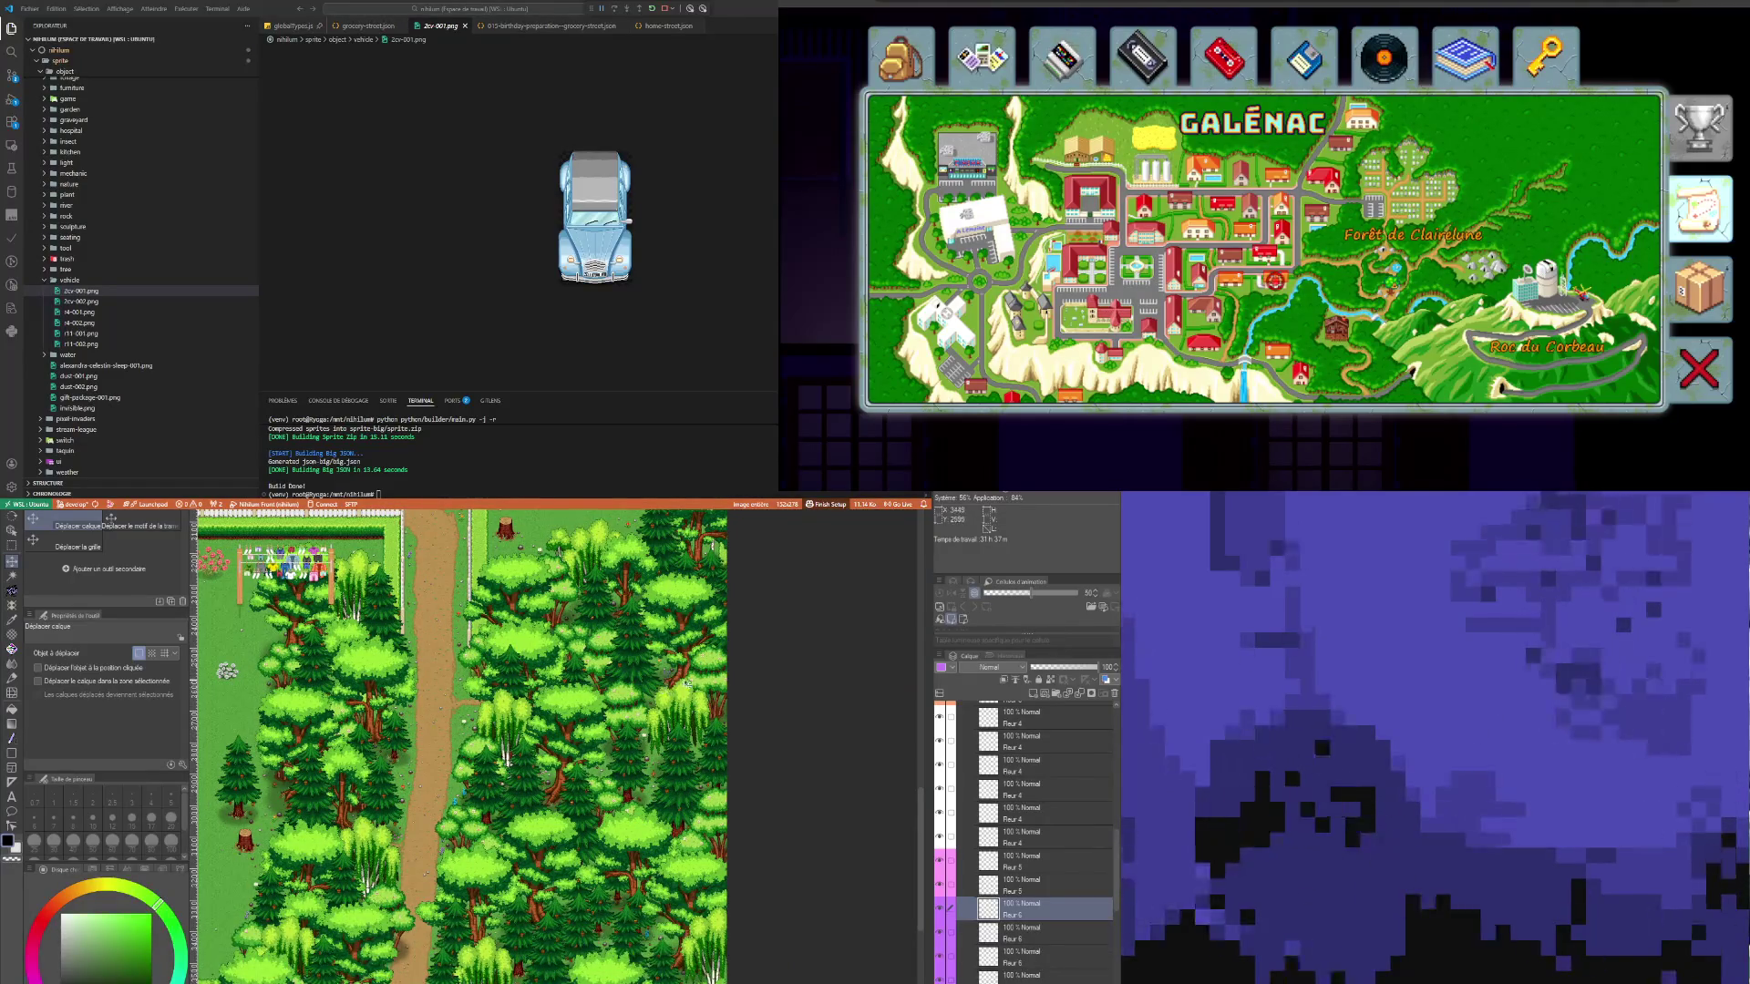
{"action": "scroll", "coordinate": [1027, 939], "scroll_direction": "down", "scroll_amount": 3}
{"action": "left_click", "coordinate": [1028, 925]}
{"action": "scroll", "coordinate": [211, 608], "scroll_direction": "up", "scroll_amount": 5}
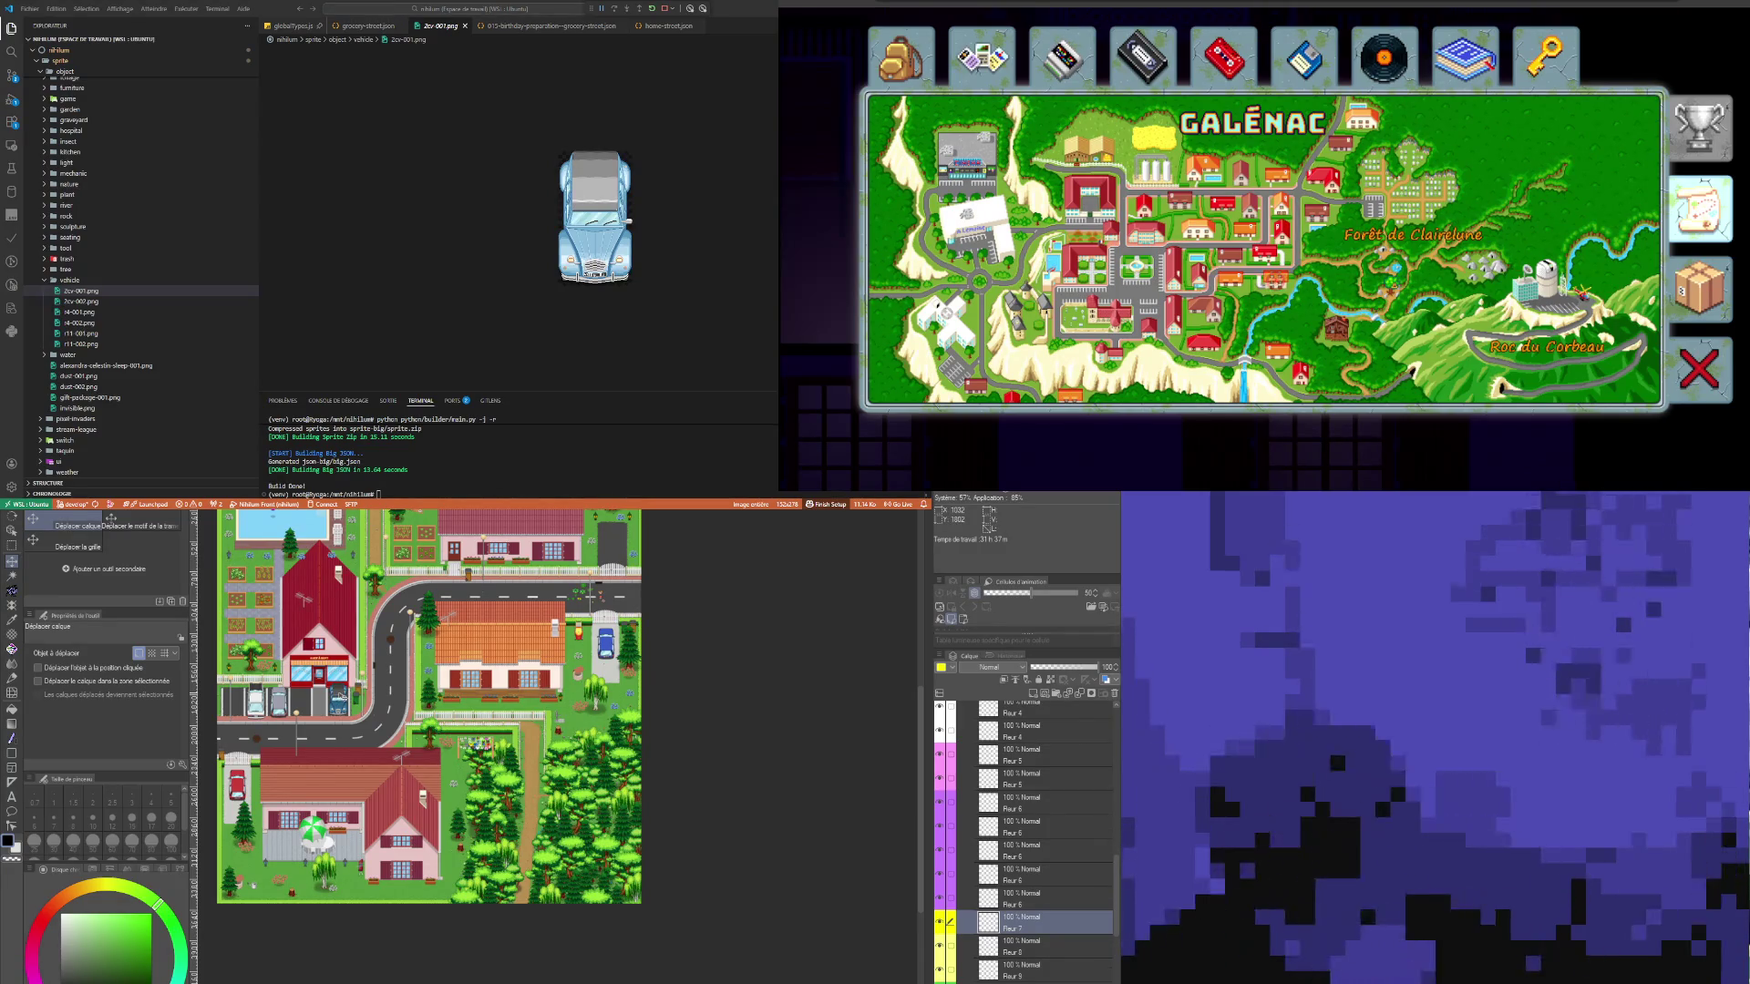
{"action": "scroll", "coordinate": [339, 697], "scroll_direction": "down", "scroll_amount": 3}
{"action": "scroll", "coordinate": [540, 653], "scroll_direction": "up", "scroll_amount": 5}
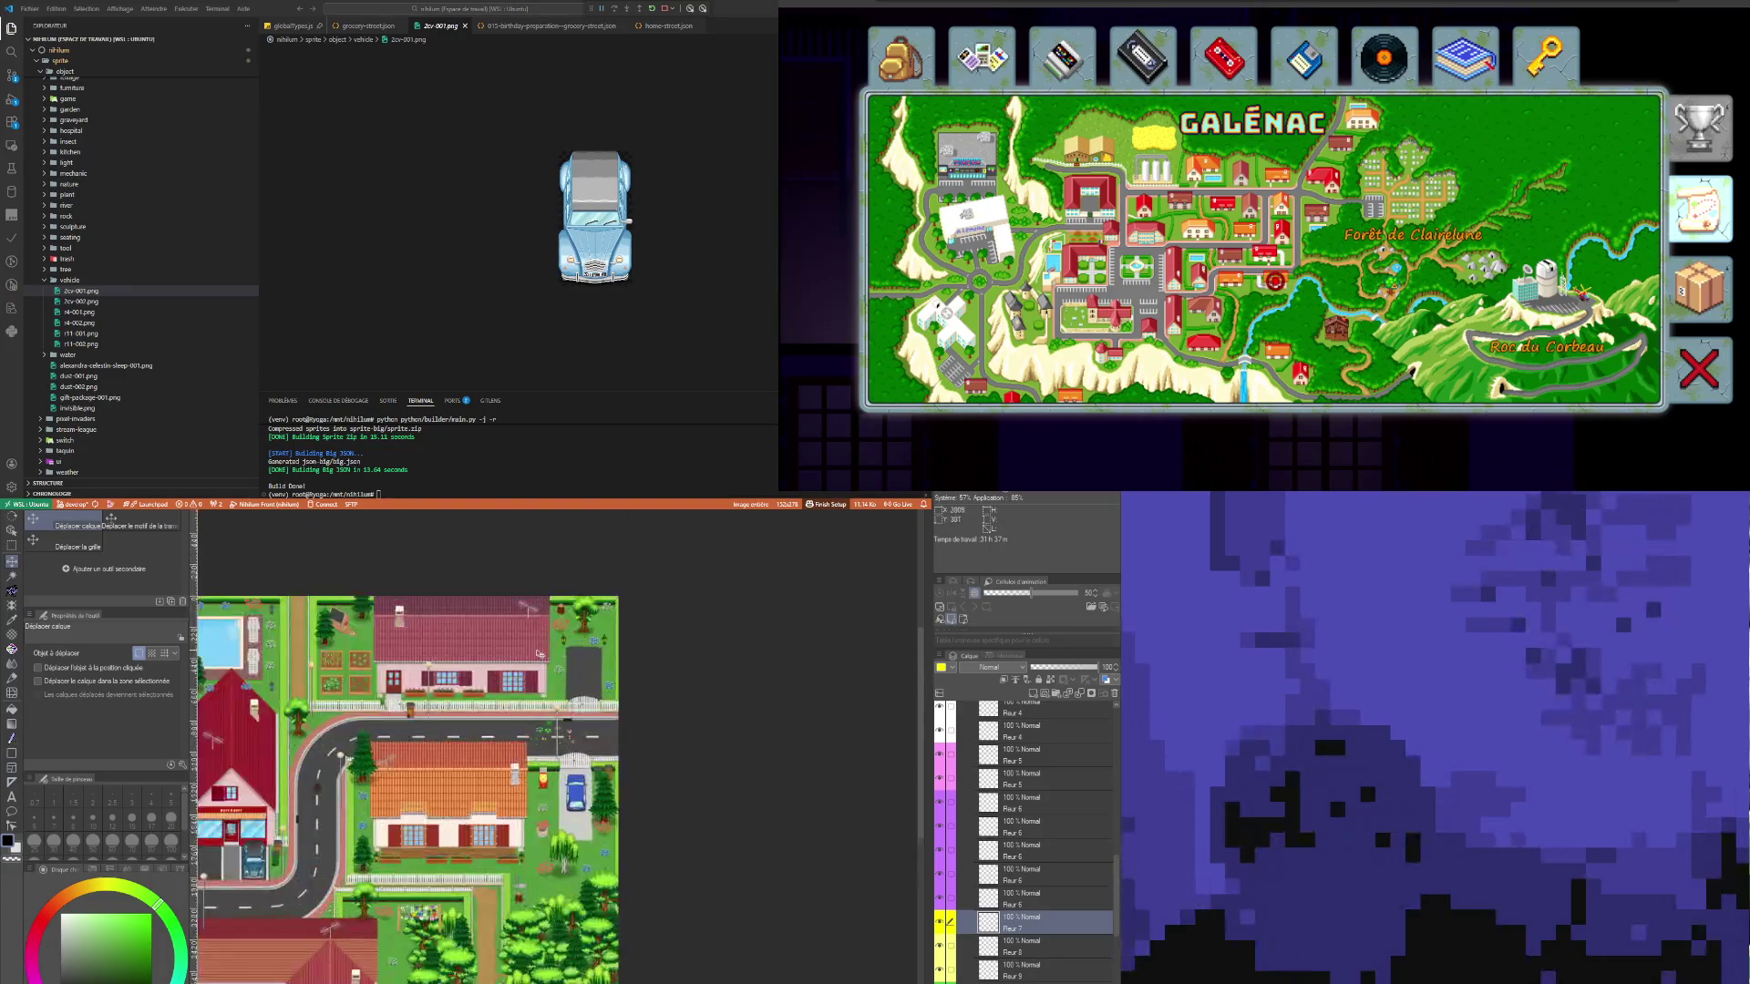
{"action": "scroll", "coordinate": [539, 654], "scroll_direction": "up", "scroll_amount": 5}
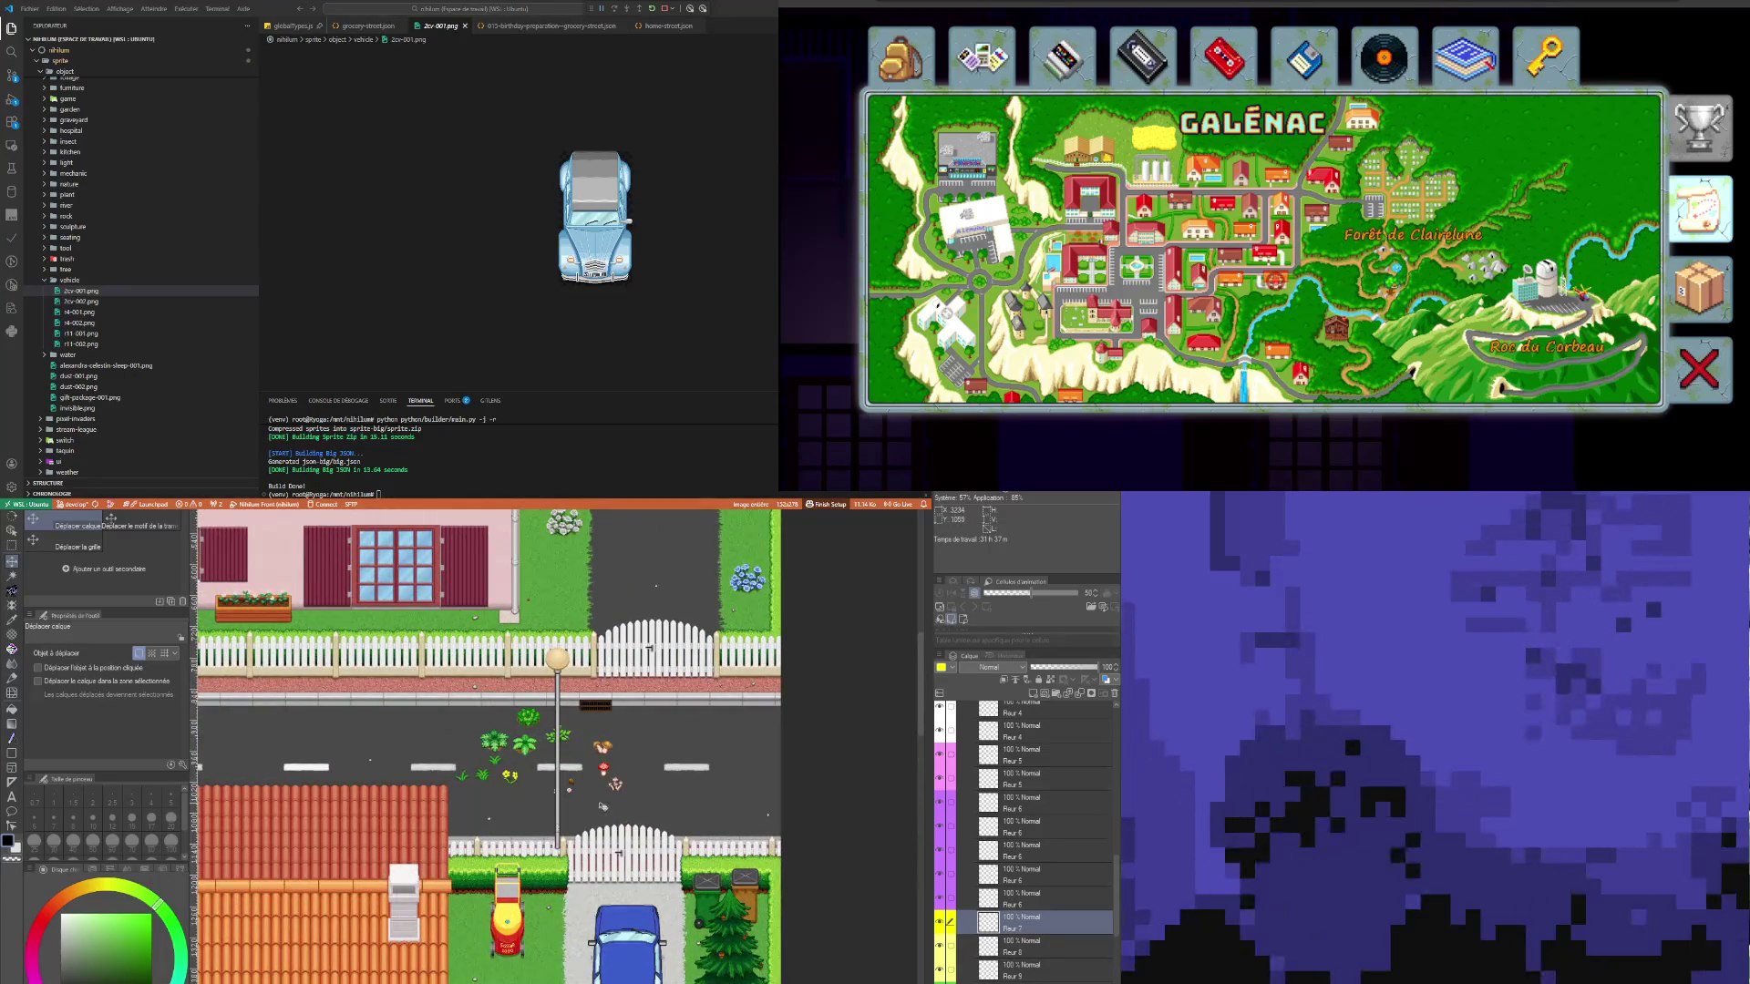
{"action": "scroll", "coordinate": [600, 807], "scroll_direction": "down", "scroll_amount": 3}
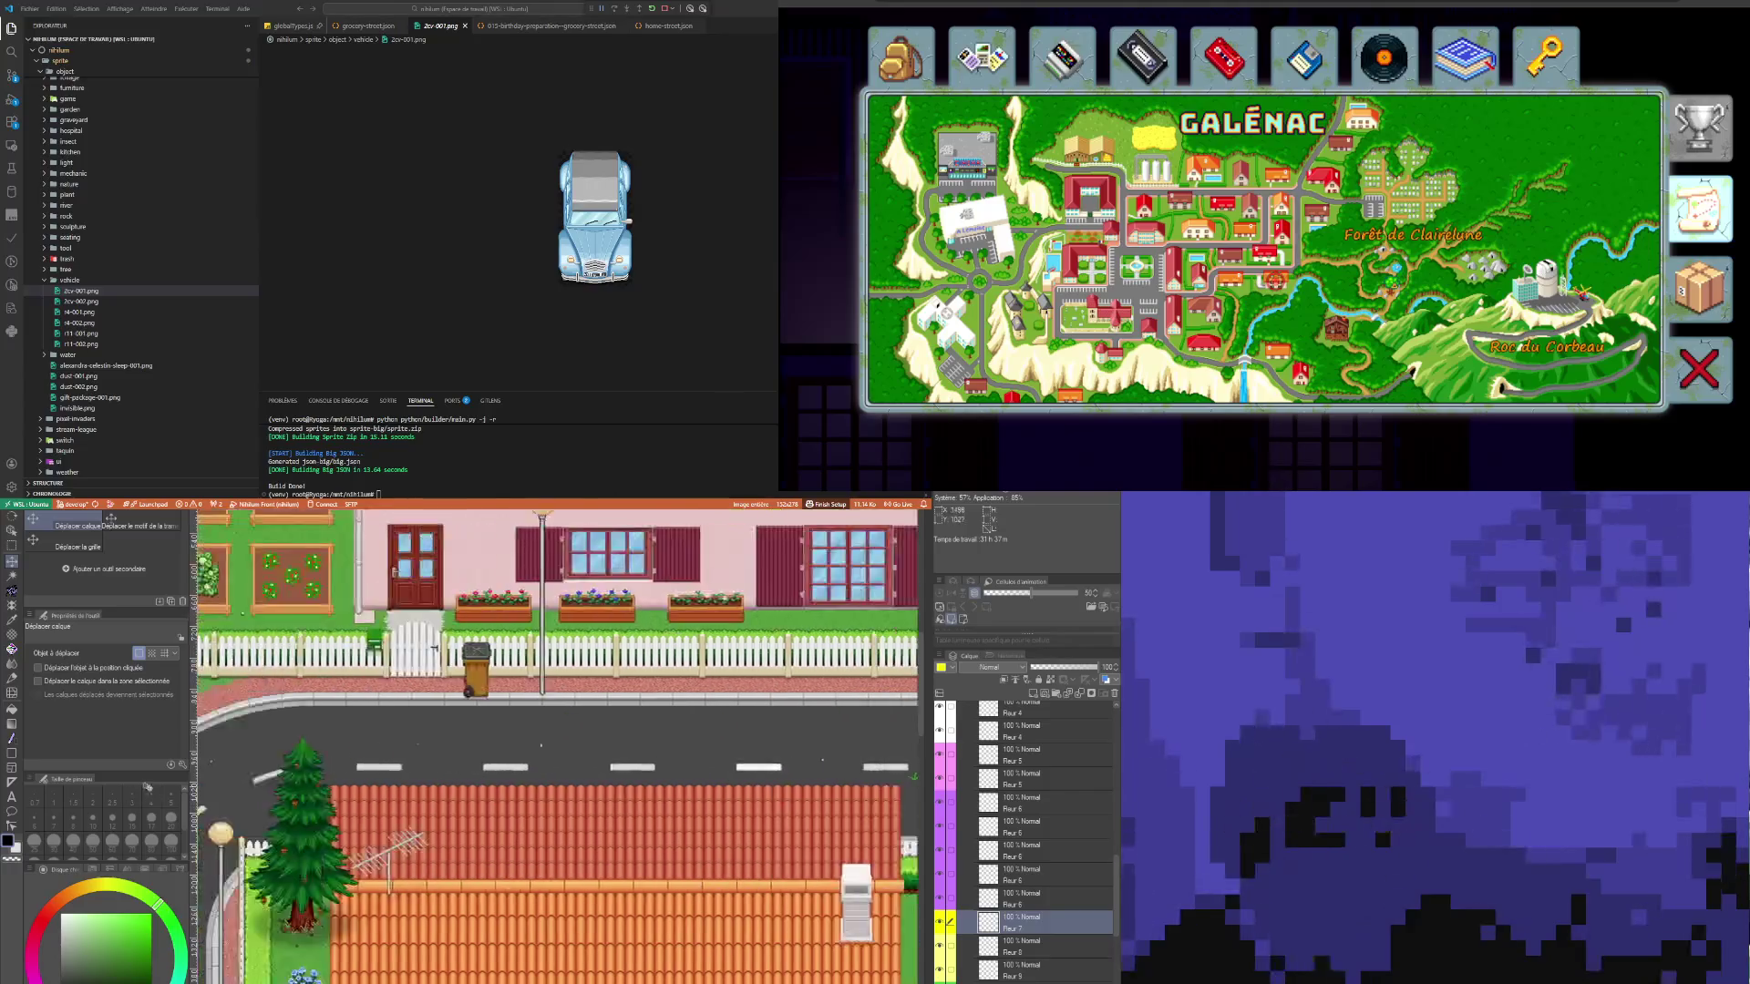
{"action": "scroll", "coordinate": [736, 731], "scroll_direction": "up", "scroll_amount": 3}
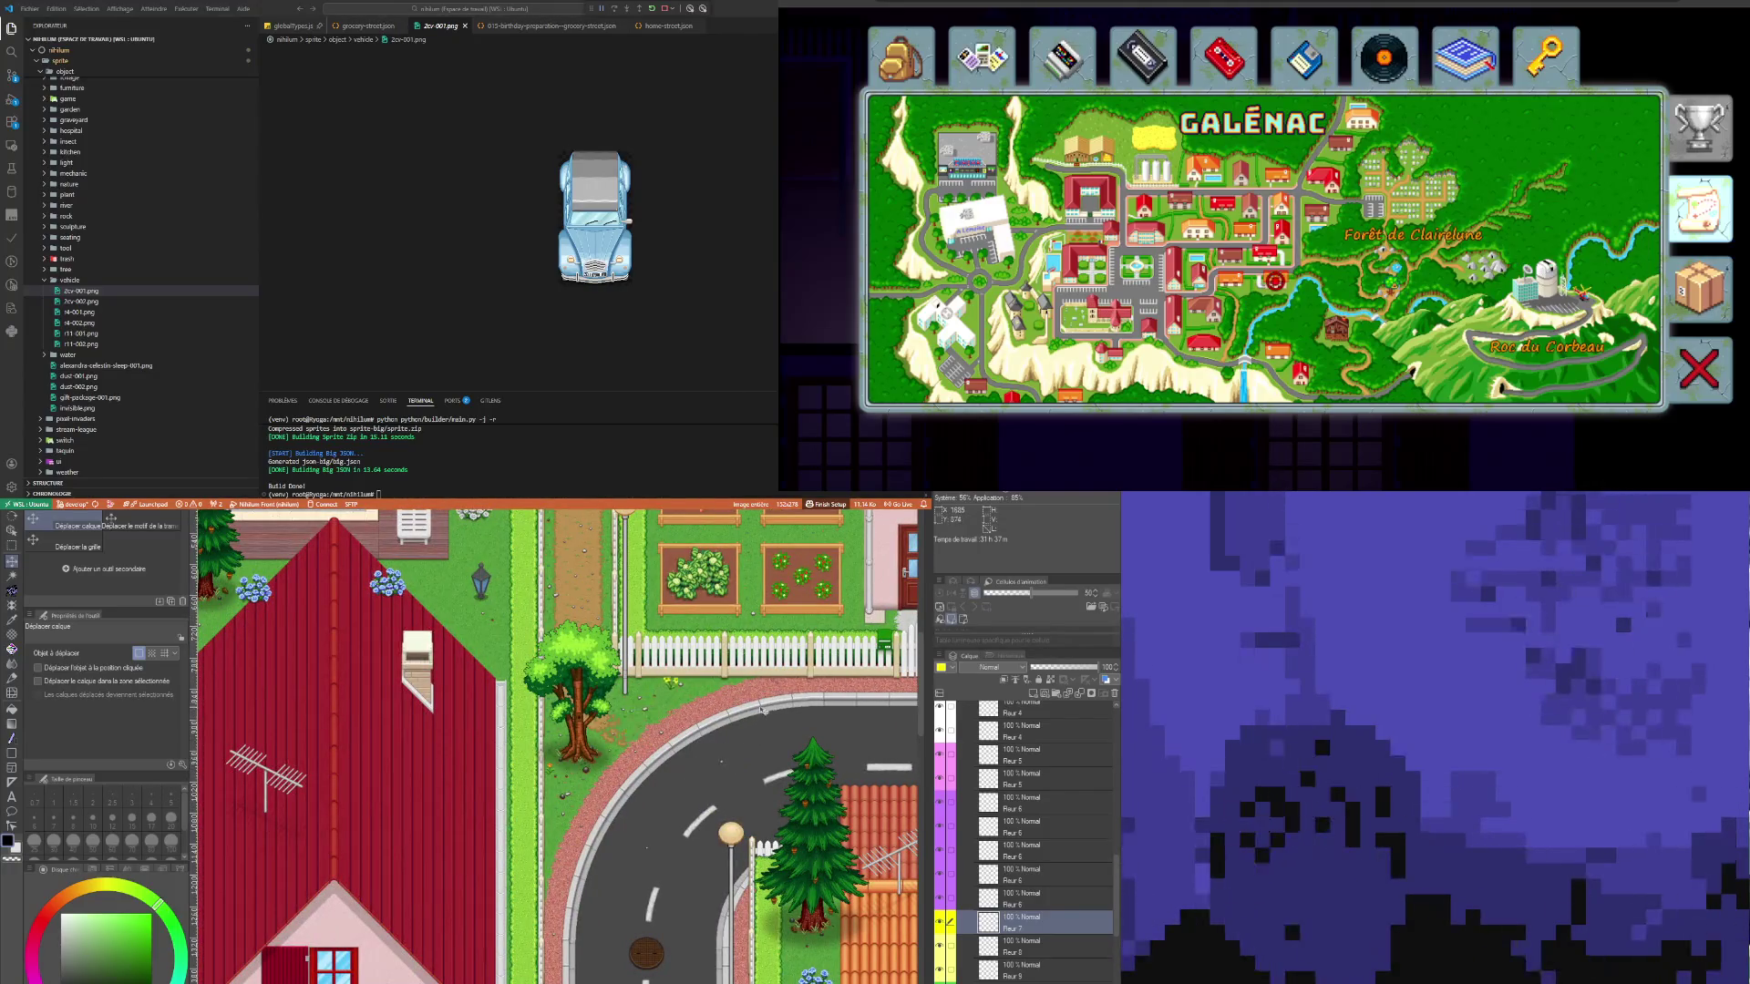
{"action": "scroll", "coordinate": [743, 726], "scroll_direction": "down", "scroll_amount": 2}
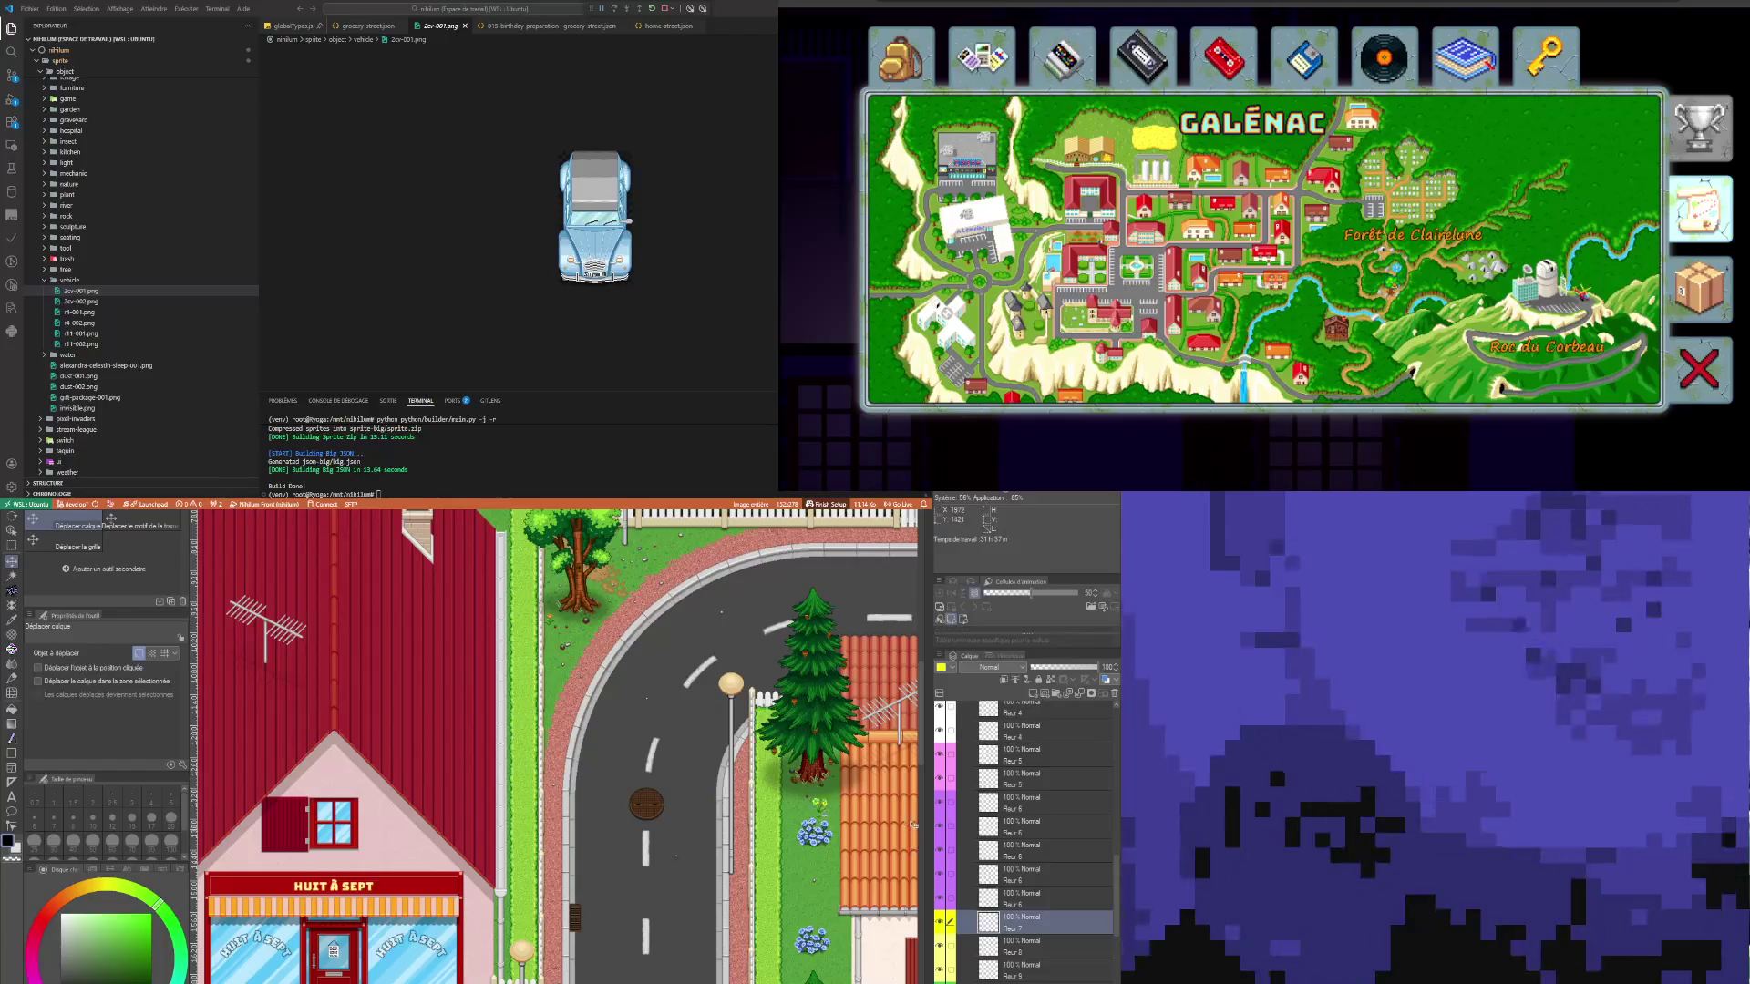
{"action": "scroll", "coordinate": [892, 830], "scroll_direction": "down", "scroll_amount": 5}
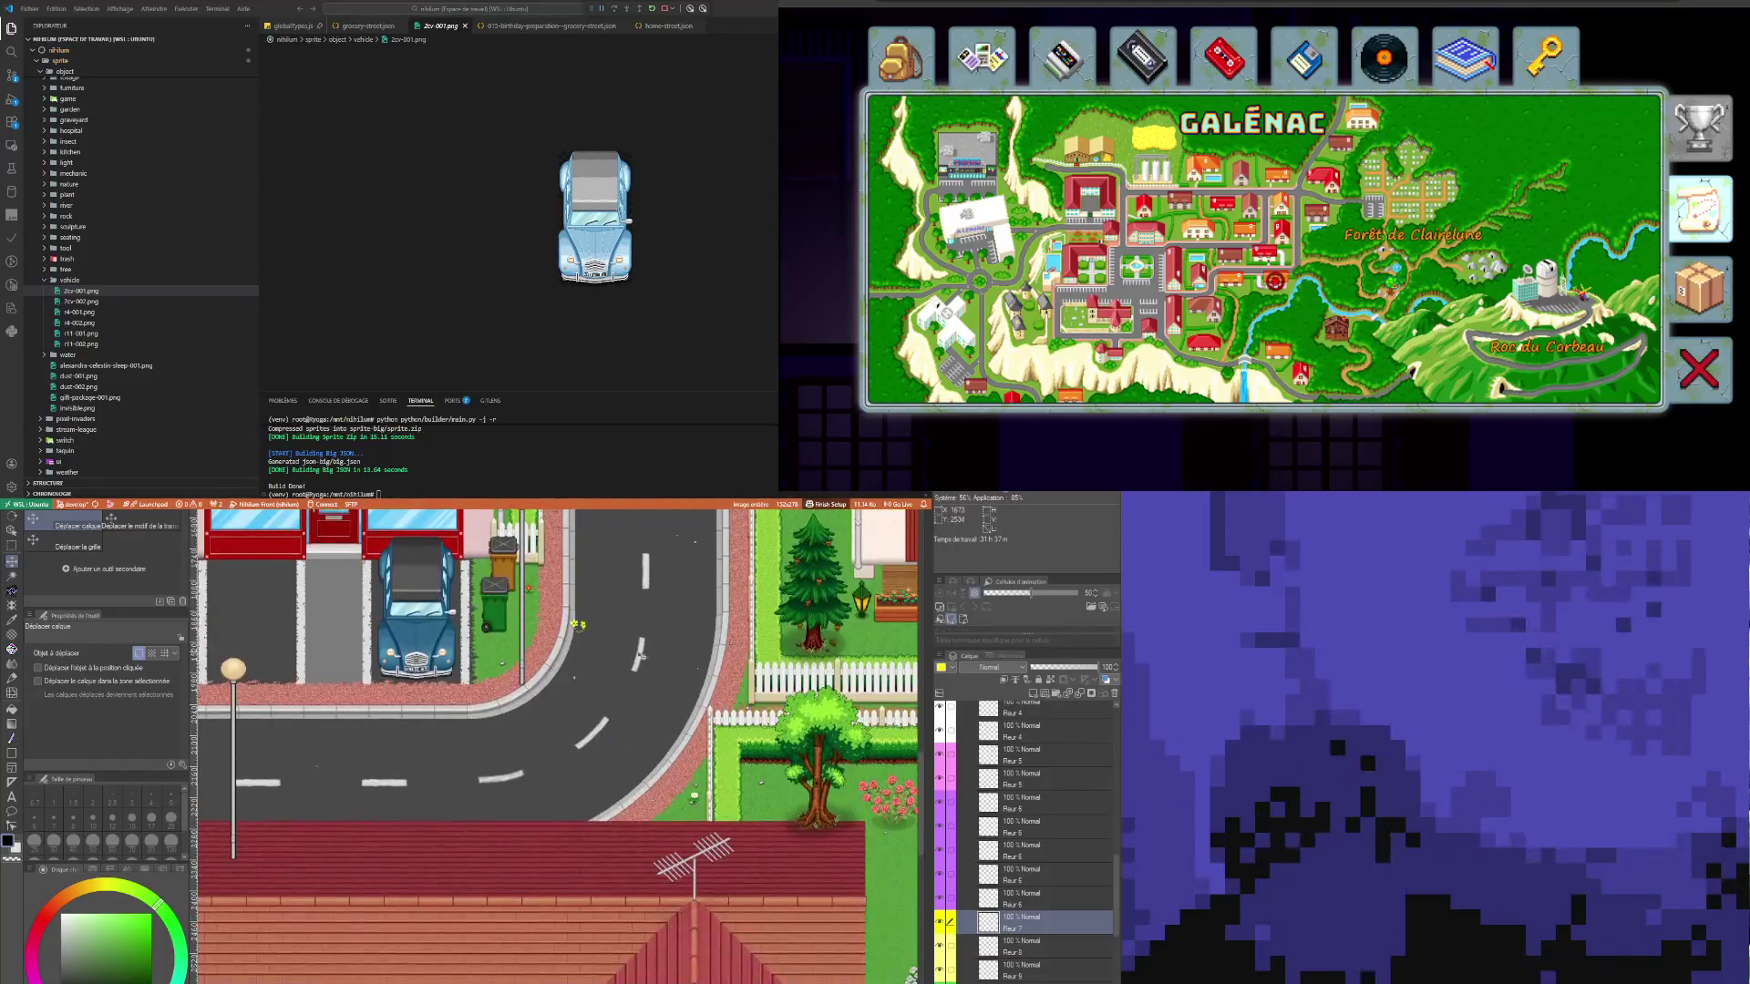
{"action": "scroll", "coordinate": [873, 751], "scroll_direction": "down", "scroll_amount": 2}
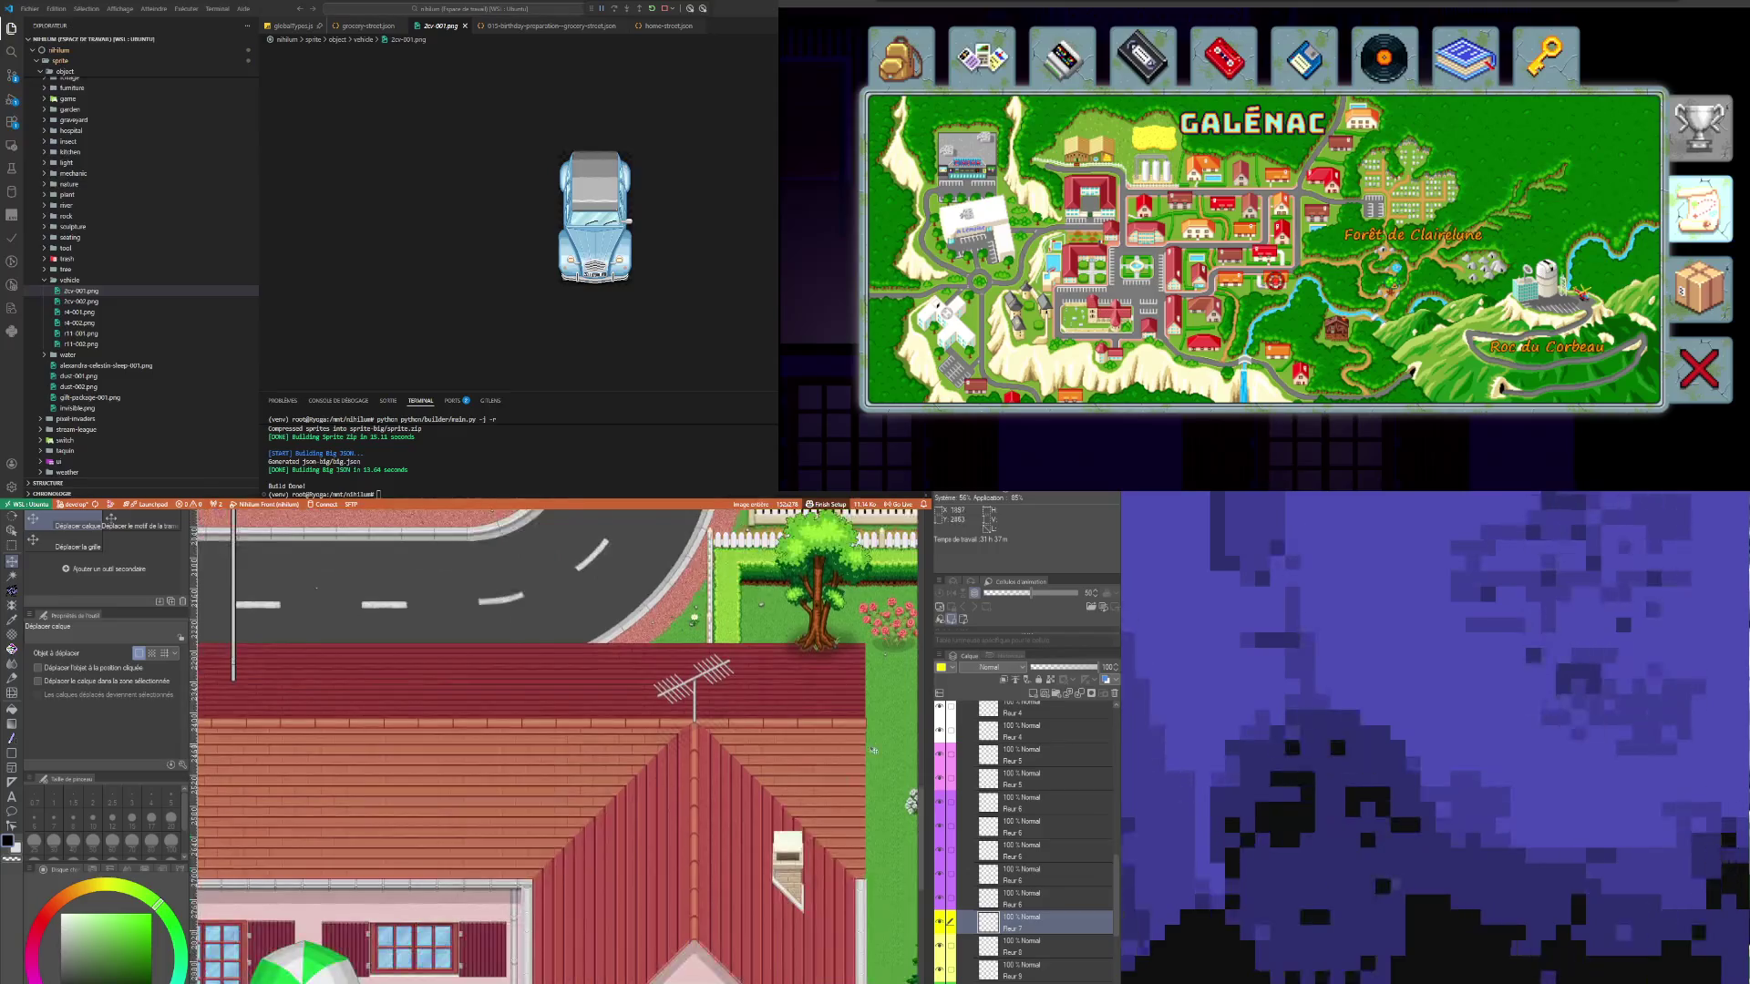
{"action": "scroll", "coordinate": [912, 802], "scroll_direction": "up", "scroll_amount": 10}
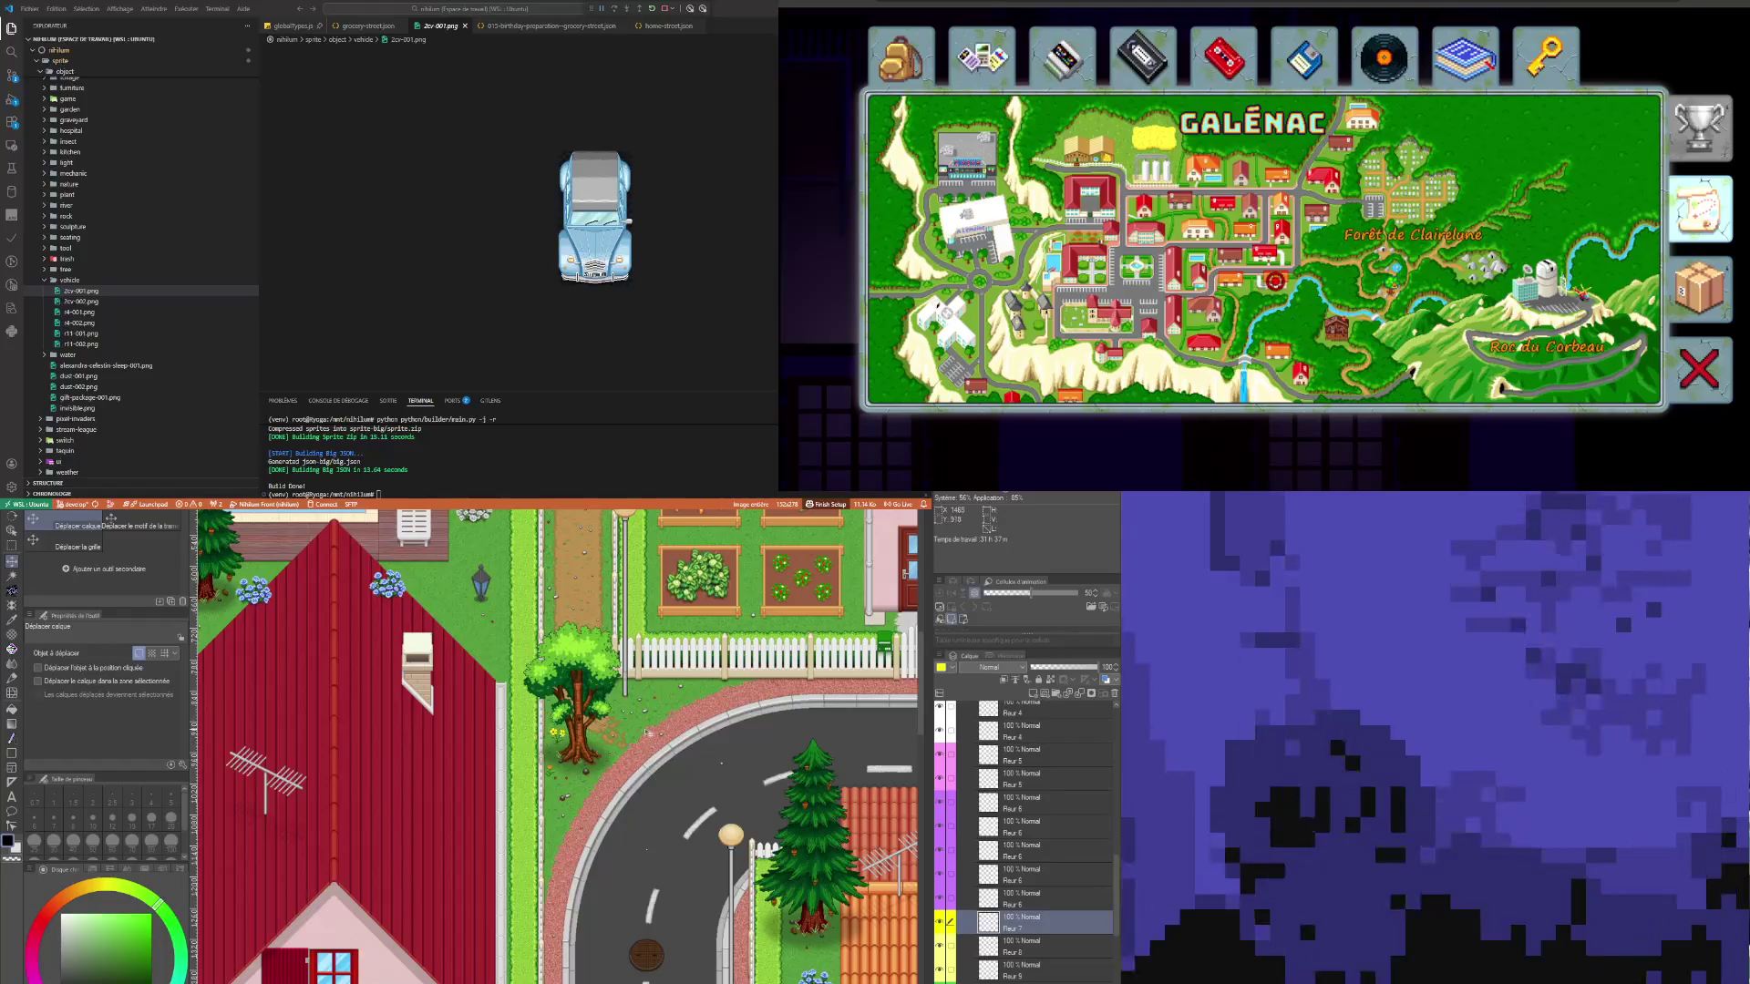
{"action": "scroll", "coordinate": [651, 743], "scroll_direction": "down", "scroll_amount": 4}
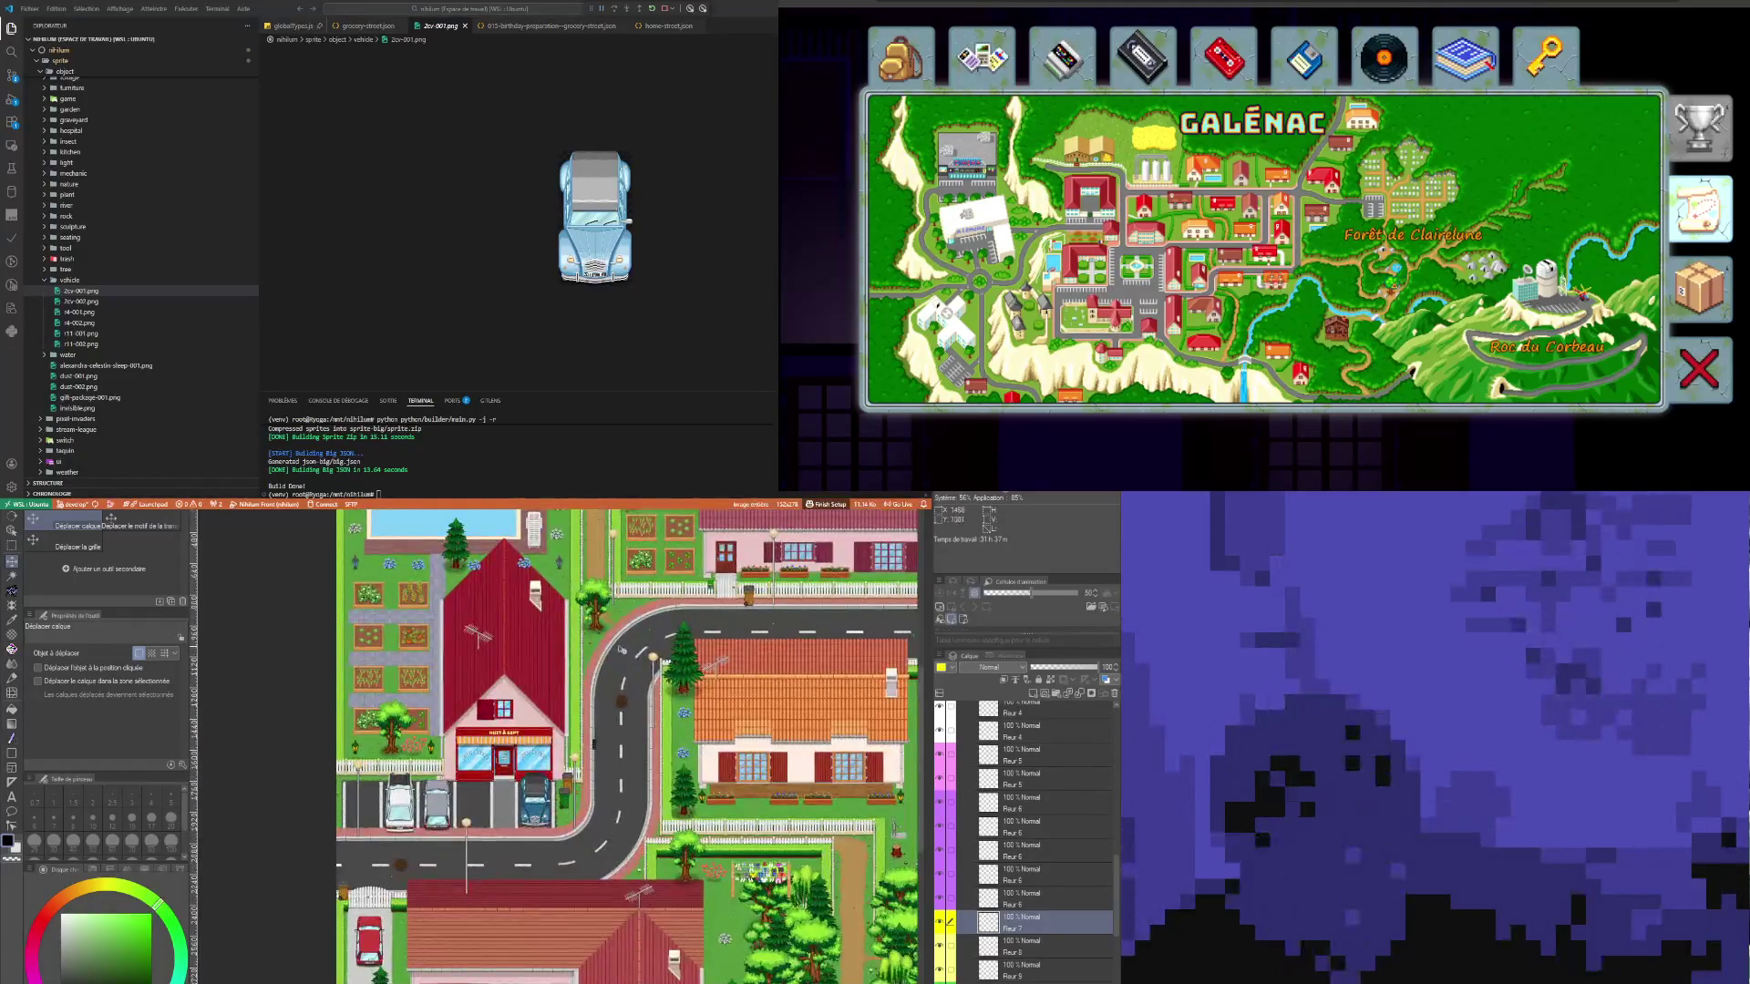
{"action": "mouse_move", "coordinate": [620, 649]}
{"action": "left_mouse_down"}
{"action": "mouse_move", "coordinate": [510, 592]}
{"action": "mouse_move", "coordinate": [912, 520]}
{"action": "left_mouse_up"}
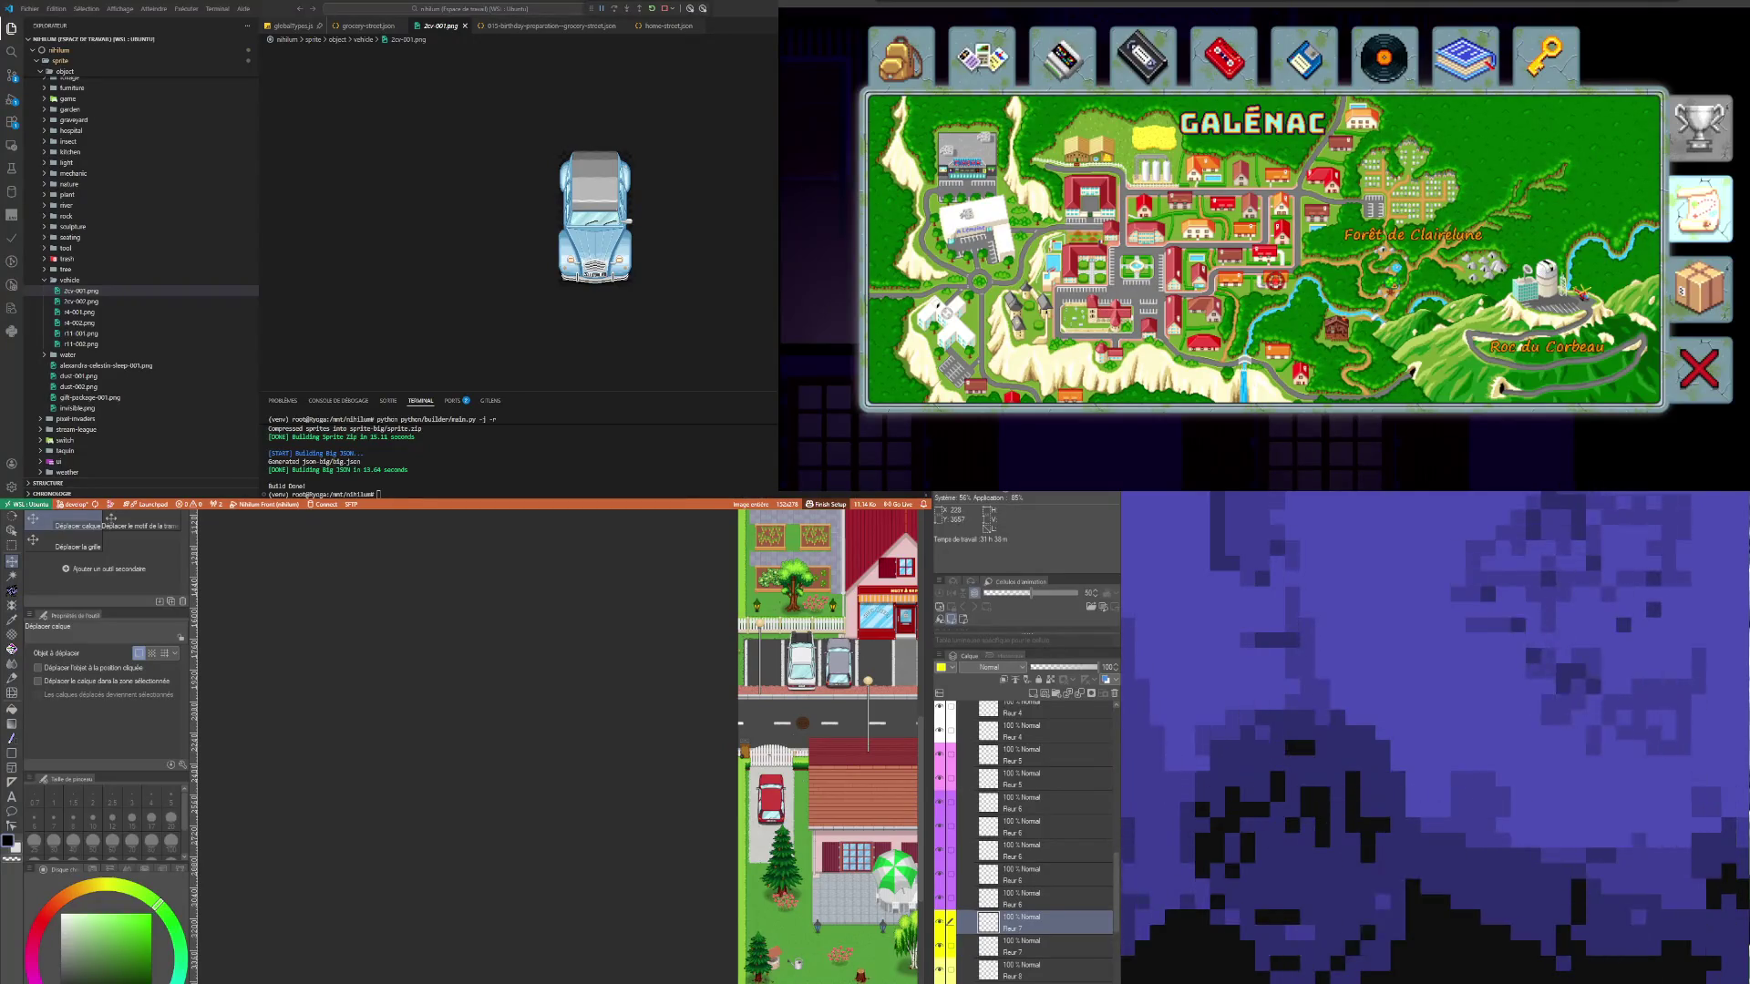
{"action": "scroll", "coordinate": [682, 957], "scroll_direction": "up", "scroll_amount": 3}
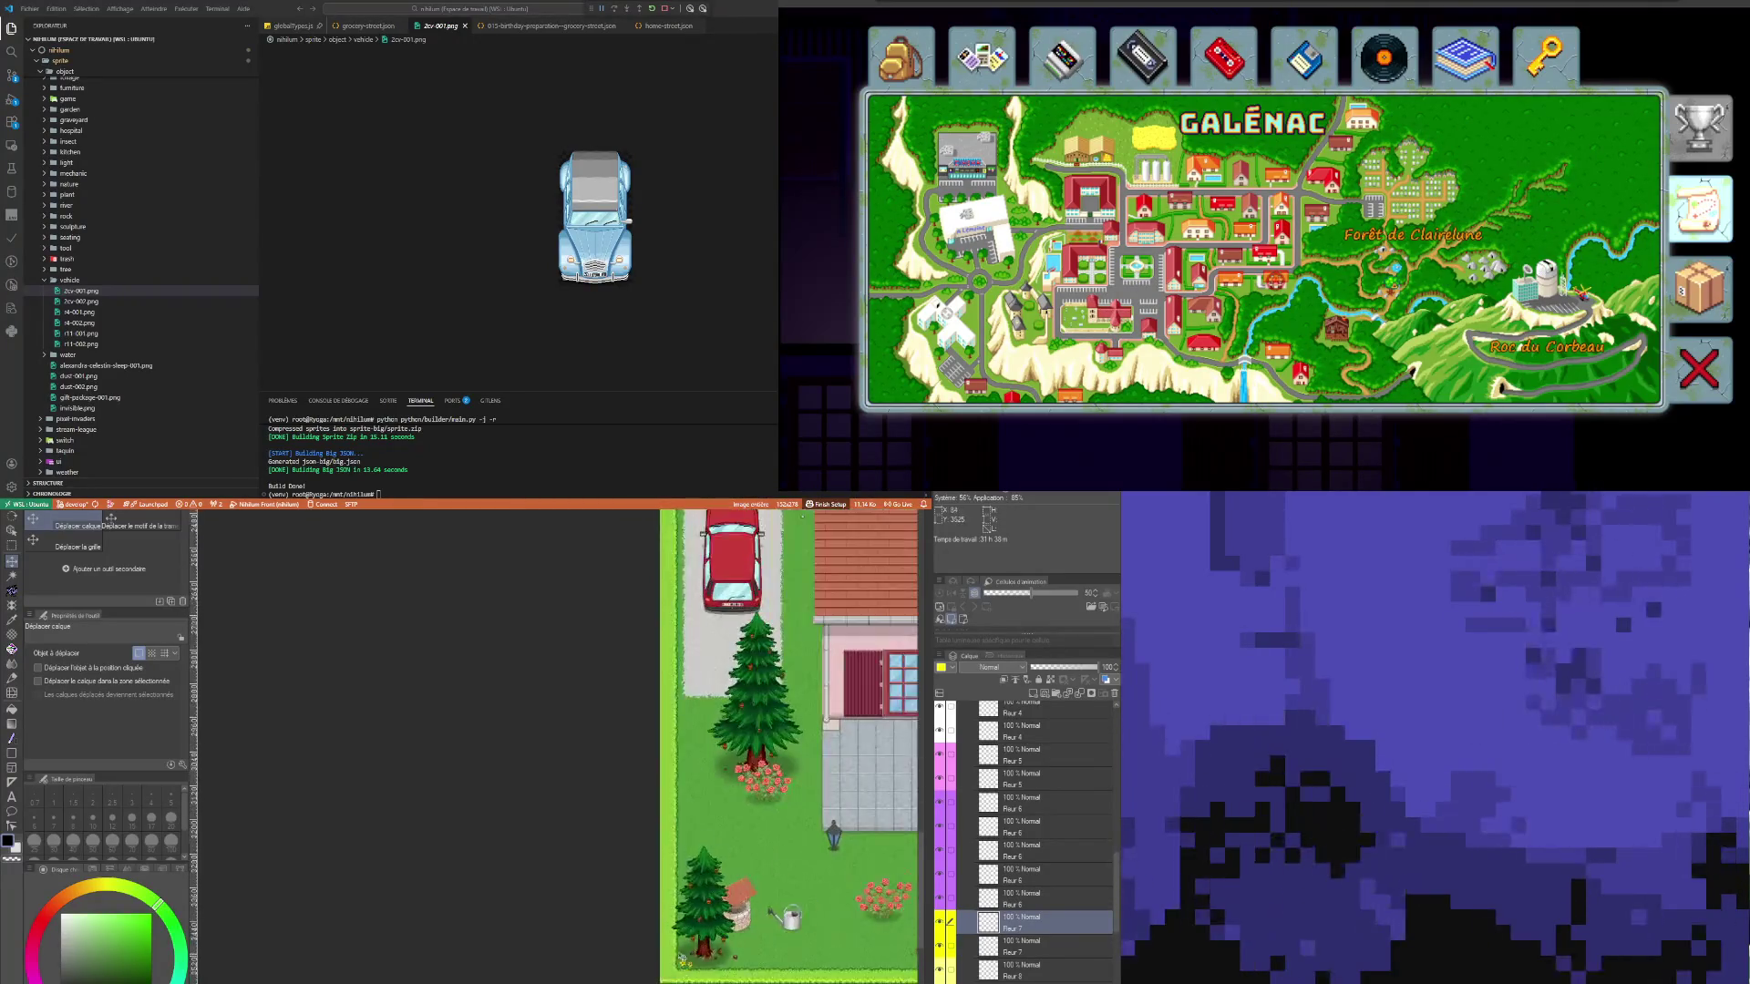
{"action": "scroll", "coordinate": [682, 957], "scroll_direction": "down", "scroll_amount": 5}
{"action": "scroll", "coordinate": [820, 881], "scroll_direction": "up", "scroll_amount": 3}
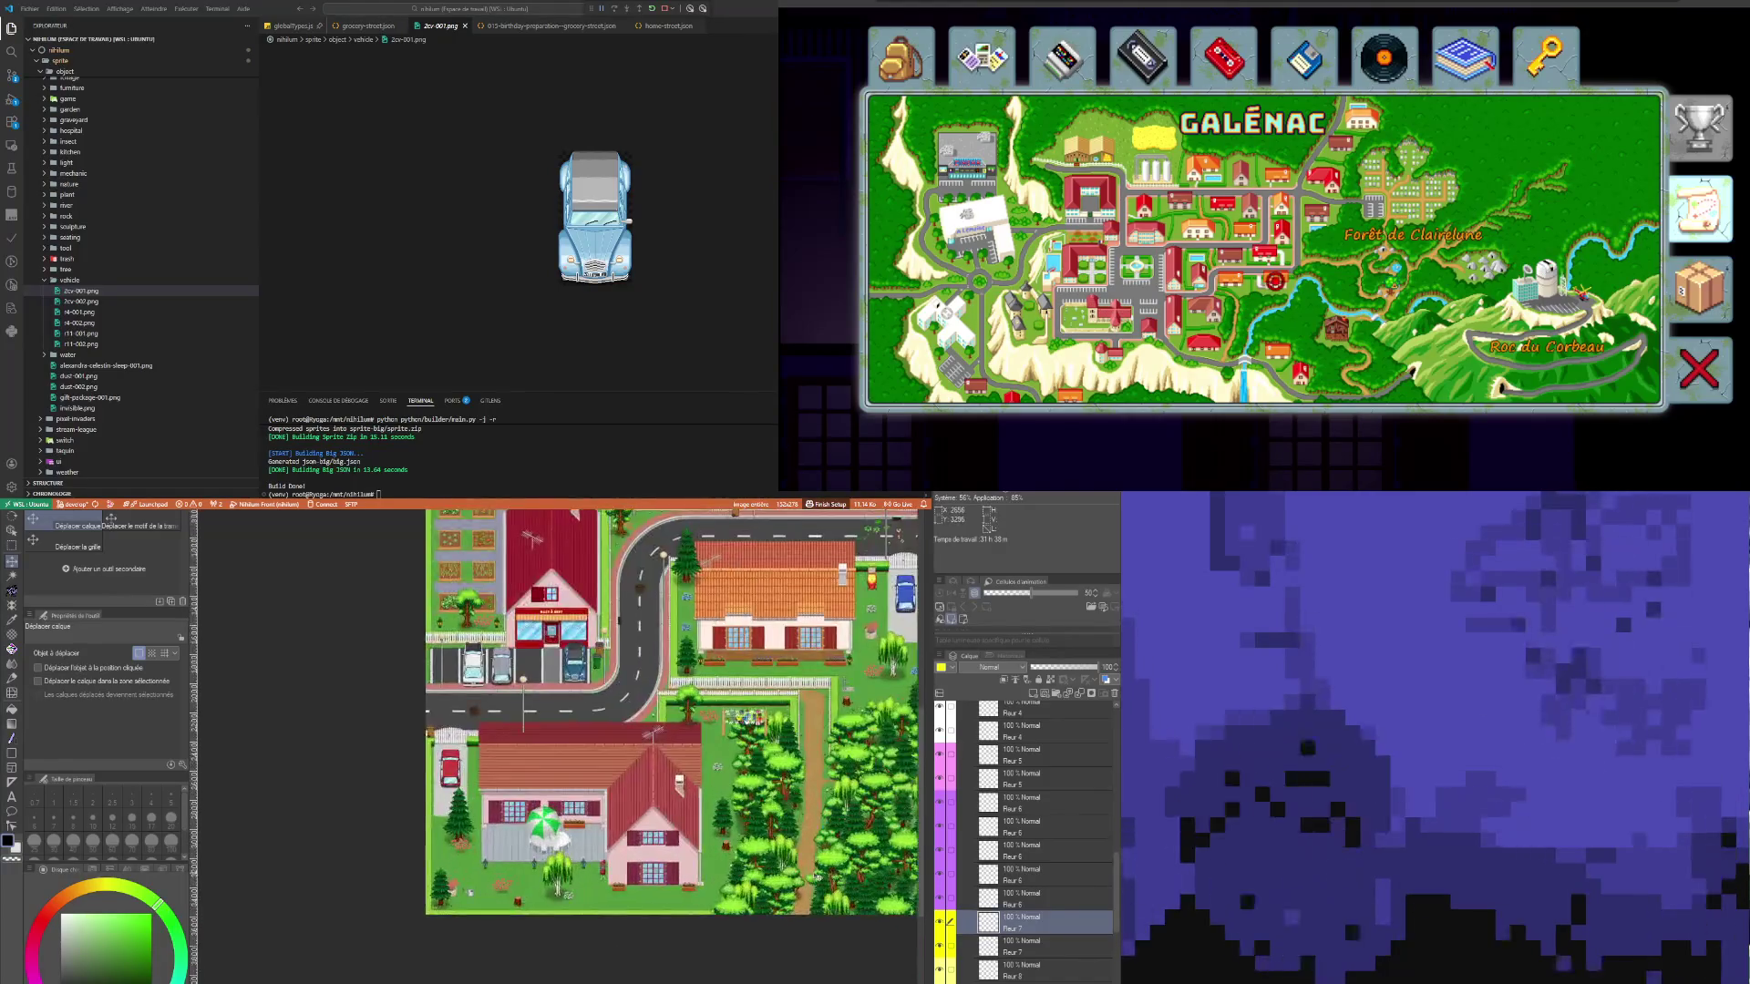
{"action": "scroll", "coordinate": [811, 880], "scroll_direction": "up", "scroll_amount": 1}
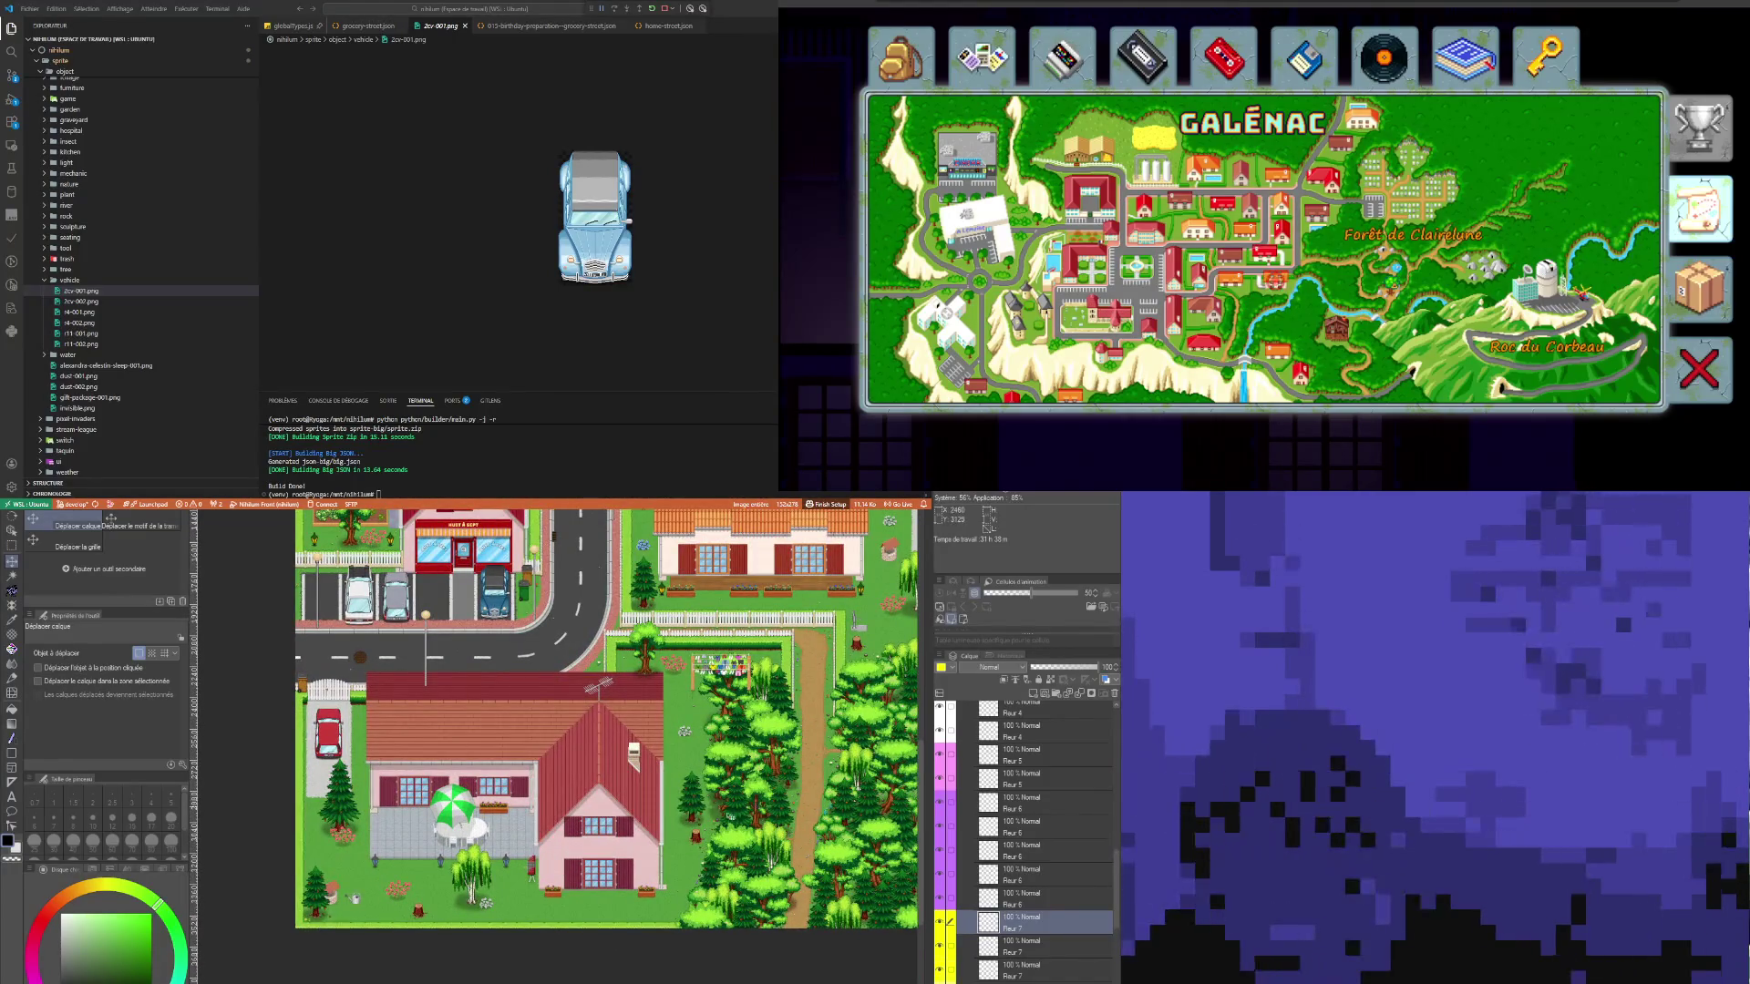
{"action": "scroll", "coordinate": [722, 819], "scroll_direction": "up", "scroll_amount": 2}
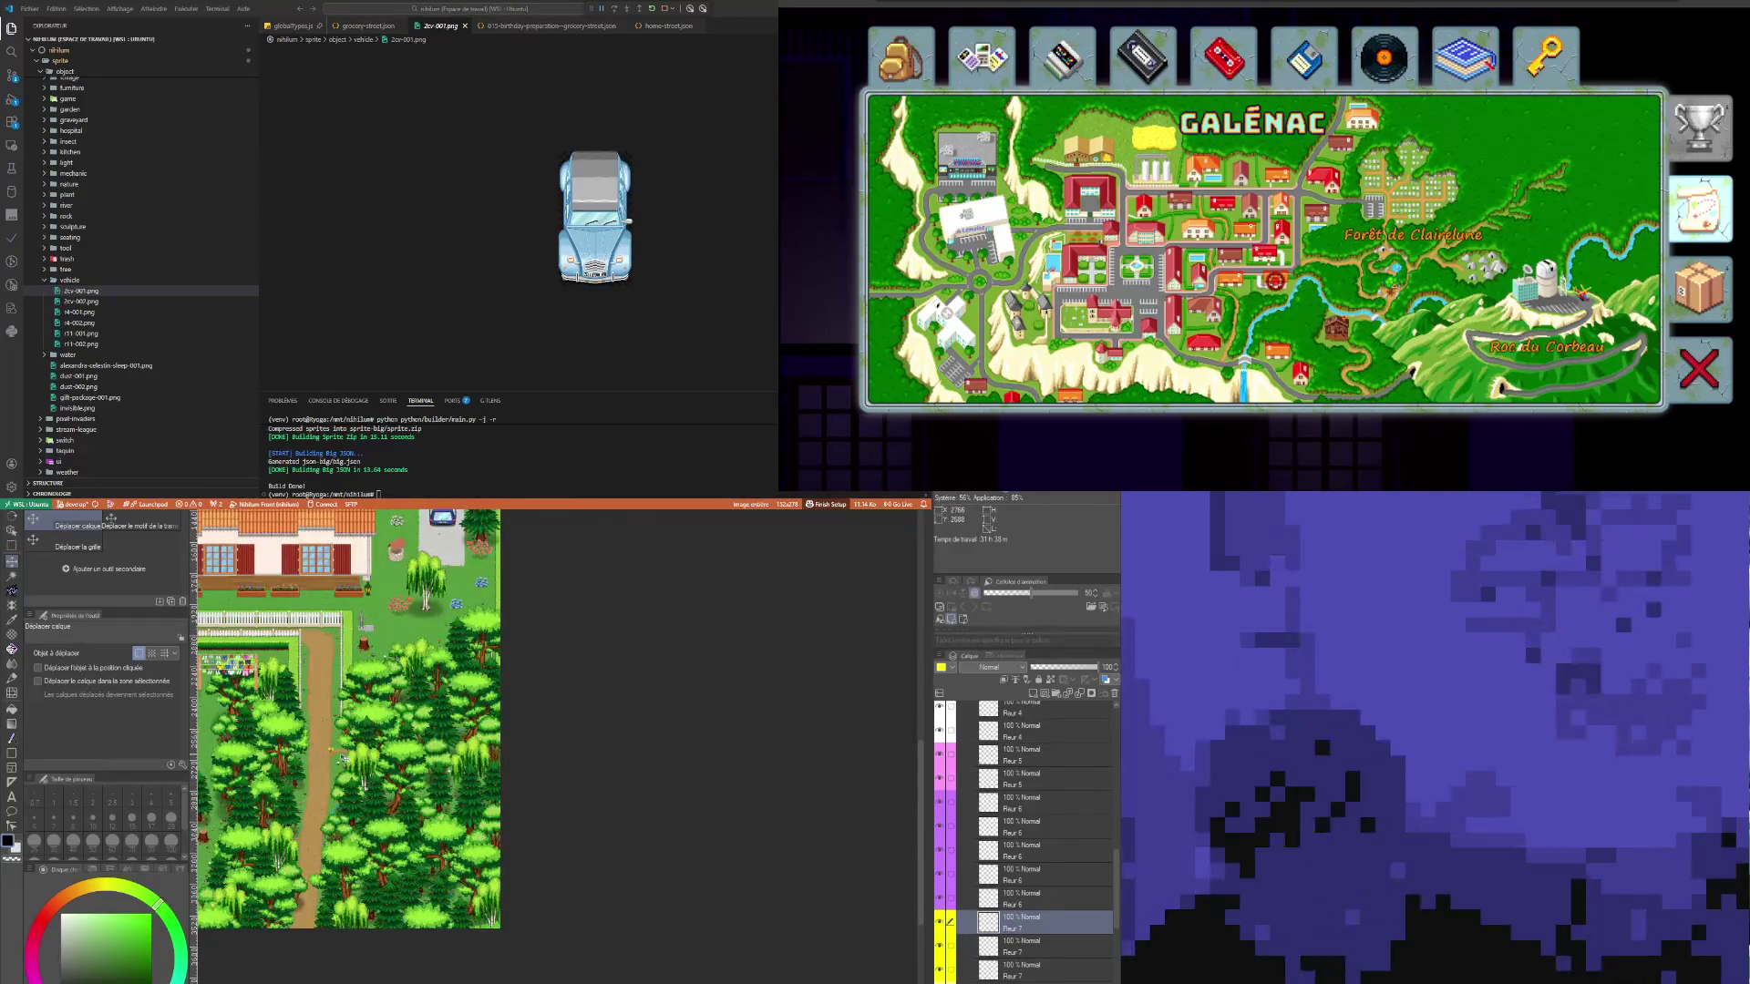
{"action": "scroll", "coordinate": [332, 753], "scroll_direction": "up", "scroll_amount": 2}
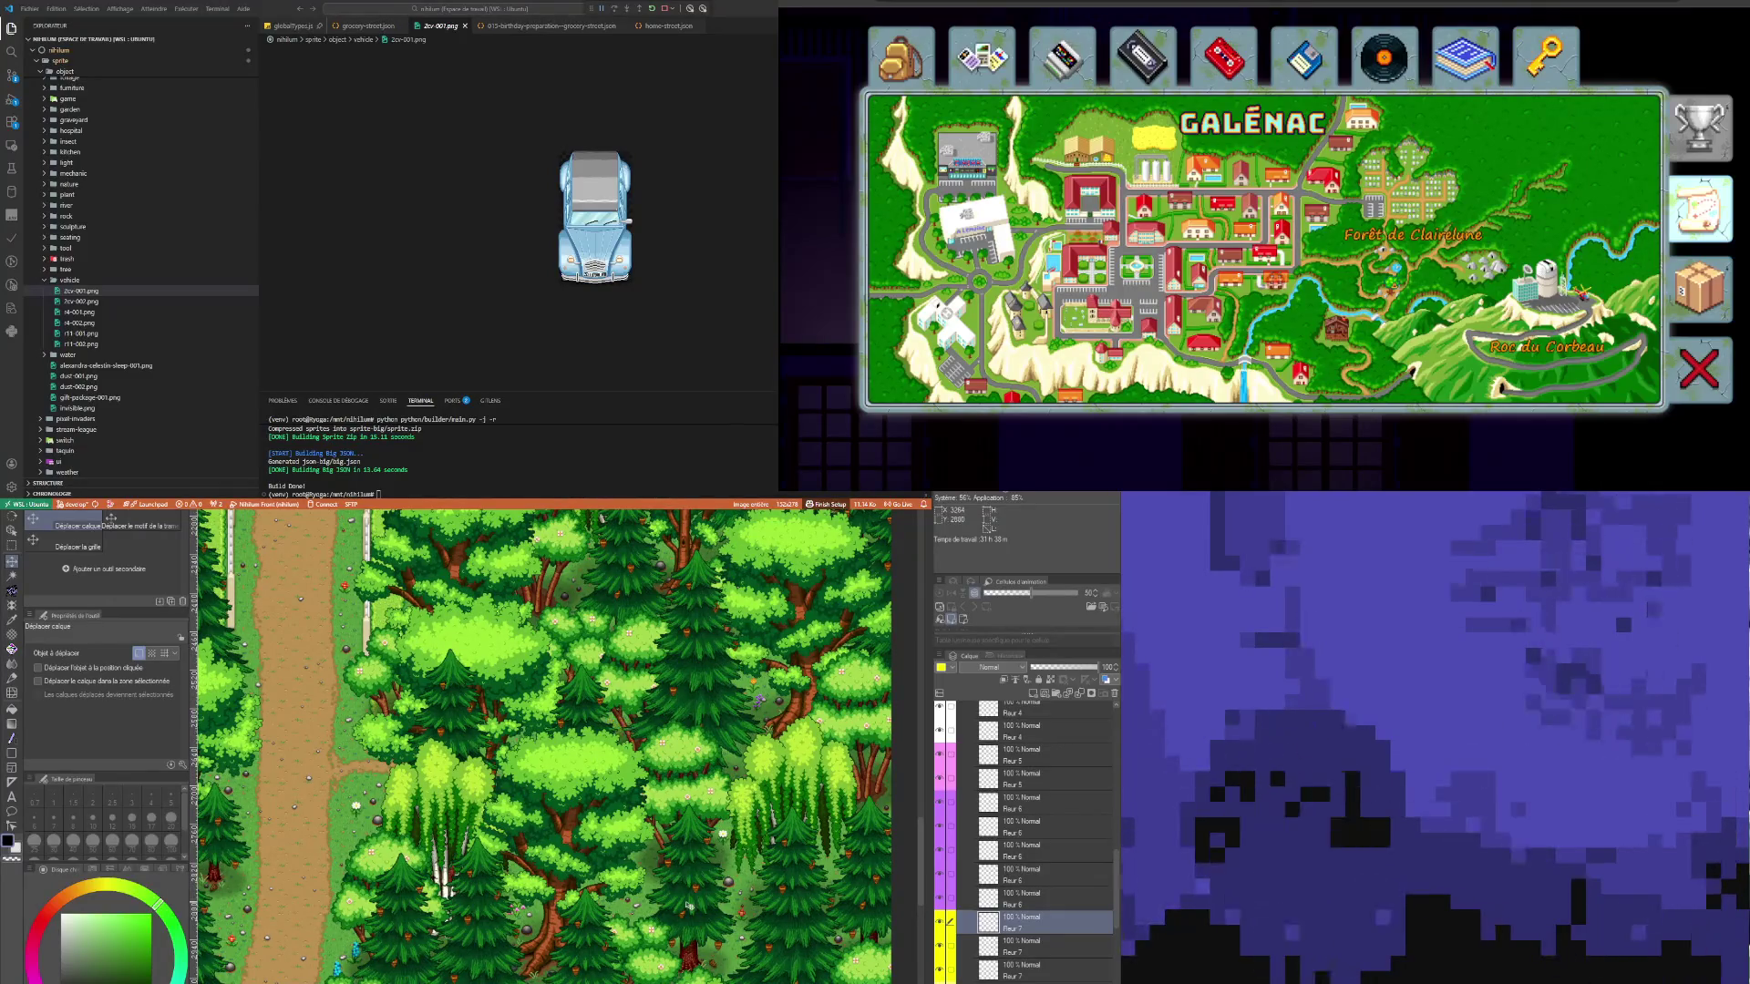
{"action": "scroll", "coordinate": [663, 854], "scroll_direction": "down", "scroll_amount": 3}
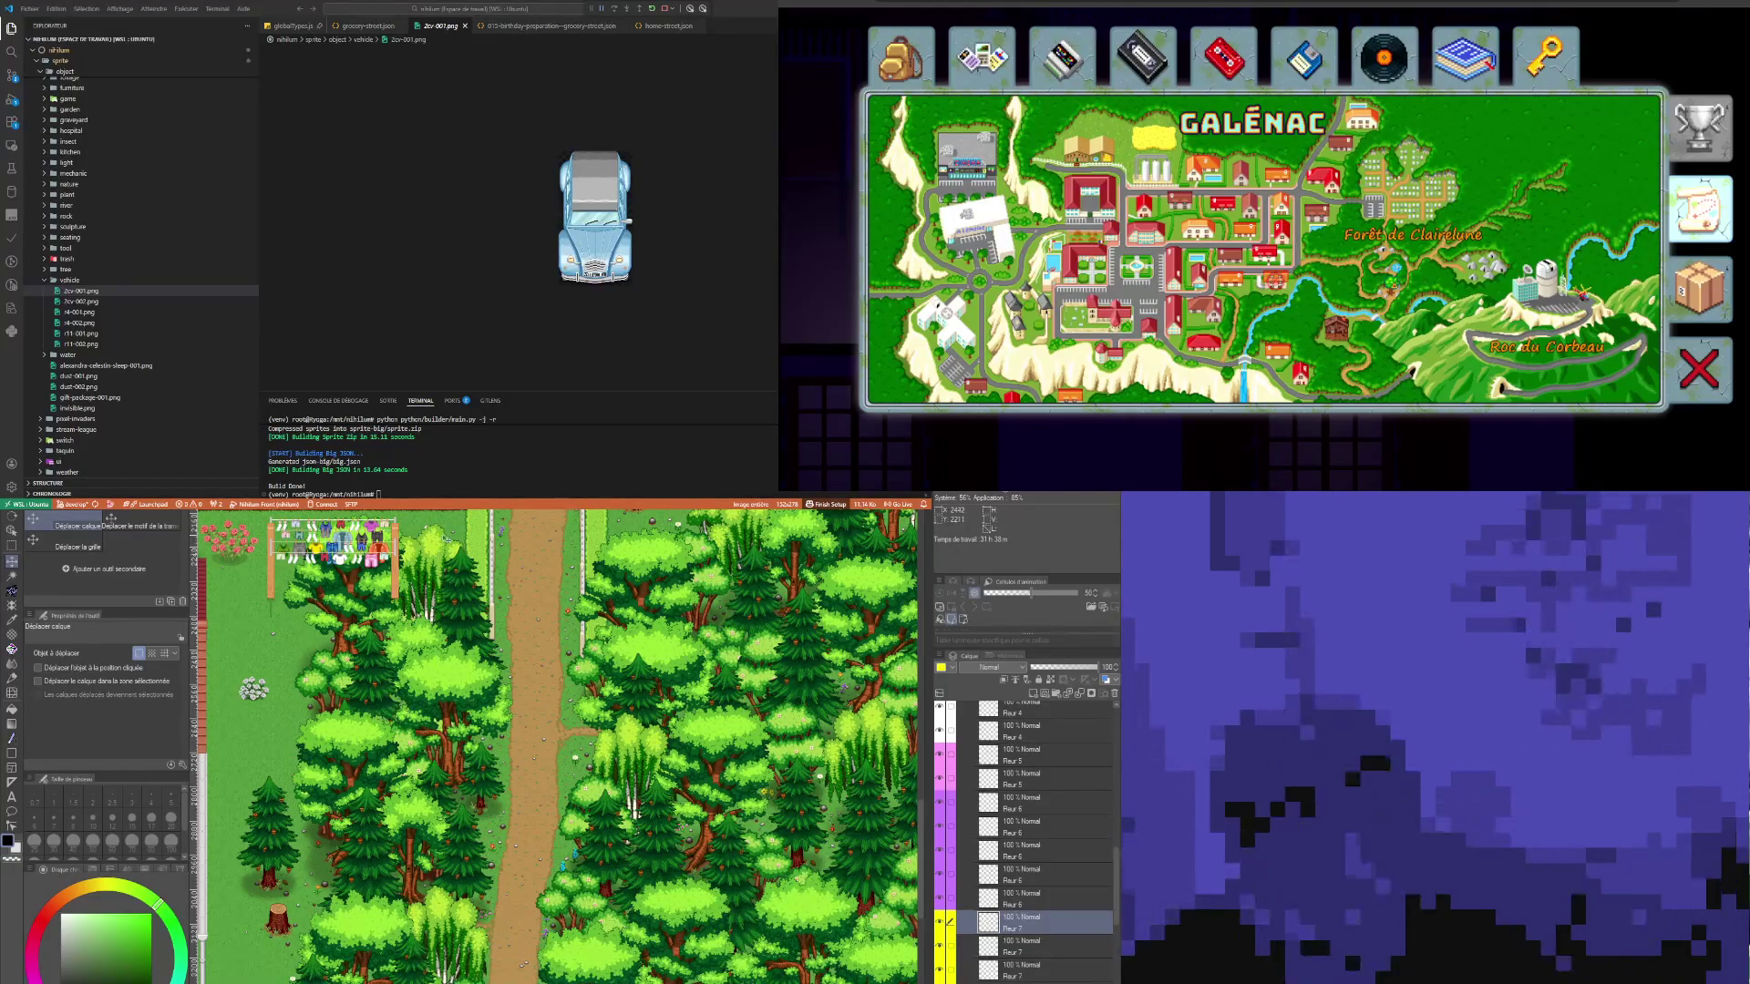
{"action": "scroll", "coordinate": [414, 655], "scroll_direction": "down", "scroll_amount": 2}
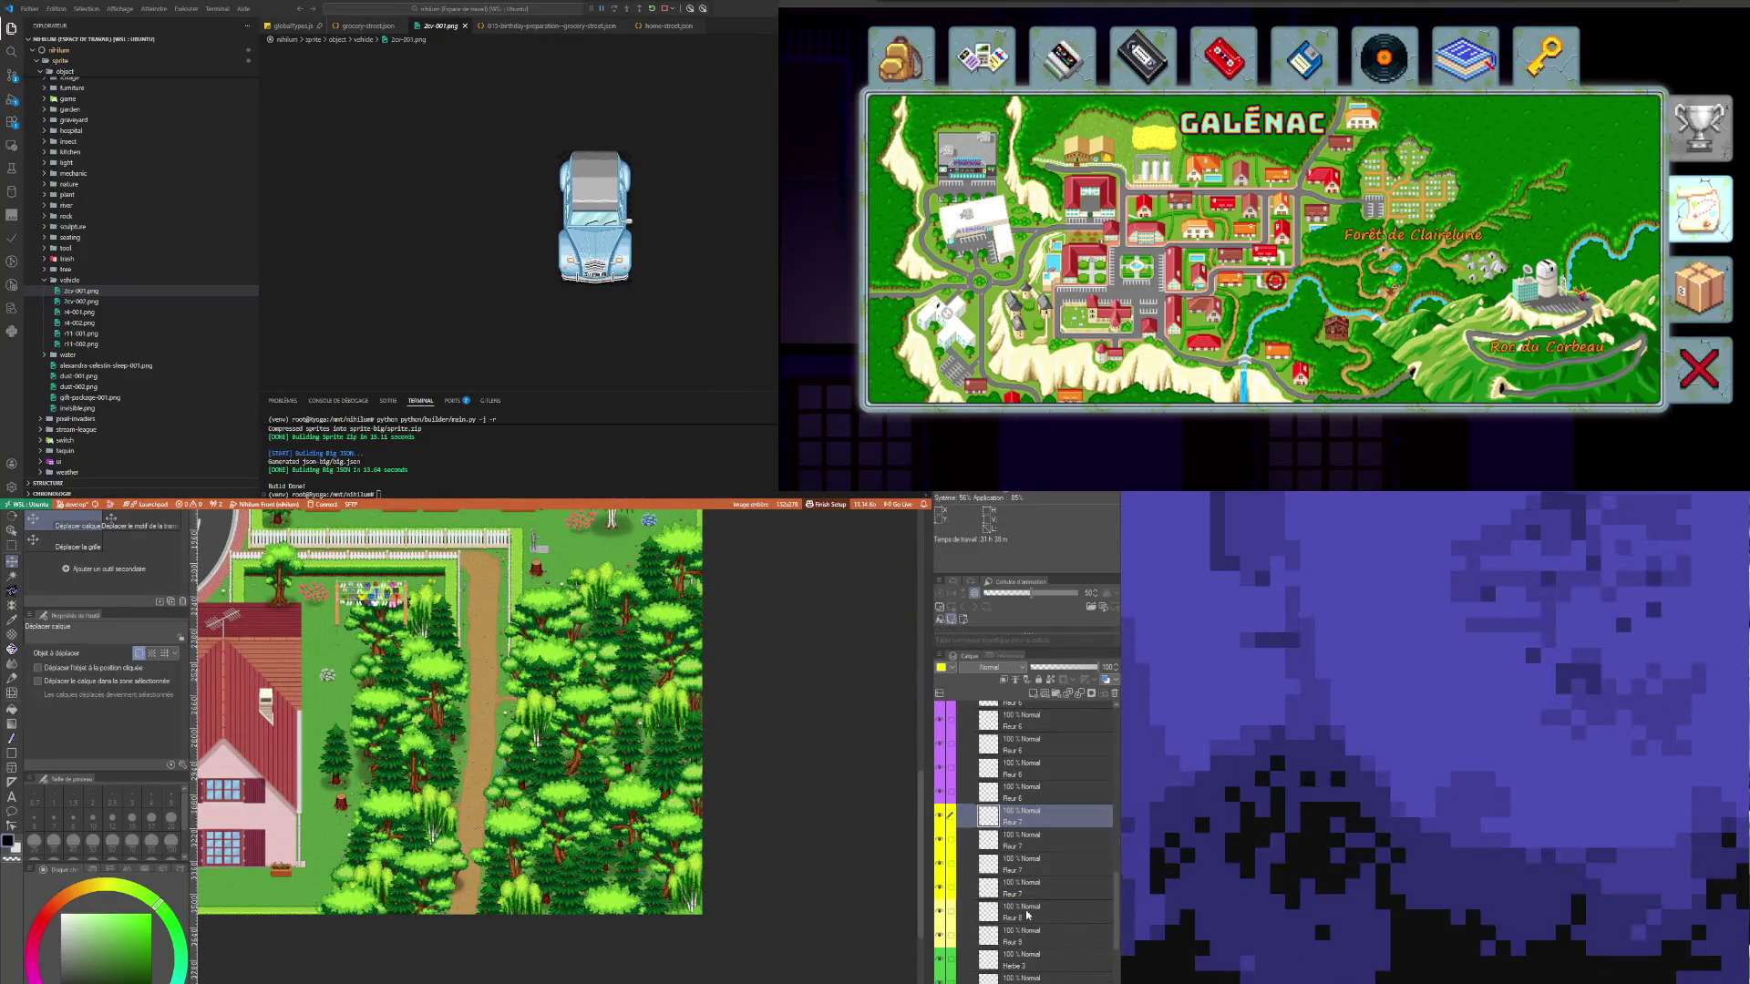
{"action": "scroll", "coordinate": [604, 885], "scroll_direction": "down", "scroll_amount": 1}
{"action": "scroll", "coordinate": [604, 884], "scroll_direction": "down", "scroll_amount": 3}
{"action": "scroll", "coordinate": [602, 725], "scroll_direction": "up", "scroll_amount": 5}
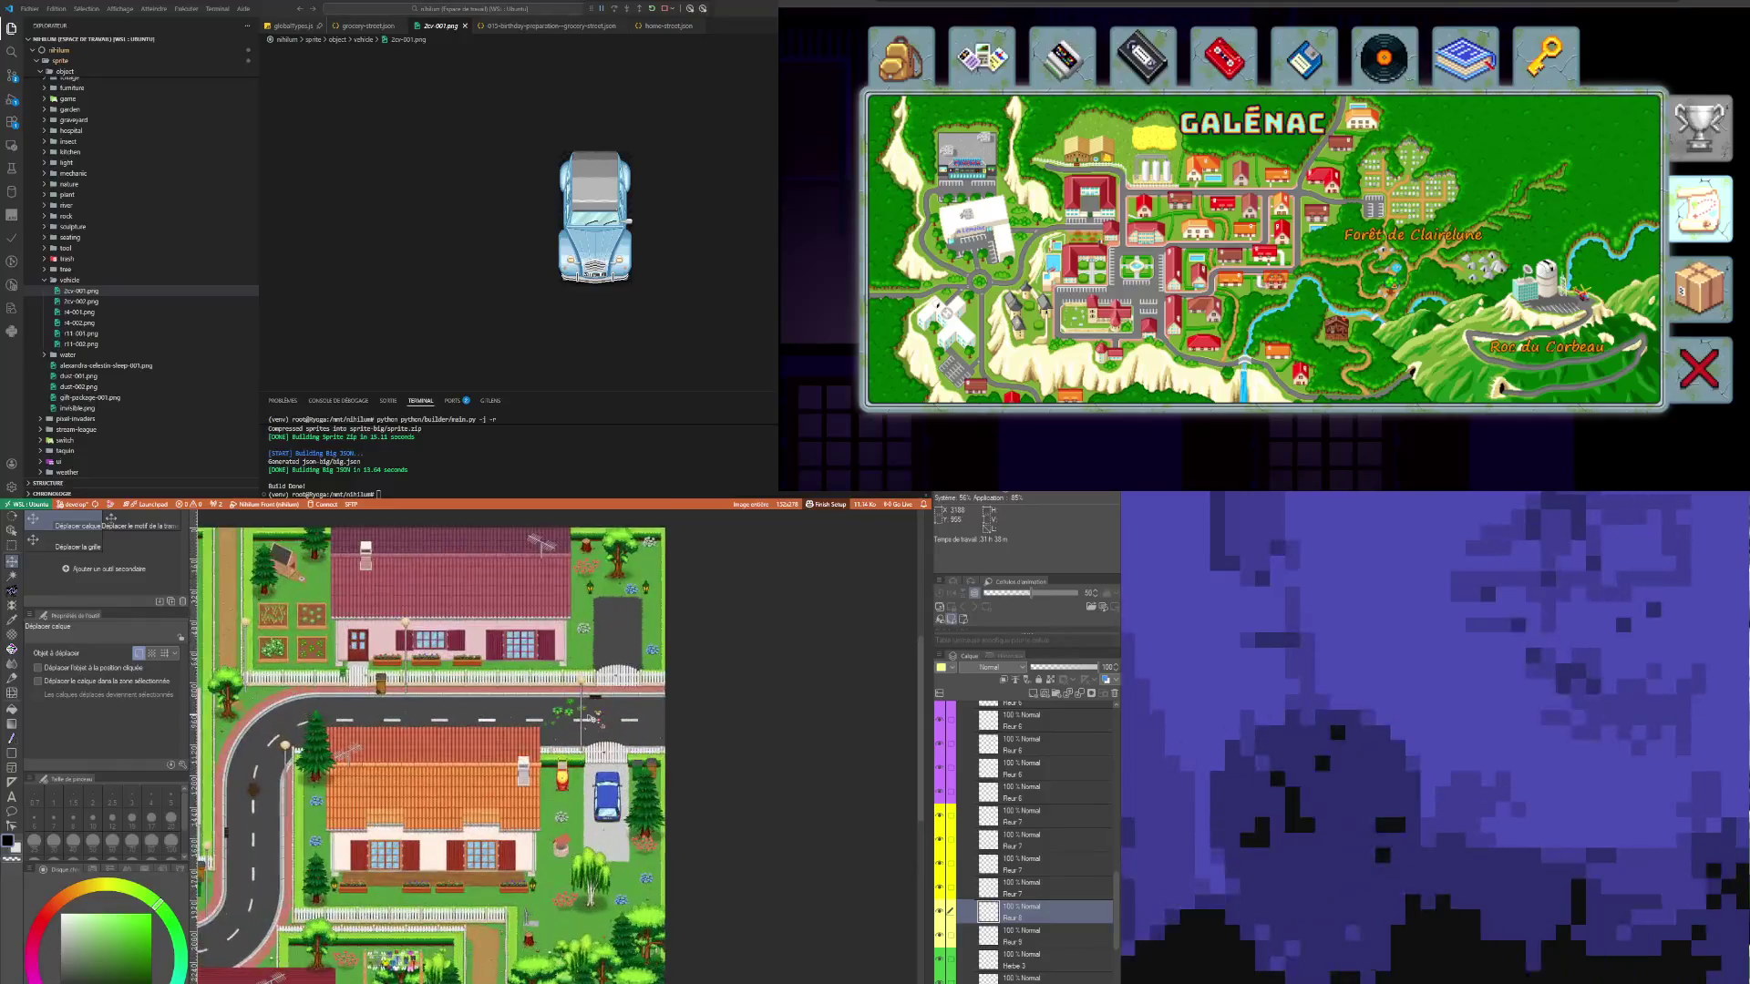
{"action": "scroll", "coordinate": [610, 727], "scroll_direction": "up", "scroll_amount": 3}
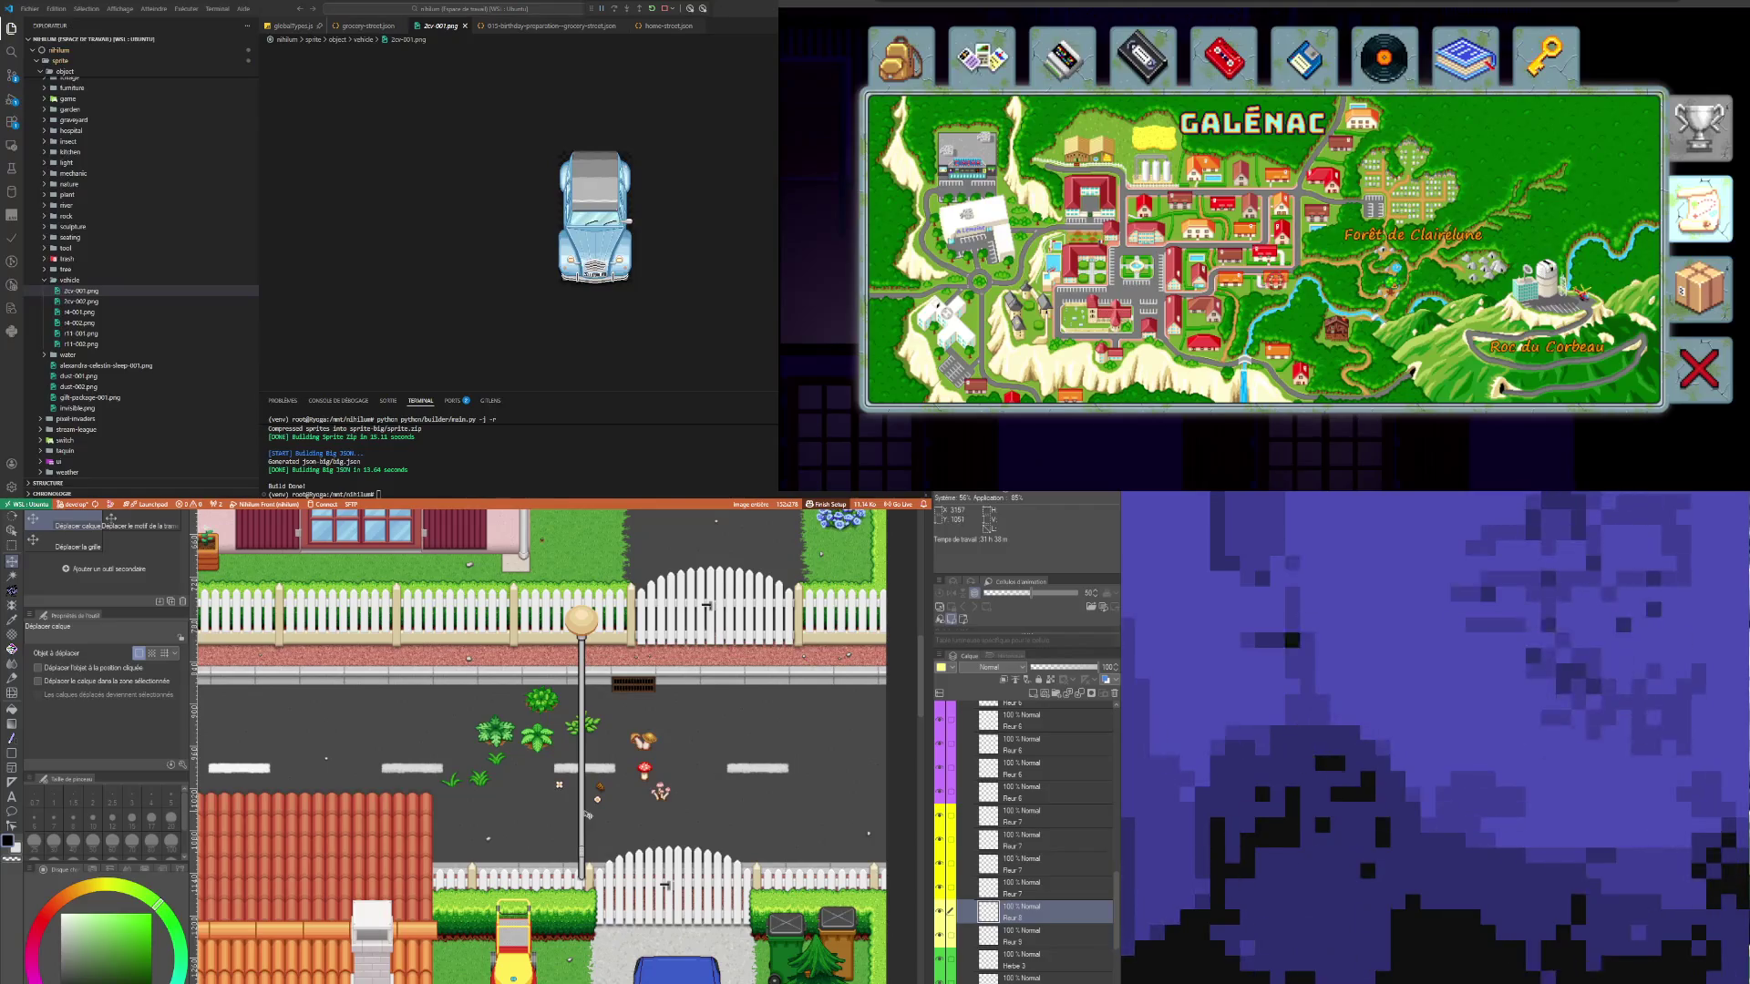
{"action": "scroll", "coordinate": [587, 814], "scroll_direction": "down", "scroll_amount": 4}
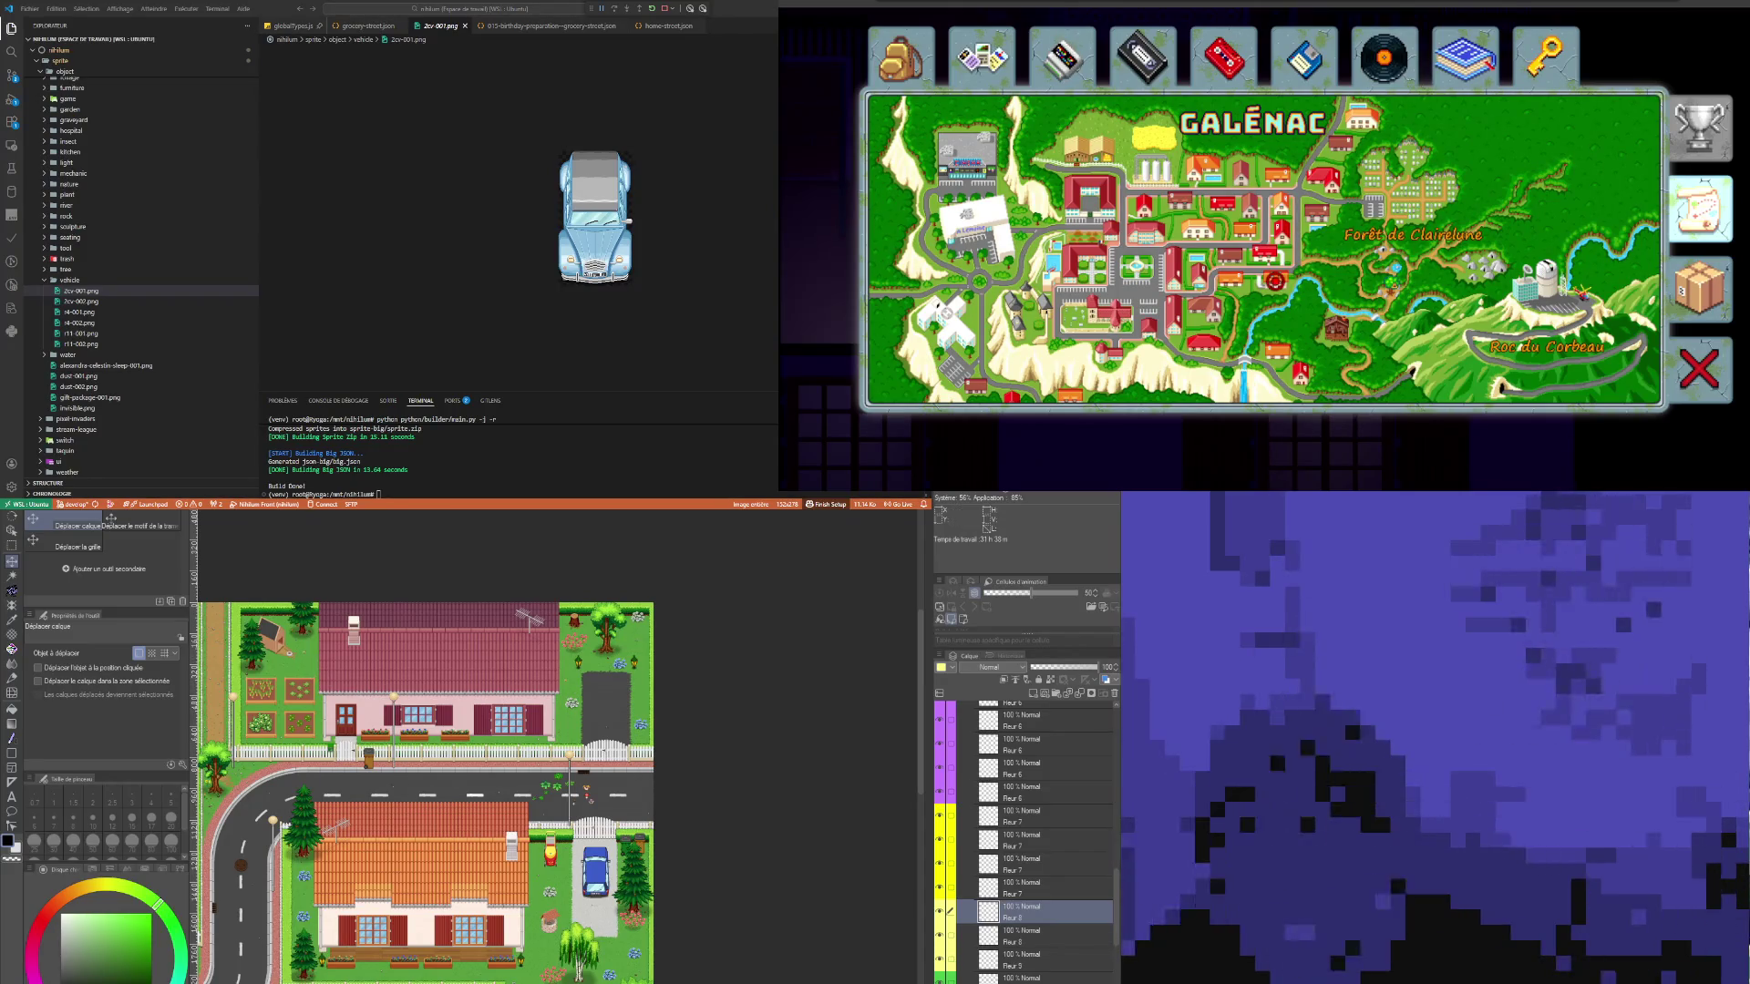
{"action": "scroll", "coordinate": [698, 926], "scroll_direction": "left", "scroll_amount": 5}
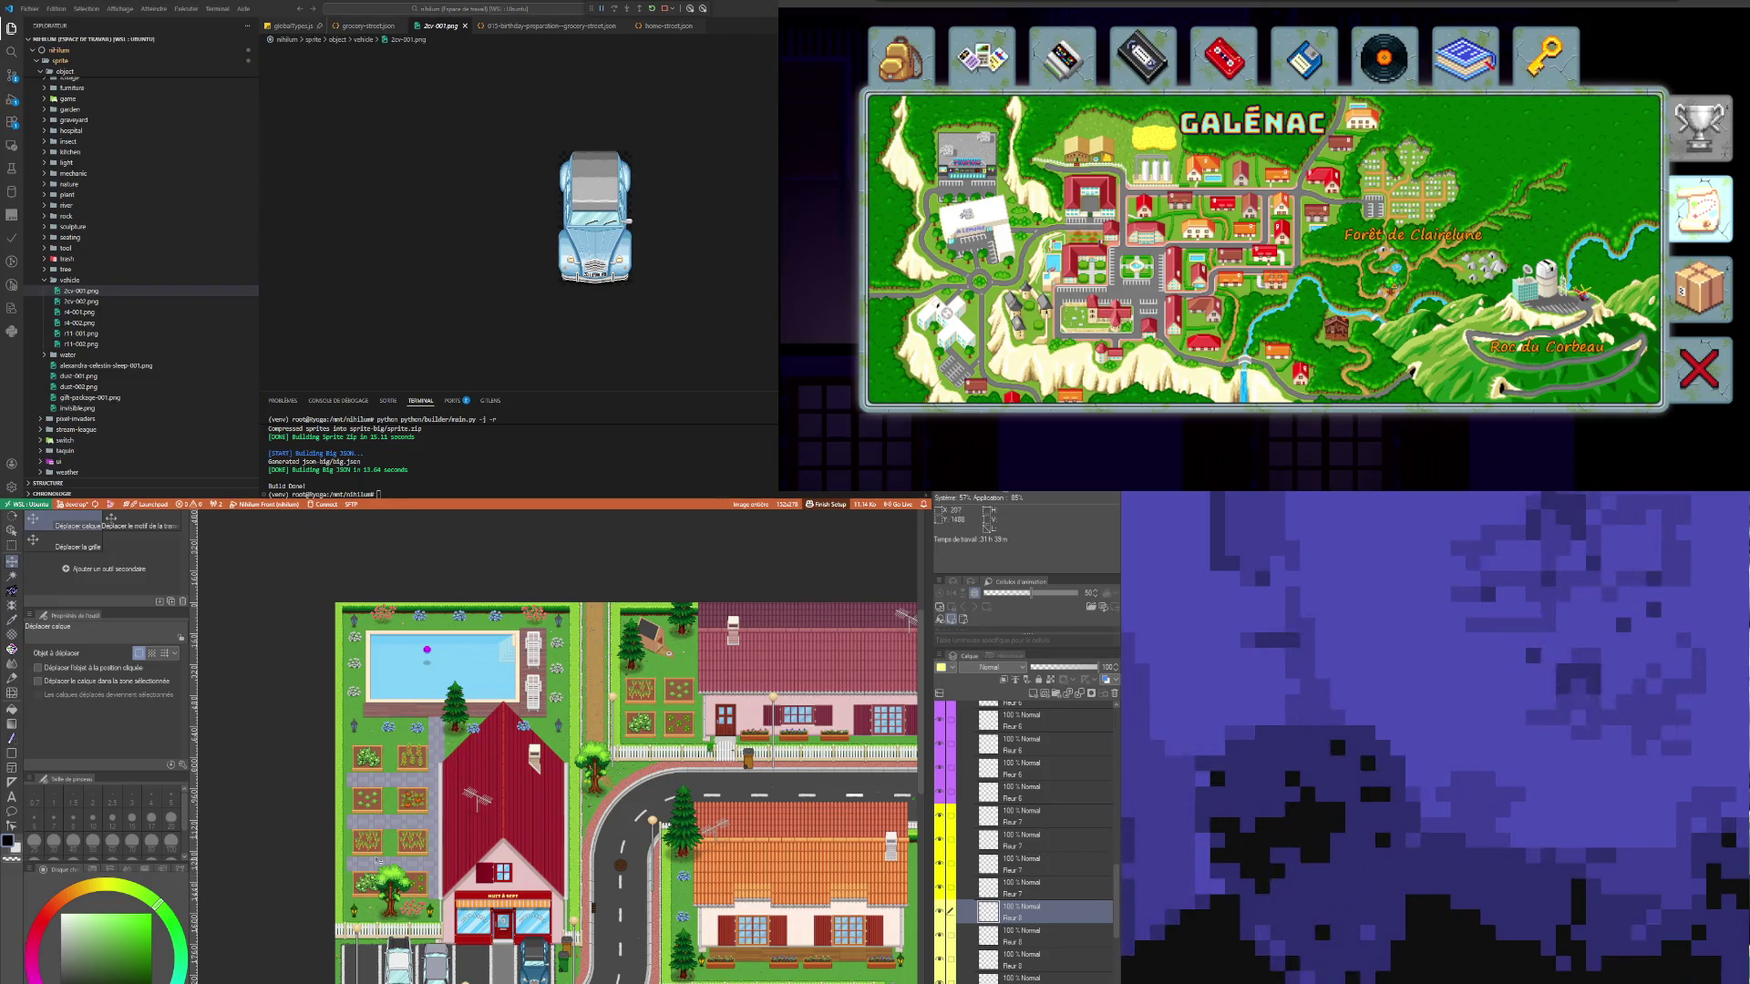
{"action": "scroll", "coordinate": [394, 857], "scroll_direction": "down", "scroll_amount": 2}
{"action": "scroll", "coordinate": [394, 857], "scroll_direction": "up", "scroll_amount": 2}
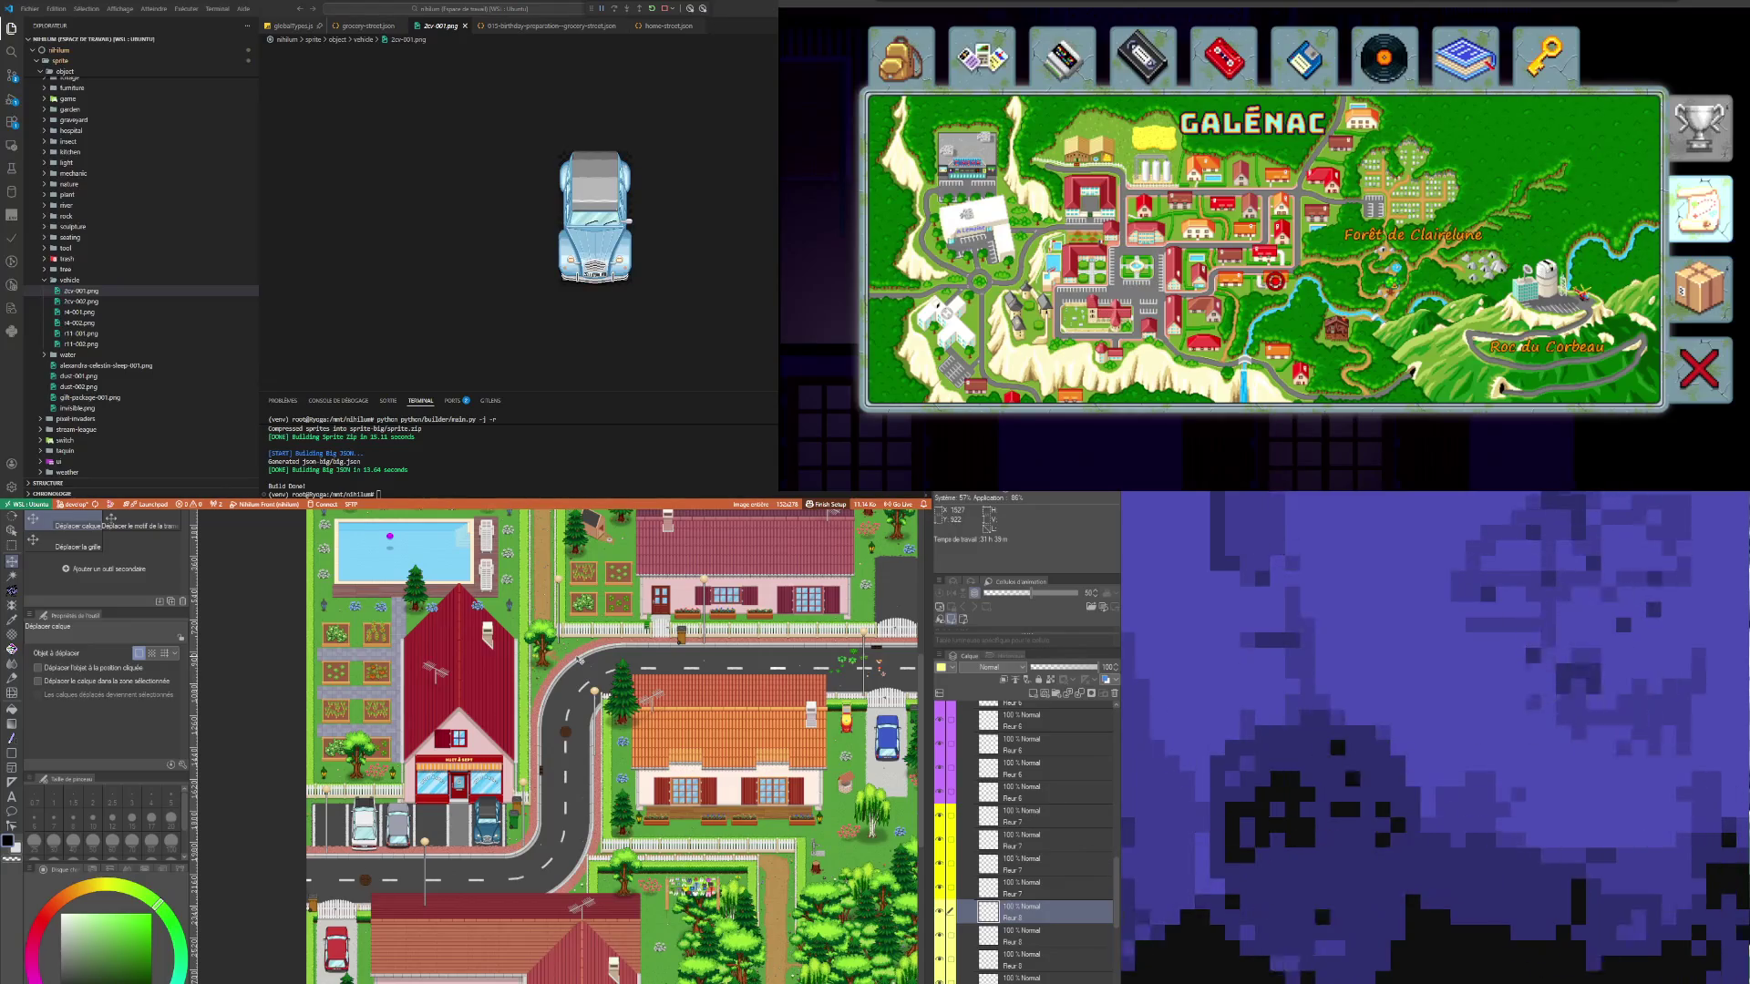
{"action": "scroll", "coordinate": [565, 601], "scroll_direction": "up", "scroll_amount": 5}
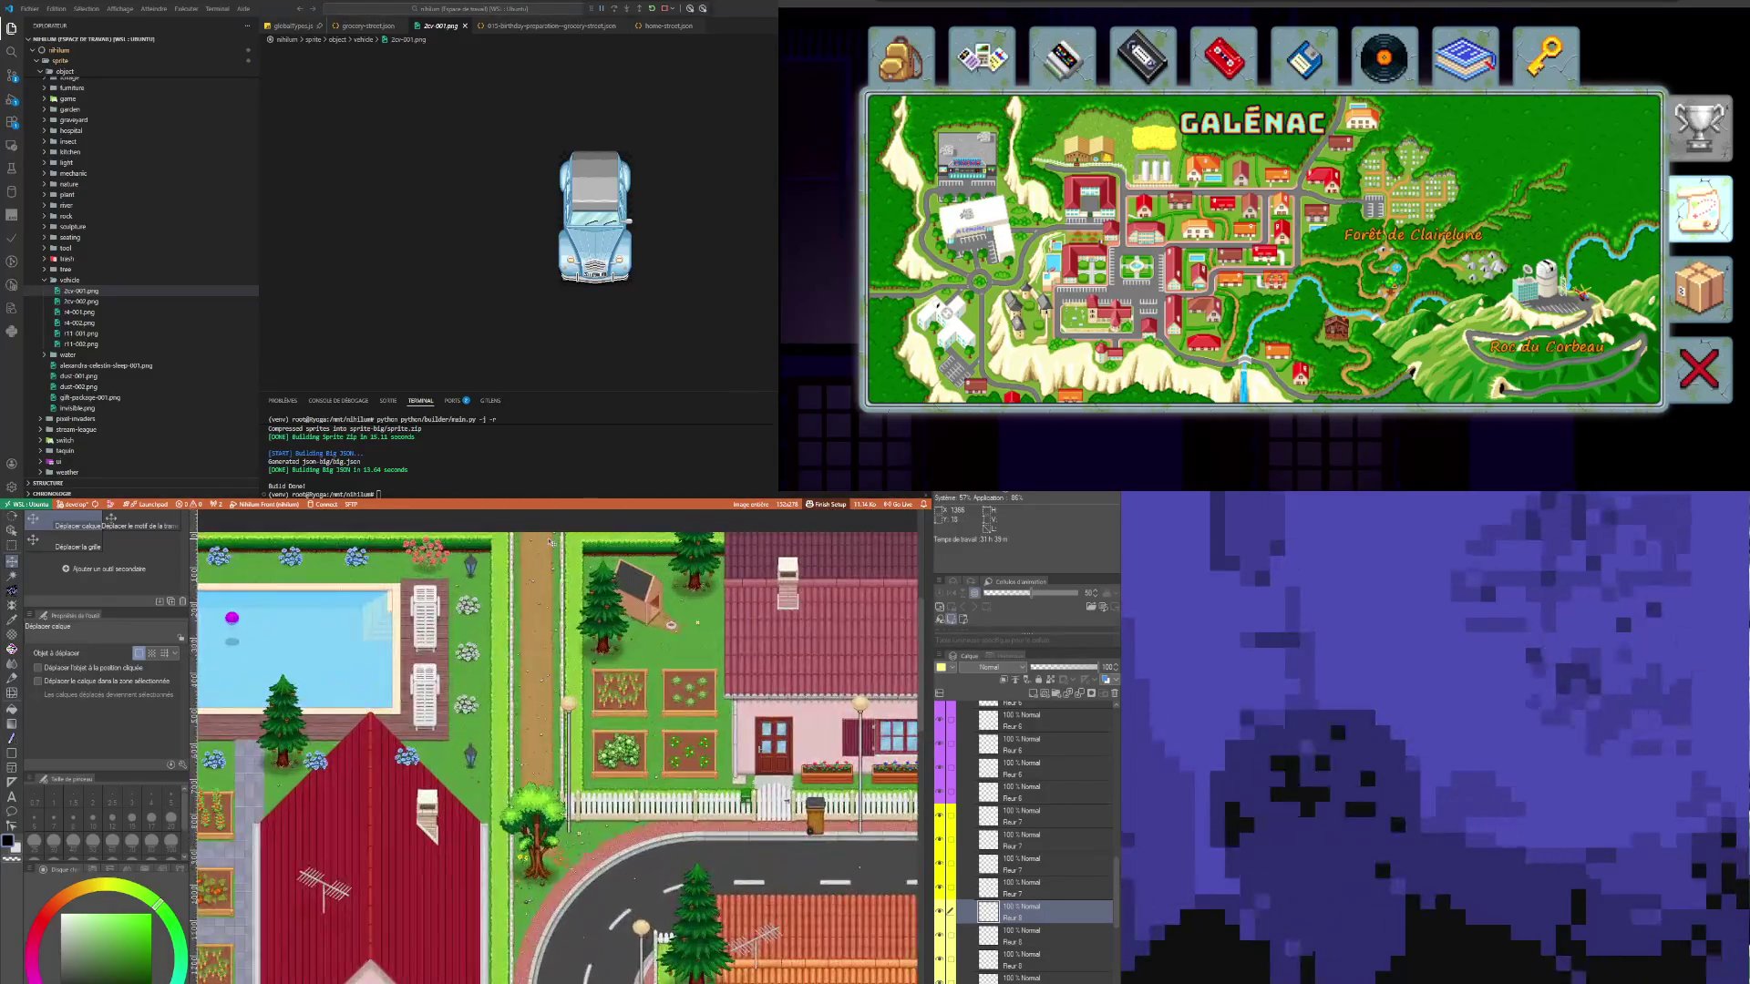
{"action": "scroll", "coordinate": [551, 544], "scroll_direction": "up", "scroll_amount": 1}
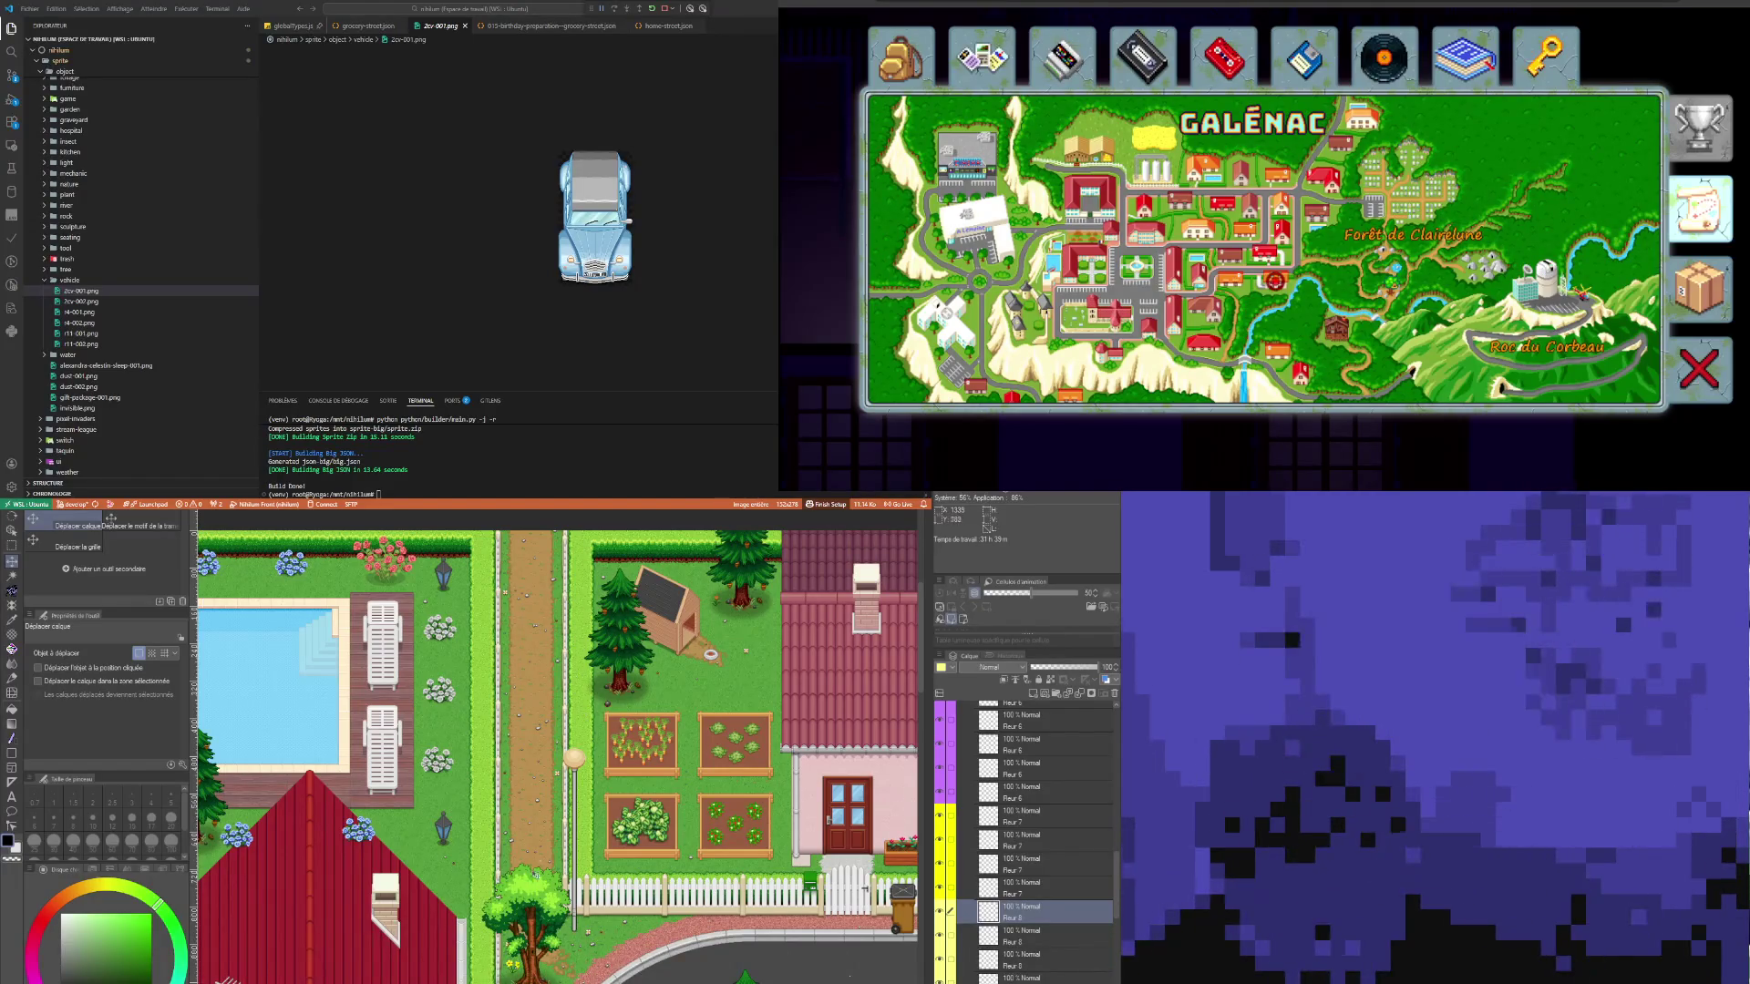
{"action": "scroll", "coordinate": [535, 875], "scroll_direction": "down", "scroll_amount": 5}
{"action": "scroll", "coordinate": [529, 852], "scroll_direction": "up", "scroll_amount": 3}
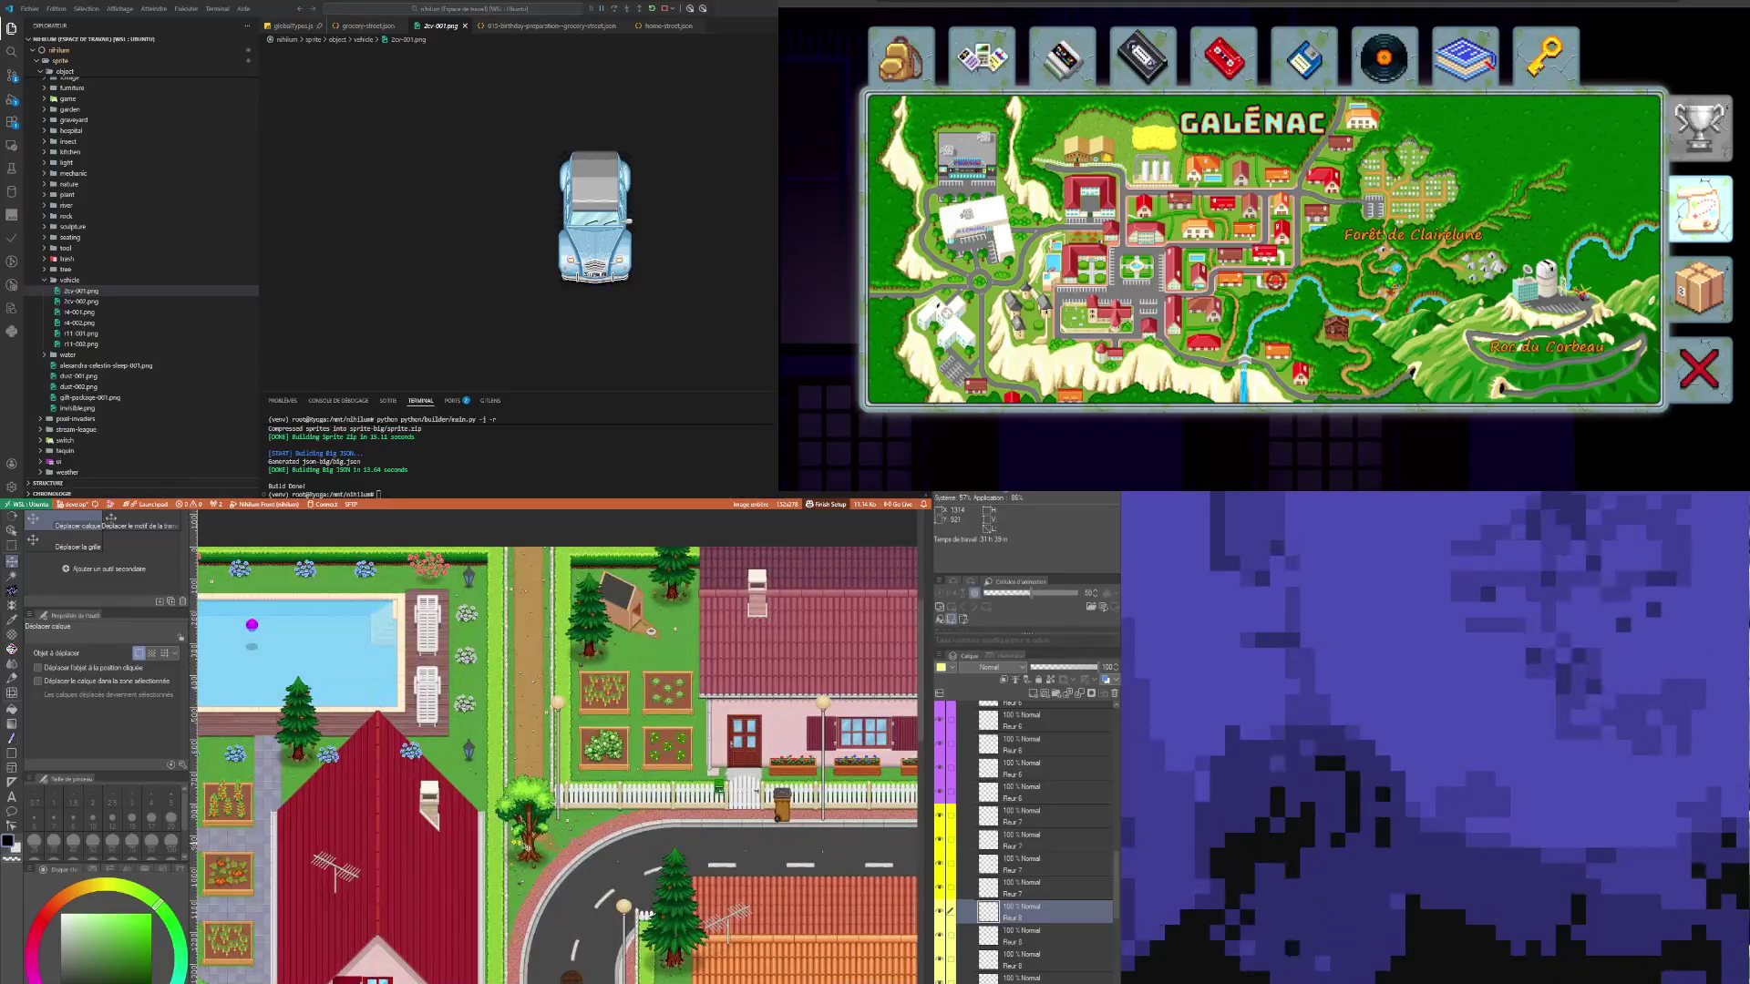
{"action": "scroll", "coordinate": [528, 921], "scroll_direction": "down", "scroll_amount": 3}
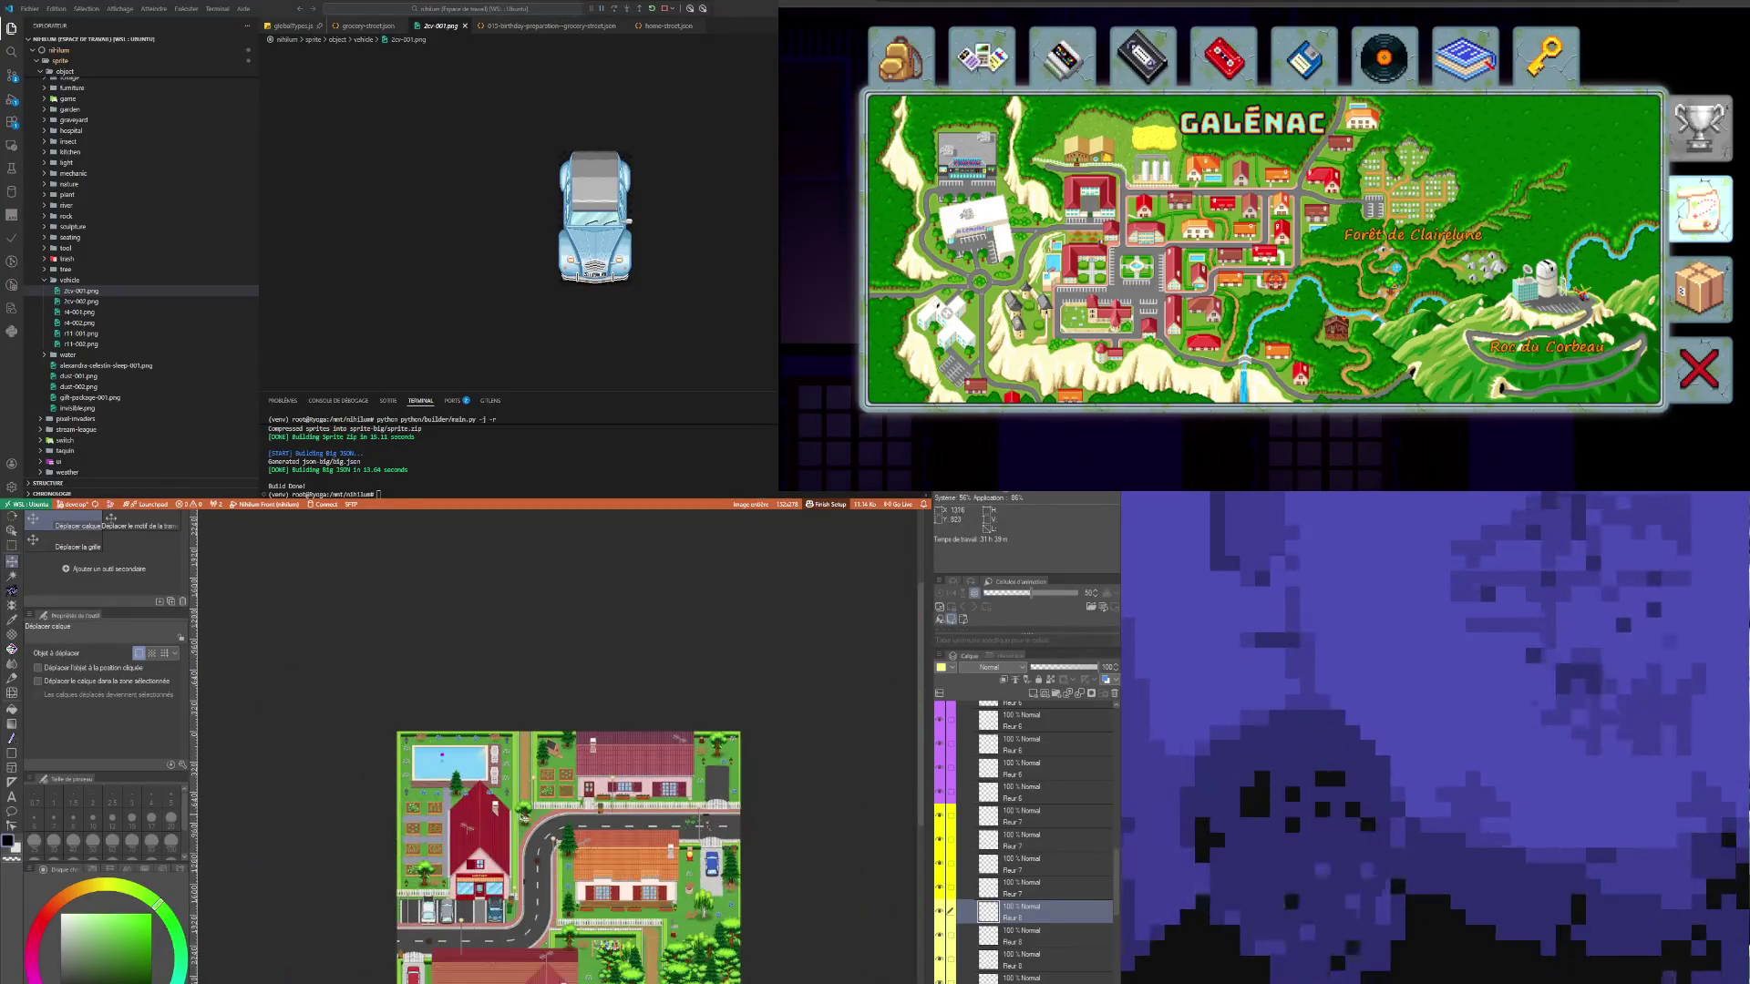
{"action": "scroll", "coordinate": [529, 948], "scroll_direction": "down", "scroll_amount": 2}
{"action": "scroll", "coordinate": [517, 866], "scroll_direction": "up", "scroll_amount": 2}
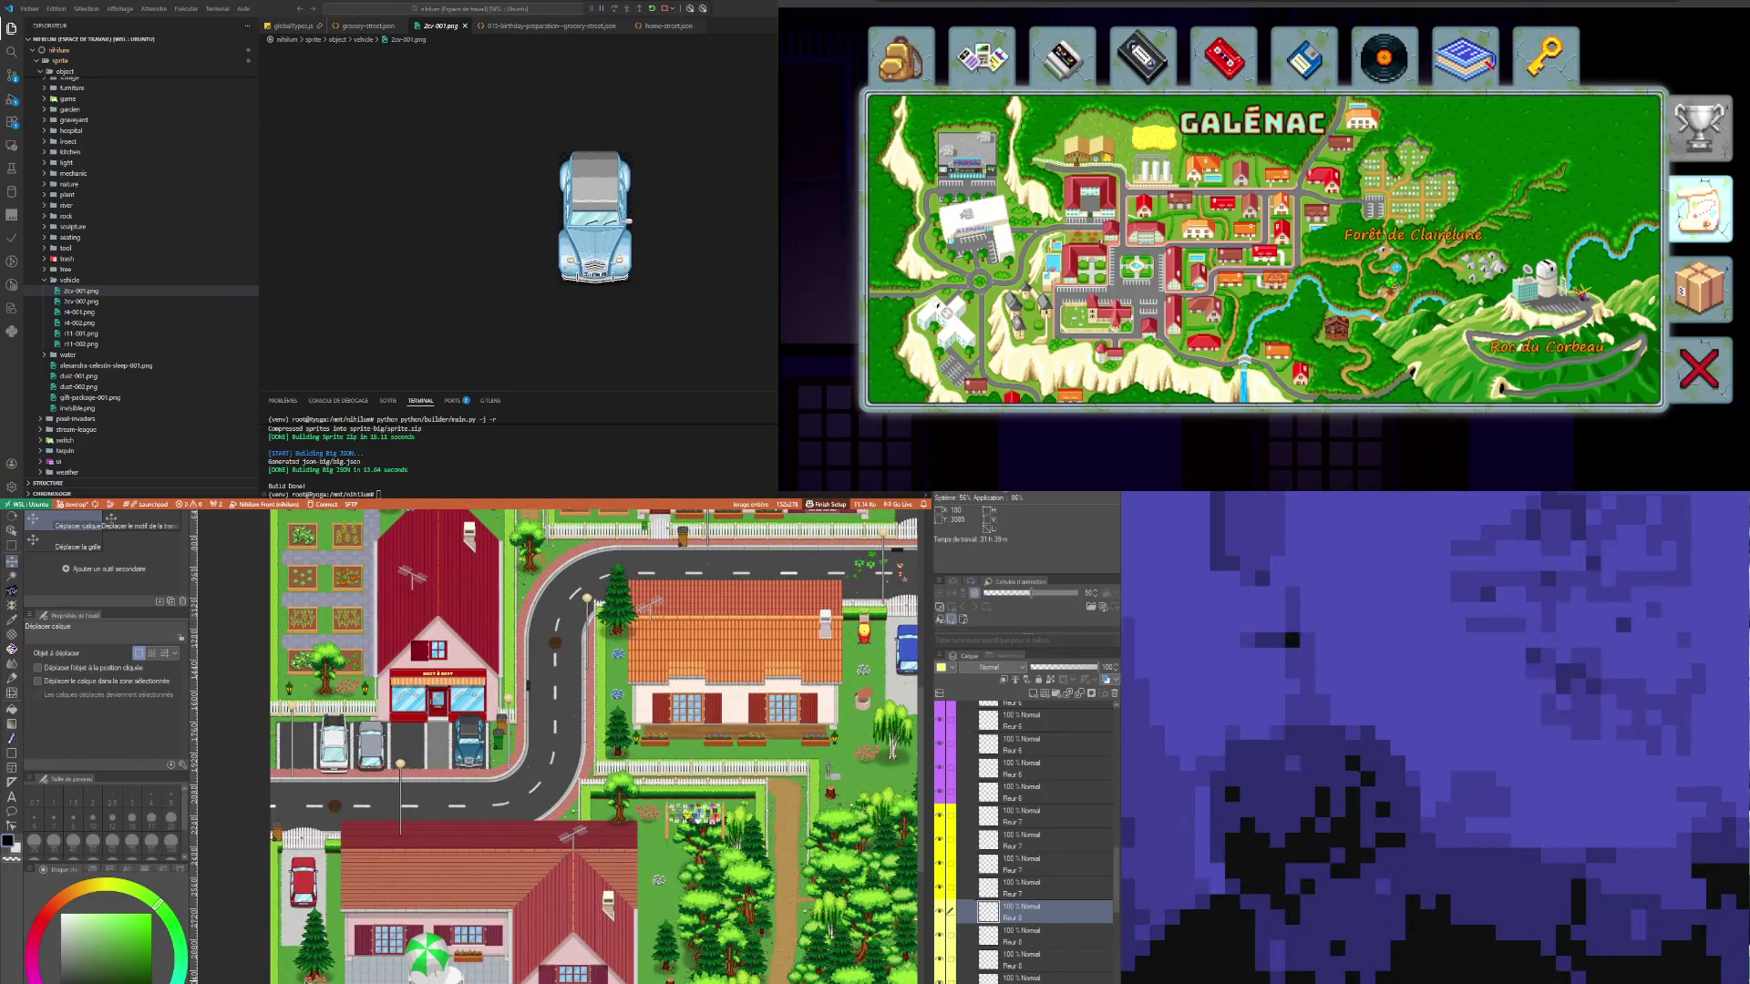
{"action": "scroll", "coordinate": [319, 966], "scroll_direction": "down", "scroll_amount": 3}
{"action": "scroll", "coordinate": [341, 975], "scroll_direction": "up", "scroll_amount": 3}
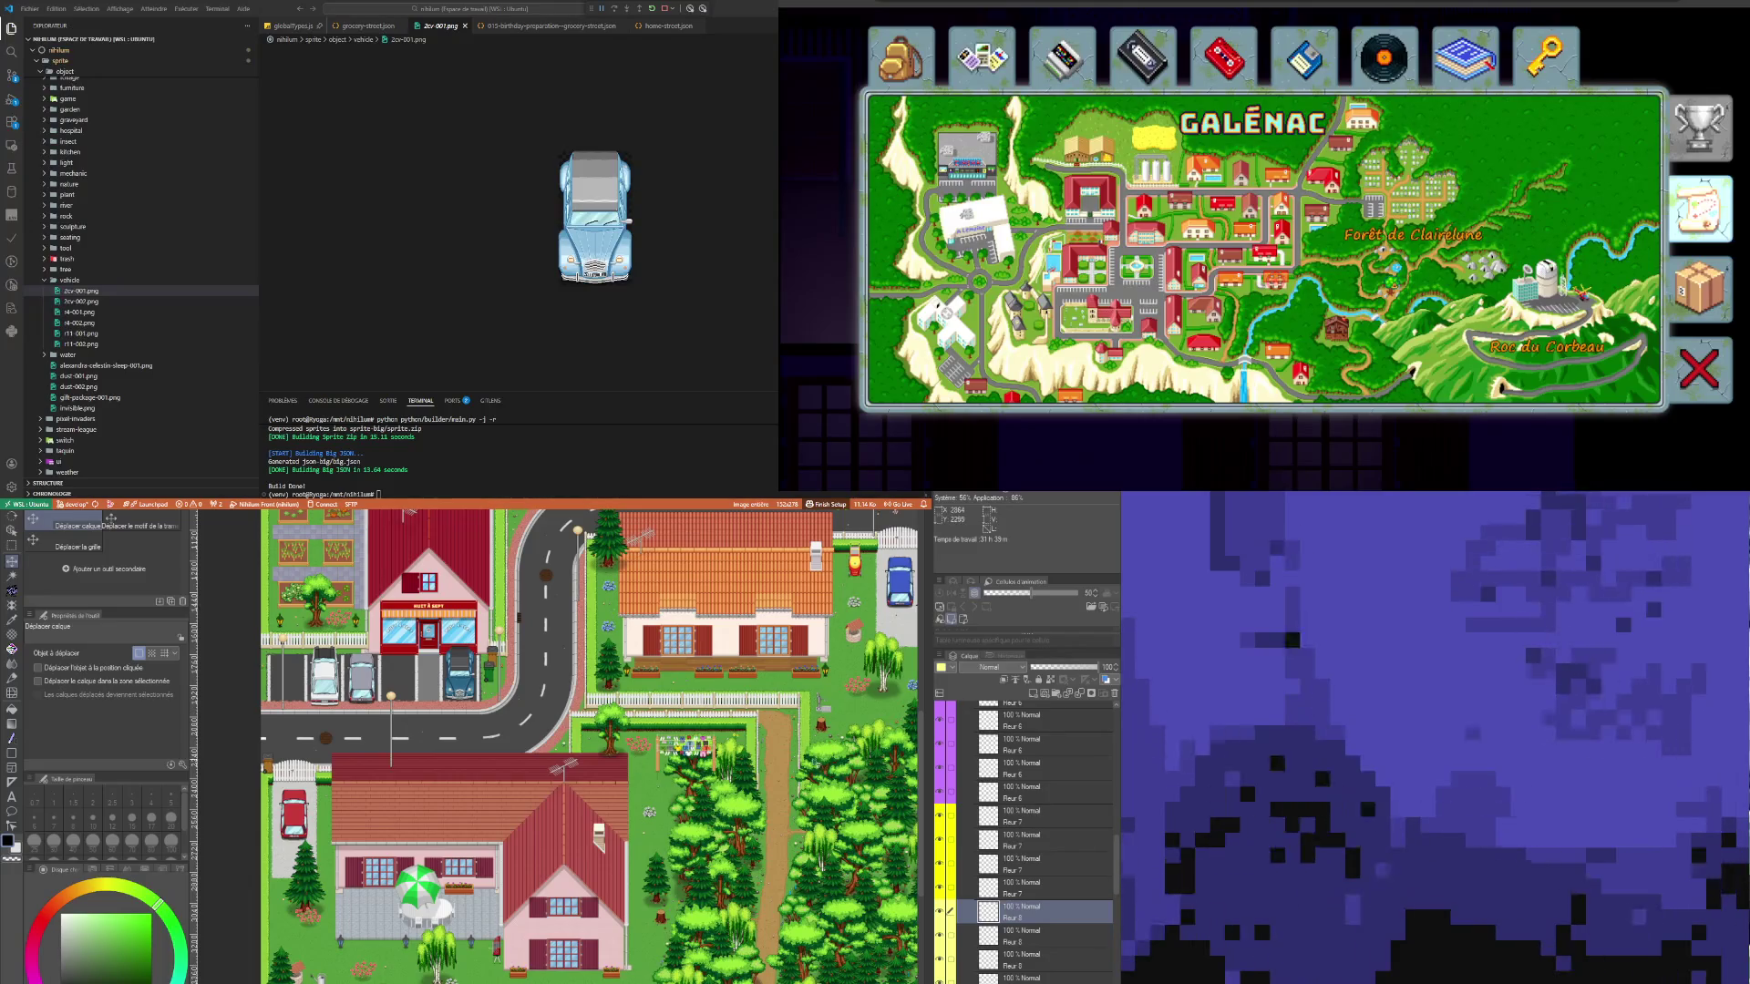
{"action": "scroll", "coordinate": [820, 745], "scroll_direction": "down", "scroll_amount": 1}
{"action": "scroll", "coordinate": [825, 742], "scroll_direction": "up", "scroll_amount": 3}
{"action": "scroll", "coordinate": [825, 743], "scroll_direction": "up", "scroll_amount": 2}
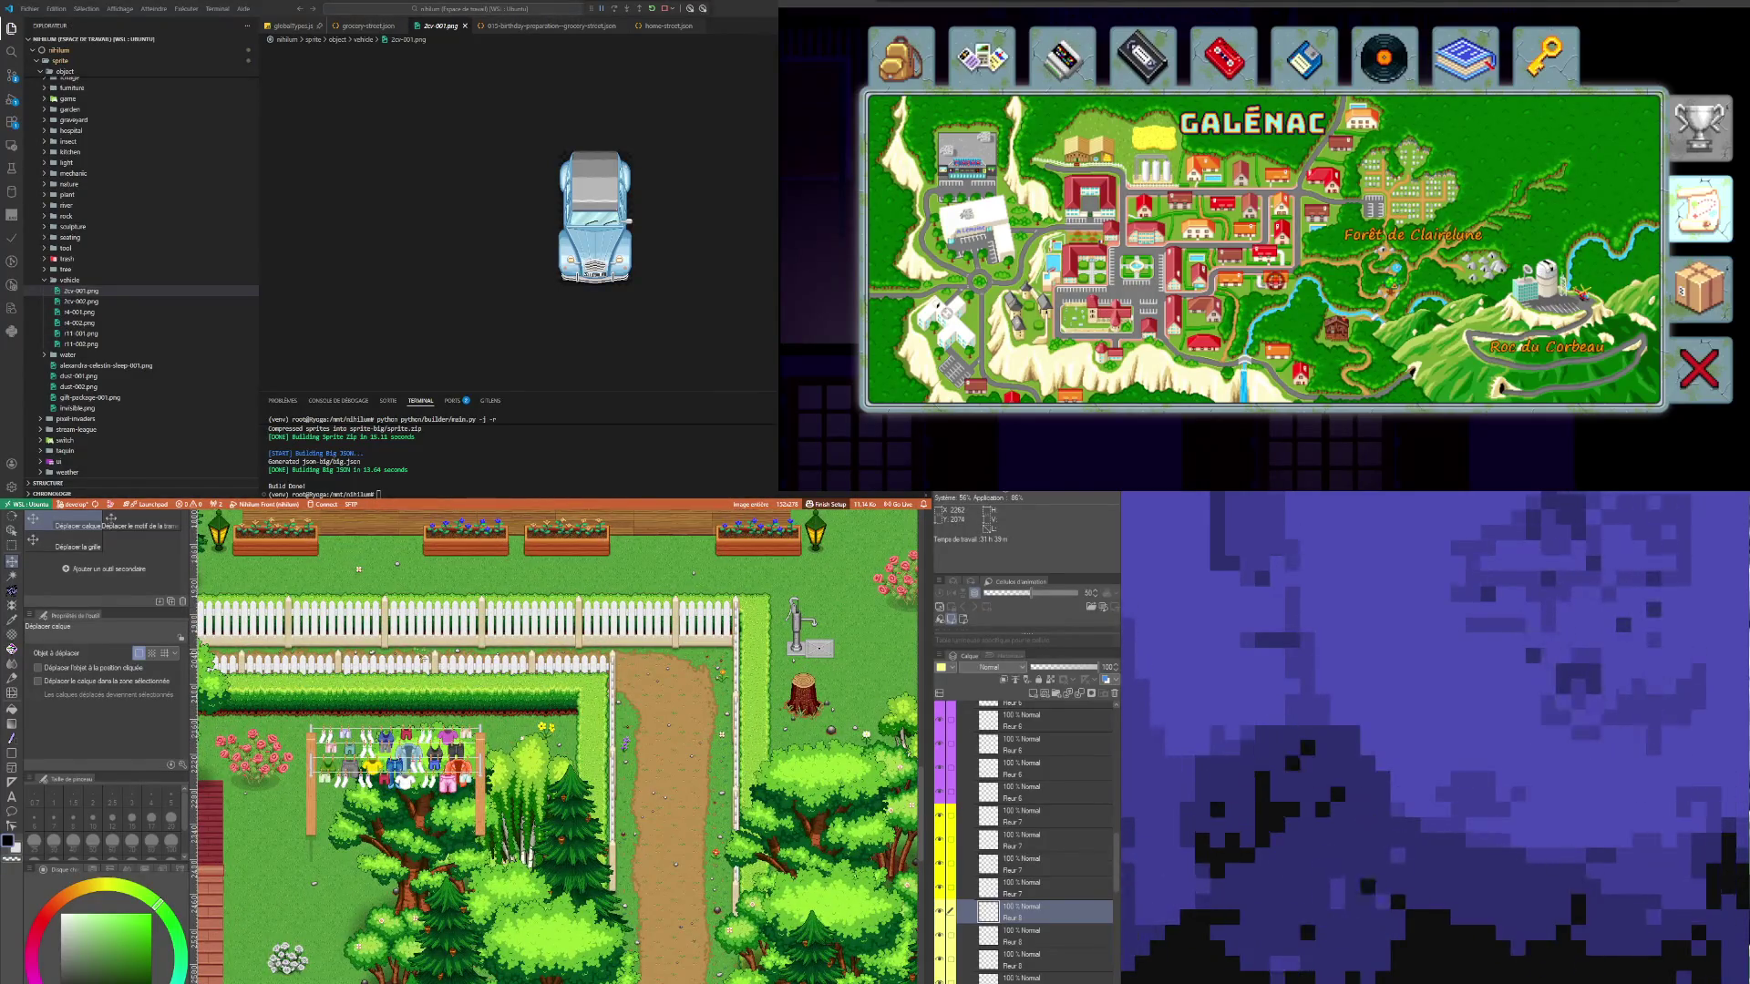
{"action": "scroll", "coordinate": [428, 660], "scroll_direction": "down", "scroll_amount": 2}
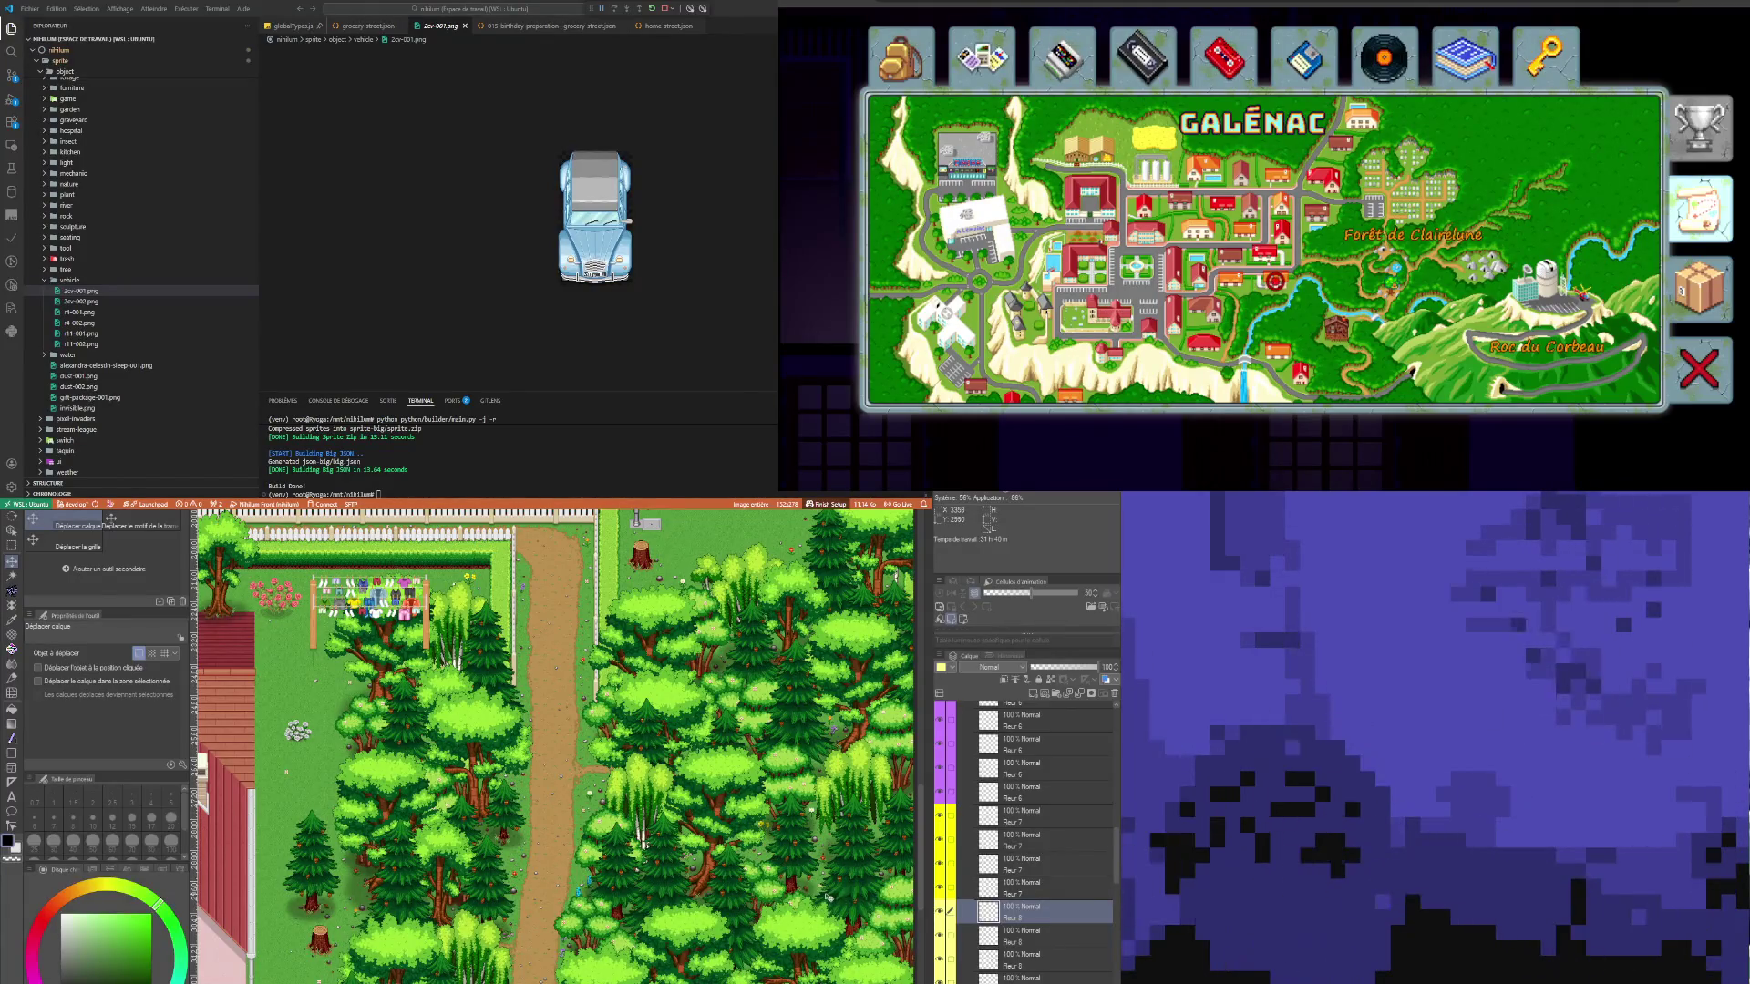
{"action": "scroll", "coordinate": [552, 743], "scroll_direction": "down", "scroll_amount": 2}
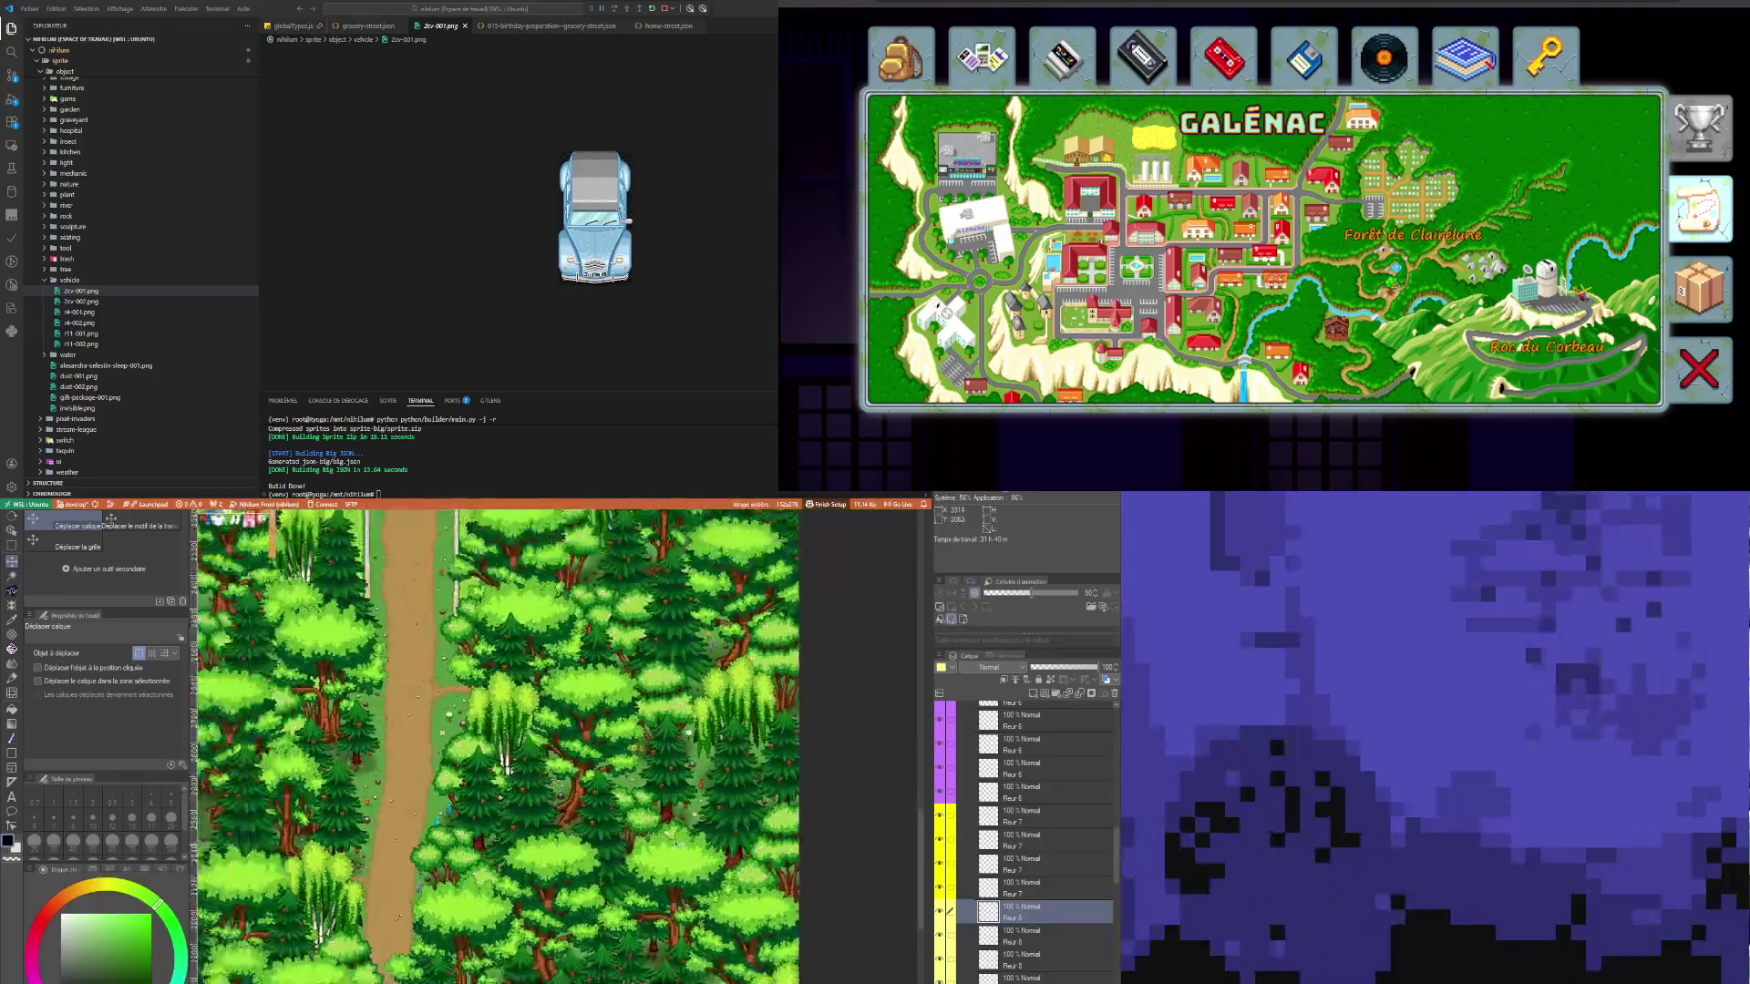
{"action": "scroll", "coordinate": [483, 743], "scroll_direction": "down", "scroll_amount": 3}
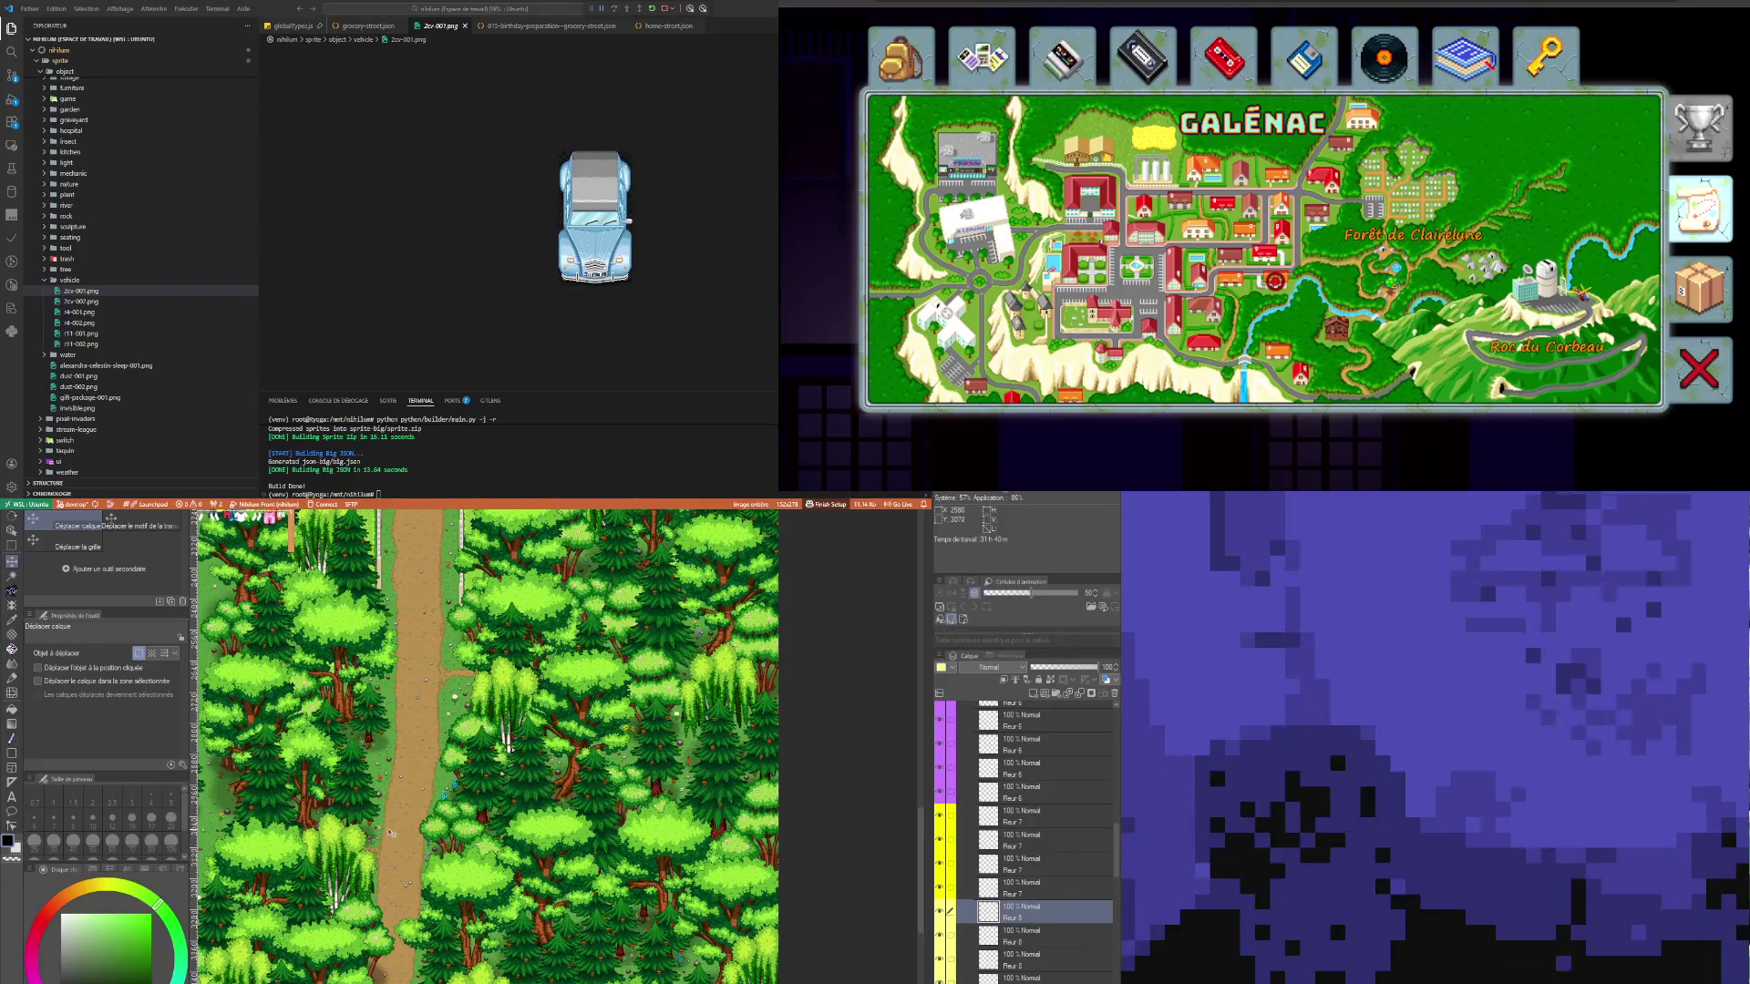
{"action": "scroll", "coordinate": [393, 817], "scroll_direction": "down", "scroll_amount": 2}
{"action": "scroll", "coordinate": [383, 793], "scroll_direction": "up", "scroll_amount": 3}
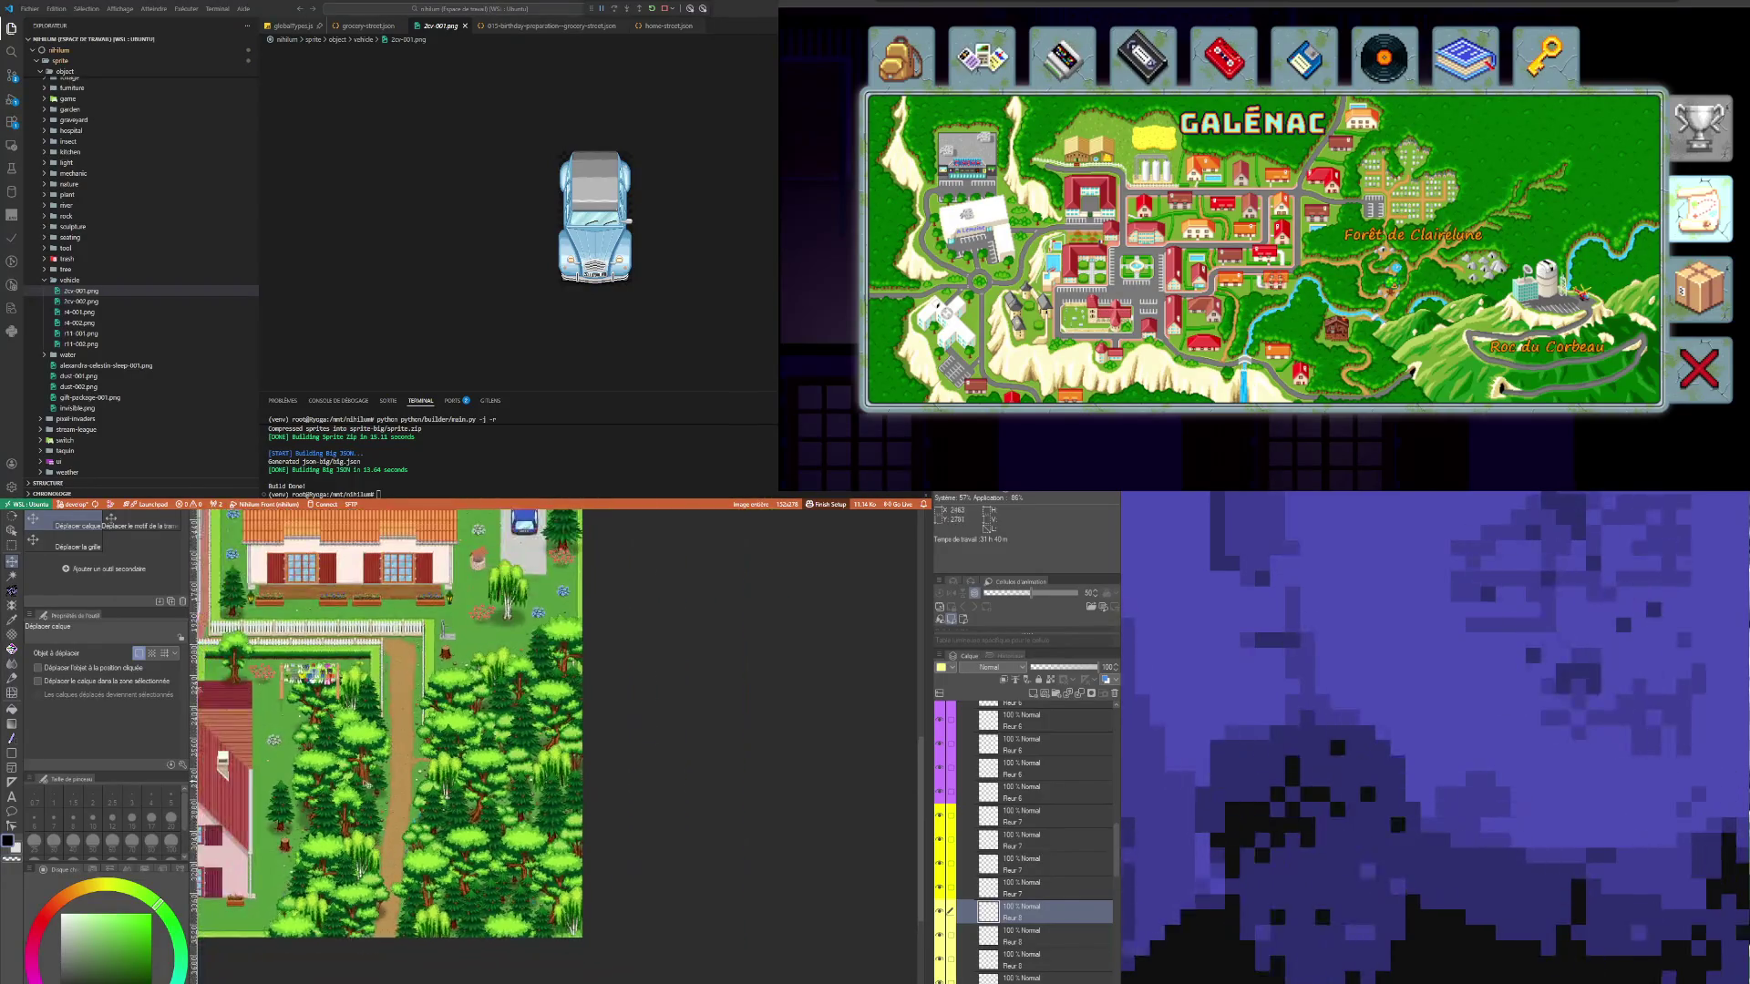
{"action": "scroll", "coordinate": [366, 774], "scroll_direction": "up", "scroll_amount": 2}
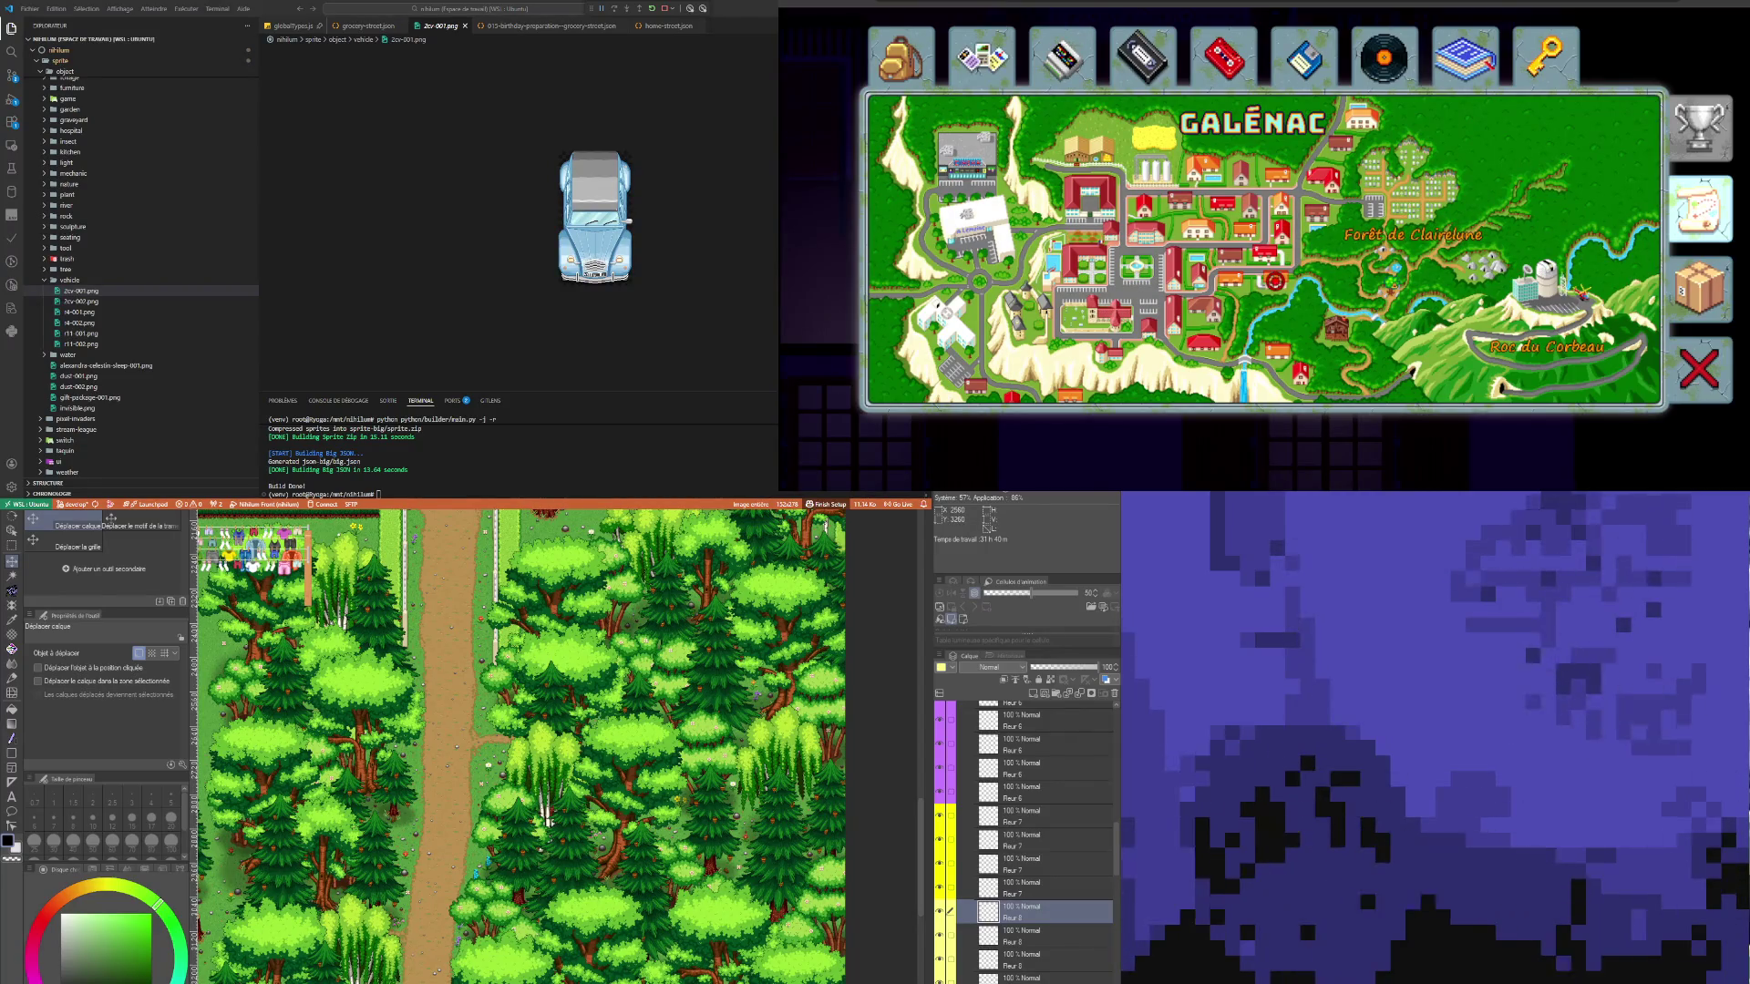
{"action": "scroll", "coordinate": [513, 926], "scroll_direction": "down", "scroll_amount": 5}
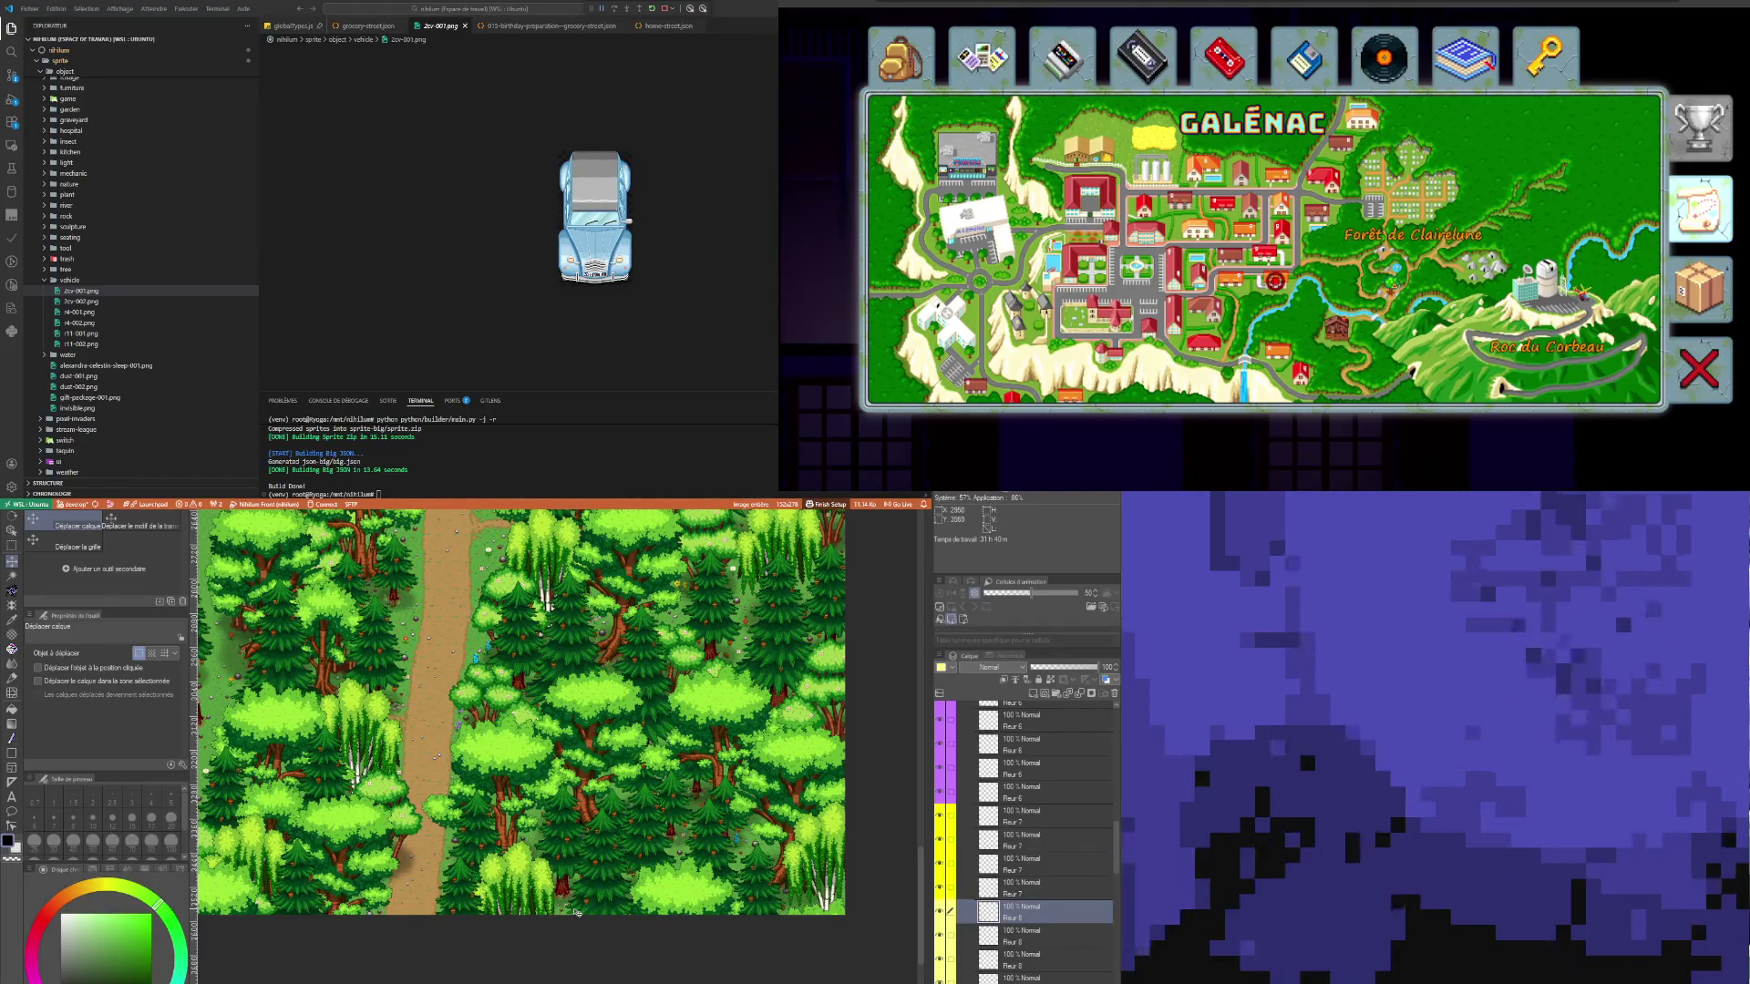
{"action": "scroll", "coordinate": [540, 548], "scroll_direction": "up", "scroll_amount": 4}
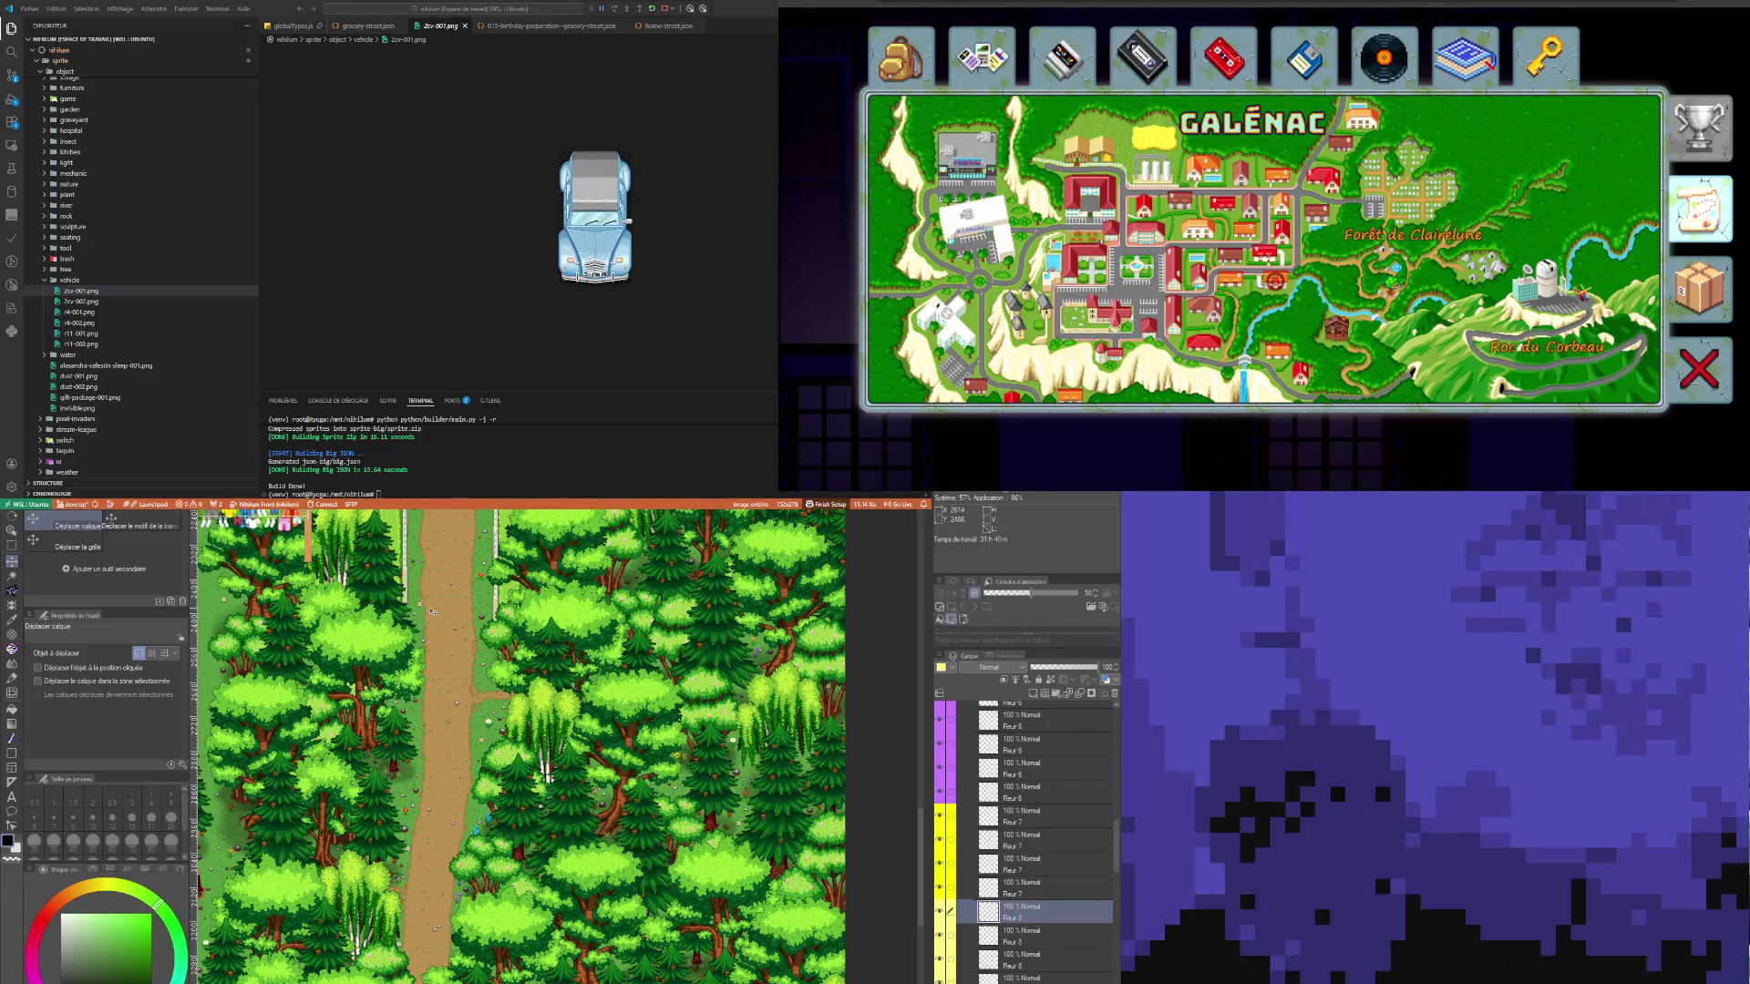
{"action": "scroll", "coordinate": [433, 612], "scroll_direction": "up", "scroll_amount": 15}
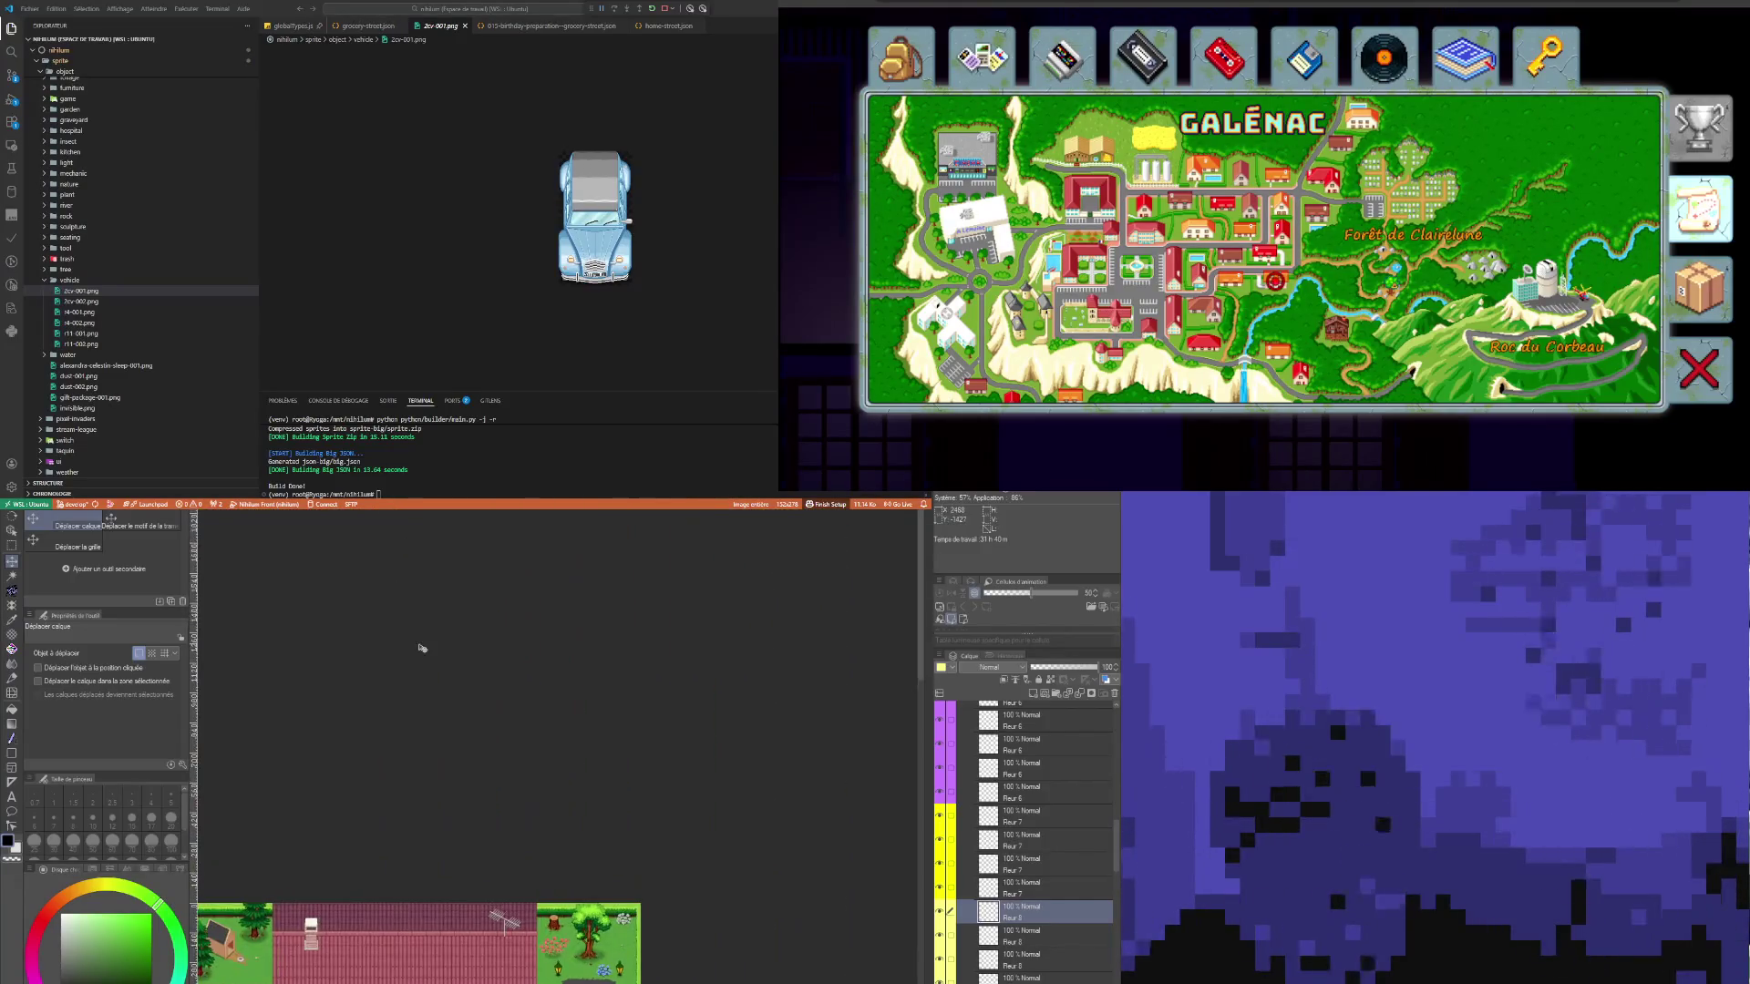
{"action": "scroll", "coordinate": [466, 798], "scroll_direction": "left", "scroll_amount": 5}
{"action": "scroll", "coordinate": [706, 902], "scroll_direction": "down", "scroll_amount": 2}
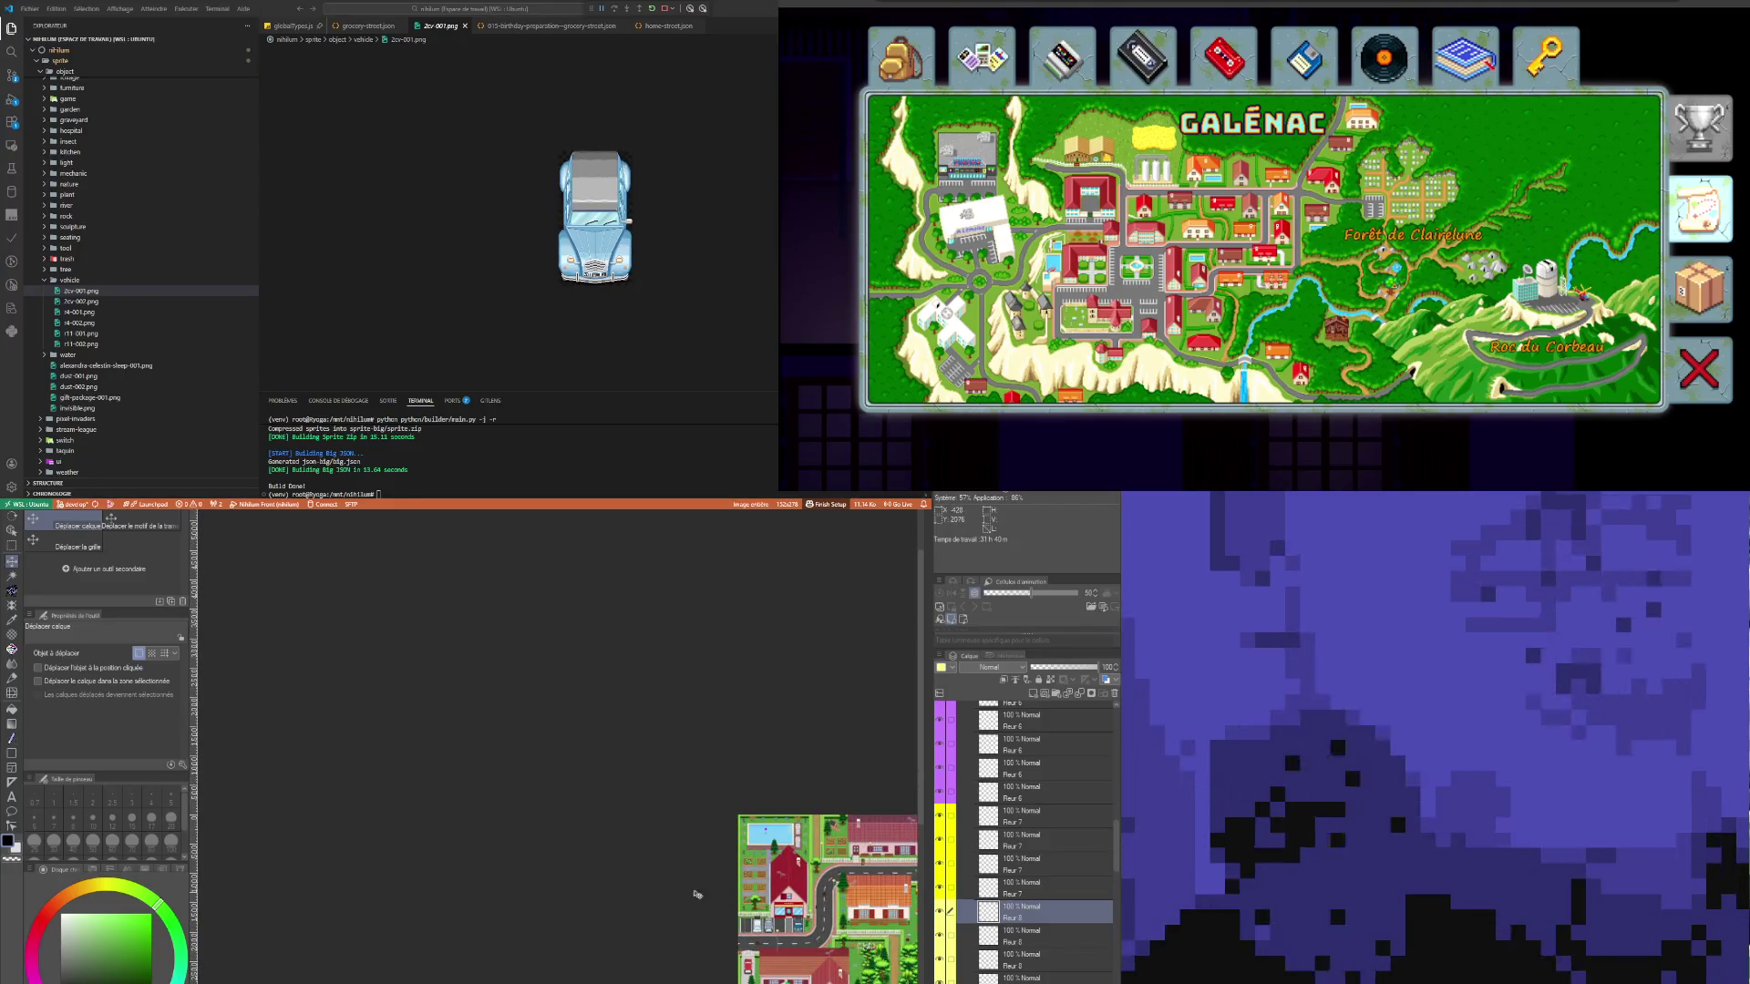
{"action": "scroll", "coordinate": [842, 919], "scroll_direction": "up", "scroll_amount": 10}
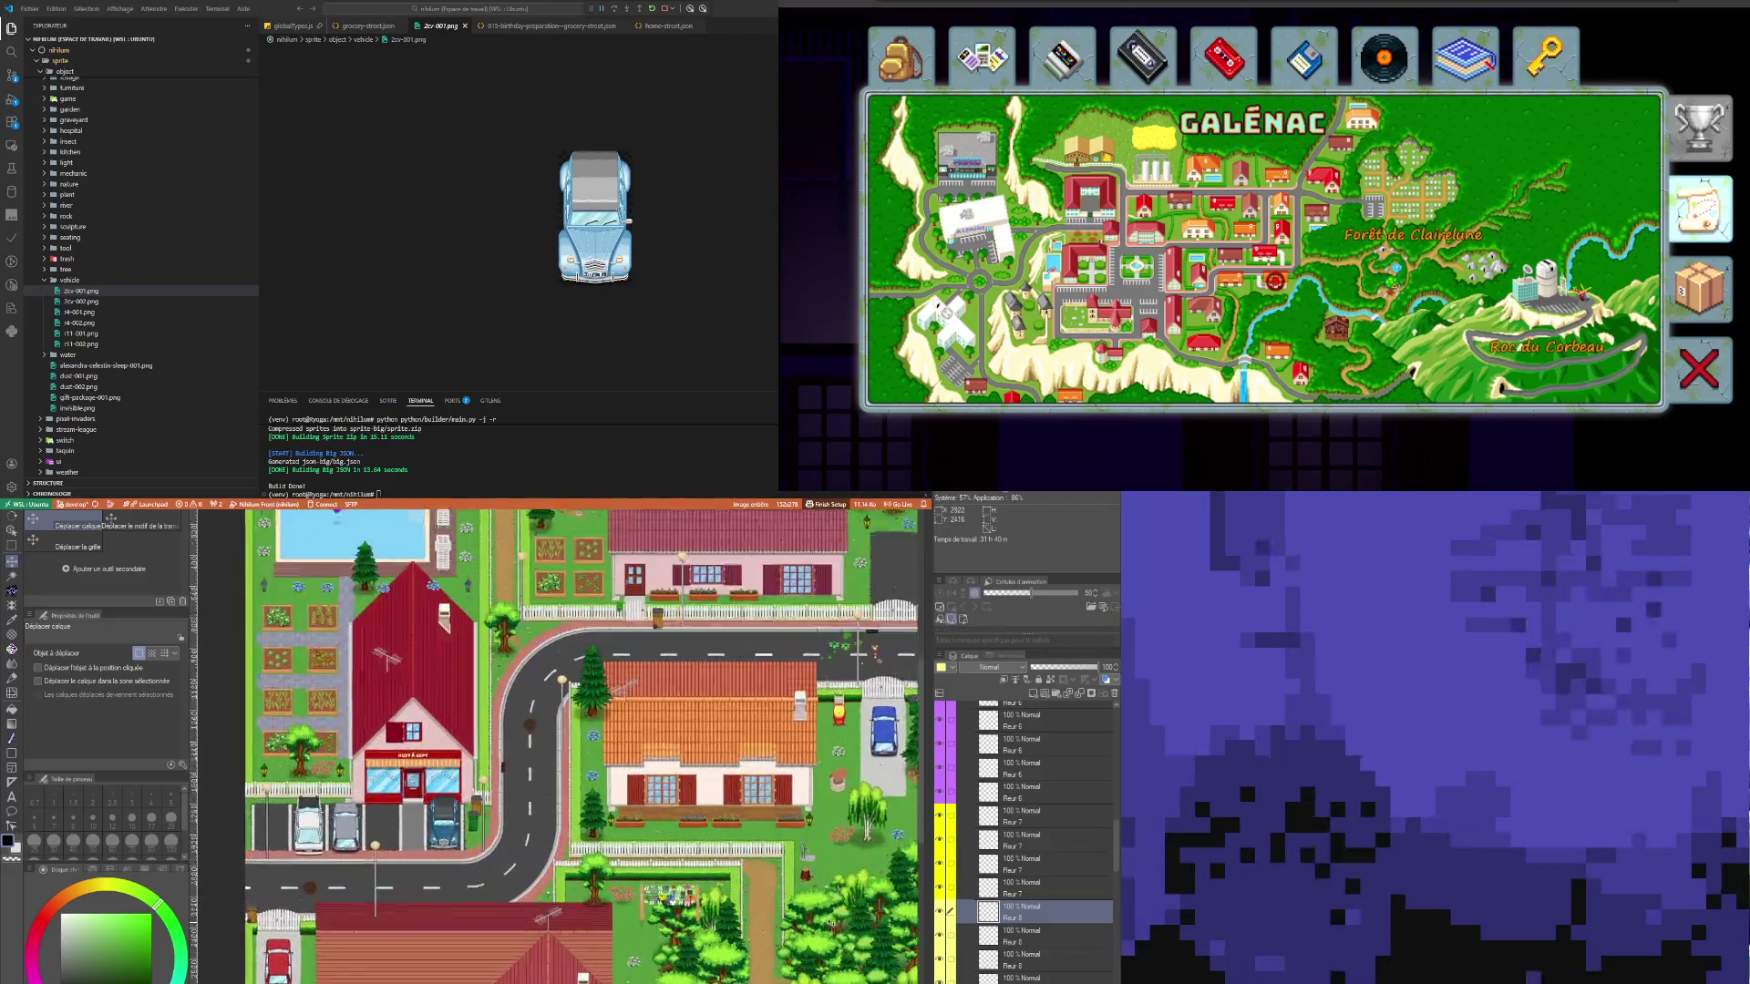
{"action": "scroll", "coordinate": [1037, 925], "scroll_direction": "down", "scroll_amount": 2}
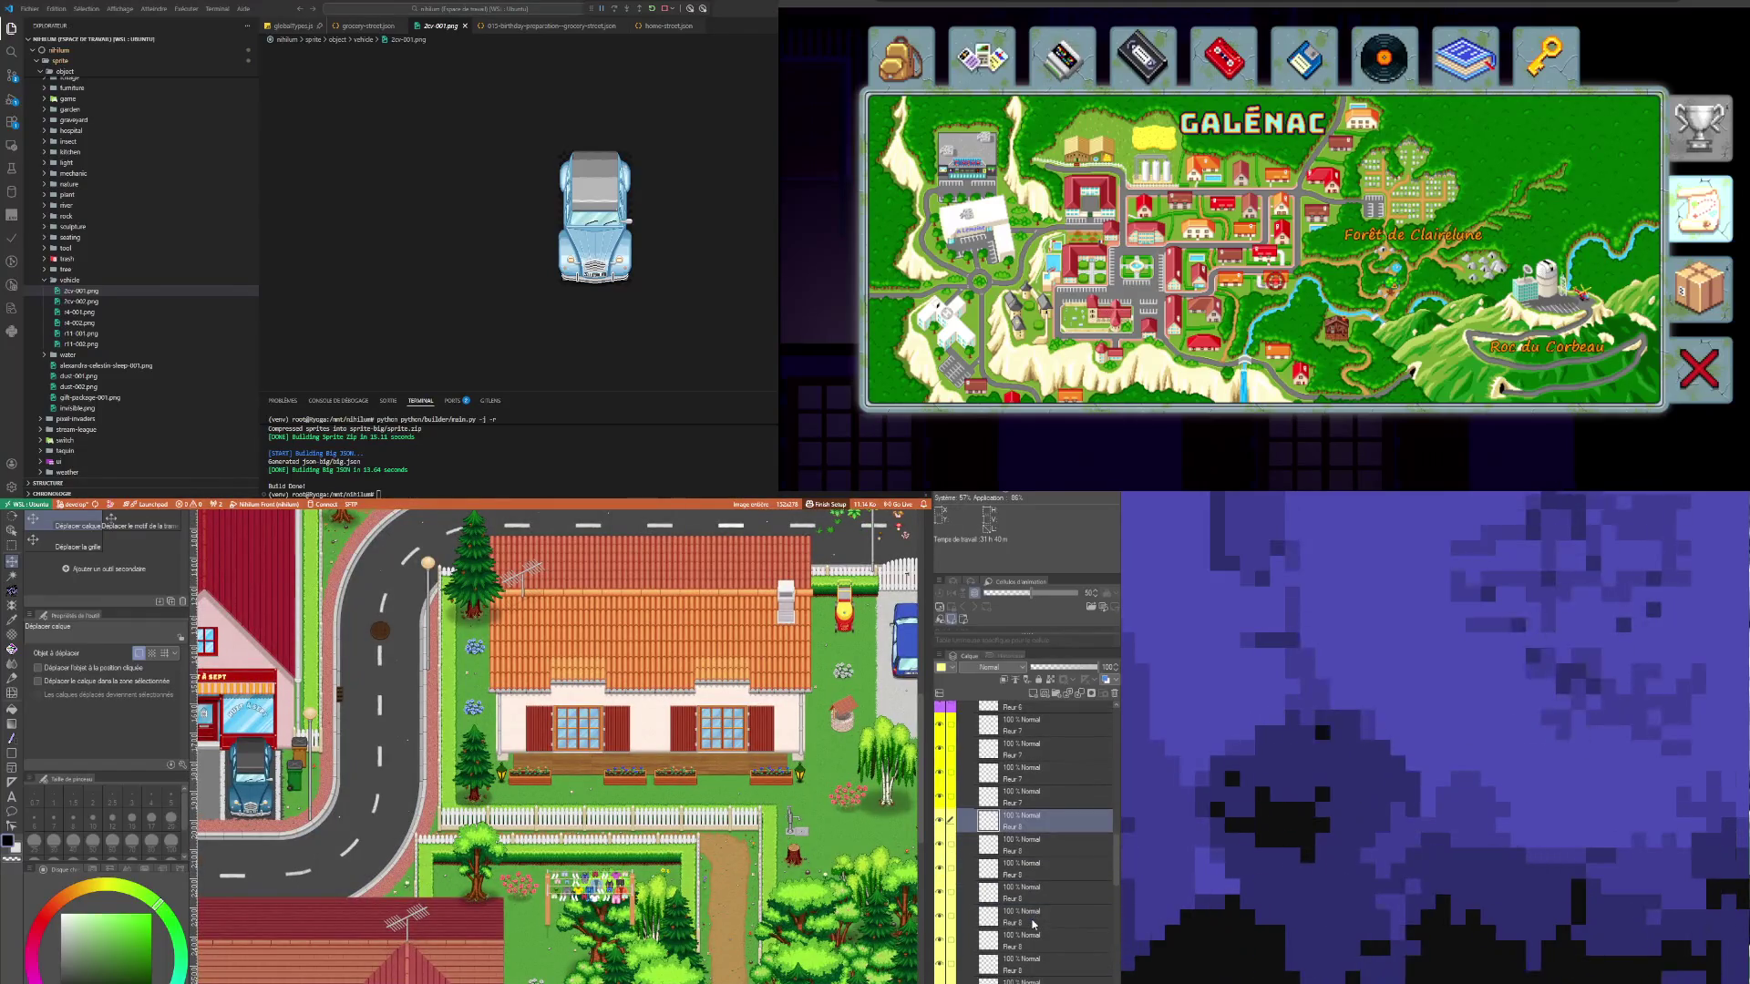
{"action": "scroll", "coordinate": [1034, 925], "scroll_direction": "down", "scroll_amount": 5}
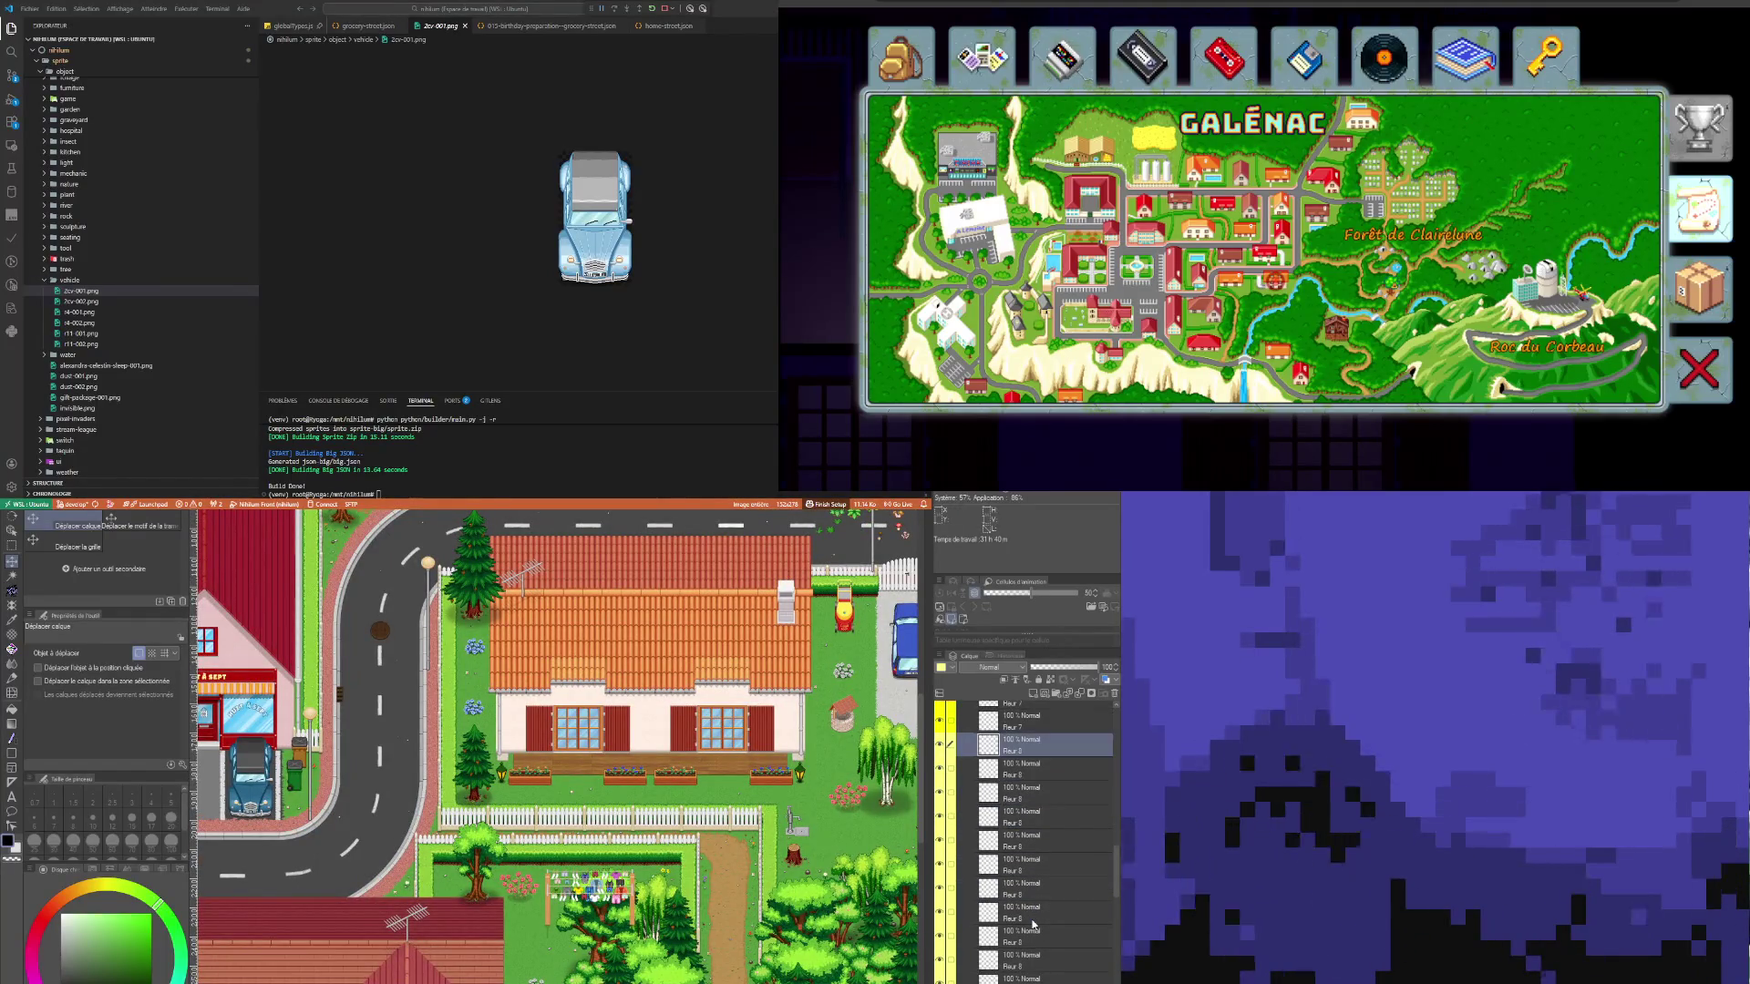
{"action": "scroll", "coordinate": [1030, 931], "scroll_direction": "down", "scroll_amount": 3}
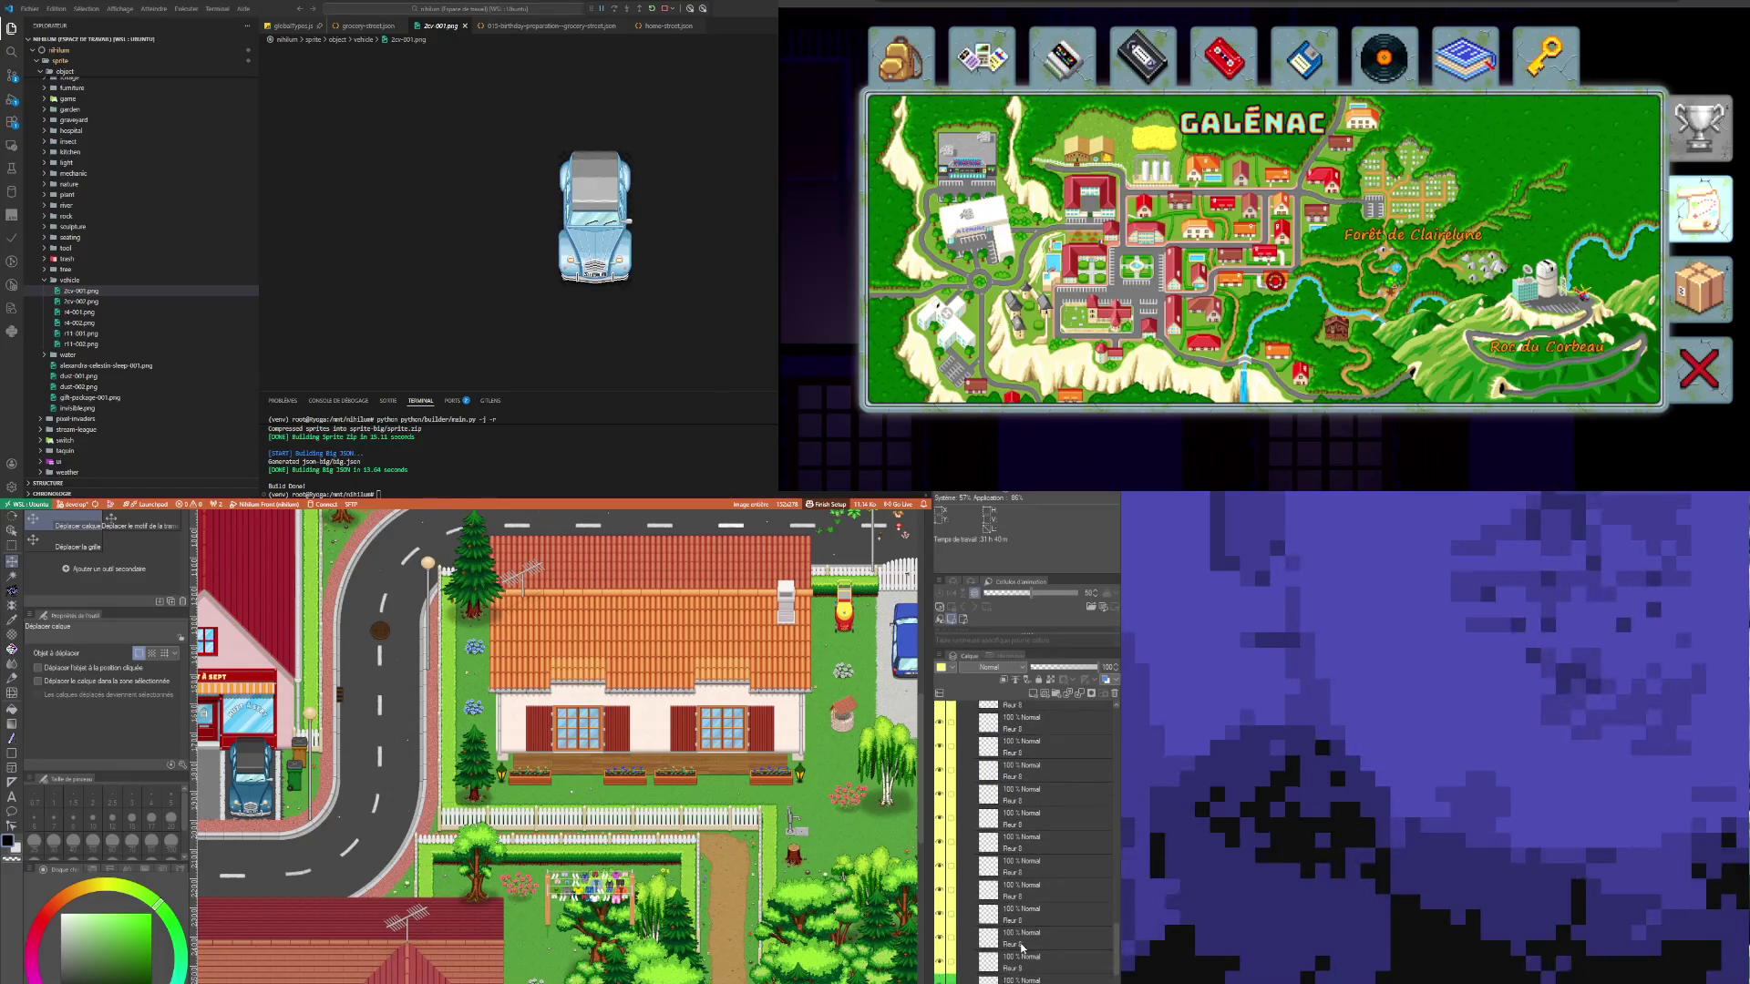
{"action": "scroll", "coordinate": [690, 733], "scroll_direction": "down", "scroll_amount": 4}
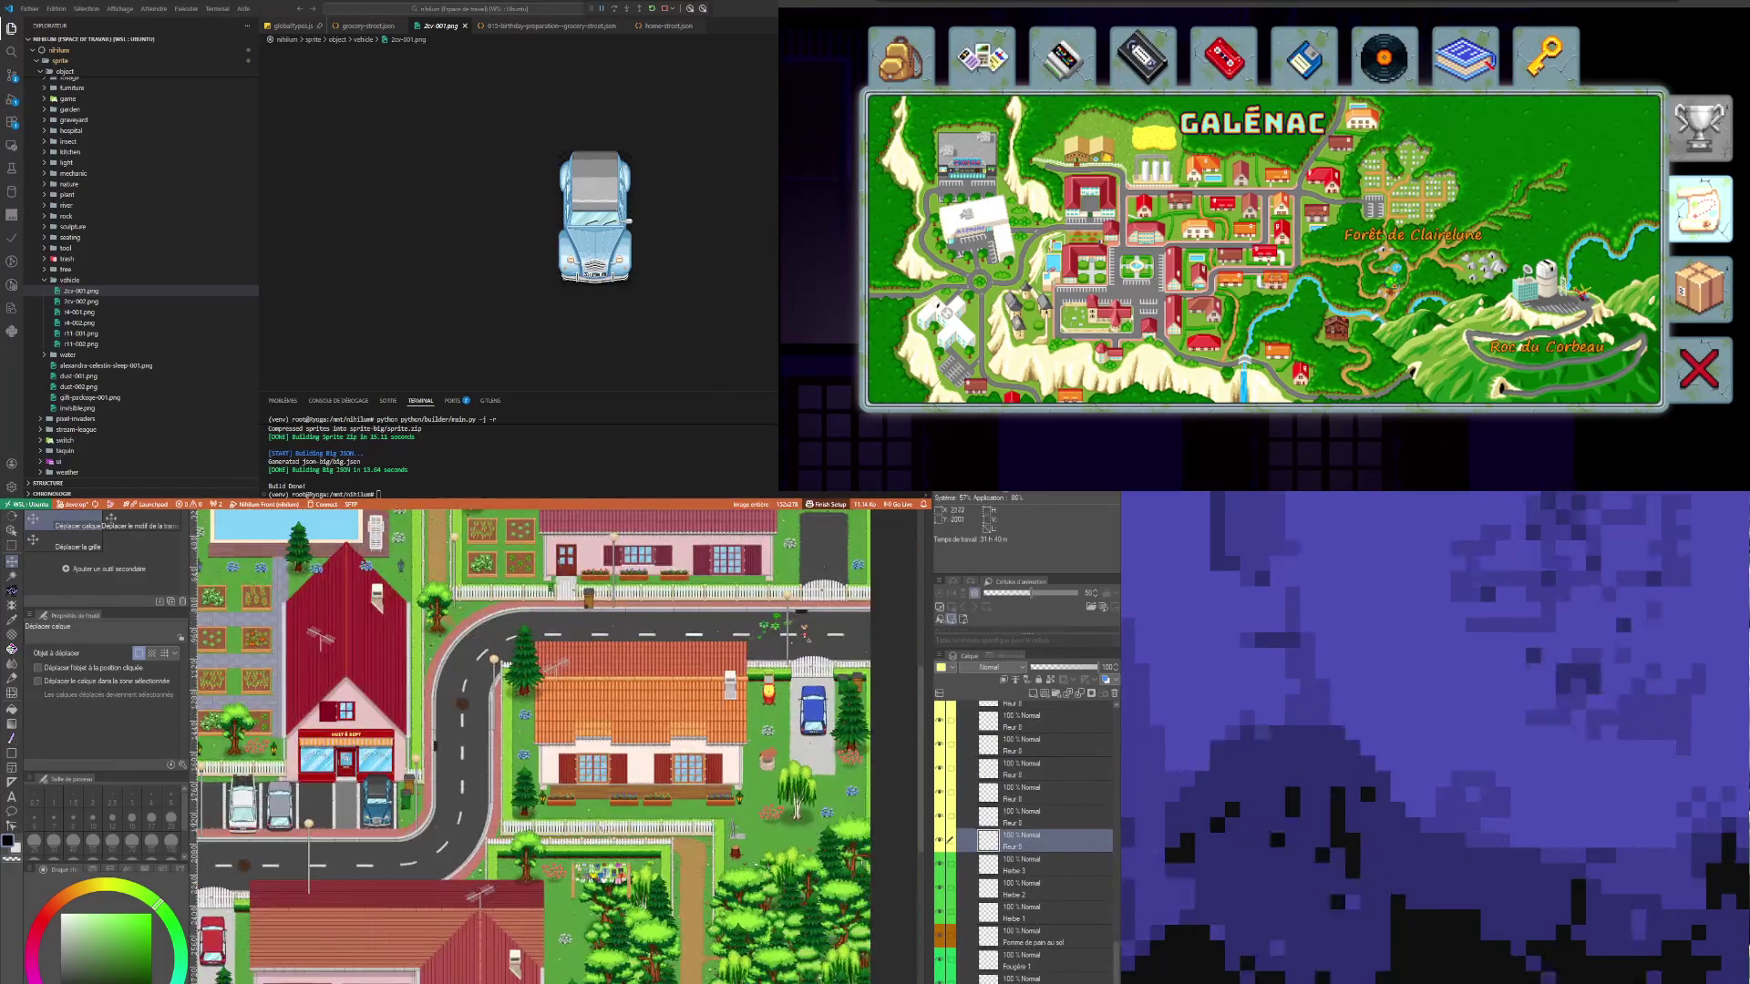
{"action": "scroll", "coordinate": [690, 734], "scroll_direction": "up", "scroll_amount": 3}
{"action": "scroll", "coordinate": [643, 684], "scroll_direction": "up", "scroll_amount": 2}
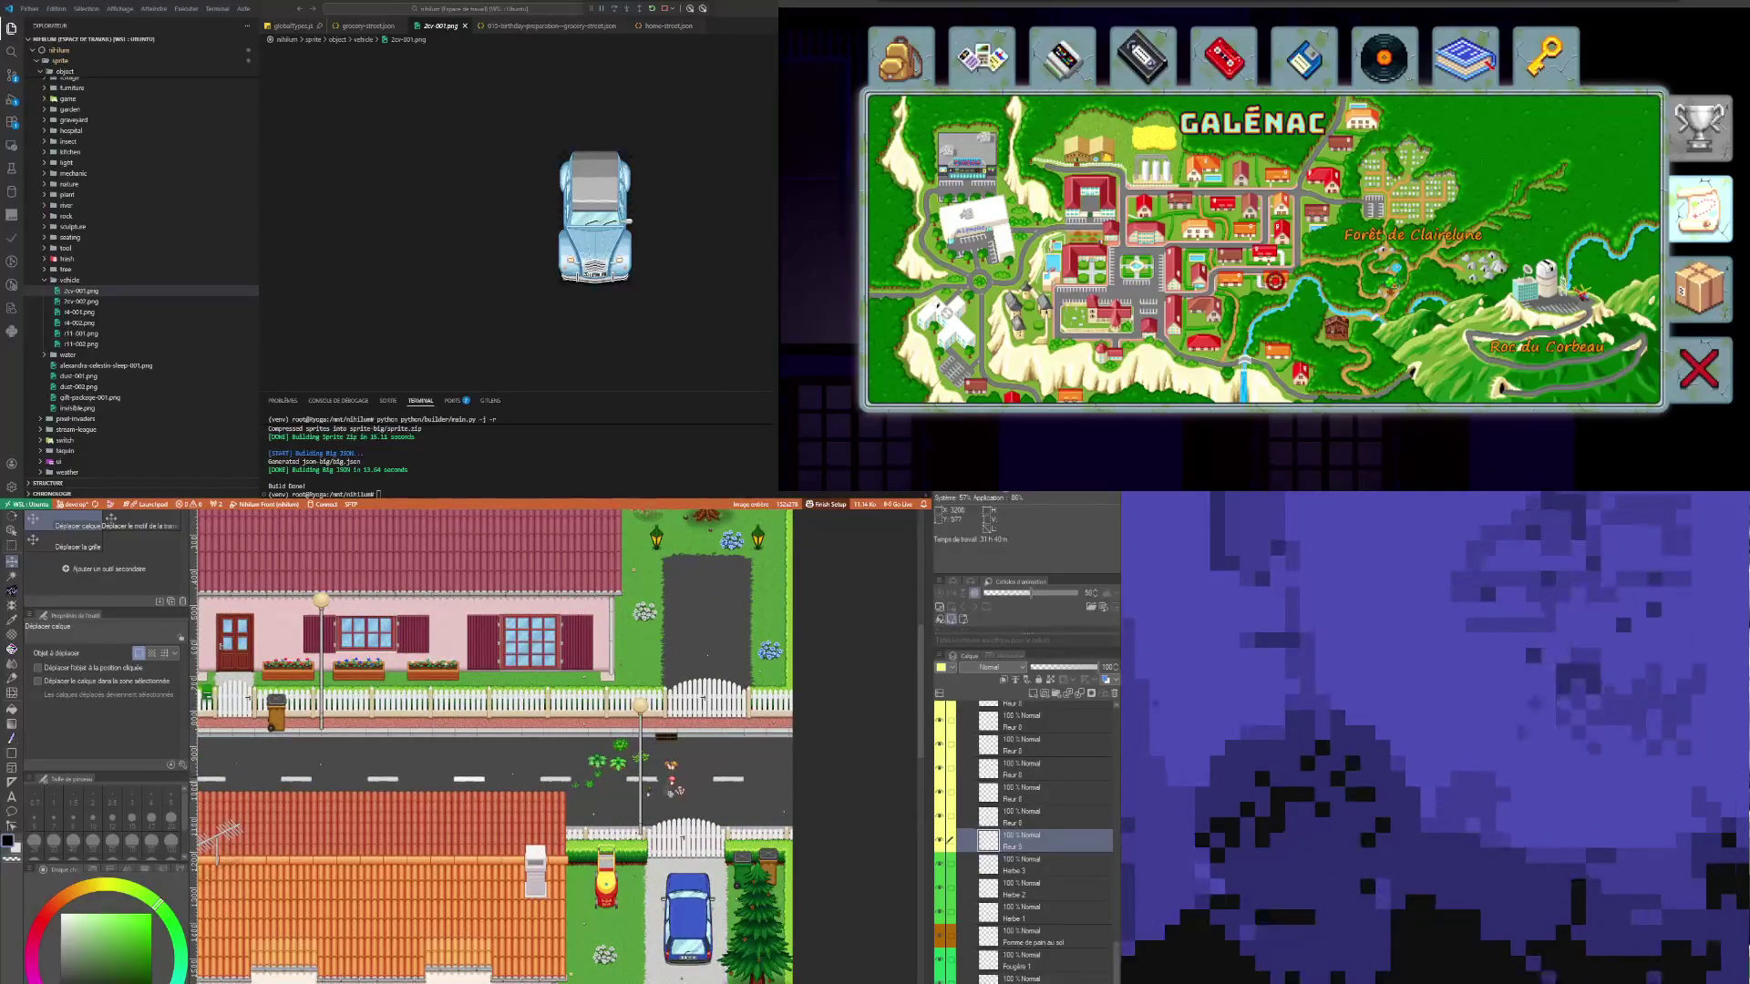
{"action": "scroll", "coordinate": [643, 683], "scroll_direction": "down", "scroll_amount": 2}
{"action": "scroll", "coordinate": [674, 802], "scroll_direction": "up", "scroll_amount": 4}
{"action": "left_click_drag", "start_coordinate": [686, 839], "coordinate": [848, 617]}
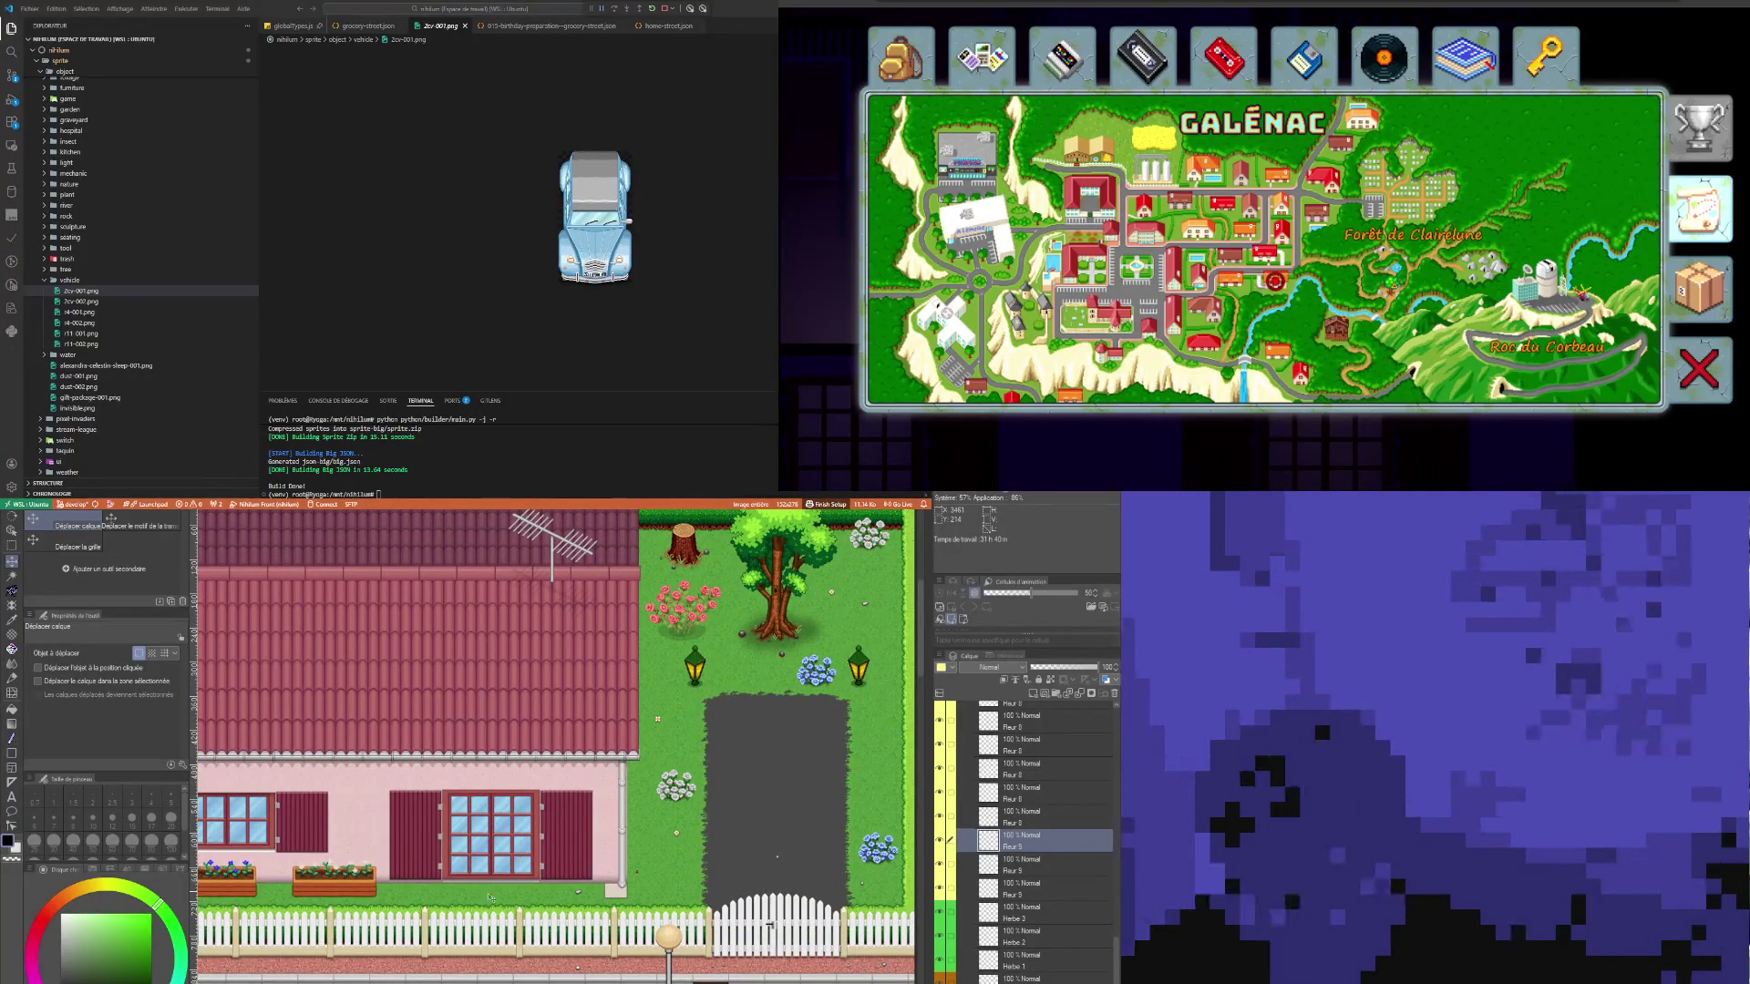
{"action": "scroll", "coordinate": [422, 804], "scroll_direction": "down", "scroll_amount": 3}
{"action": "scroll", "coordinate": [422, 805], "scroll_direction": "up", "scroll_amount": 3}
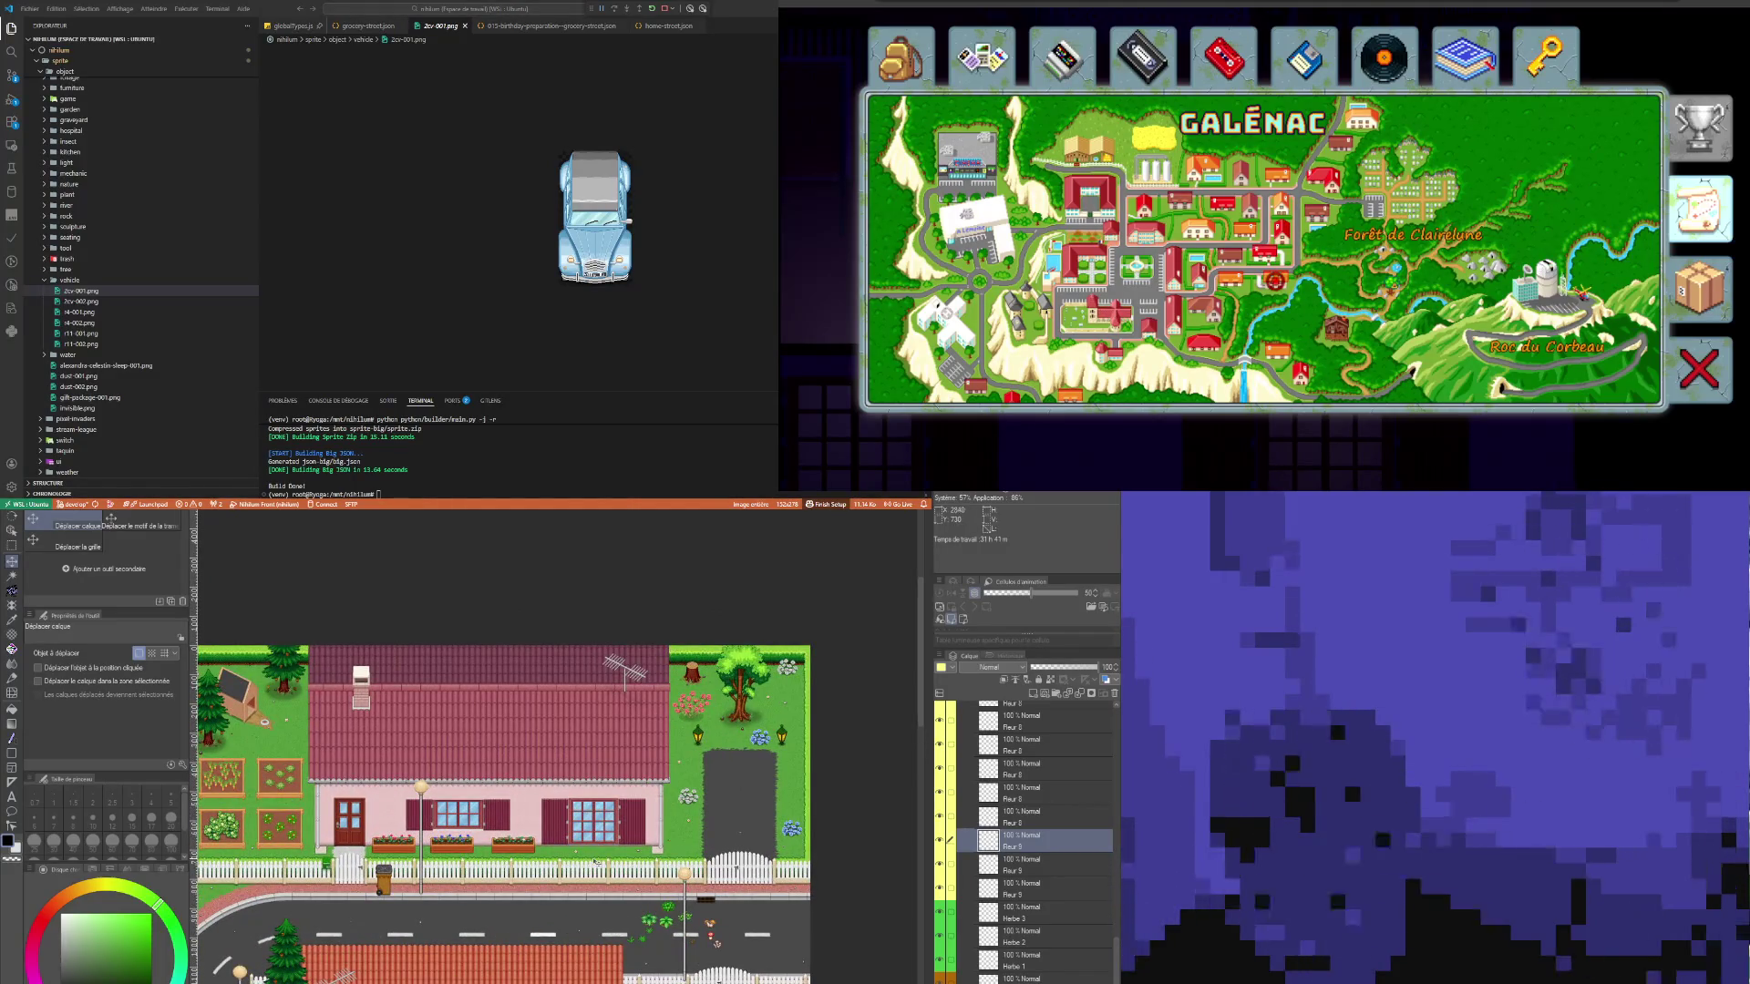
{"action": "scroll", "coordinate": [272, 807], "scroll_direction": "down", "scroll_amount": 3}
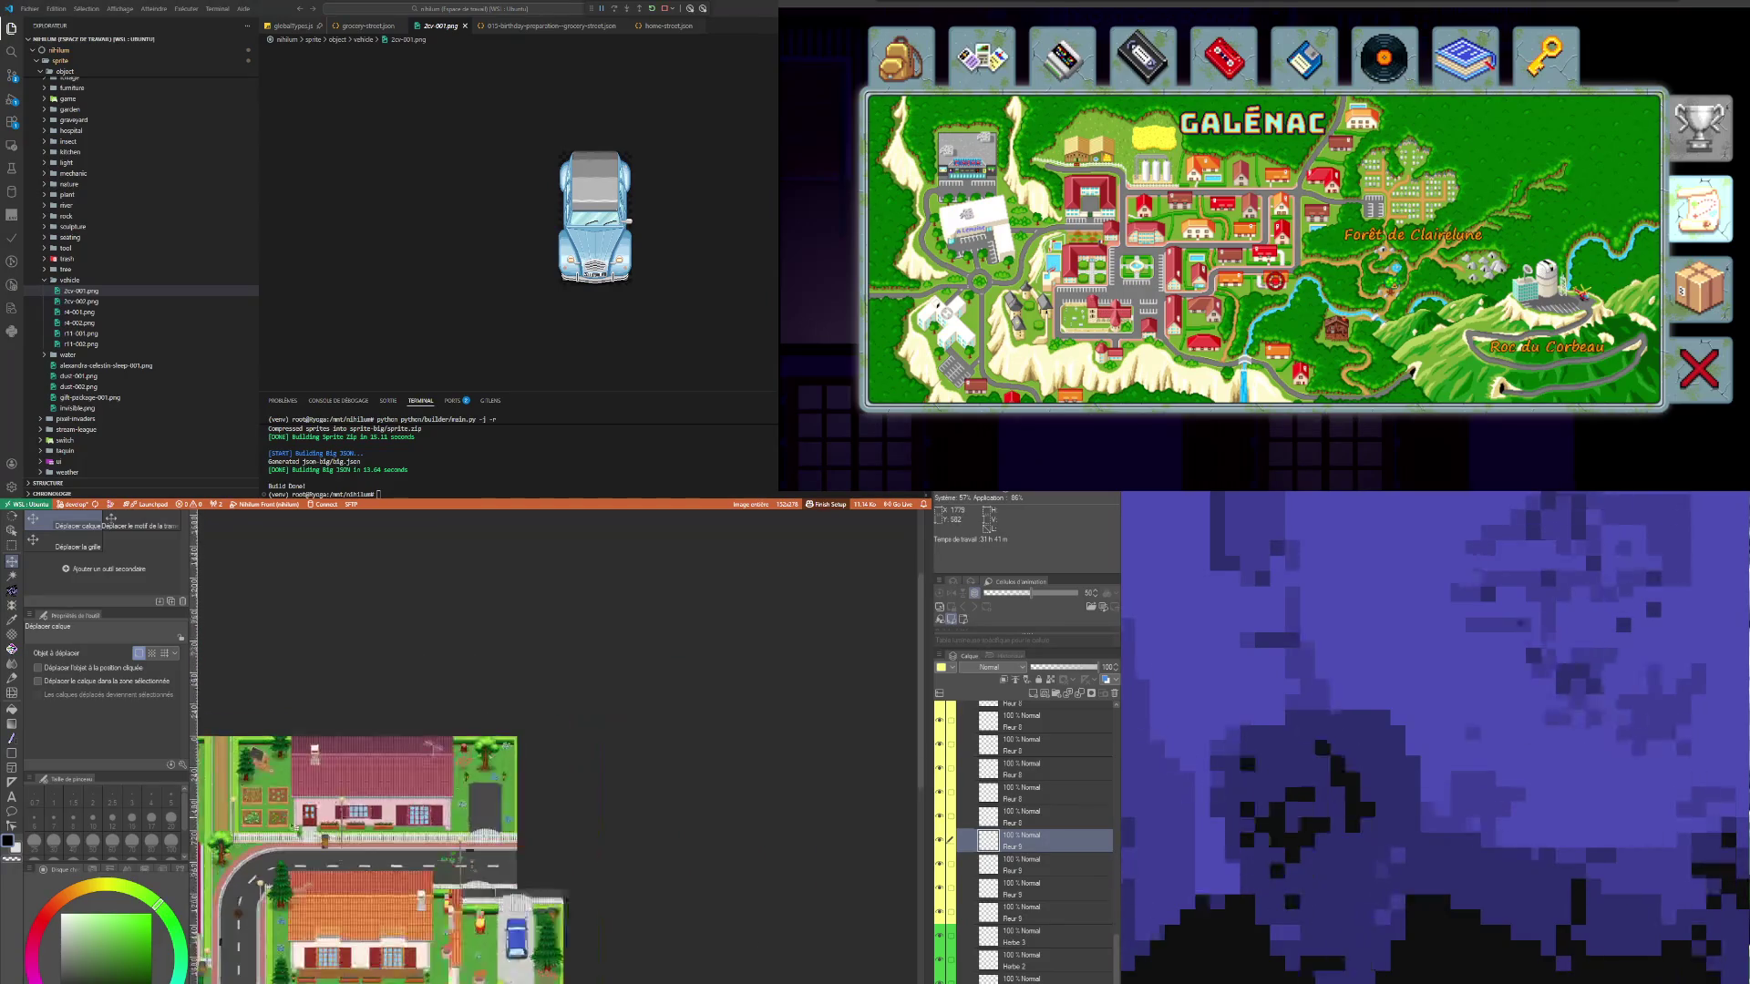
{"action": "scroll", "coordinate": [466, 912], "scroll_direction": "up", "scroll_amount": 4}
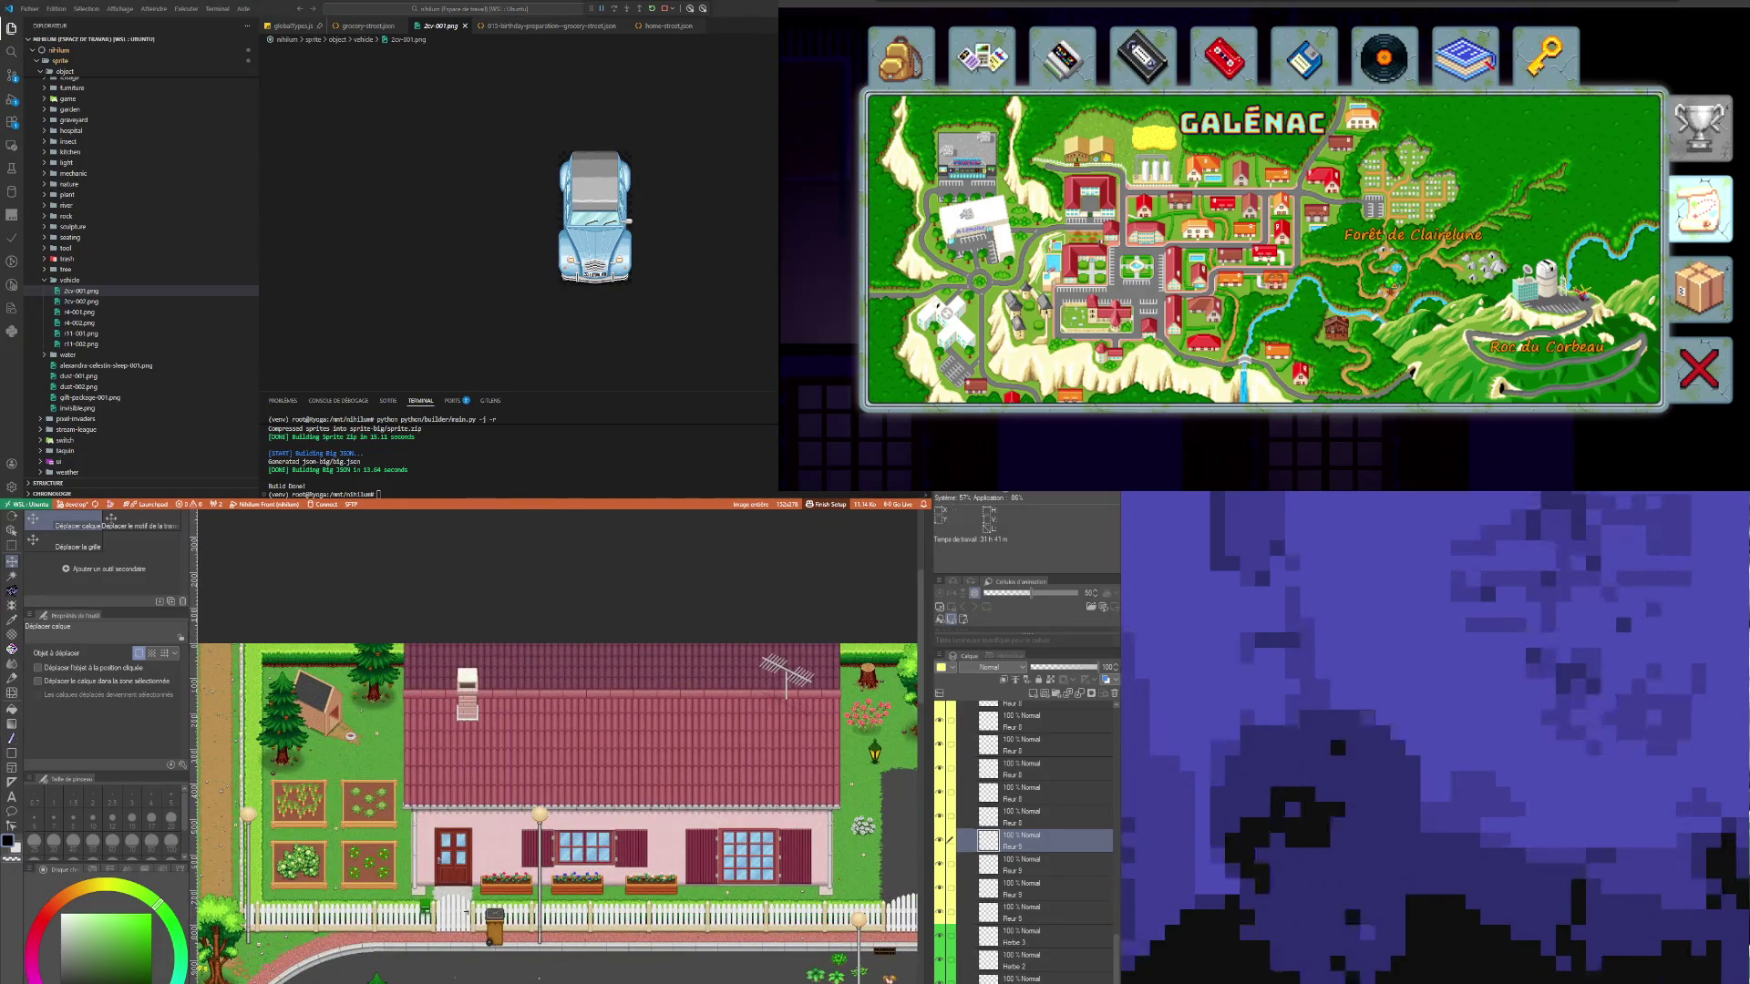
{"action": "left_click_drag", "start_coordinate": [289, 955], "coordinate": [553, 955]}
{"action": "scroll", "coordinate": [457, 834], "scroll_direction": "up", "scroll_amount": 2}
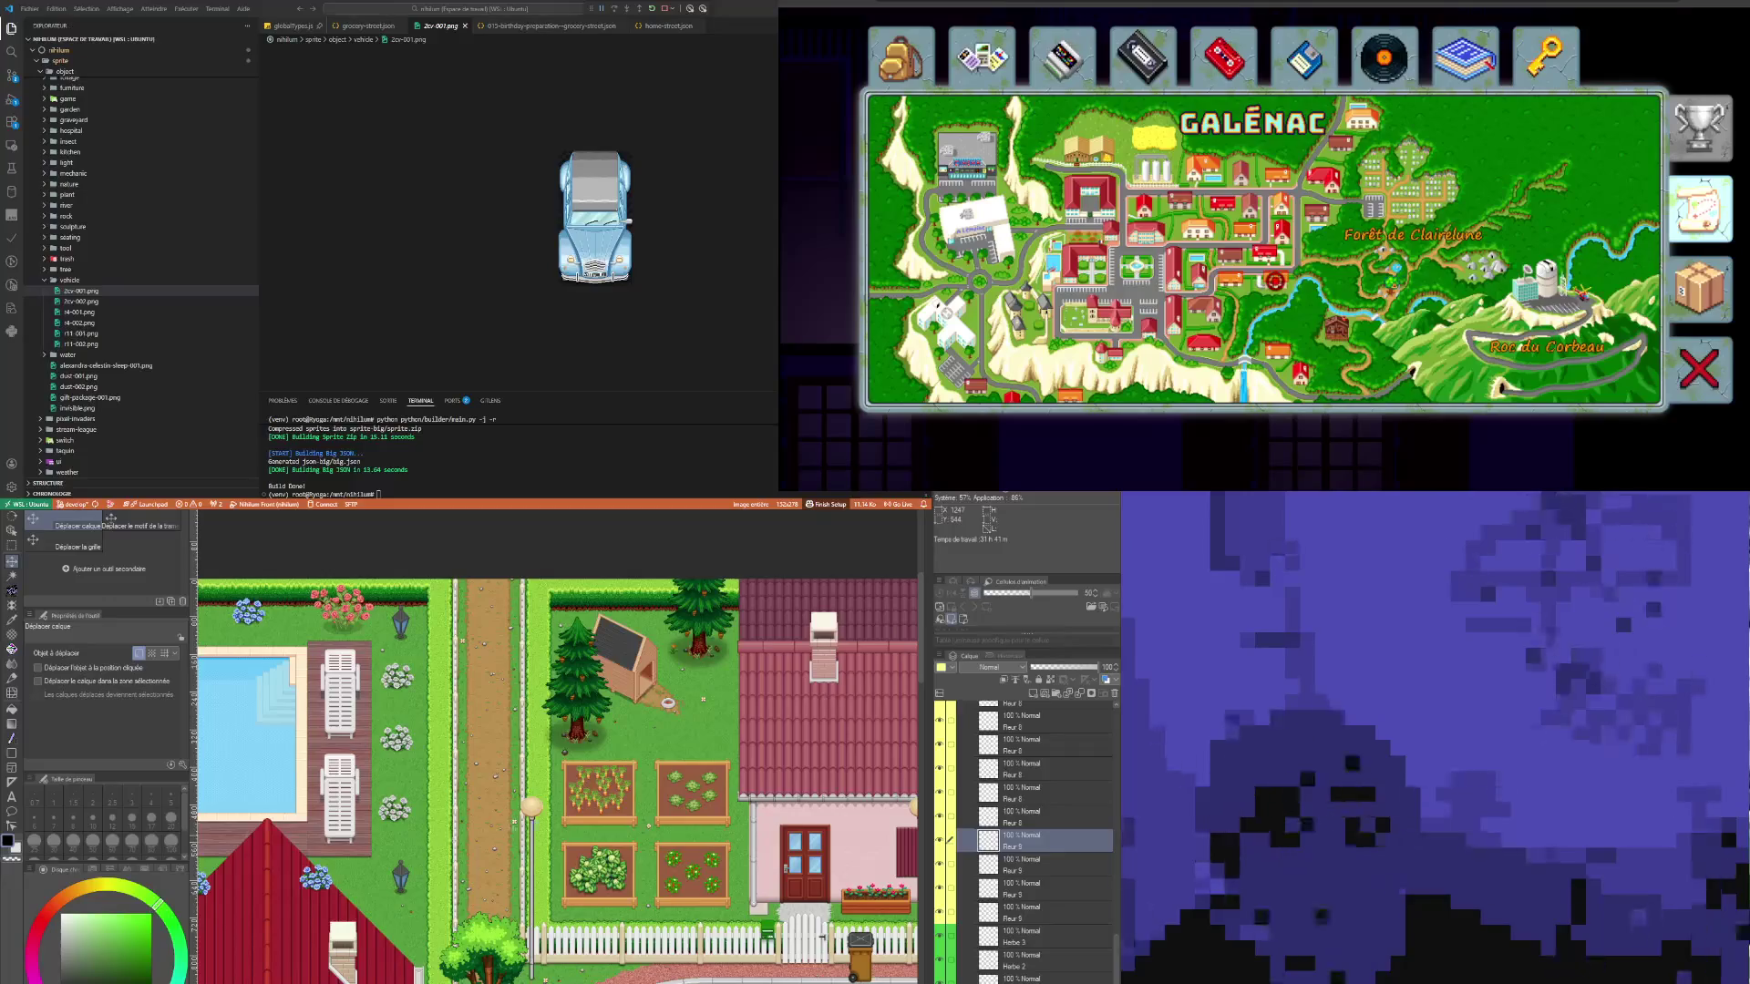
{"action": "scroll", "coordinate": [530, 948], "scroll_direction": "down", "scroll_amount": 2}
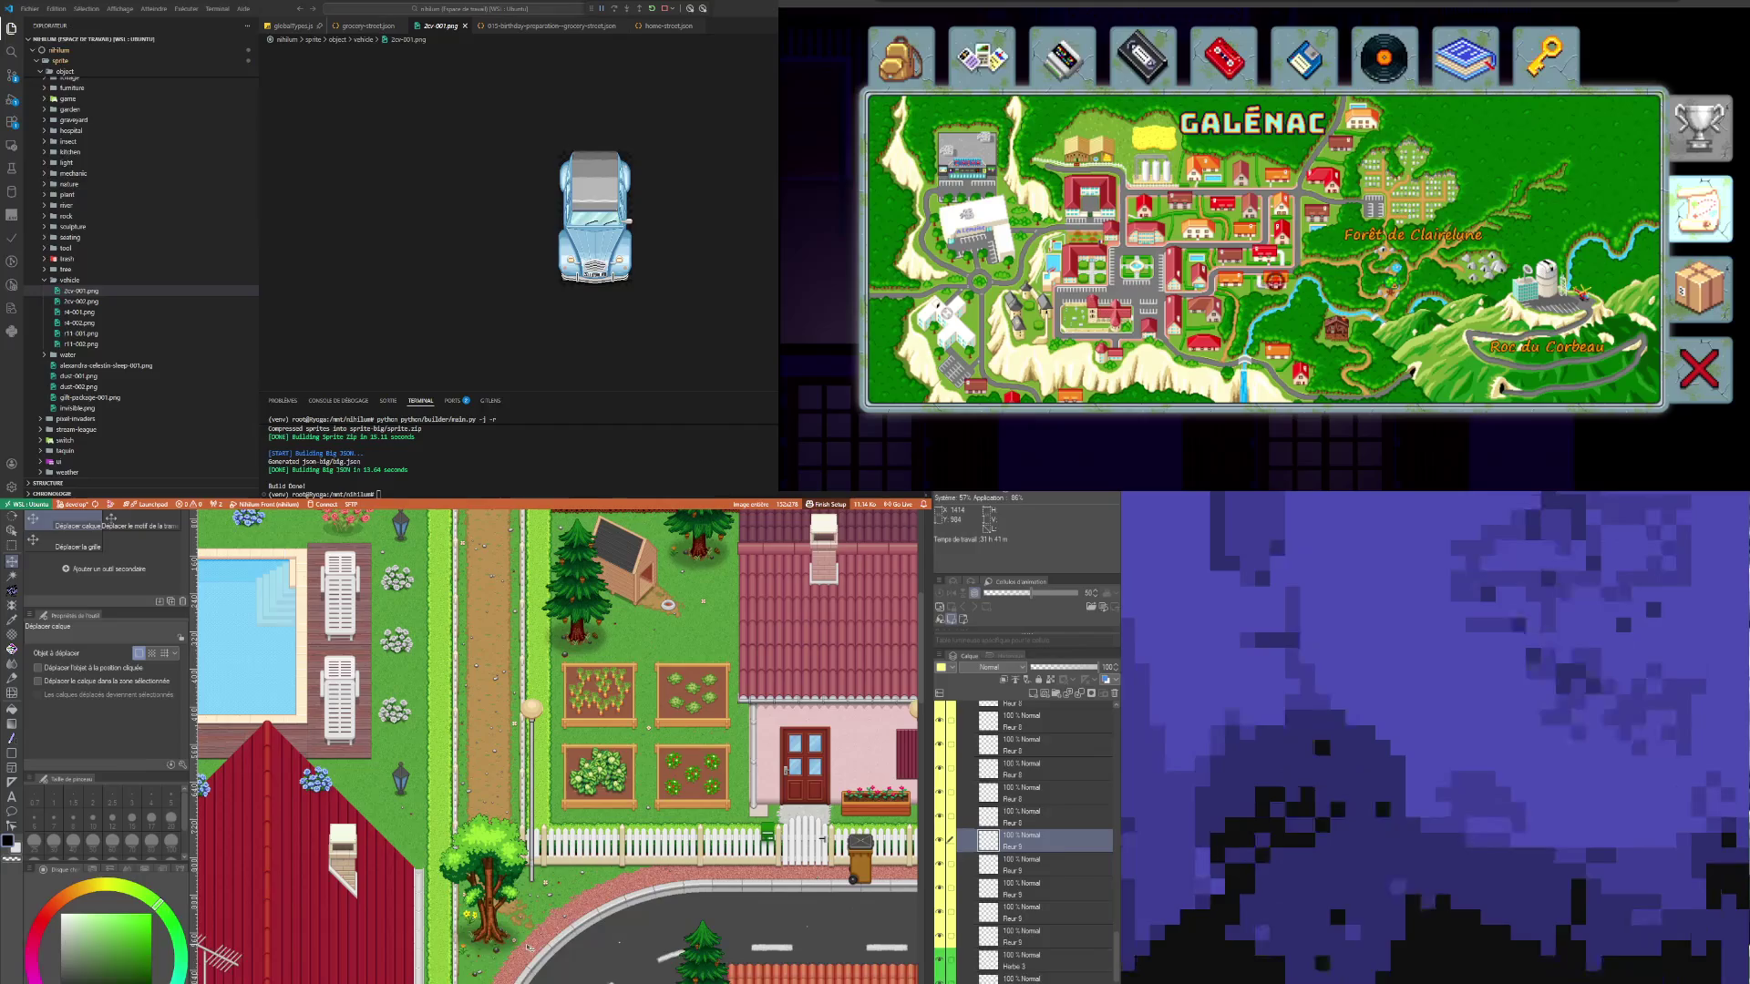
{"action": "scroll", "coordinate": [532, 813], "scroll_direction": "down", "scroll_amount": 2}
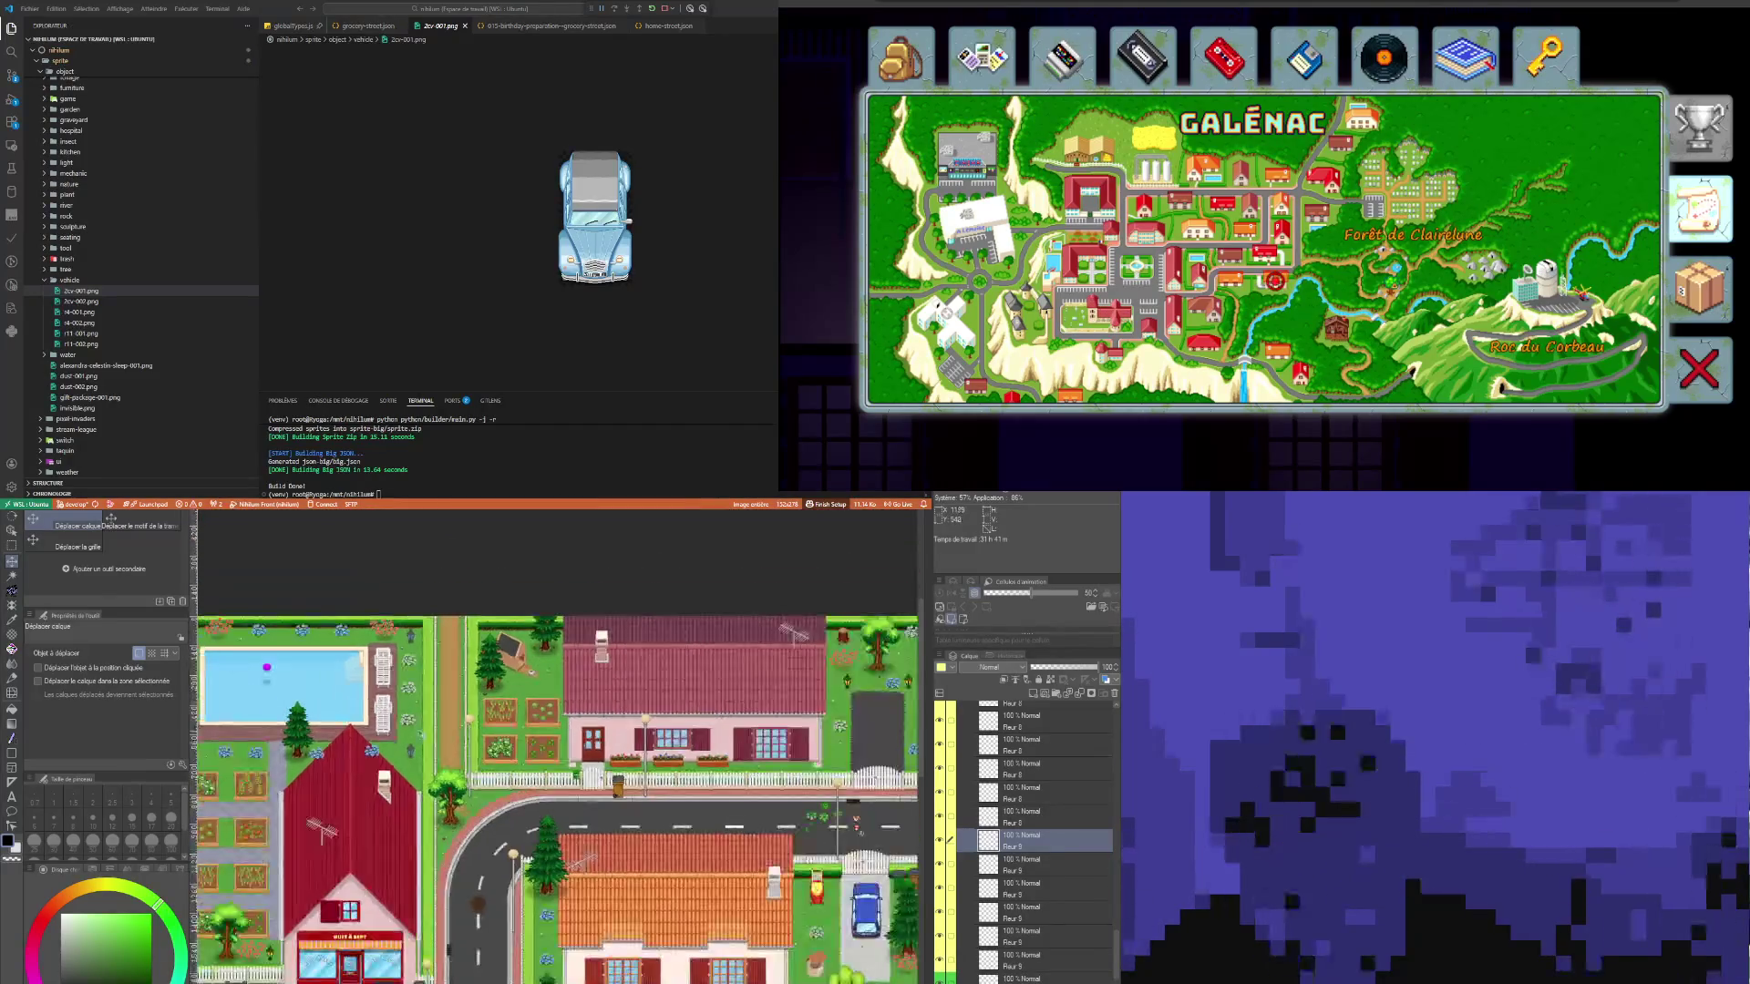
{"action": "scroll", "coordinate": [532, 813], "scroll_direction": "up", "scroll_amount": 2}
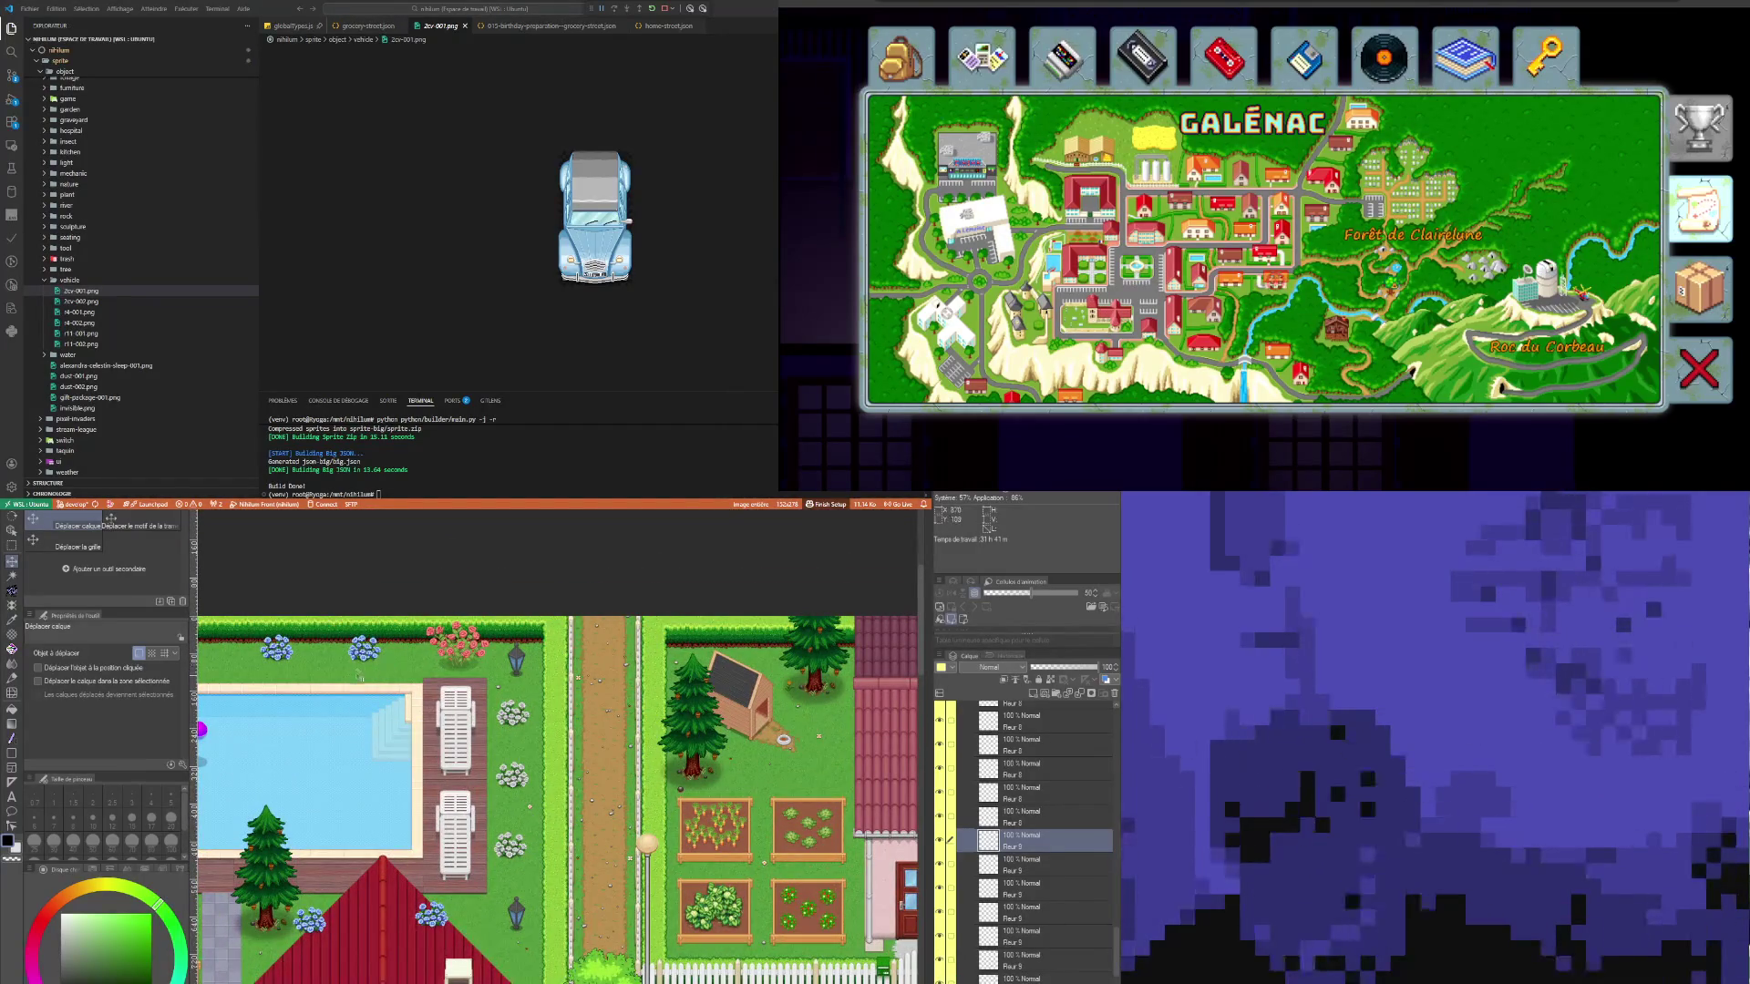
{"action": "mouse_move", "coordinate": [319, 711]}
{"action": "left_mouse_down"}
{"action": "mouse_move", "coordinate": [692, 711]}
{"action": "mouse_move", "coordinate": [652, 711]}
{"action": "left_mouse_up"}
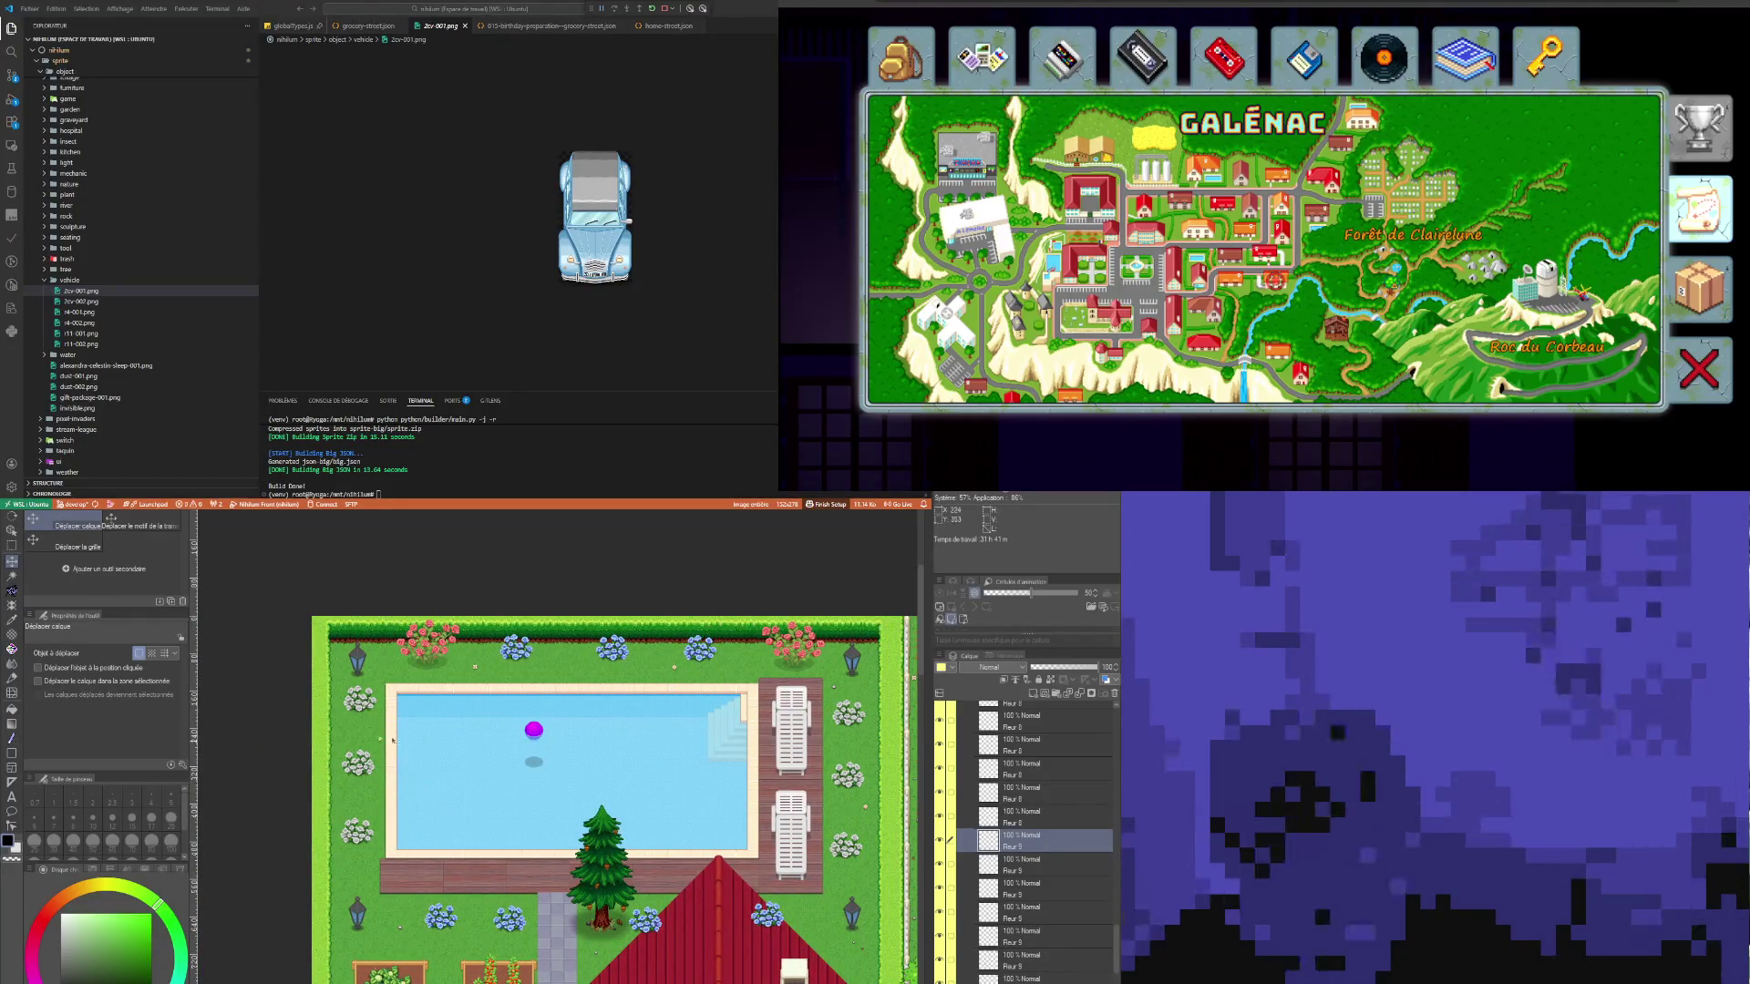
{"action": "left_click_drag", "start_coordinate": [651, 712], "coordinate": [651, 694]}
{"action": "scroll", "coordinate": [462, 914], "scroll_direction": "down", "scroll_amount": 4}
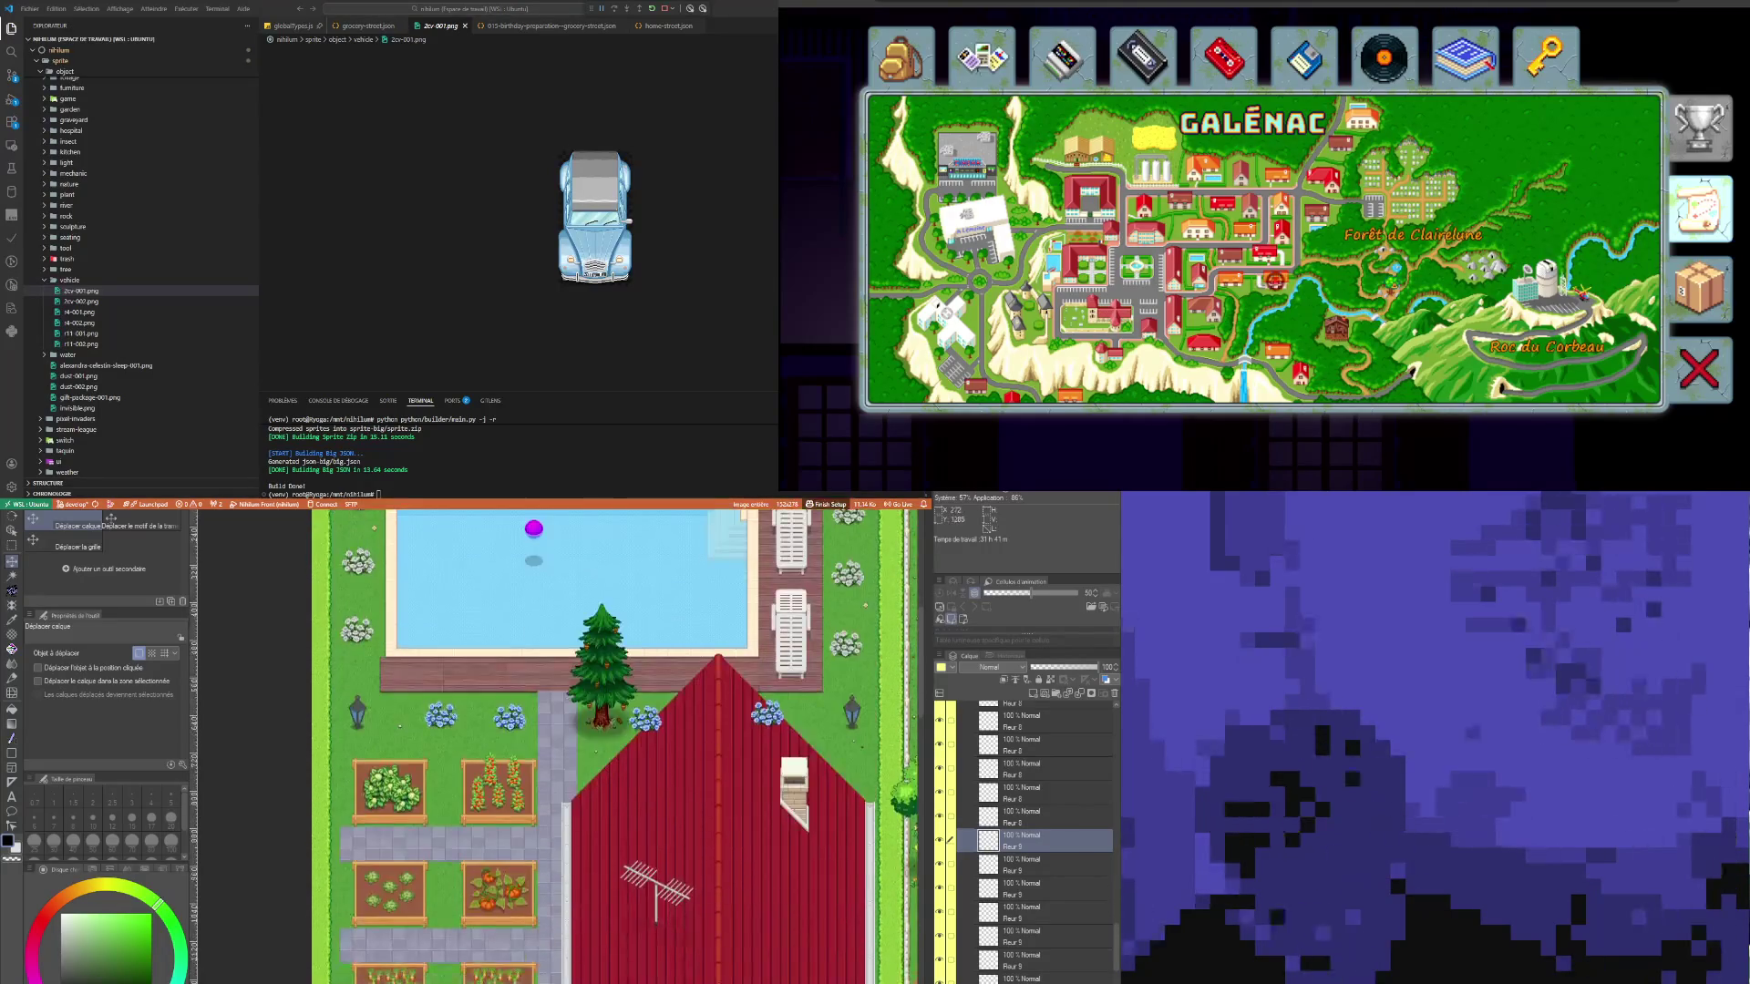
{"action": "scroll", "coordinate": [473, 833], "scroll_direction": "down", "scroll_amount": 2}
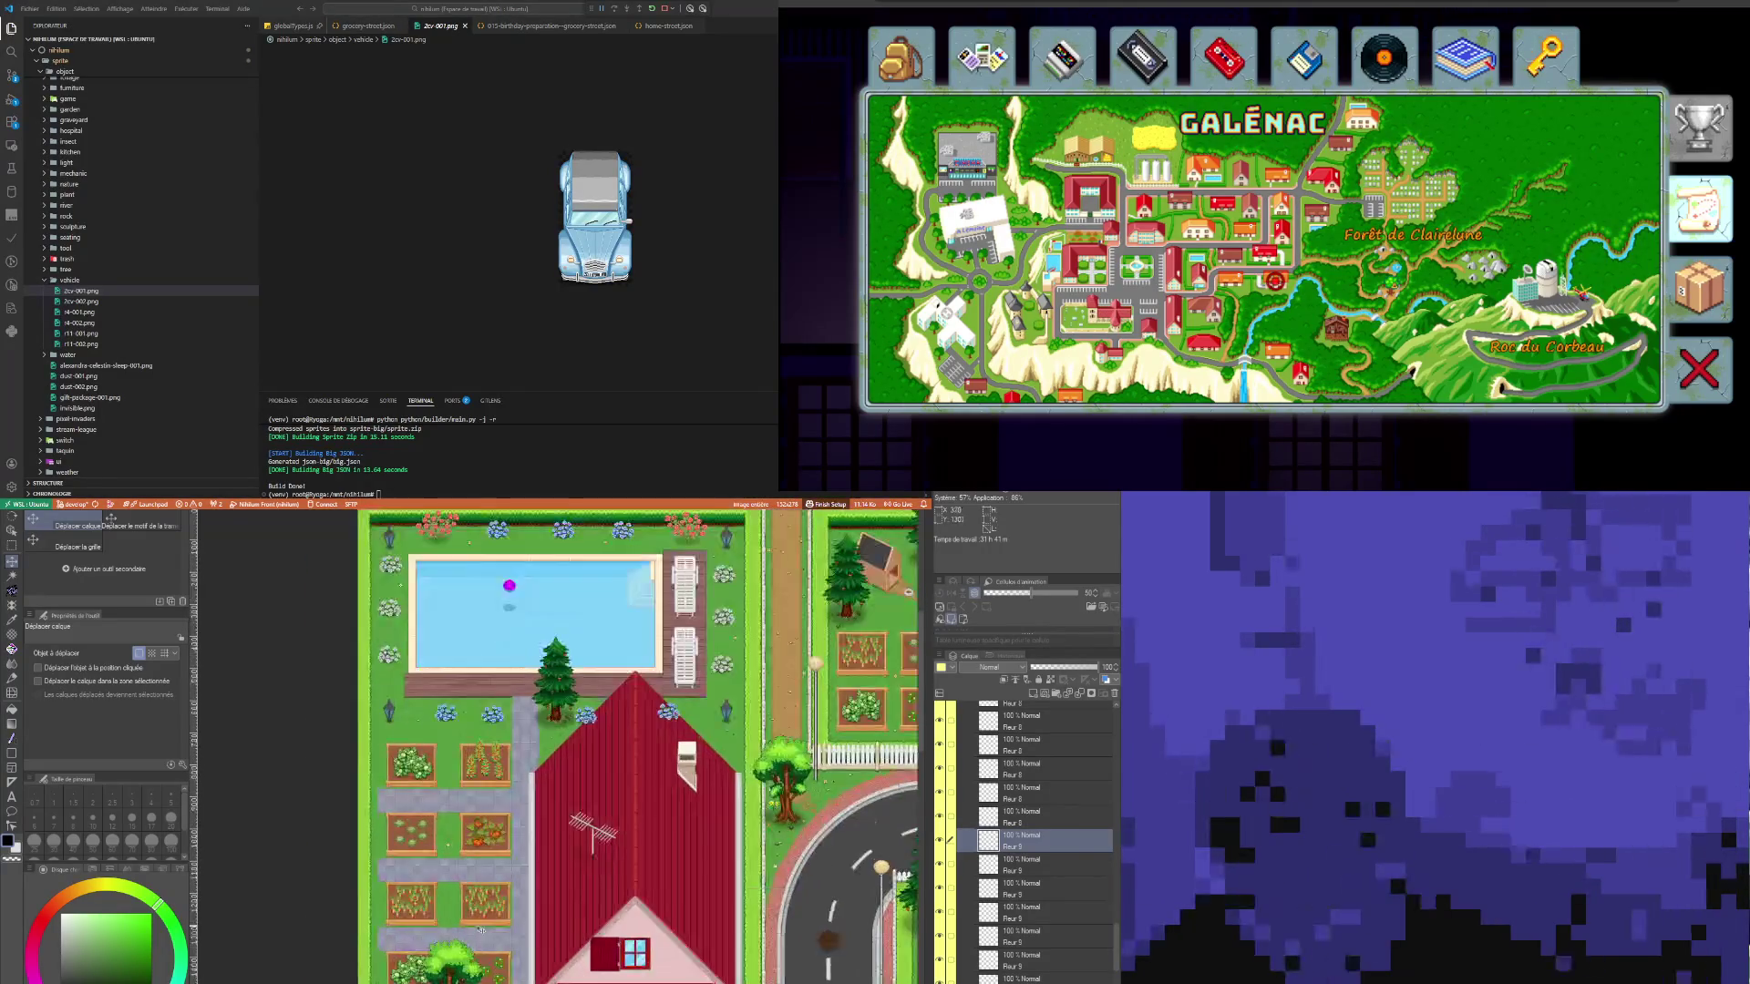
{"action": "scroll", "coordinate": [462, 817], "scroll_direction": "down", "scroll_amount": 3}
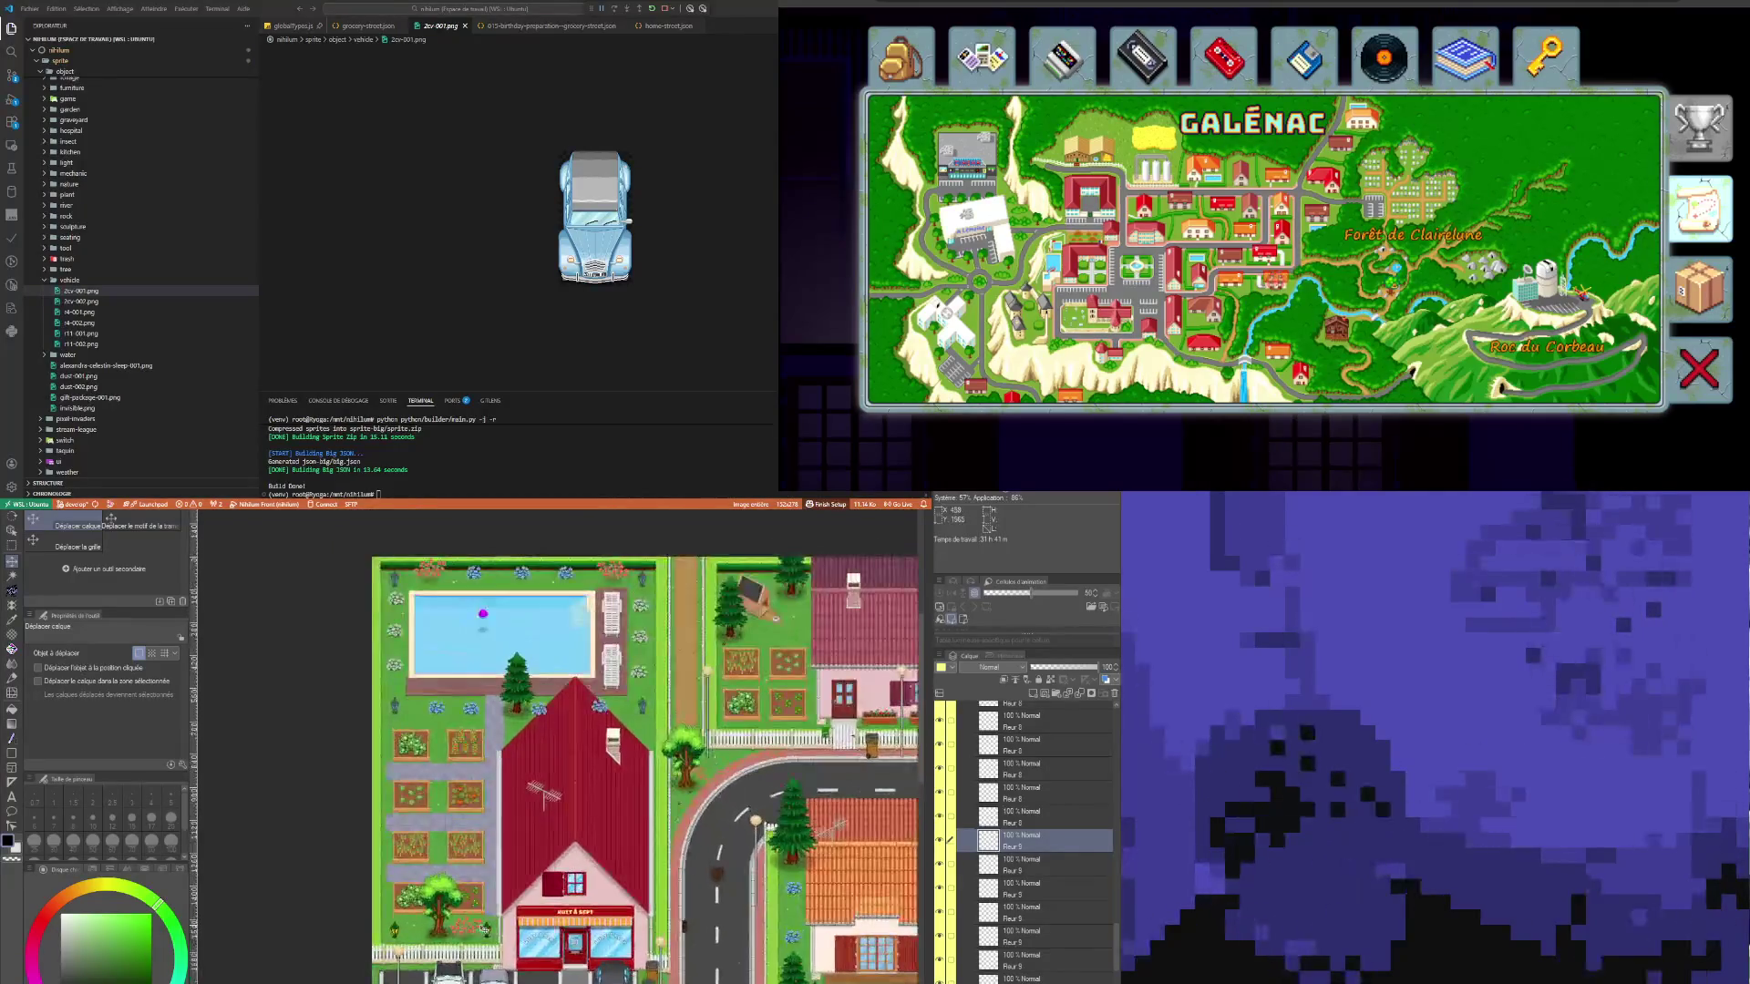
{"action": "scroll", "coordinate": [447, 757], "scroll_direction": "up", "scroll_amount": 3}
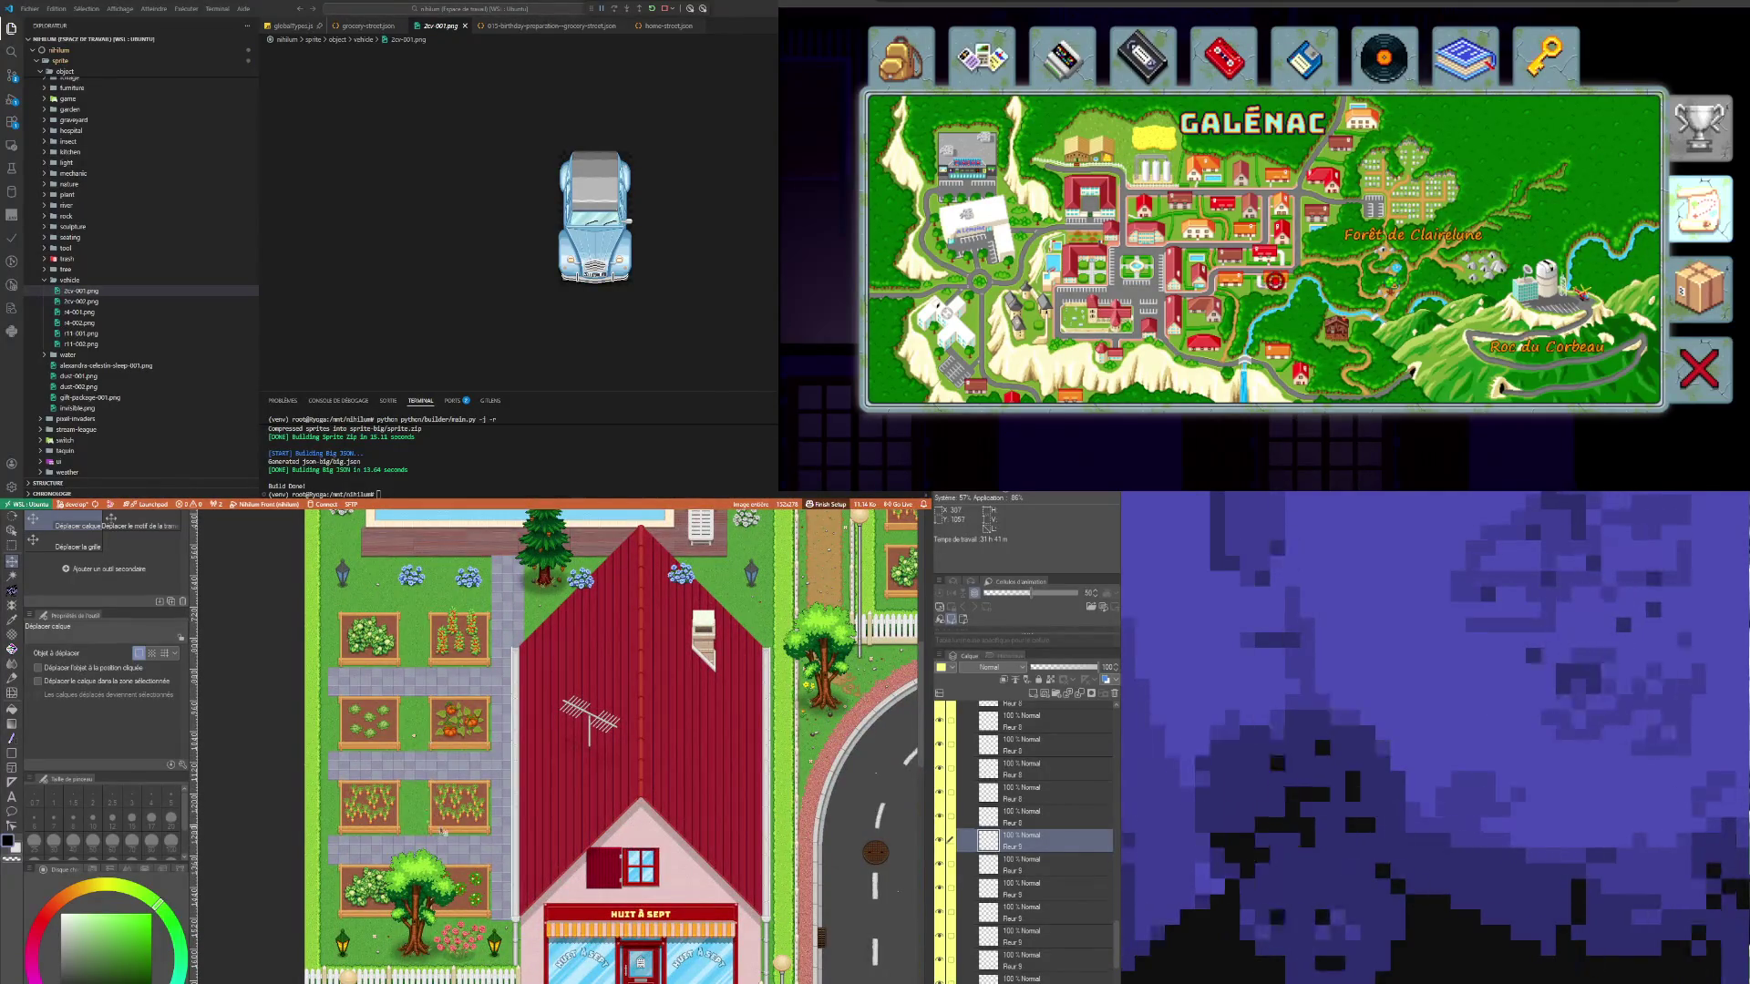
{"action": "scroll", "coordinate": [504, 921], "scroll_direction": "down", "scroll_amount": 3}
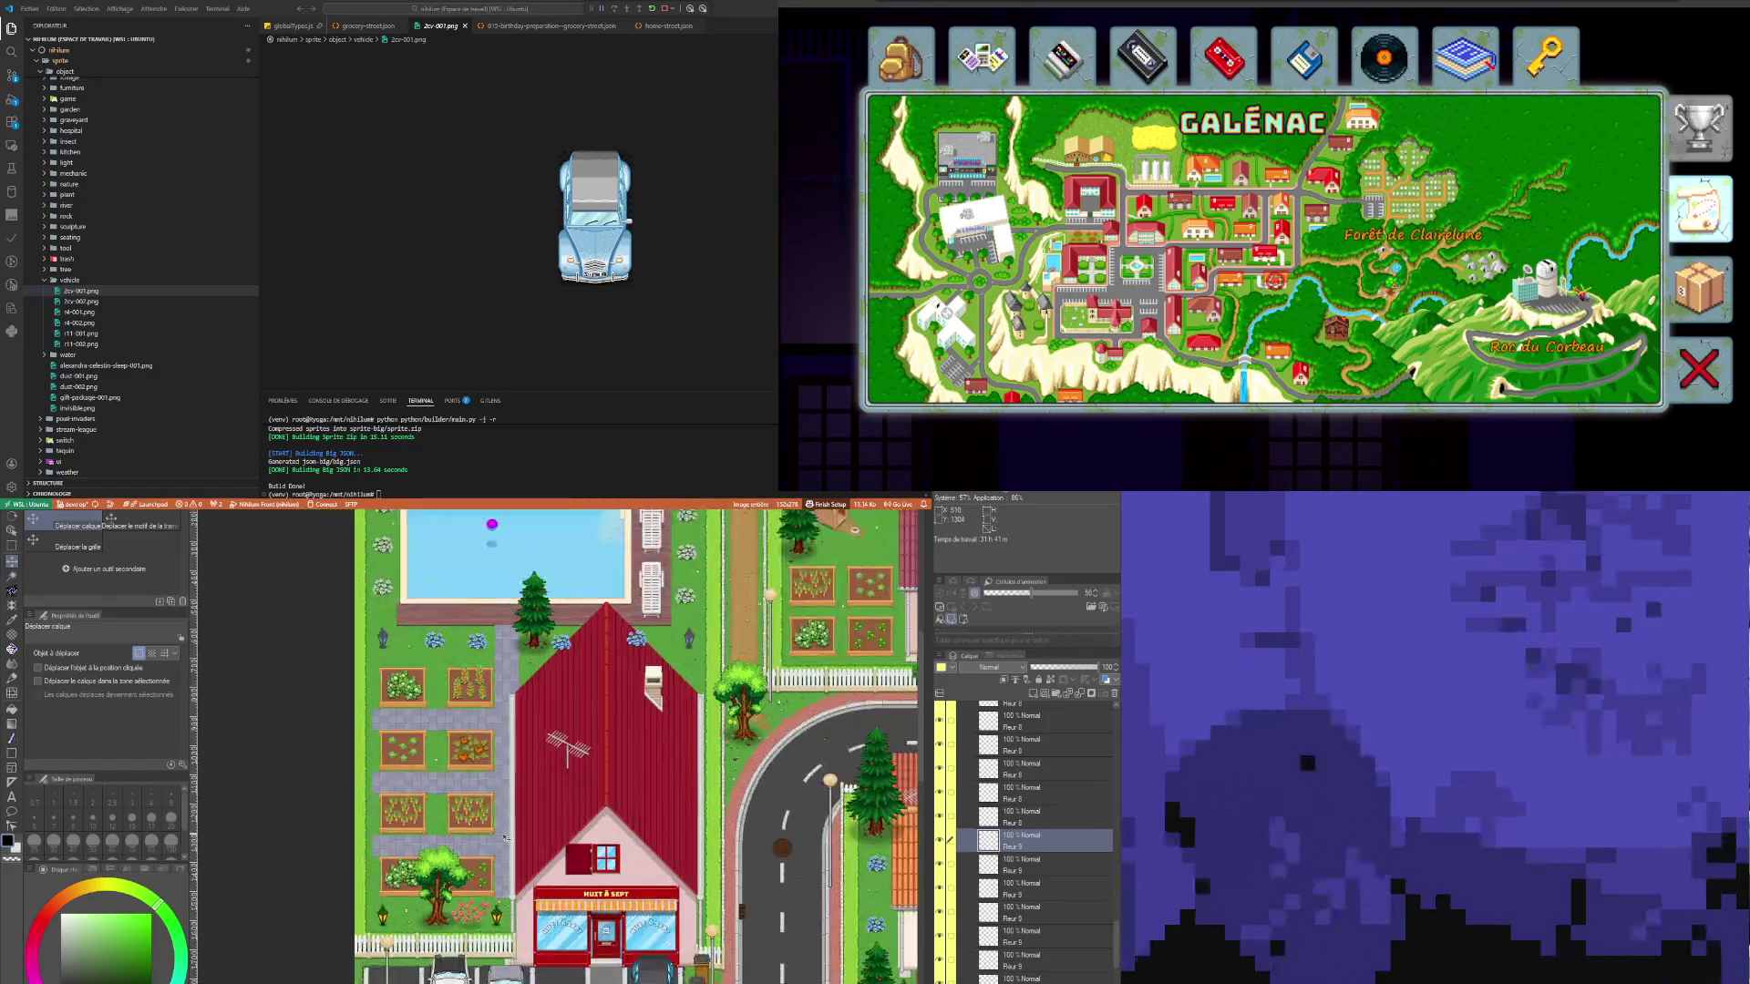
{"action": "scroll", "coordinate": [501, 912], "scroll_direction": "up", "scroll_amount": 2}
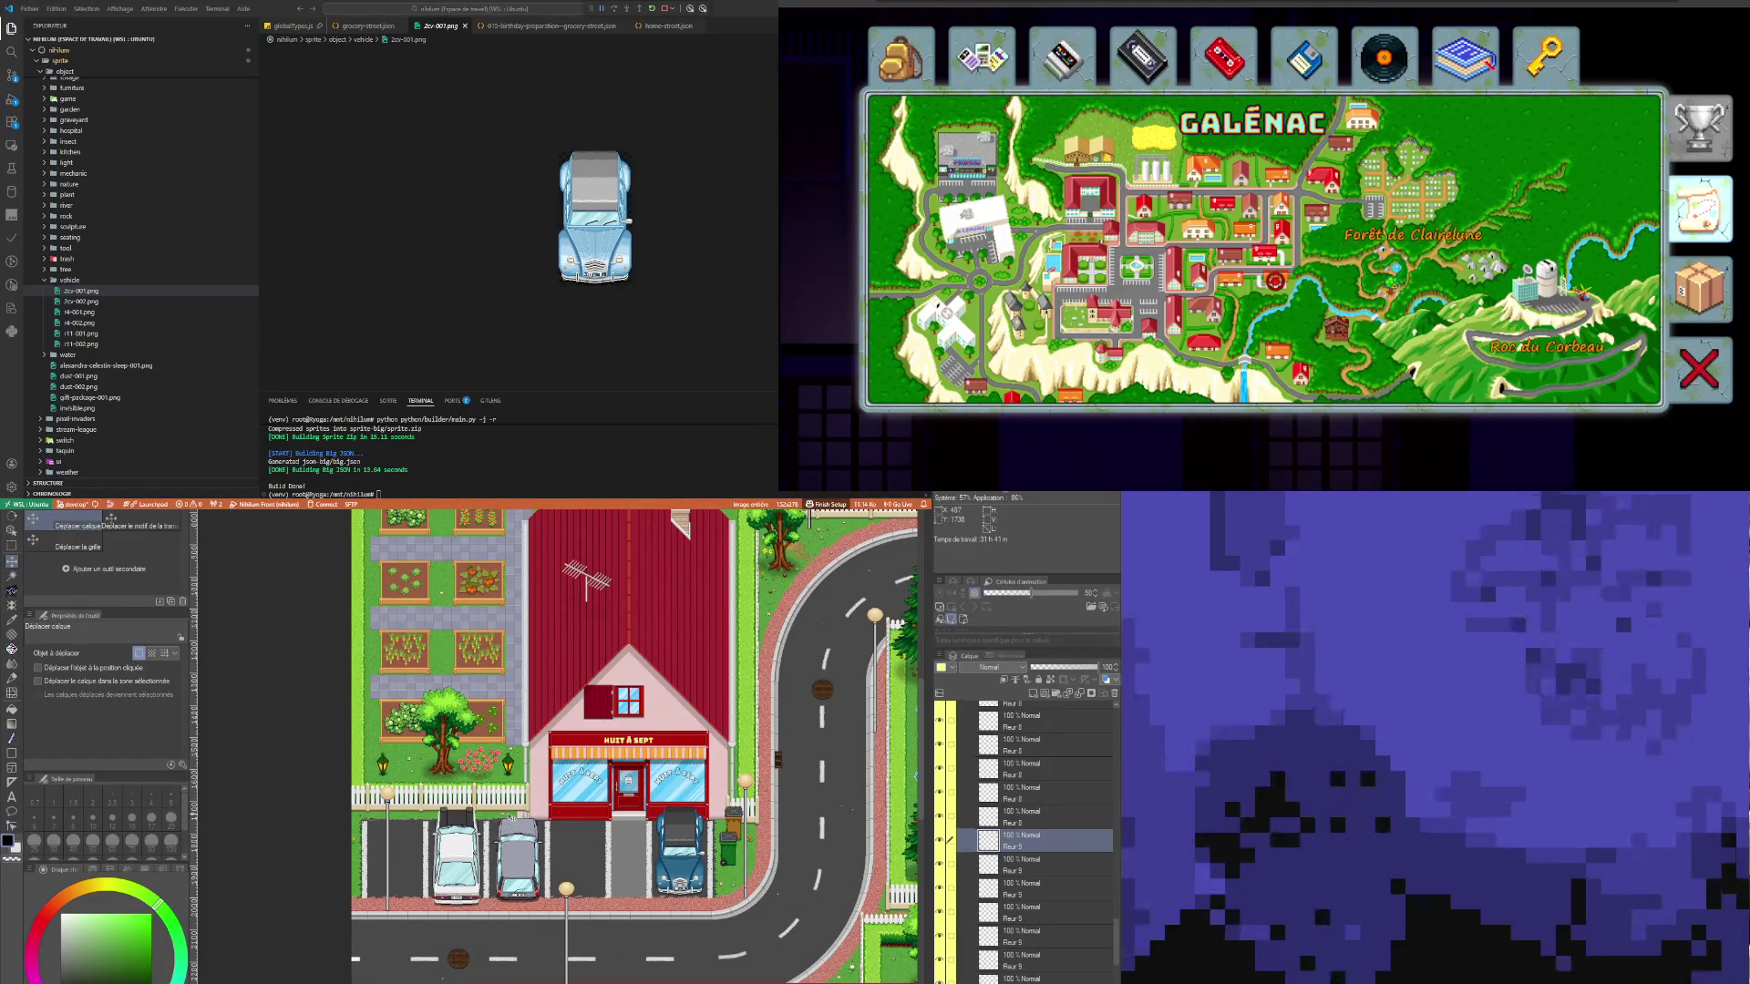
{"action": "scroll", "coordinate": [547, 775], "scroll_direction": "down", "scroll_amount": 3}
{"action": "scroll", "coordinate": [547, 775], "scroll_direction": "up", "scroll_amount": 4}
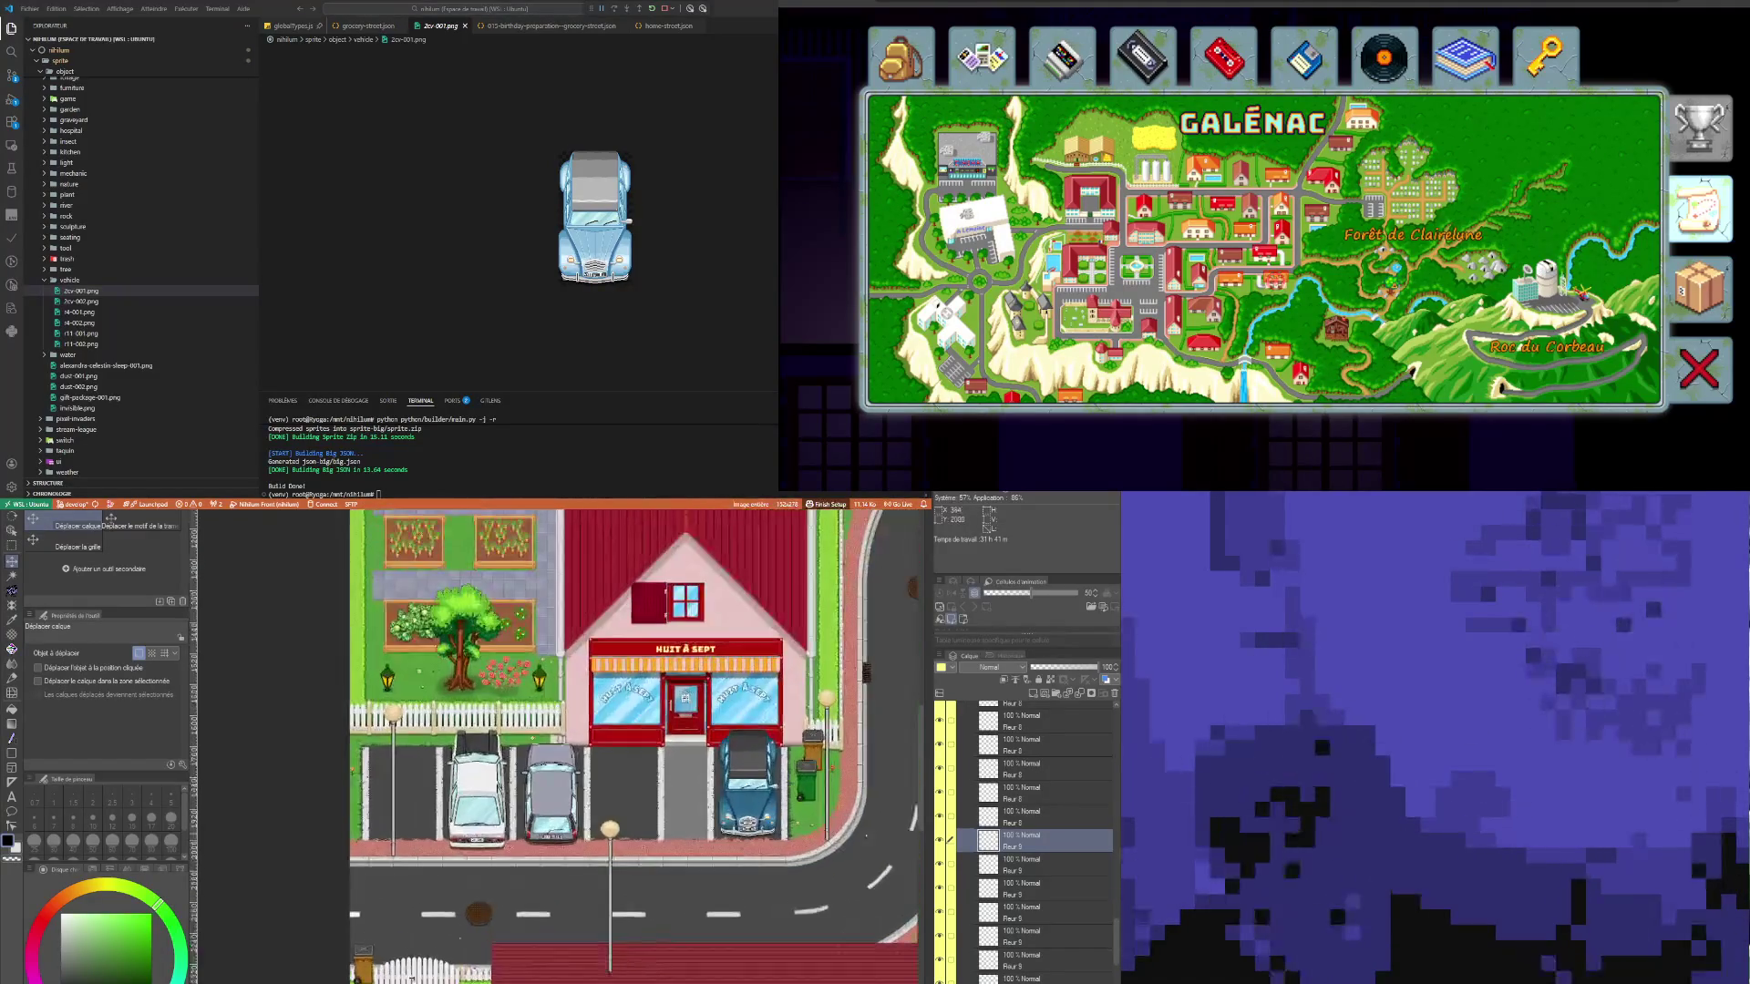
{"action": "scroll", "coordinate": [633, 747], "scroll_direction": "down", "scroll_amount": 5}
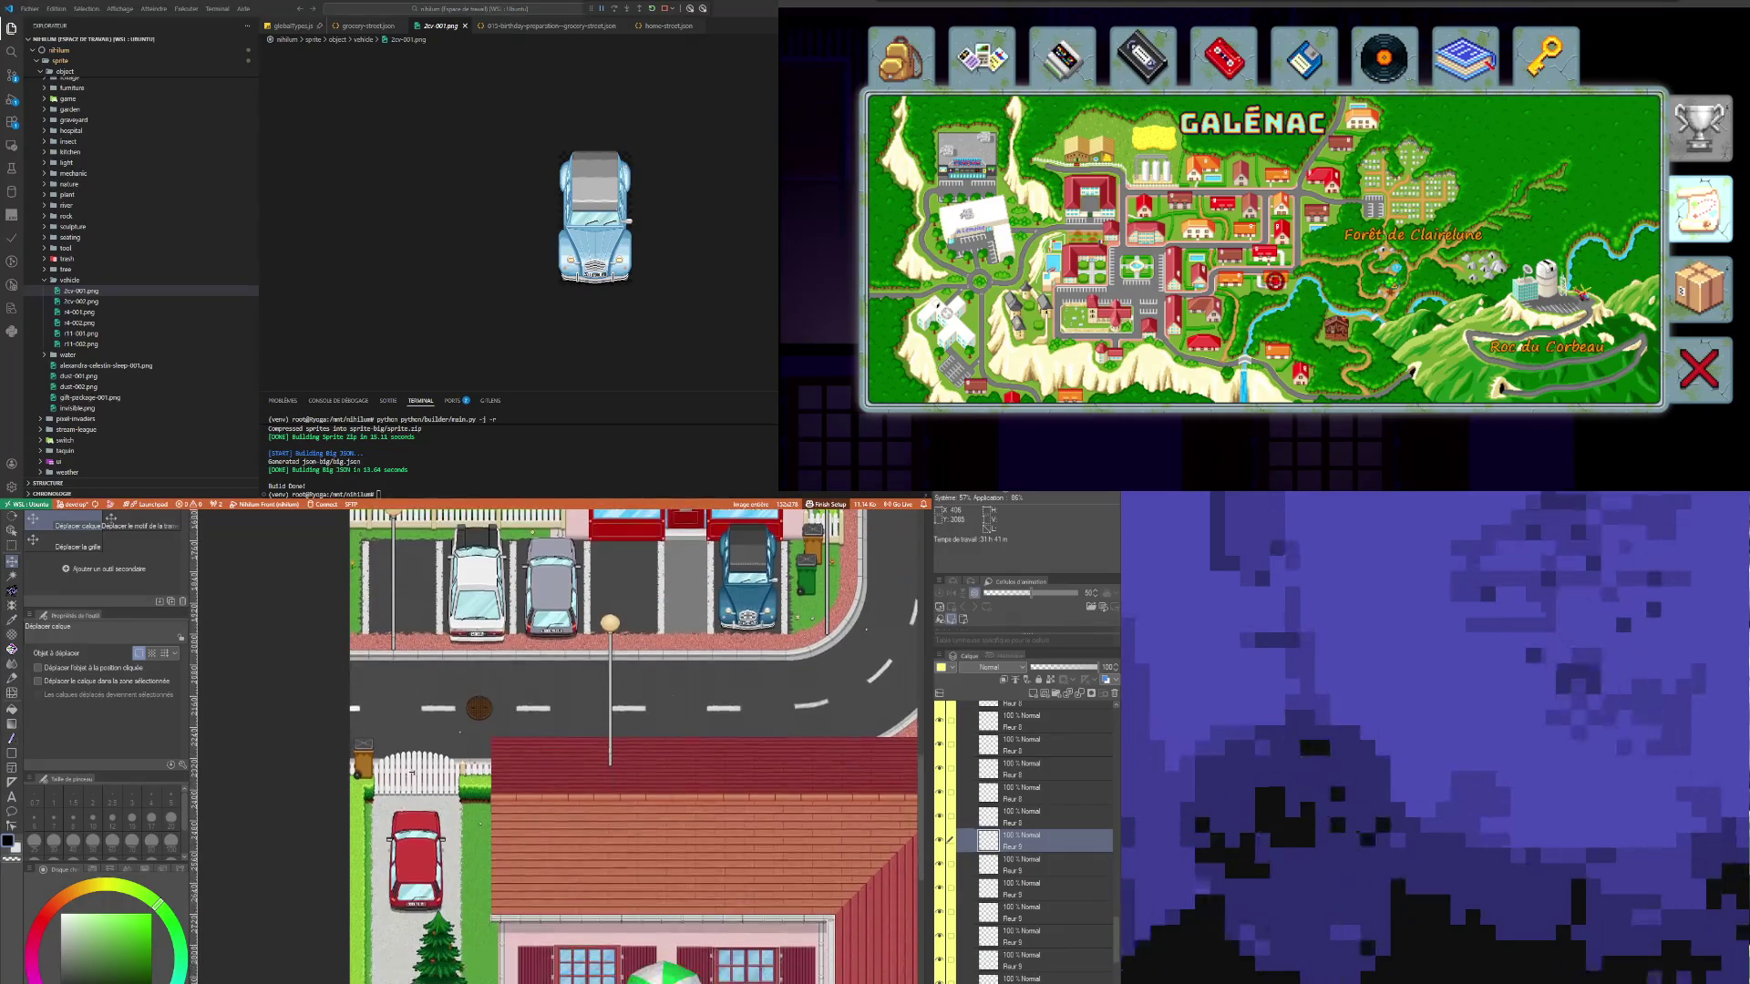
{"action": "scroll", "coordinate": [488, 845], "scroll_direction": "down", "scroll_amount": 3}
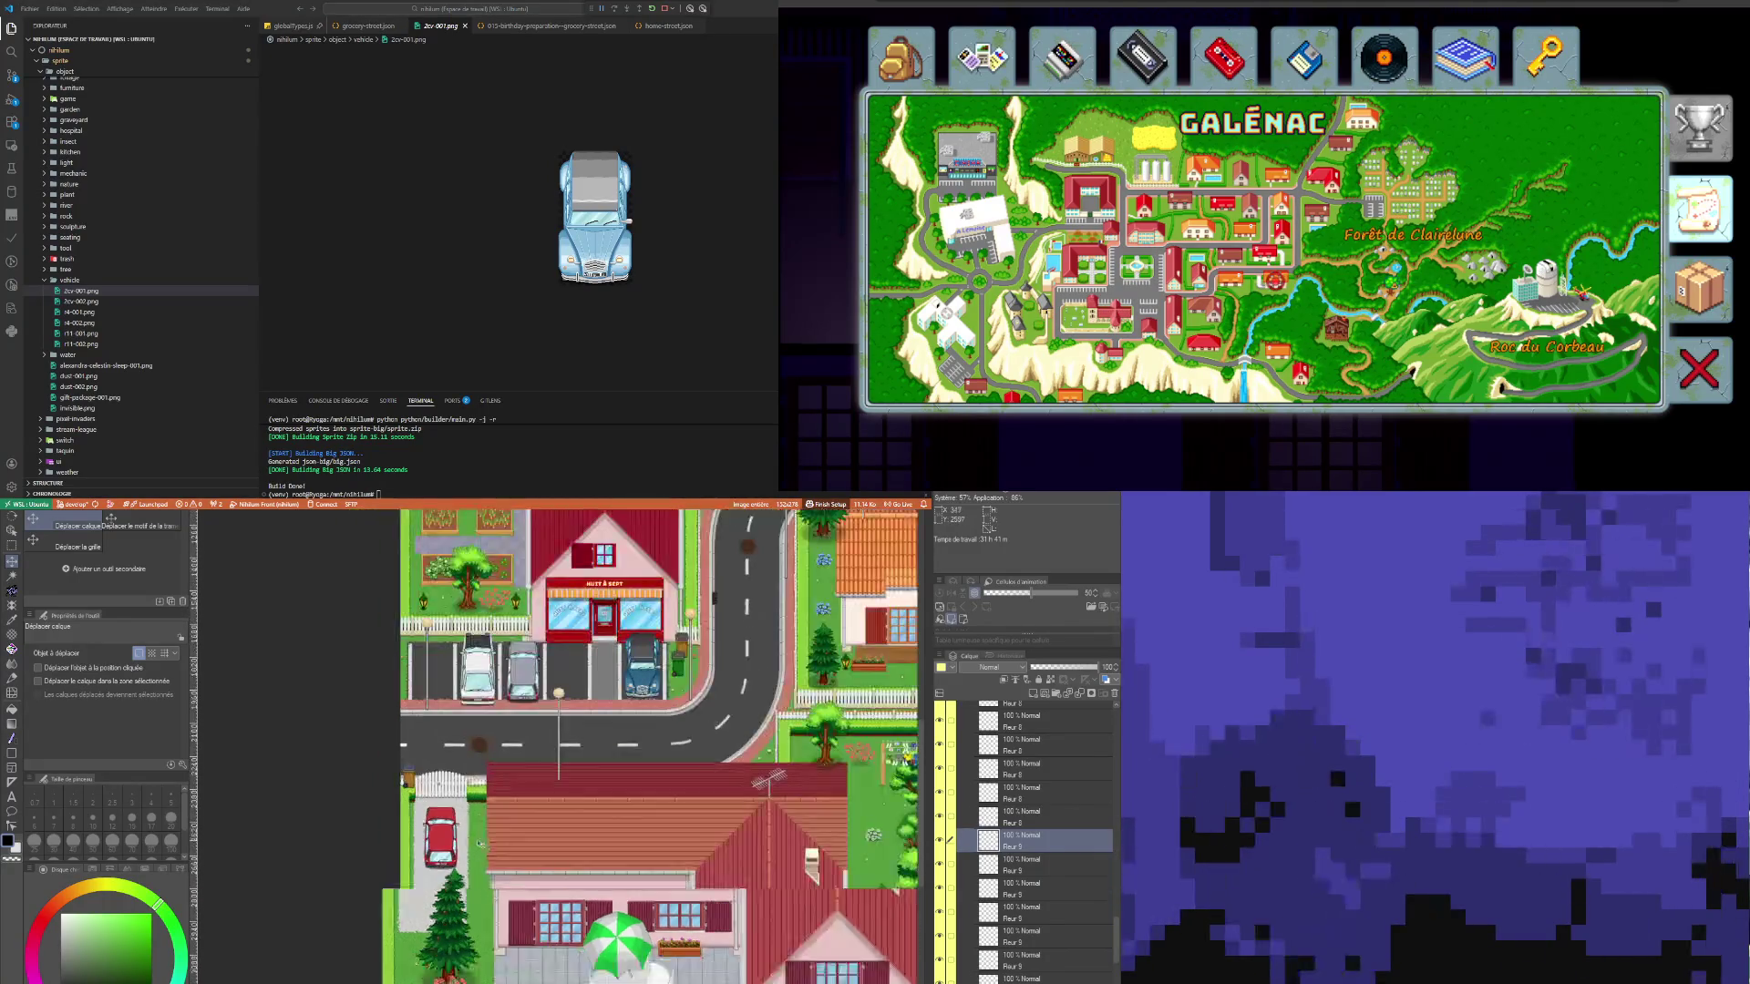
{"action": "scroll", "coordinate": [503, 975], "scroll_direction": "up", "scroll_amount": 3}
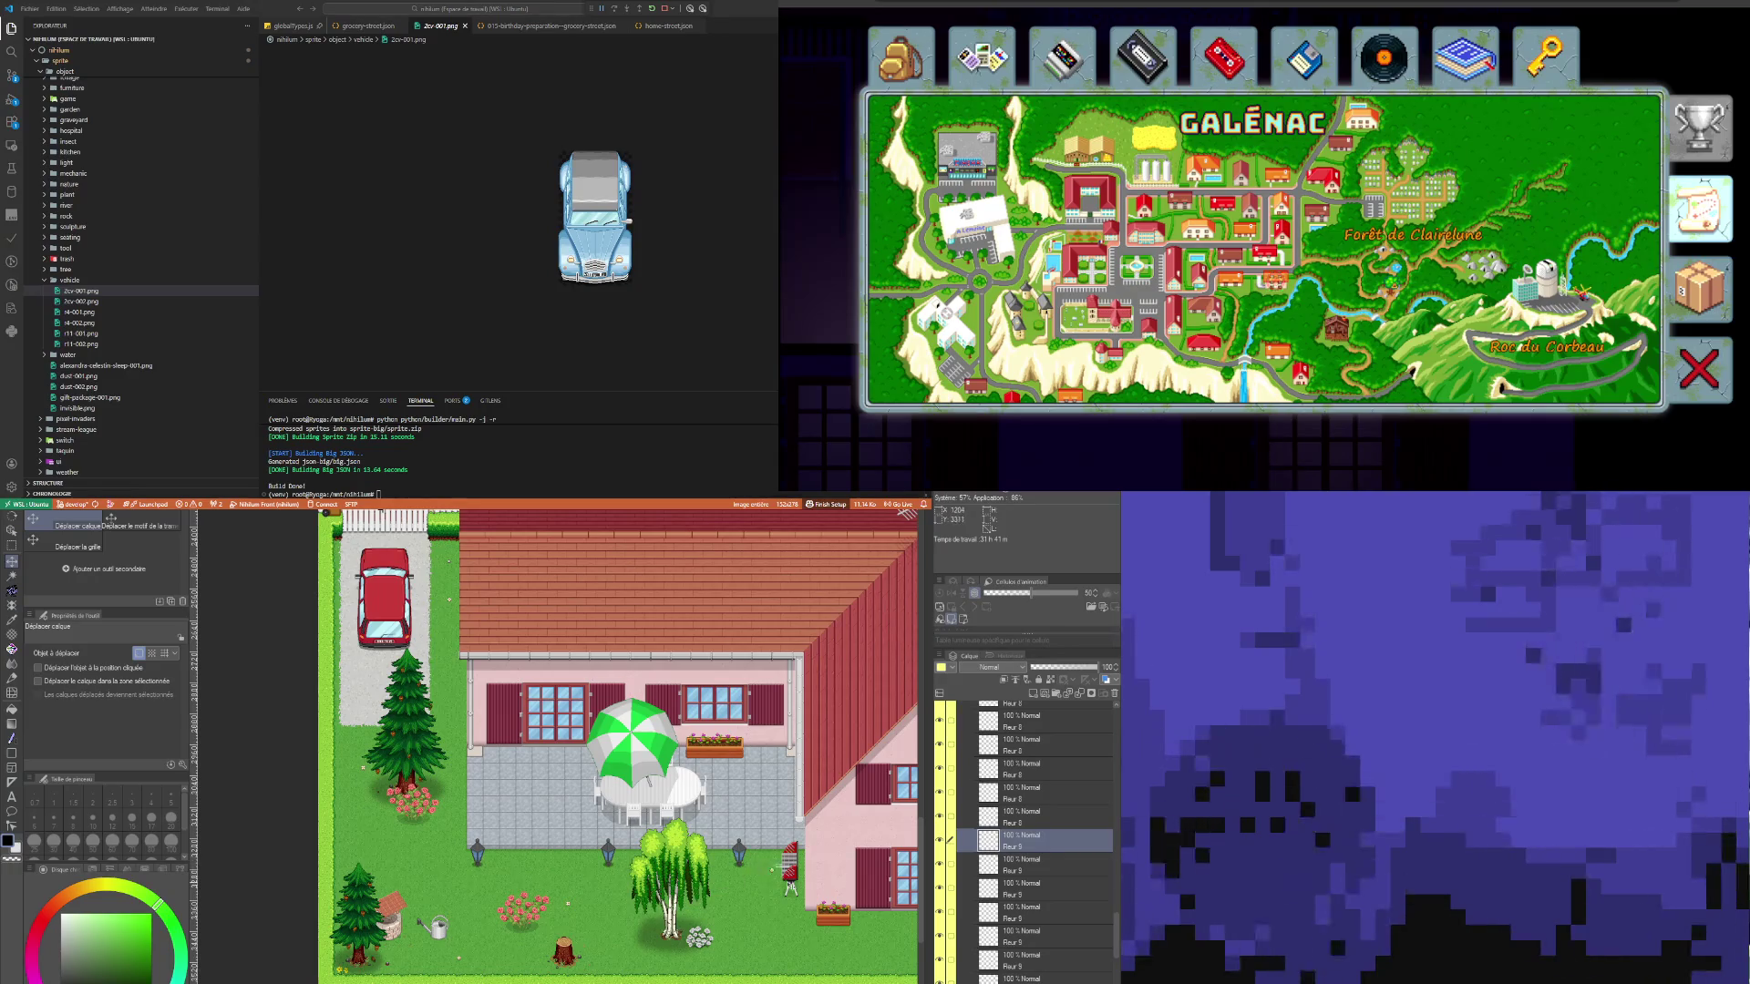
{"action": "scroll", "coordinate": [658, 882], "scroll_direction": "down", "scroll_amount": 3}
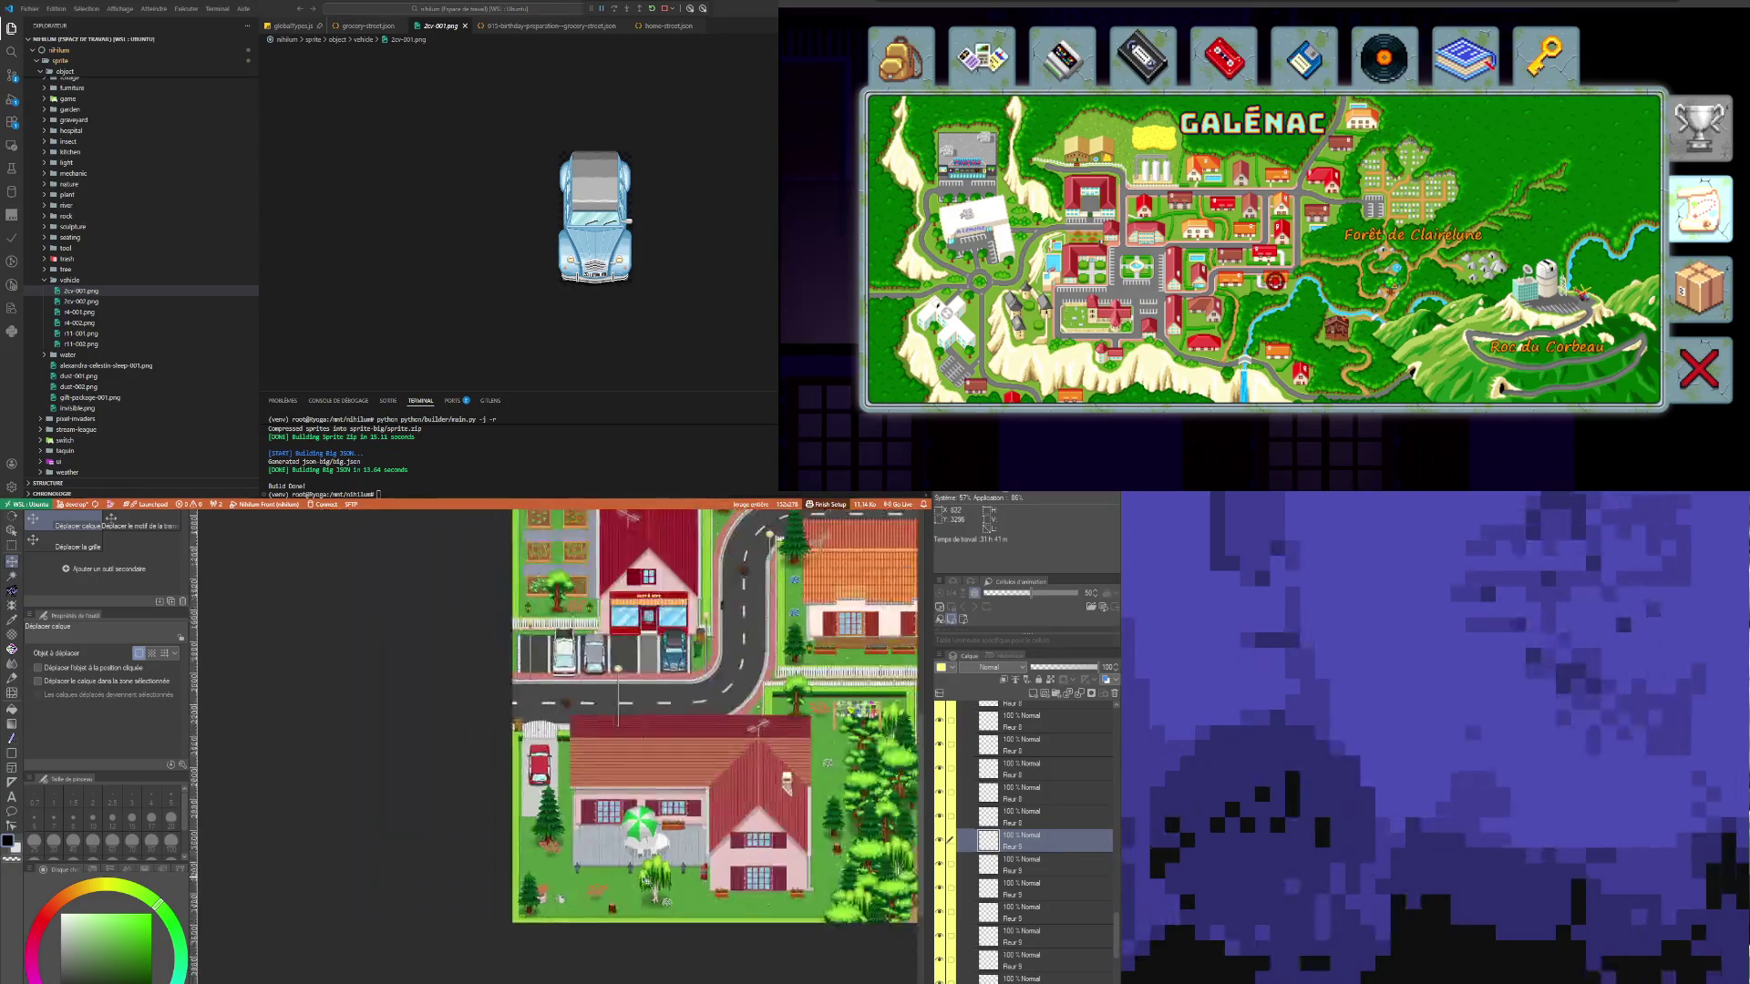
{"action": "scroll", "coordinate": [762, 870], "scroll_direction": "up", "scroll_amount": 2}
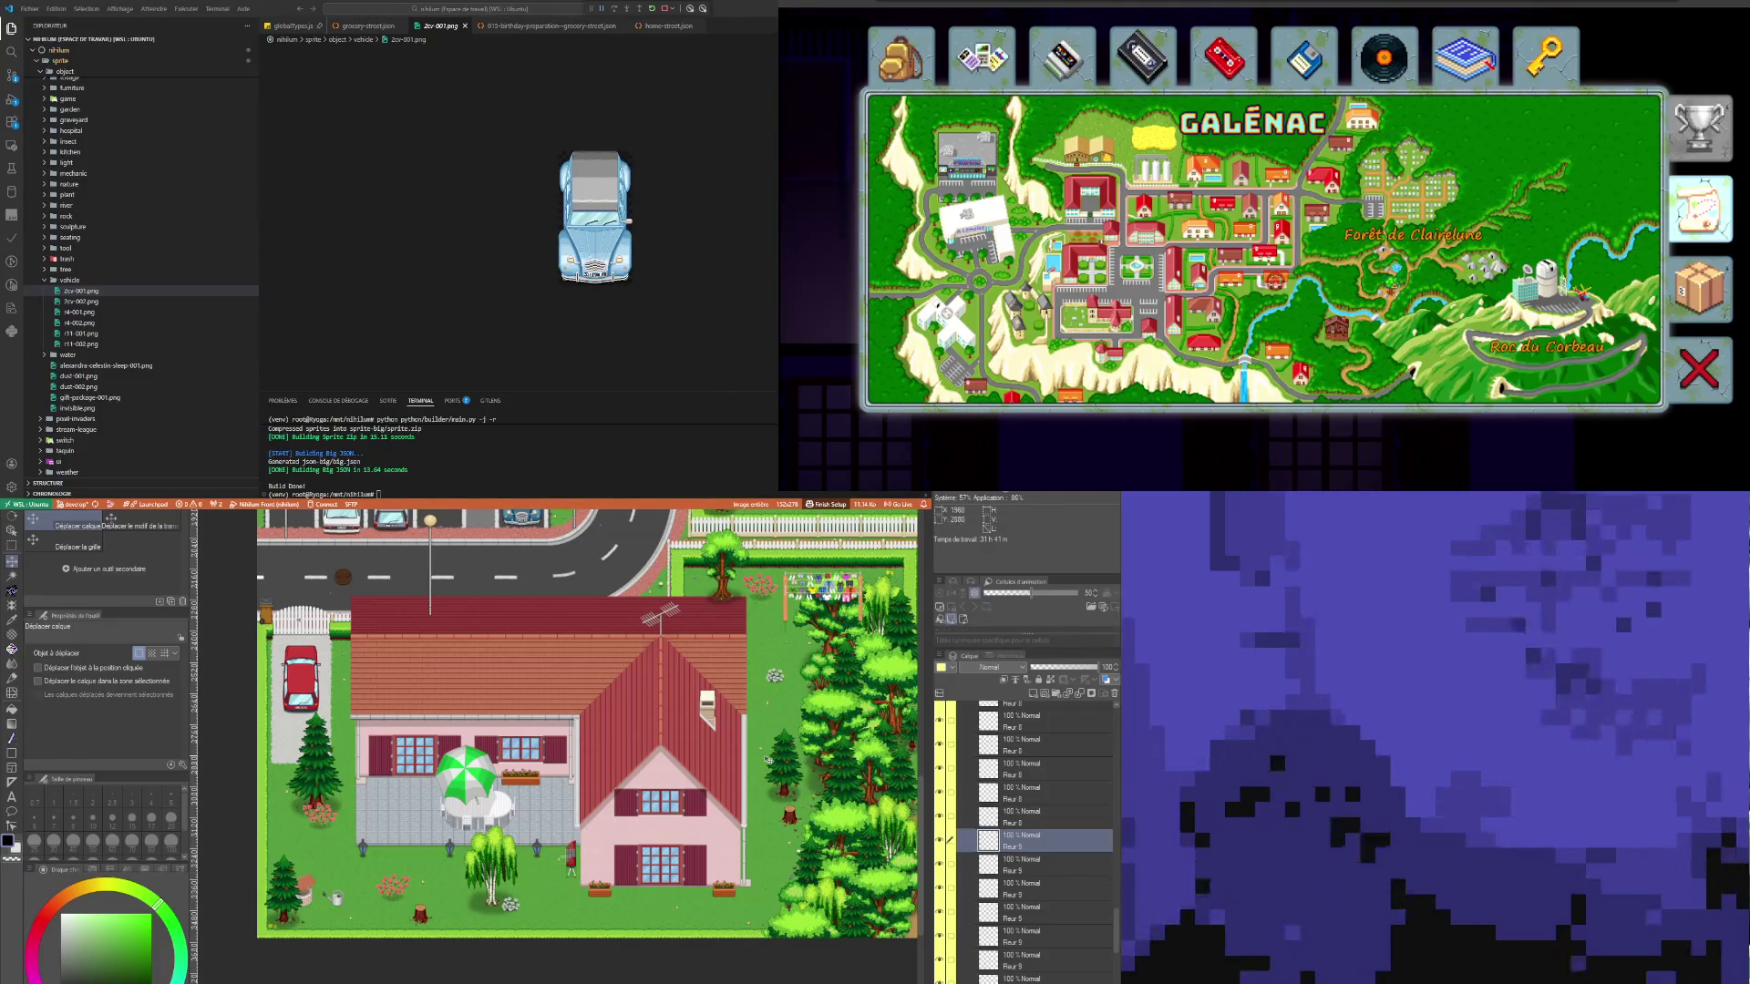
{"action": "scroll", "coordinate": [757, 760], "scroll_direction": "down", "scroll_amount": 2}
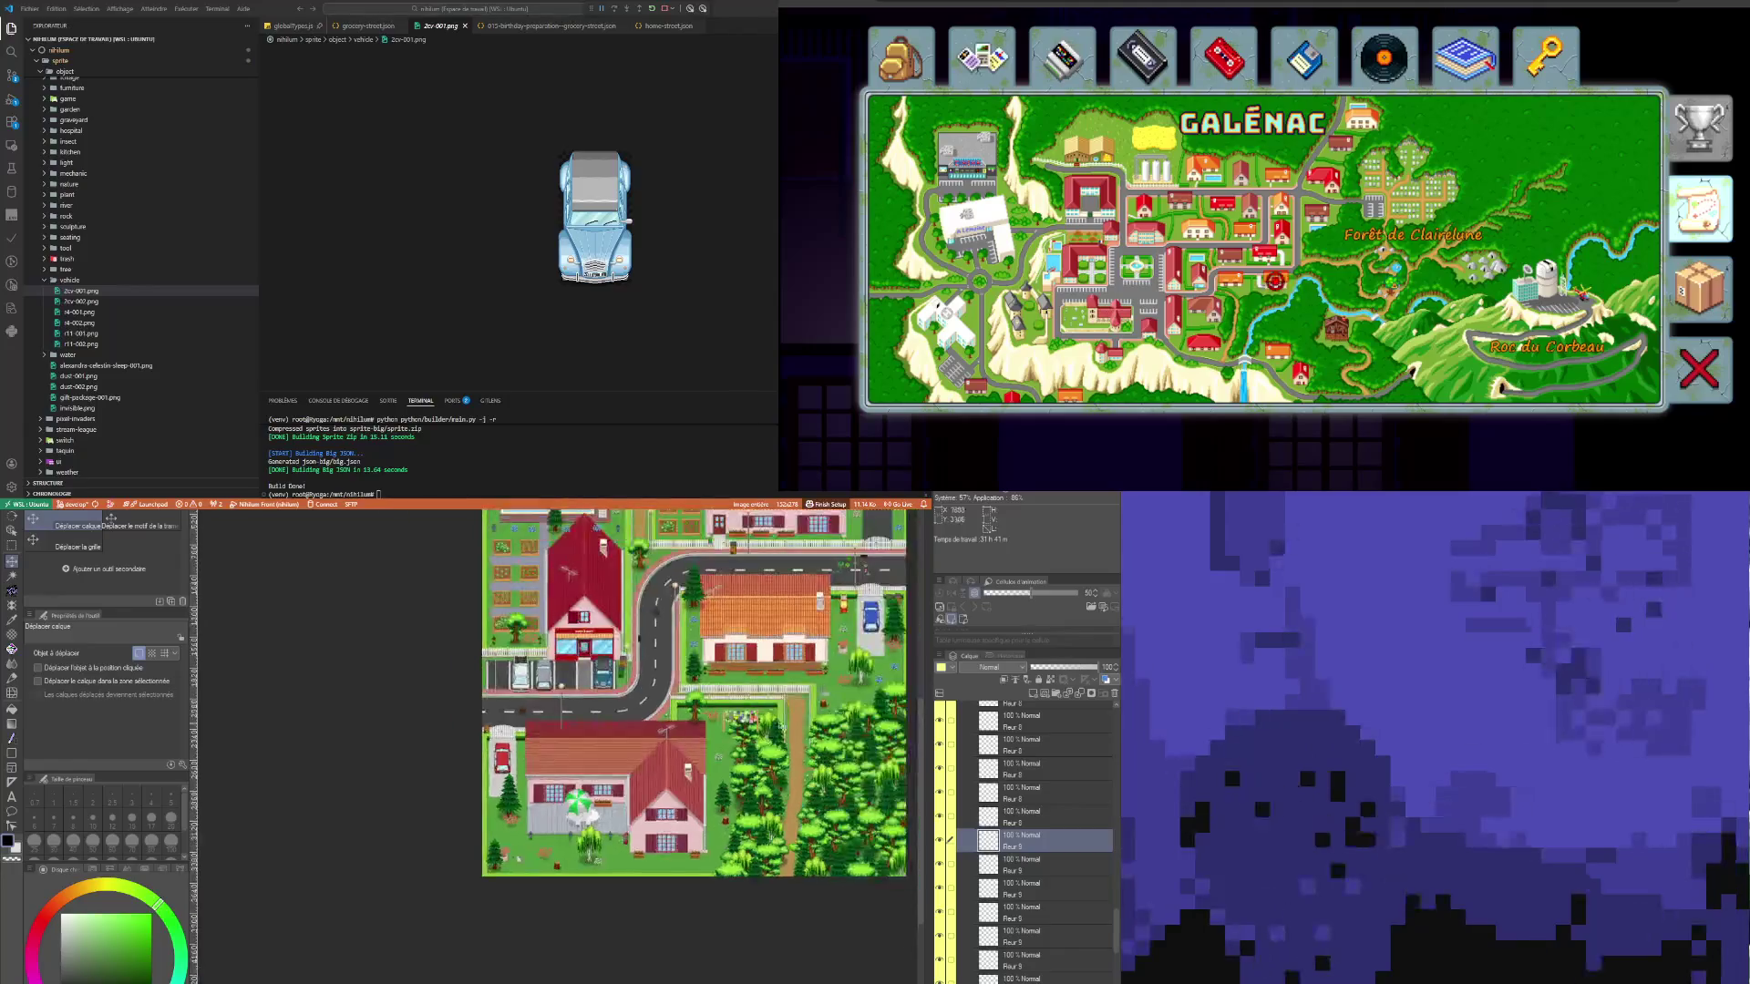
{"action": "scroll", "coordinate": [607, 841], "scroll_direction": "up", "scroll_amount": 3}
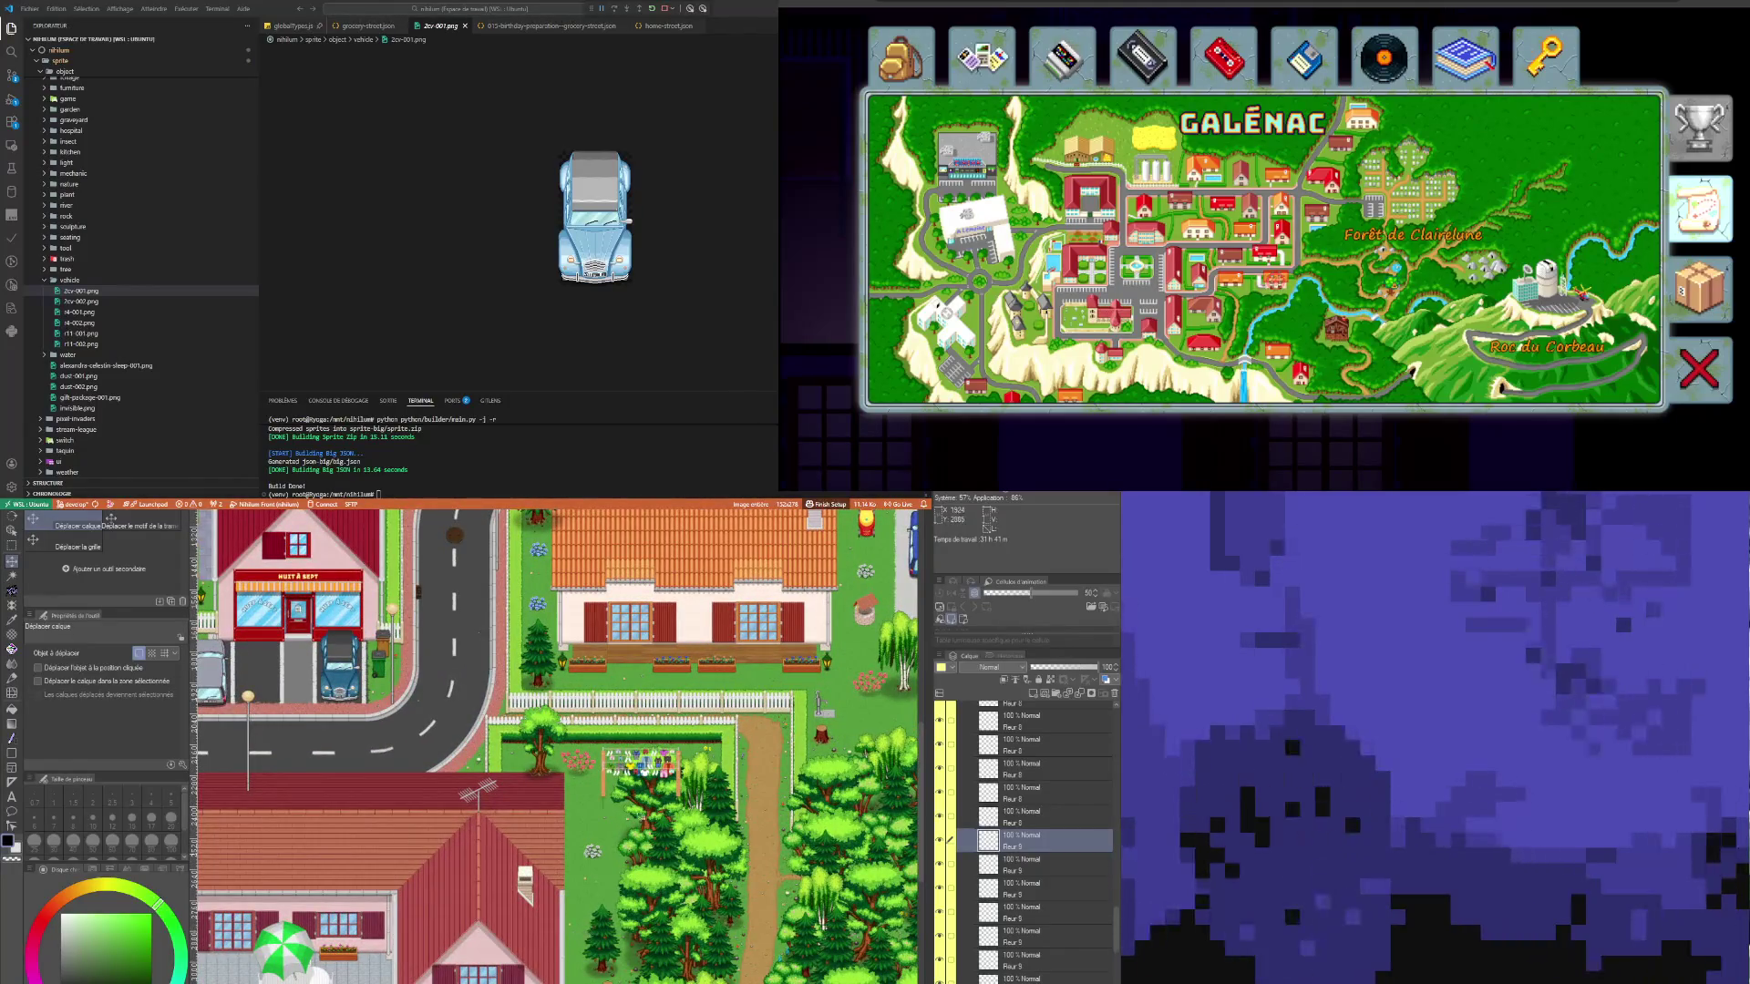
{"action": "scroll", "coordinate": [696, 762], "scroll_direction": "down", "scroll_amount": 2}
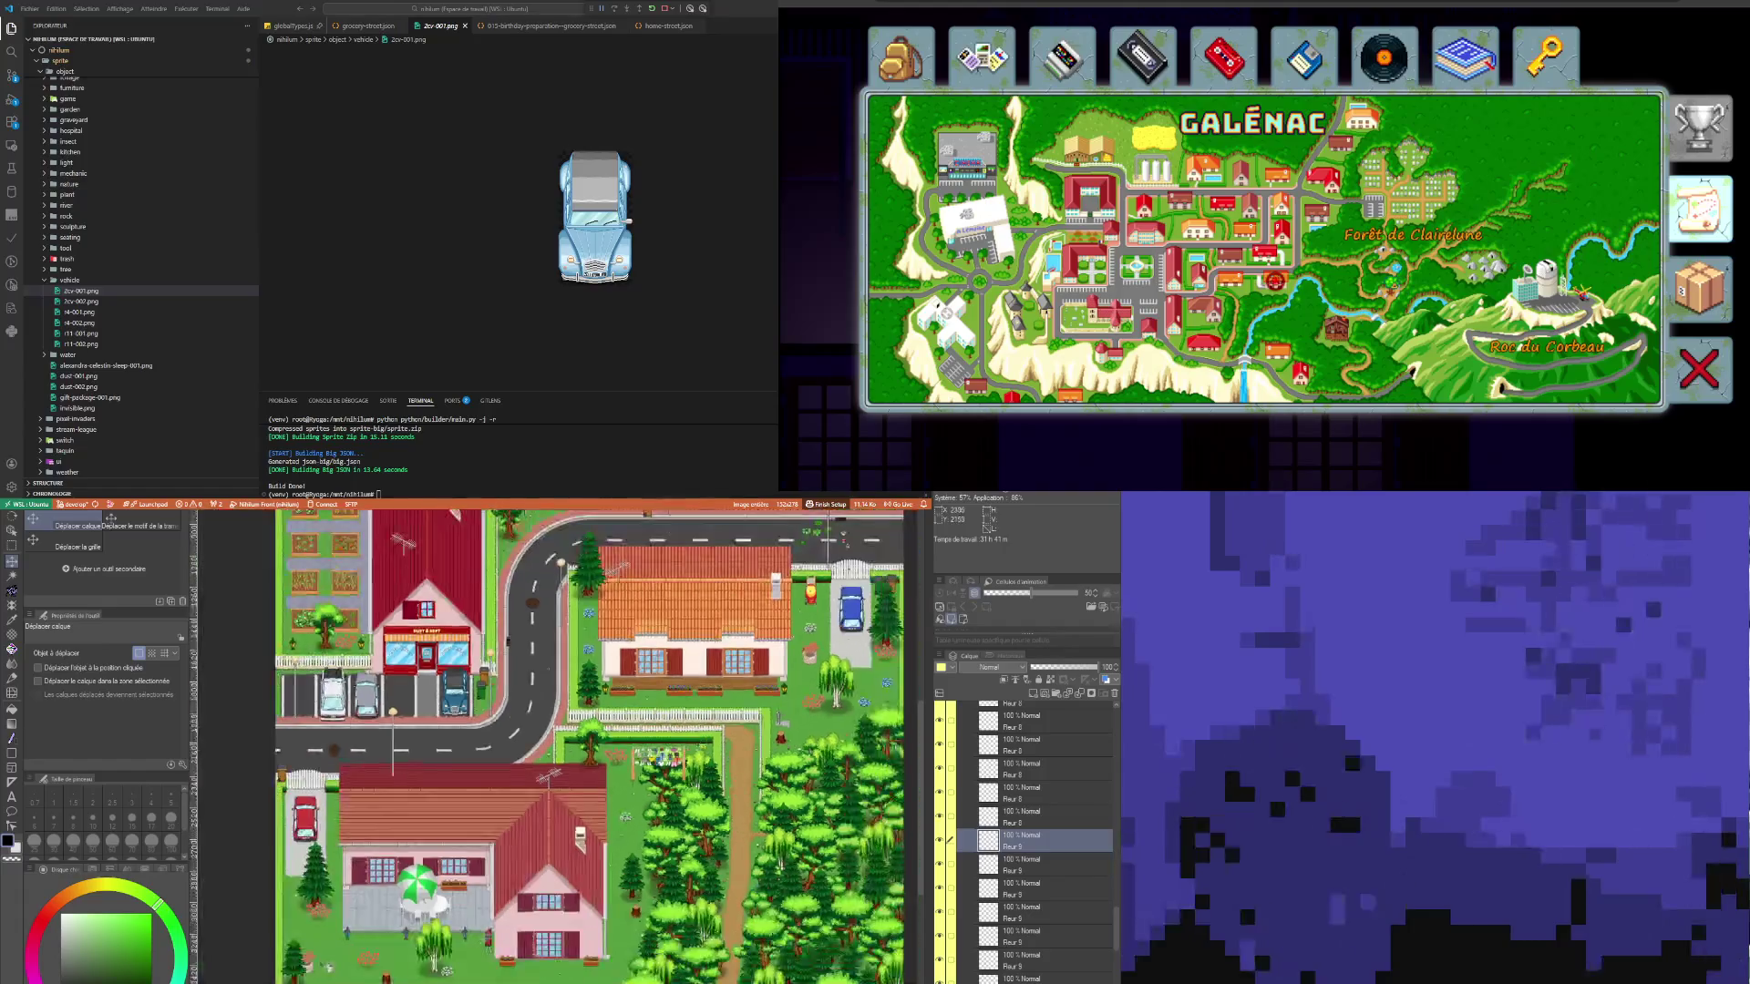
{"action": "scroll", "coordinate": [655, 731], "scroll_direction": "up", "scroll_amount": 3}
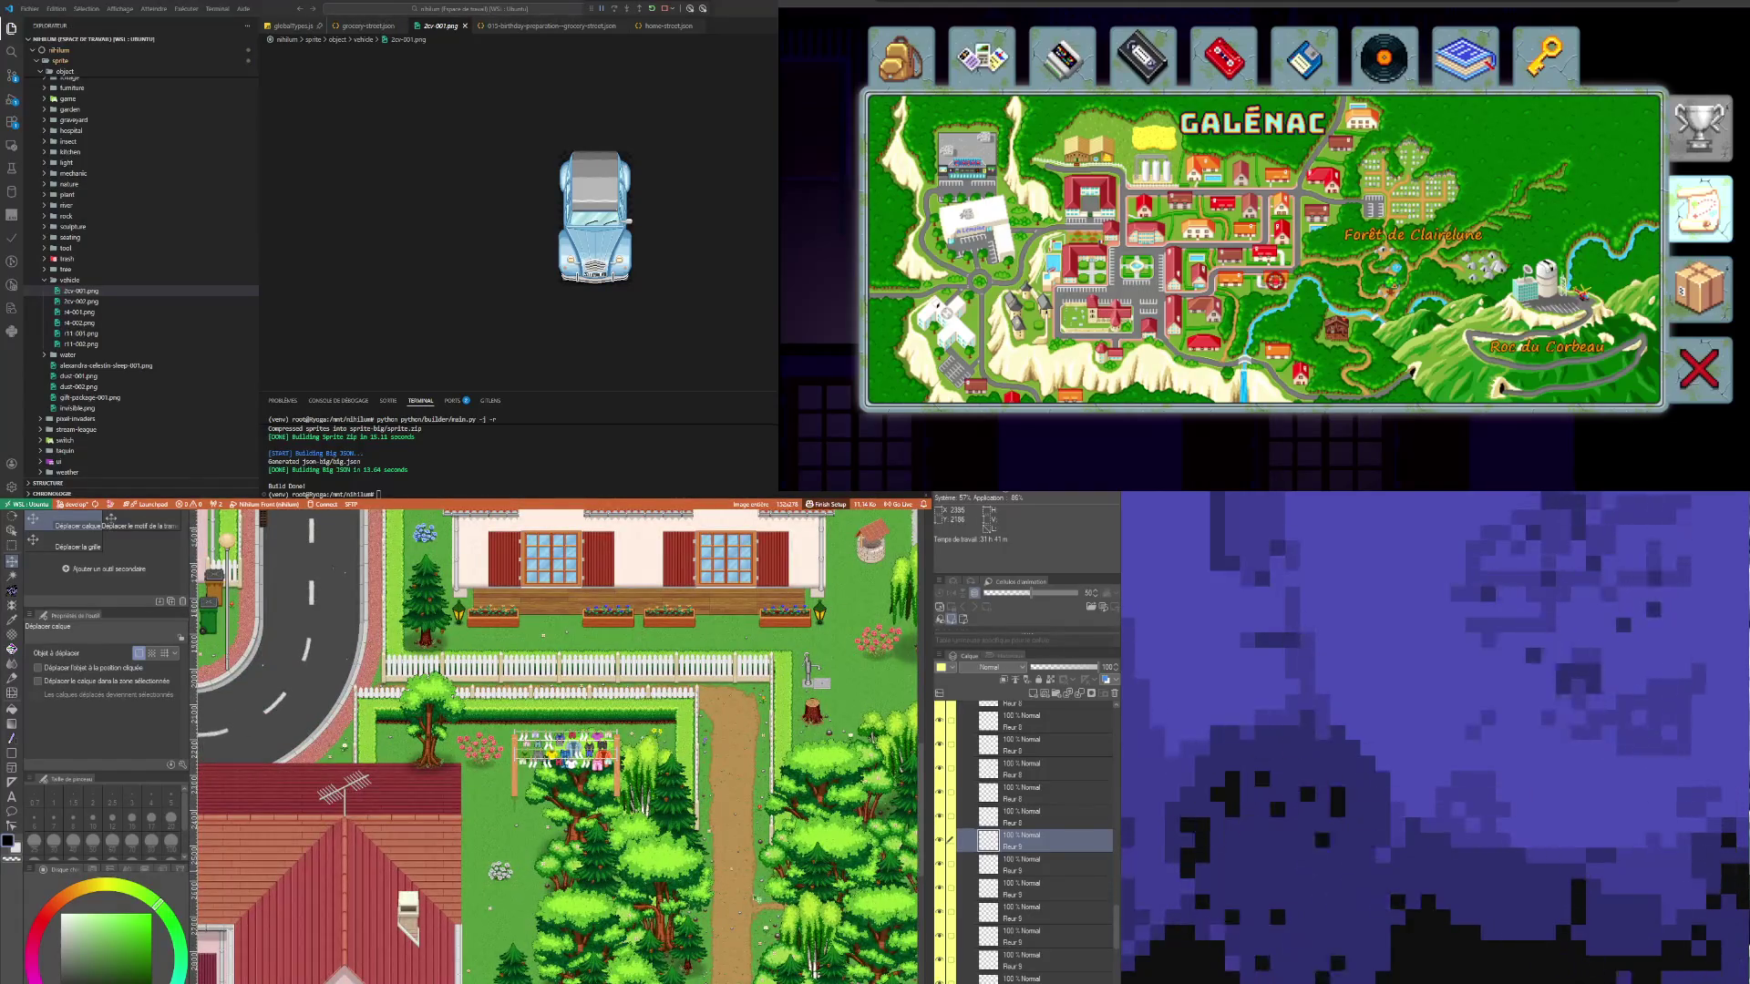
{"action": "scroll", "coordinate": [782, 923], "scroll_direction": "down", "scroll_amount": 2}
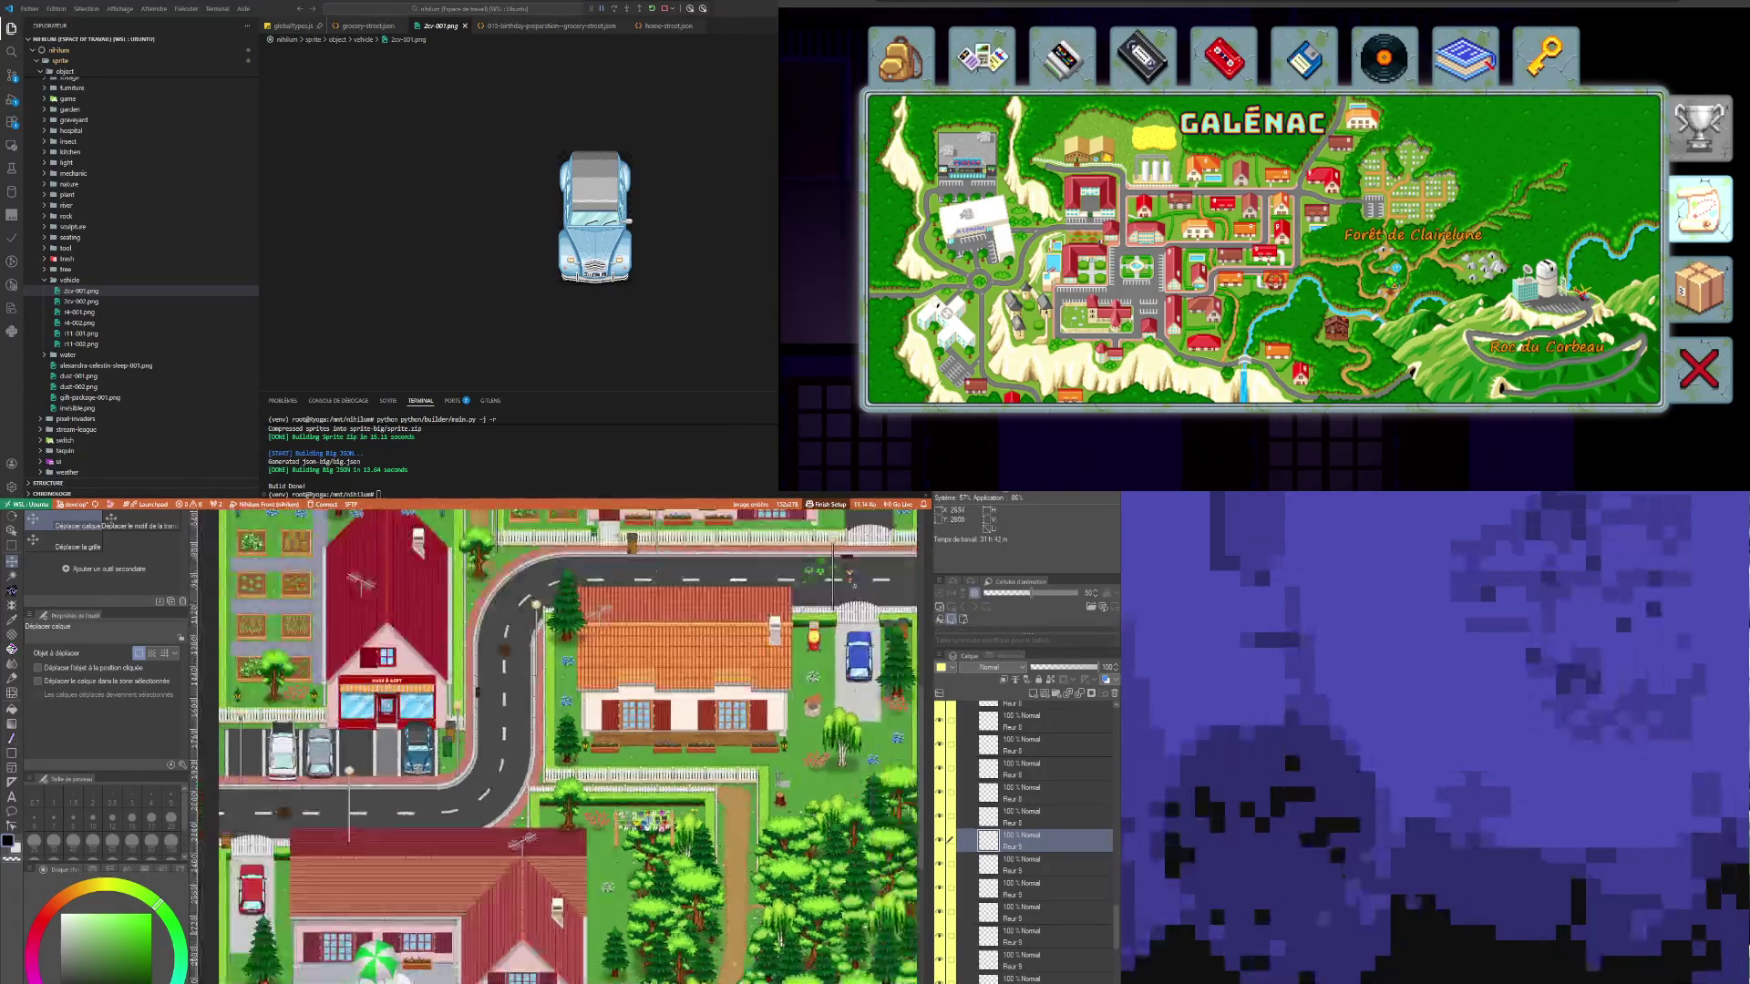
{"action": "scroll", "coordinate": [786, 877], "scroll_direction": "up", "scroll_amount": 2}
{"action": "scroll", "coordinate": [779, 870], "scroll_direction": "up", "scroll_amount": 1}
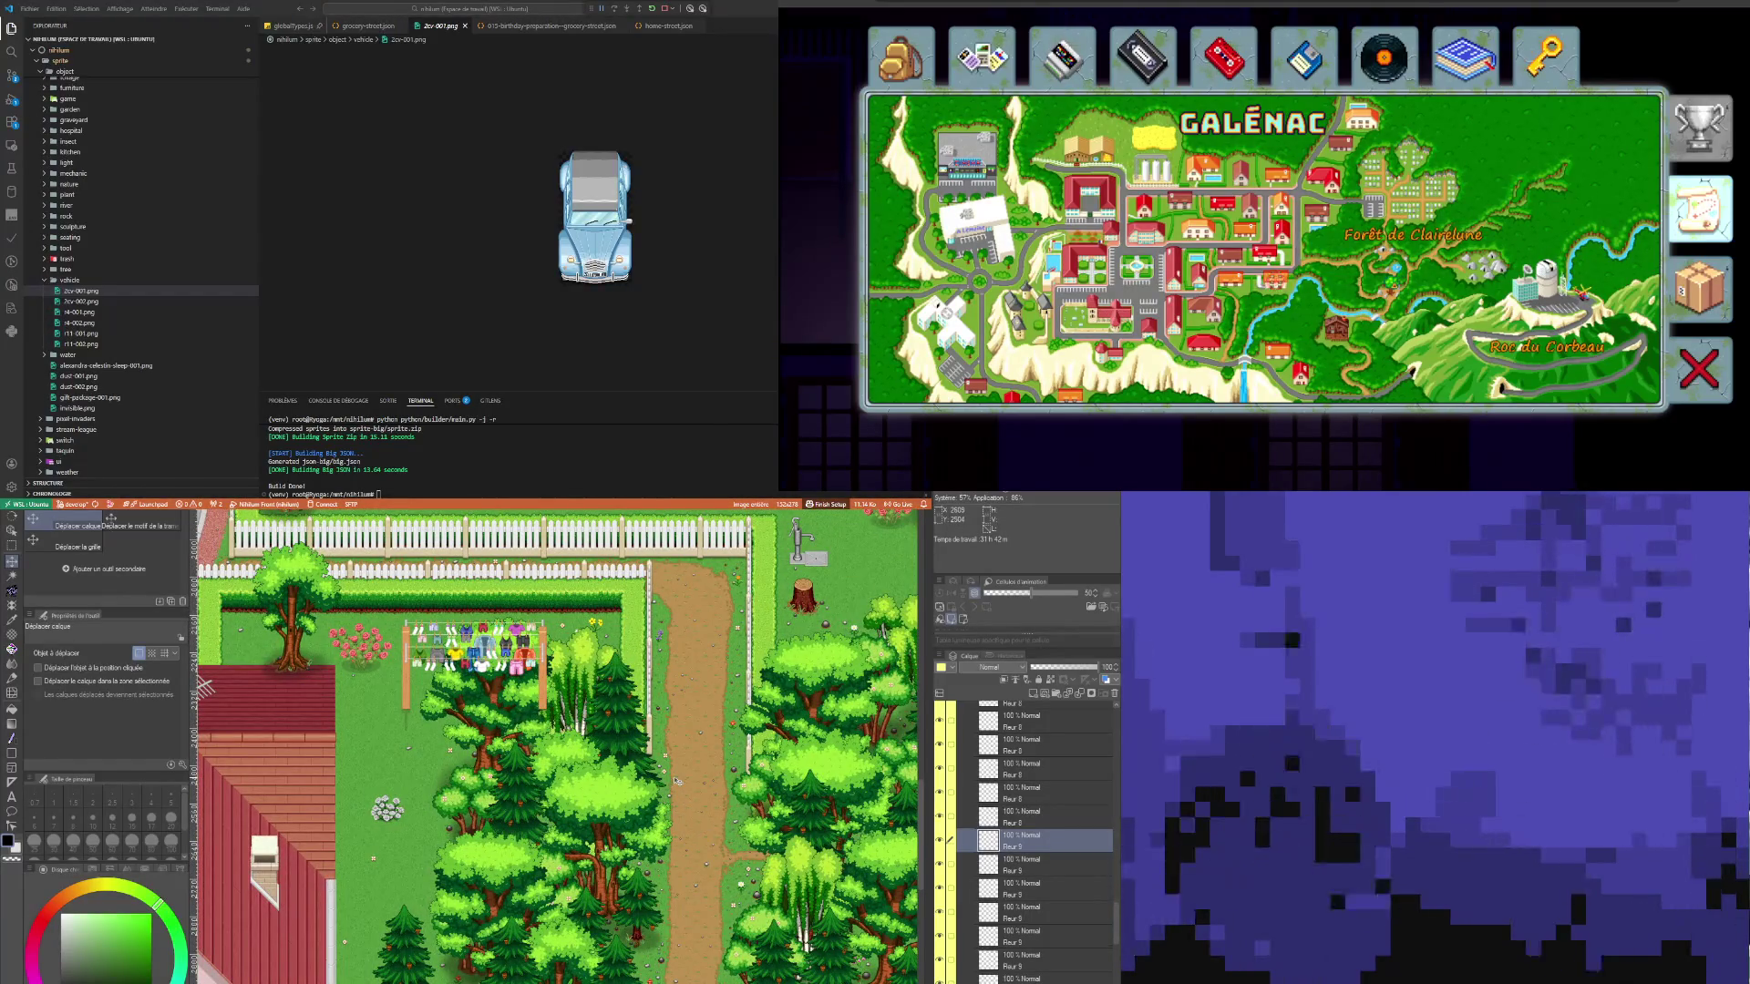
{"action": "scroll", "coordinate": [676, 782], "scroll_direction": "down", "scroll_amount": 5}
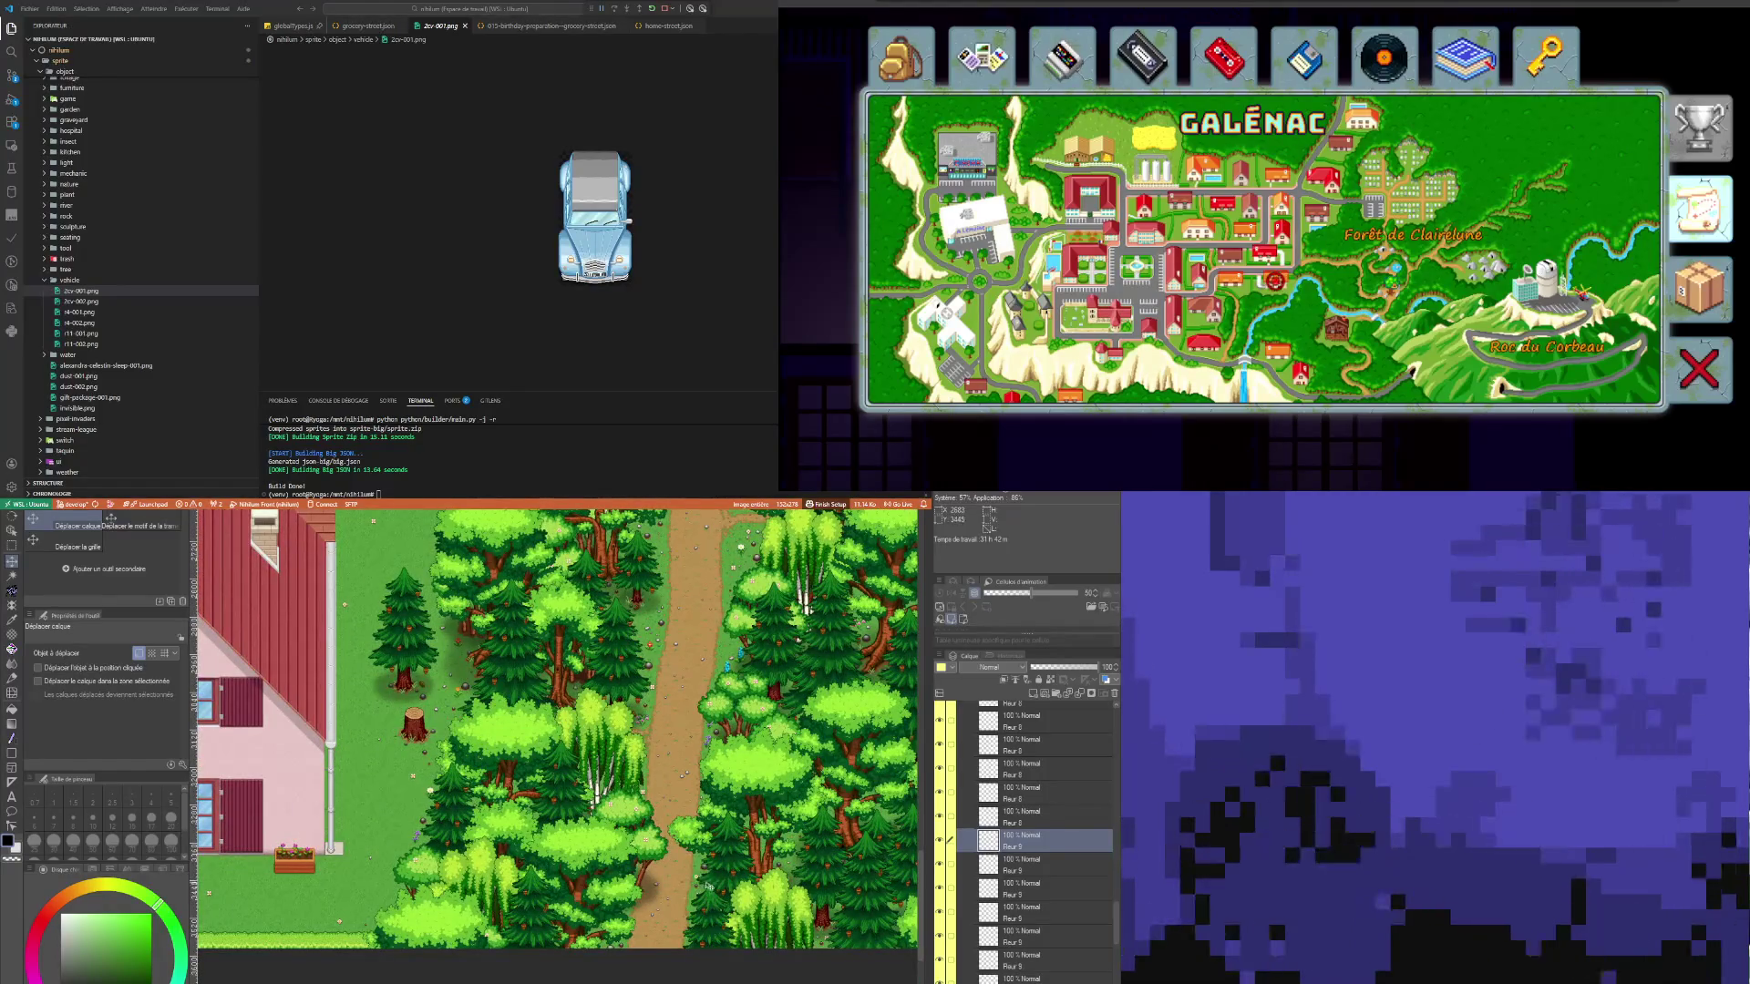
{"action": "scroll", "coordinate": [676, 781], "scroll_direction": "down", "scroll_amount": 2}
{"action": "scroll", "coordinate": [675, 781], "scroll_direction": "up", "scroll_amount": 2}
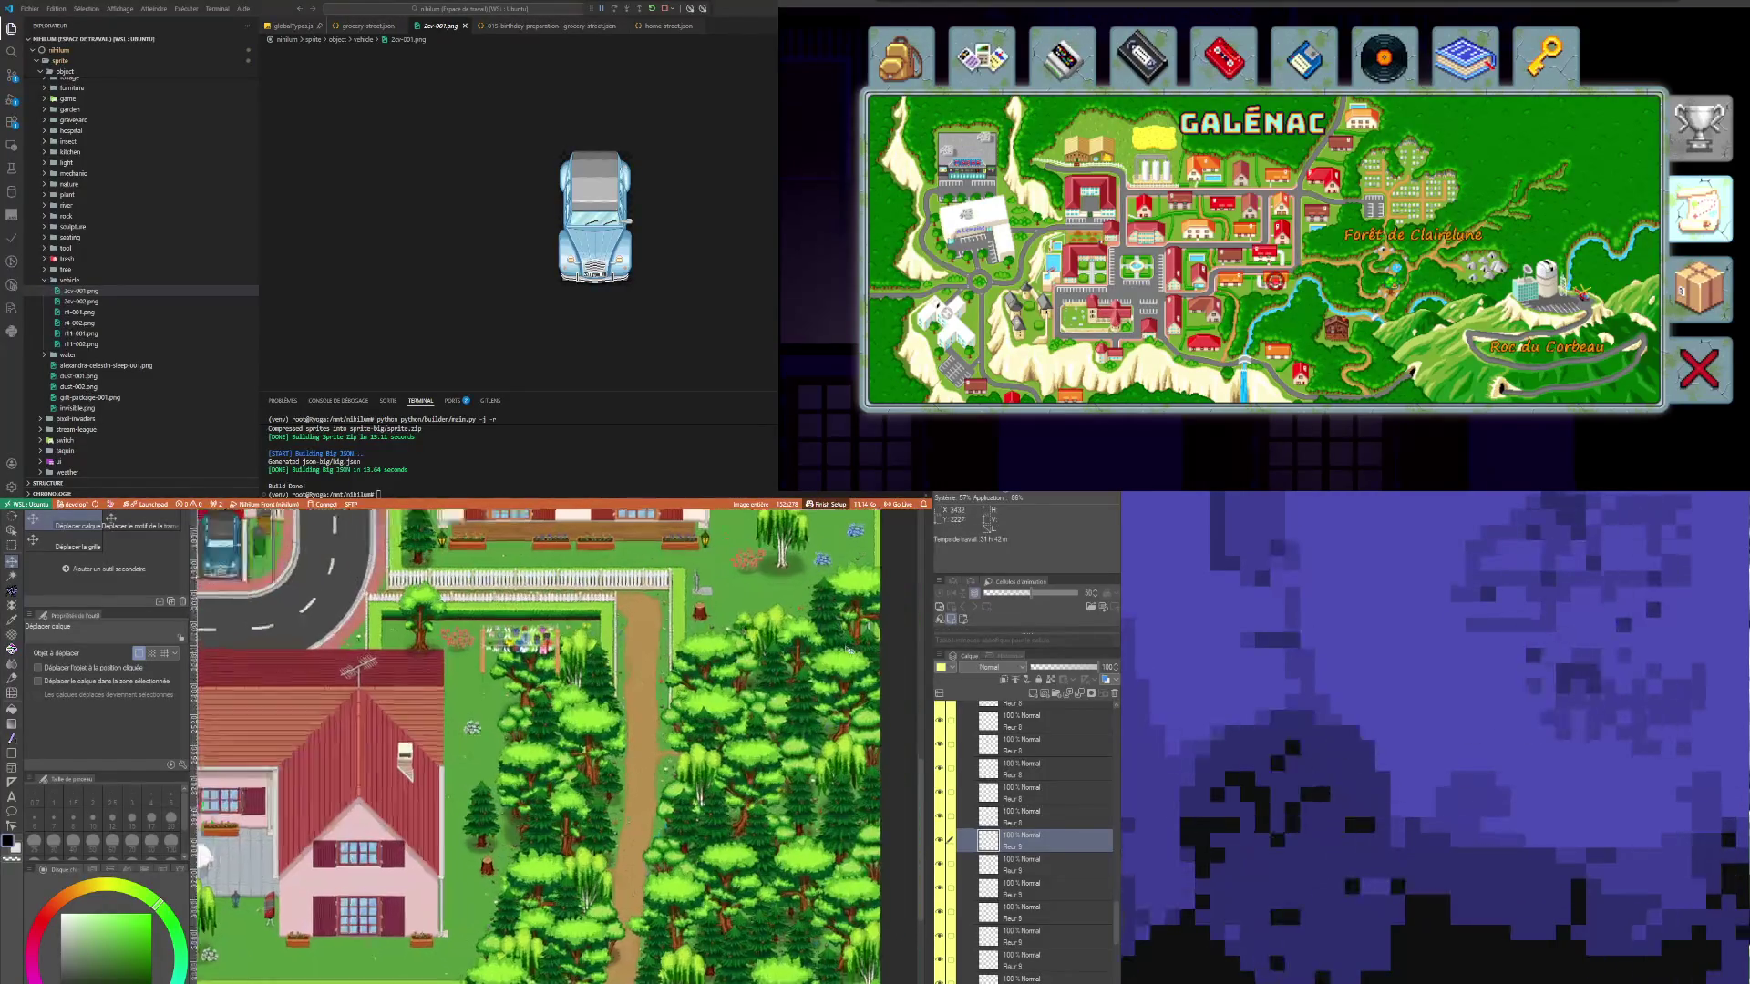
{"action": "scroll", "coordinate": [601, 956], "scroll_direction": "down", "scroll_amount": 2}
{"action": "scroll", "coordinate": [600, 956], "scroll_direction": "up", "scroll_amount": 2}
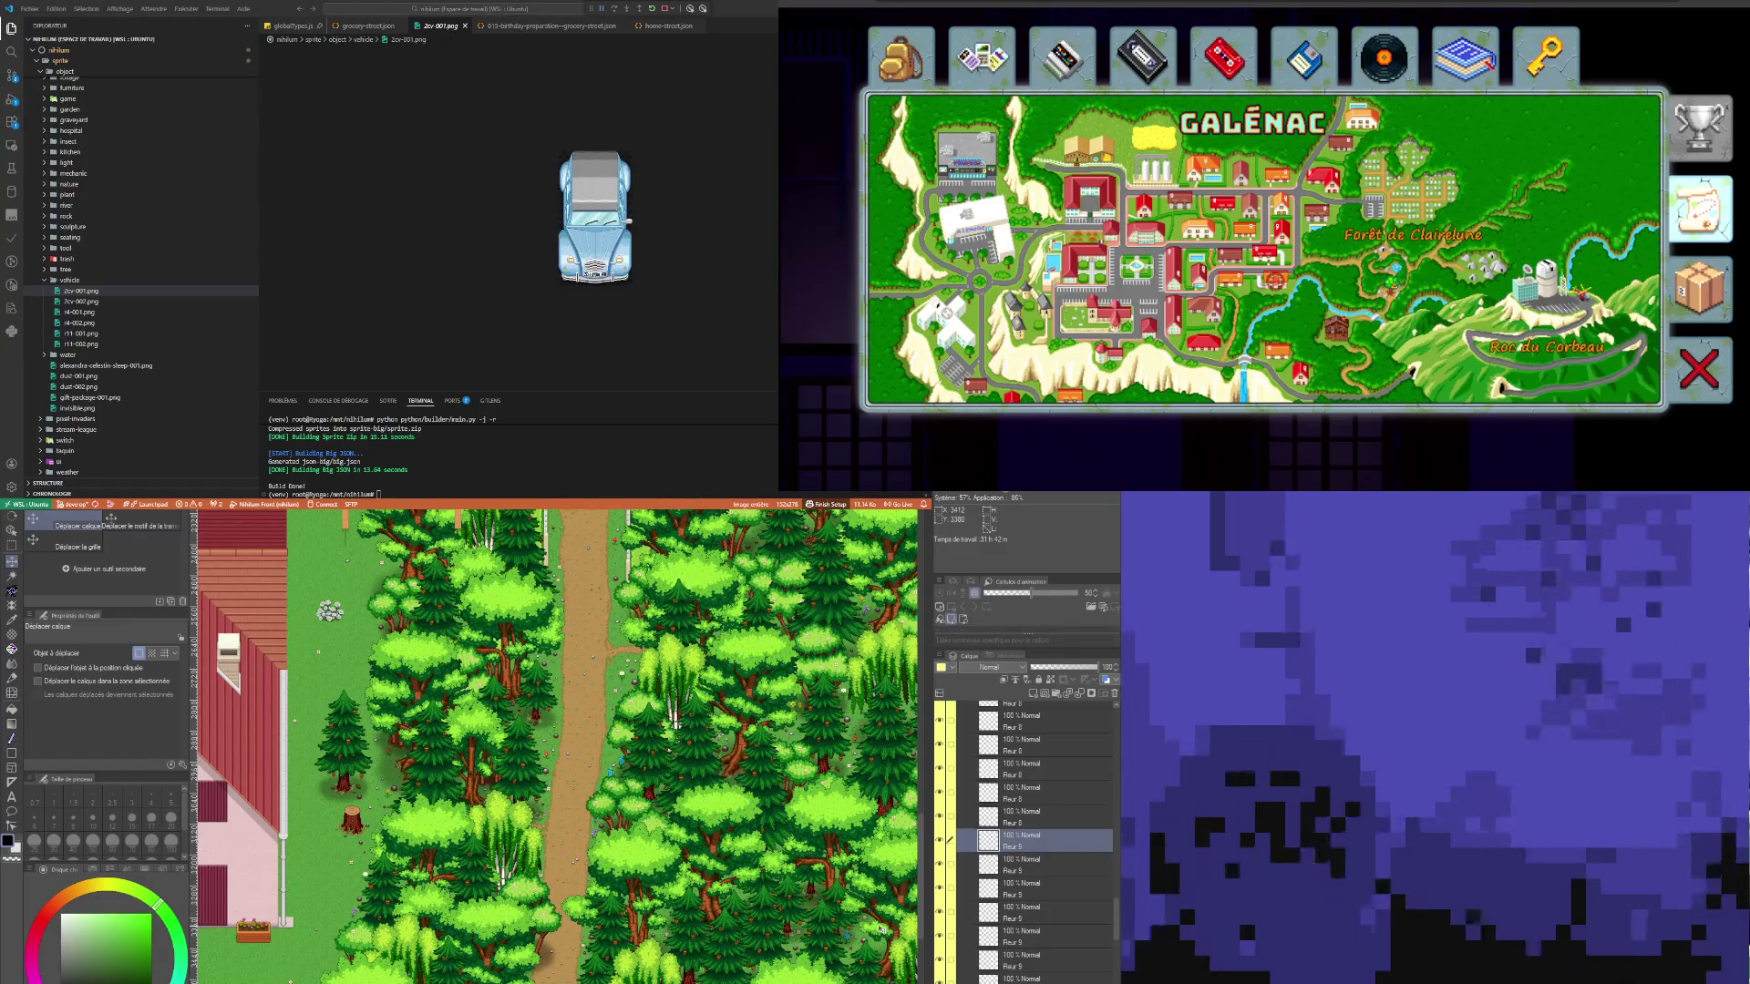
{"action": "scroll", "coordinate": [857, 524], "scroll_direction": "down", "scroll_amount": 2}
{"action": "scroll", "coordinate": [823, 530], "scroll_direction": "up", "scroll_amount": 2}
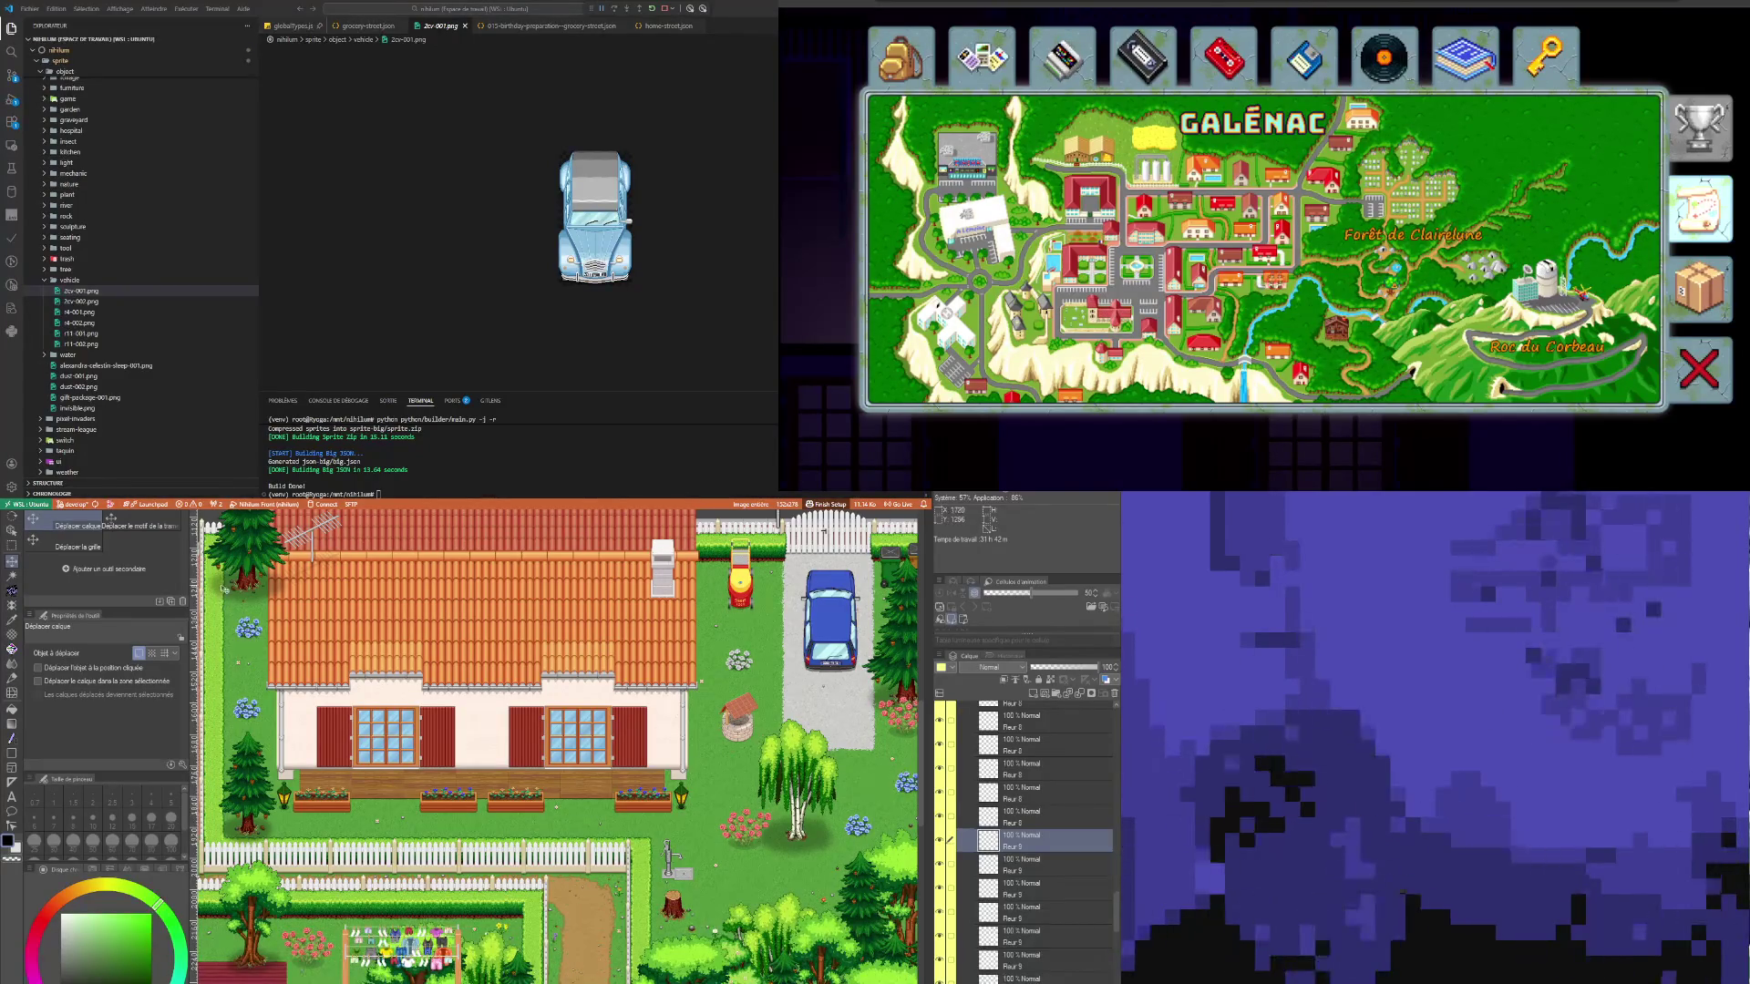
{"action": "scroll", "coordinate": [328, 729], "scroll_direction": "down", "scroll_amount": 3}
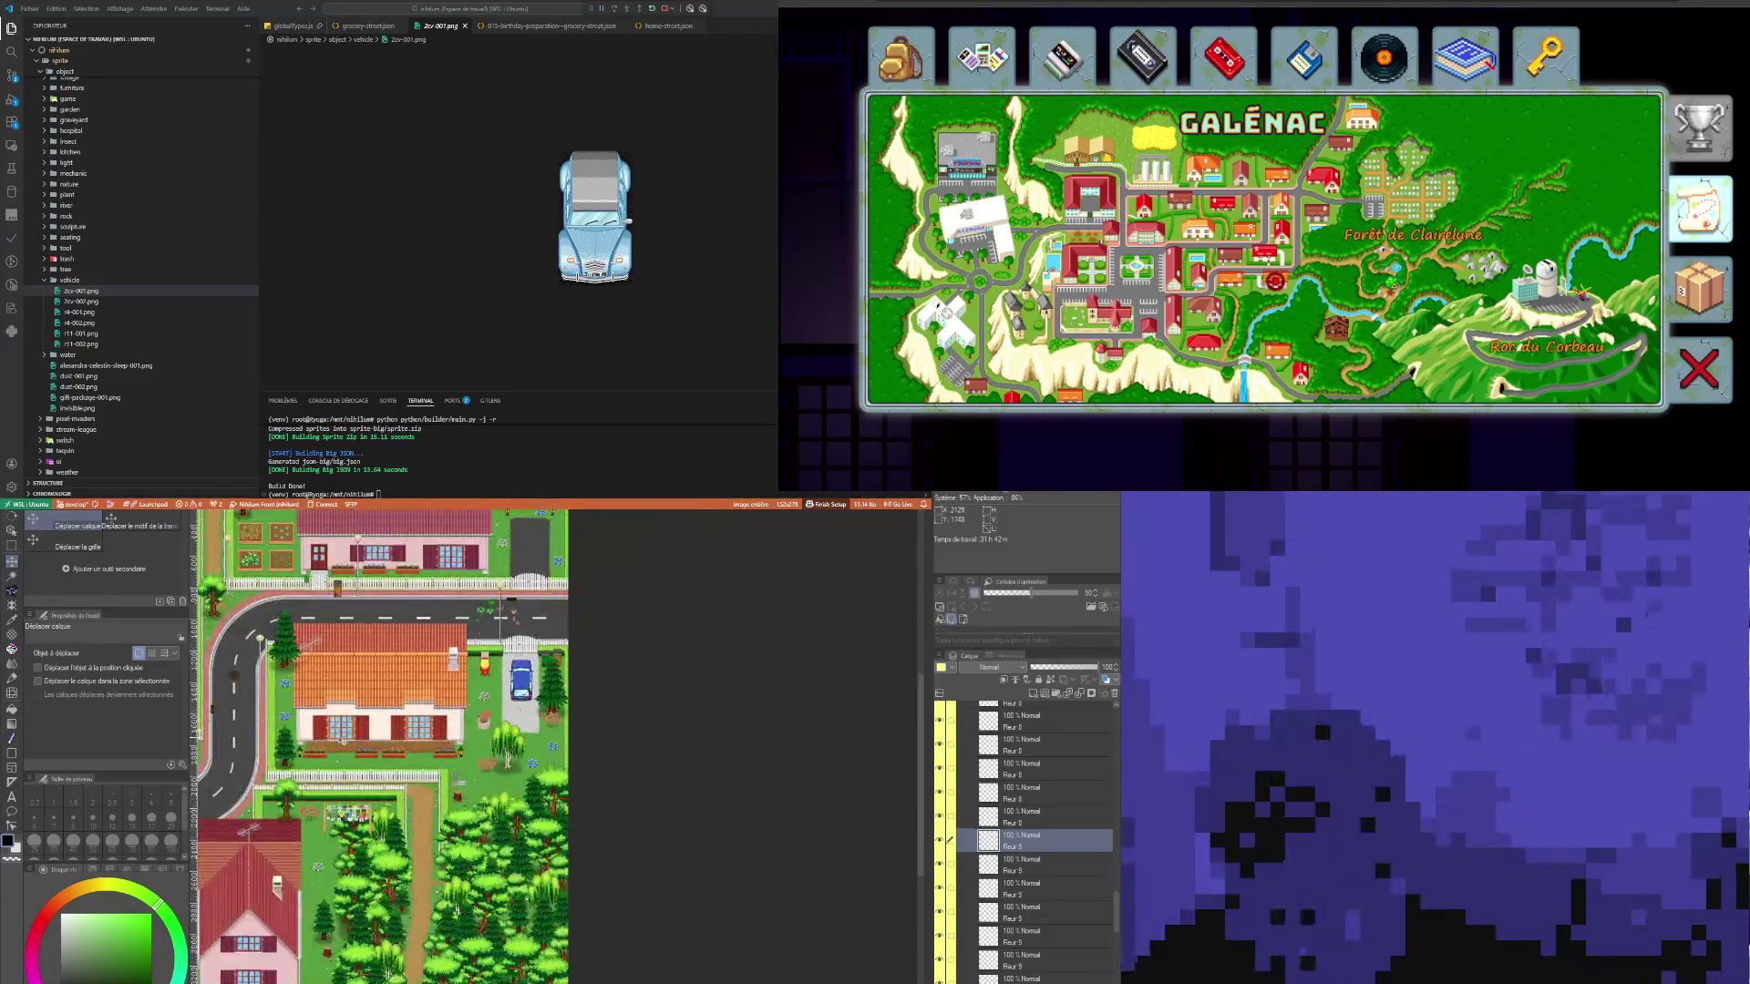
{"action": "scroll", "coordinate": [342, 741], "scroll_direction": "up", "scroll_amount": 3}
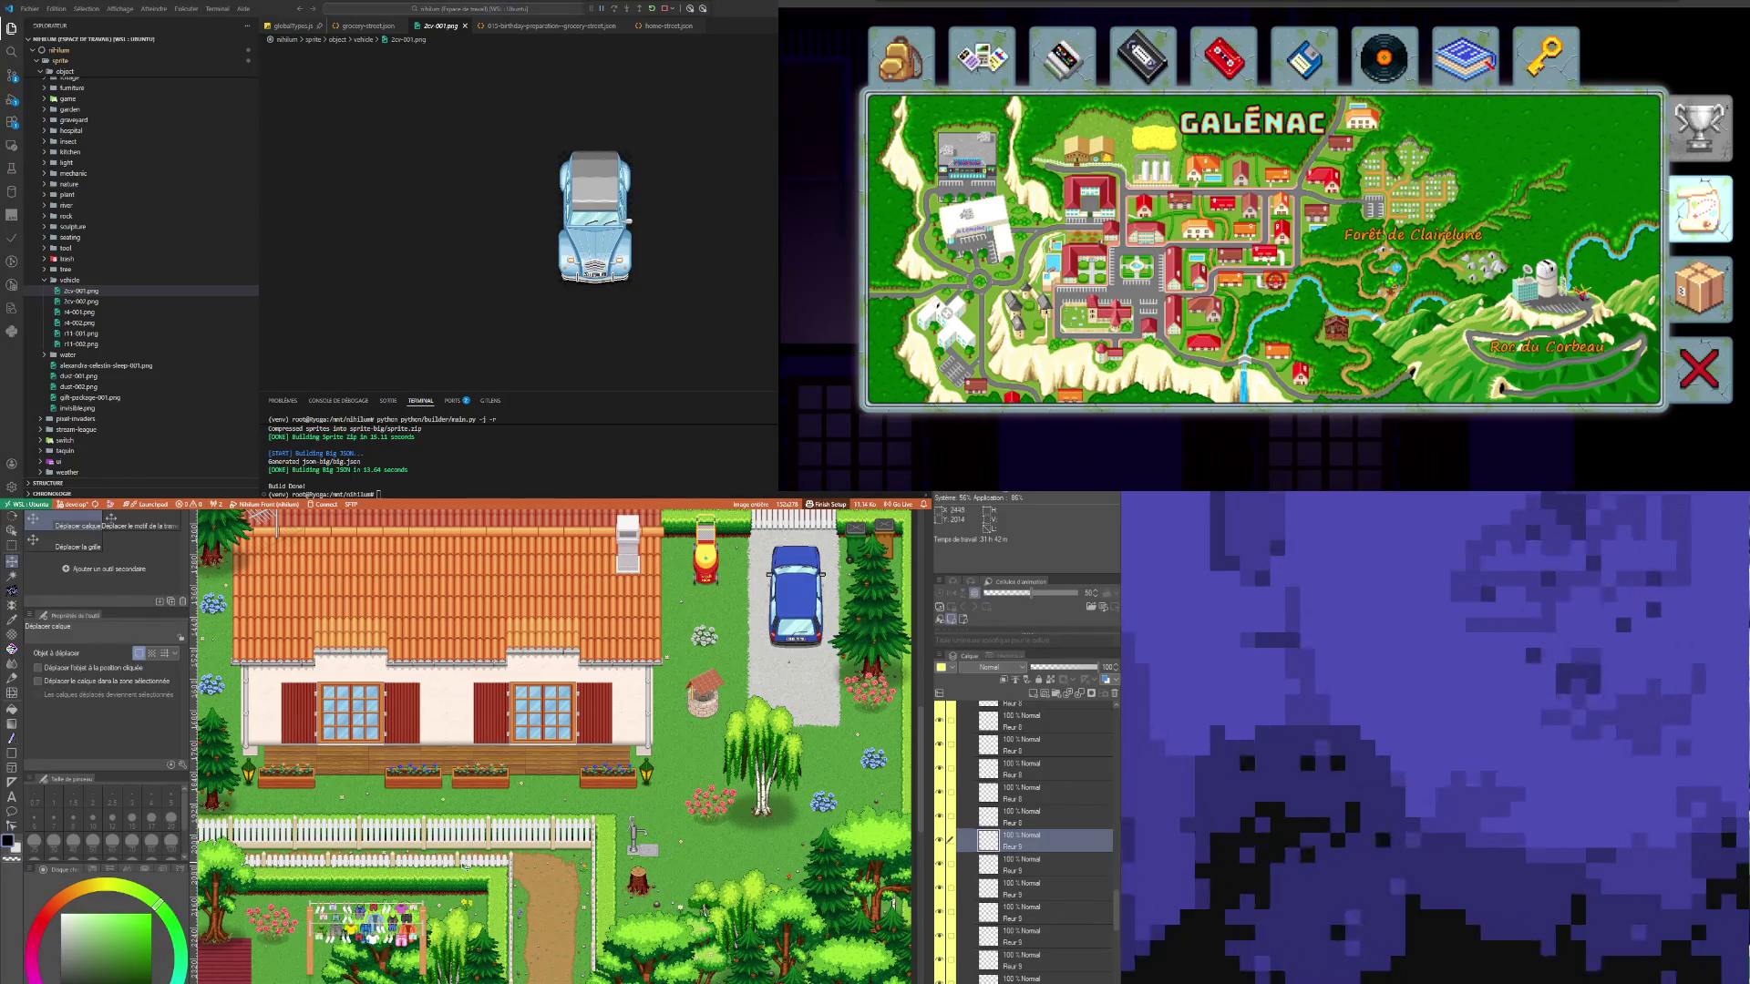
{"action": "scroll", "coordinate": [400, 837], "scroll_direction": "up", "scroll_amount": 3}
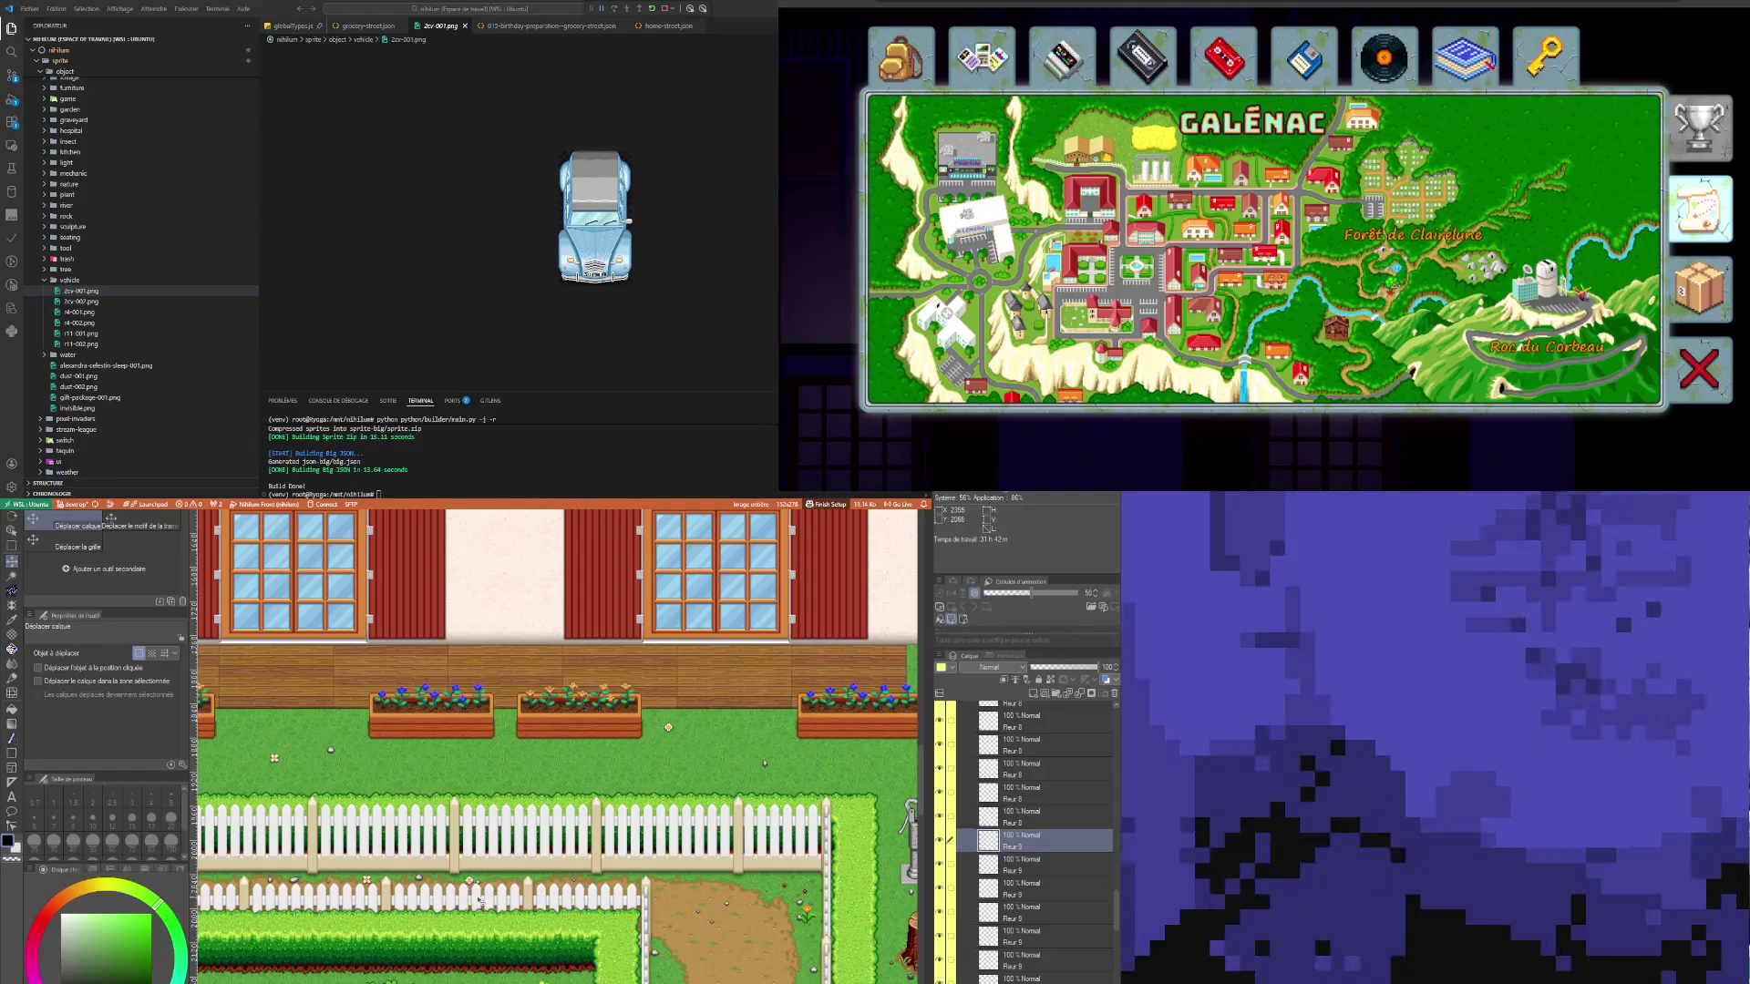
{"action": "scroll", "coordinate": [477, 898], "scroll_direction": "down", "scroll_amount": 2}
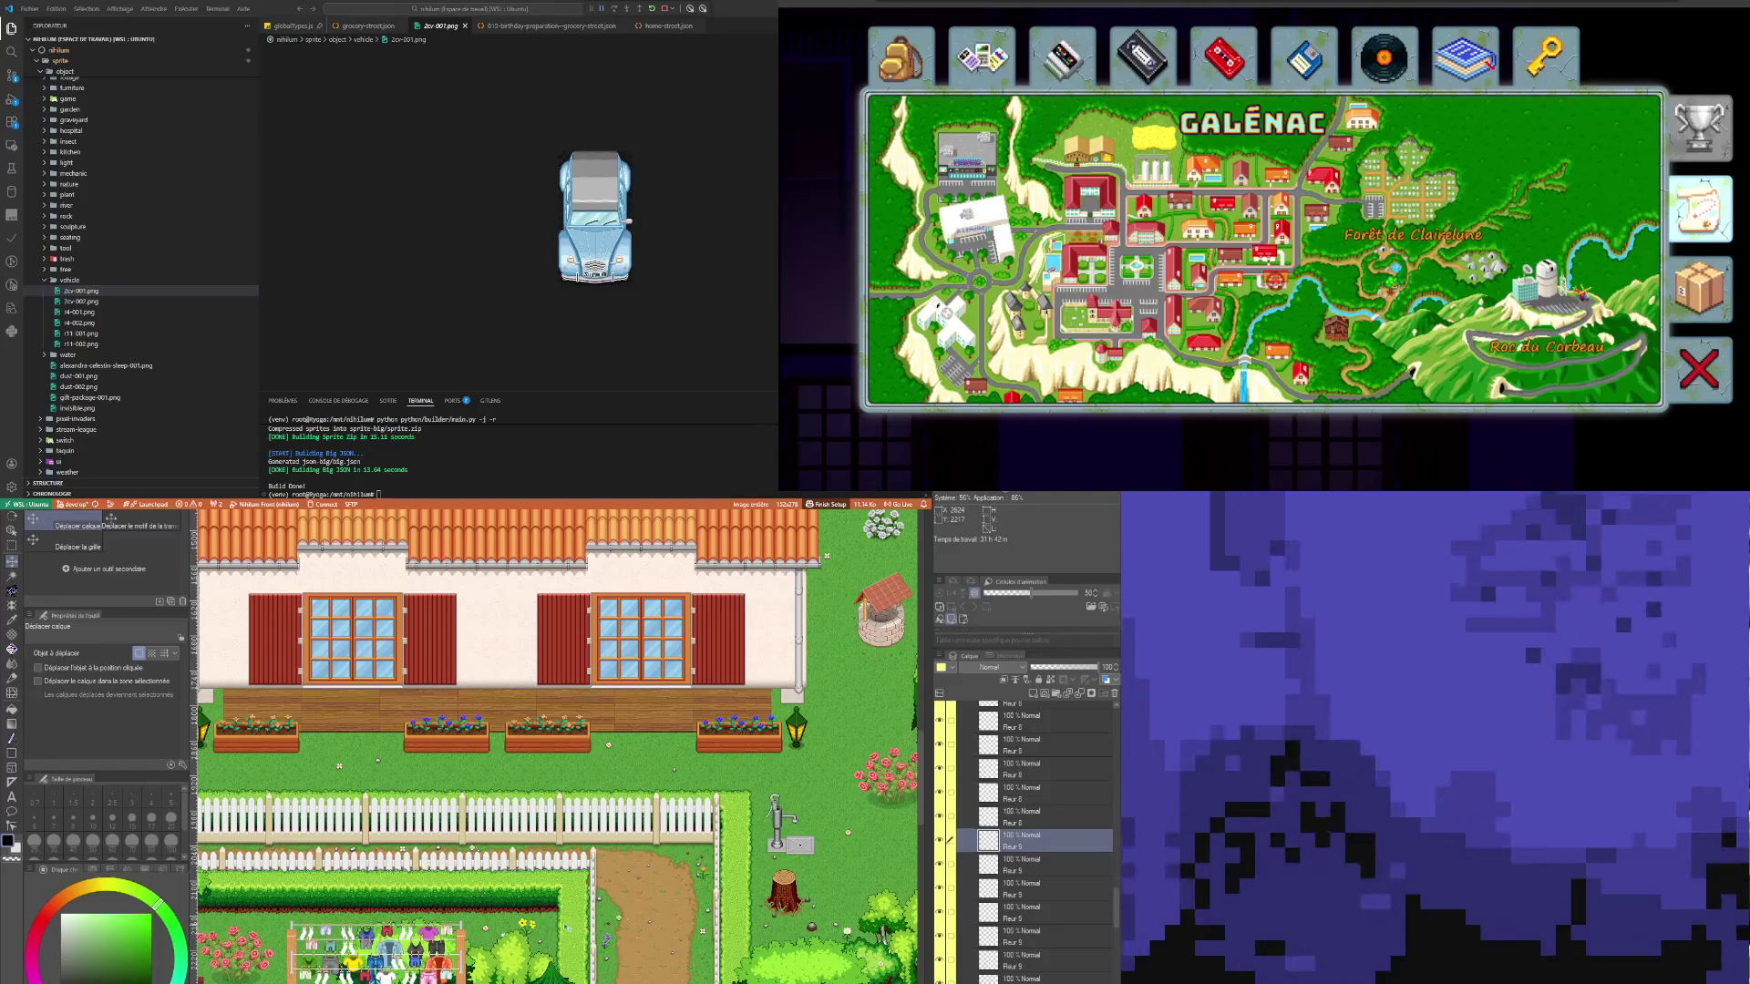
{"action": "scroll", "coordinate": [558, 927], "scroll_direction": "down", "scroll_amount": 2}
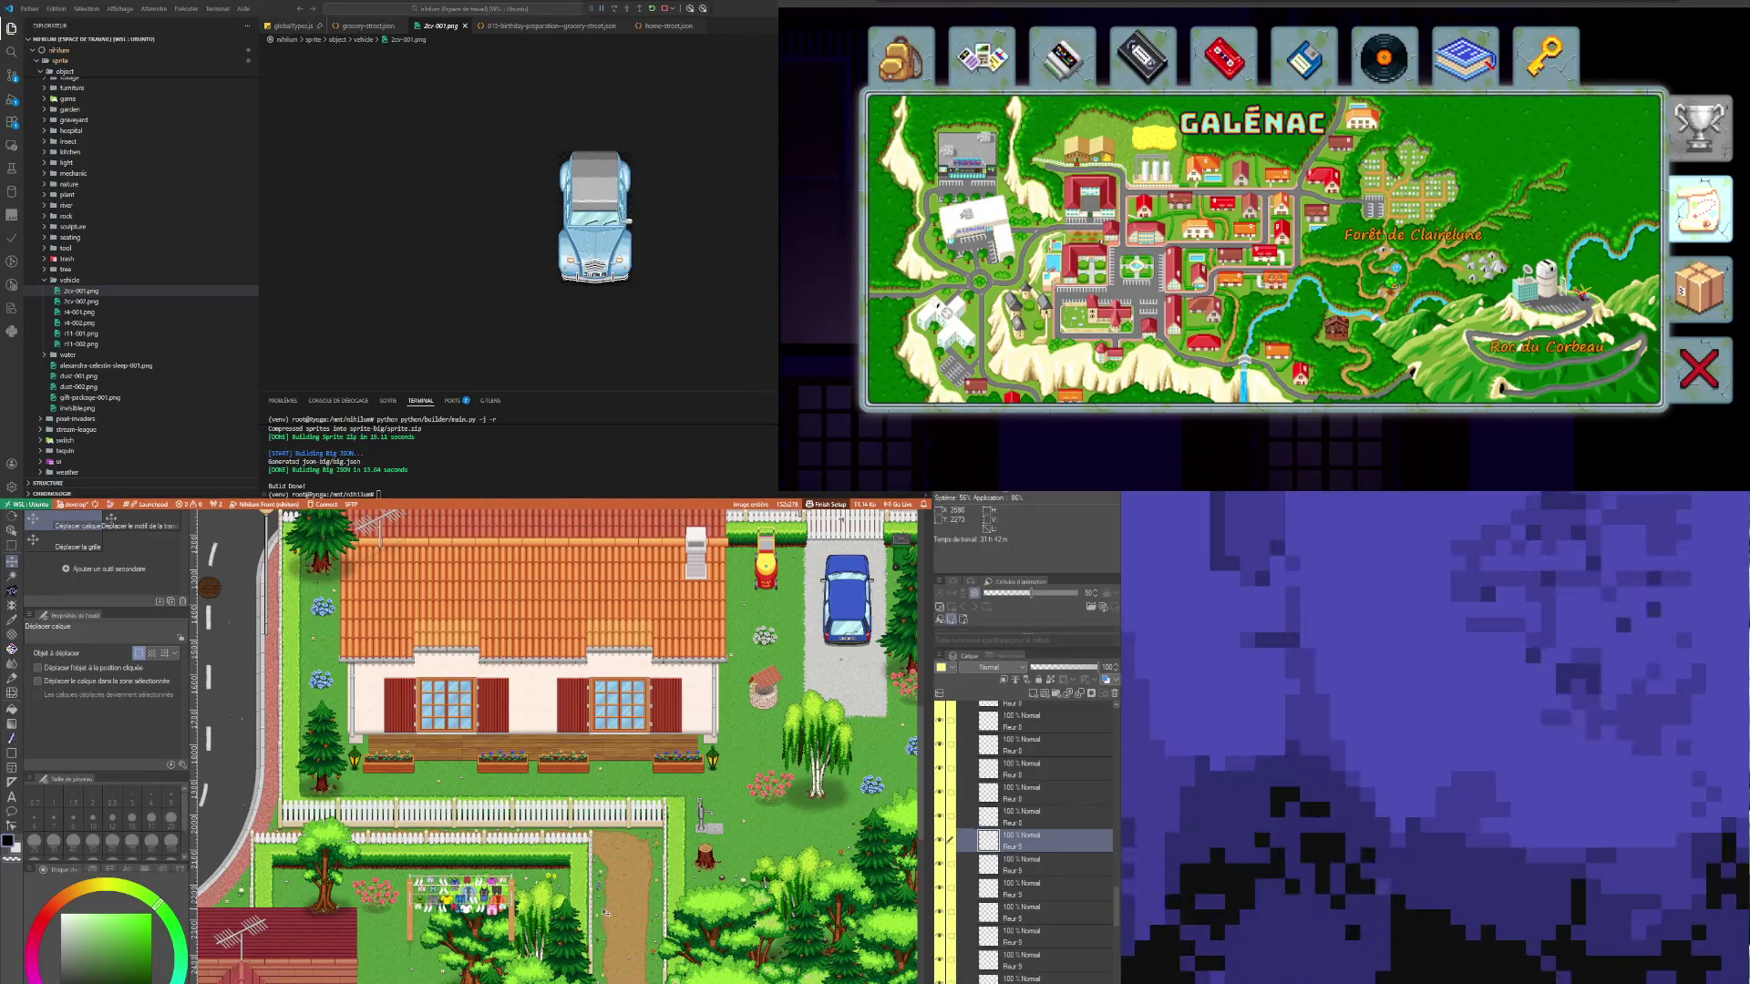
{"action": "scroll", "coordinate": [658, 957], "scroll_direction": "down", "scroll_amount": 2}
{"action": "scroll", "coordinate": [497, 662], "scroll_direction": "down", "scroll_amount": 1}
{"action": "scroll", "coordinate": [497, 662], "scroll_direction": "up", "scroll_amount": 3}
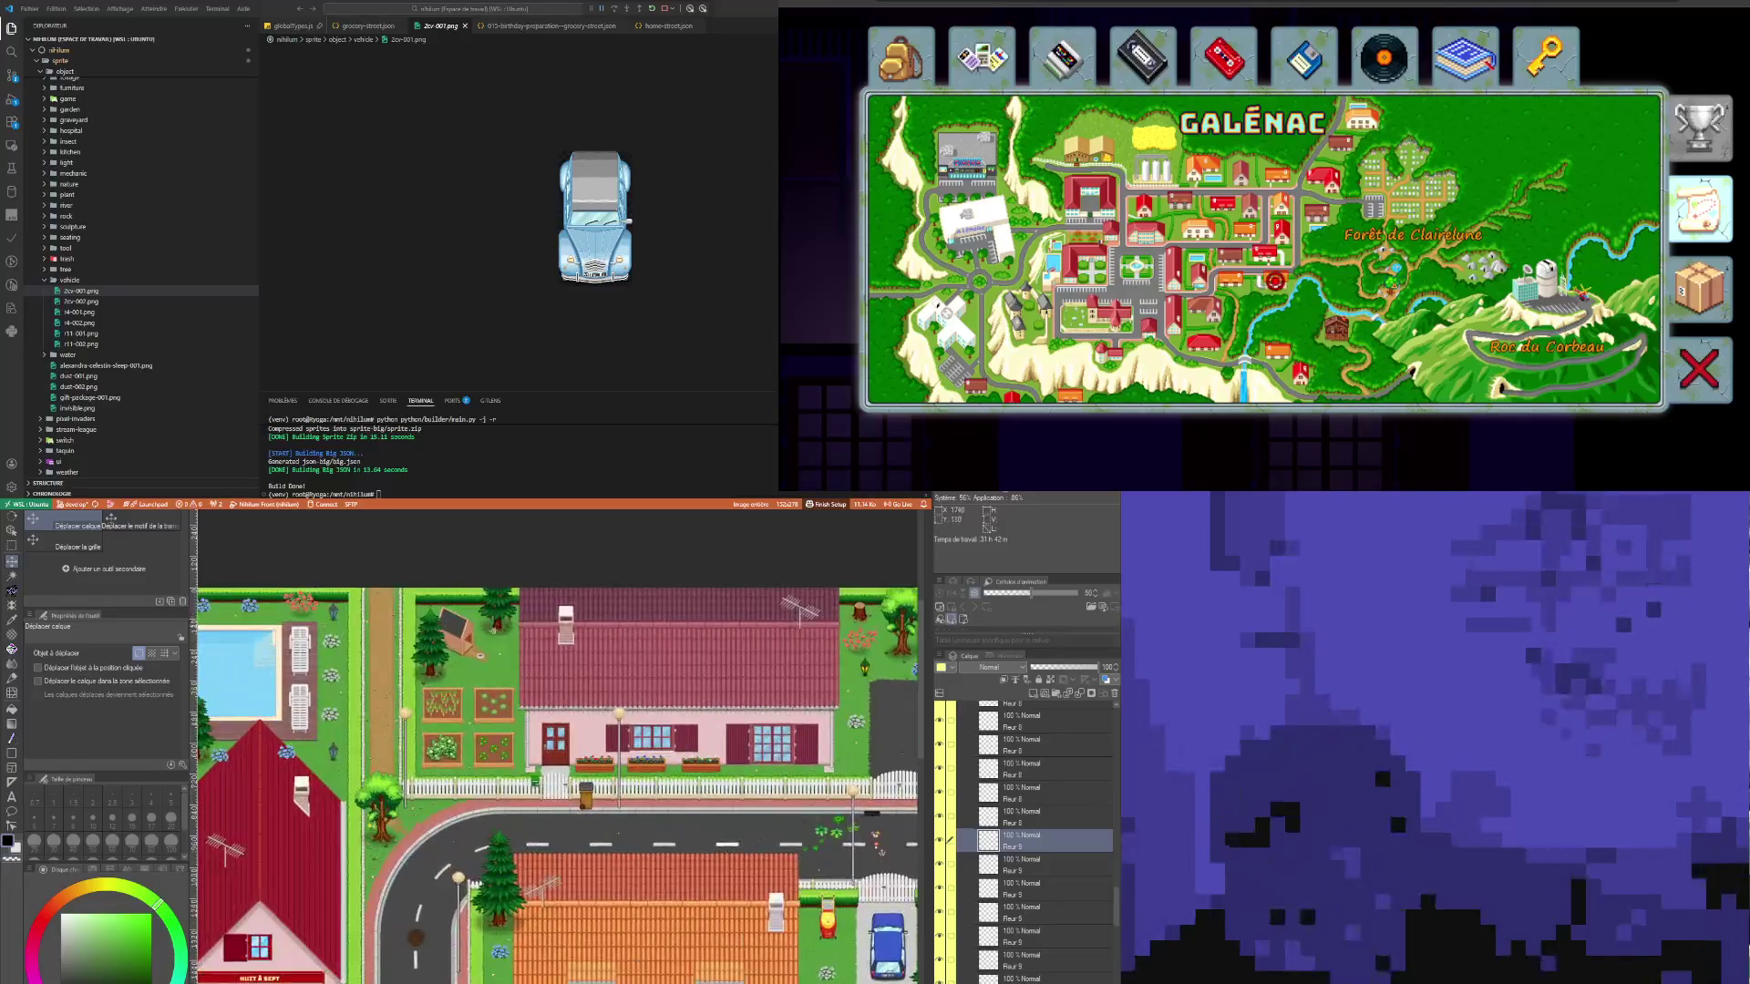
{"action": "scroll", "coordinate": [497, 663], "scroll_direction": "down", "scroll_amount": 1}
{"action": "scroll", "coordinate": [1047, 912], "scroll_direction": "down", "scroll_amount": 3}
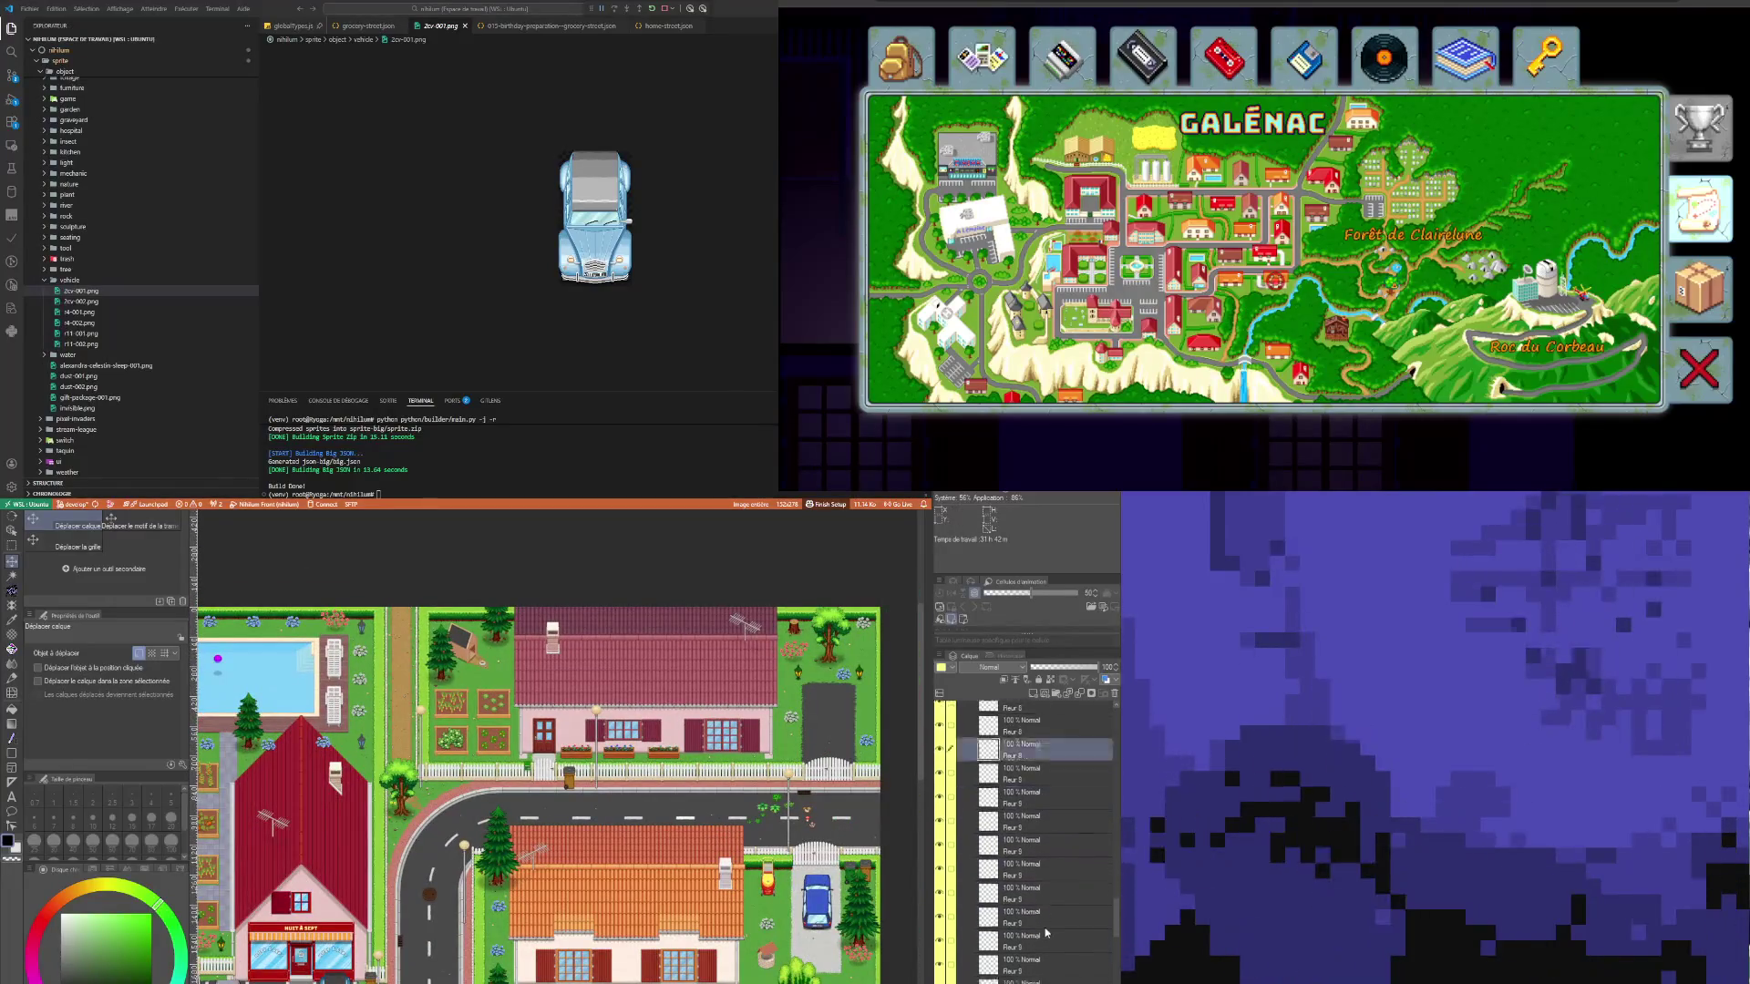
{"action": "scroll", "coordinate": [1047, 920], "scroll_direction": "down", "scroll_amount": 3}
Step: Compare both Herbe 3 grass layers and settle on the upper Herbe 3 layer
{"action": "left_click", "coordinate": [1031, 873]}
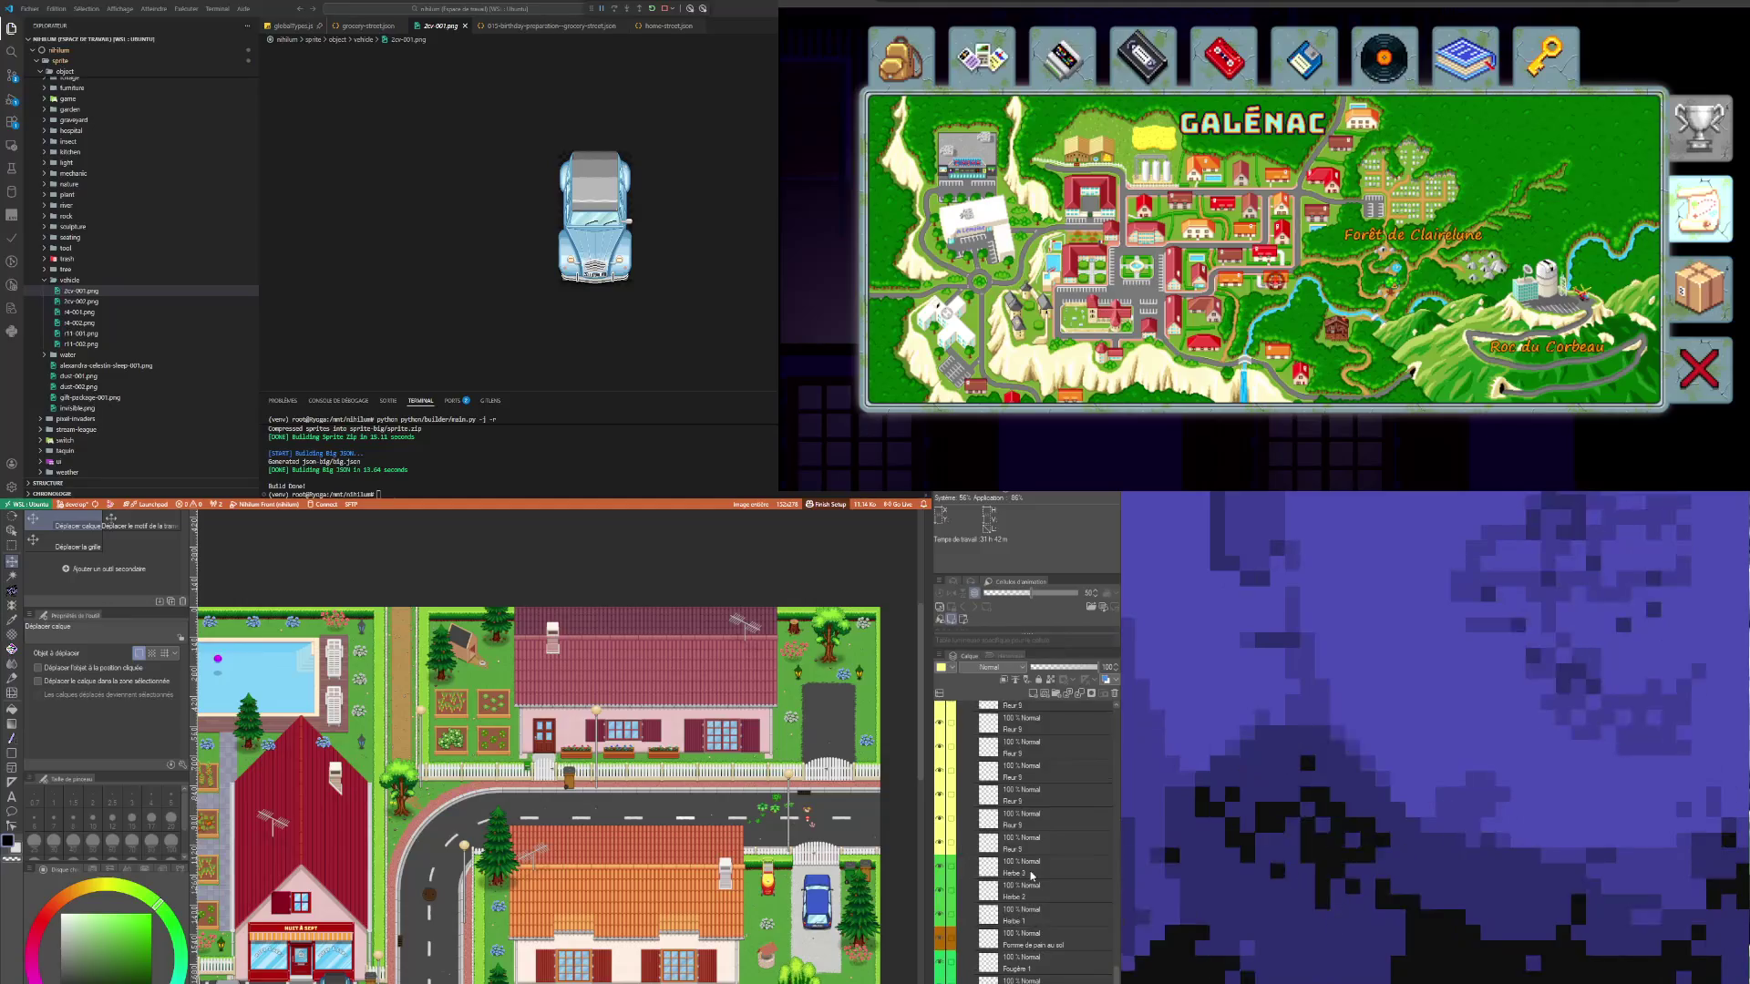
{"action": "scroll", "coordinate": [875, 729], "scroll_direction": "down", "scroll_amount": 1}
{"action": "scroll", "coordinate": [875, 729], "scroll_direction": "up", "scroll_amount": 3}
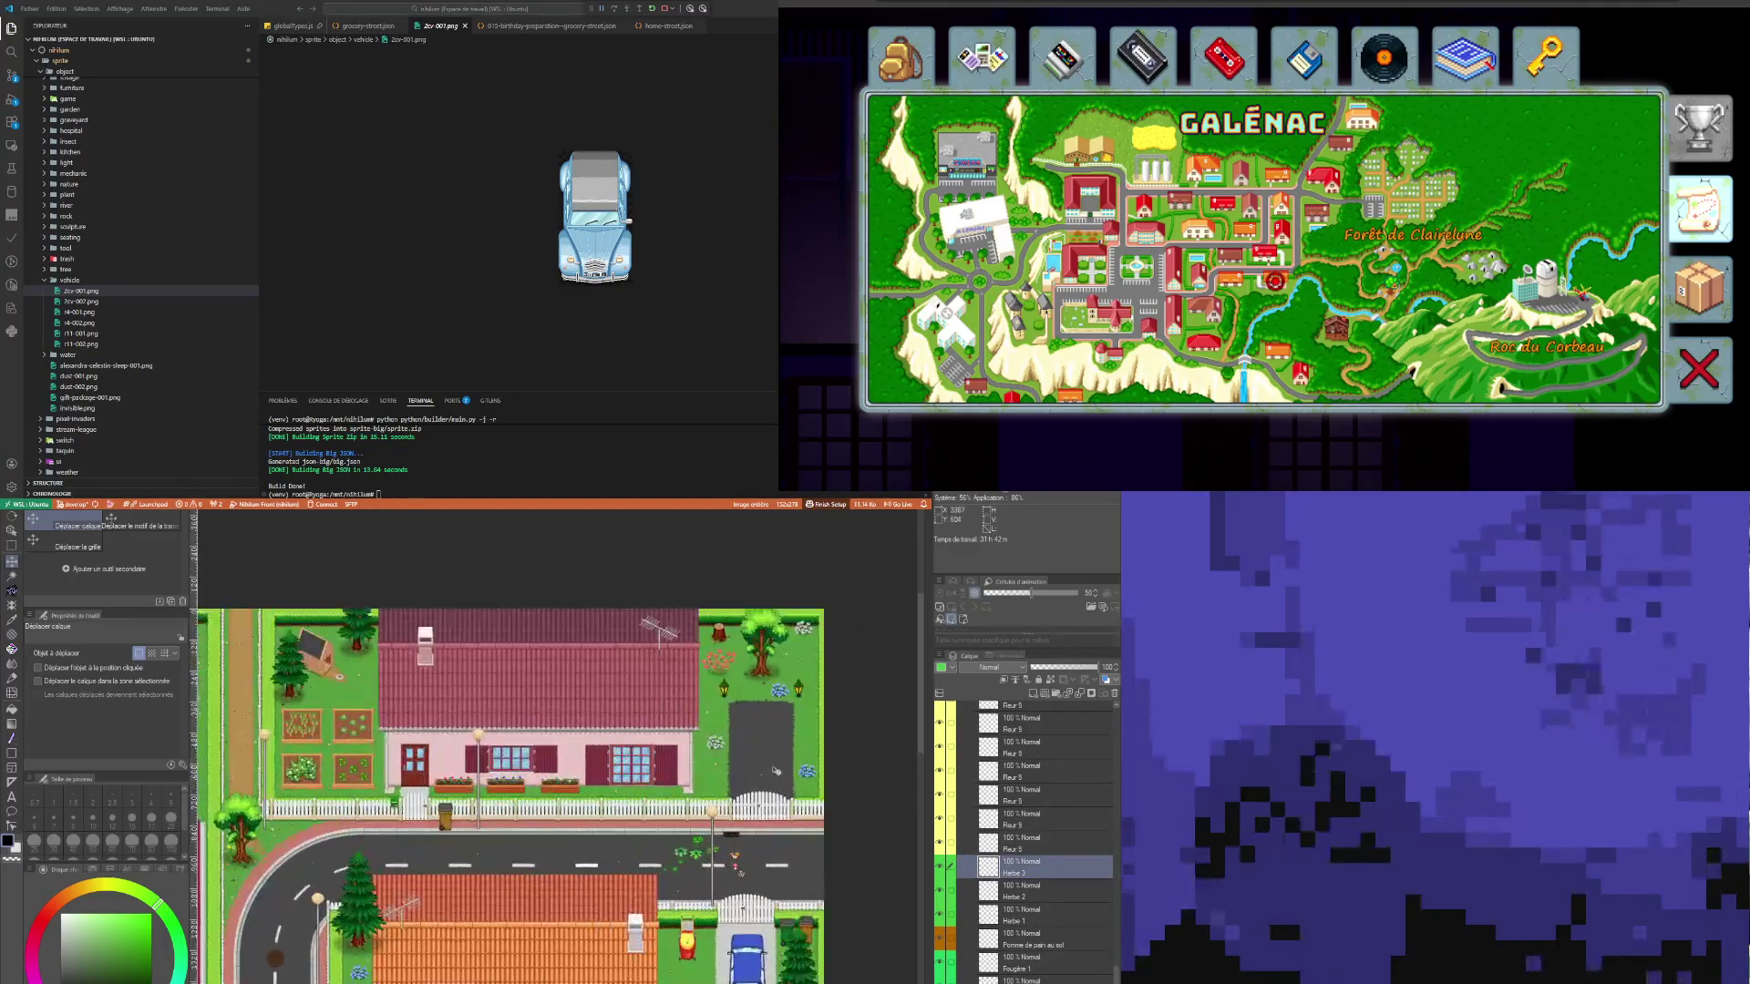
{"action": "scroll", "coordinate": [698, 857], "scroll_direction": "up", "scroll_amount": 1}
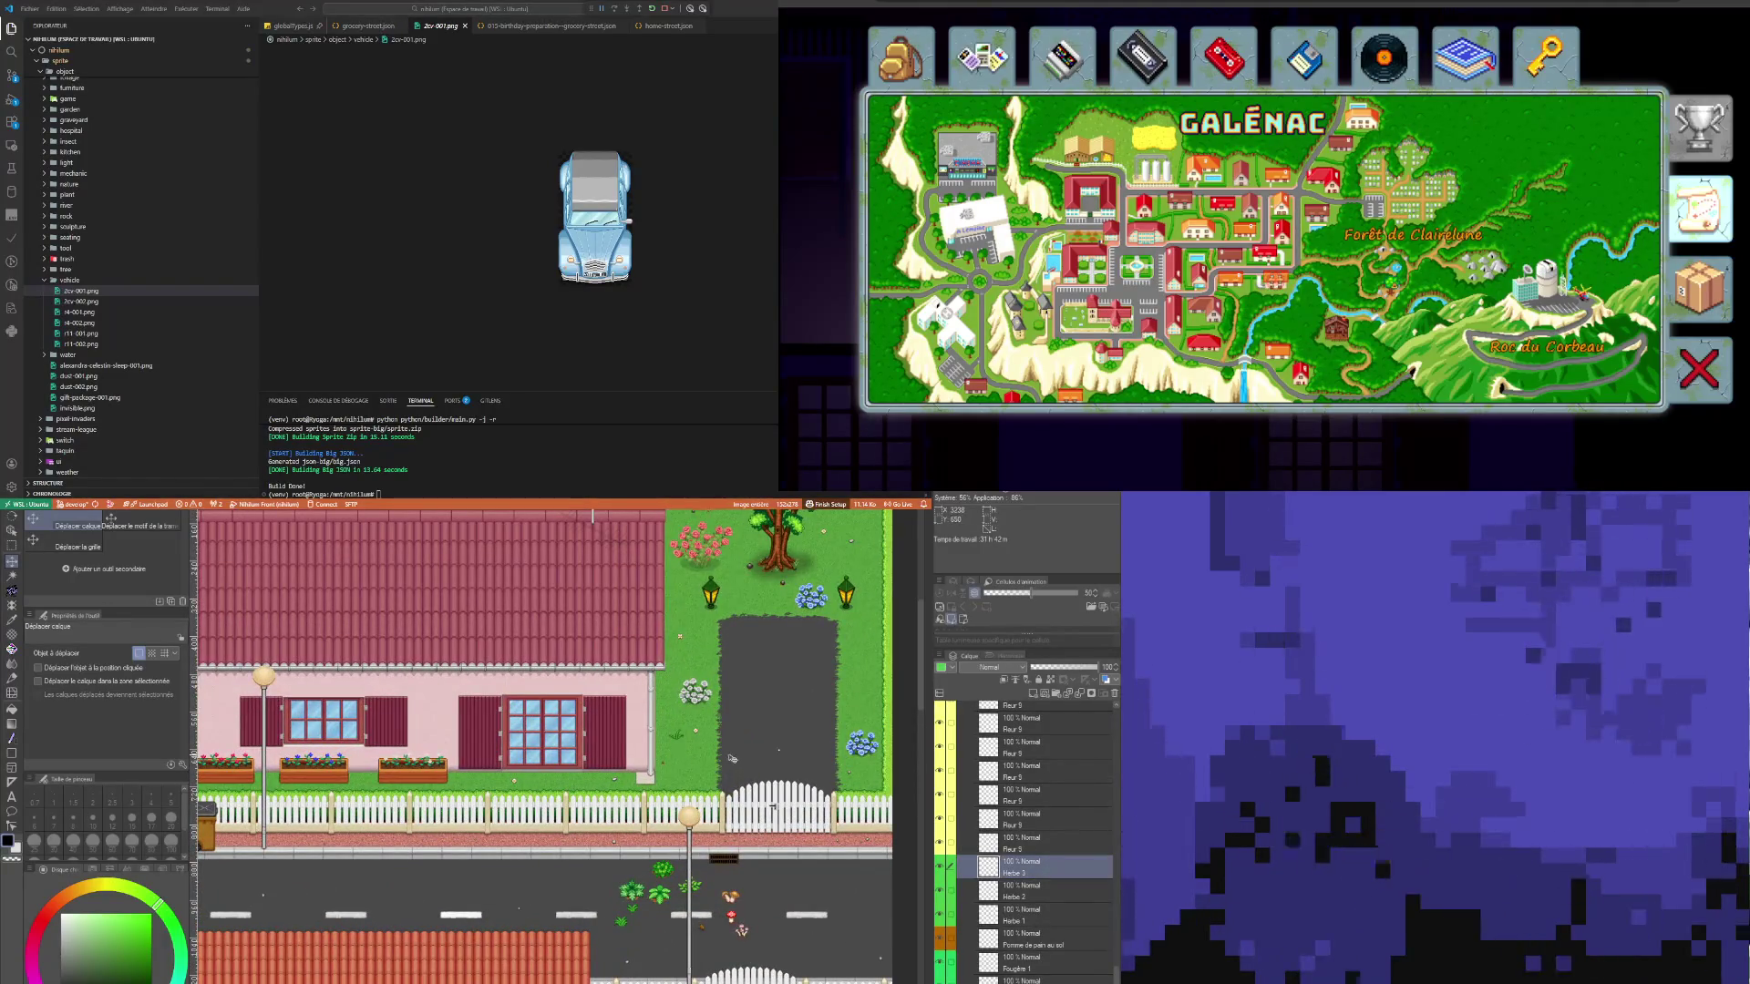
{"action": "scroll", "coordinate": [732, 758], "scroll_direction": "down", "scroll_amount": 3}
{"action": "scroll", "coordinate": [669, 925], "scroll_direction": "up", "scroll_amount": 3}
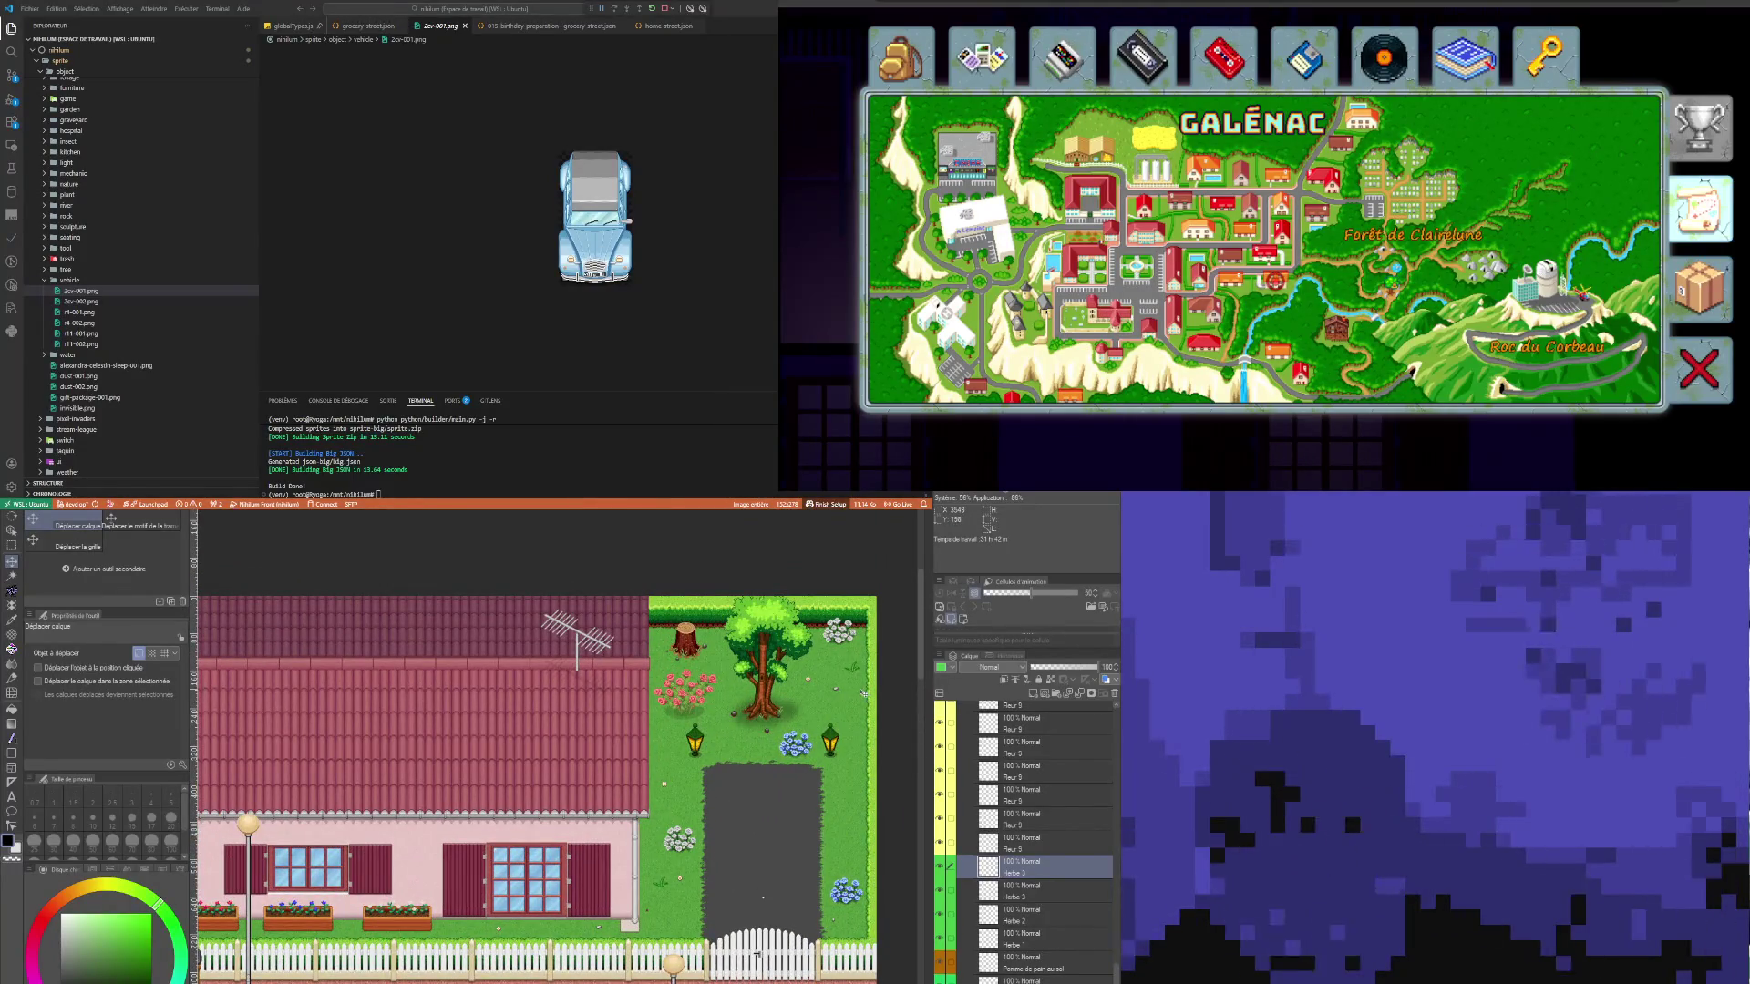
{"action": "scroll", "coordinate": [848, 697], "scroll_direction": "down", "scroll_amount": 2}
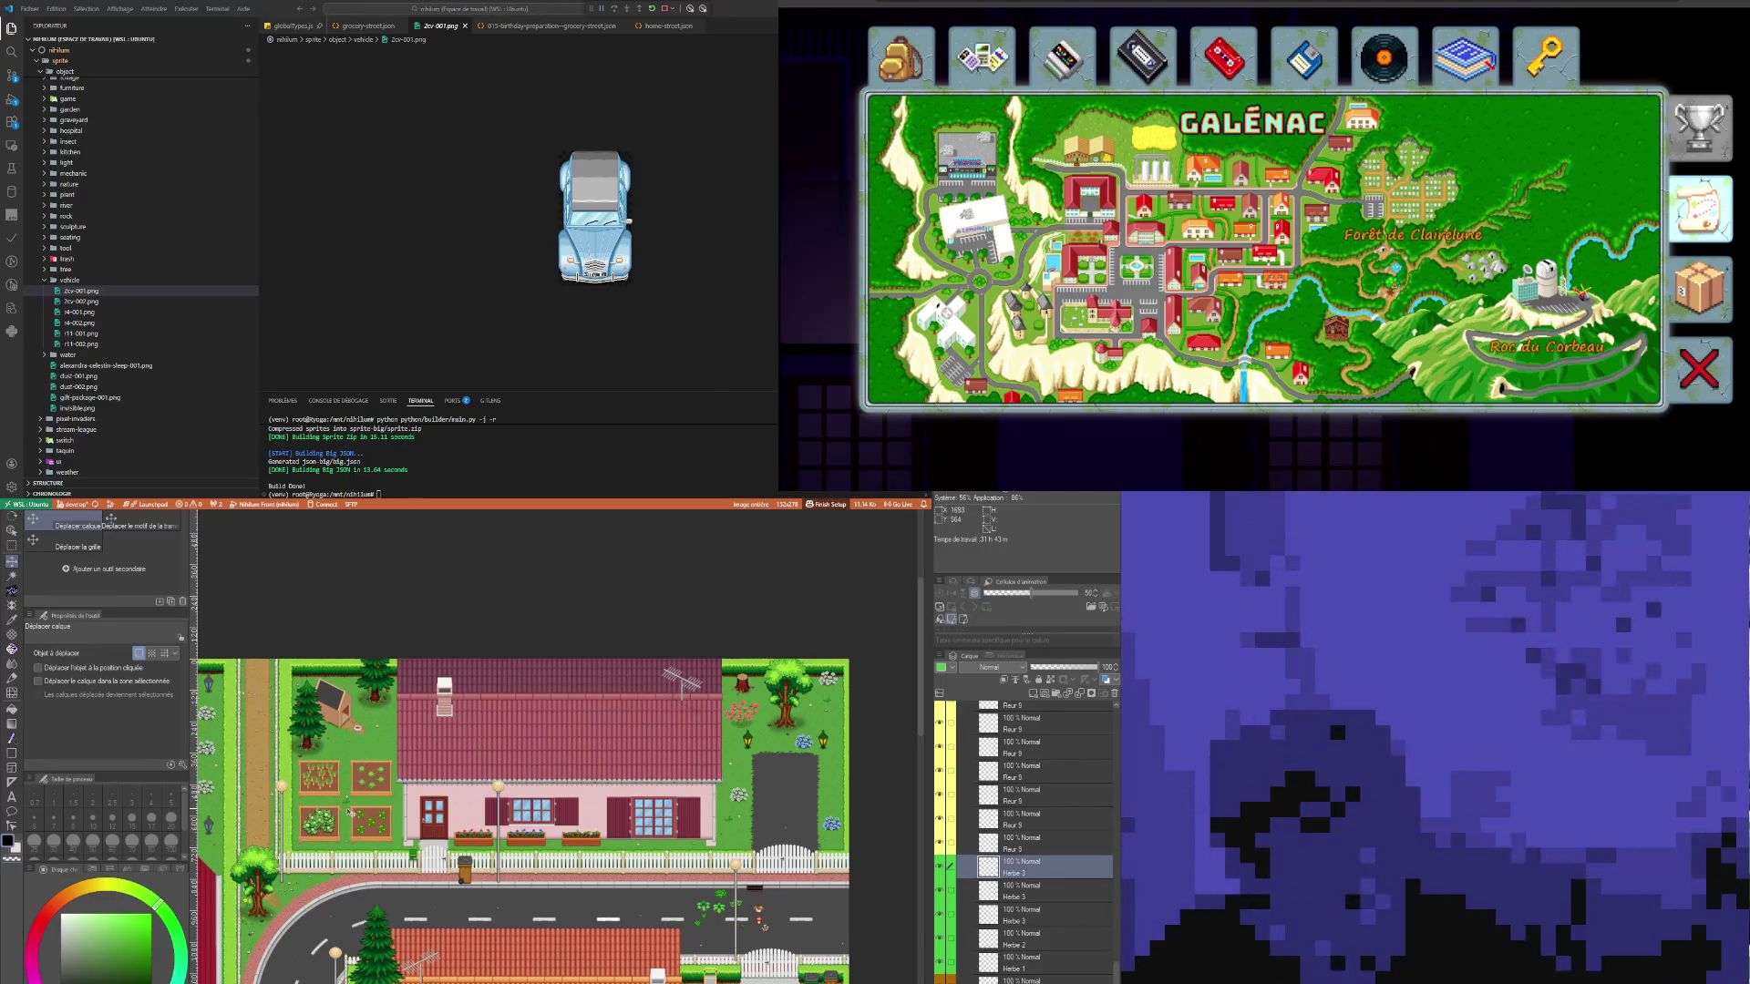
{"action": "left_click", "coordinate": [1042, 893]}
{"action": "scroll", "coordinate": [506, 797], "scroll_direction": "down", "scroll_amount": 3}
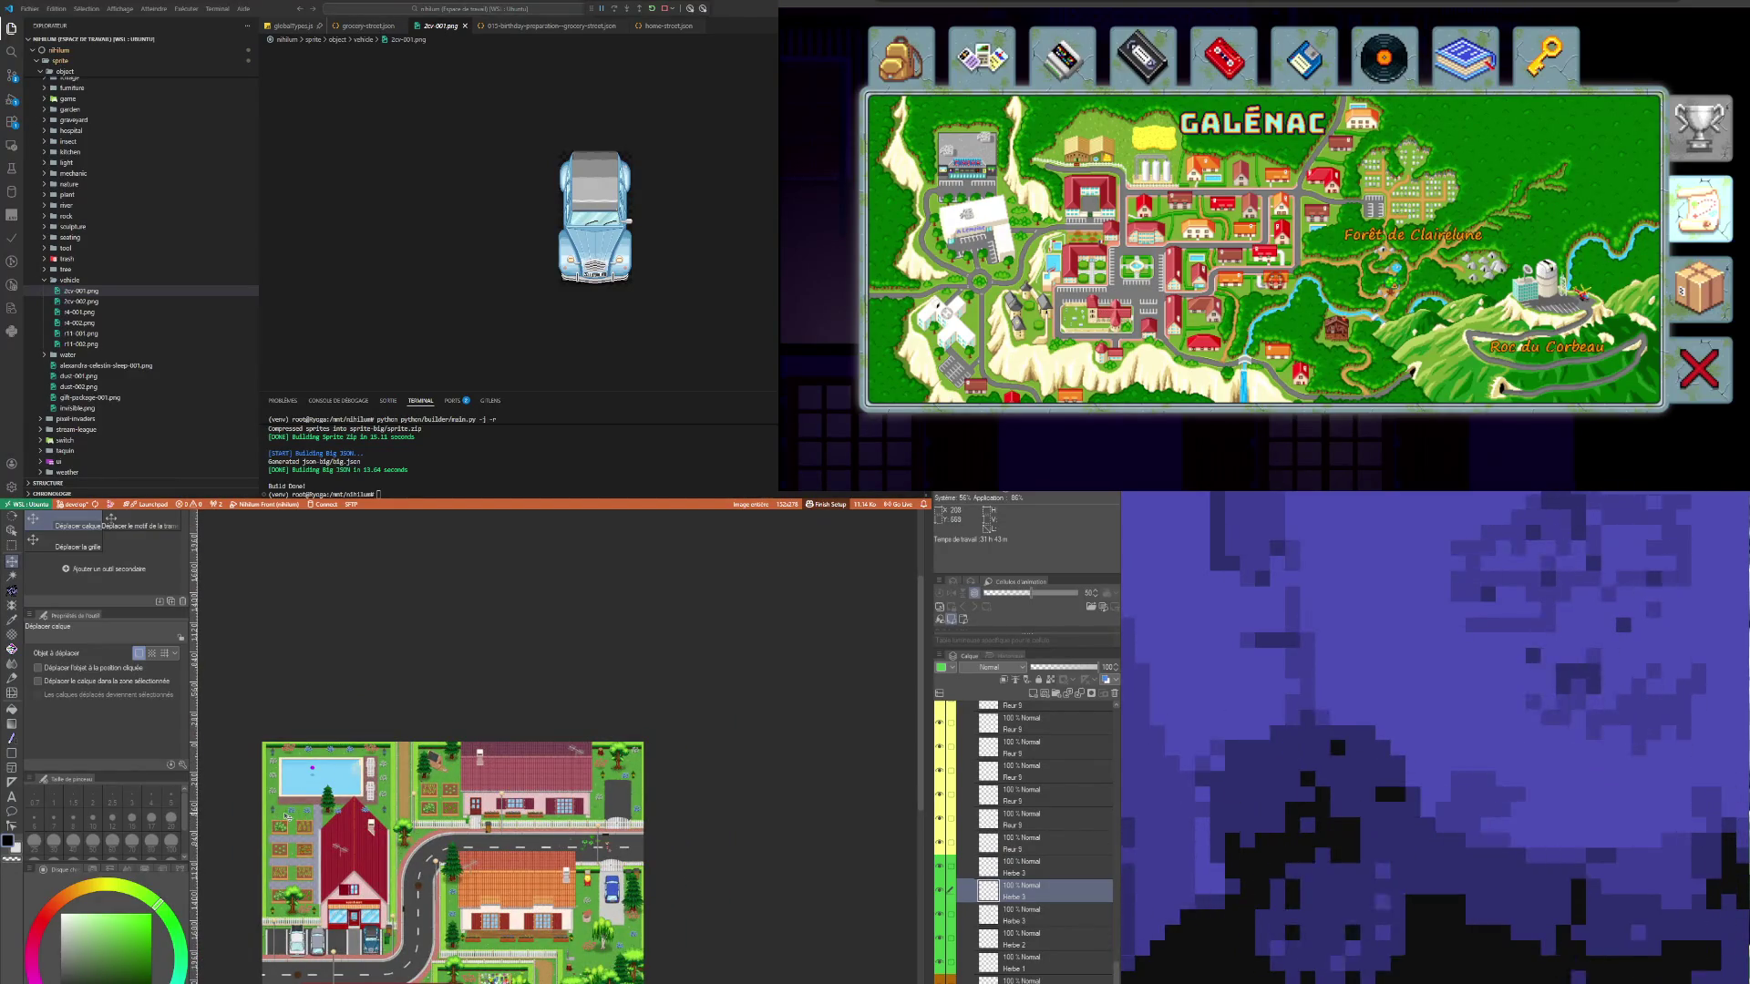
{"action": "scroll", "coordinate": [422, 824], "scroll_direction": "up", "scroll_amount": 2}
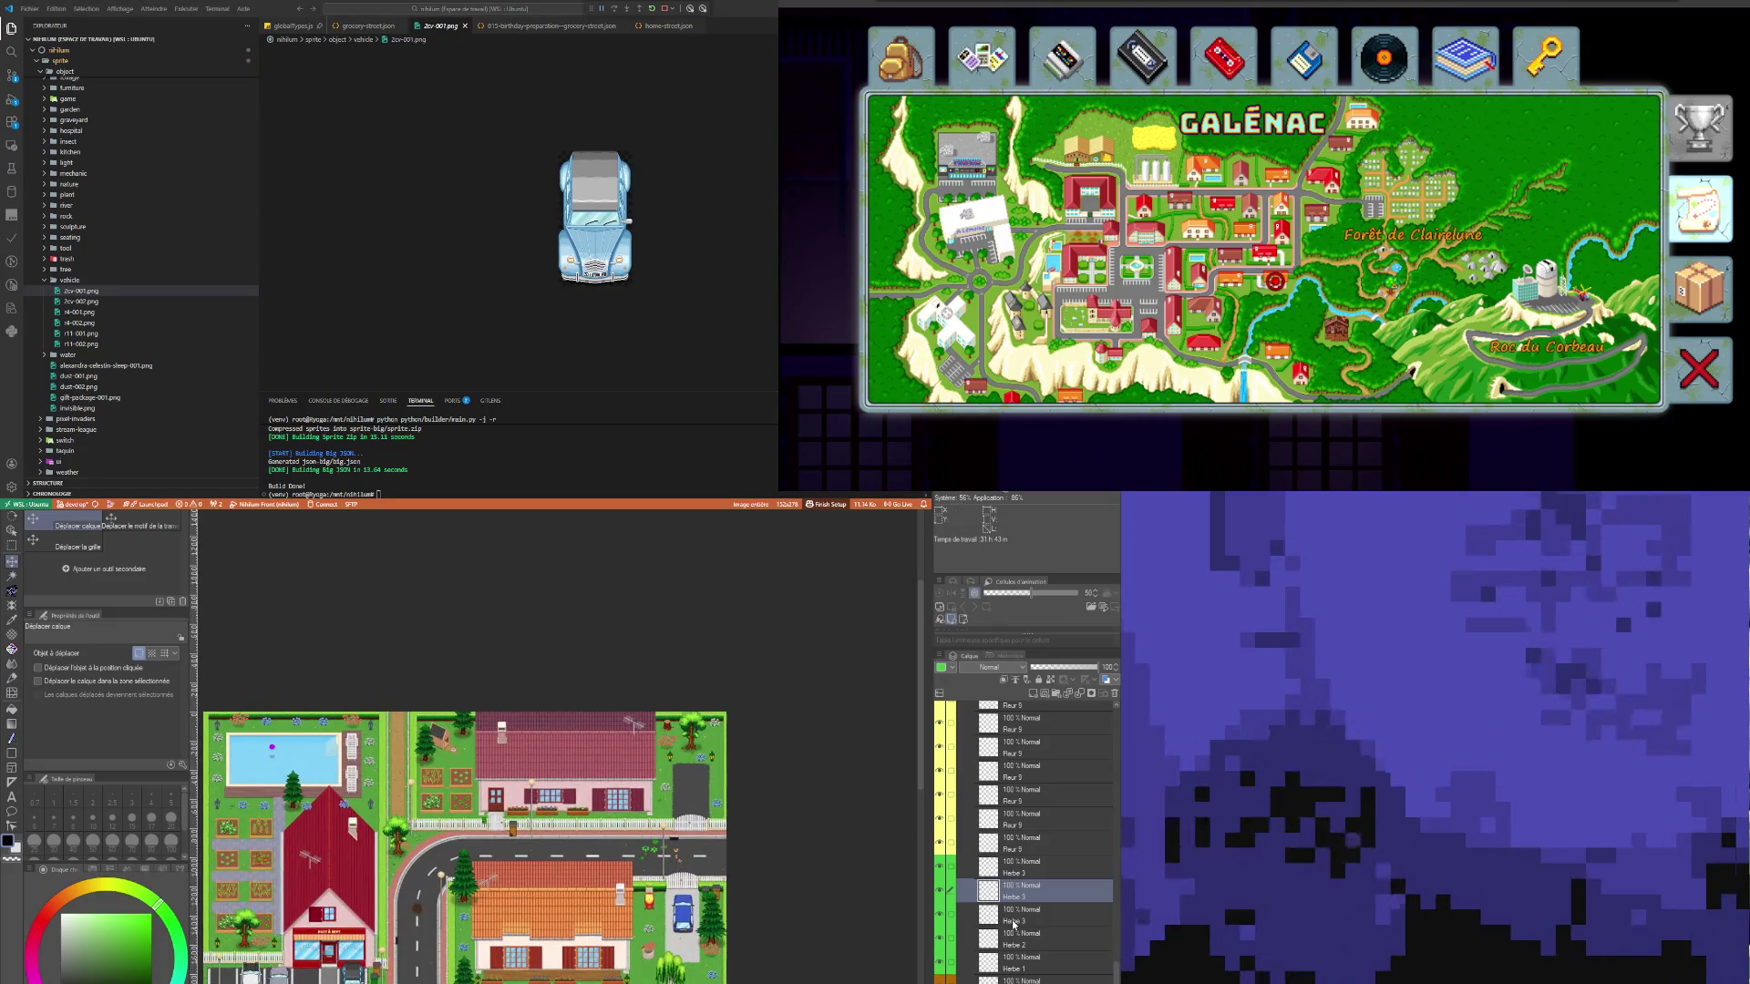
{"action": "left_click", "coordinate": [1039, 914]}
{"action": "left_click", "coordinate": [1036, 870]}
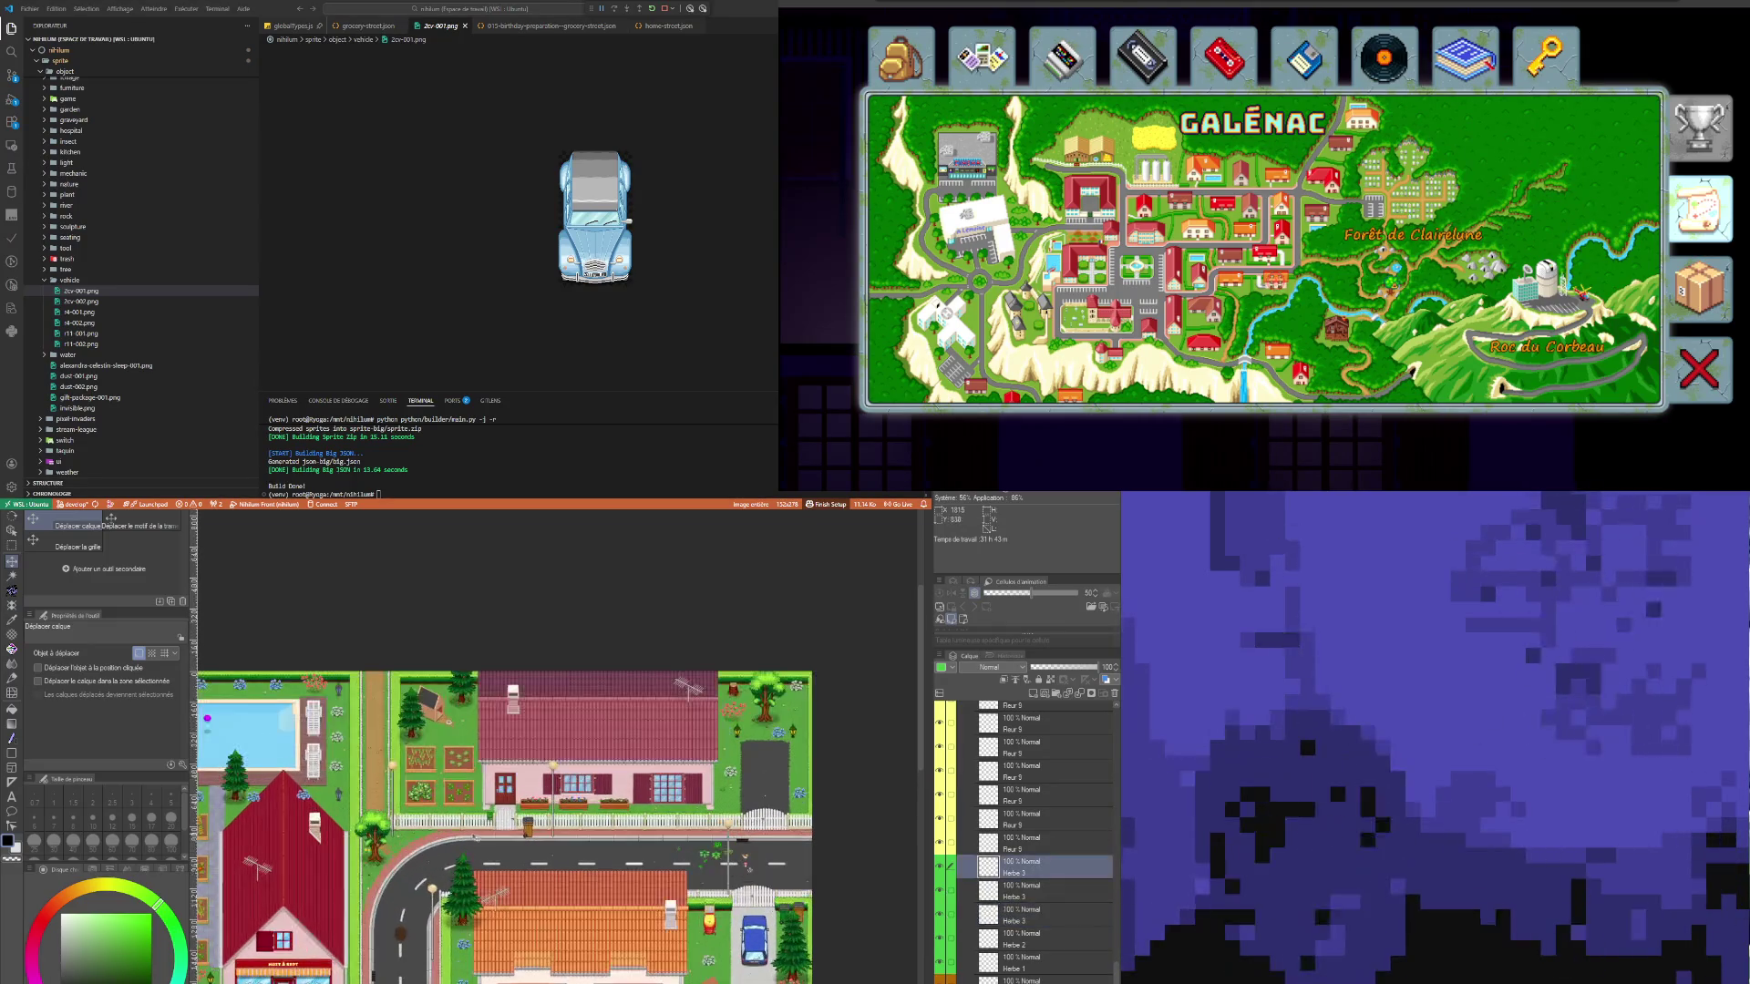
{"action": "scroll", "coordinate": [466, 833], "scroll_direction": "up", "scroll_amount": 1}
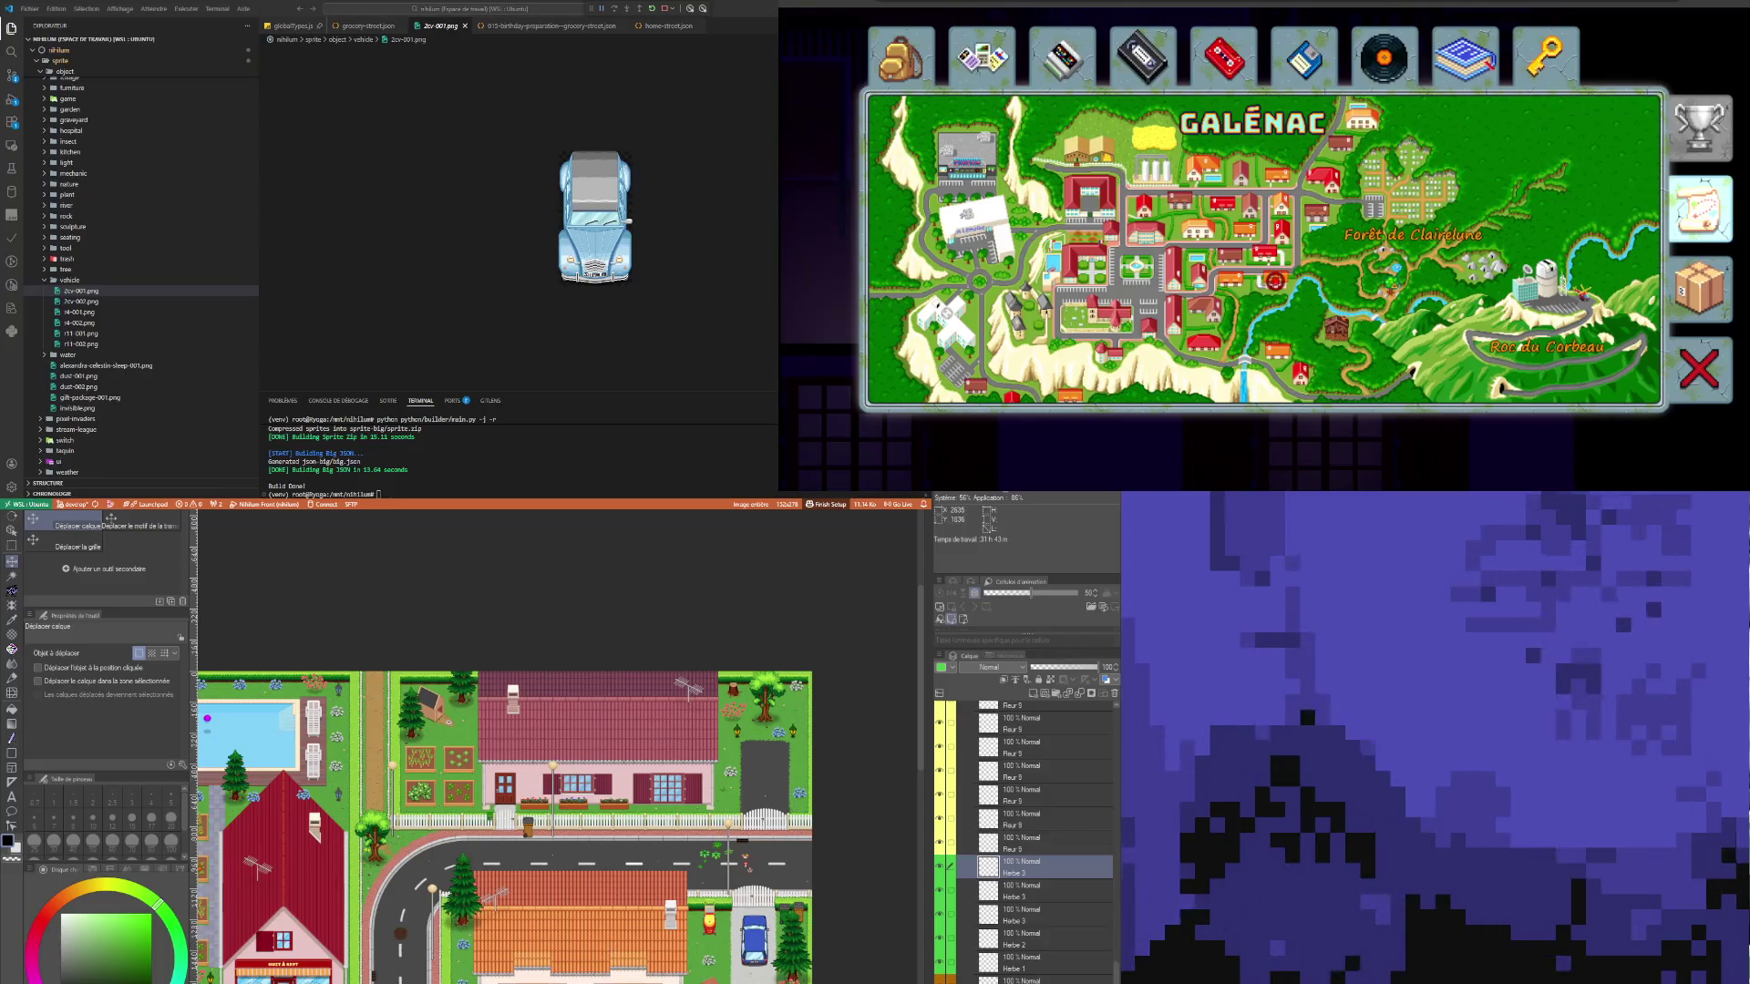
{"action": "scroll", "coordinate": [620, 802], "scroll_direction": "down", "scroll_amount": 4}
{"action": "scroll", "coordinate": [550, 939], "scroll_direction": "up", "scroll_amount": 4}
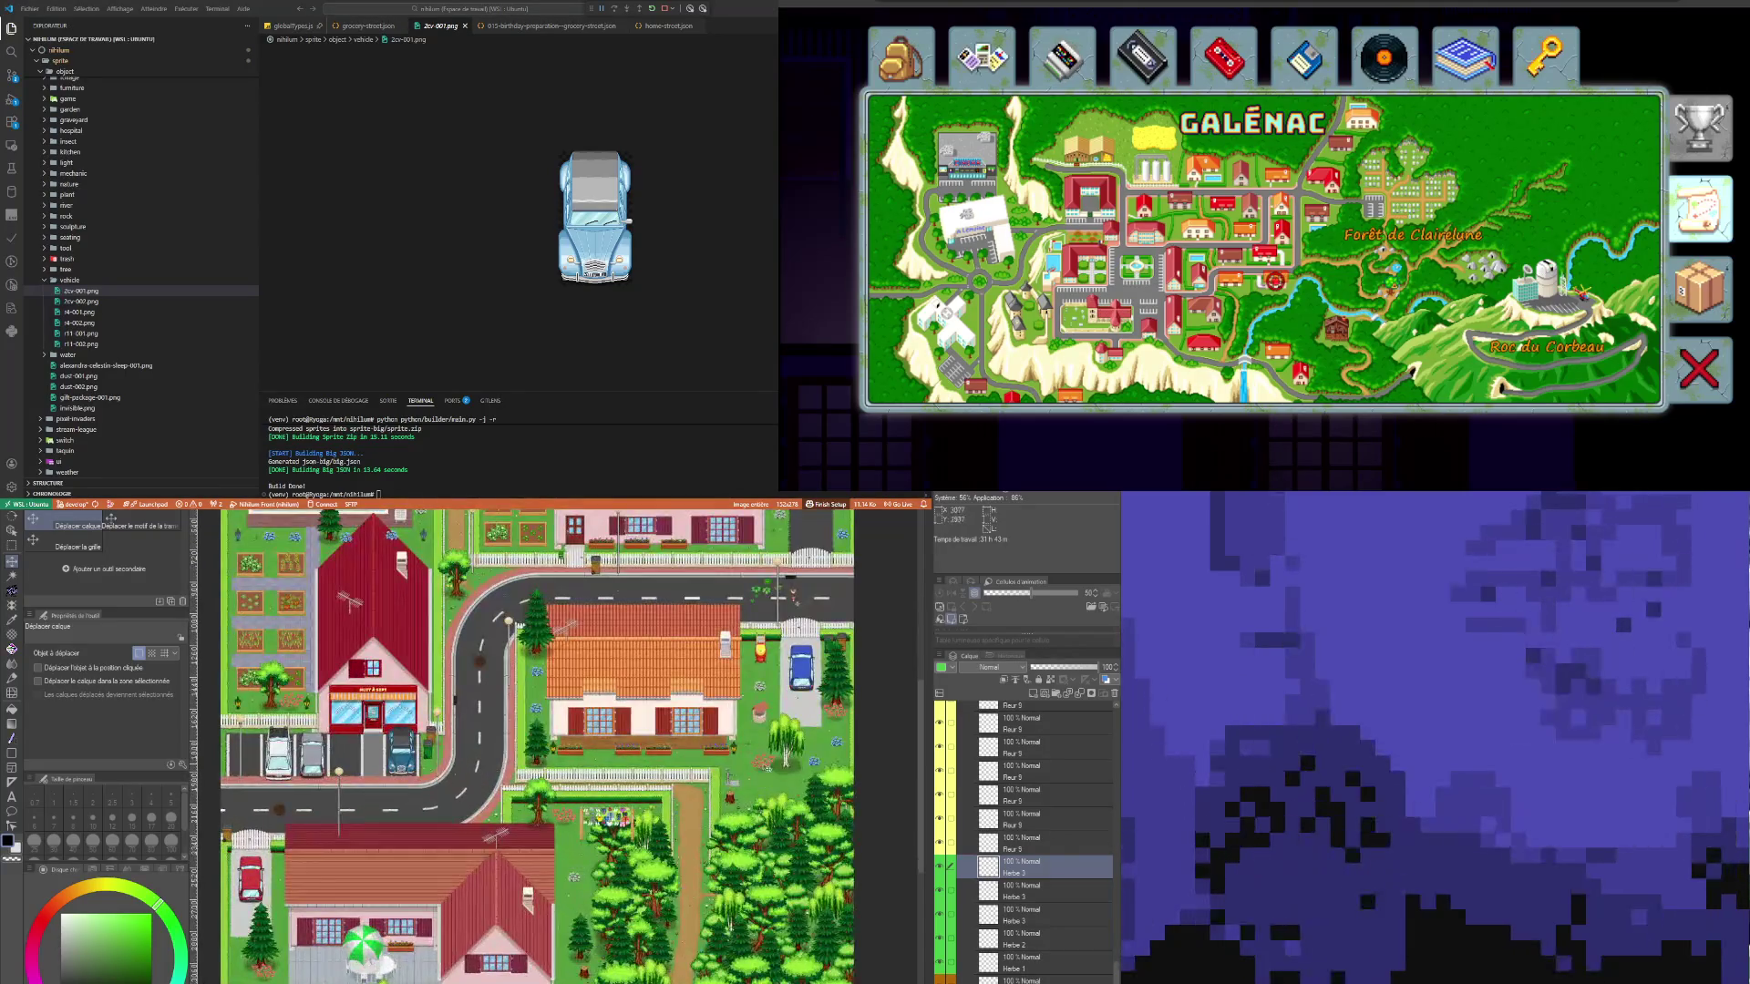
{"action": "scroll", "coordinate": [449, 870], "scroll_direction": "down", "scroll_amount": 3}
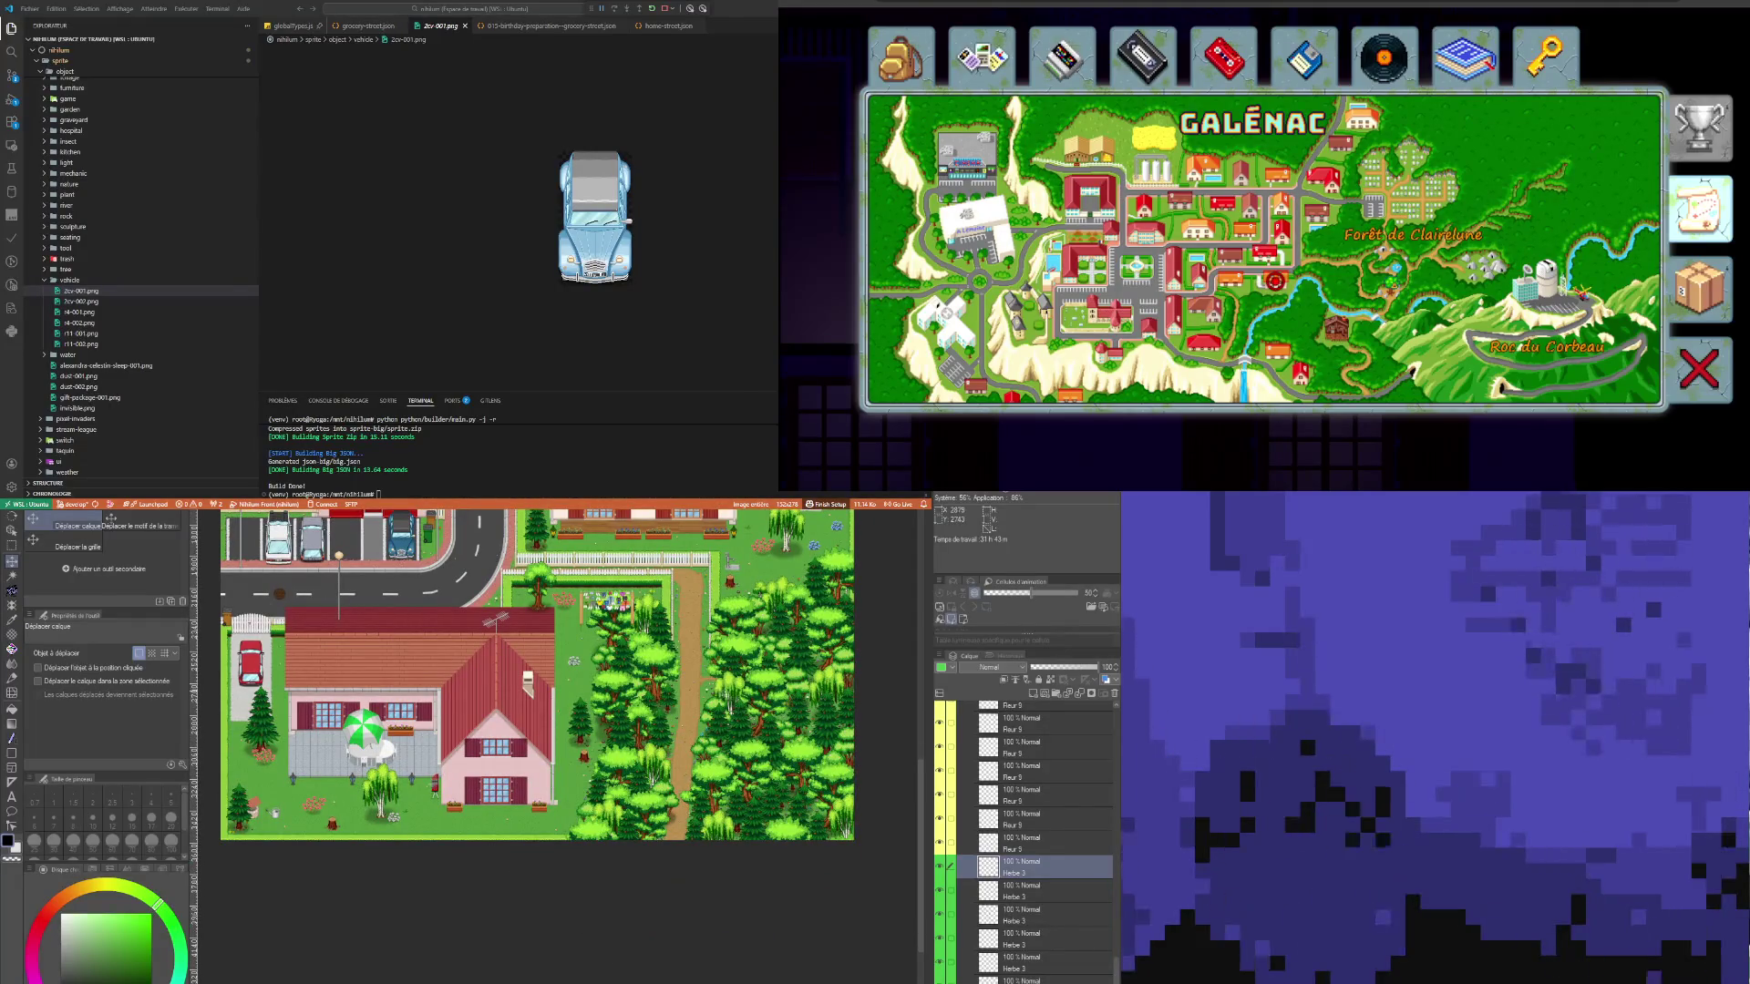
{"action": "scroll", "coordinate": [679, 746], "scroll_direction": "down", "scroll_amount": 3}
{"action": "scroll", "coordinate": [737, 625], "scroll_direction": "up", "scroll_amount": 5}
{"action": "scroll", "coordinate": [692, 656], "scroll_direction": "up", "scroll_amount": 3}
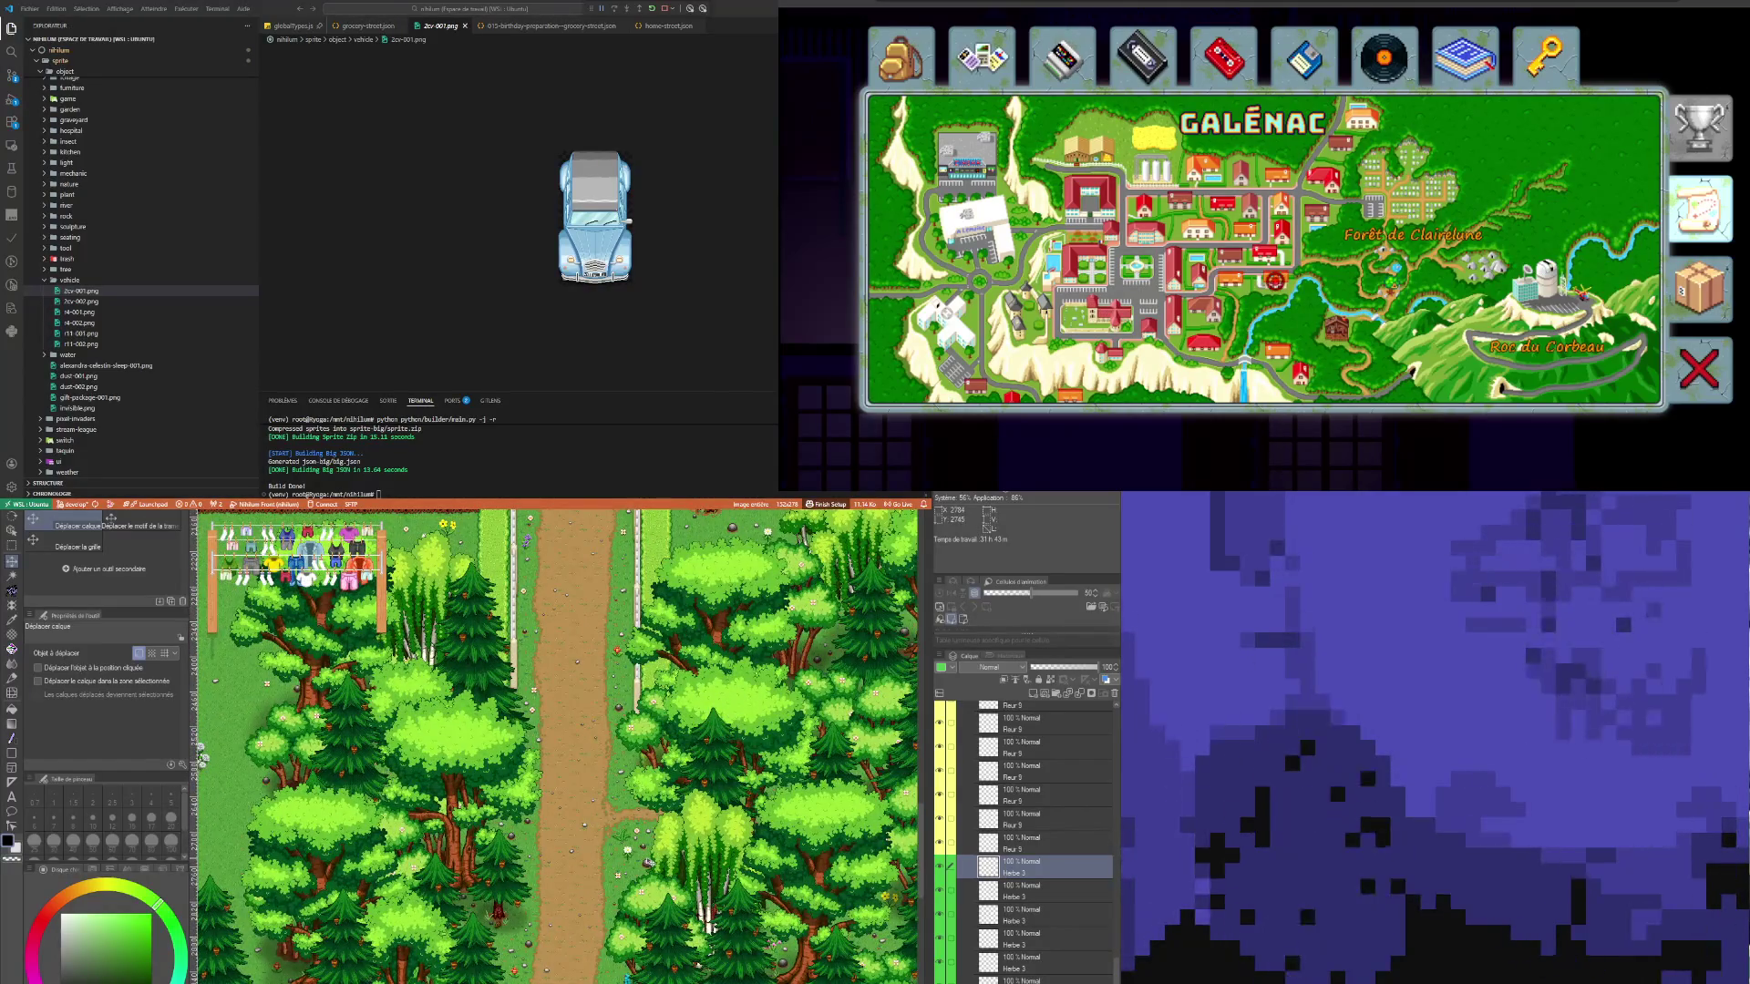
{"action": "scroll", "coordinate": [558, 746], "scroll_direction": "up", "scroll_amount": 1}
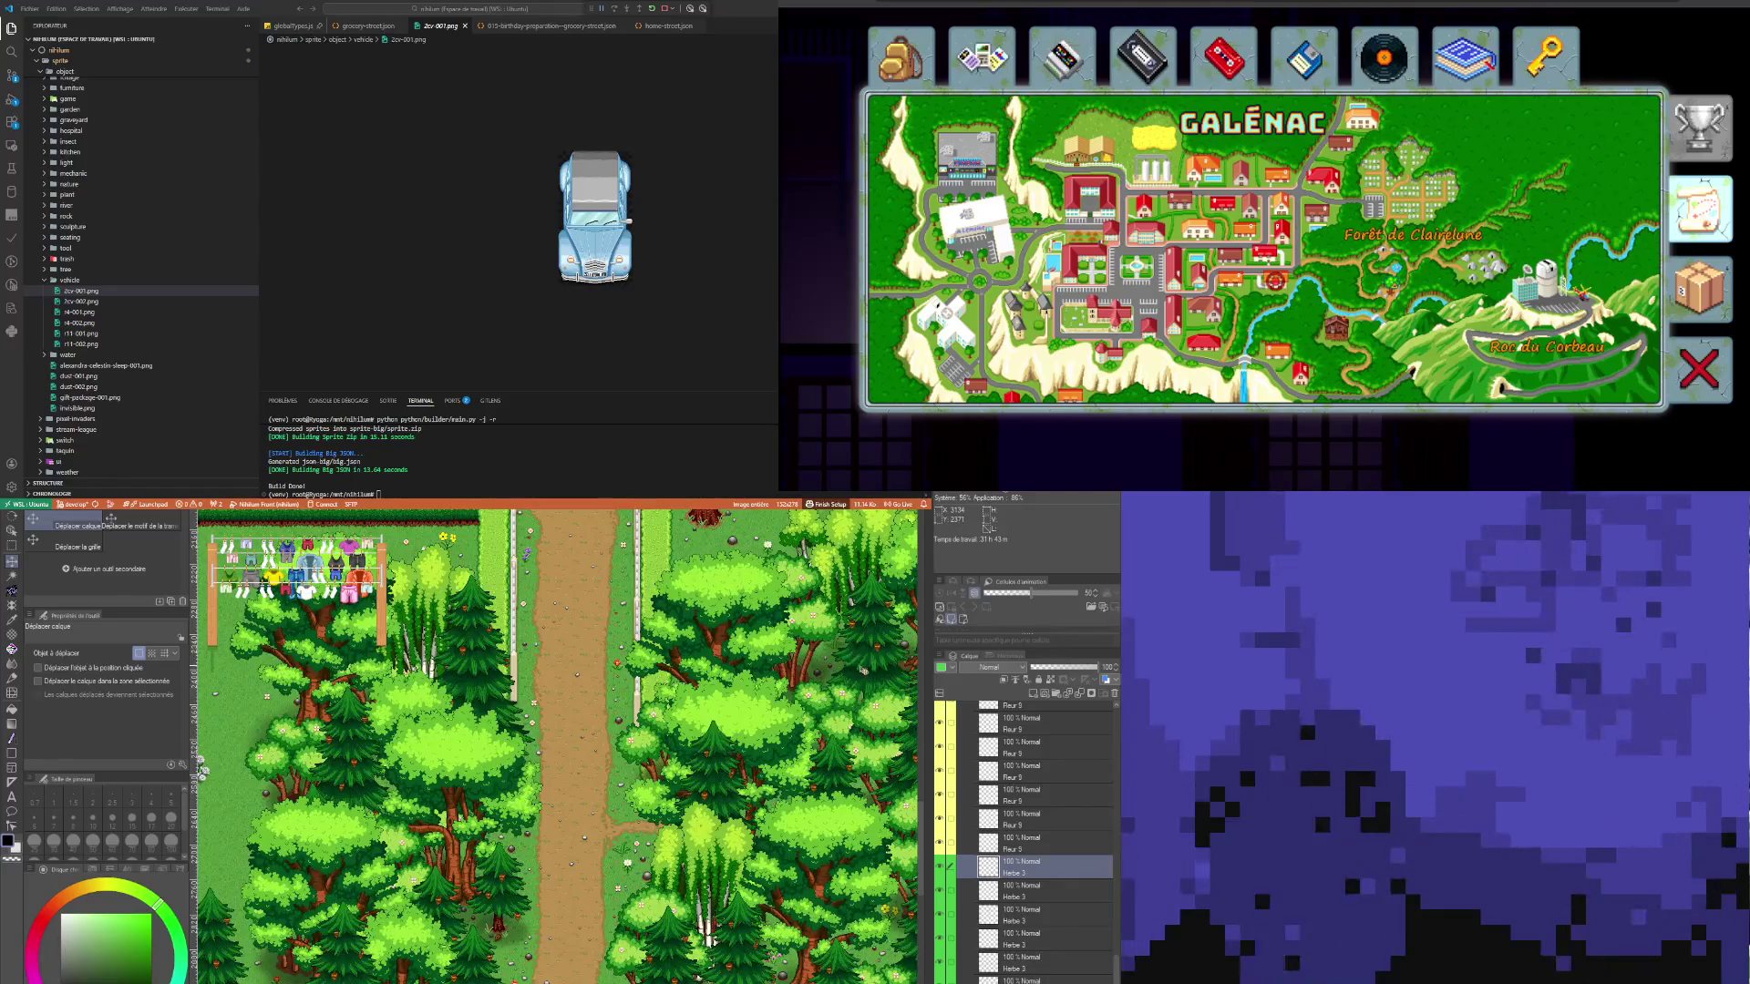
{"action": "scroll", "coordinate": [558, 746], "scroll_direction": "down", "scroll_amount": 2}
{"action": "scroll", "coordinate": [741, 679], "scroll_direction": "up", "scroll_amount": 1}
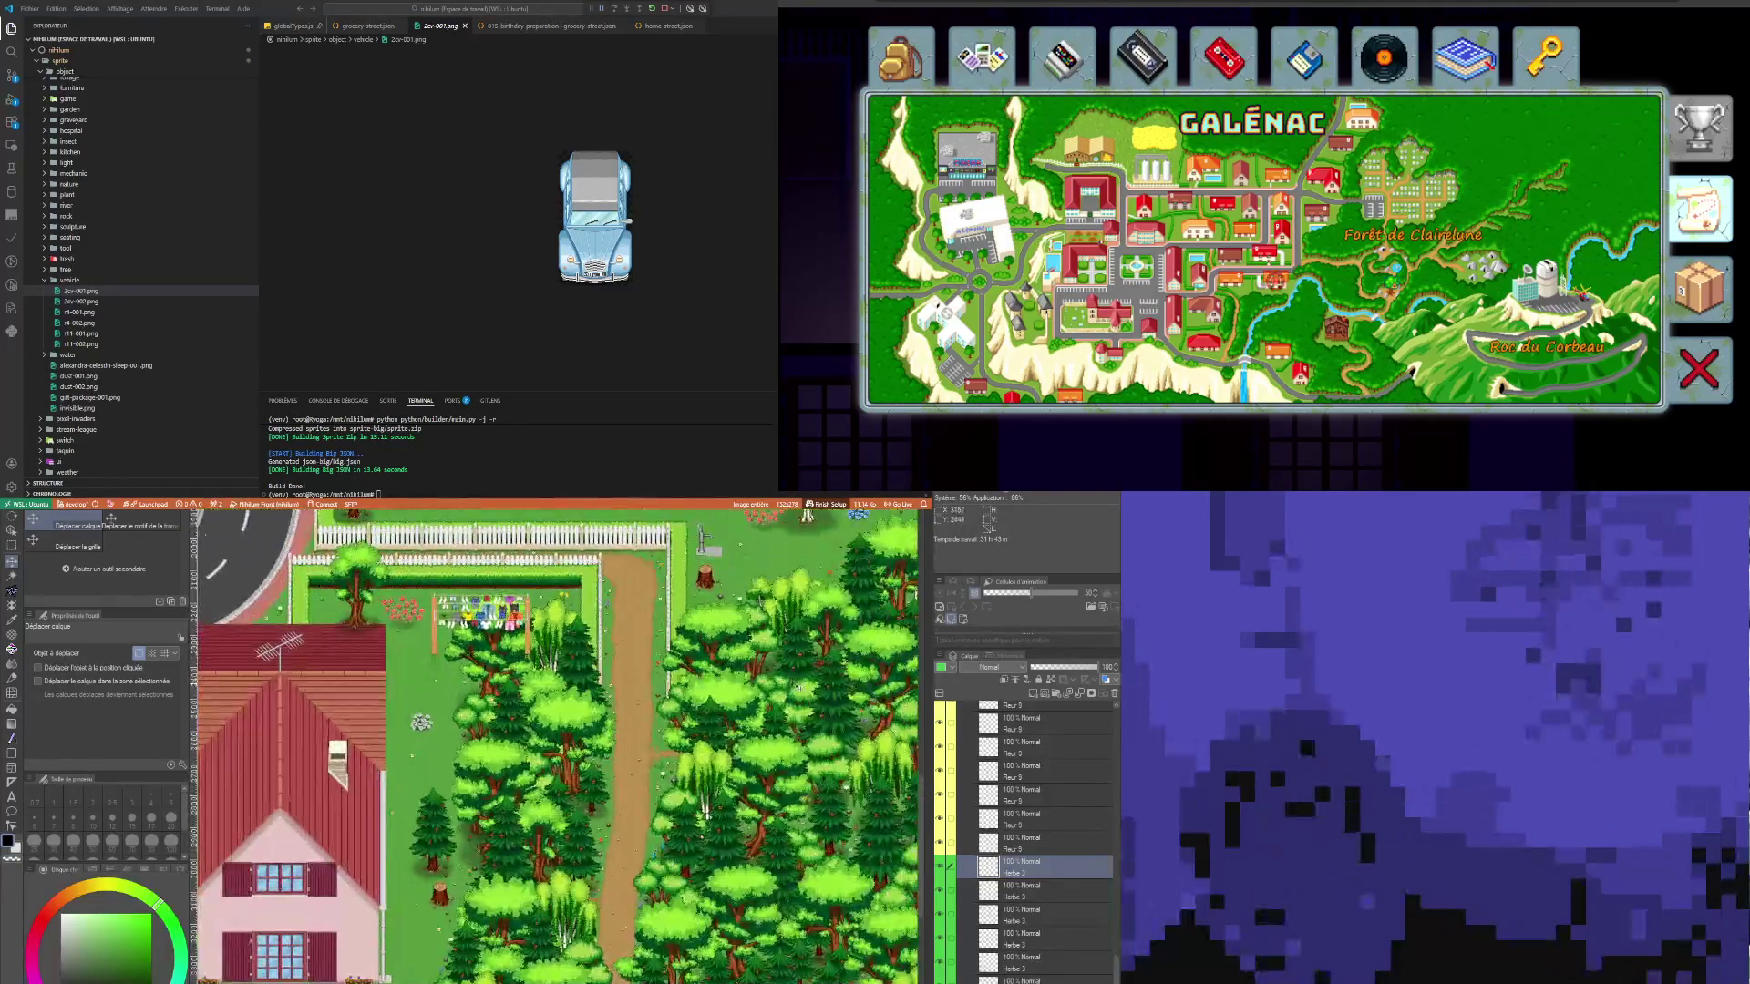
{"action": "scroll", "coordinate": [1057, 898], "scroll_direction": "down", "scroll_amount": 2}
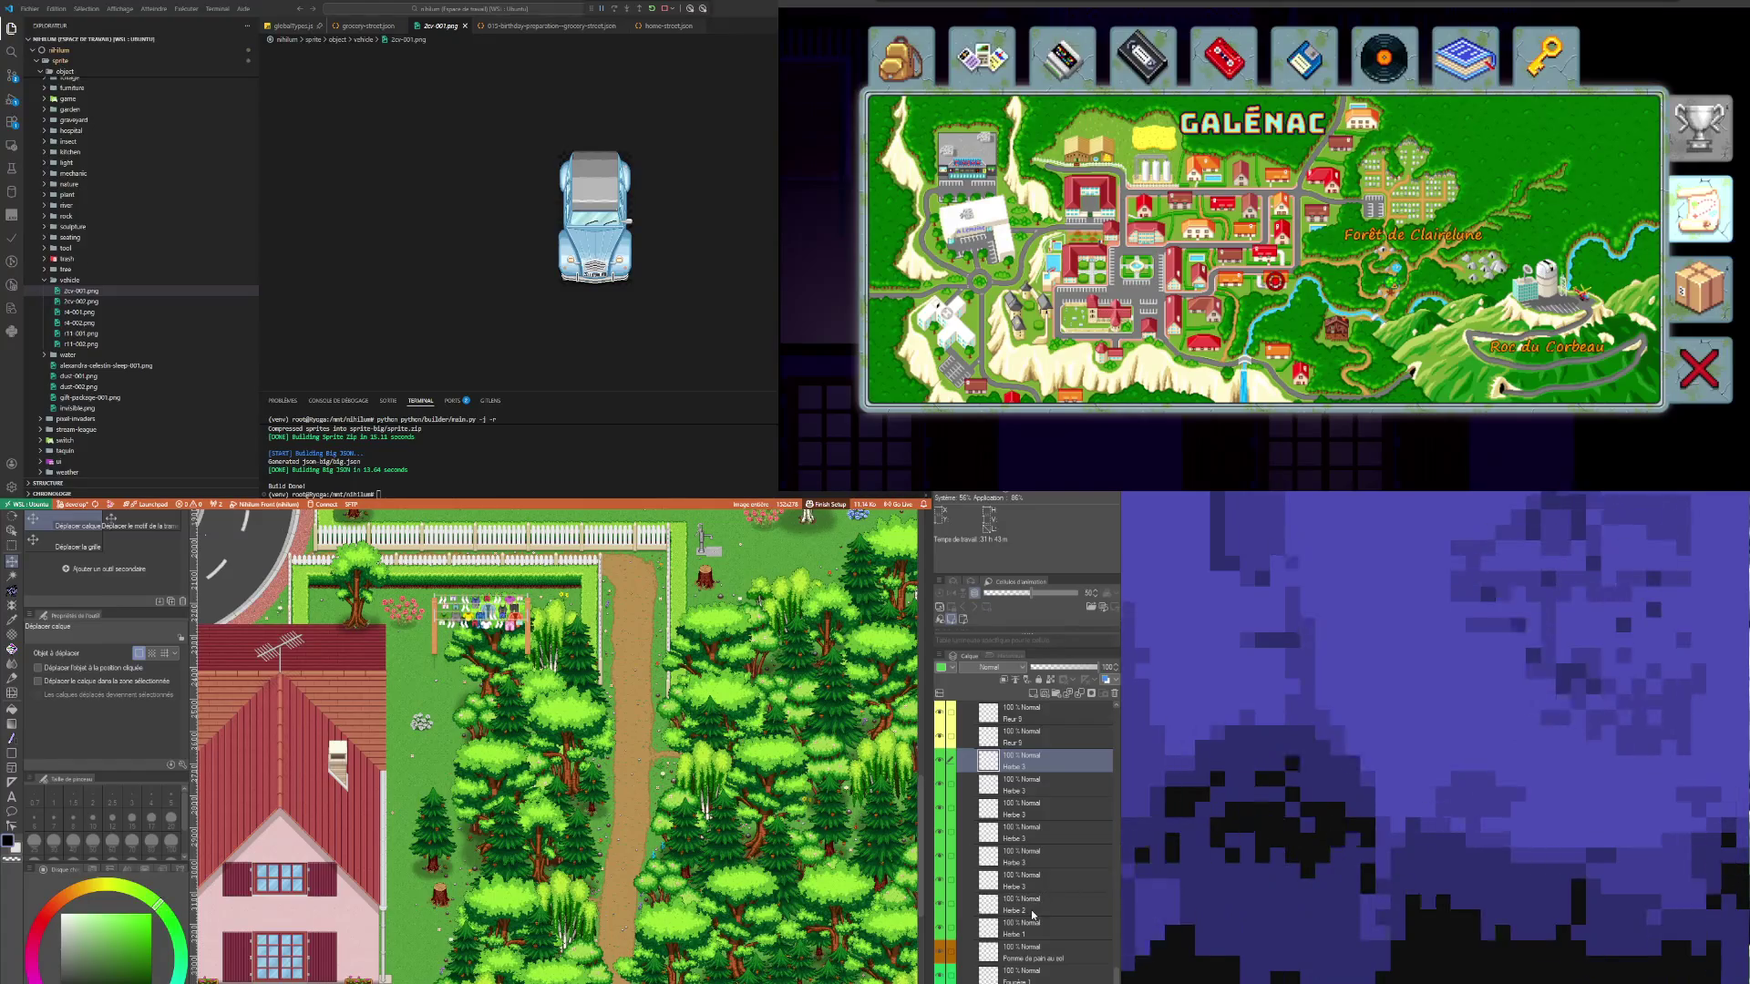
{"action": "left_click", "coordinate": [1053, 903]}
{"action": "scroll", "coordinate": [628, 854], "scroll_direction": "down", "scroll_amount": 3}
{"action": "scroll", "coordinate": [628, 854], "scroll_direction": "up", "scroll_amount": 5}
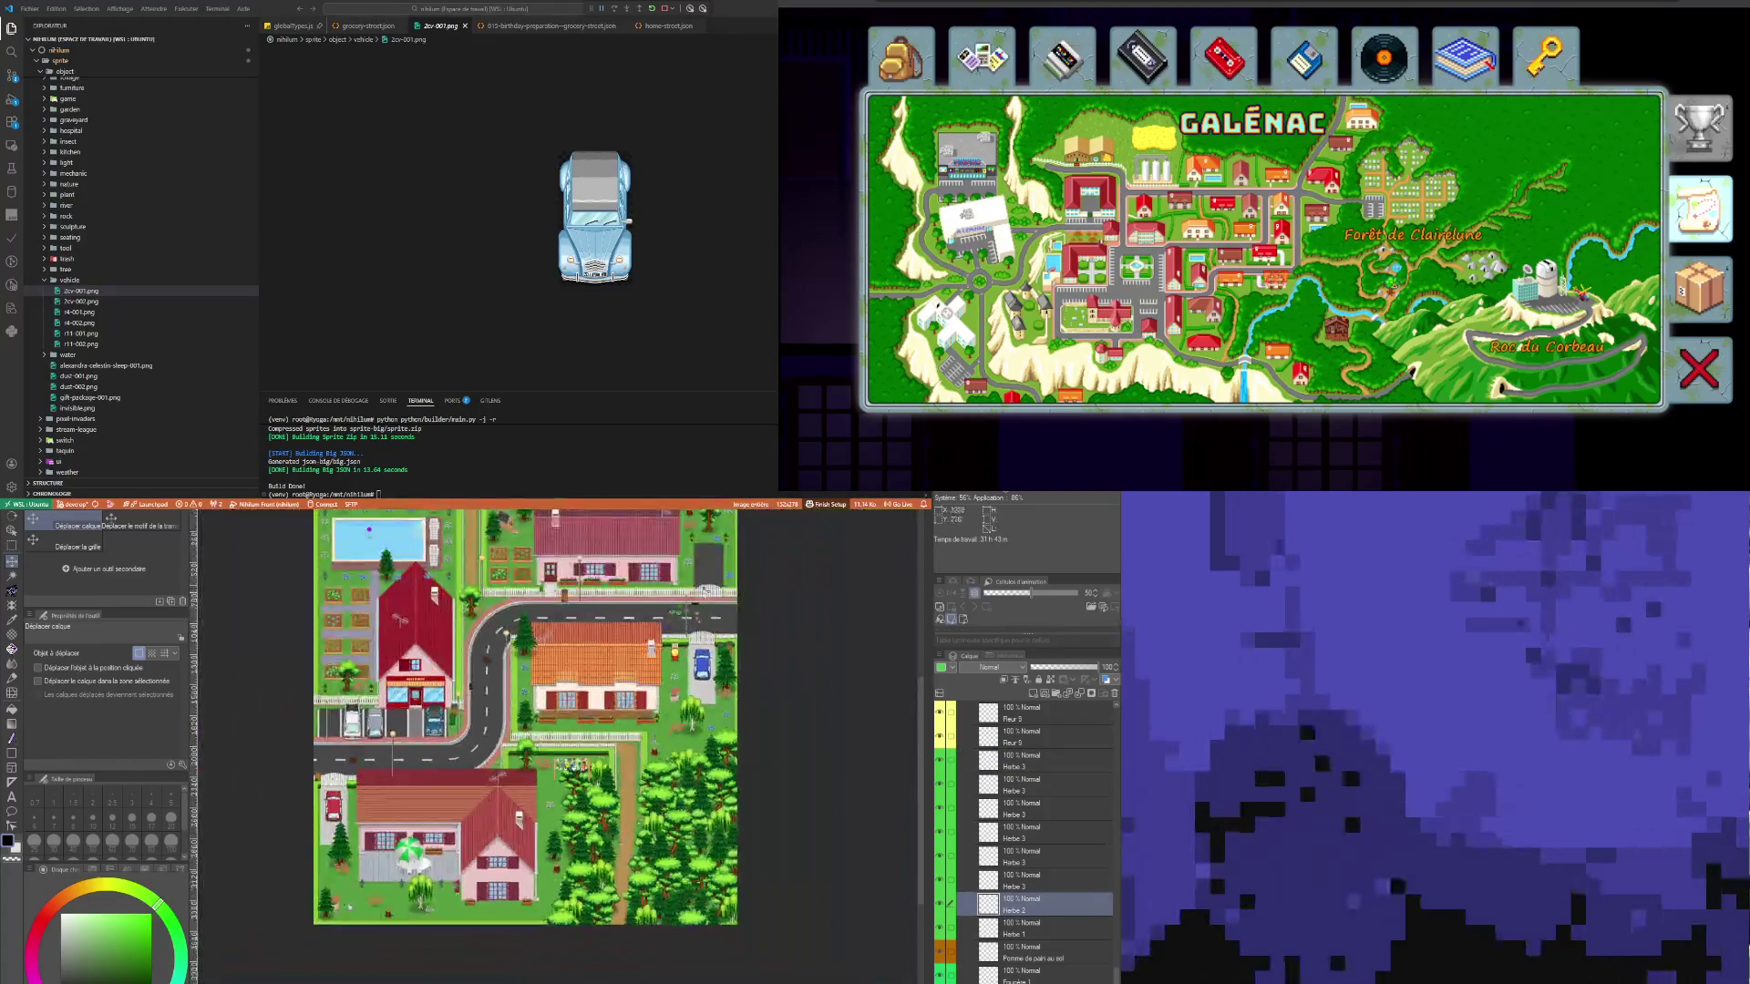
{"action": "scroll", "coordinate": [628, 672], "scroll_direction": "up", "scroll_amount": 1}
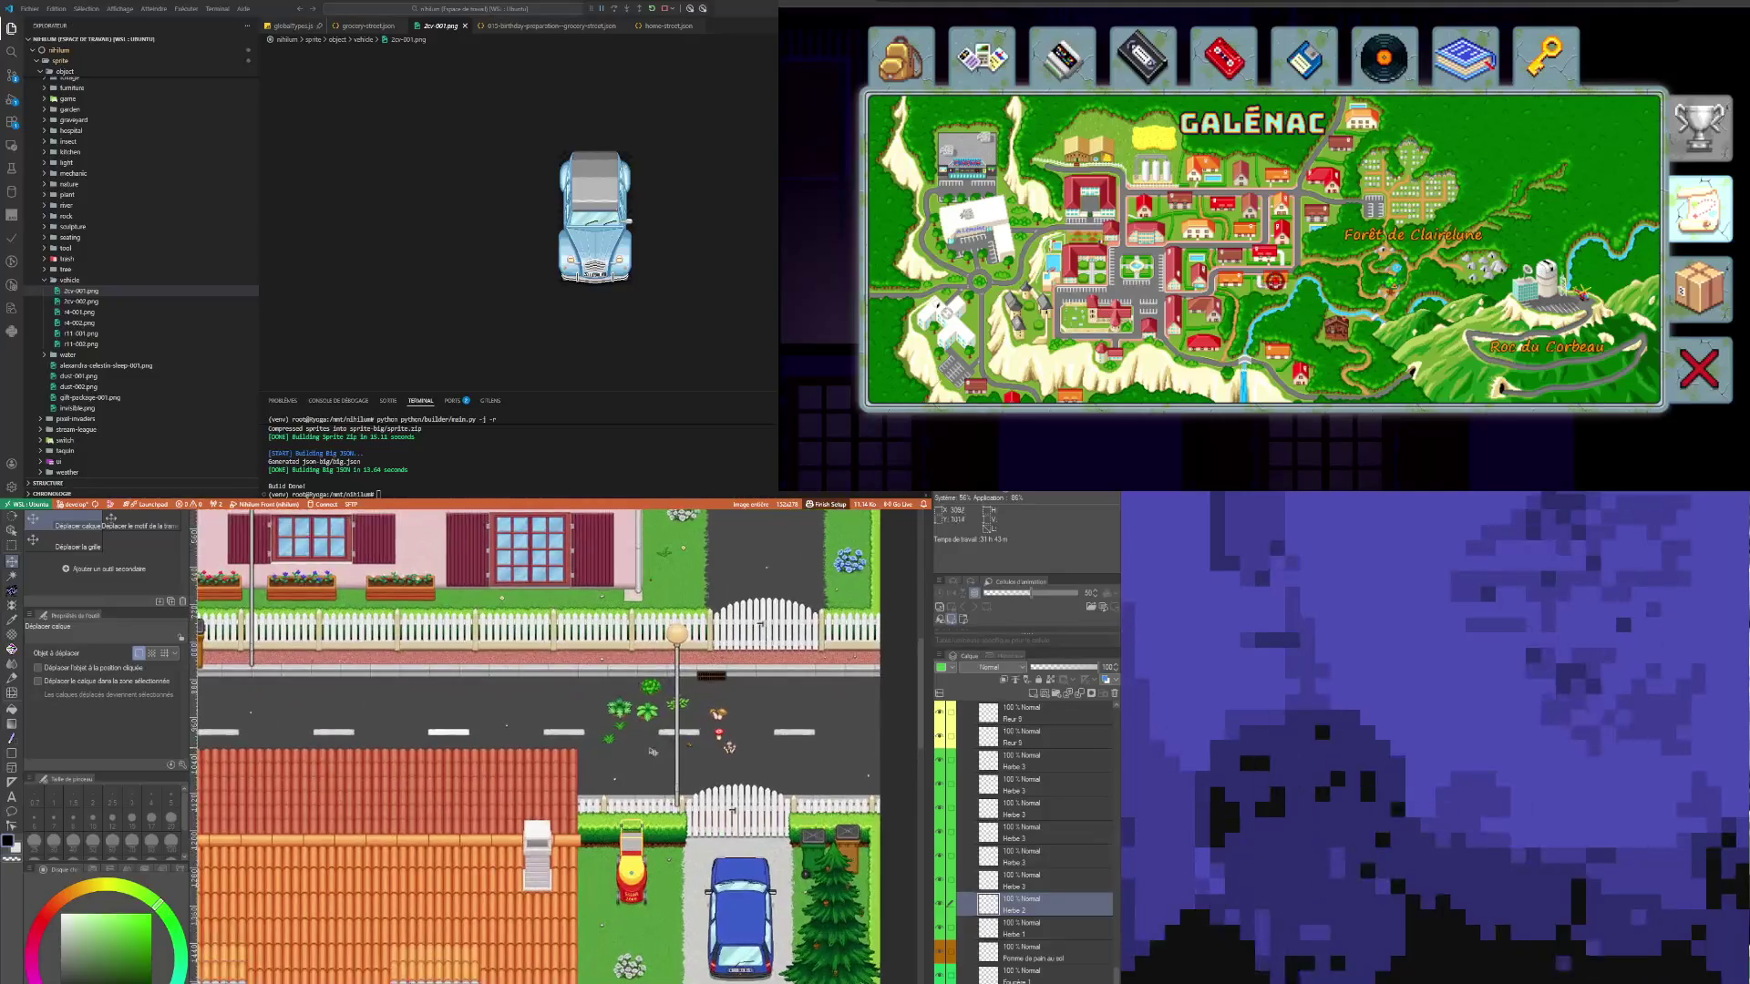
{"action": "scroll", "coordinate": [925, 889], "scroll_direction": "down", "scroll_amount": 5}
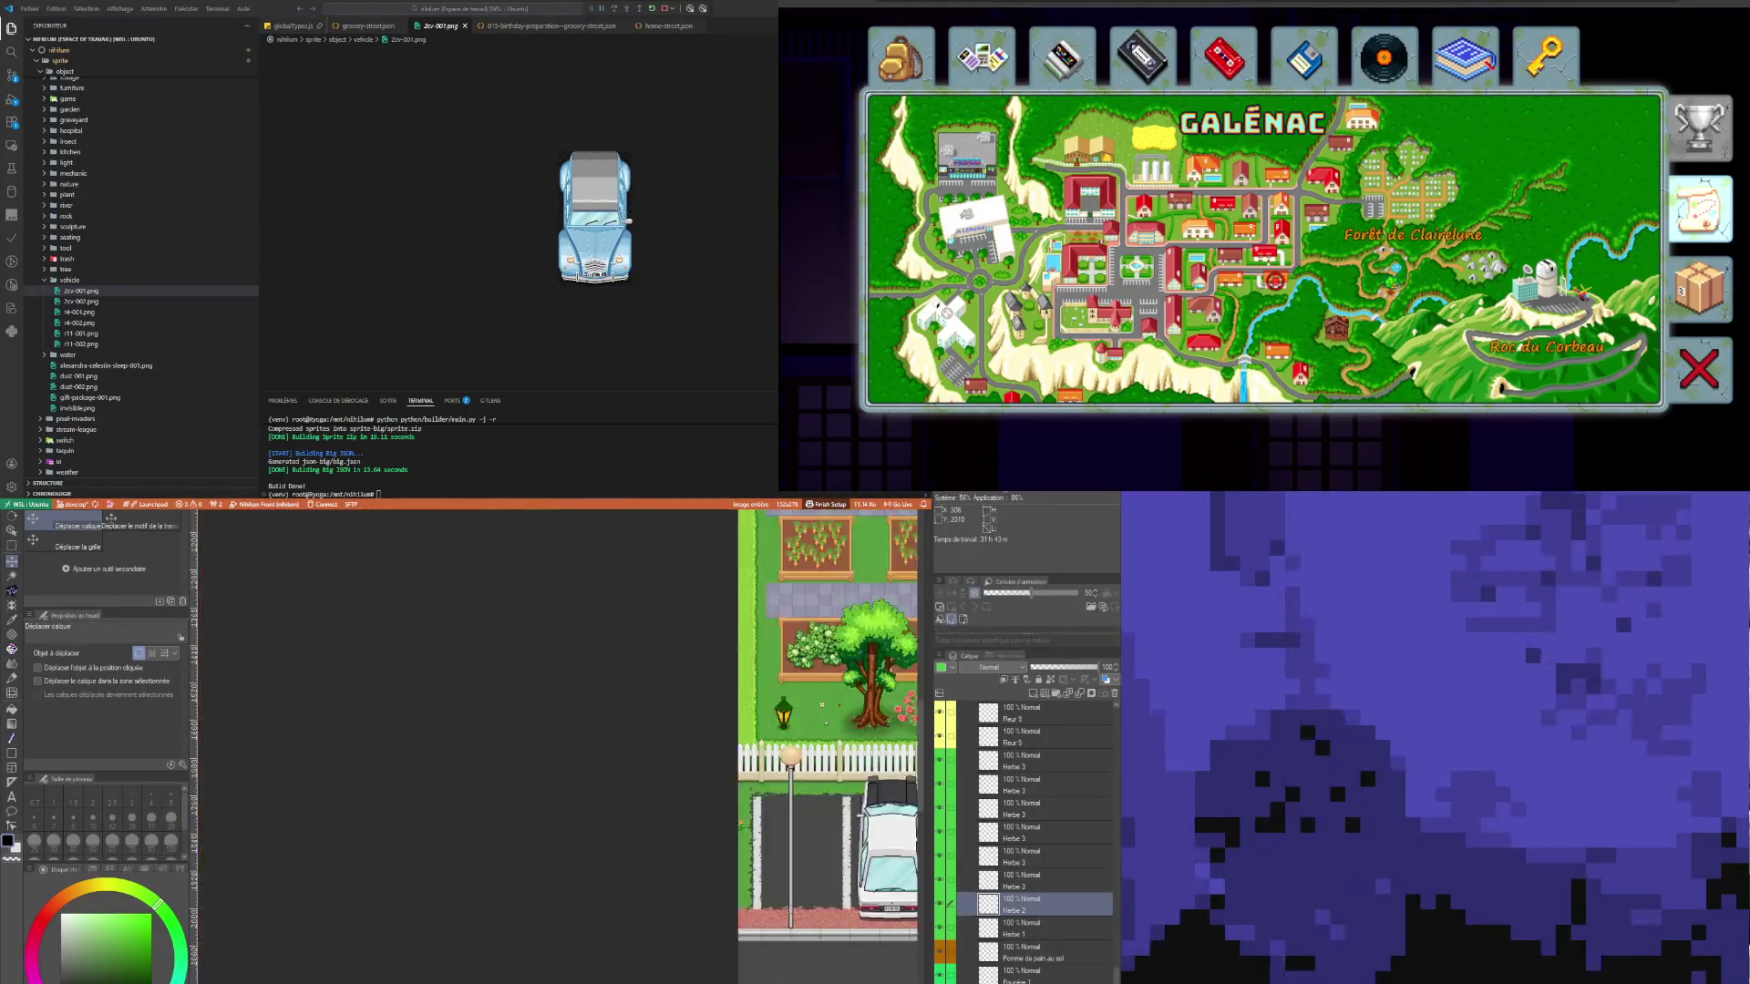
{"action": "scroll", "coordinate": [925, 889], "scroll_direction": "right", "scroll_amount": 1}
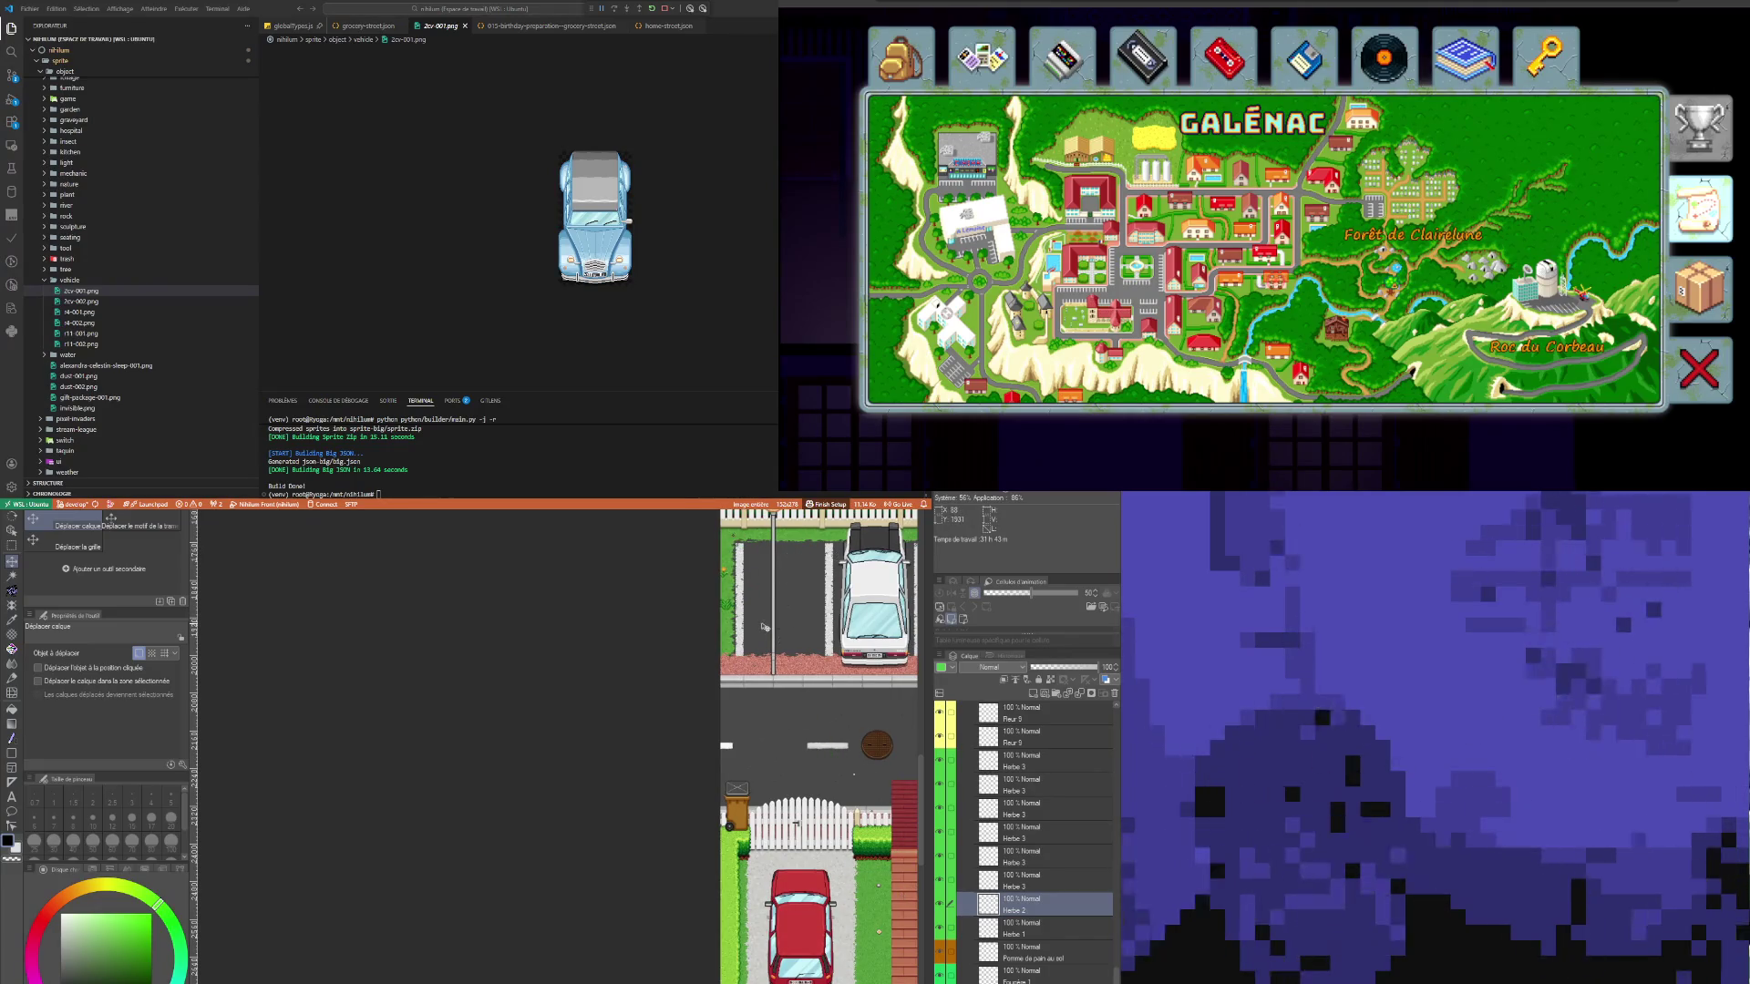
{"action": "scroll", "coordinate": [764, 626], "scroll_direction": "down", "scroll_amount": 3}
{"action": "scroll", "coordinate": [765, 612], "scroll_direction": "up", "scroll_amount": 5}
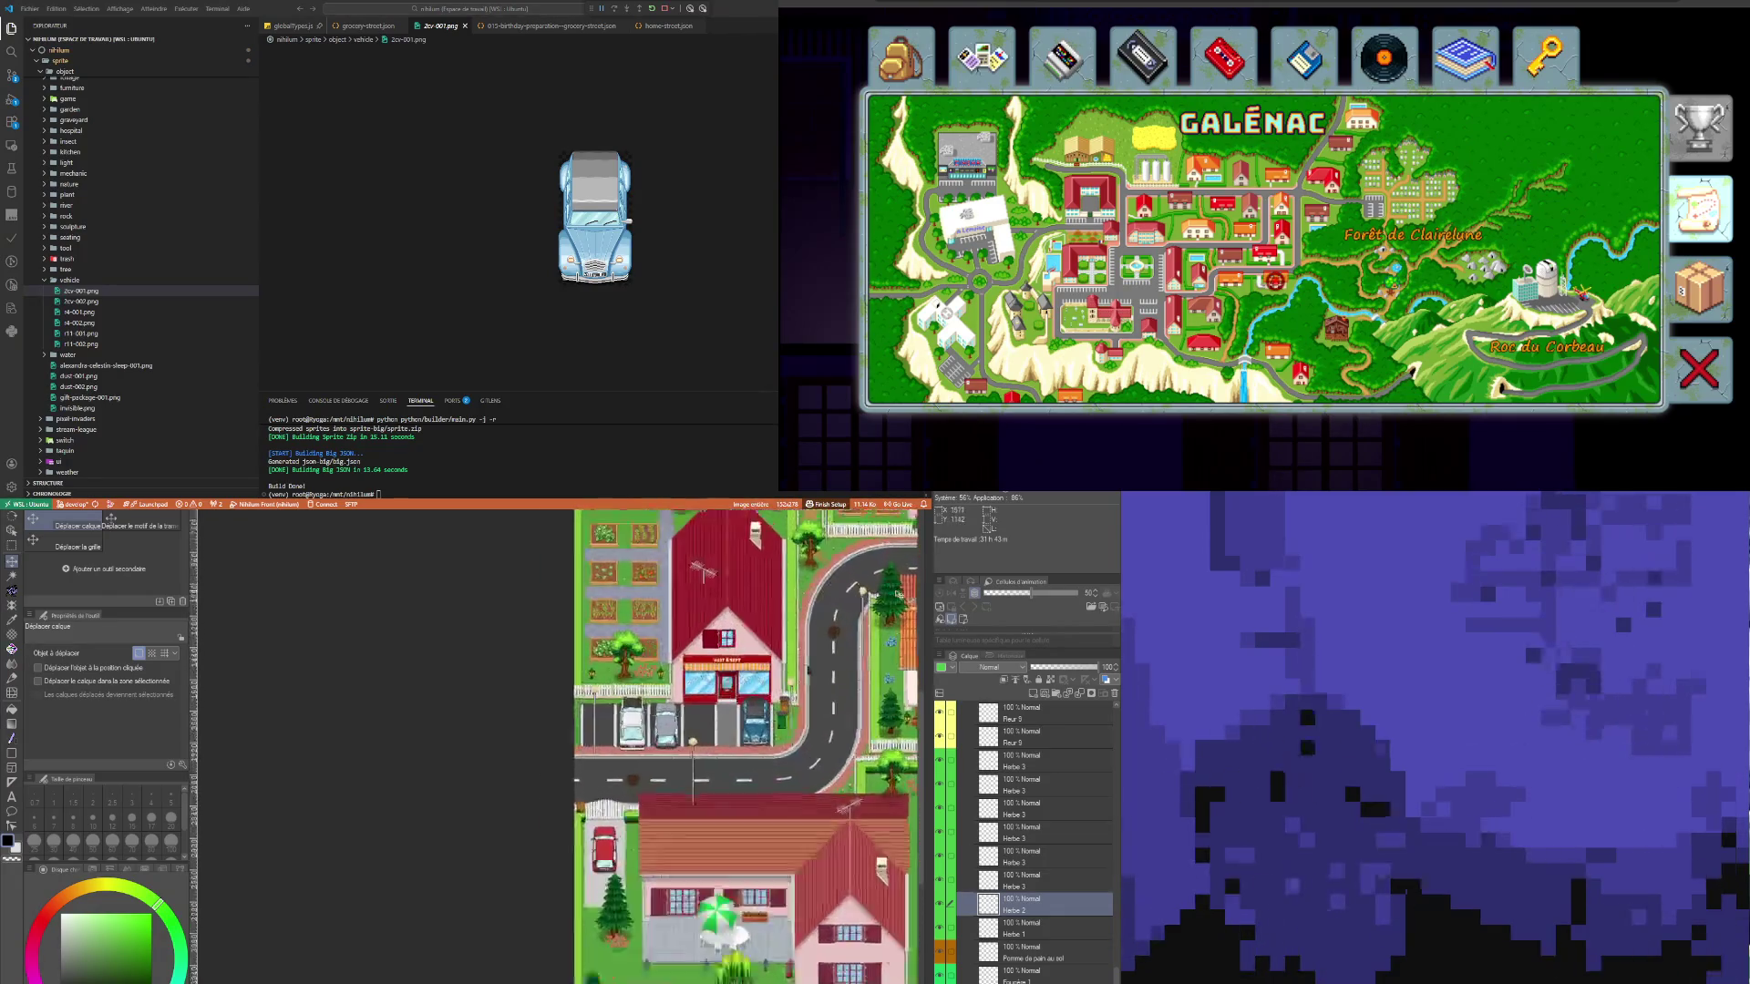
{"action": "scroll", "coordinate": [643, 746], "scroll_direction": "up", "scroll_amount": 5}
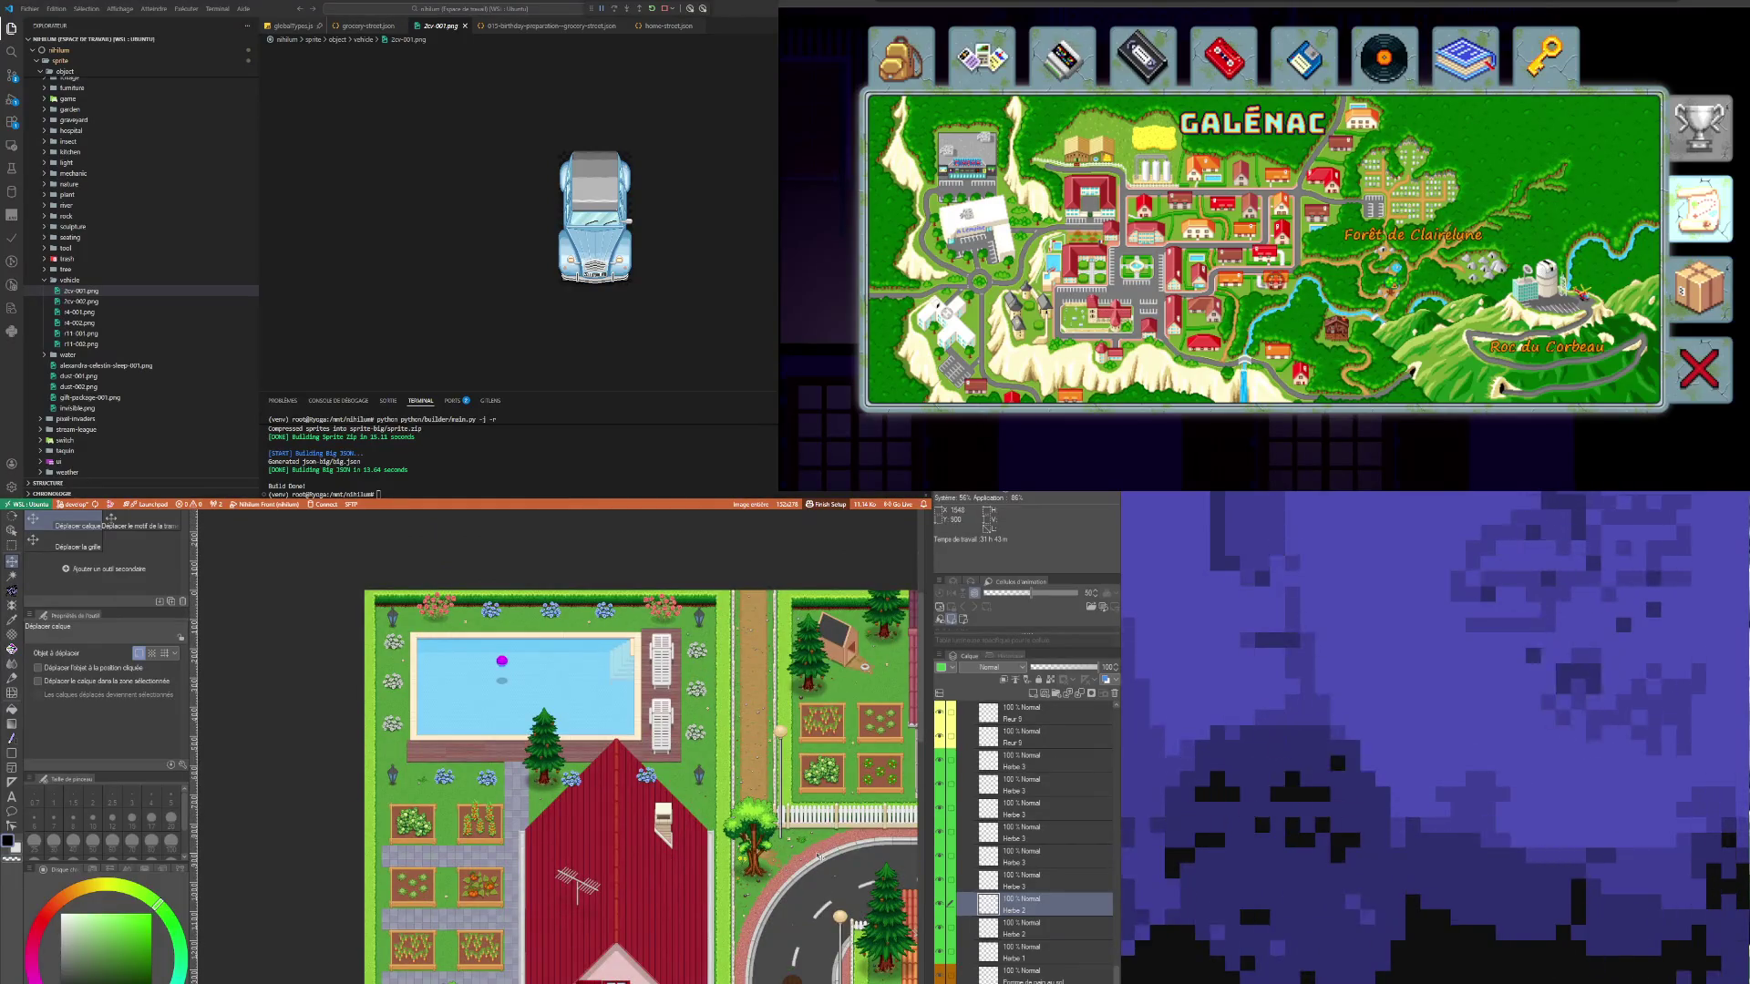
{"action": "scroll", "coordinate": [816, 857], "scroll_direction": "down", "scroll_amount": 5}
{"action": "scroll", "coordinate": [751, 806], "scroll_direction": "up", "scroll_amount": 3}
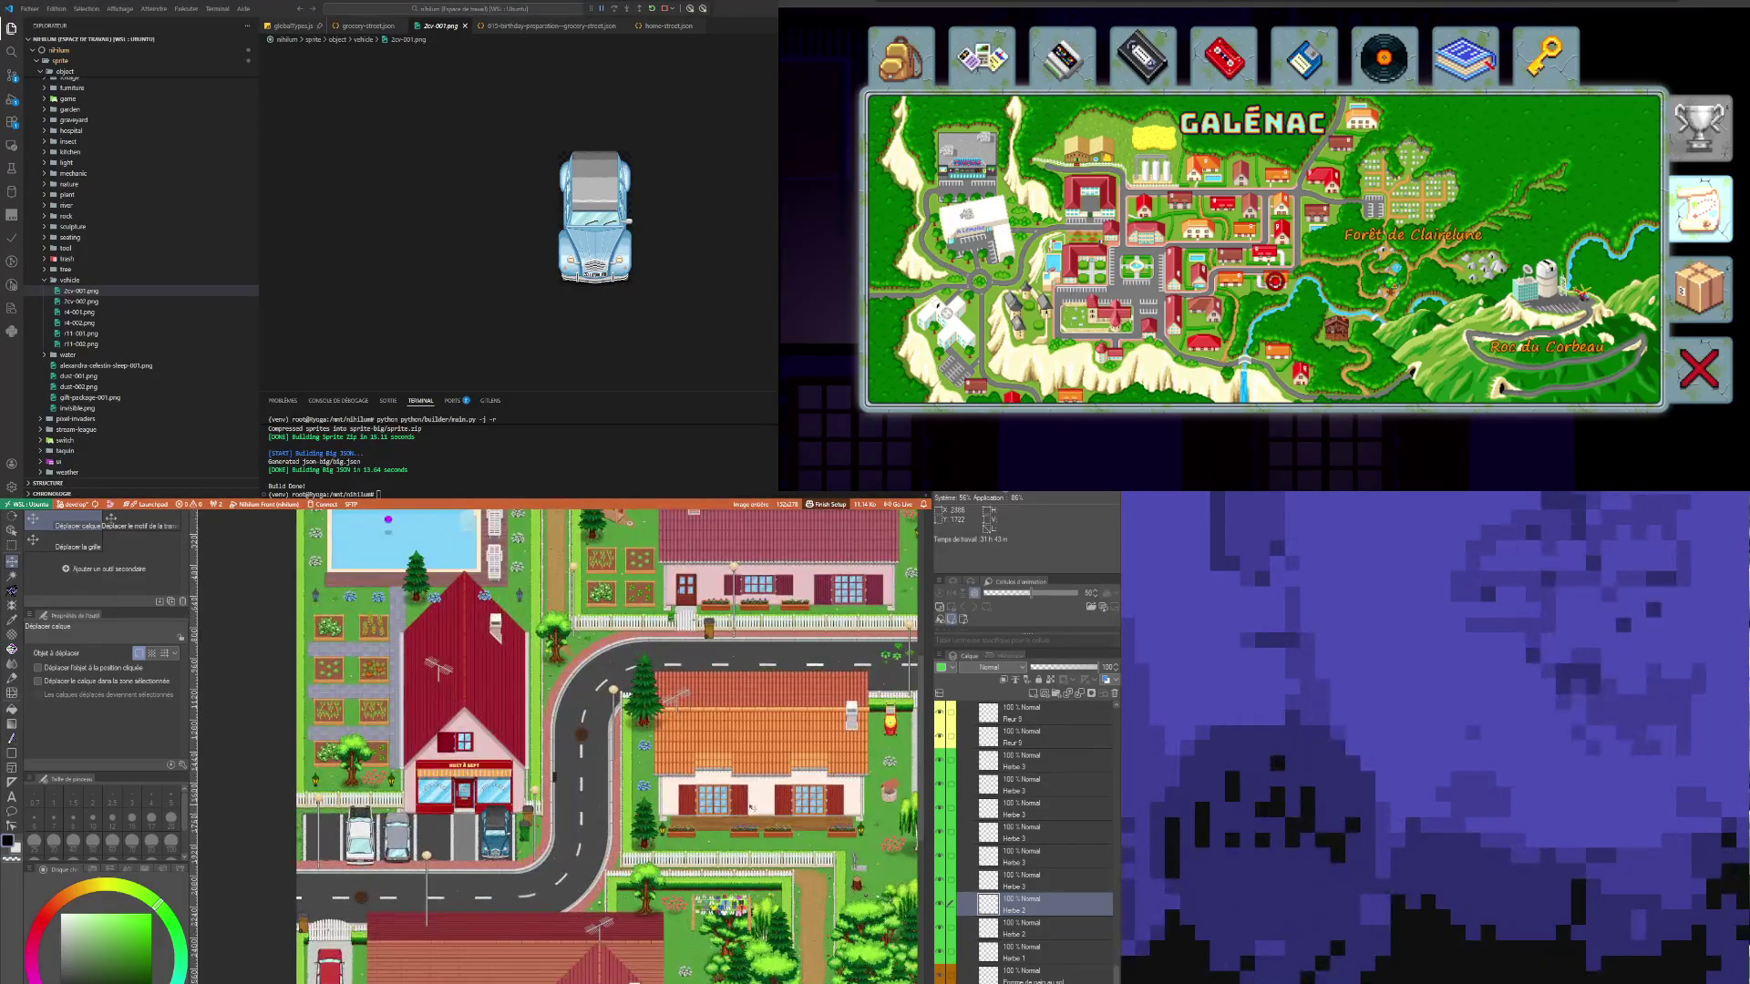
{"action": "key", "text": "ctrl+c"}
{"action": "key", "text": "ctrl+v"}
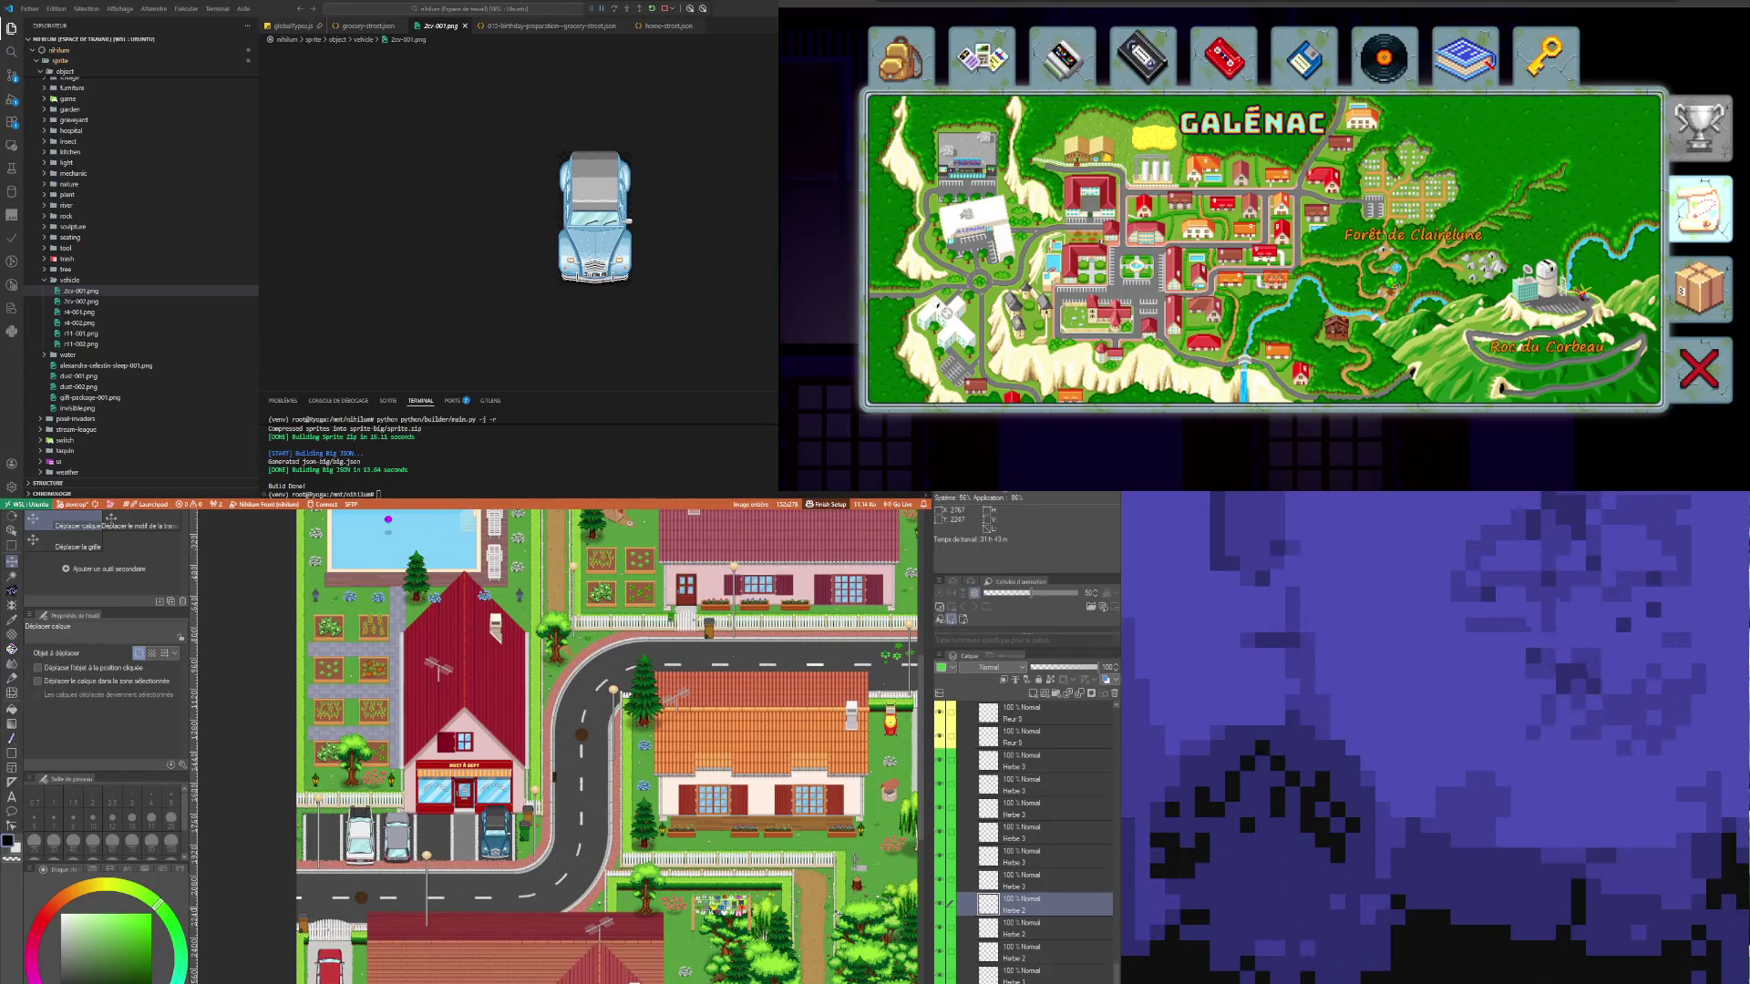
{"action": "scroll", "coordinate": [720, 736], "scroll_direction": "down", "scroll_amount": 5}
{"action": "scroll", "coordinate": [711, 687], "scroll_direction": "up", "scroll_amount": 6}
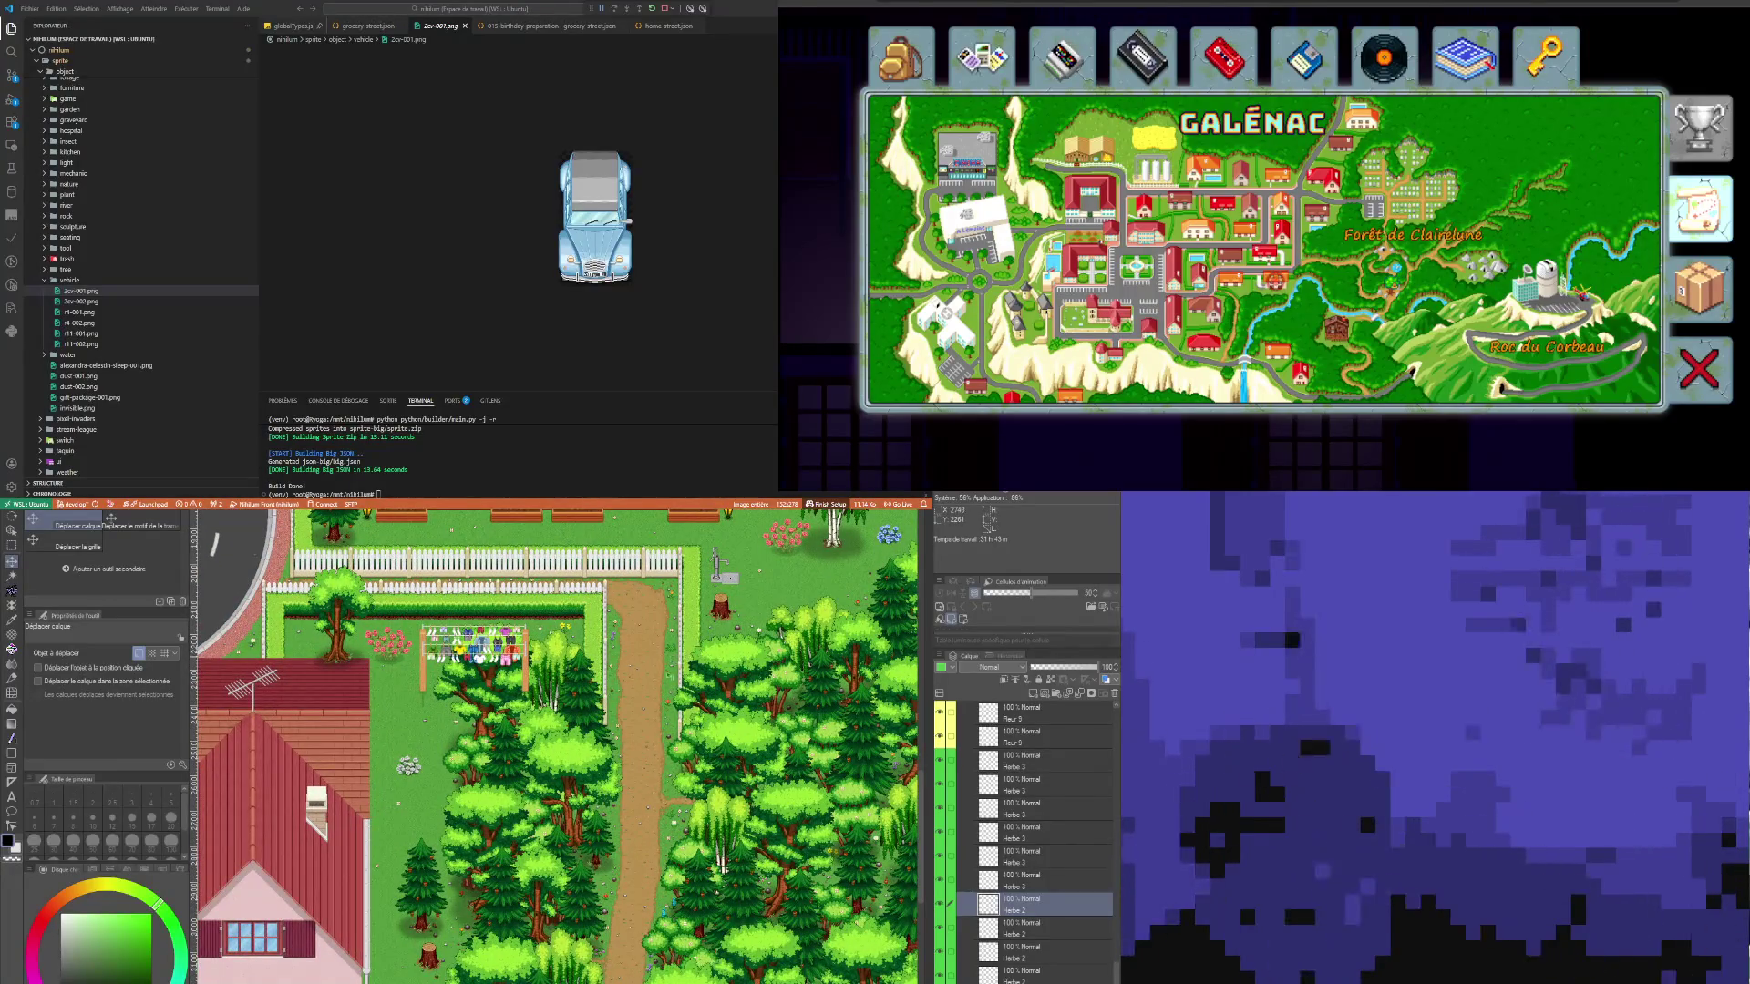
{"action": "scroll", "coordinate": [677, 657], "scroll_direction": "down", "scroll_amount": 2}
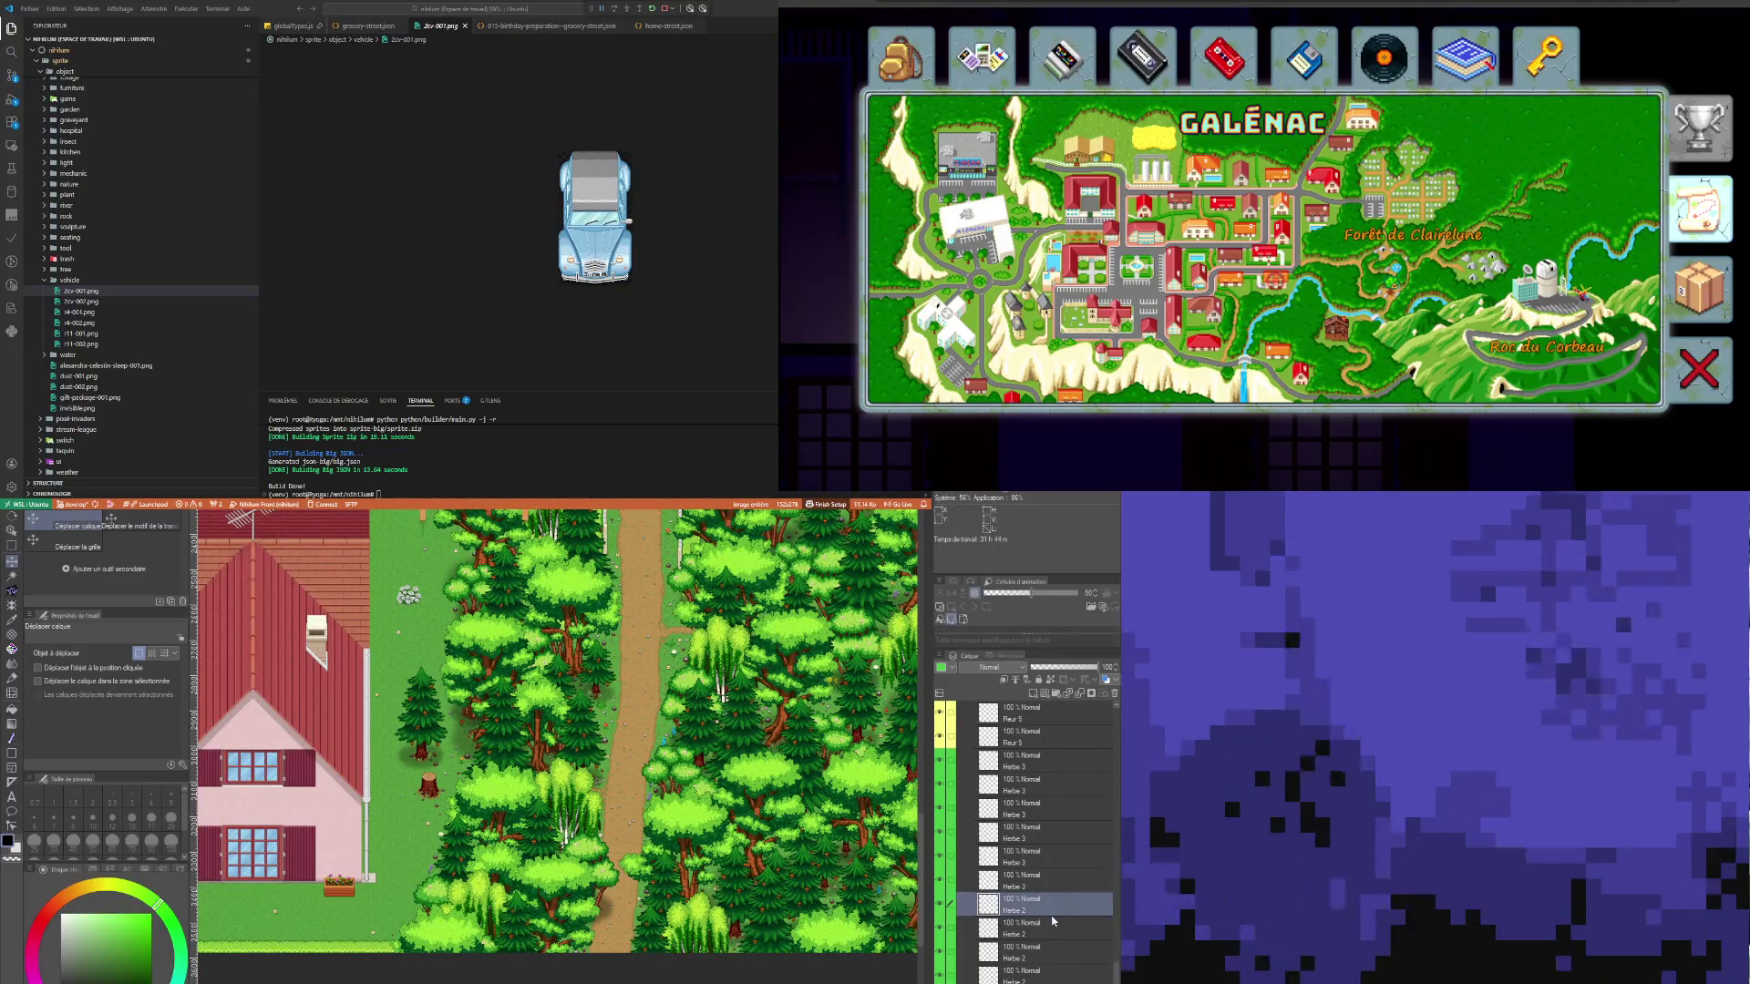
{"action": "scroll", "coordinate": [635, 762], "scroll_direction": "down", "scroll_amount": 5}
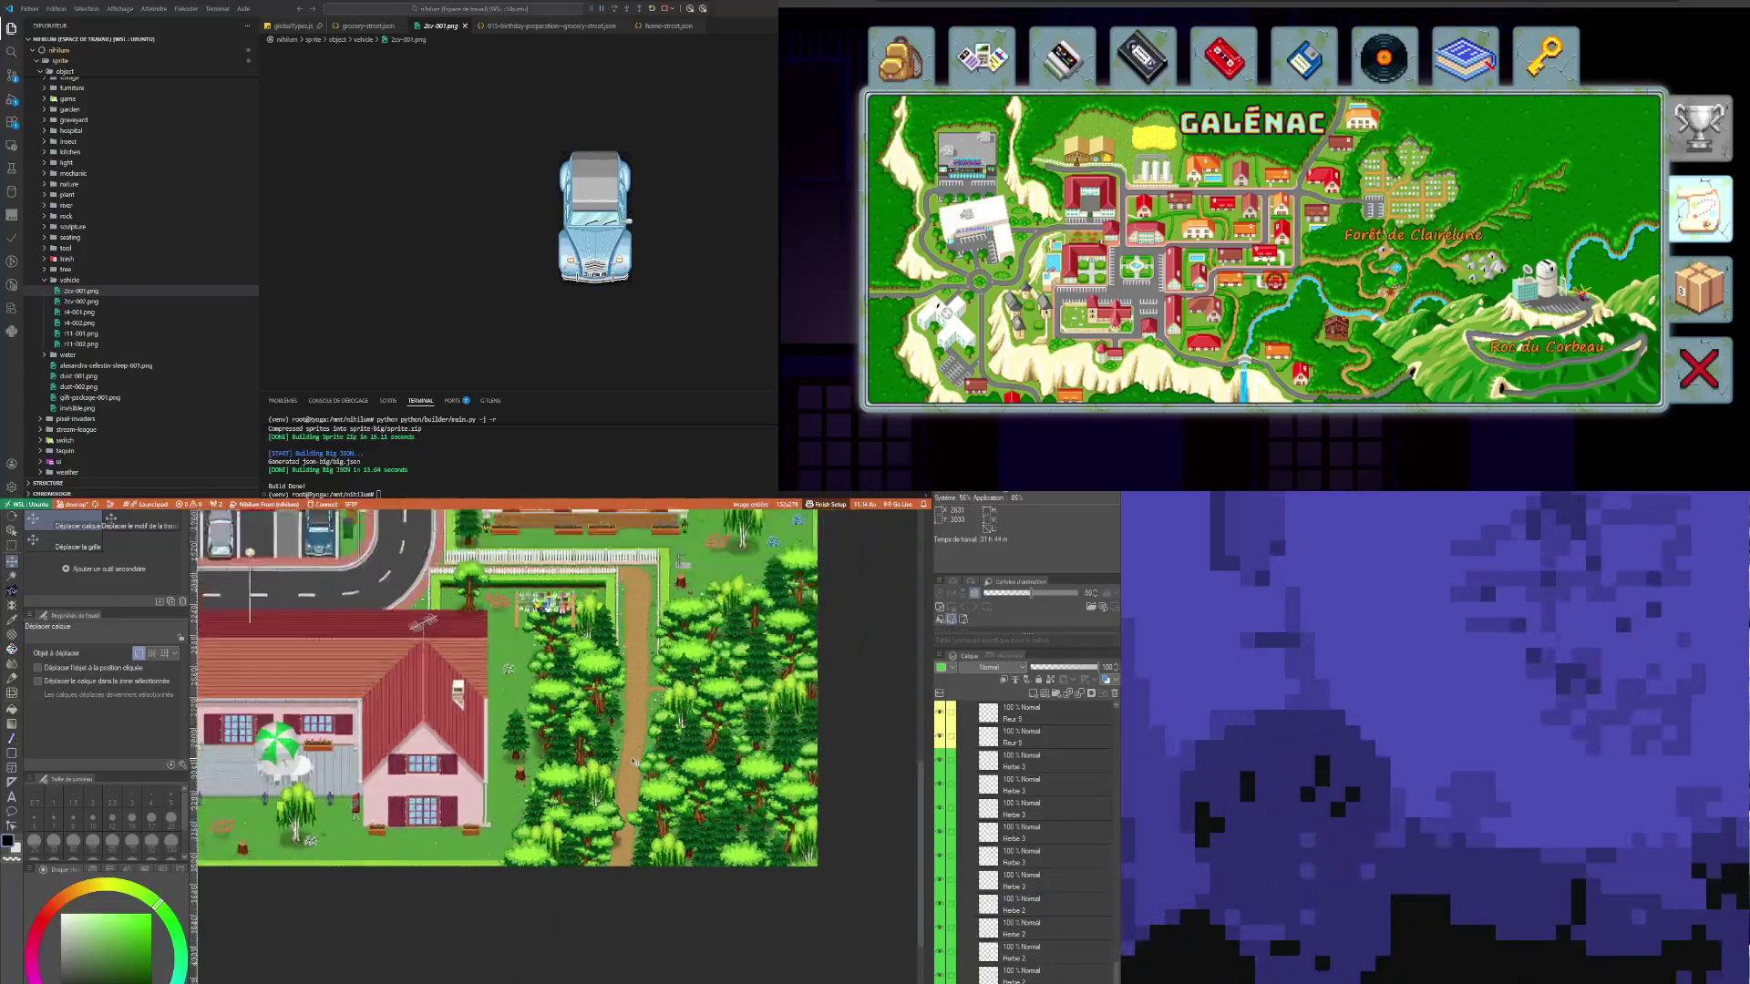
{"action": "scroll", "coordinate": [656, 653], "scroll_direction": "up", "scroll_amount": 6}
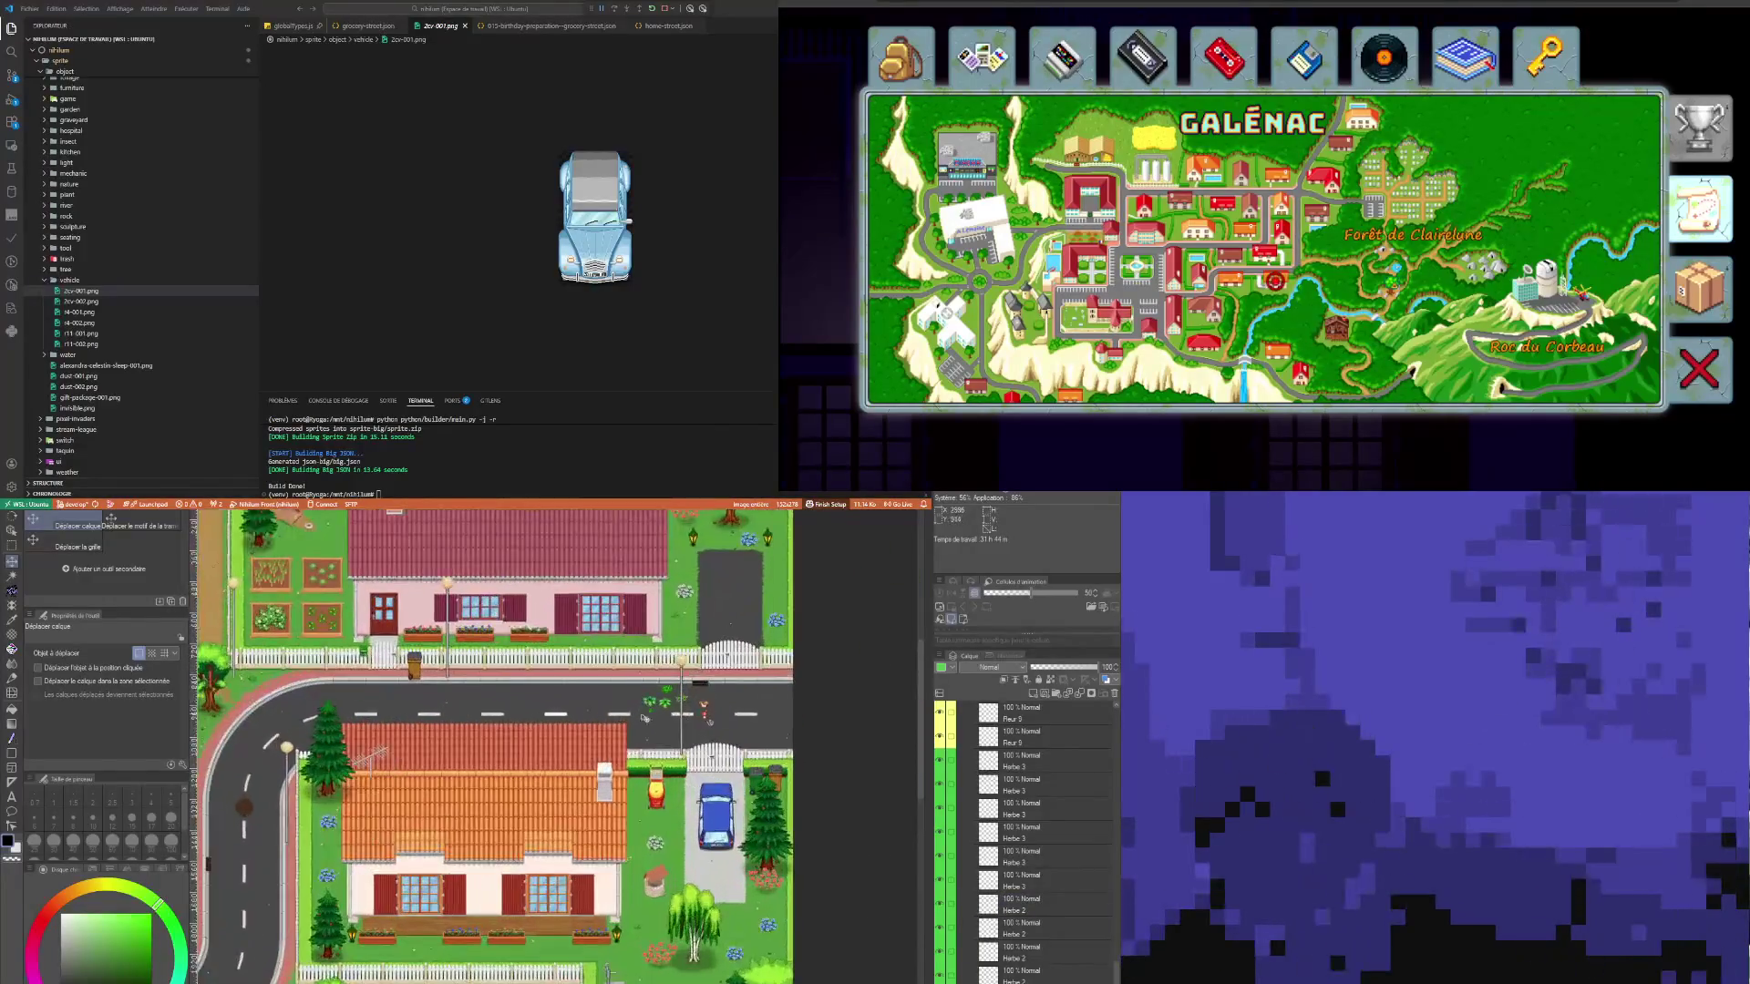
{"action": "scroll", "coordinate": [655, 653], "scroll_direction": "up", "scroll_amount": 1}
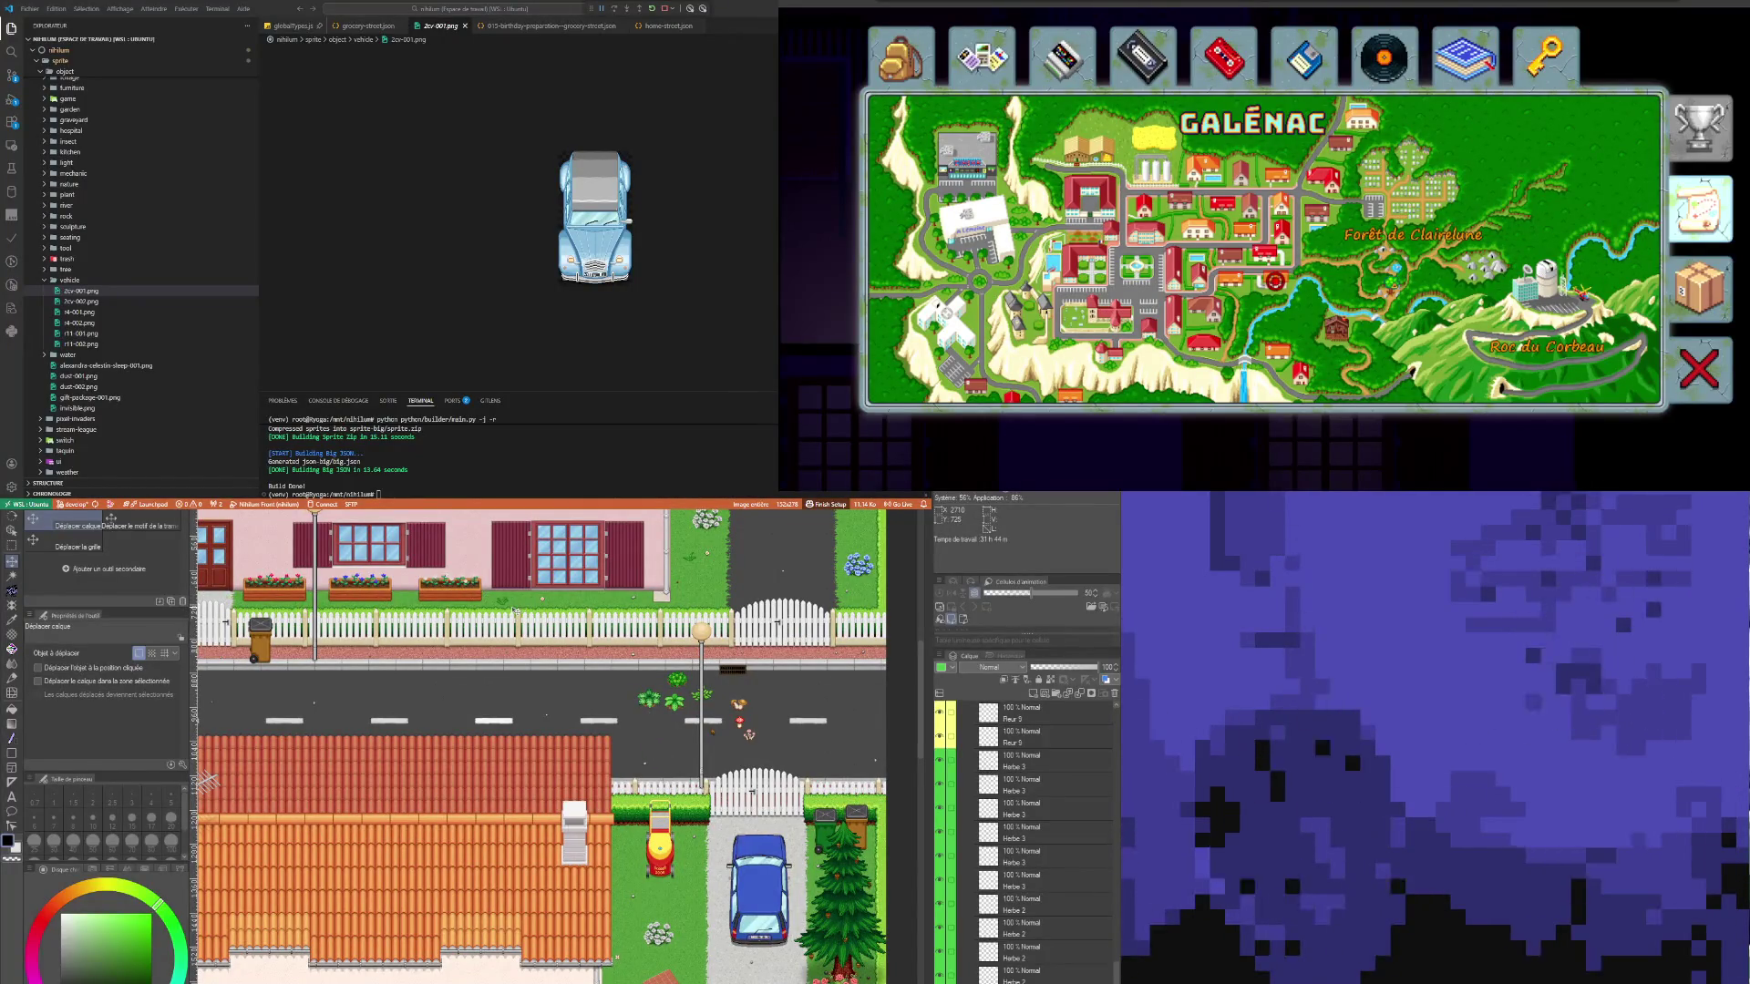
{"action": "scroll", "coordinate": [501, 673], "scroll_direction": "down", "scroll_amount": 5}
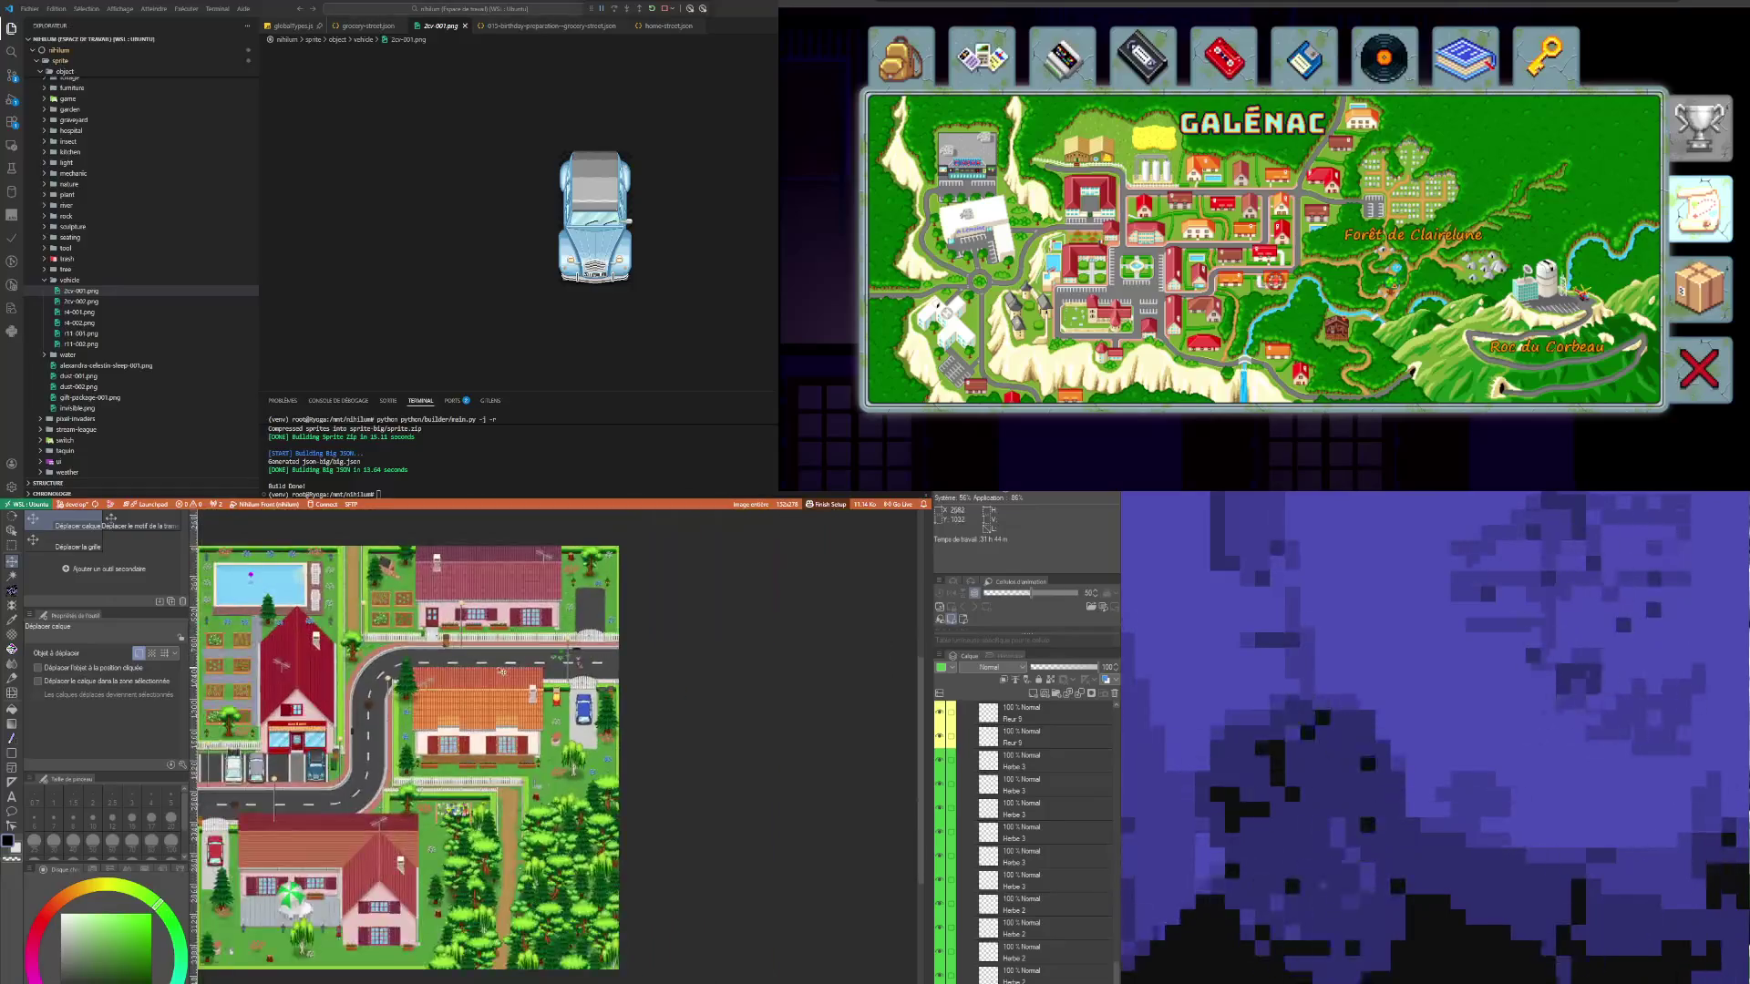
{"action": "scroll", "coordinate": [501, 672], "scroll_direction": "up", "scroll_amount": 5}
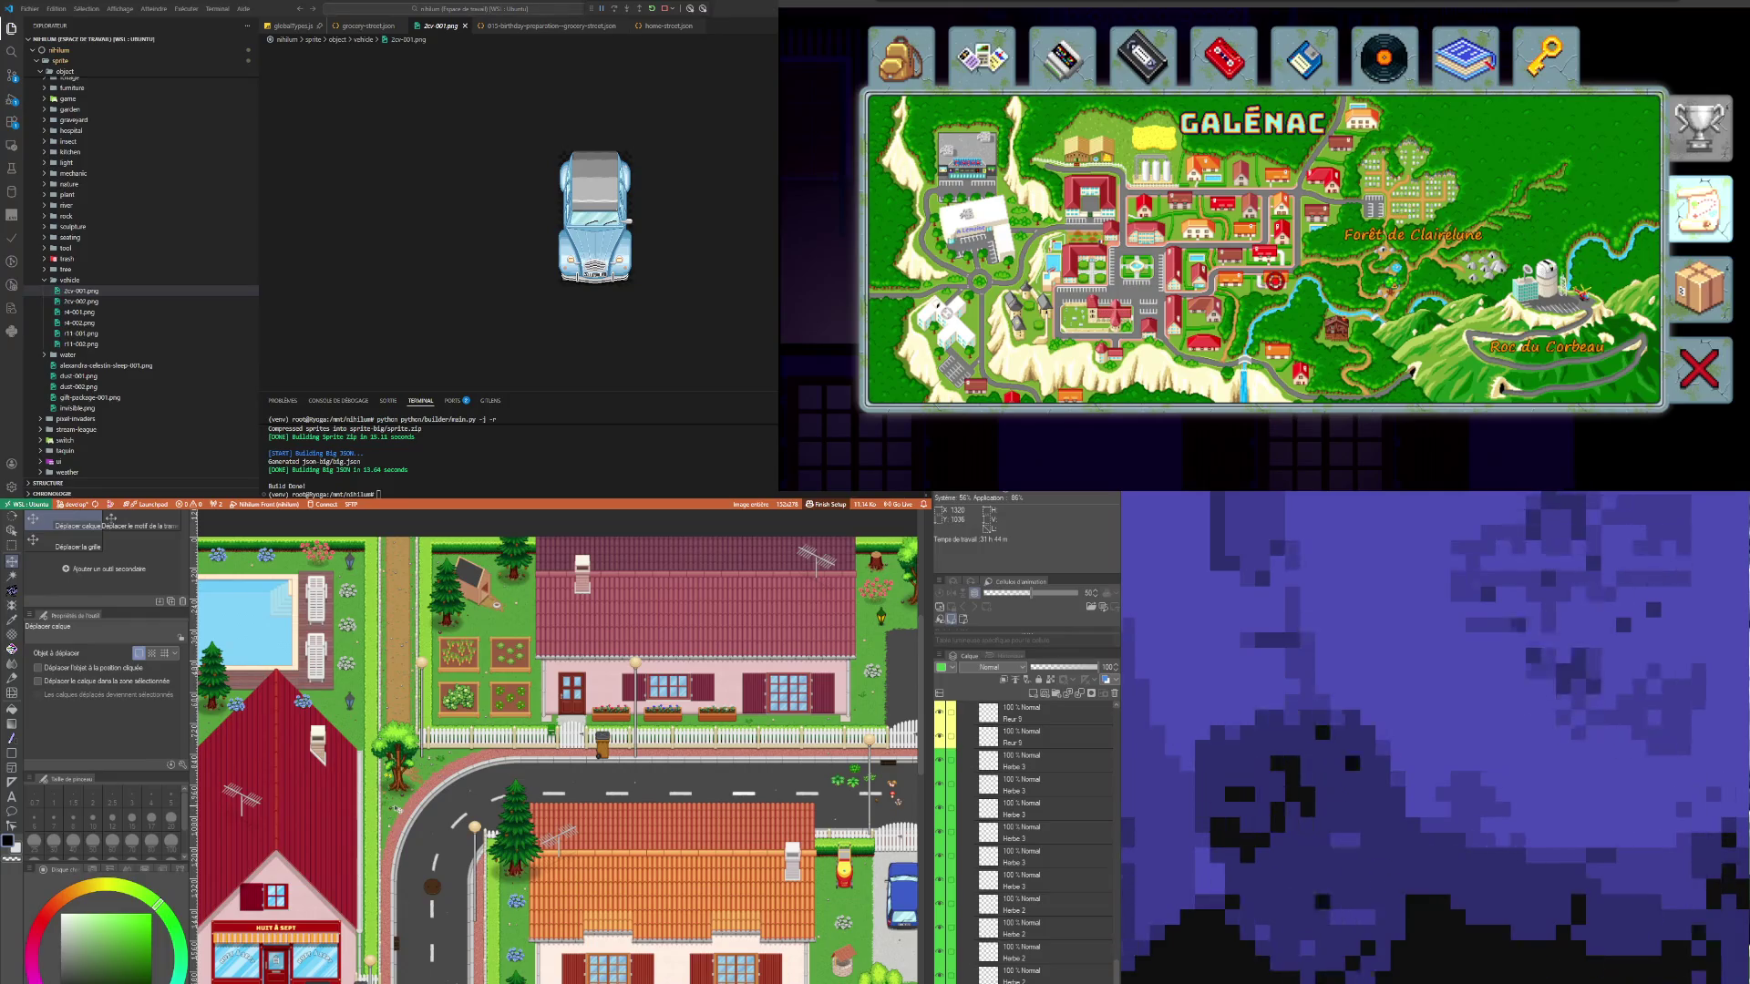
{"action": "scroll", "coordinate": [415, 808], "scroll_direction": "down", "scroll_amount": 4}
{"action": "scroll", "coordinate": [343, 897], "scroll_direction": "up", "scroll_amount": 4}
{"action": "scroll", "coordinate": [496, 628], "scroll_direction": "down", "scroll_amount": 3}
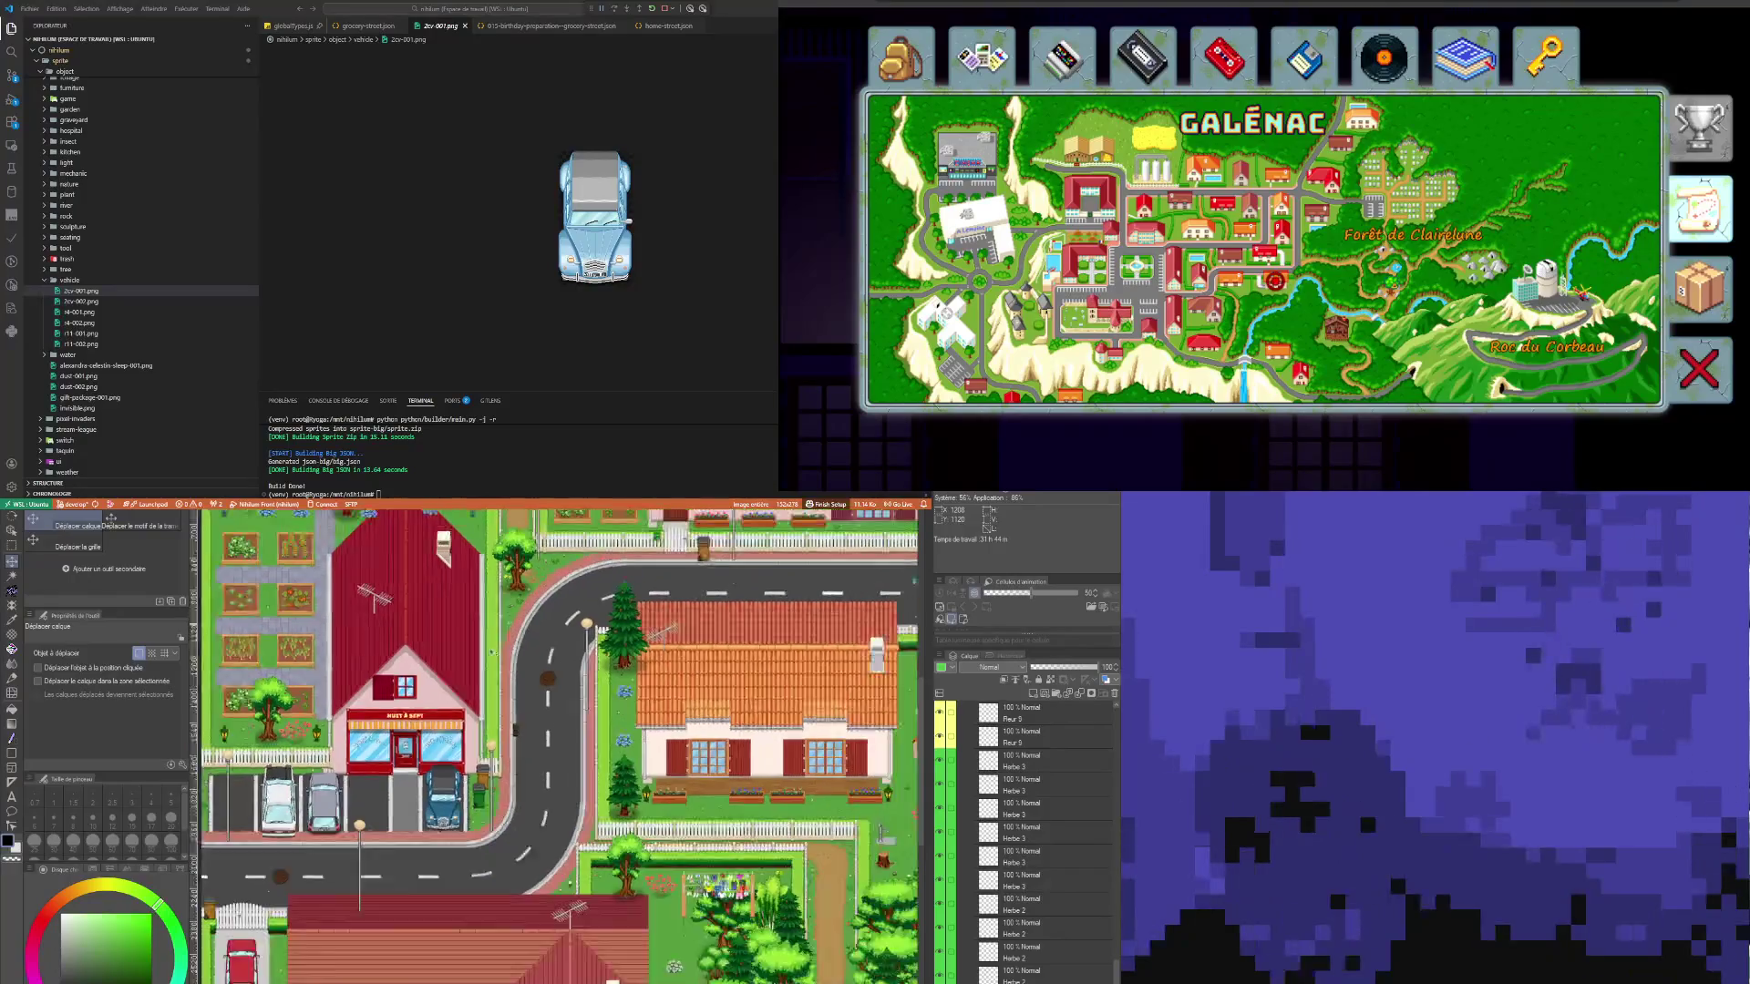
{"action": "scroll", "coordinate": [529, 616], "scroll_direction": "up", "scroll_amount": 3}
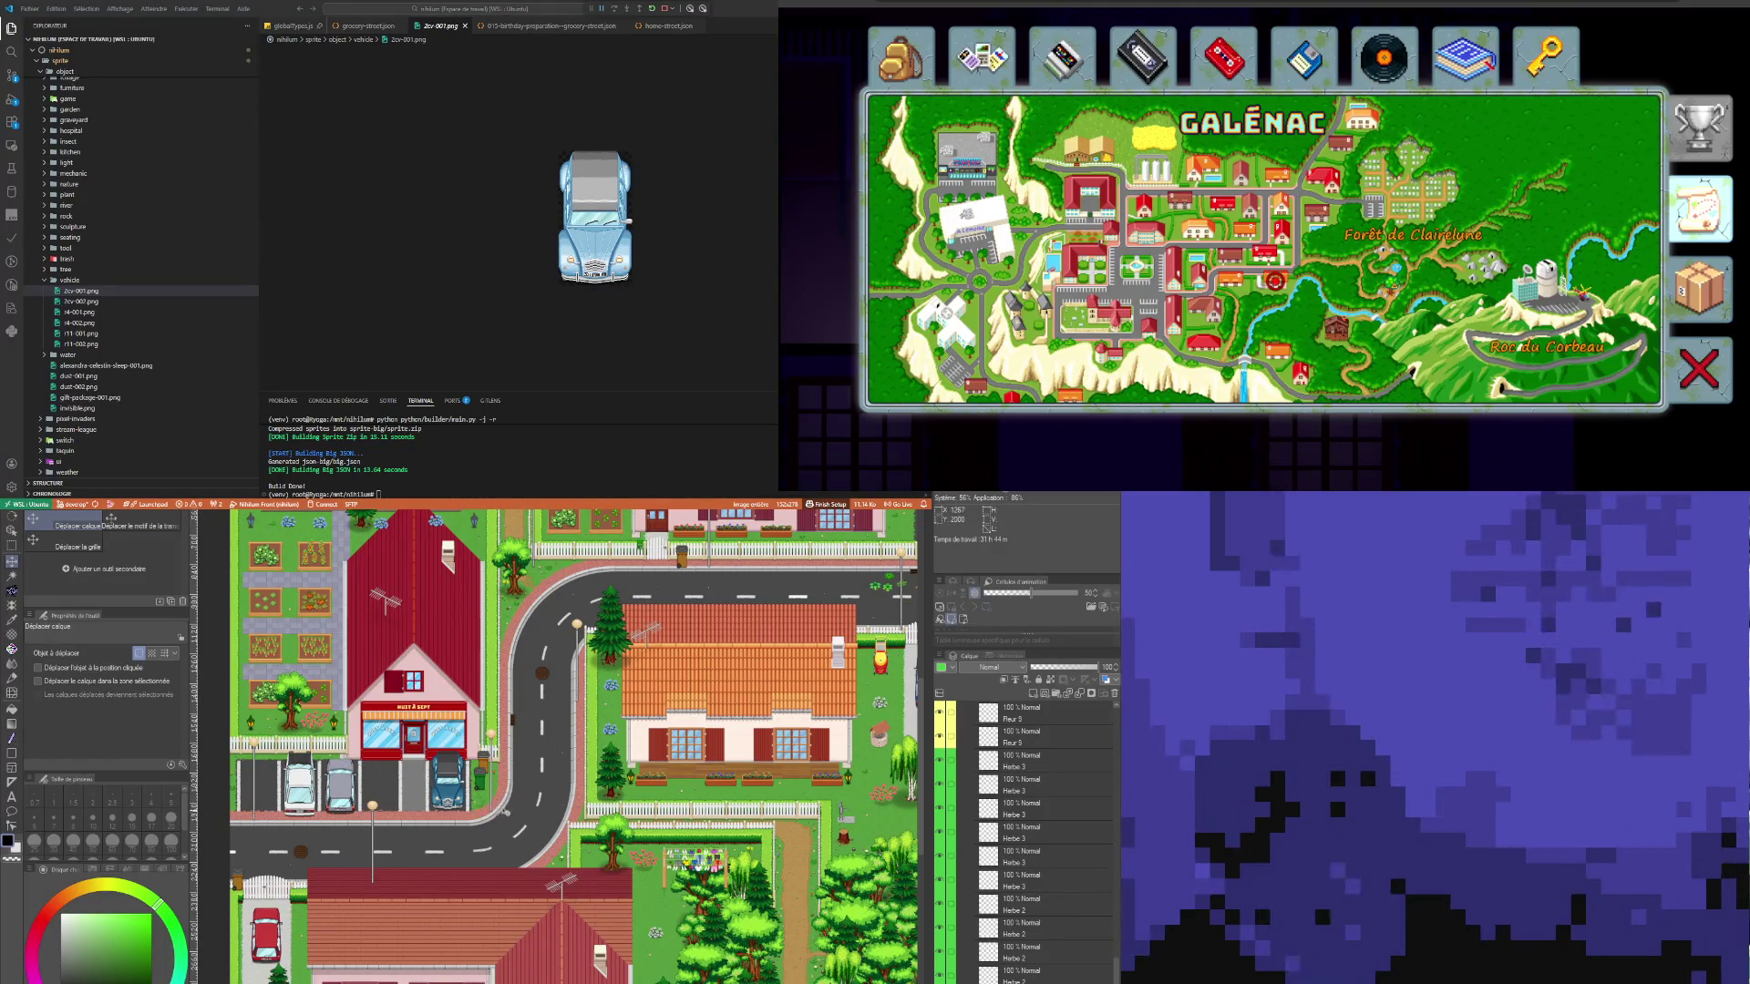
{"action": "scroll", "coordinate": [301, 775], "scroll_direction": "up", "scroll_amount": 5}
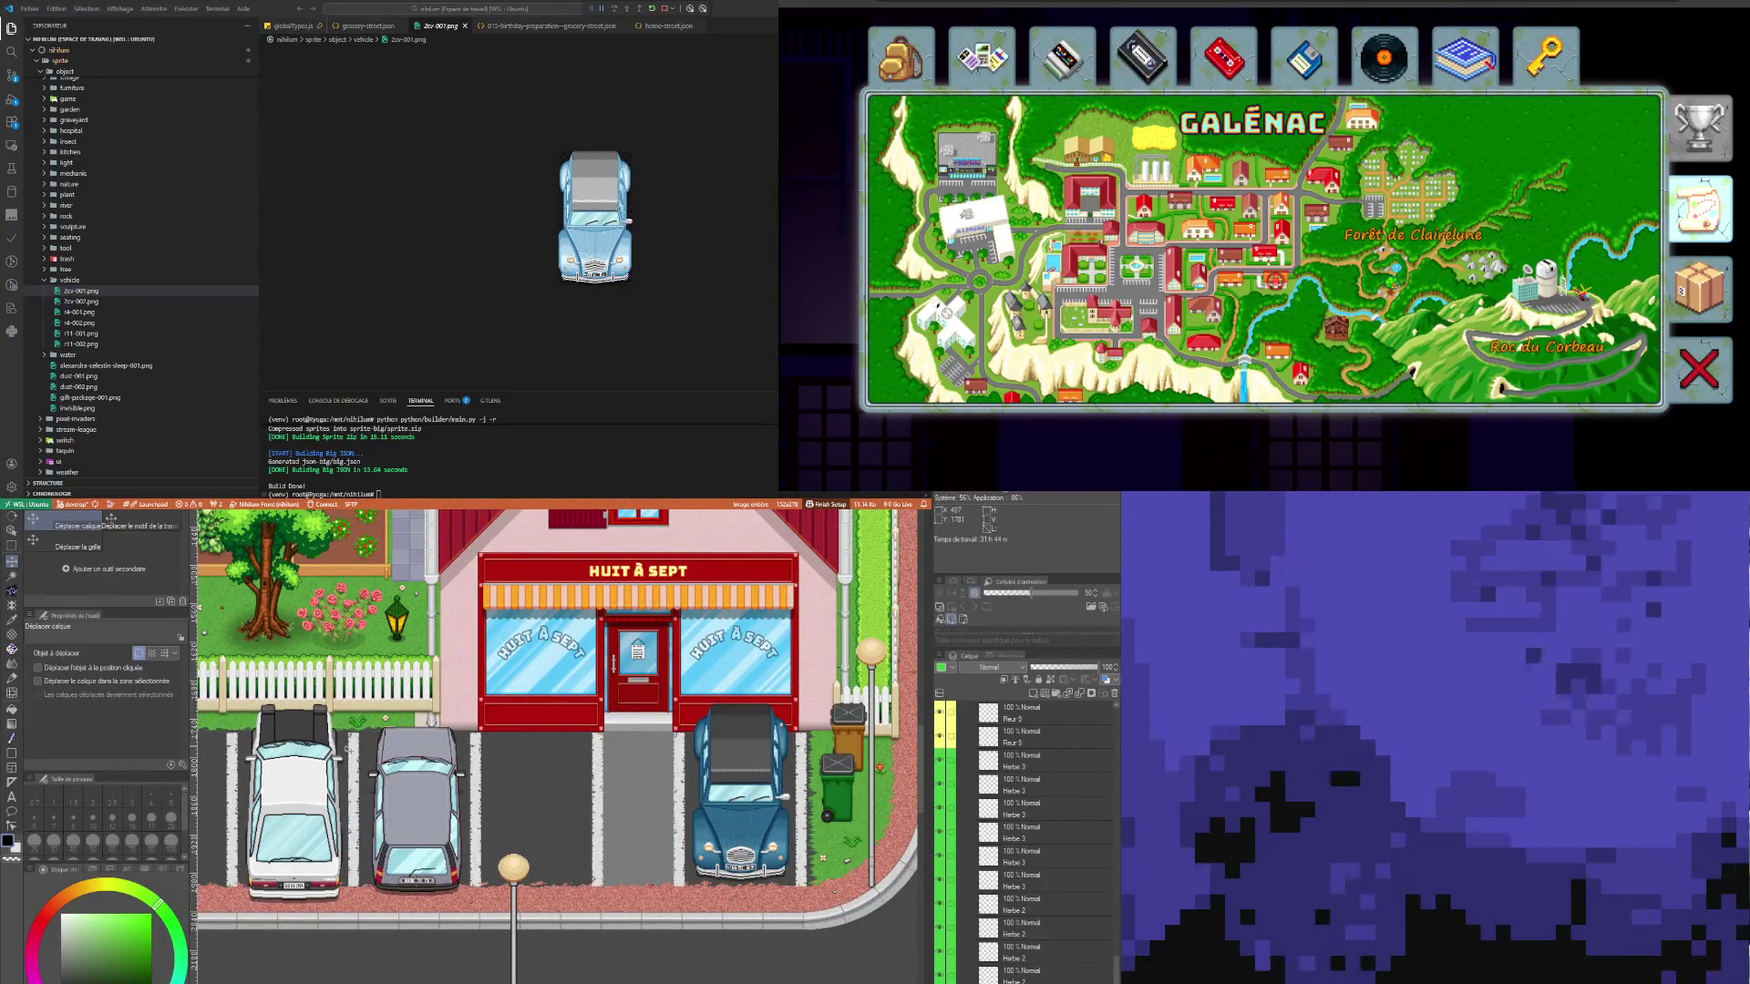
{"action": "scroll", "coordinate": [348, 749], "scroll_direction": "down", "scroll_amount": 5}
{"action": "scroll", "coordinate": [417, 828], "scroll_direction": "up", "scroll_amount": 1}
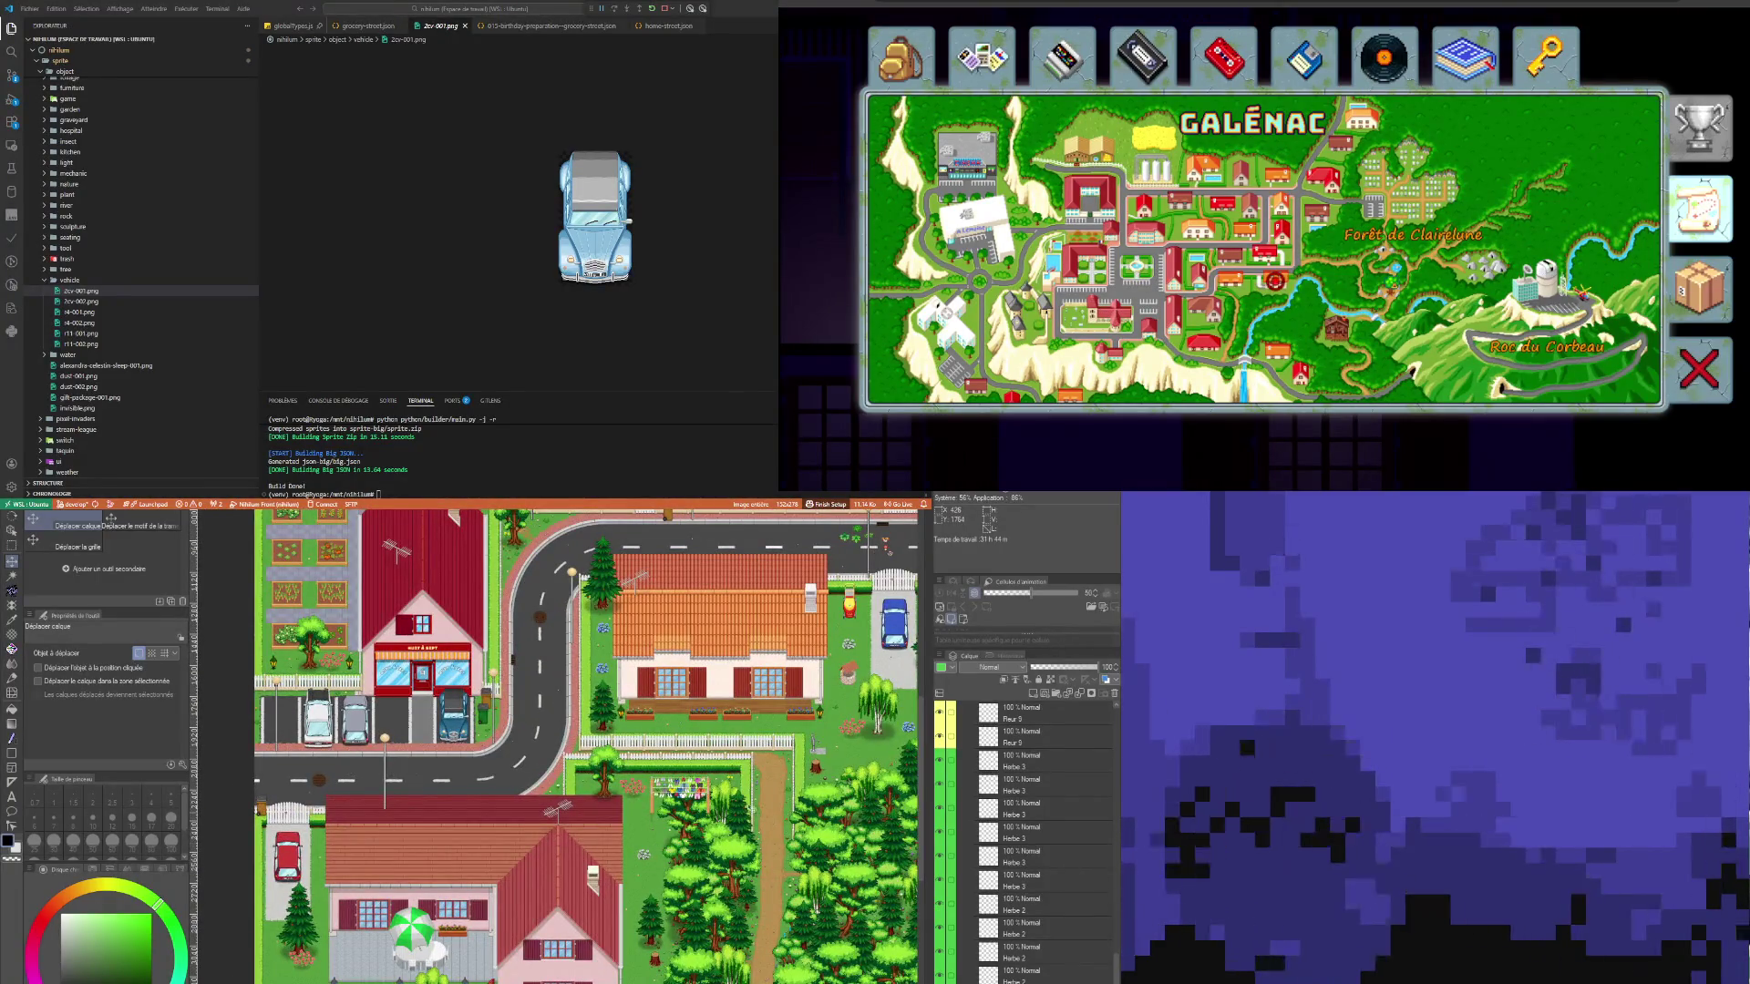
{"action": "scroll", "coordinate": [779, 779], "scroll_direction": "down", "scroll_amount": 4}
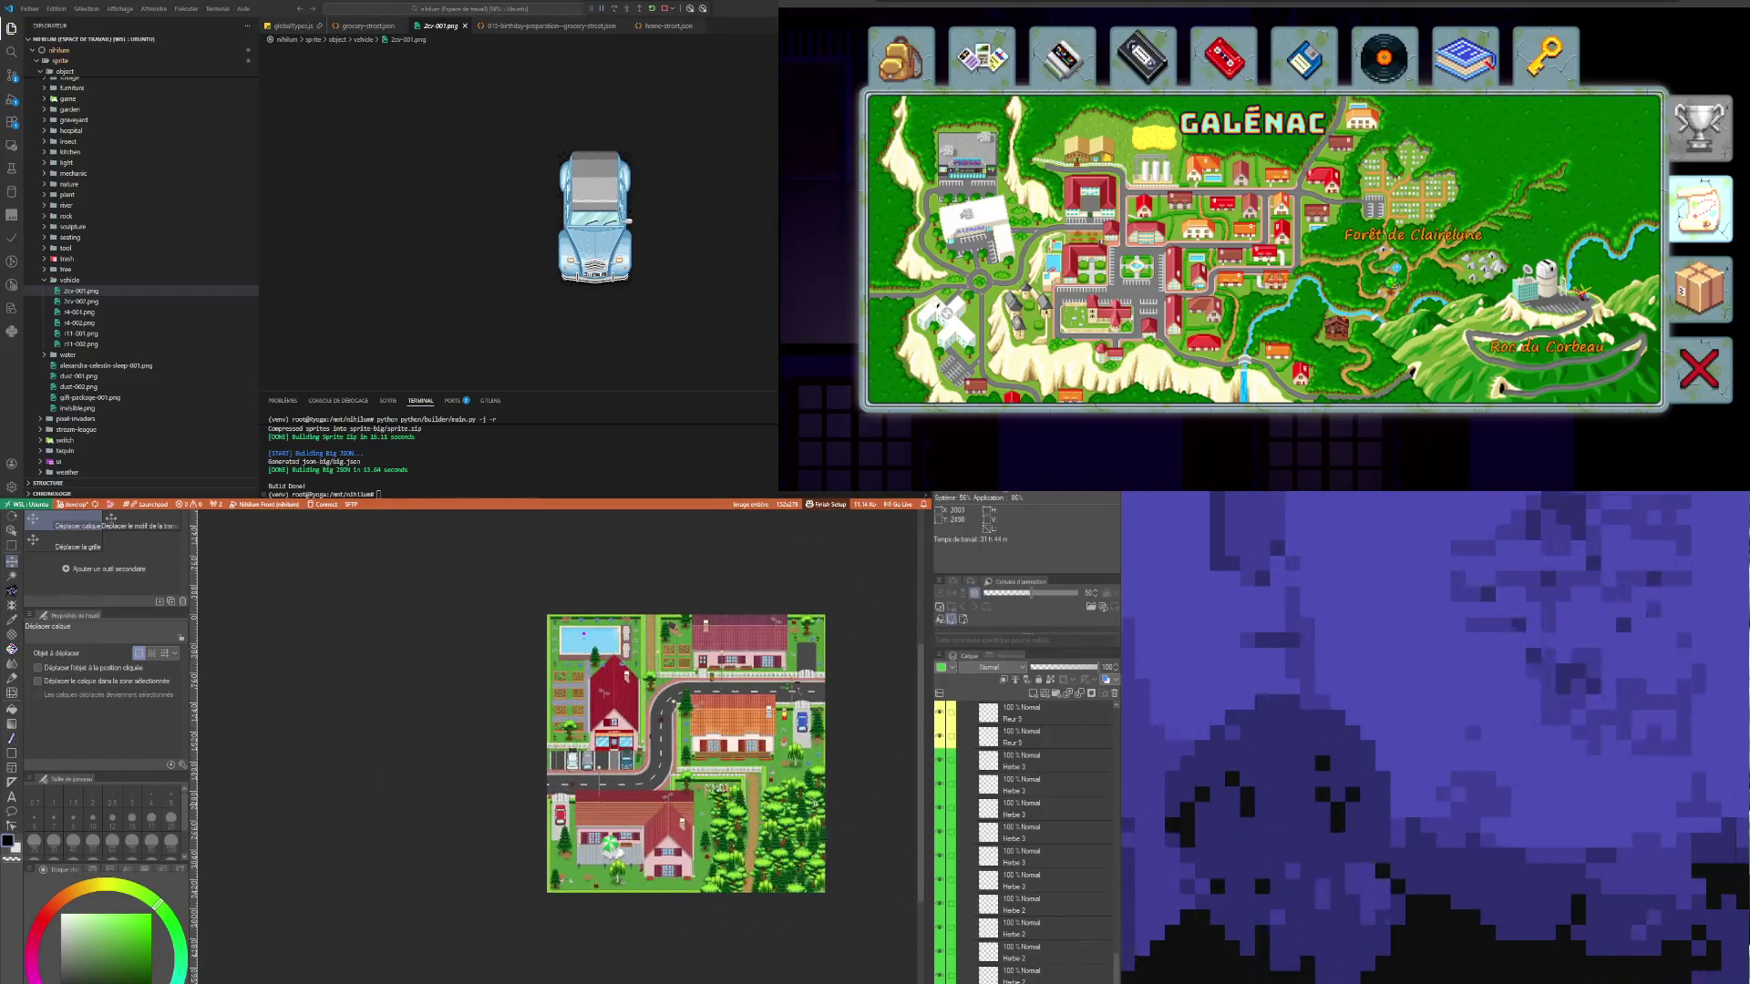
{"action": "scroll", "coordinate": [779, 780], "scroll_direction": "up", "scroll_amount": 6}
{"action": "scroll", "coordinate": [657, 782], "scroll_direction": "up", "scroll_amount": 2}
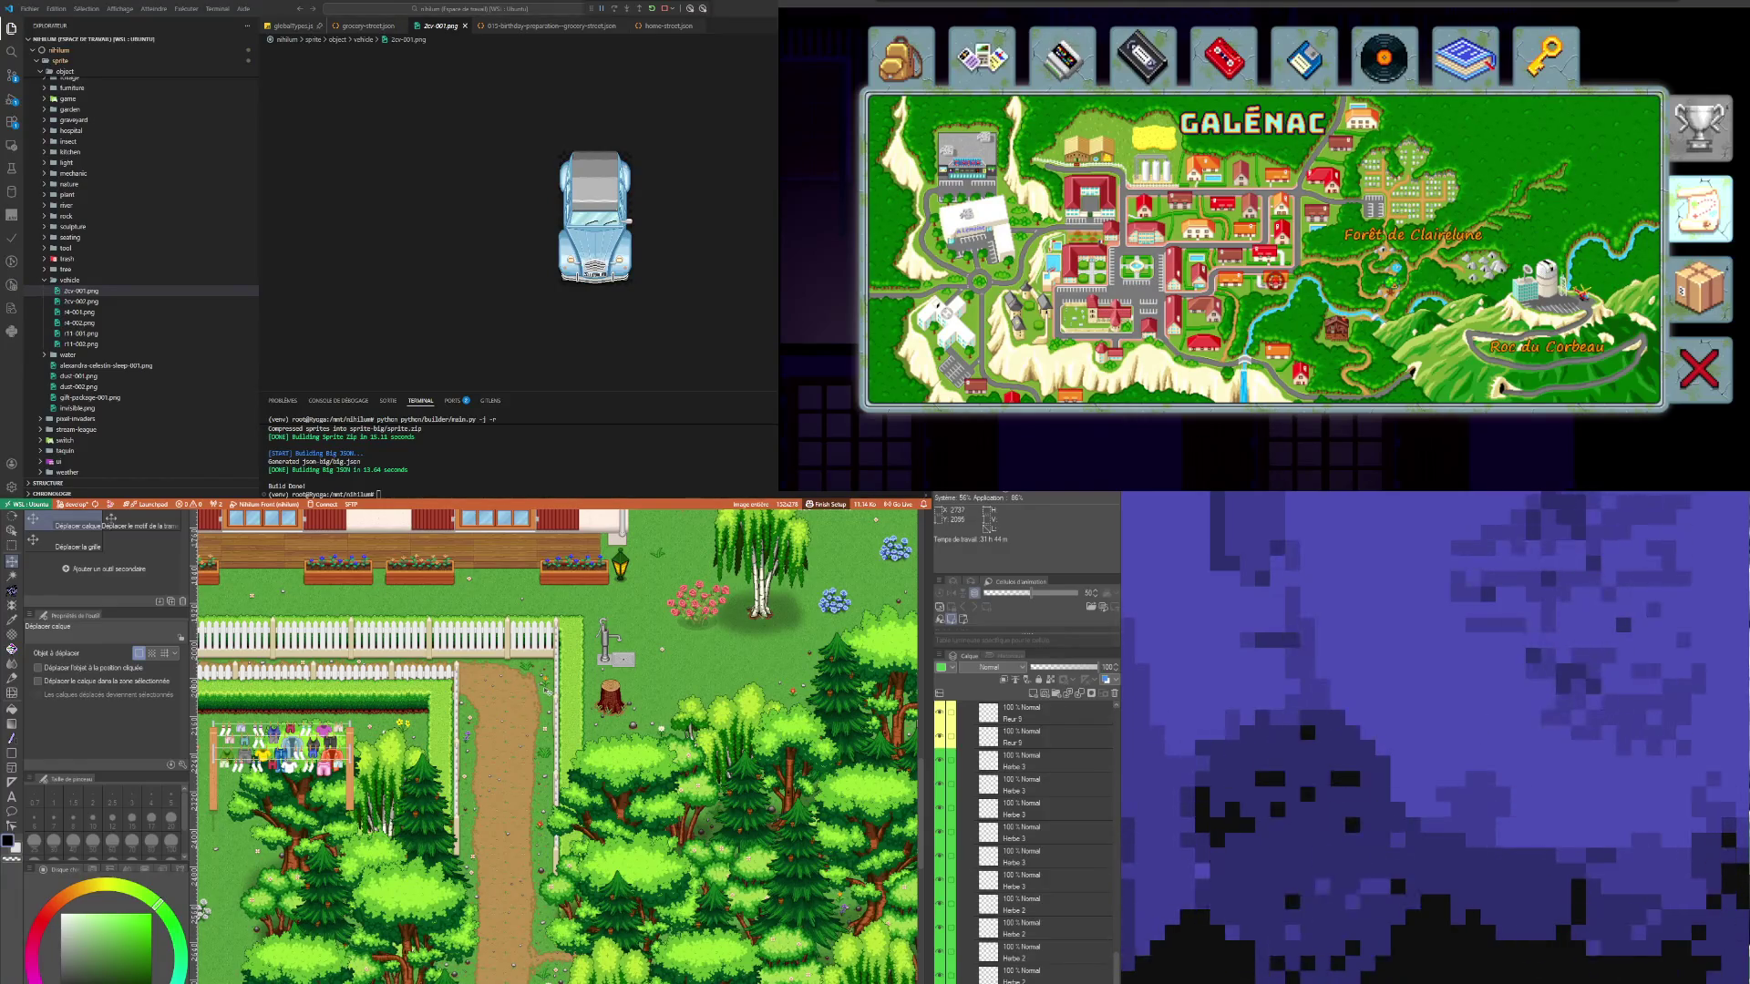
{"action": "scroll", "coordinate": [546, 690], "scroll_direction": "down", "scroll_amount": 5}
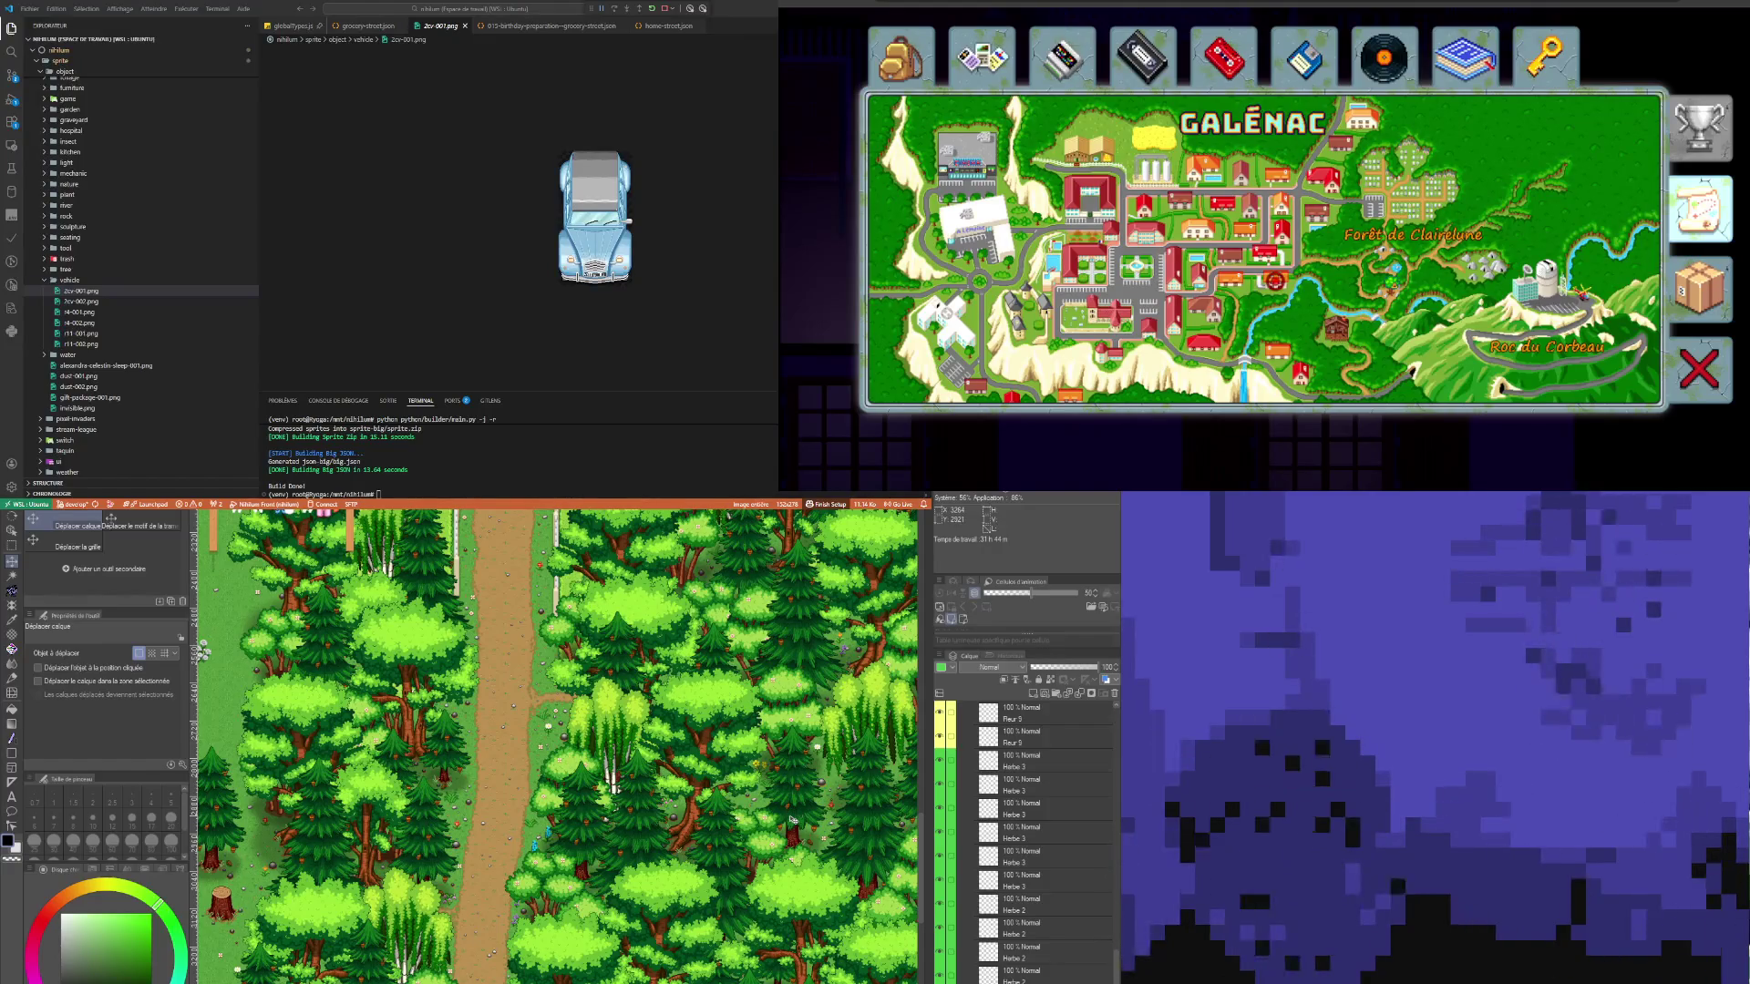
{"action": "scroll", "coordinate": [792, 818], "scroll_direction": "down", "scroll_amount": 2}
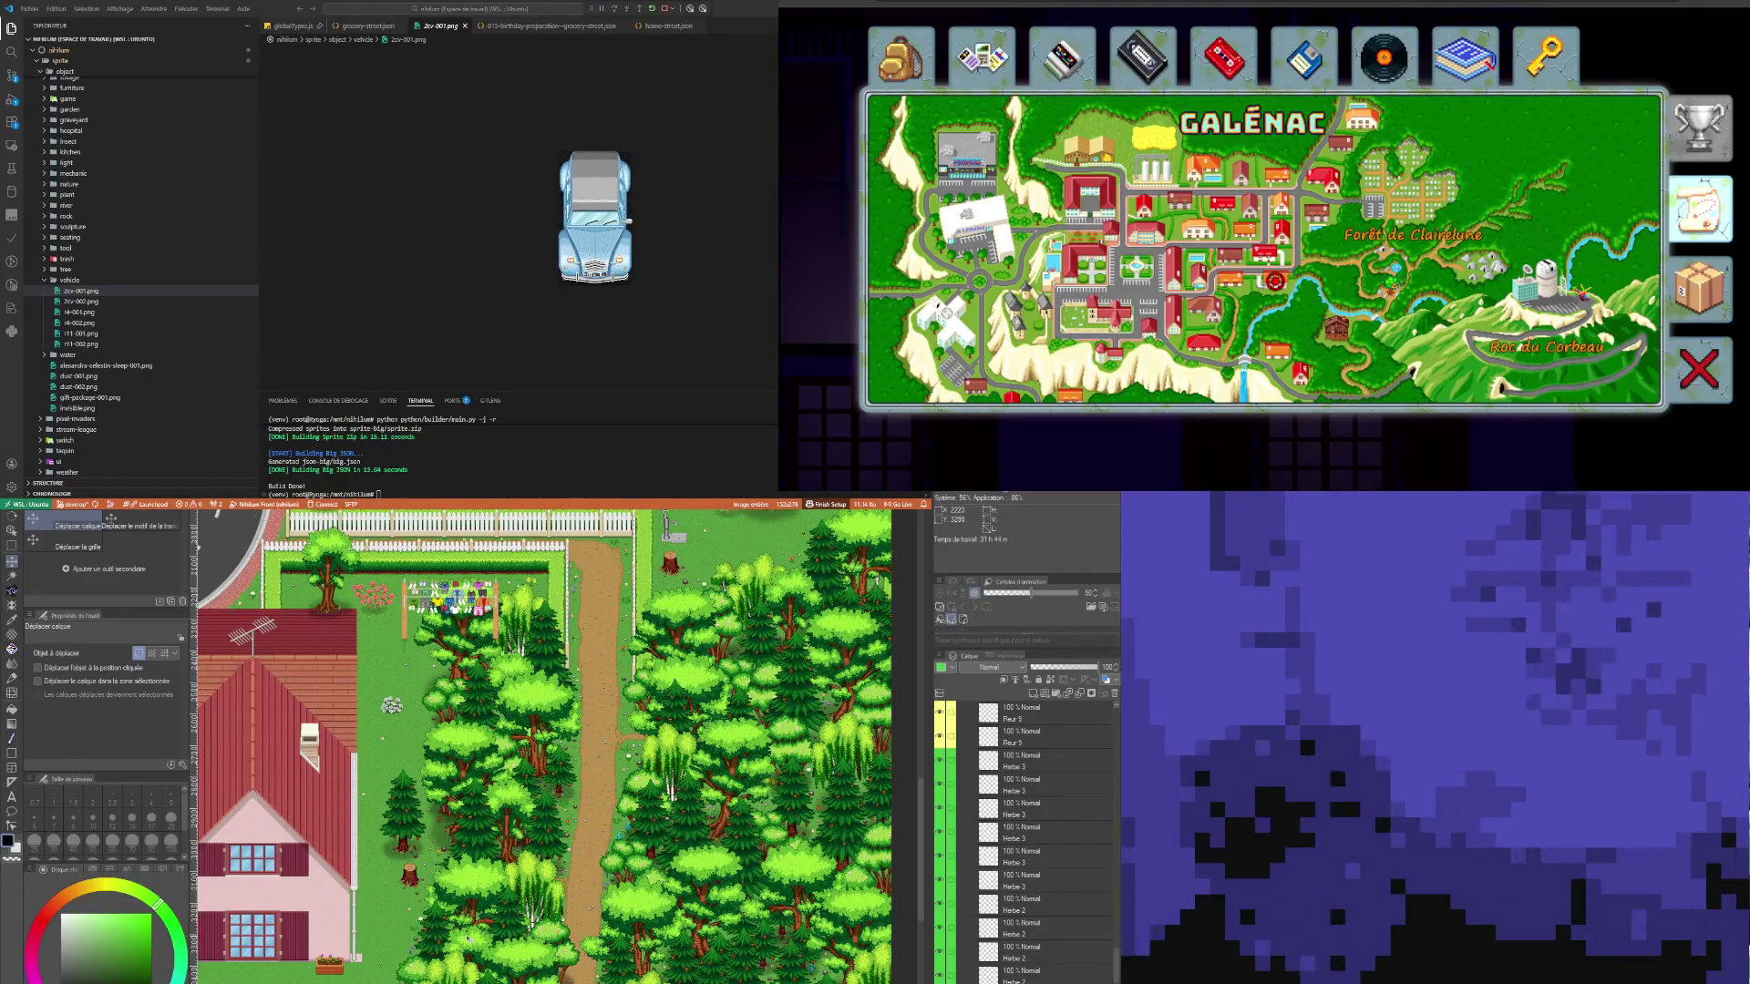
{"action": "scroll", "coordinate": [539, 744], "scroll_direction": "down", "scroll_amount": 2}
{"action": "scroll", "coordinate": [539, 744], "scroll_direction": "up", "scroll_amount": 2}
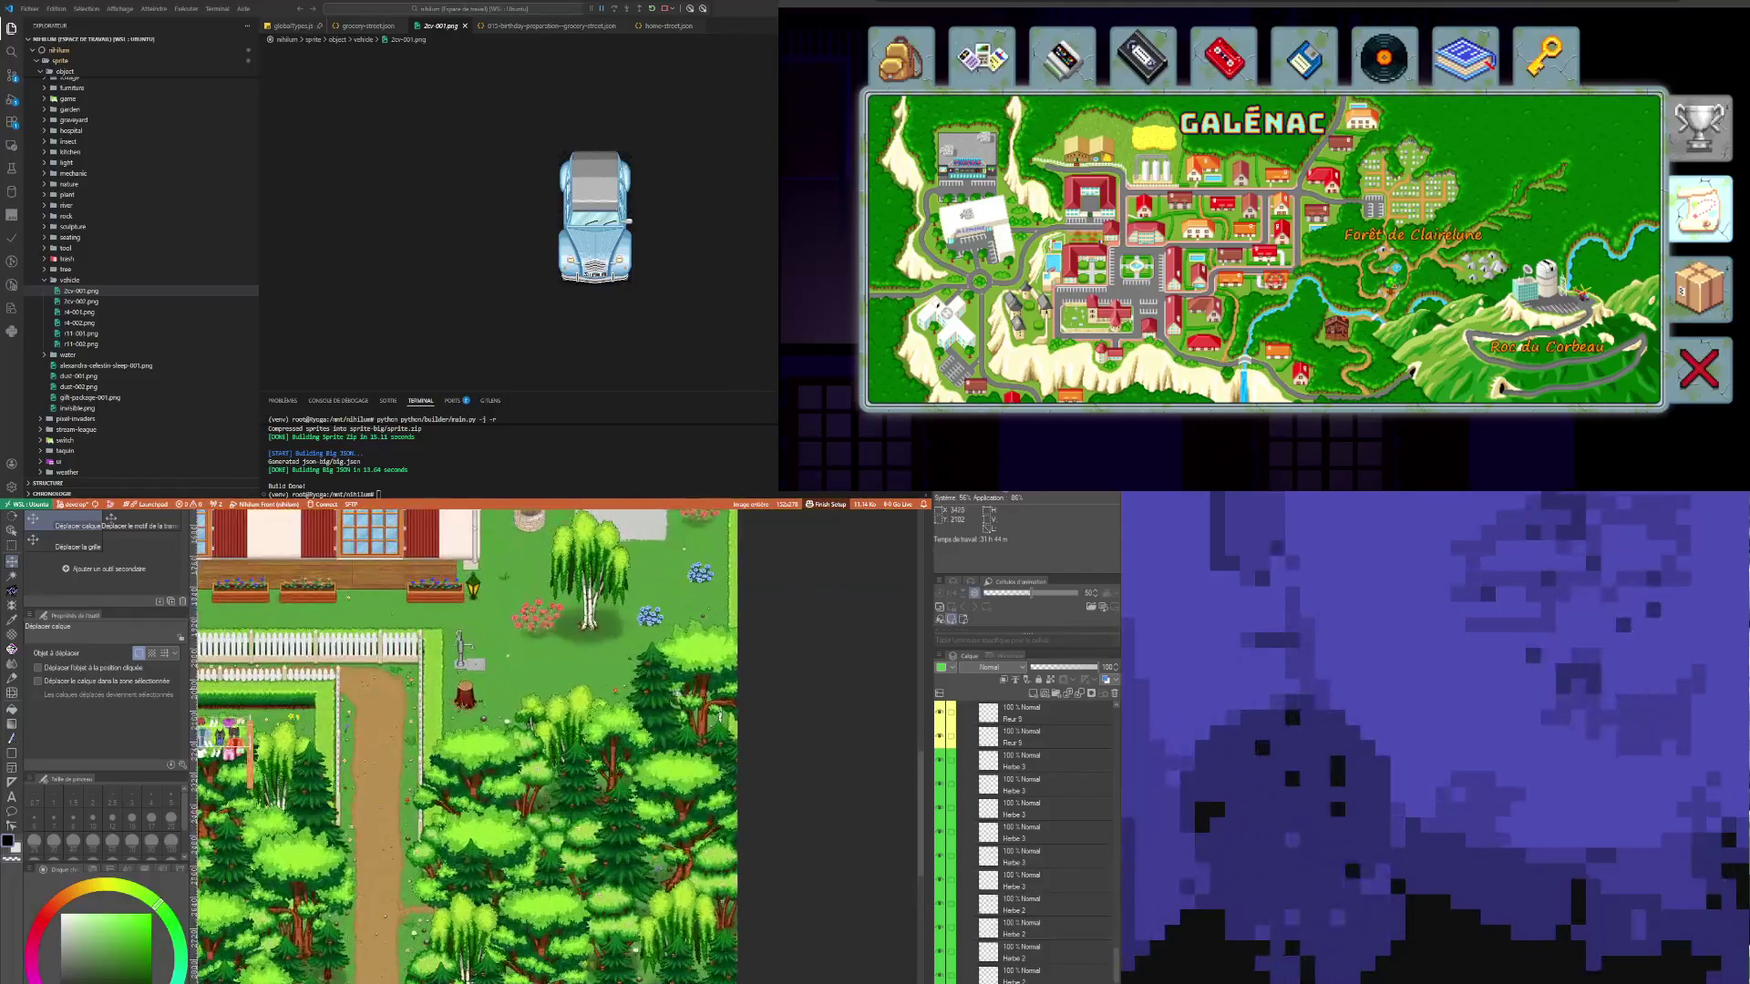
{"action": "scroll", "coordinate": [671, 690], "scroll_direction": "down", "scroll_amount": 2}
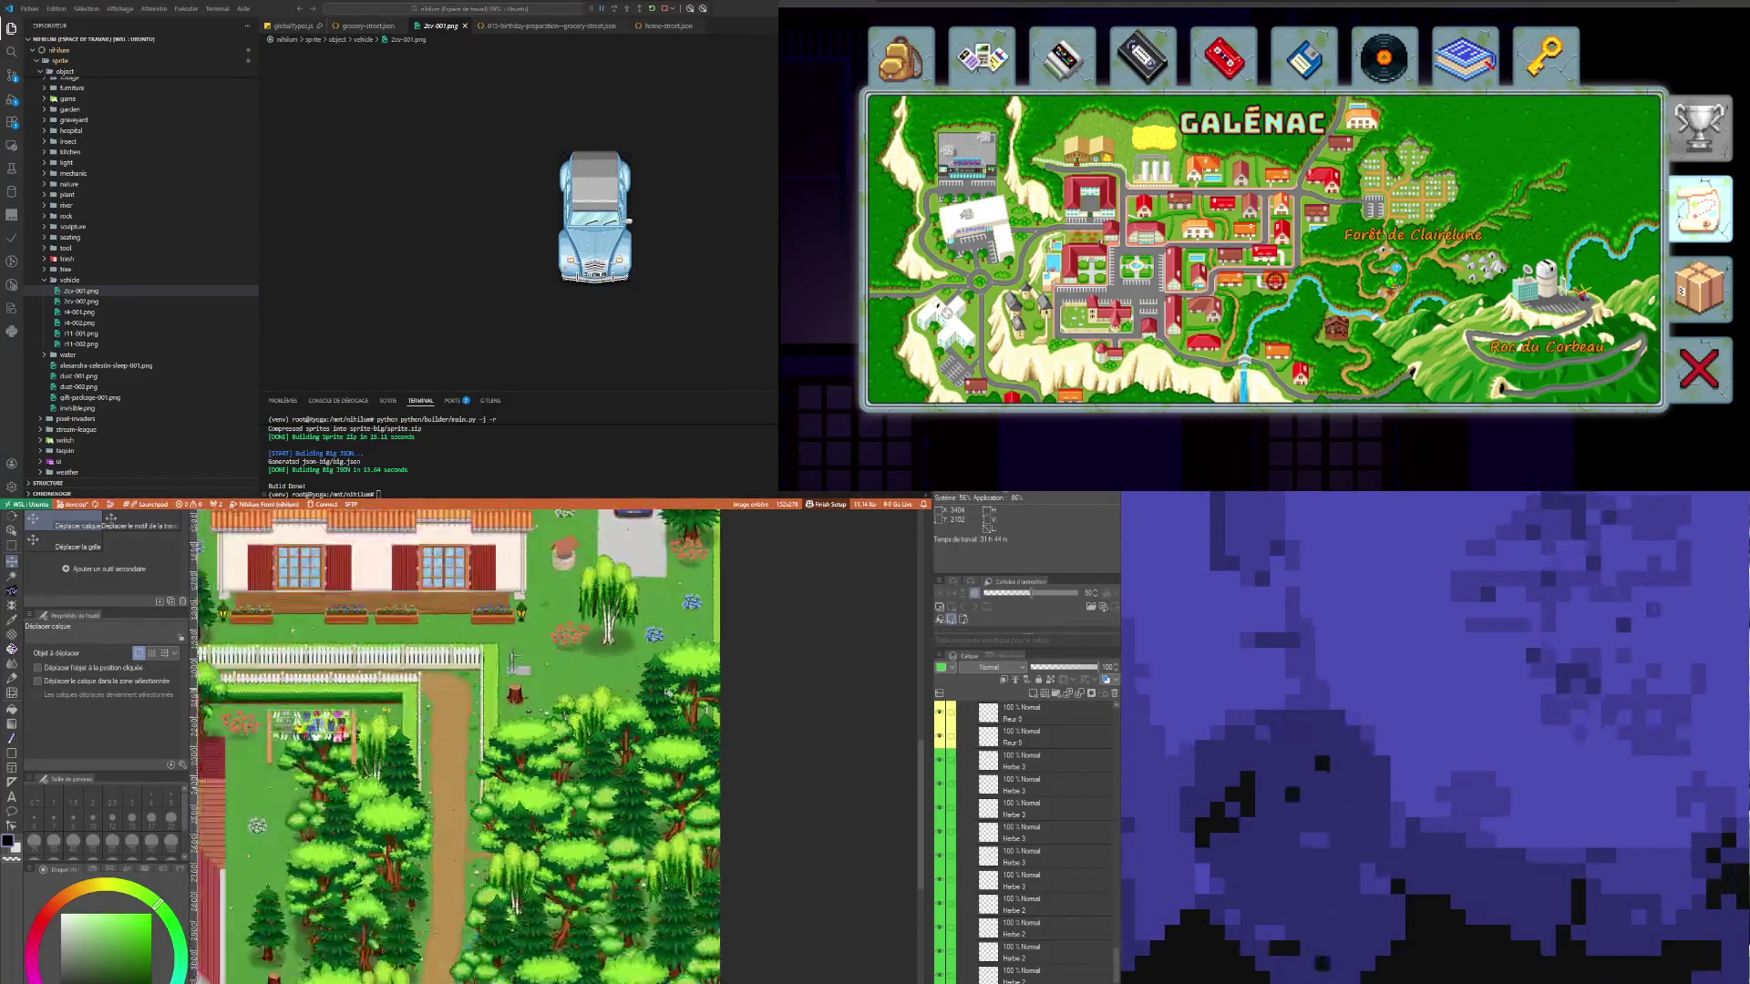
{"action": "scroll", "coordinate": [577, 781], "scroll_direction": "up", "scroll_amount": 2}
{"action": "scroll", "coordinate": [577, 781], "scroll_direction": "up", "scroll_amount": 1}
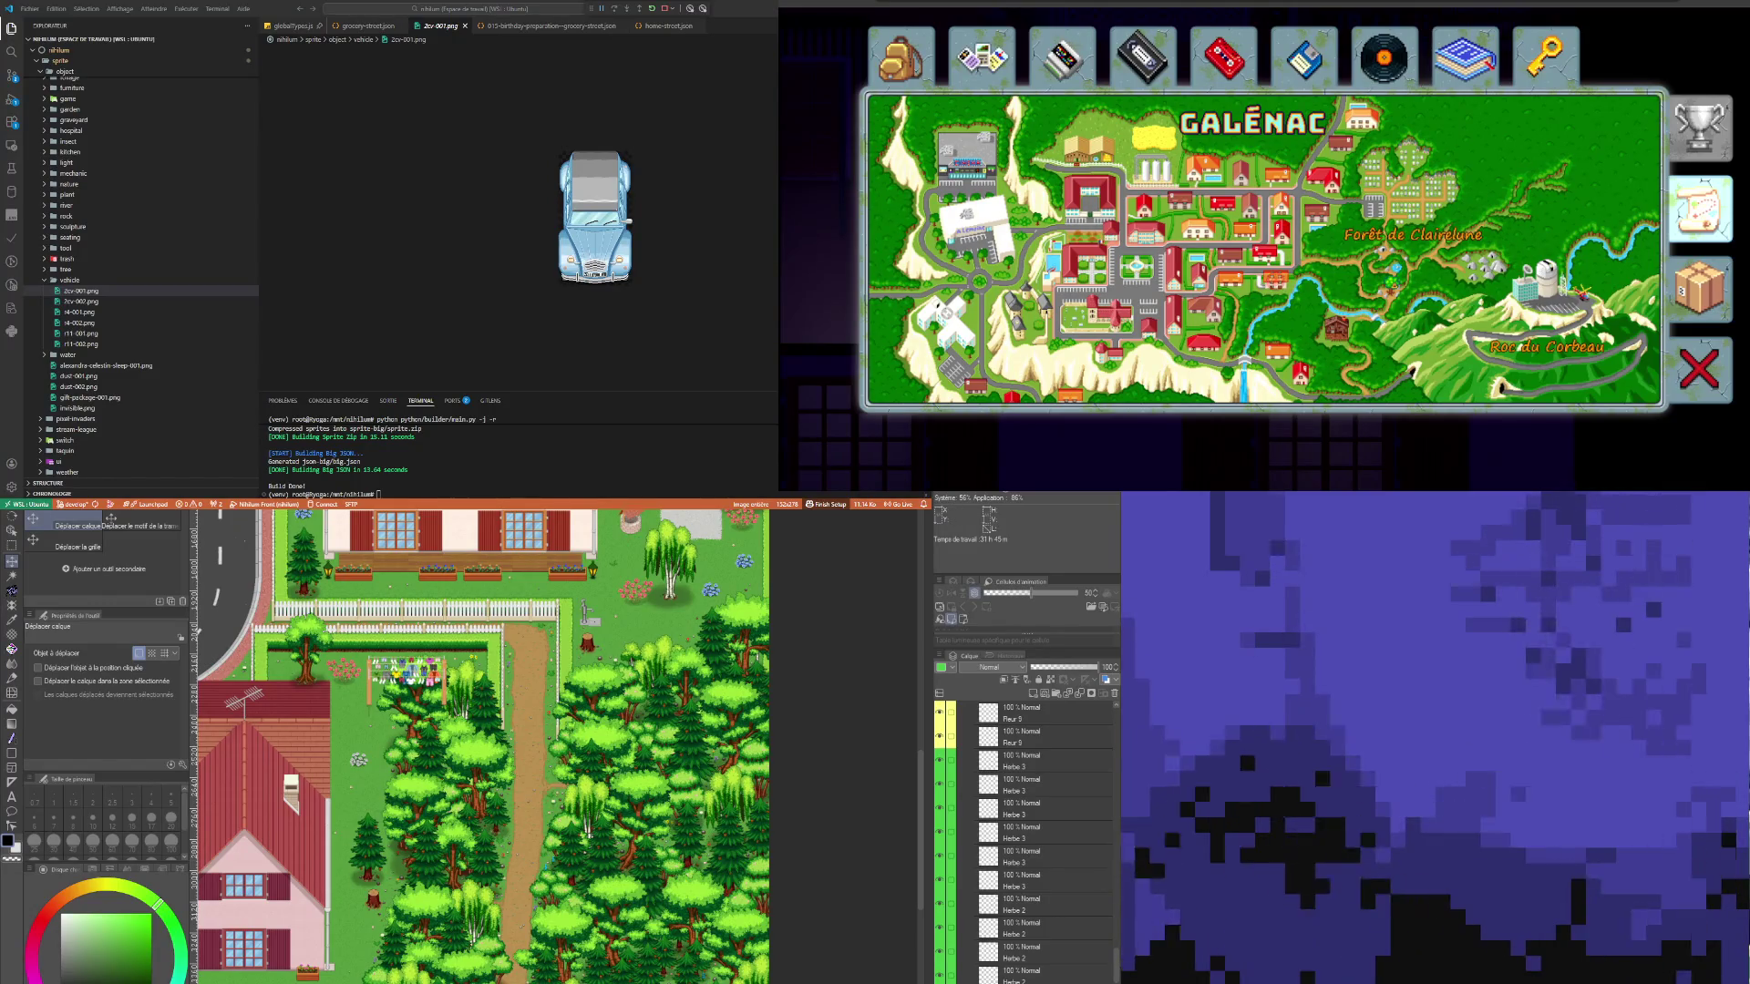
{"action": "scroll", "coordinate": [1021, 957], "scroll_direction": "down", "scroll_amount": 1}
{"action": "scroll", "coordinate": [1051, 882], "scroll_direction": "down", "scroll_amount": 10}
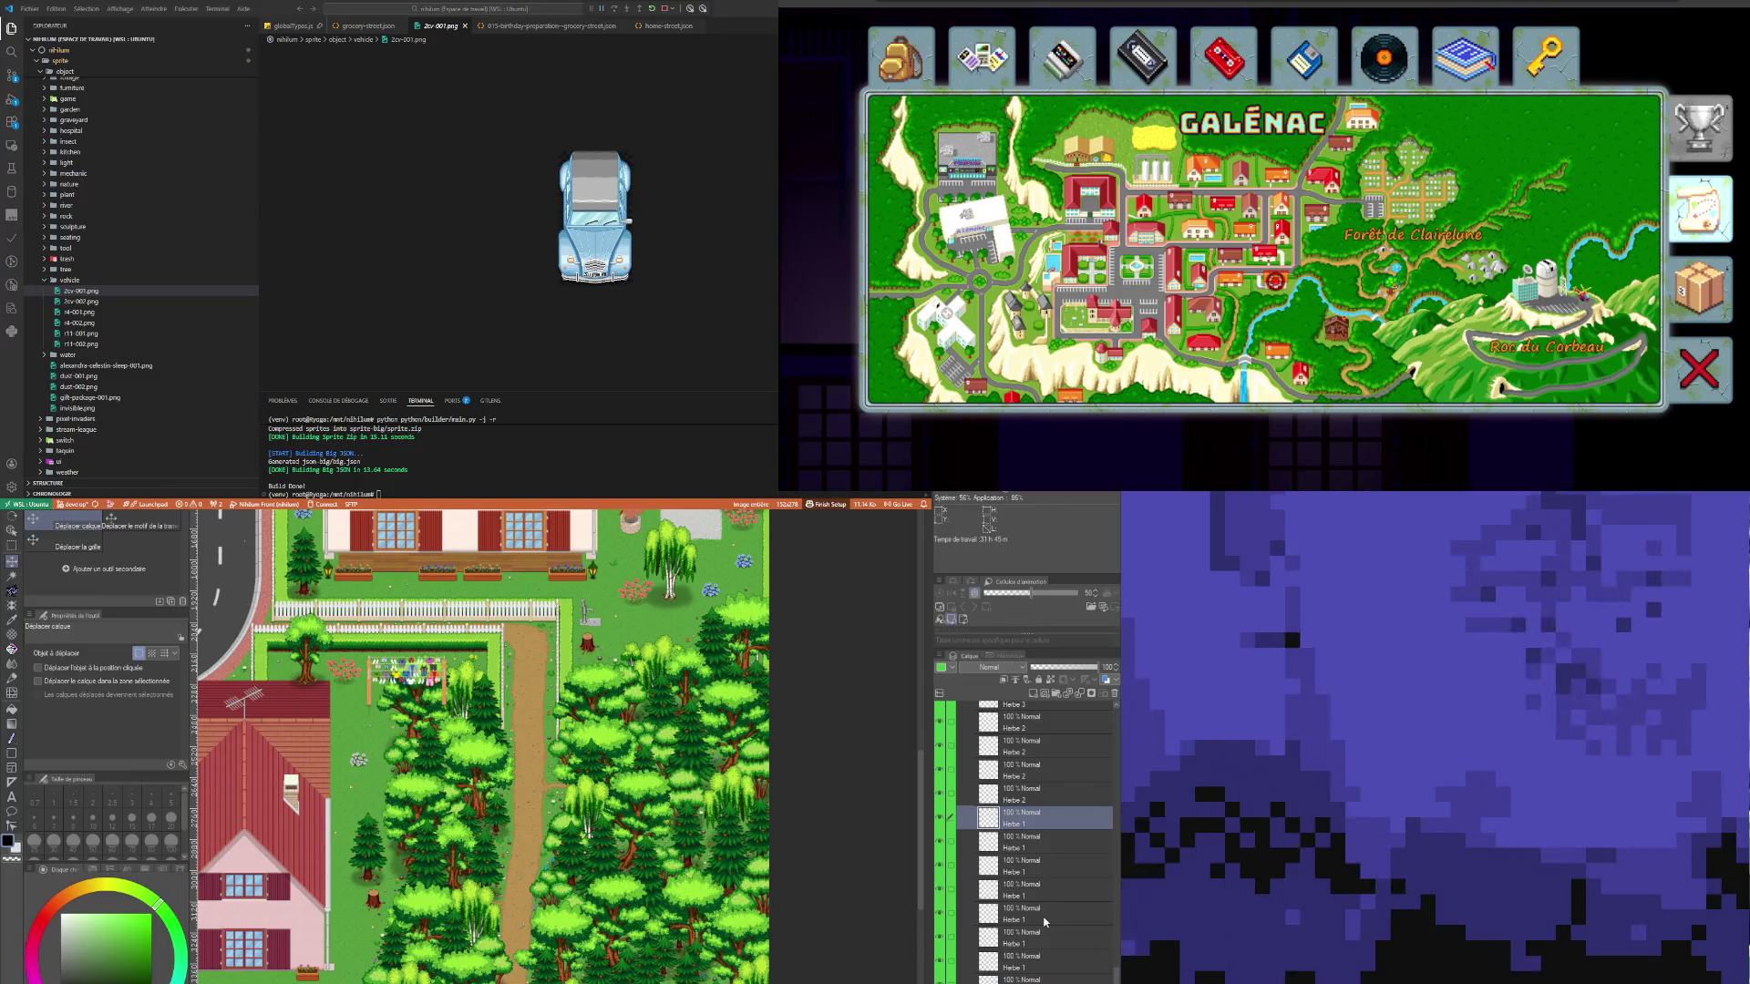
Step: Select the Pomme de pain au sol layer and make a first copy of it
{"action": "left_click", "coordinate": [1041, 924]}
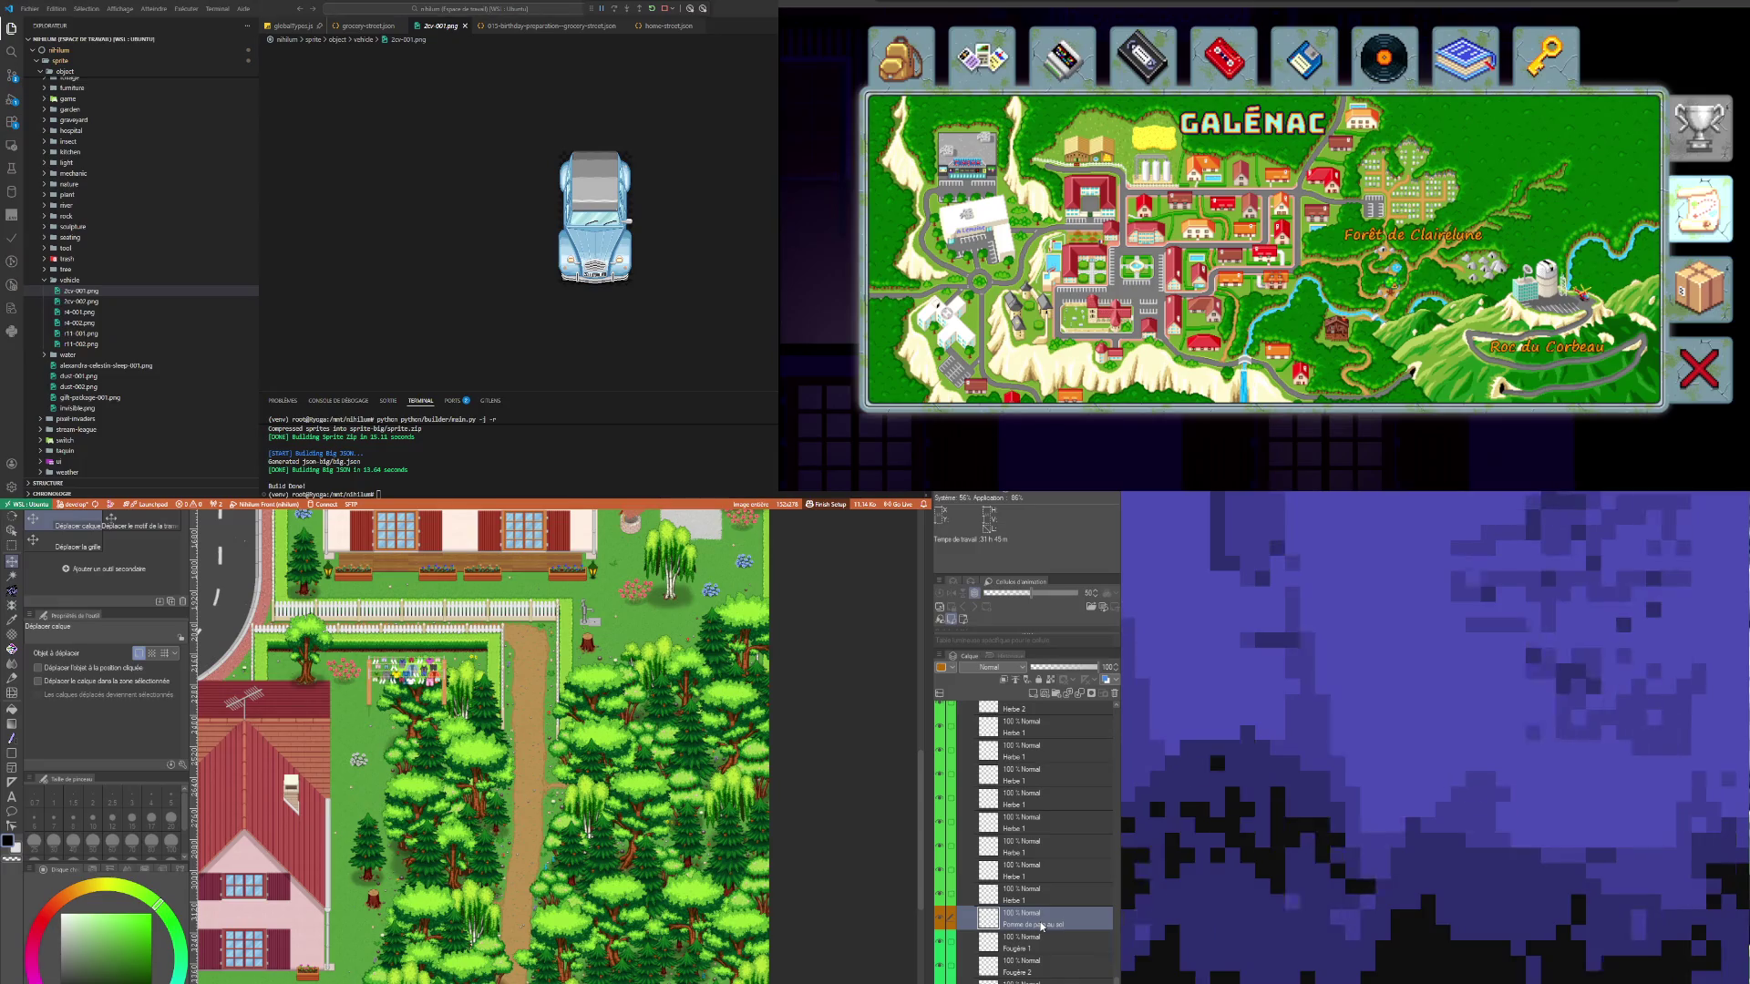
{"action": "scroll", "coordinate": [997, 904], "scroll_direction": "down", "scroll_amount": 4}
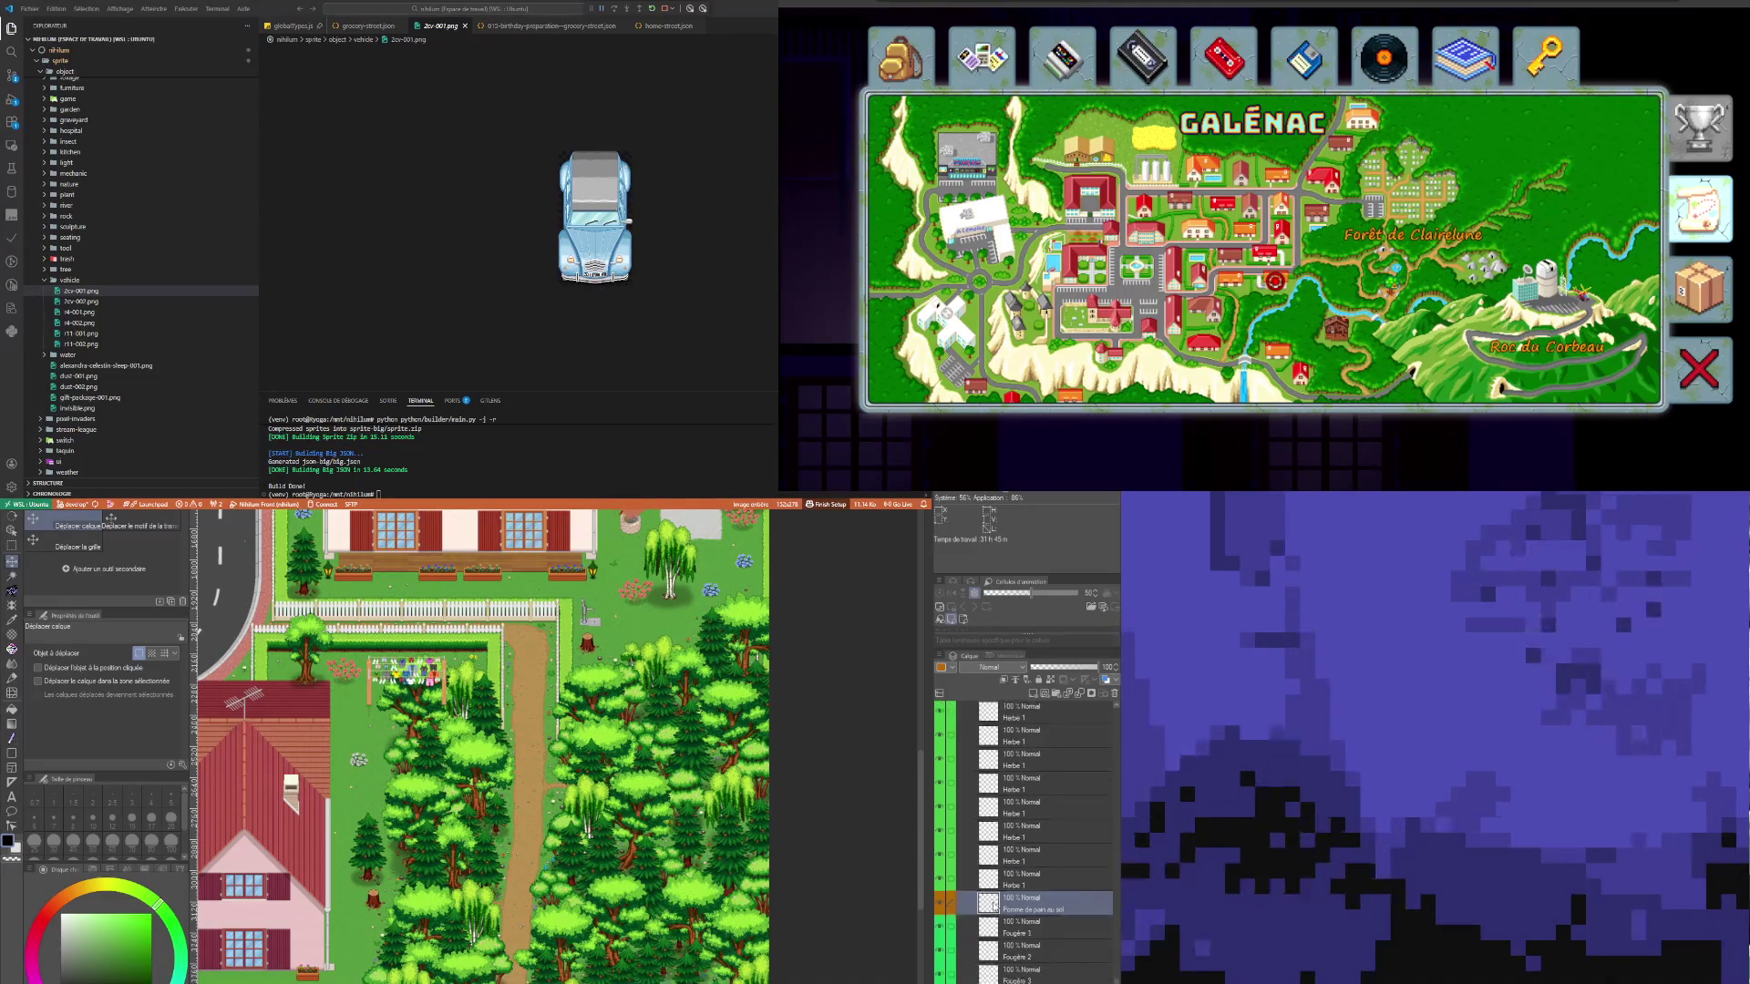
{"action": "scroll", "coordinate": [638, 601], "scroll_direction": "down", "scroll_amount": 4}
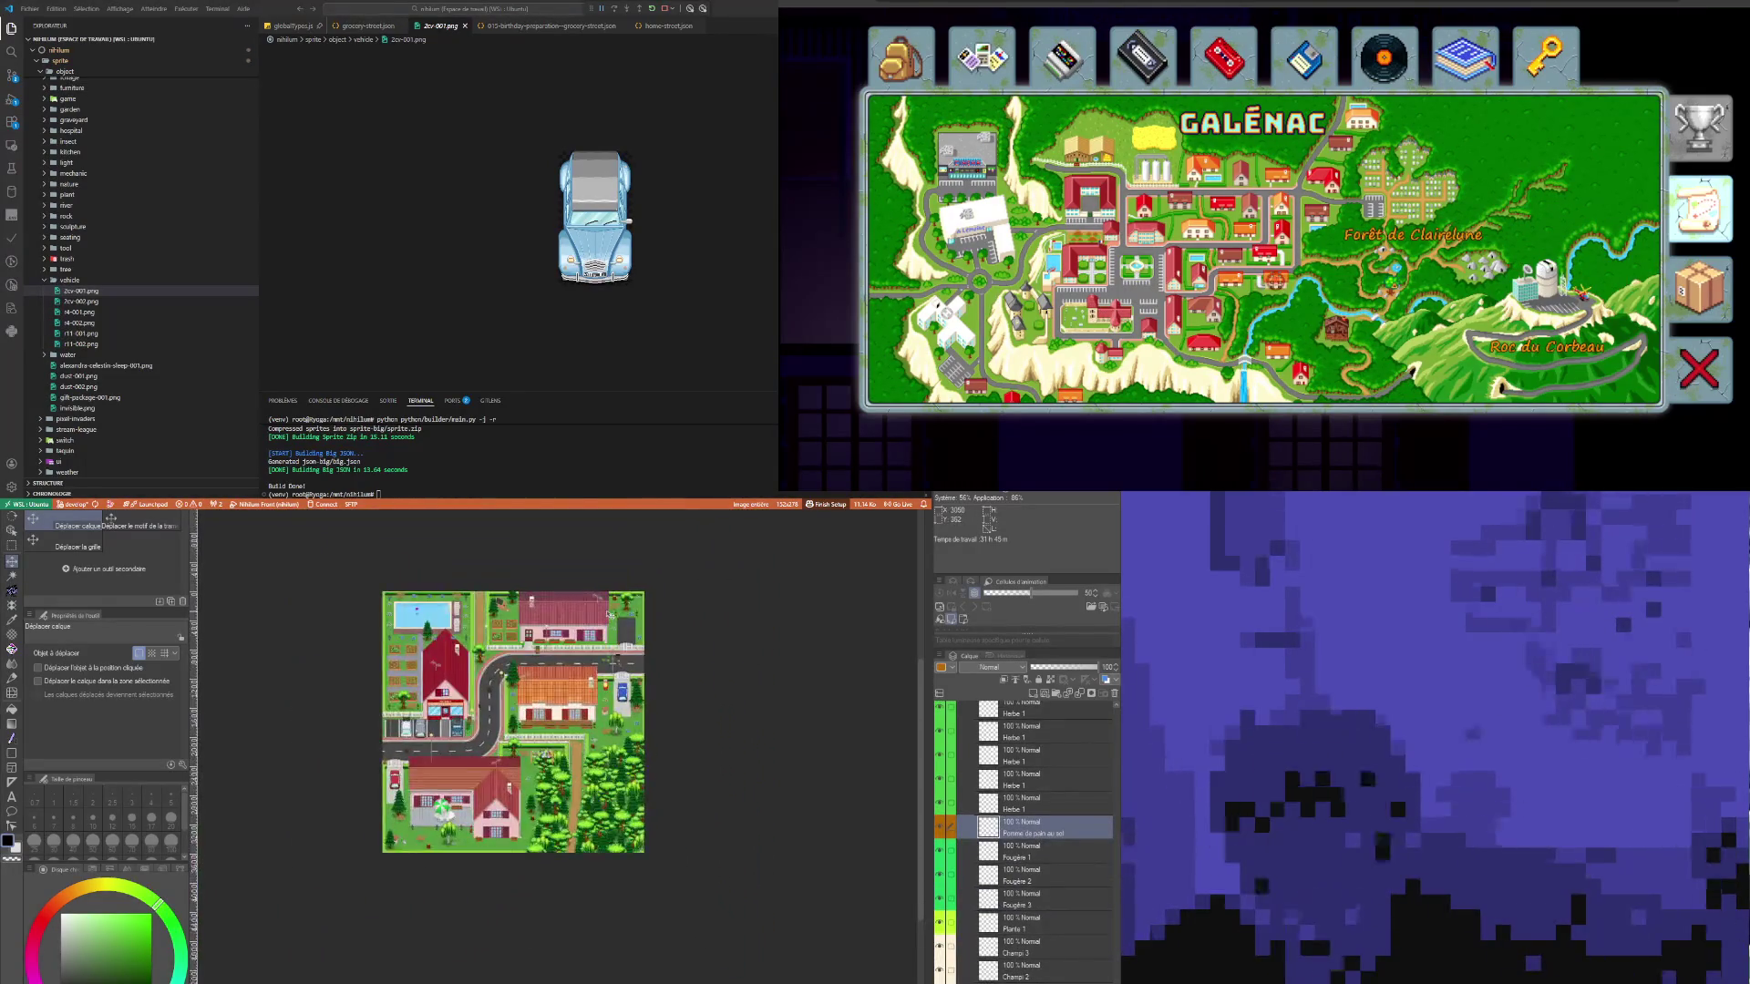
{"action": "scroll", "coordinate": [638, 601], "scroll_direction": "up", "scroll_amount": 2}
{"action": "scroll", "coordinate": [591, 656], "scroll_direction": "up", "scroll_amount": 4}
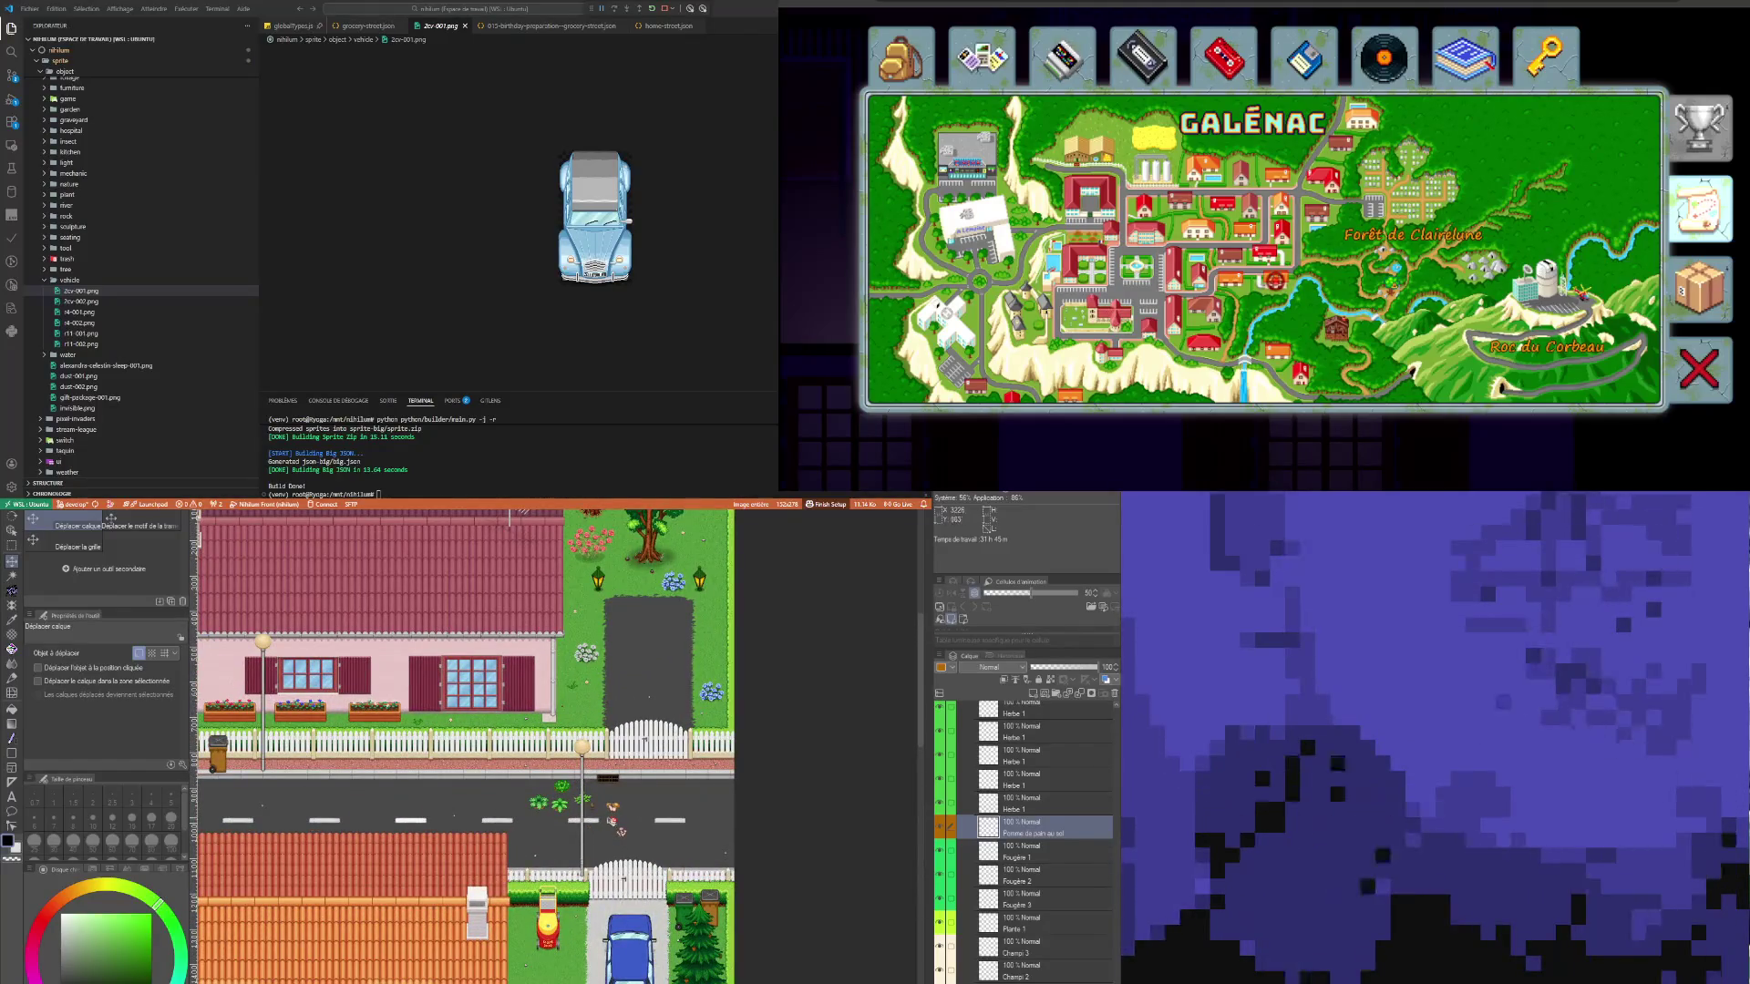
{"action": "scroll", "coordinate": [287, 827], "scroll_direction": "down", "scroll_amount": 3}
{"action": "scroll", "coordinate": [589, 922], "scroll_direction": "up", "scroll_amount": 3}
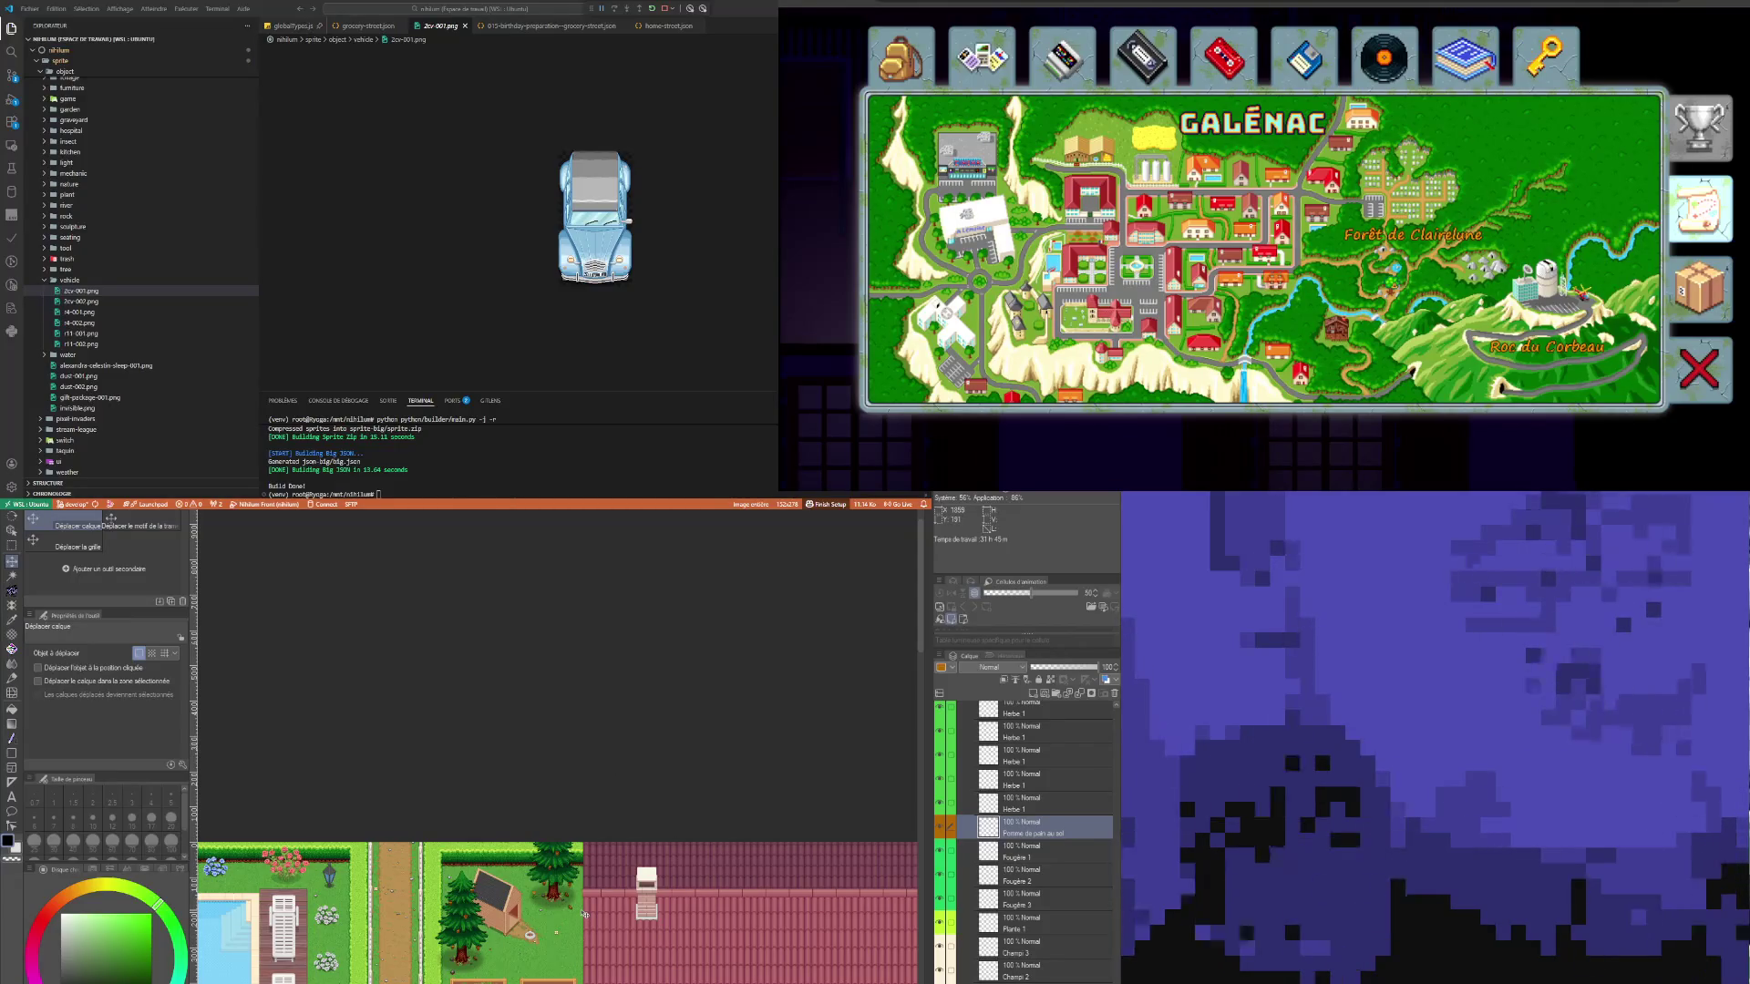
{"action": "key", "text": "ctrl+c"}
{"action": "key", "text": "ctrl+v"}
Step: Add three more copies of the pine cone layer
{"action": "scroll", "coordinate": [827, 933], "scroll_direction": "right", "scroll_amount": 5}
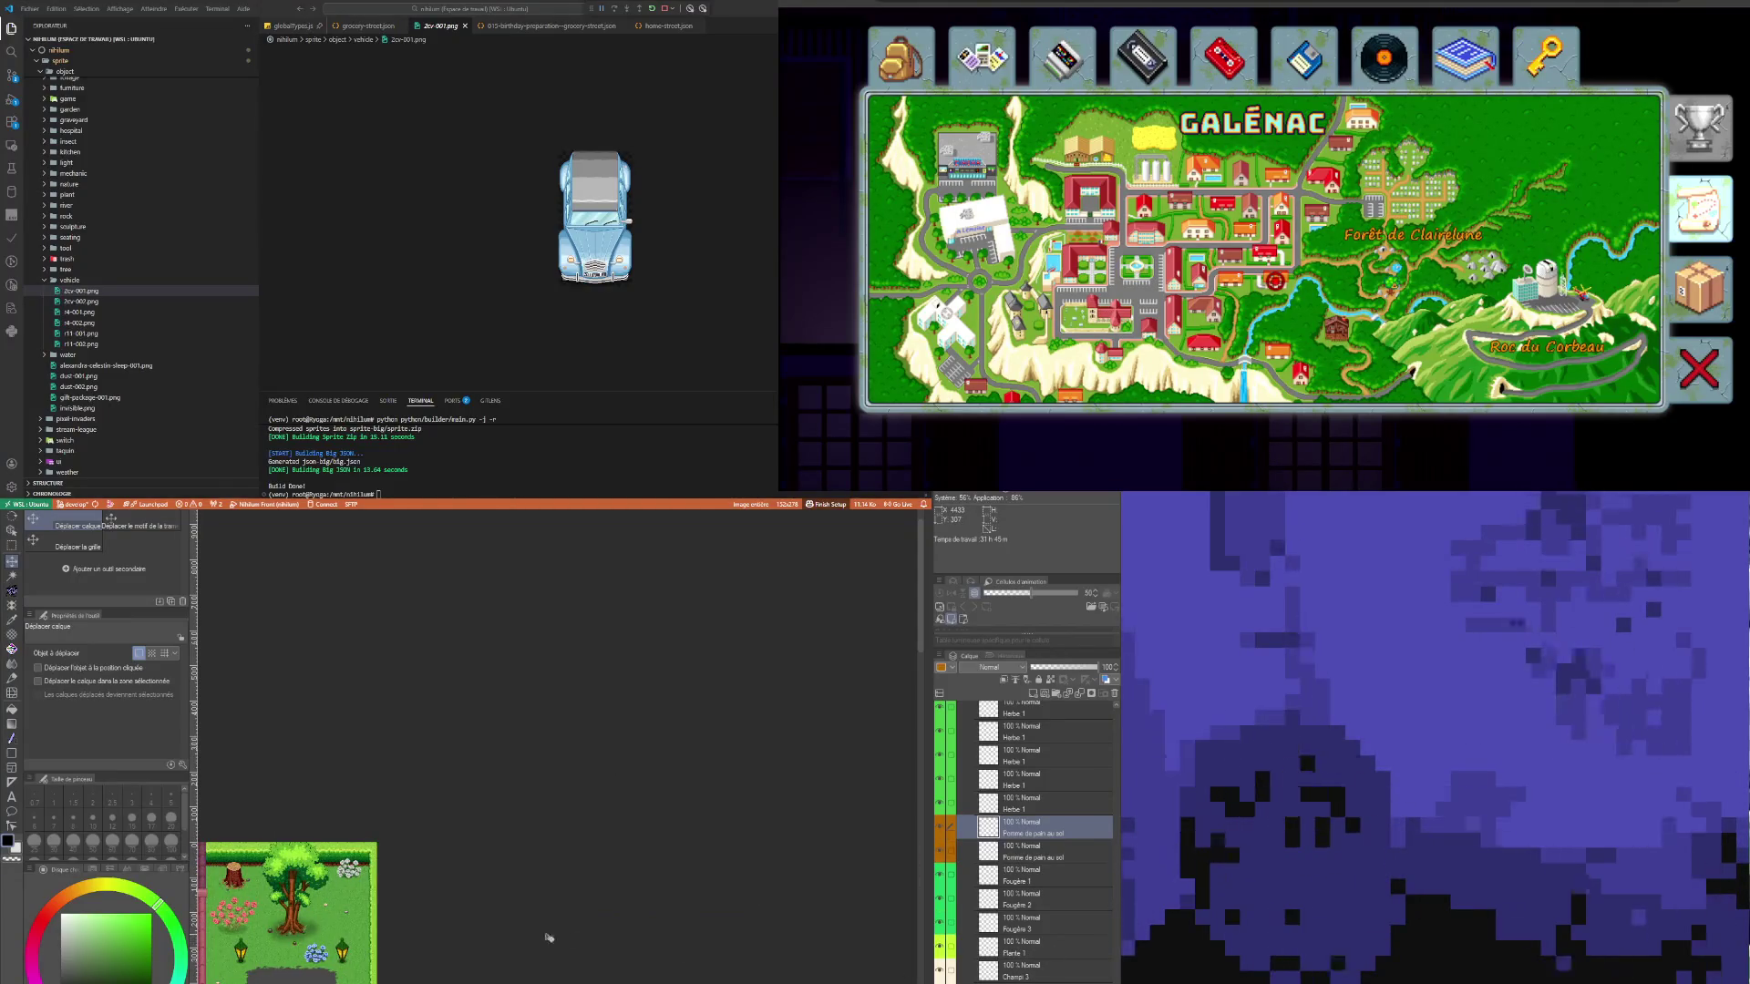
{"action": "scroll", "coordinate": [283, 951], "scroll_direction": "left", "scroll_amount": 5}
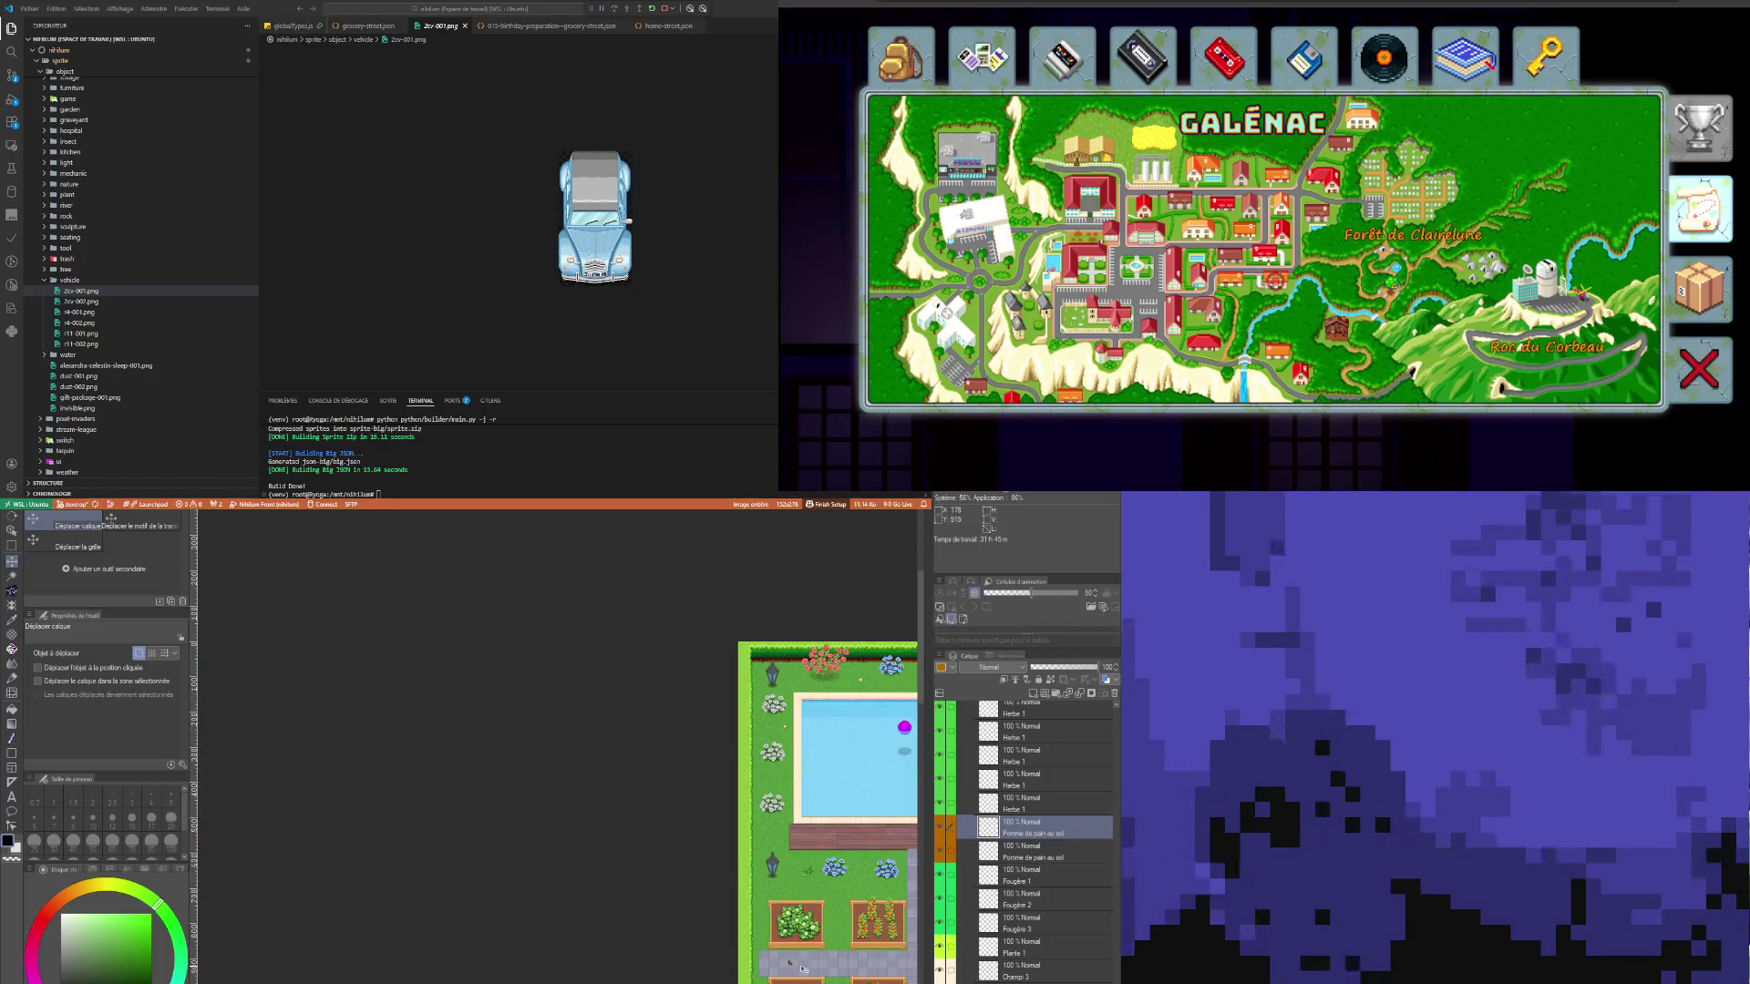
{"action": "scroll", "coordinate": [803, 969], "scroll_direction": "right", "scroll_amount": 5}
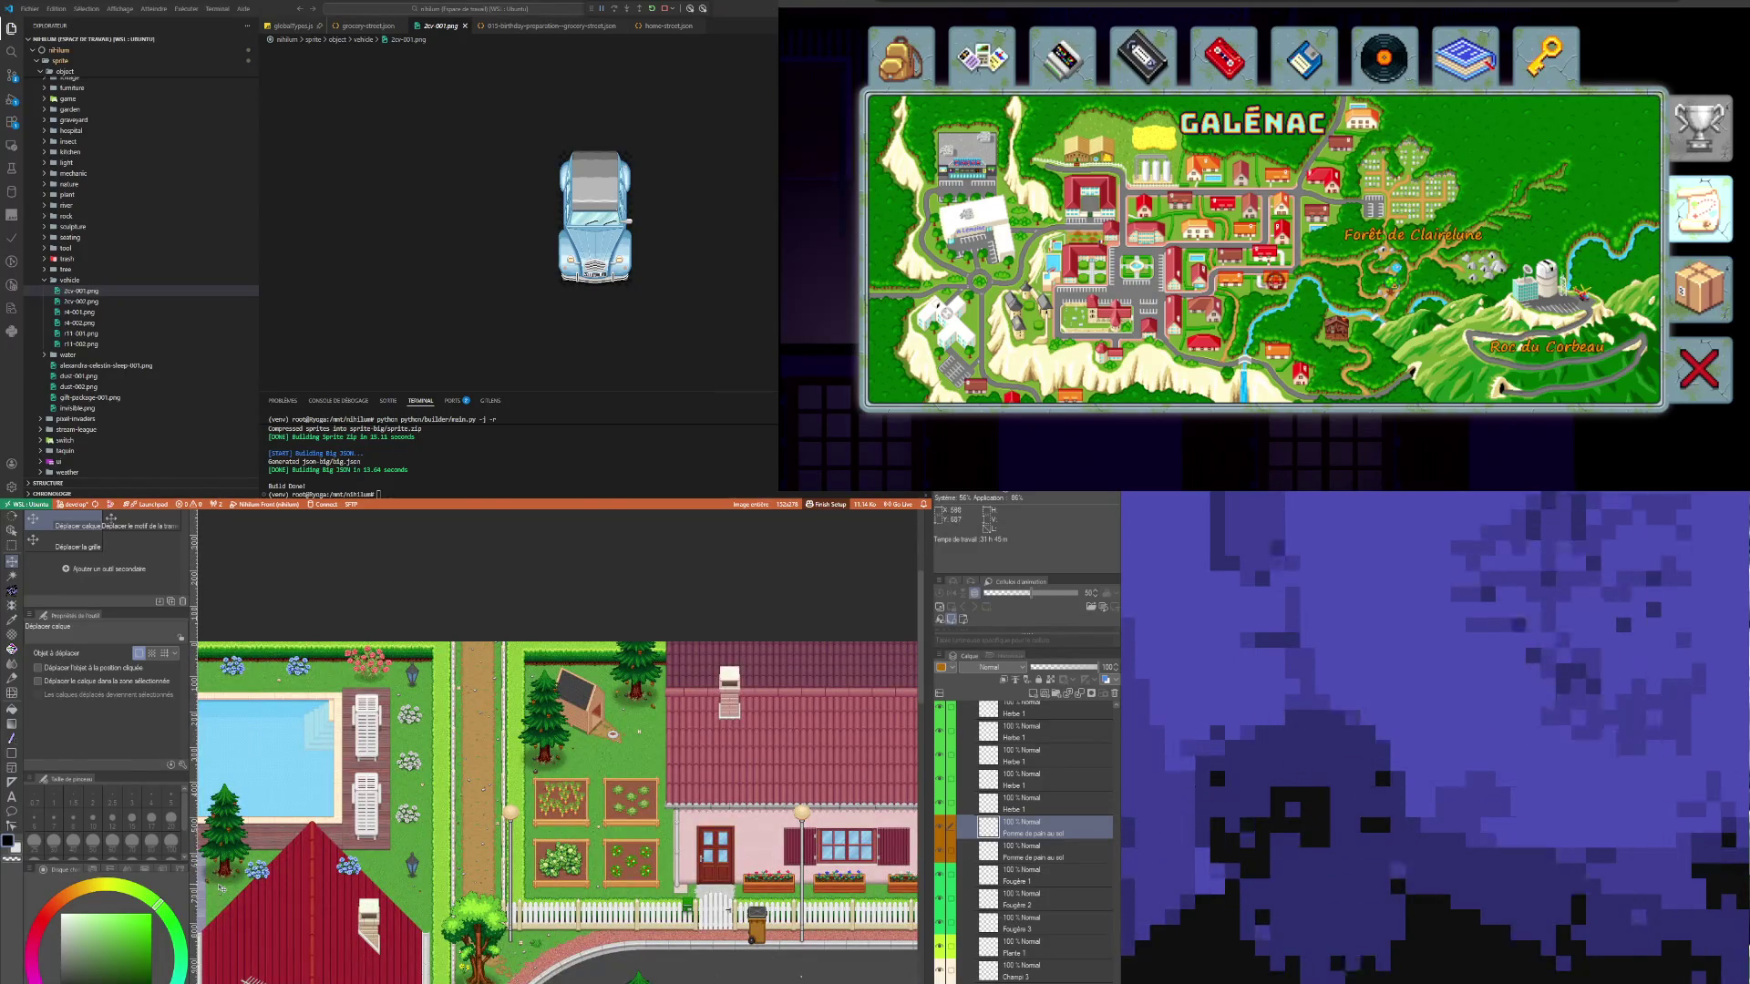
{"action": "scroll", "coordinate": [522, 852], "scroll_direction": "down", "scroll_amount": 5}
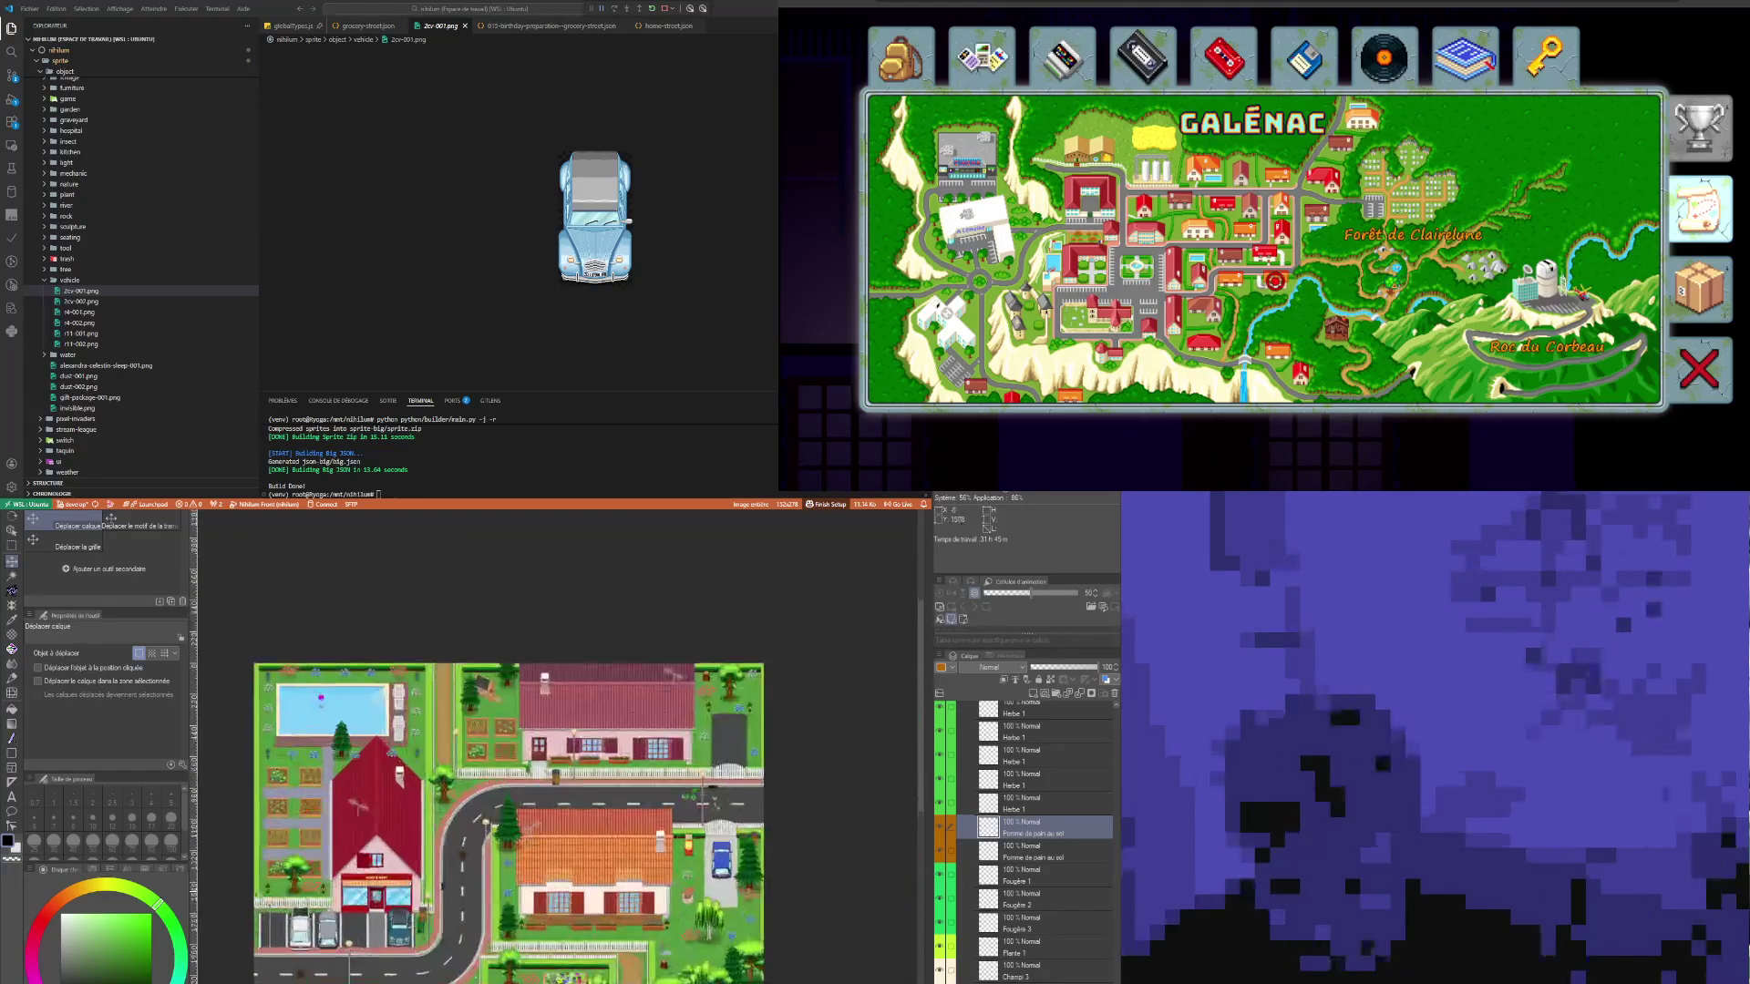
{"action": "key", "text": "ctrl+c"}
{"action": "key", "text": "ctrl+v"}
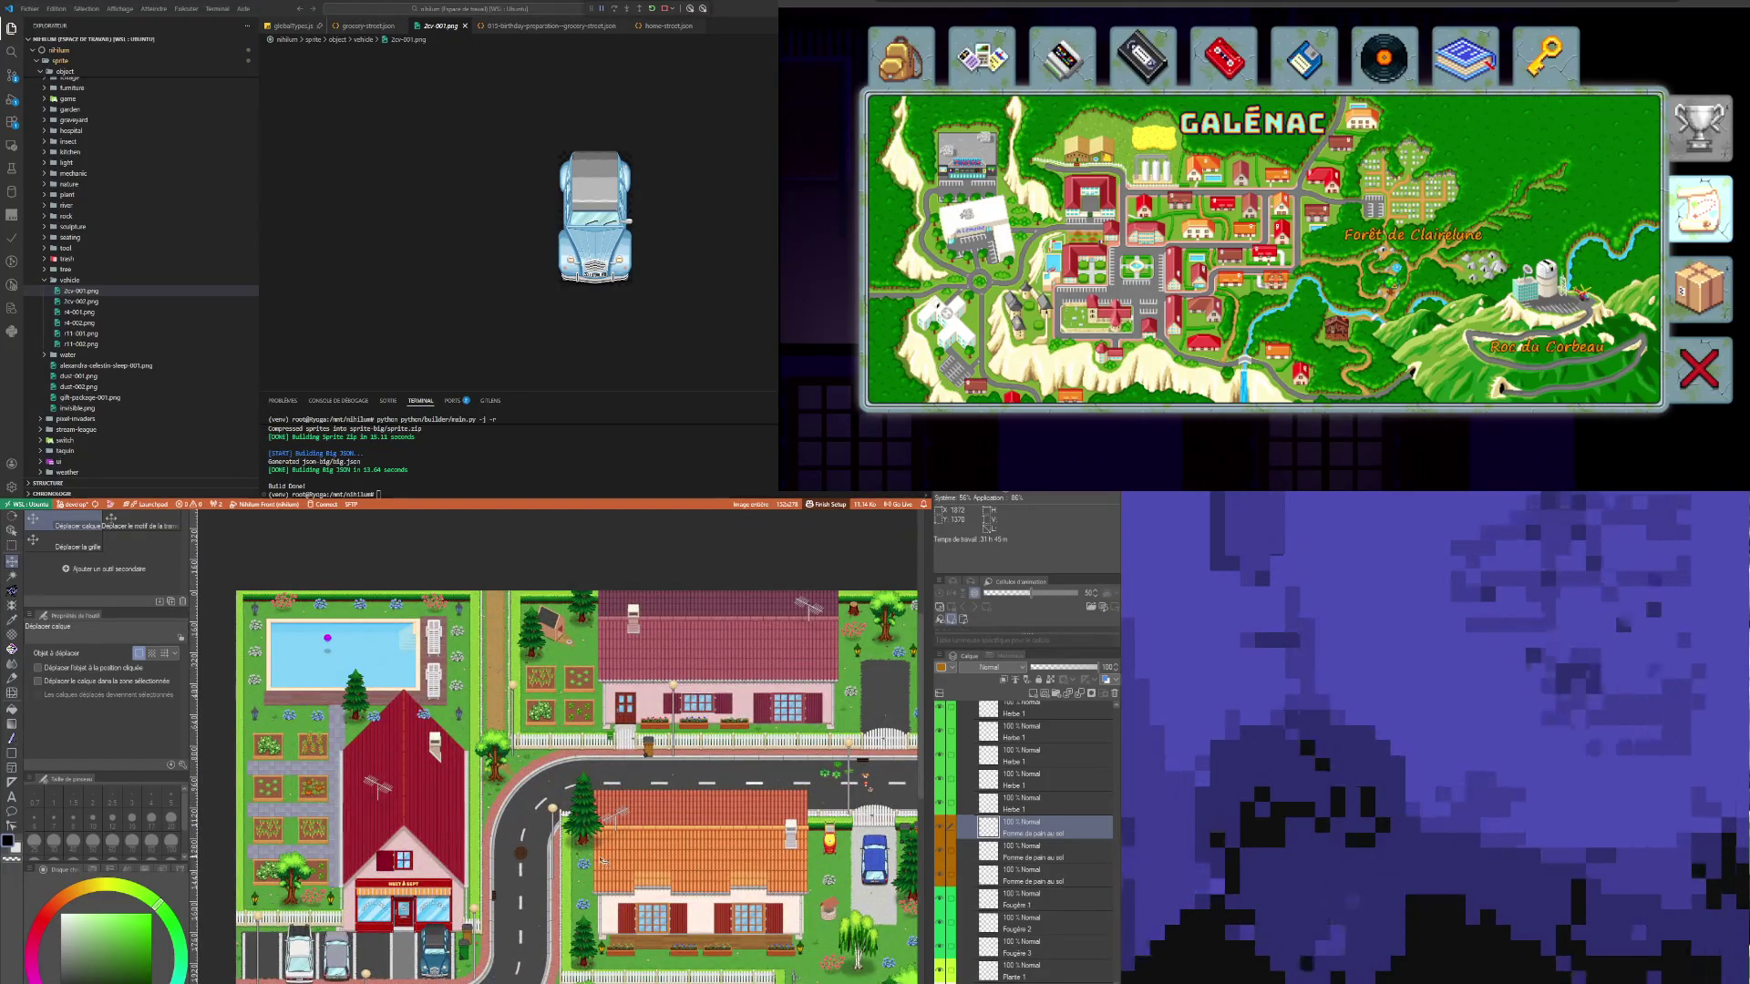
{"action": "scroll", "coordinate": [601, 861], "scroll_direction": "down", "scroll_amount": 5}
{"action": "scroll", "coordinate": [608, 668], "scroll_direction": "up", "scroll_amount": 2}
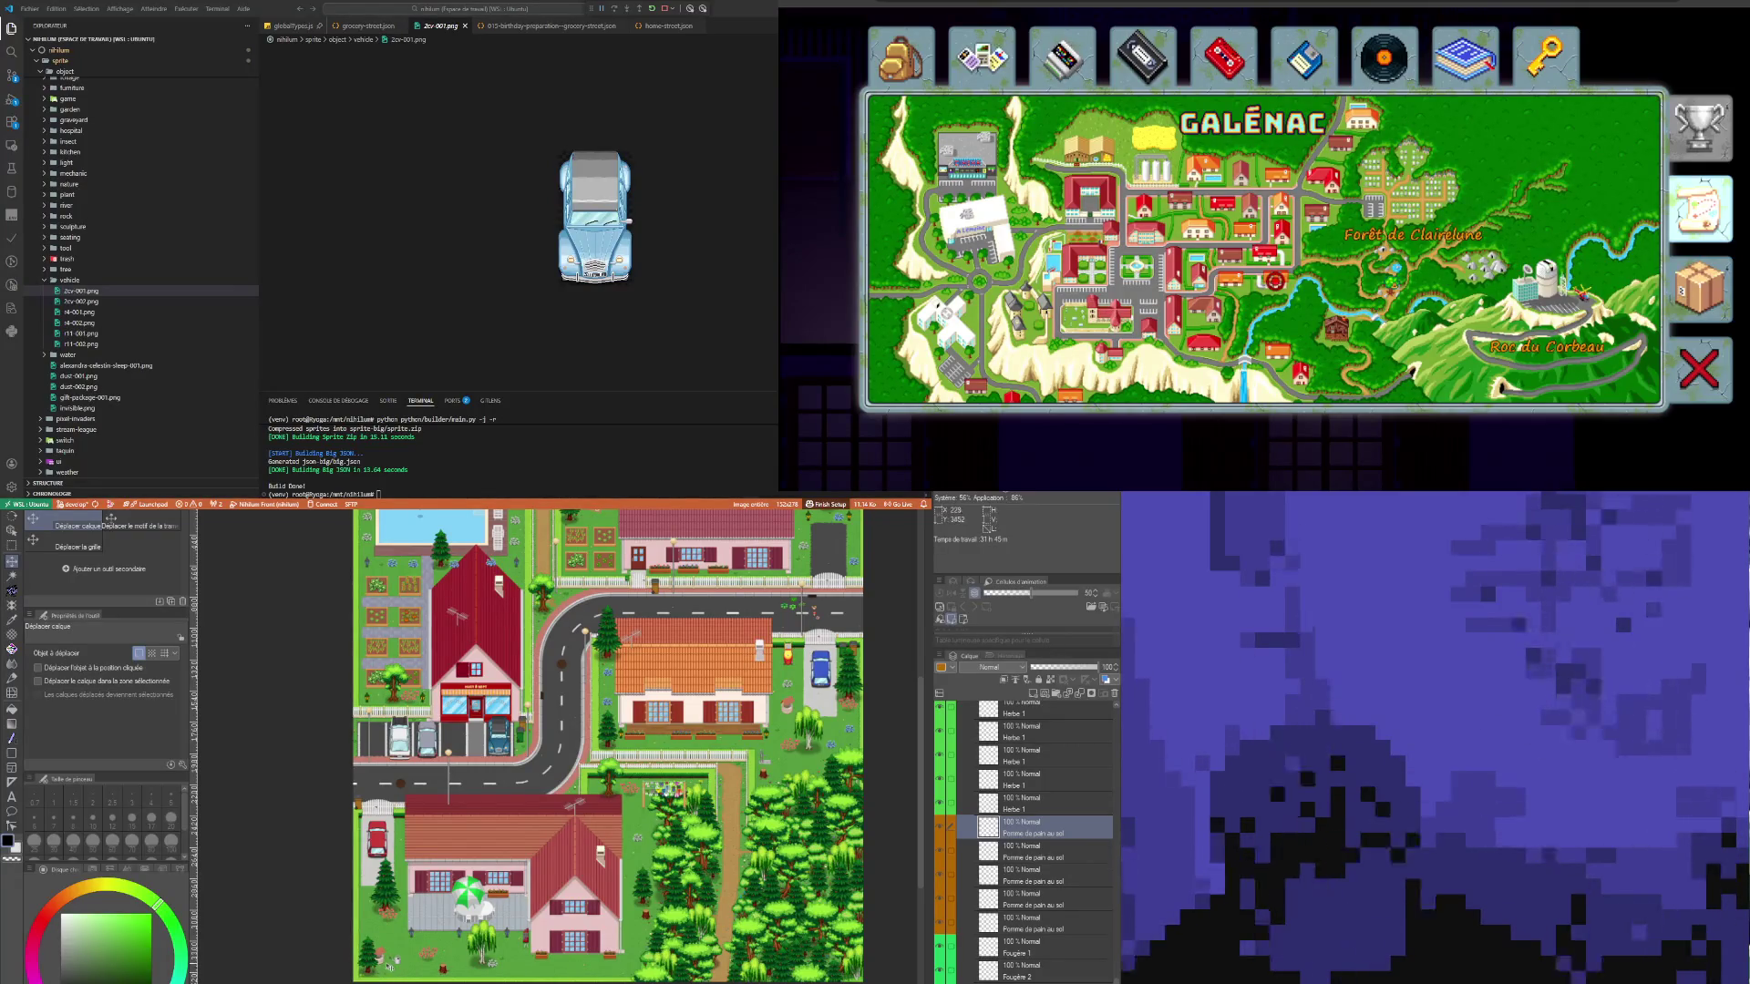
{"action": "key", "text": "ctrl+v"}
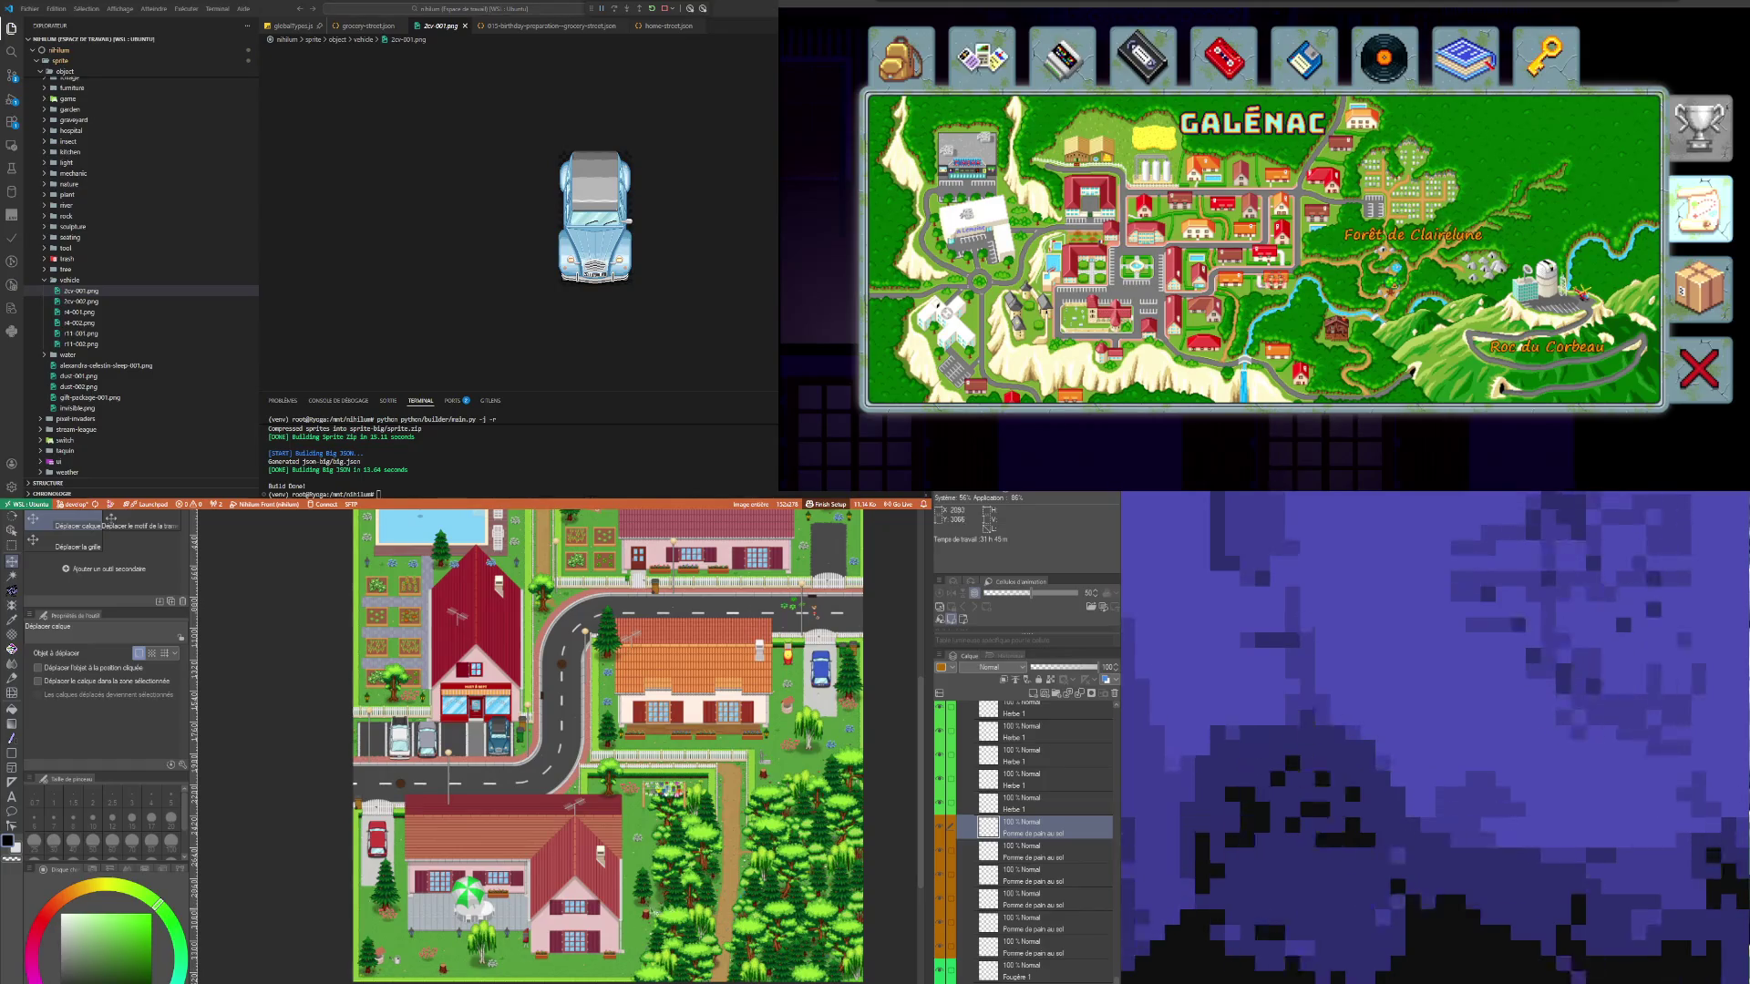
{"action": "scroll", "coordinate": [608, 747], "scroll_direction": "down", "scroll_amount": 3}
{"action": "scroll", "coordinate": [608, 747], "scroll_direction": "right", "scroll_amount": 4}
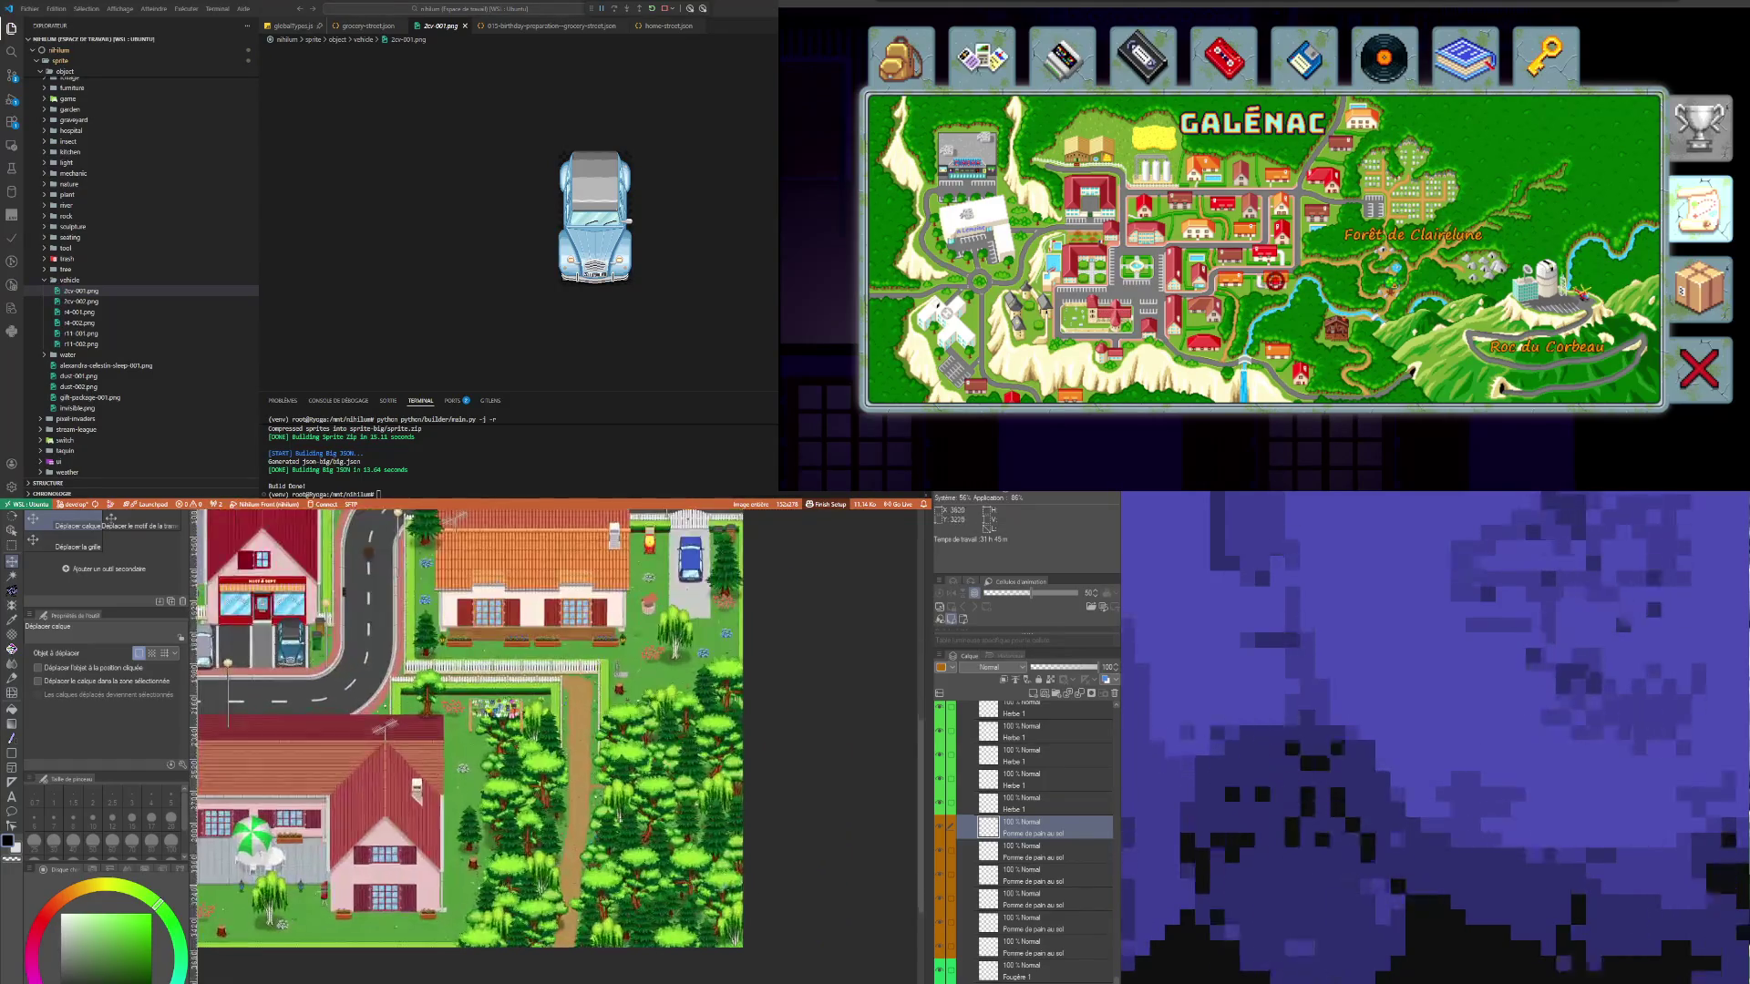
{"action": "key", "text": "ctrl+v"}
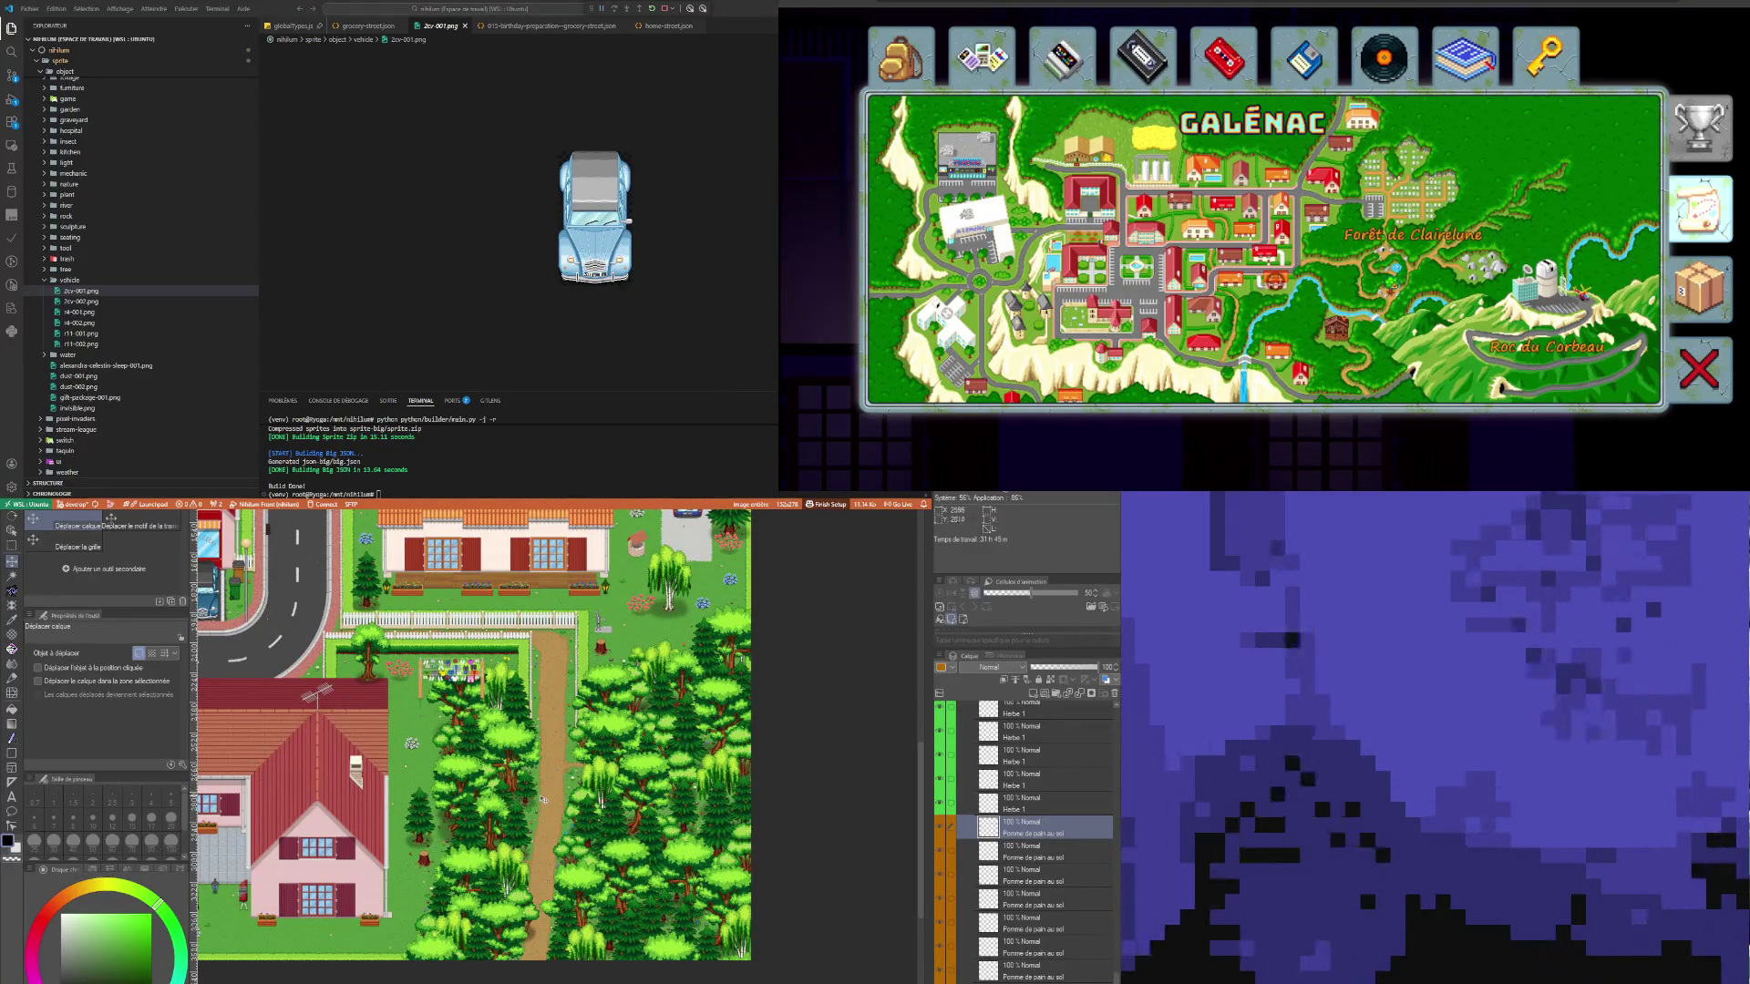
{"action": "scroll", "coordinate": [572, 819], "scroll_direction": "up", "scroll_amount": 3}
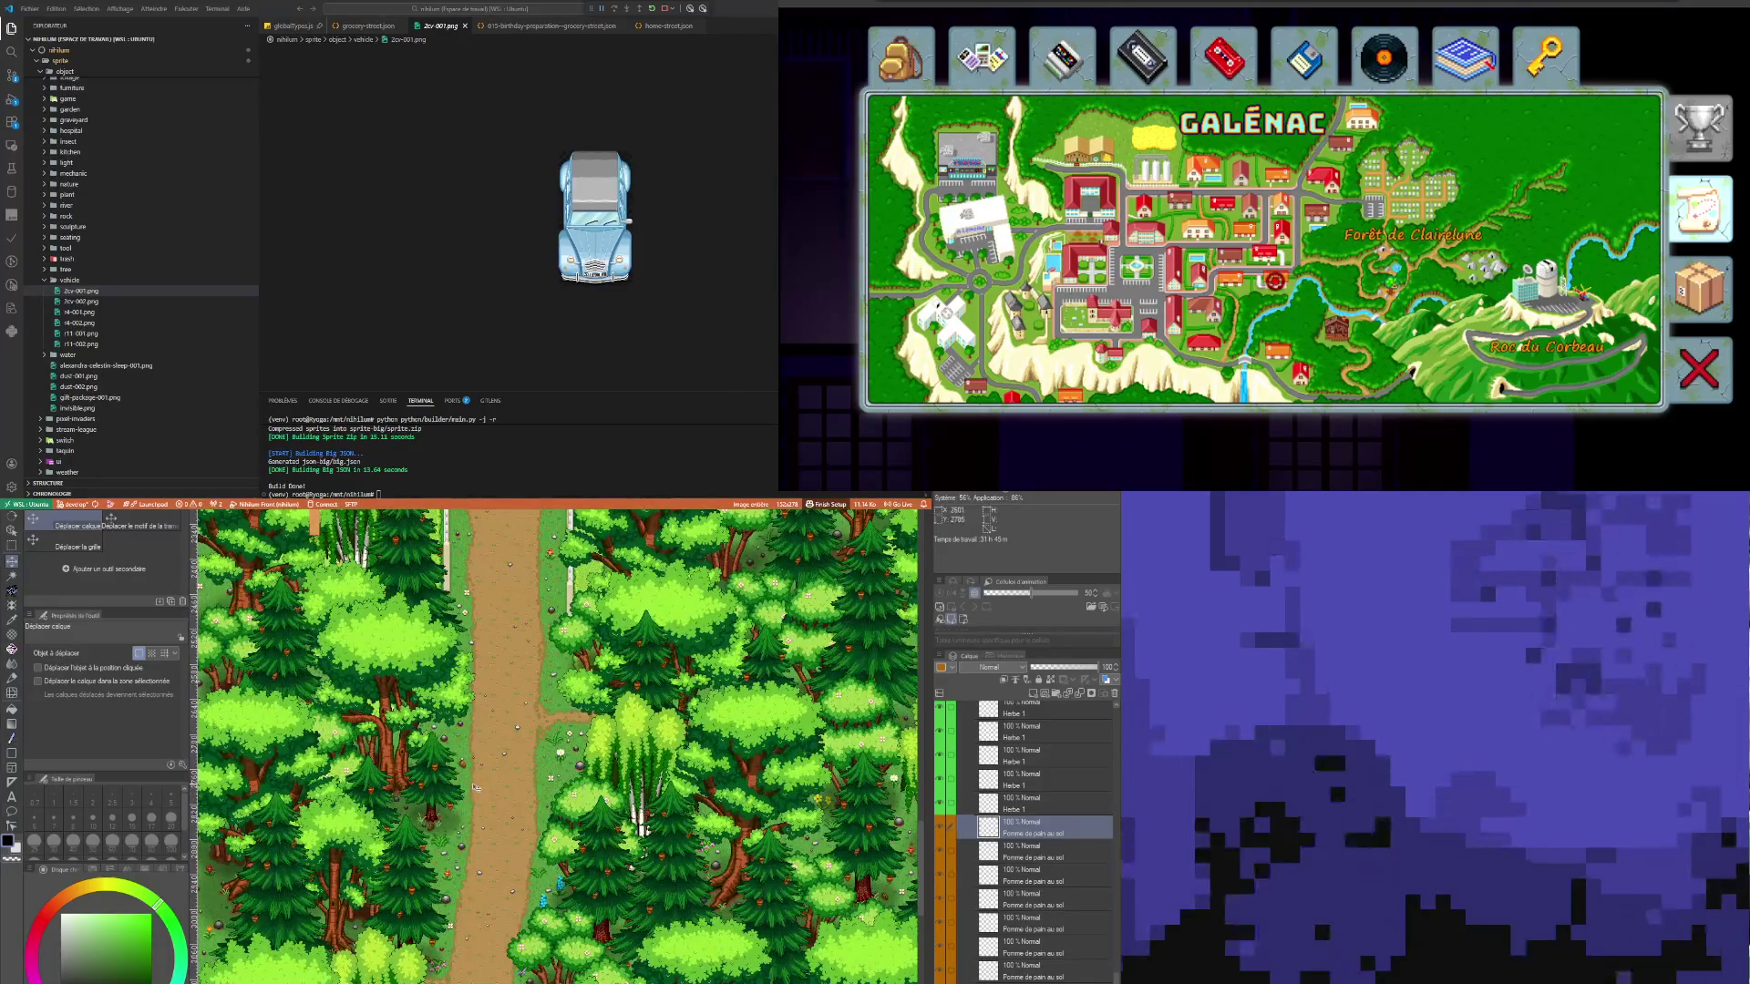
{"action": "scroll", "coordinate": [558, 745], "scroll_direction": "down", "scroll_amount": 5}
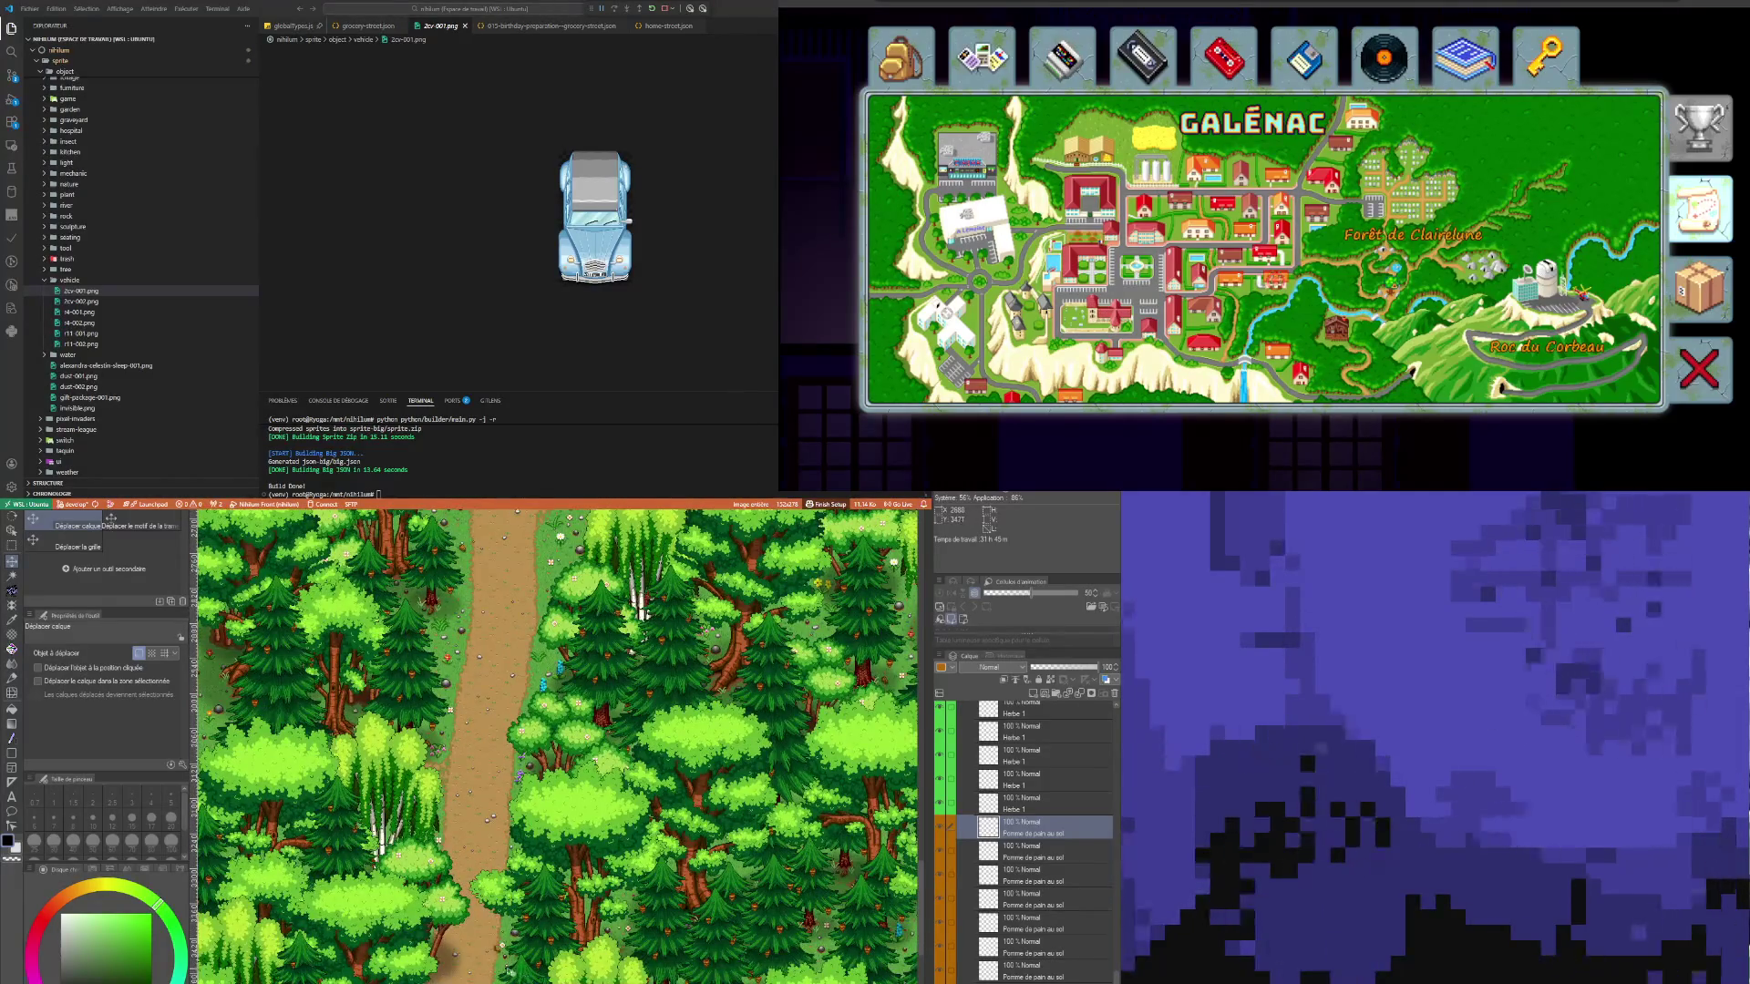
{"action": "scroll", "coordinate": [500, 951], "scroll_direction": "down", "scroll_amount": 2}
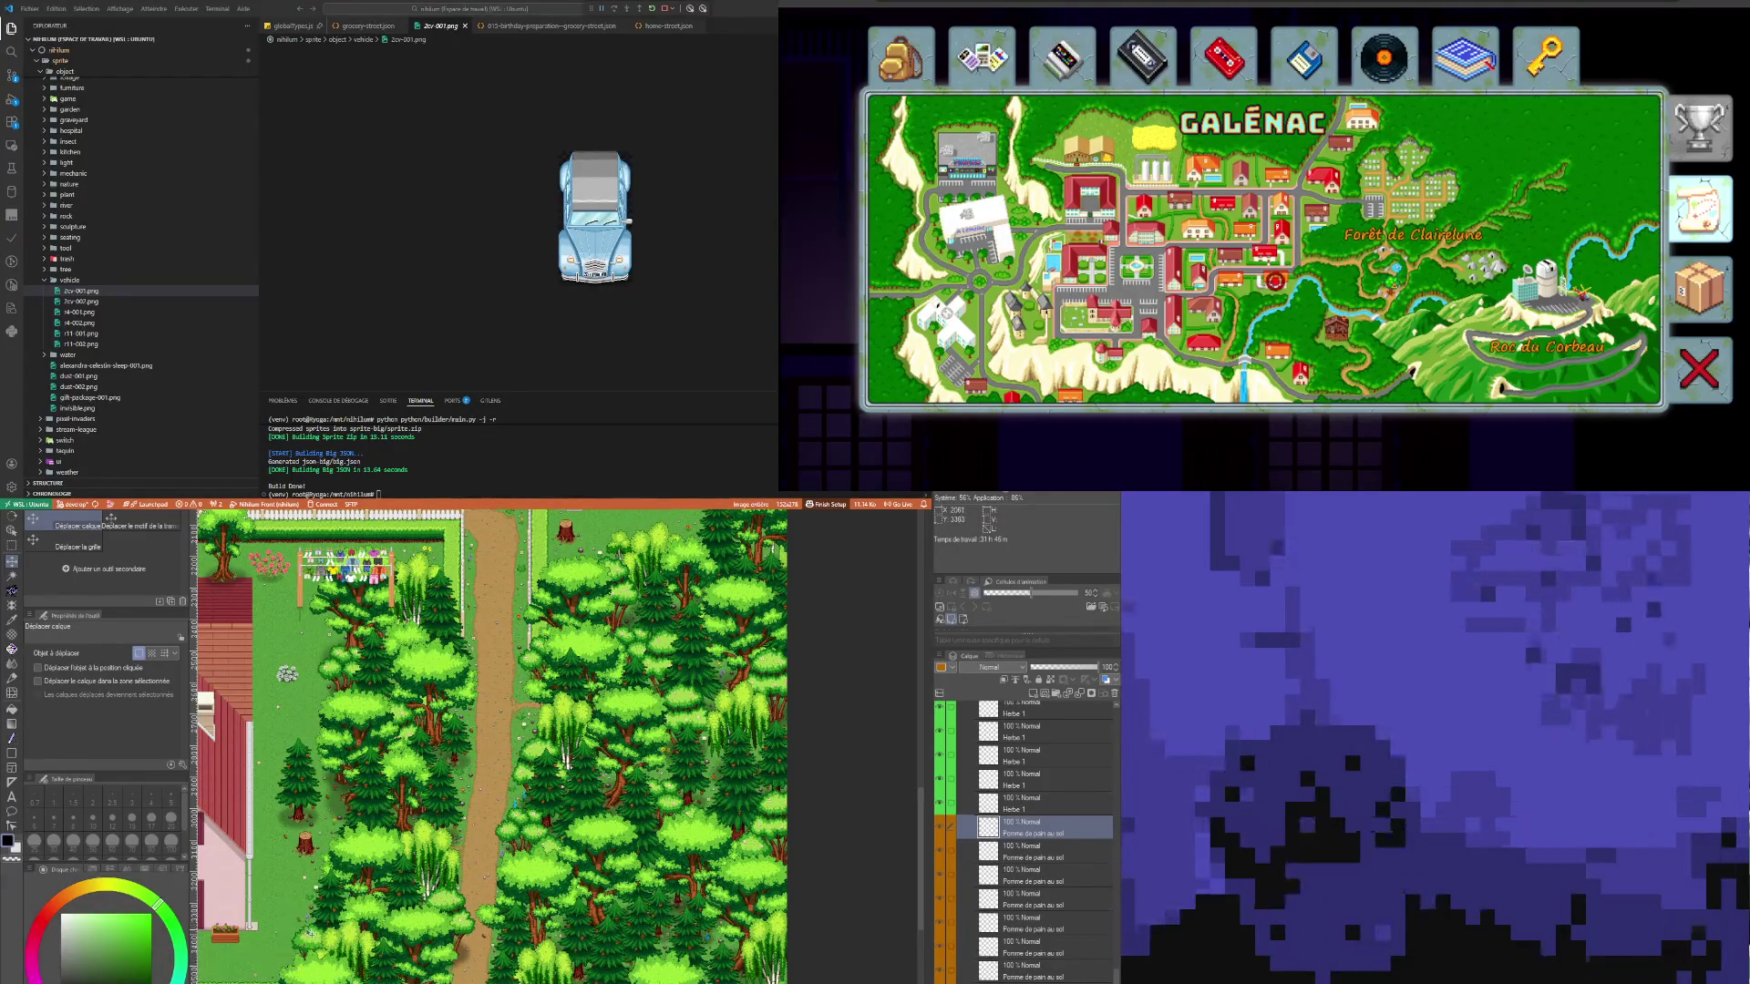
{"action": "scroll", "coordinate": [330, 898], "scroll_direction": "down", "scroll_amount": 2}
{"action": "scroll", "coordinate": [1023, 857], "scroll_direction": "down", "scroll_amount": 3}
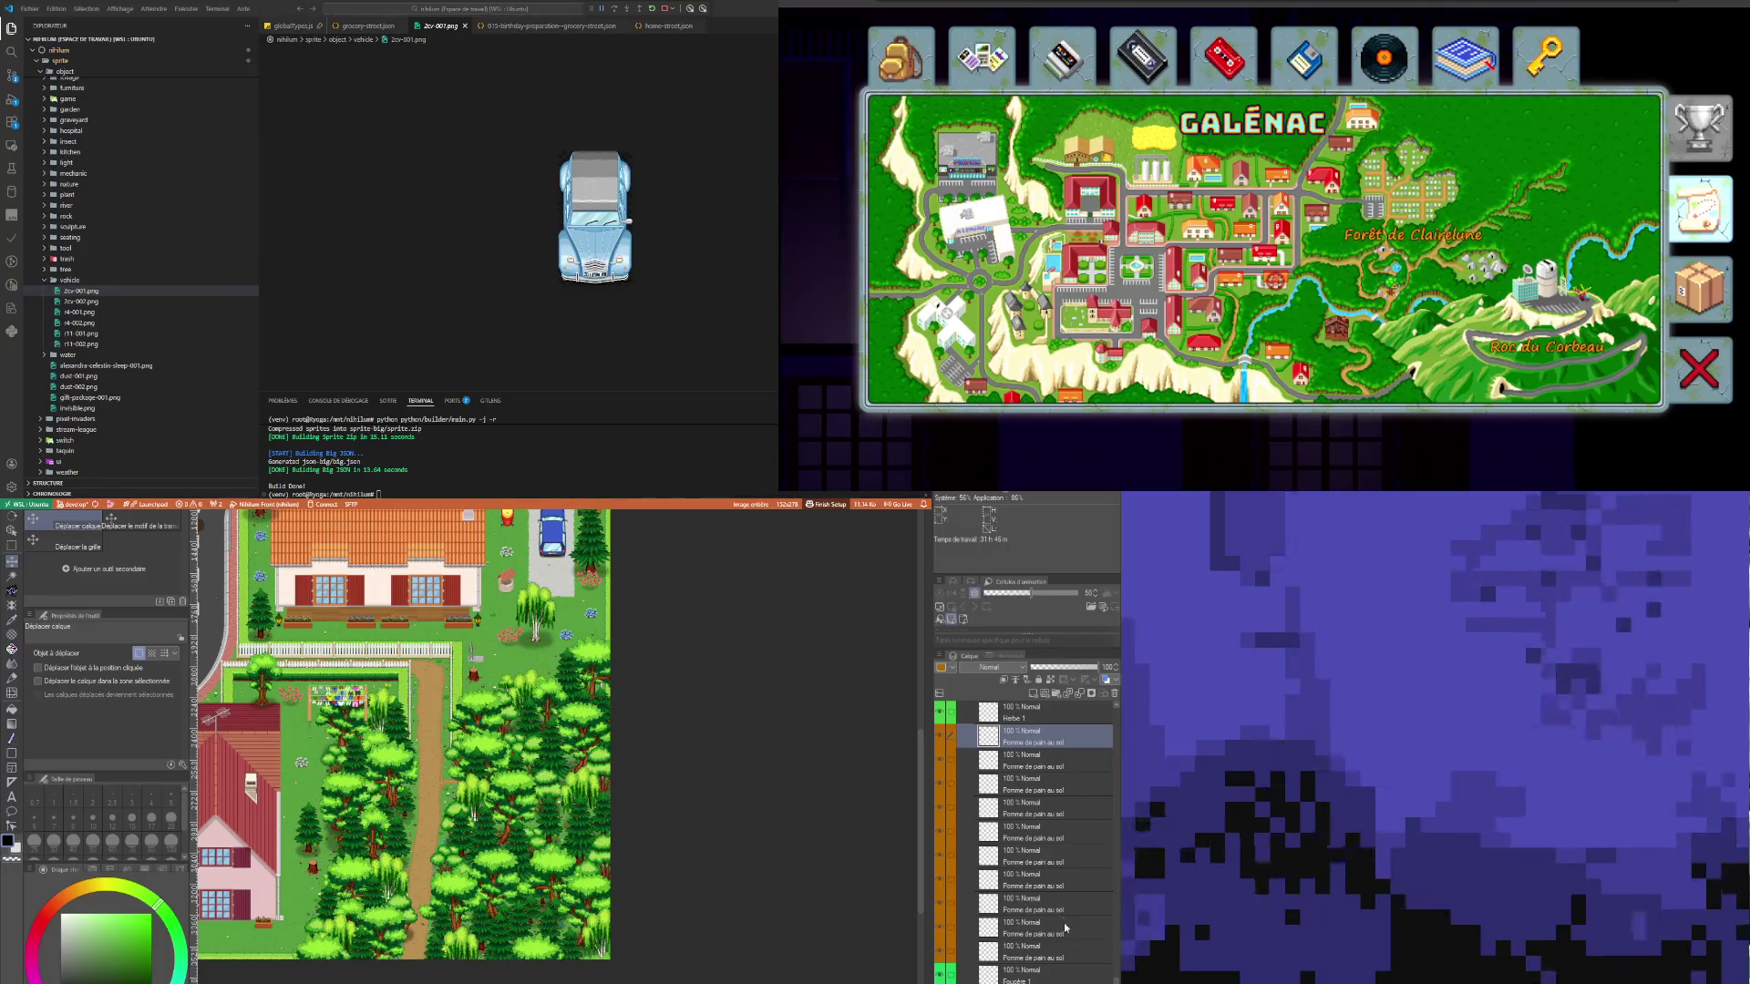
Step: Select the Fougère 1 fern layer in the Layer panel
{"action": "left_click", "coordinate": [1069, 960]}
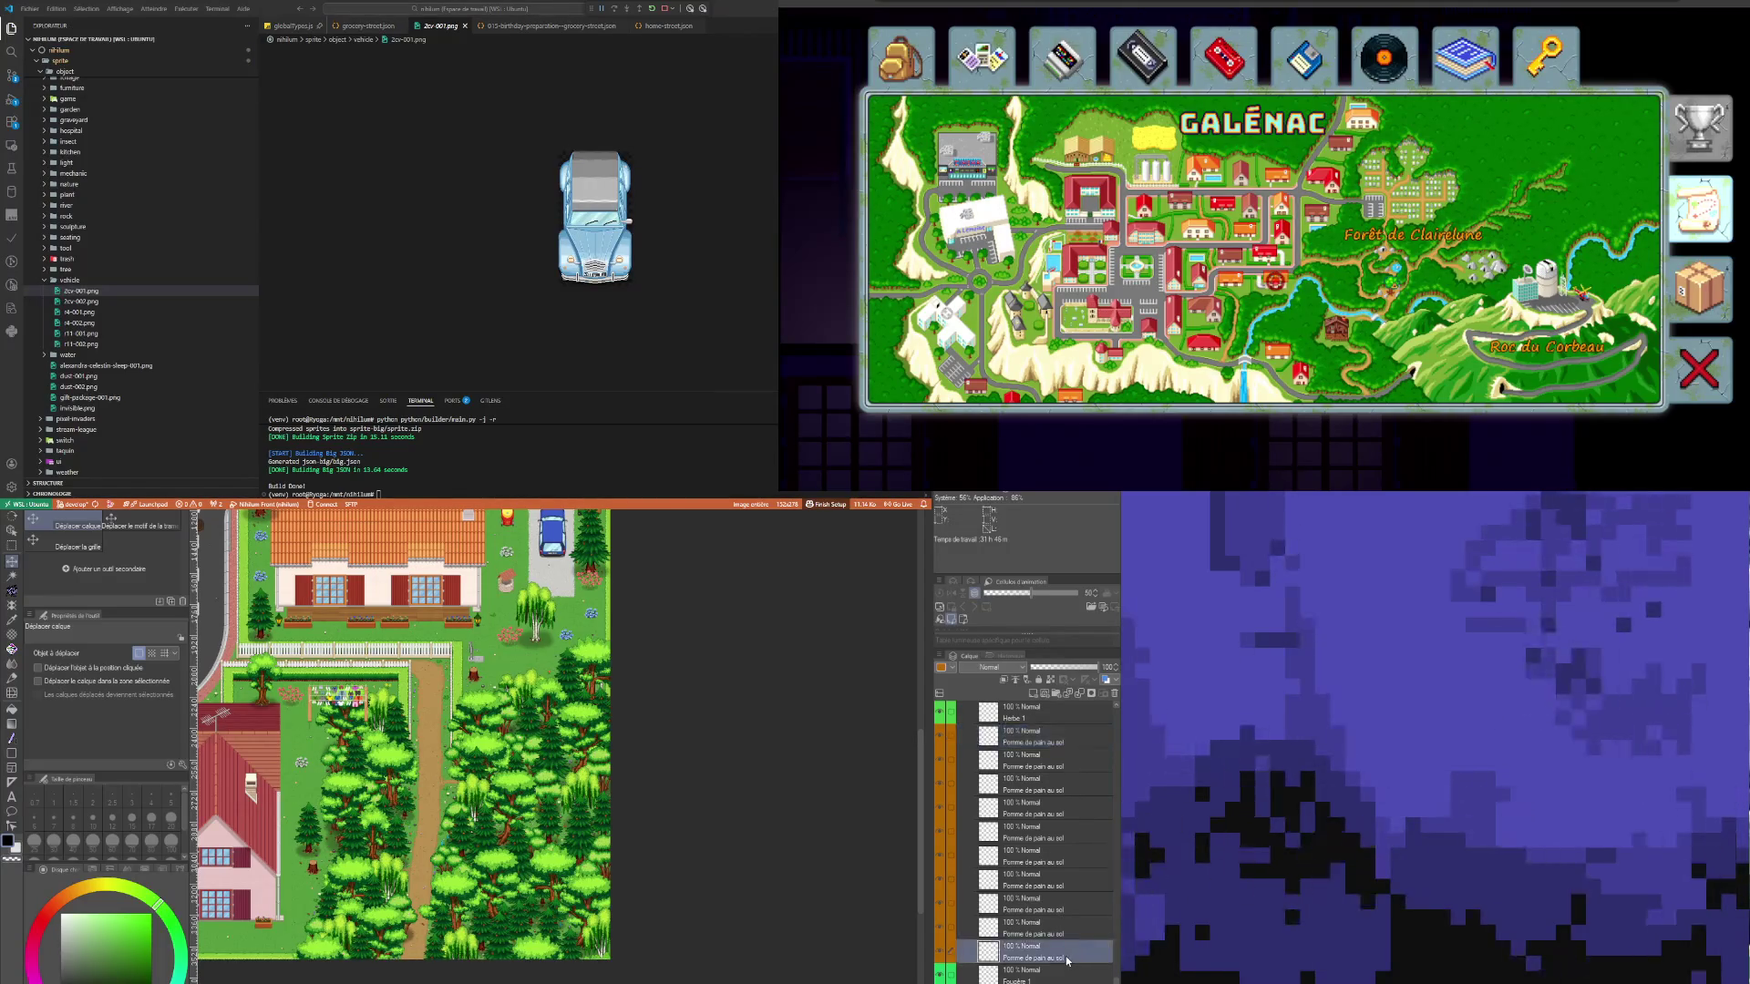
{"action": "scroll", "coordinate": [1055, 938], "scroll_direction": "down", "scroll_amount": 3}
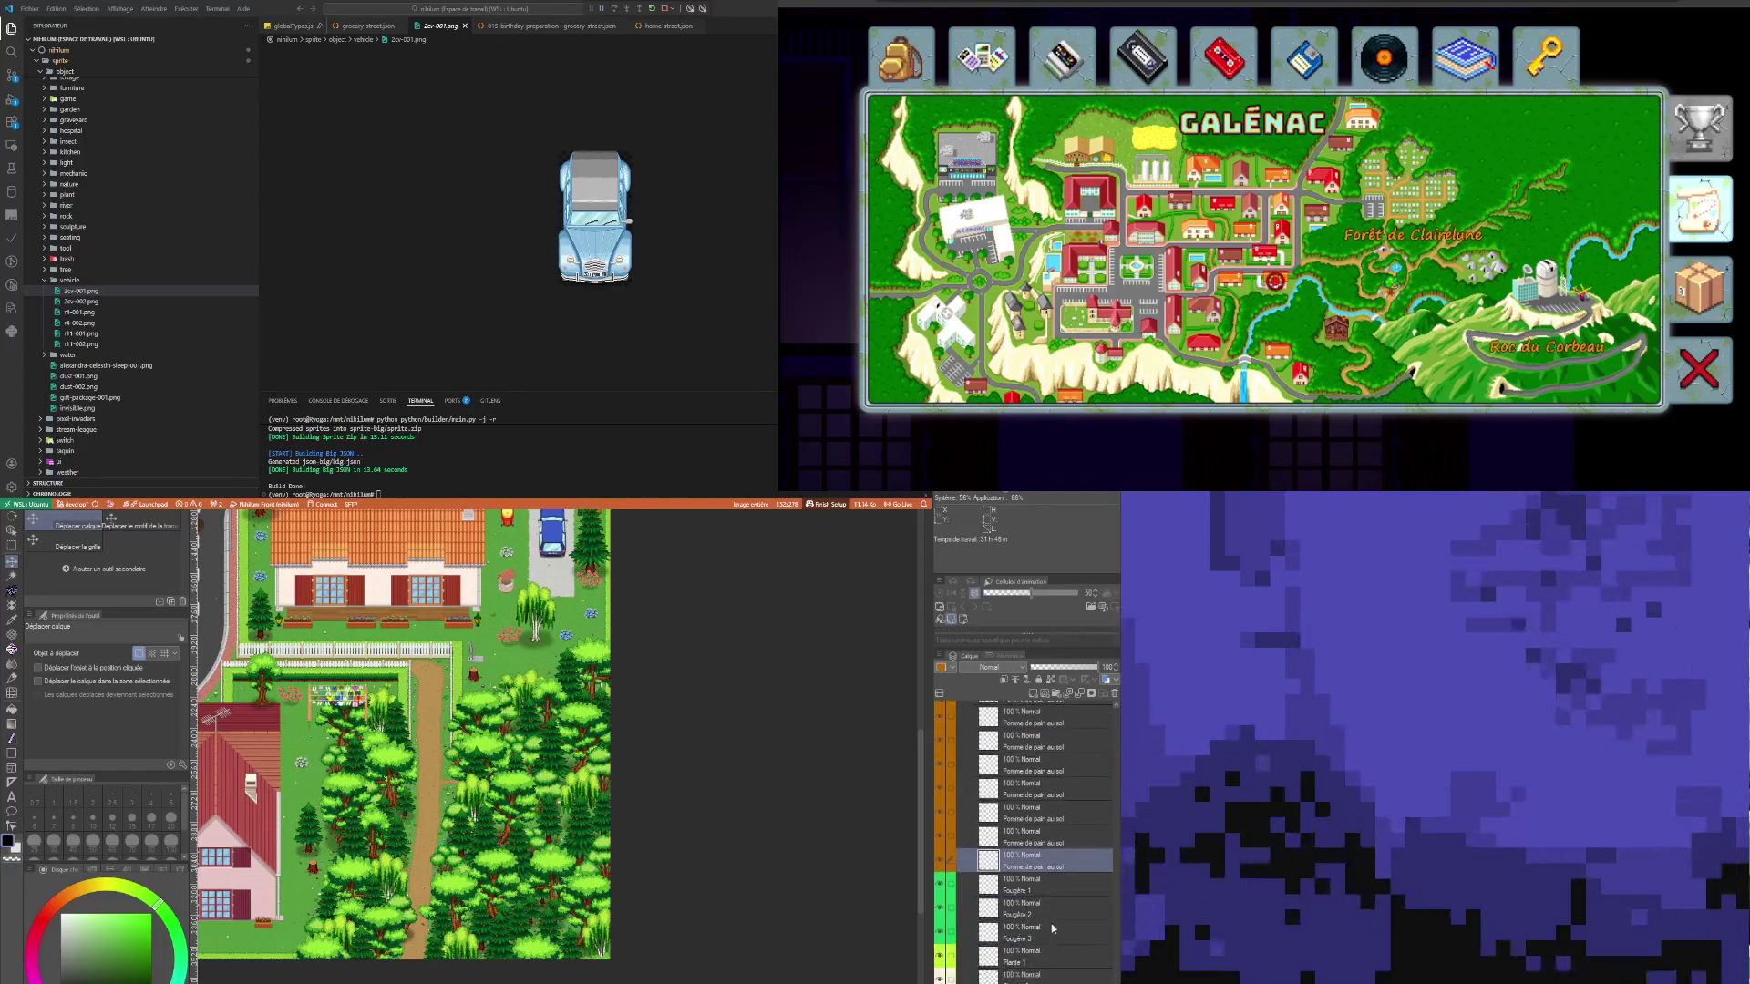
{"action": "left_click", "coordinate": [1032, 890]}
{"action": "scroll", "coordinate": [541, 618], "scroll_direction": "down", "scroll_amount": 3}
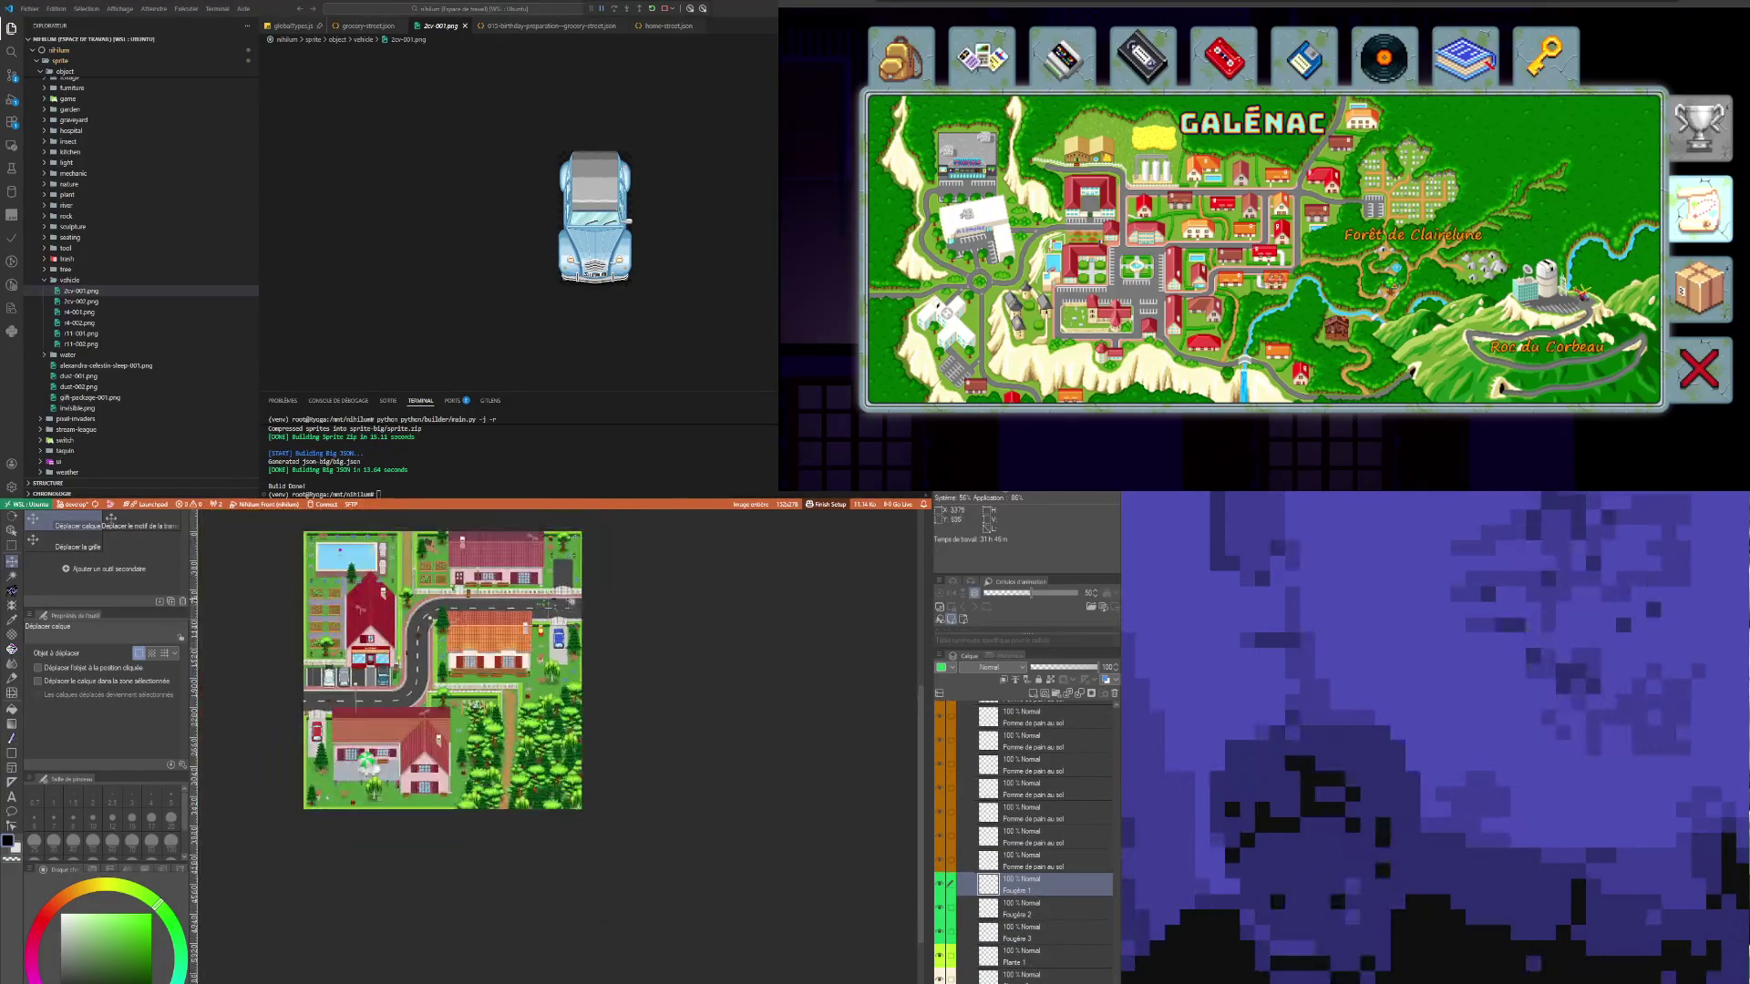
{"action": "scroll", "coordinate": [540, 618], "scroll_direction": "up", "scroll_amount": 3}
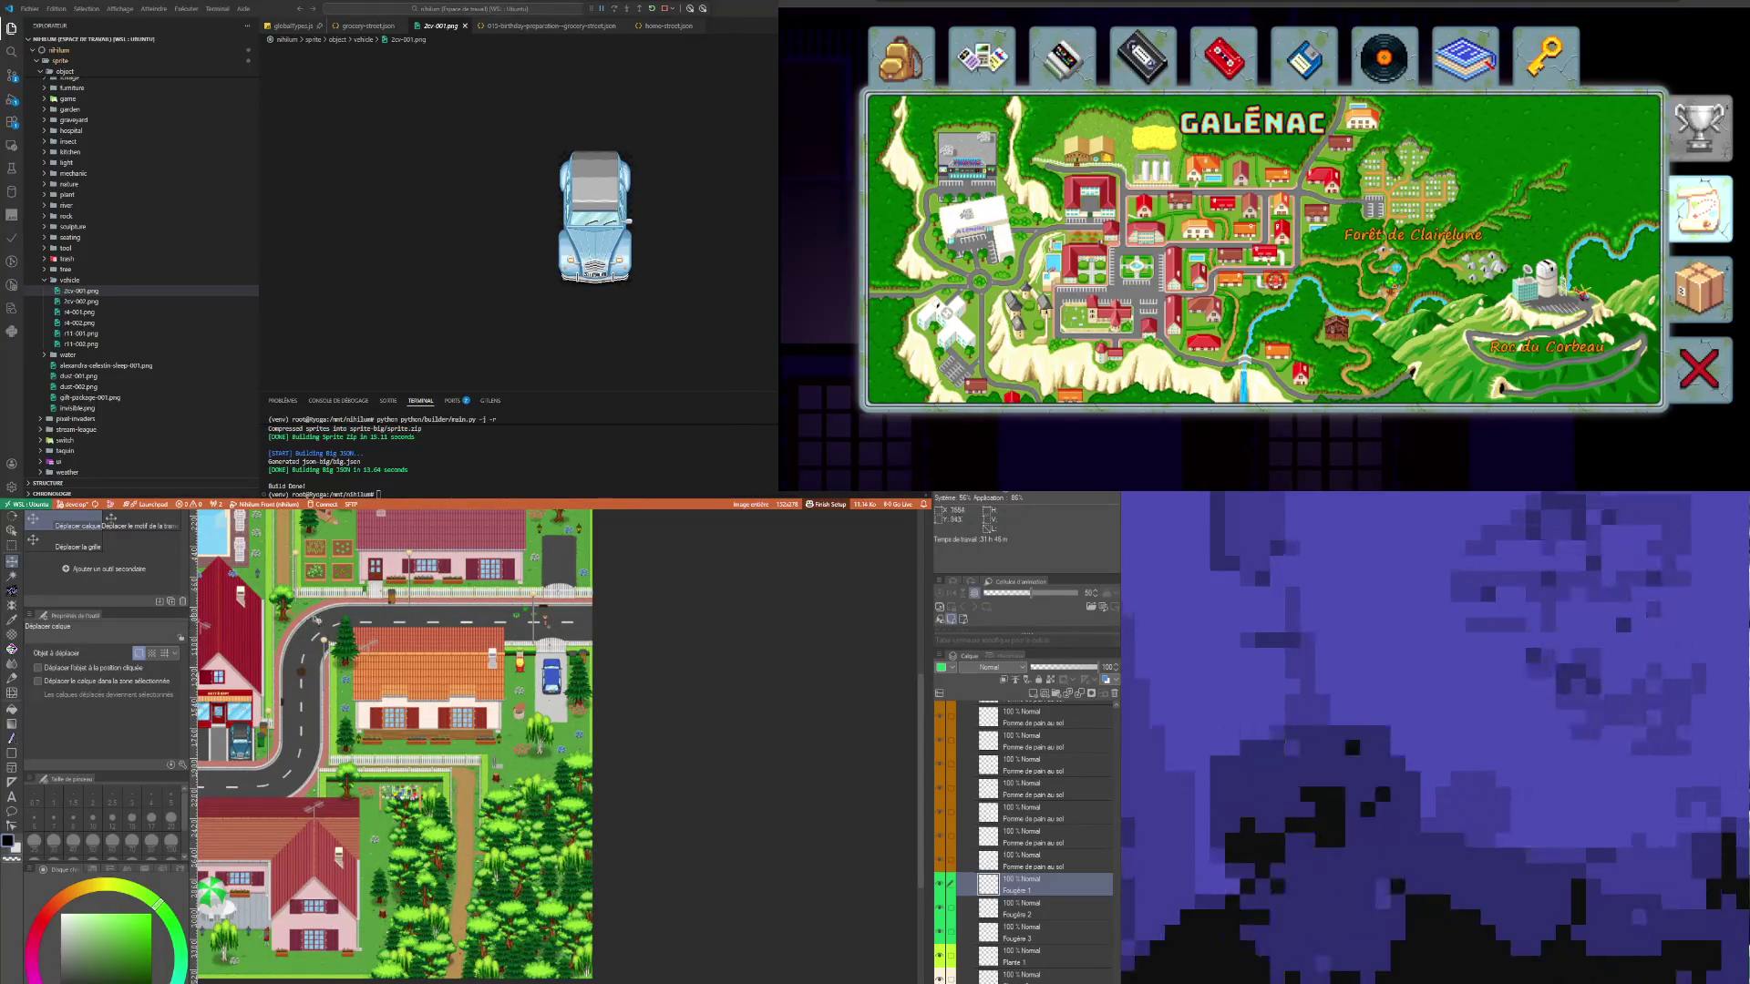
Step: Zoom and pan across the forest to inspect the ferns
{"action": "scroll", "coordinate": [269, 569], "scroll_direction": "up", "scroll_amount": 5}
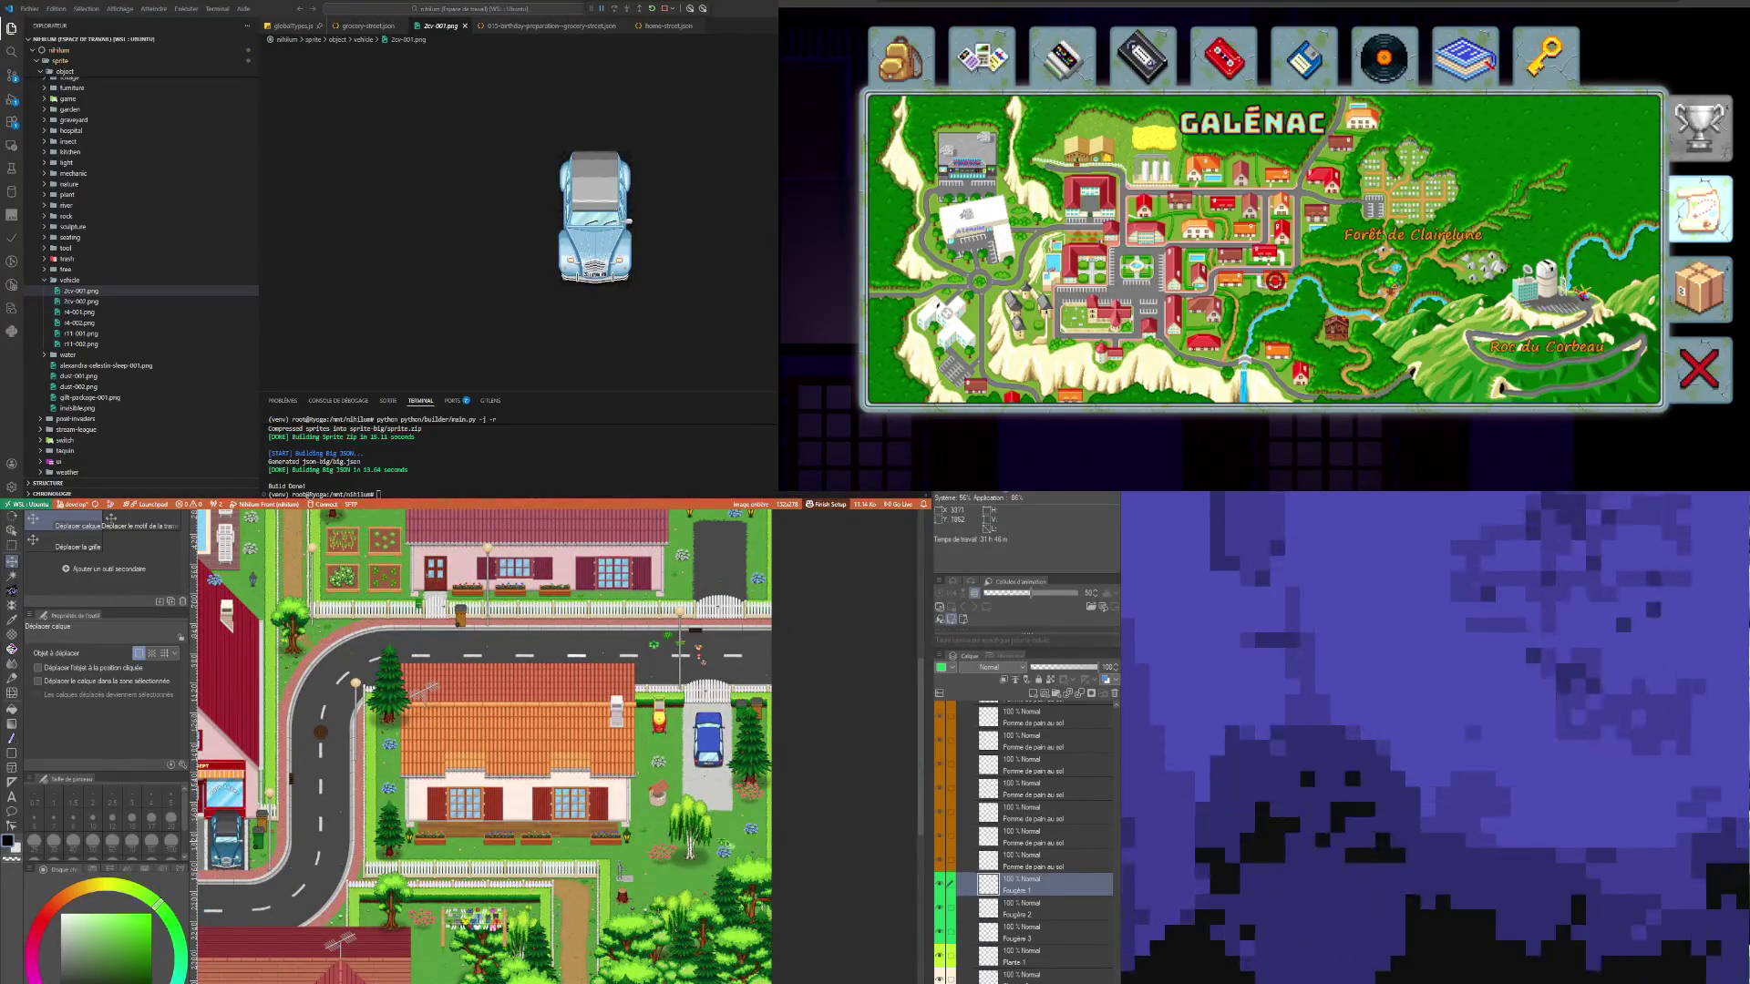
{"action": "scroll", "coordinate": [771, 782], "scroll_direction": "down", "scroll_amount": 4}
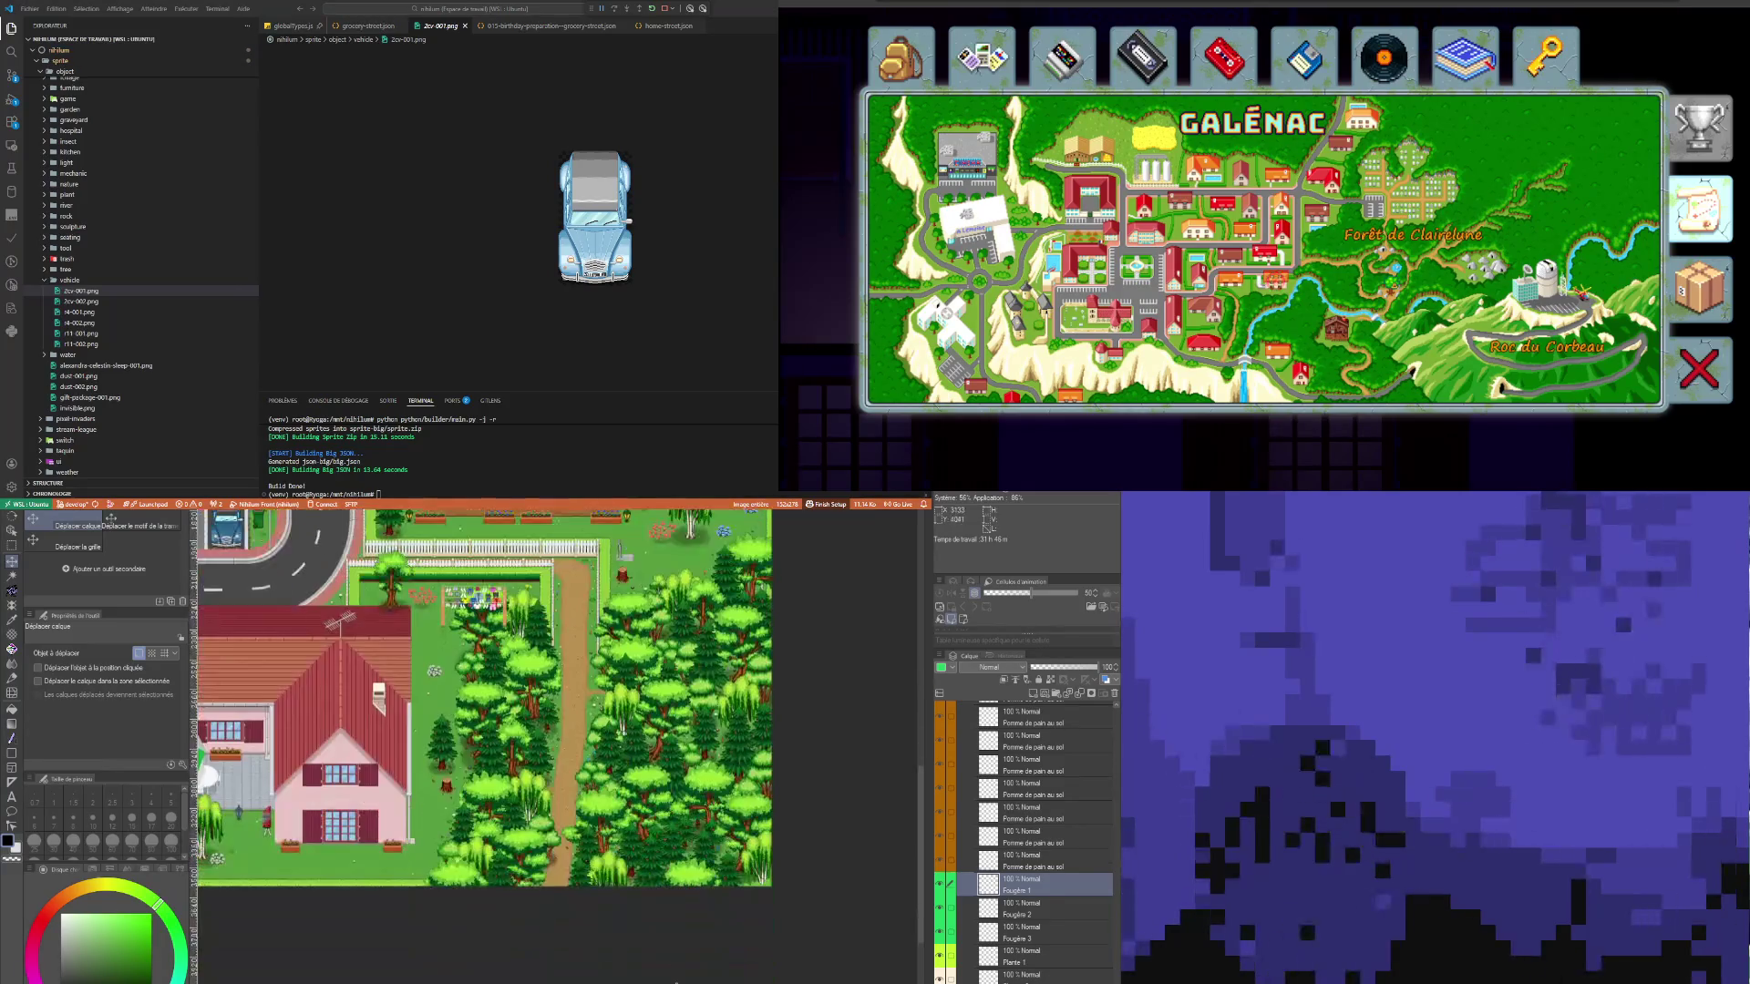
{"action": "scroll", "coordinate": [597, 704], "scroll_direction": "up", "scroll_amount": 5}
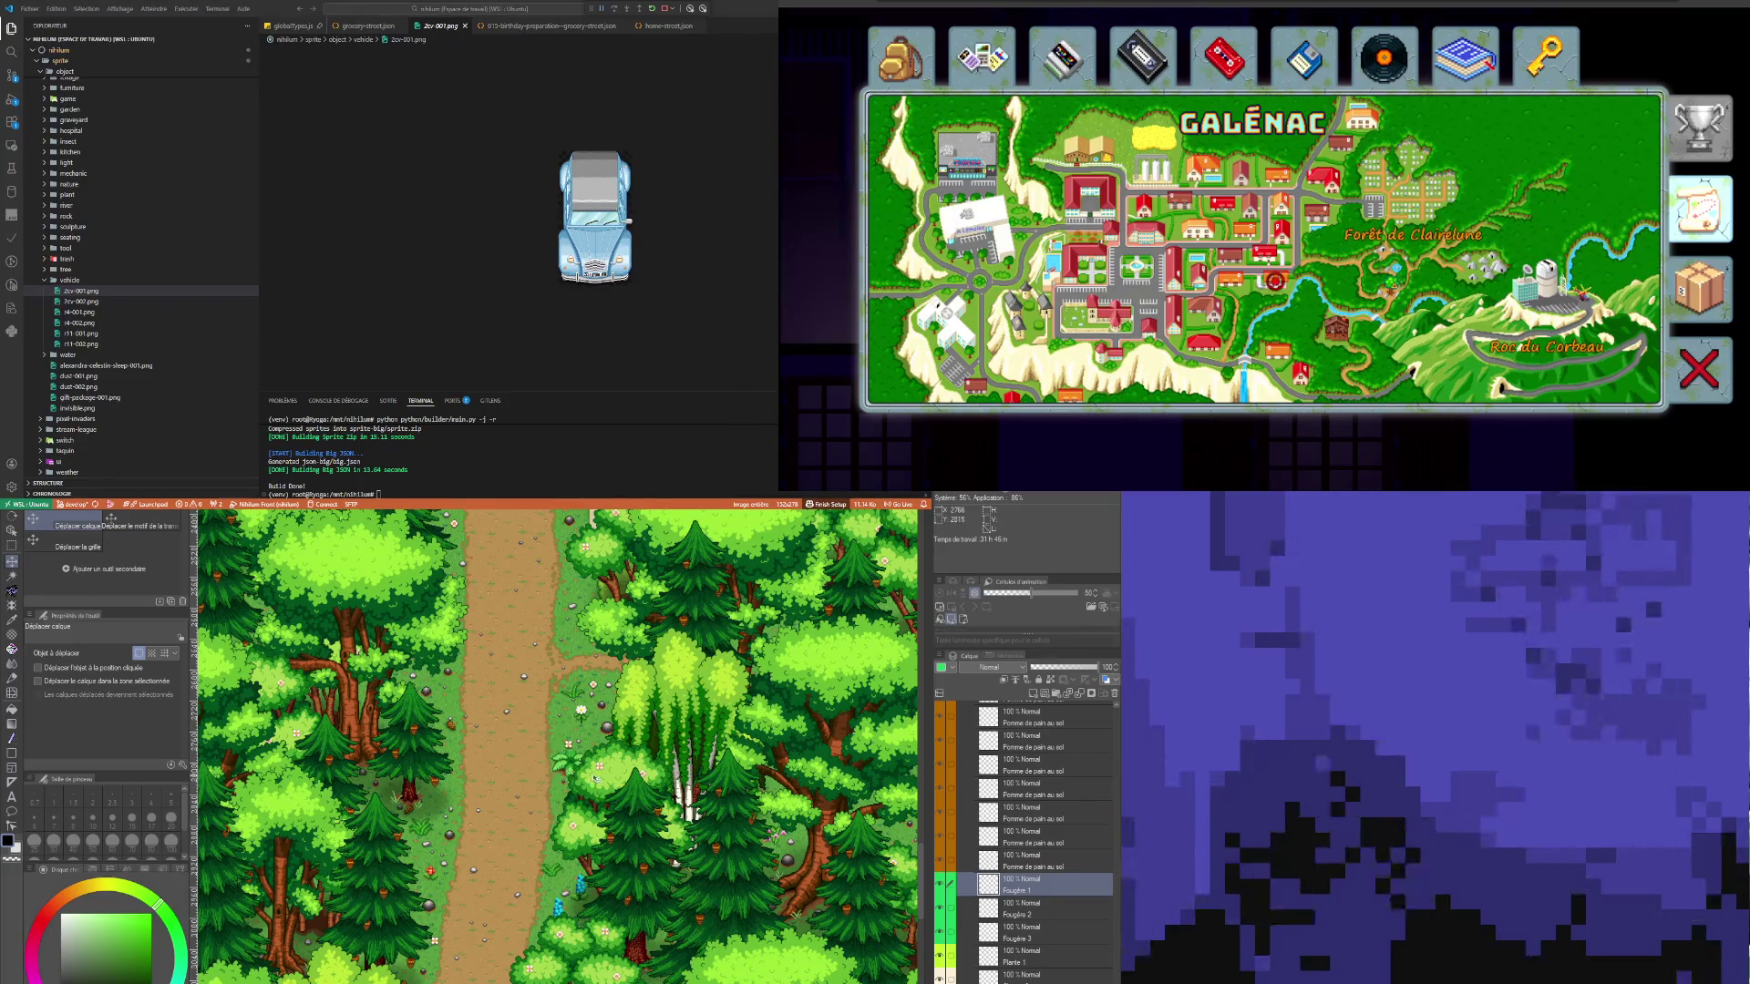
{"action": "scroll", "coordinate": [597, 704], "scroll_direction": "down", "scroll_amount": 3}
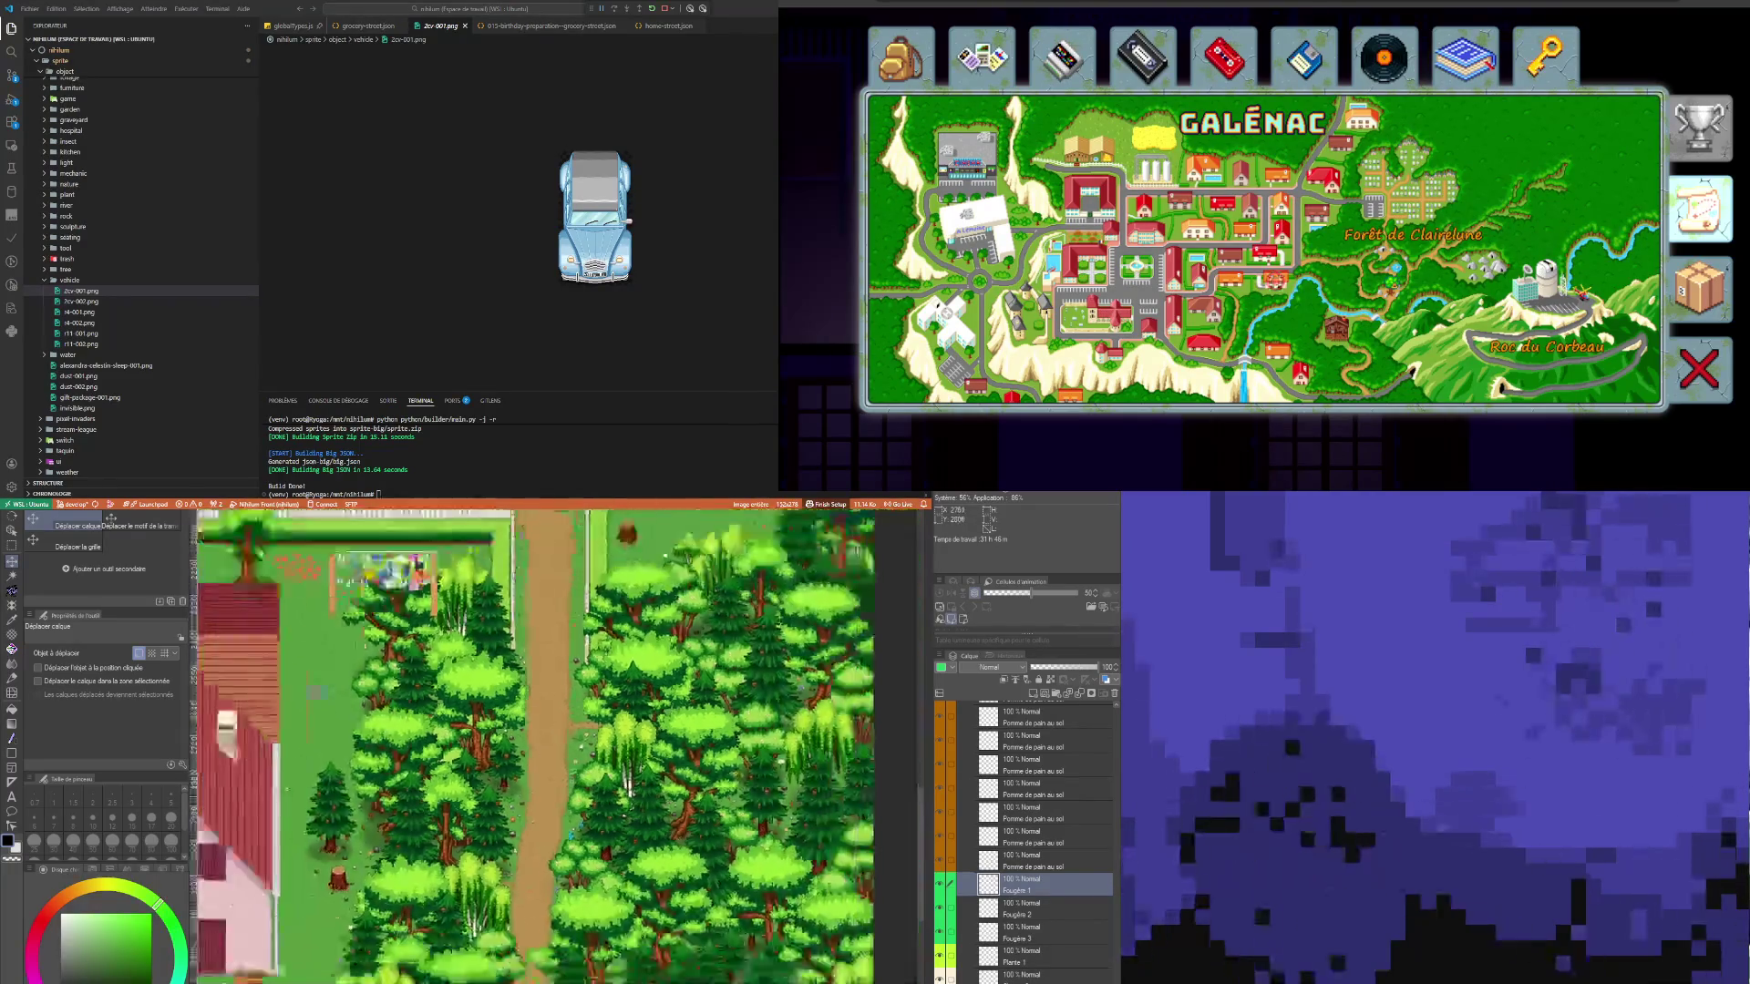
{"action": "scroll", "coordinate": [597, 703], "scroll_direction": "up", "scroll_amount": 2}
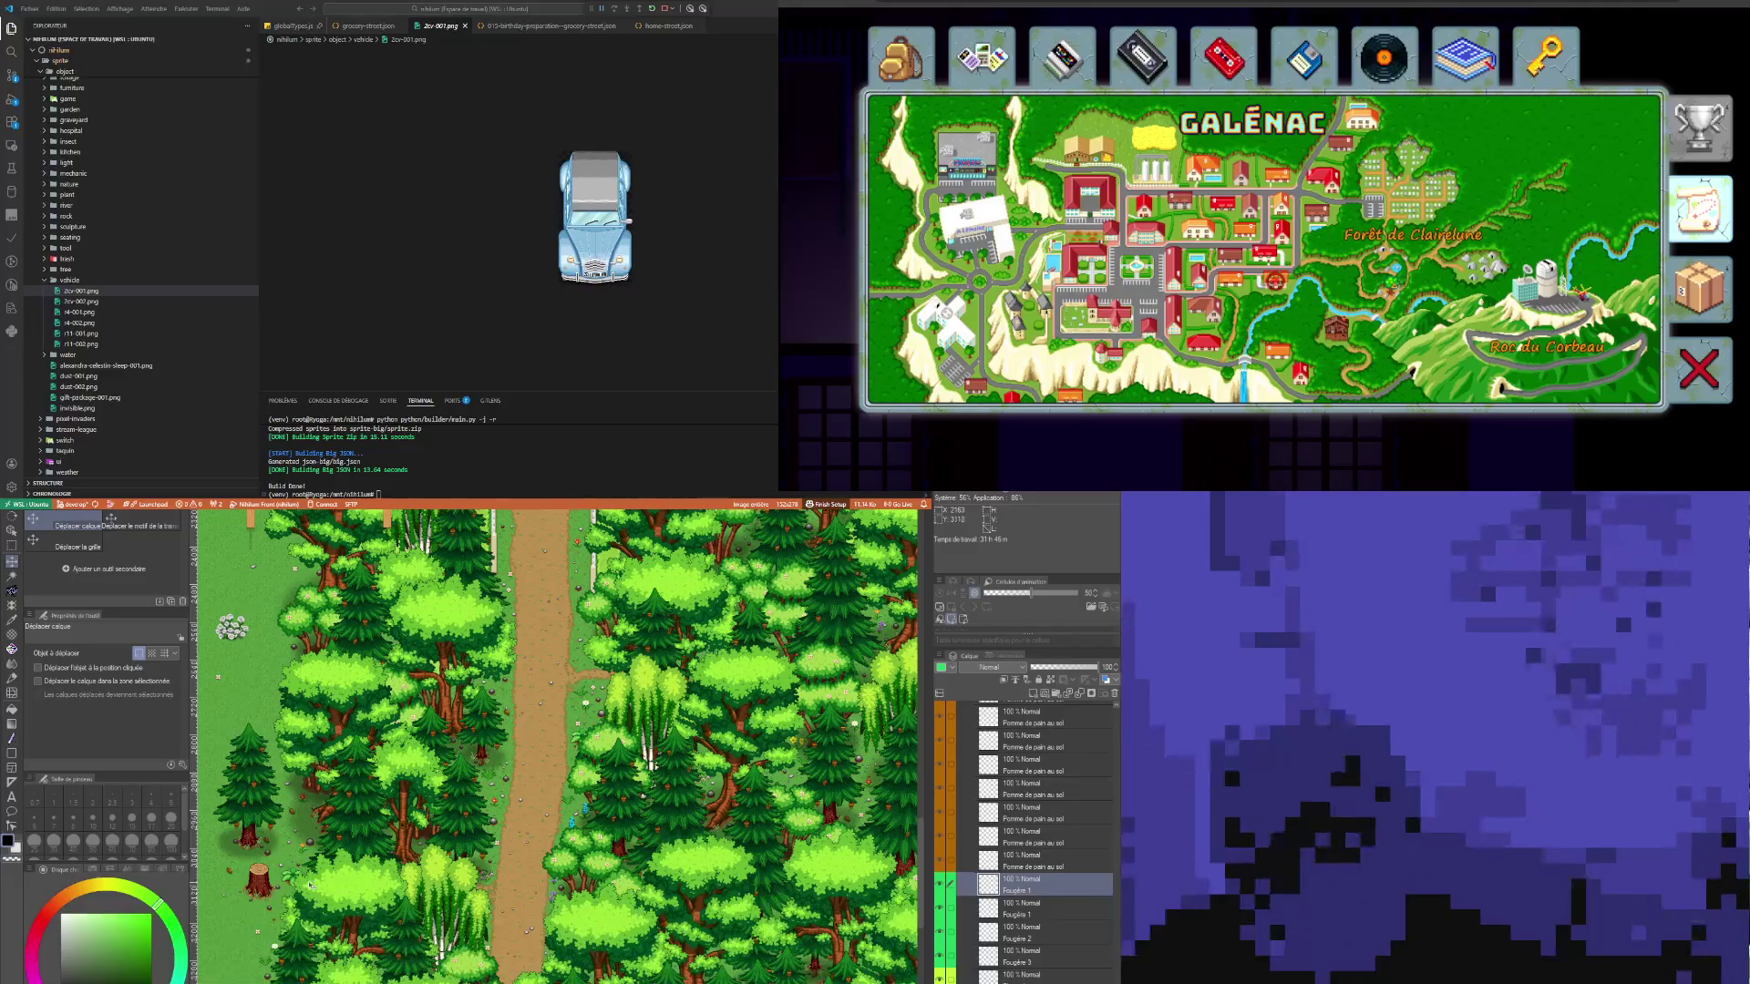
{"action": "scroll", "coordinate": [309, 884], "scroll_direction": "down", "scroll_amount": 3}
{"action": "scroll", "coordinate": [347, 912], "scroll_direction": "up", "scroll_amount": 3}
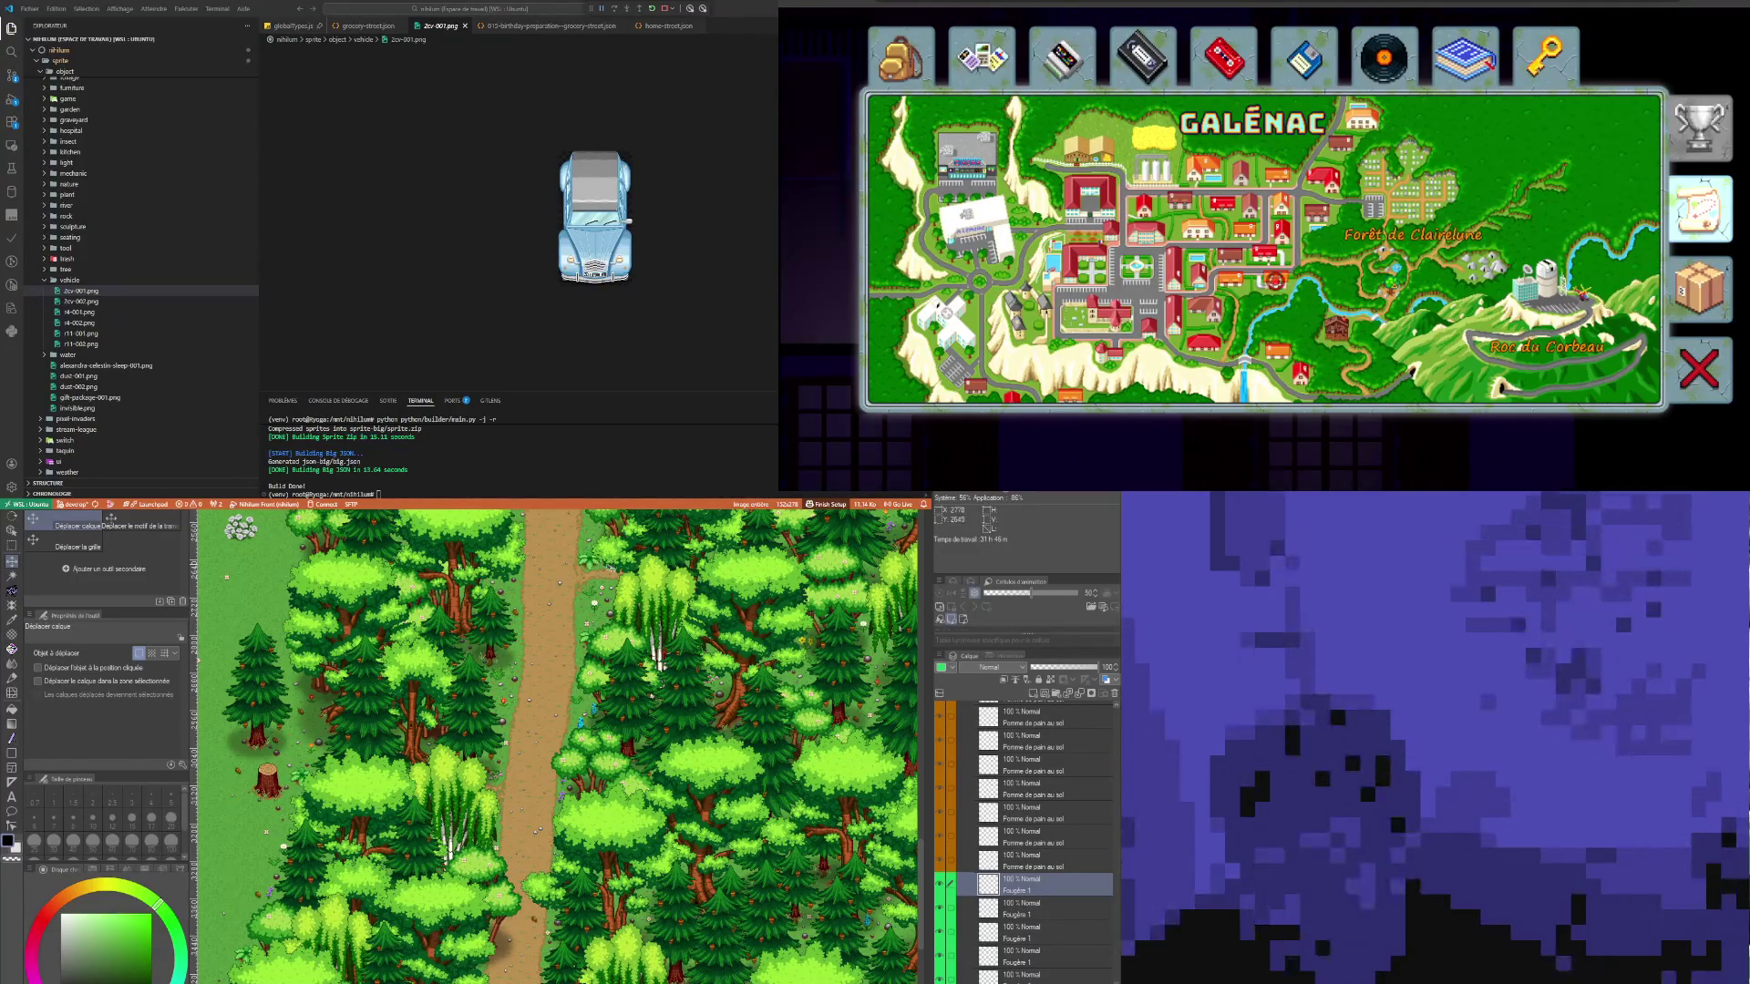
{"action": "scroll", "coordinate": [558, 687], "scroll_direction": "down", "scroll_amount": 5}
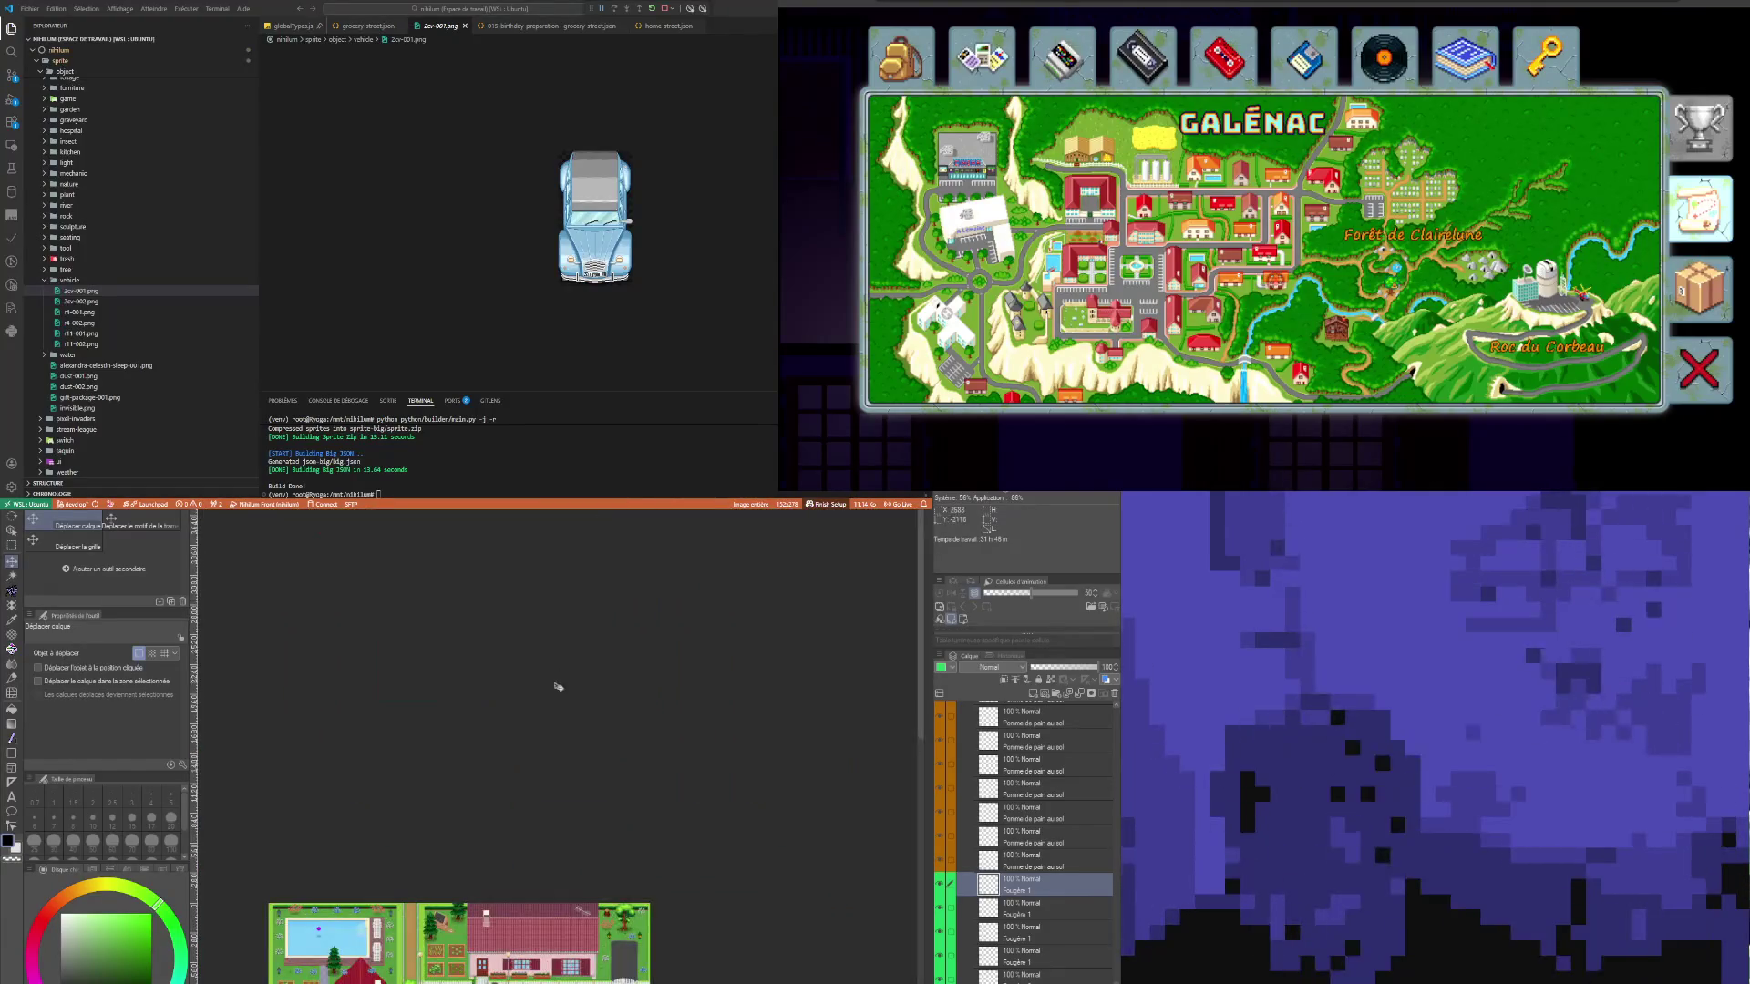
{"action": "scroll", "coordinate": [558, 686], "scroll_direction": "down", "scroll_amount": 3}
{"action": "scroll", "coordinate": [586, 951], "scroll_direction": "up", "scroll_amount": 6}
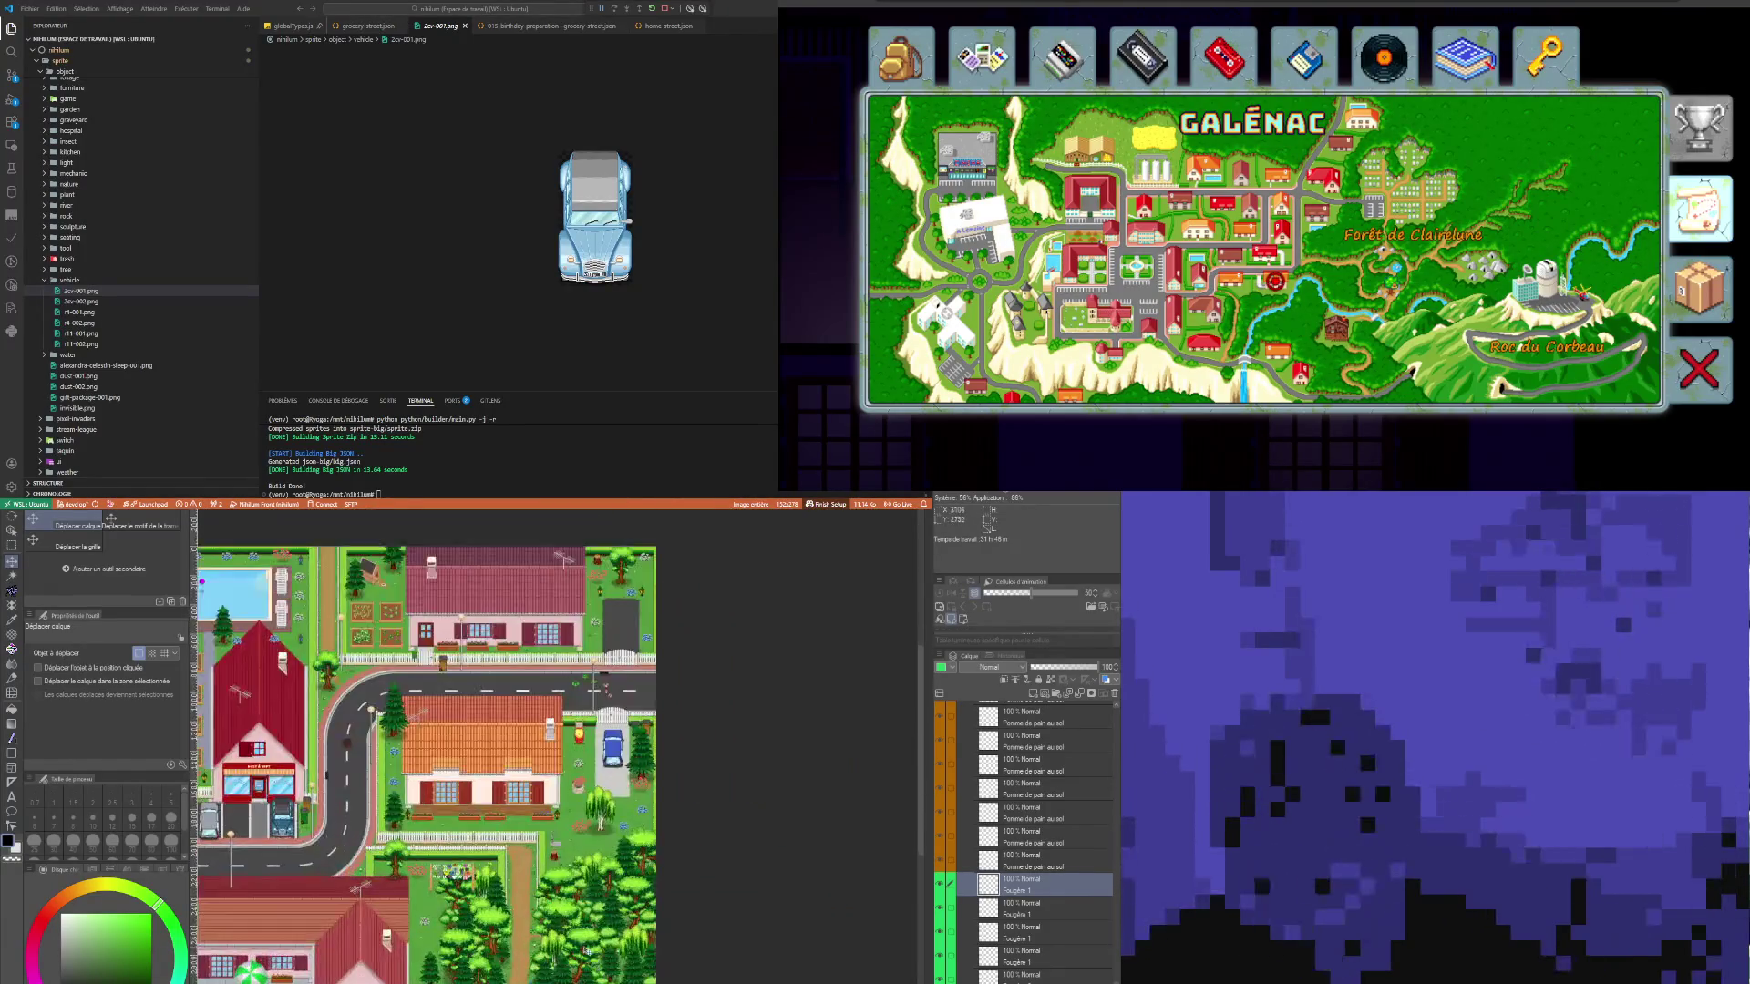
{"action": "scroll", "coordinate": [586, 951], "scroll_direction": "up", "scroll_amount": 5}
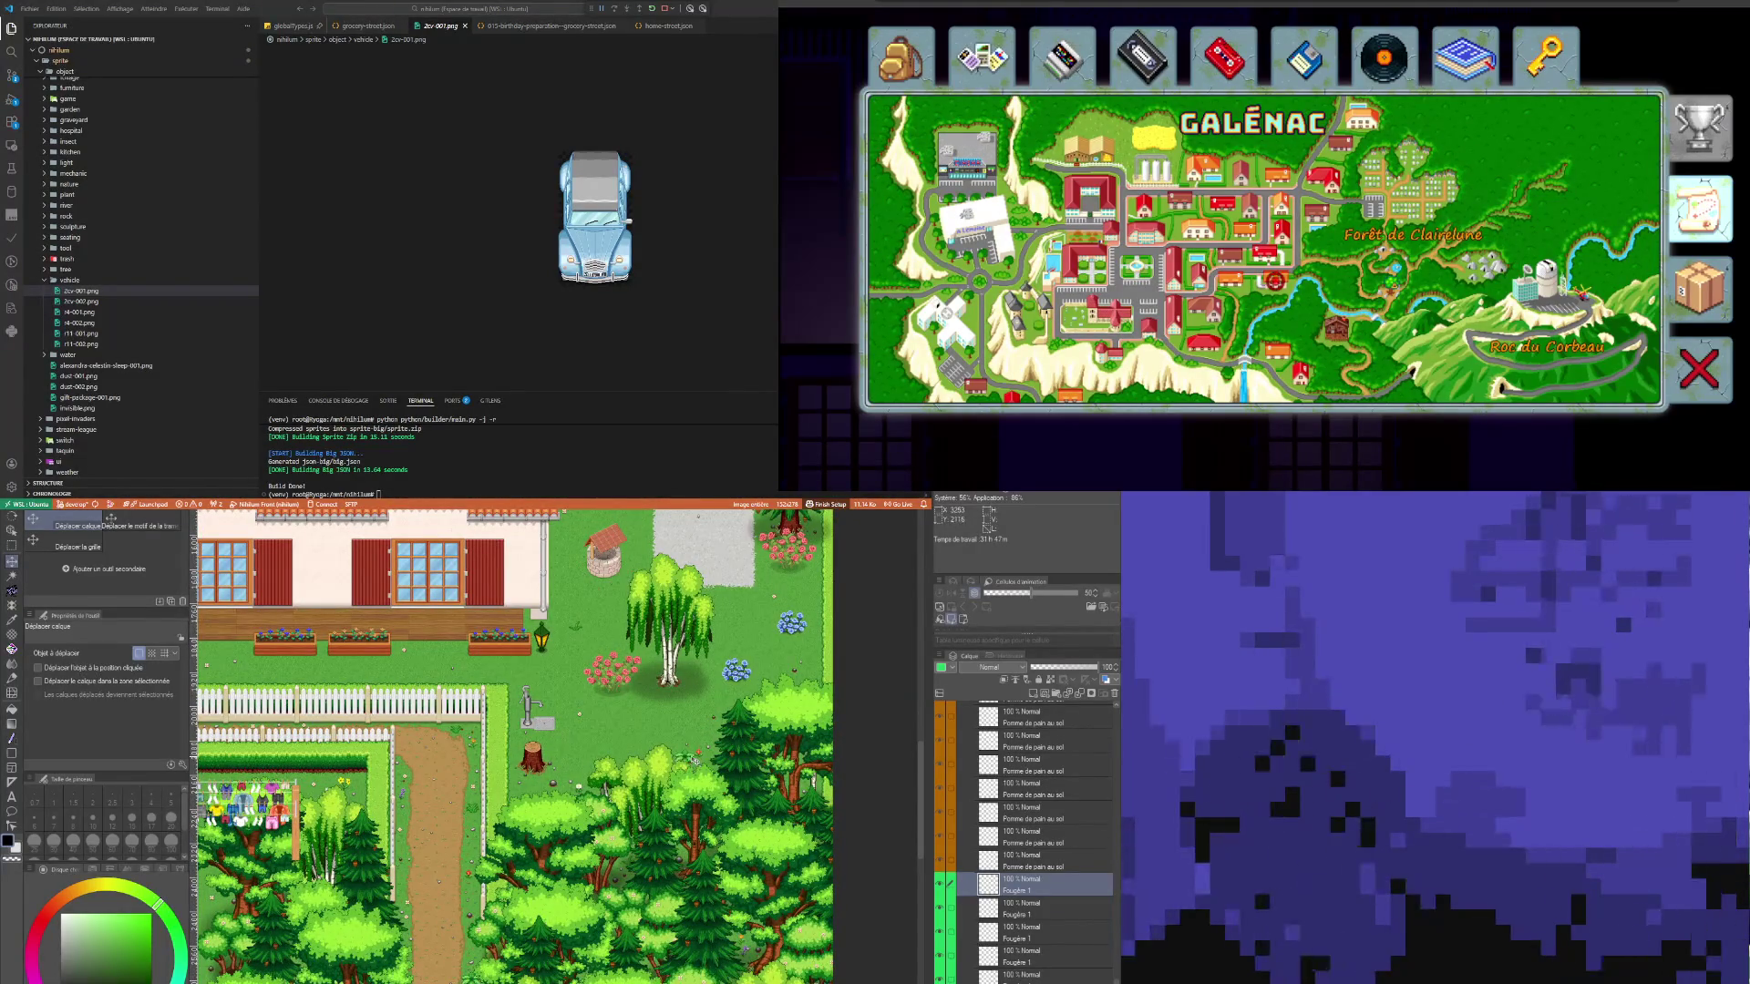
{"action": "scroll", "coordinate": [1087, 894], "scroll_direction": "down", "scroll_amount": 2}
Step: Select the Fougère 2 layer and shift its fern up and to the right
{"action": "left_click", "coordinate": [1048, 892]}
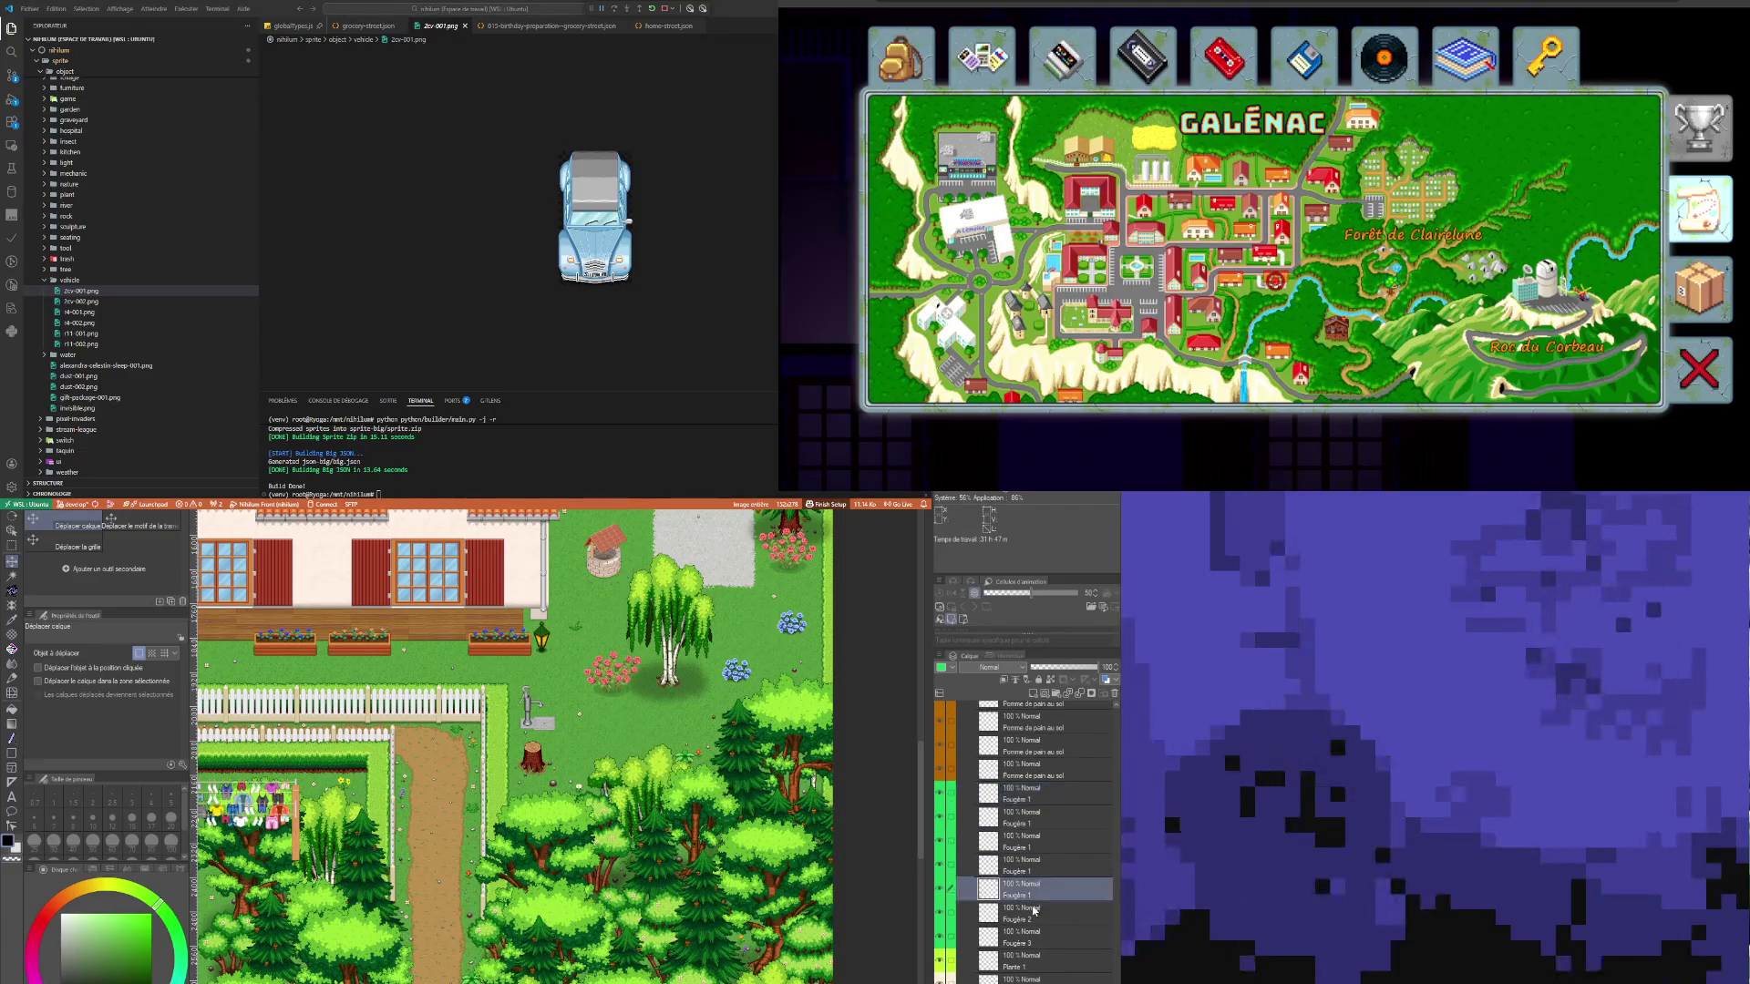
{"action": "left_click", "coordinate": [1048, 915]}
{"action": "scroll", "coordinate": [565, 716], "scroll_direction": "down", "scroll_amount": 3}
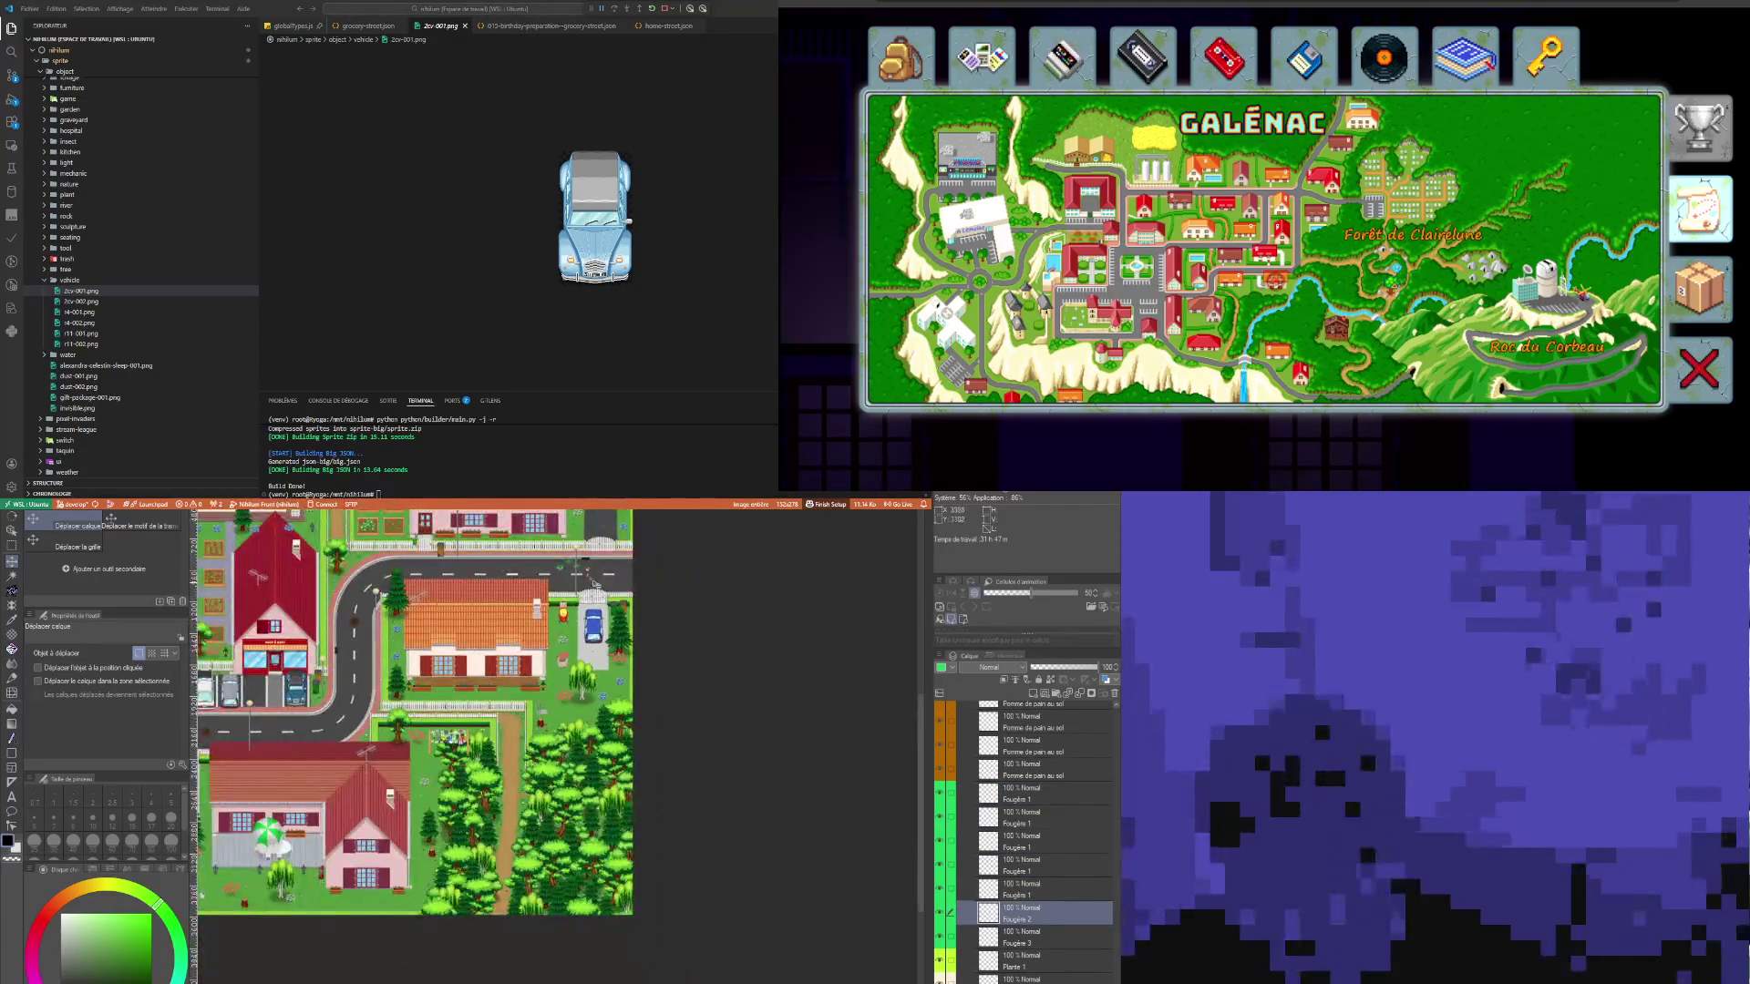
{"action": "scroll", "coordinate": [426, 729], "scroll_direction": "down", "scroll_amount": 1}
{"action": "scroll", "coordinate": [527, 840], "scroll_direction": "up", "scroll_amount": 5}
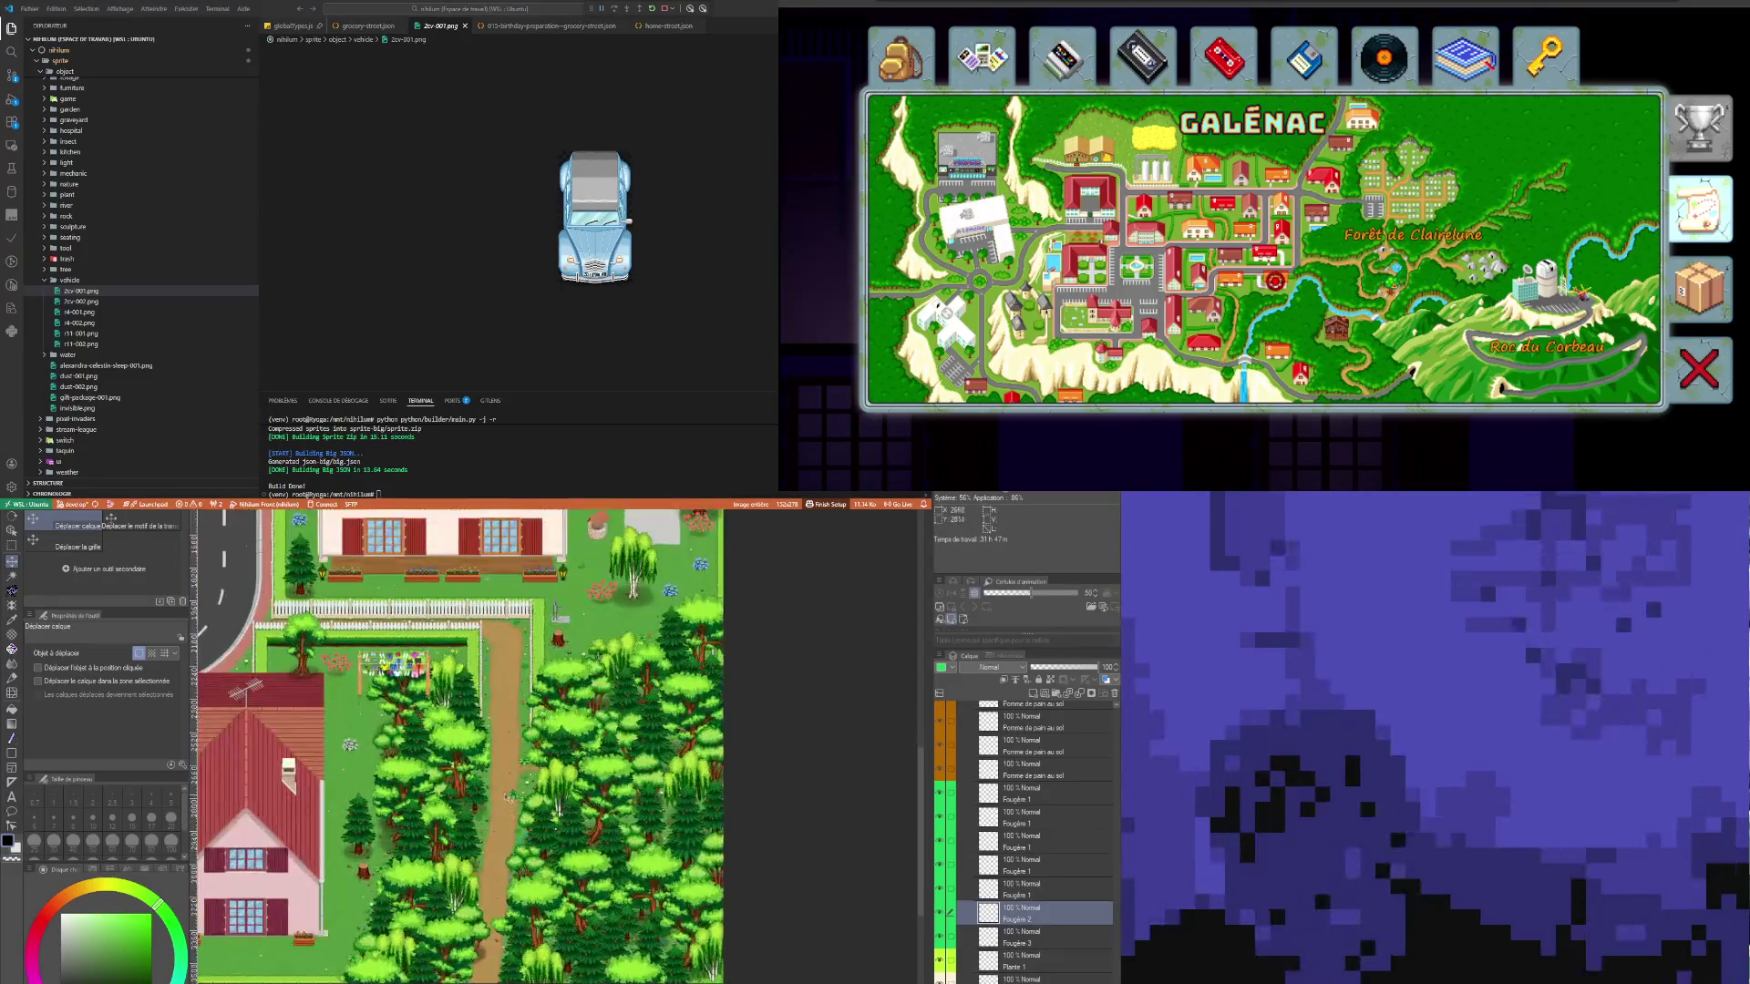
{"action": "mouse_move", "coordinate": [532, 790]}
{"action": "left_mouse_down"}
{"action": "mouse_move", "coordinate": [547, 752]}
{"action": "mouse_move", "coordinate": [444, 737]}
{"action": "left_mouse_up"}
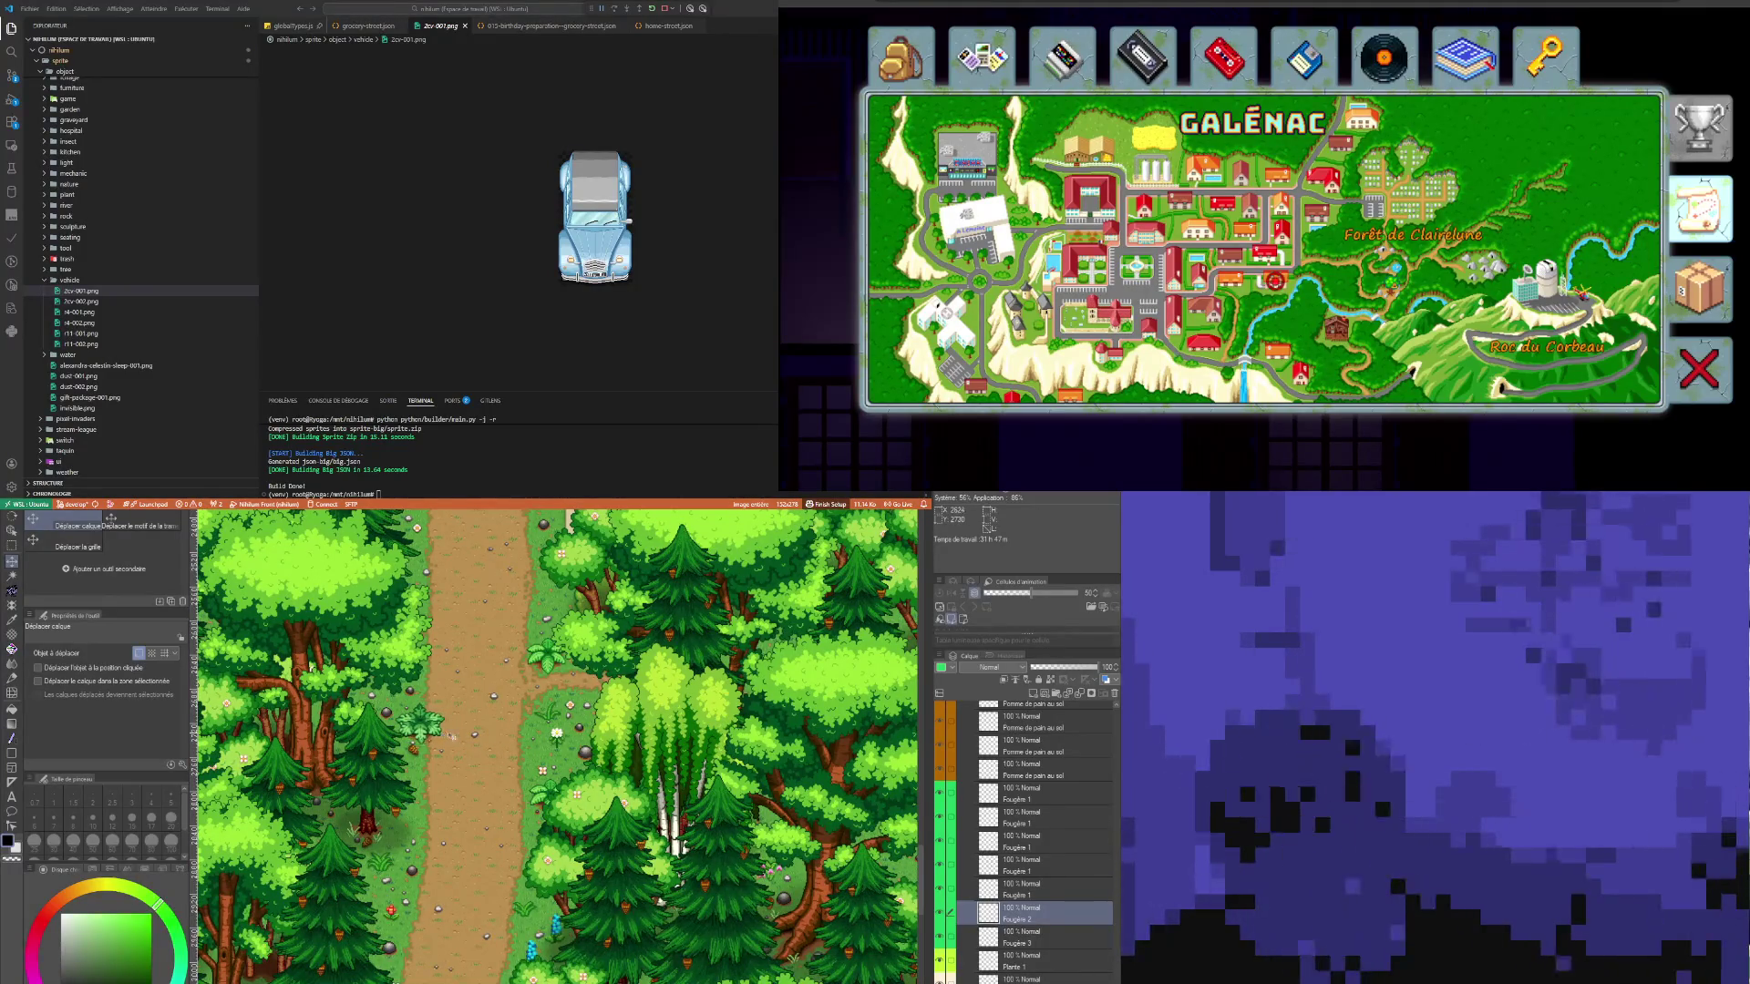
Step: Duplicate the Fougère 2 fern layer and review the forest beside the red-roofed house
{"action": "scroll", "coordinate": [444, 736], "scroll_direction": "down", "scroll_amount": 5}
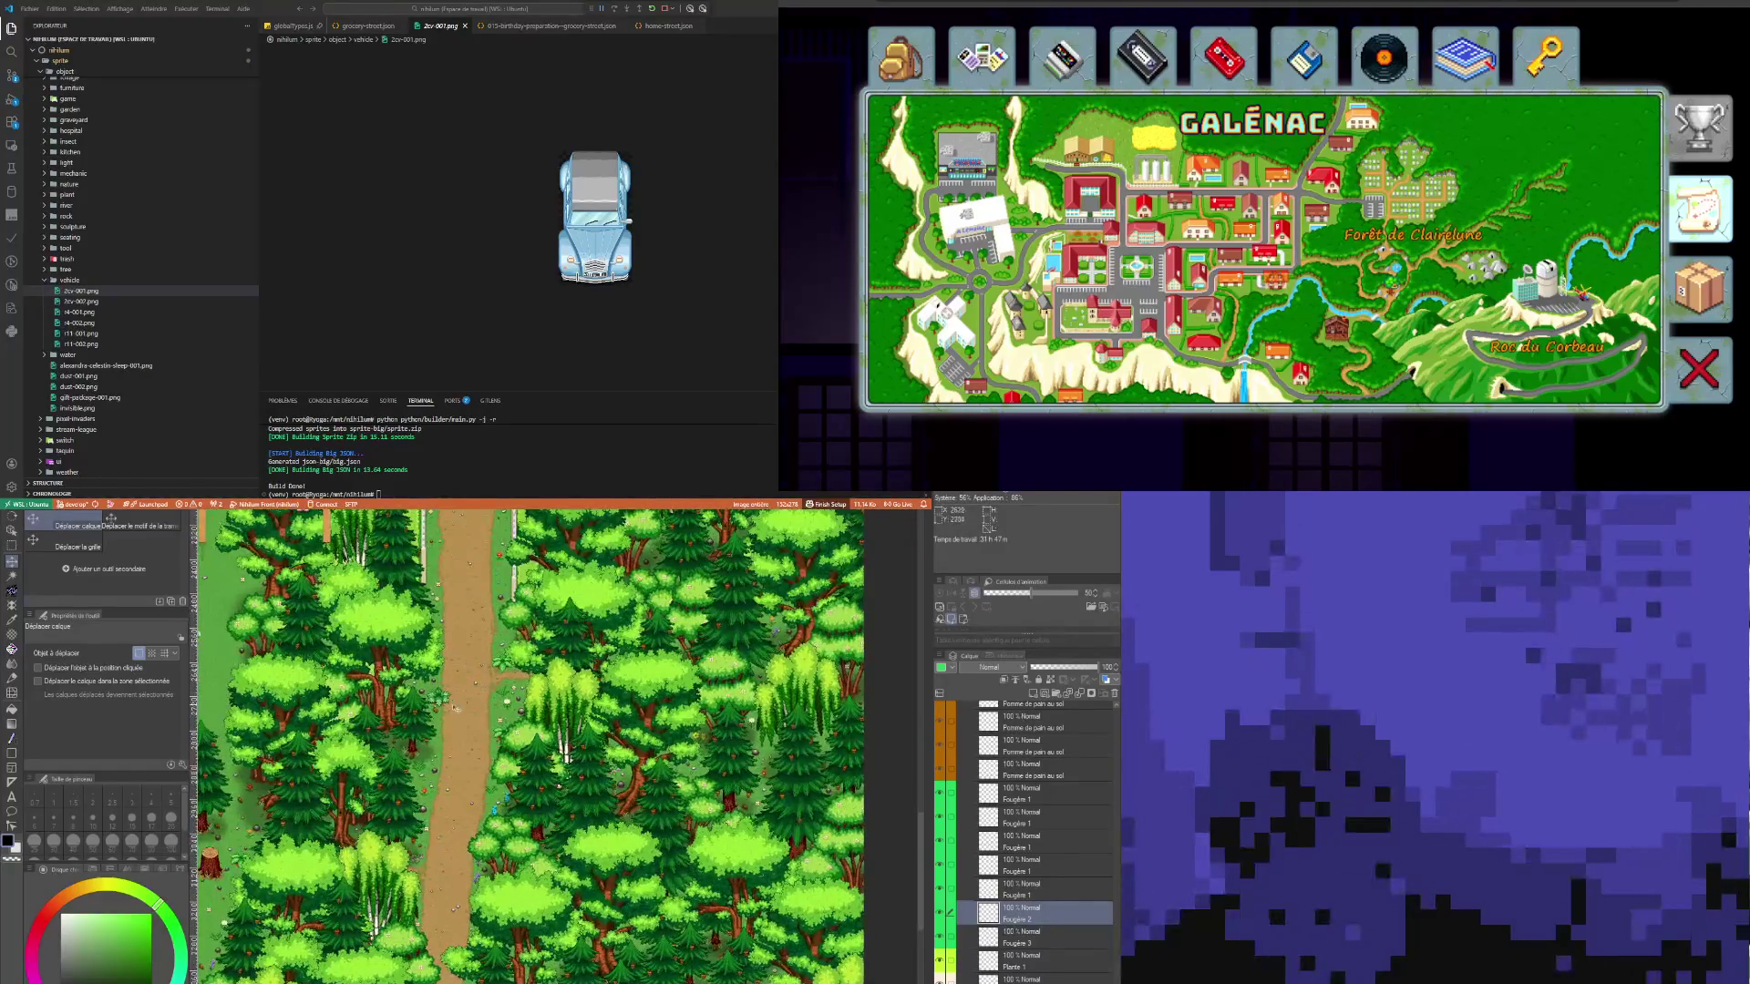
{"action": "key", "text": "ctrl+v"}
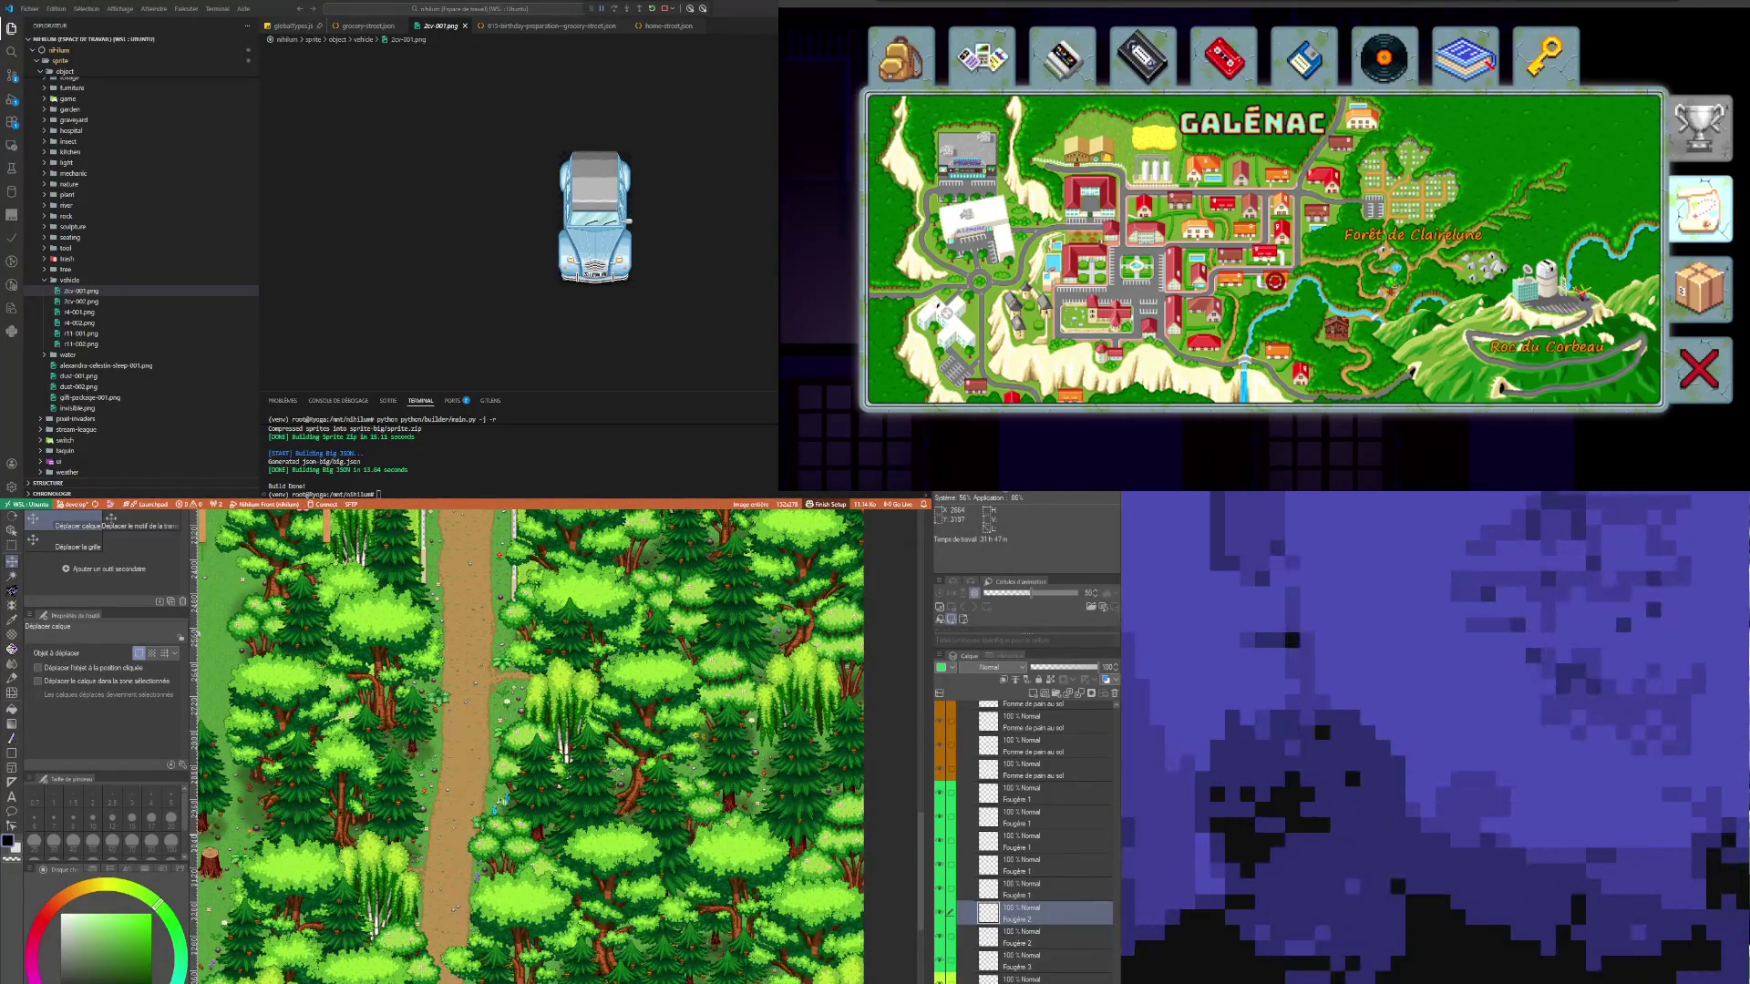
{"action": "scroll", "coordinate": [440, 940], "scroll_direction": "down", "scroll_amount": 5}
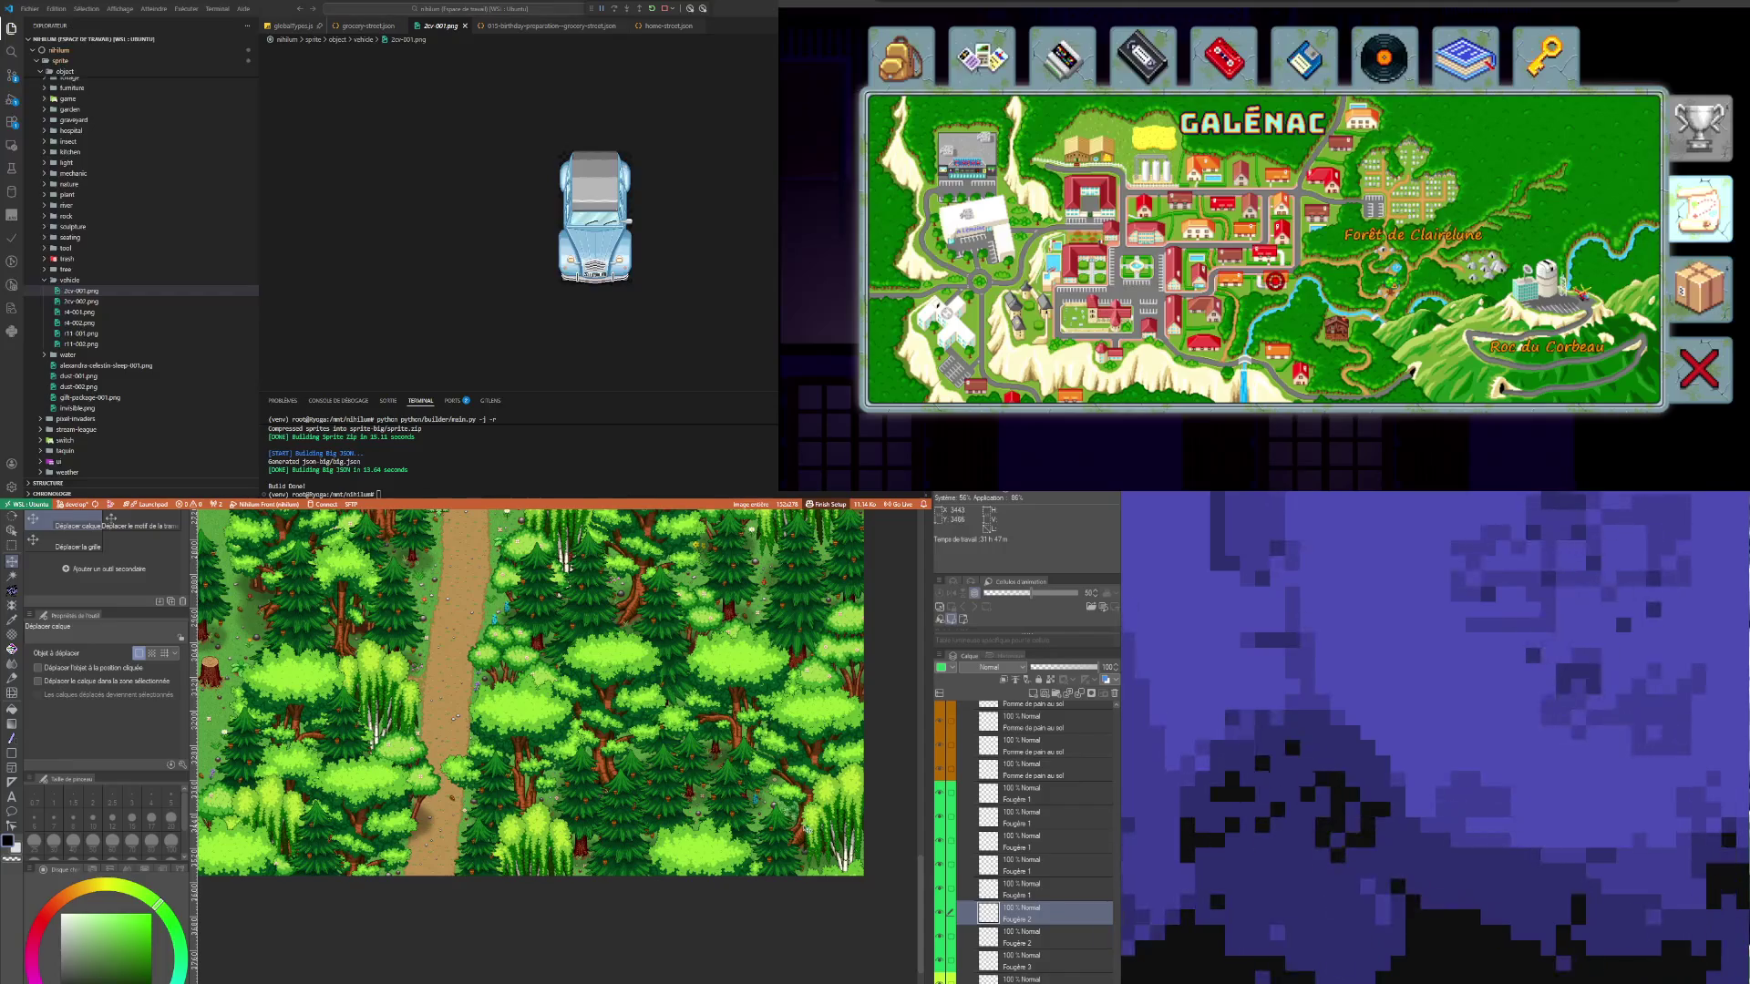
{"action": "mouse_move", "coordinate": [806, 827]}
{"action": "left_mouse_down"}
{"action": "mouse_move", "coordinate": [903, 920]}
{"action": "mouse_move", "coordinate": [889, 911]}
{"action": "left_mouse_up"}
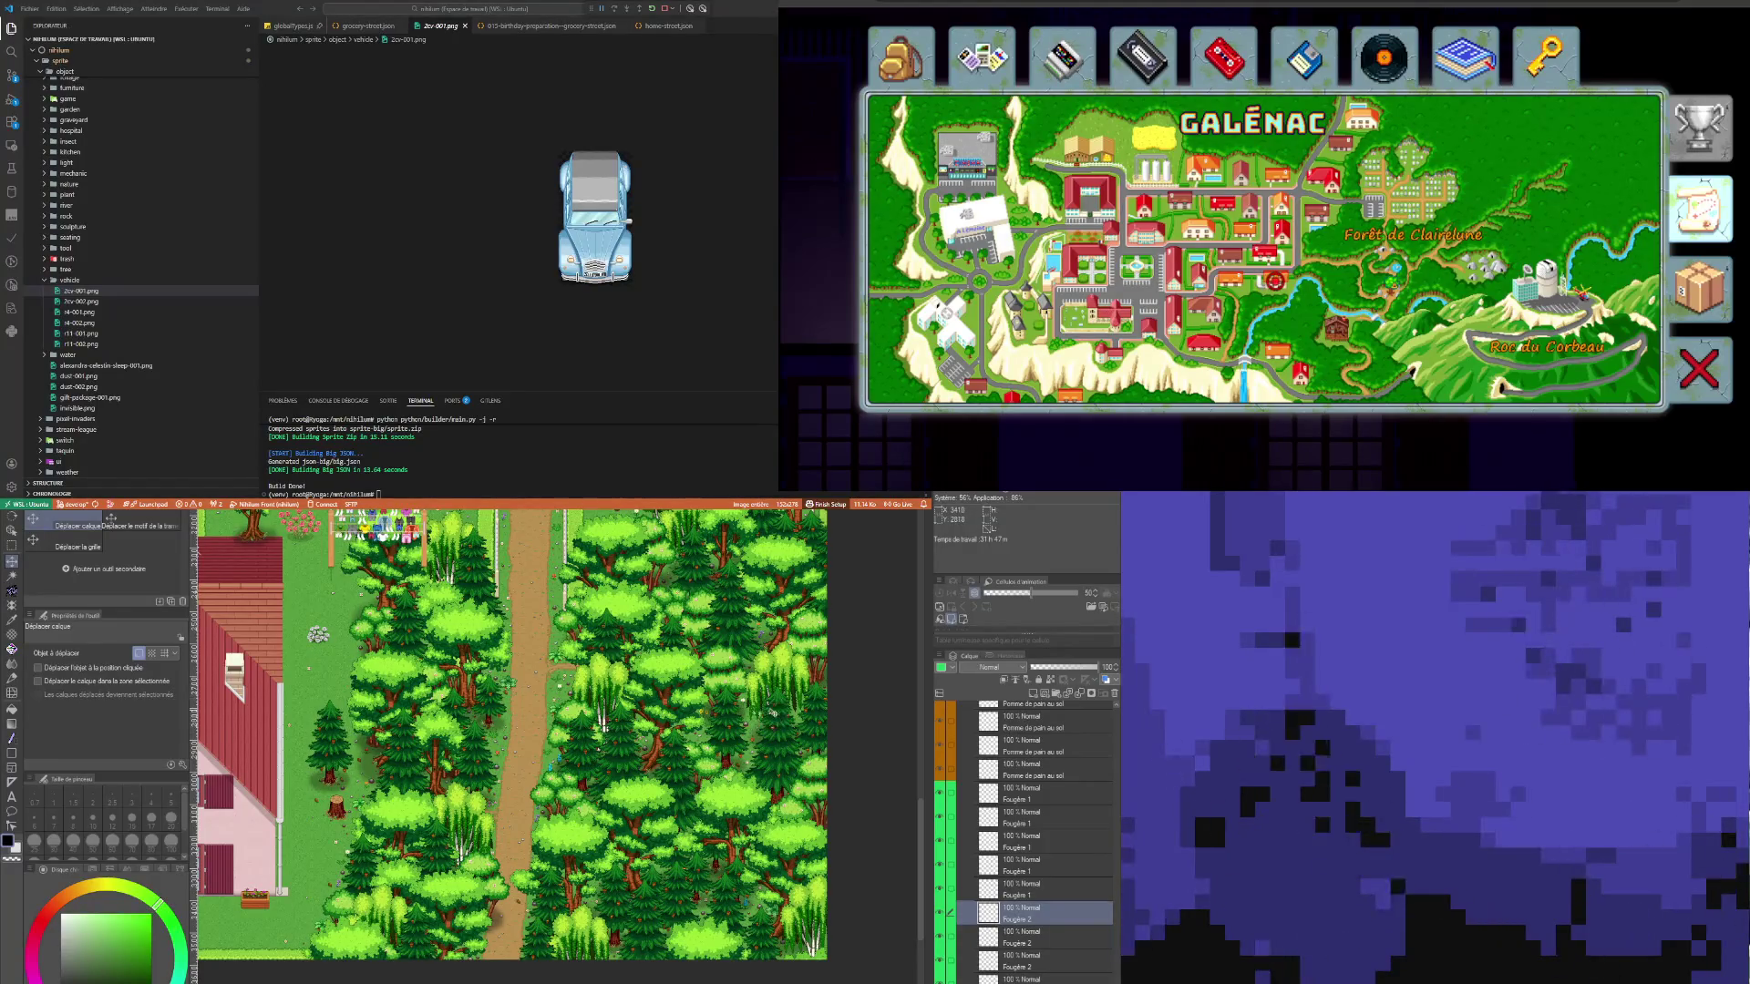
{"action": "scroll", "coordinate": [773, 711], "scroll_direction": "up", "scroll_amount": 3}
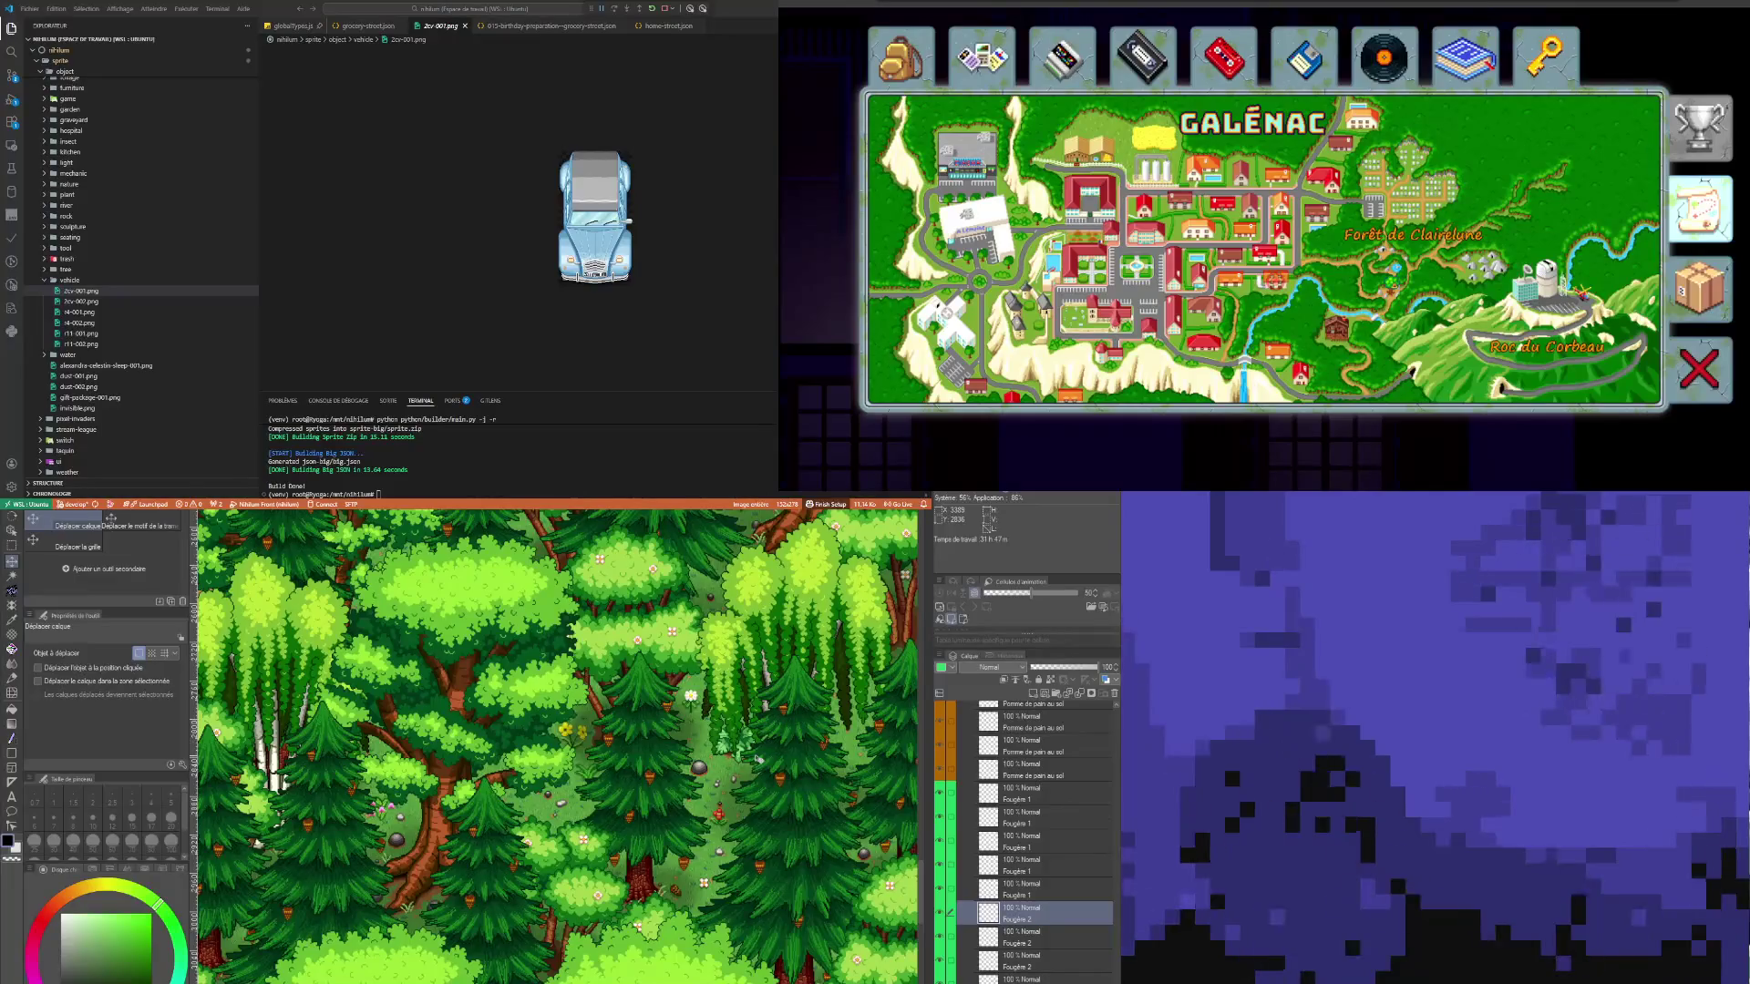
{"action": "scroll", "coordinate": [724, 938], "scroll_direction": "down", "scroll_amount": 3}
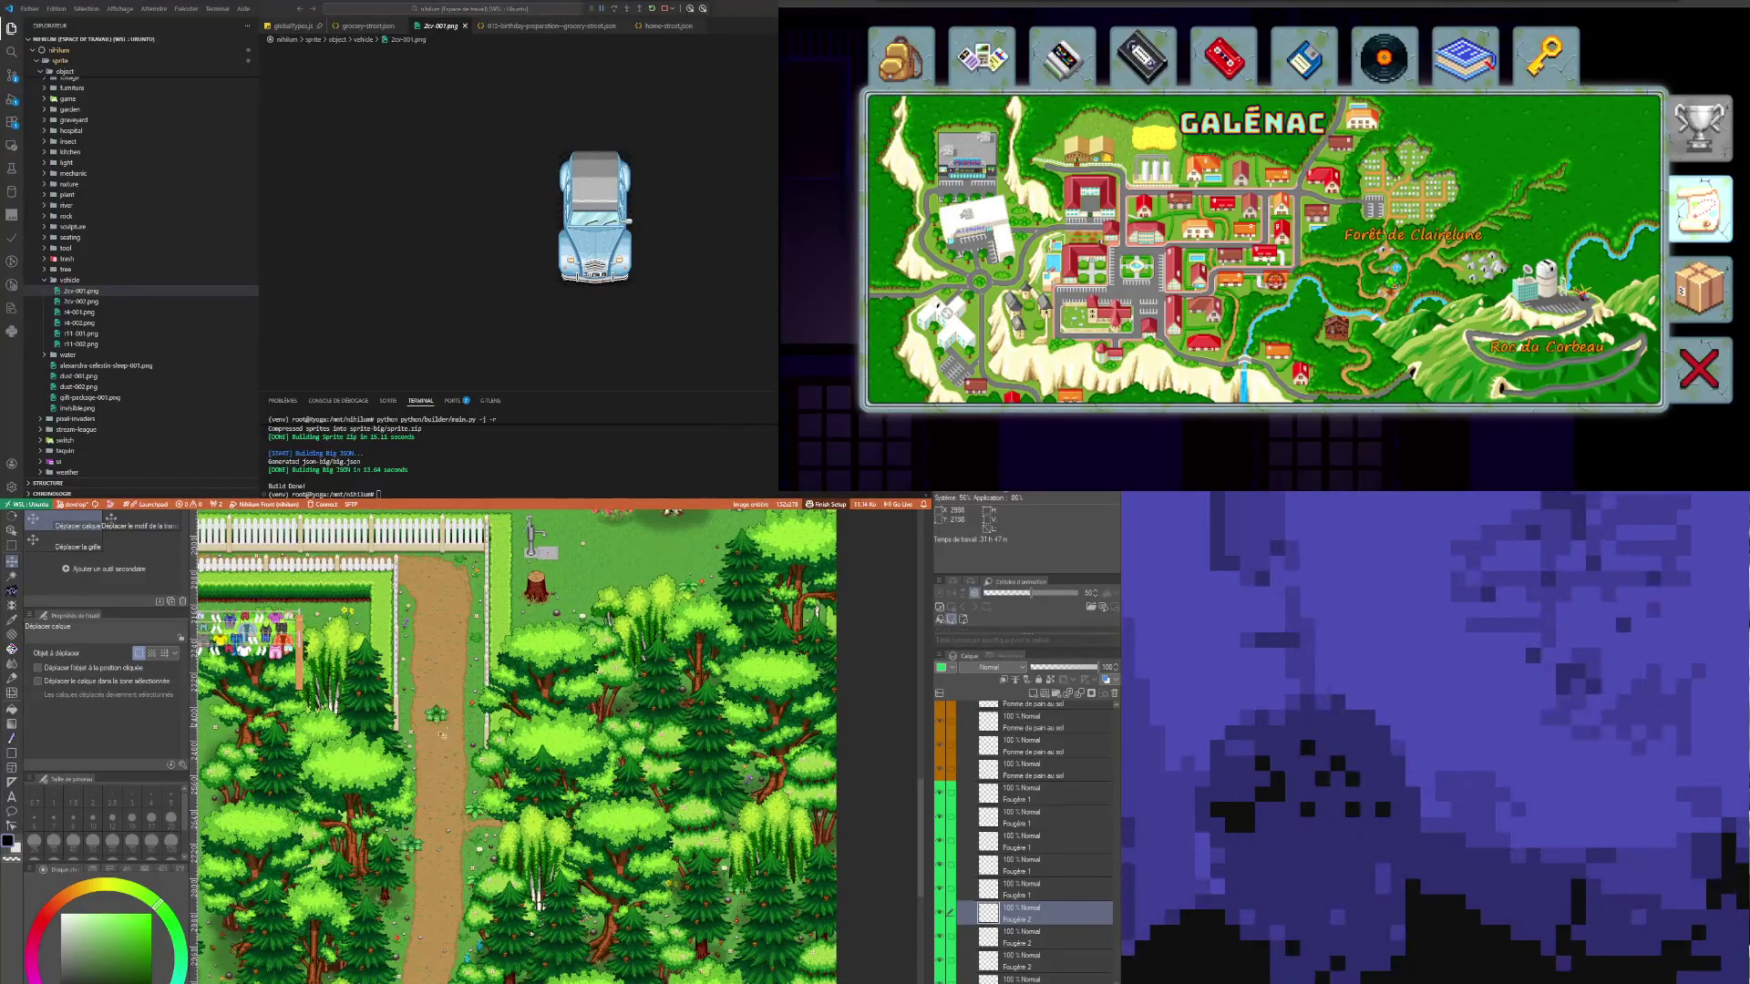
{"action": "scroll", "coordinate": [557, 748], "scroll_direction": "left", "scroll_amount": 3}
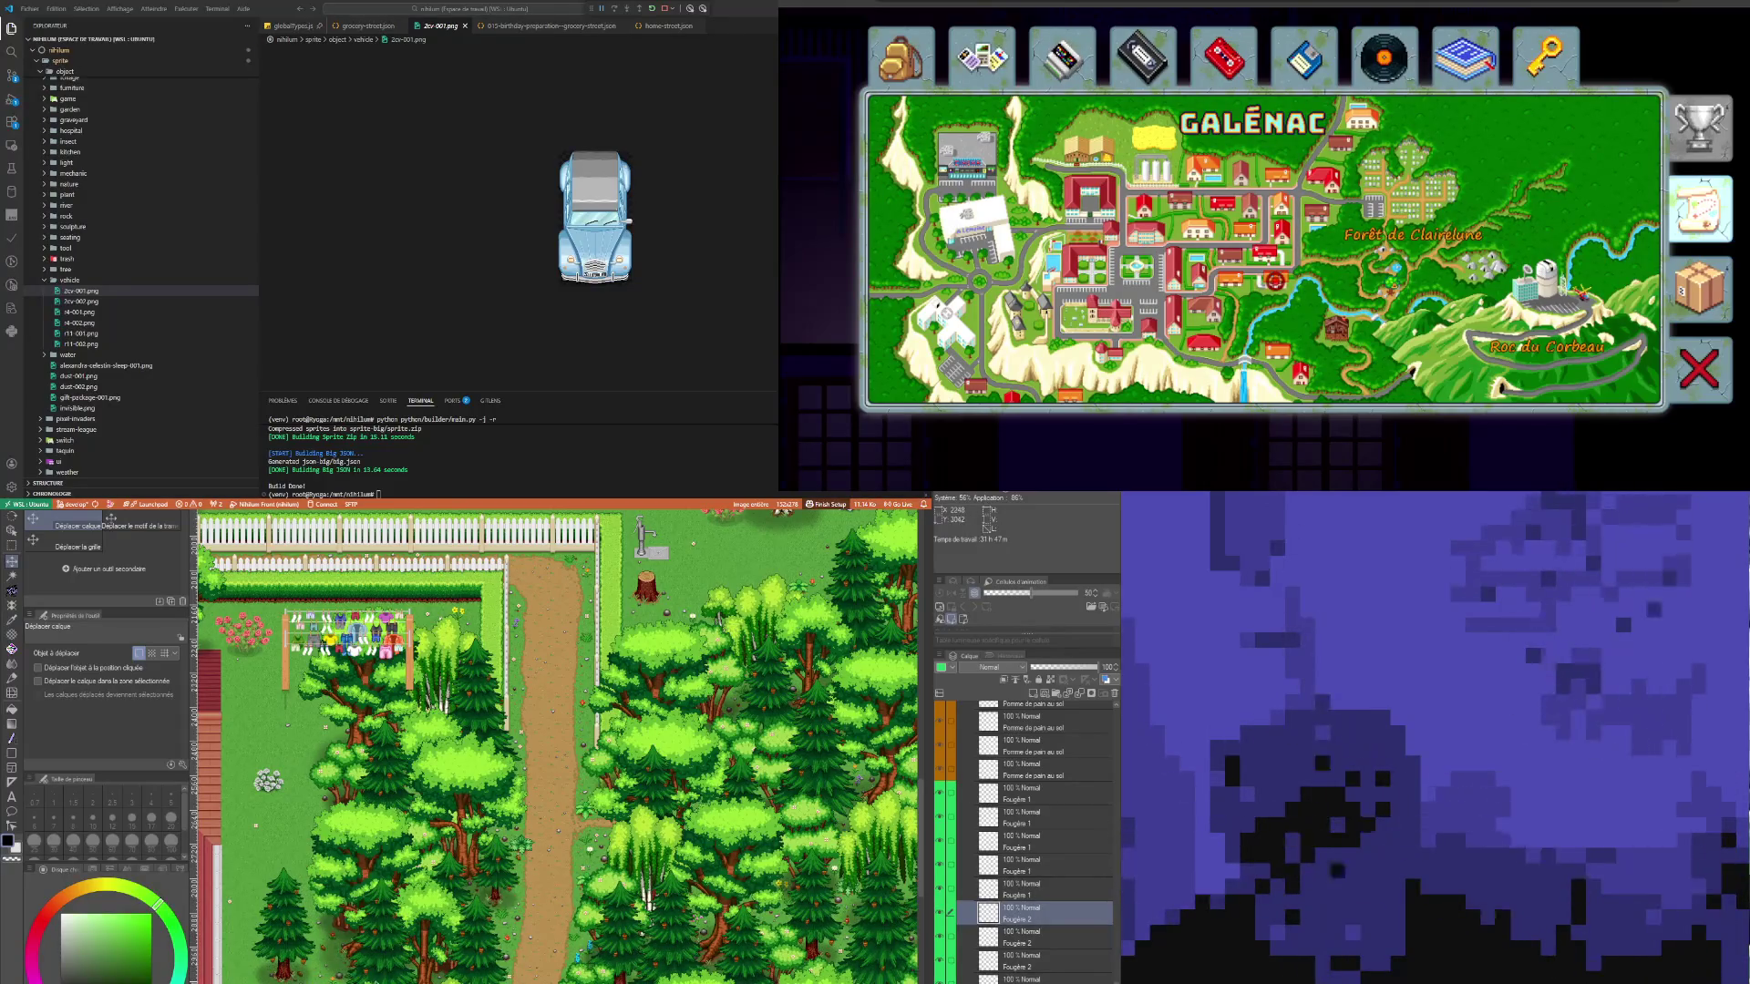
{"action": "scroll", "coordinate": [556, 747], "scroll_direction": "down", "scroll_amount": 5}
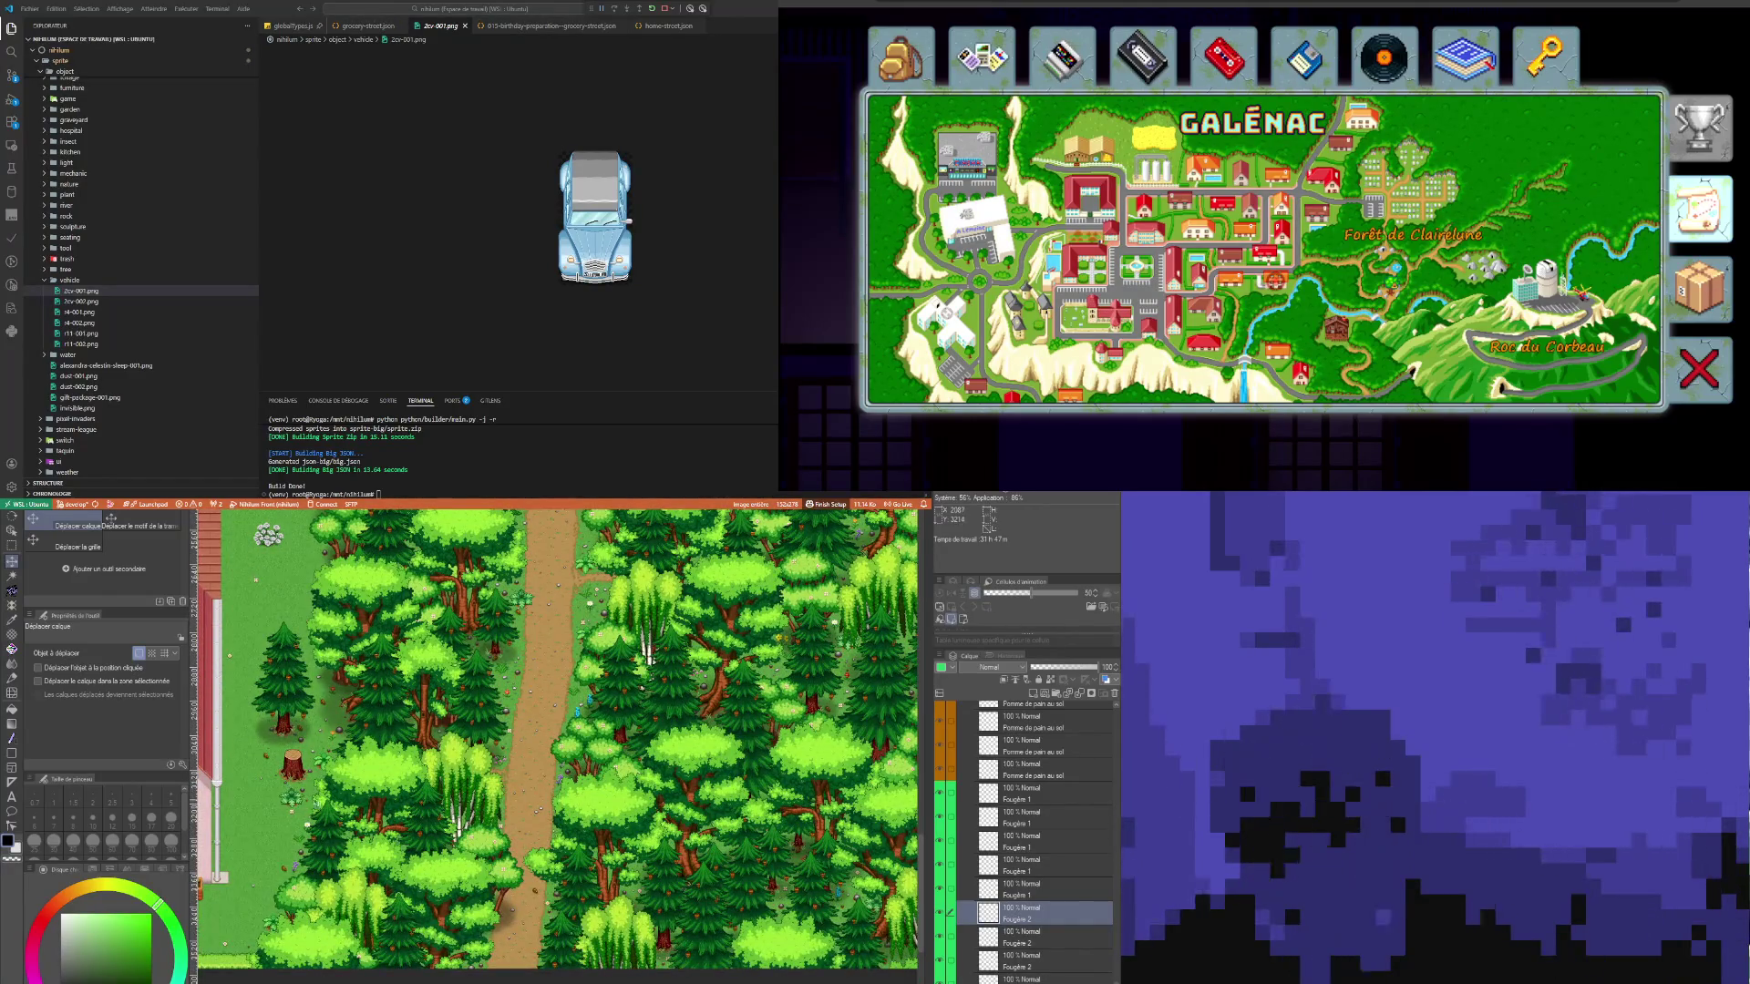
{"action": "scroll", "coordinate": [316, 790], "scroll_direction": "down", "scroll_amount": 3}
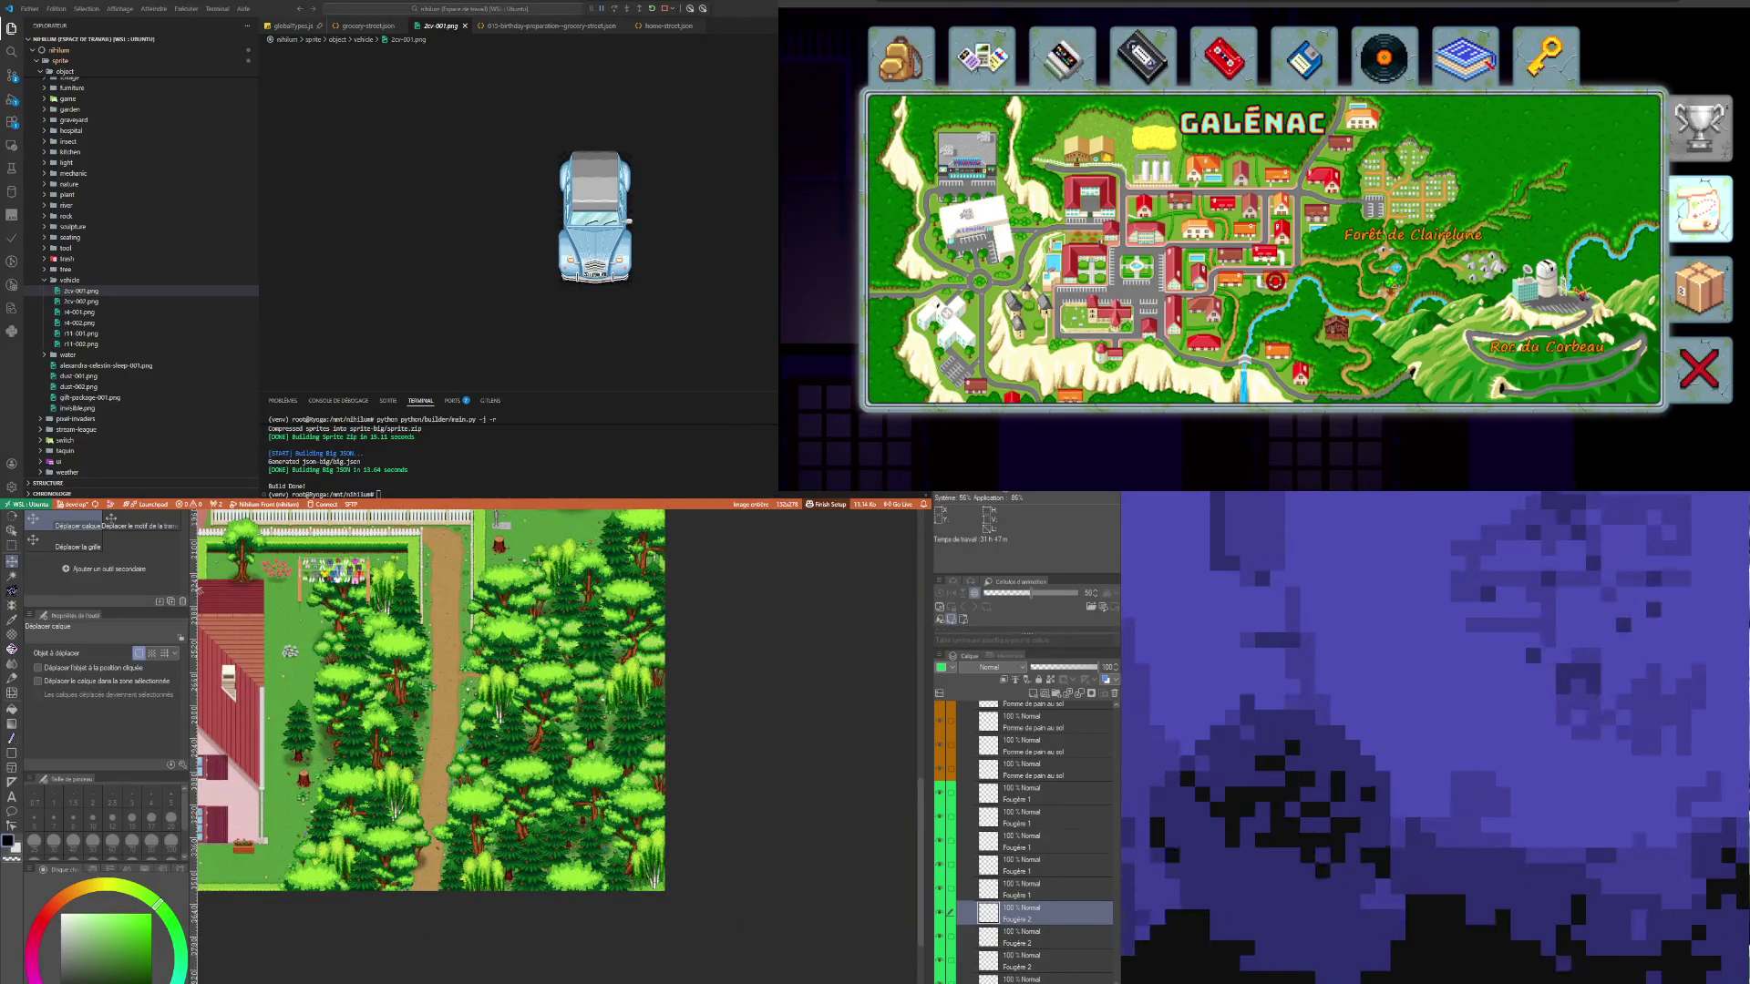
{"action": "scroll", "coordinate": [596, 759], "scroll_direction": "down", "scroll_amount": 4}
{"action": "scroll", "coordinate": [588, 573], "scroll_direction": "up", "scroll_amount": 5}
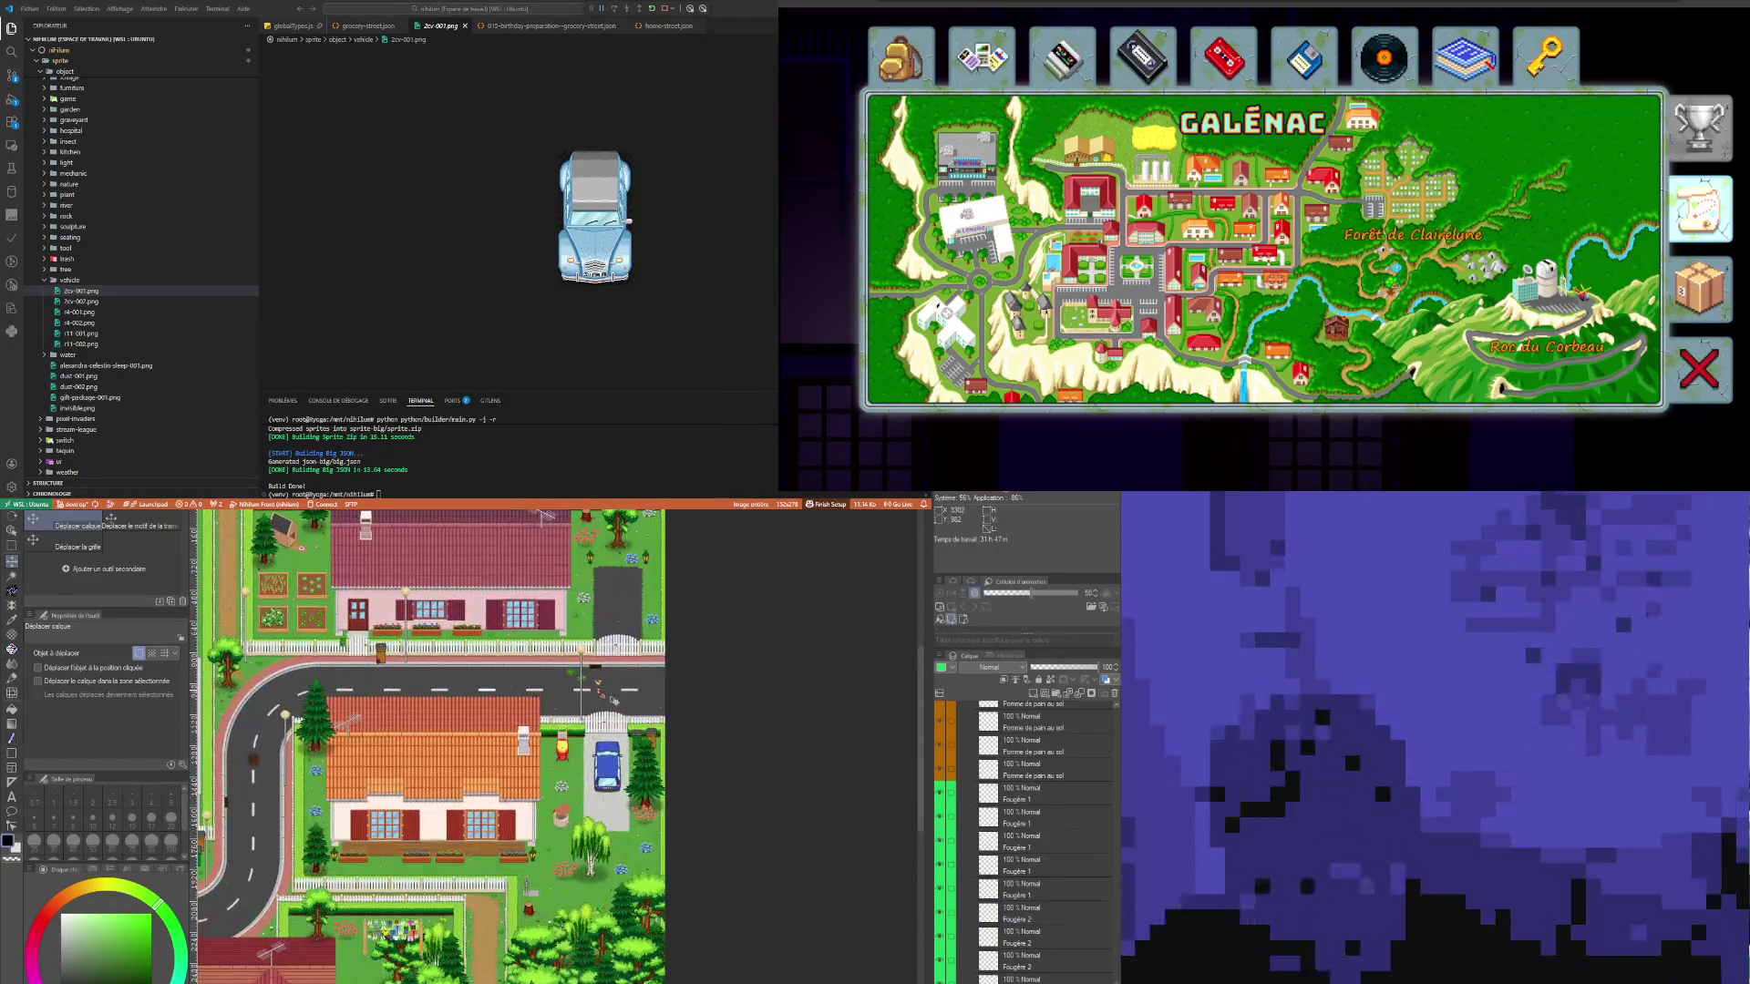
{"action": "scroll", "coordinate": [601, 875], "scroll_direction": "down", "scroll_amount": 4}
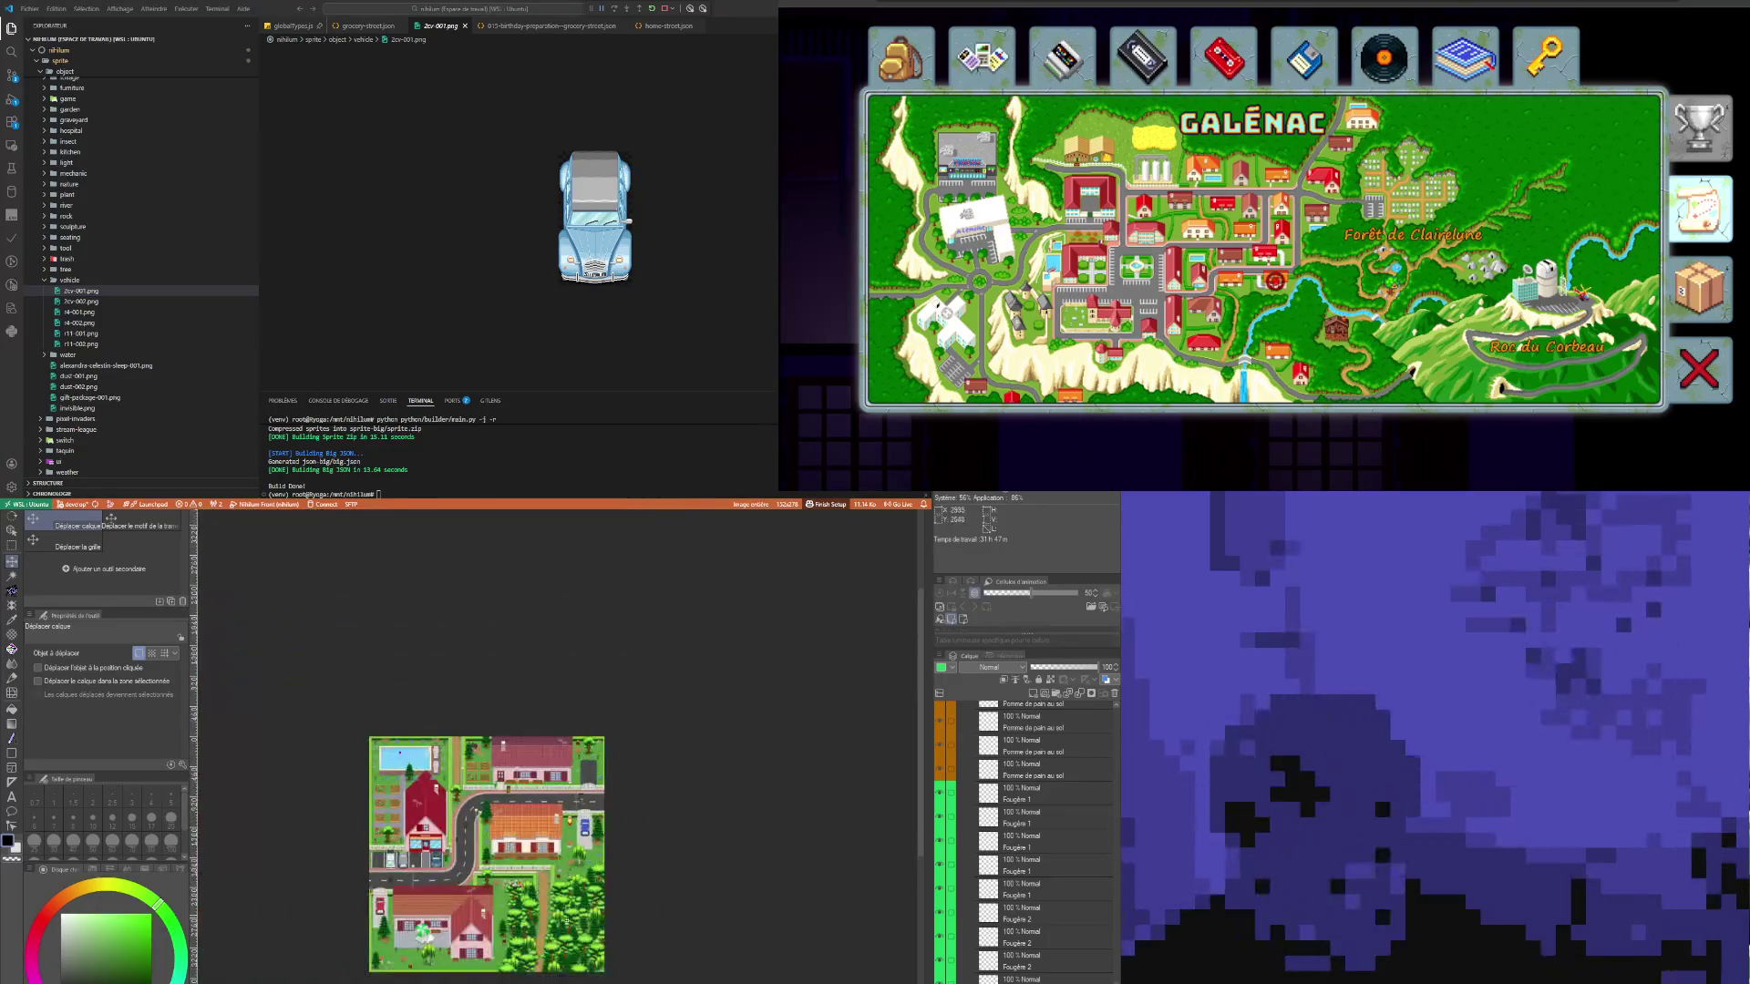
{"action": "scroll", "coordinate": [603, 811], "scroll_direction": "up", "scroll_amount": 4}
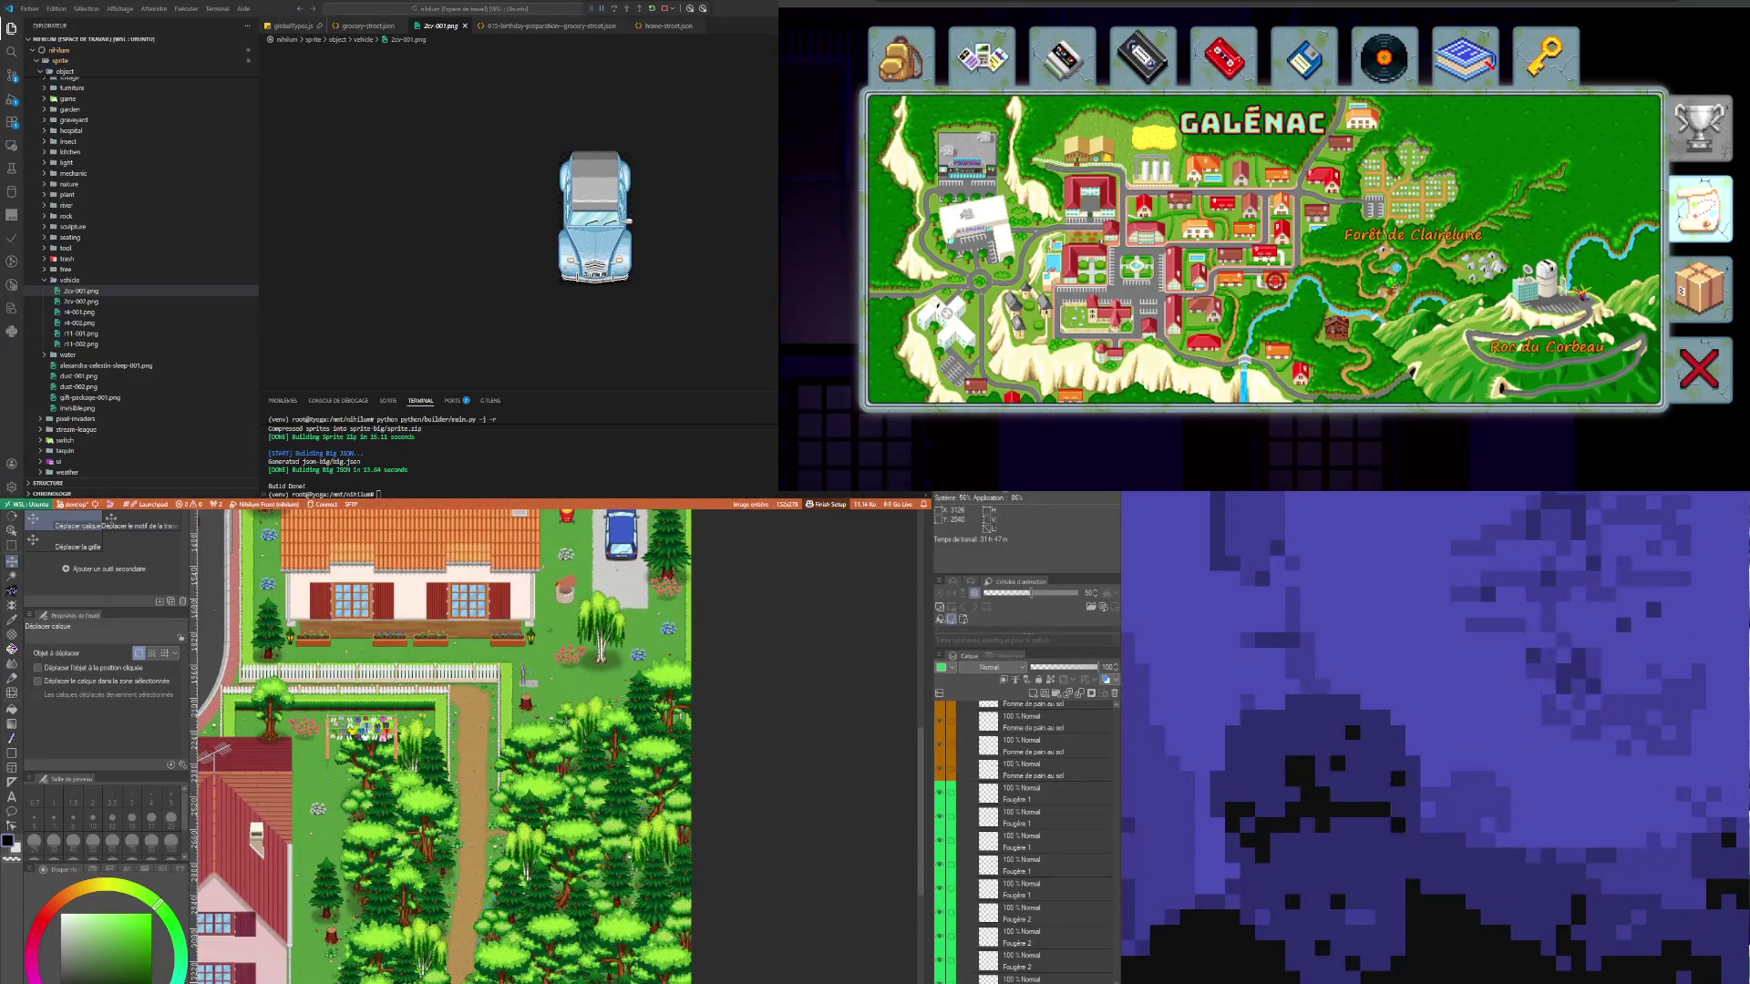
{"action": "scroll", "coordinate": [484, 840], "scroll_direction": "down", "scroll_amount": 3}
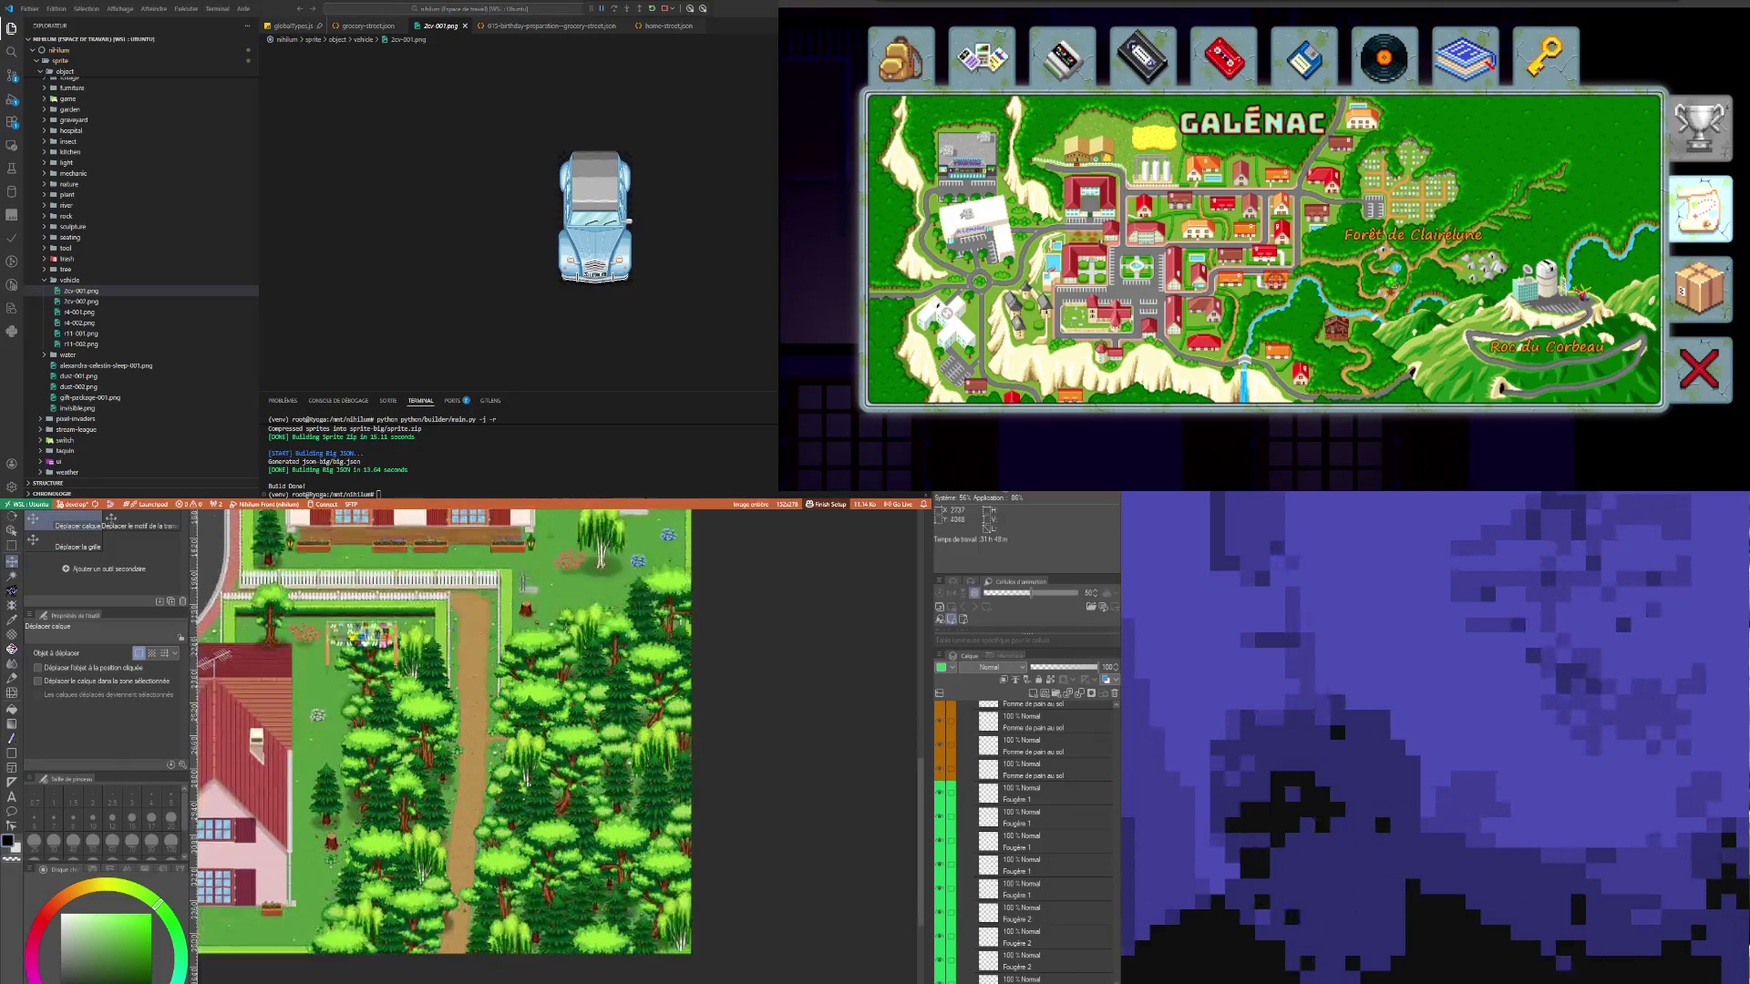
{"action": "scroll", "coordinate": [484, 841], "scroll_direction": "up", "scroll_amount": 5}
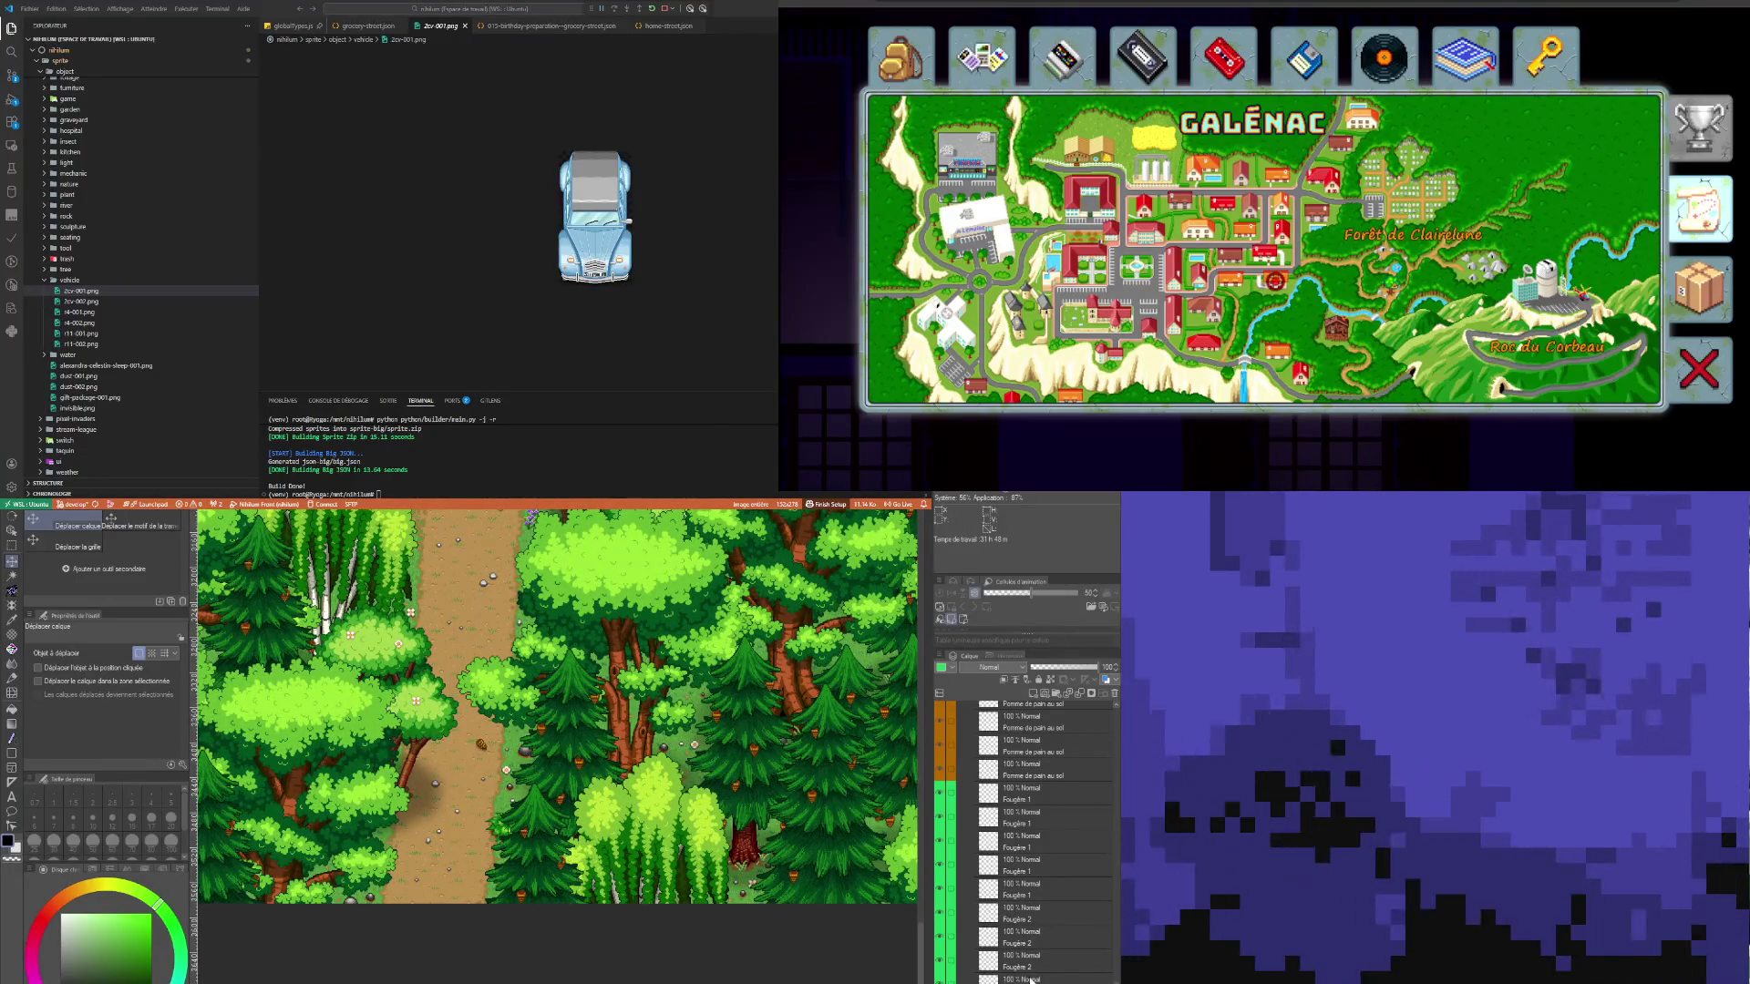
{"action": "scroll", "coordinate": [1030, 935], "scroll_direction": "down", "scroll_amount": 2}
{"action": "left_click", "coordinate": [1030, 929]}
{"action": "scroll", "coordinate": [556, 711], "scroll_direction": "down", "scroll_amount": 5}
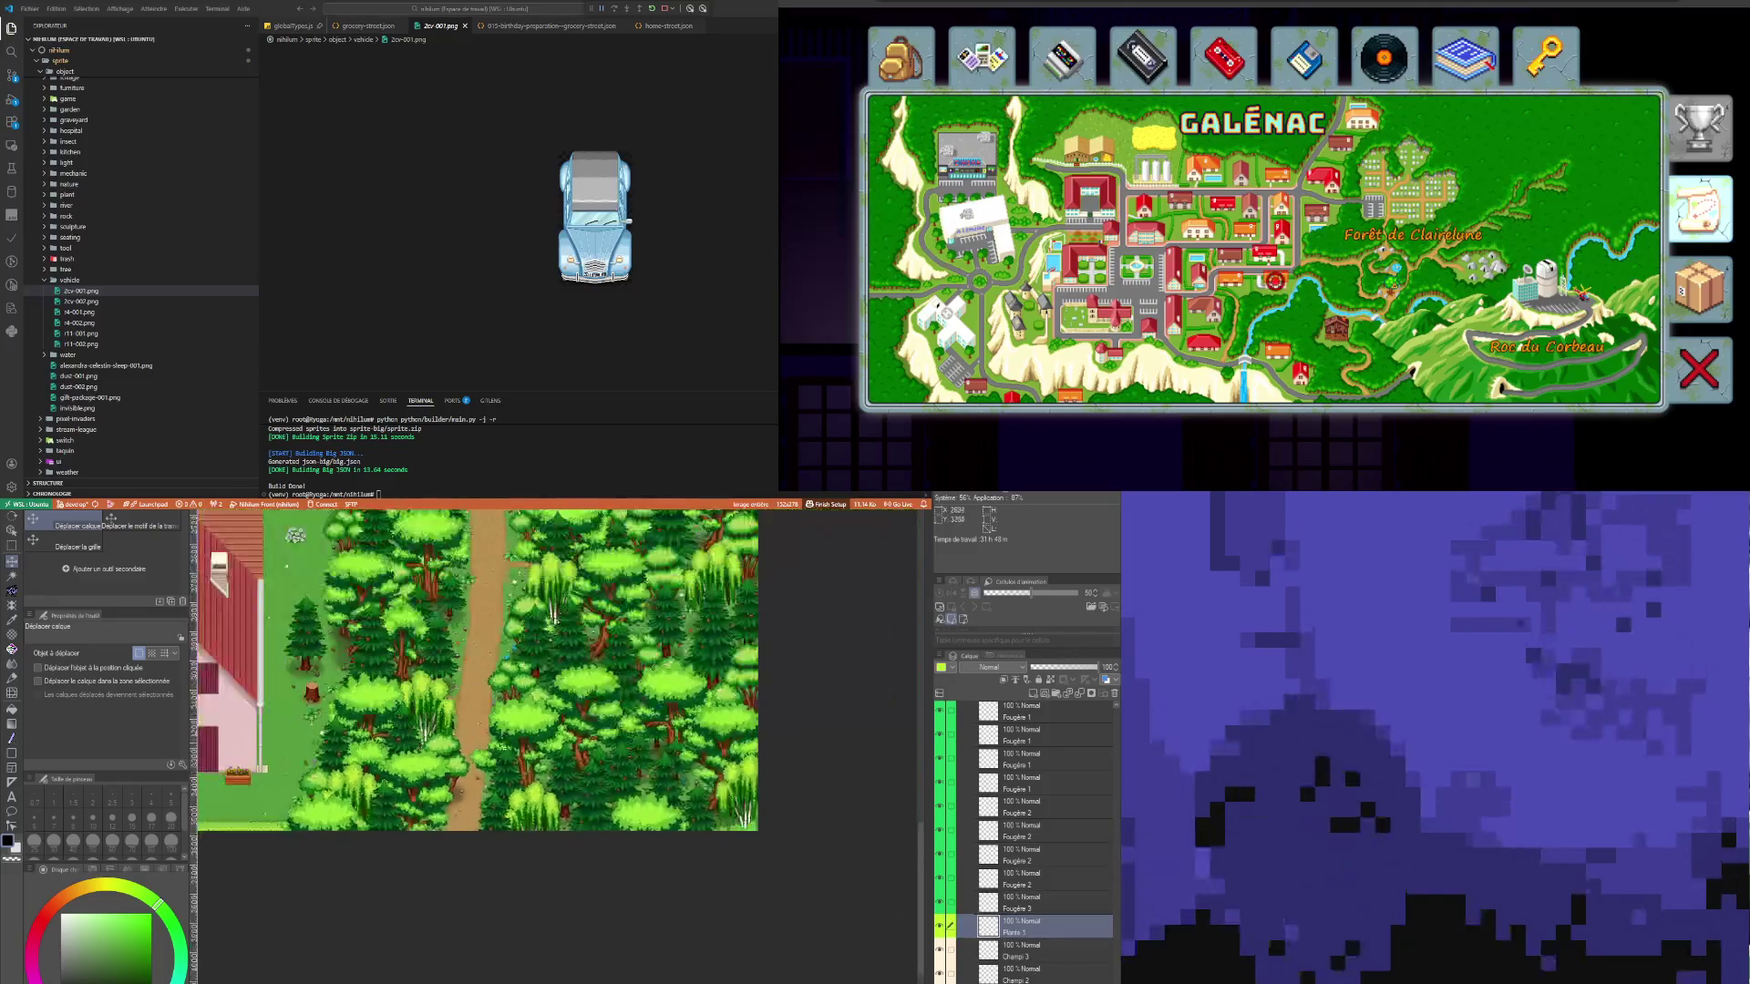
{"action": "scroll", "coordinate": [553, 615], "scroll_direction": "up", "scroll_amount": 3}
{"action": "scroll", "coordinate": [553, 615], "scroll_direction": "down", "scroll_amount": 4}
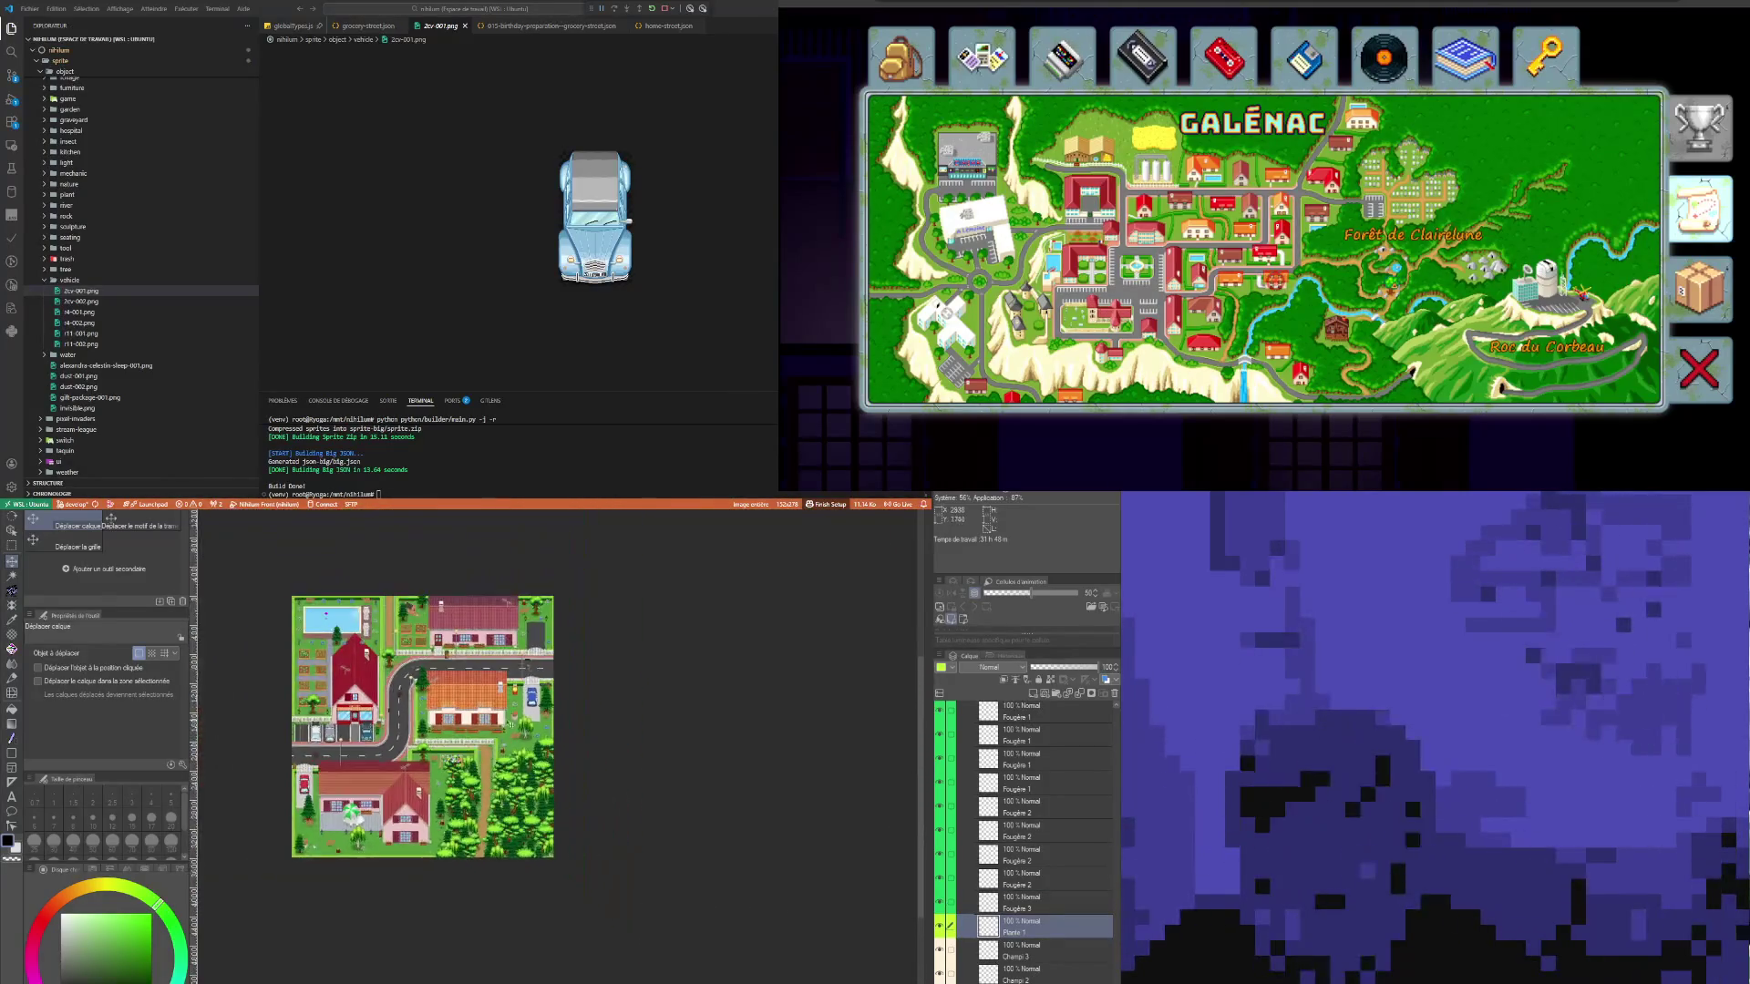
{"action": "scroll", "coordinate": [553, 615], "scroll_direction": "up", "scroll_amount": 6}
{"action": "scroll", "coordinate": [554, 615], "scroll_direction": "up", "scroll_amount": 2}
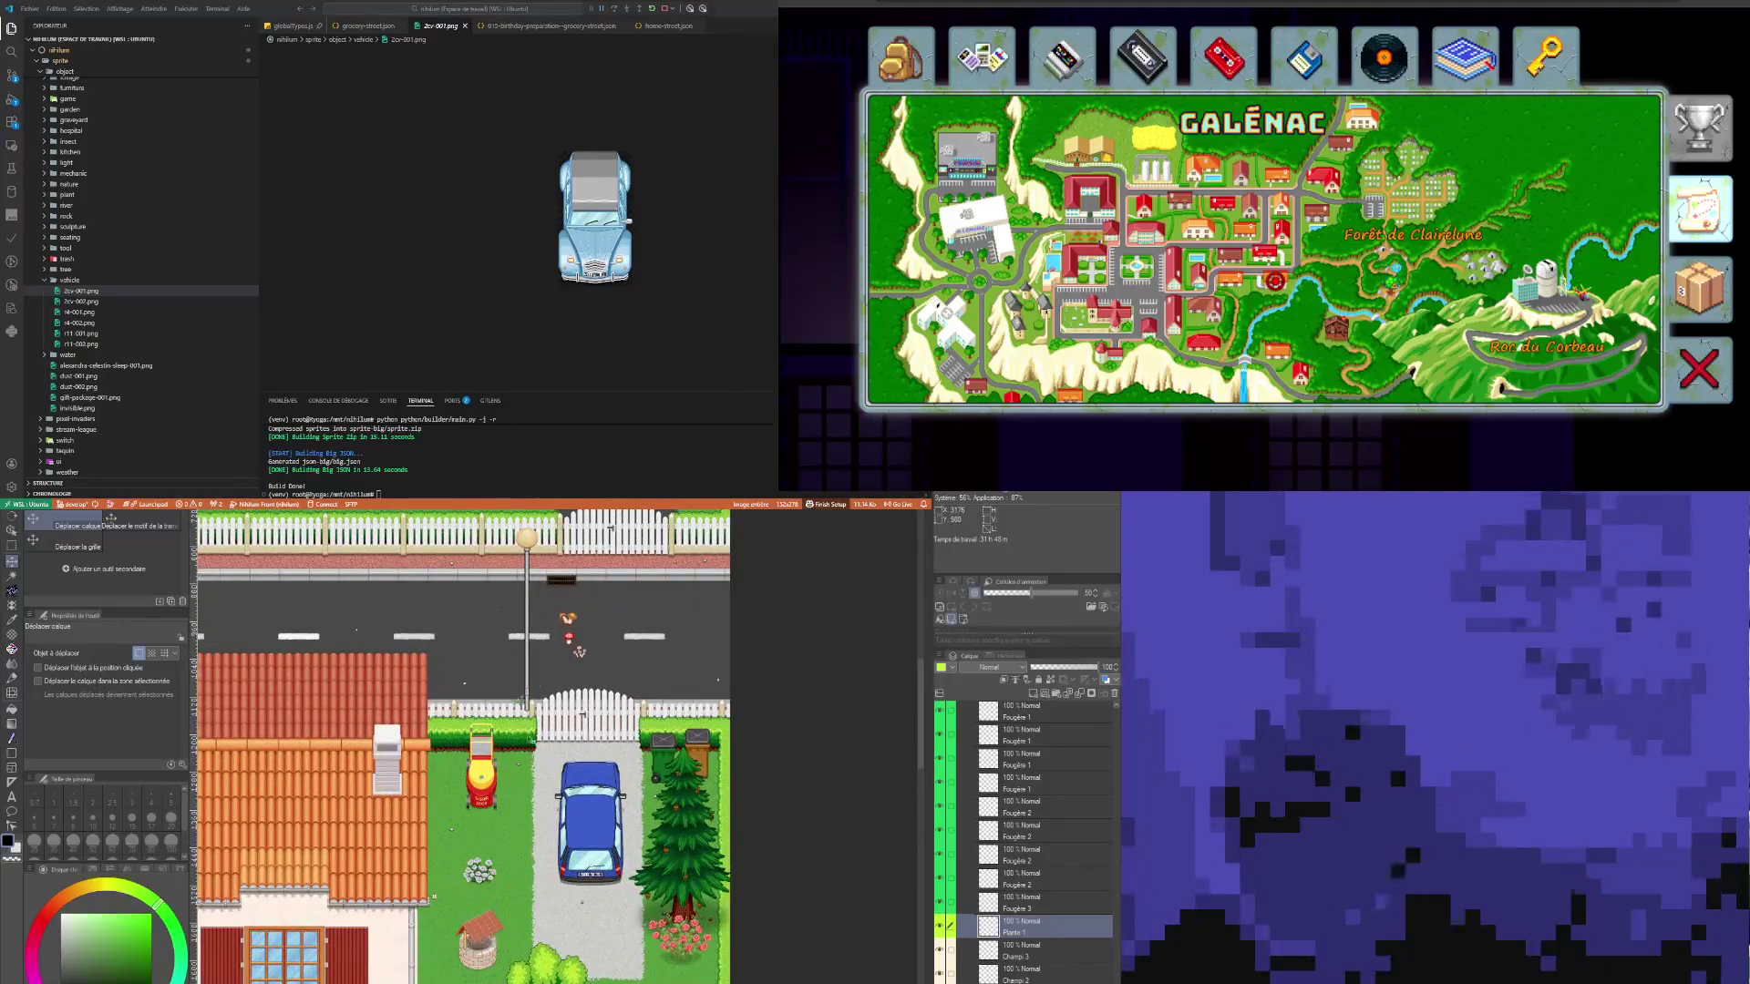
{"action": "scroll", "coordinate": [553, 615], "scroll_direction": "up", "scroll_amount": 1}
{"action": "scroll", "coordinate": [553, 615], "scroll_direction": "down", "scroll_amount": 3}
{"action": "scroll", "coordinate": [553, 616], "scroll_direction": "up", "scroll_amount": 2}
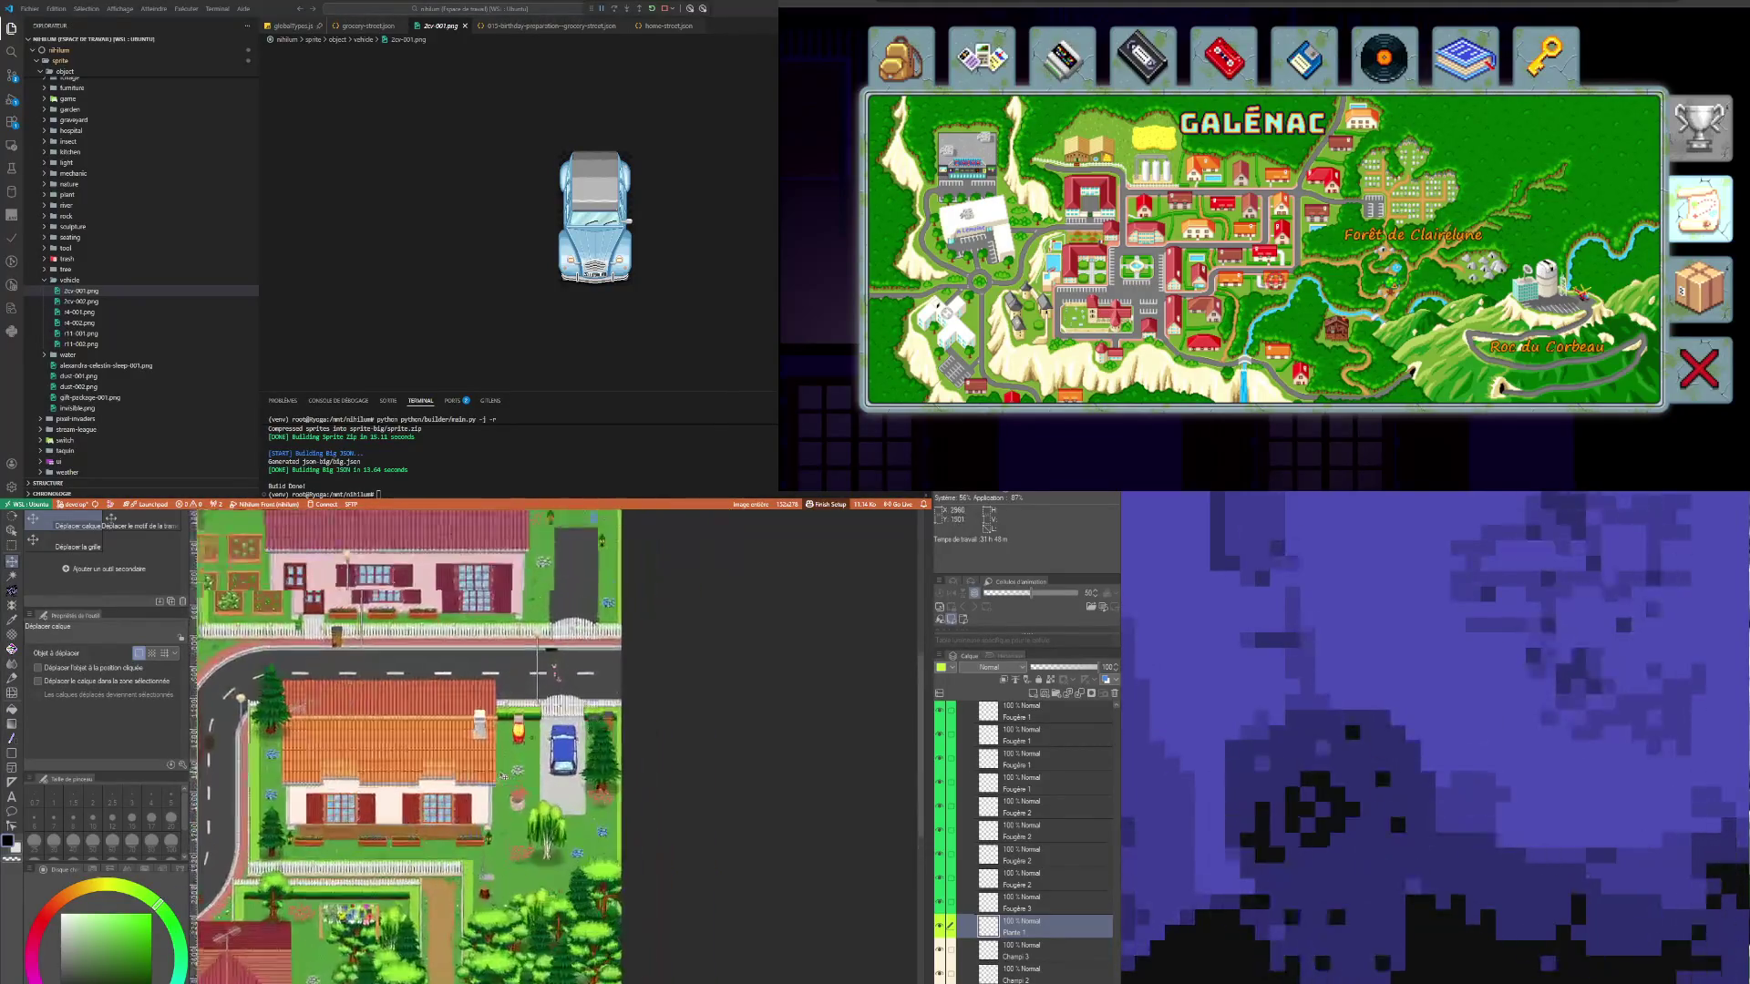
{"action": "scroll", "coordinate": [566, 649], "scroll_direction": "down", "scroll_amount": 3}
{"action": "scroll", "coordinate": [484, 891], "scroll_direction": "up", "scroll_amount": 3}
{"action": "scroll", "coordinate": [484, 889], "scroll_direction": "up", "scroll_amount": 2}
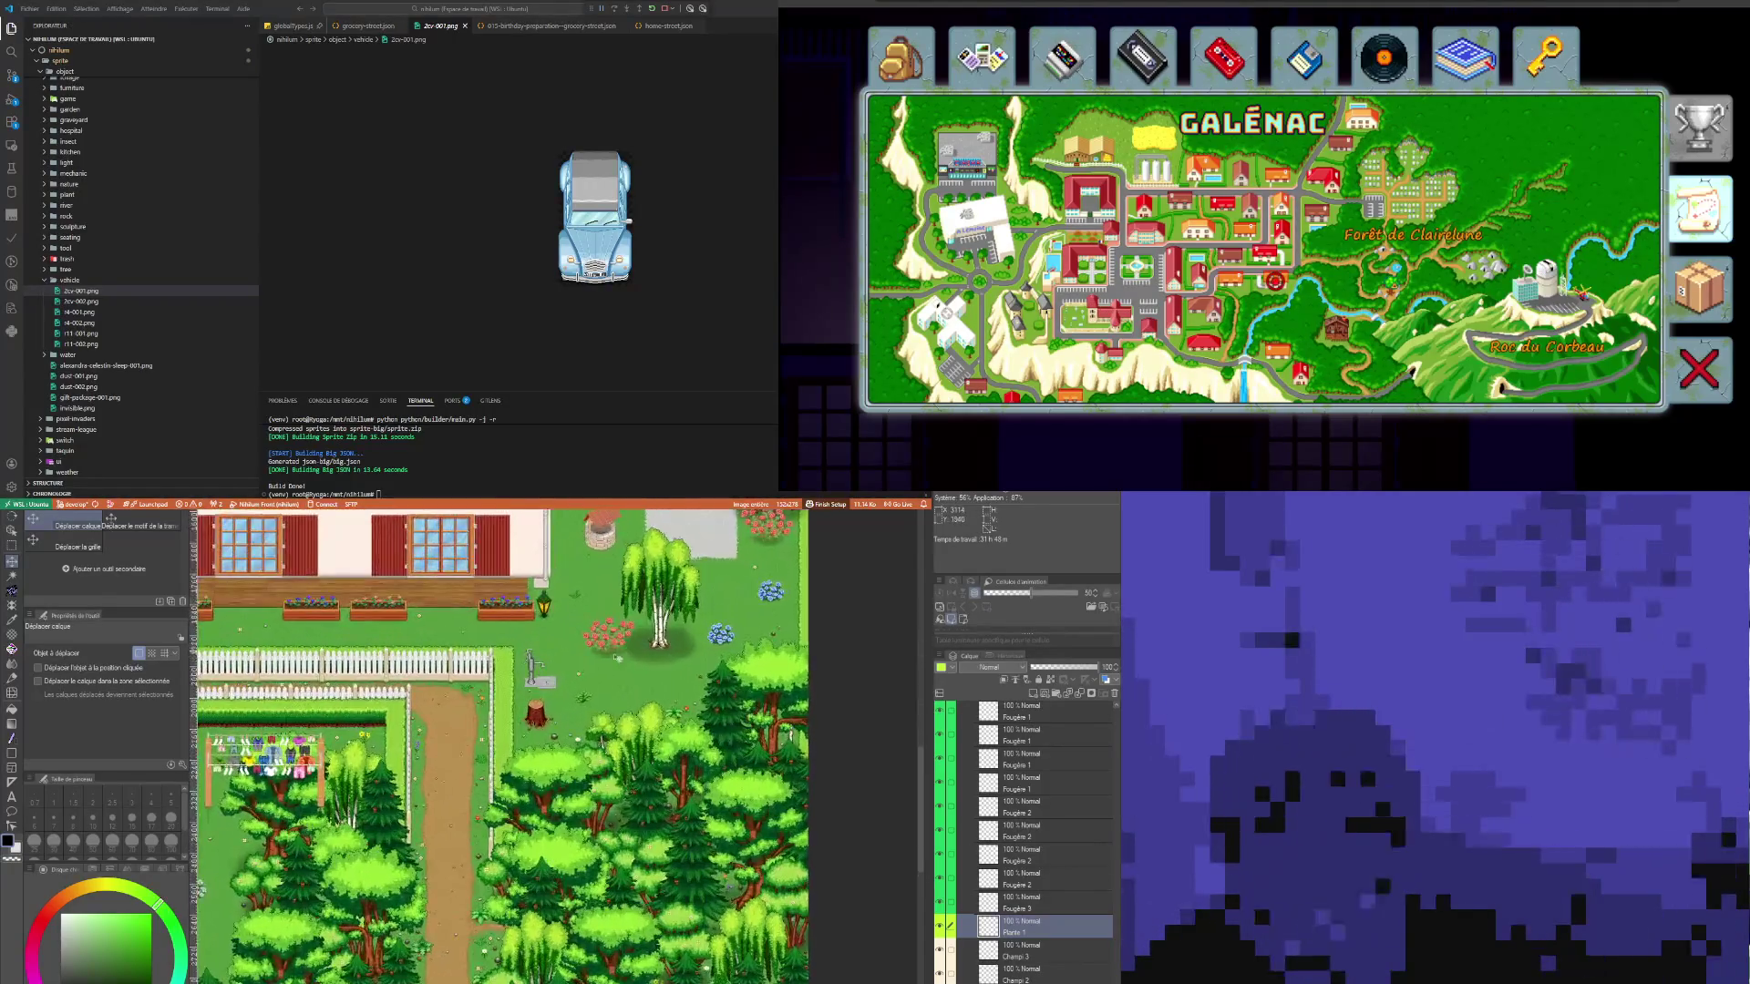
{"action": "scroll", "coordinate": [574, 698], "scroll_direction": "up", "scroll_amount": 3}
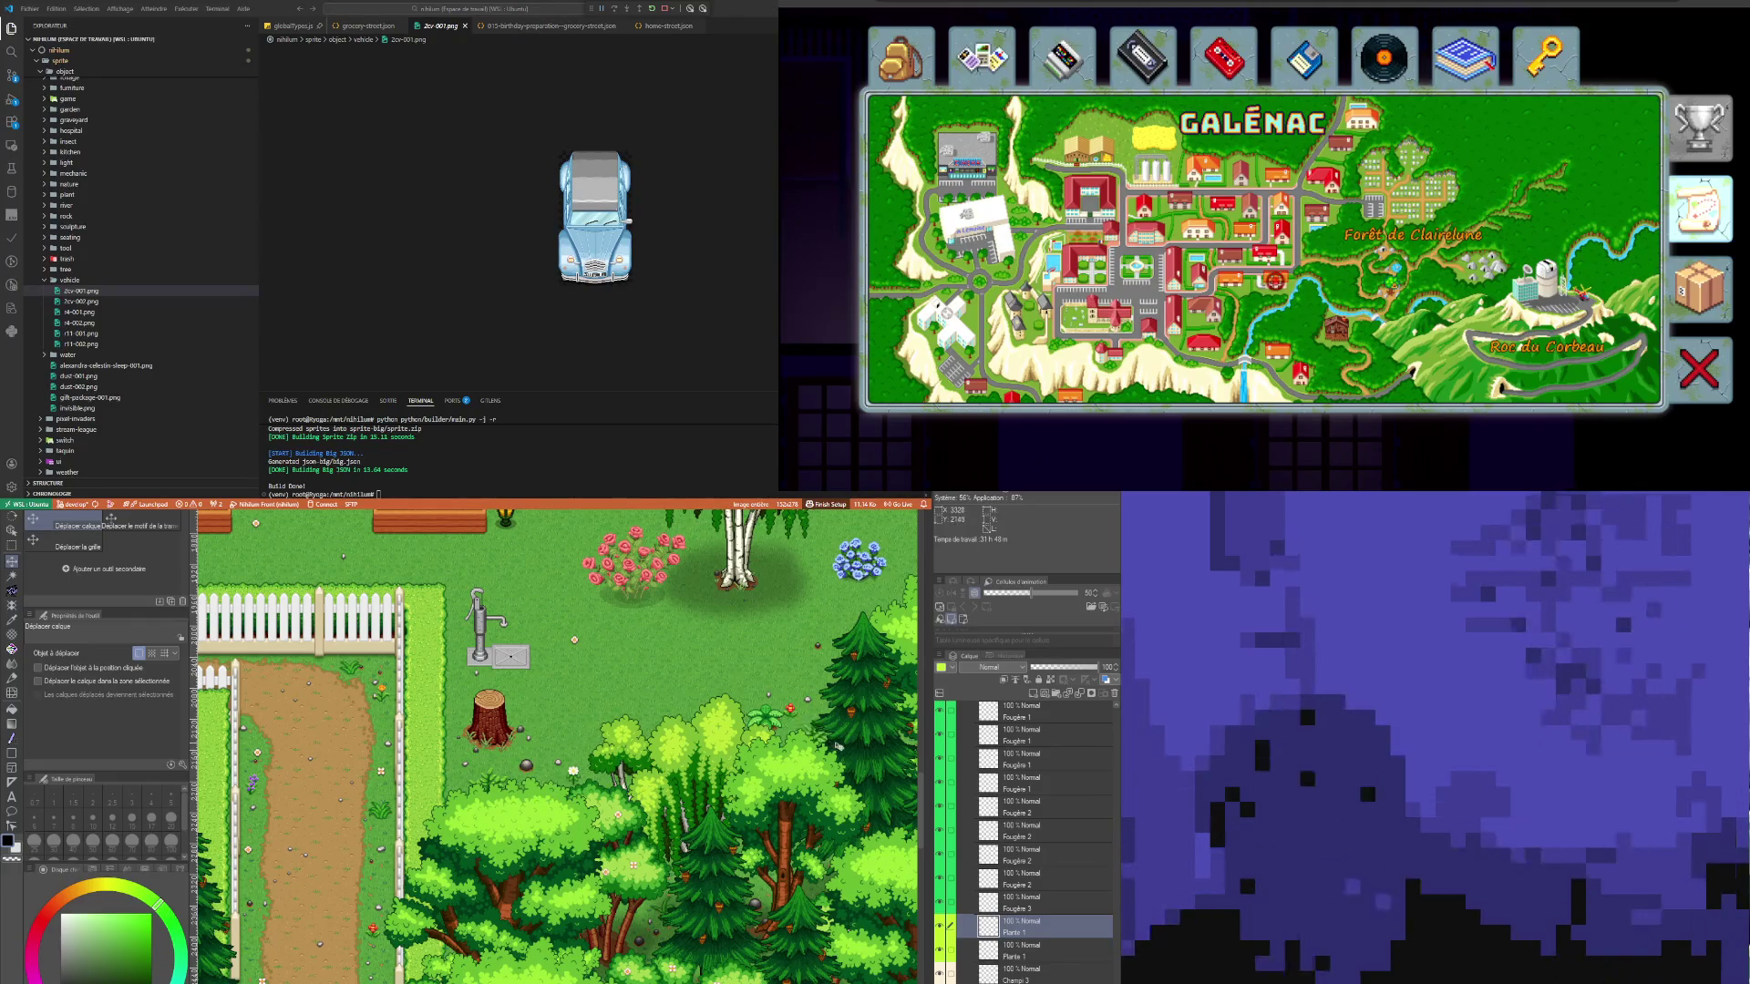
{"action": "scroll", "coordinate": [528, 697], "scroll_direction": "down", "scroll_amount": 4}
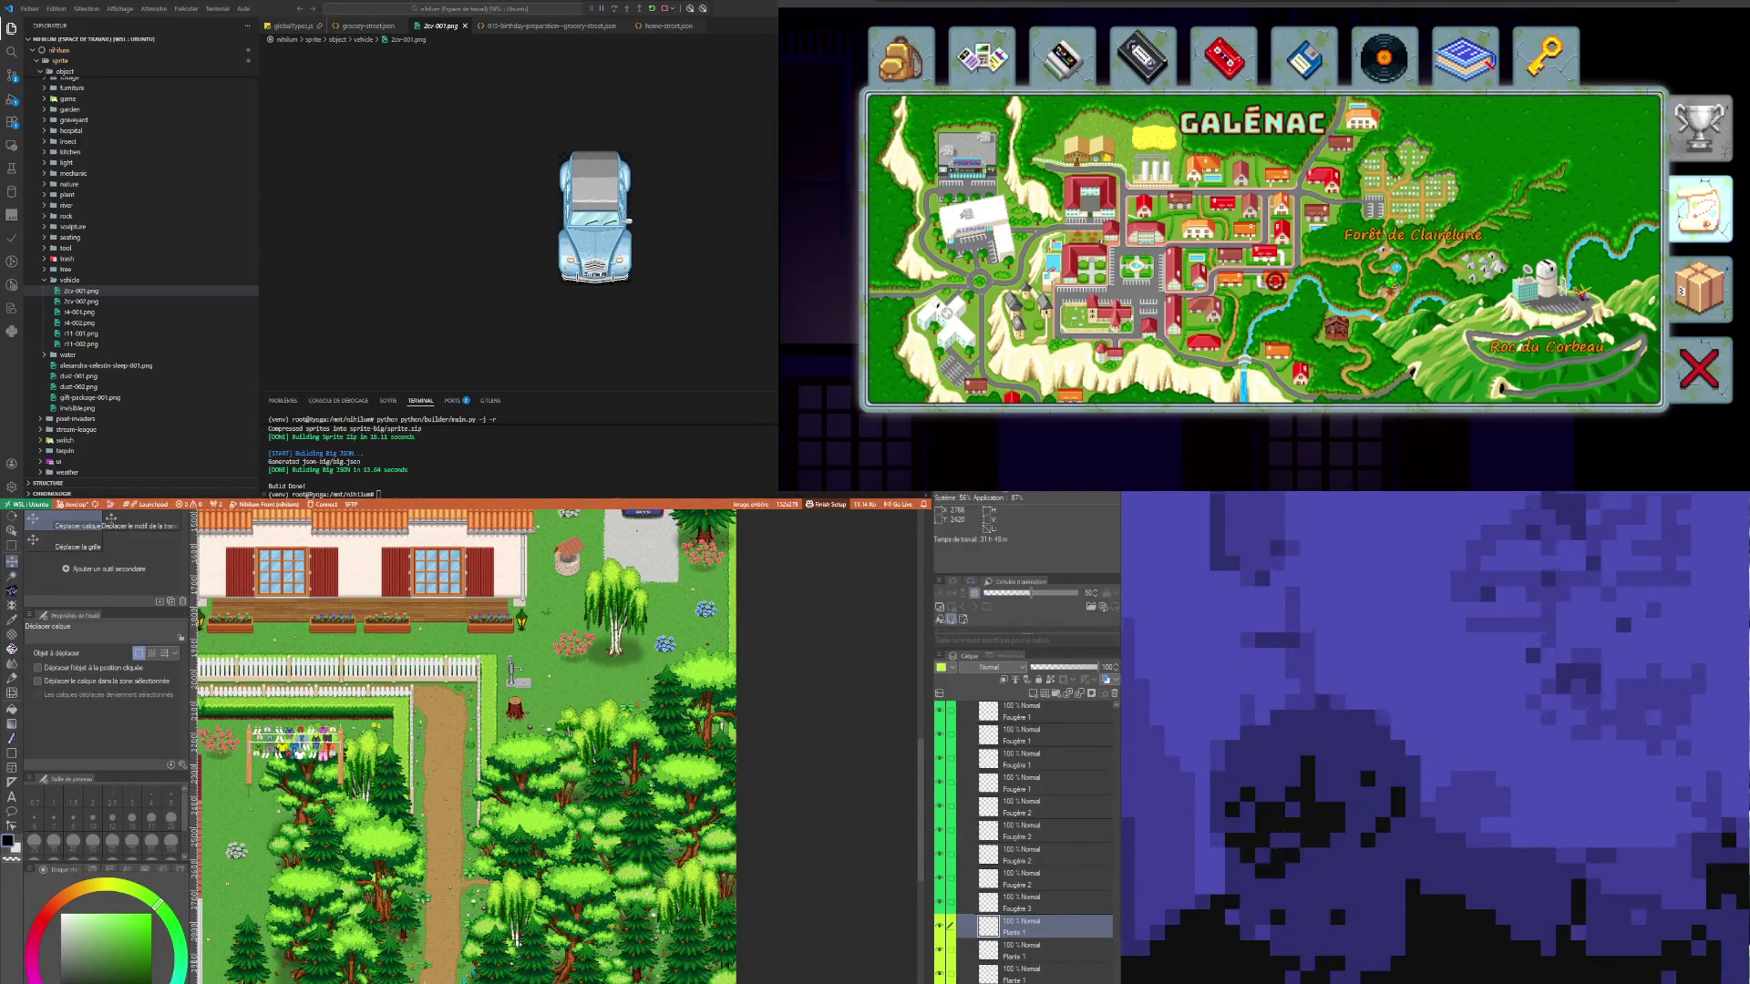
{"action": "scroll", "coordinate": [463, 746], "scroll_direction": "down", "scroll_amount": 1}
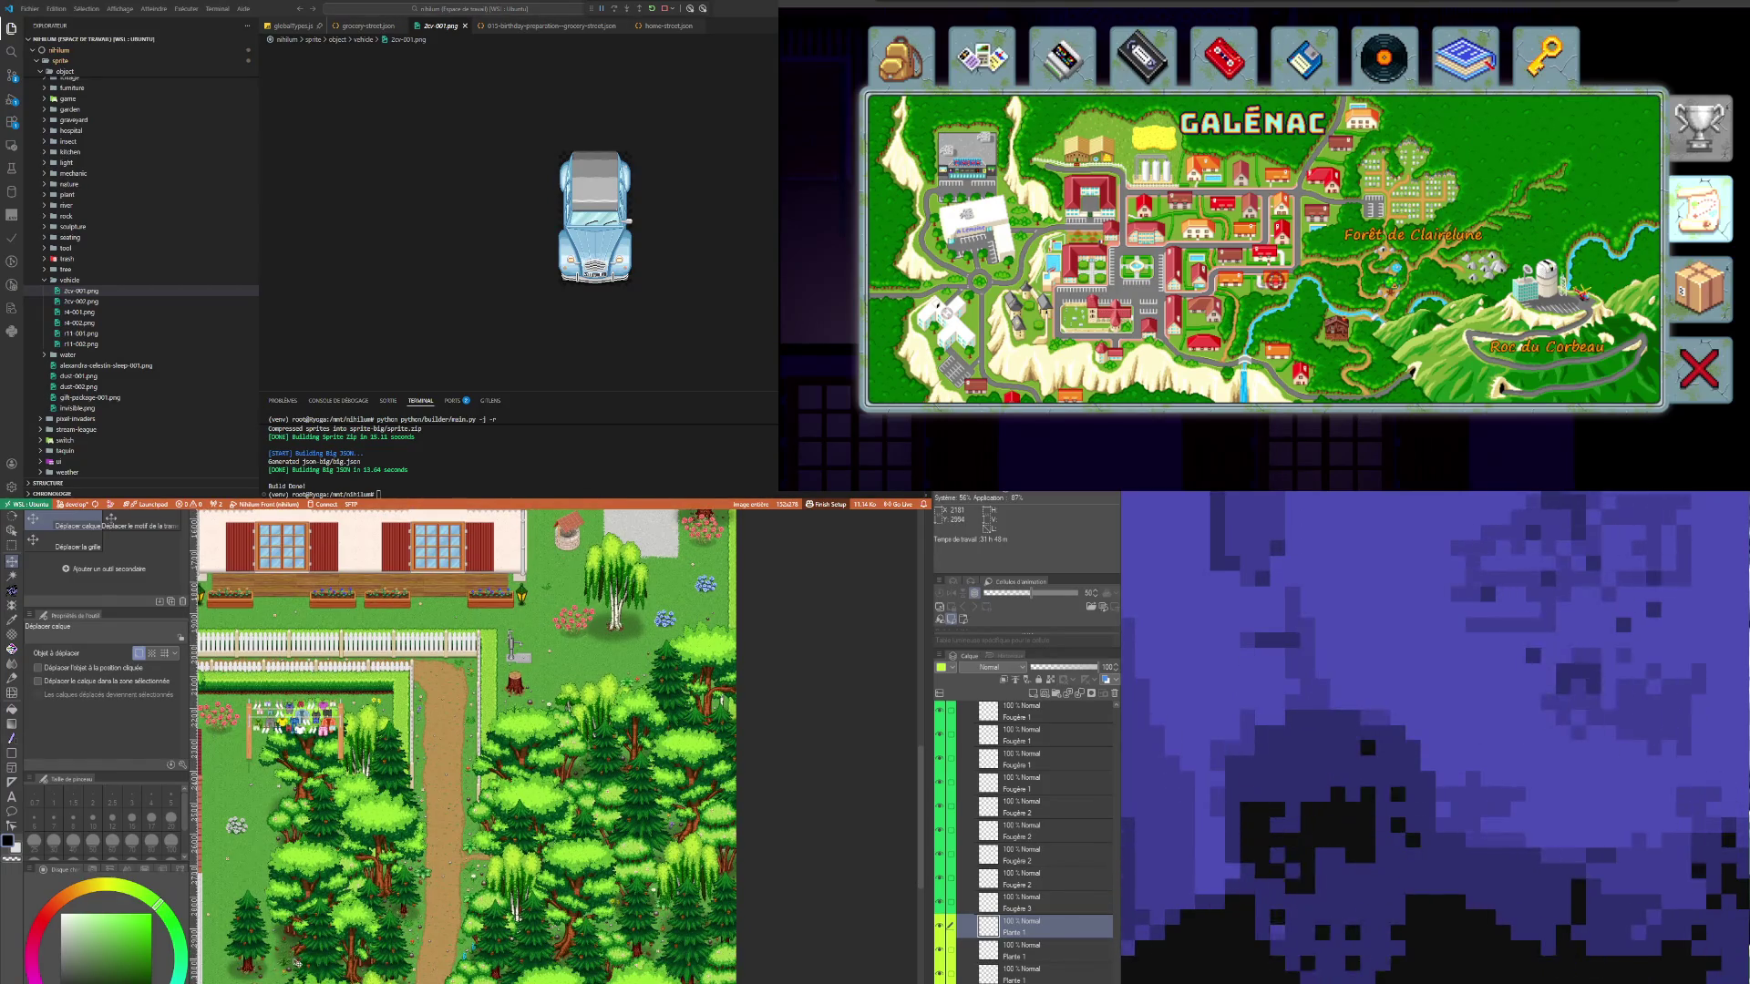
{"action": "scroll", "coordinate": [296, 964], "scroll_direction": "down", "scroll_amount": 5}
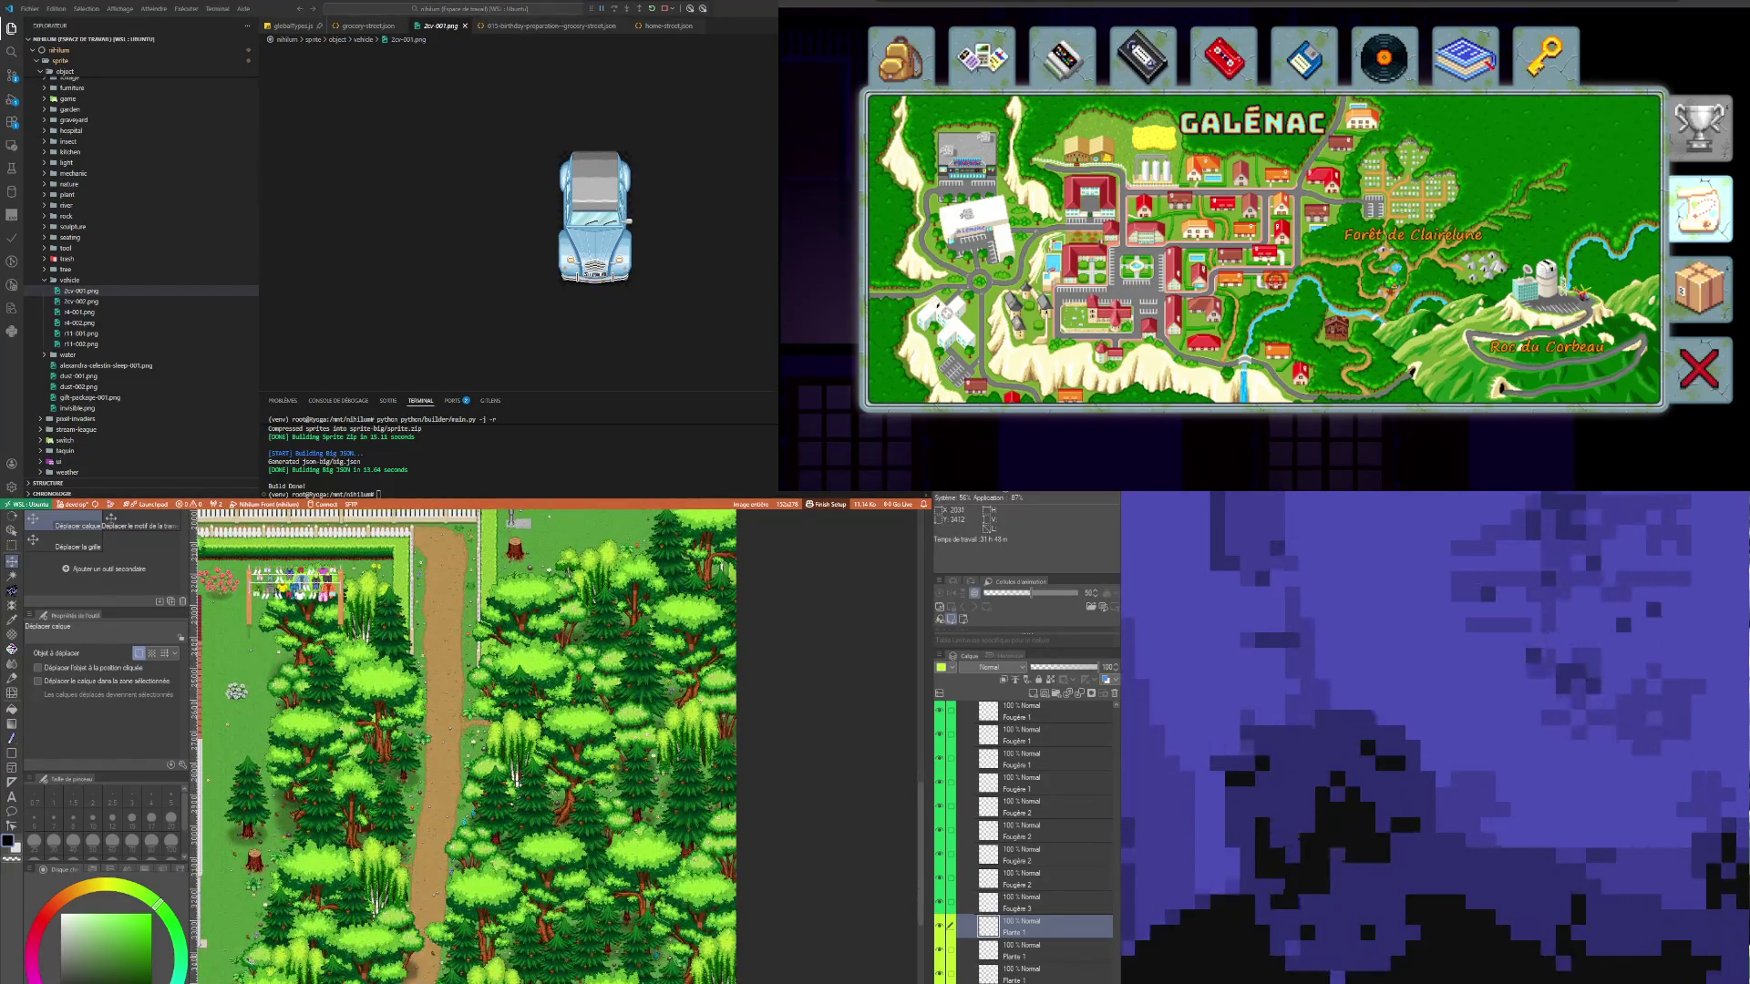
{"action": "scroll", "coordinate": [364, 900], "scroll_direction": "down", "scroll_amount": 2}
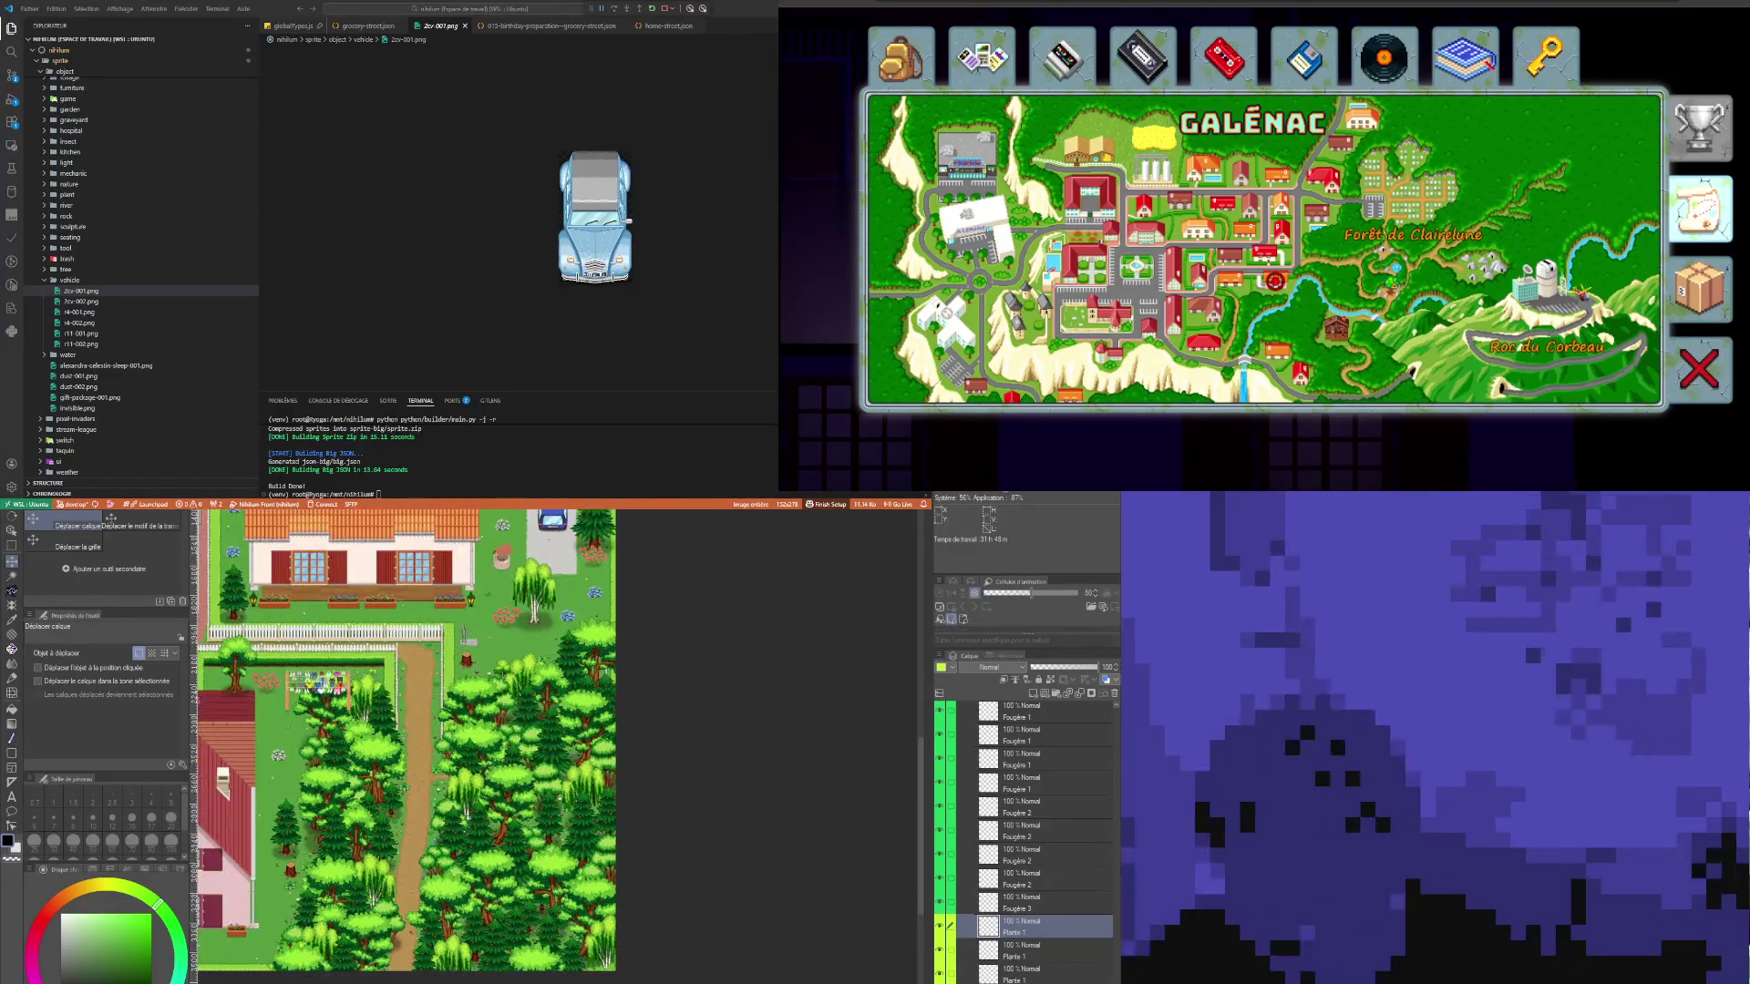
{"action": "scroll", "coordinate": [1031, 877], "scroll_direction": "down", "scroll_amount": 4}
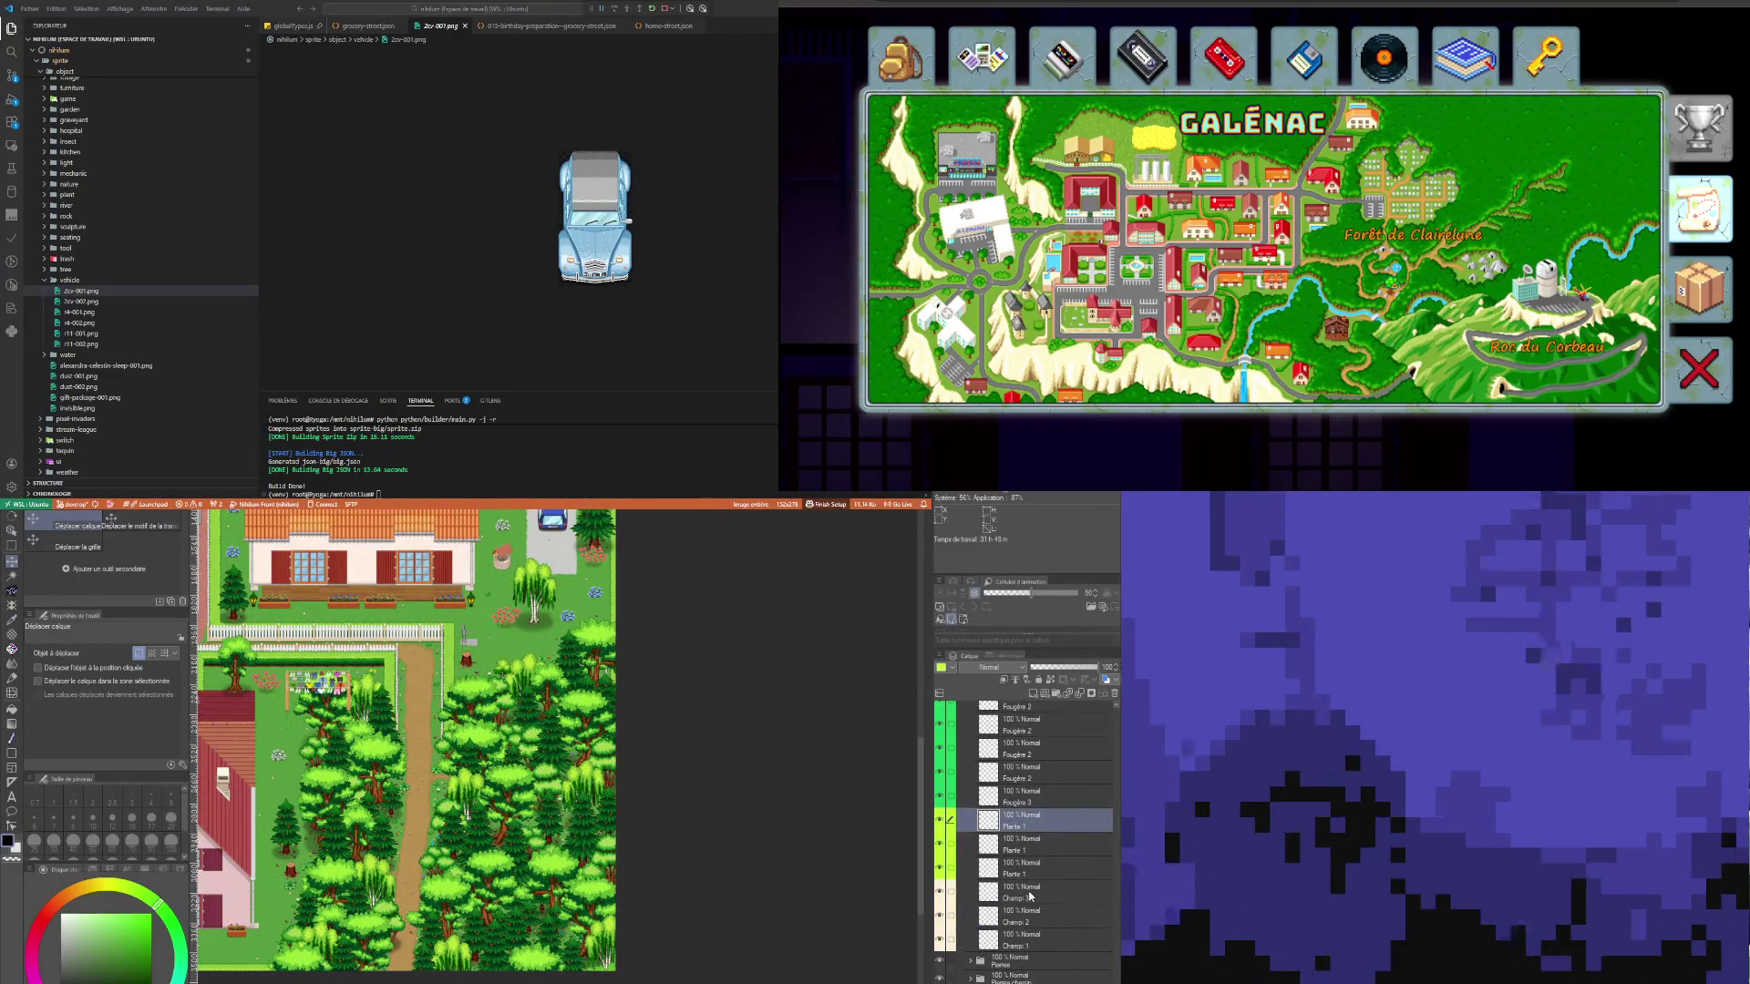
Step: Duplicate the Champi 3 mushroom layer
{"action": "left_click", "coordinate": [1030, 896]}
{"action": "scroll", "coordinate": [411, 730], "scroll_direction": "down", "scroll_amount": 2}
{"action": "scroll", "coordinate": [410, 729], "scroll_direction": "up", "scroll_amount": 4}
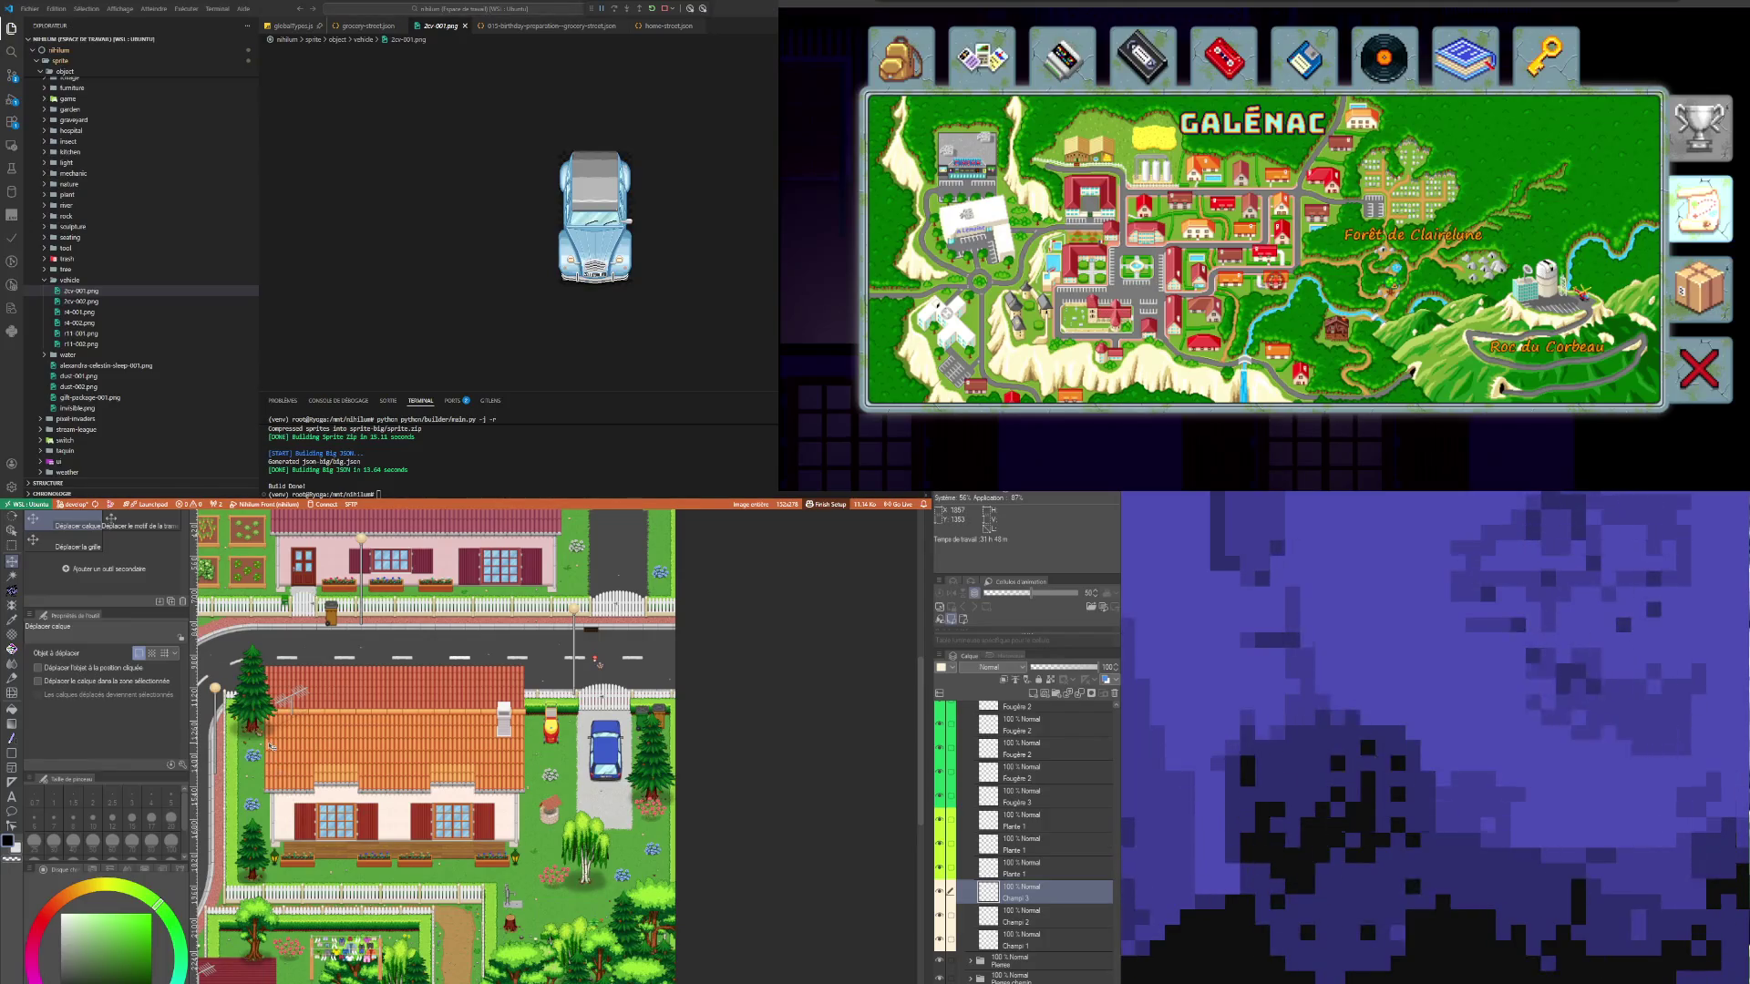
{"action": "scroll", "coordinate": [271, 746], "scroll_direction": "down", "scroll_amount": 5}
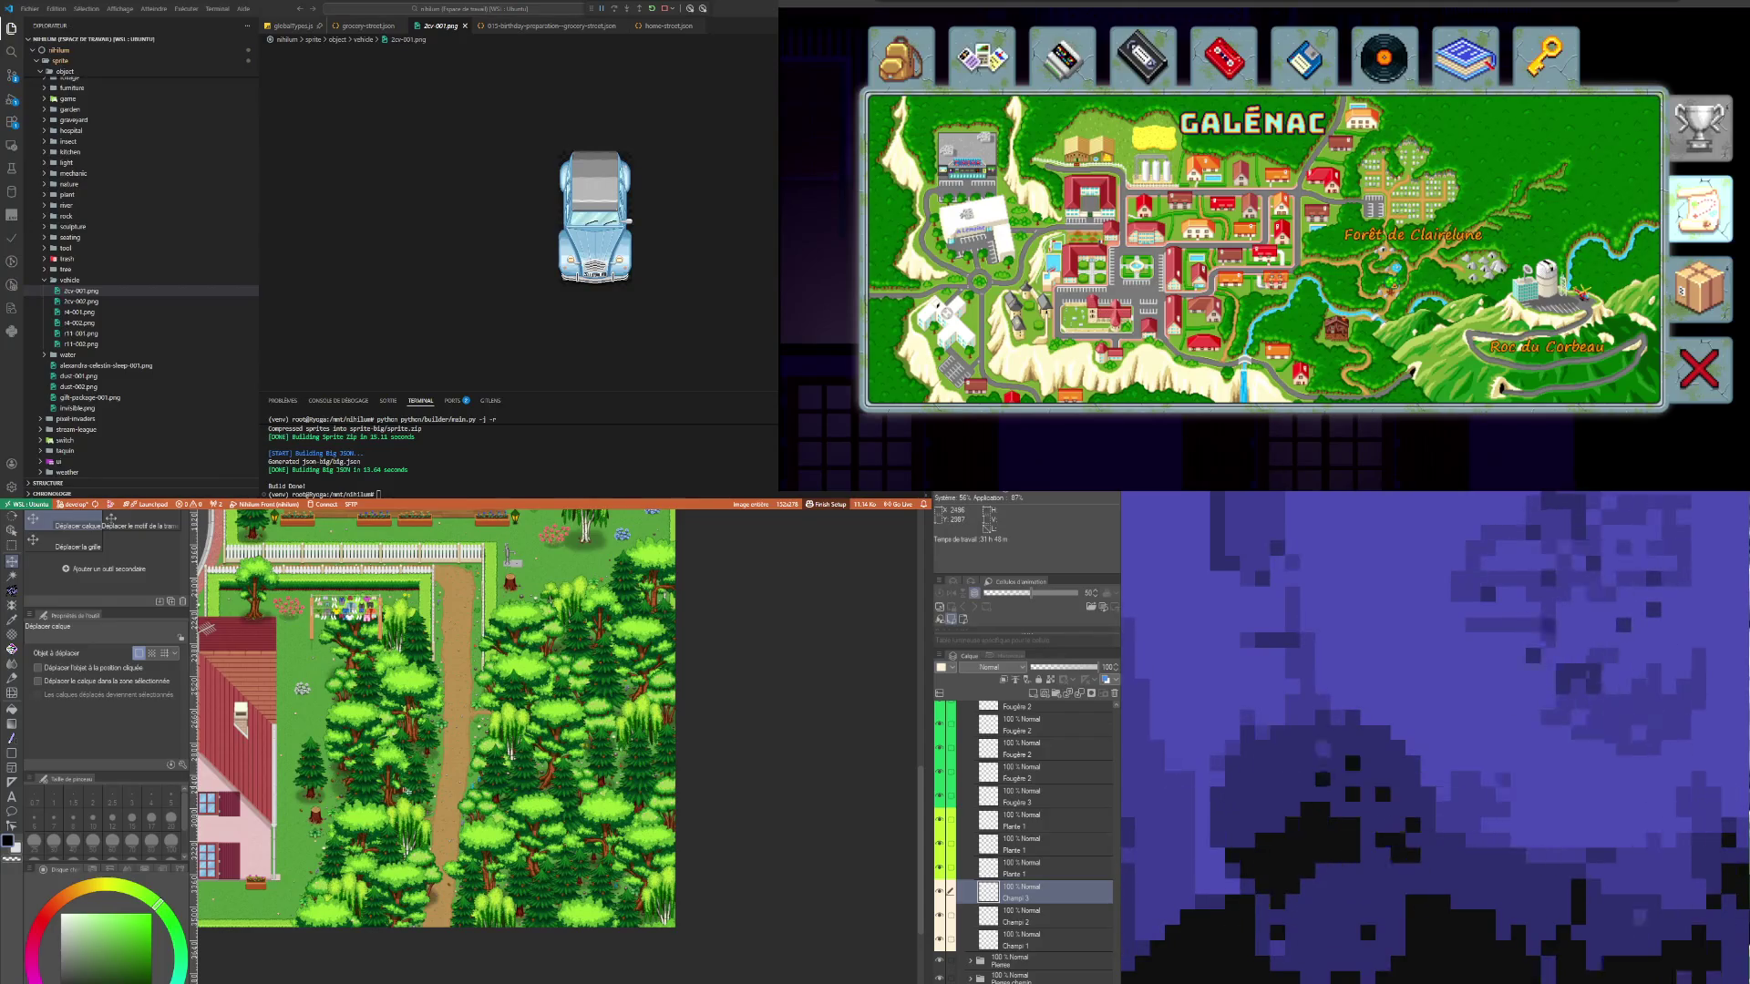
{"action": "scroll", "coordinate": [347, 794], "scroll_direction": "up", "scroll_amount": 3}
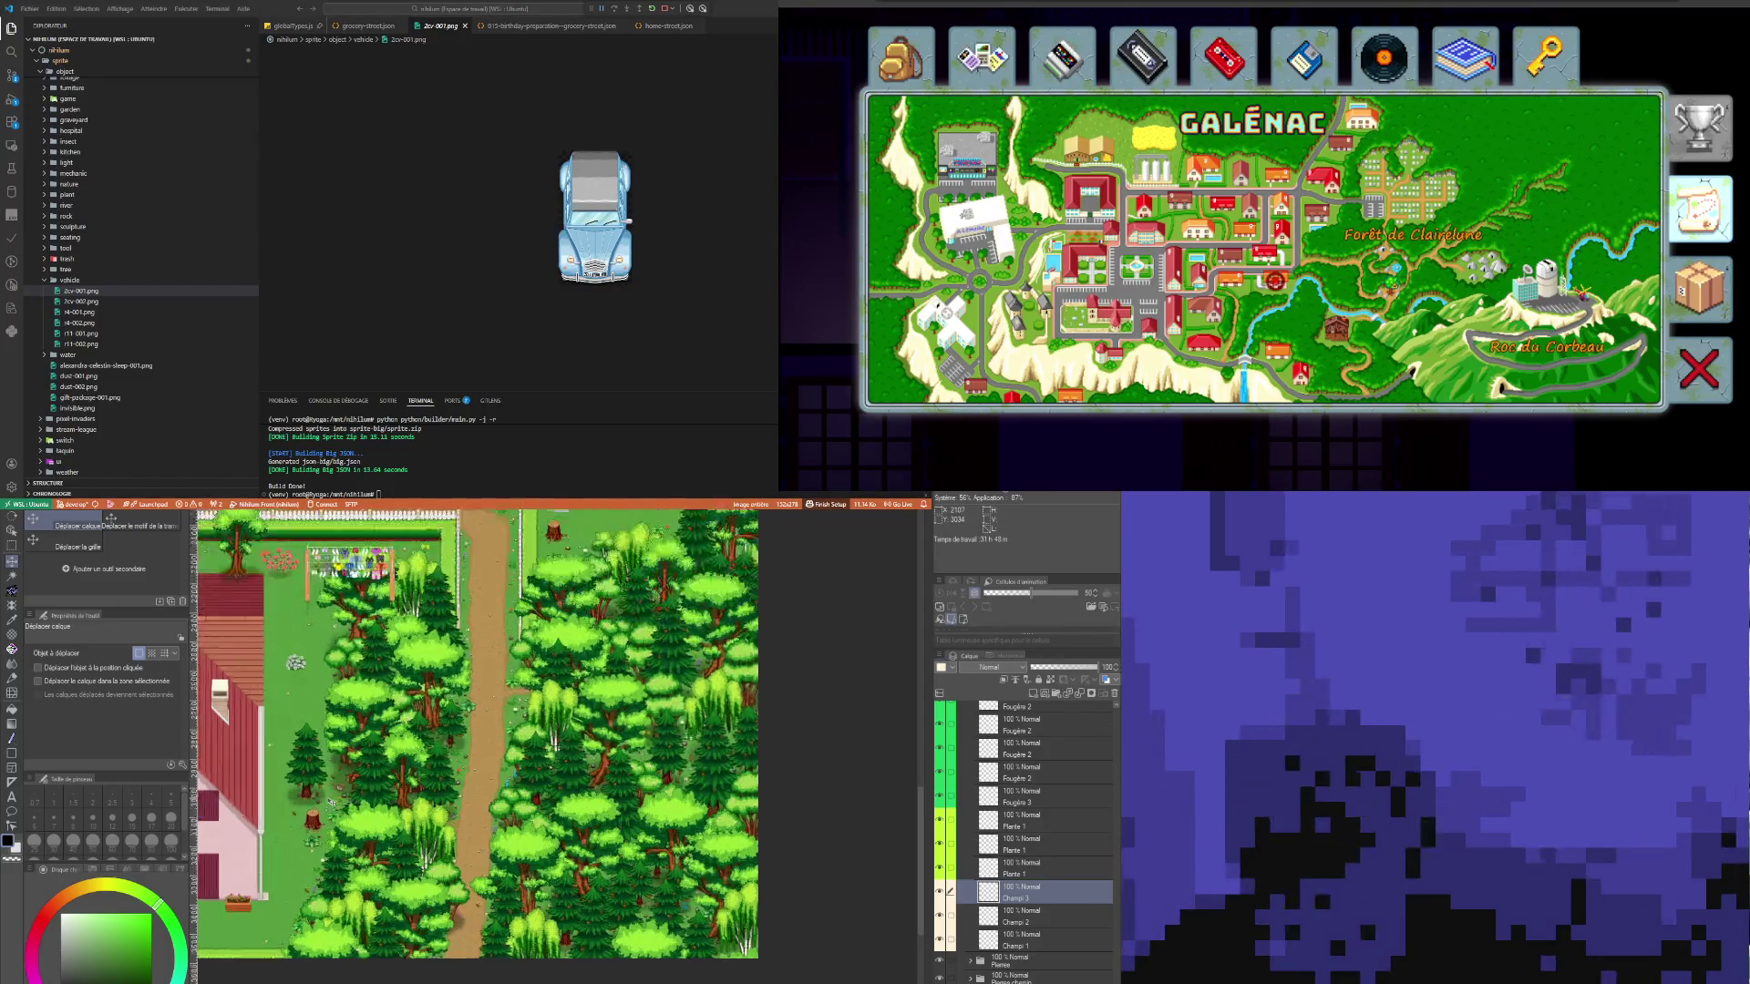
{"action": "scroll", "coordinate": [345, 782], "scroll_direction": "up", "scroll_amount": 1}
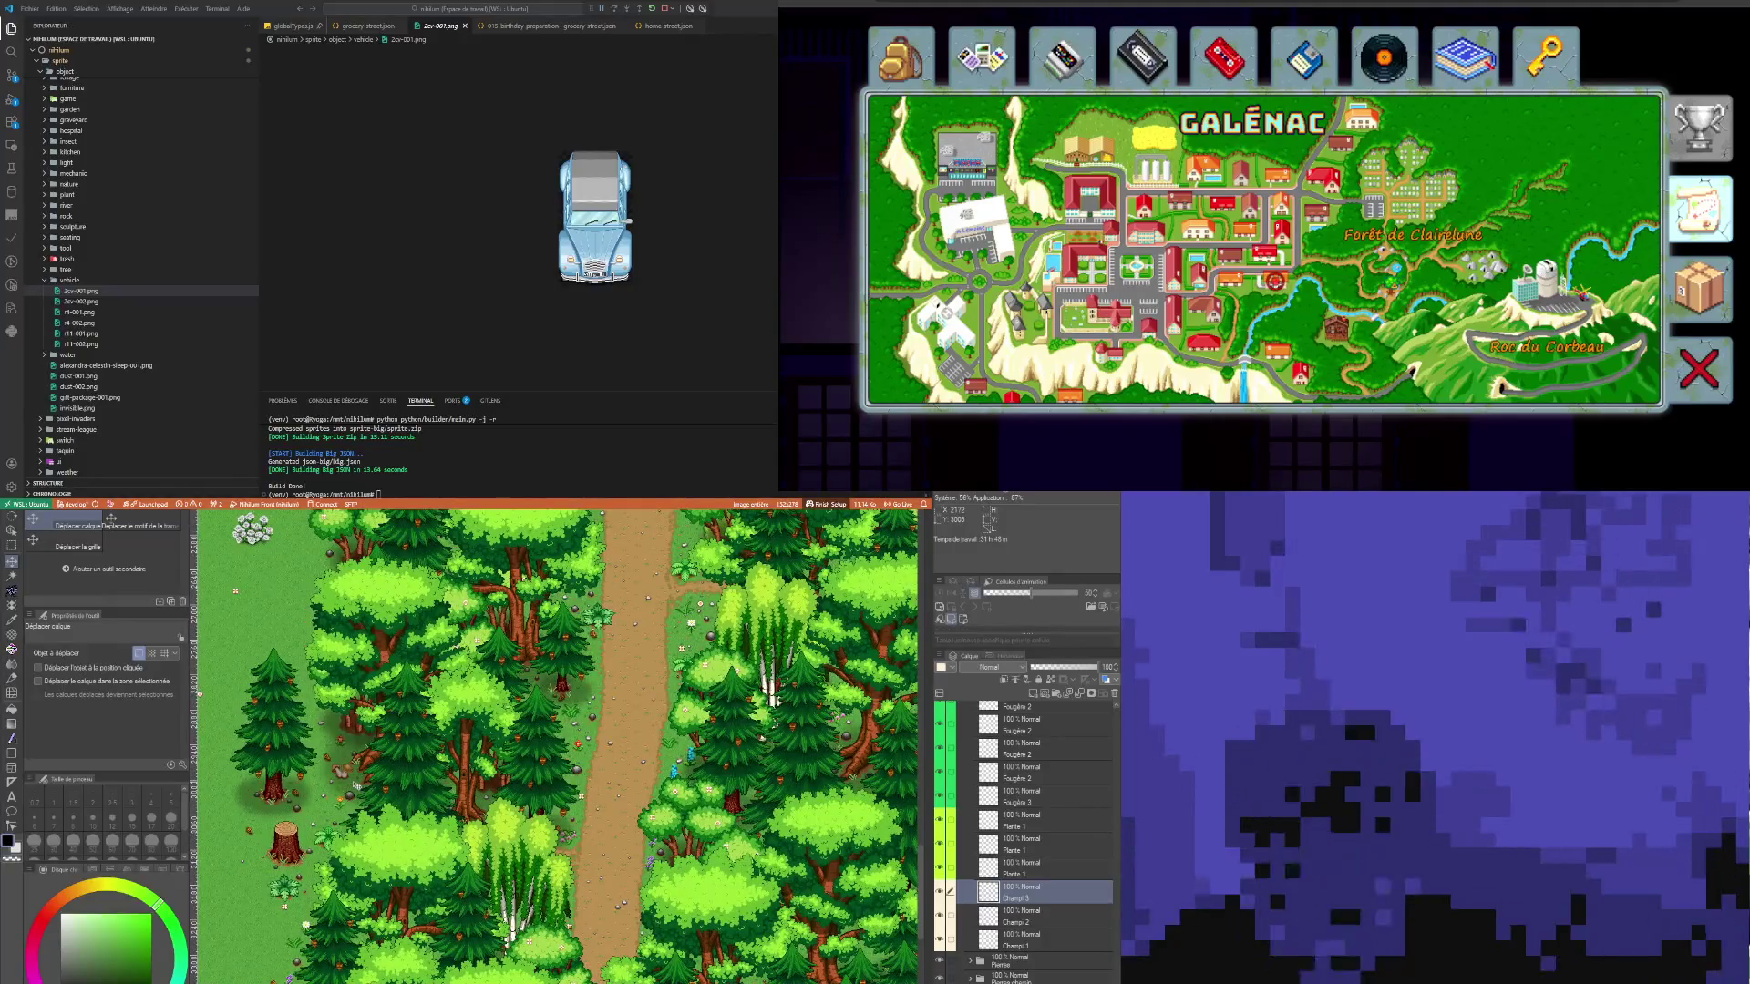
{"action": "scroll", "coordinate": [356, 785], "scroll_direction": "up", "scroll_amount": 1}
{"action": "scroll", "coordinate": [356, 785], "scroll_direction": "down", "scroll_amount": 2}
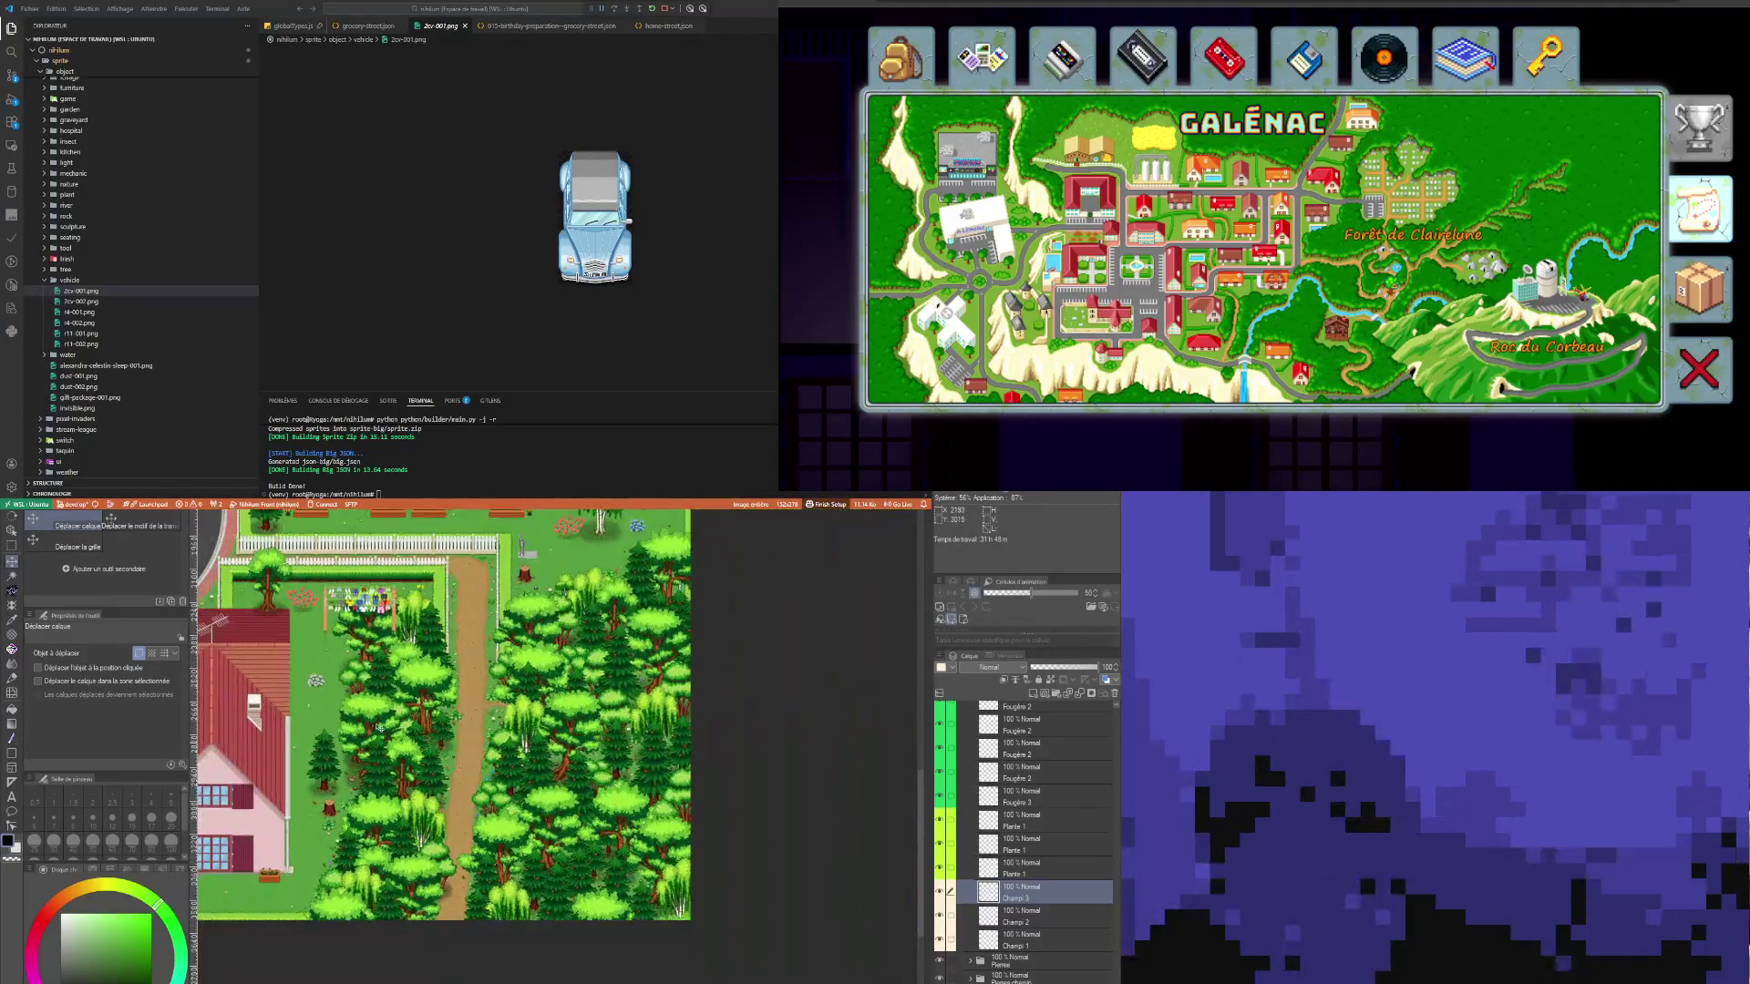
{"action": "key", "text": "ctrl+v"}
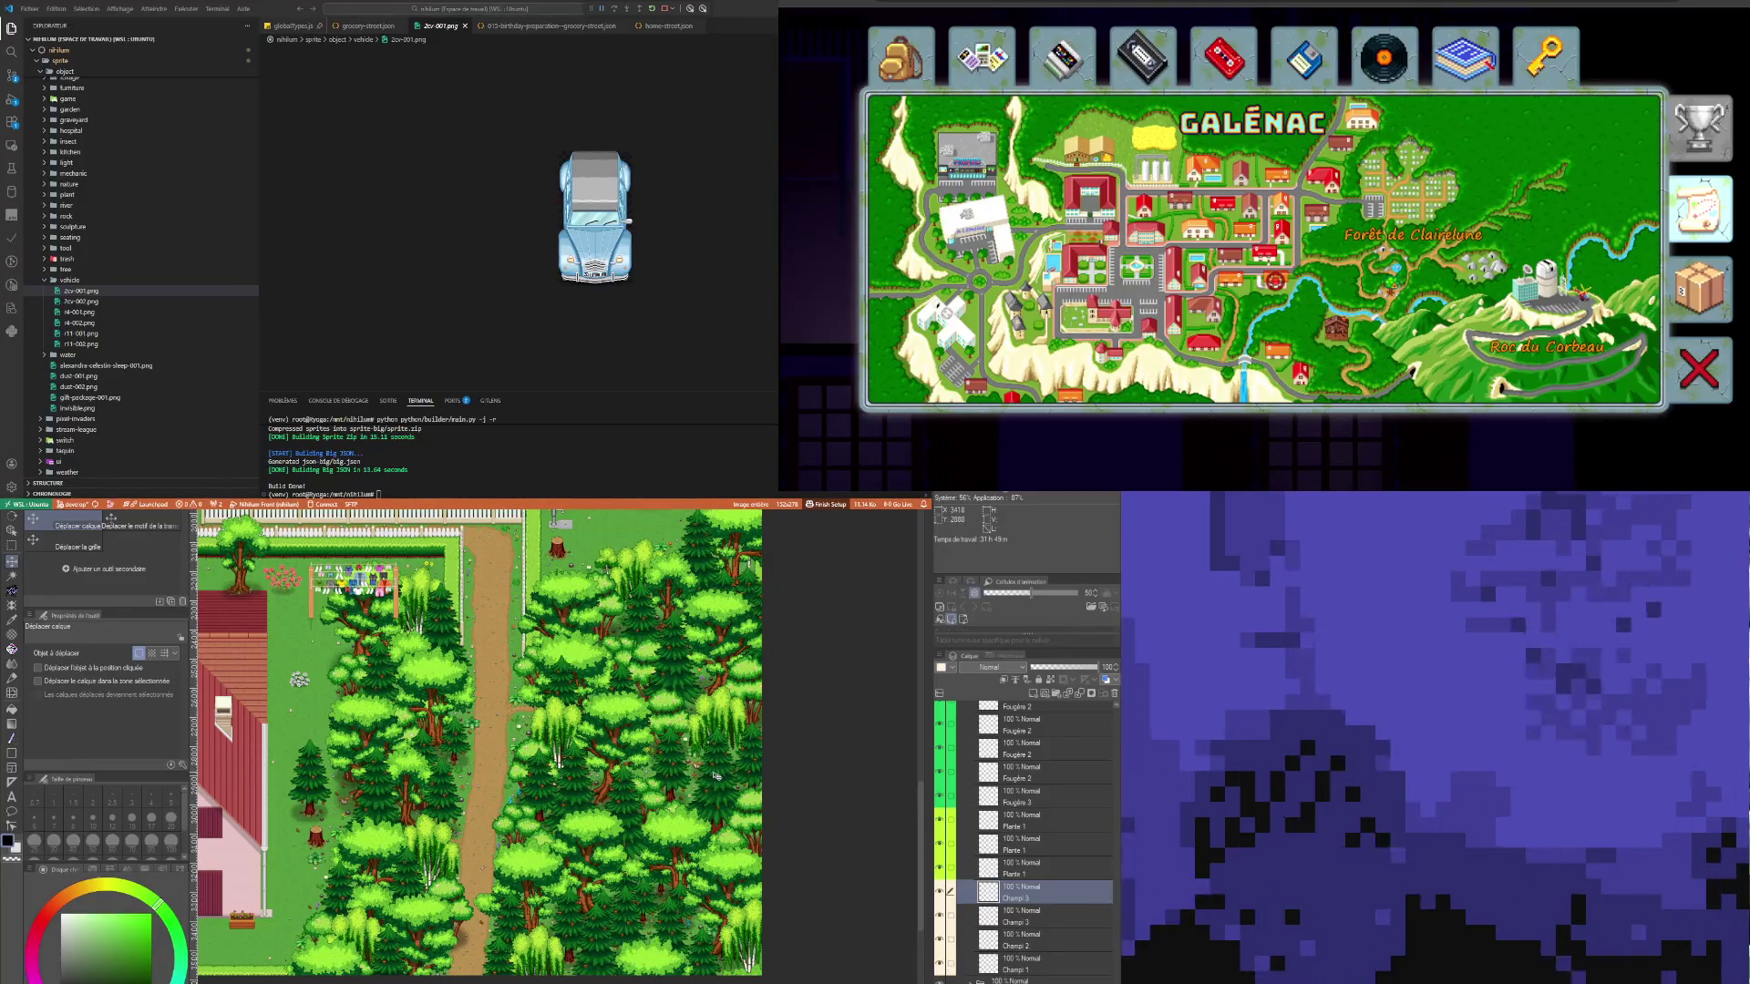
Step: Duplicate the Champi 1 mushroom layer, then zoom out on the map
{"action": "scroll", "coordinate": [713, 758], "scroll_direction": "up", "scroll_amount": 1}
{"action": "scroll", "coordinate": [714, 758], "scroll_direction": "up", "scroll_amount": 3}
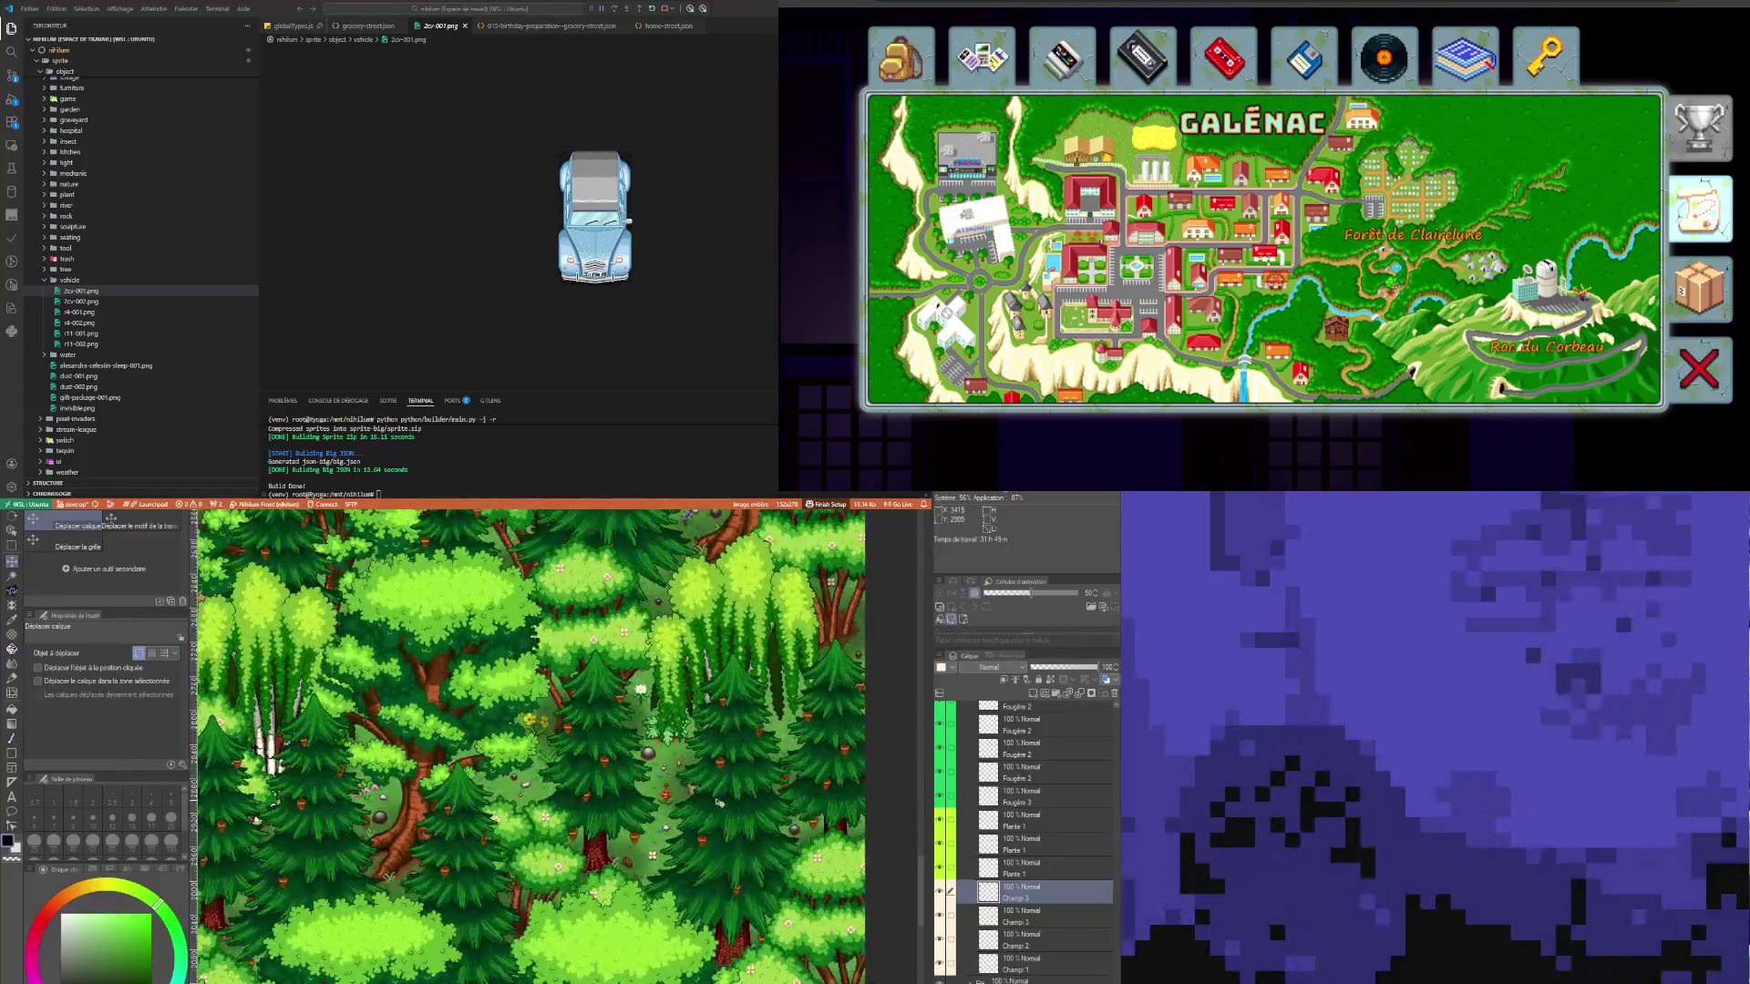
{"action": "left_click", "coordinate": [1052, 941]}
{"action": "scroll", "coordinate": [574, 658], "scroll_direction": "down", "scroll_amount": 4}
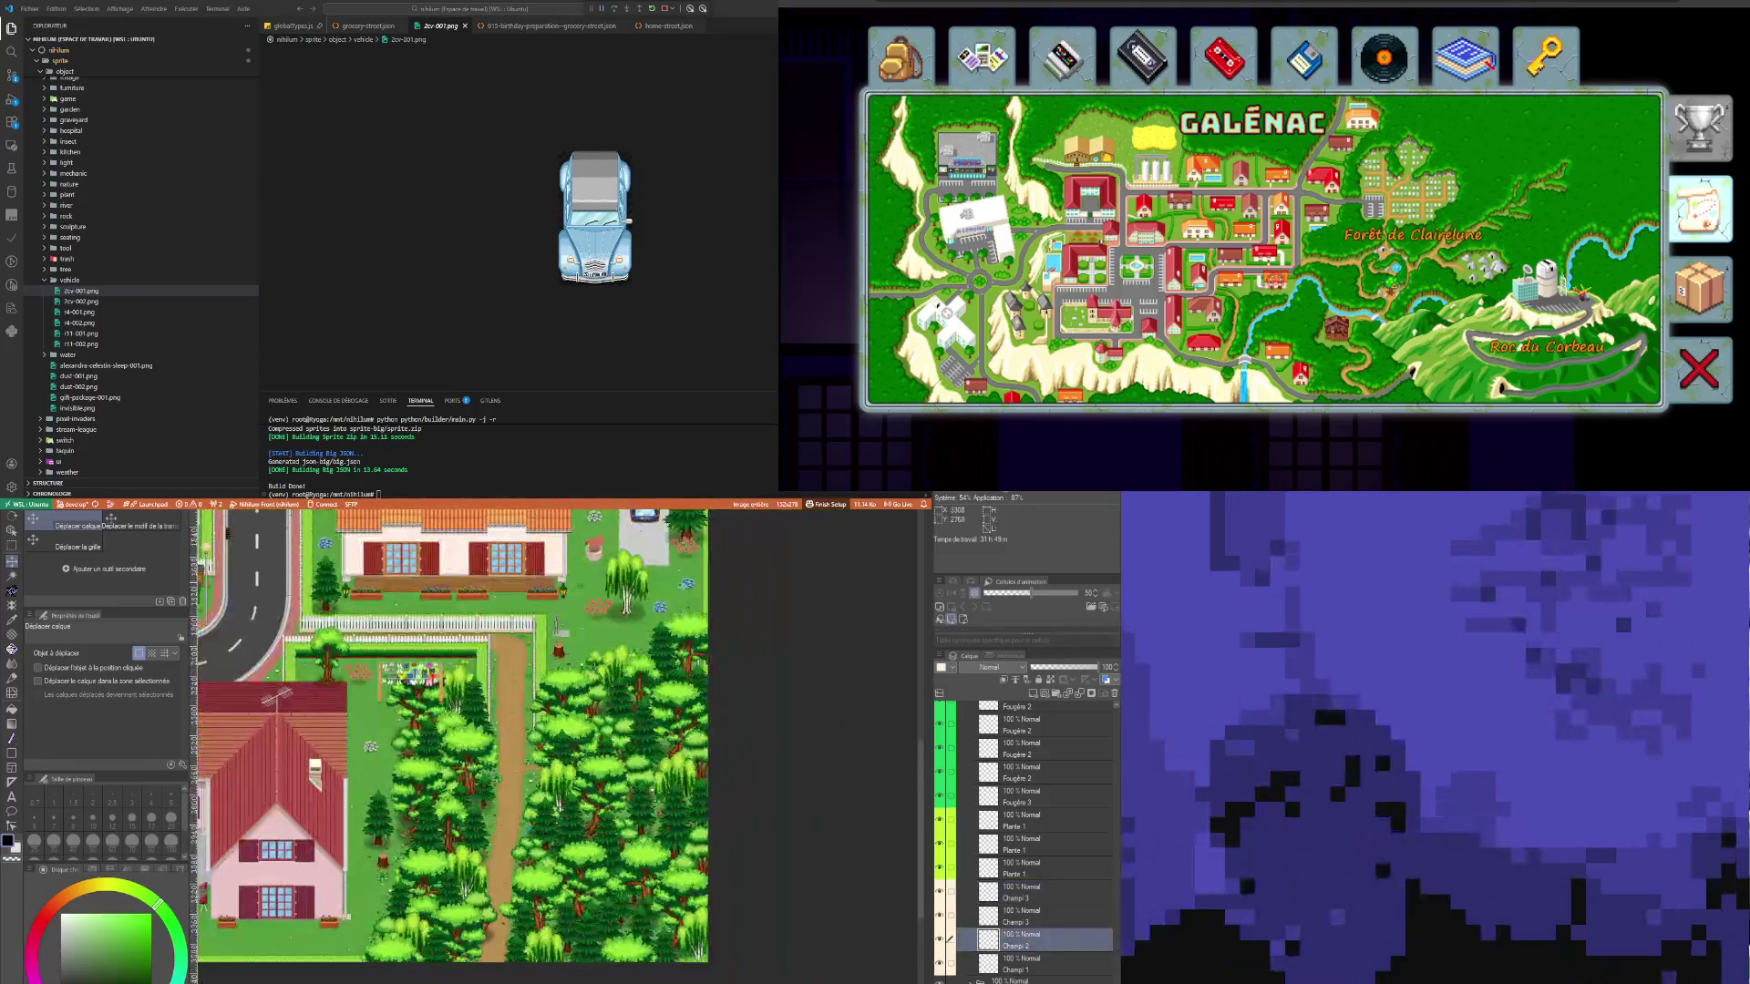
{"action": "scroll", "coordinate": [574, 658], "scroll_direction": "down", "scroll_amount": 2}
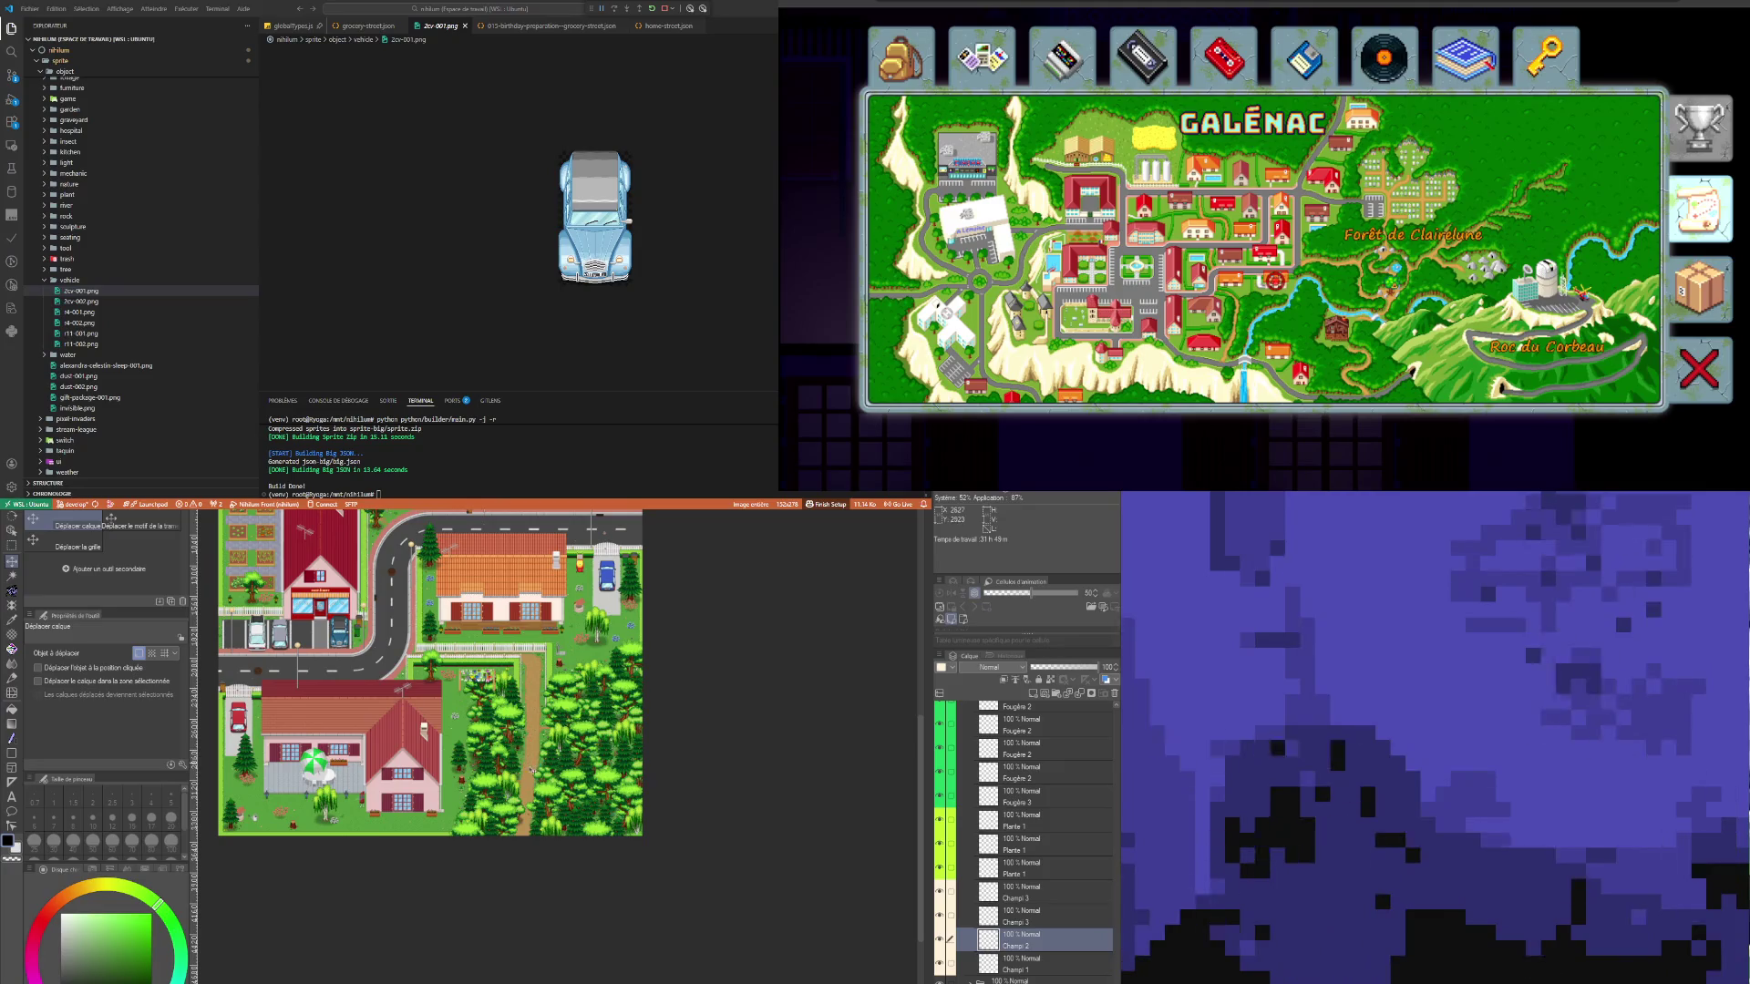
{"action": "scroll", "coordinate": [532, 763], "scroll_direction": "up", "scroll_amount": 6}
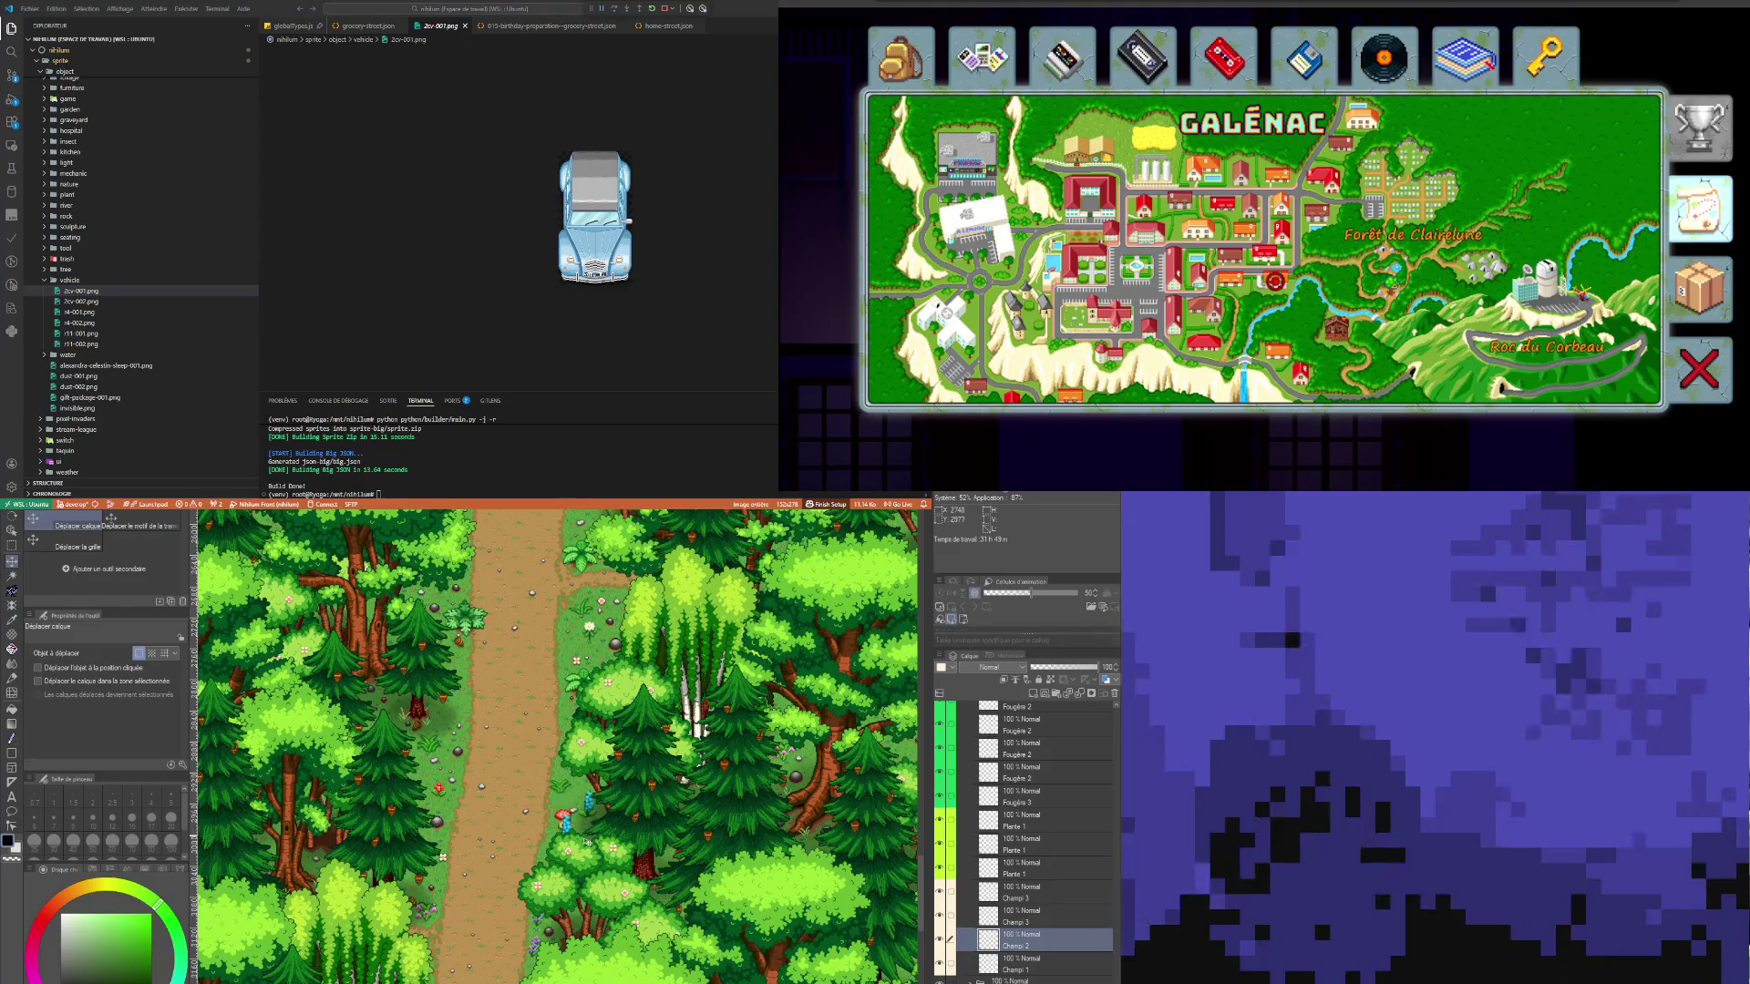
{"action": "scroll", "coordinate": [576, 828], "scroll_direction": "up", "scroll_amount": 3}
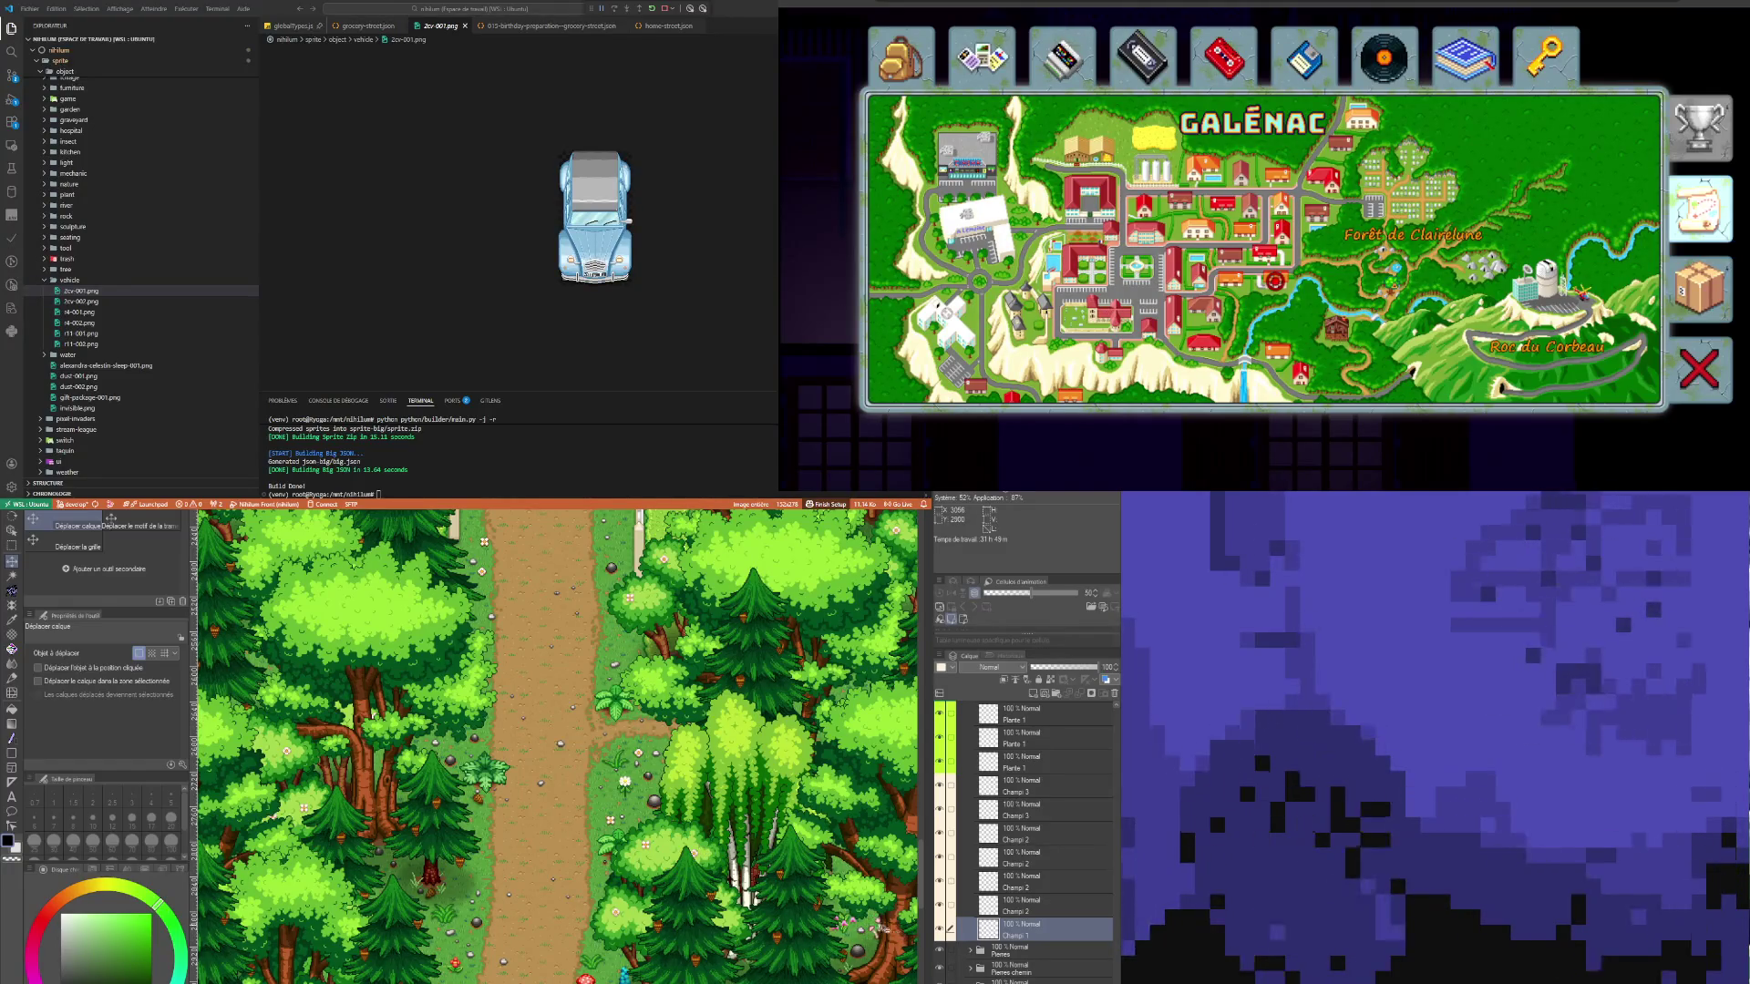
{"action": "scroll", "coordinate": [702, 848], "scroll_direction": "down", "scroll_amount": 3}
{"action": "key", "text": "ctrl+v"}
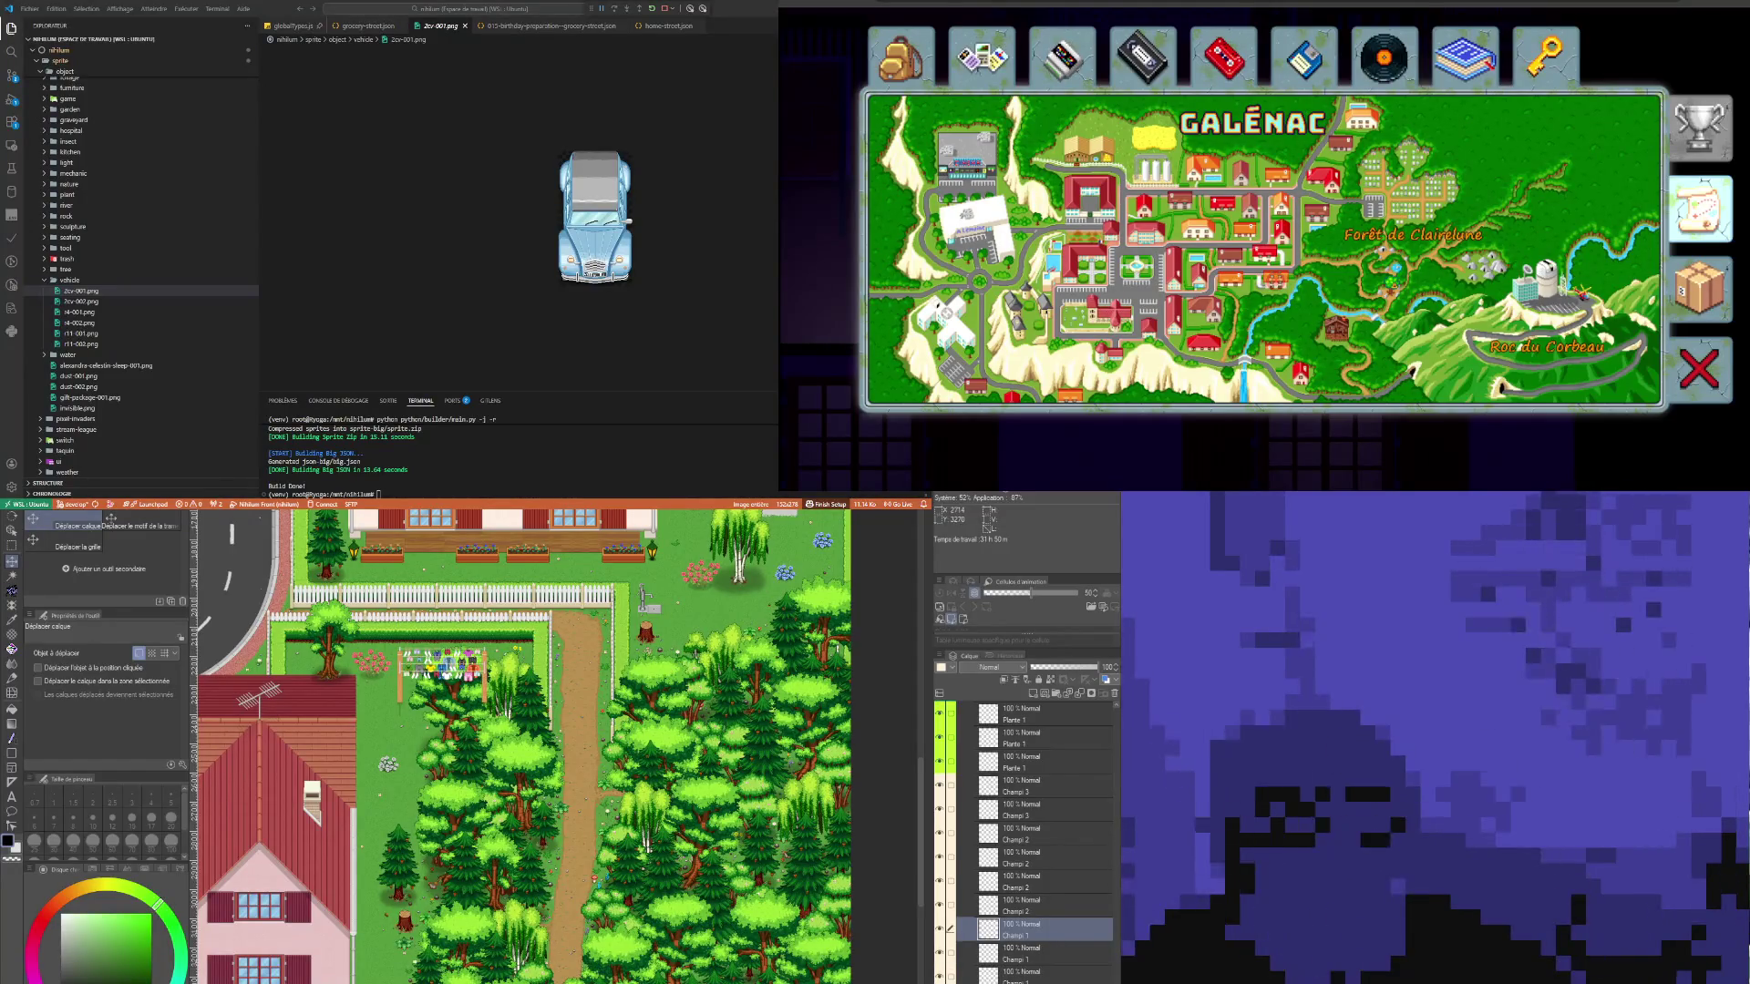
{"action": "scroll", "coordinate": [666, 660], "scroll_direction": "down", "scroll_amount": 1}
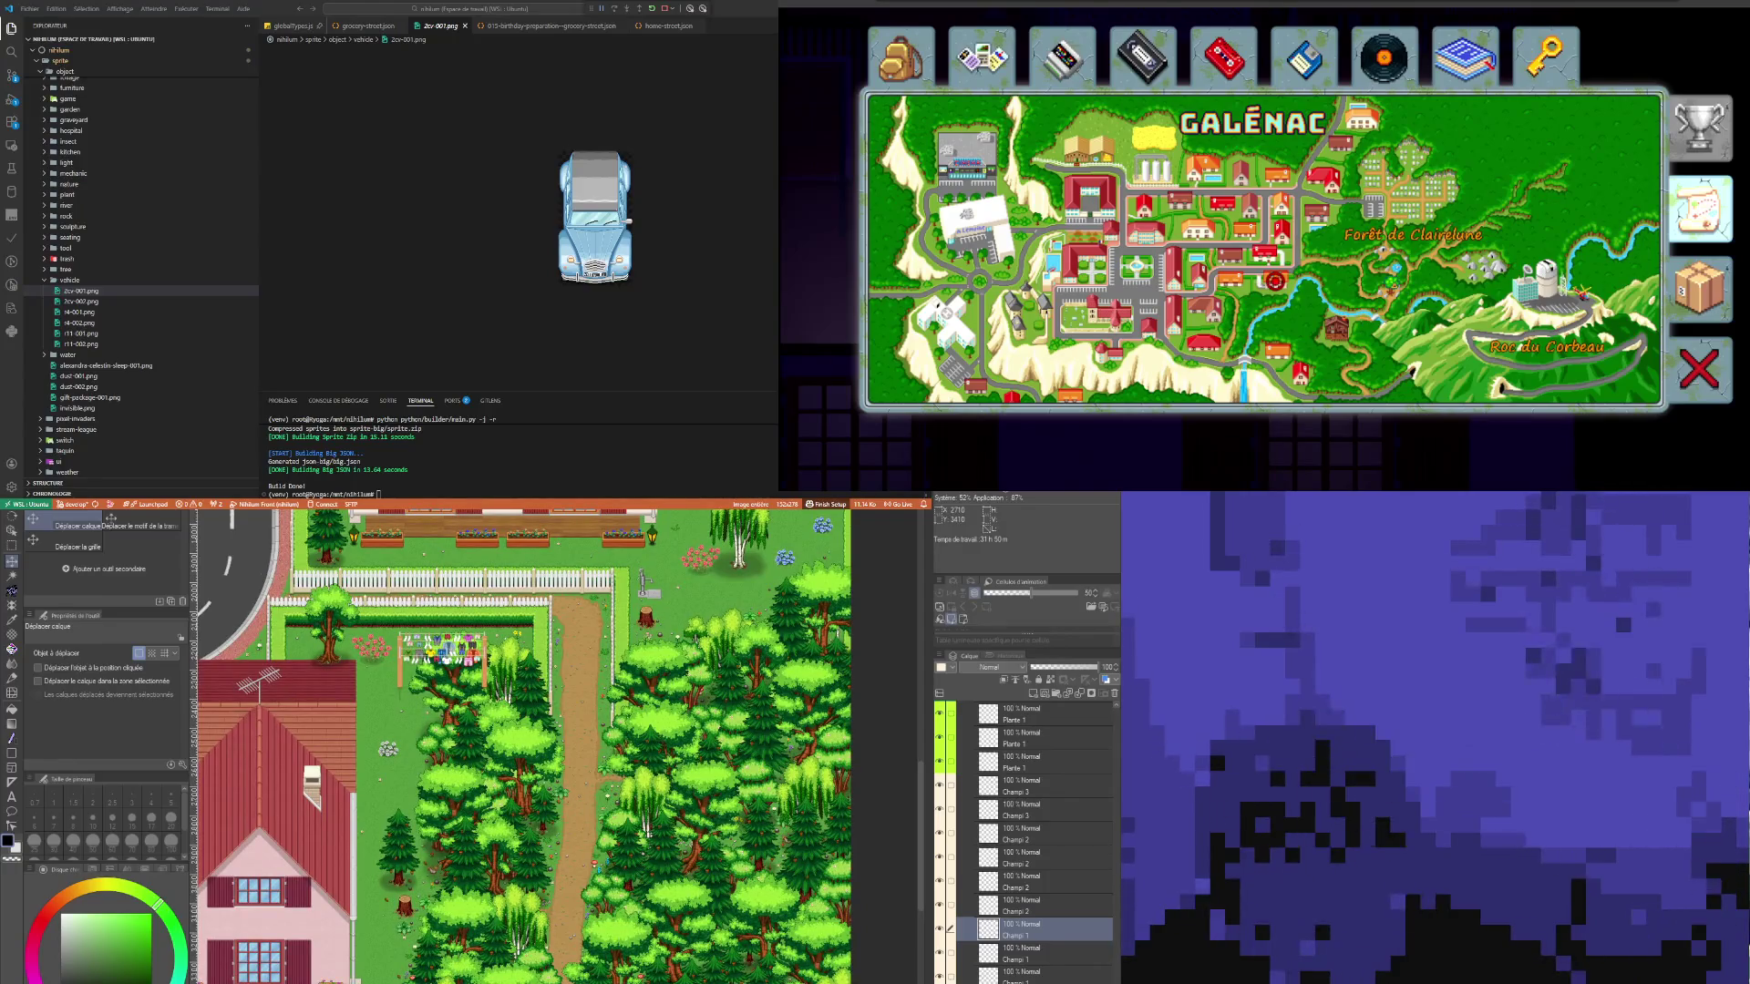
{"action": "key", "text": "ctrl+minus"}
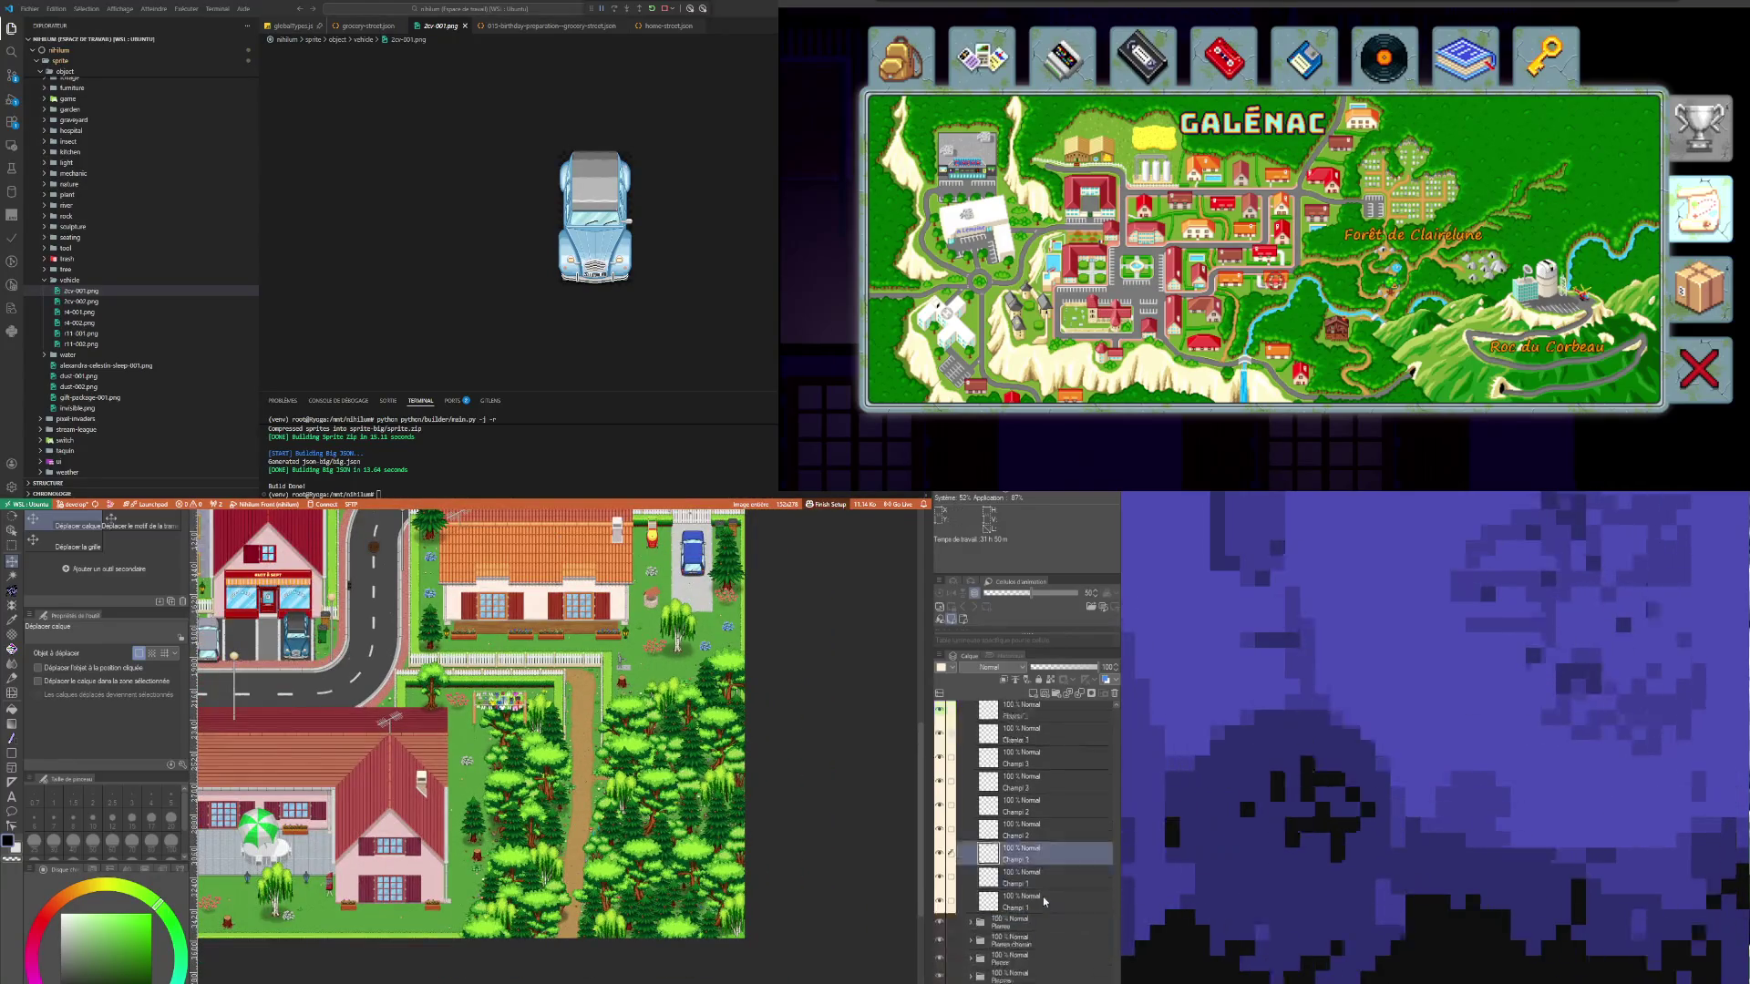
Step: Collapse the Plantes folder at the top of the Layer palette to hide its flower layers
{"action": "scroll", "coordinate": [1047, 838], "scroll_direction": "up", "scroll_amount": 5}
{"action": "scroll", "coordinate": [1046, 811], "scroll_direction": "up", "scroll_amount": 5}
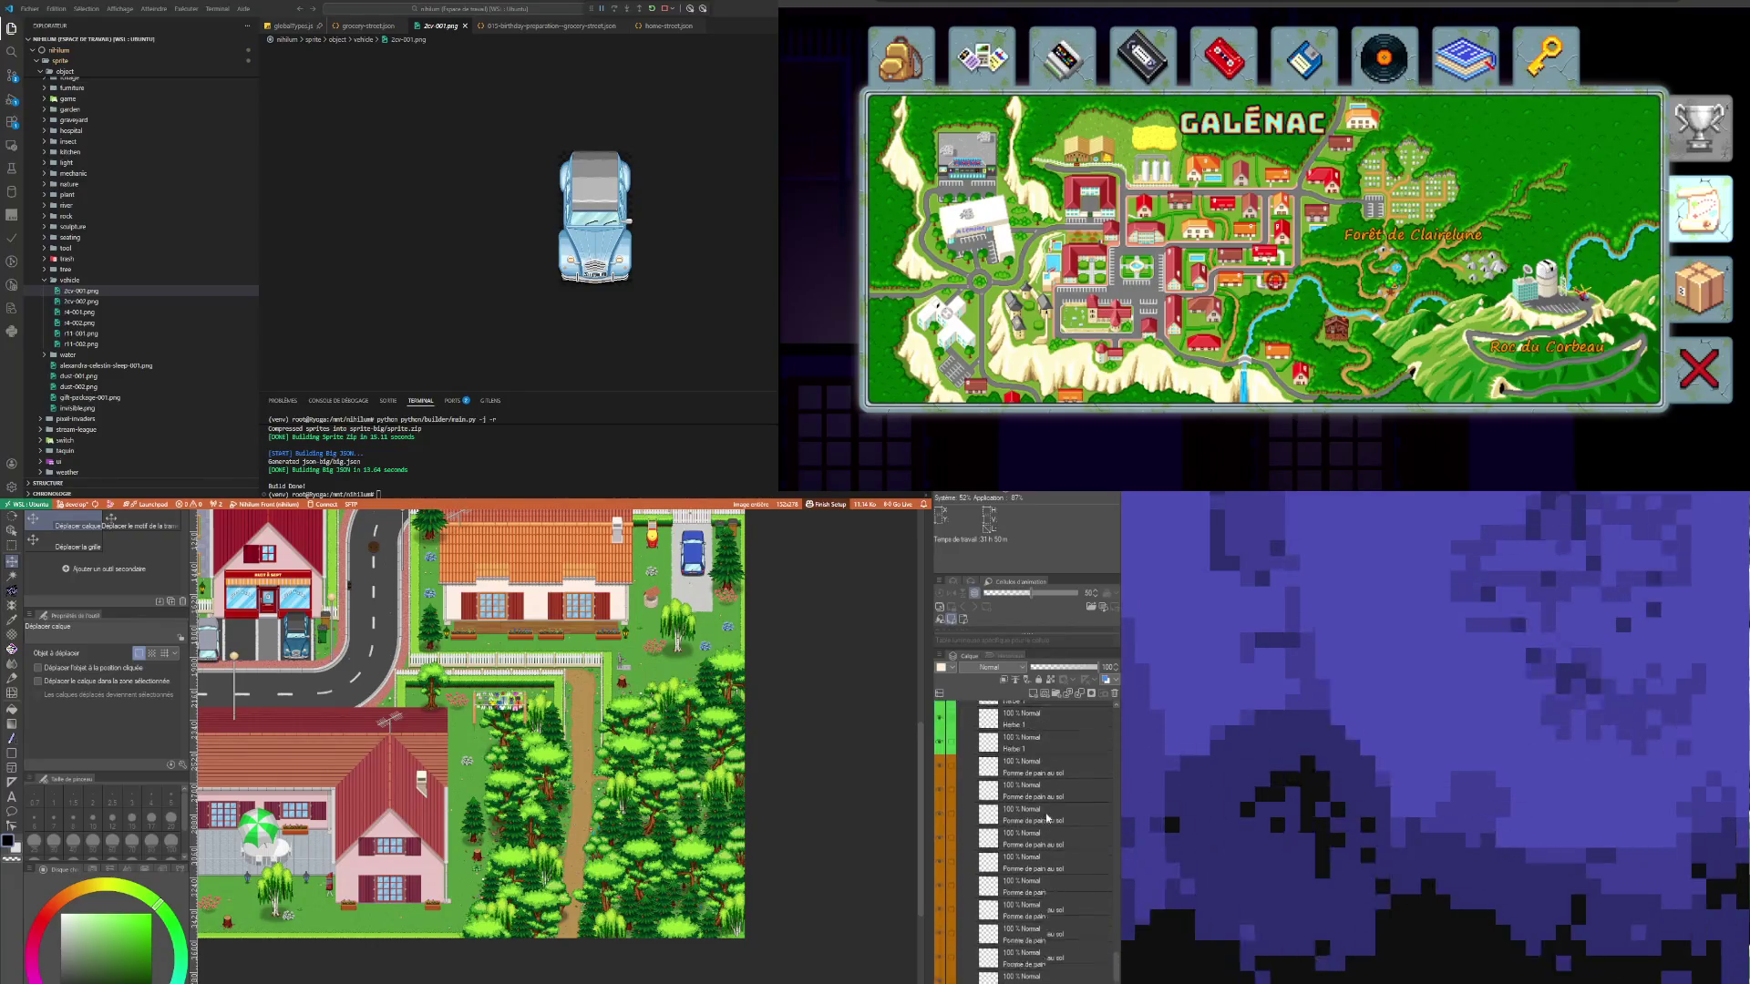
{"action": "scroll", "coordinate": [1028, 863], "scroll_direction": "up", "scroll_amount": 5}
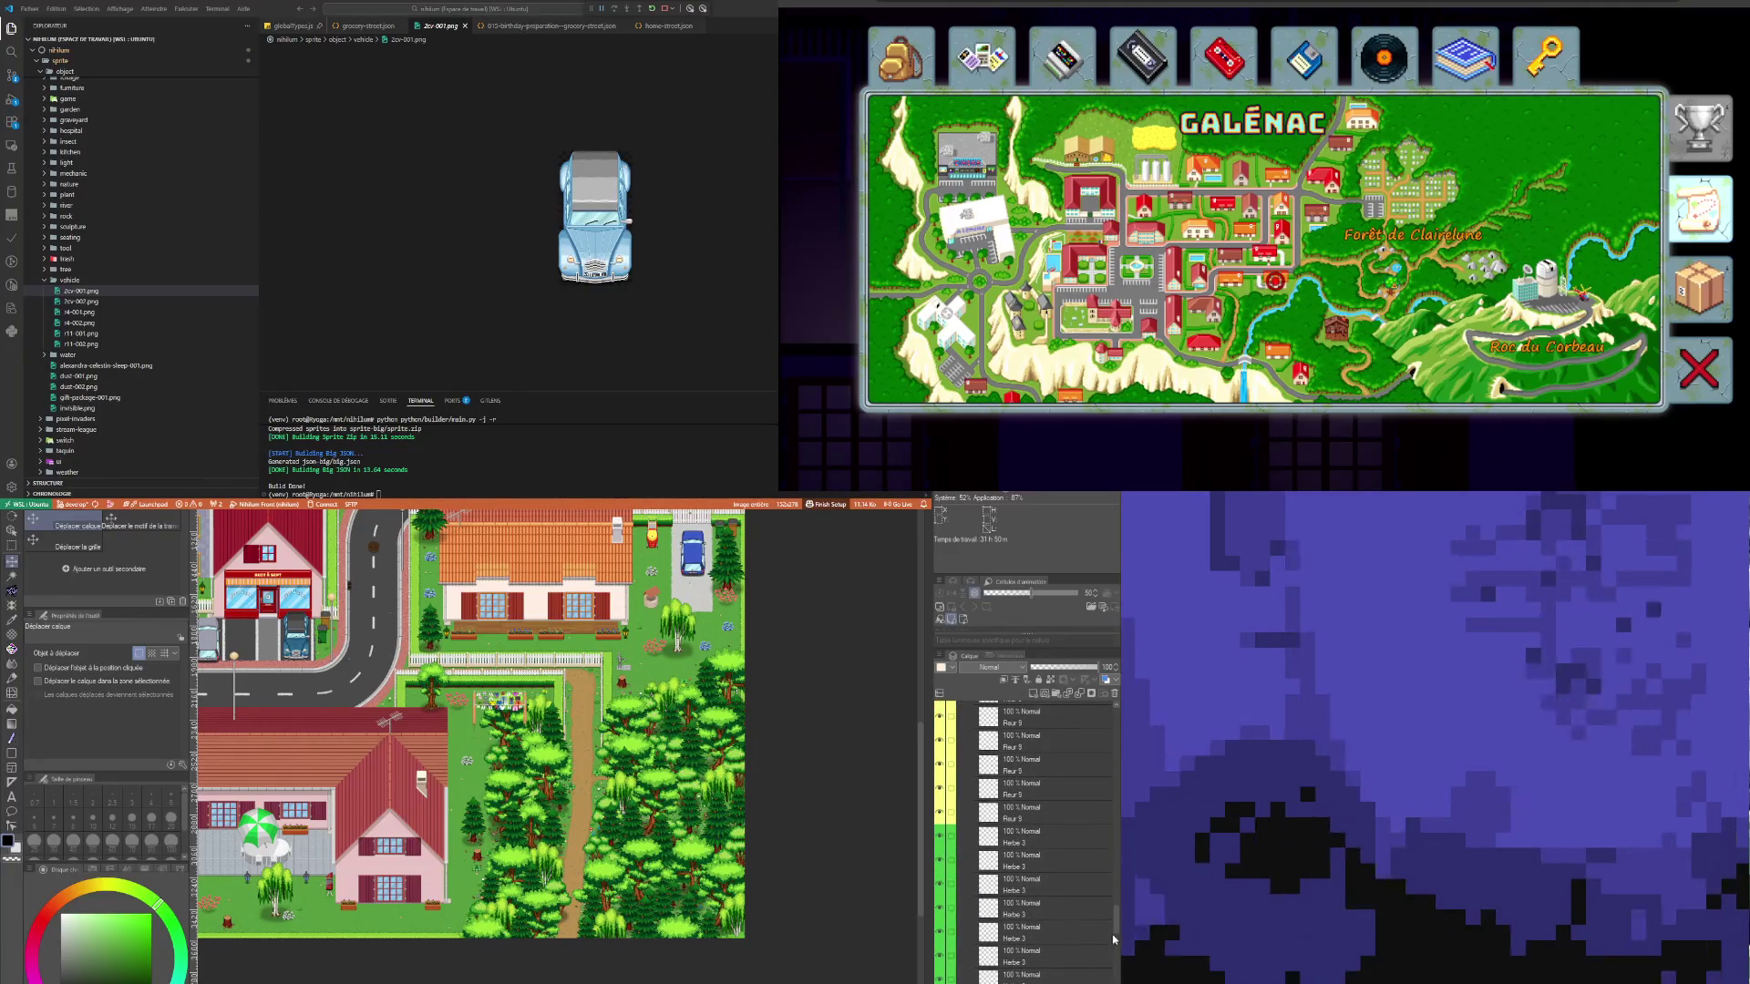
{"action": "scroll", "coordinate": [967, 847], "scroll_direction": "up", "scroll_amount": 5}
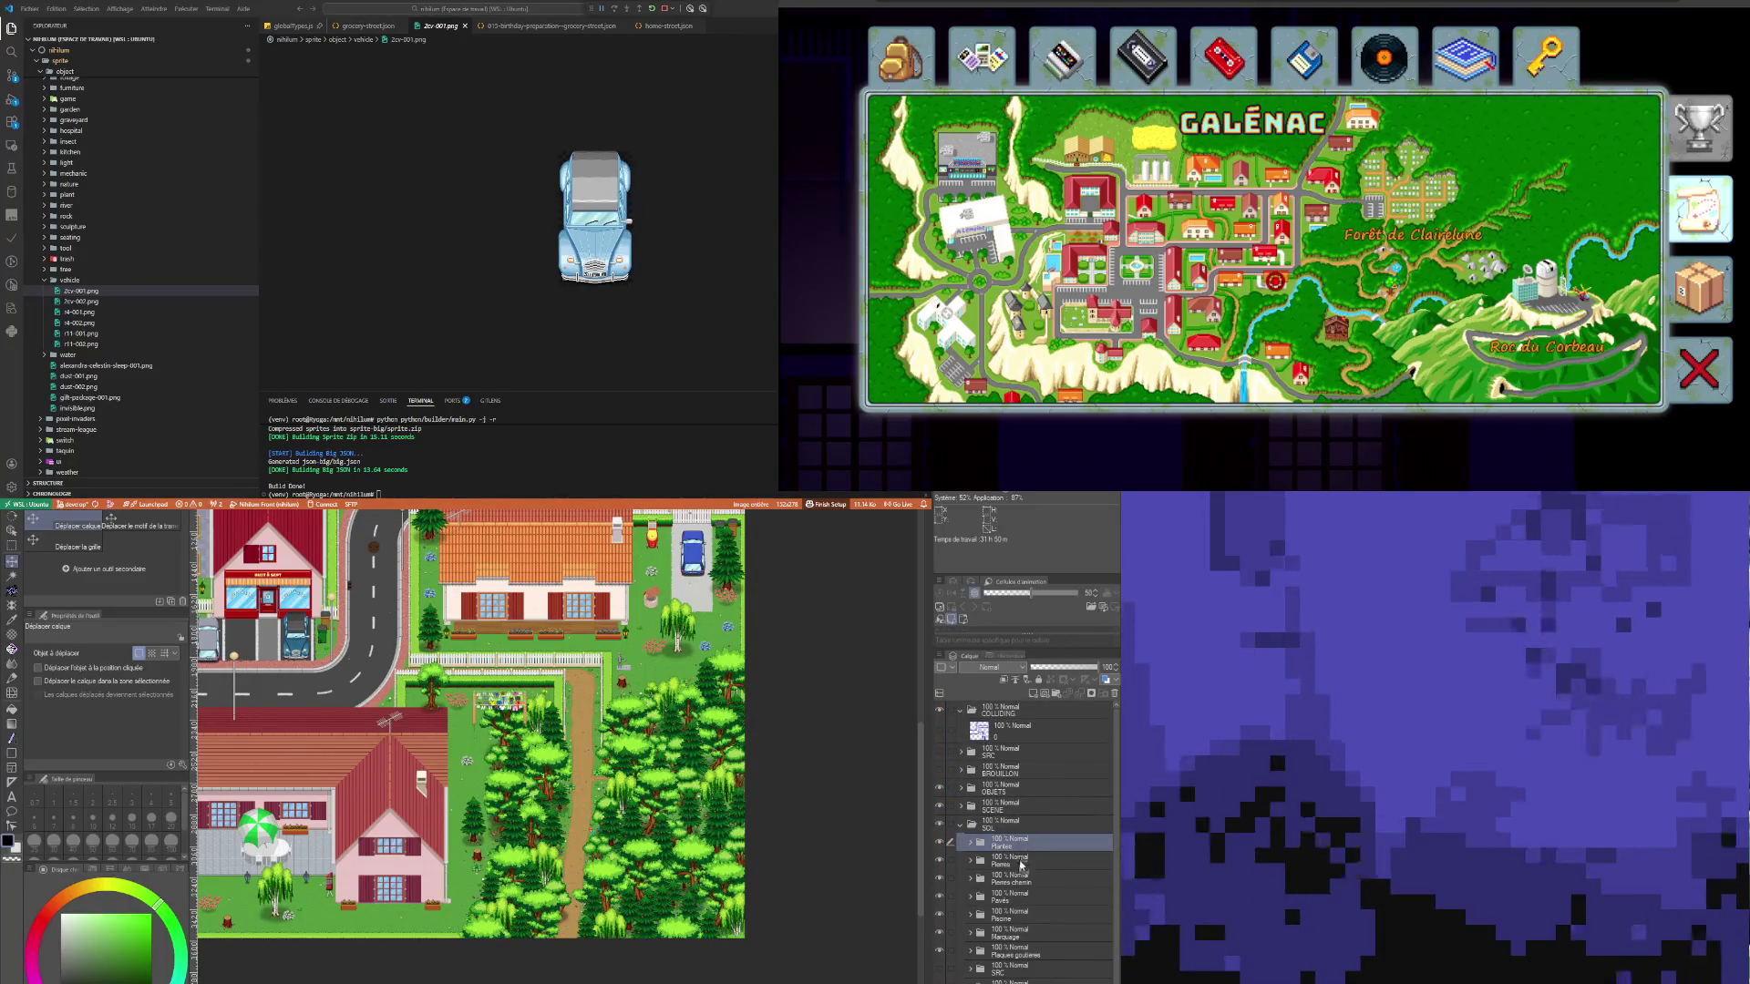
{"action": "left_click", "coordinate": [969, 843]}
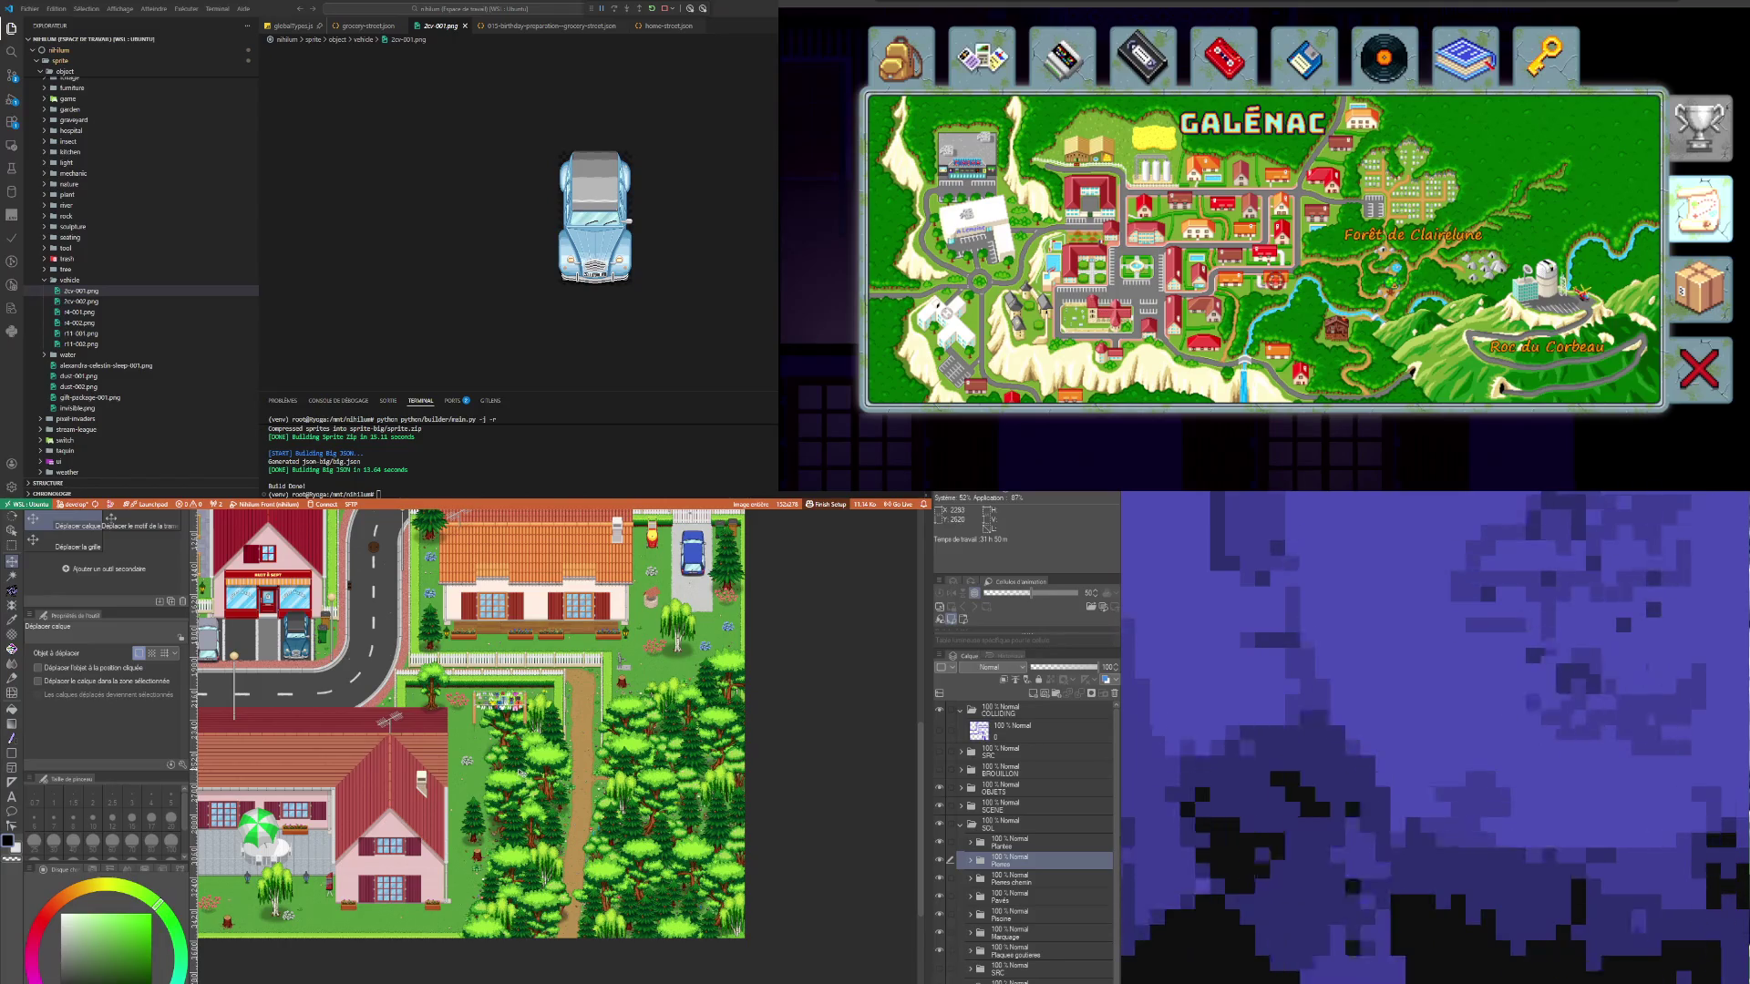
{"action": "scroll", "coordinate": [516, 790], "scroll_direction": "down", "scroll_amount": 2}
{"action": "scroll", "coordinate": [643, 742], "scroll_direction": "up", "scroll_amount": 2}
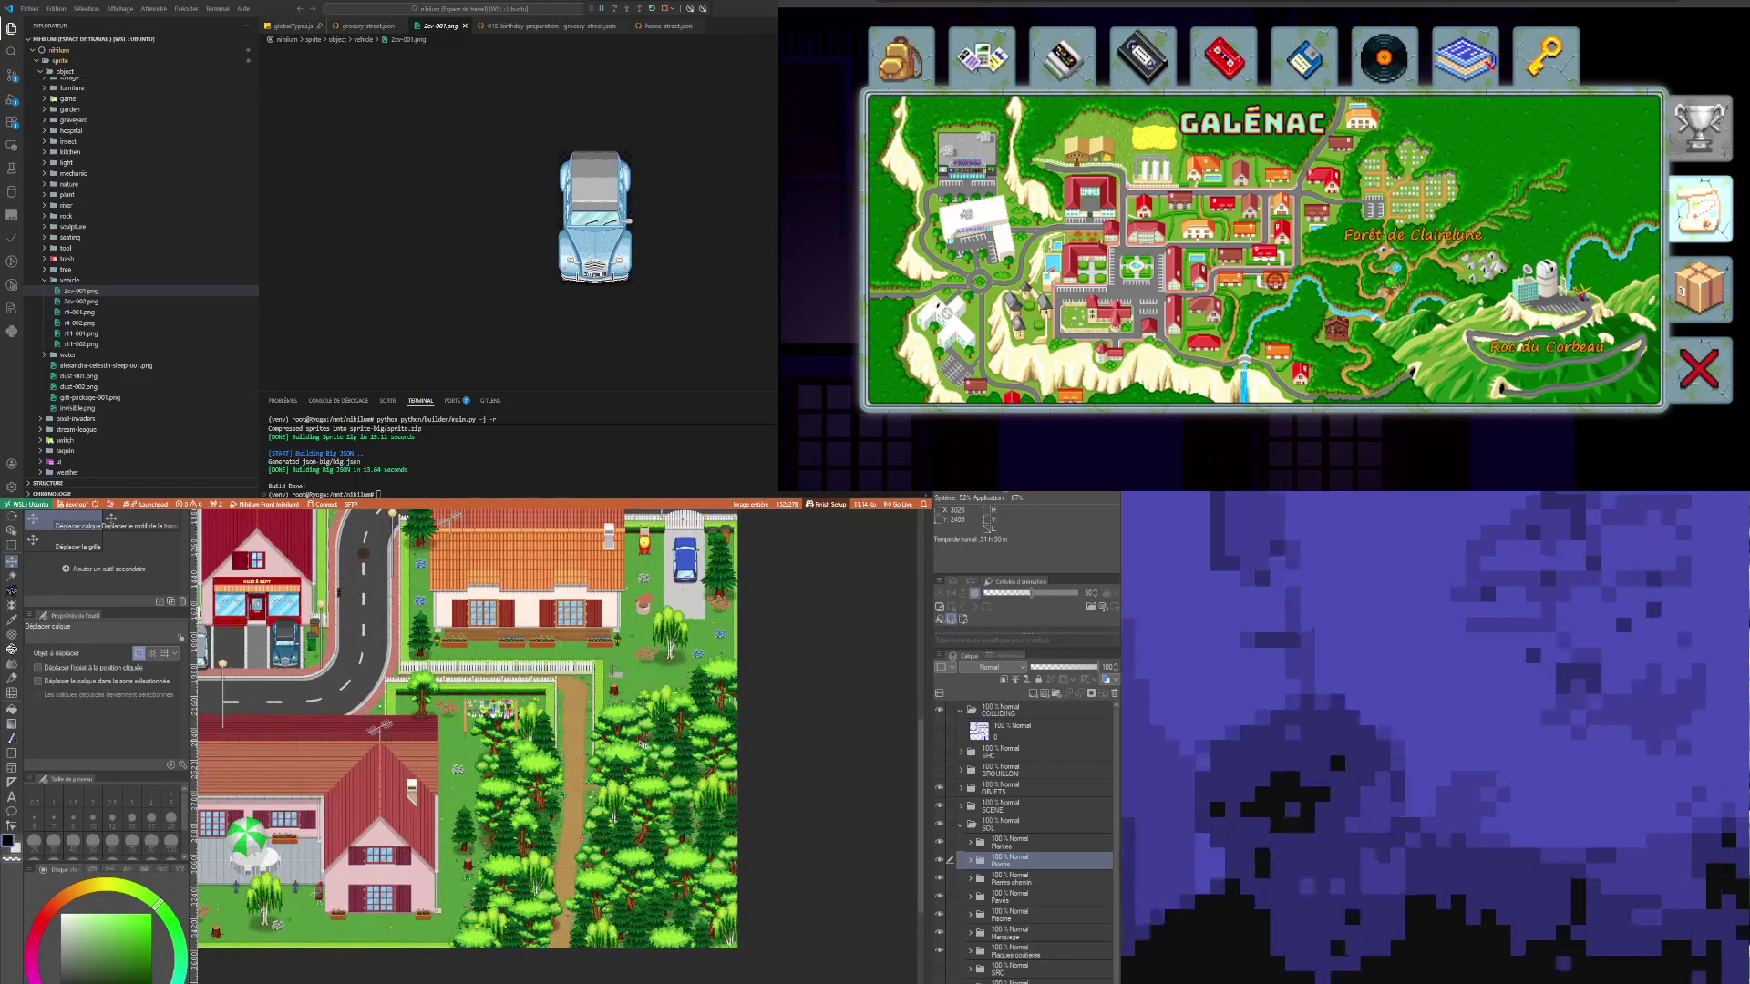
{"action": "scroll", "coordinate": [664, 692], "scroll_direction": "down", "scroll_amount": 1}
{"action": "scroll", "coordinate": [664, 691], "scroll_direction": "up", "scroll_amount": 1}
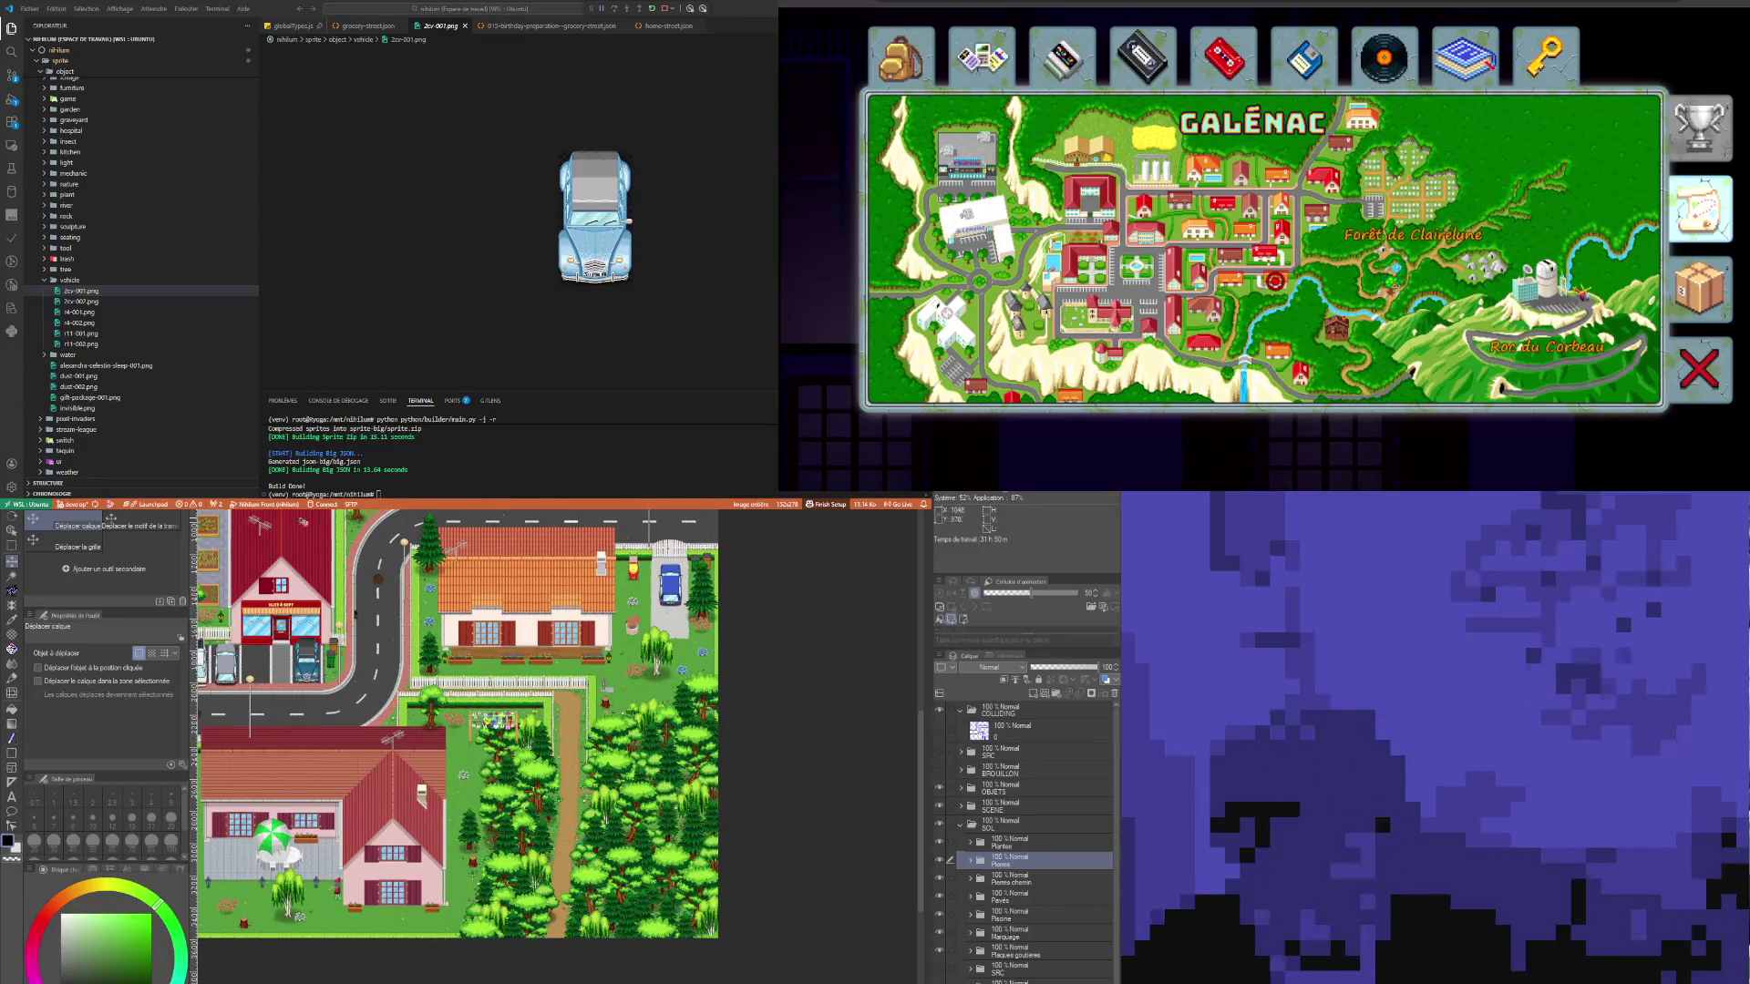
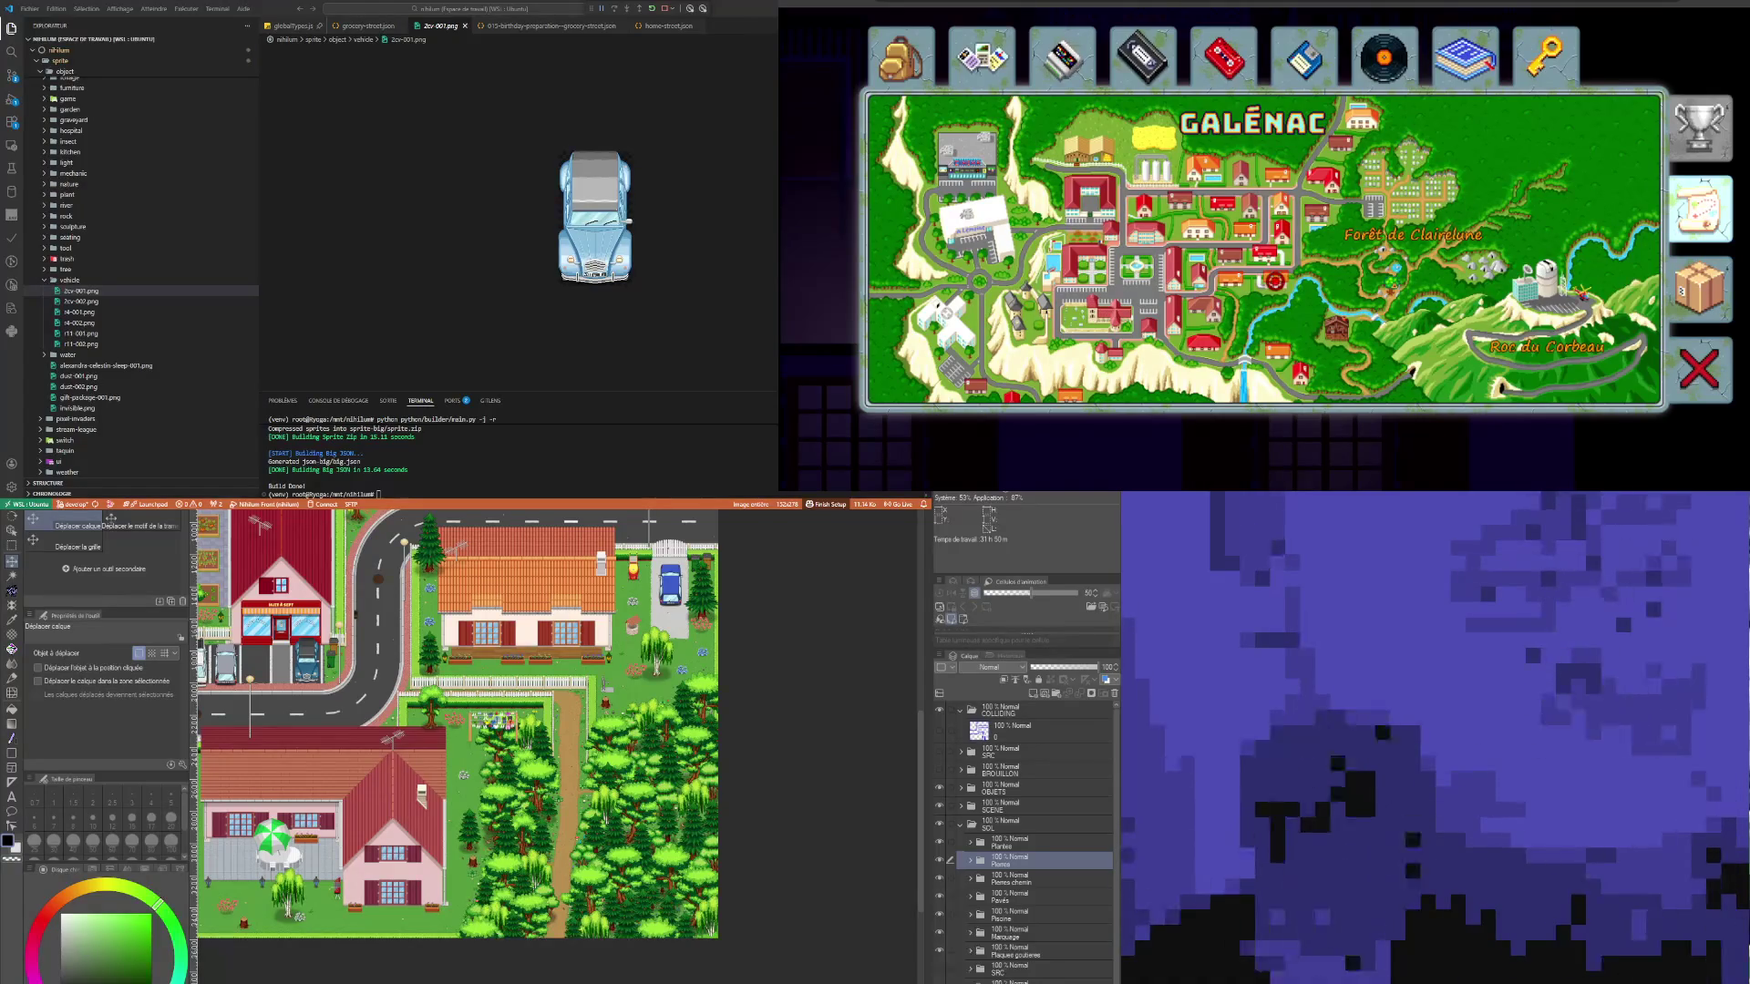
Step: In the forest map, fit the whole map in view and select the Souches stump layer folder
{"action": "key", "text": "ctrl+Tab"}
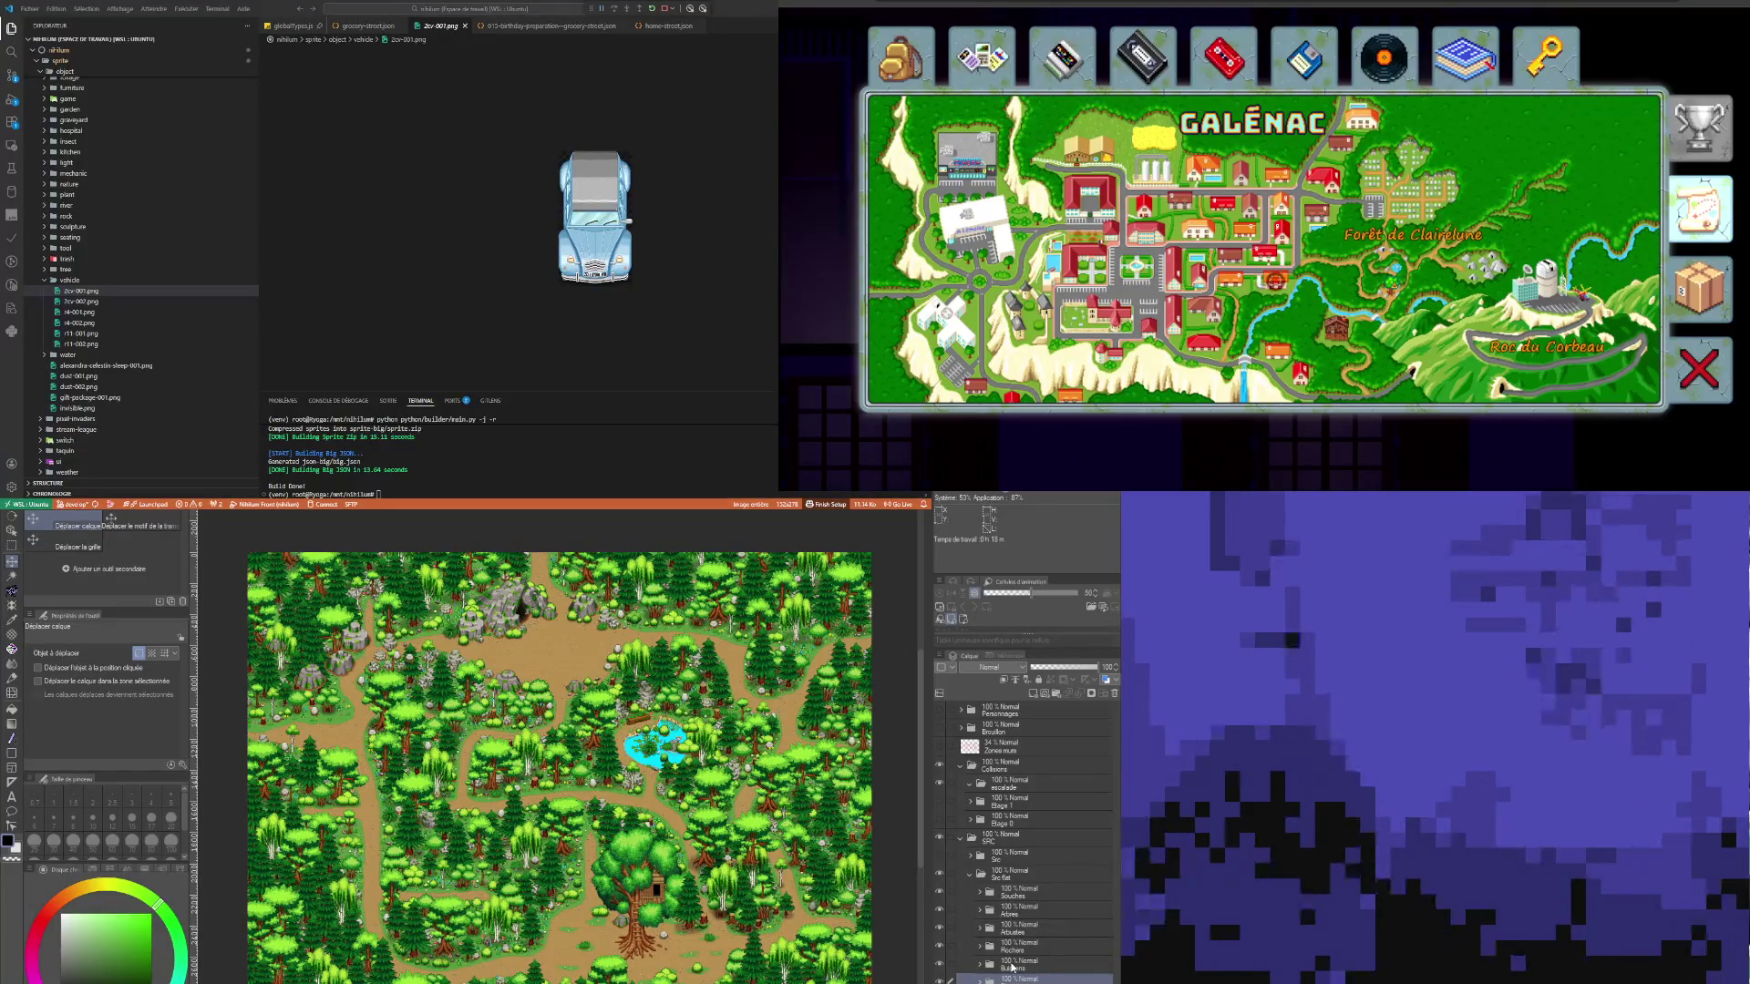
{"action": "left_click", "coordinate": [1013, 966]}
{"action": "key", "text": "ctrl+minus"}
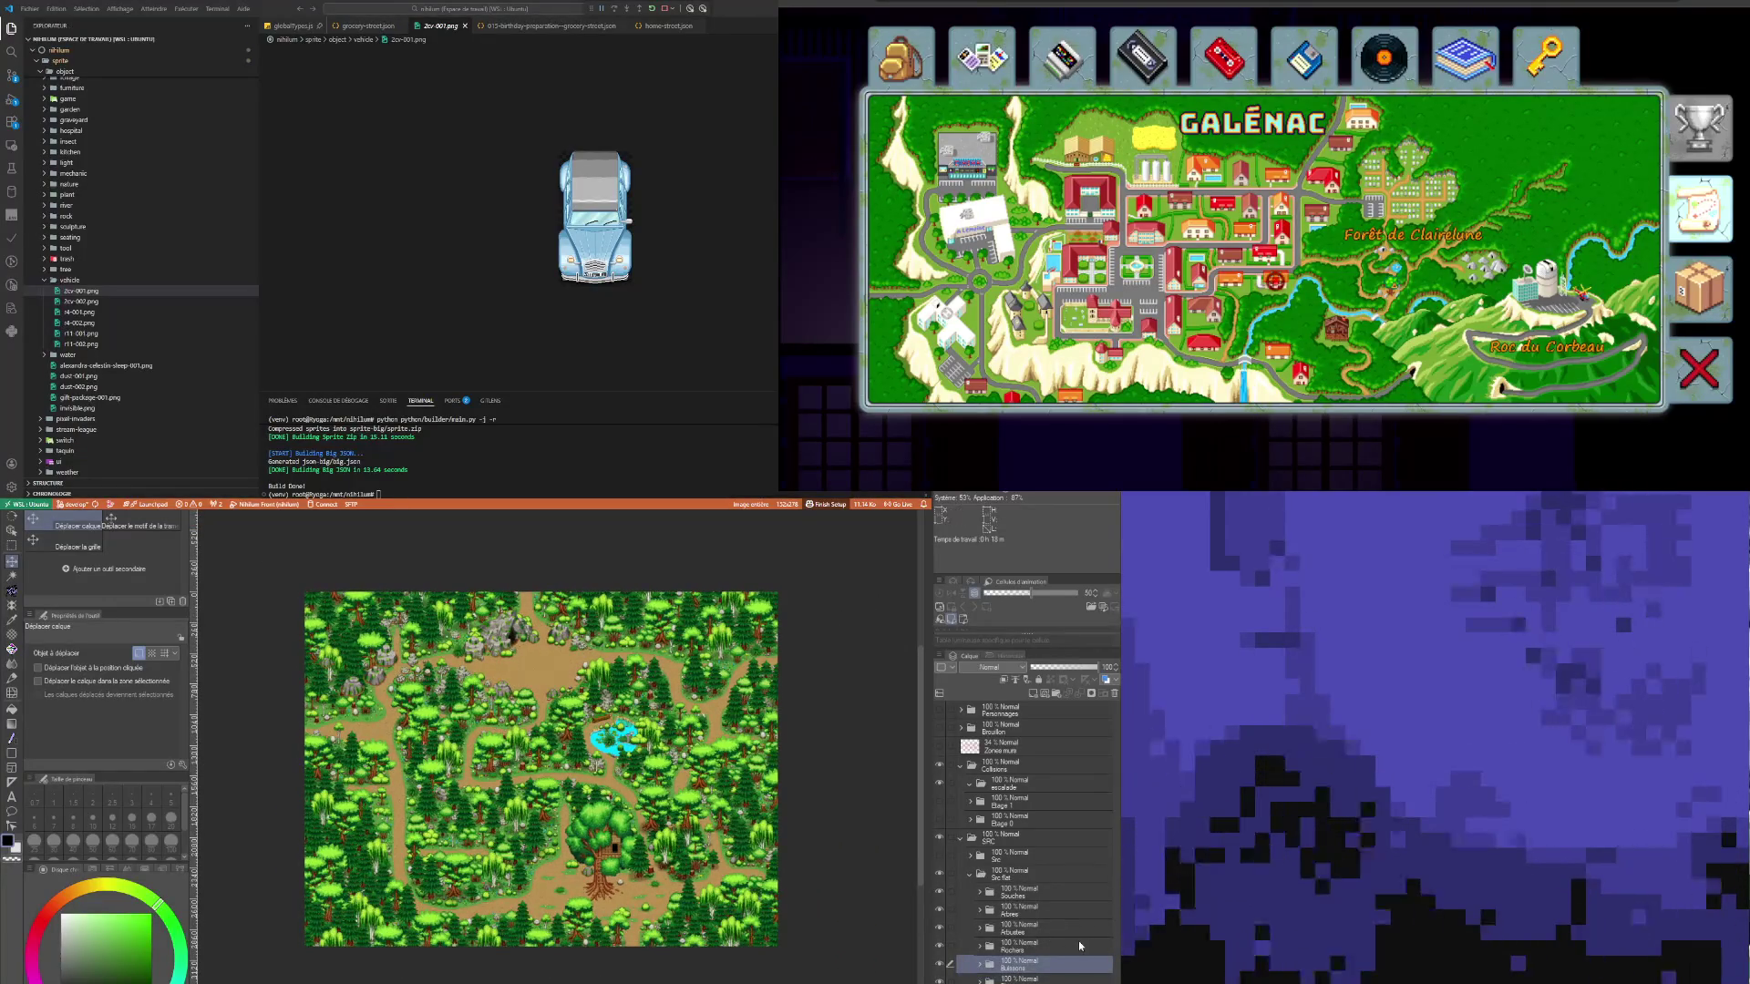
{"action": "left_click", "coordinate": [1027, 897]}
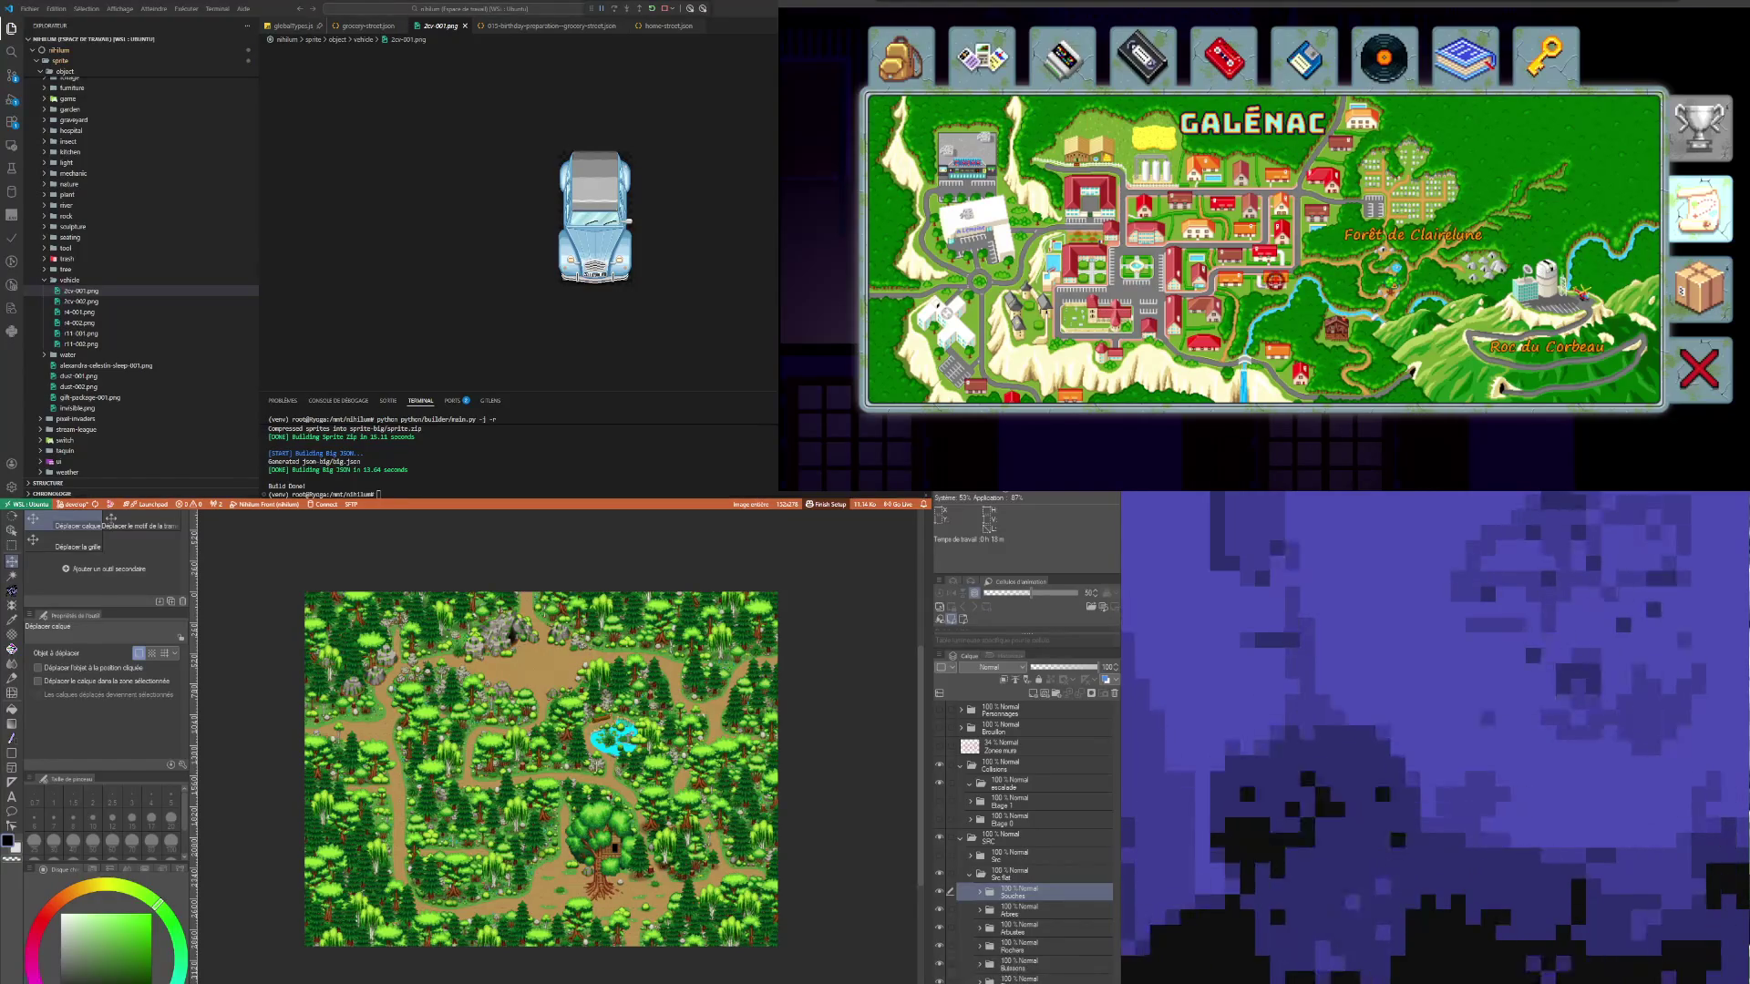
Step: Paste the Souches folder above Plantes in the town map and move it into OBJETS
{"action": "key", "text": "ctrl+Tab"}
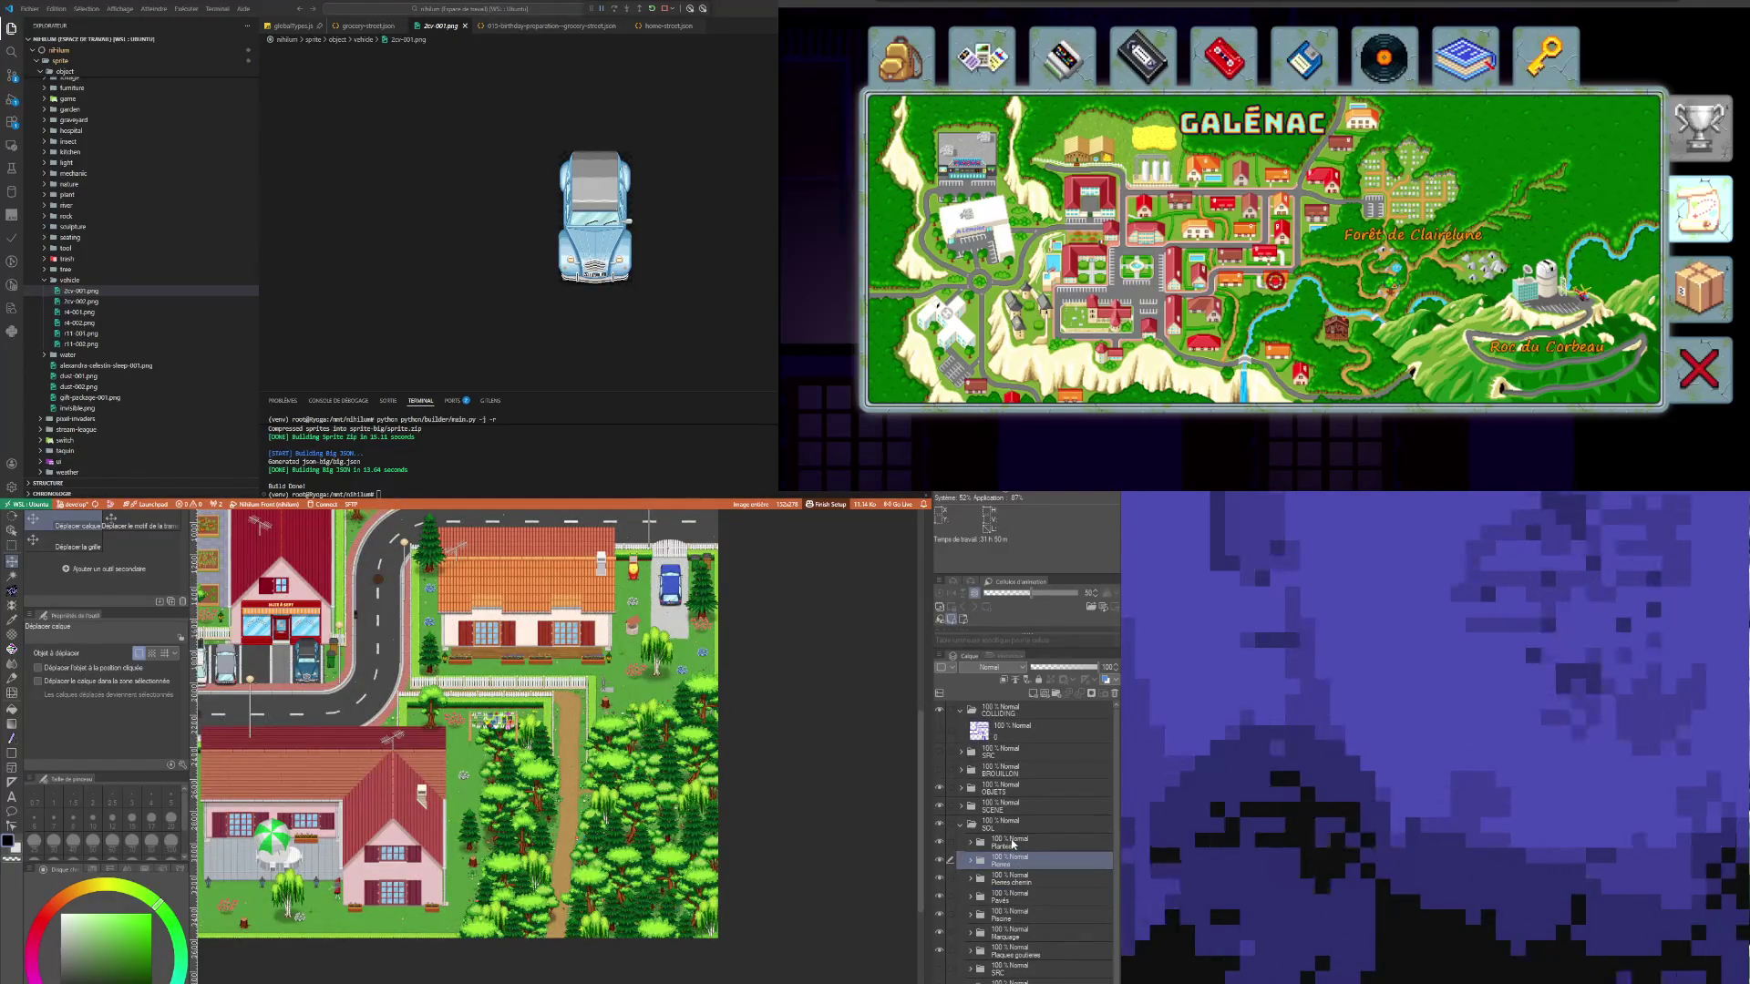
{"action": "left_click", "coordinate": [1013, 845]}
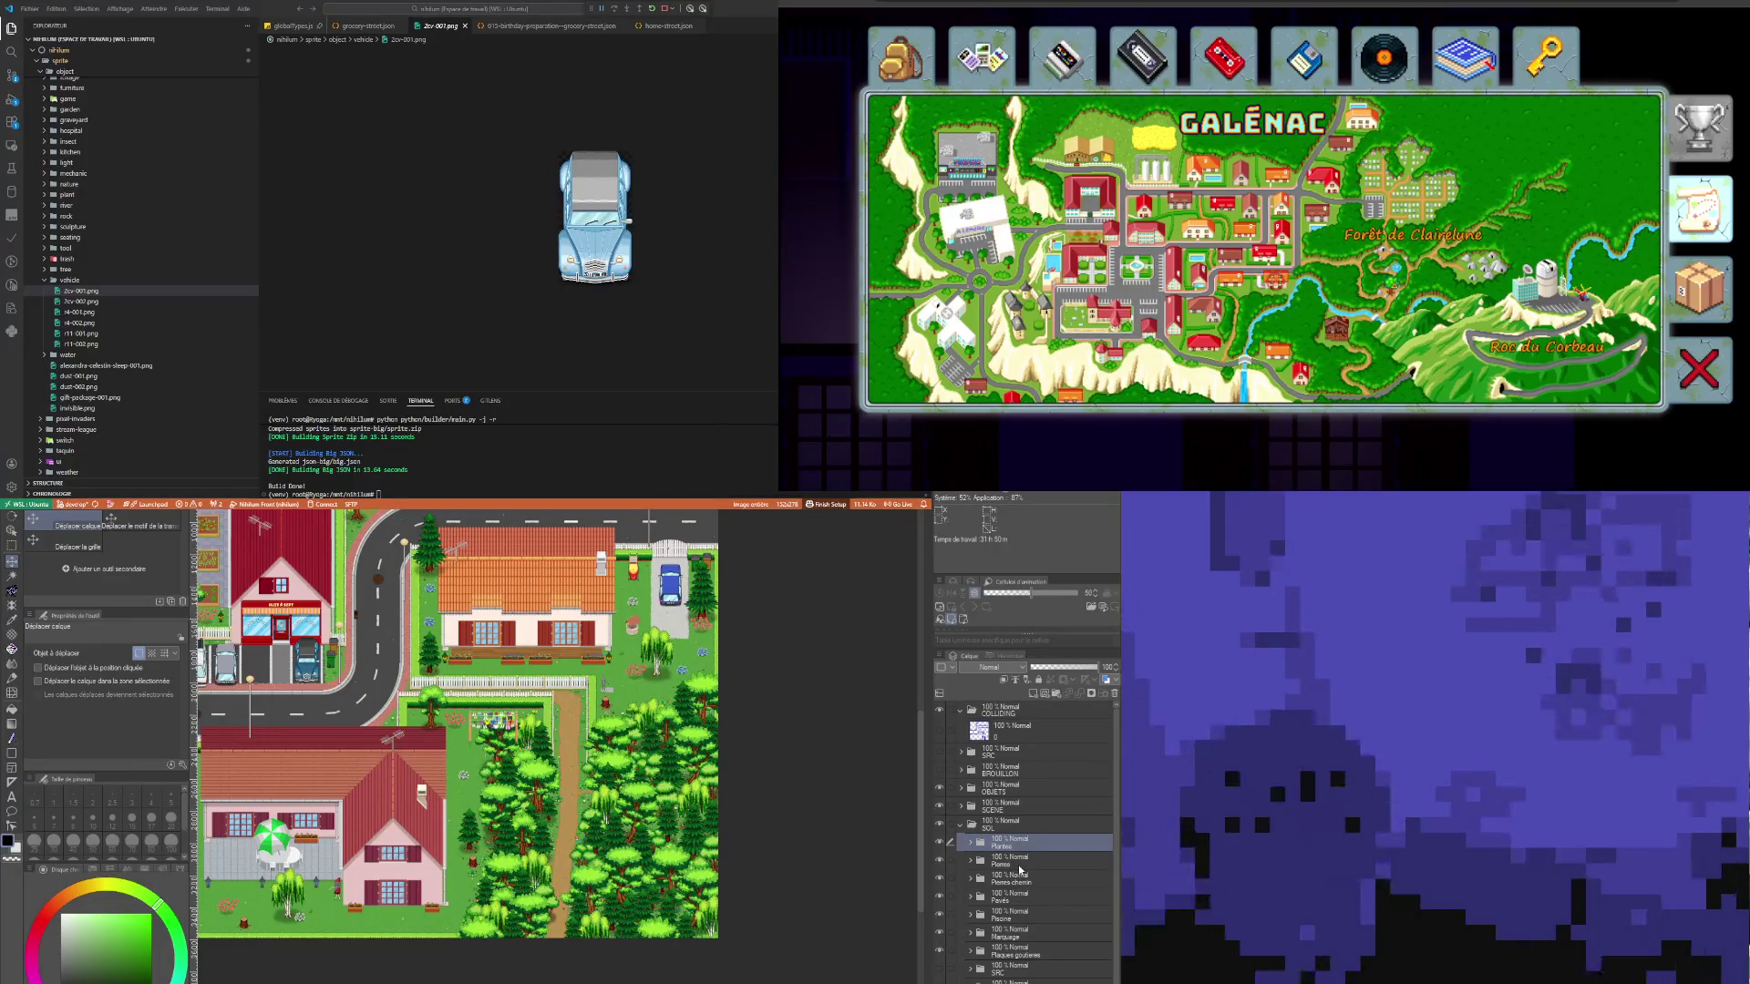
{"action": "key", "text": "ctrl+v"}
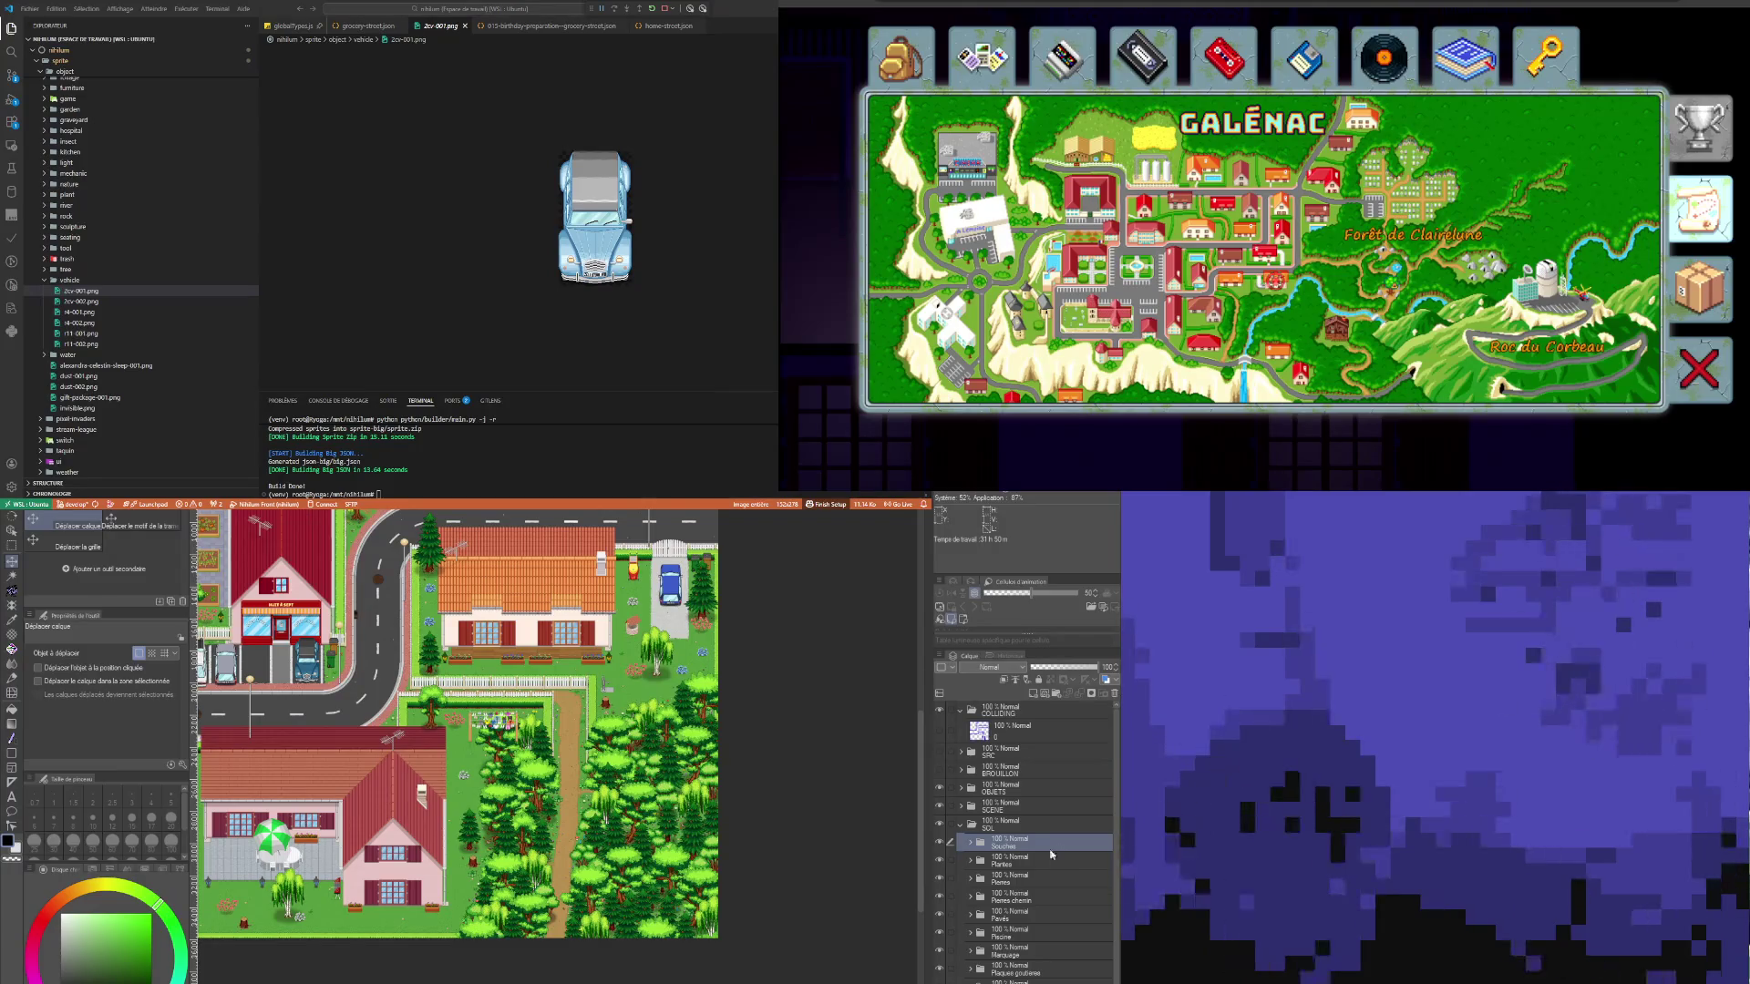
{"action": "left_click", "coordinate": [972, 843]}
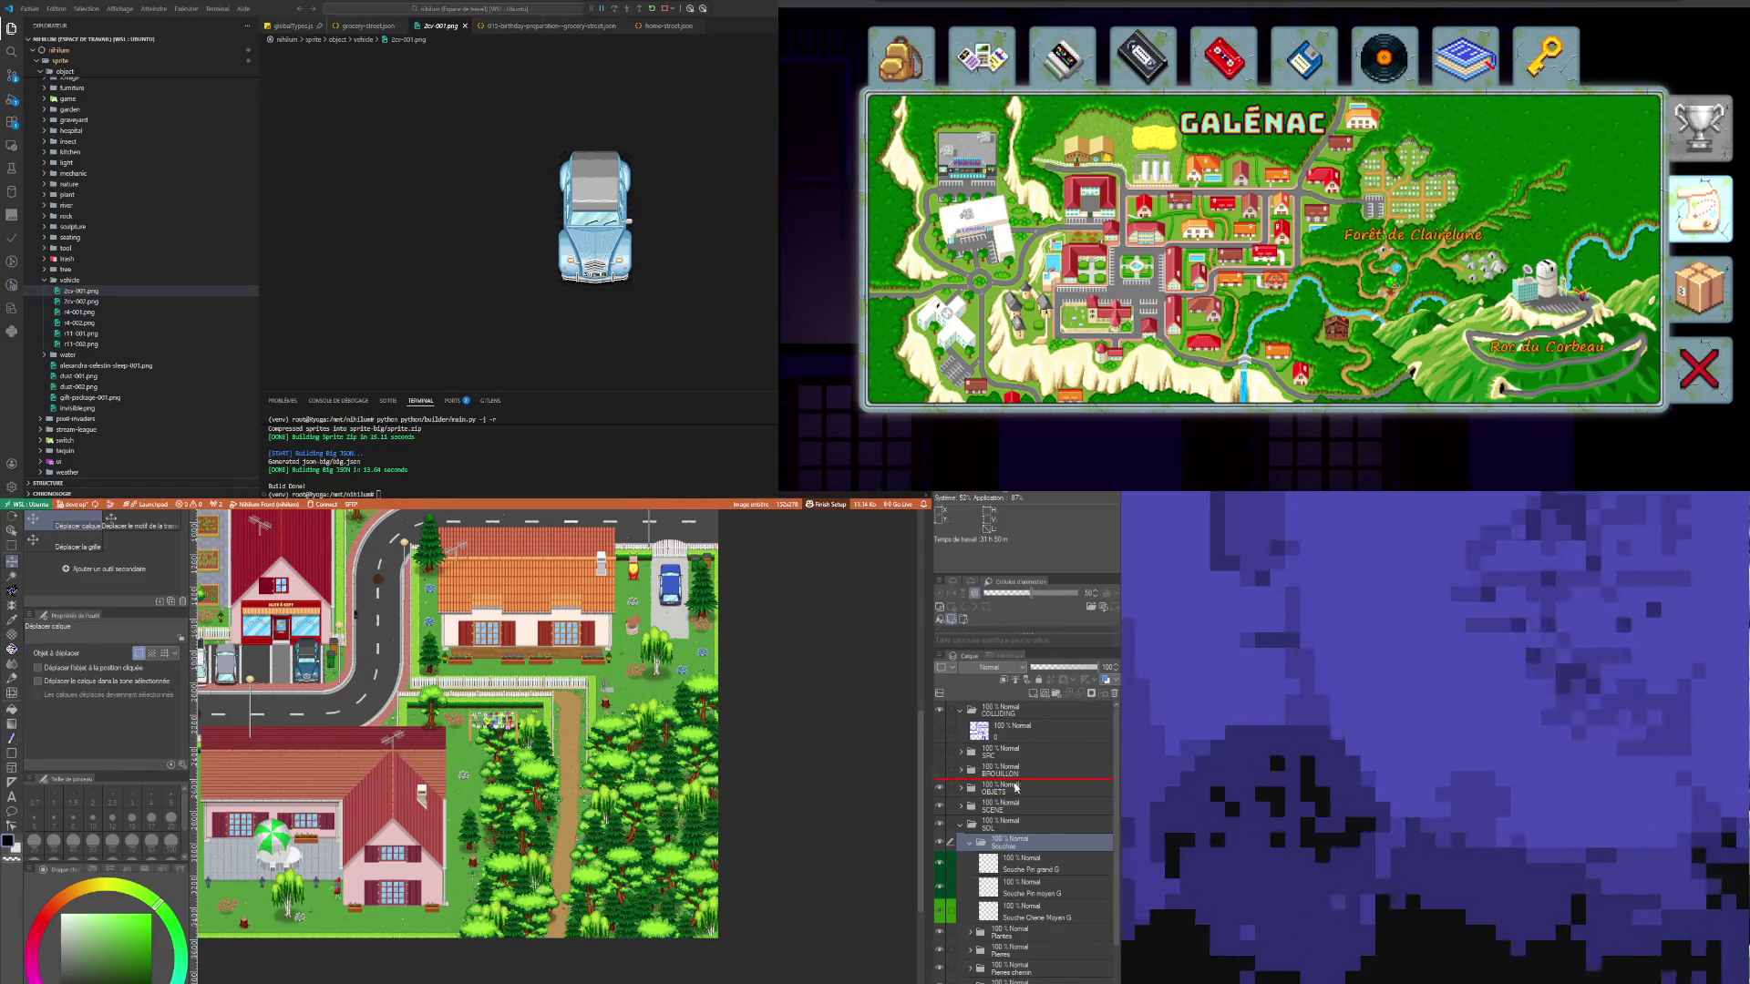
{"action": "left_click_drag", "start_coordinate": [1016, 787], "coordinate": [975, 798]}
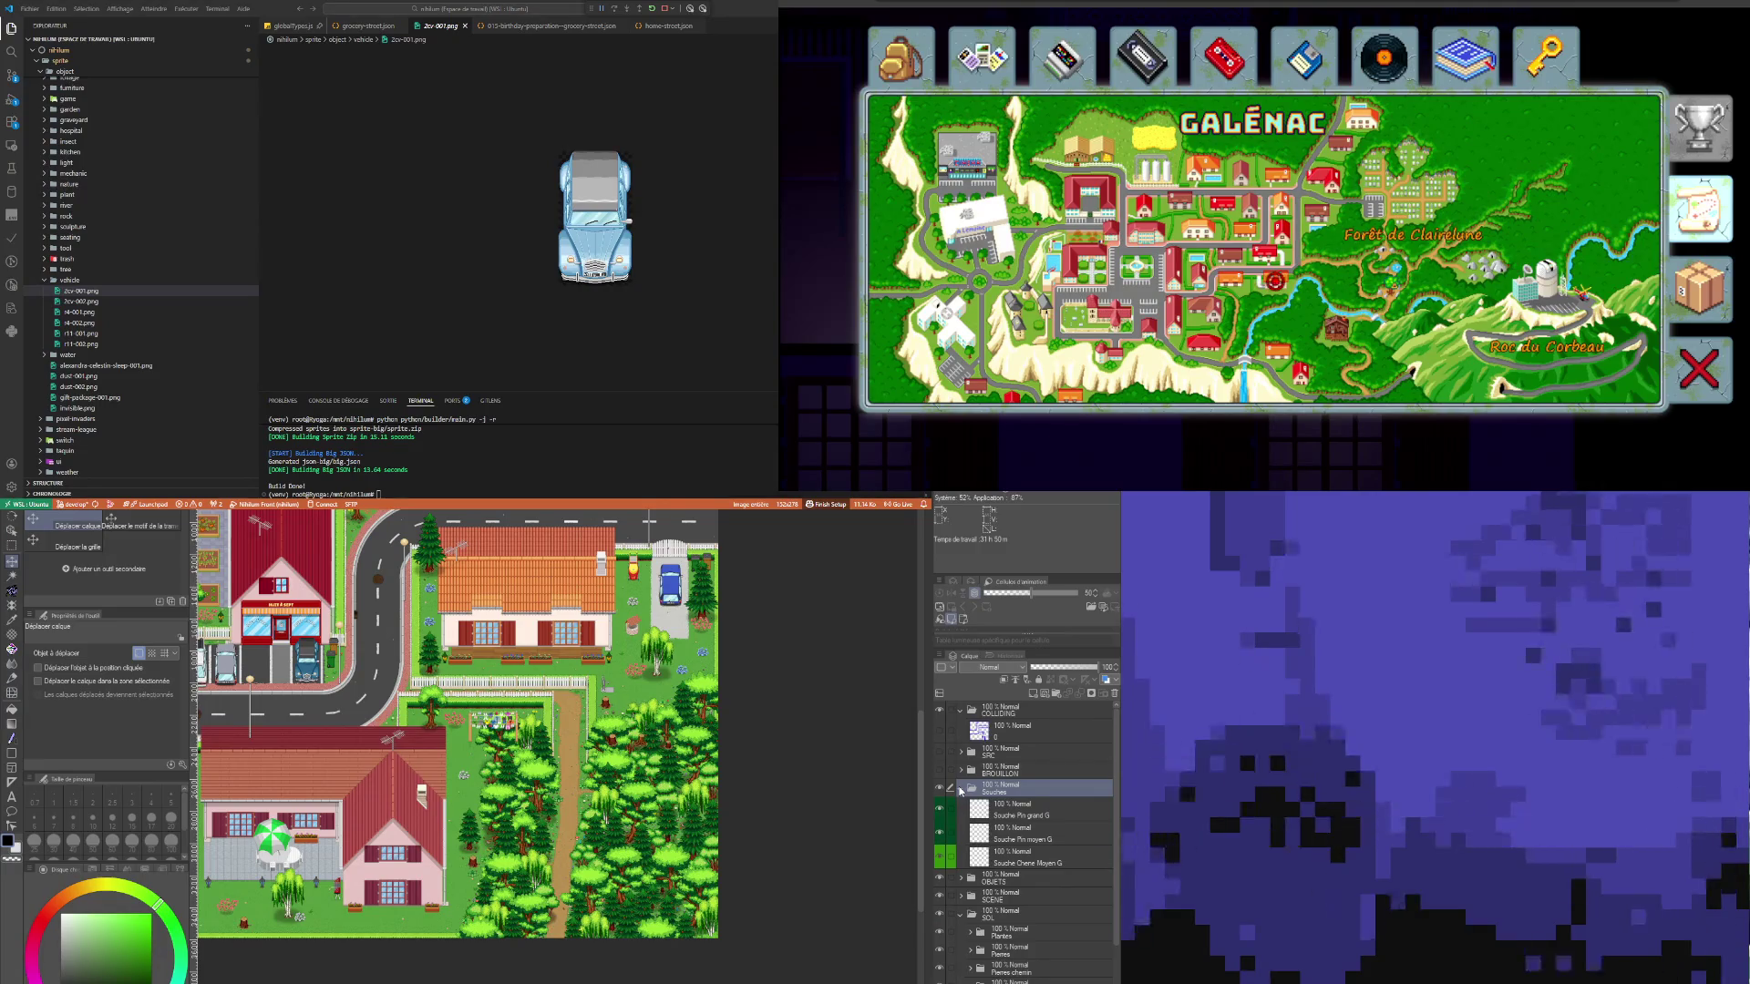
{"action": "left_click_drag", "start_coordinate": [1032, 887], "coordinate": [1031, 886]}
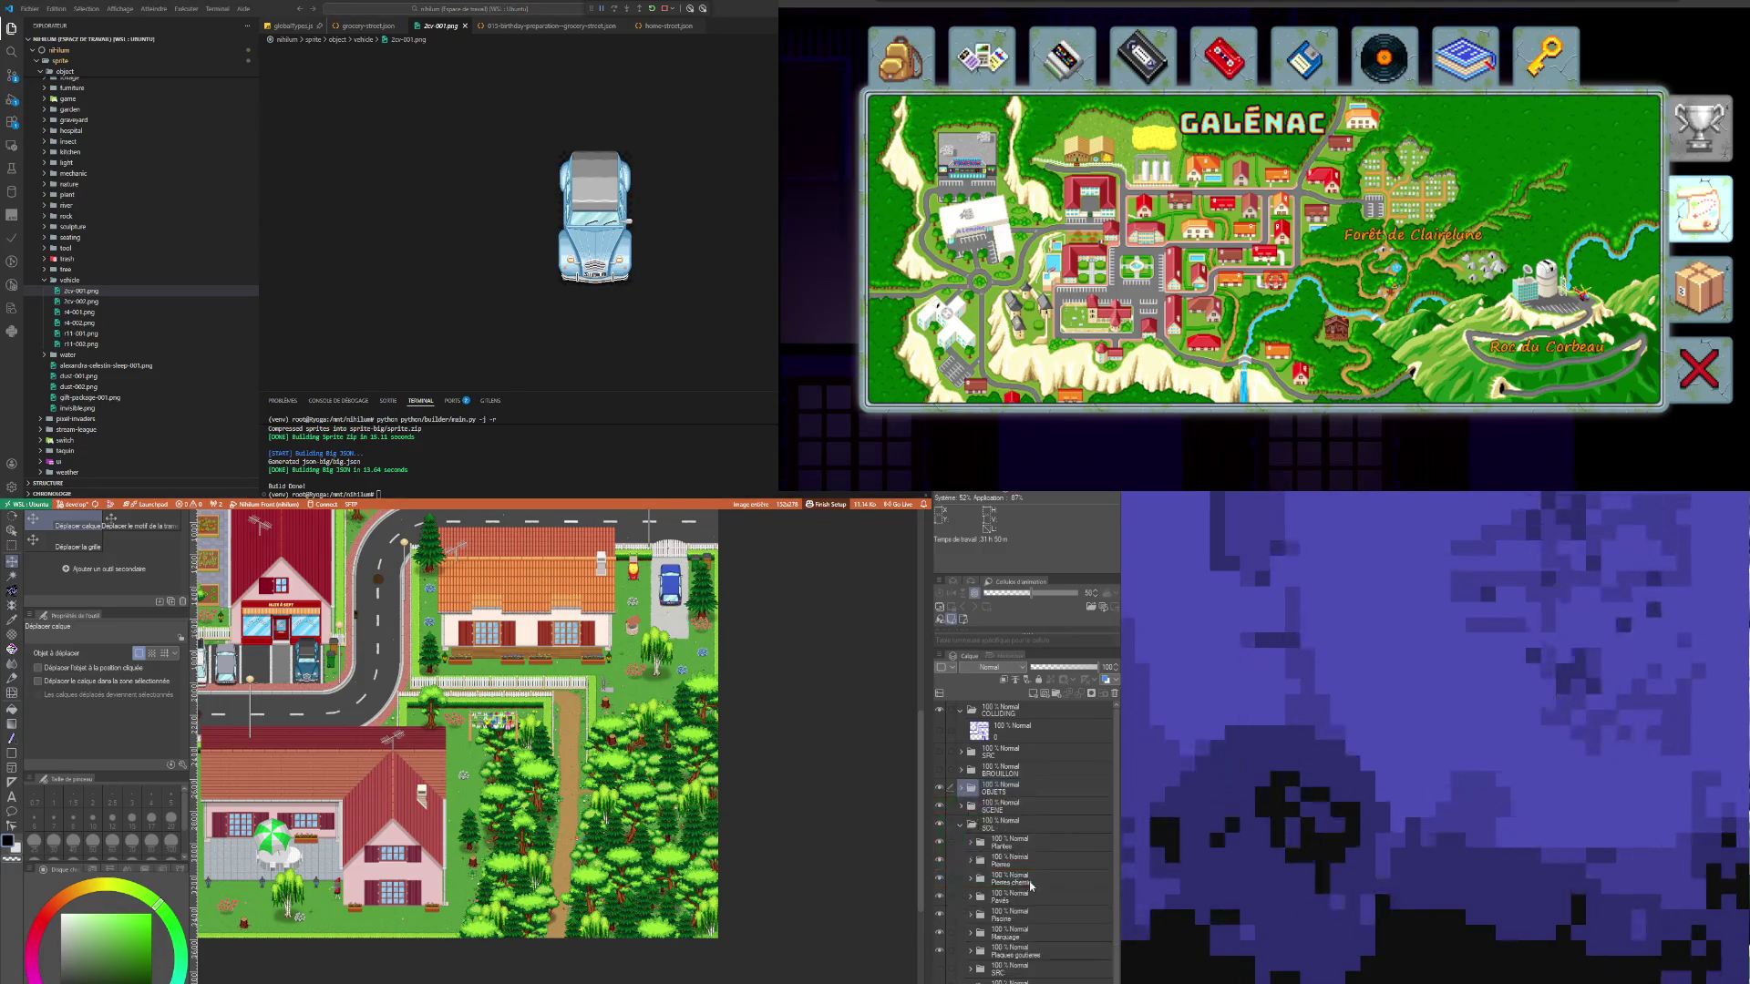
Step: Collapse SOL and set table jardin, expand OBJETS, and select the Souche Pin grand G layer
{"action": "left_click", "coordinate": [959, 826]}
{"action": "left_click", "coordinate": [960, 789]}
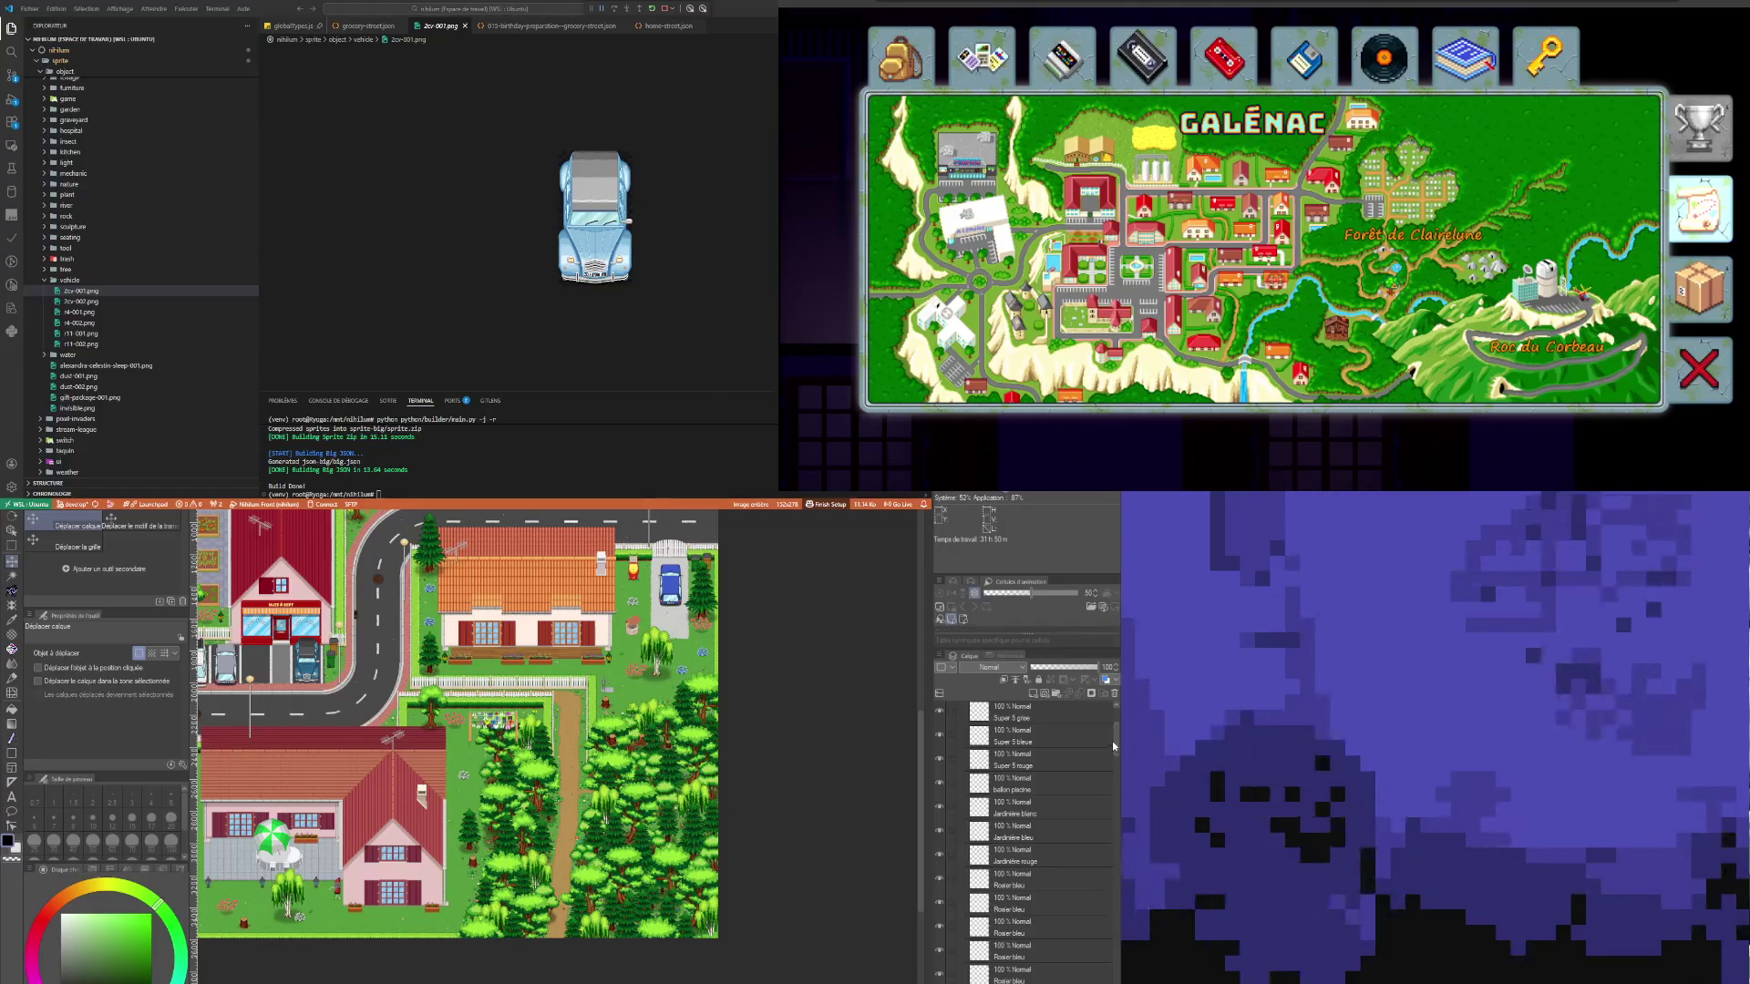
{"action": "left_click_drag", "start_coordinate": [1112, 741], "coordinate": [1115, 935]}
{"action": "scroll", "coordinate": [1107, 878], "scroll_direction": "down", "scroll_amount": 5}
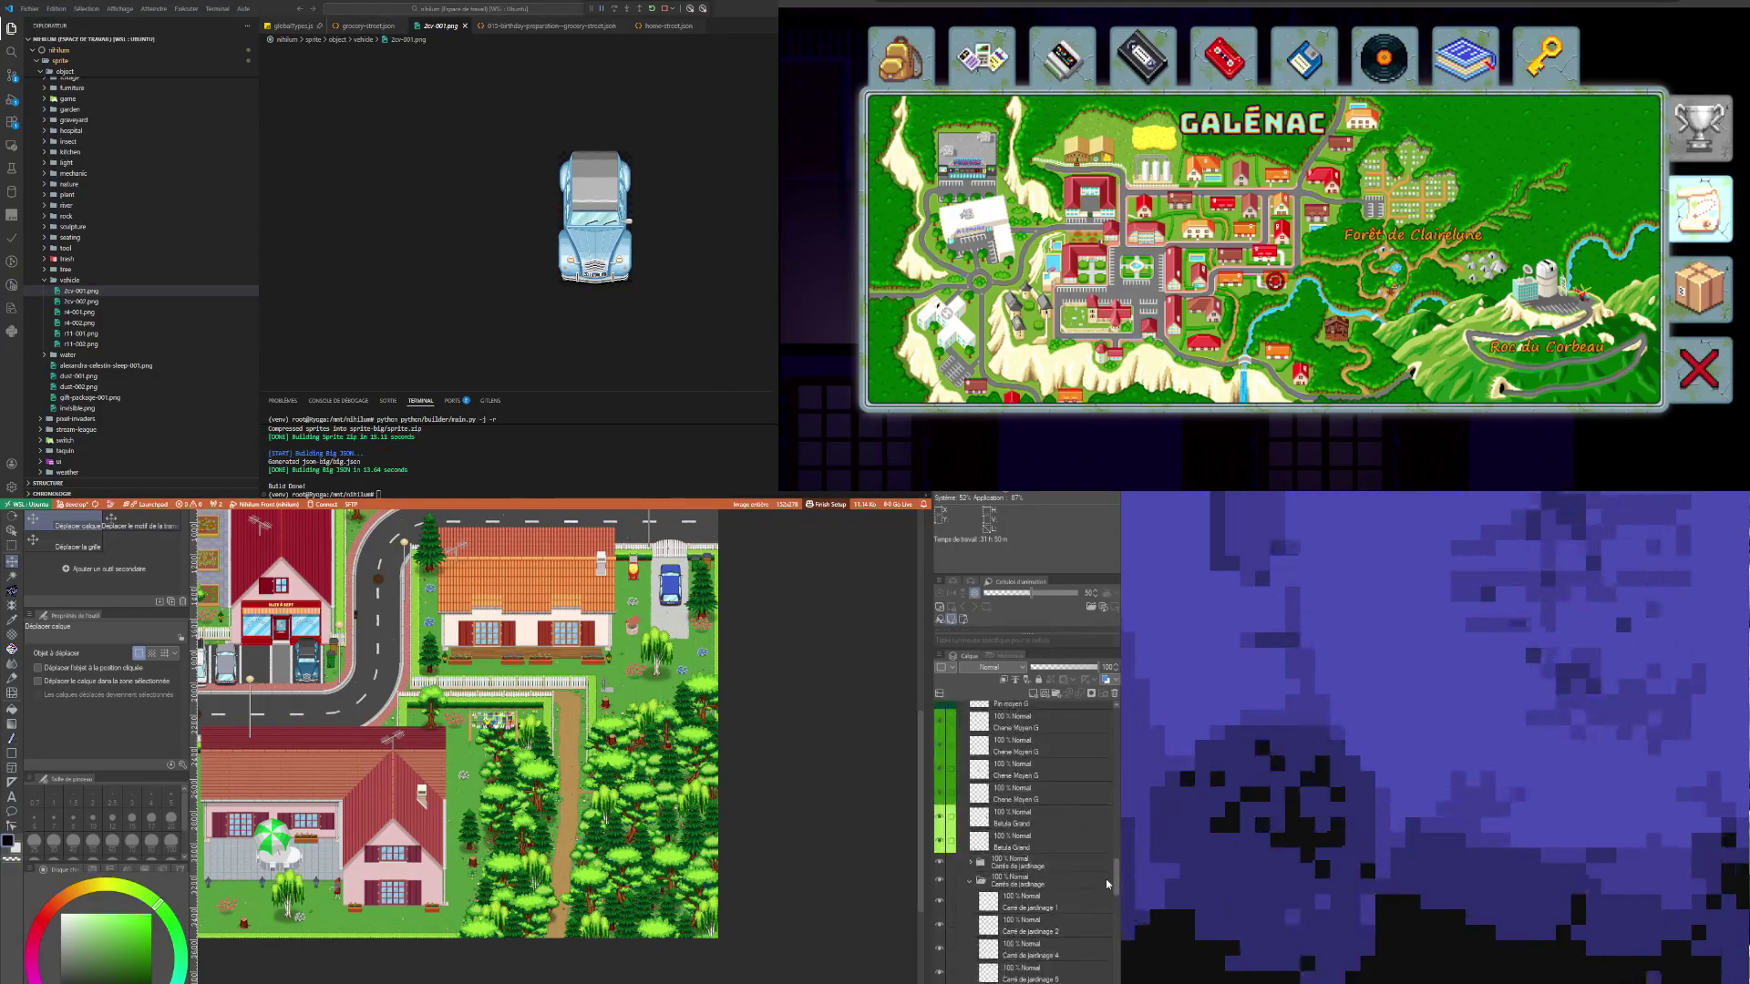
{"action": "scroll", "coordinate": [1105, 912], "scroll_direction": "up", "scroll_amount": 5}
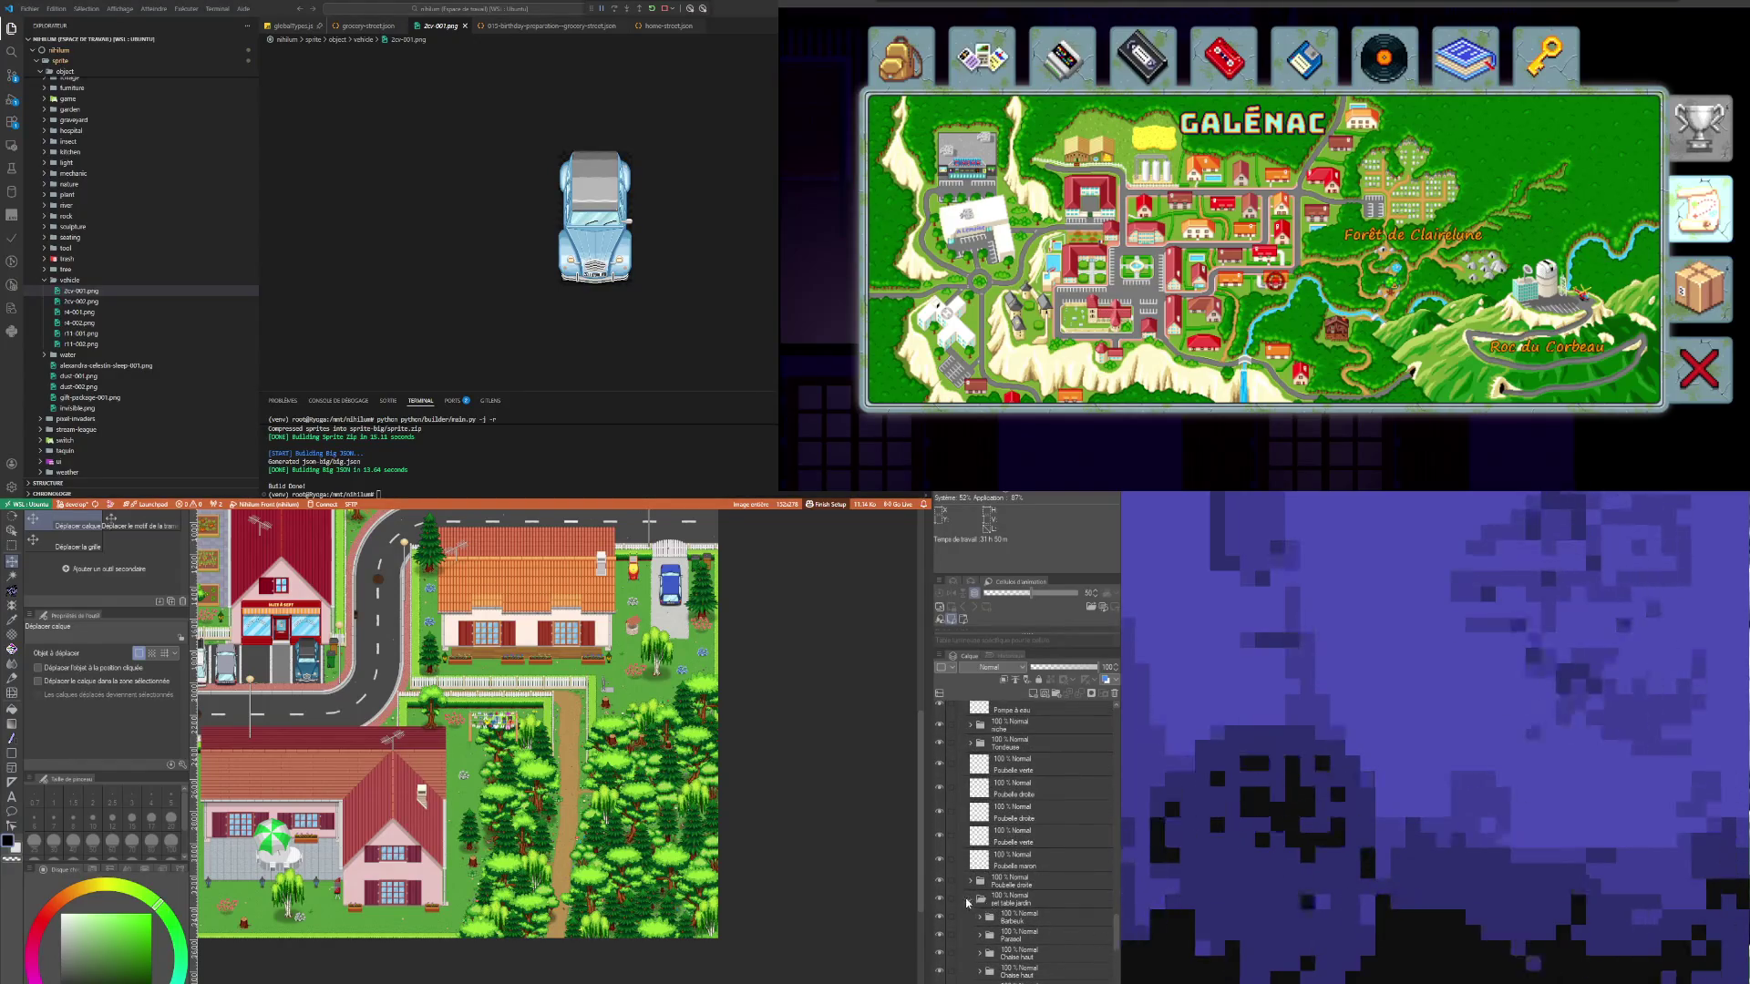
{"action": "left_click", "coordinate": [971, 902]}
{"action": "scroll", "coordinate": [1049, 890], "scroll_direction": "down", "scroll_amount": 5}
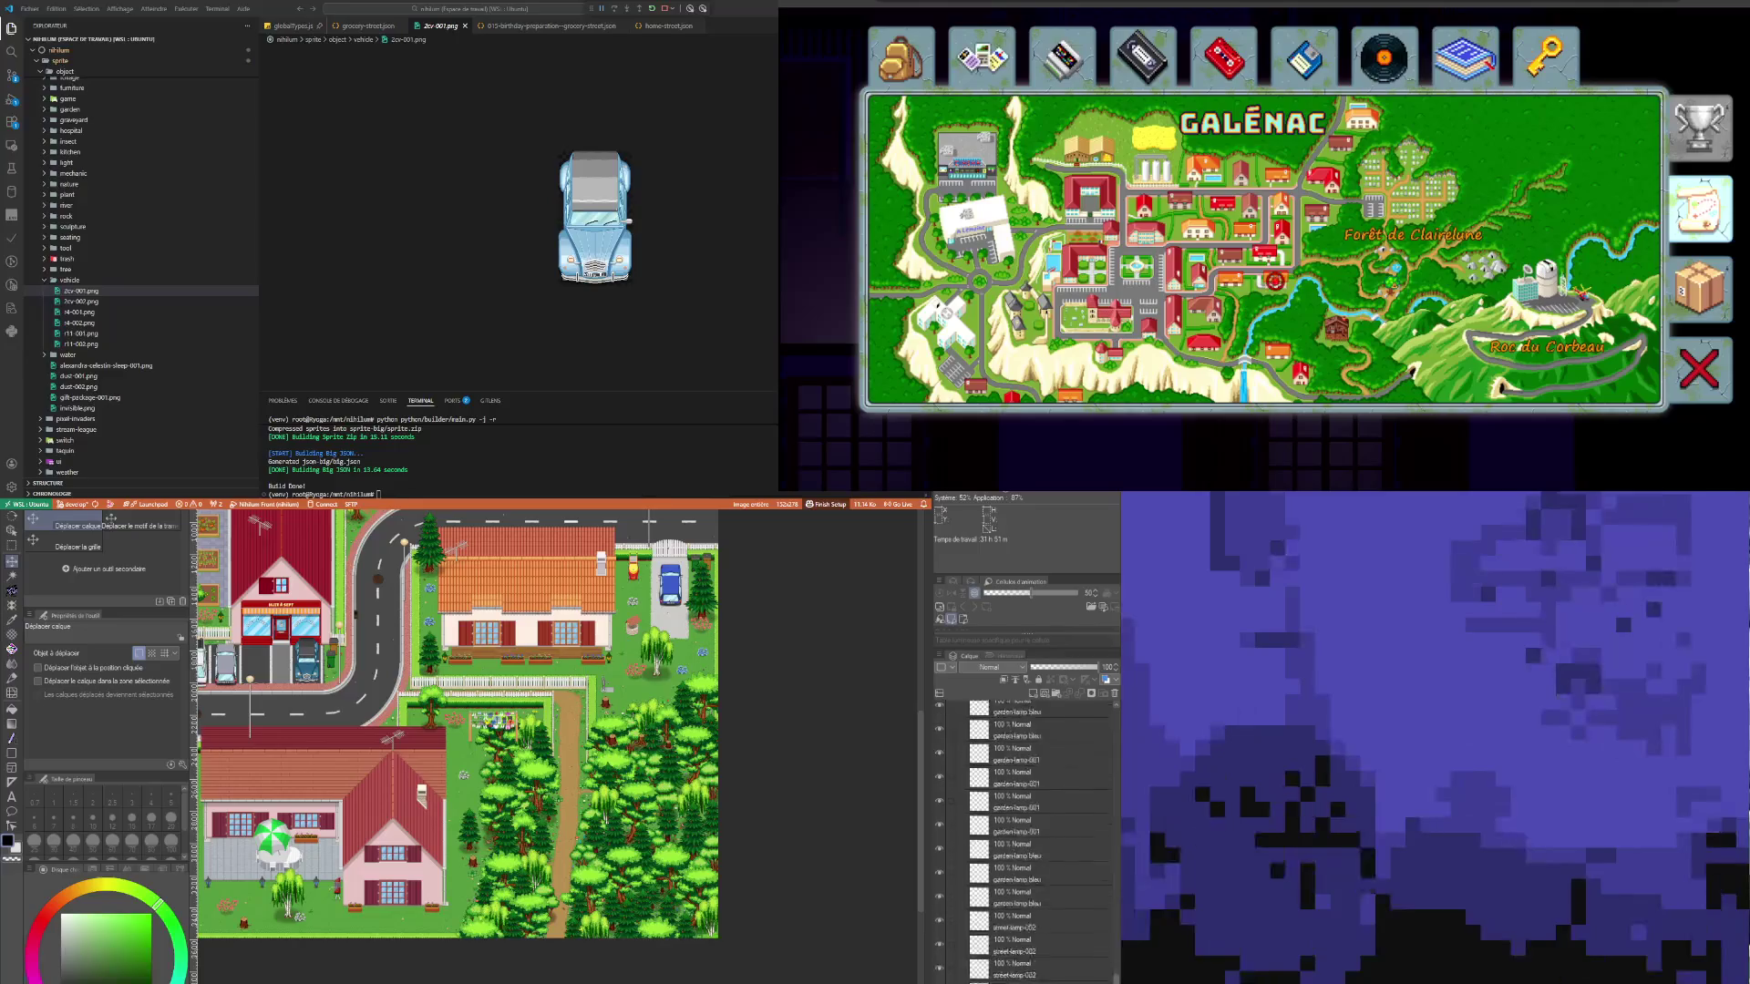
{"action": "scroll", "coordinate": [1039, 838], "scroll_direction": "down", "scroll_amount": 2}
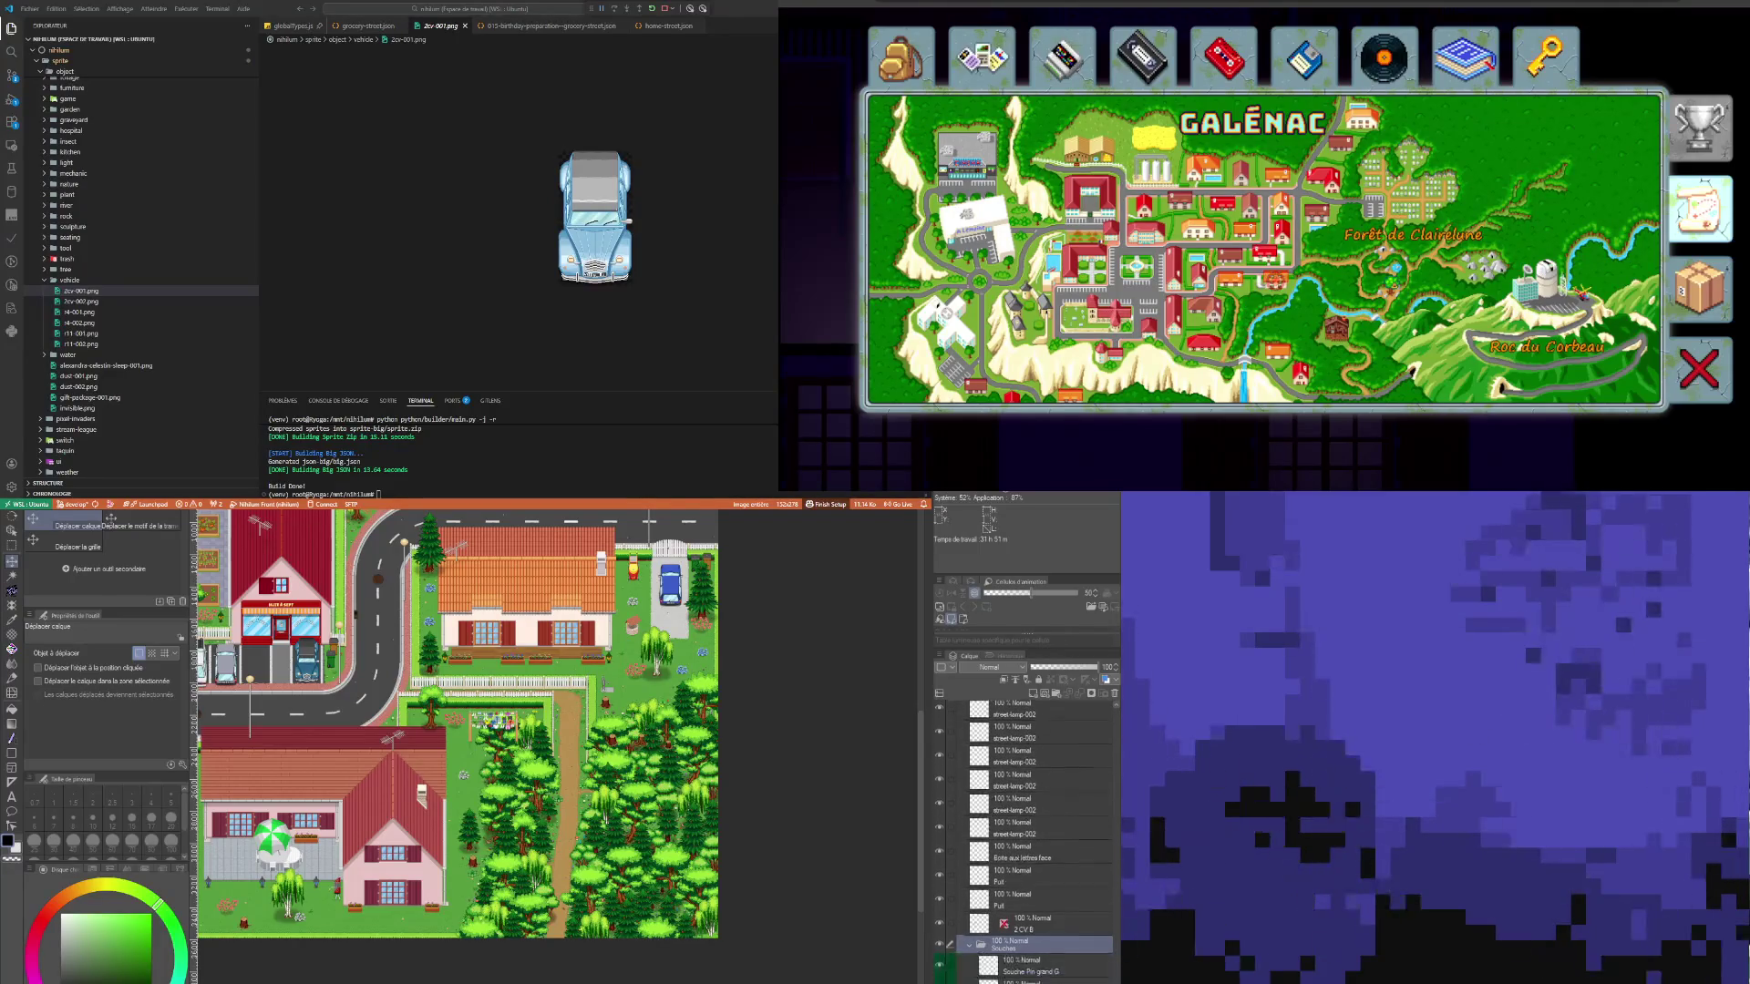
{"action": "left_click", "coordinate": [1021, 957]}
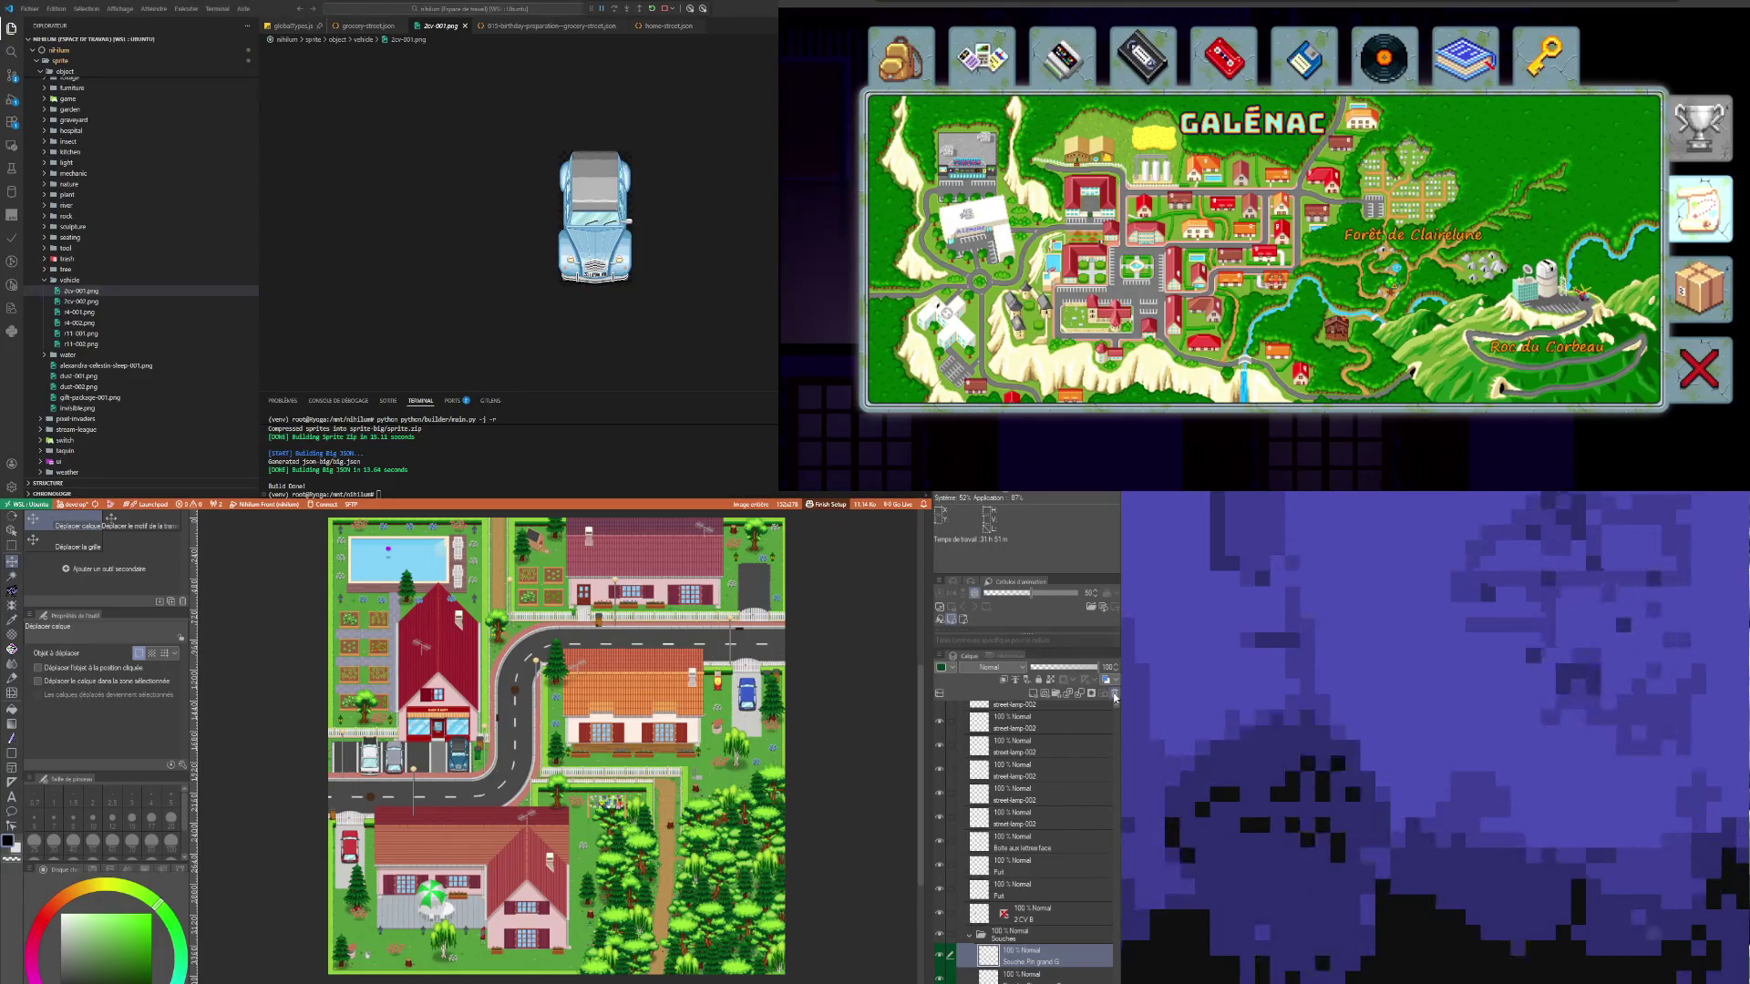
Step: Zoom in and out across the town map to check the stumps, then return to the forest map
{"action": "scroll", "coordinate": [1082, 973], "scroll_direction": "up", "scroll_amount": 1}
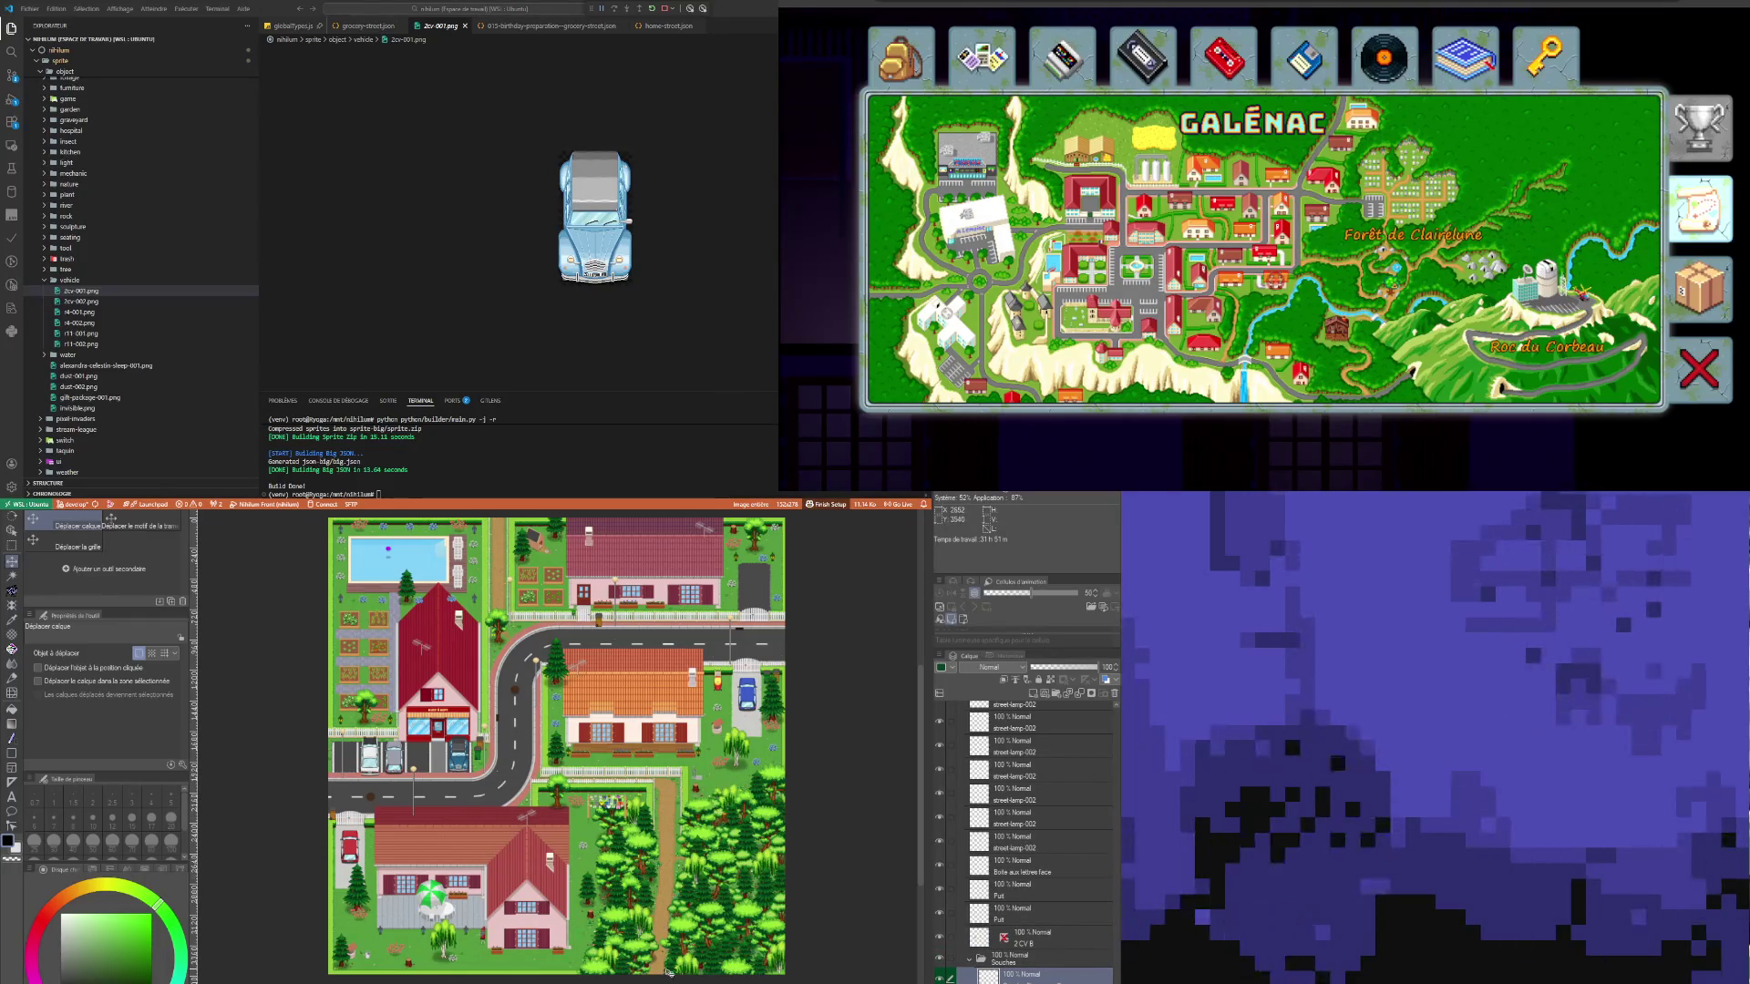
{"action": "scroll", "coordinate": [699, 878], "scroll_direction": "up", "scroll_amount": 5}
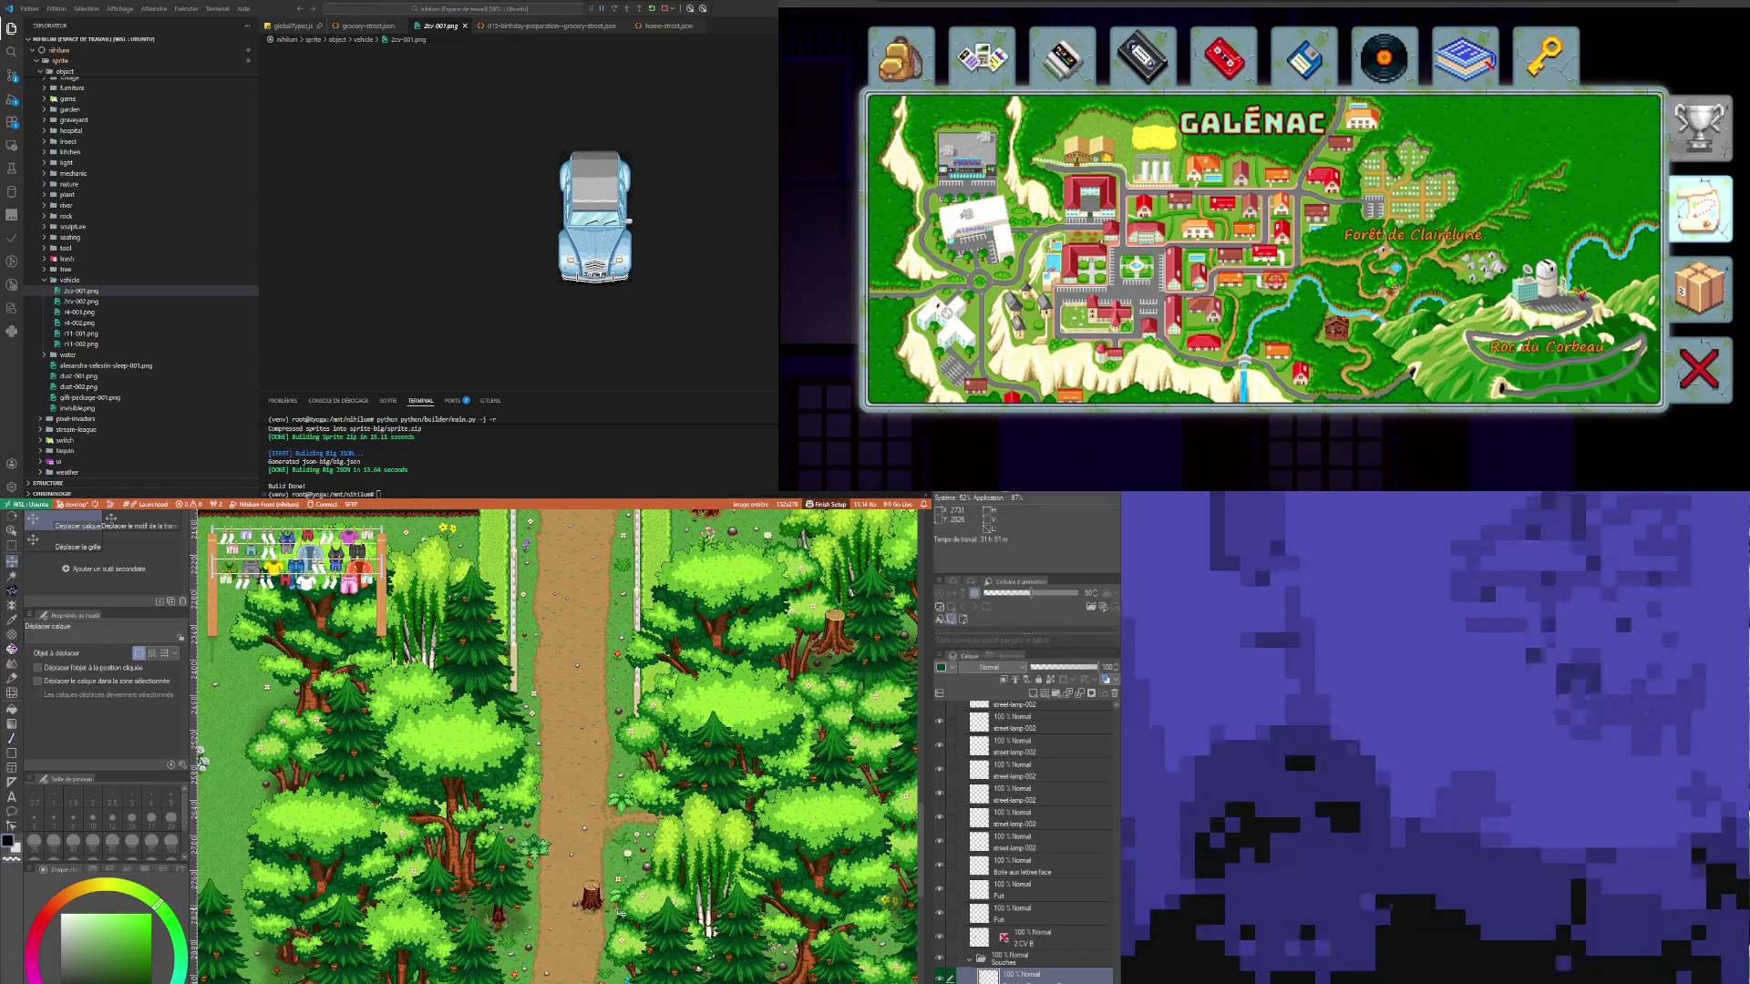
{"action": "scroll", "coordinate": [714, 931], "scroll_direction": "down", "scroll_amount": 8}
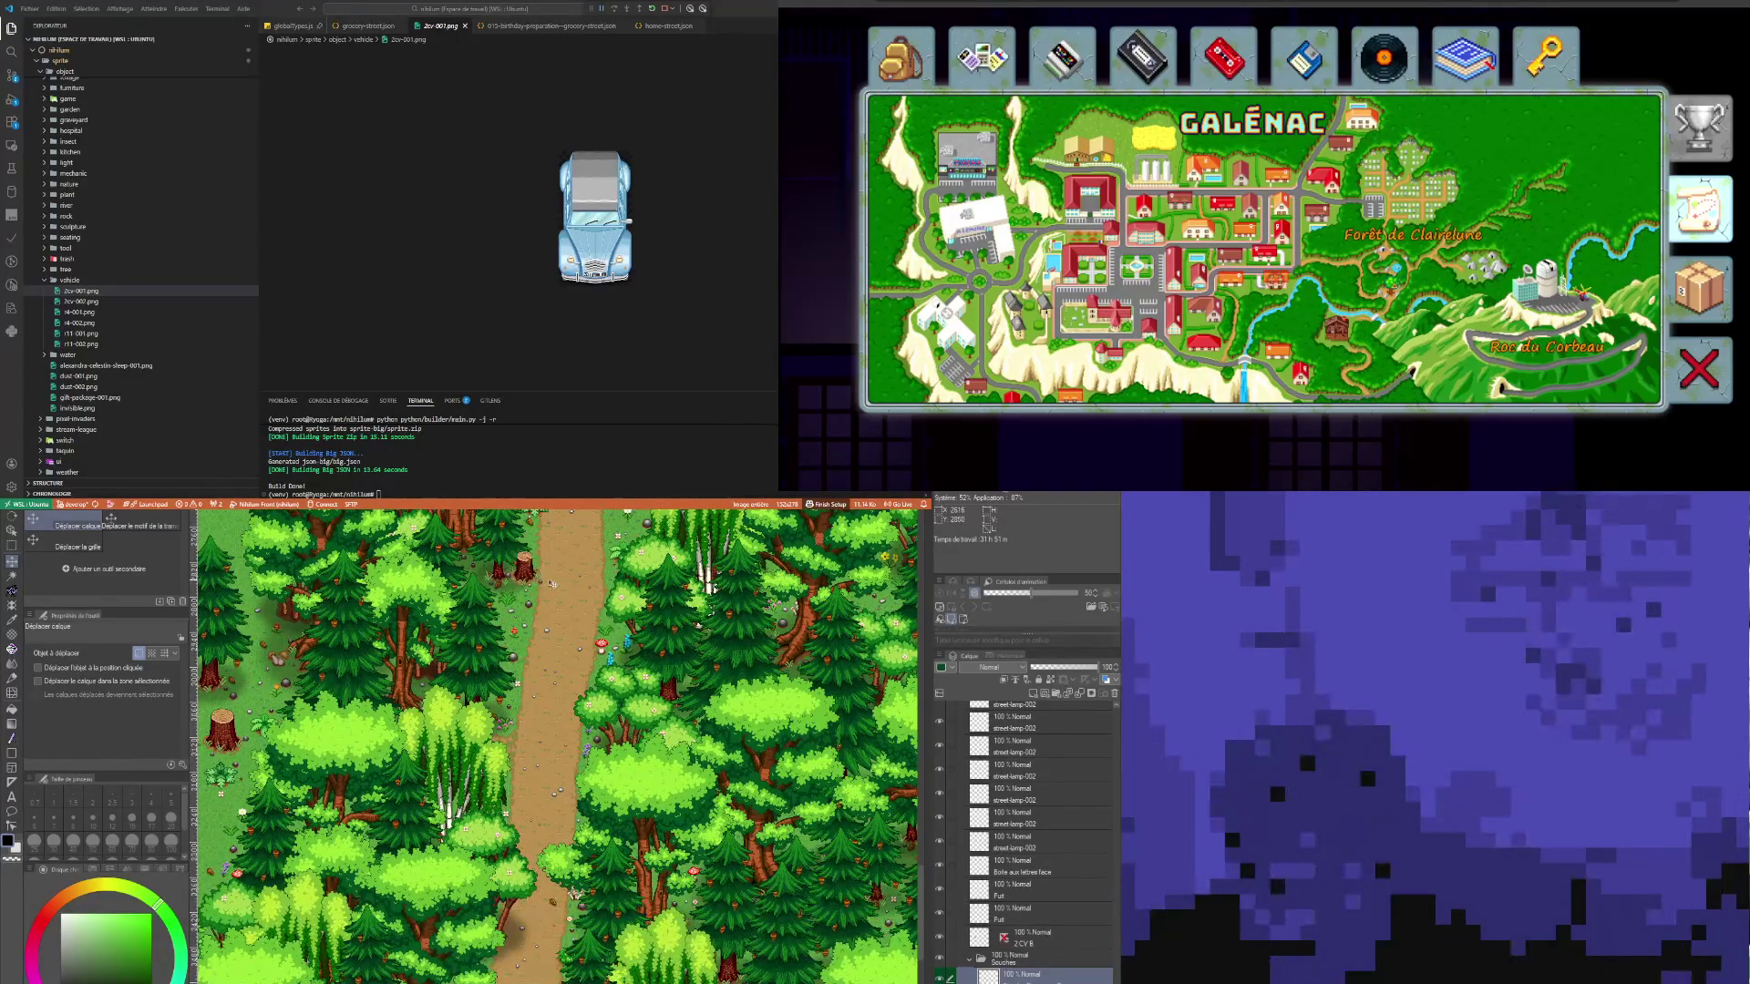
{"action": "scroll", "coordinate": [713, 931], "scroll_direction": "down", "scroll_amount": 3}
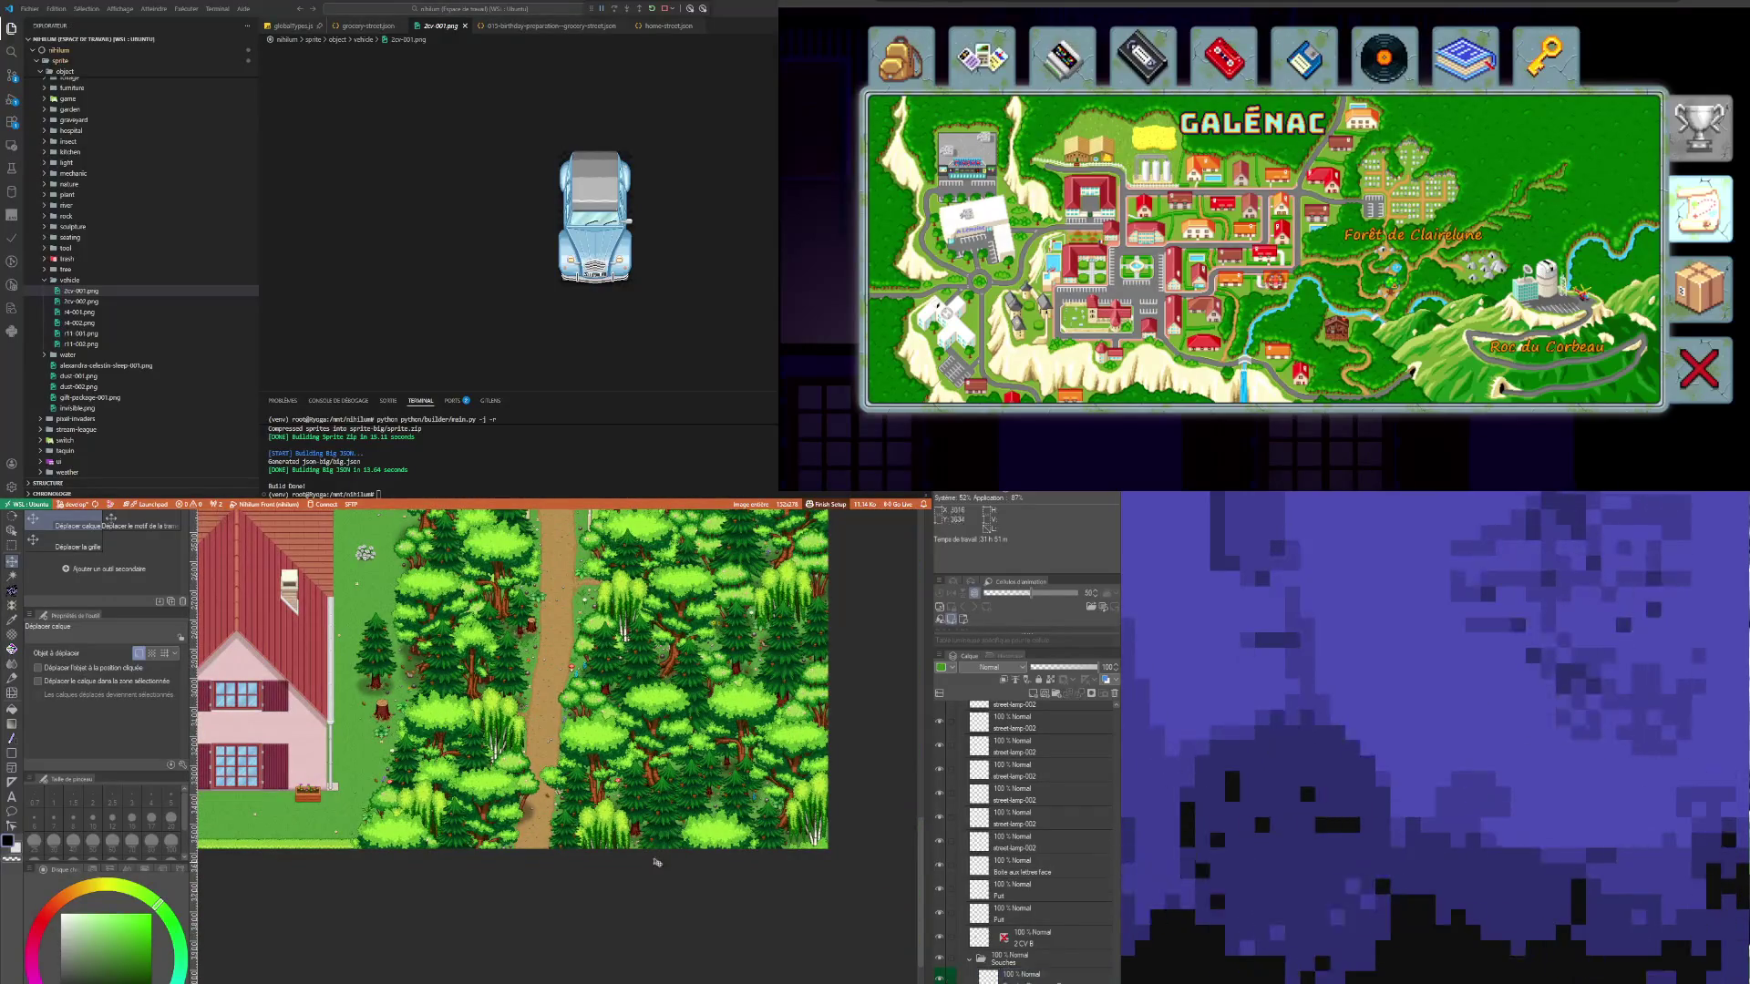
{"action": "scroll", "coordinate": [661, 864], "scroll_direction": "down", "scroll_amount": 5}
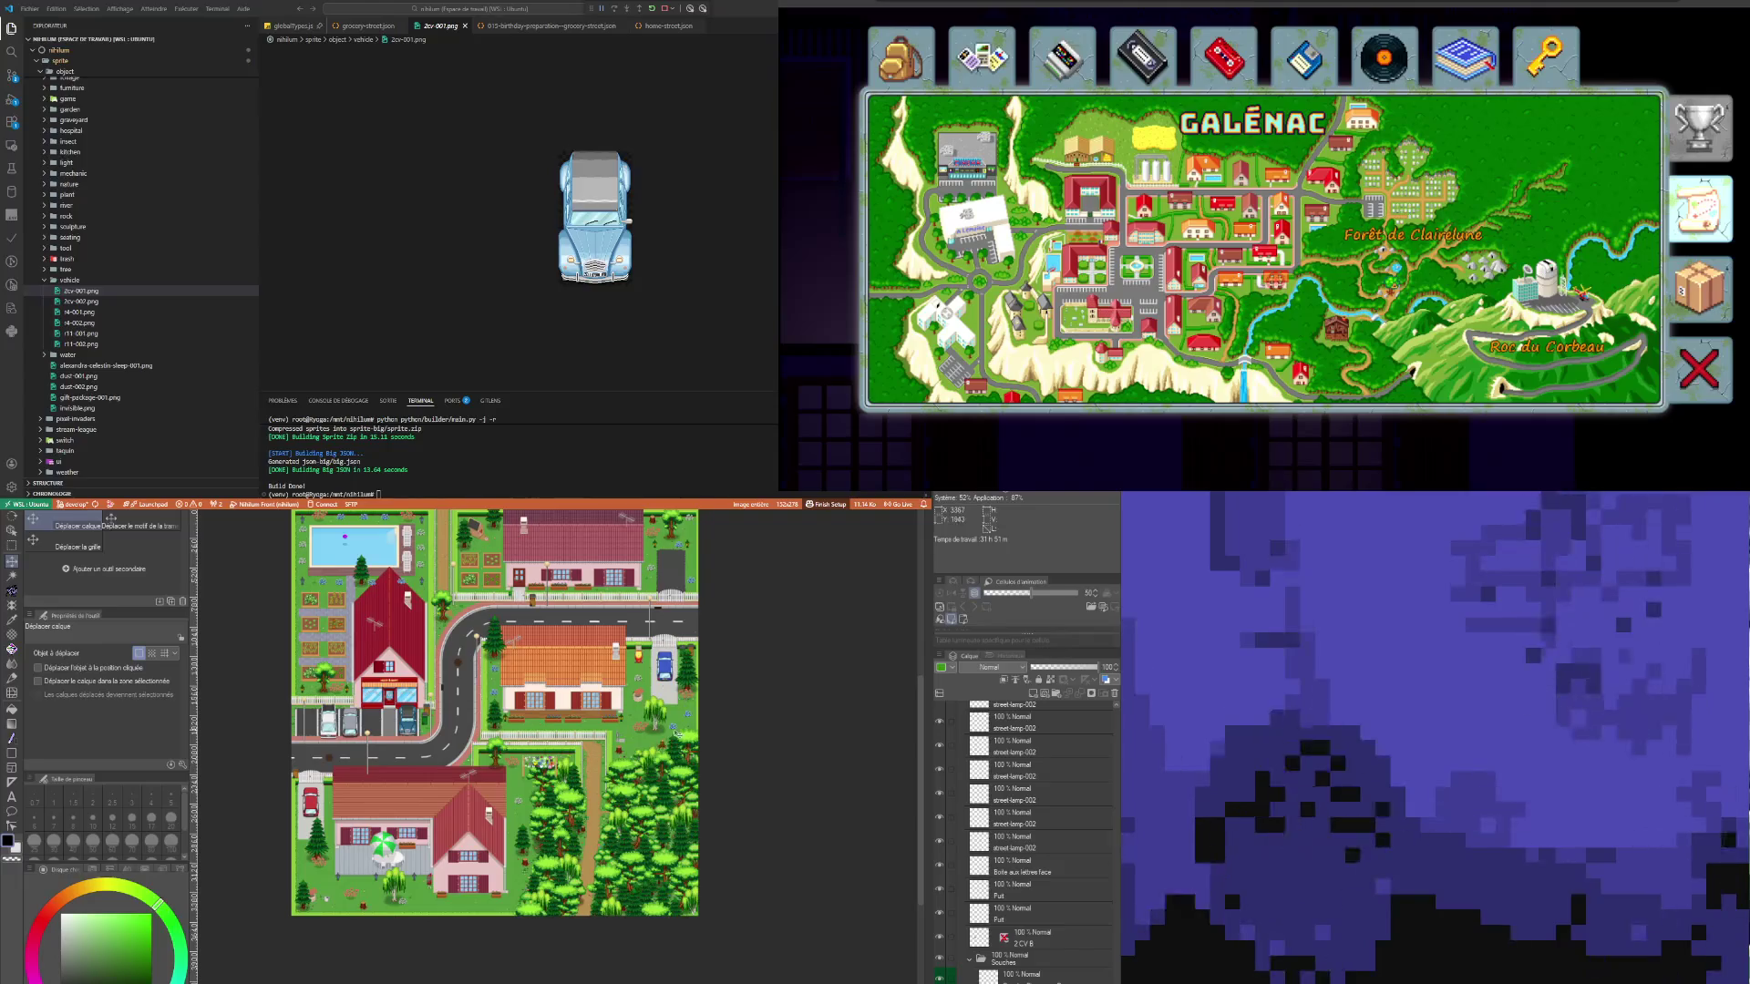
{"action": "scroll", "coordinate": [676, 731], "scroll_direction": "up", "scroll_amount": 5}
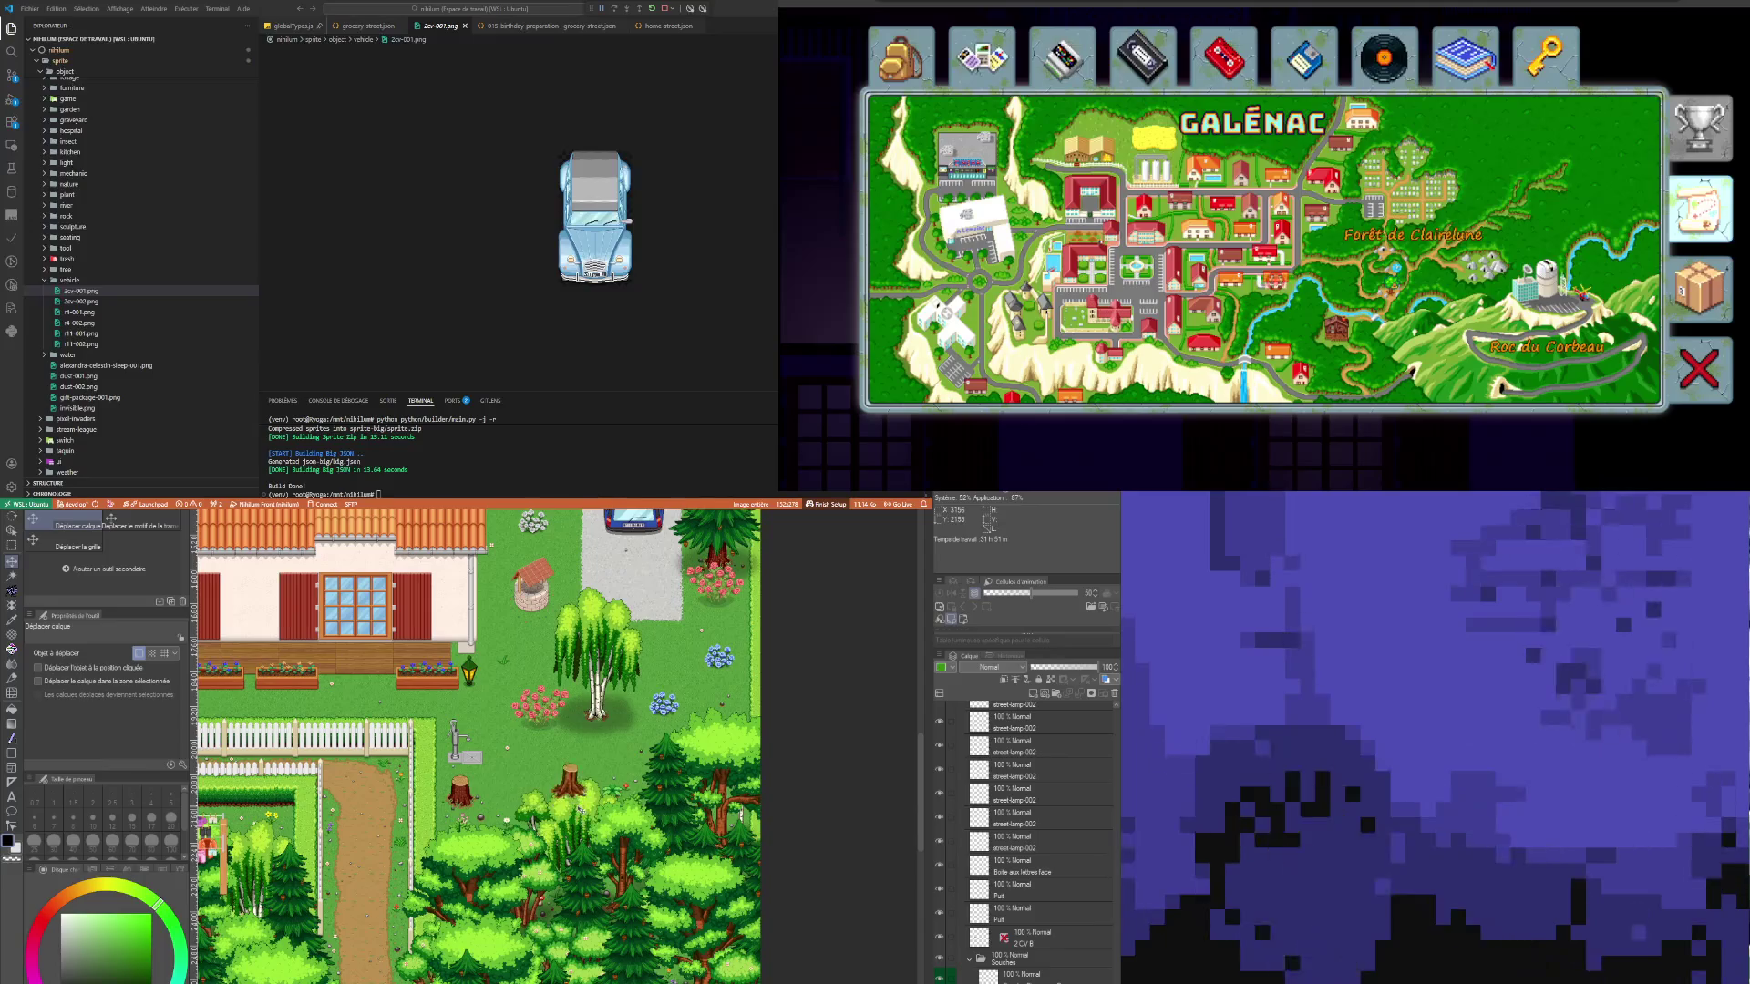
{"action": "scroll", "coordinate": [585, 800], "scroll_direction": "down", "scroll_amount": 3}
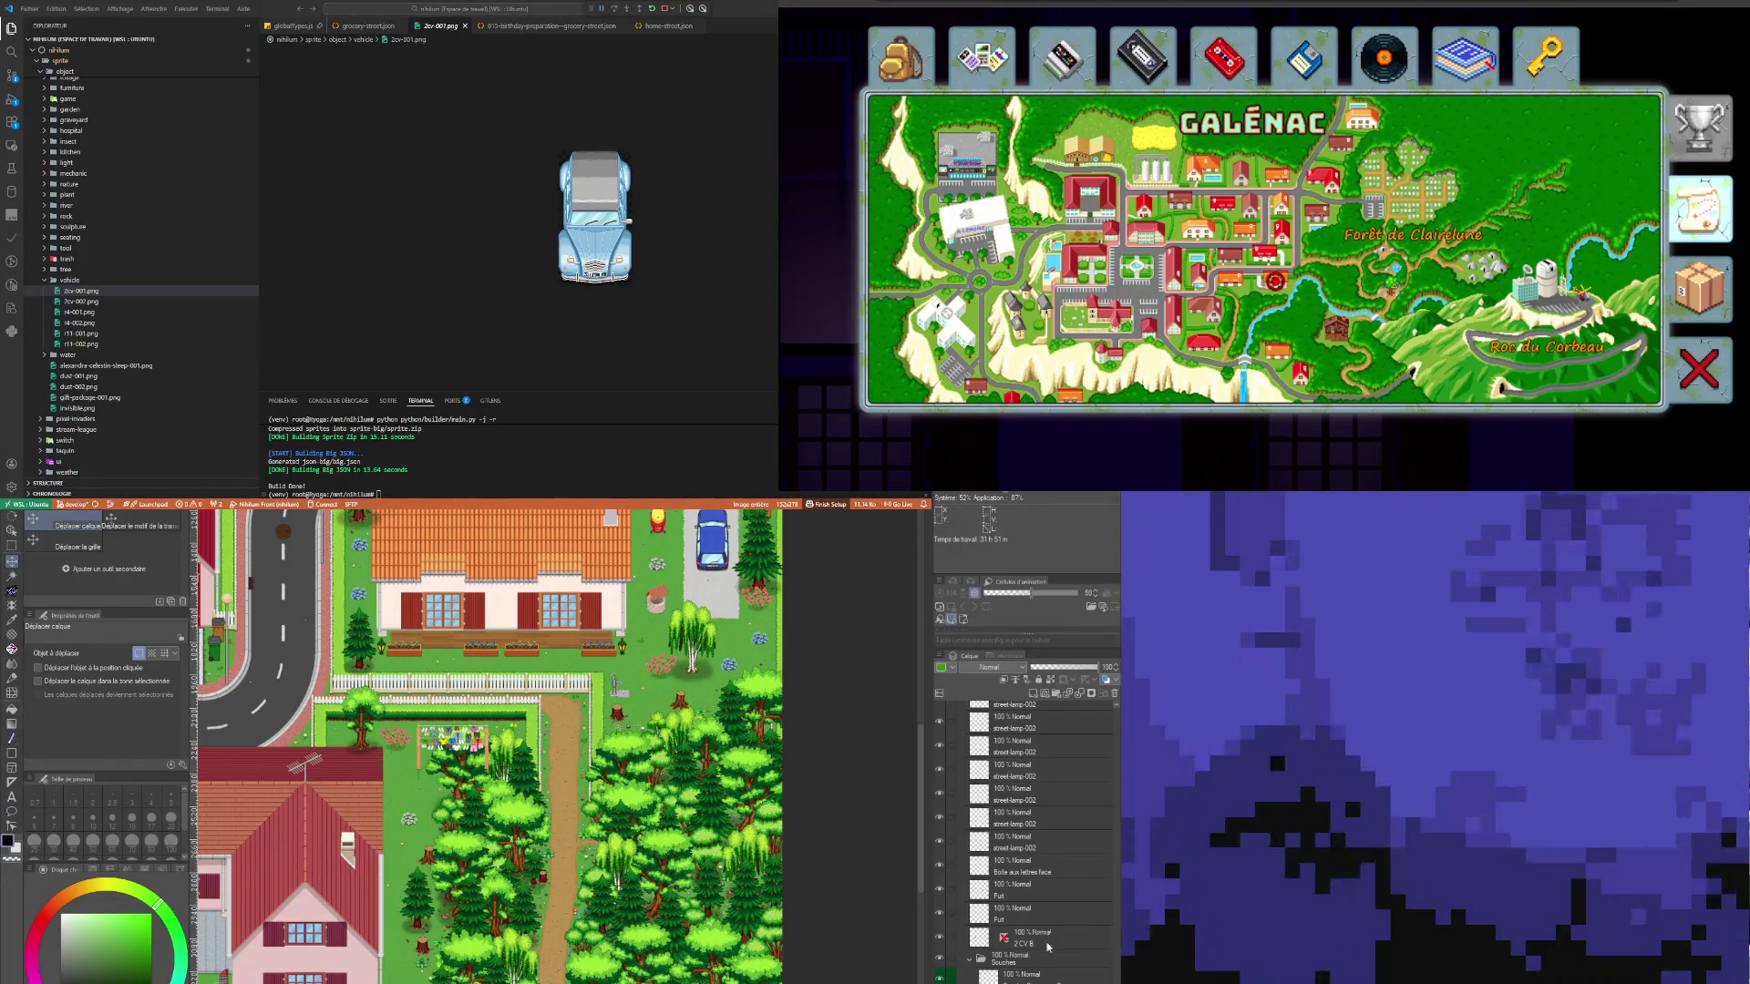
{"action": "scroll", "coordinate": [1048, 948], "scroll_direction": "down", "scroll_amount": 1}
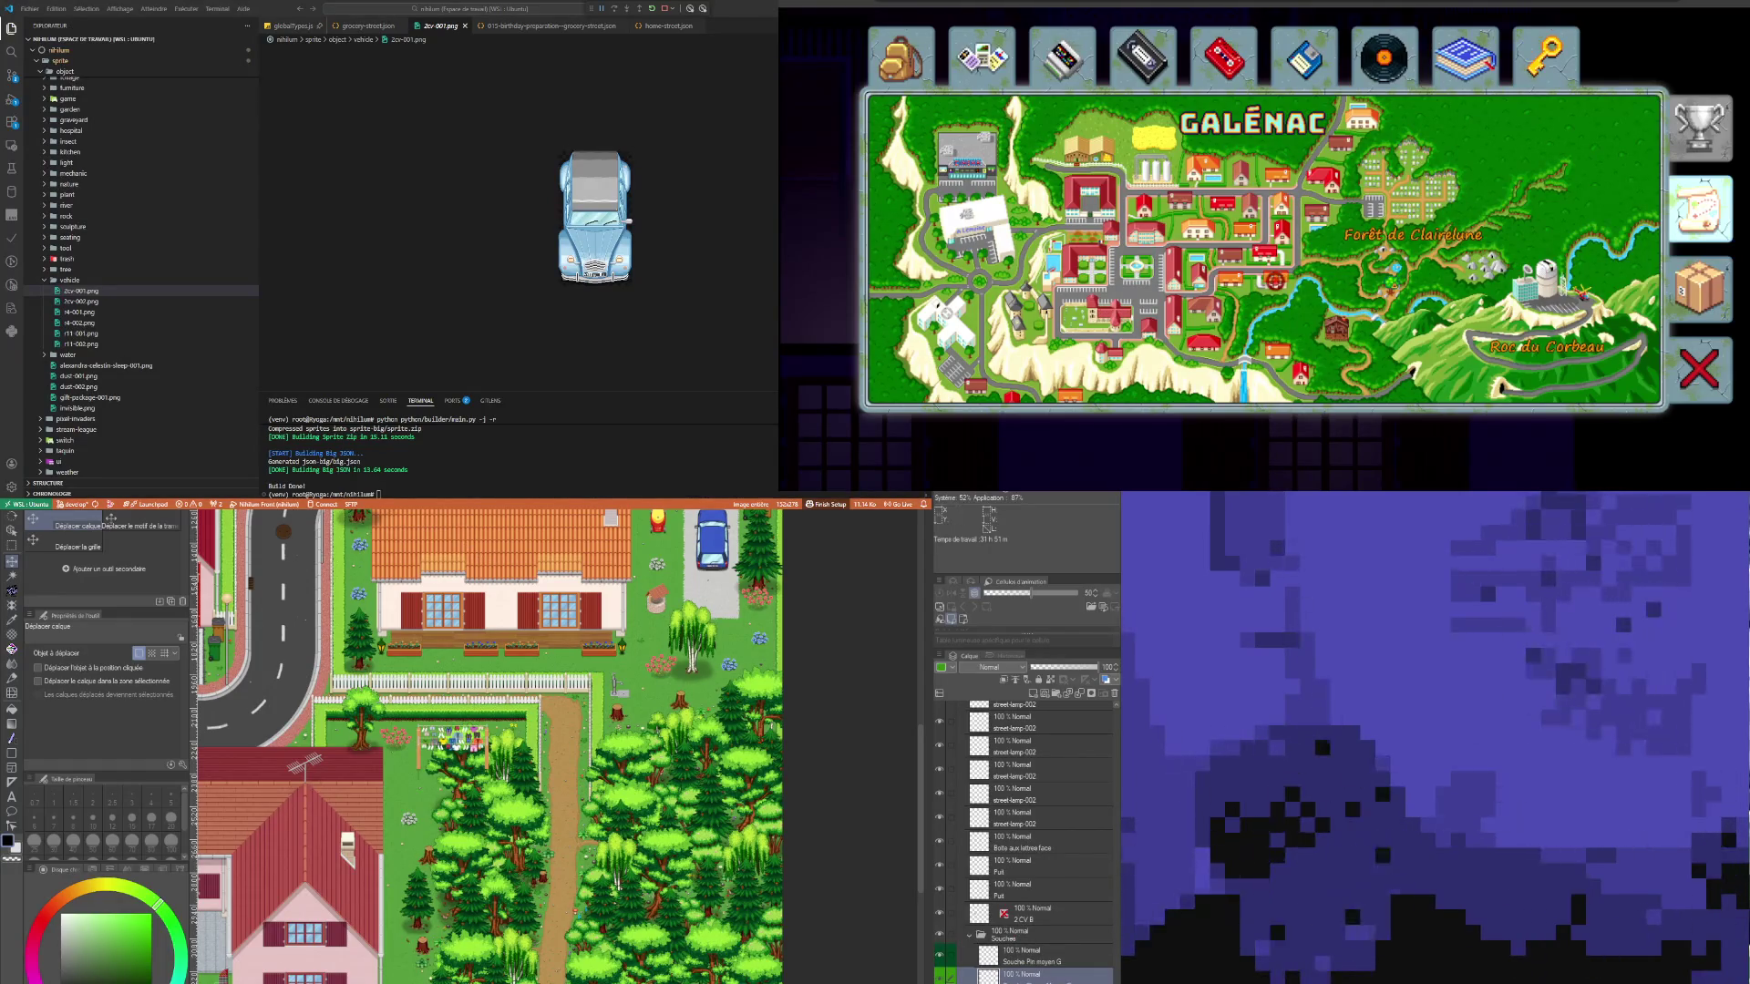
{"action": "key", "text": "ctrl+Tab"}
{"action": "scroll", "coordinate": [575, 784], "scroll_direction": "up", "scroll_amount": 2}
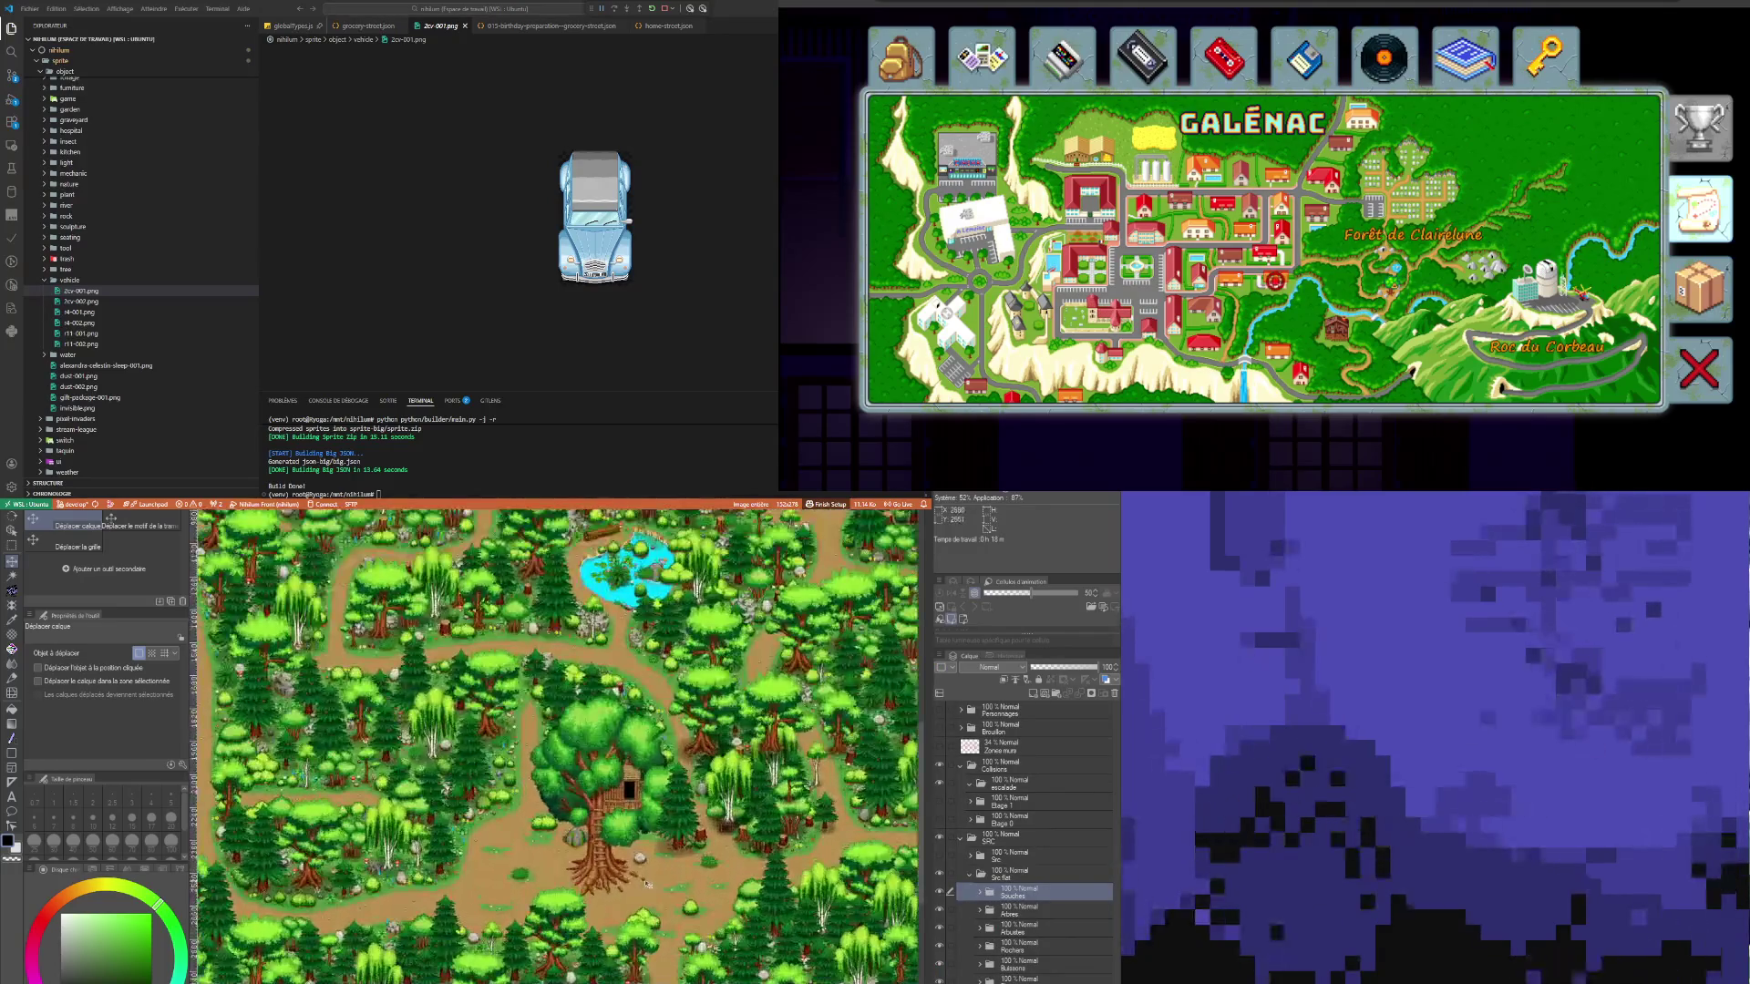
{"action": "scroll", "coordinate": [575, 784], "scroll_direction": "down", "scroll_amount": 3}
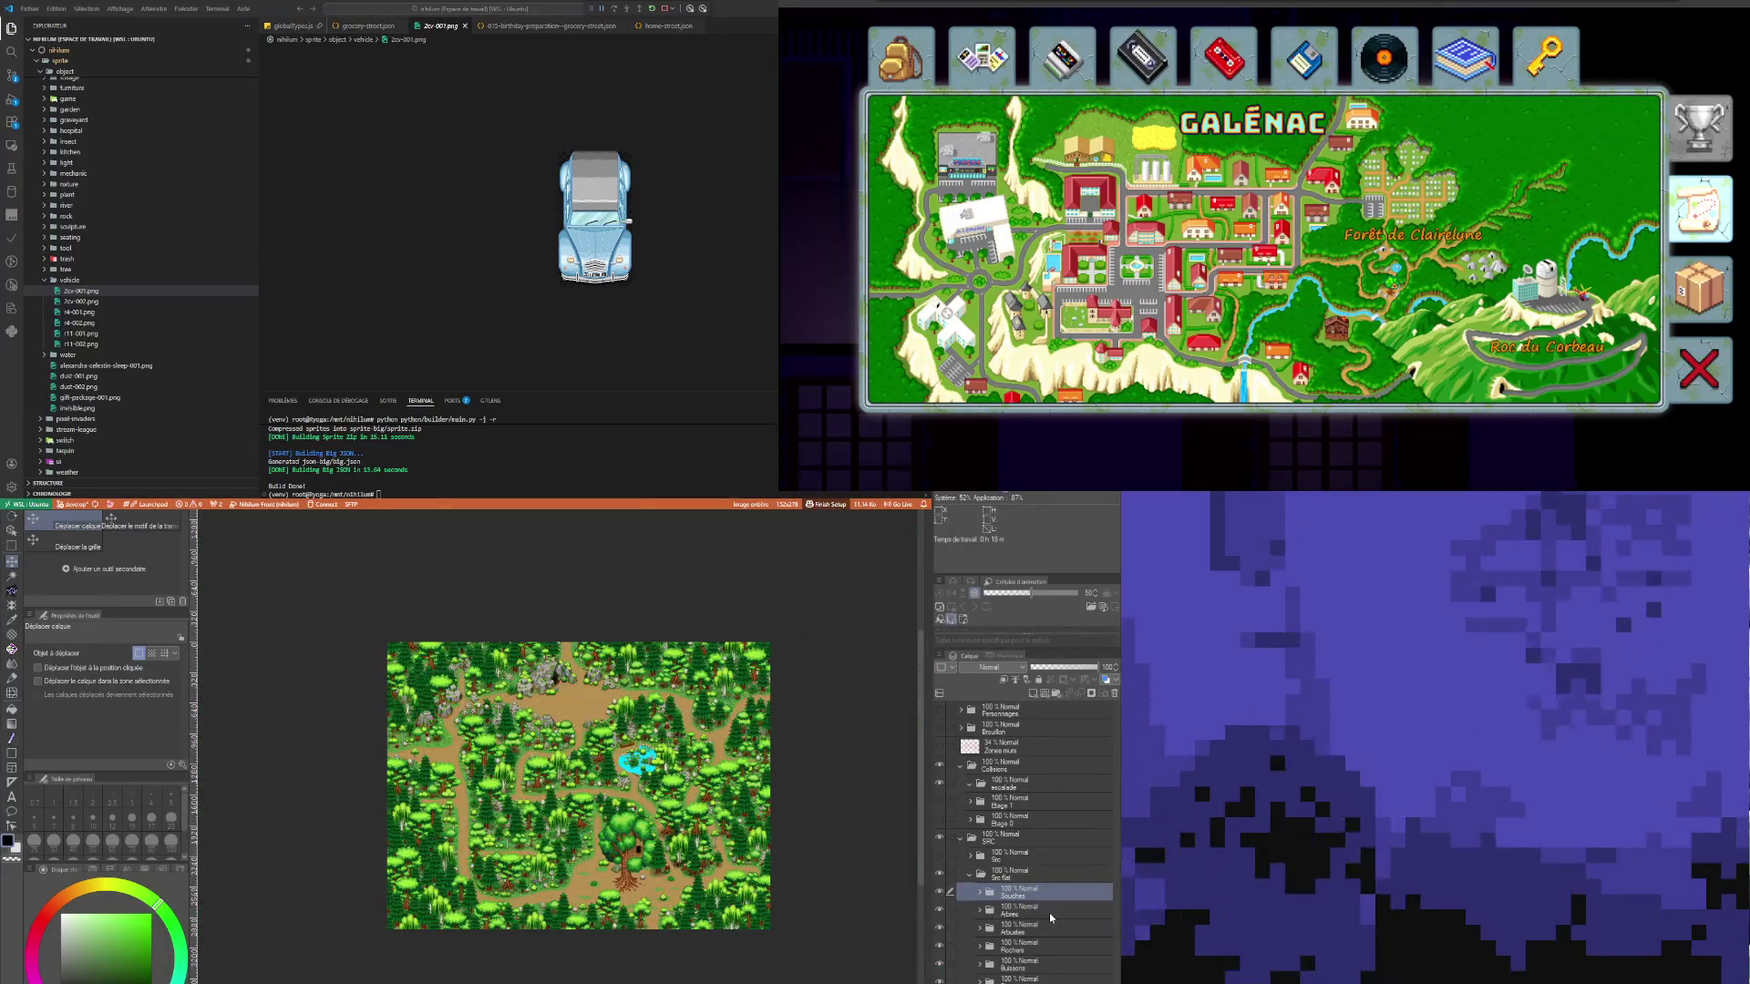
{"action": "left_click", "coordinate": [1048, 911]}
{"action": "left_click", "coordinate": [1031, 928]}
{"action": "left_click", "coordinate": [1024, 950]}
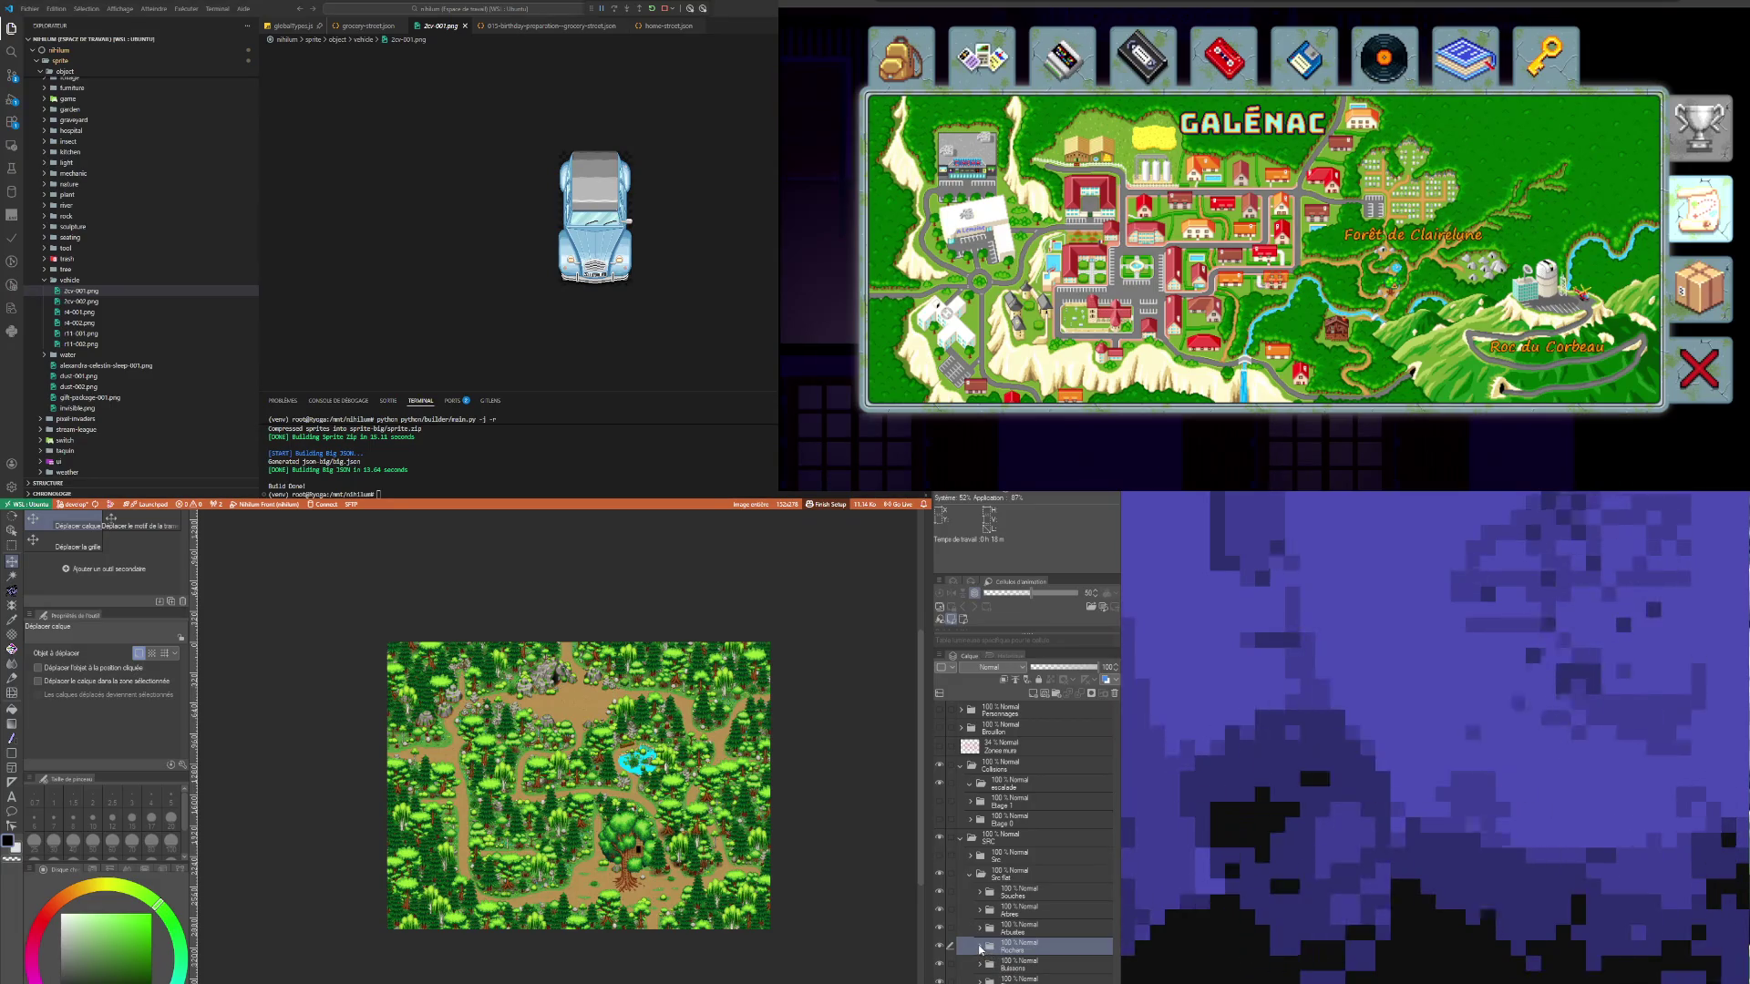
{"action": "left_click", "coordinate": [981, 948]}
{"action": "left_click", "coordinate": [1046, 969]}
{"action": "scroll", "coordinate": [1047, 970], "scroll_direction": "down", "scroll_amount": 2}
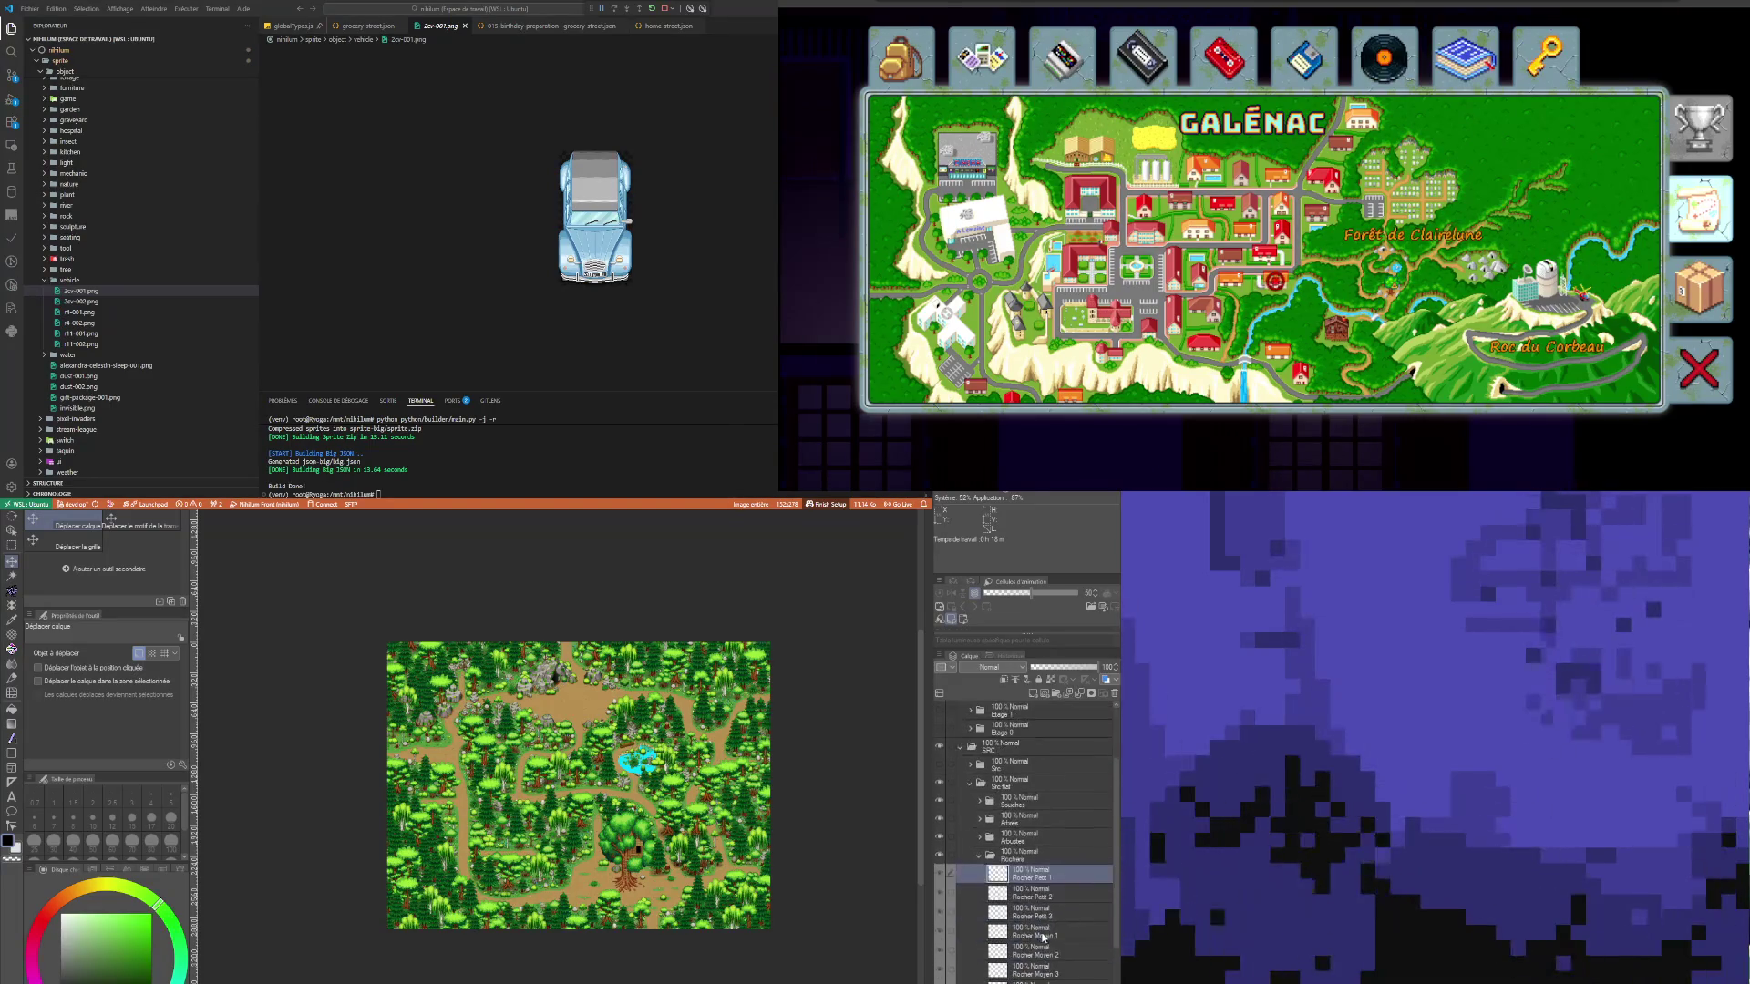
{"action": "left_click", "coordinate": [978, 860]}
{"action": "left_click", "coordinate": [1018, 934]}
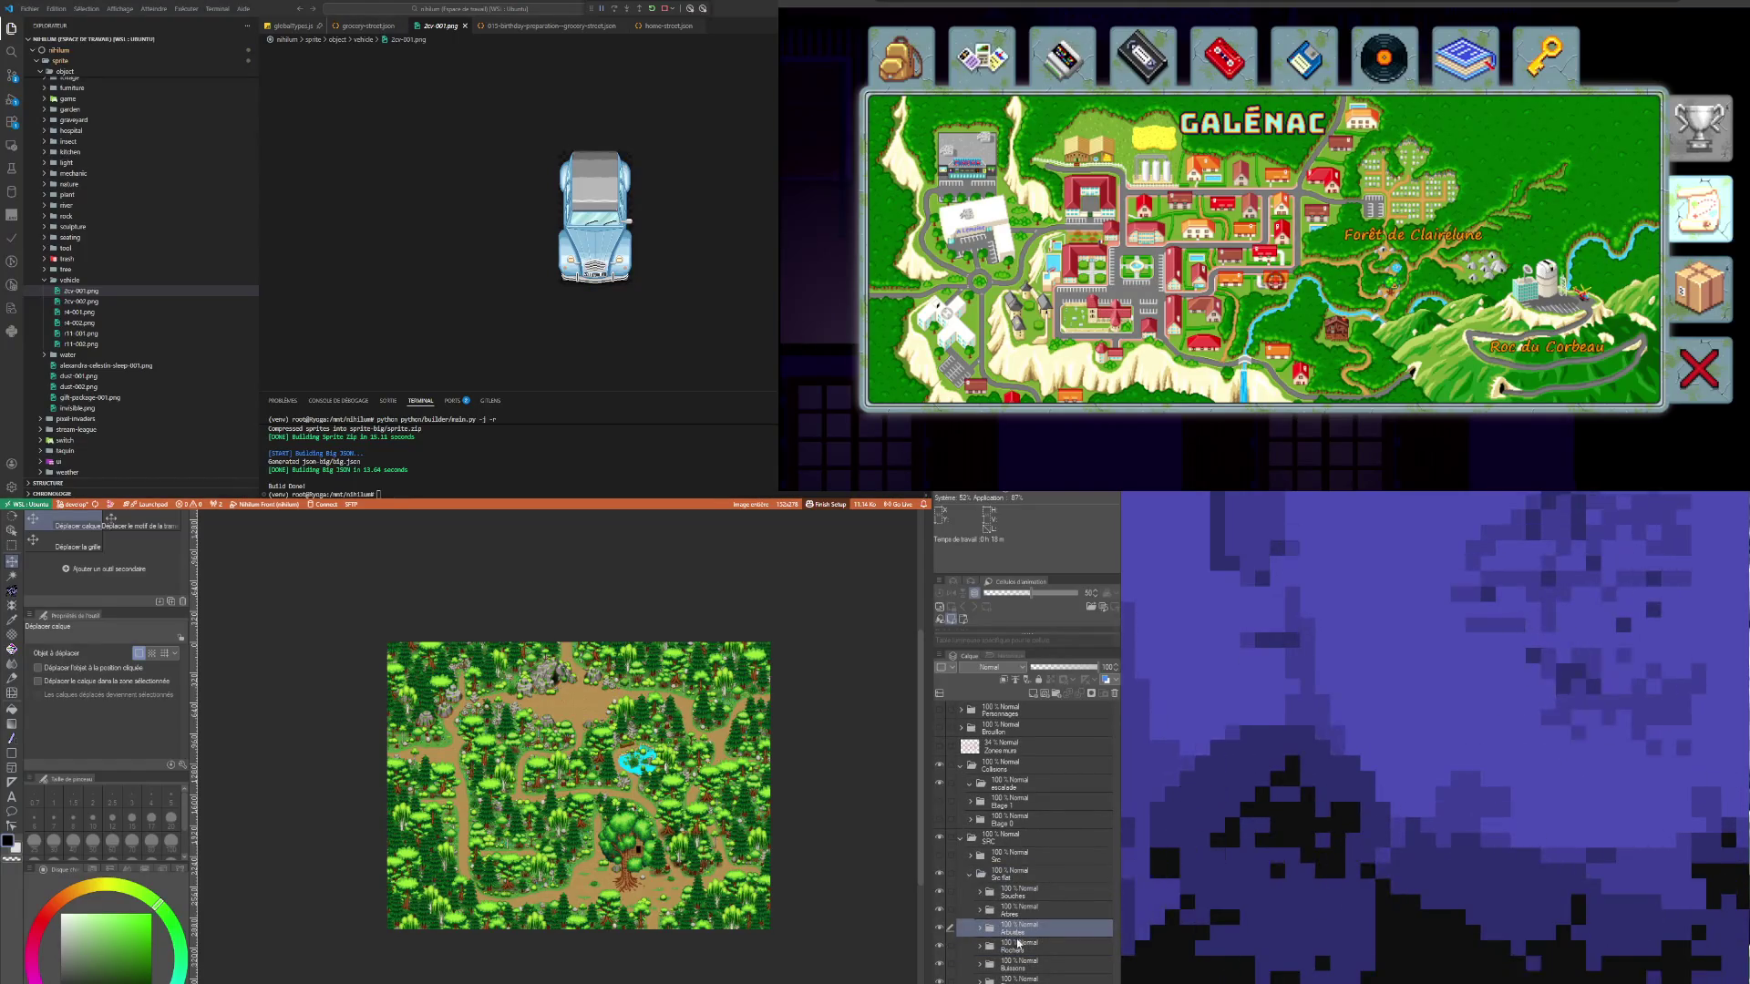
{"action": "left_click", "coordinate": [1016, 945]}
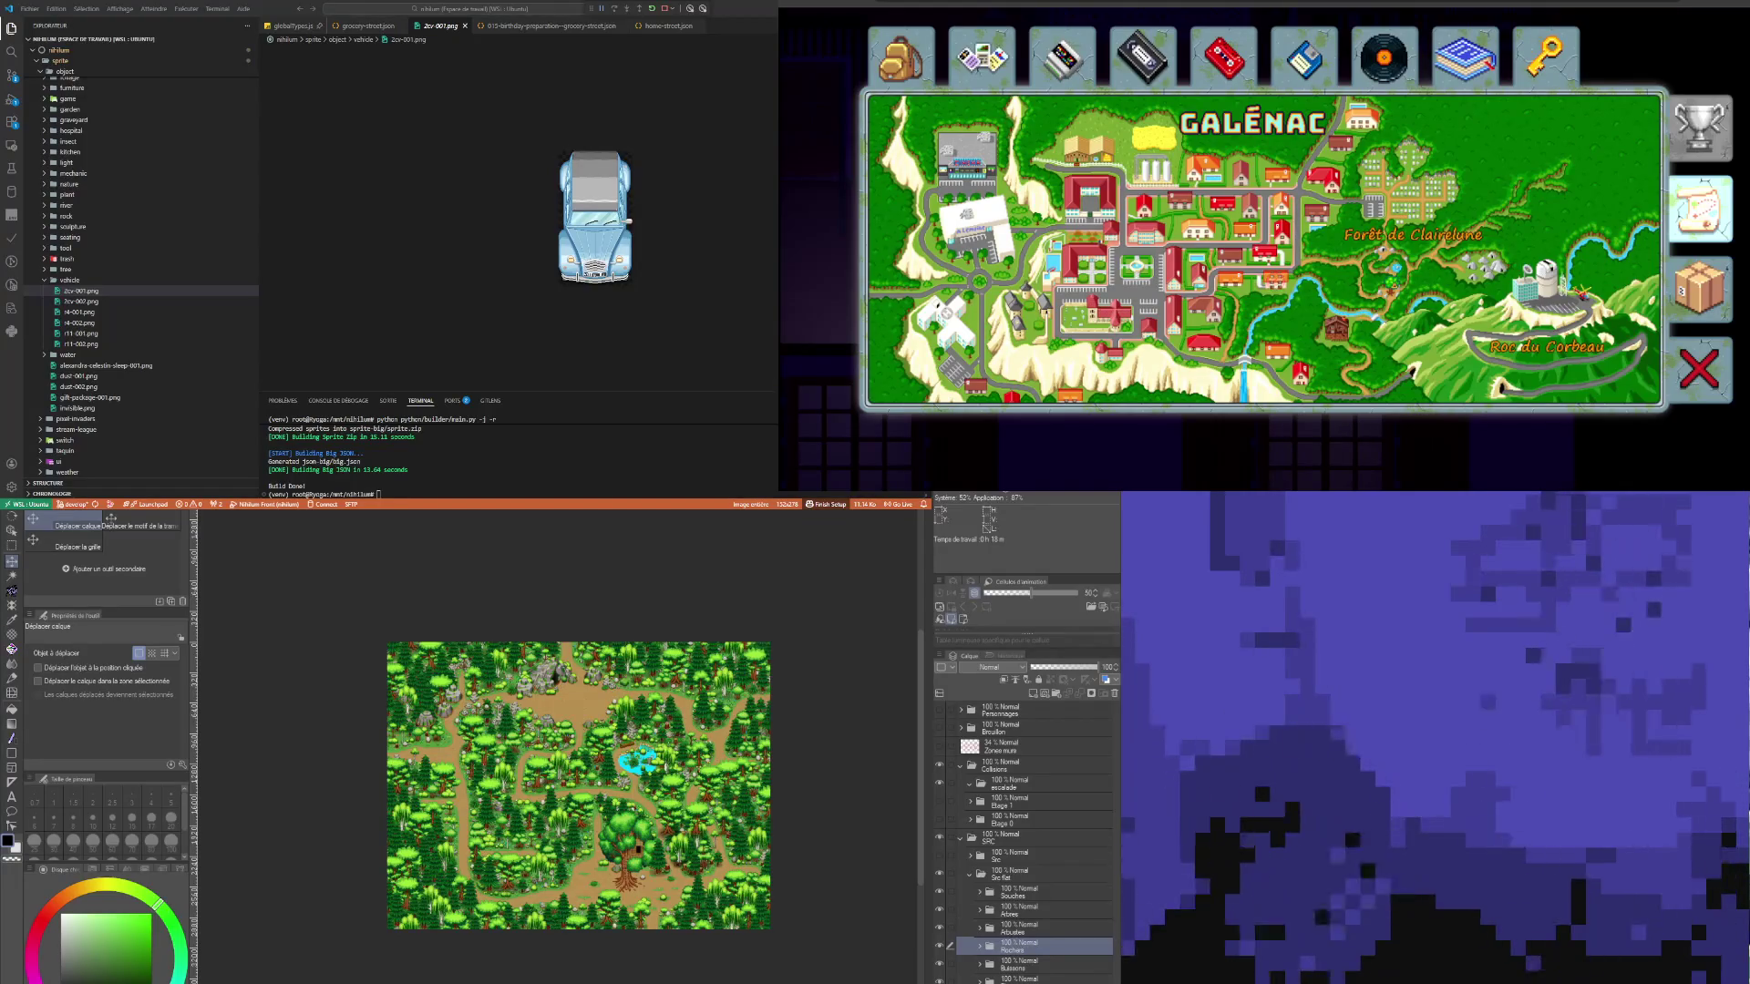
Step: Switch to the town map and zoom in and out around it
{"action": "key", "text": "ctrl+Tab"}
{"action": "scroll", "coordinate": [798, 929], "scroll_direction": "up", "scroll_amount": 2}
{"action": "scroll", "coordinate": [799, 930], "scroll_direction": "down", "scroll_amount": 5}
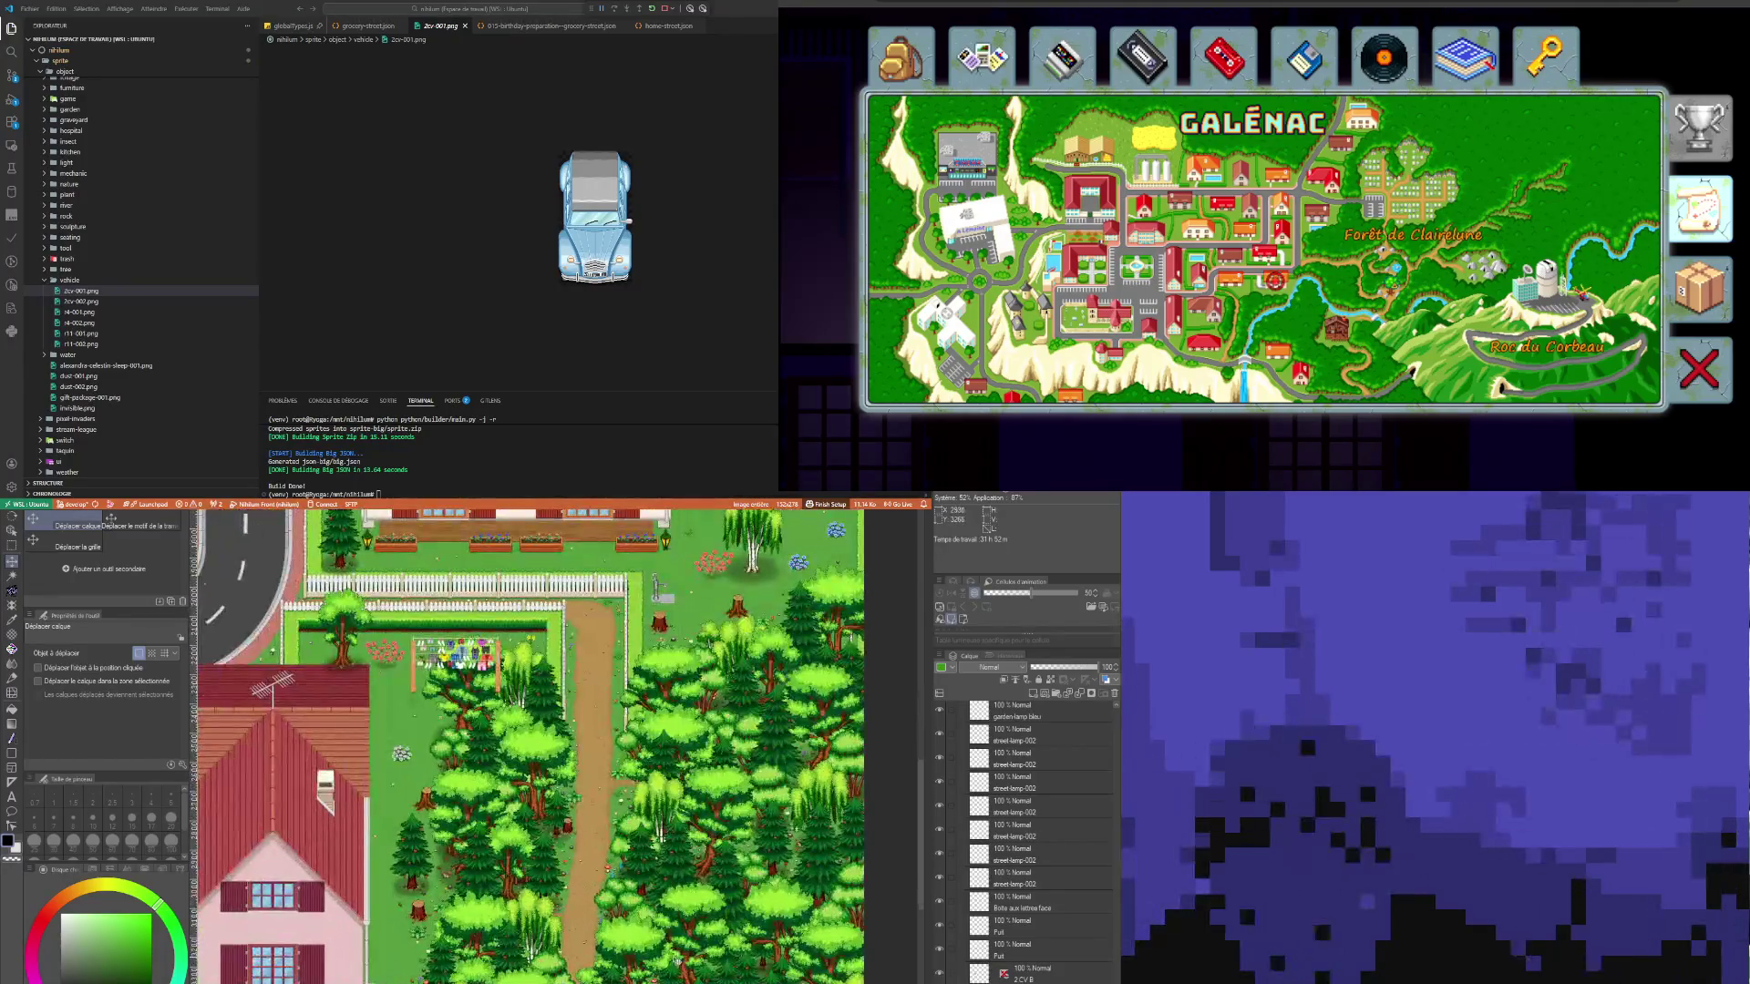
{"action": "scroll", "coordinate": [676, 957], "scroll_direction": "up", "scroll_amount": 4}
{"action": "scroll", "coordinate": [670, 953], "scroll_direction": "down", "scroll_amount": 1}
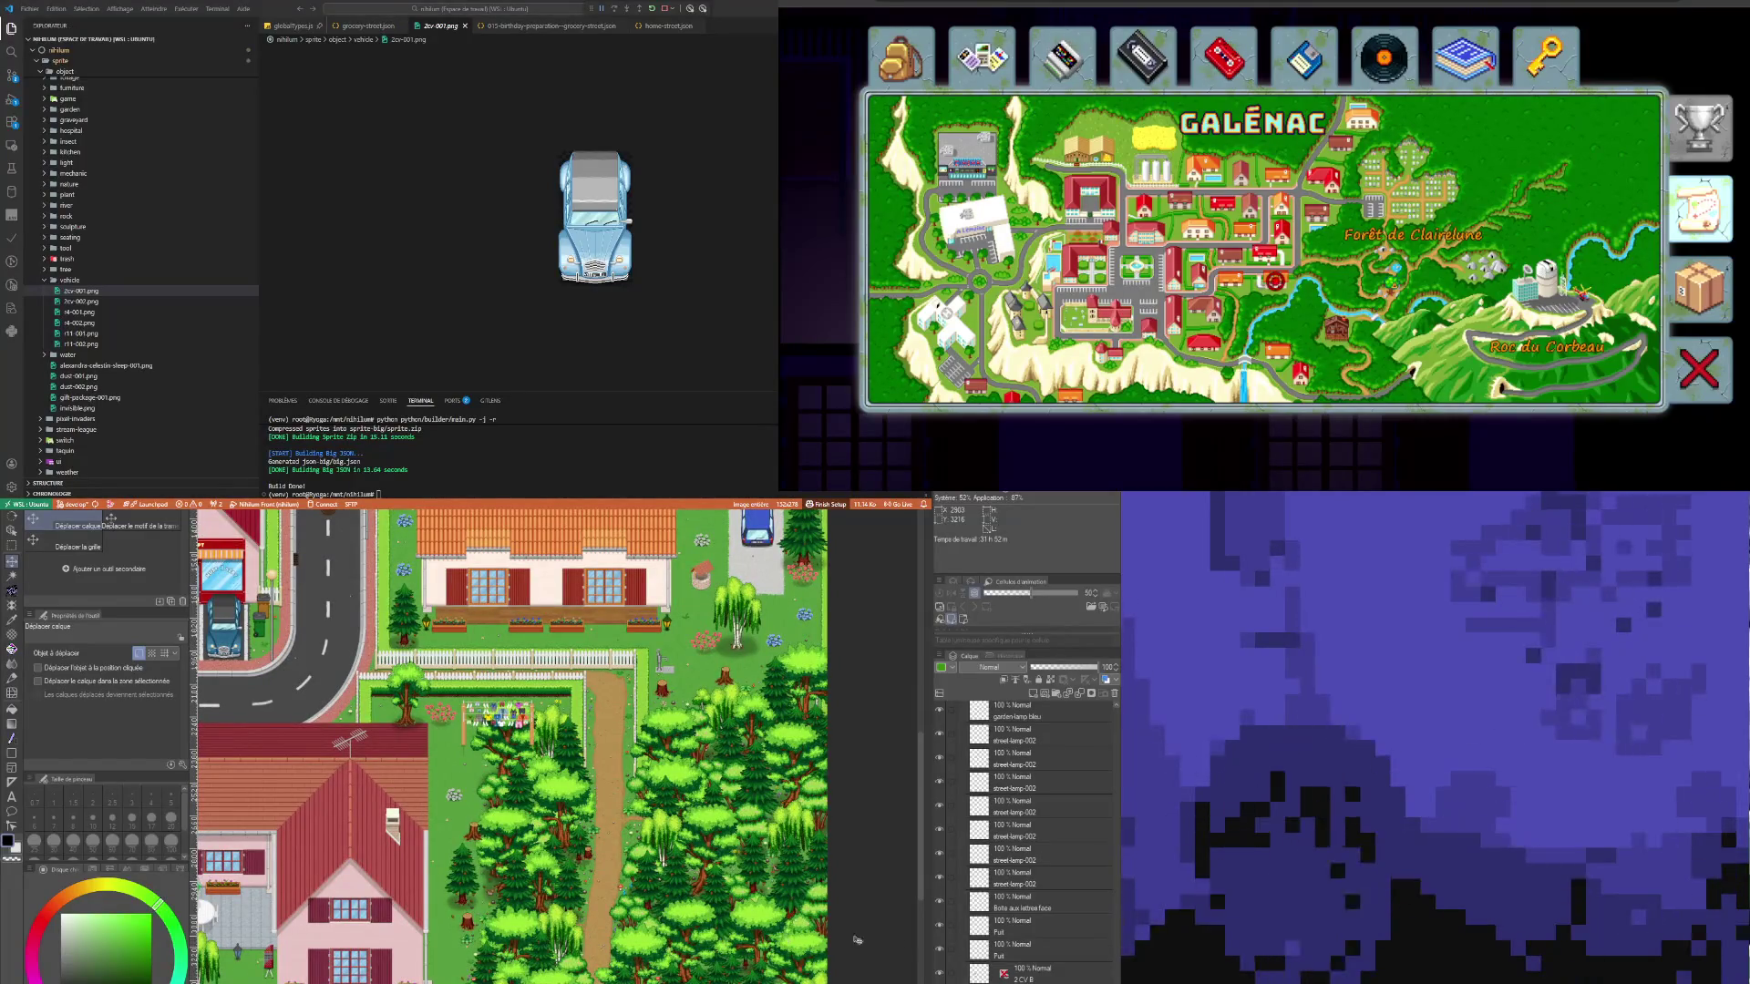
{"action": "scroll", "coordinate": [1023, 816], "scroll_direction": "up", "scroll_amount": 1}
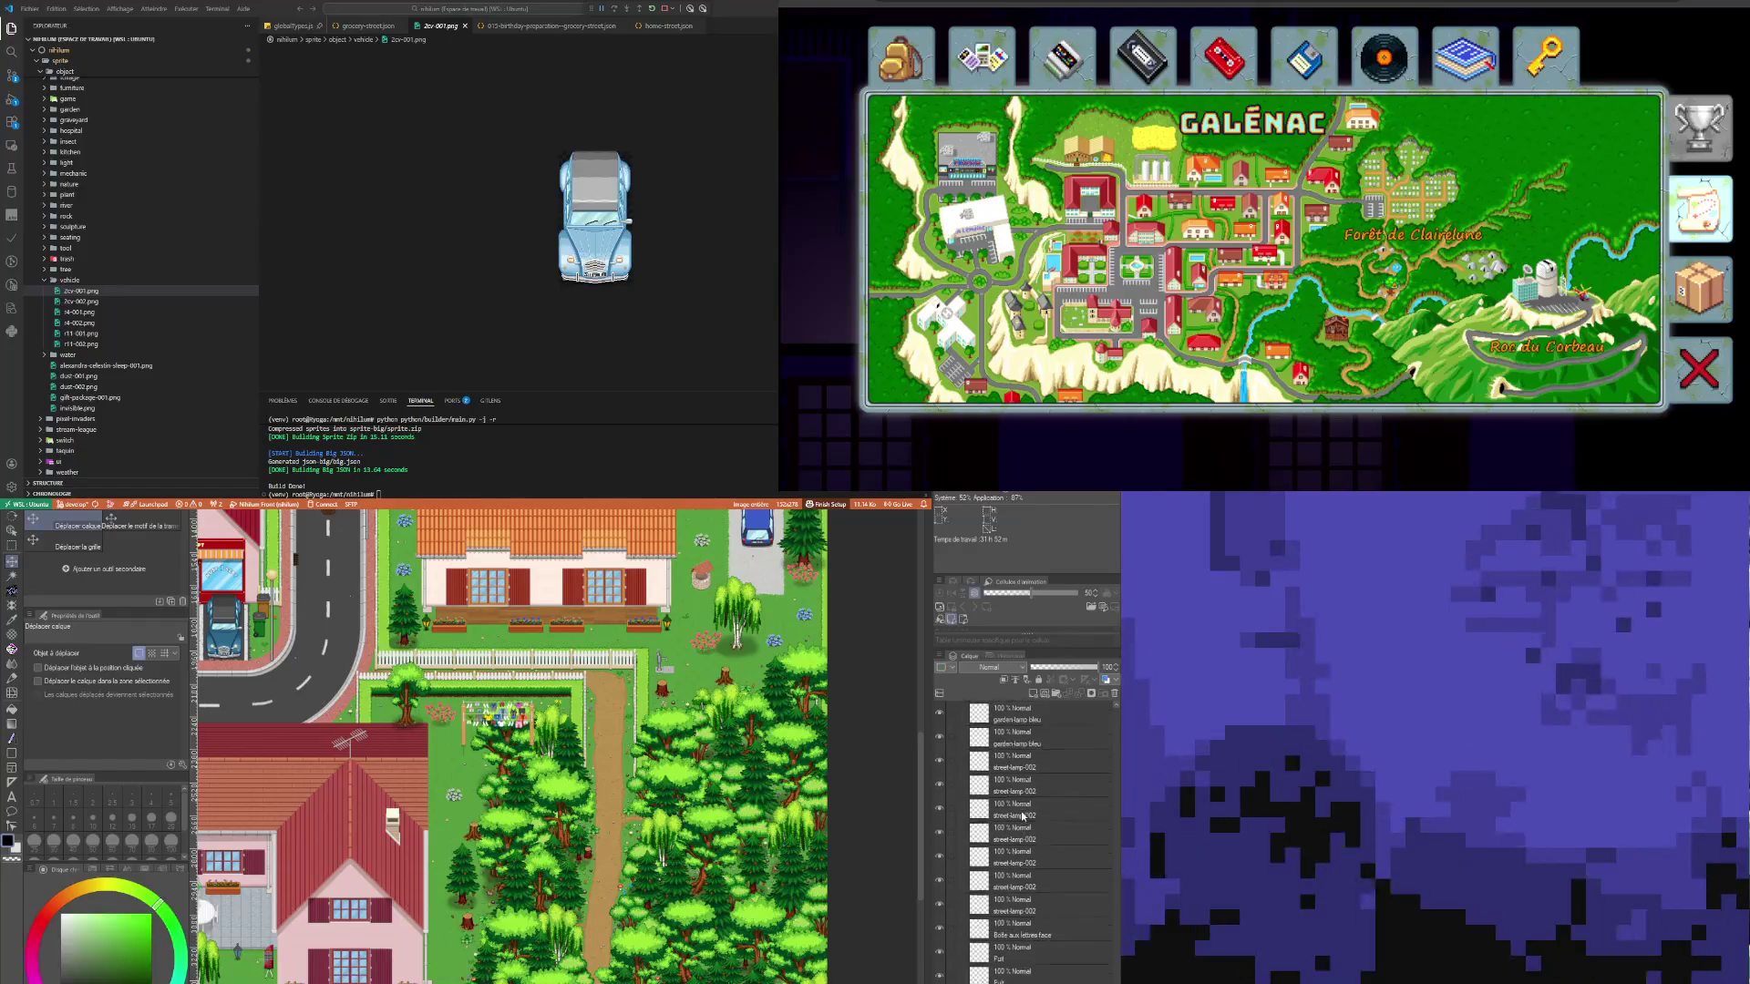
{"action": "scroll", "coordinate": [1022, 817], "scroll_direction": "down", "scroll_amount": 10}
{"action": "scroll", "coordinate": [1021, 866], "scroll_direction": "up", "scroll_amount": 5}
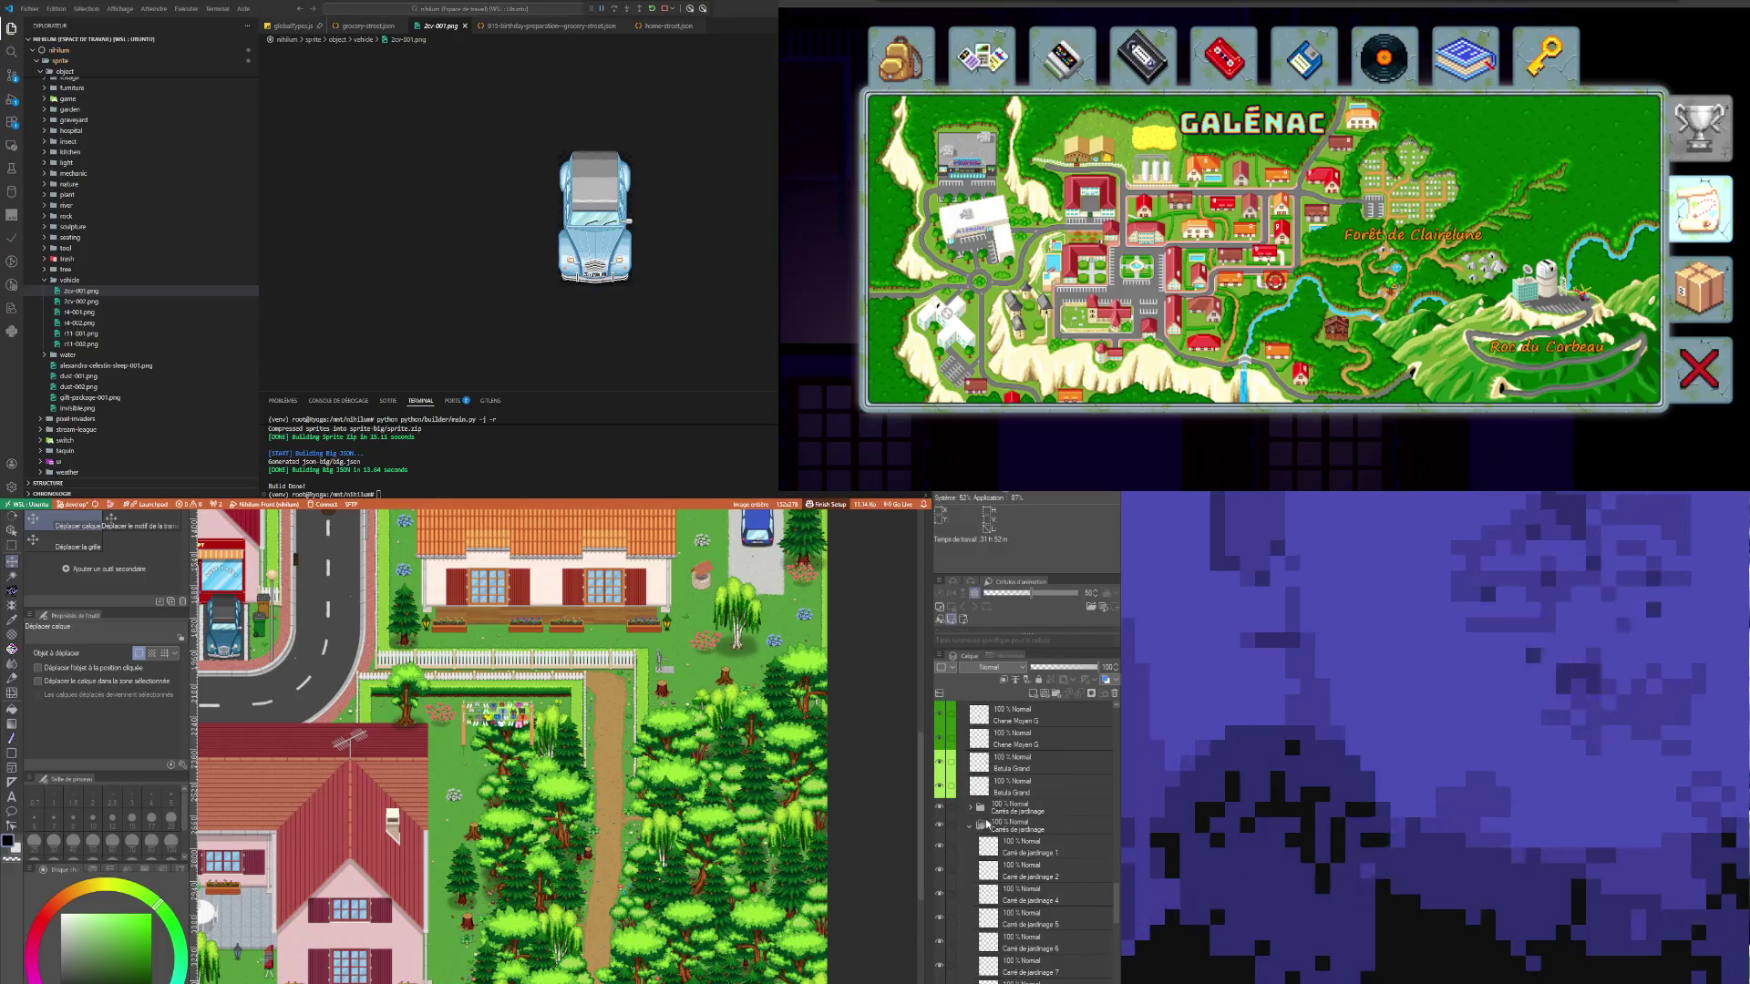
Step: Collapse the Carrés de jardinage folder and zoom out to survey the whole town map
{"action": "left_click", "coordinate": [971, 826]}
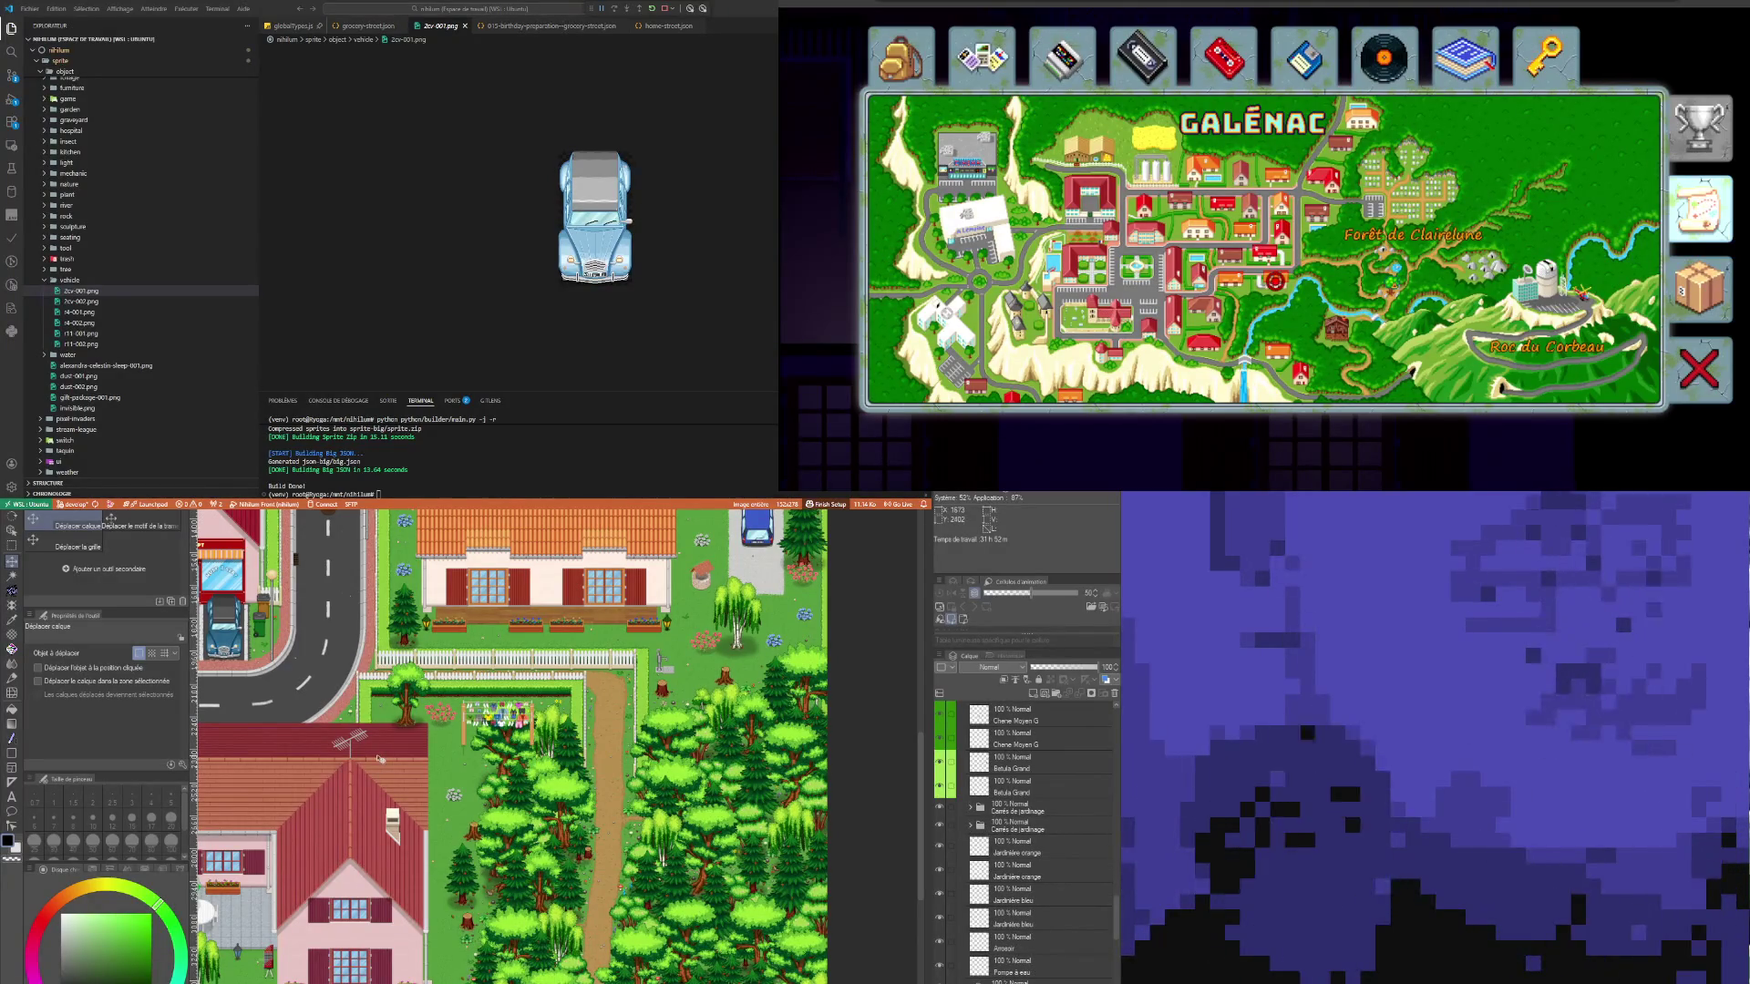
{"action": "scroll", "coordinate": [403, 772], "scroll_direction": "down", "scroll_amount": 5}
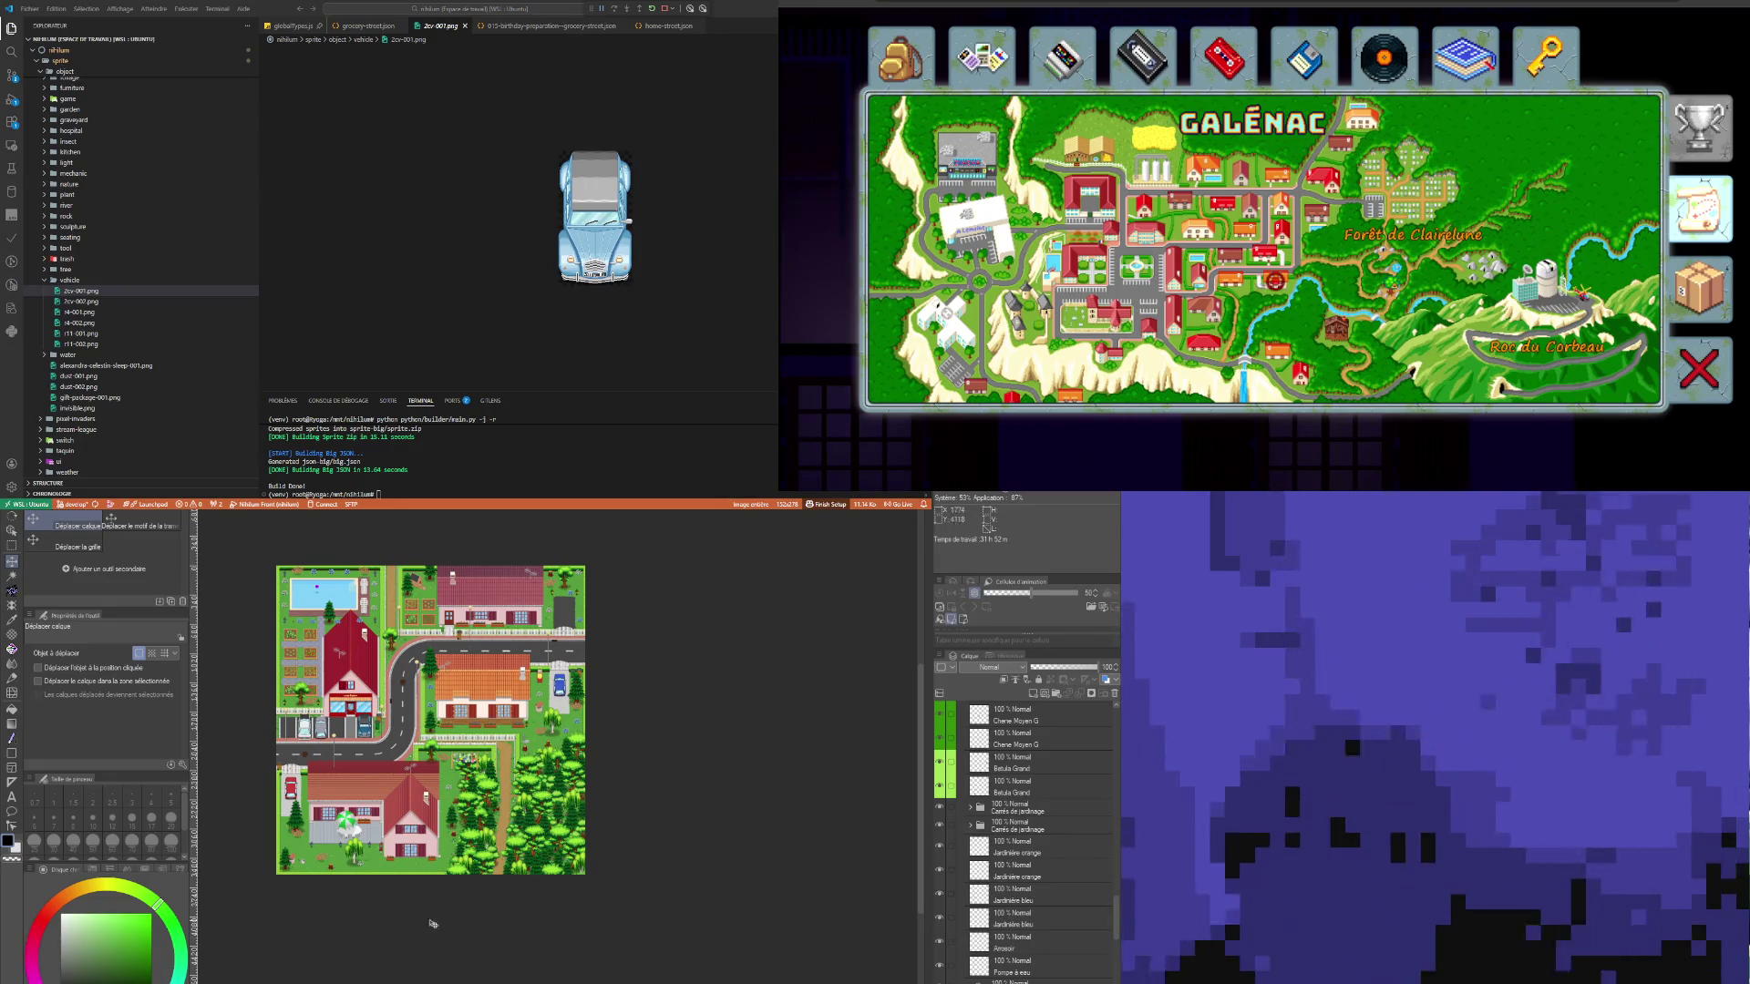
{"action": "scroll", "coordinate": [505, 775], "scroll_direction": "up", "scroll_amount": 6}
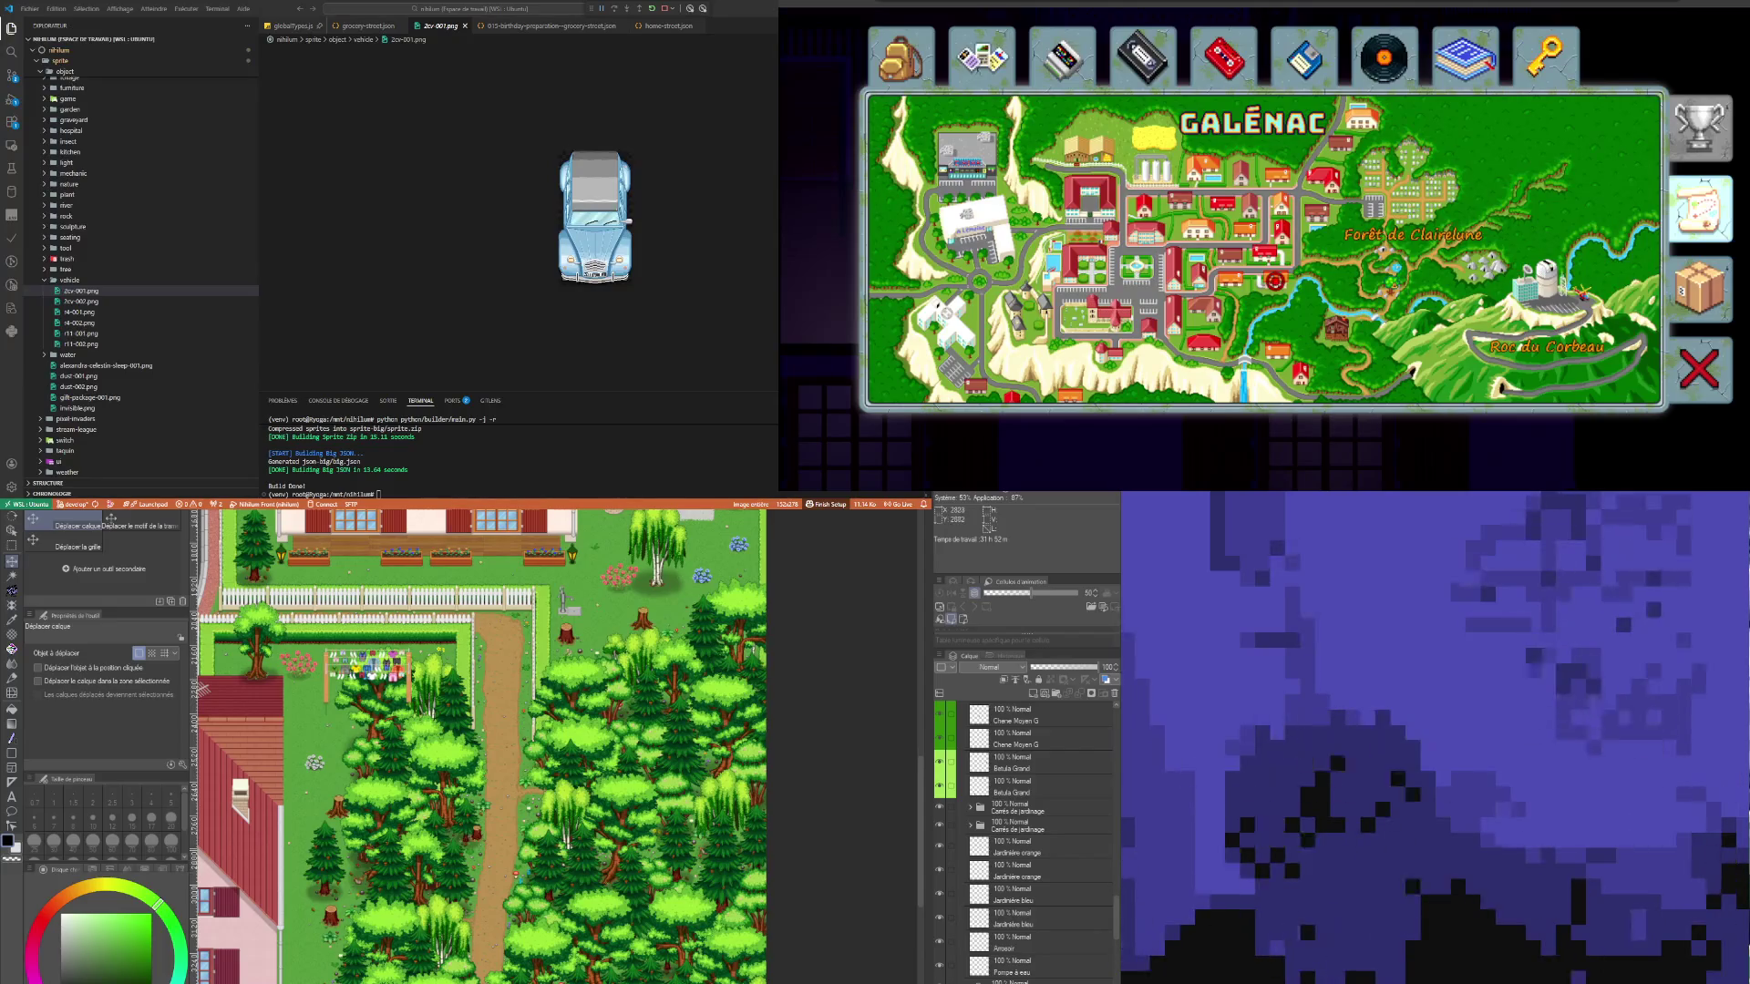
{"action": "scroll", "coordinate": [565, 775], "scroll_direction": "down", "scroll_amount": 4}
{"action": "scroll", "coordinate": [364, 866], "scroll_direction": "up", "scroll_amount": 4}
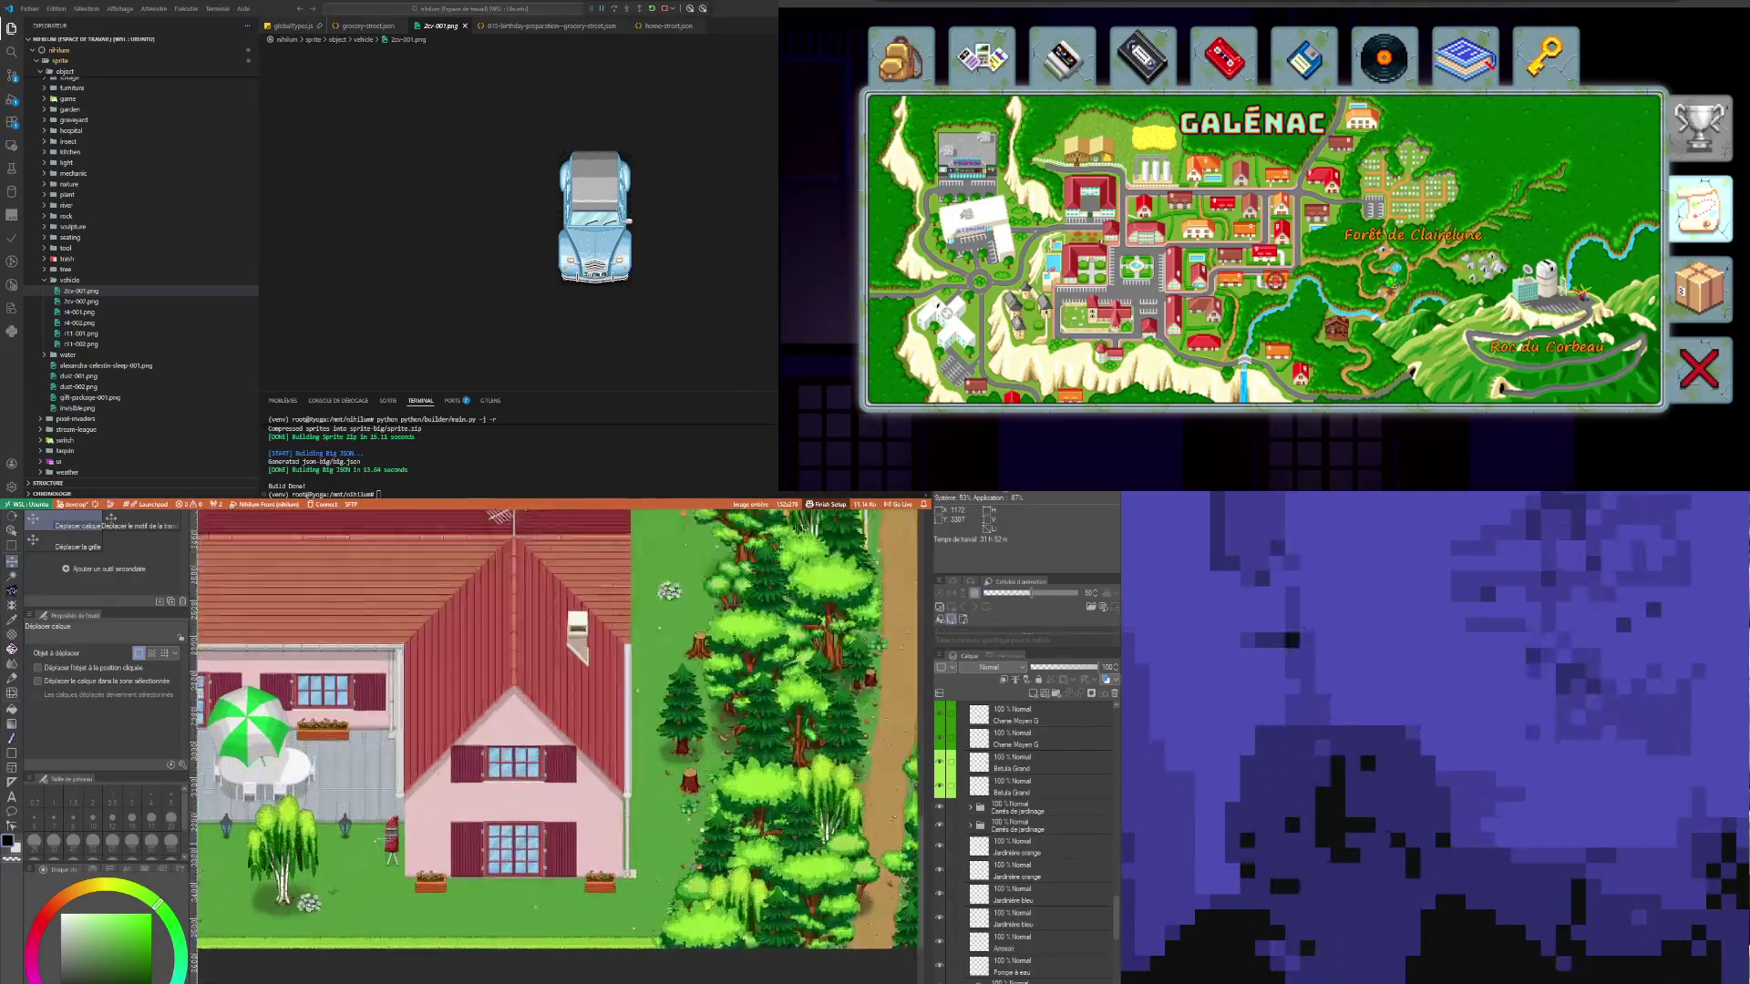
{"action": "scroll", "coordinate": [775, 729], "scroll_direction": "up", "scroll_amount": 5}
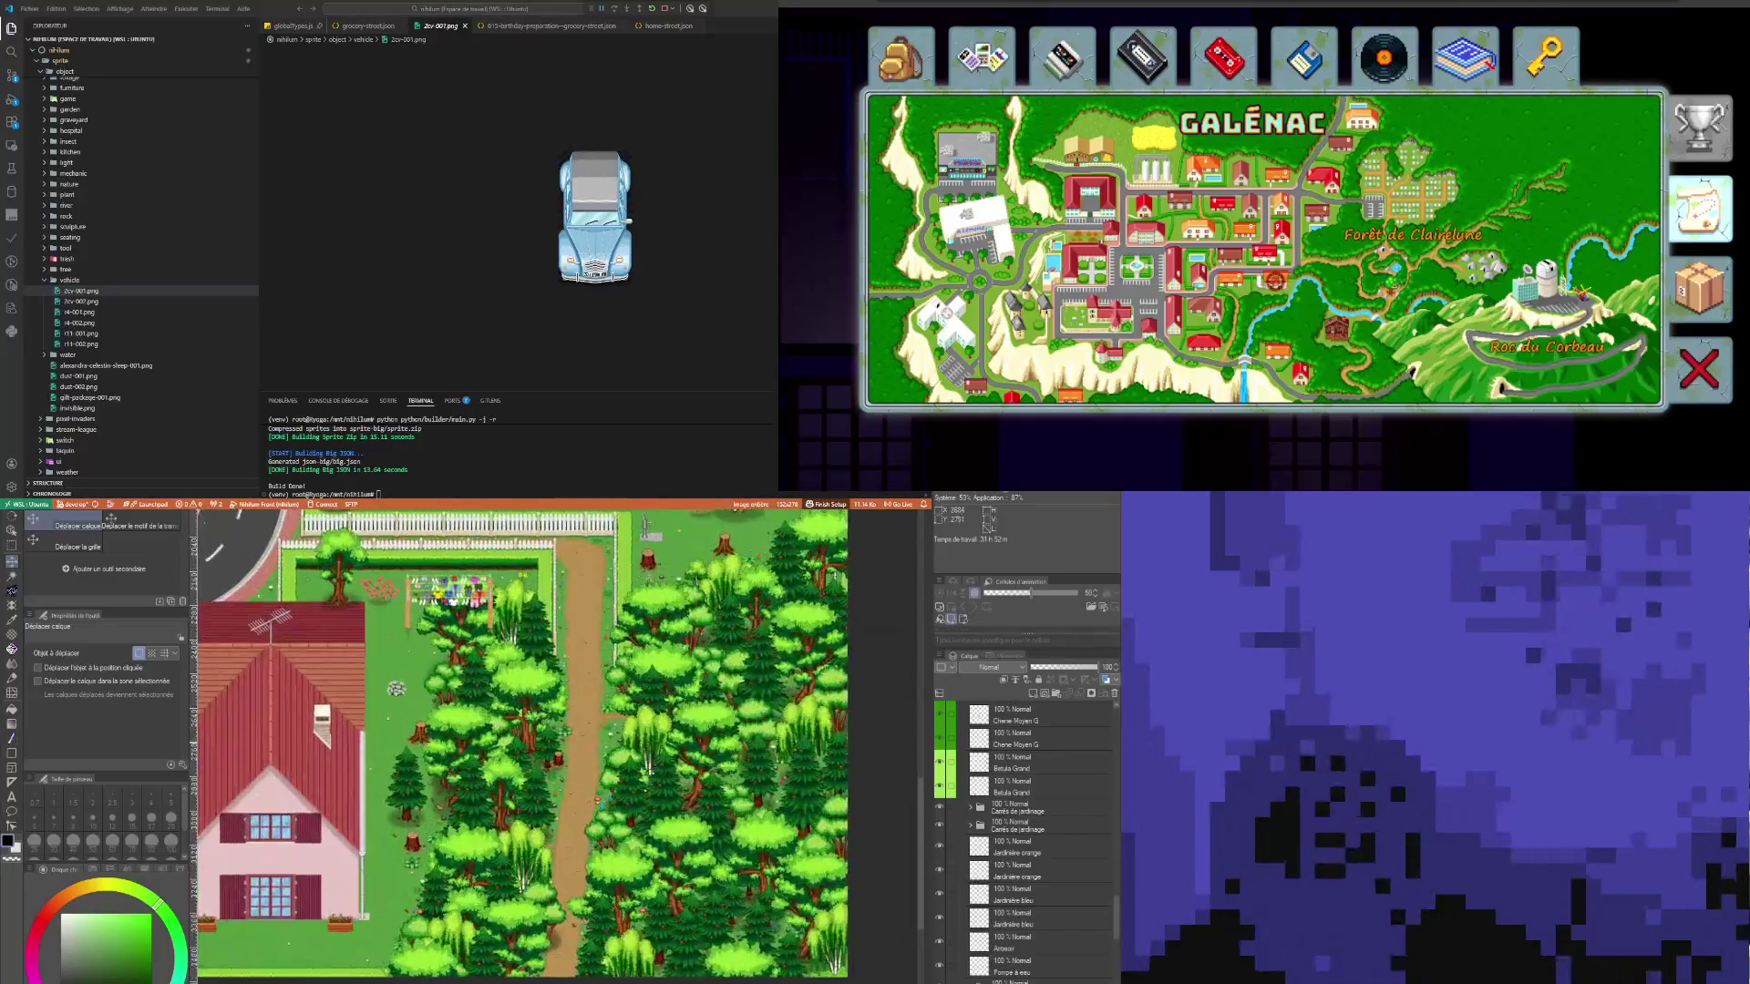
{"action": "scroll", "coordinate": [583, 748], "scroll_direction": "down", "scroll_amount": 1}
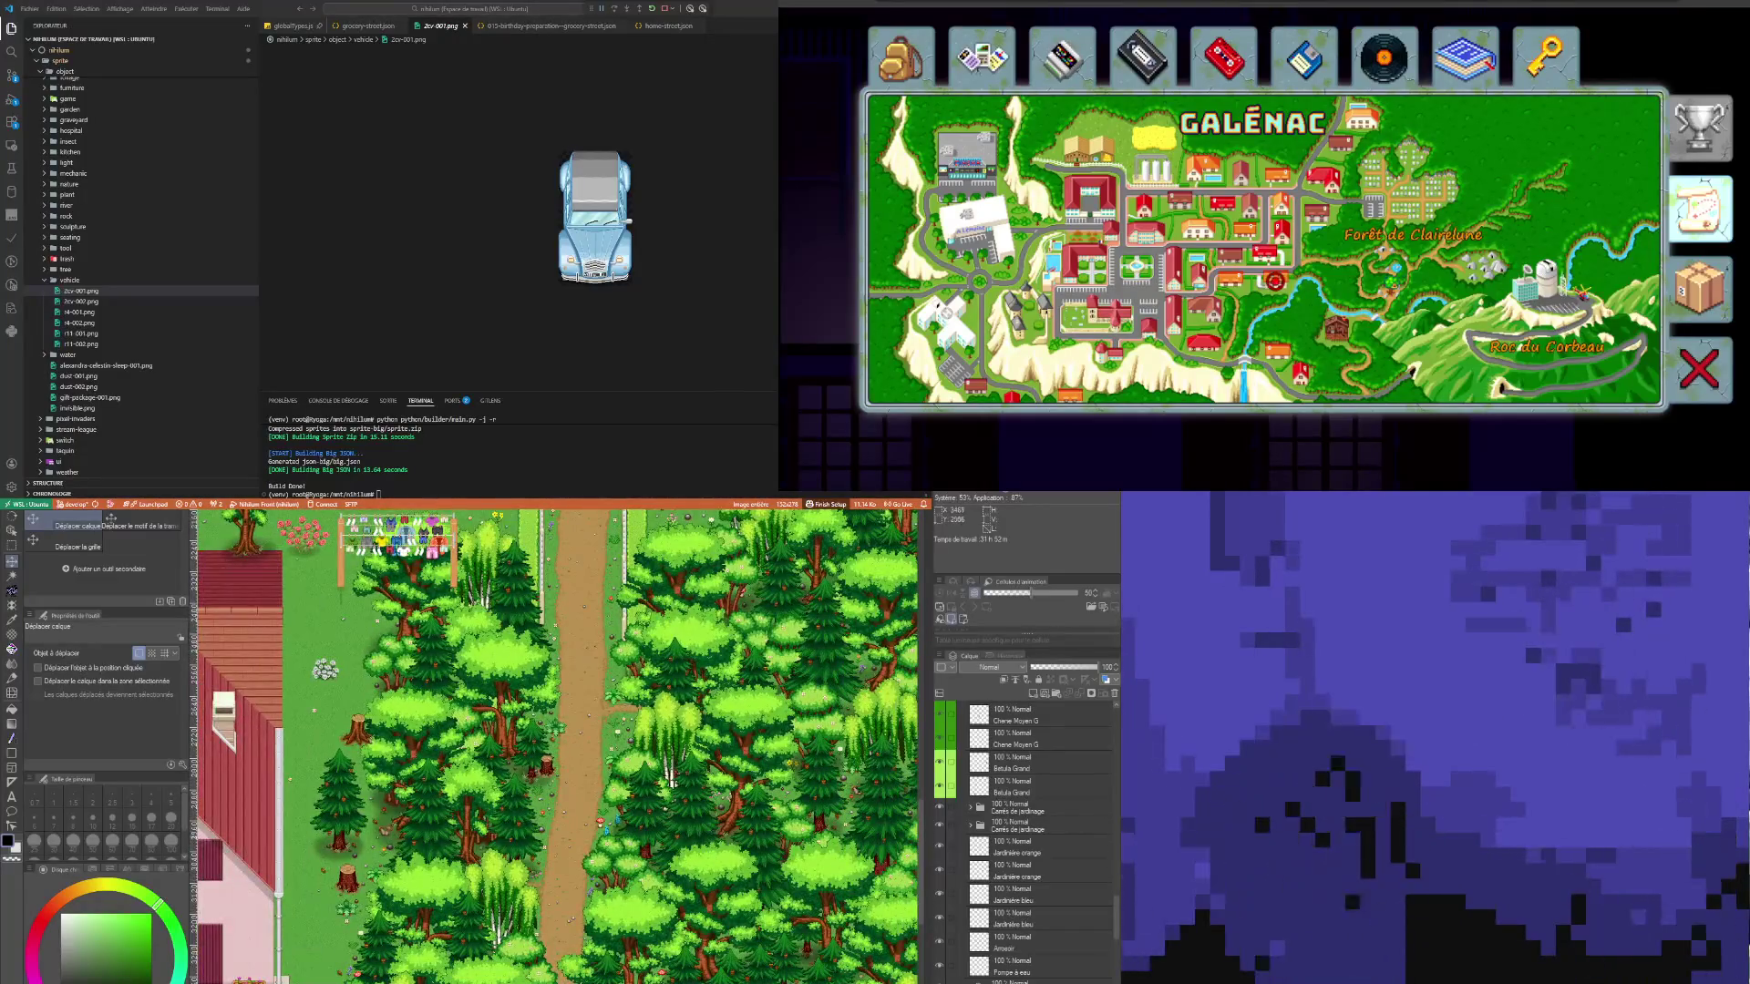
{"action": "scroll", "coordinate": [922, 839], "scroll_direction": "up", "scroll_amount": 3}
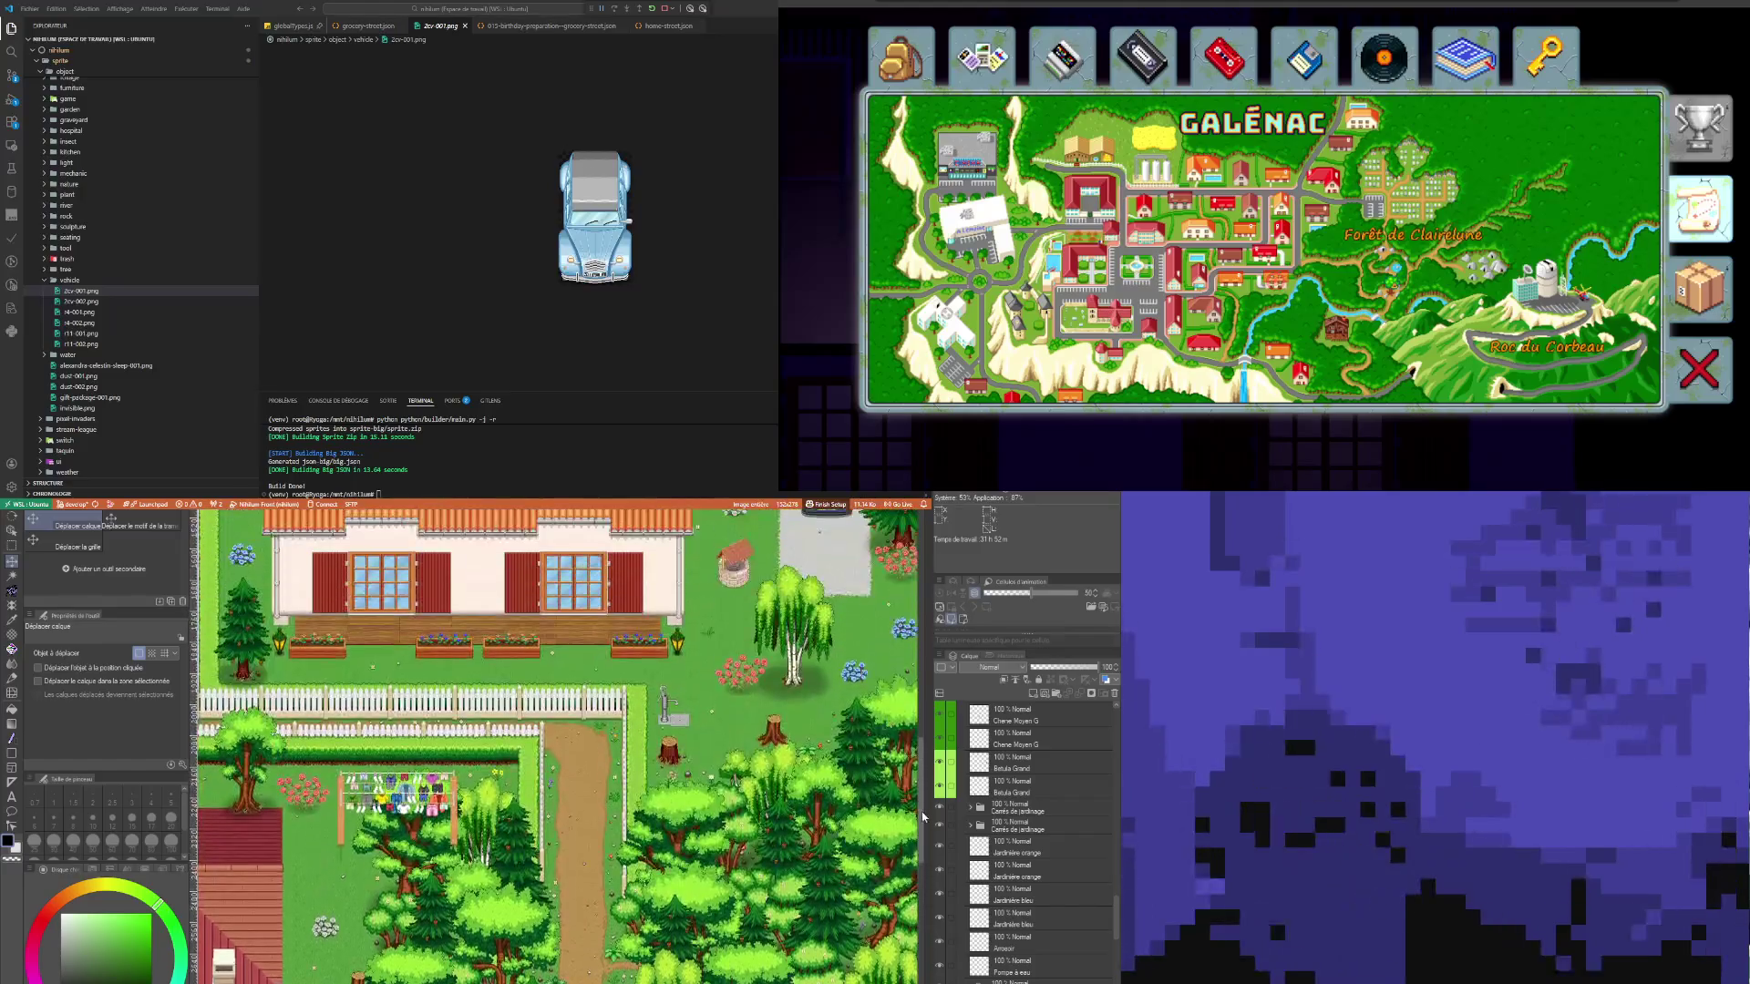
{"action": "scroll", "coordinate": [922, 839], "scroll_direction": "up", "scroll_amount": 3}
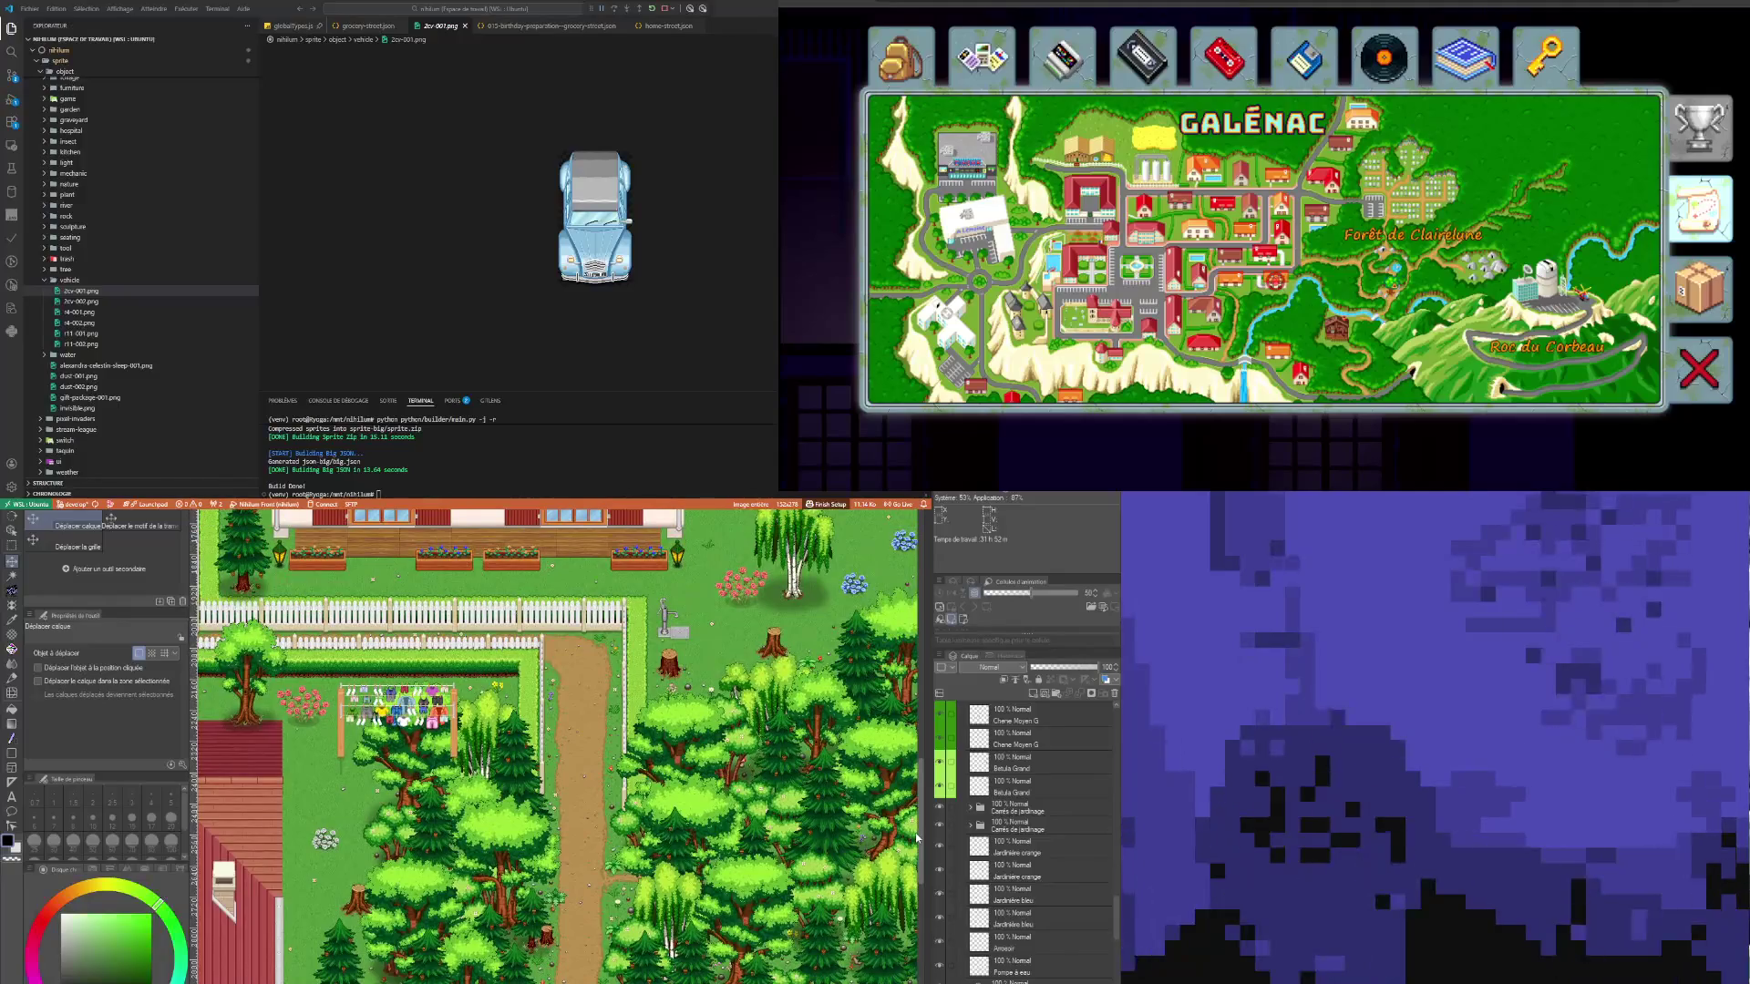
{"action": "scroll", "coordinate": [916, 837], "scroll_direction": "up", "scroll_amount": 3}
{"action": "scroll", "coordinate": [919, 825], "scroll_direction": "down", "scroll_amount": 7}
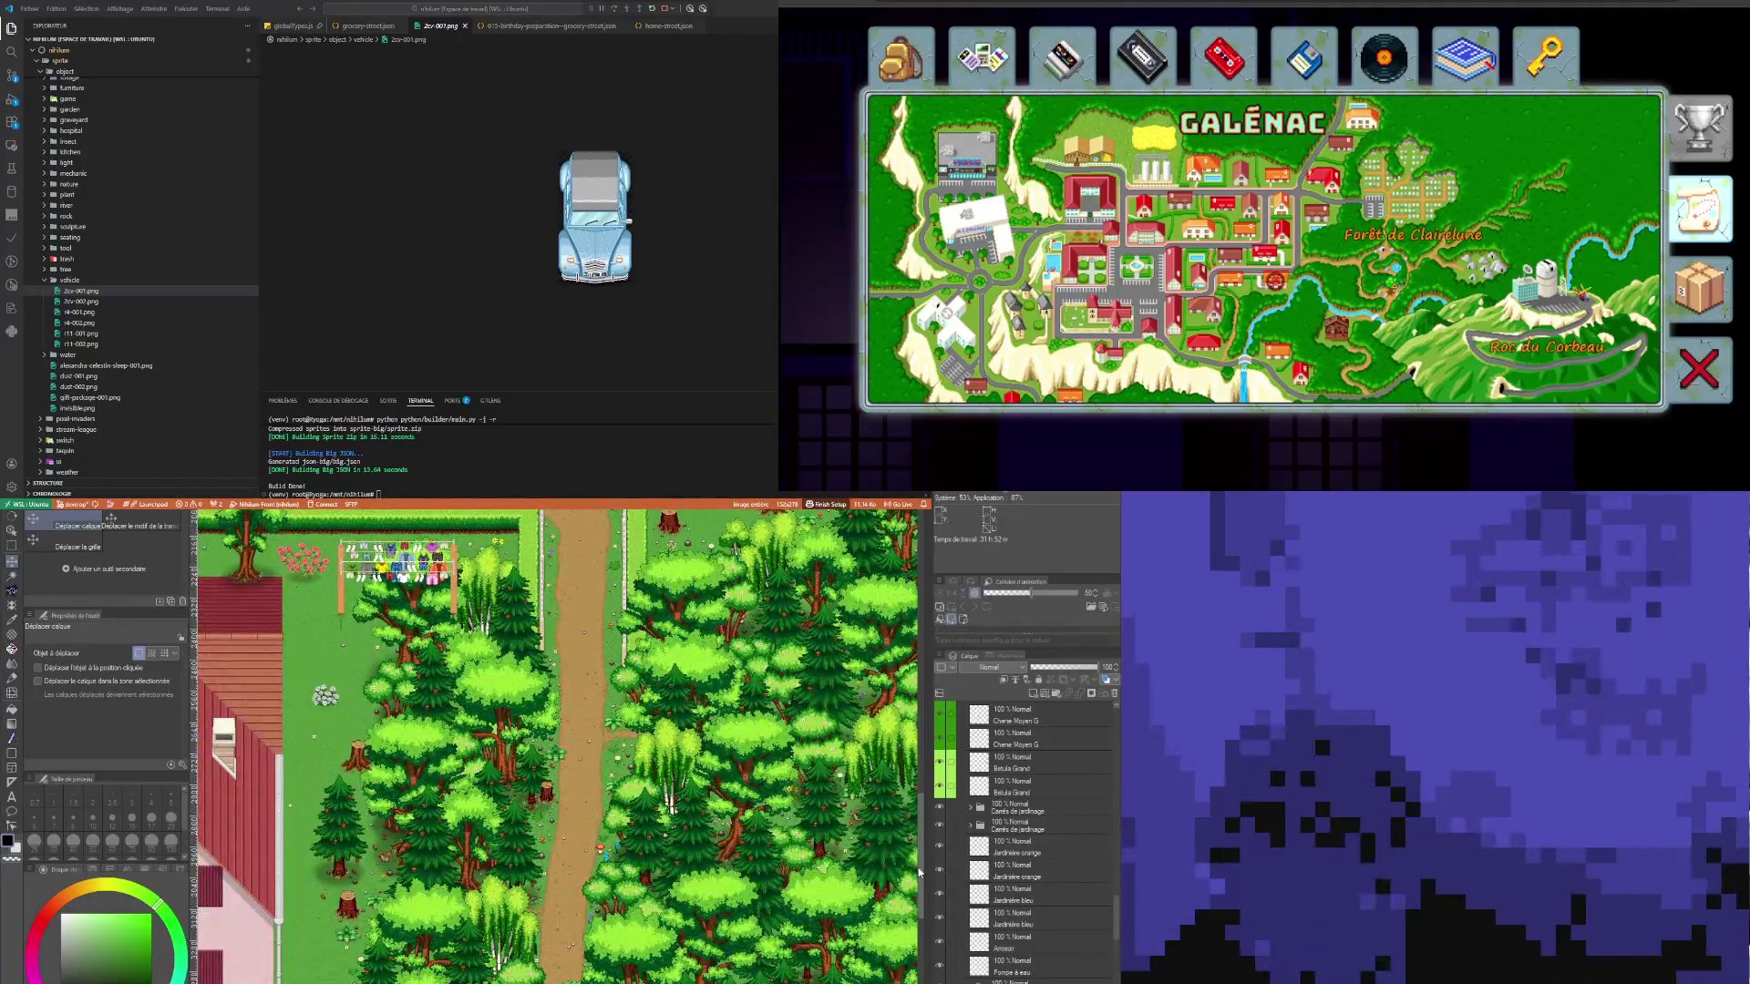
{"action": "scroll", "coordinate": [919, 826], "scroll_direction": "up", "scroll_amount": 3}
{"action": "scroll", "coordinate": [598, 807], "scroll_direction": "down", "scroll_amount": 4}
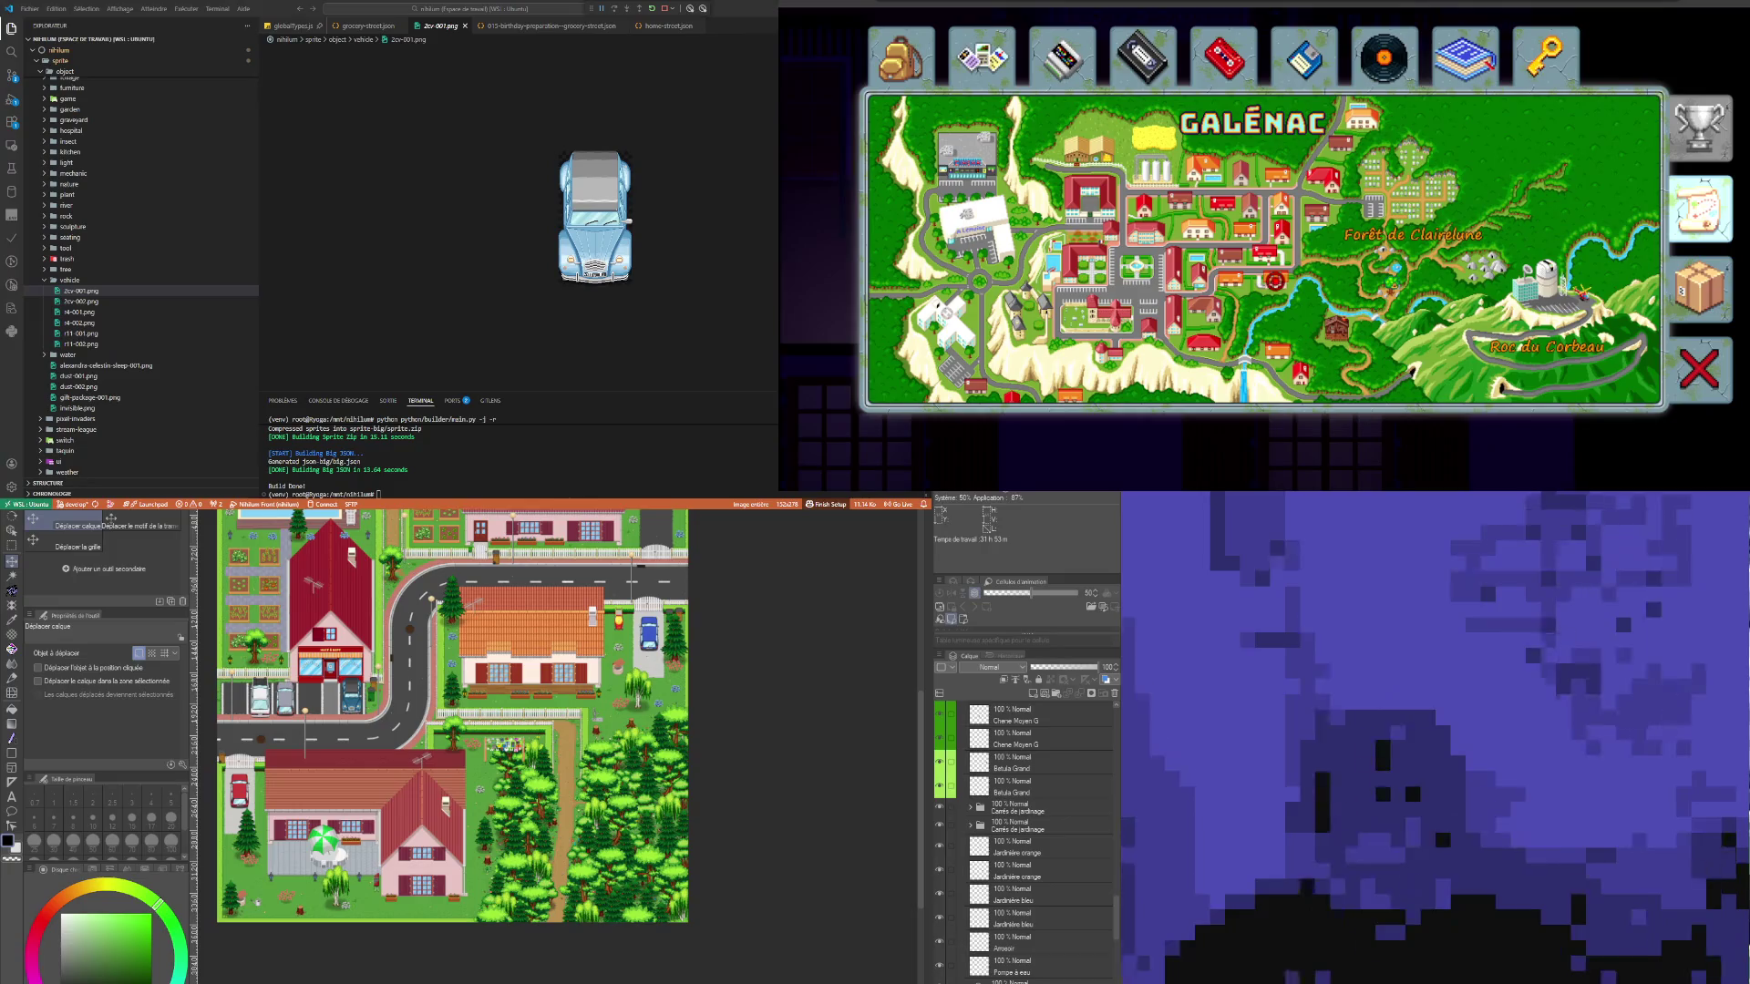
{"action": "left_click", "coordinate": [1062, 823]}
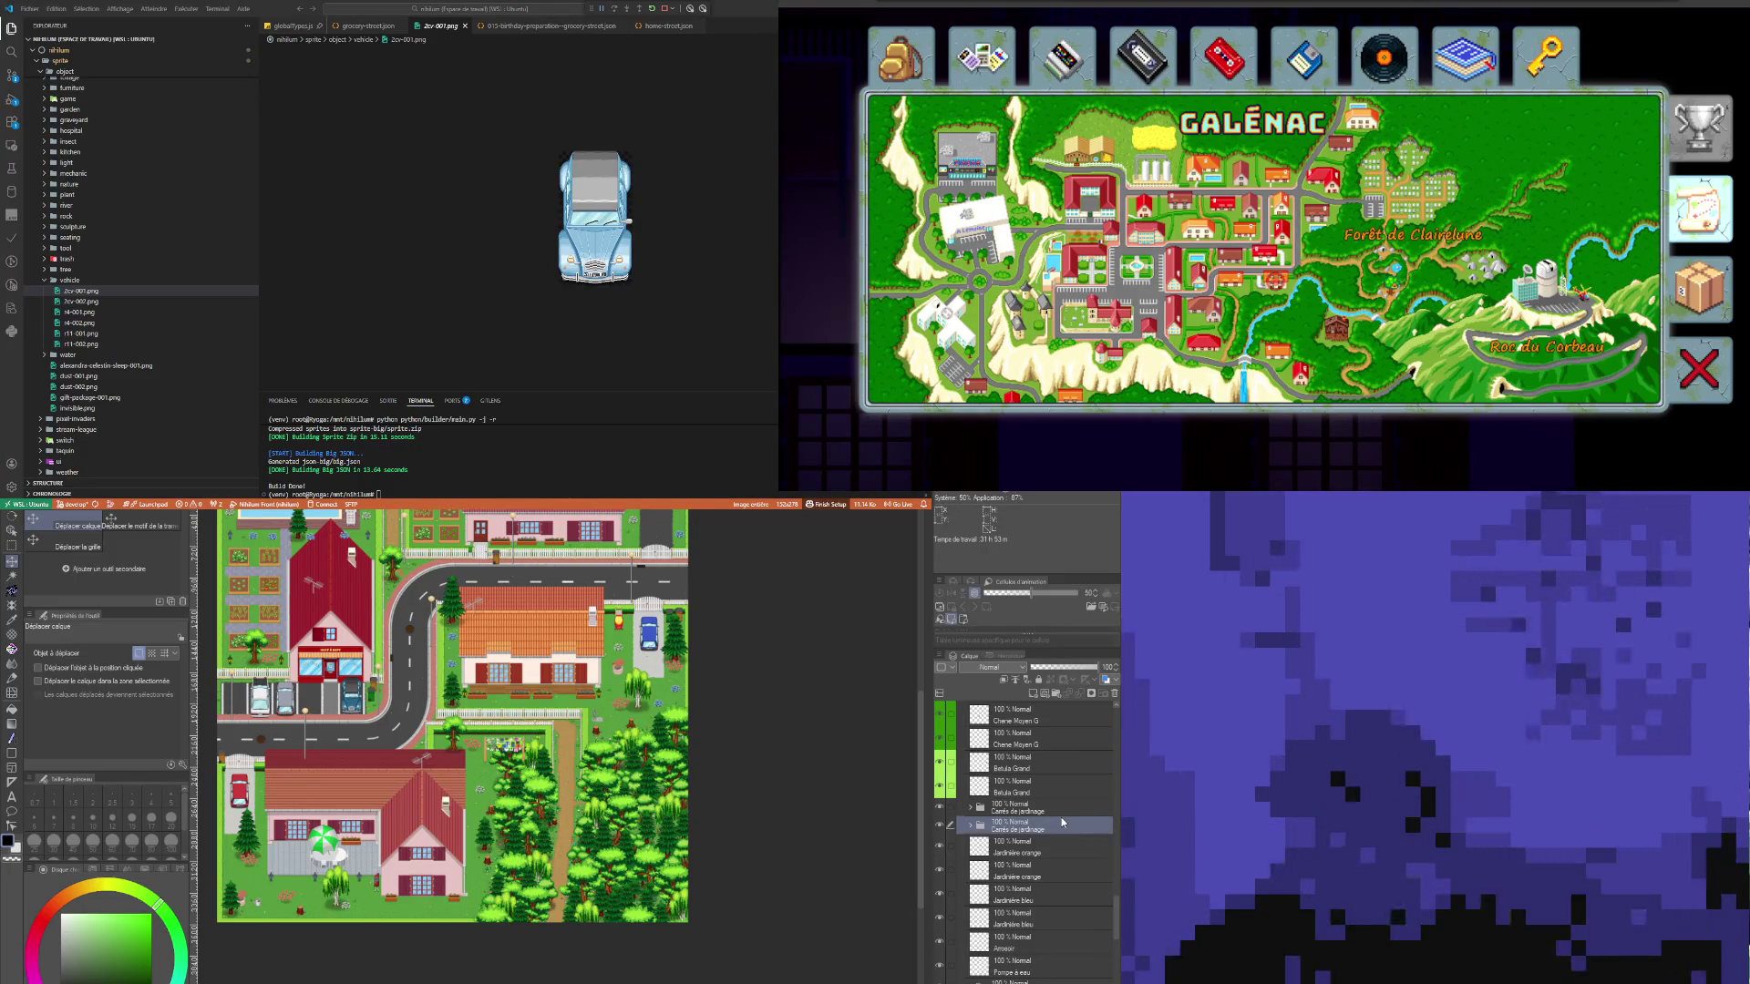
{"action": "scroll", "coordinate": [1049, 856], "scroll_direction": "down", "scroll_amount": 1}
{"action": "scroll", "coordinate": [1012, 939], "scroll_direction": "up", "scroll_amount": 2}
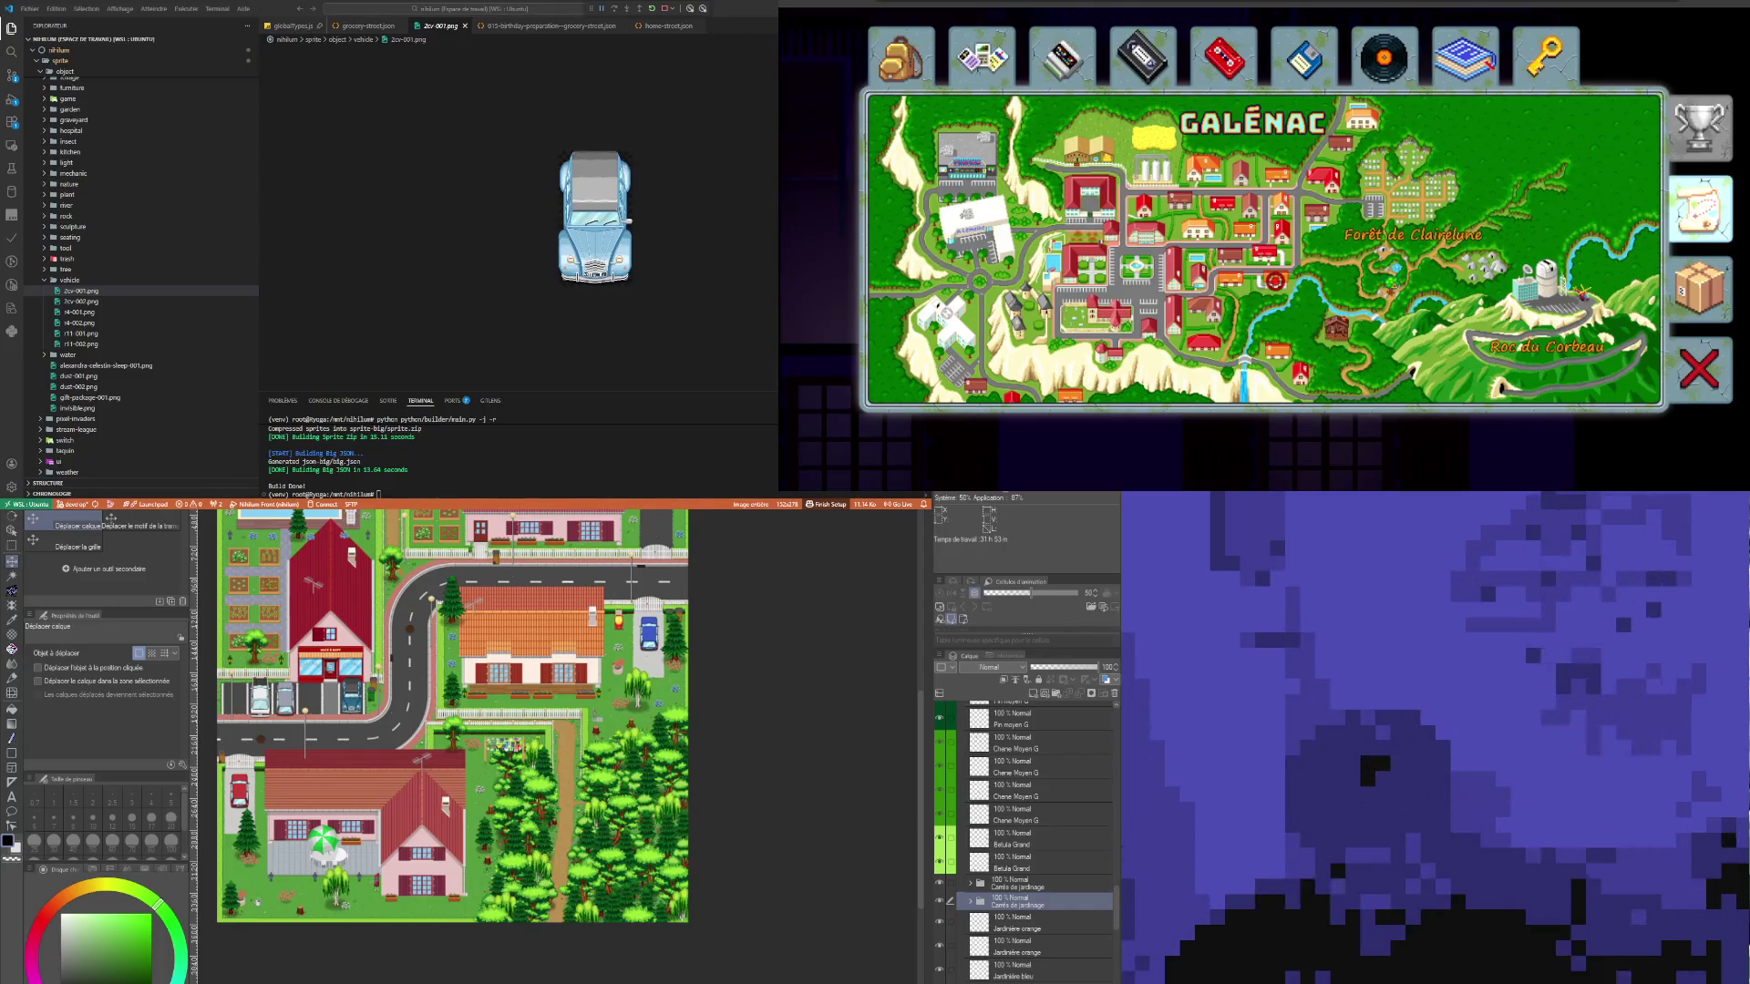
{"action": "key", "text": "ctrl+Tab"}
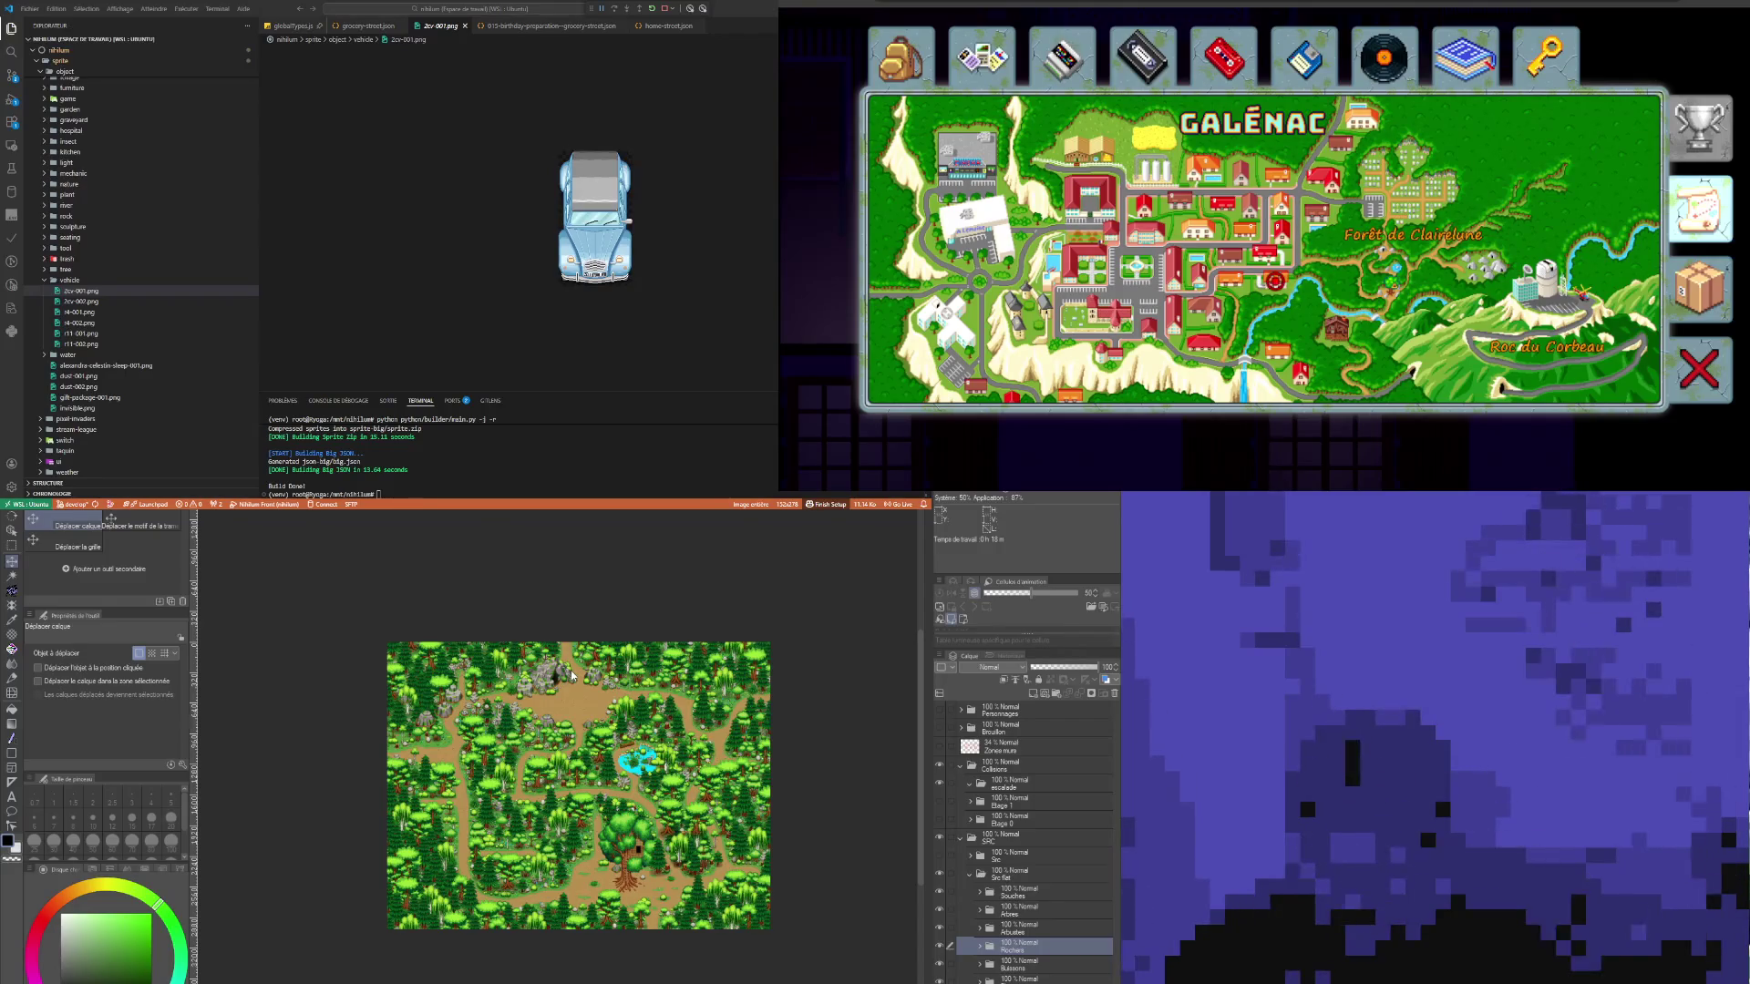
{"action": "key", "text": "ctrl+Tab"}
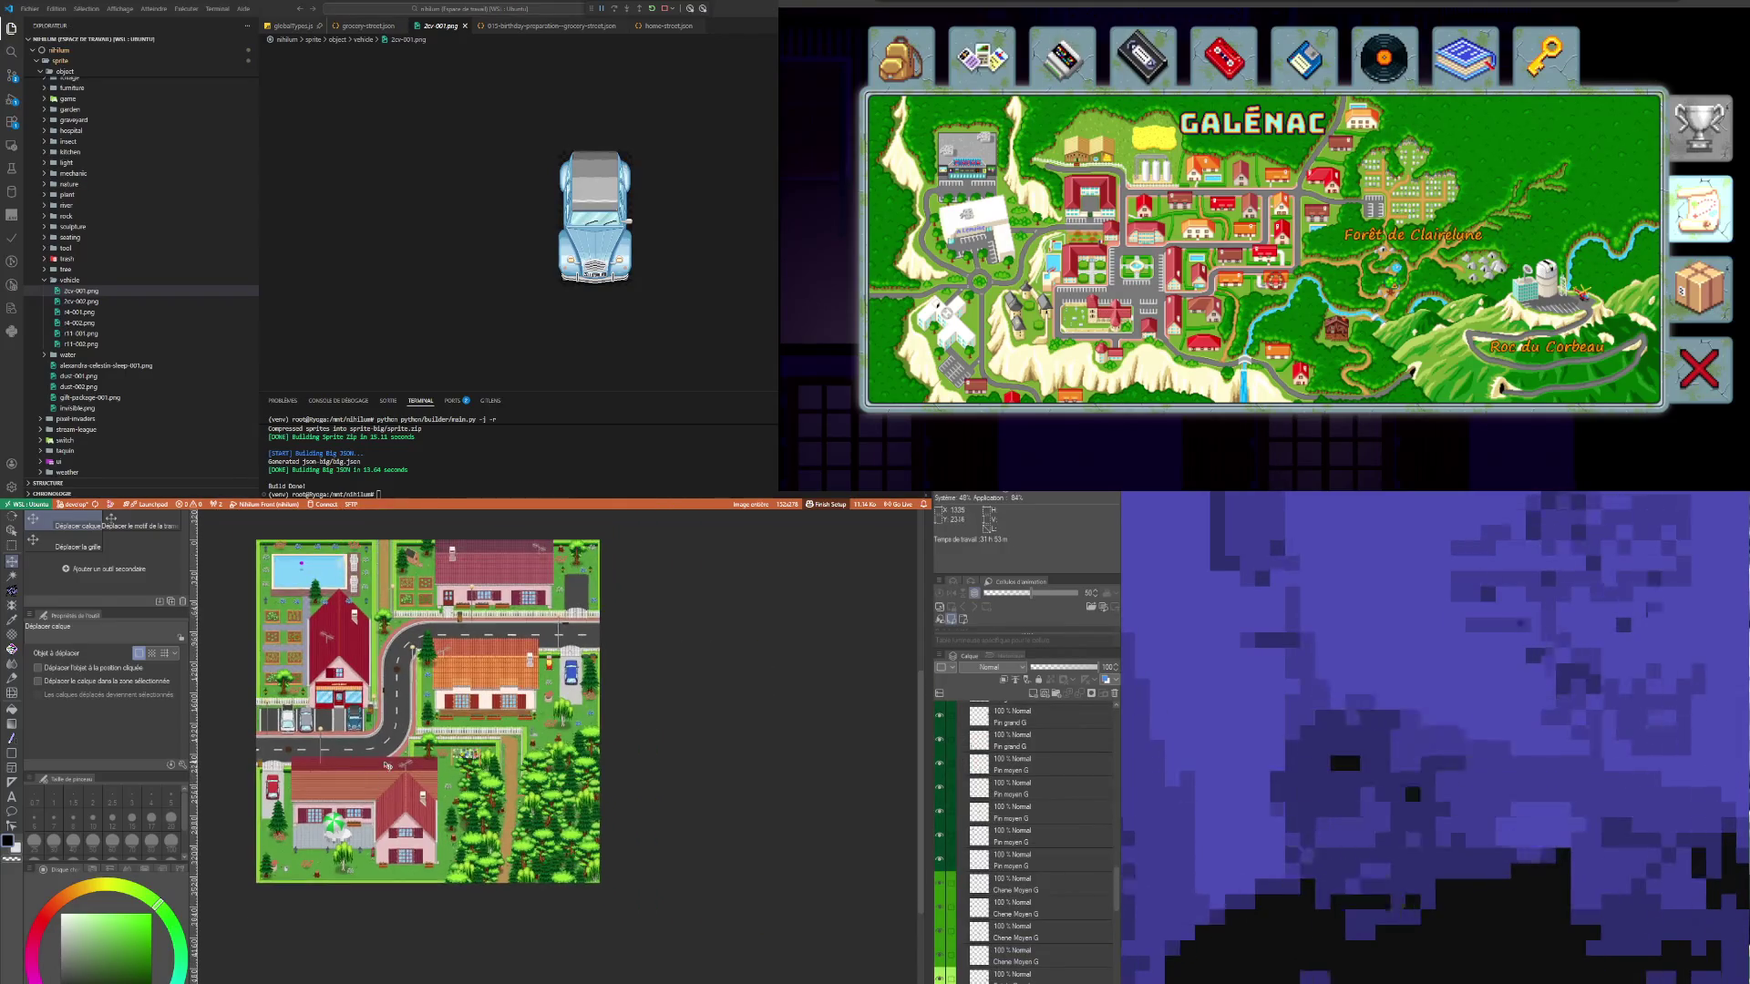
{"action": "scroll", "coordinate": [386, 765], "scroll_direction": "up", "scroll_amount": 2}
{"action": "scroll", "coordinate": [346, 711], "scroll_direction": "down", "scroll_amount": 3}
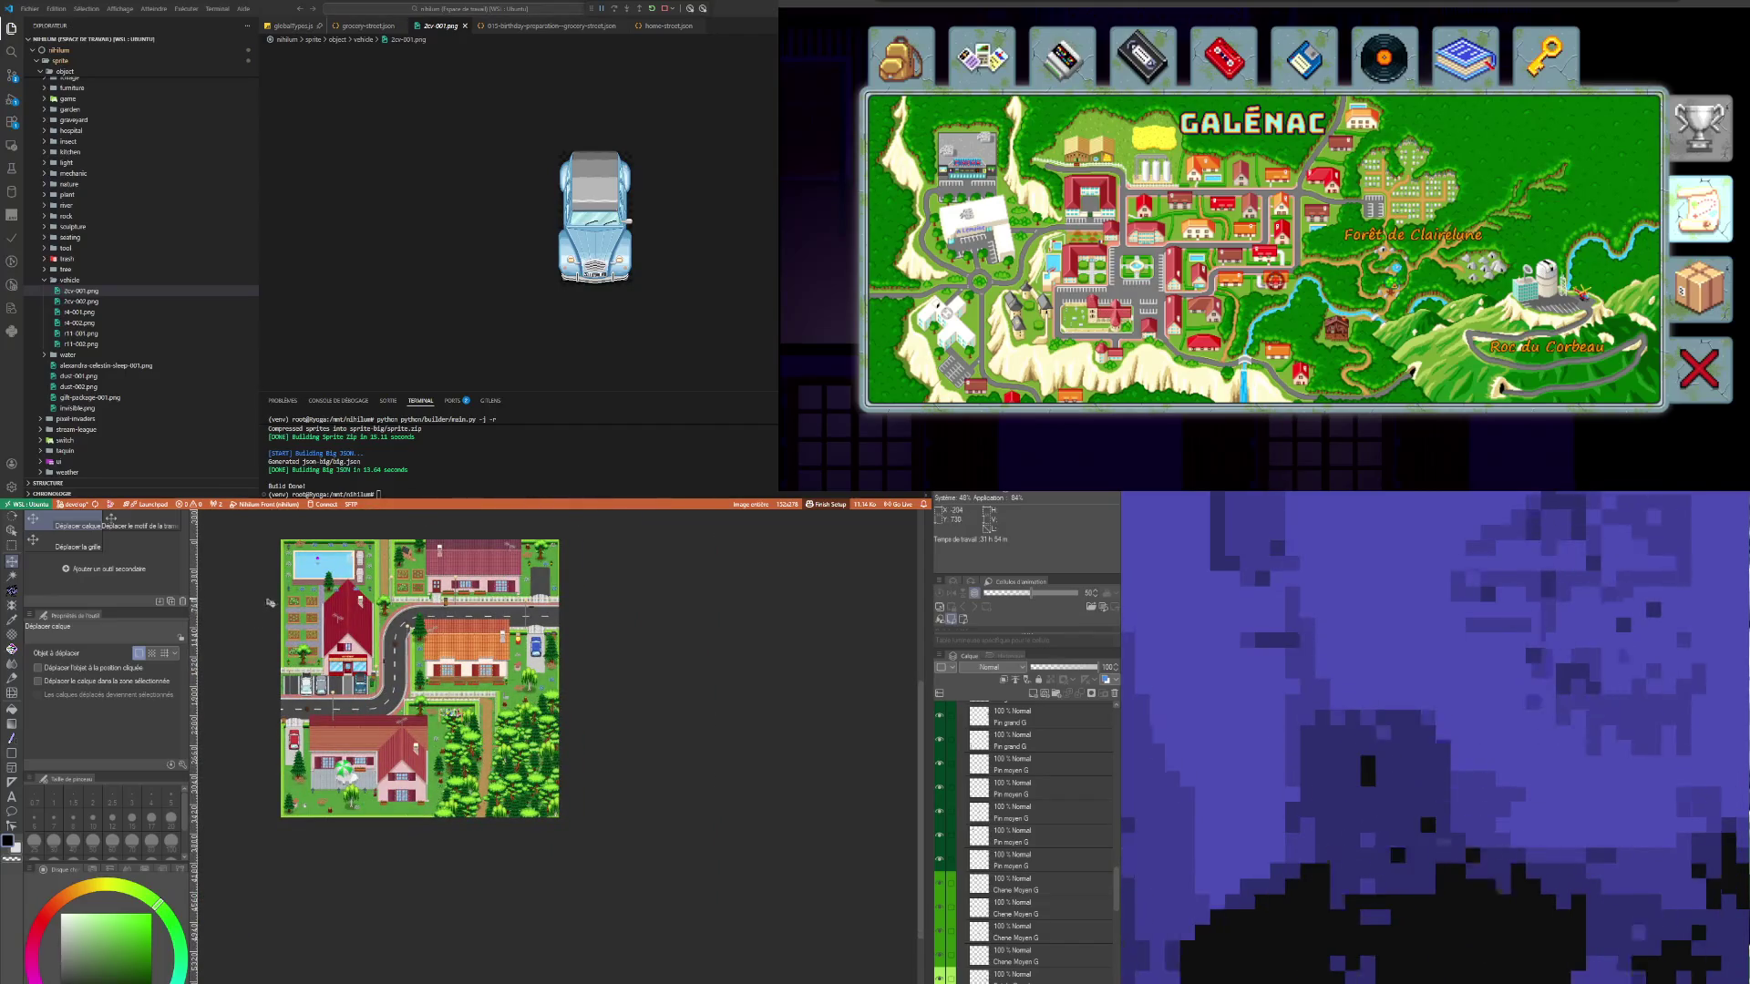
{"action": "scroll", "coordinate": [338, 644], "scroll_direction": "up", "scroll_amount": 3}
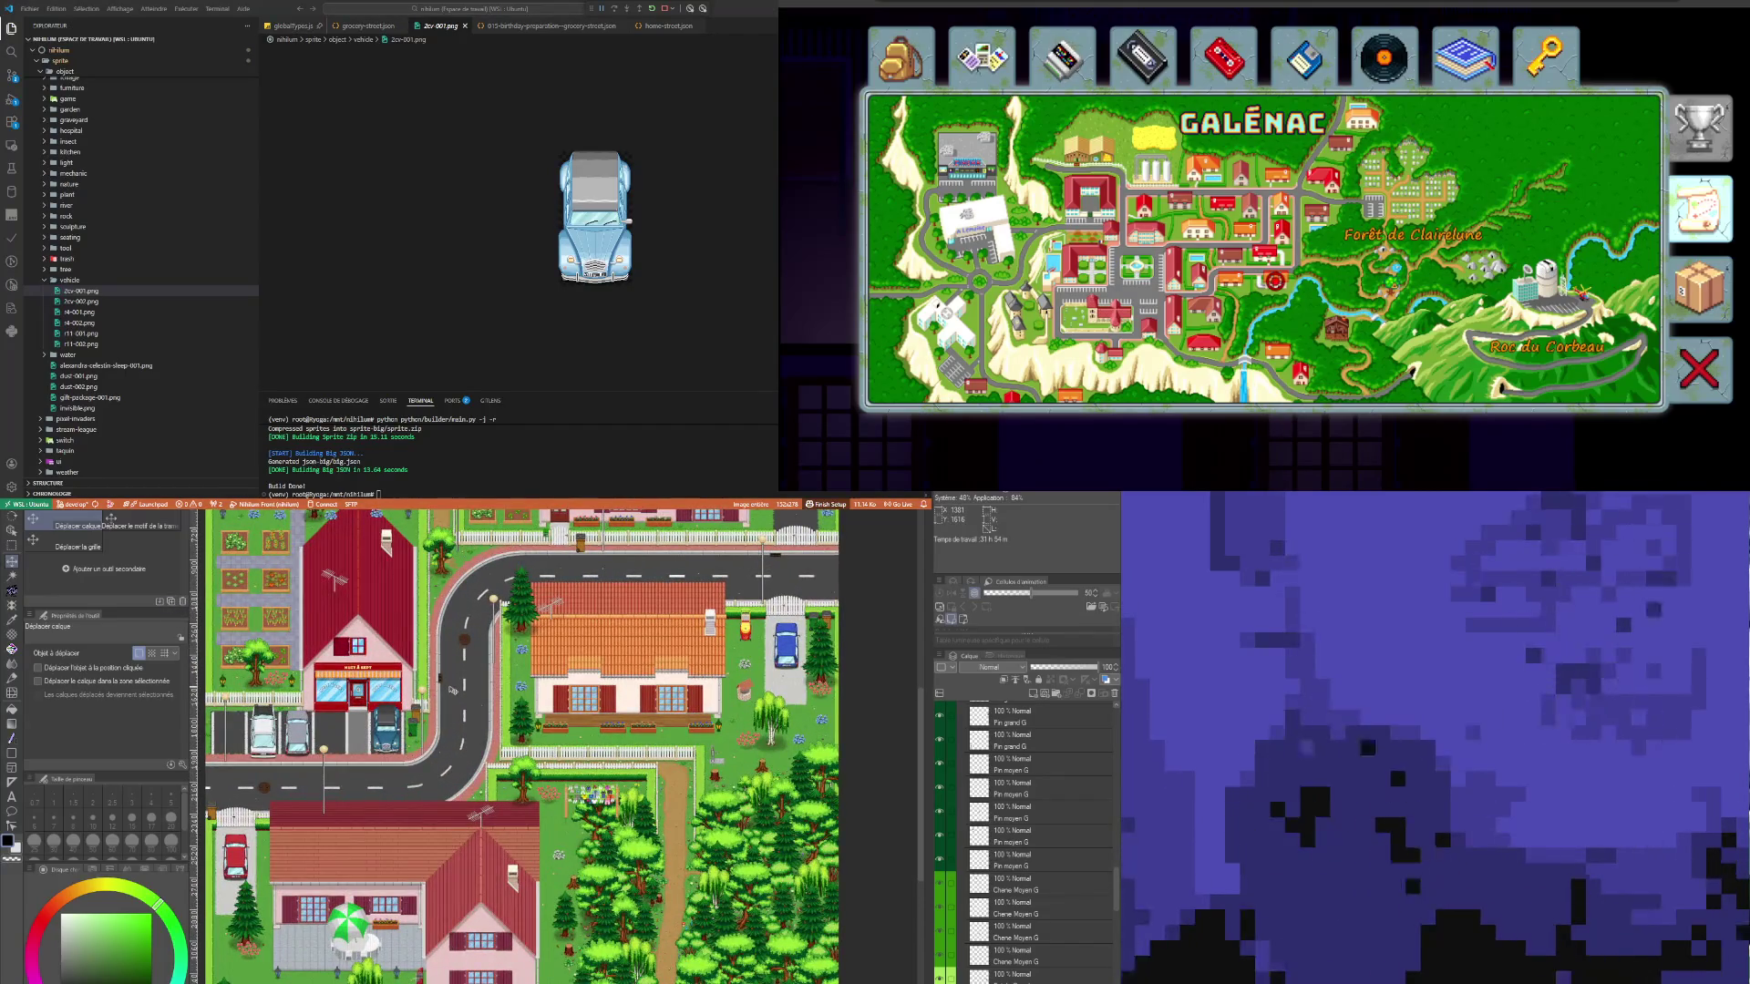
{"action": "scroll", "coordinate": [500, 781], "scroll_direction": "down", "scroll_amount": 2}
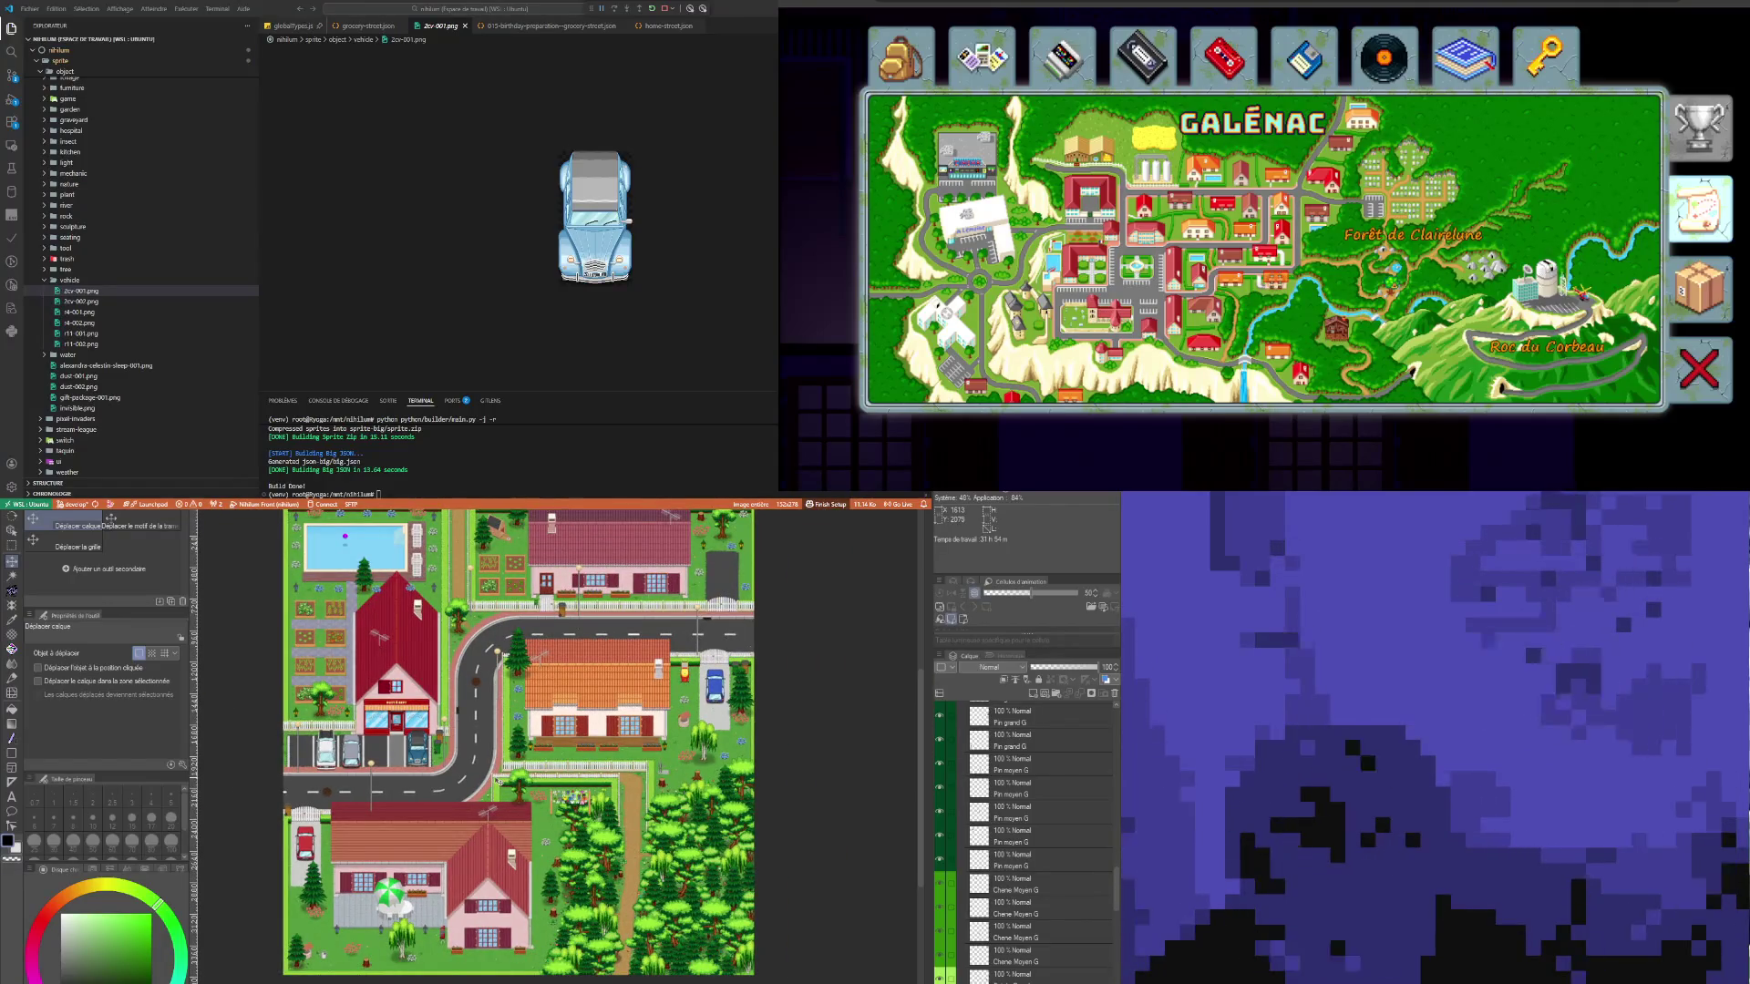
{"action": "scroll", "coordinate": [500, 781], "scroll_direction": "up", "scroll_amount": 1}
{"action": "scroll", "coordinate": [497, 693], "scroll_direction": "down", "scroll_amount": 2}
{"action": "scroll", "coordinate": [493, 579], "scroll_direction": "up", "scroll_amount": 1}
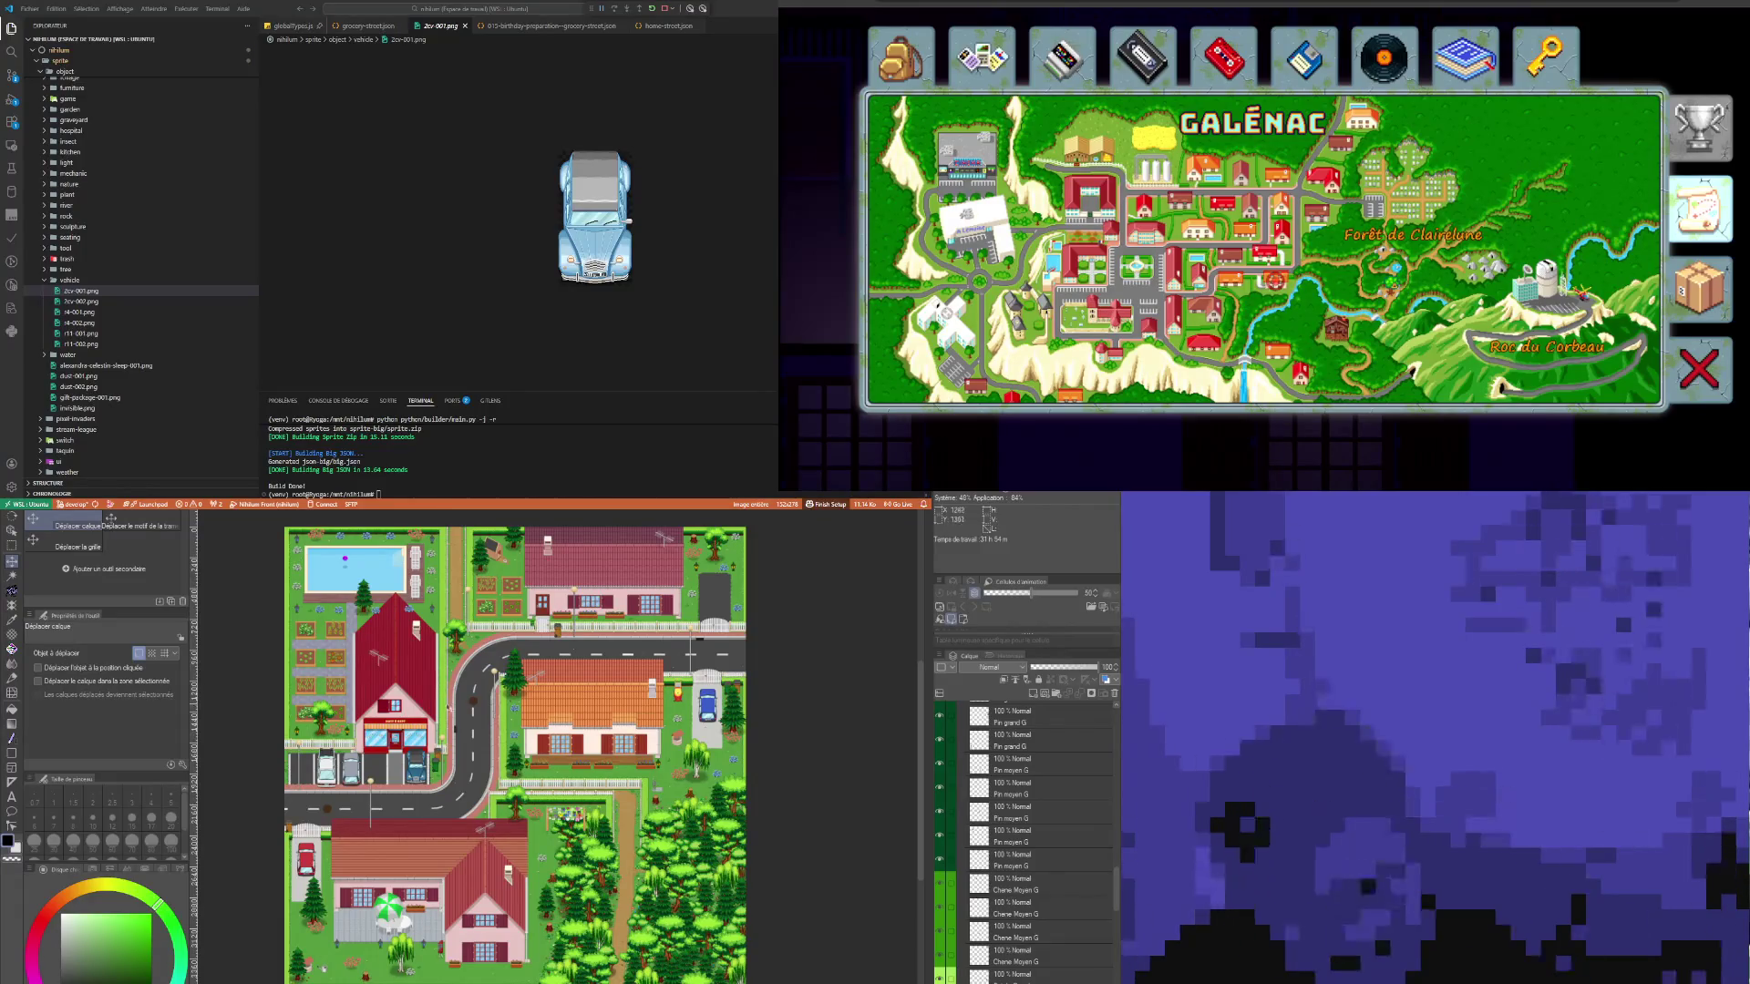
{"action": "scroll", "coordinate": [1048, 902], "scroll_direction": "up", "scroll_amount": 2}
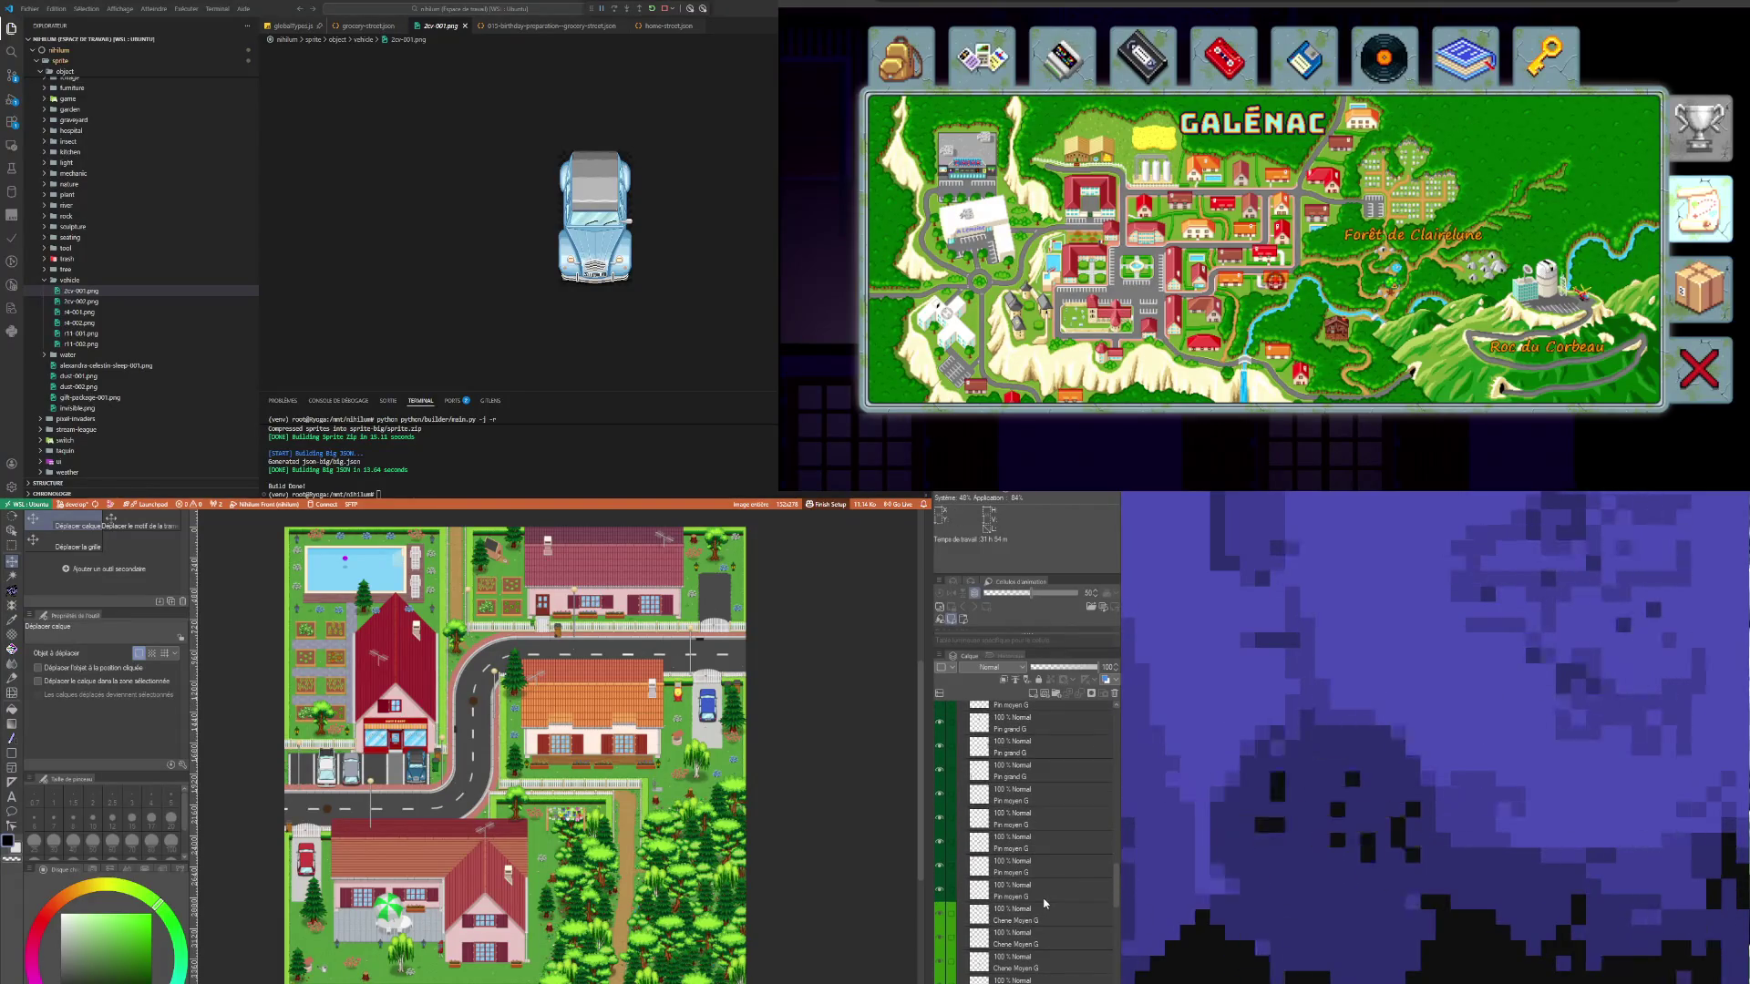
{"action": "scroll", "coordinate": [547, 711], "scroll_direction": "up", "scroll_amount": 1}
{"action": "scroll", "coordinate": [547, 711], "scroll_direction": "down", "scroll_amount": 2}
{"action": "scroll", "coordinate": [458, 645], "scroll_direction": "up", "scroll_amount": 1}
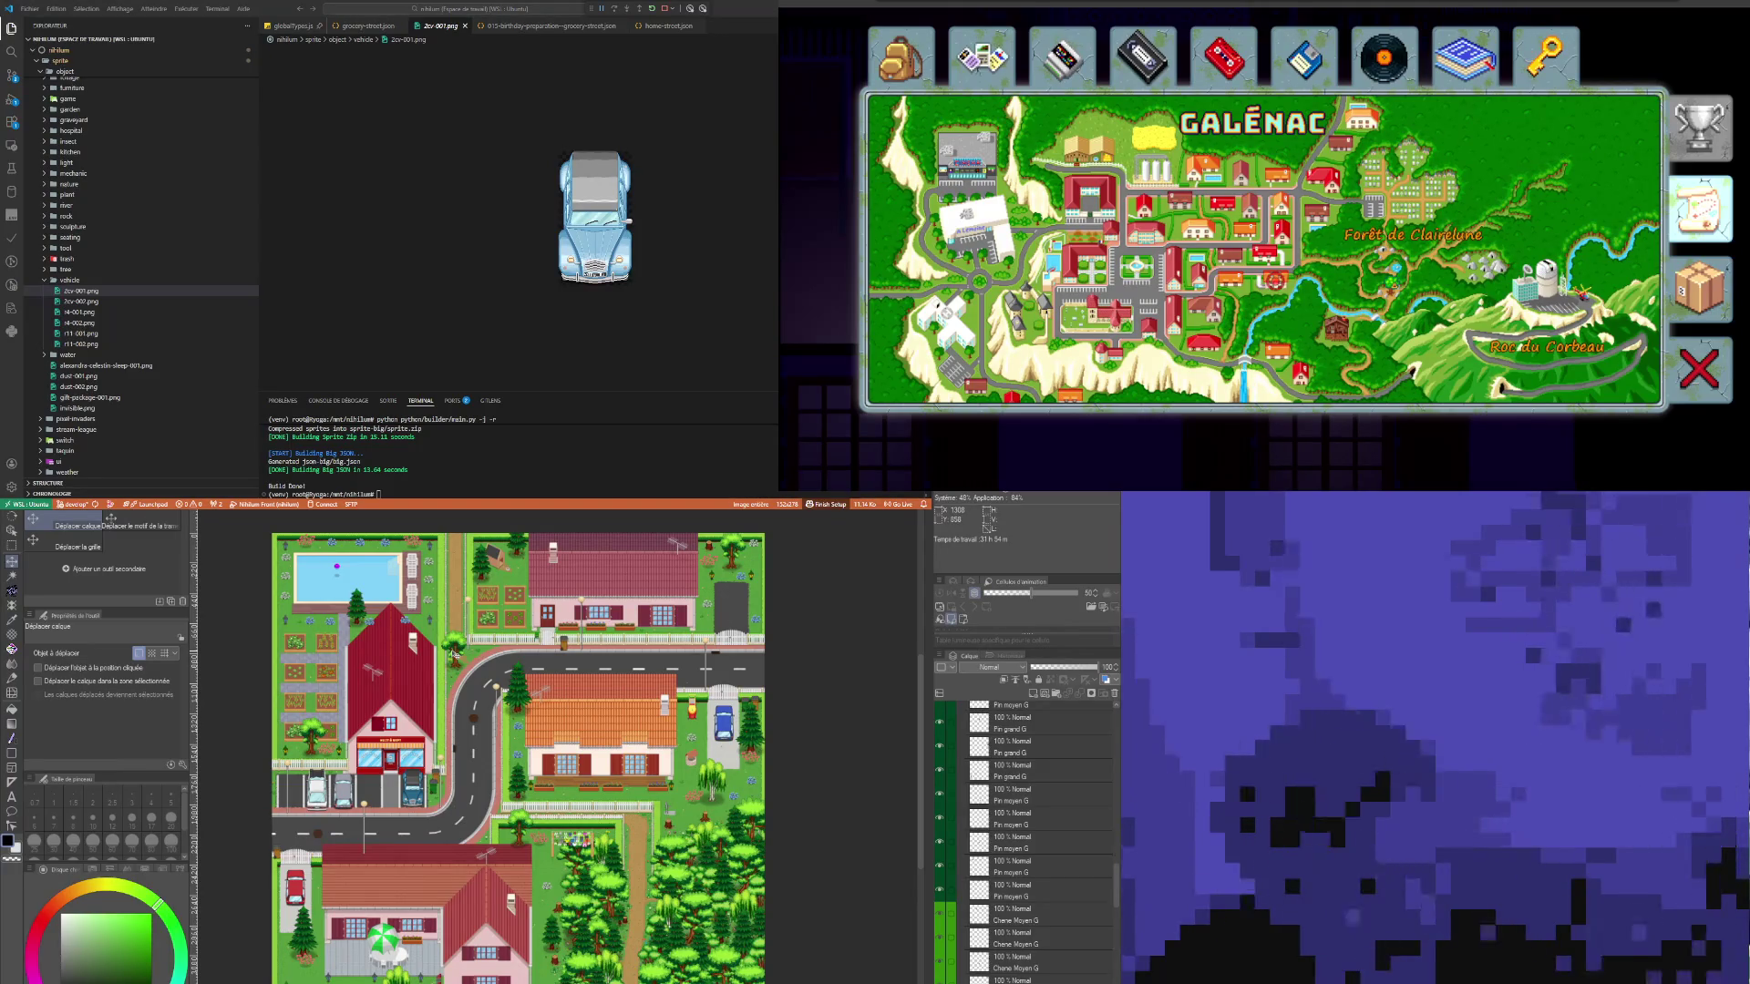
{"action": "left_click", "coordinate": [1057, 821]}
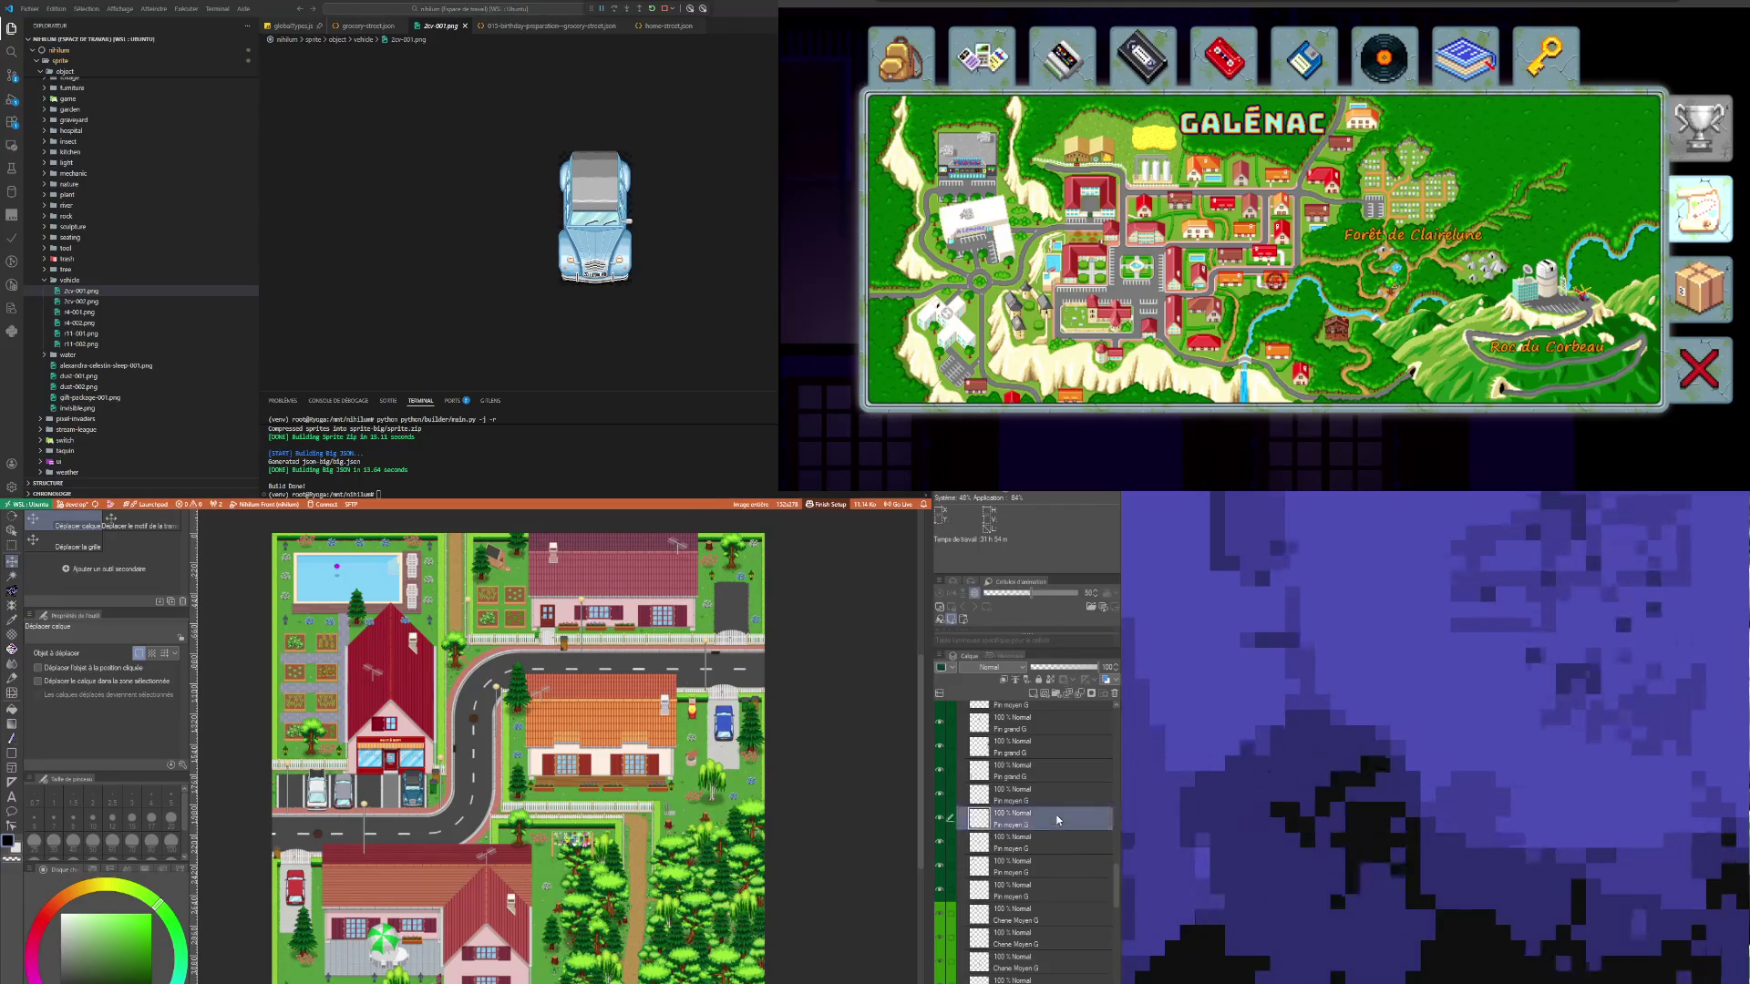
{"action": "scroll", "coordinate": [504, 876], "scroll_direction": "down", "scroll_amount": 2}
{"action": "scroll", "coordinate": [504, 877], "scroll_direction": "up", "scroll_amount": 2}
{"action": "scroll", "coordinate": [504, 877], "scroll_direction": "down", "scroll_amount": 1}
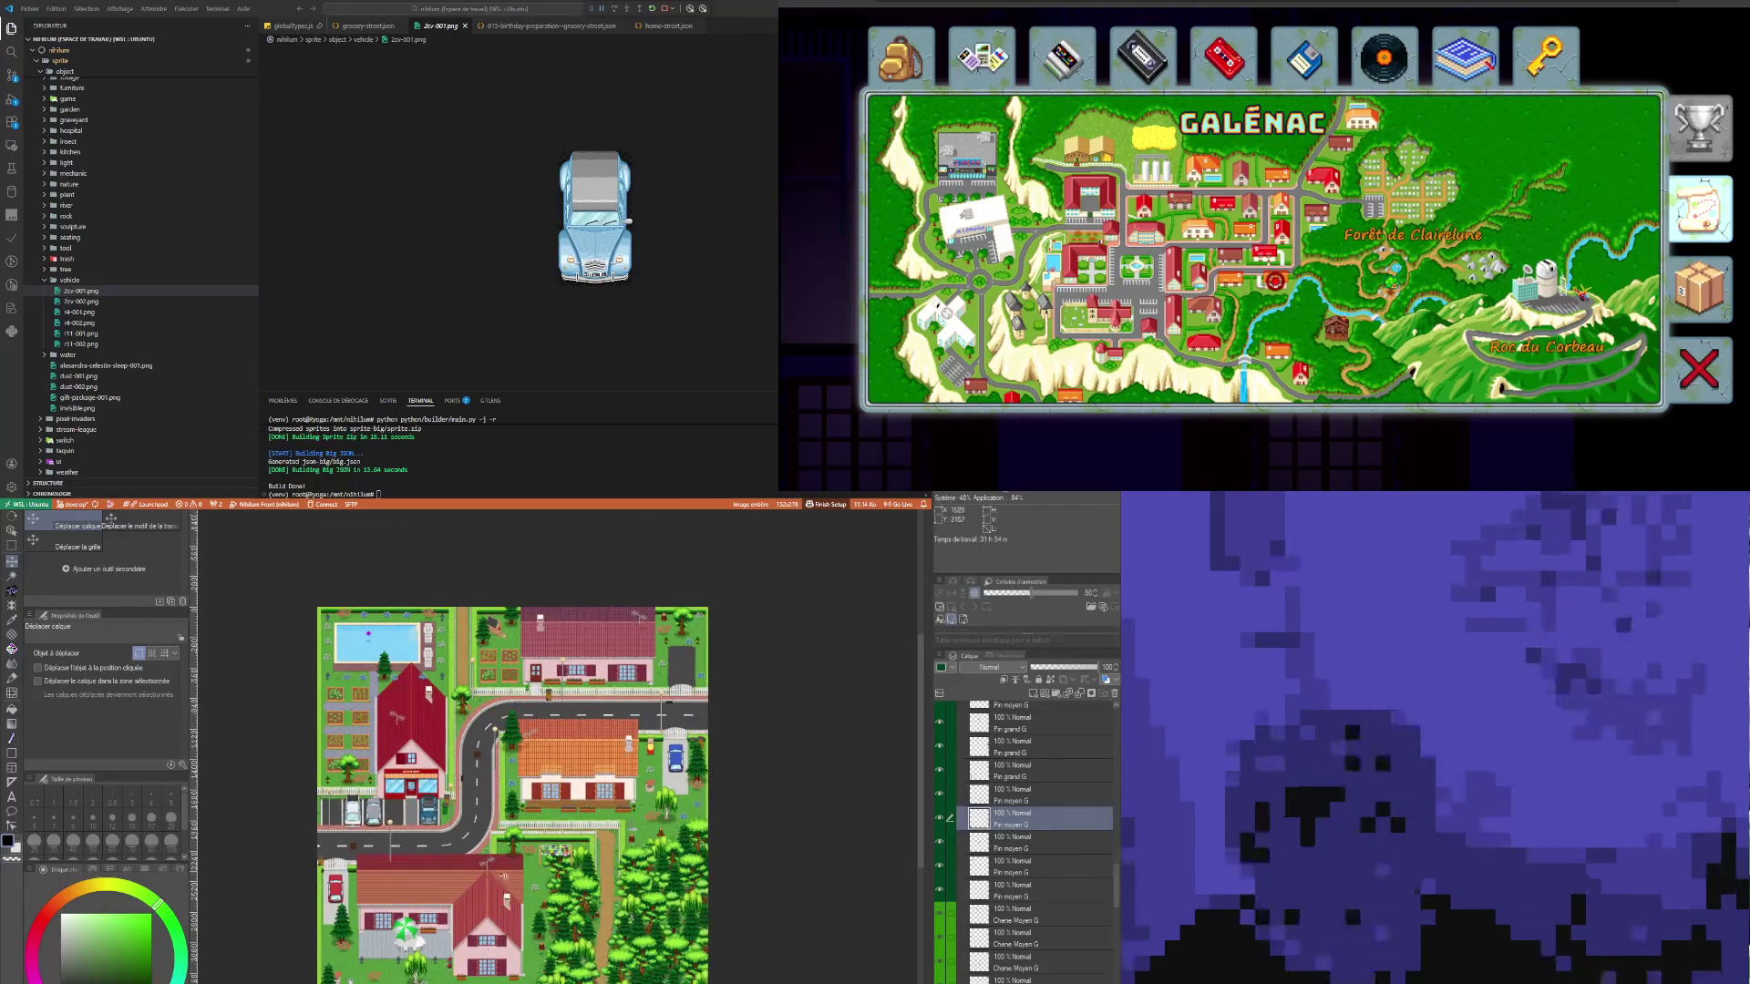
{"action": "scroll", "coordinate": [504, 877], "scroll_direction": "up", "scroll_amount": 1}
{"action": "scroll", "coordinate": [1066, 878], "scroll_direction": "down", "scroll_amount": 5}
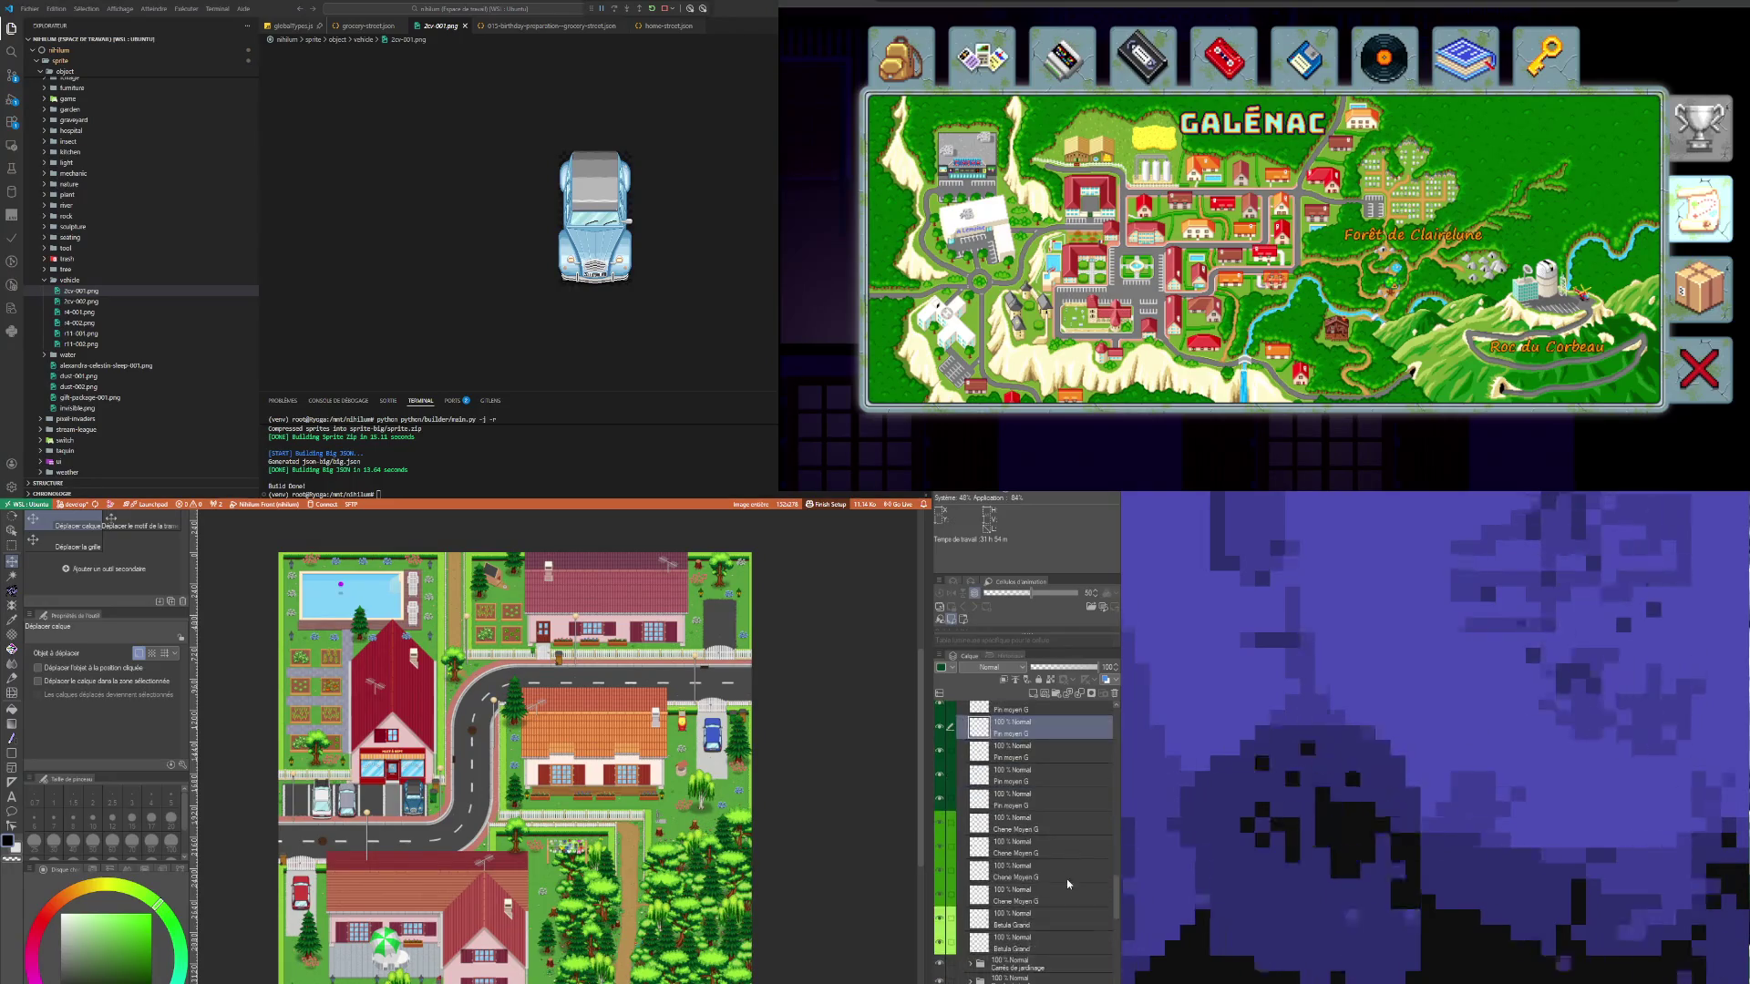
{"action": "left_click_drag", "start_coordinate": [1114, 889], "coordinate": [1108, 690]}
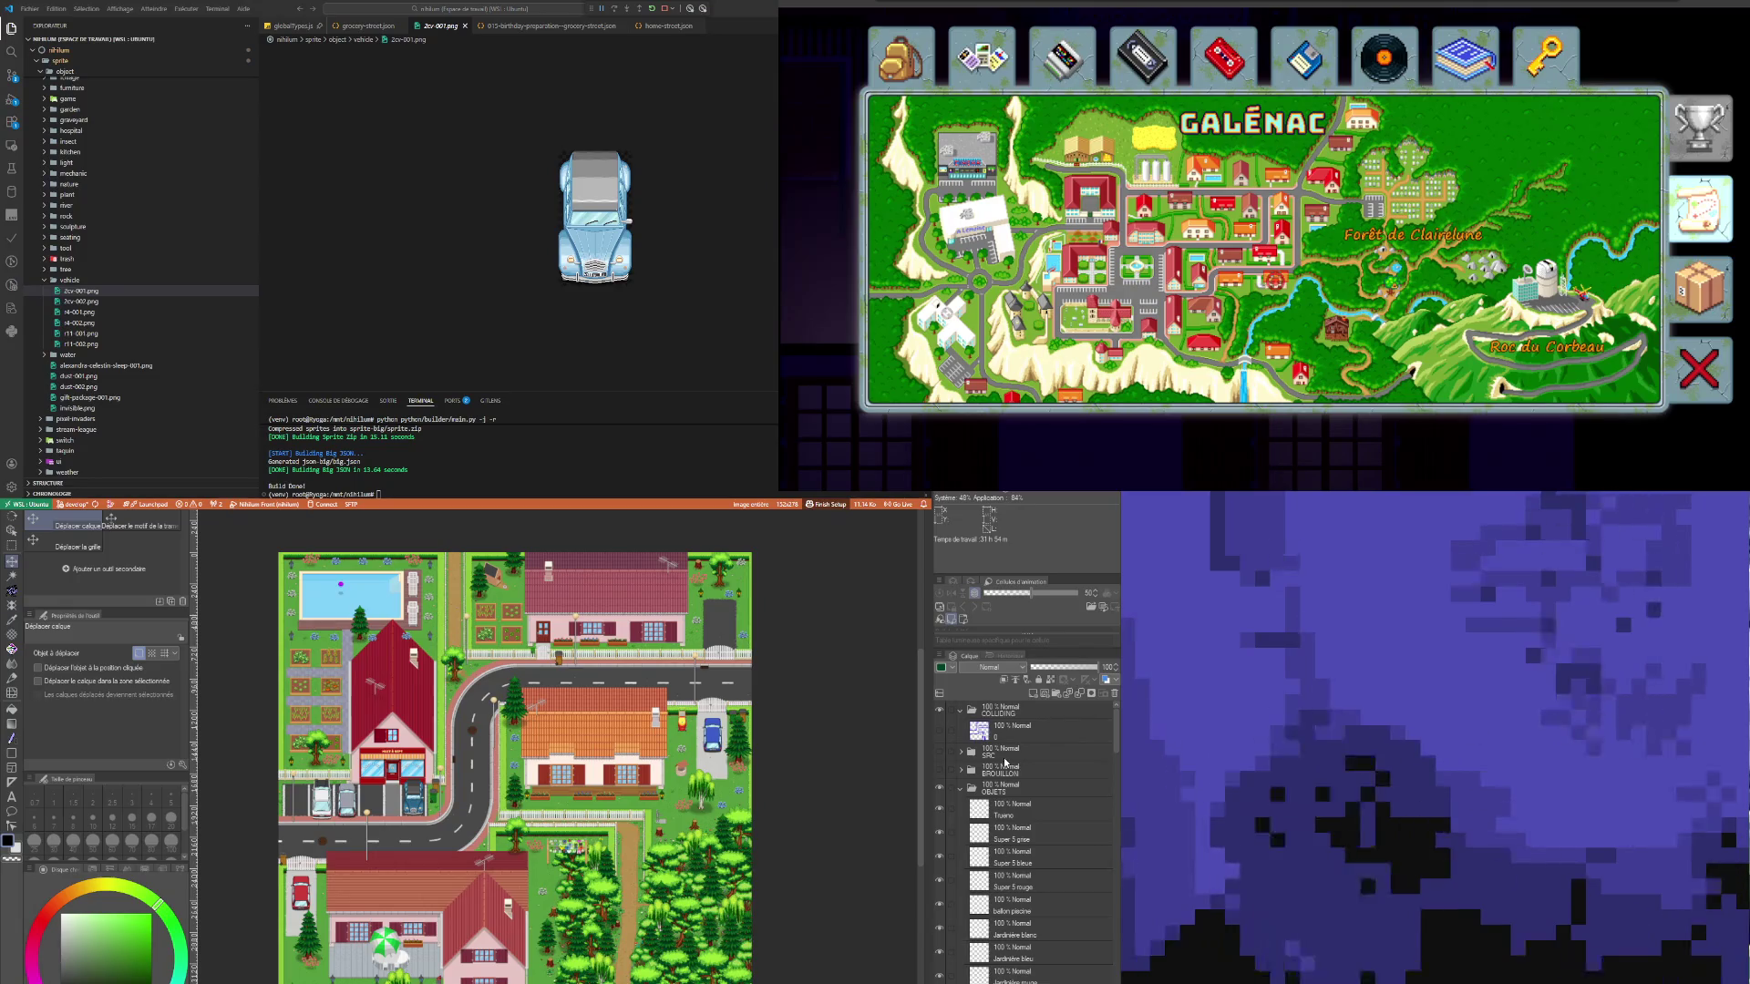
Step: Collapse the OBJETS folder, then collapse Maison Gauche and the SCENE folder
{"action": "left_click", "coordinate": [1007, 789]}
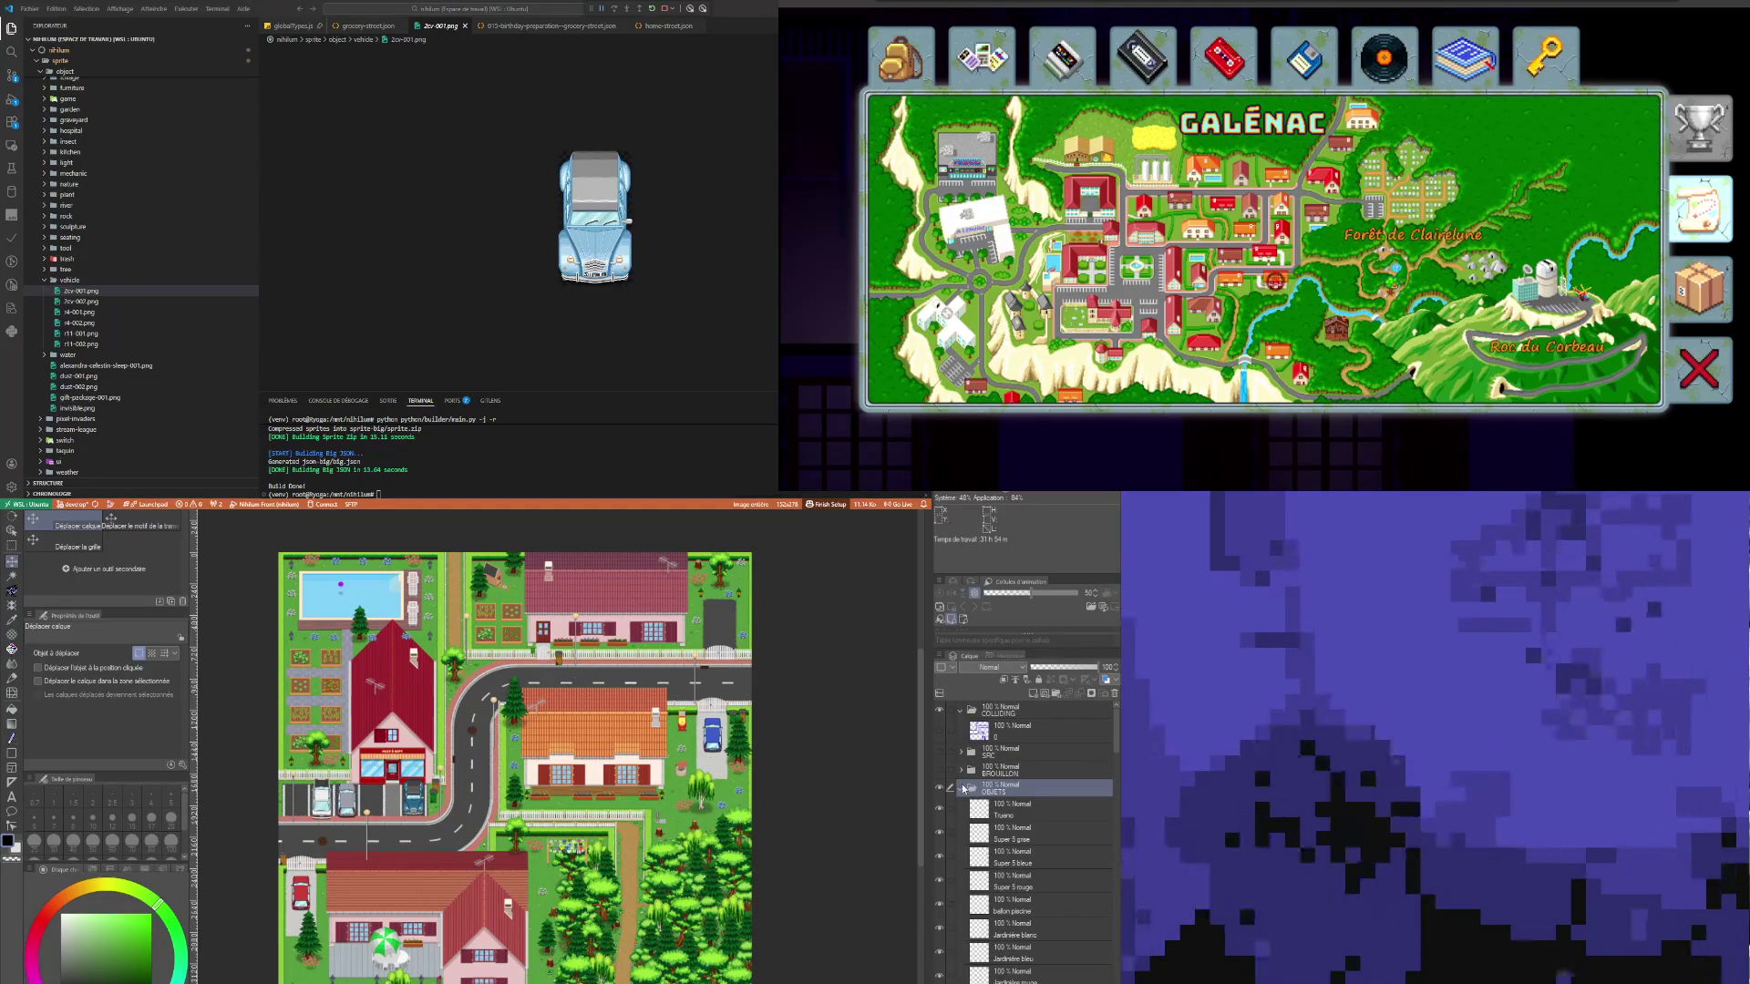
{"action": "left_click", "coordinate": [959, 788]}
{"action": "left_click", "coordinate": [996, 807]}
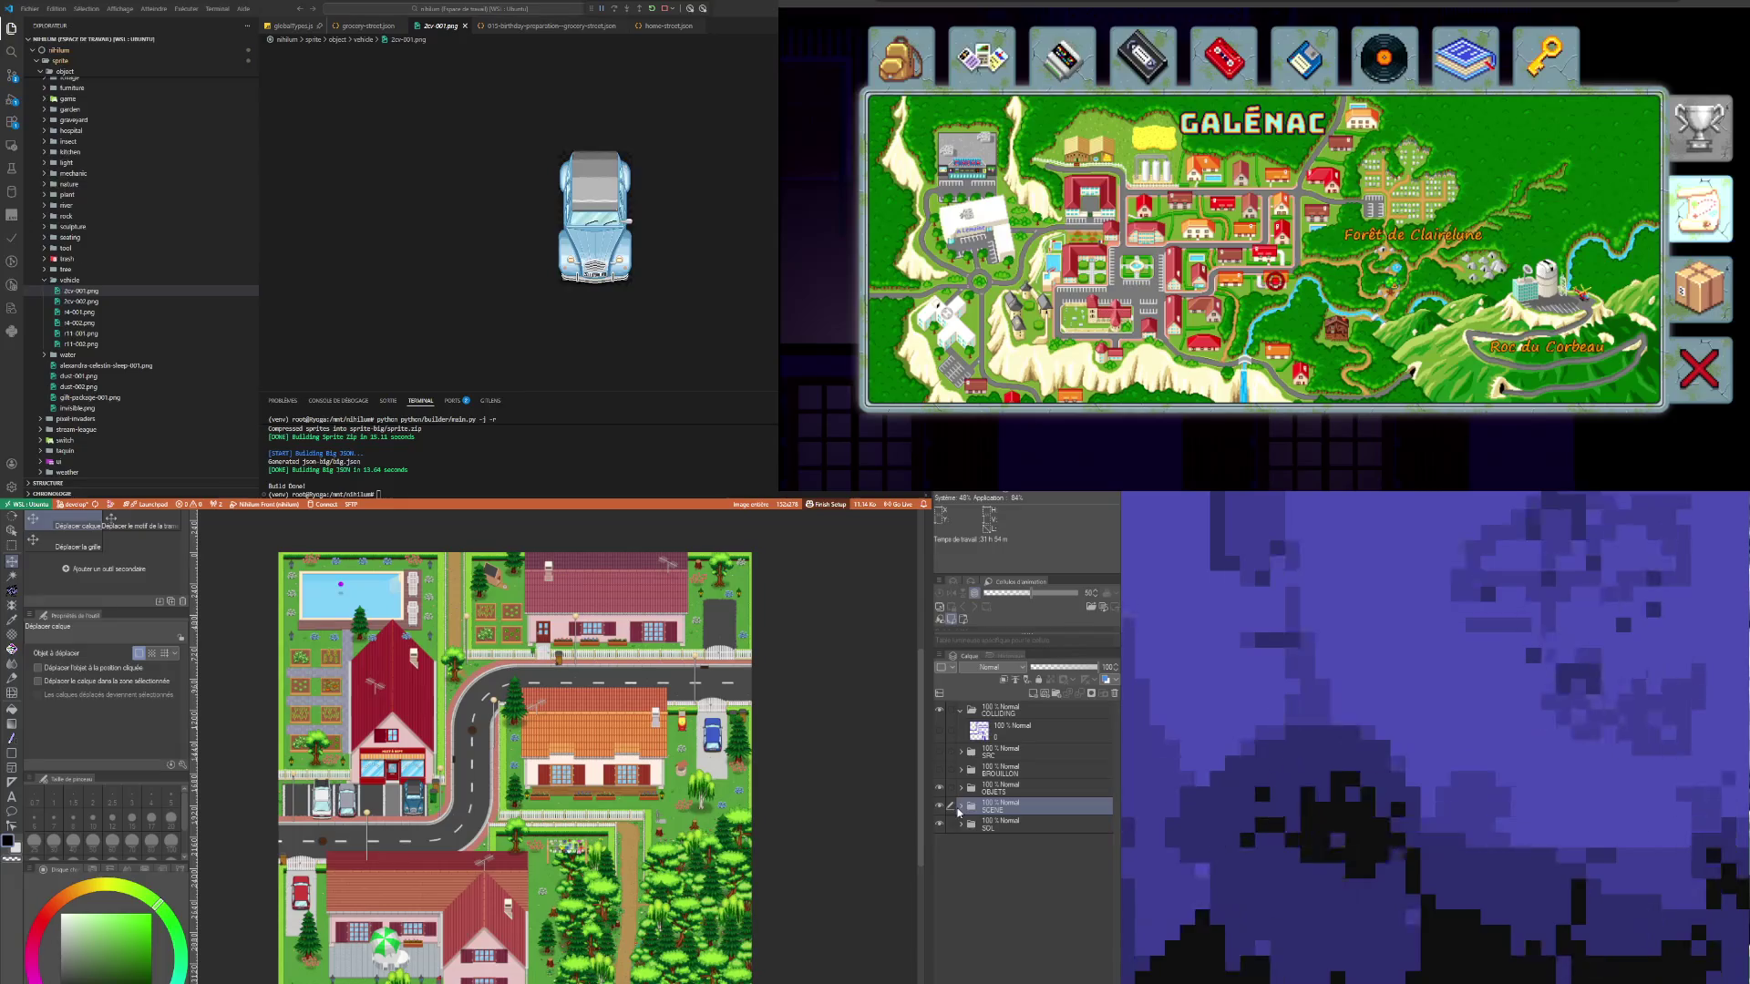
{"action": "left_click", "coordinate": [959, 807]}
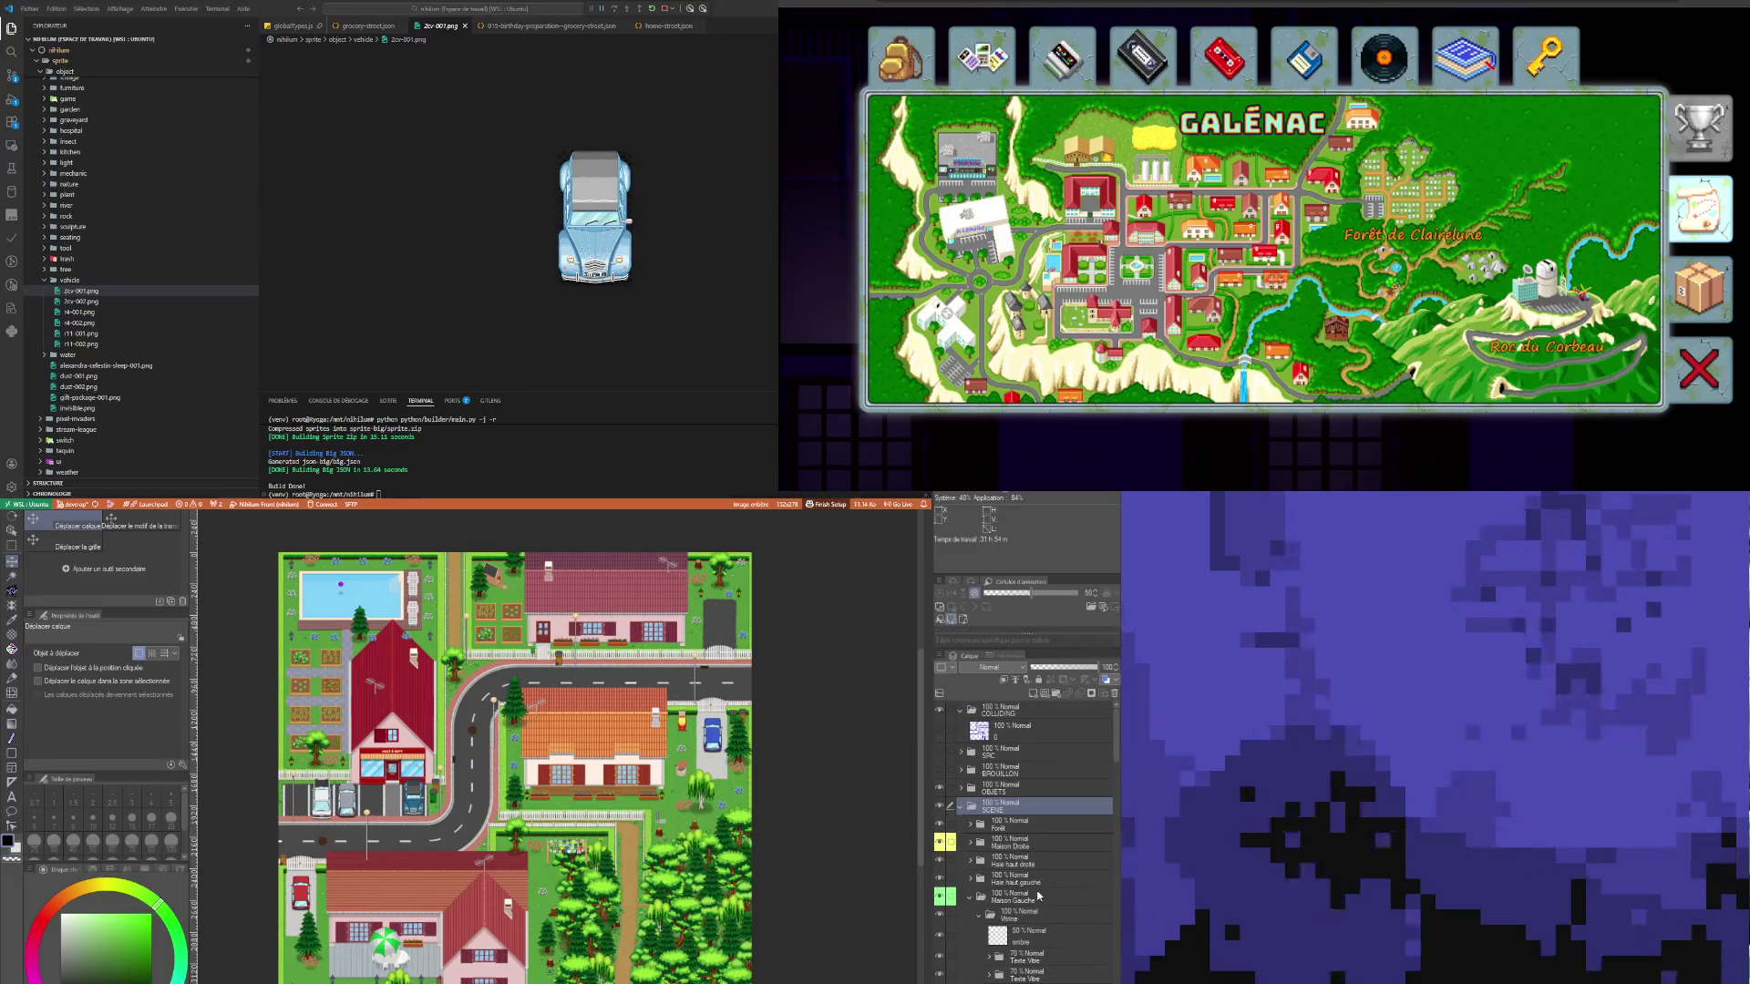
{"action": "left_click", "coordinate": [1007, 897]}
{"action": "left_click", "coordinate": [969, 898]}
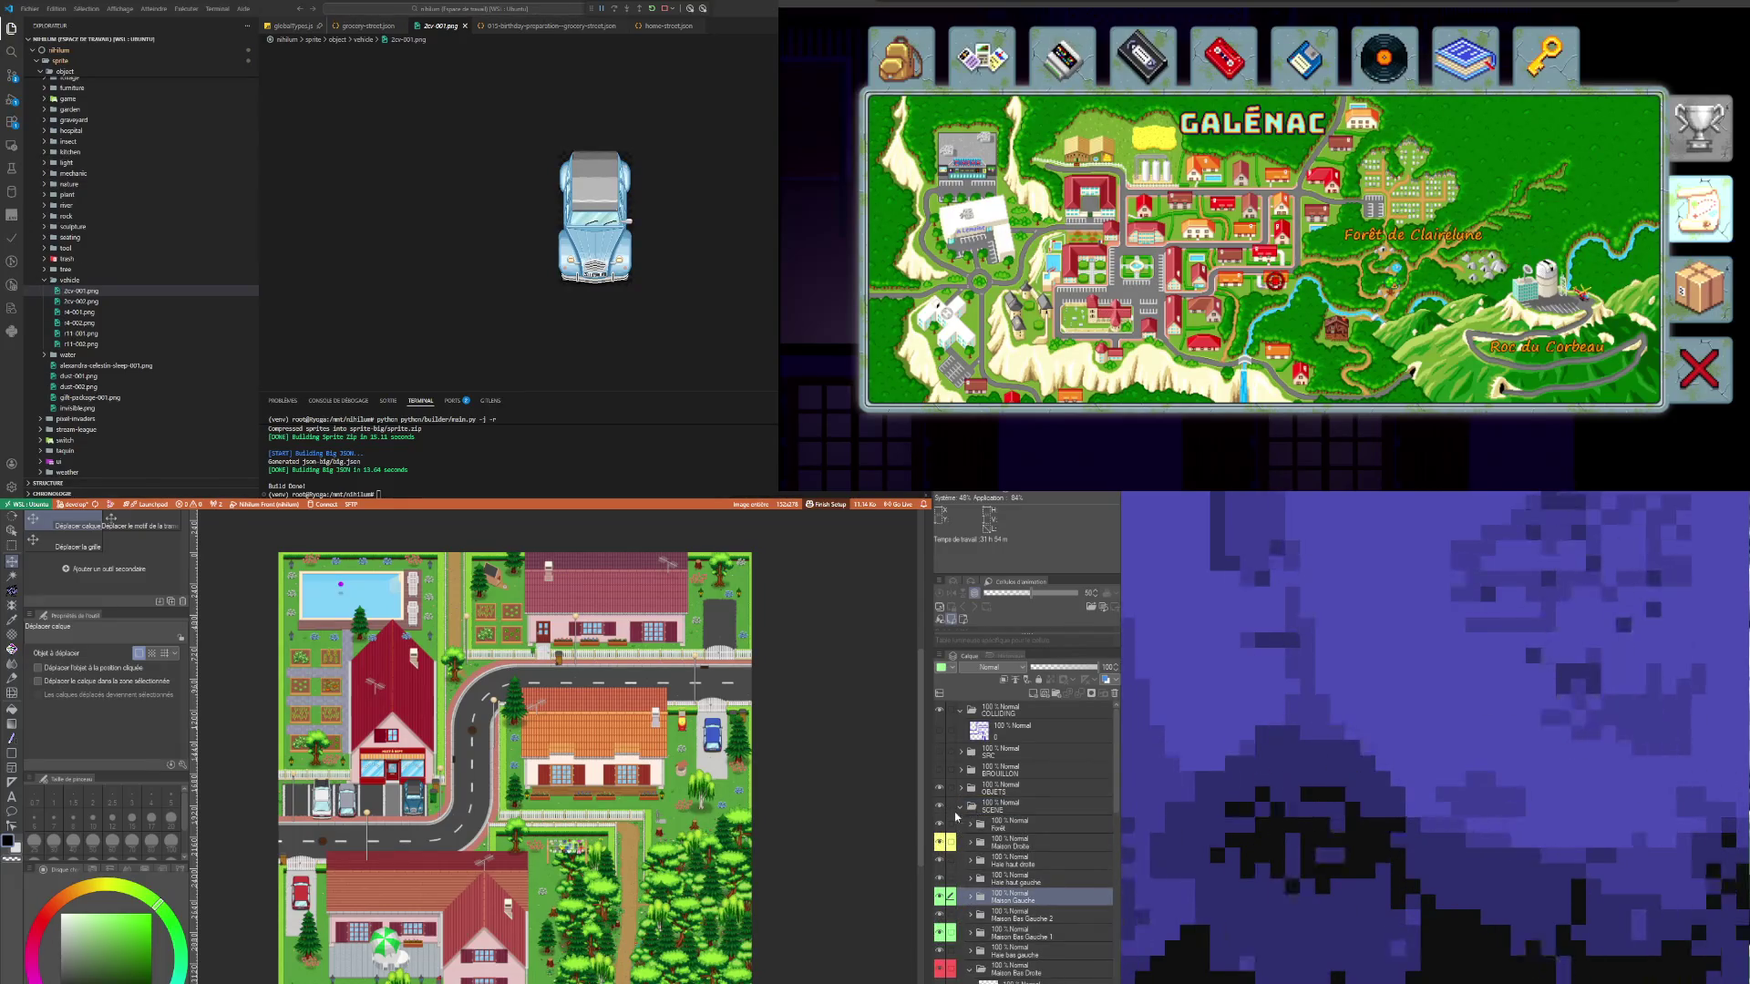
{"action": "left_click", "coordinate": [995, 807]}
{"action": "left_click", "coordinate": [961, 808]}
Step: Expand the SOL folder and select its lowest ground layer
{"action": "left_click", "coordinate": [960, 825]}
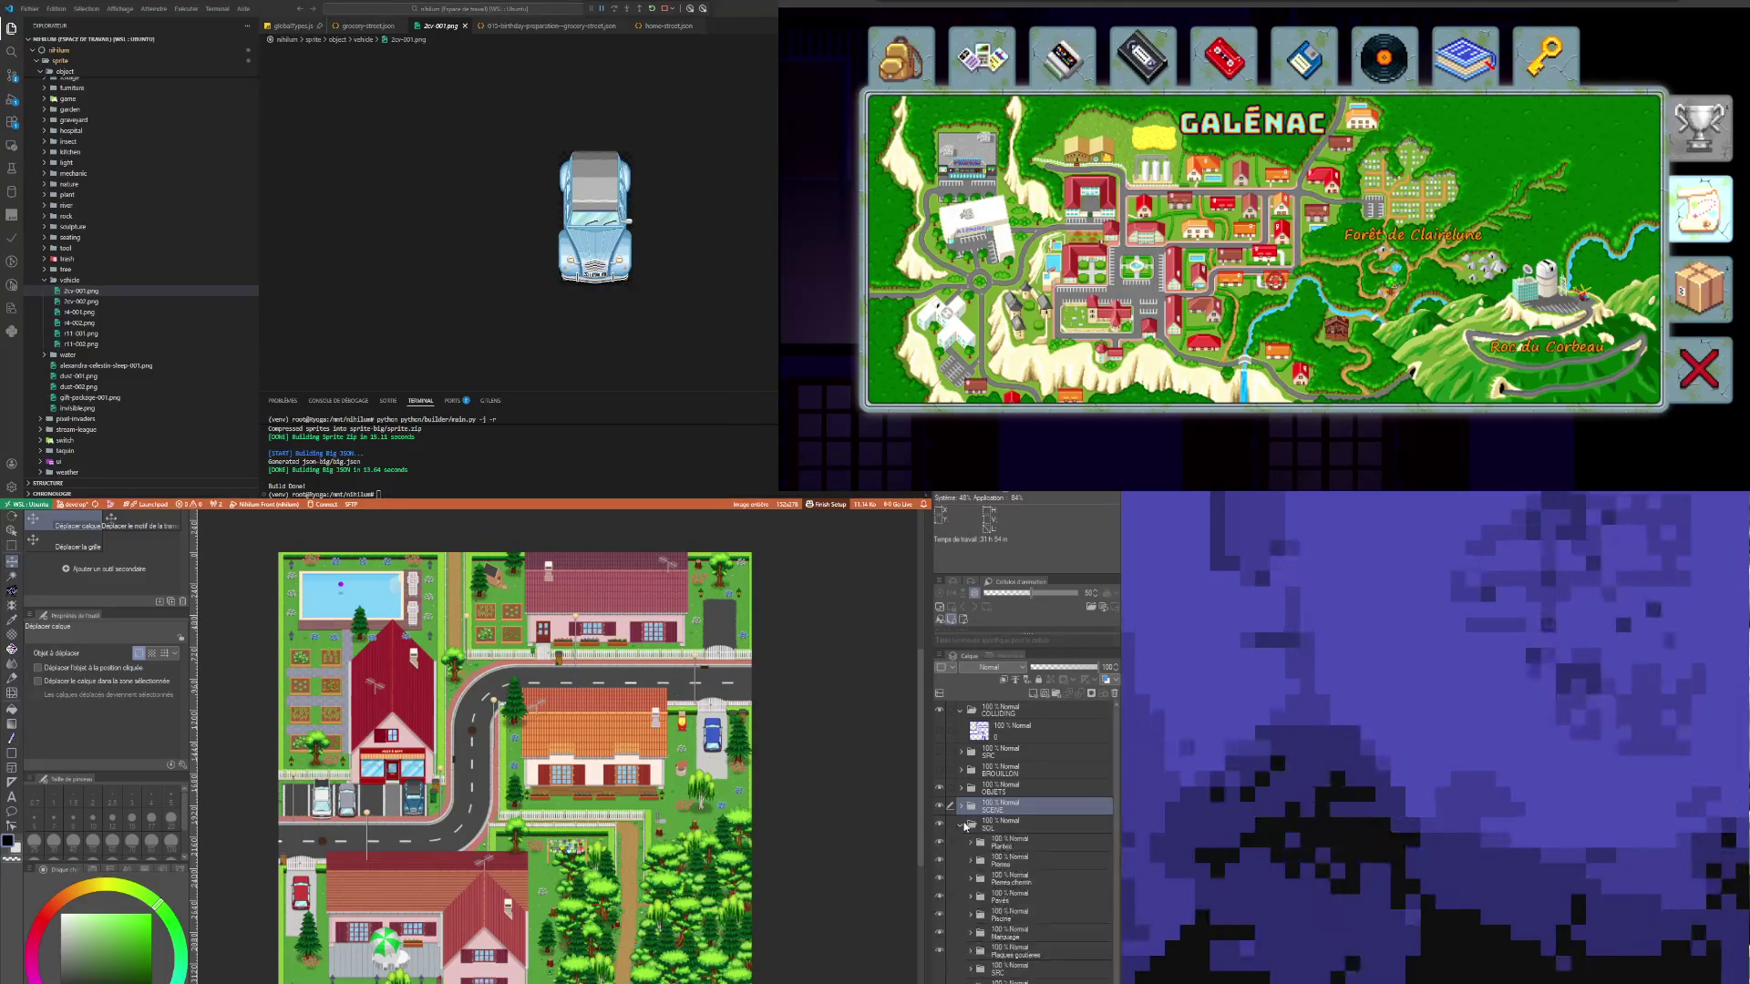
{"action": "scroll", "coordinate": [1028, 925], "scroll_direction": "down", "scroll_amount": 1}
{"action": "scroll", "coordinate": [1028, 926], "scroll_direction": "up", "scroll_amount": 1}
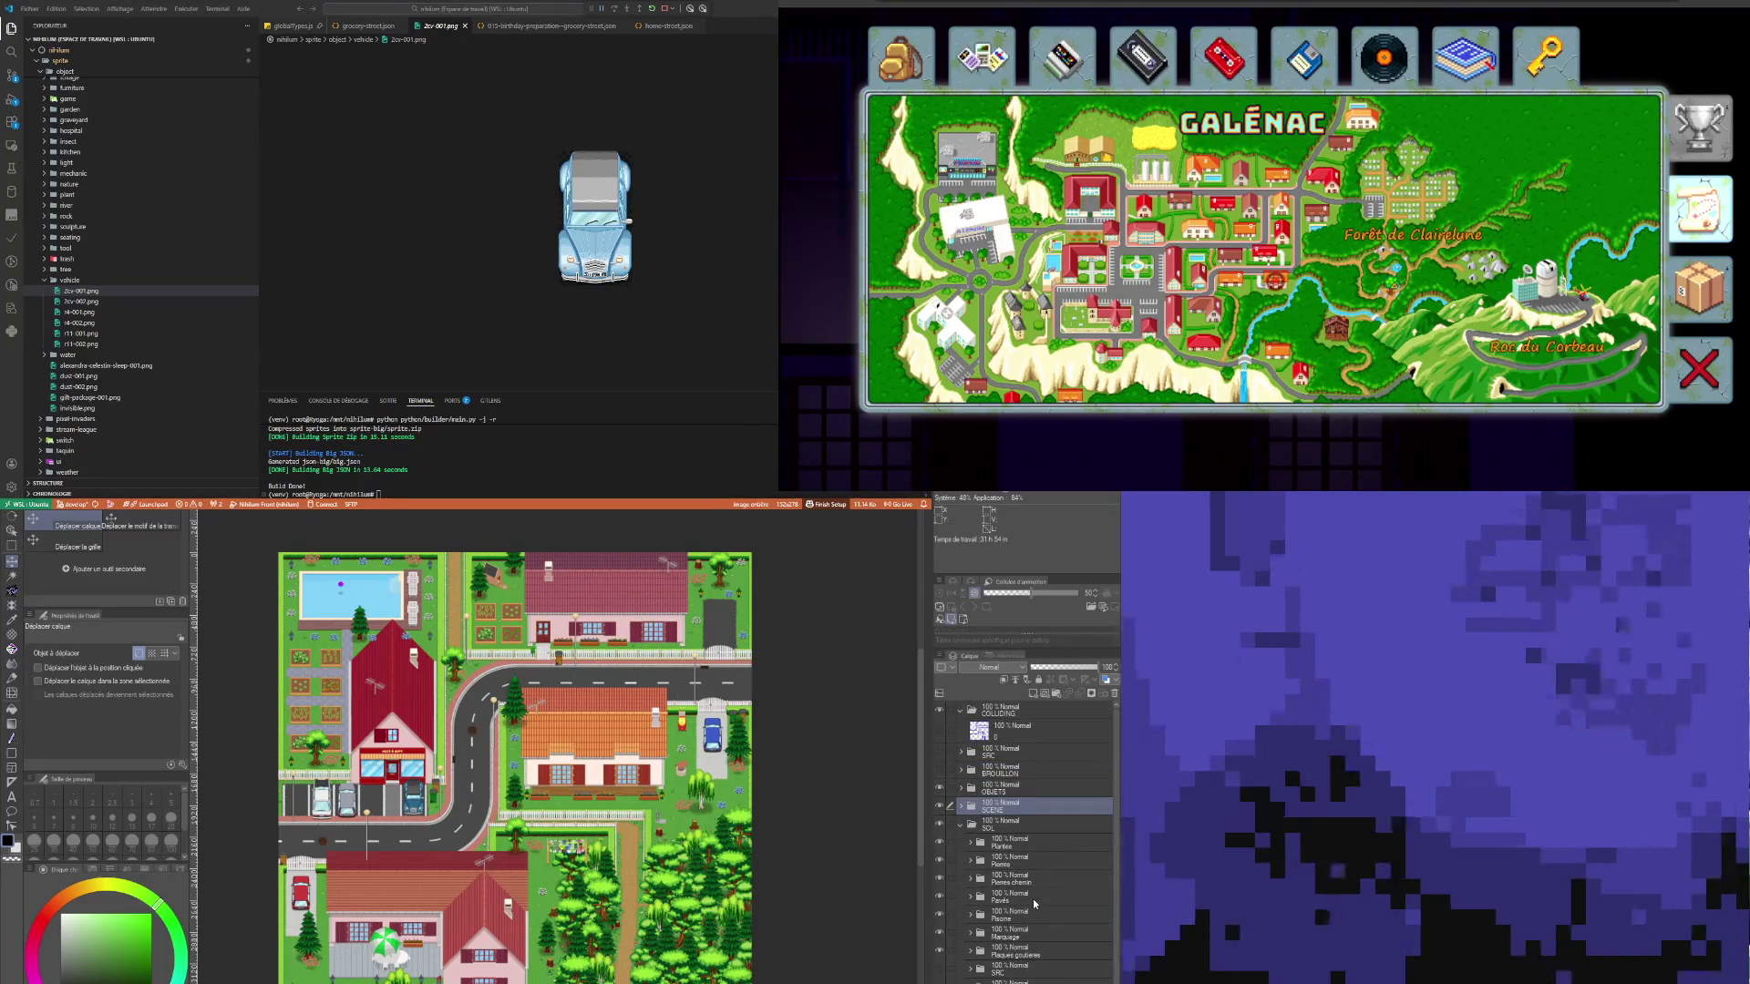
{"action": "left_click", "coordinate": [1021, 981]}
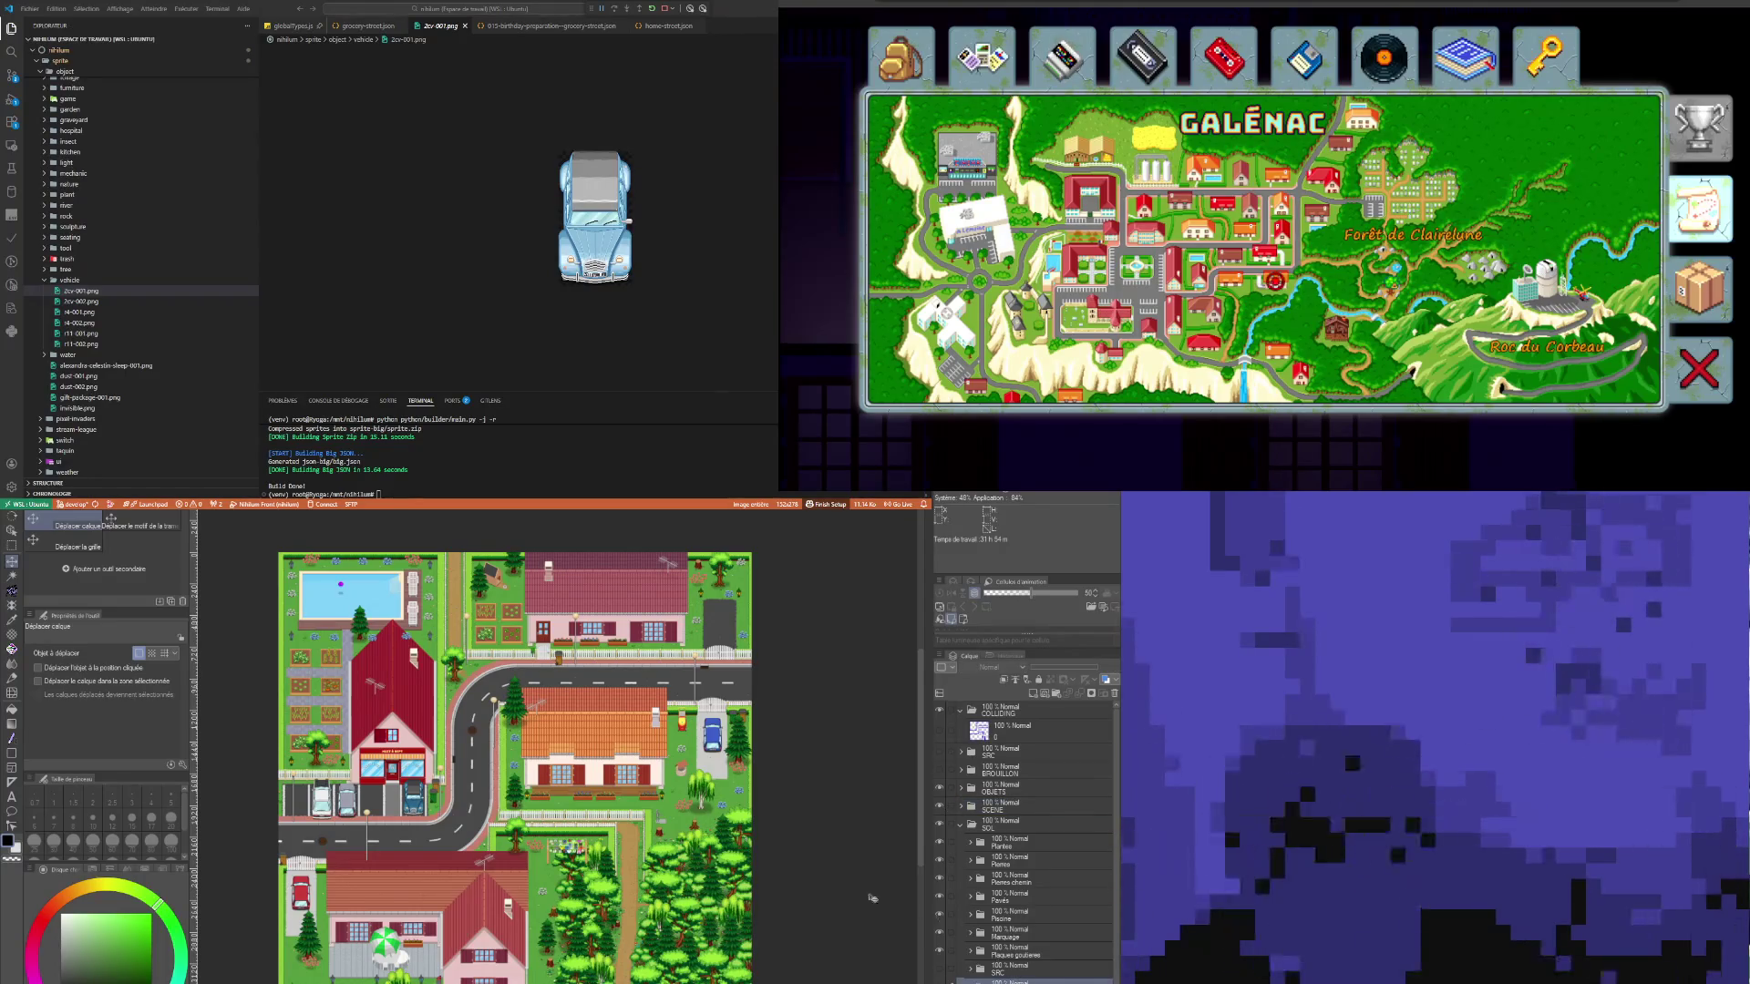
{"action": "scroll", "coordinate": [632, 834], "scroll_direction": "down", "scroll_amount": 1}
{"action": "scroll", "coordinate": [486, 850], "scroll_direction": "up", "scroll_amount": 3}
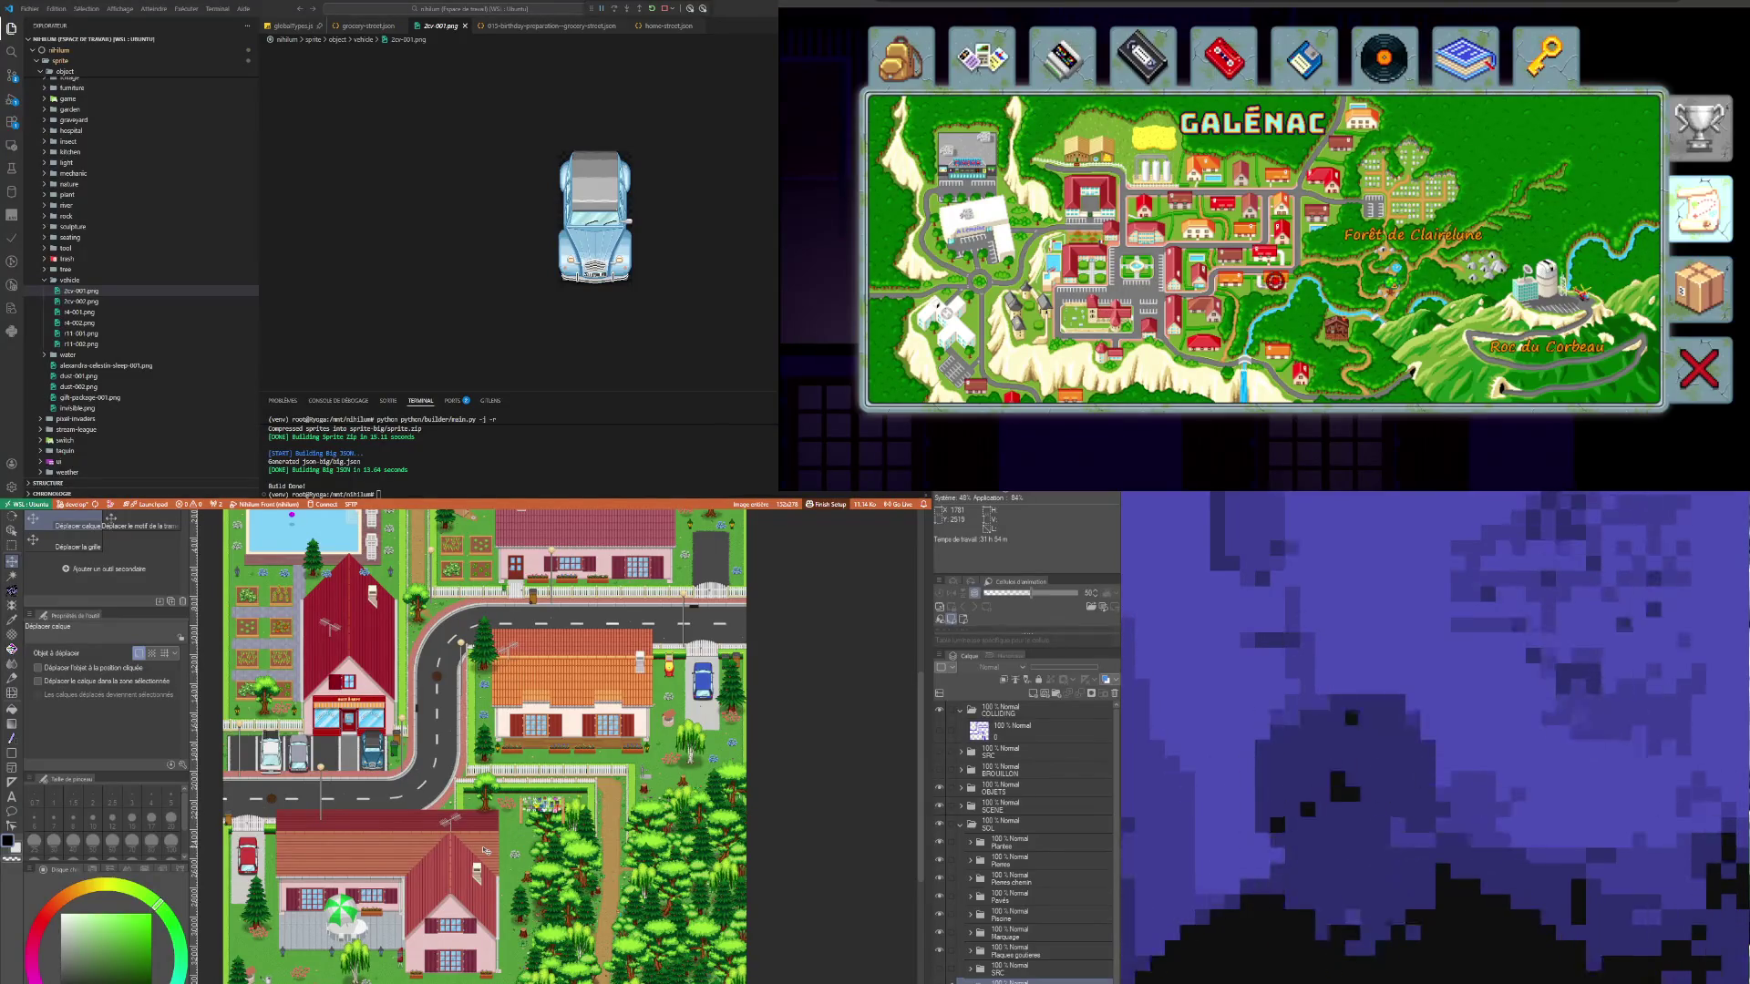
{"action": "scroll", "coordinate": [478, 848], "scroll_direction": "down", "scroll_amount": 1}
{"action": "scroll", "coordinate": [442, 782], "scroll_direction": "up", "scroll_amount": 1}
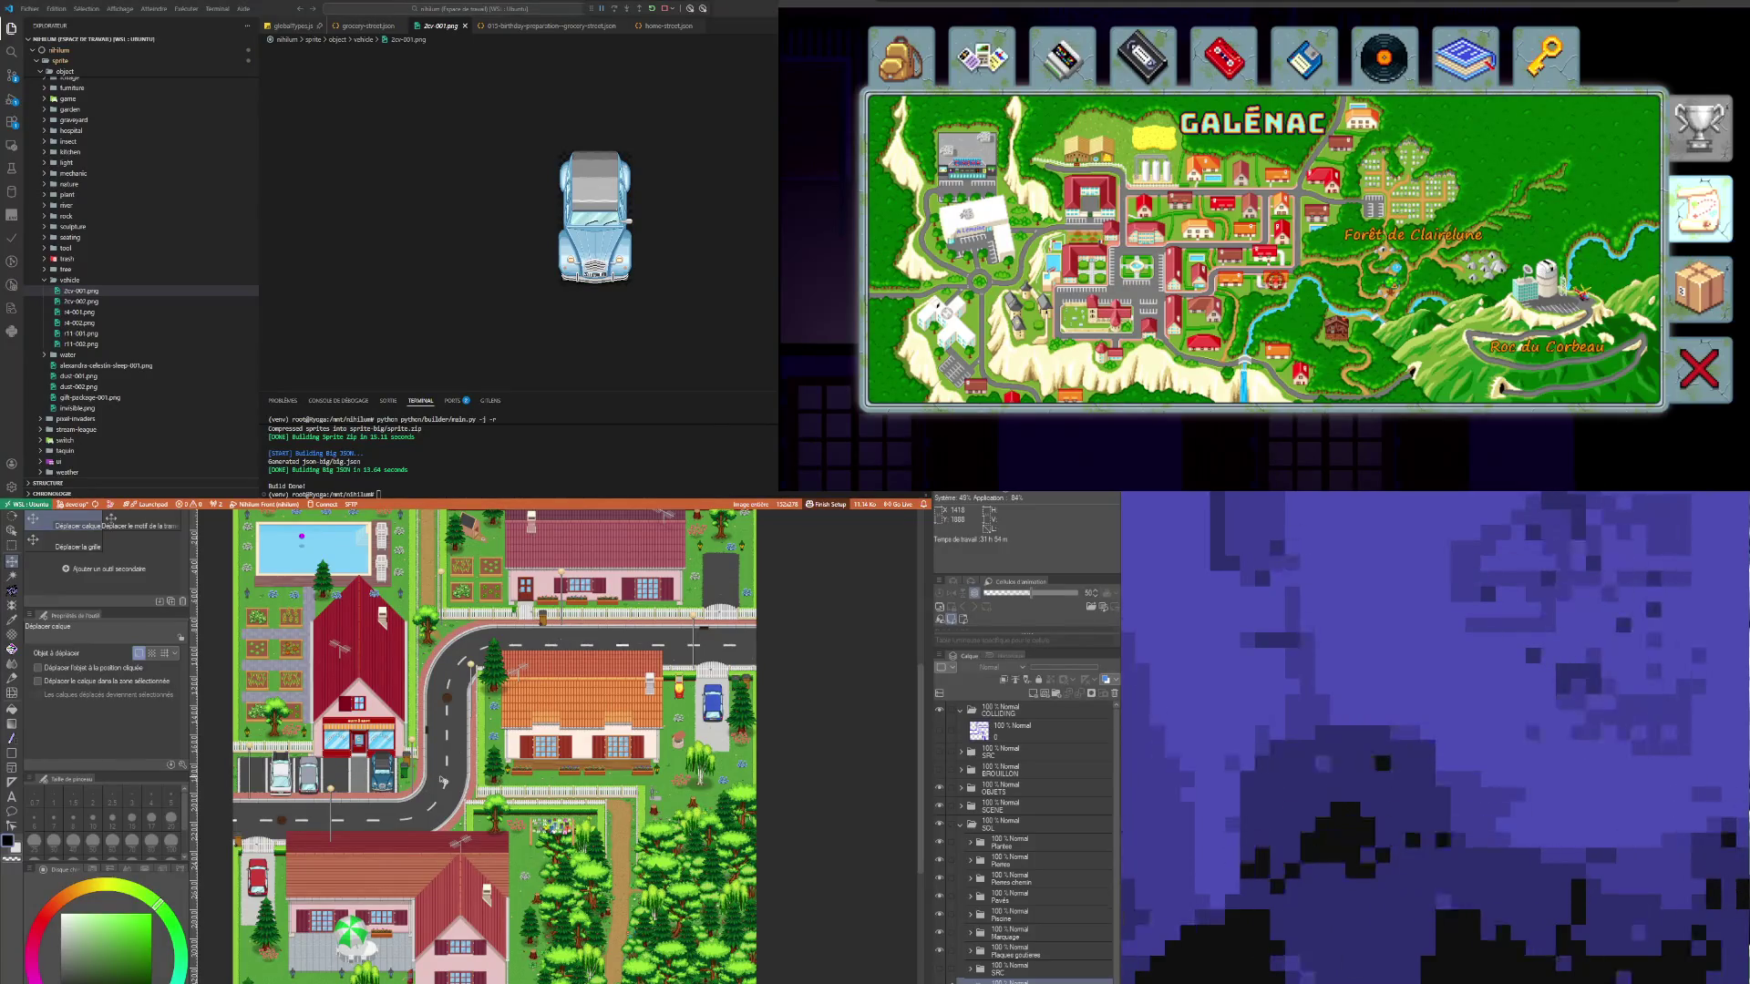
{"action": "scroll", "coordinate": [444, 782], "scroll_direction": "down", "scroll_amount": 1}
{"action": "scroll", "coordinate": [426, 805], "scroll_direction": "up", "scroll_amount": 1}
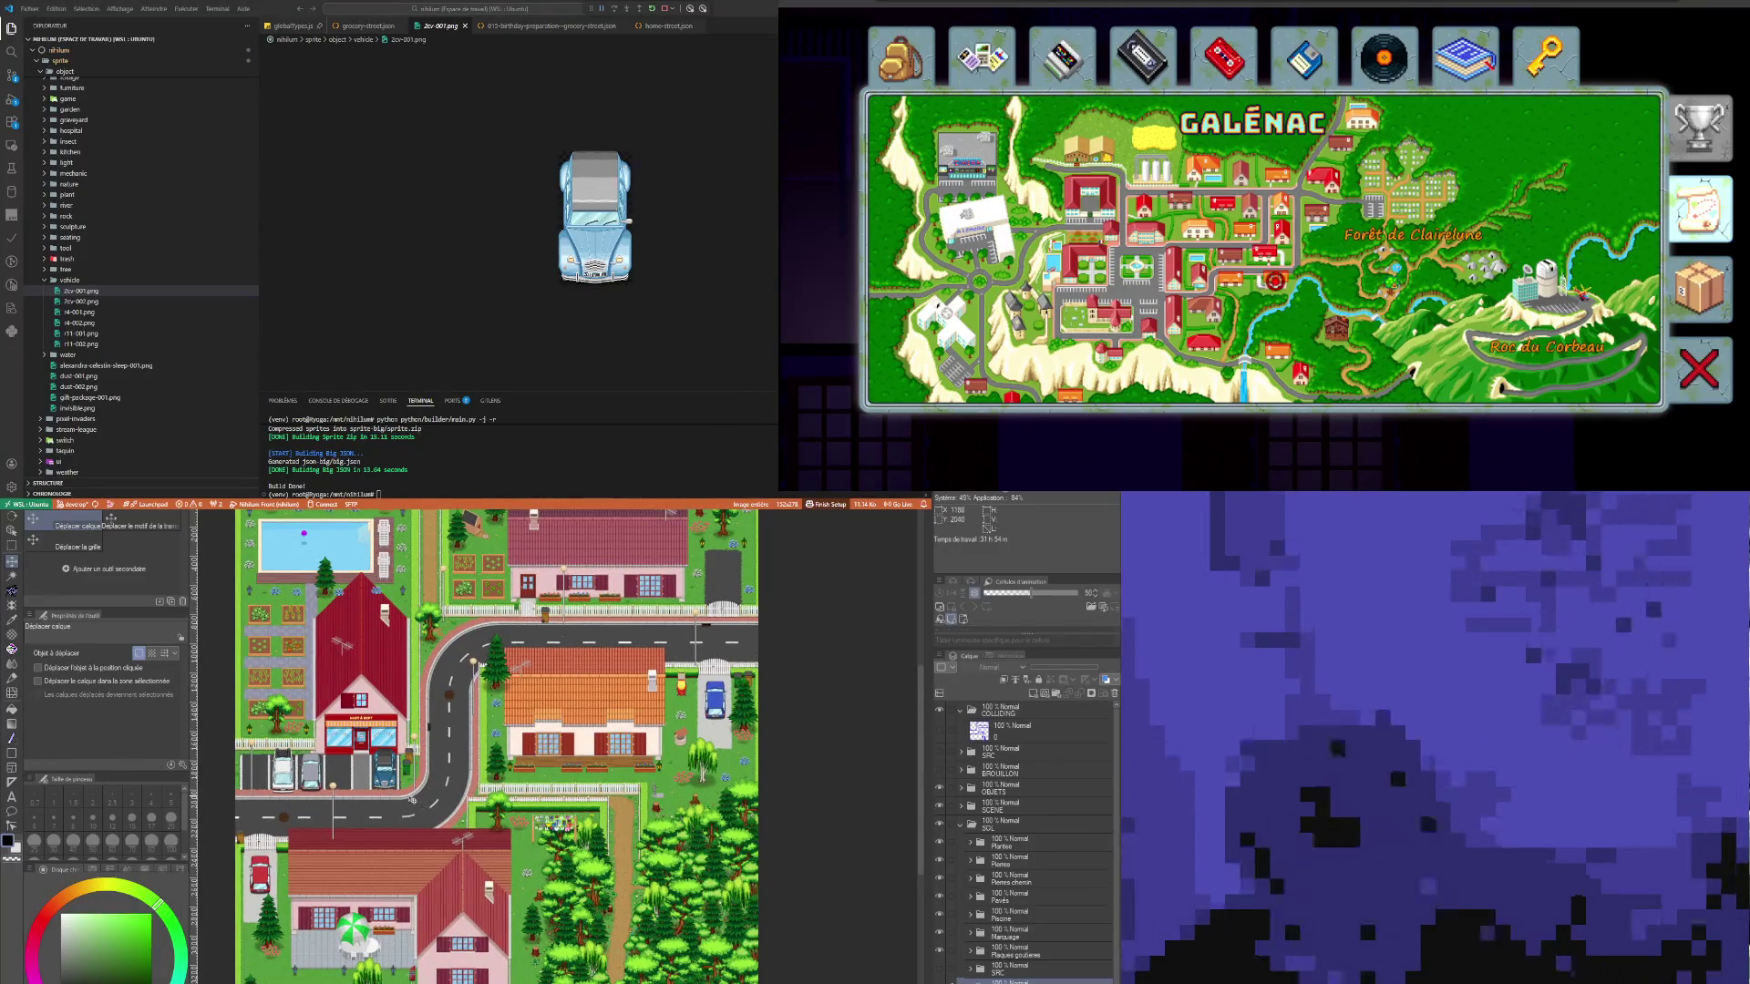
{"action": "scroll", "coordinate": [412, 801], "scroll_direction": "down", "scroll_amount": 1}
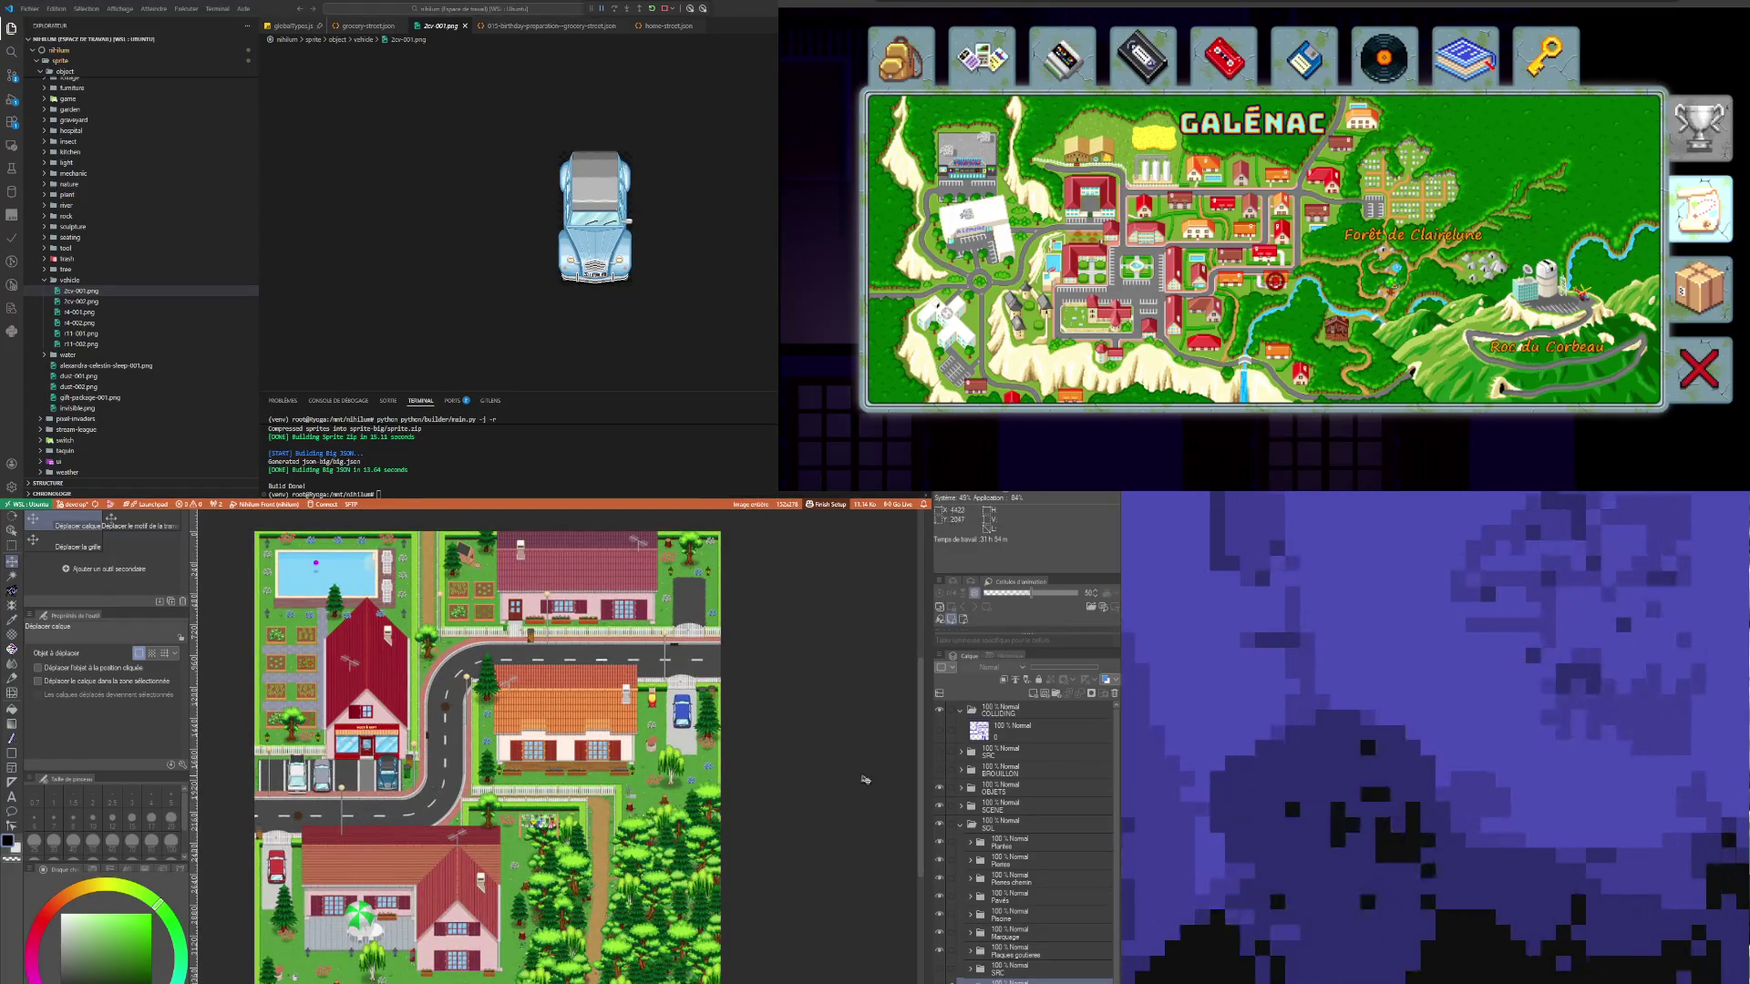
Step: Make COLLIDING, SRC, BROUILLON and finally SCENE the active folder in turn
{"action": "left_click", "coordinate": [1029, 717]}
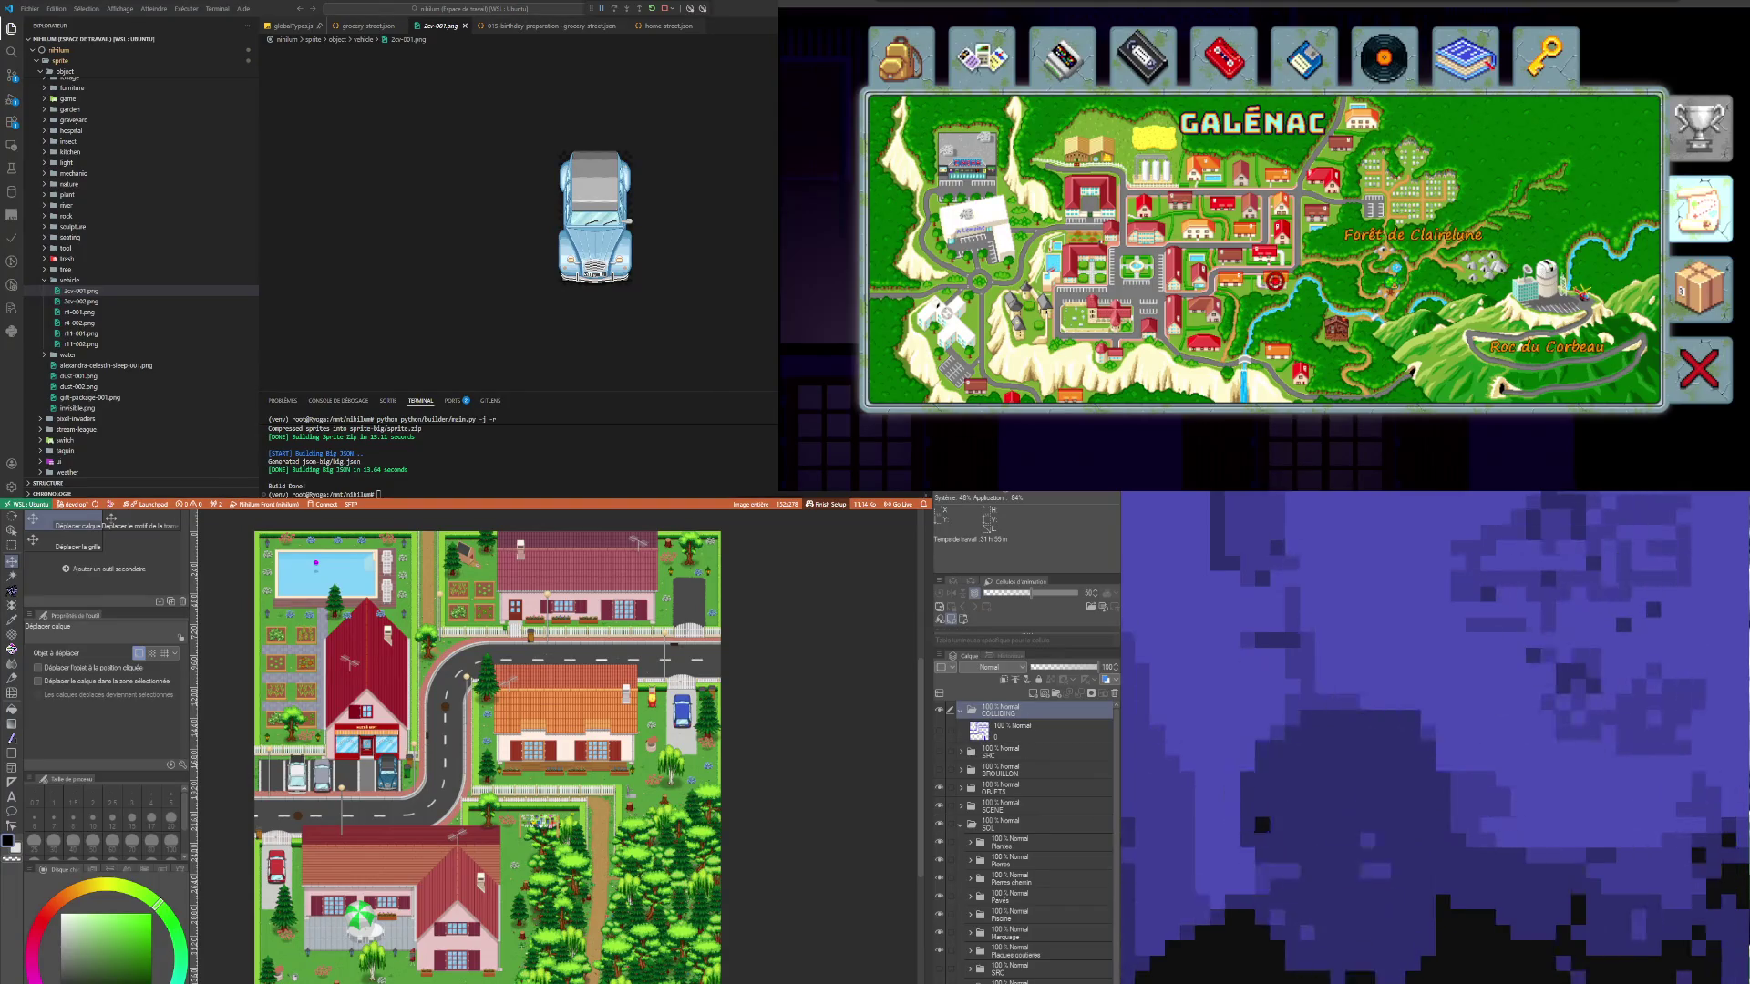
{"action": "scroll", "coordinate": [1021, 831], "scroll_direction": "down", "scroll_amount": 3}
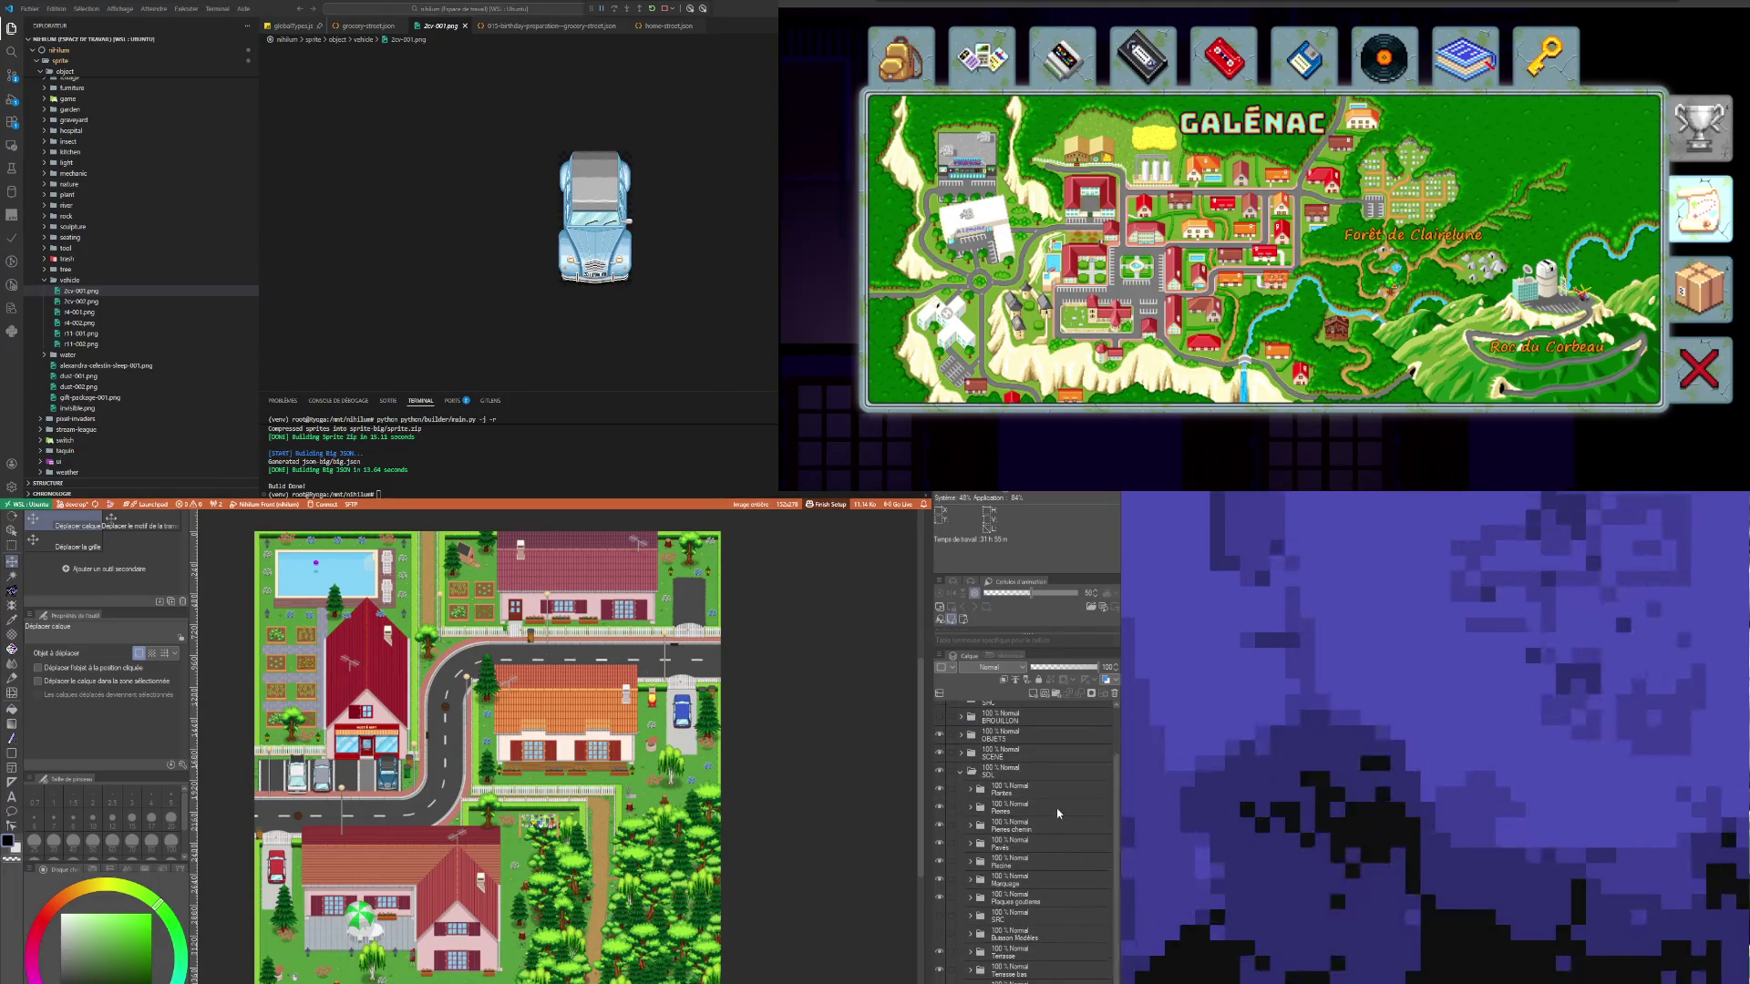
{"action": "scroll", "coordinate": [1058, 813], "scroll_direction": "up", "scroll_amount": 3}
{"action": "left_click", "coordinate": [994, 757]}
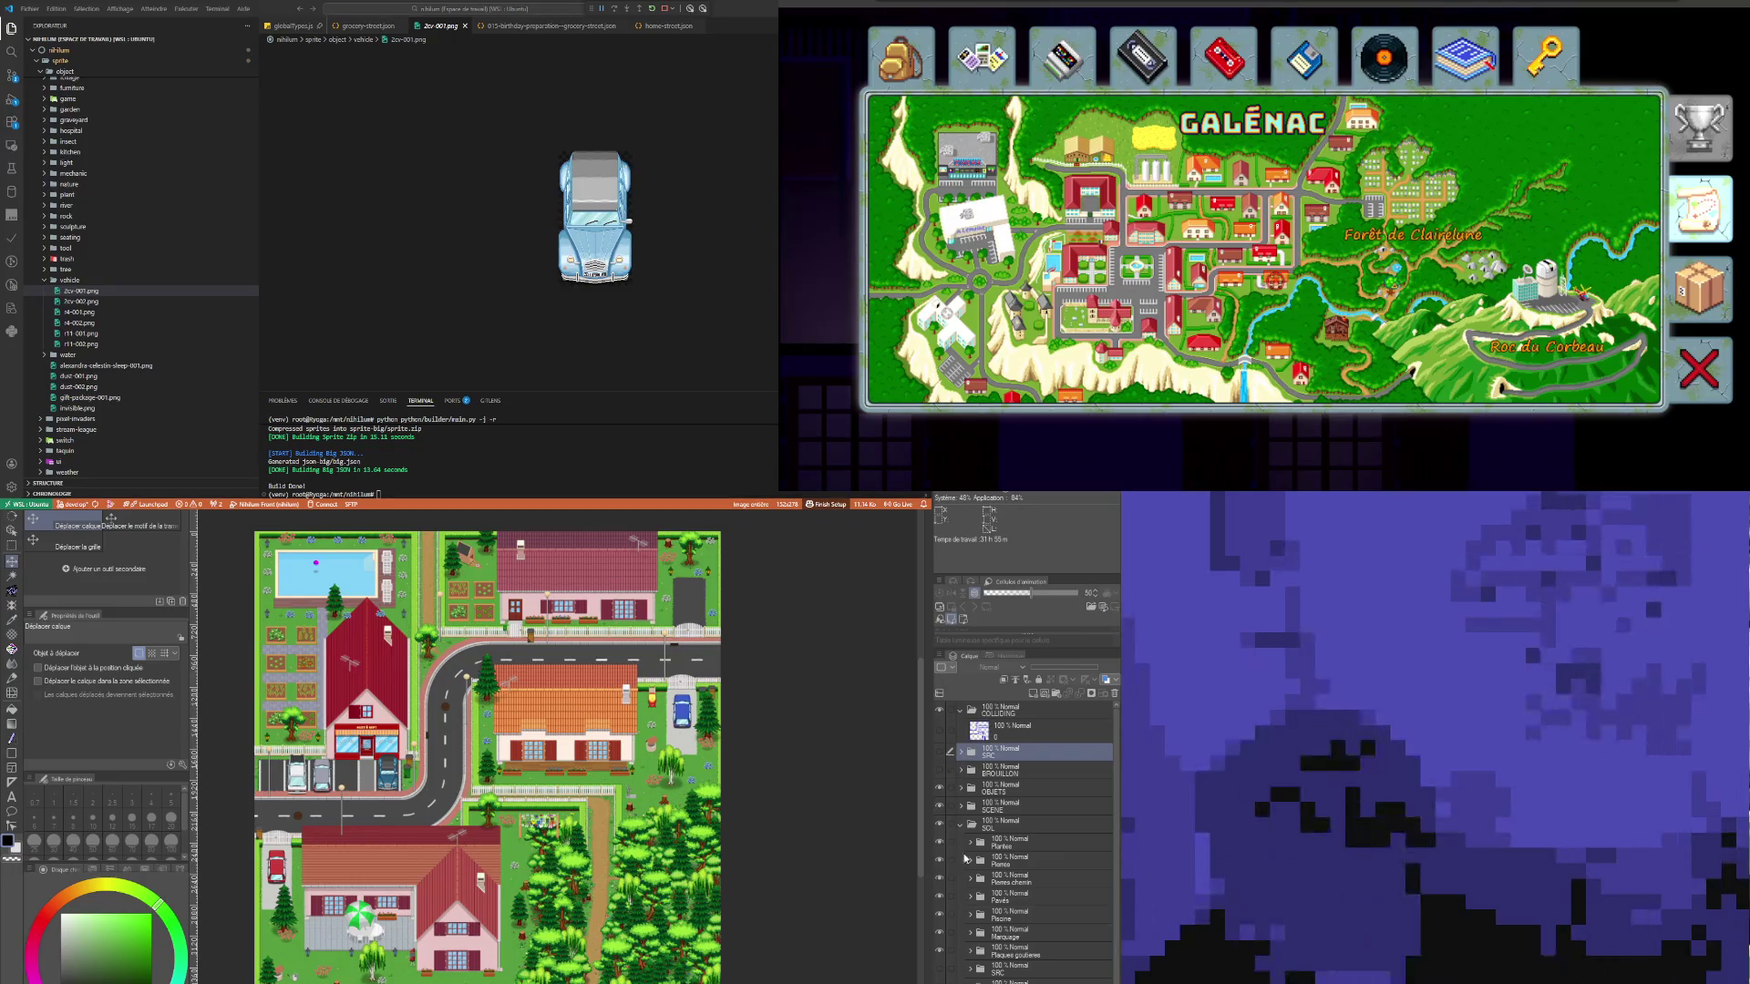
{"action": "left_click", "coordinate": [1019, 709]}
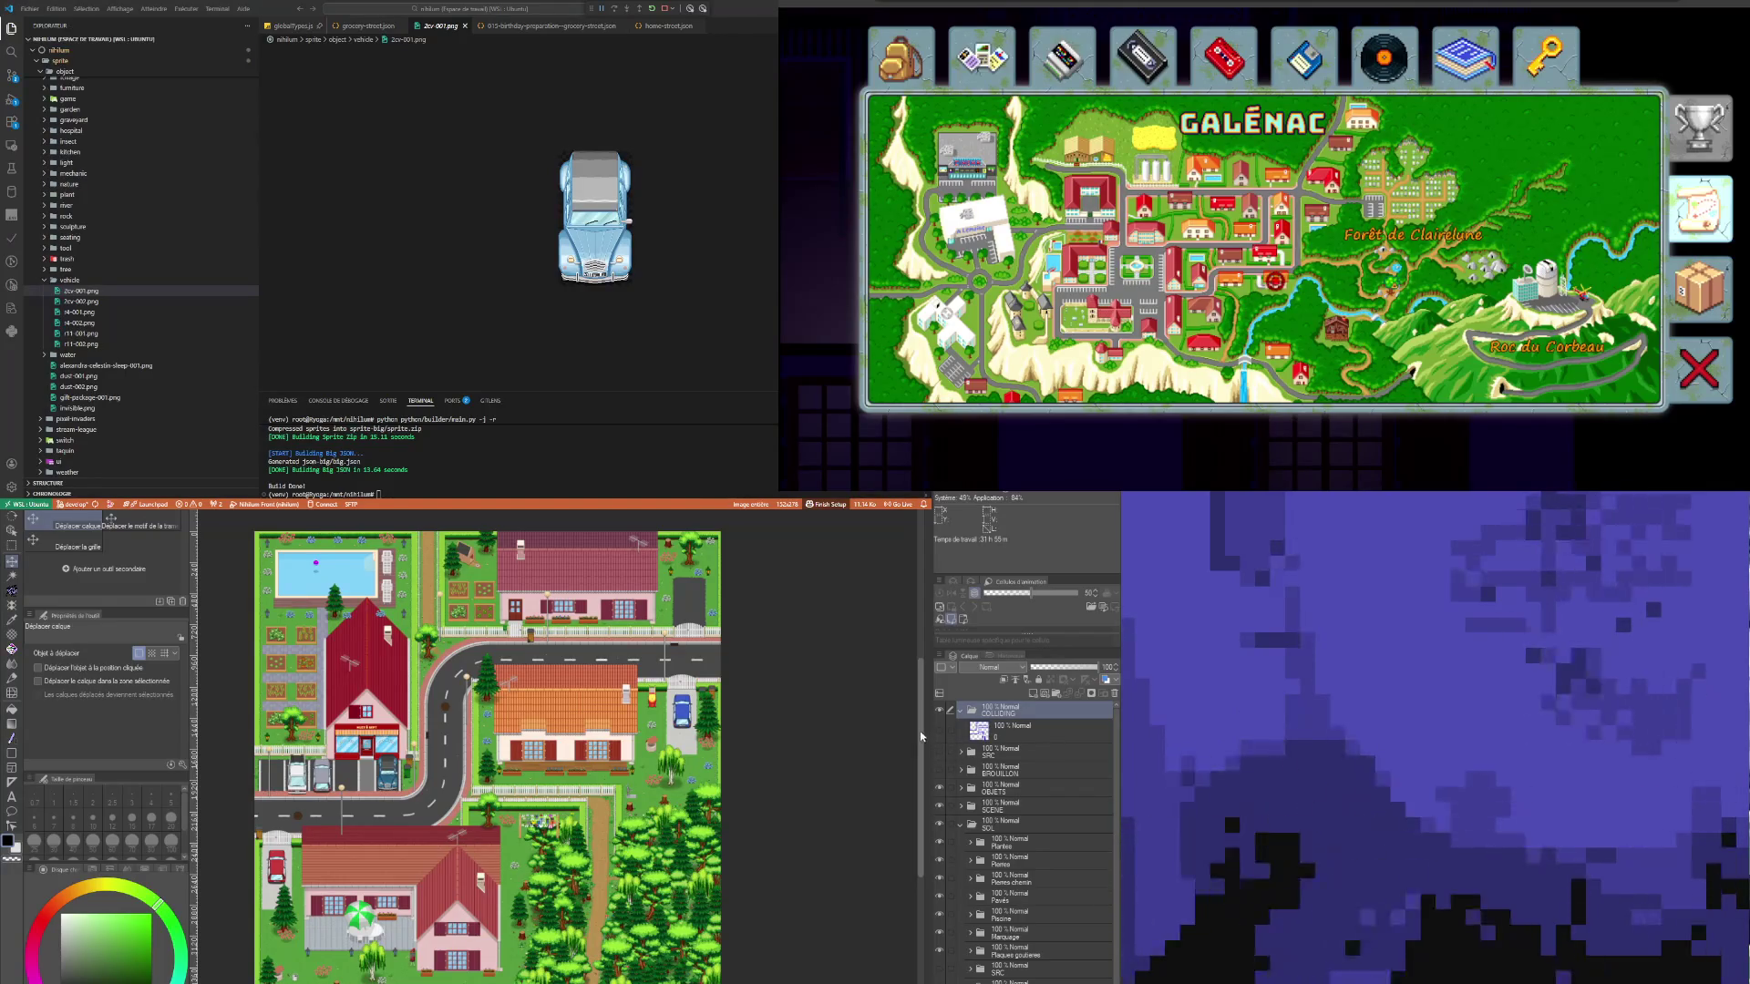
{"action": "left_click", "coordinate": [1022, 769]}
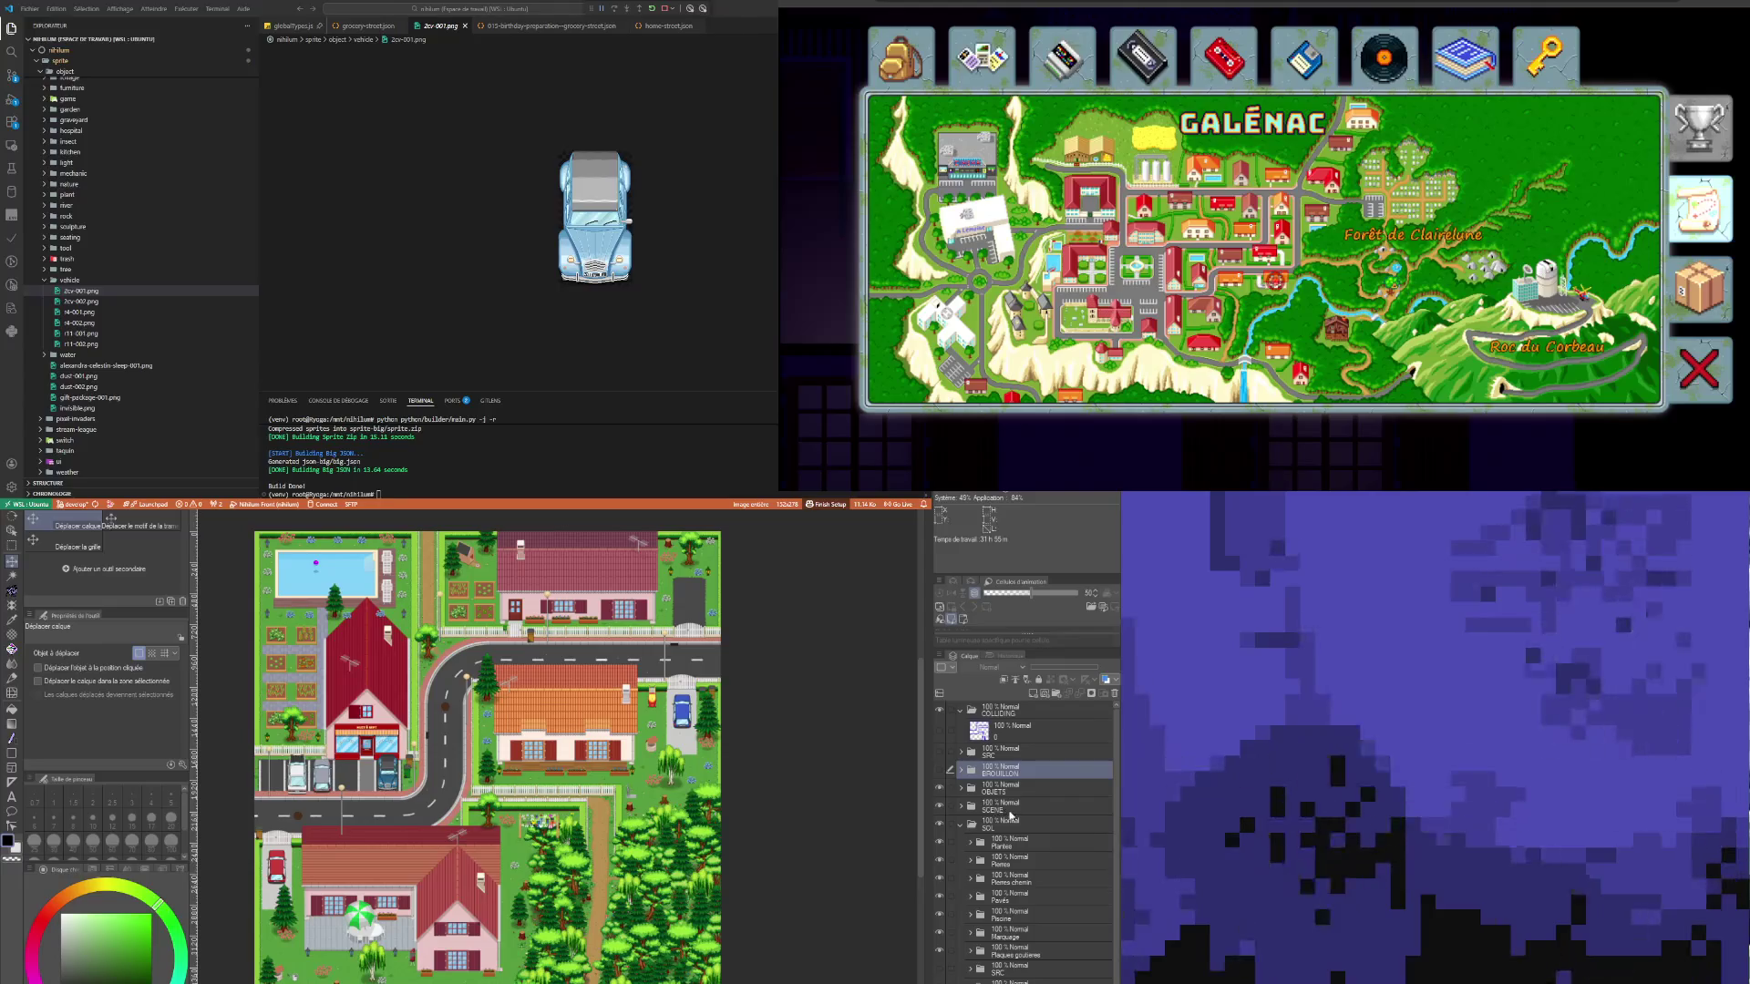
{"action": "left_click", "coordinate": [1010, 807]}
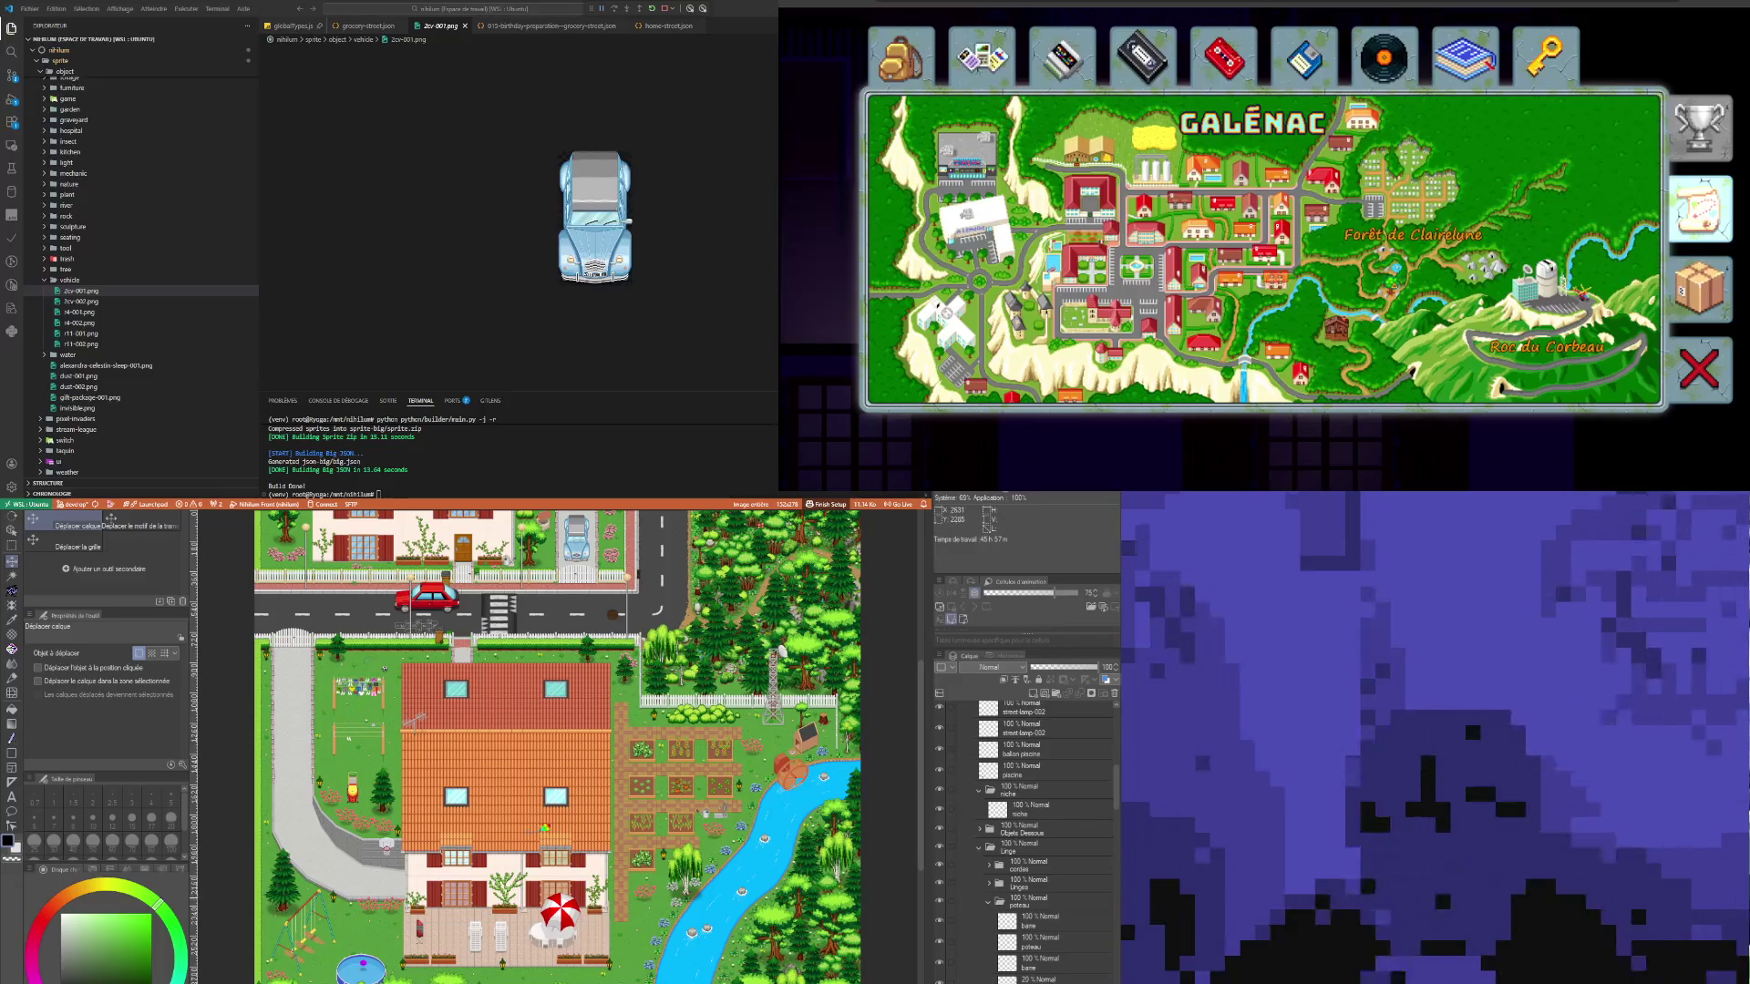
Step: Move the view onto the red-roofed house beside the garden plots and blue stream
{"action": "scroll", "coordinate": [412, 836], "scroll_direction": "down", "scroll_amount": 1}
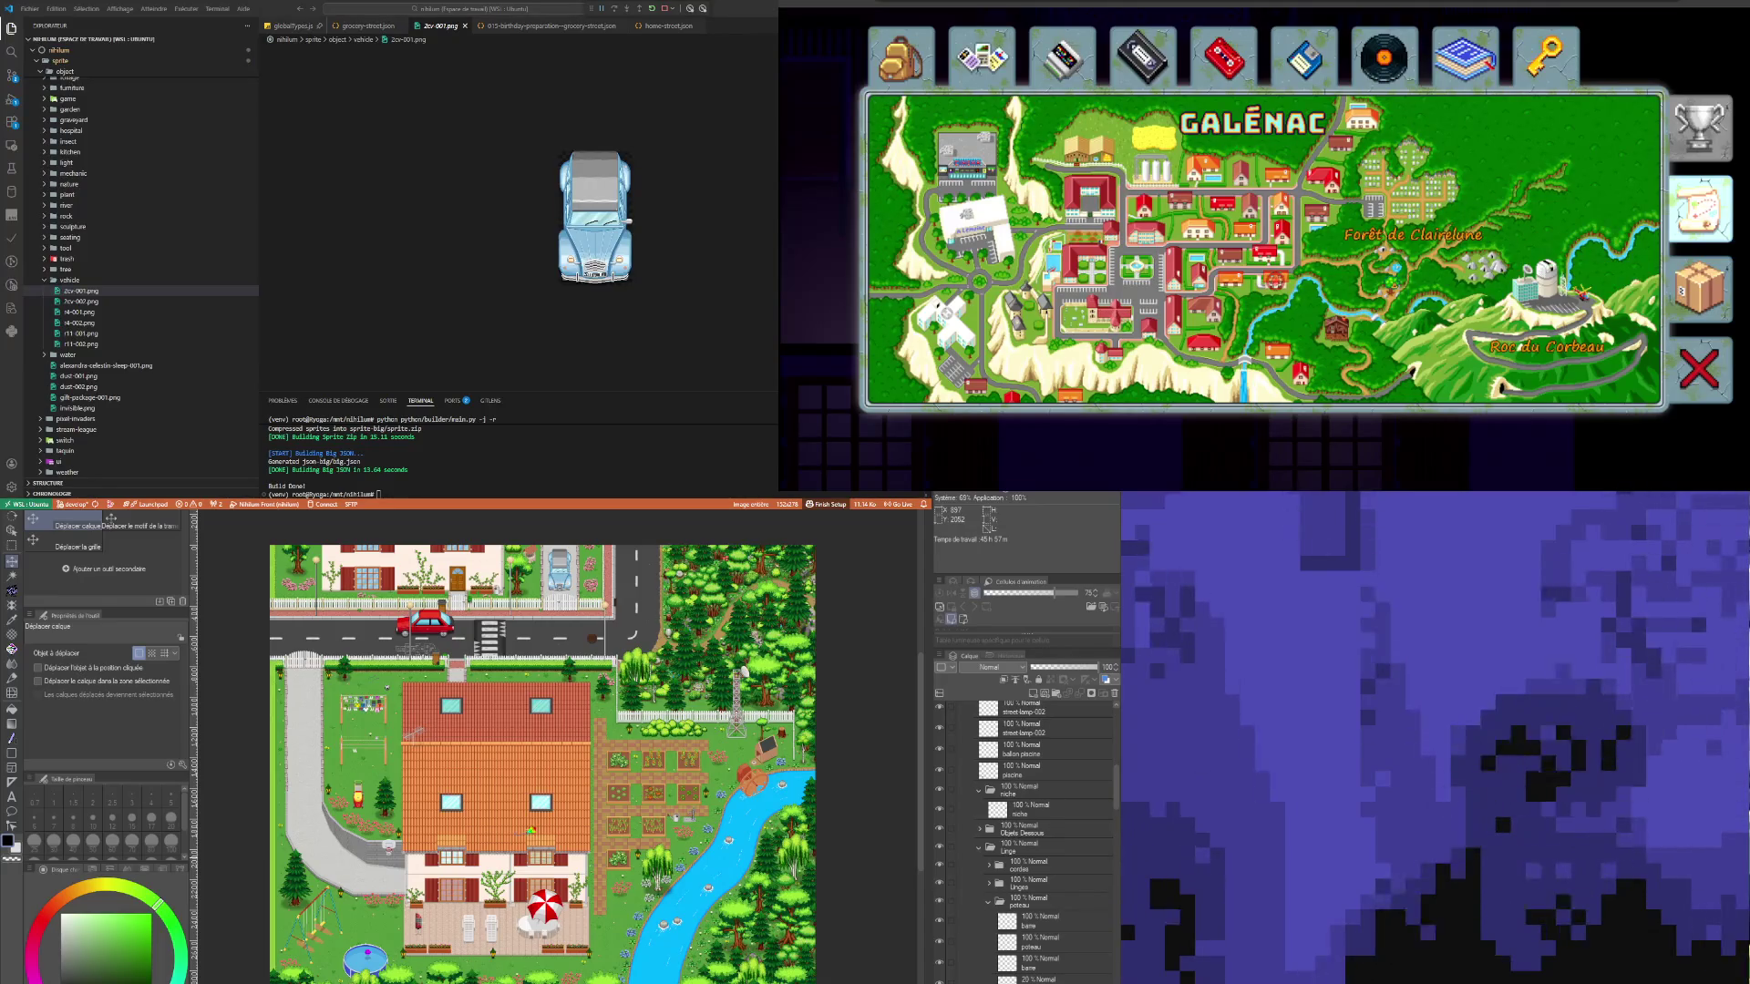
{"action": "scroll", "coordinate": [406, 788], "scroll_direction": "up", "scroll_amount": 1}
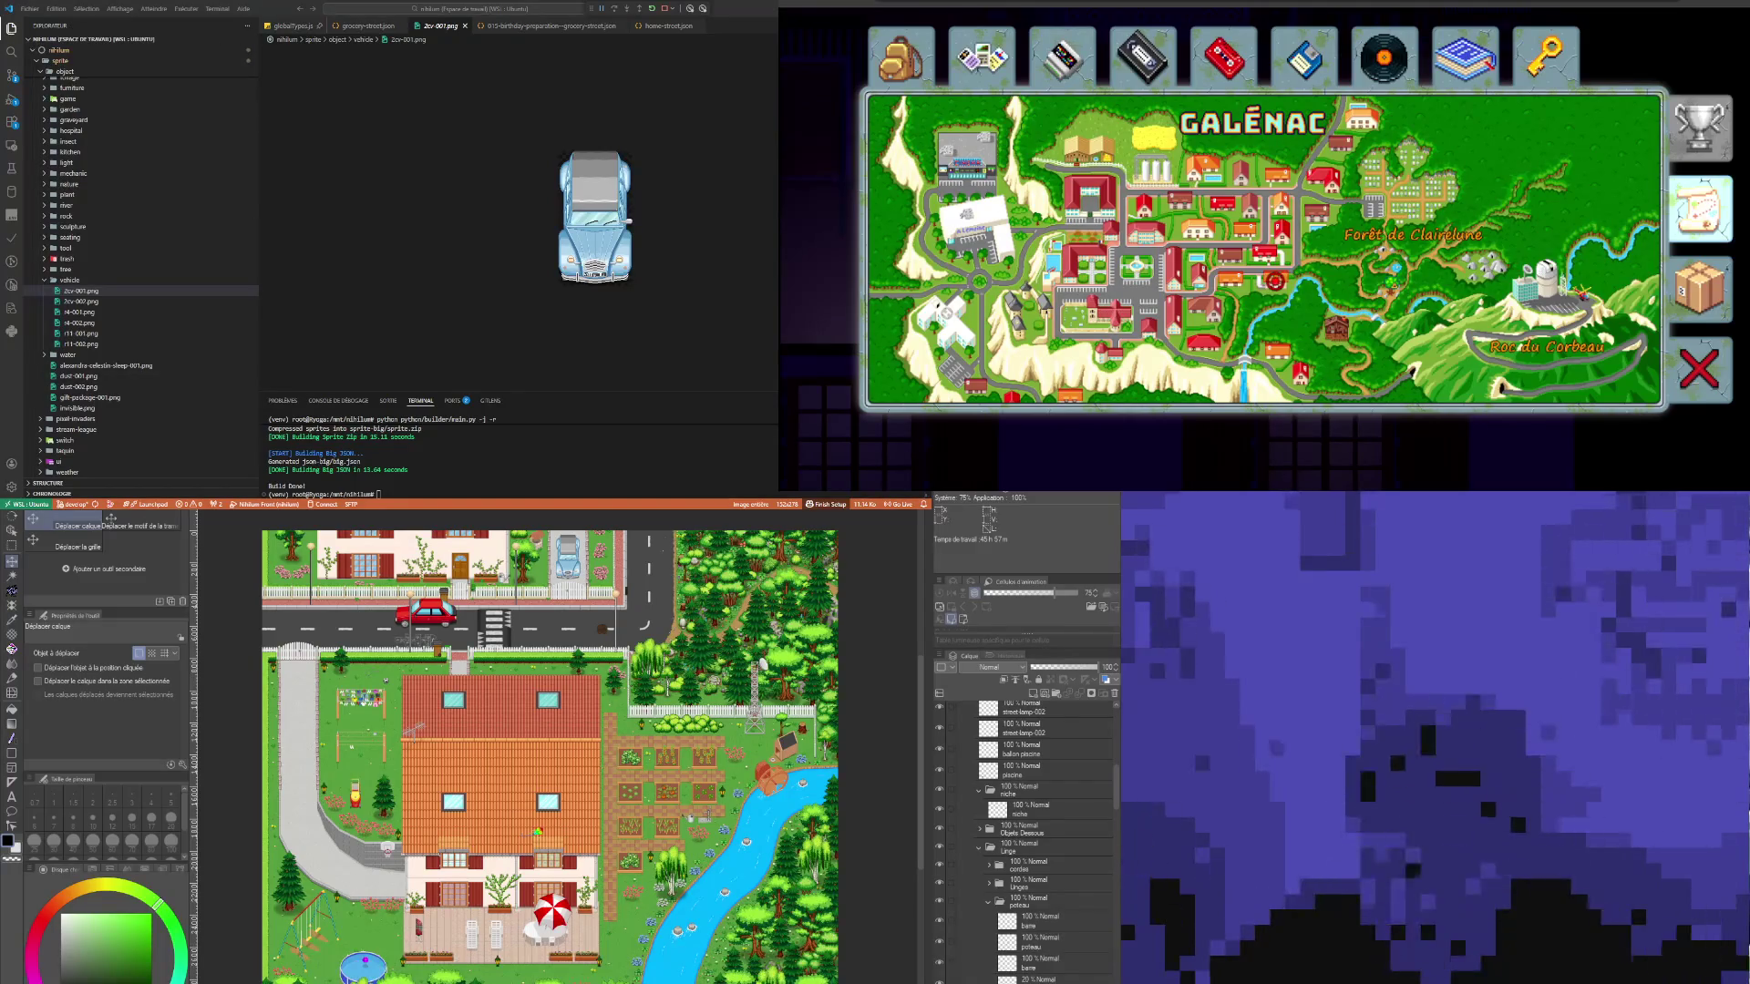
{"action": "scroll", "coordinate": [601, 857], "scroll_direction": "down", "scroll_amount": 1}
{"action": "scroll", "coordinate": [570, 848], "scroll_direction": "up", "scroll_amount": 1}
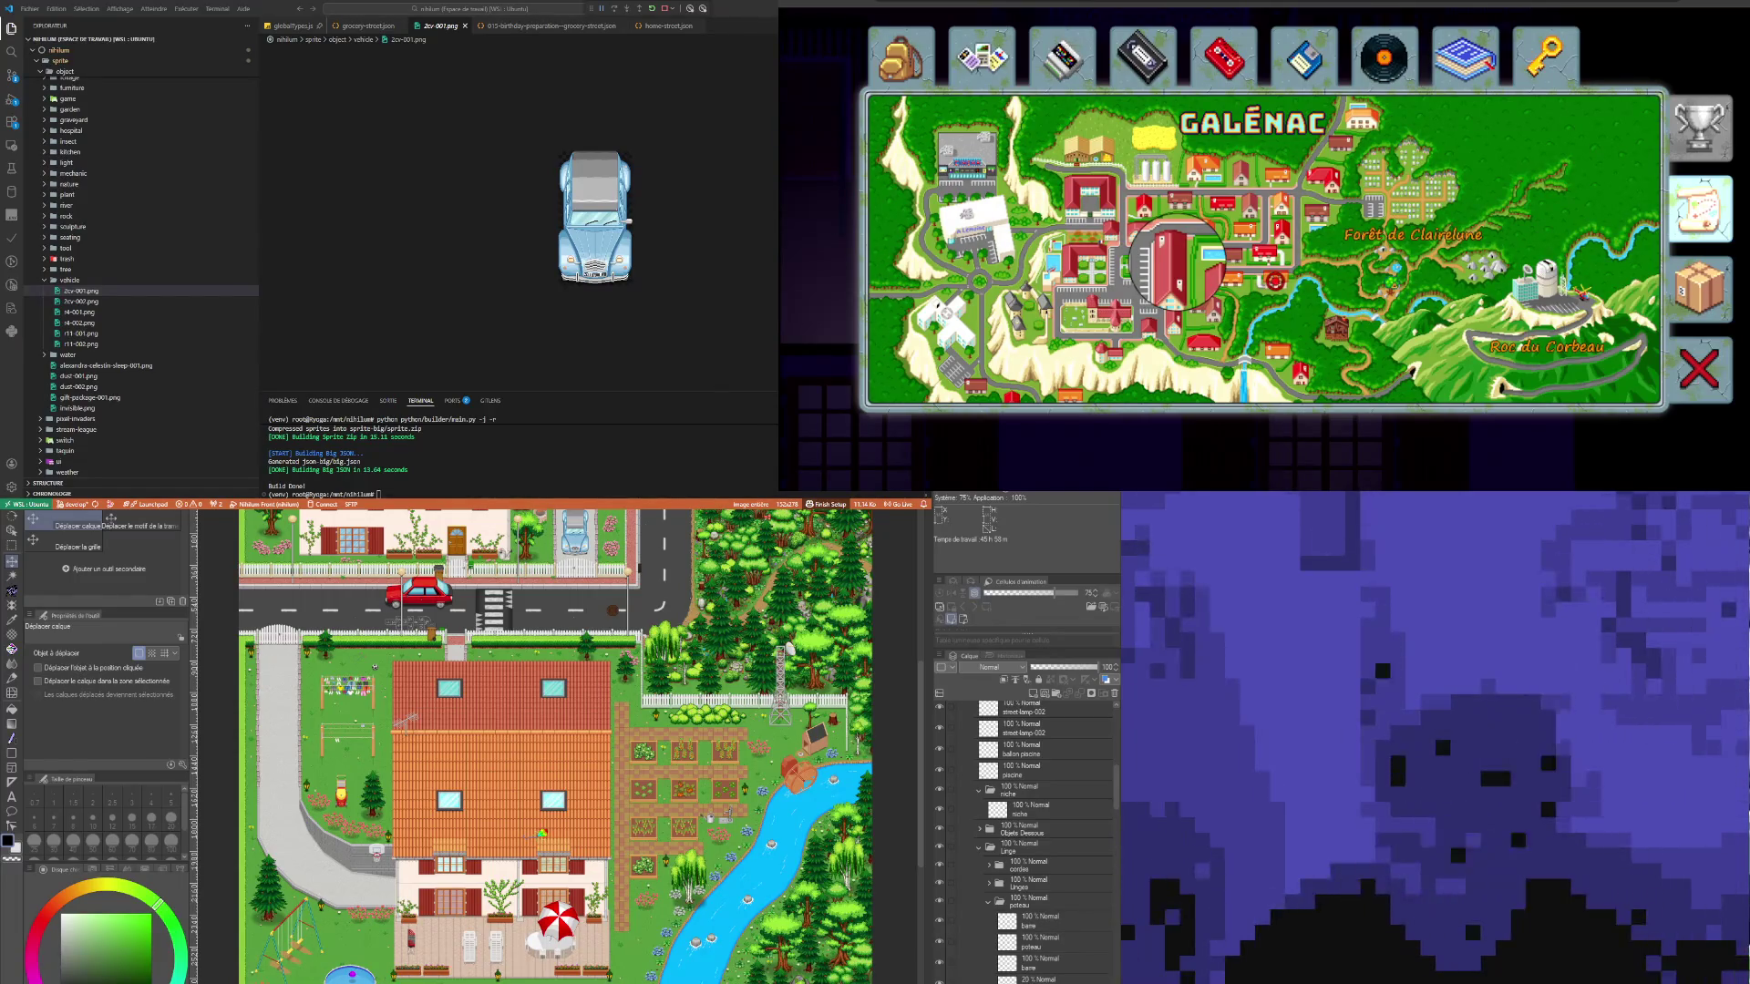
{"action": "scroll", "coordinate": [349, 957], "scroll_direction": "down", "scroll_amount": 1}
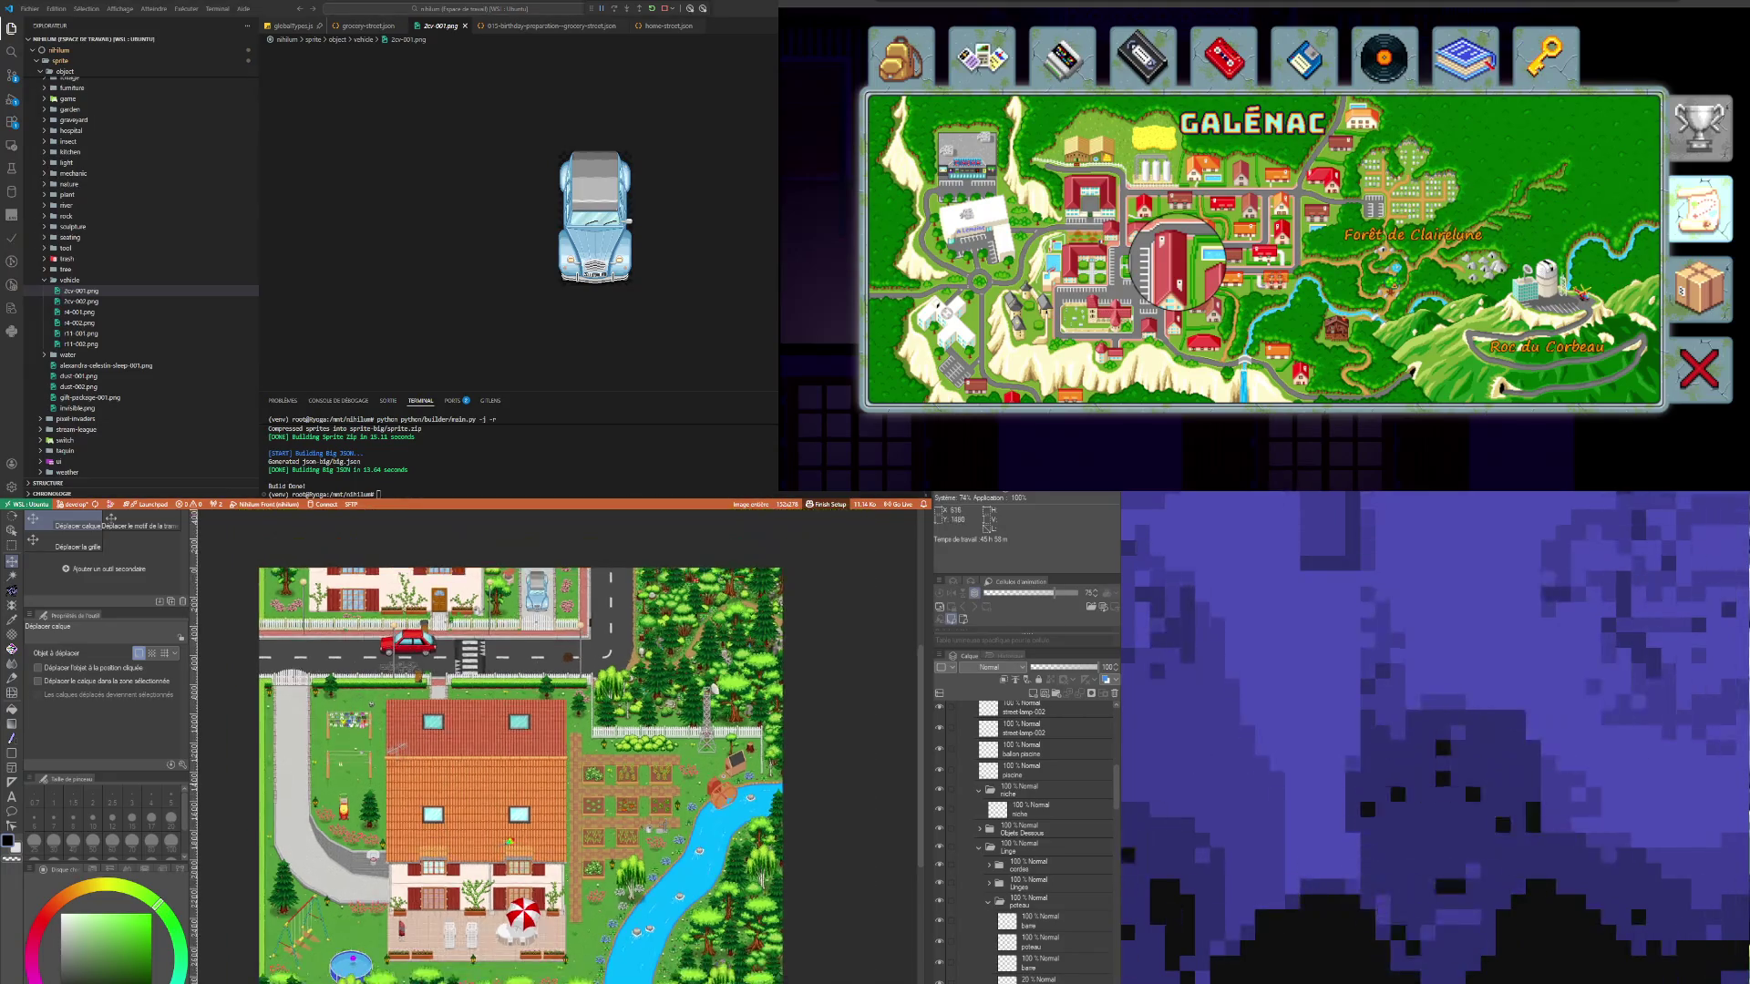
{"action": "scroll", "coordinate": [359, 765], "scroll_direction": "up", "scroll_amount": 2}
{"action": "scroll", "coordinate": [563, 860], "scroll_direction": "up", "scroll_amount": 2}
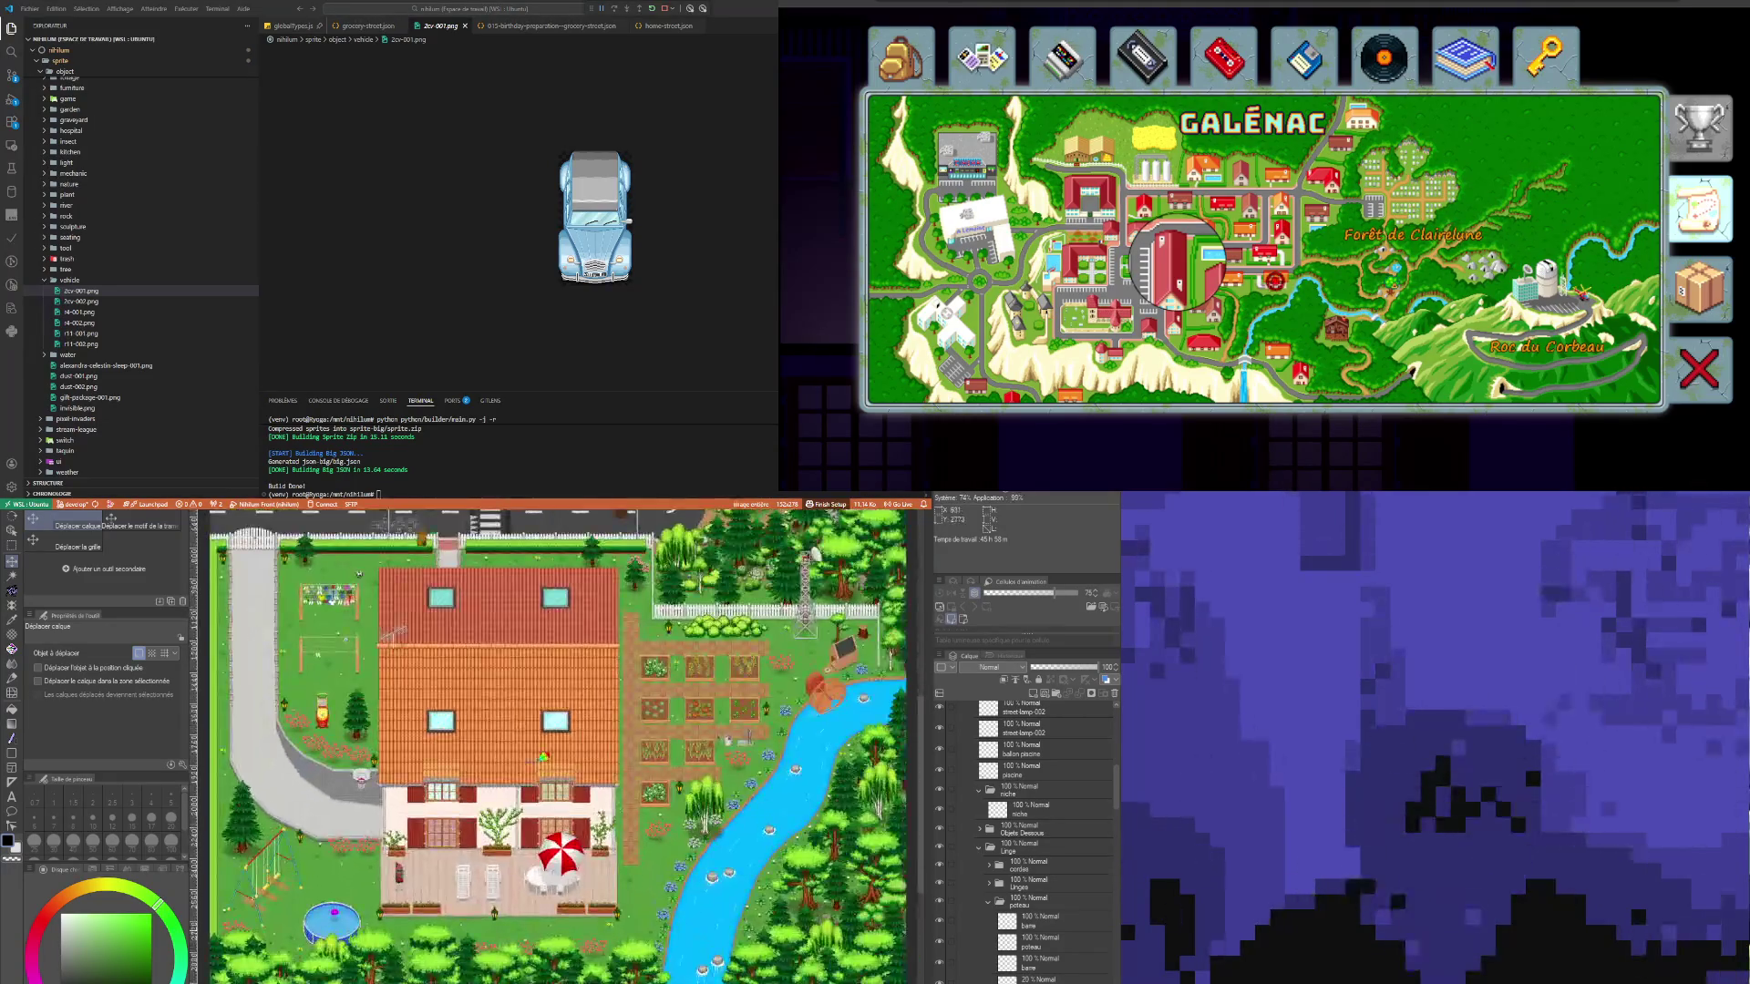
{"action": "scroll", "coordinate": [591, 704], "scroll_direction": "down", "scroll_amount": 2}
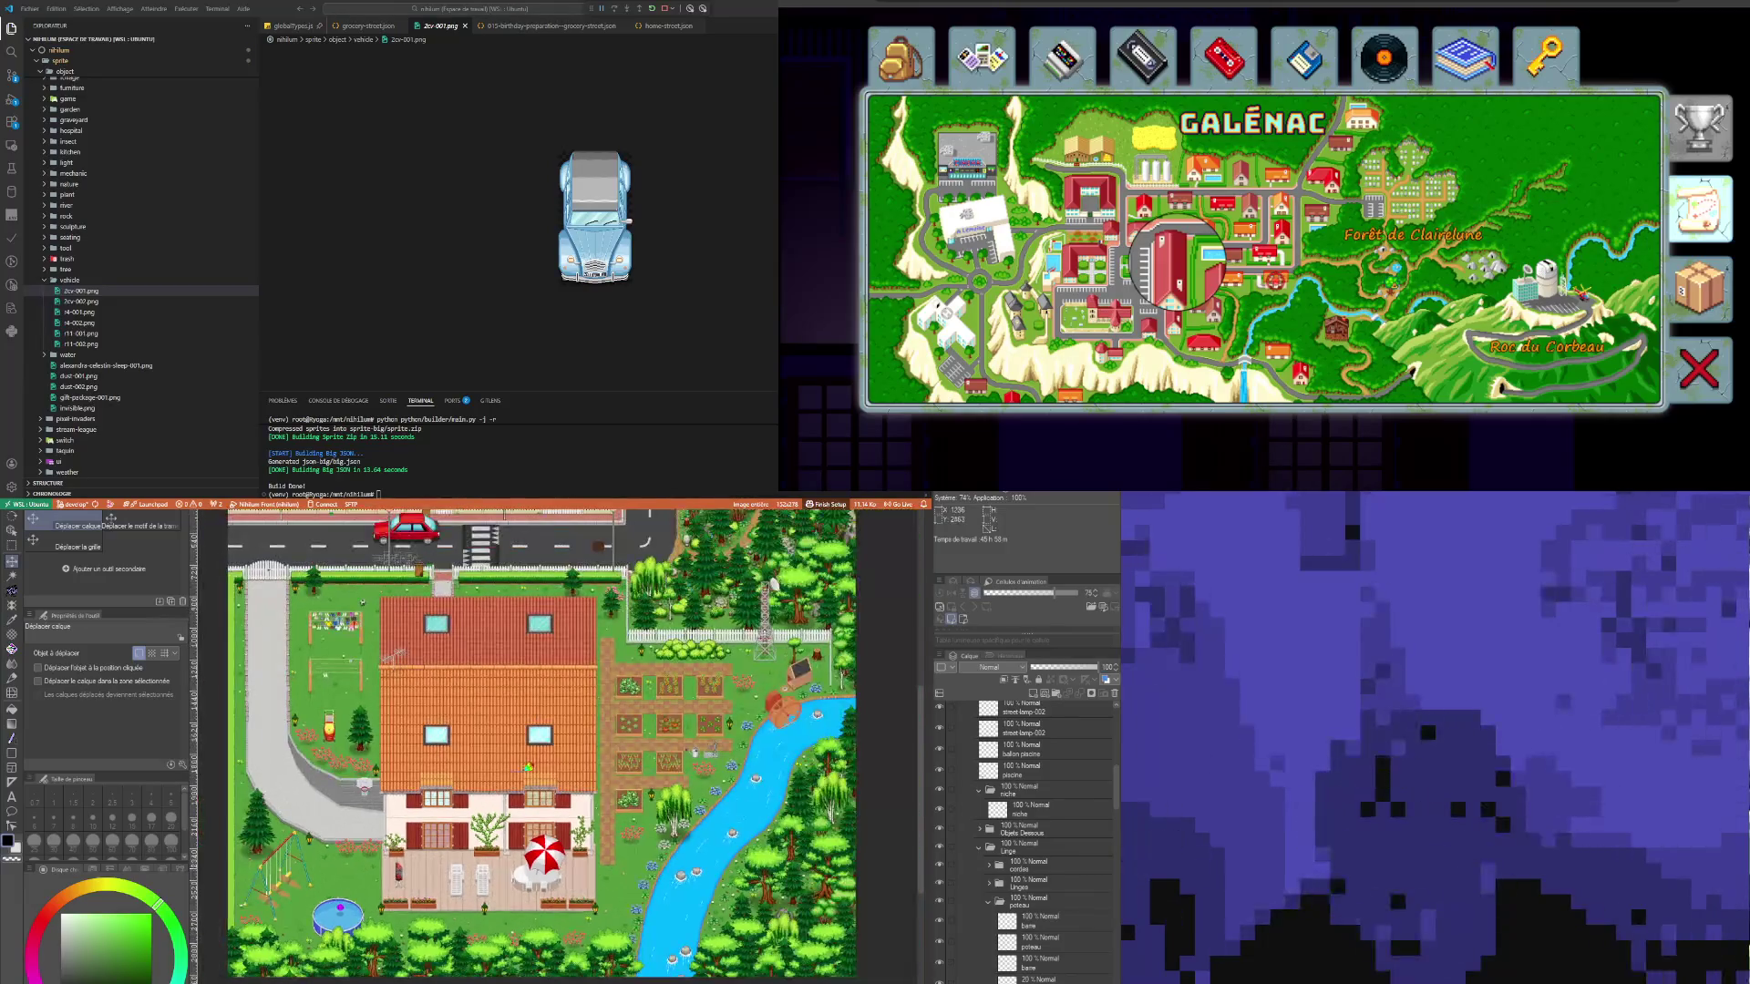
{"action": "scroll", "coordinate": [541, 742], "scroll_direction": "down", "scroll_amount": 1}
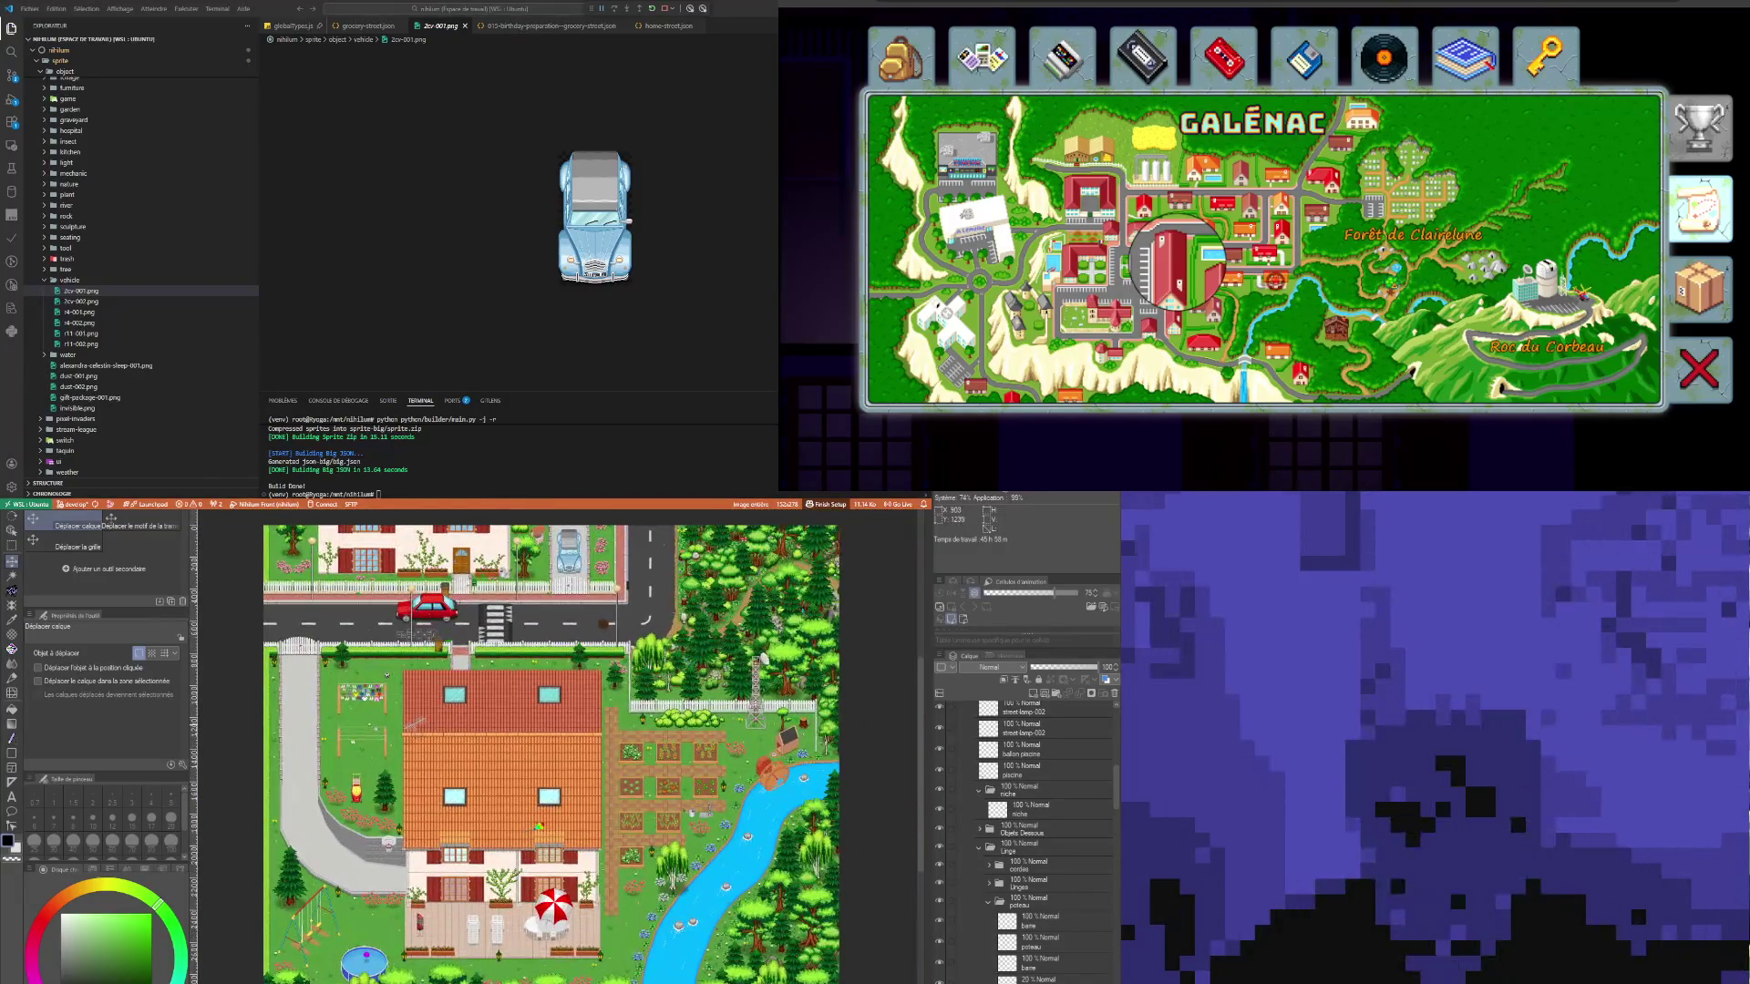
{"action": "scroll", "coordinate": [406, 720], "scroll_direction": "down", "scroll_amount": 1}
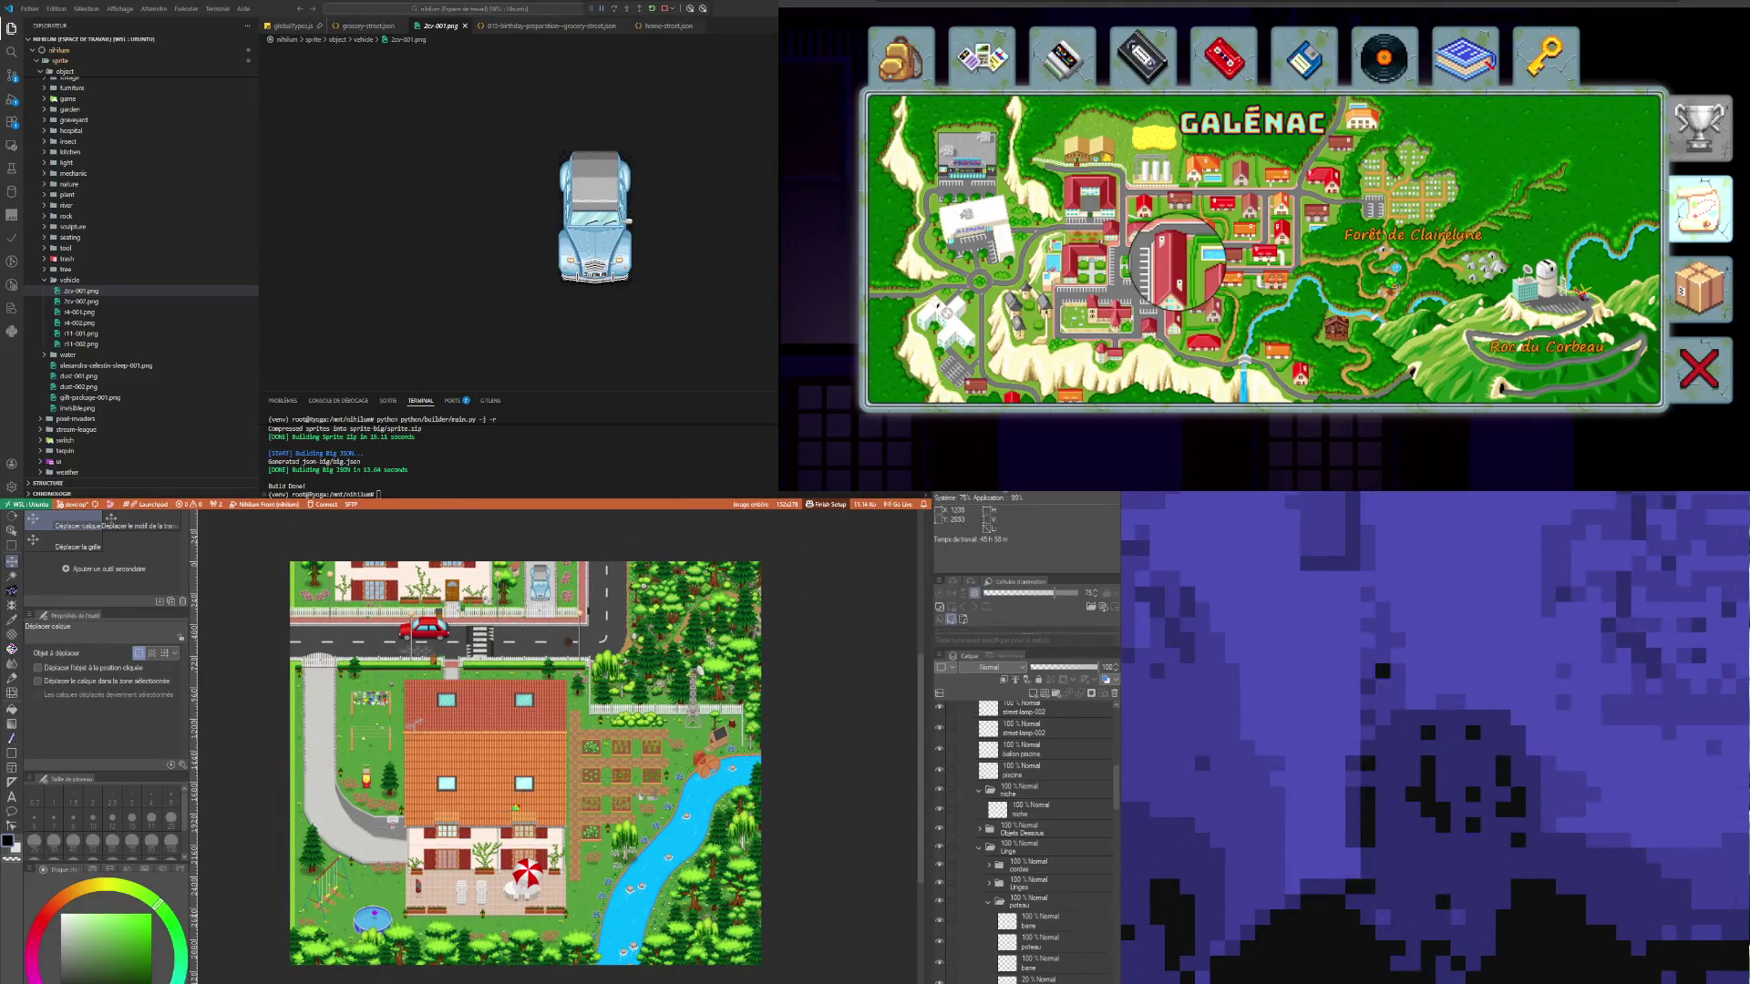
{"action": "scroll", "coordinate": [515, 808], "scroll_direction": "up", "scroll_amount": 1}
{"action": "scroll", "coordinate": [515, 808], "scroll_direction": "down", "scroll_amount": 2}
{"action": "scroll", "coordinate": [515, 809], "scroll_direction": "up", "scroll_amount": 1}
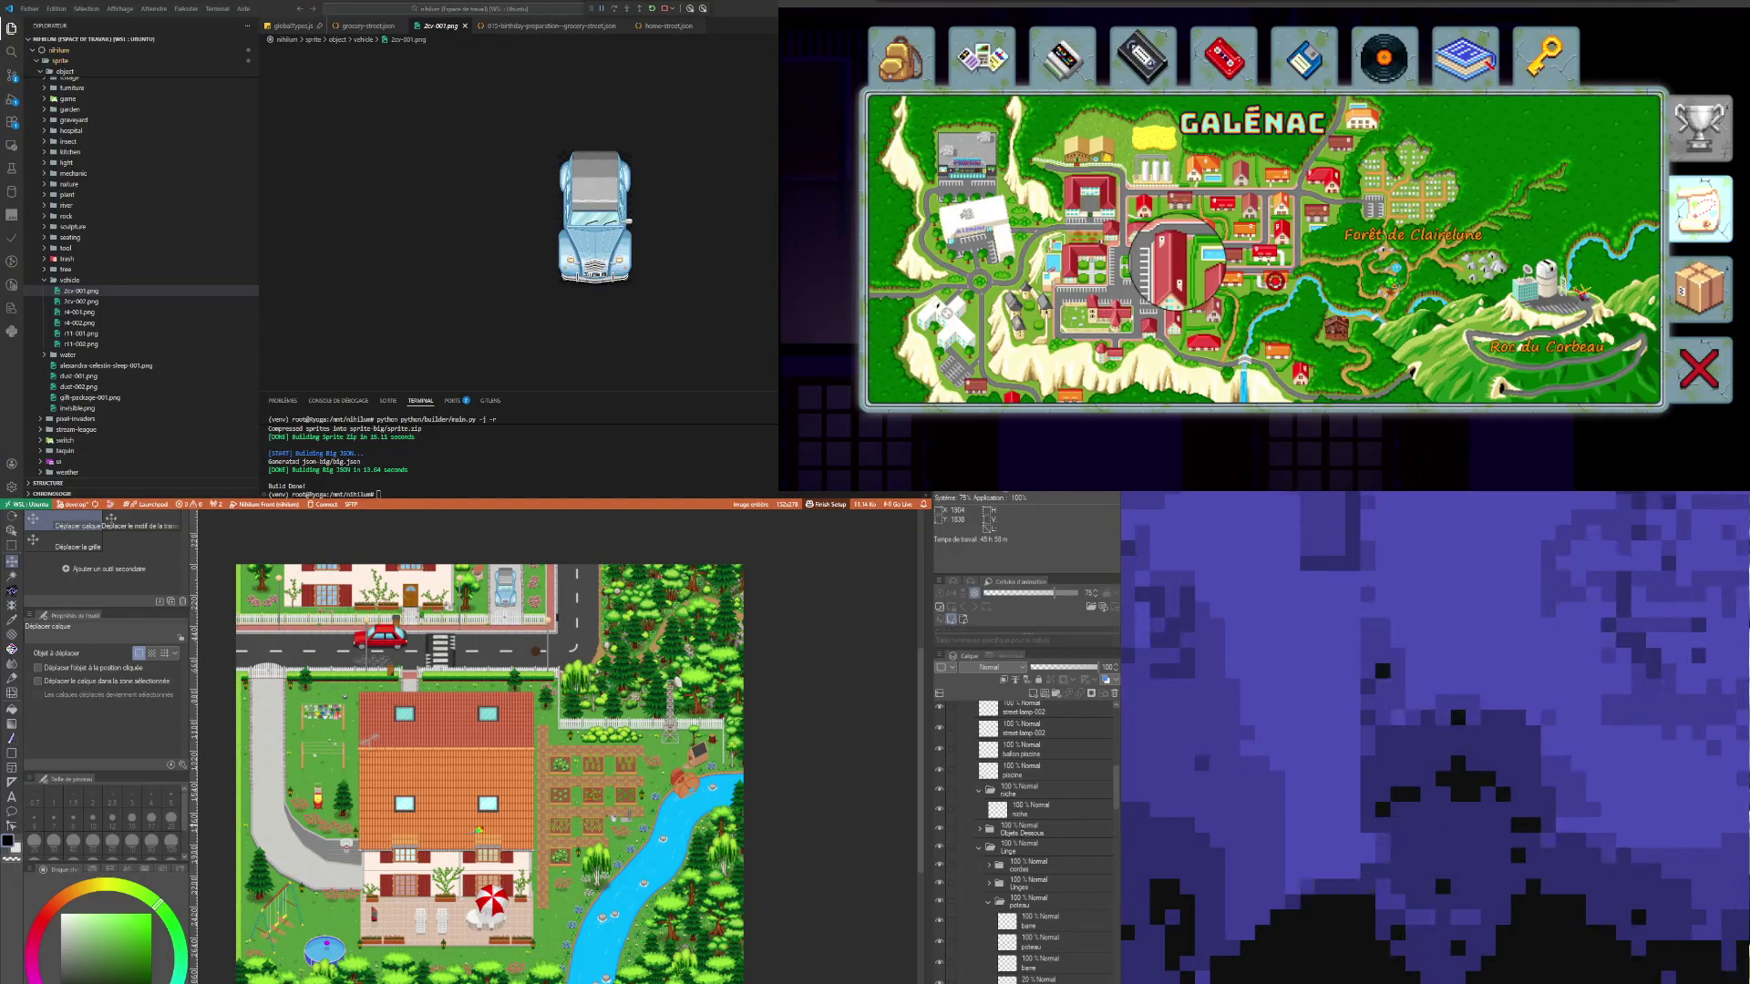
{"action": "scroll", "coordinate": [490, 775], "scroll_direction": "down", "scroll_amount": 1}
{"action": "scroll", "coordinate": [490, 774], "scroll_direction": "up", "scroll_amount": 1}
{"action": "scroll", "coordinate": [490, 775], "scroll_direction": "down", "scroll_amount": 1}
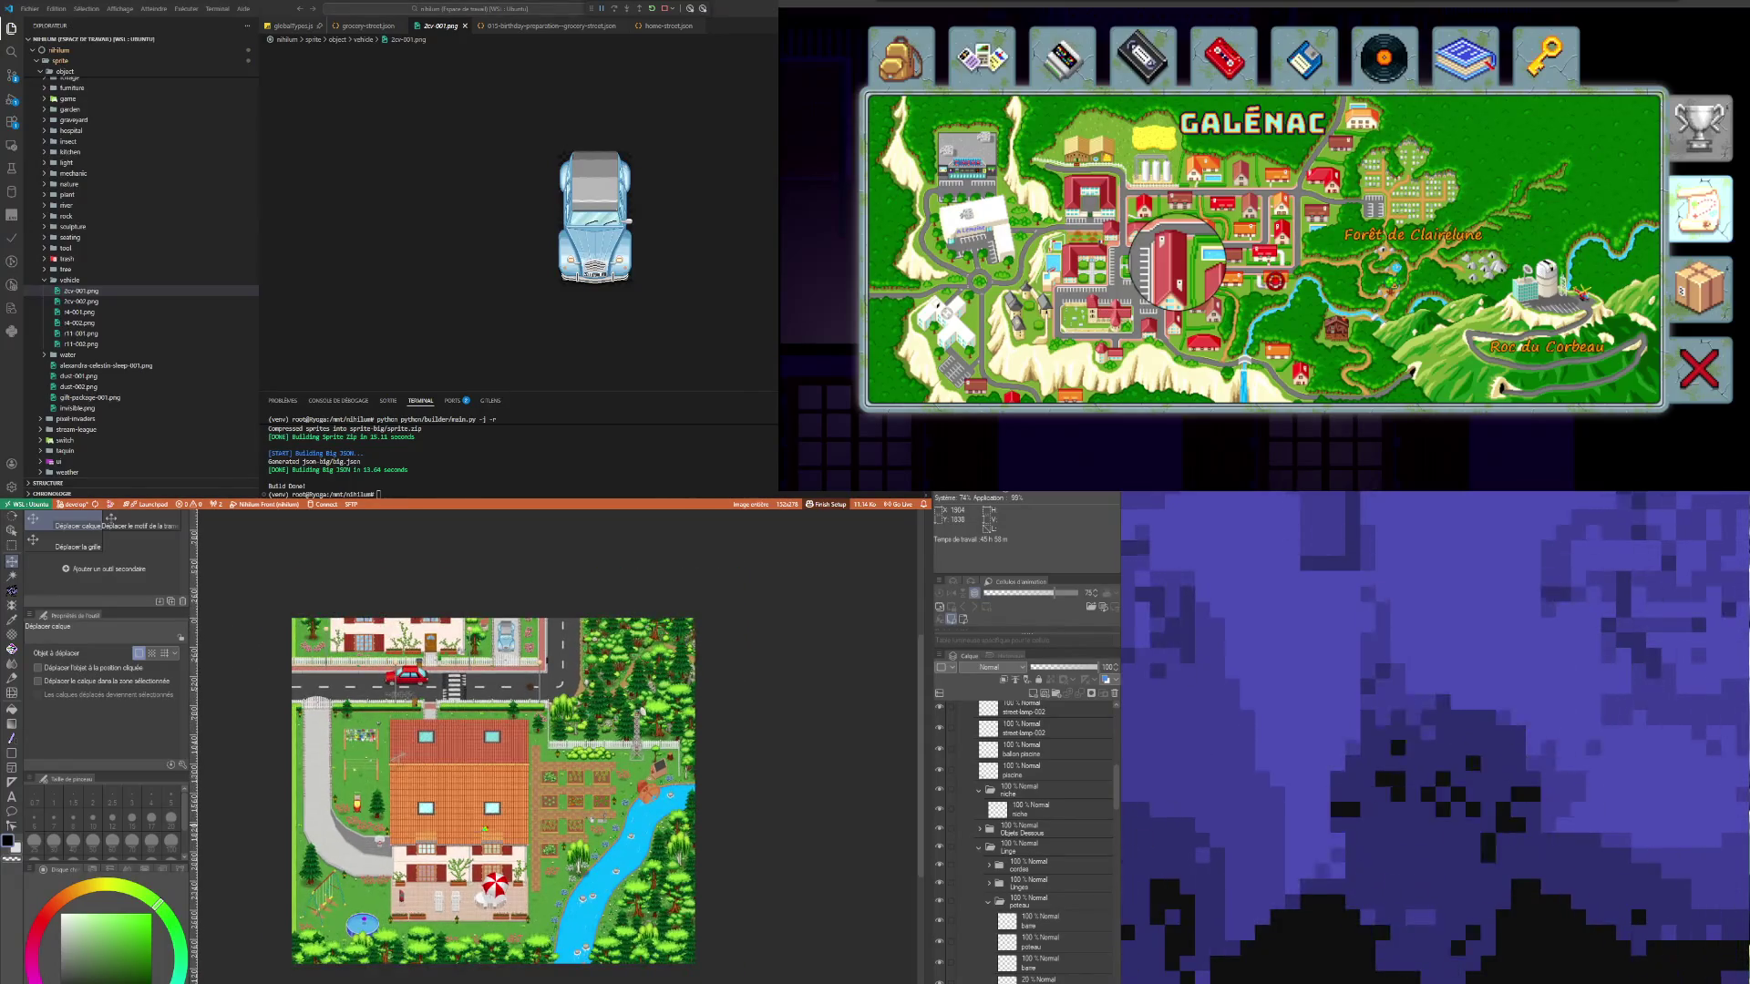
{"action": "scroll", "coordinate": [492, 779], "scroll_direction": "up", "scroll_amount": 1}
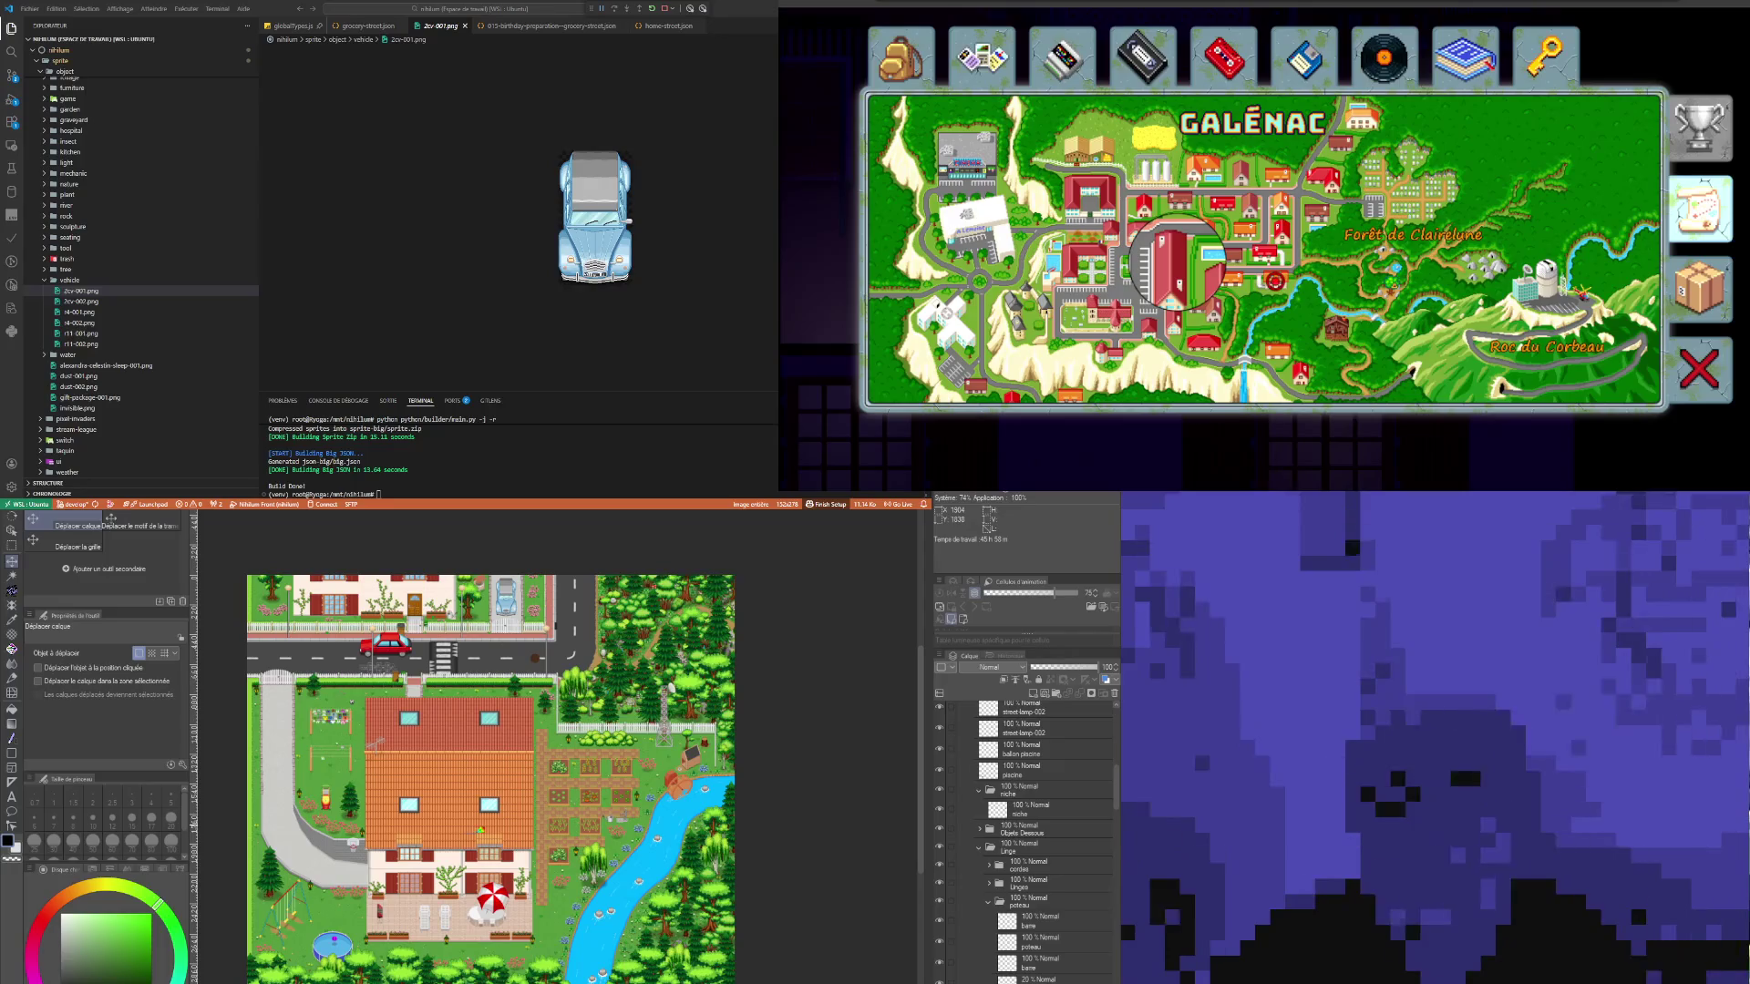
{"action": "scroll", "coordinate": [434, 719], "scroll_direction": "down", "scroll_amount": 1}
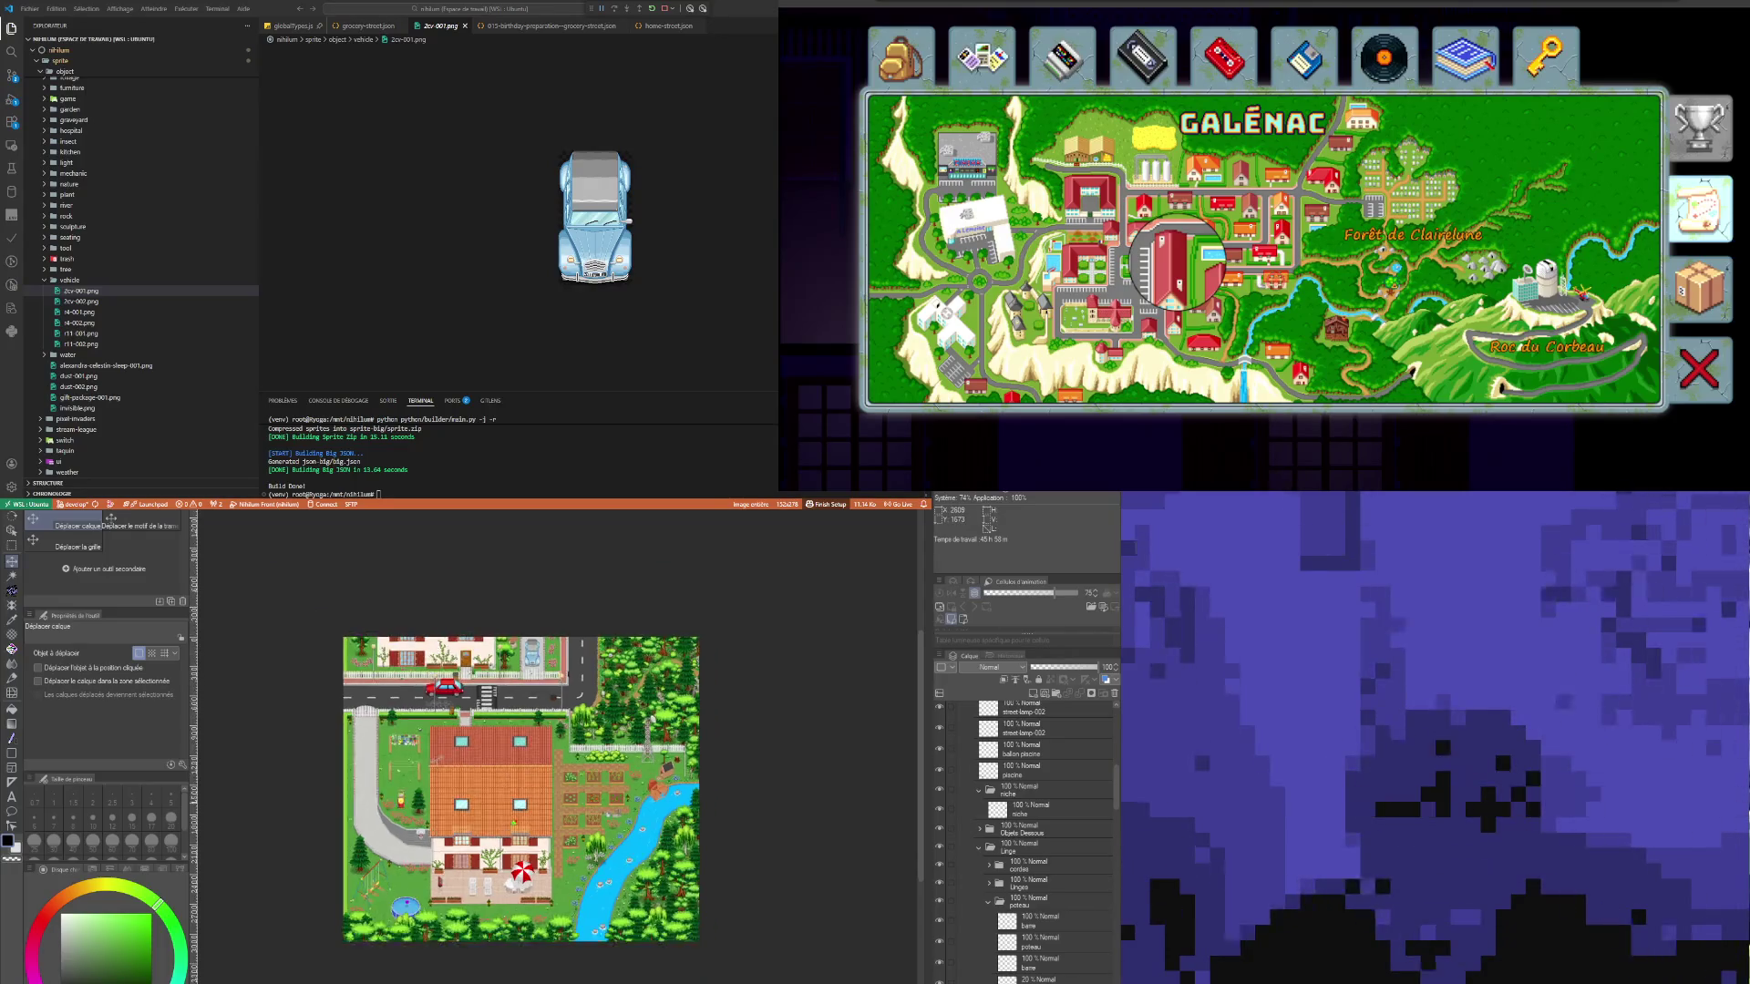
{"action": "scroll", "coordinate": [434, 719], "scroll_direction": "up", "scroll_amount": 2}
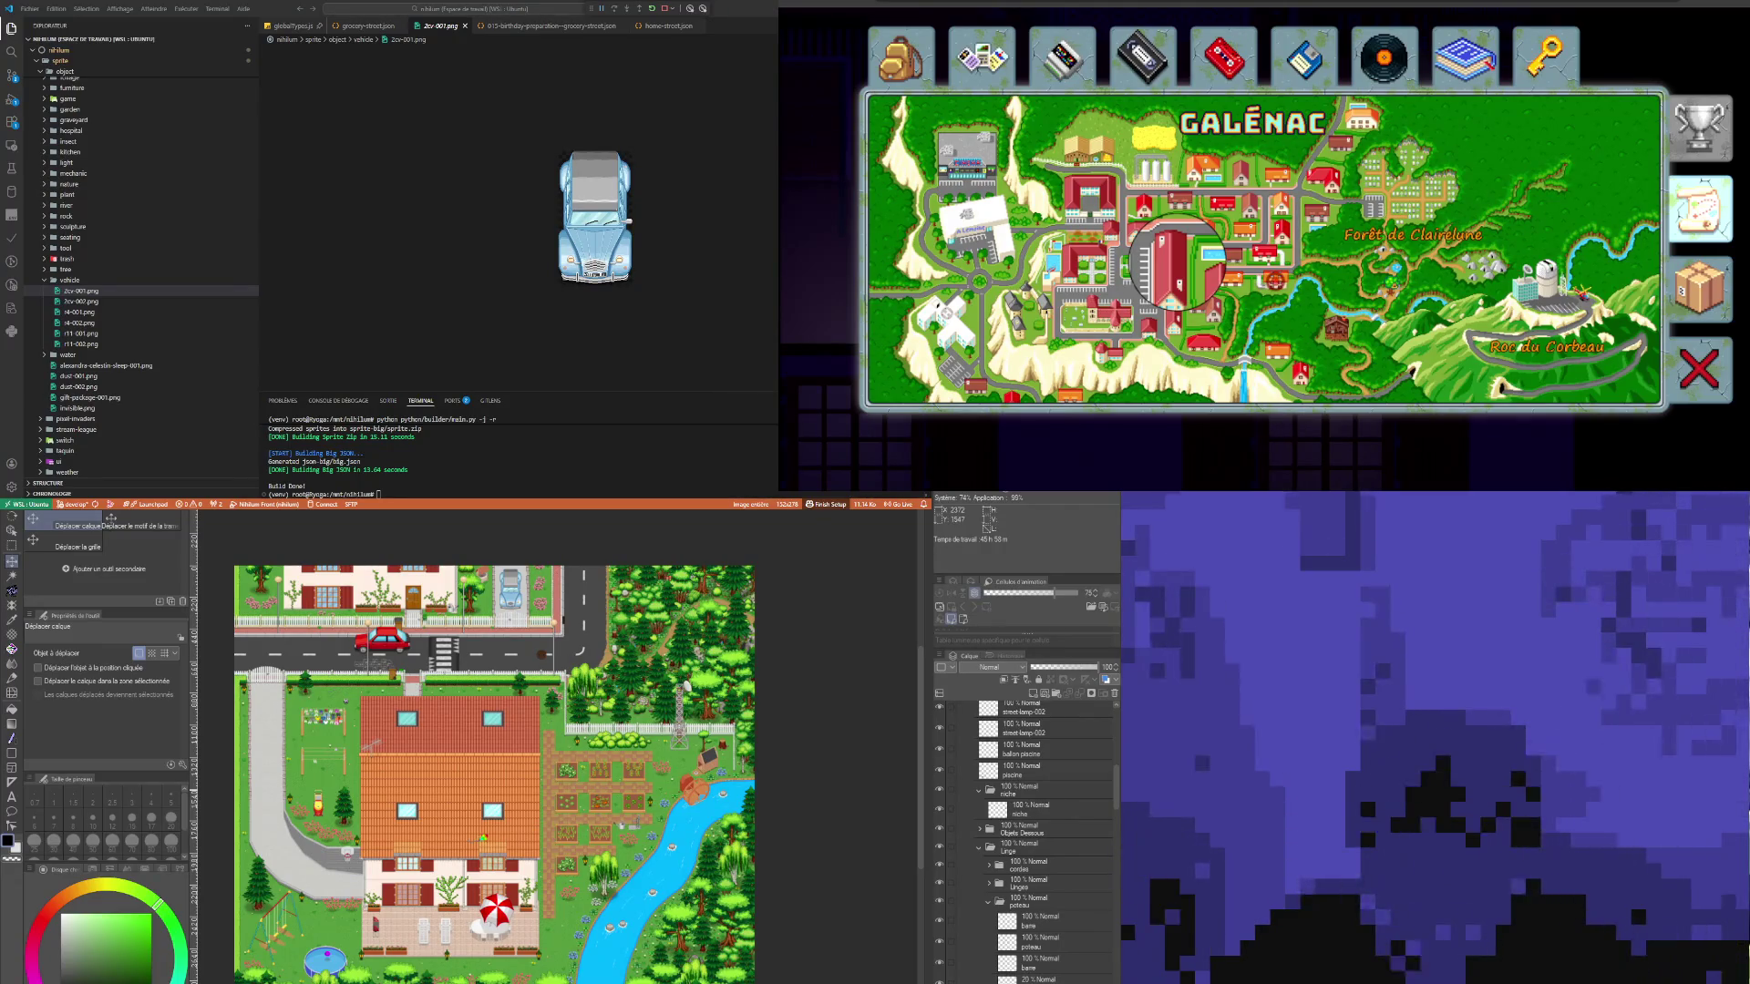
{"action": "scroll", "coordinate": [519, 875], "scroll_direction": "down", "scroll_amount": 1}
{"action": "scroll", "coordinate": [519, 875], "scroll_direction": "up", "scroll_amount": 1}
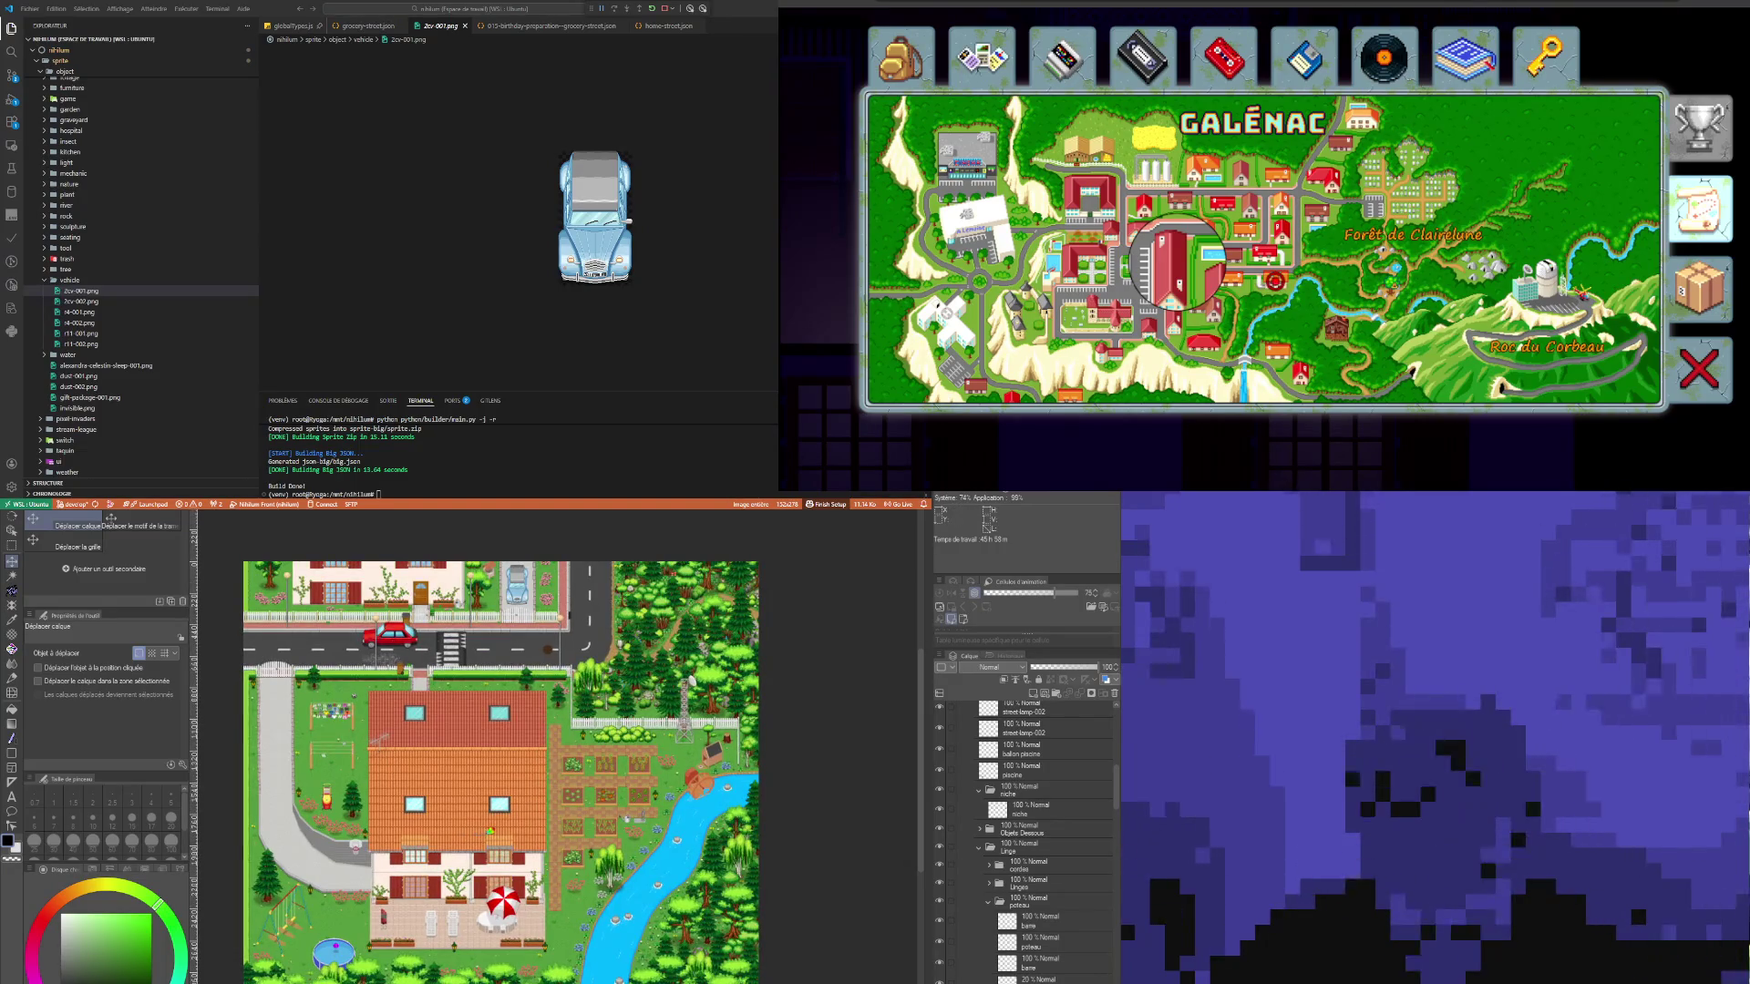
Step: Glance at the town map, then zoom in on the house map's fence, fir tree and lamp
{"action": "key", "text": "ctrl+Tab"}
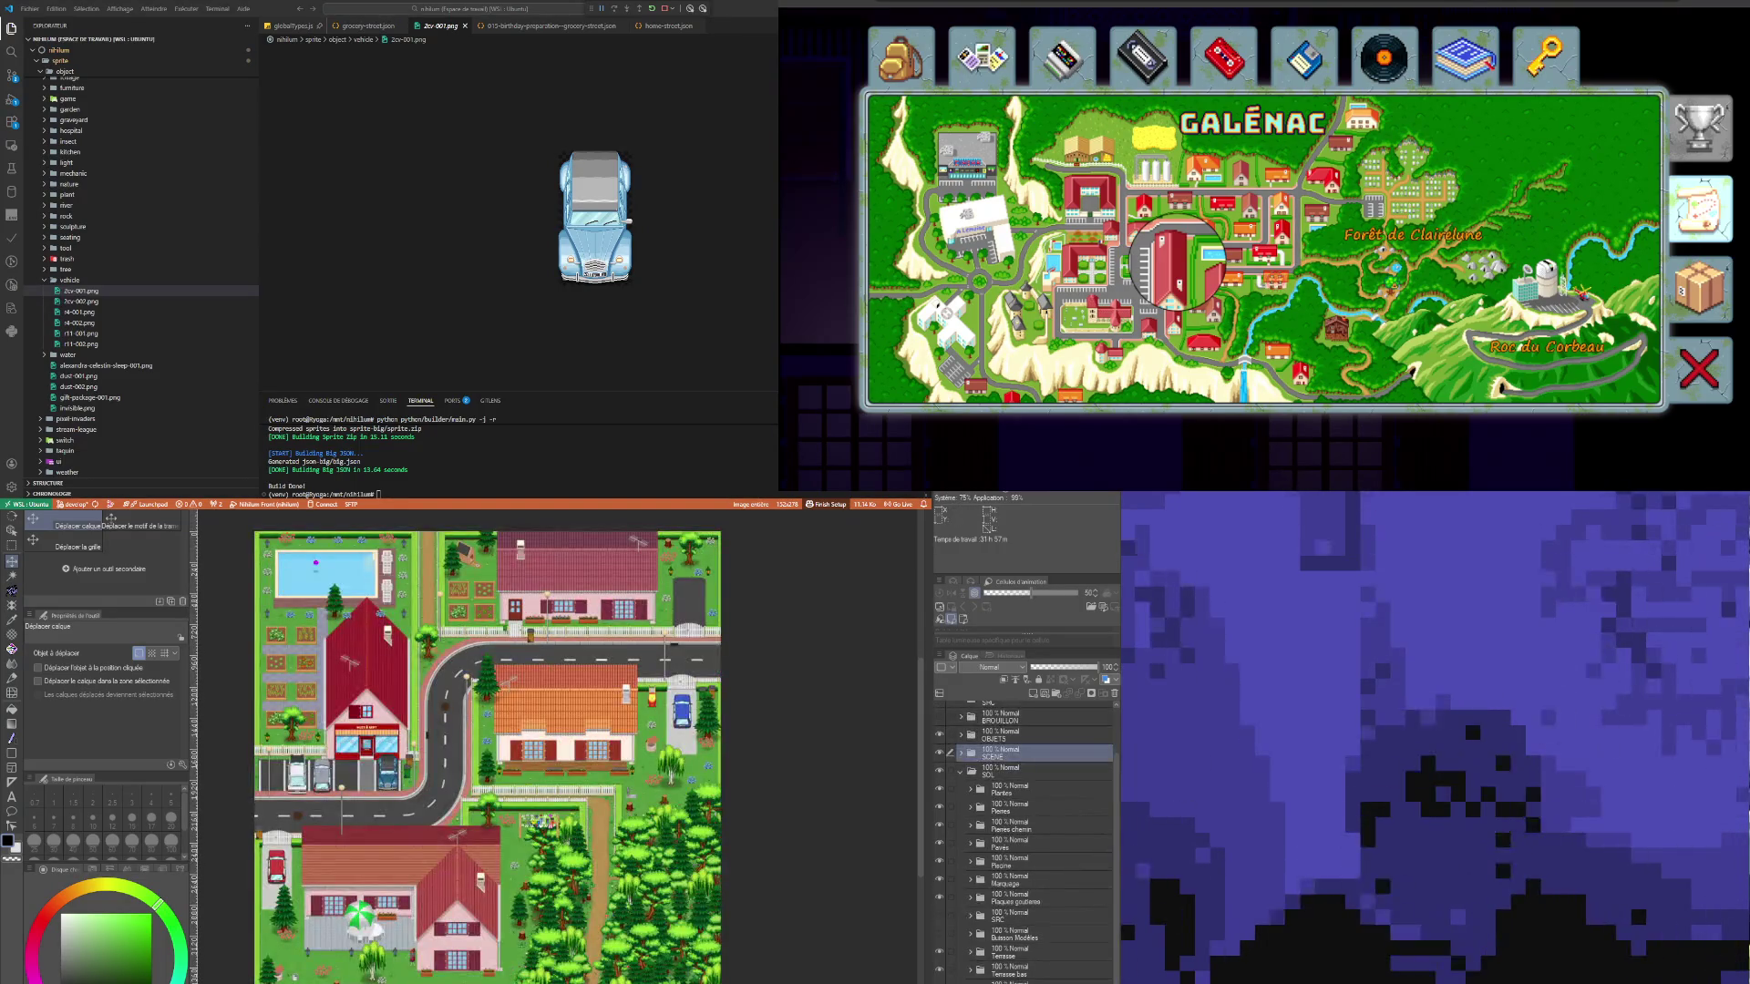
{"action": "key", "text": "ctrl+Tab"}
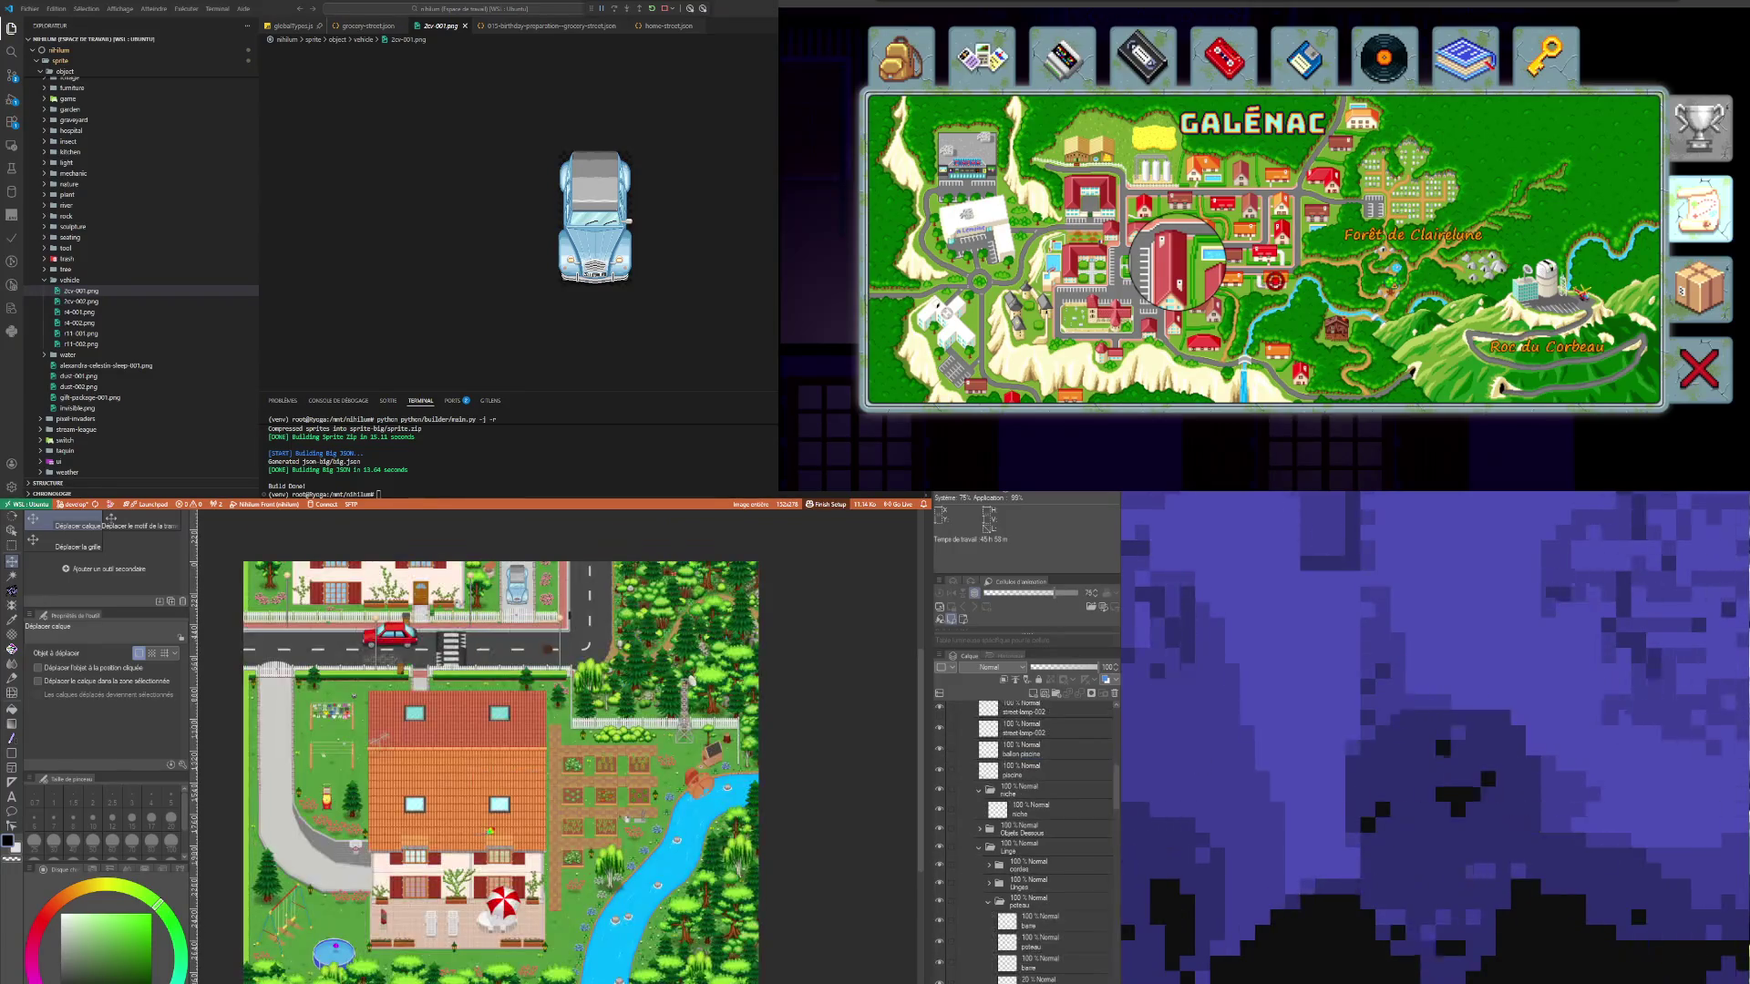
{"action": "key", "text": "ctrl+Tab"}
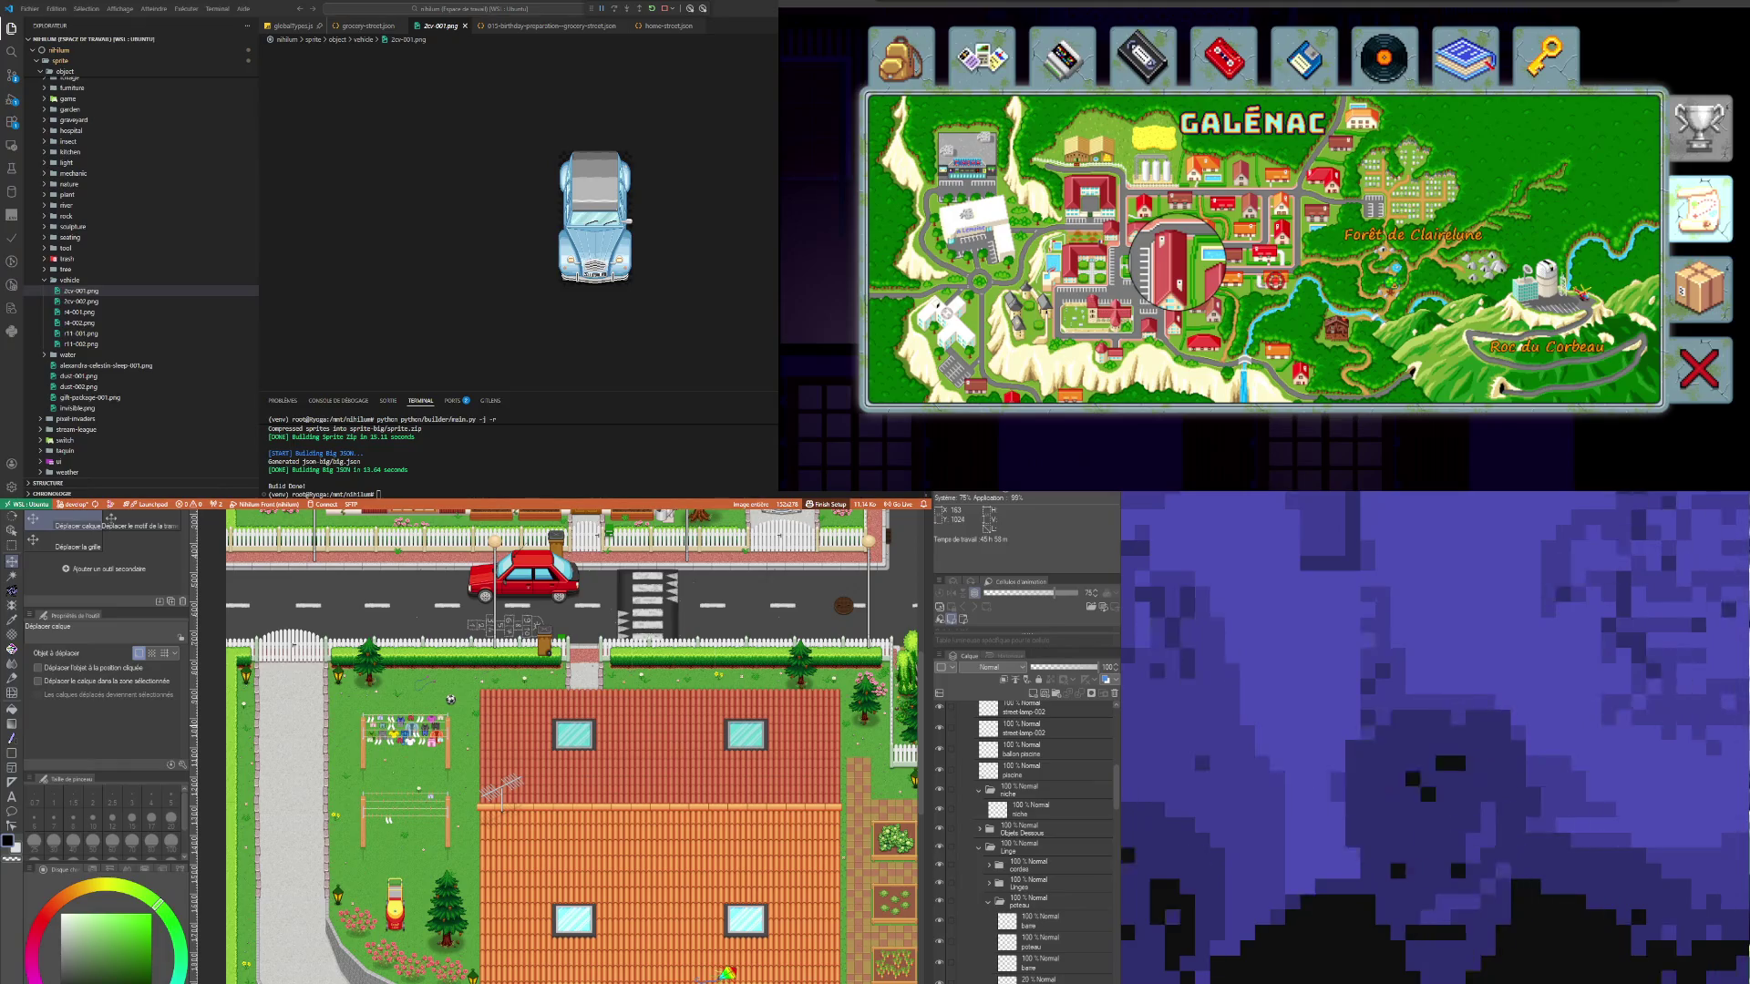
{"action": "scroll", "coordinate": [290, 661], "scroll_direction": "up", "scroll_amount": 5}
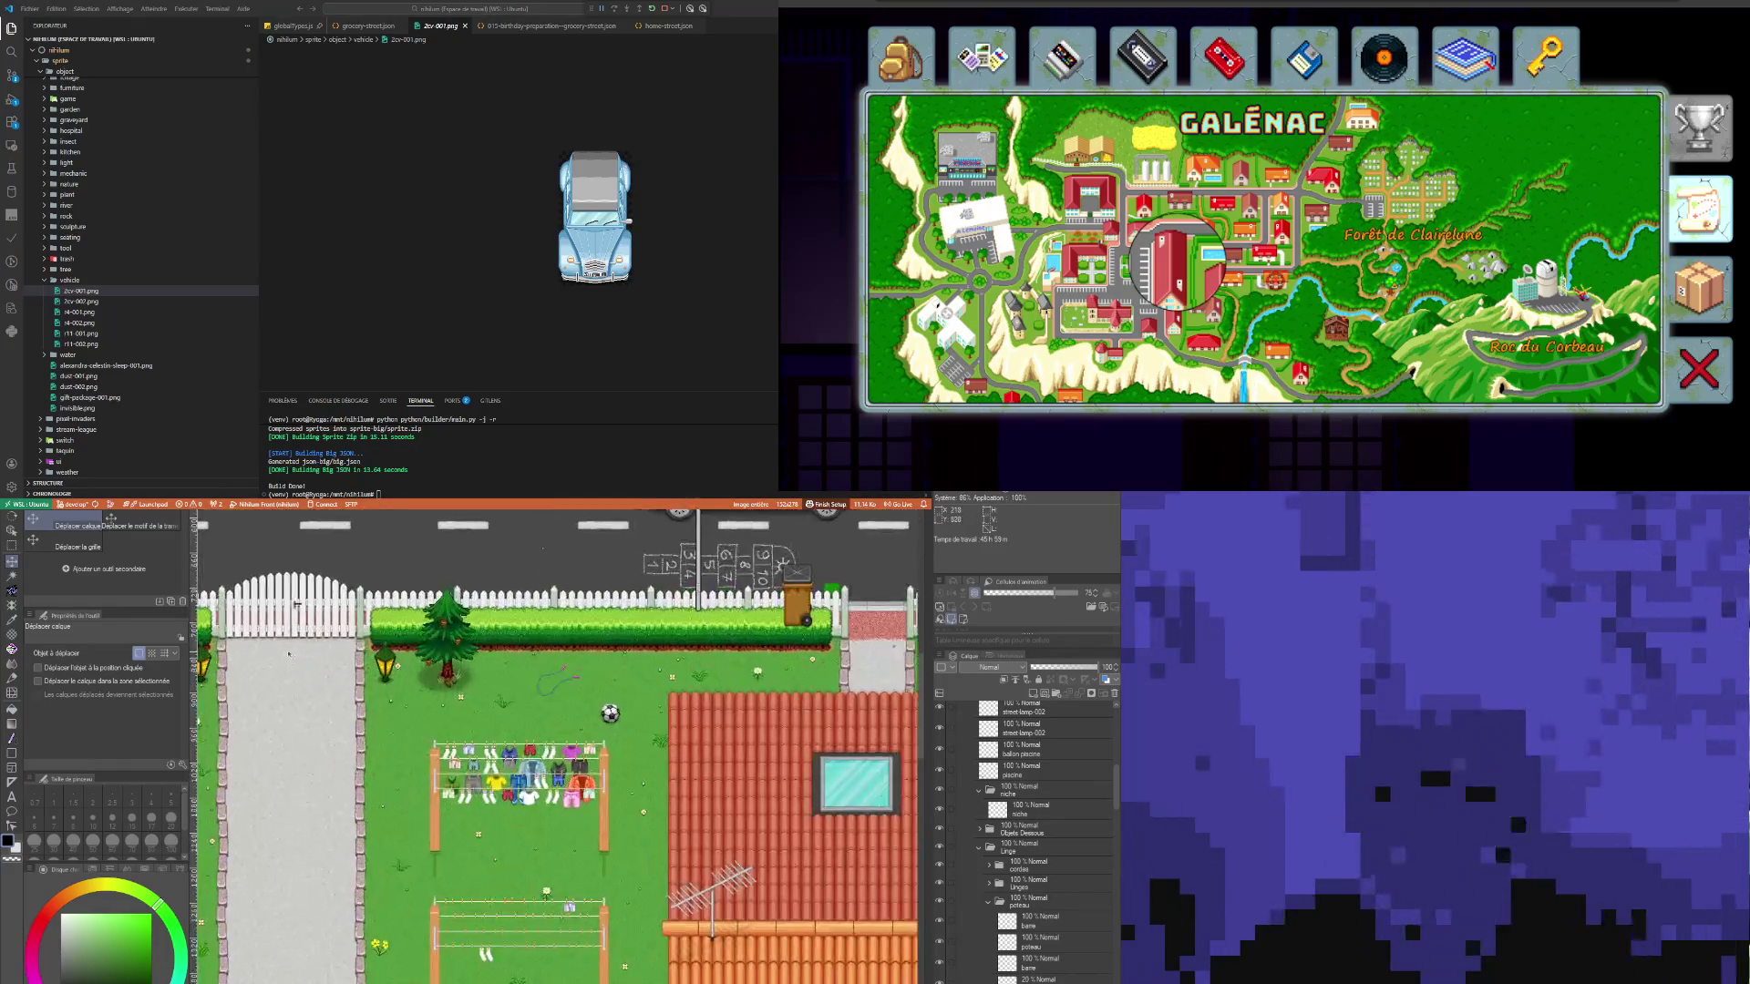
{"action": "scroll", "coordinate": [289, 653], "scroll_direction": "down", "scroll_amount": 2}
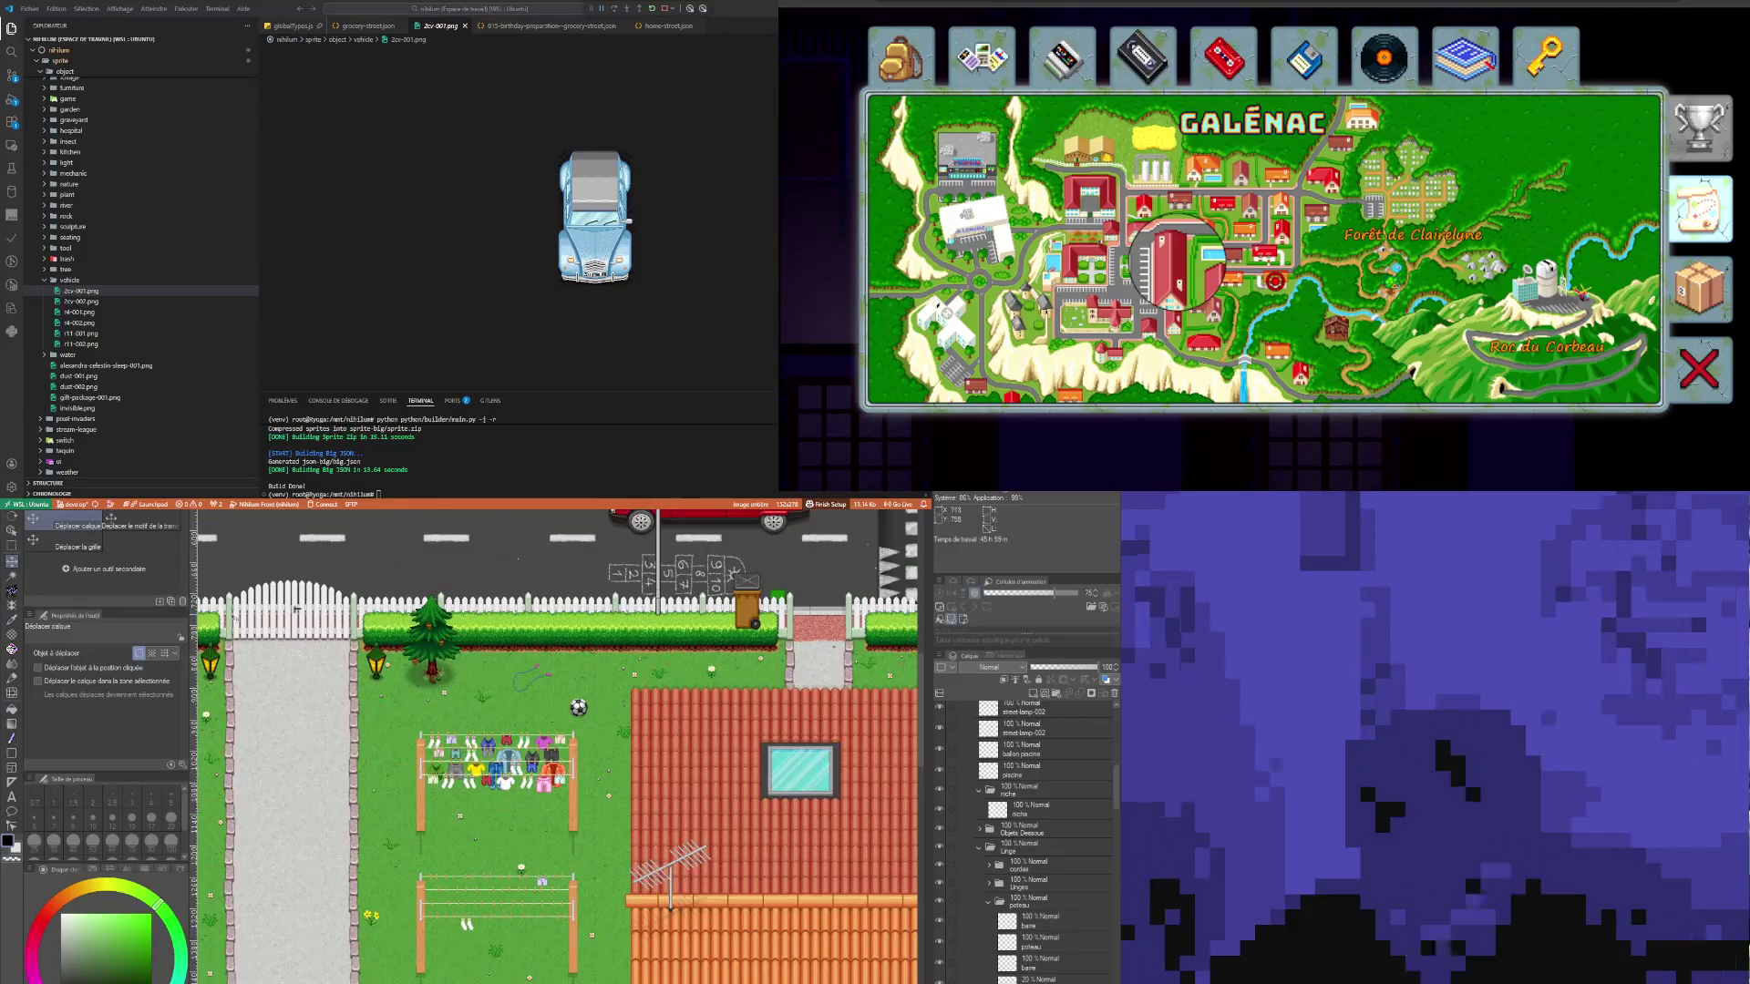
{"action": "scroll", "coordinate": [235, 619], "scroll_direction": "up", "scroll_amount": 3}
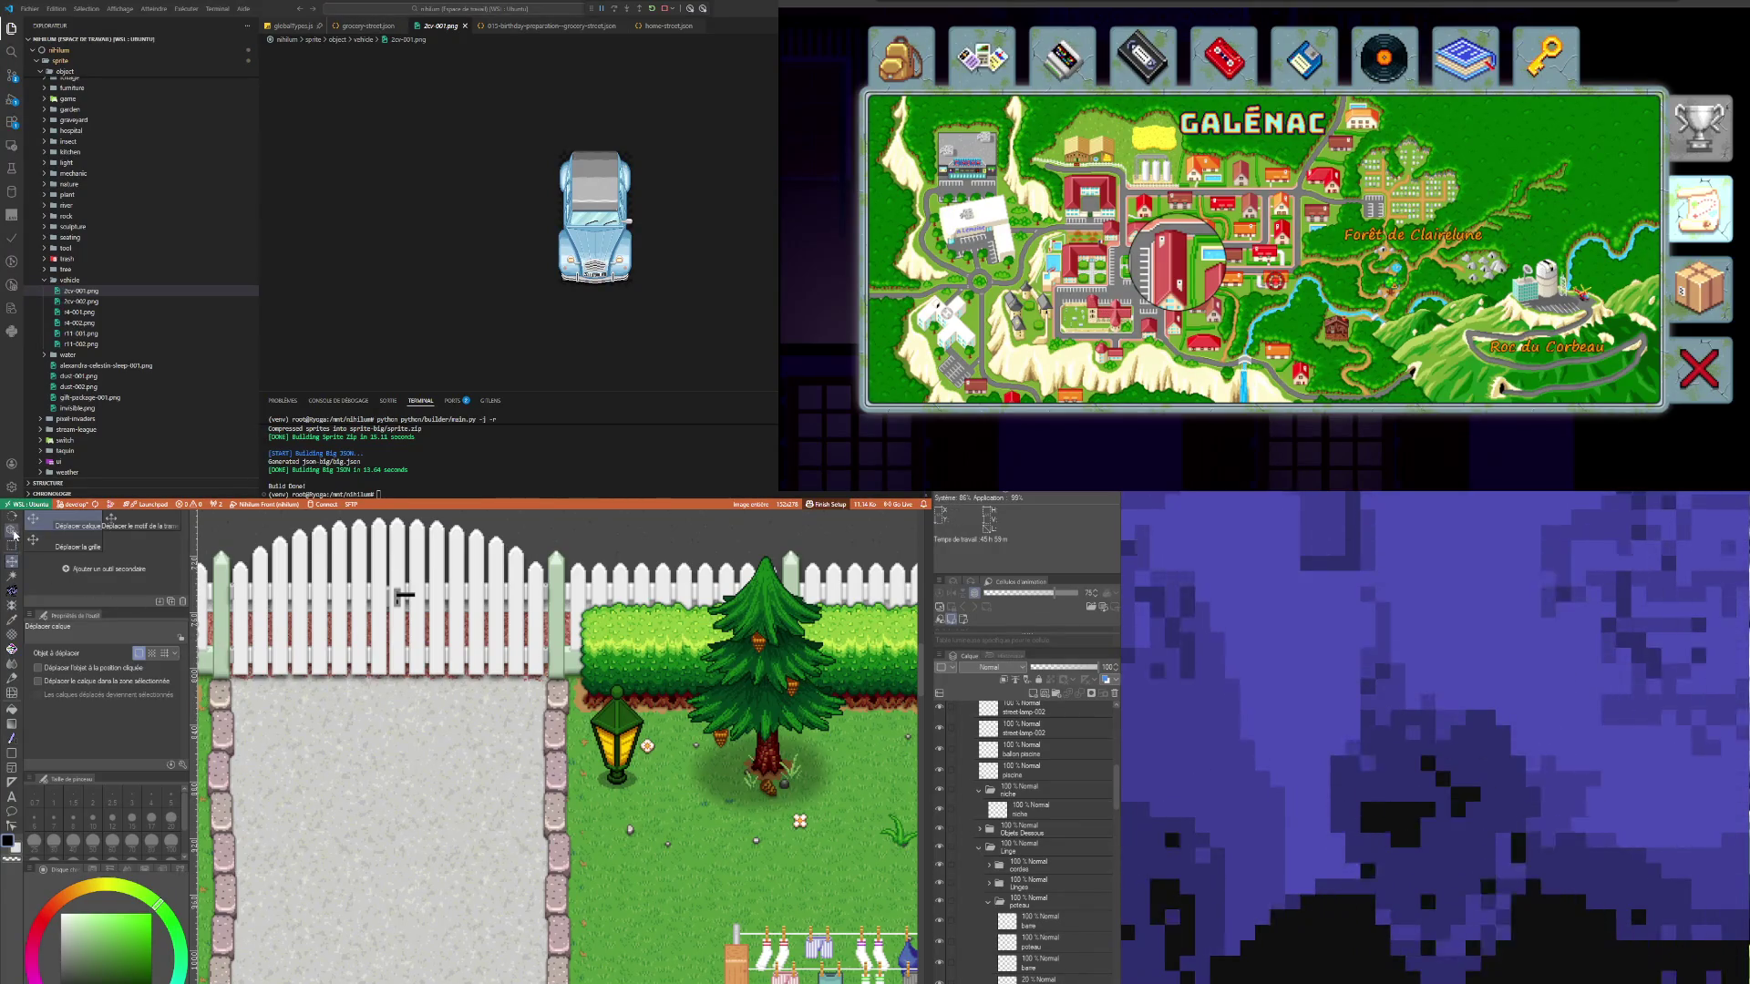
Step: With the Object tool, pick the stone pillar's layers on the house map canvas
{"action": "left_click", "coordinate": [12, 531]}
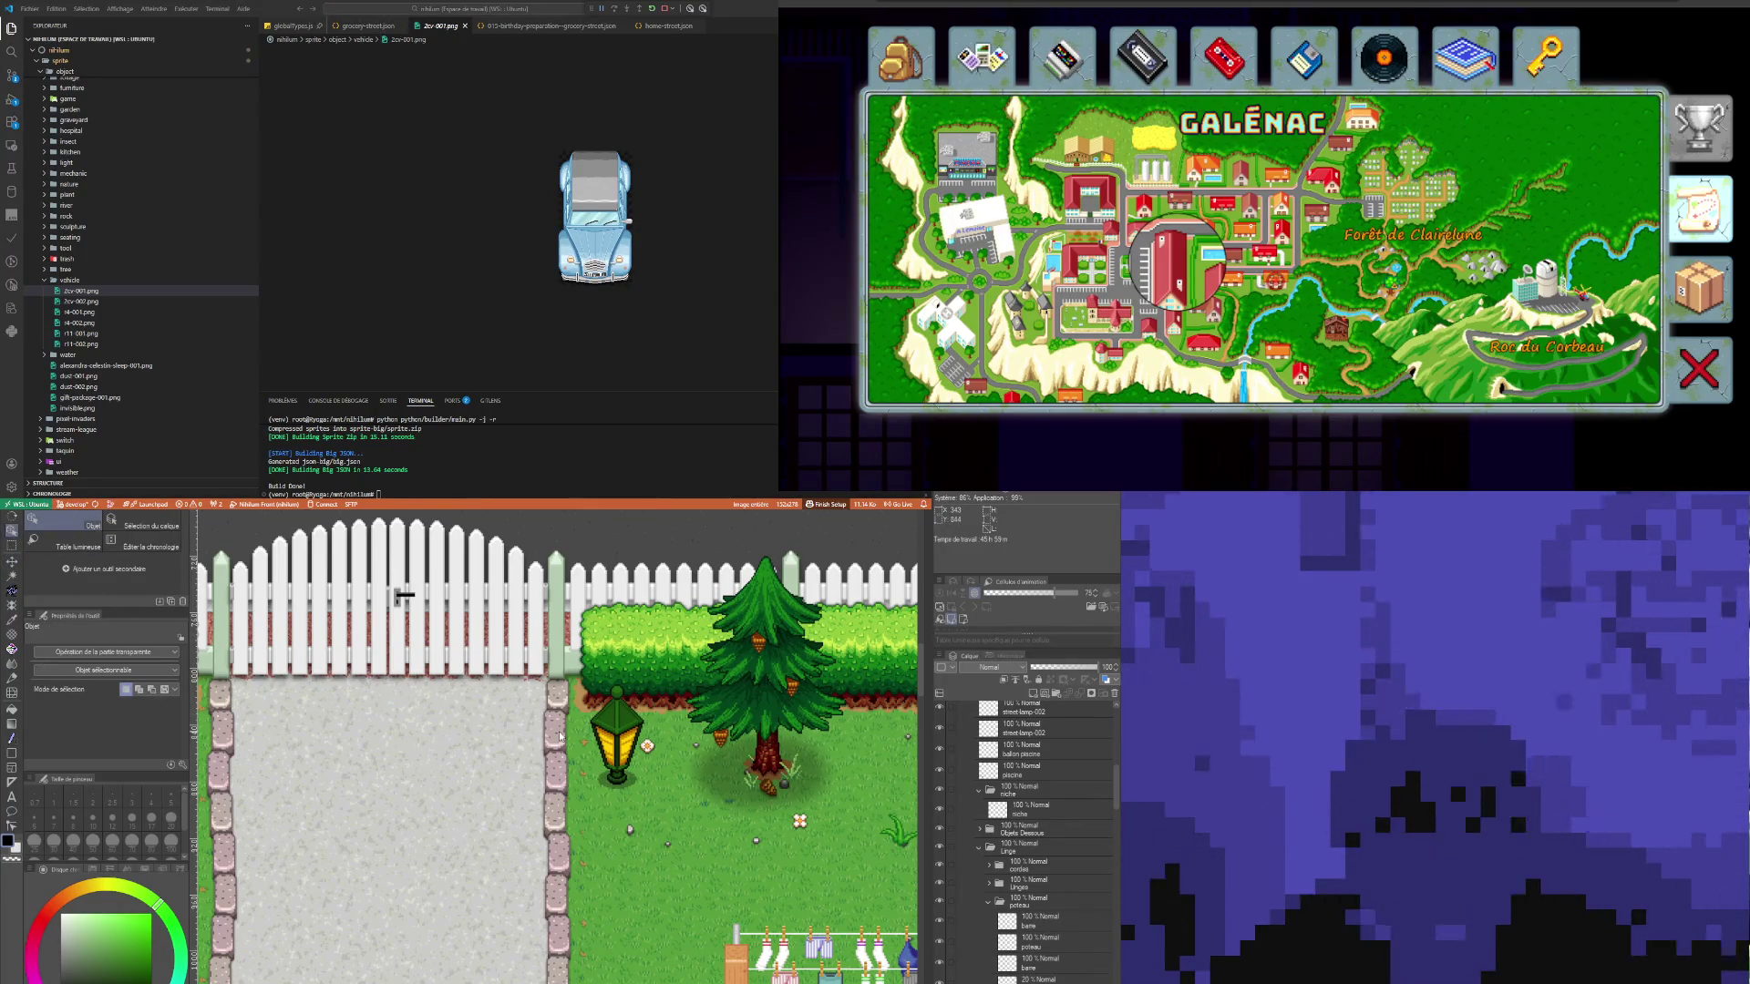
{"action": "left_click", "coordinate": [559, 736]}
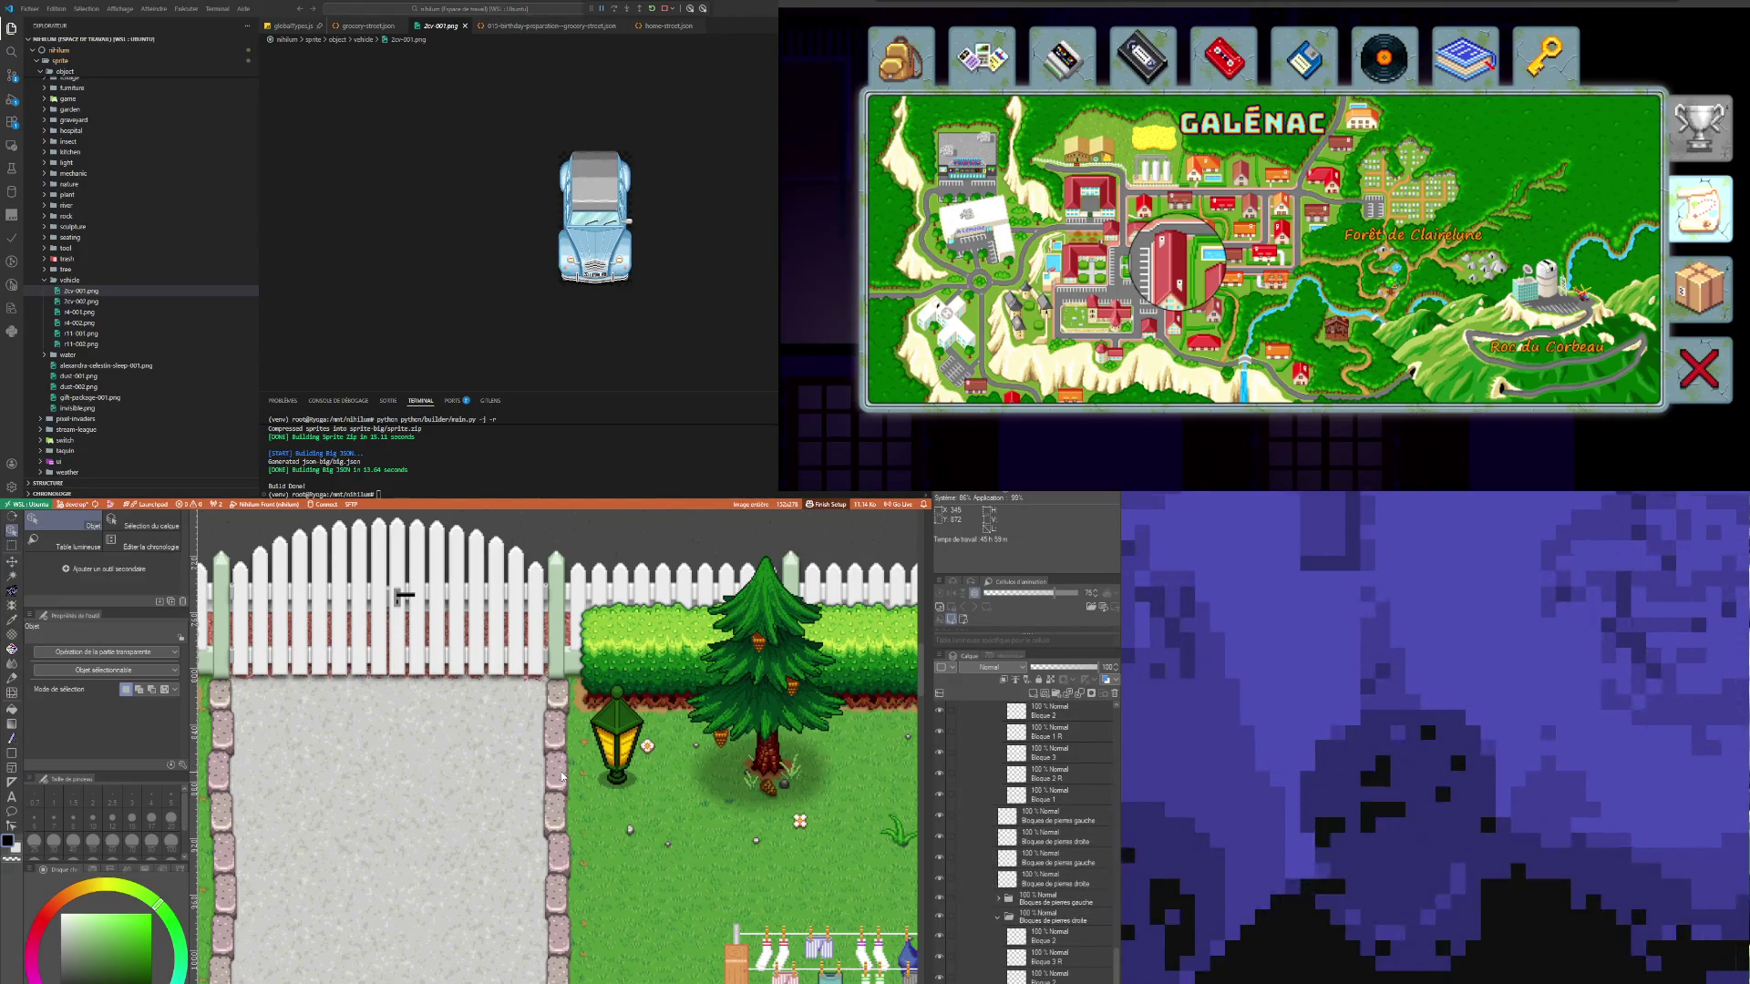
{"action": "scroll", "coordinate": [555, 776], "scroll_direction": "up", "scroll_amount": 2}
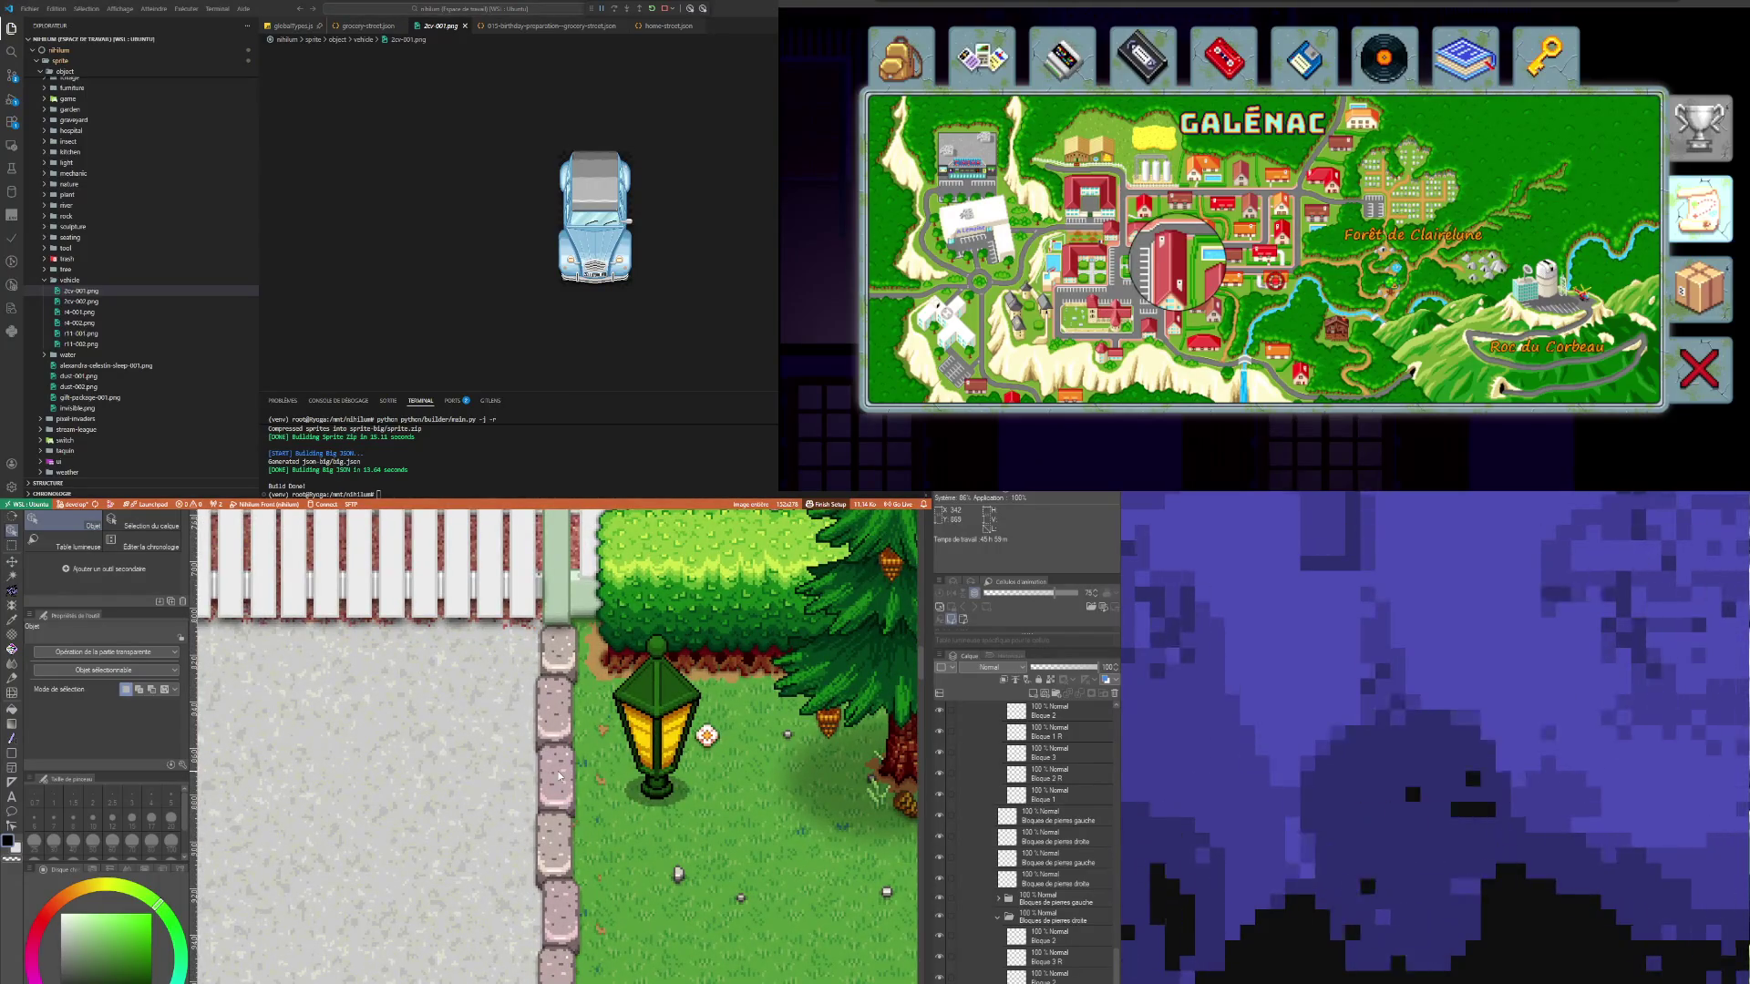
{"action": "scroll", "coordinate": [1111, 954], "scroll_direction": "down", "scroll_amount": 2}
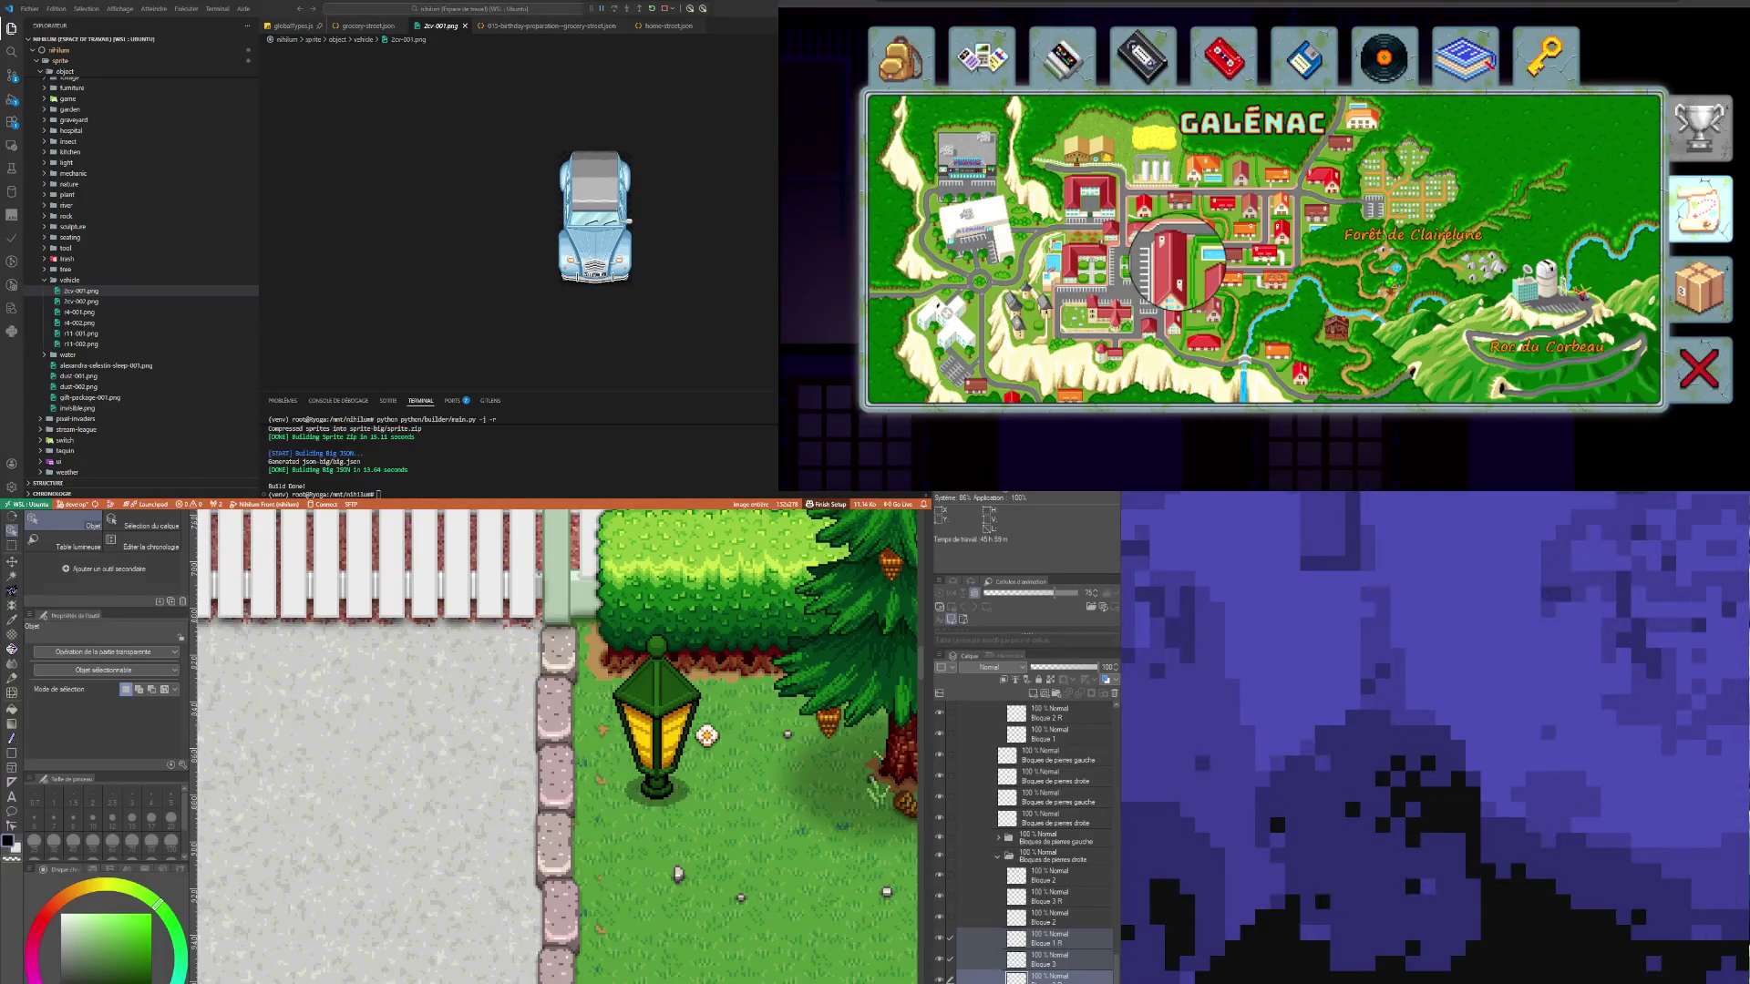
Step: Select all the Bloque layers (Bloque 3, 2, 3 R, 1 R and the last) and toggle their visibility to check them
{"action": "left_click", "coordinate": [1057, 957]}
{"action": "left_click", "coordinate": [1062, 968]}
{"action": "left_click", "coordinate": [1057, 921], "text": "ctrl"}
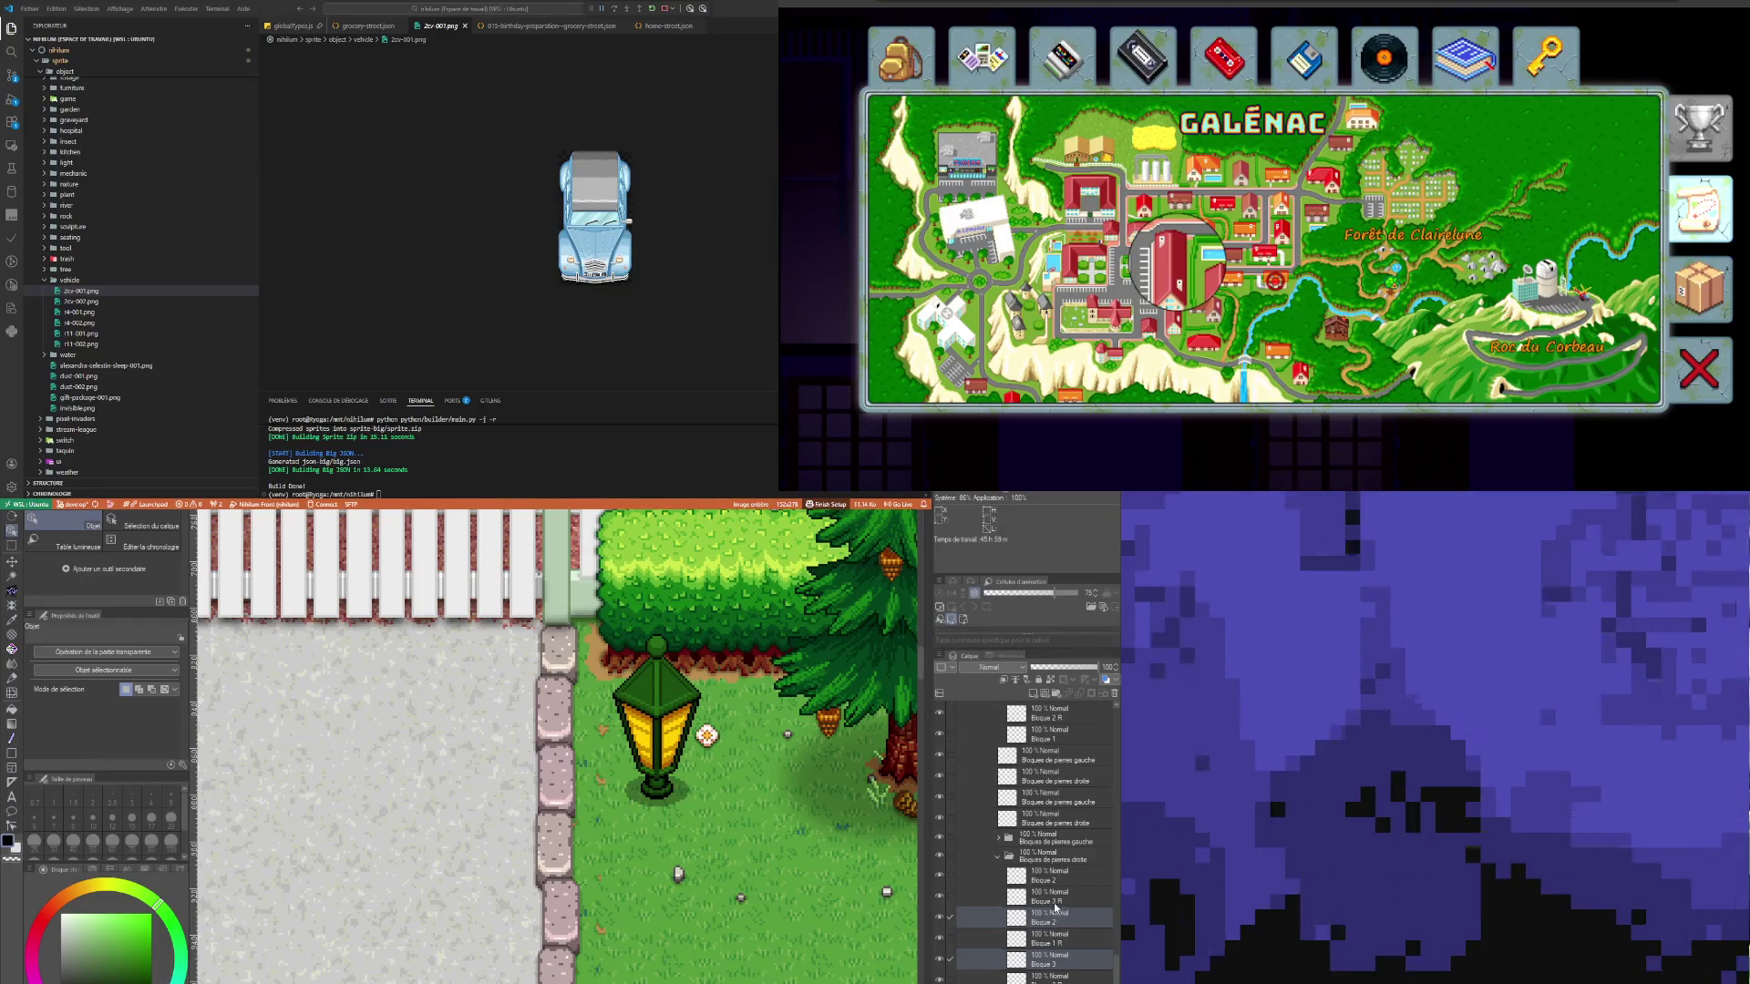
{"action": "left_click", "coordinate": [1048, 897], "text": "ctrl"}
{"action": "left_click", "coordinate": [1048, 939], "text": "ctrl"}
{"action": "left_click", "coordinate": [1059, 978], "text": "ctrl"}
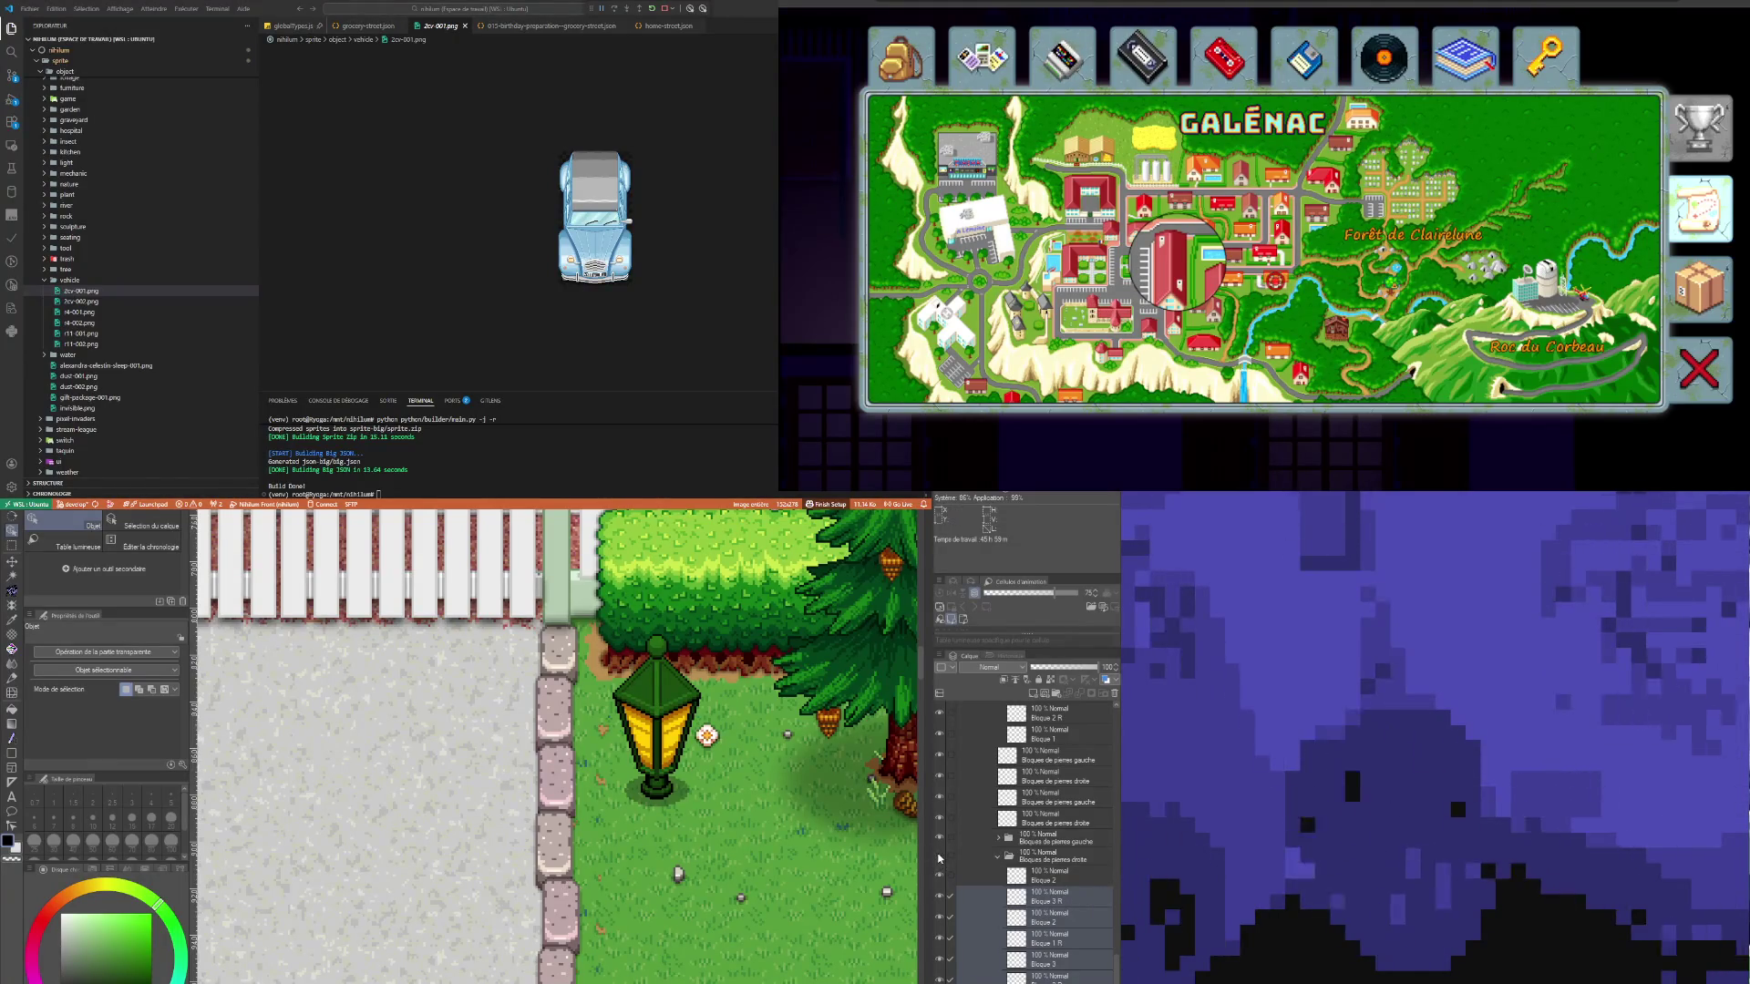
{"action": "left_click", "coordinate": [939, 857]}
{"action": "left_click", "coordinate": [938, 857]}
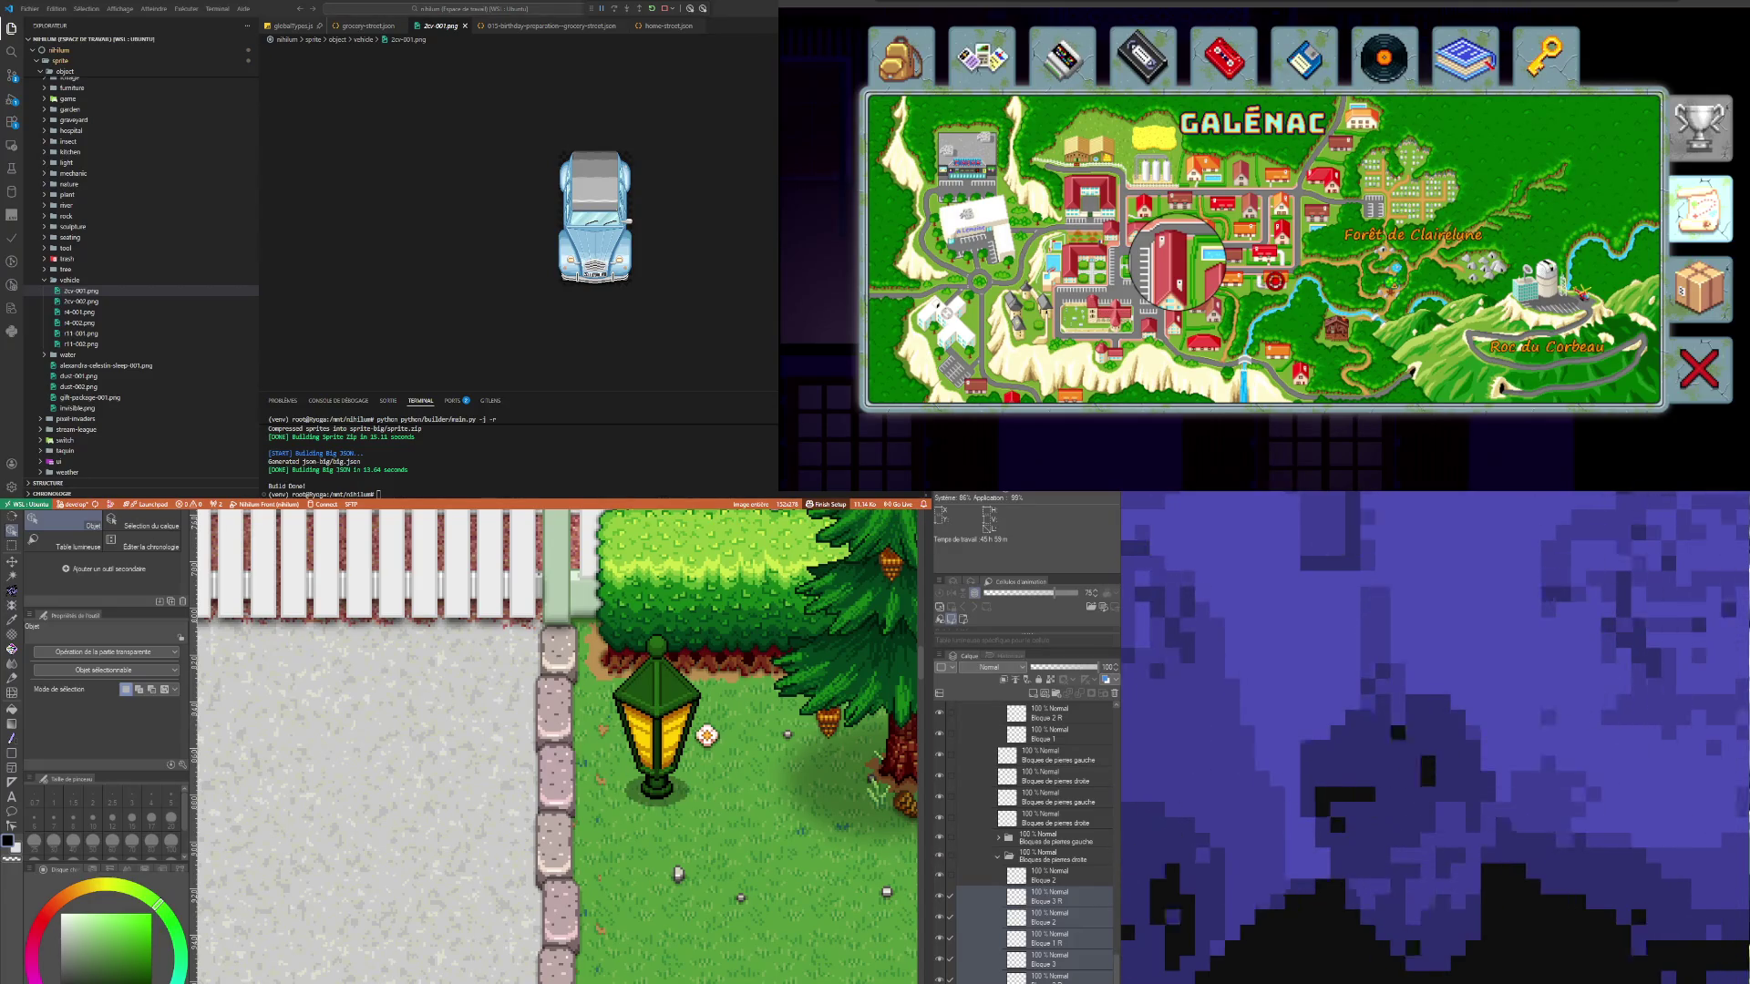
Step: Paste the copied Bloque layers into the town map's SOL folder at Plantes
{"action": "key", "text": "ctrl+Tab"}
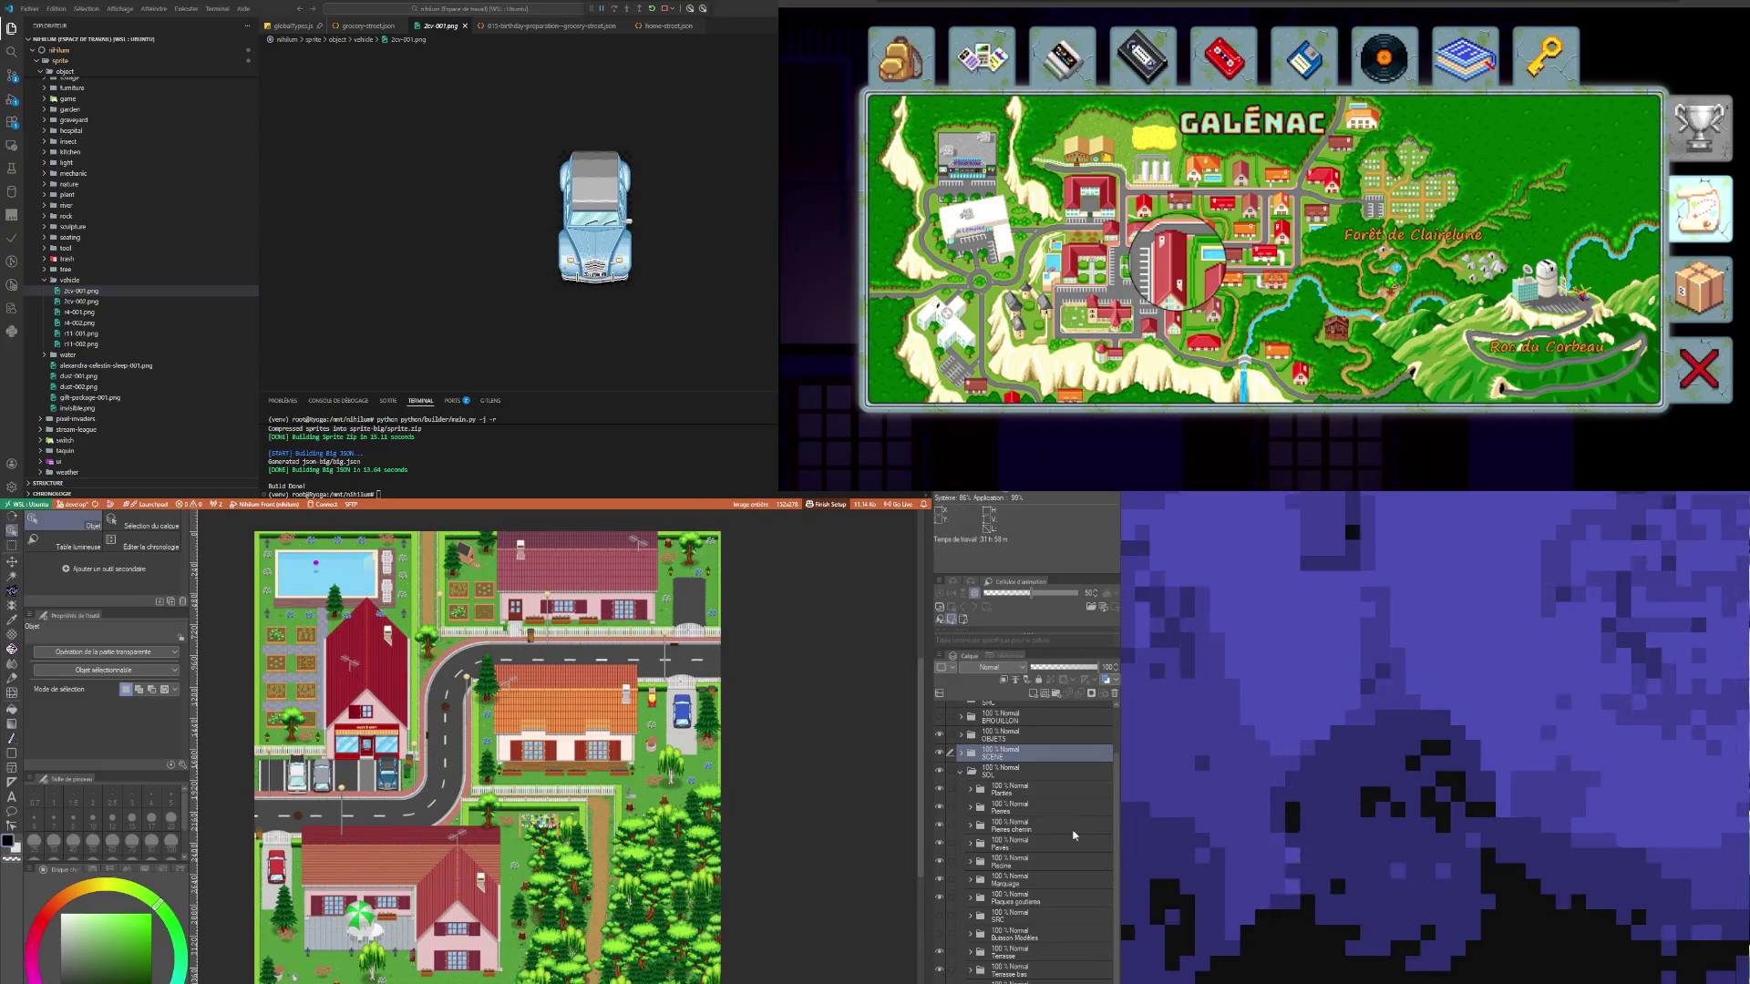
{"action": "left_click", "coordinate": [1007, 792]}
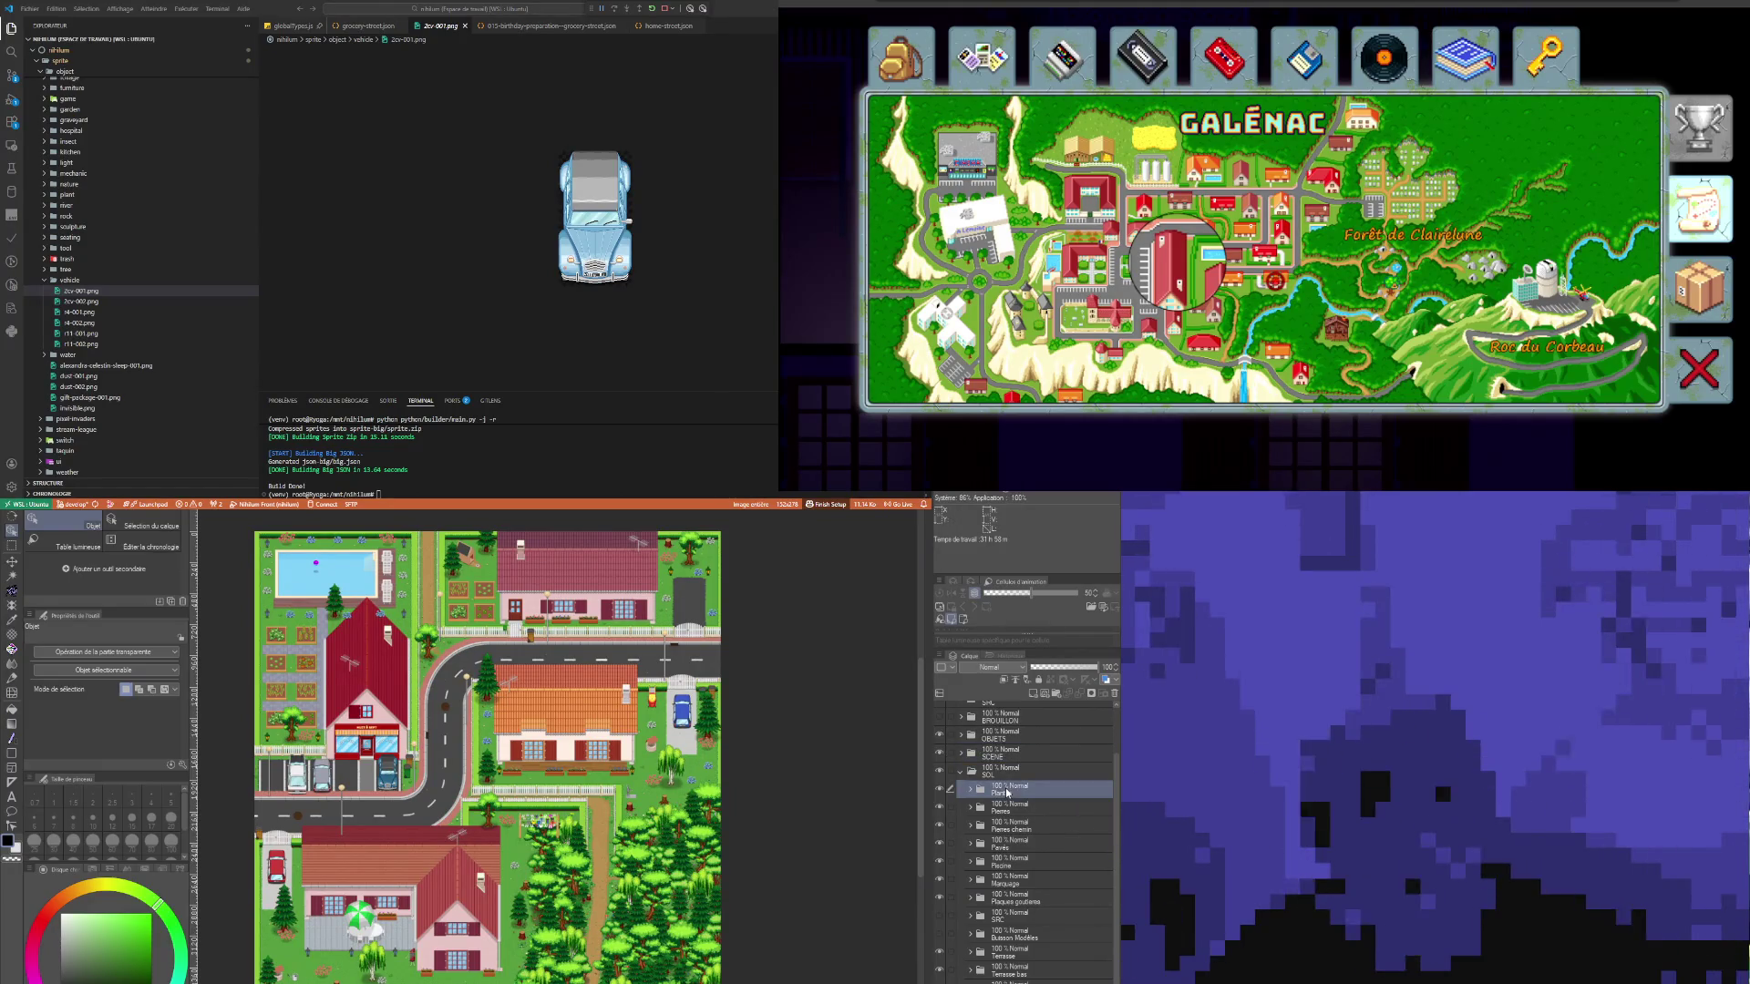
{"action": "scroll", "coordinate": [352, 848], "scroll_direction": "down", "scroll_amount": 3}
{"action": "scroll", "coordinate": [352, 849], "scroll_direction": "up", "scroll_amount": 1}
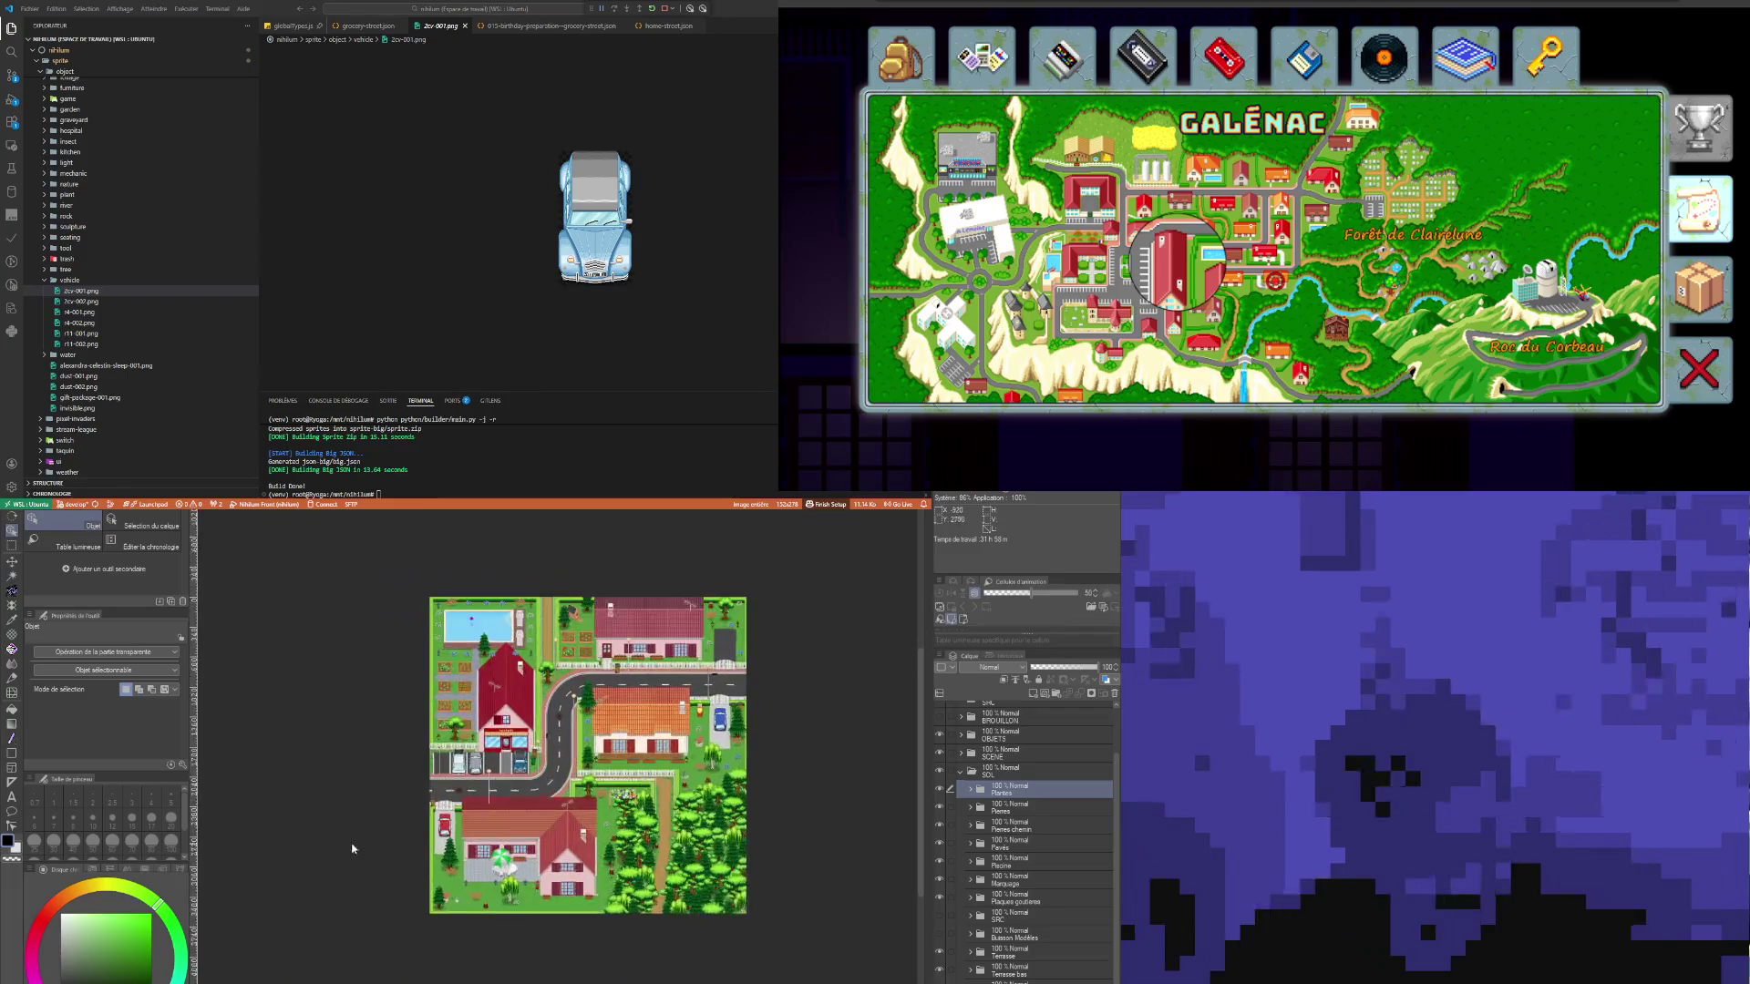
{"action": "scroll", "coordinate": [422, 832], "scroll_direction": "up", "scroll_amount": 6}
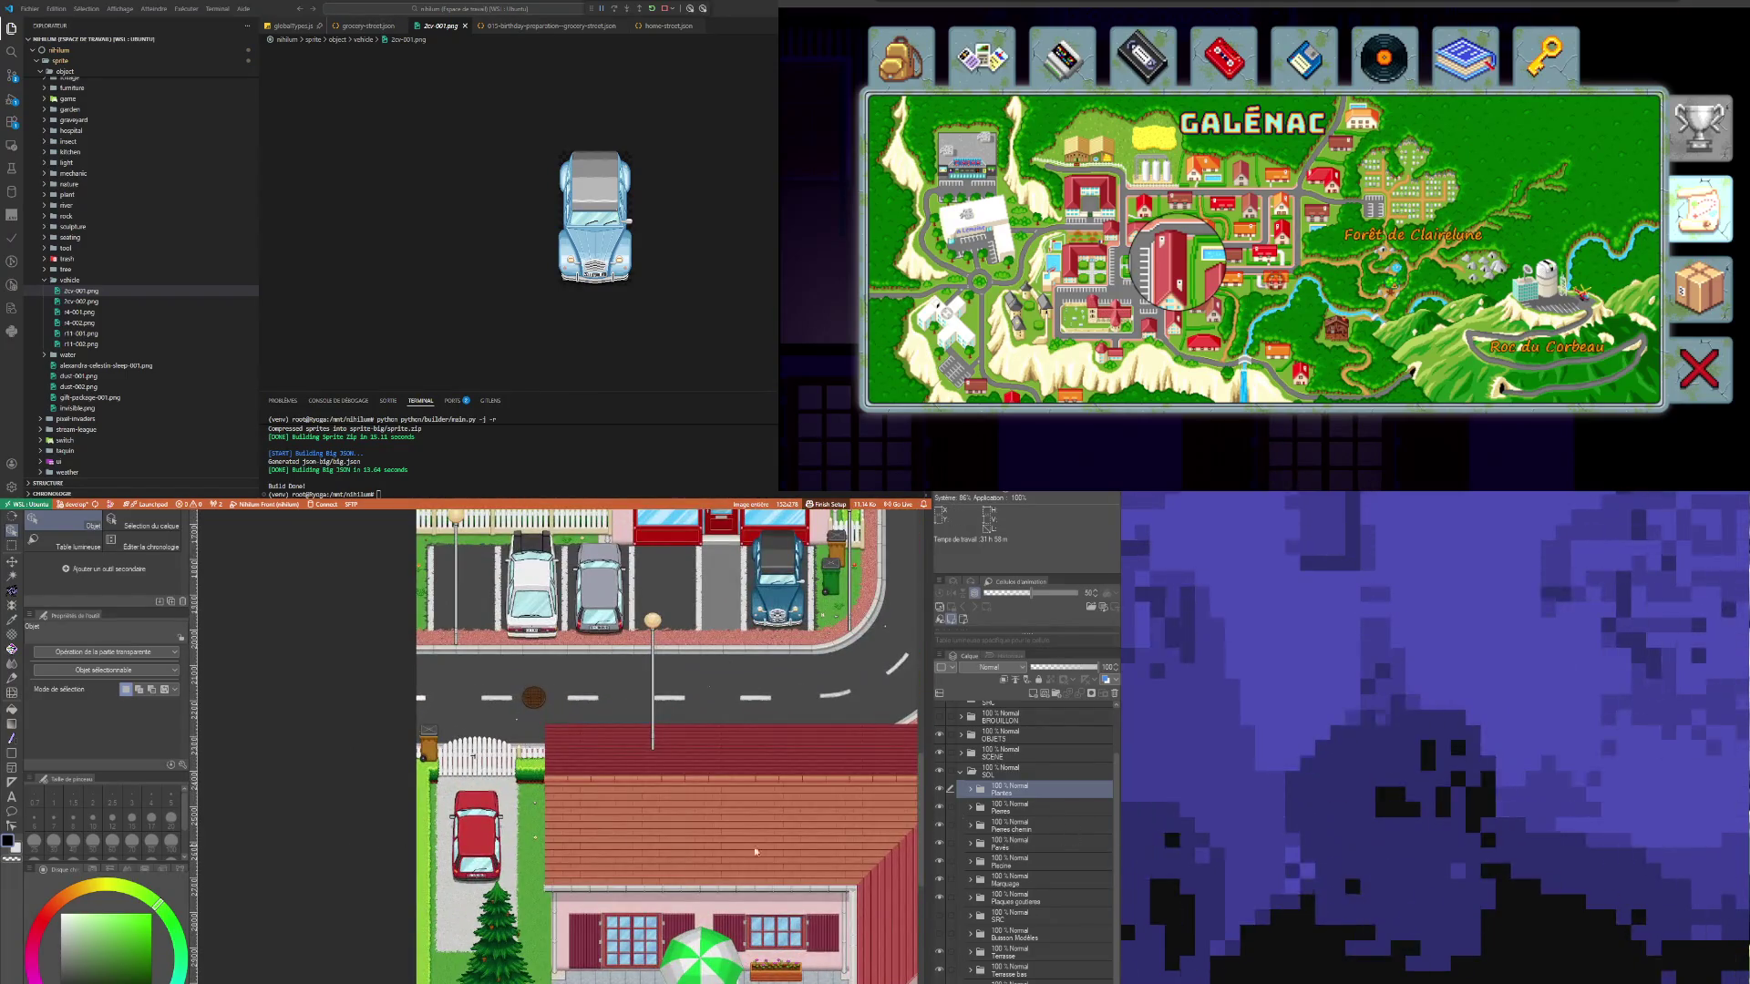
{"action": "scroll", "coordinate": [473, 770], "scroll_direction": "up", "scroll_amount": 3}
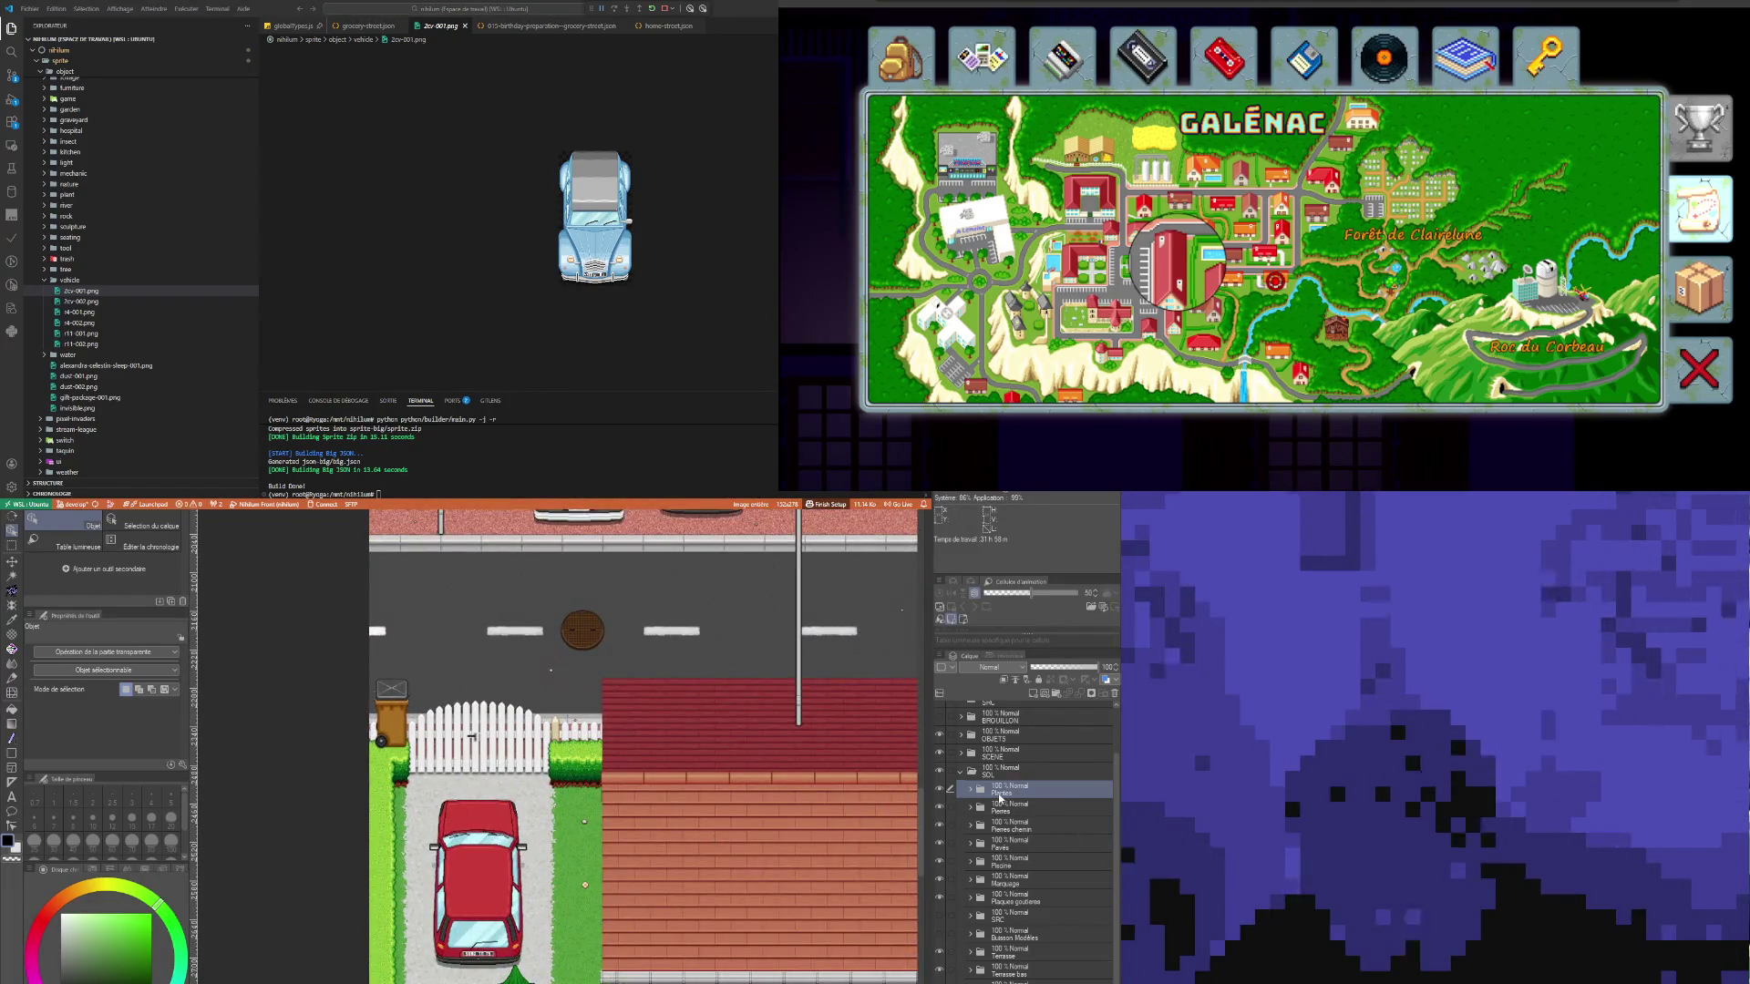
{"action": "key", "text": "ctrl+v"}
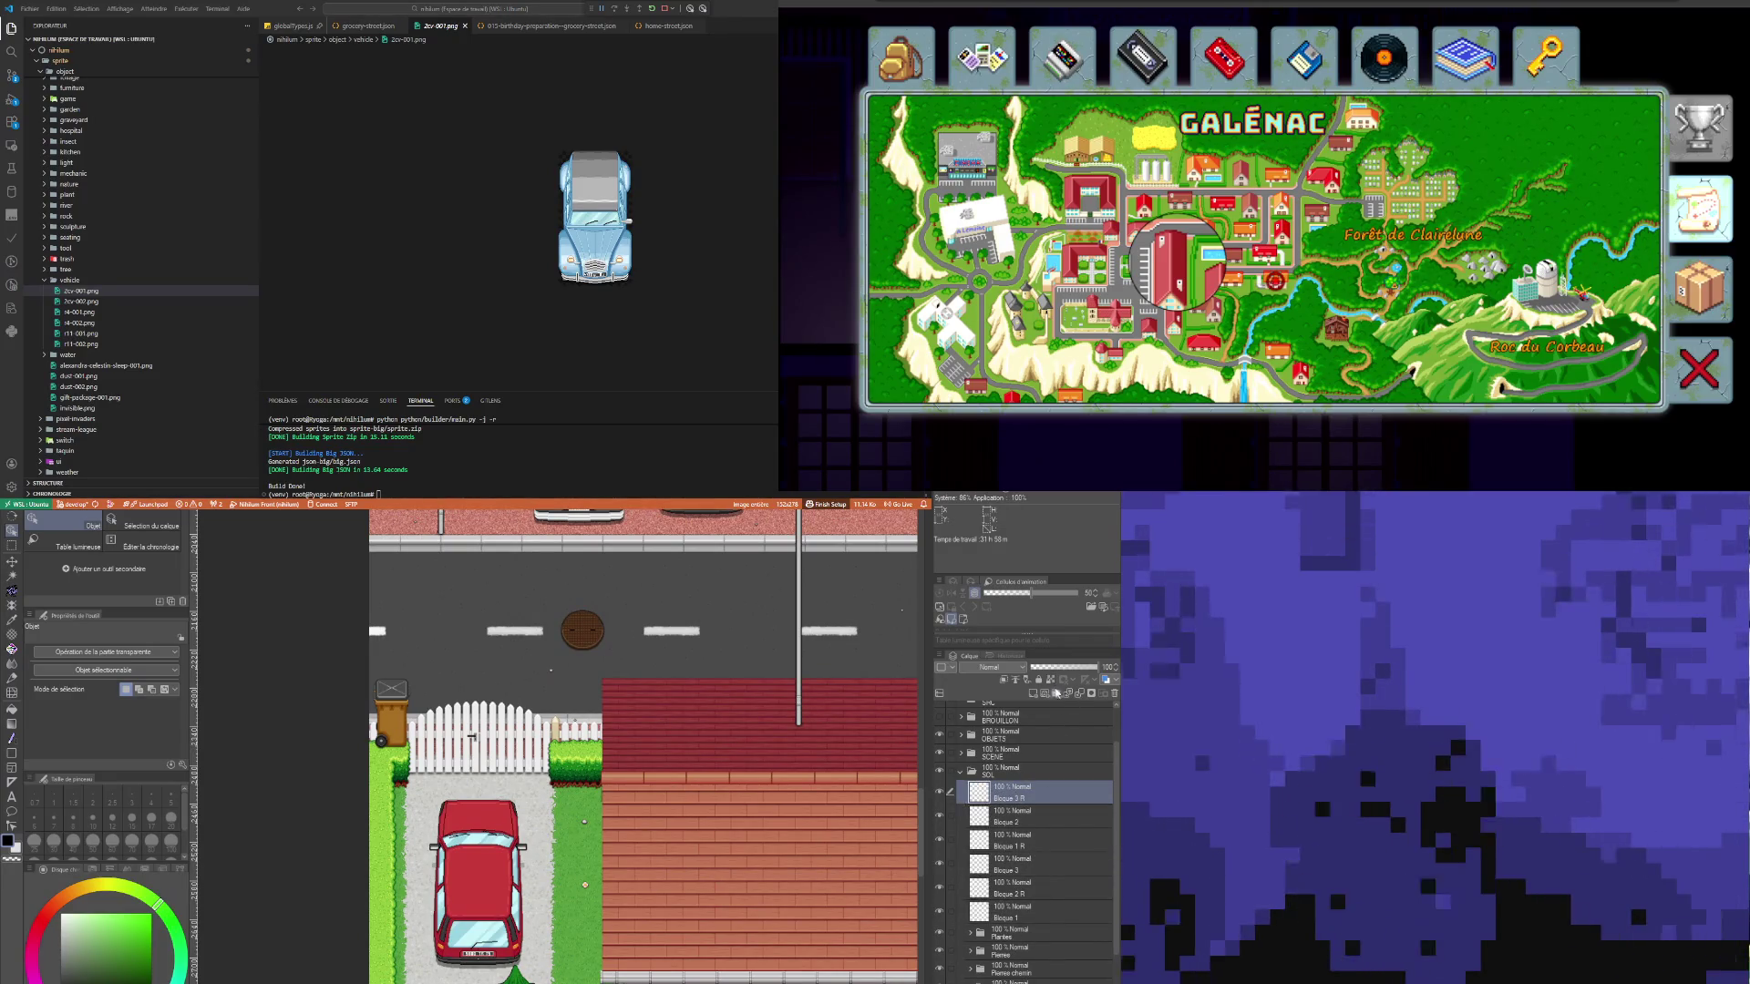
Step: Create a folder named 'Bloque pierre' and move Bloque 3 R through Bloque 1 into it
{"action": "left_click", "coordinate": [1057, 693]}
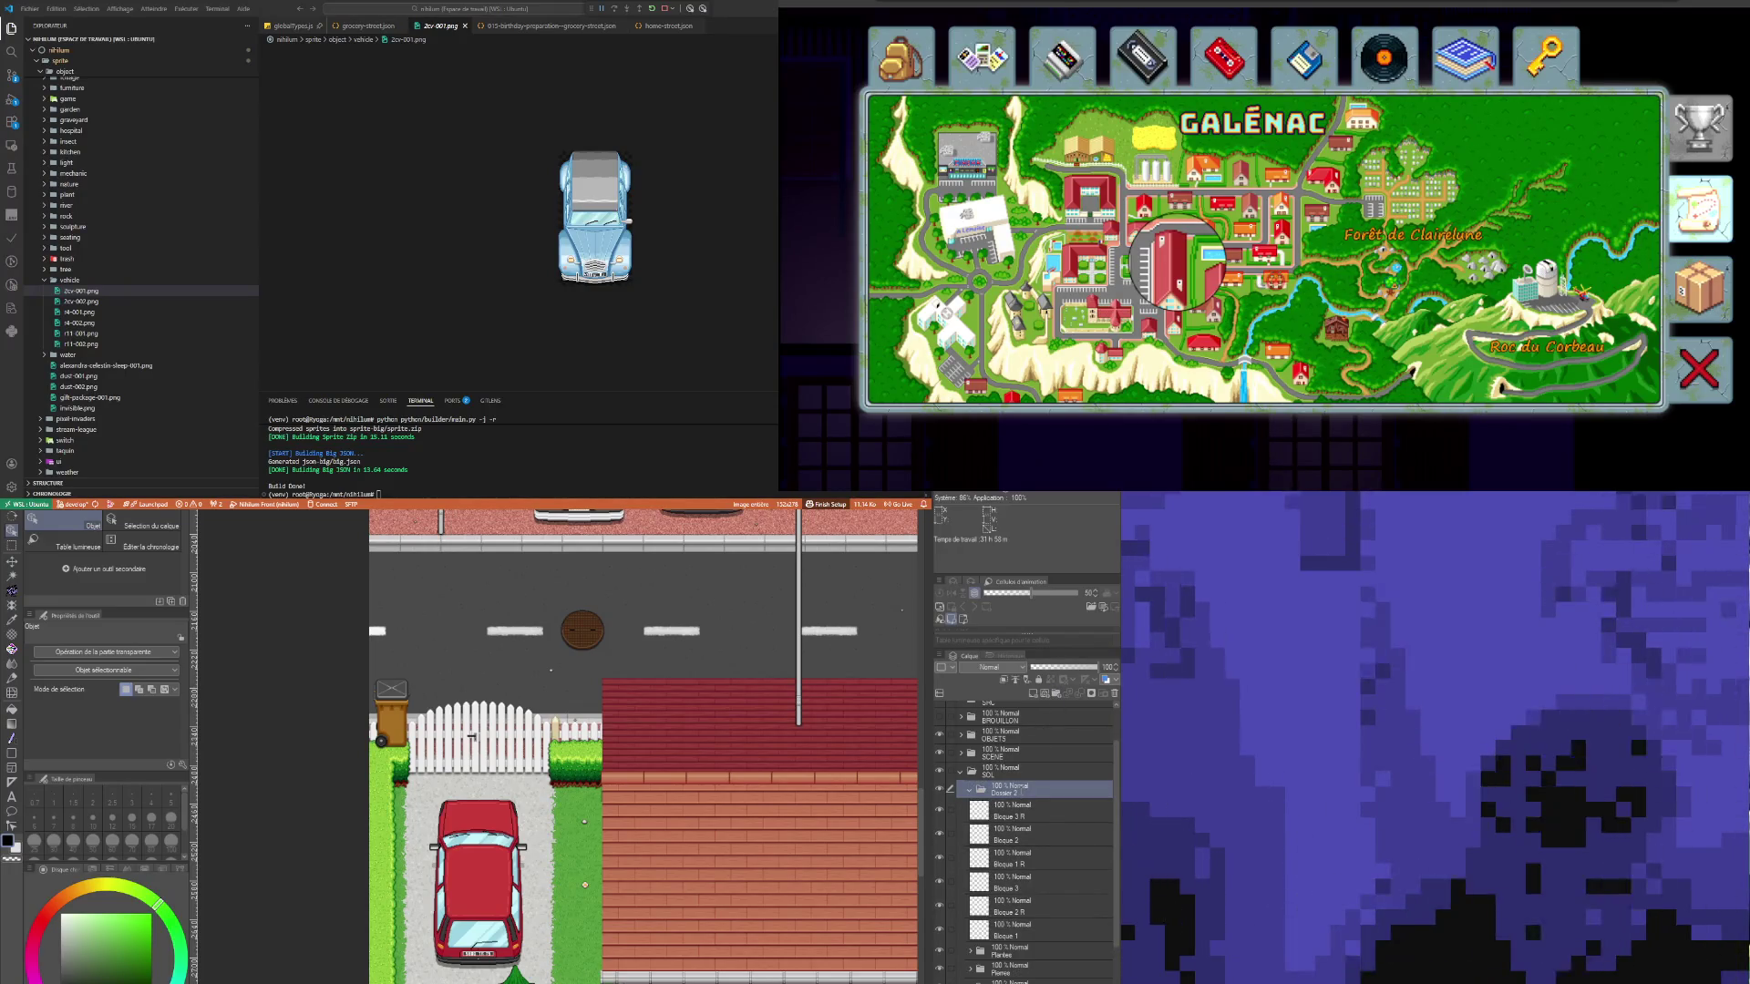
{"action": "type", "text": "Bloque pierre"}
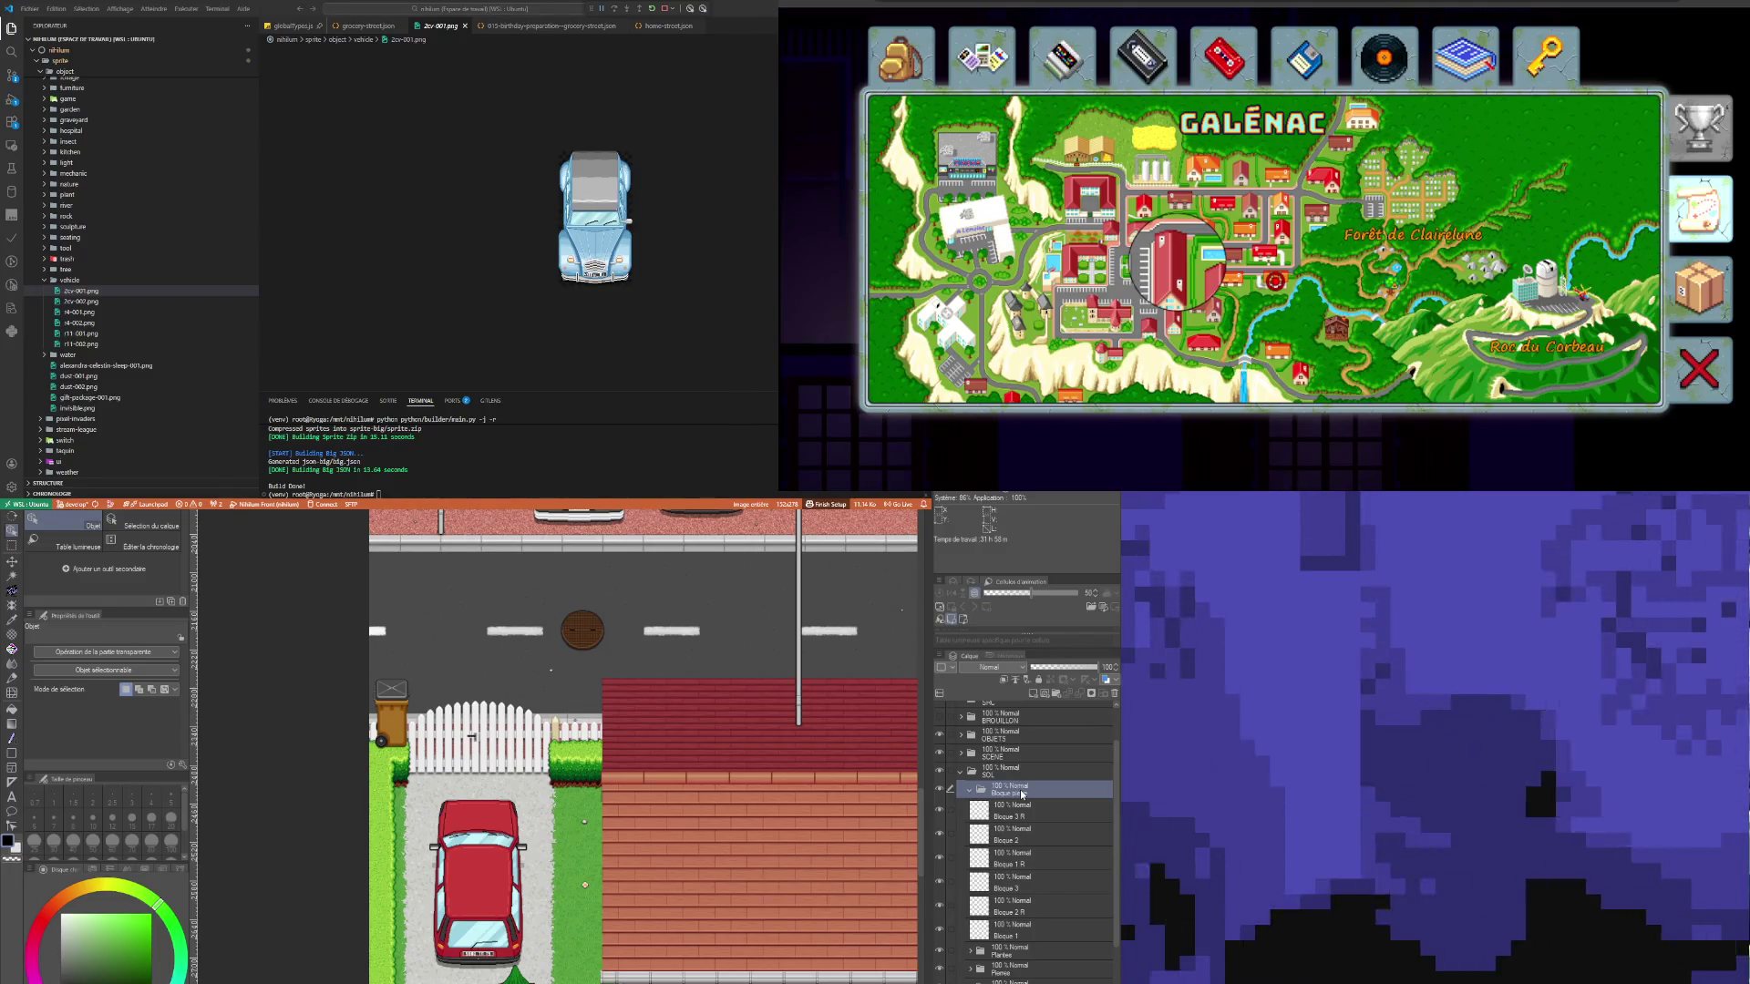
{"action": "key", "text": "Return"}
{"action": "left_click", "coordinate": [1012, 816]}
{"action": "left_click", "coordinate": [1007, 934], "text": "shift"}
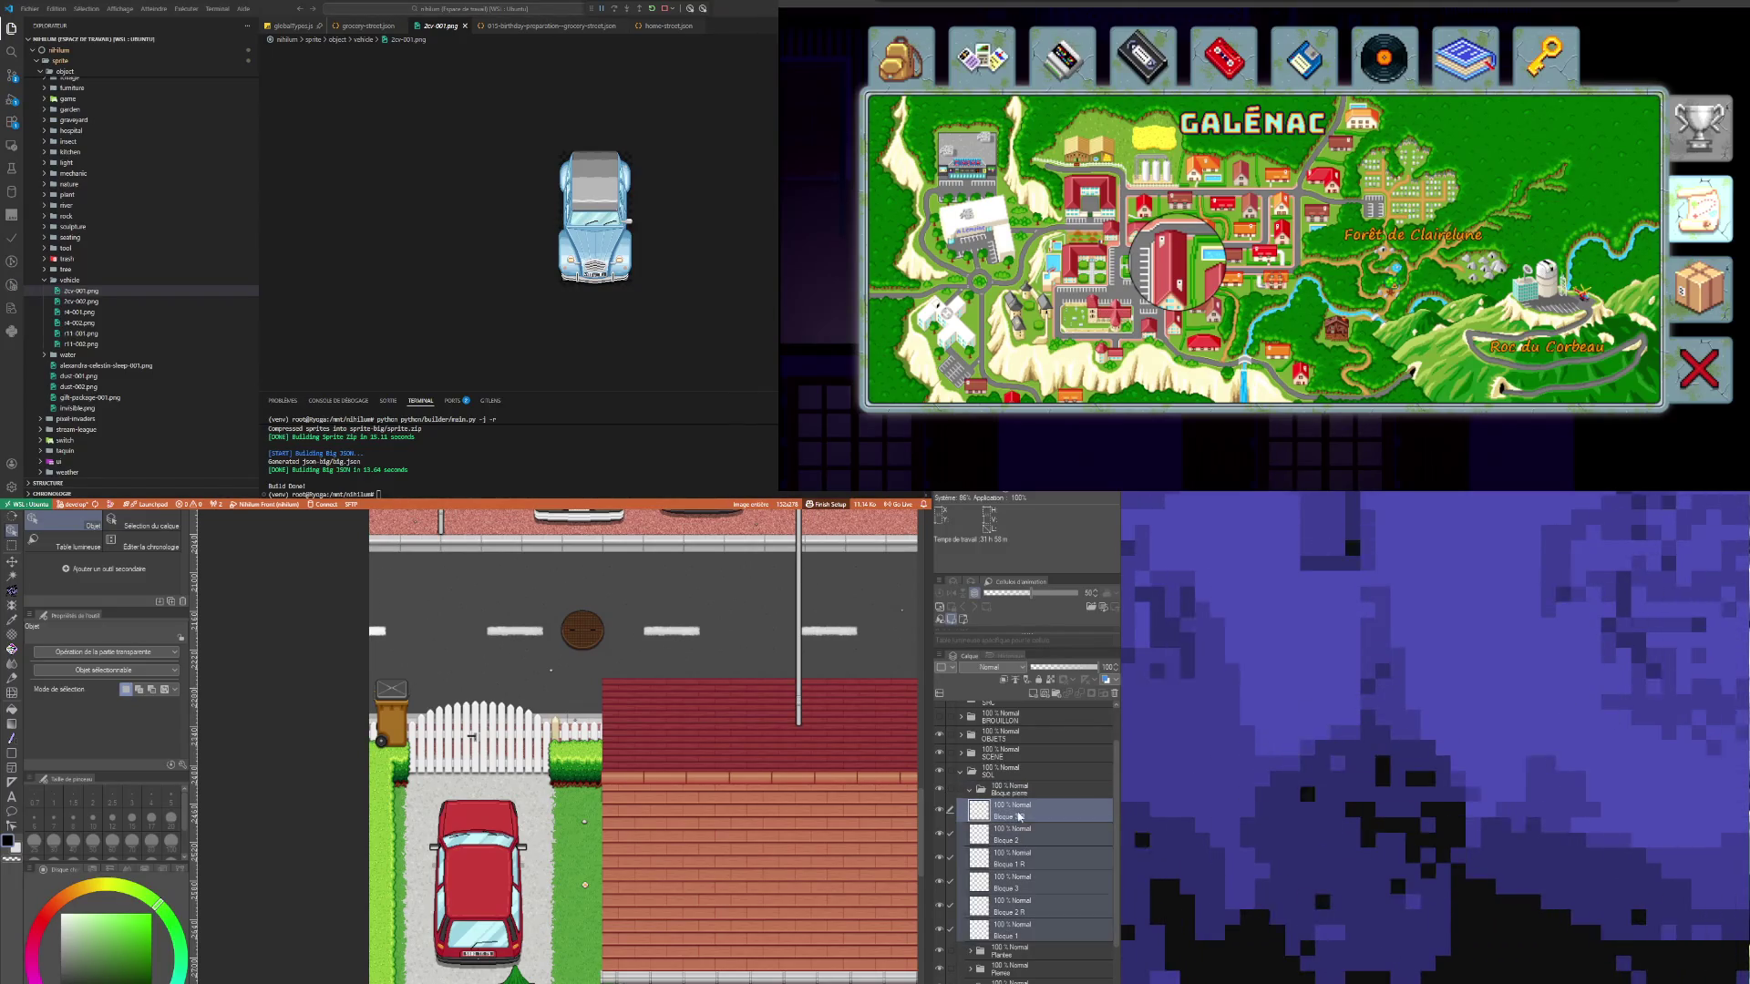
{"action": "left_click_drag", "start_coordinate": [1015, 816], "coordinate": [1022, 810]}
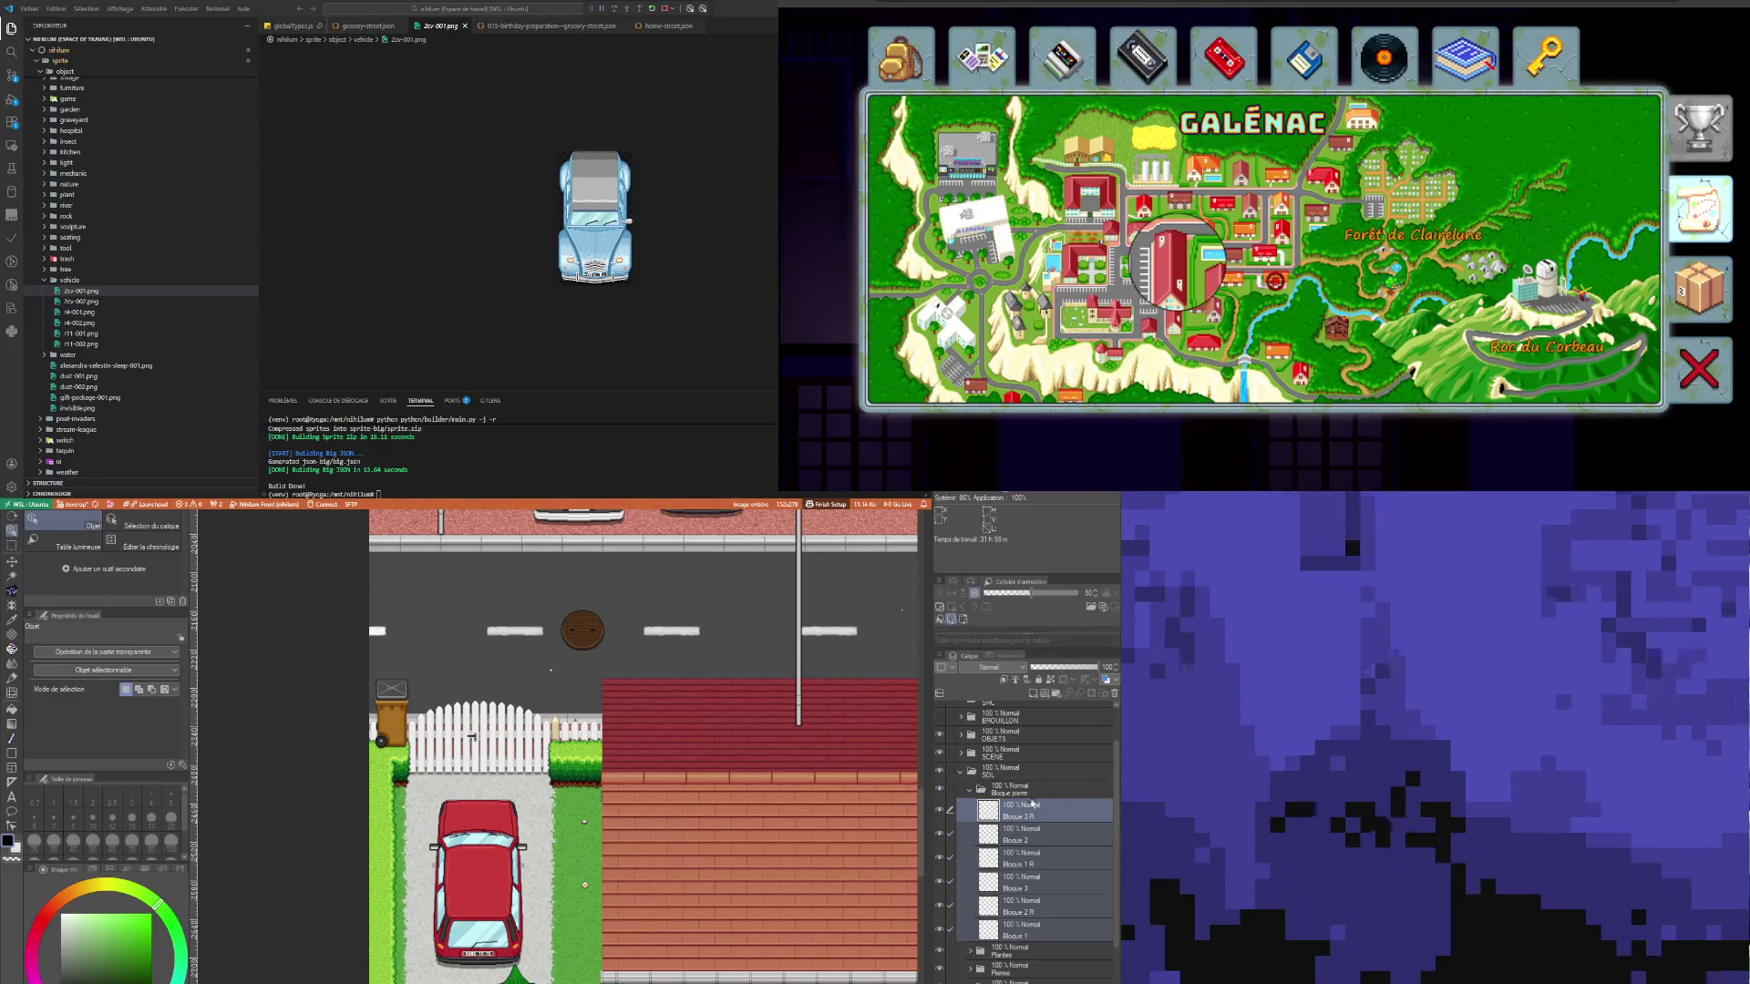
{"action": "scroll", "coordinate": [686, 805], "scroll_direction": "down", "scroll_amount": 3}
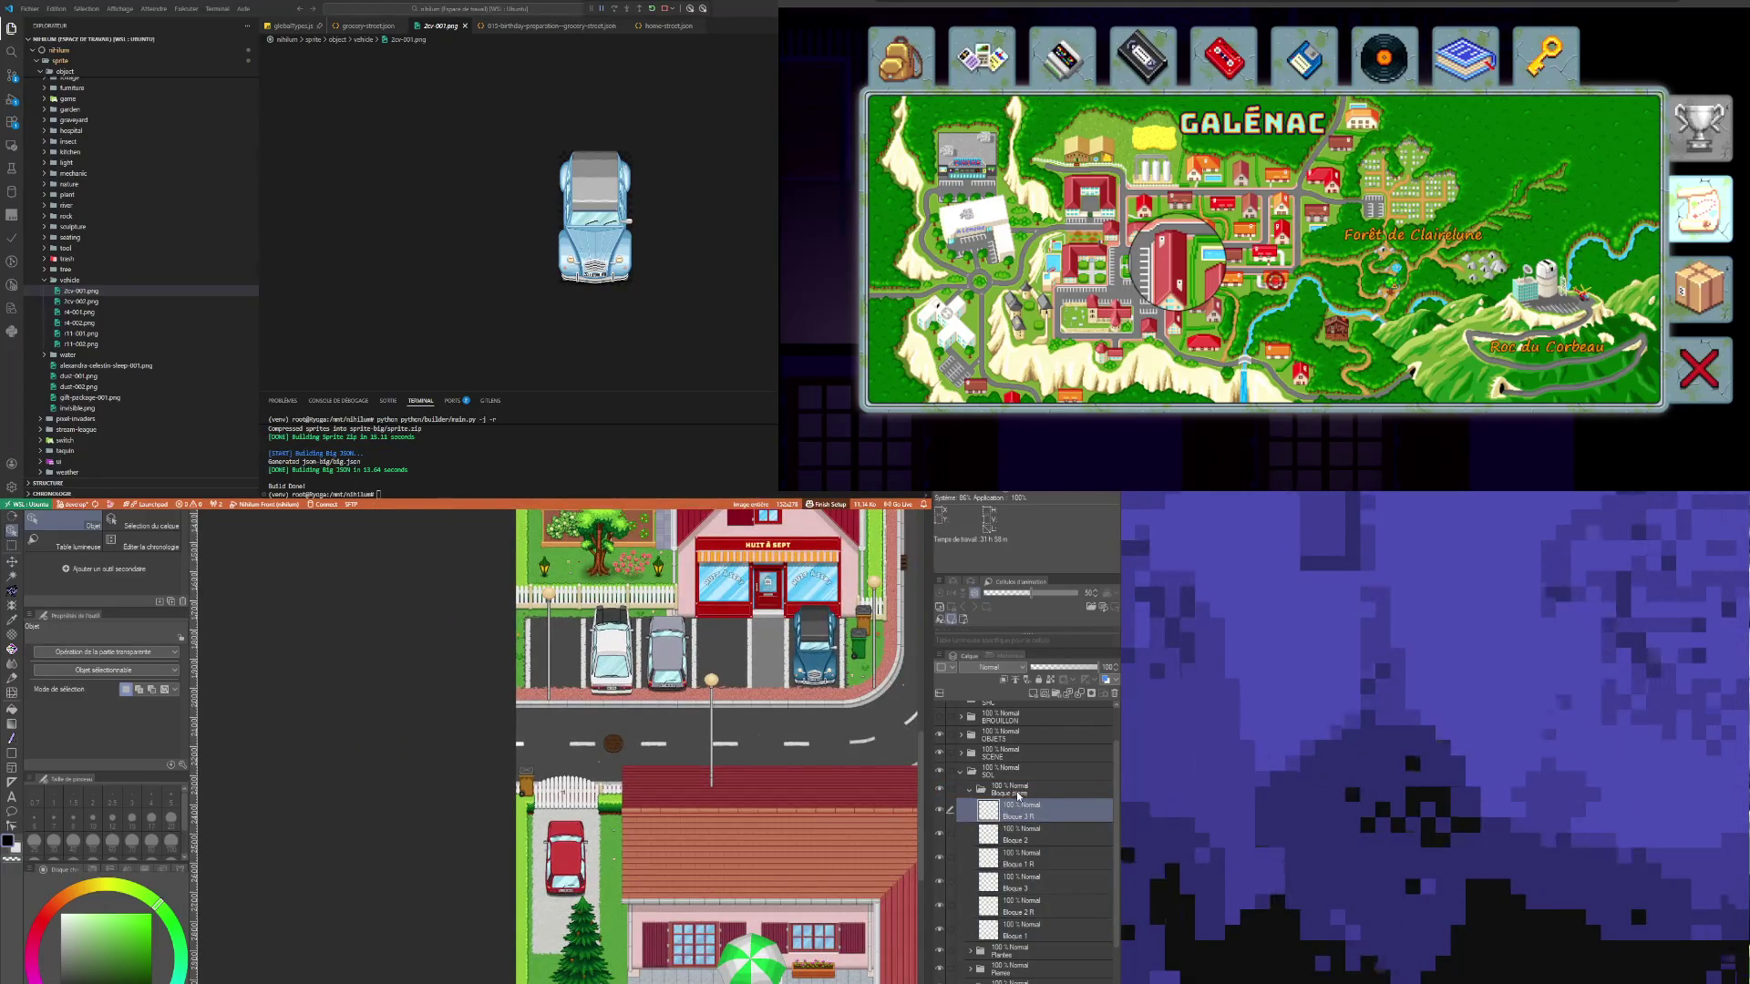
{"action": "scroll", "coordinate": [686, 805], "scroll_direction": "down", "scroll_amount": 5}
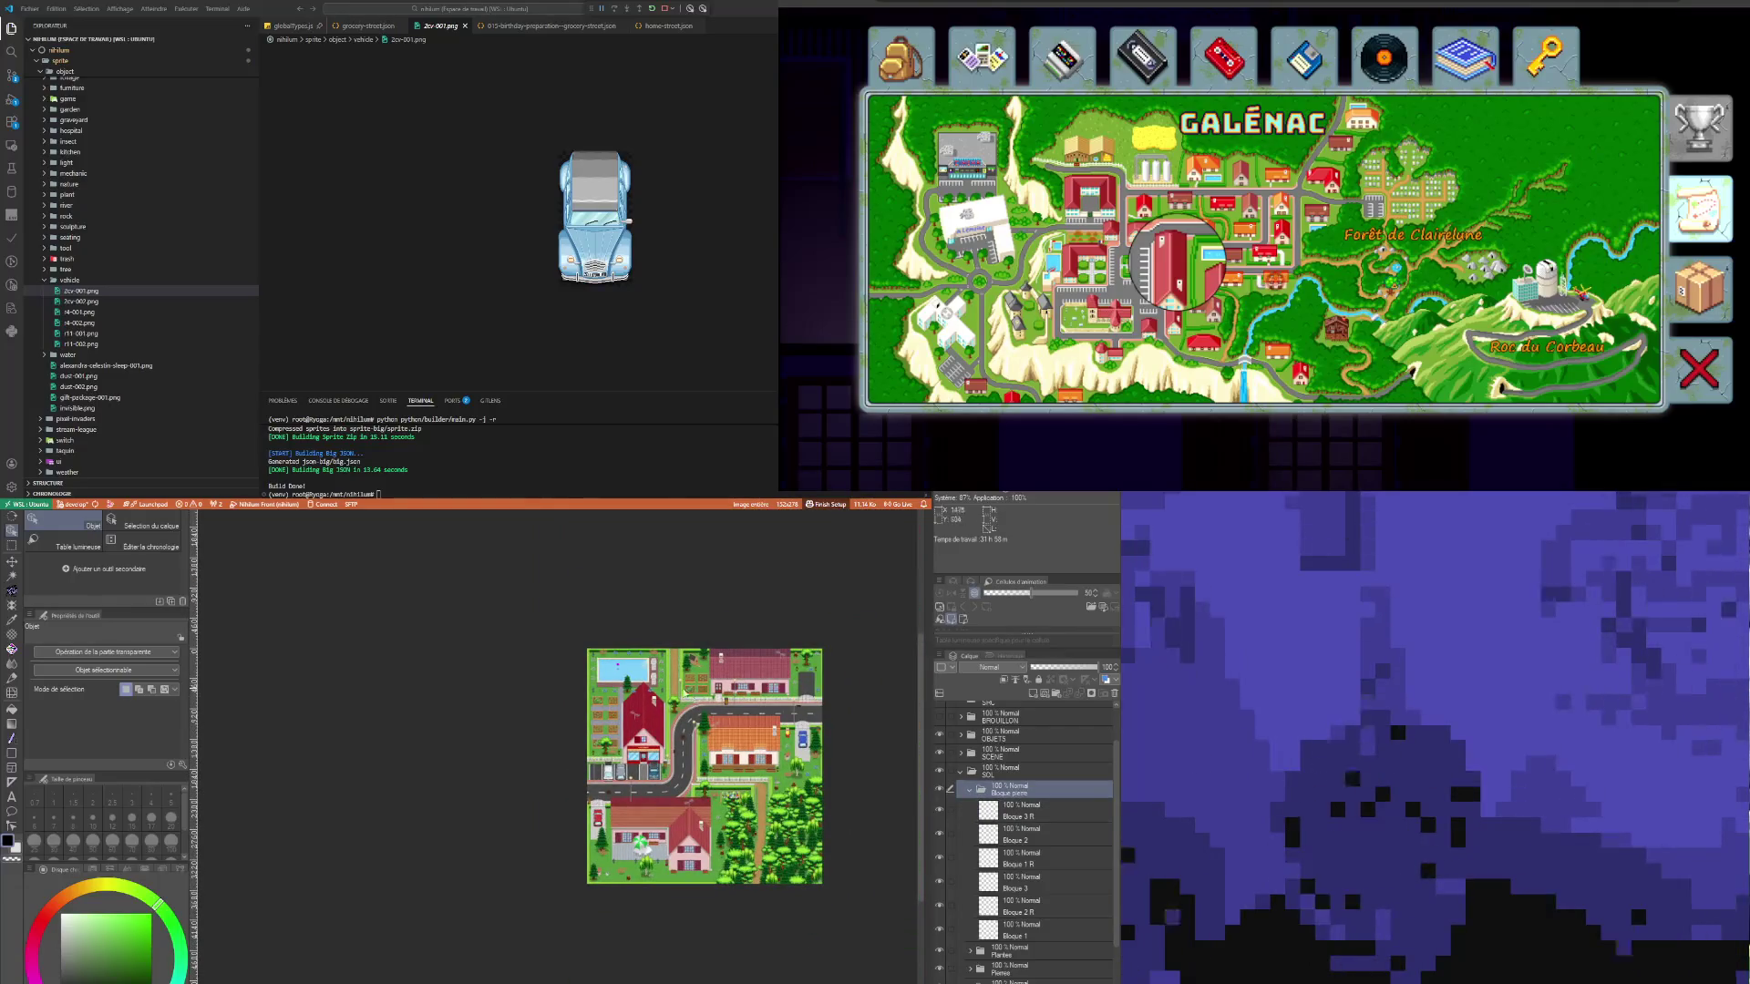
Step: Nudge the stepping-stone column left beside the driveway and collapse the Bloque pierre folder
{"action": "key", "text": "k"}
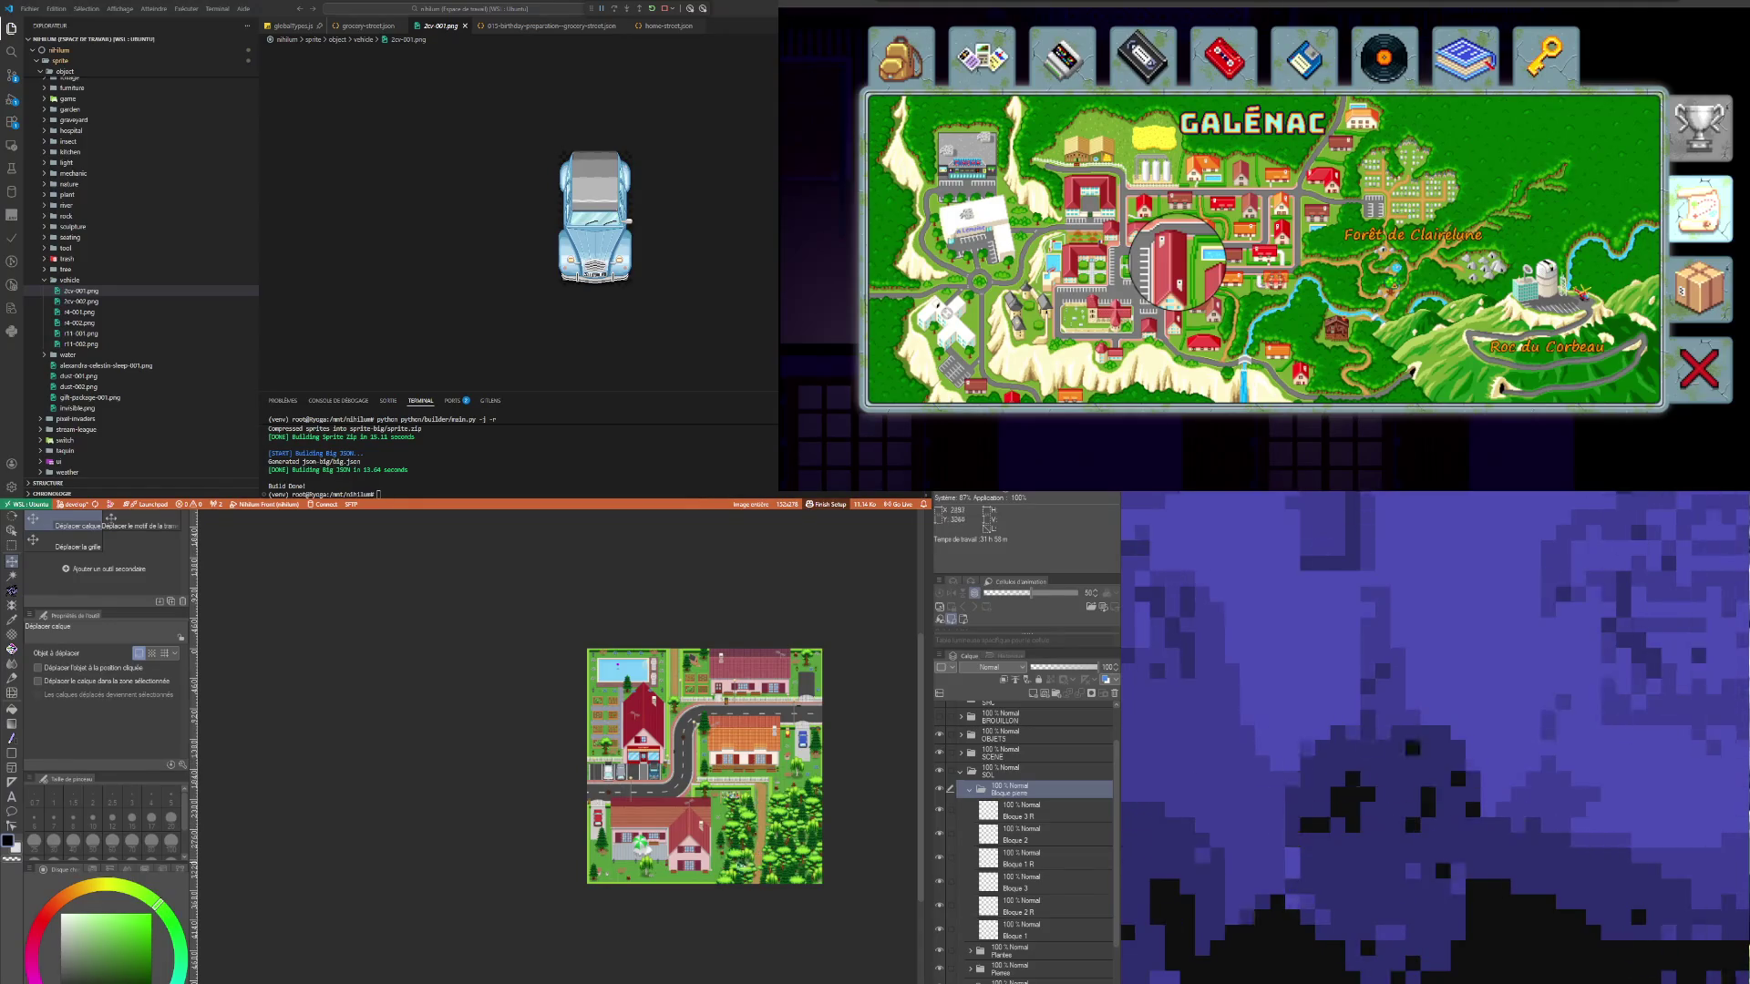
{"action": "scroll", "coordinate": [729, 885], "scroll_direction": "up", "scroll_amount": 3}
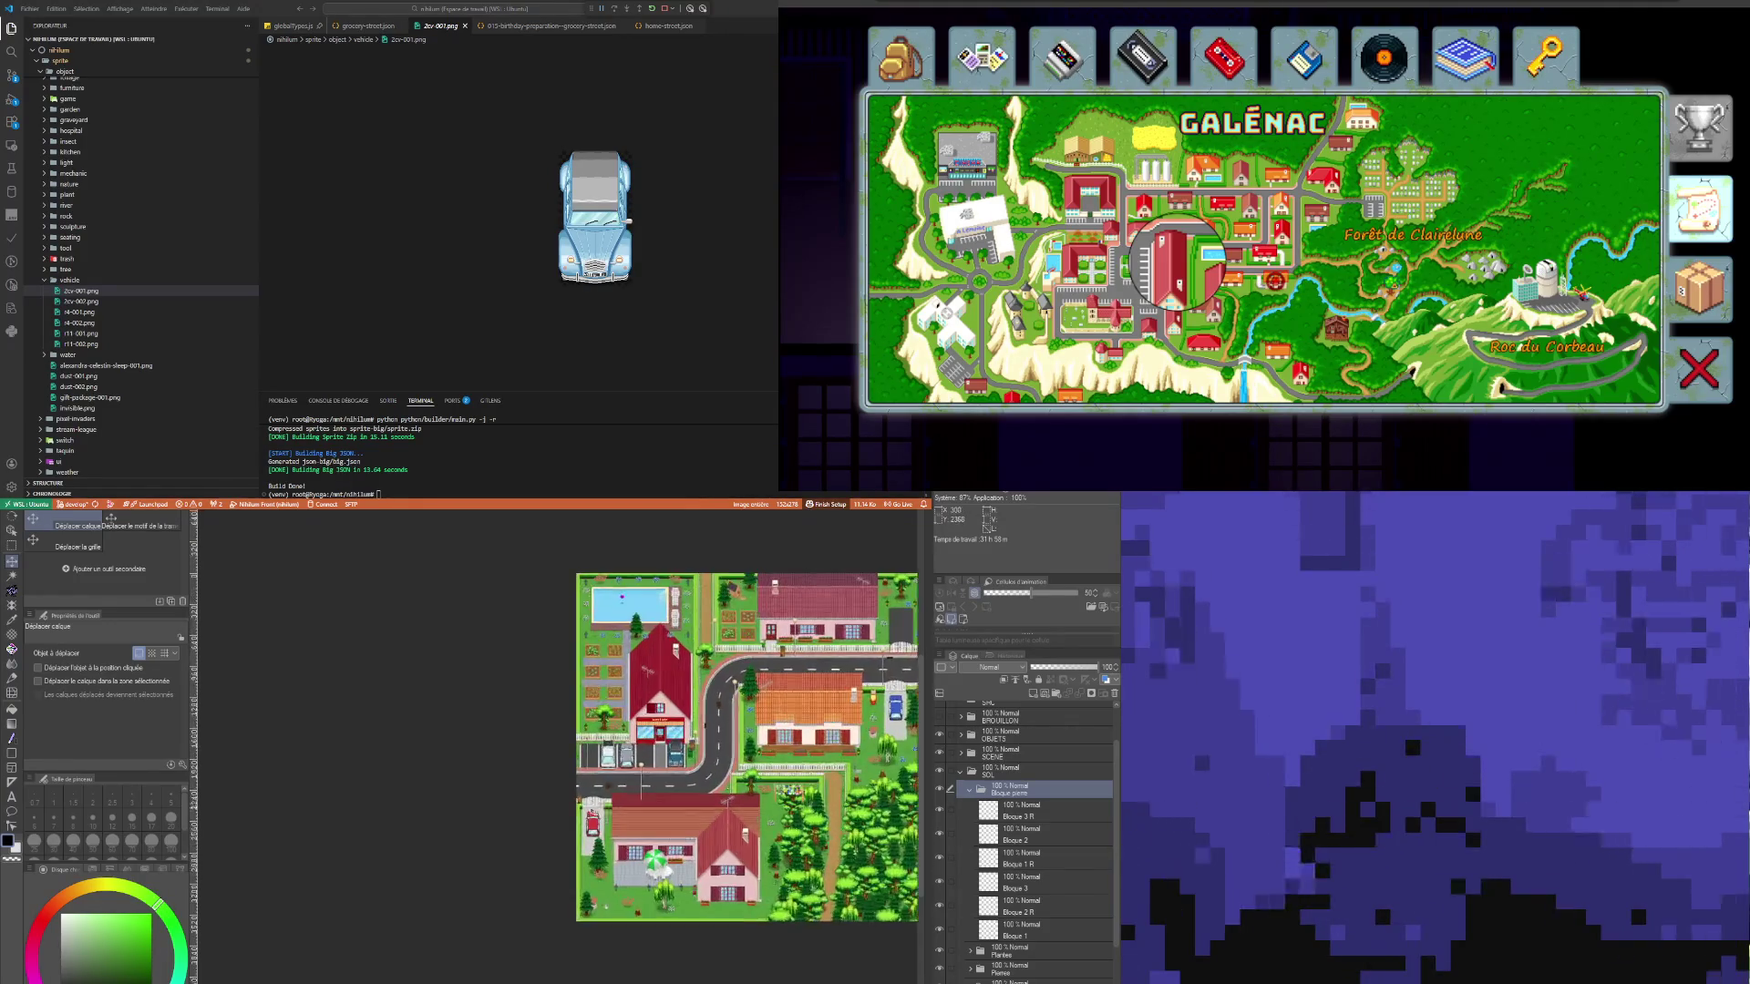
{"action": "scroll", "coordinate": [586, 814], "scroll_direction": "up", "scroll_amount": 5}
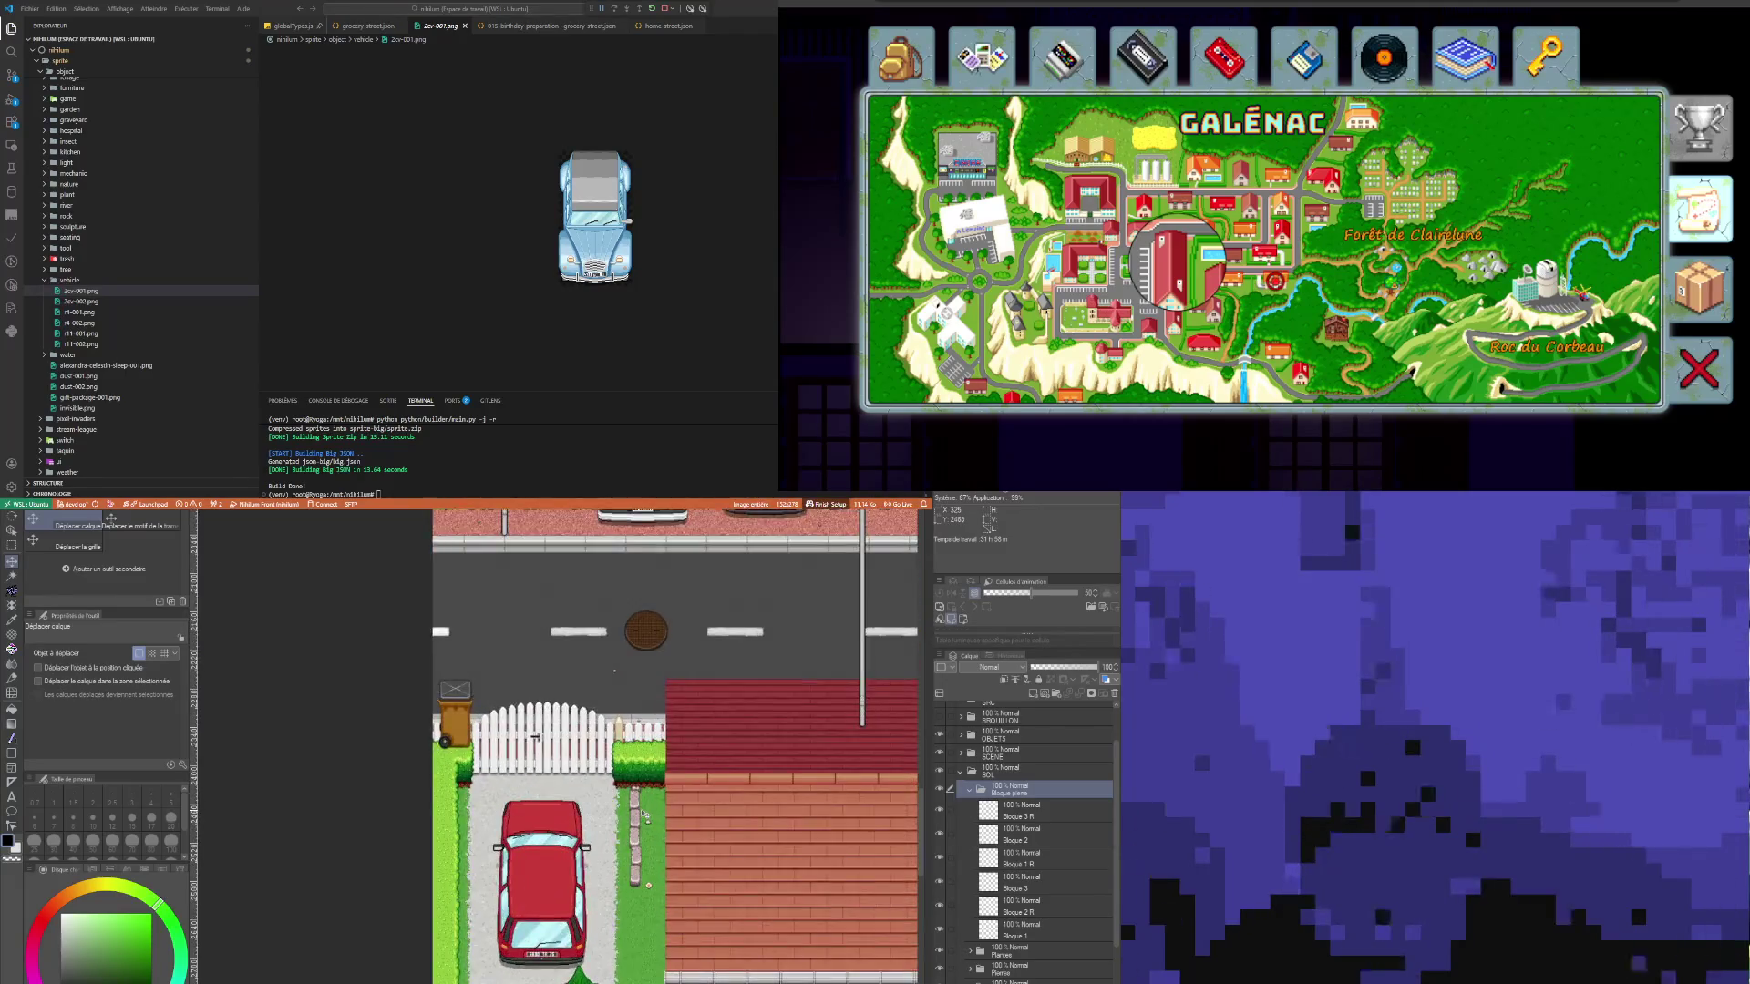
{"action": "left_click_drag", "start_coordinate": [644, 815], "coordinate": [617, 839]}
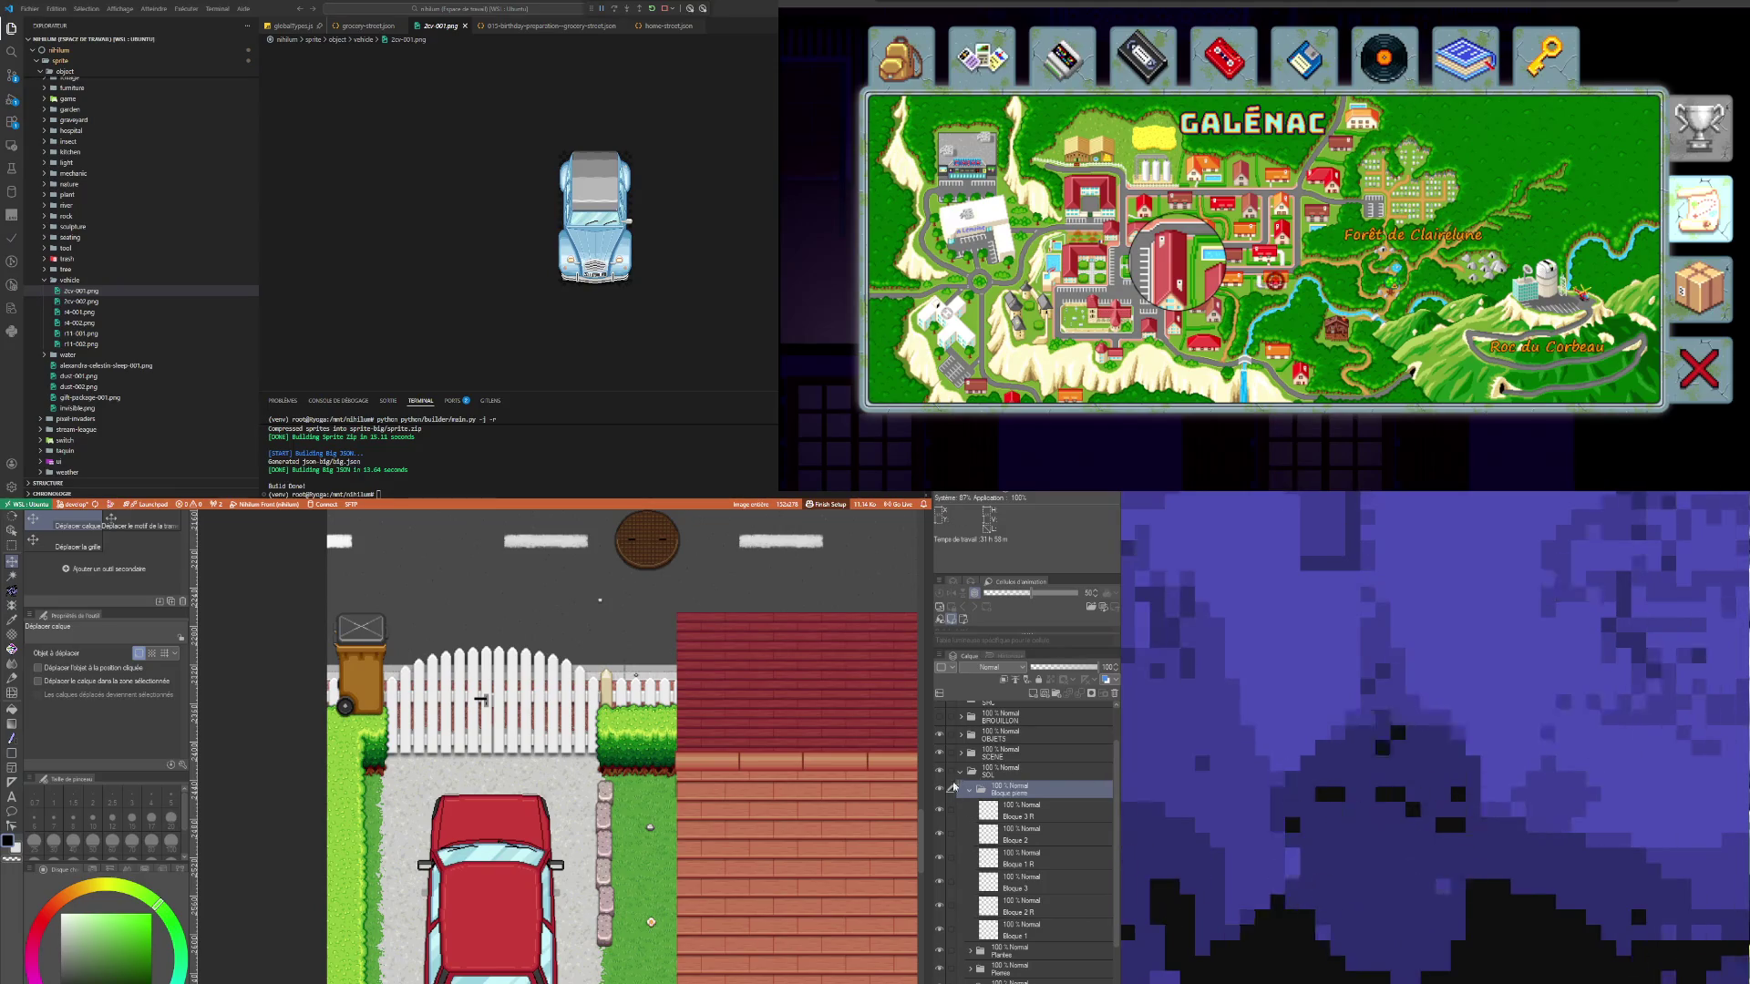
{"action": "scroll", "coordinate": [561, 742], "scroll_direction": "down", "scroll_amount": 3}
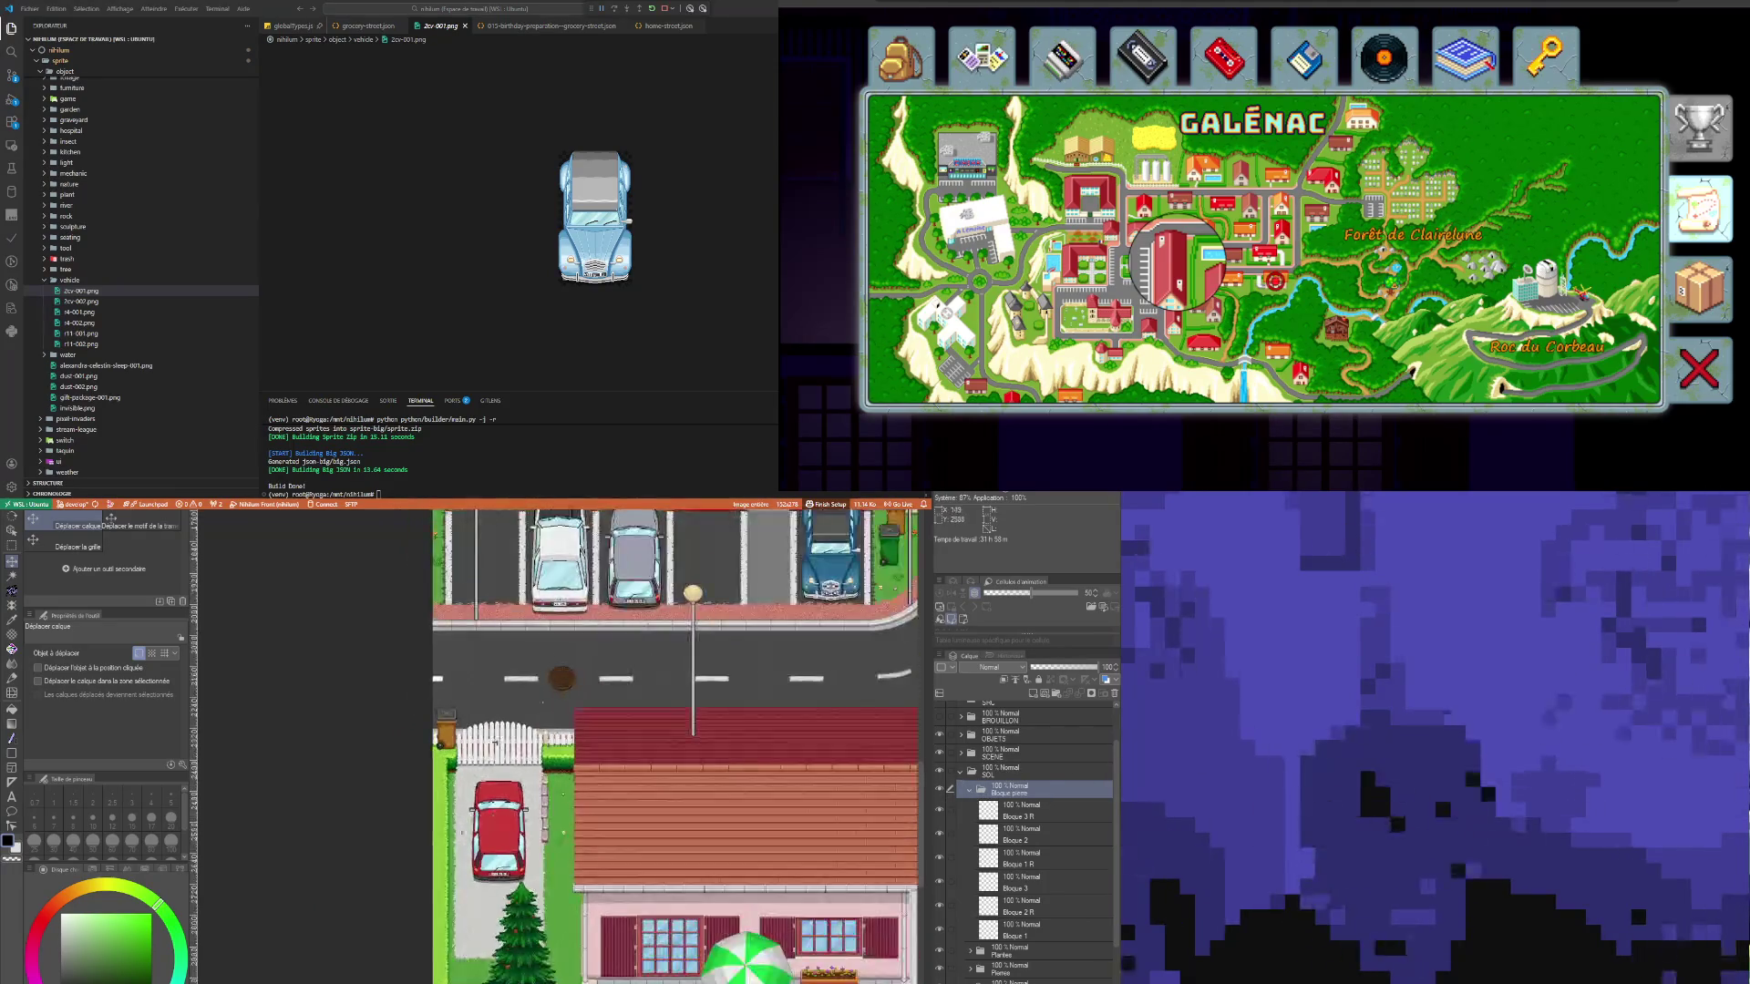
{"action": "scroll", "coordinate": [561, 743], "scroll_direction": "up", "scroll_amount": 3}
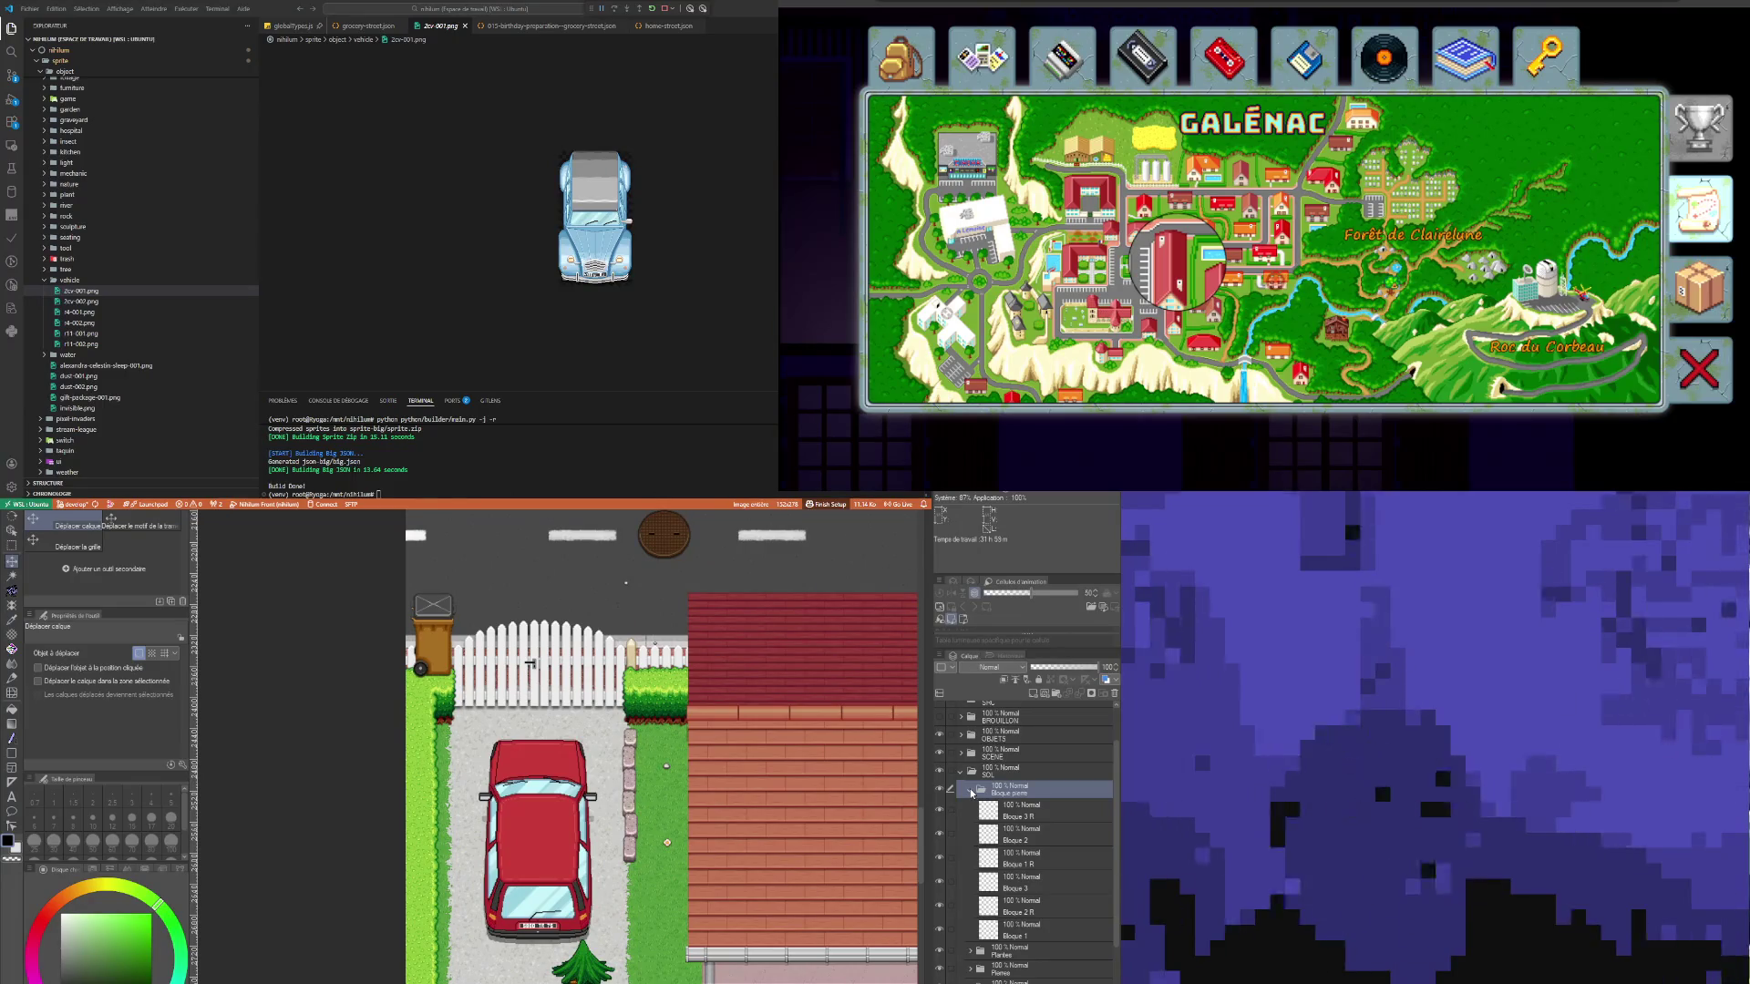
{"action": "left_click", "coordinate": [968, 792]}
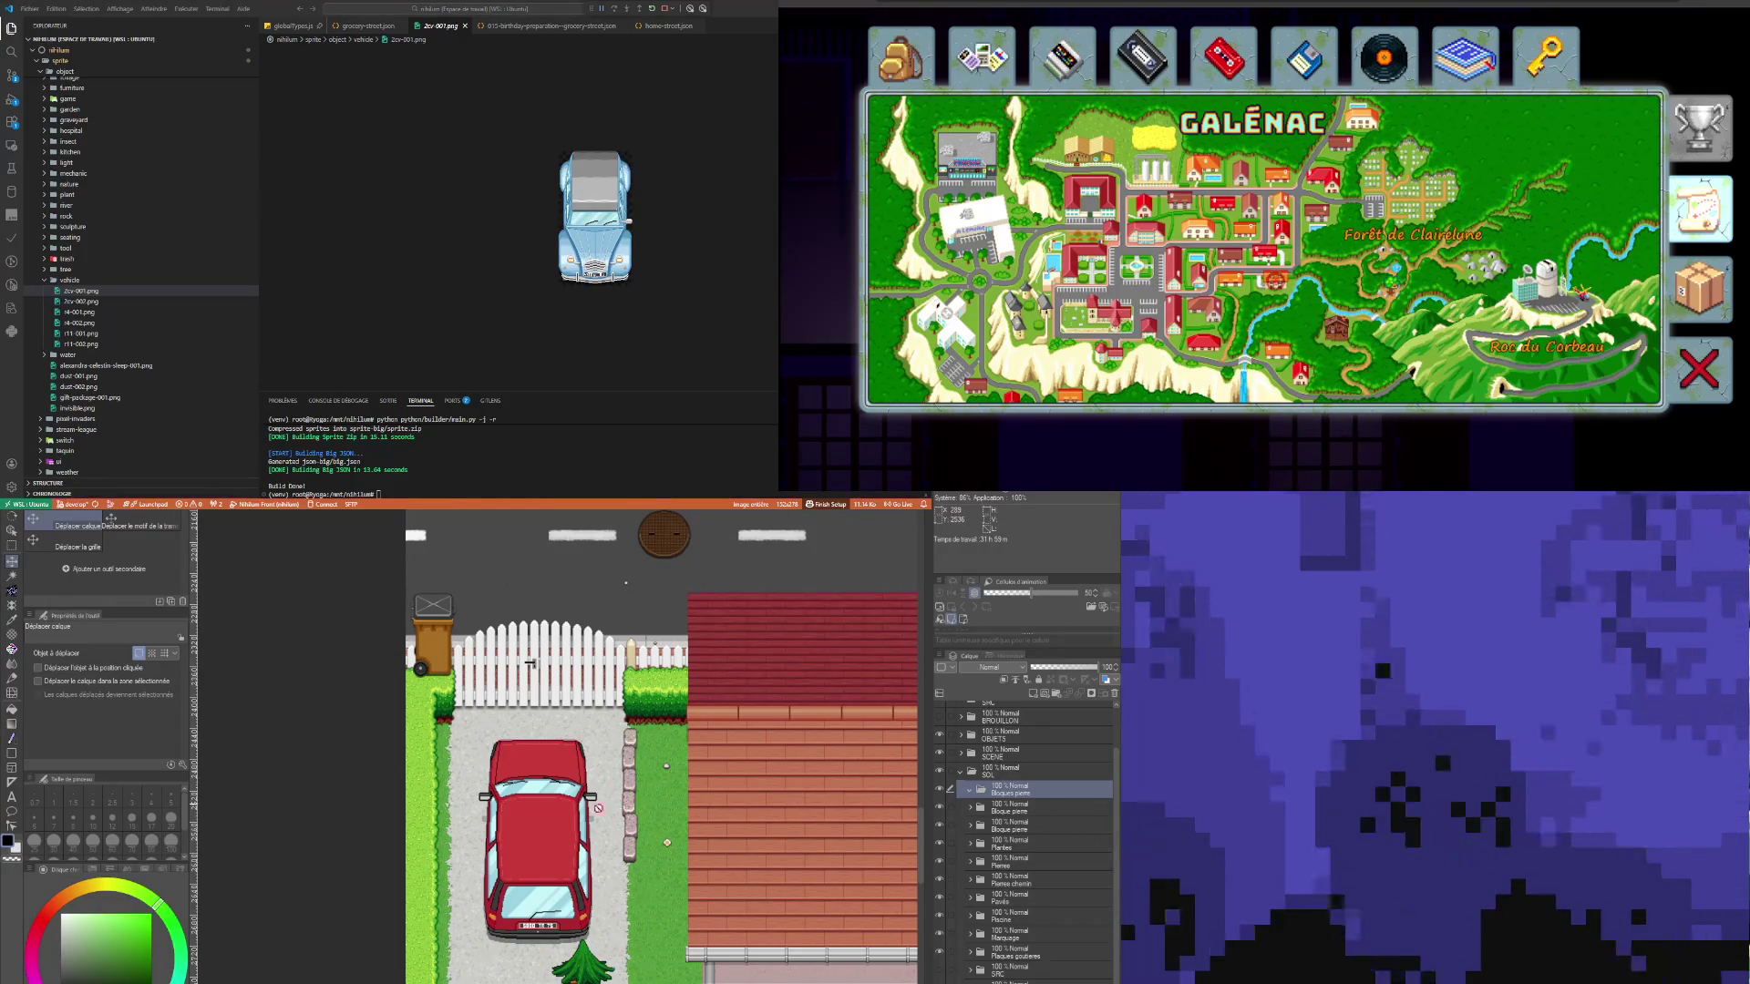
Step: Select the Bloque pierre stone layer and drag the stones onto the driveway's left edge
{"action": "scroll", "coordinate": [619, 804], "scroll_direction": "down", "scroll_amount": 6}
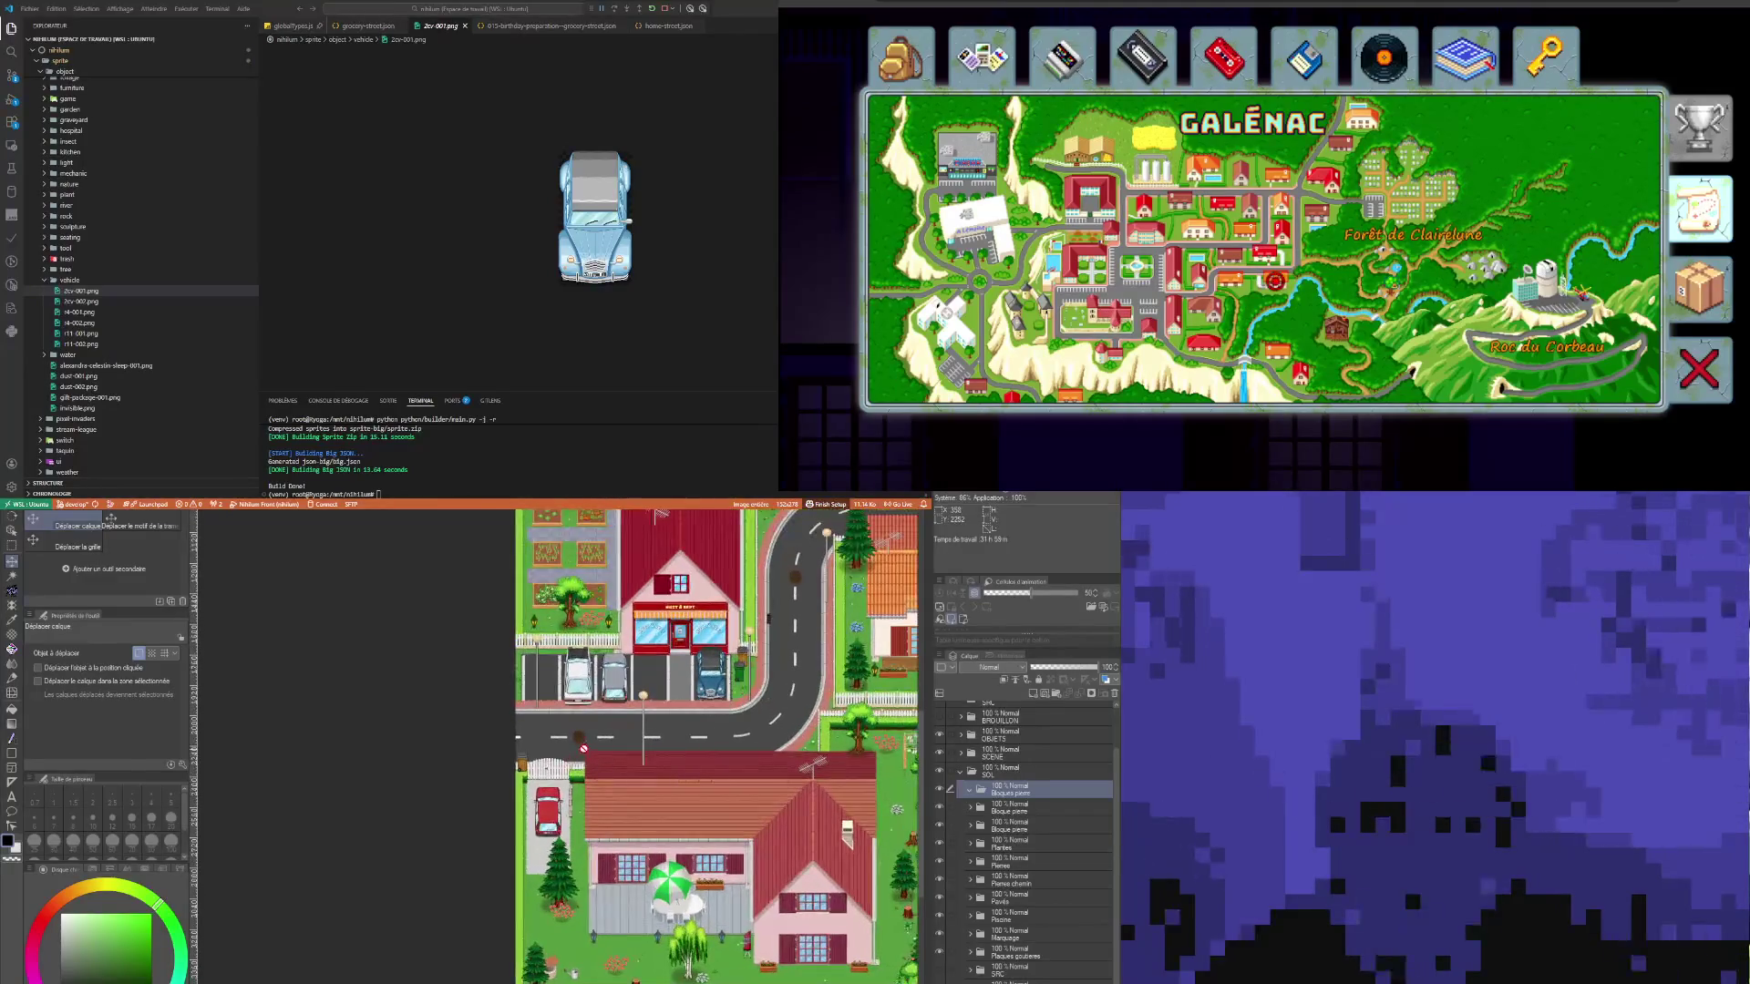
{"action": "scroll", "coordinate": [580, 767], "scroll_direction": "up", "scroll_amount": 3}
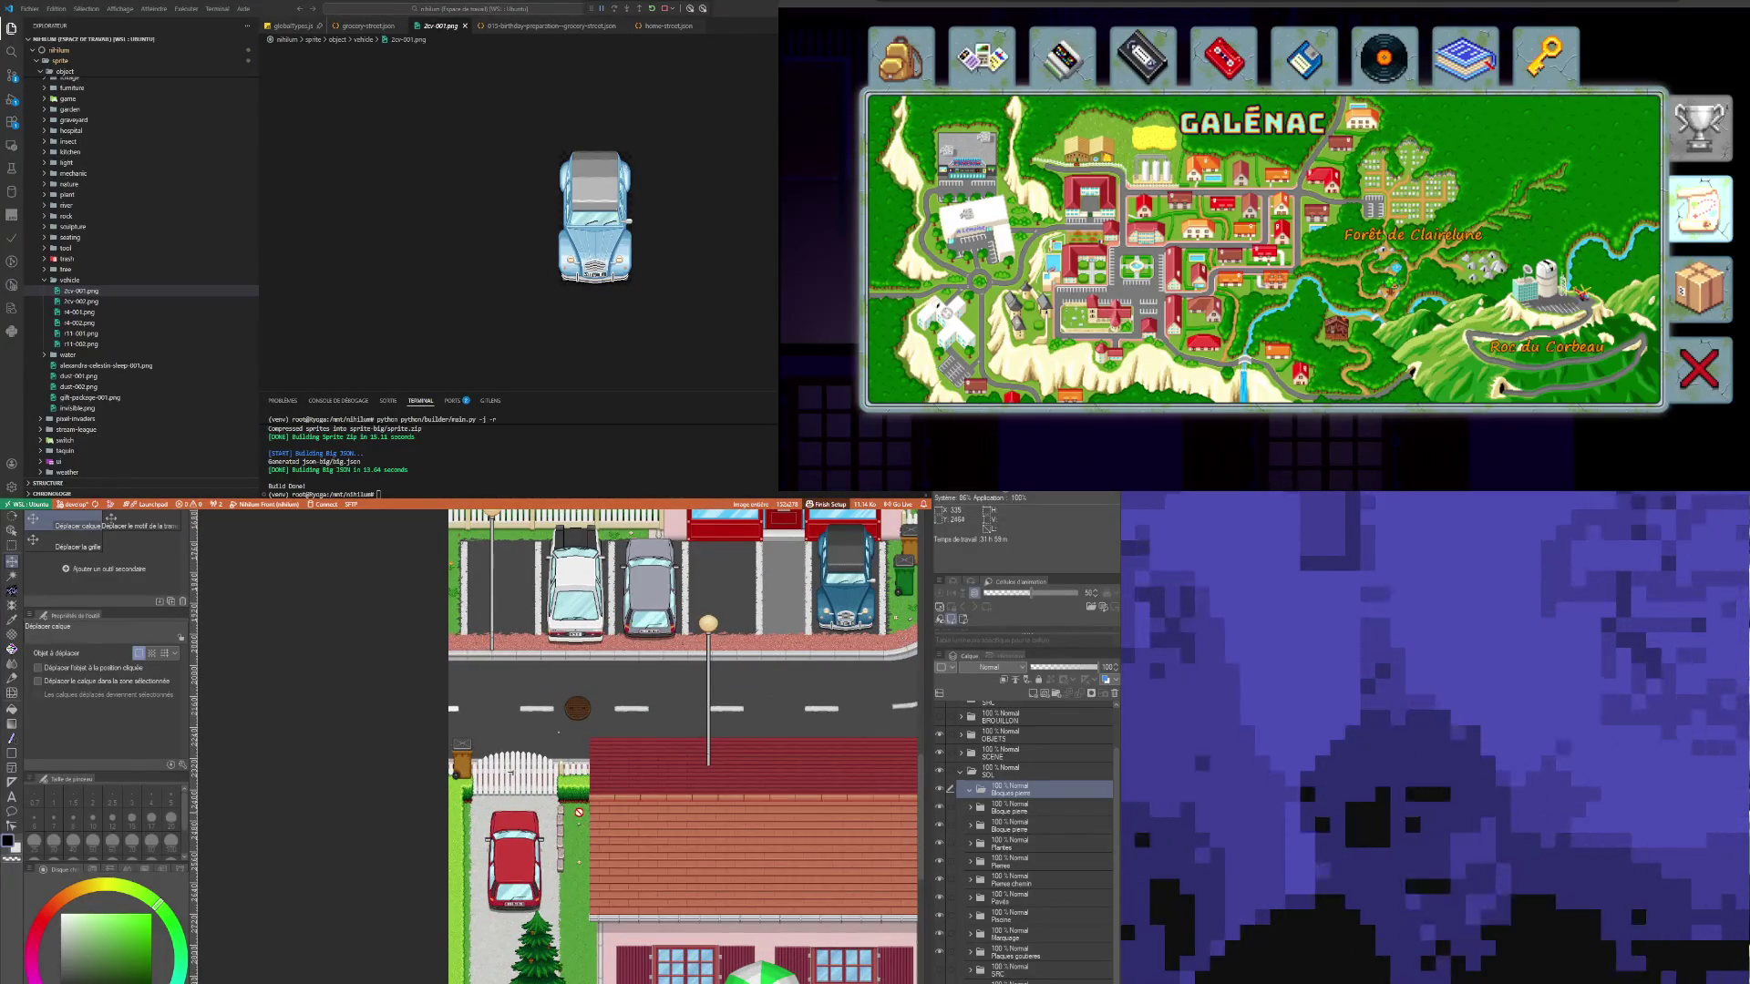
{"action": "scroll", "coordinate": [579, 812], "scroll_direction": "up", "scroll_amount": 1}
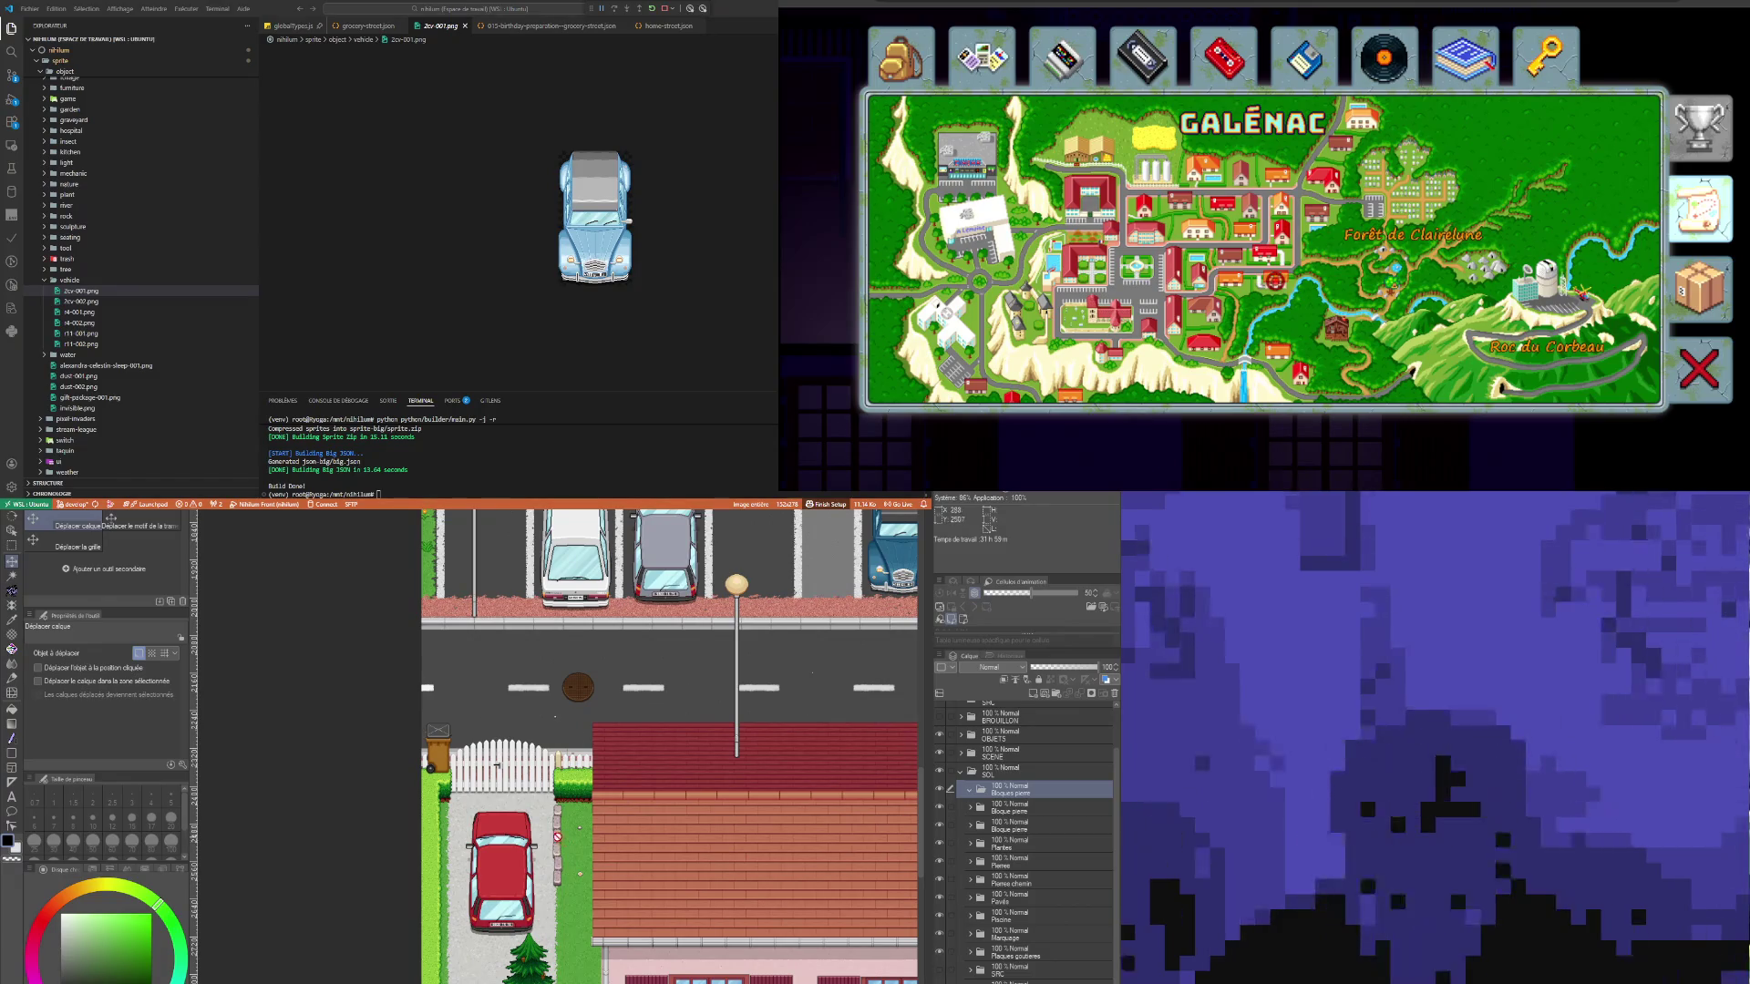
{"action": "scroll", "coordinate": [549, 830], "scroll_direction": "down", "scroll_amount": 2}
{"action": "scroll", "coordinate": [542, 828], "scroll_direction": "up", "scroll_amount": 1}
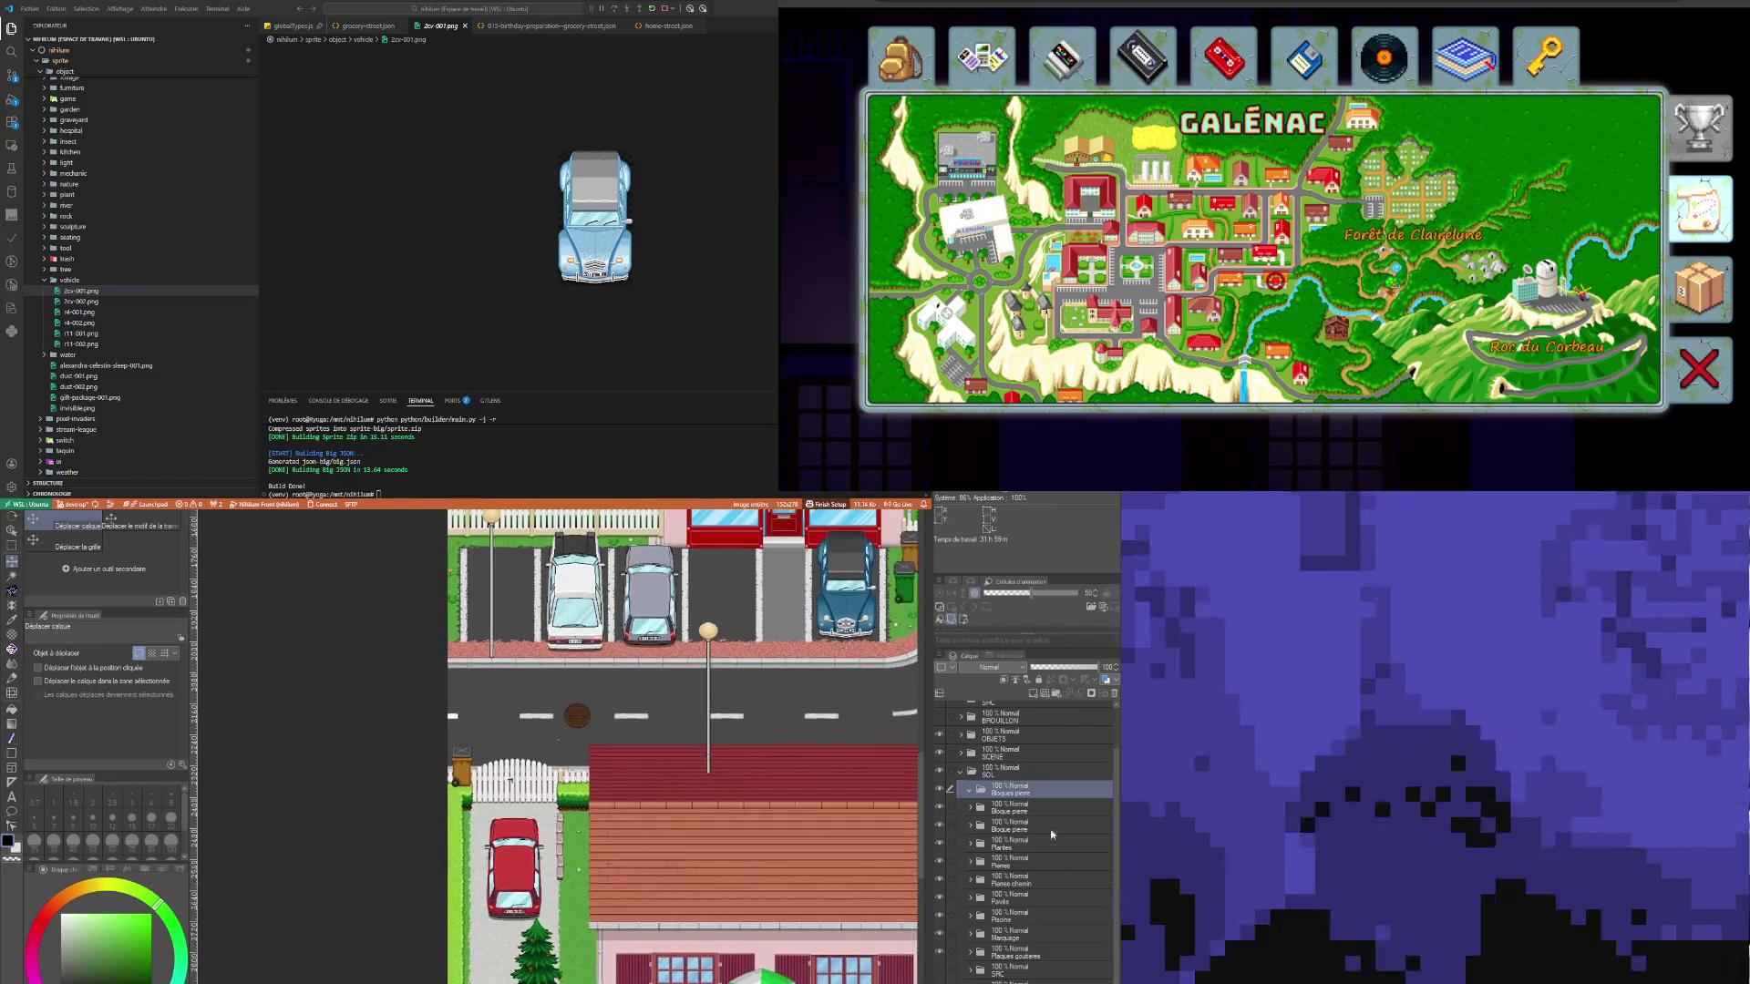
{"action": "left_click", "coordinate": [1022, 815]}
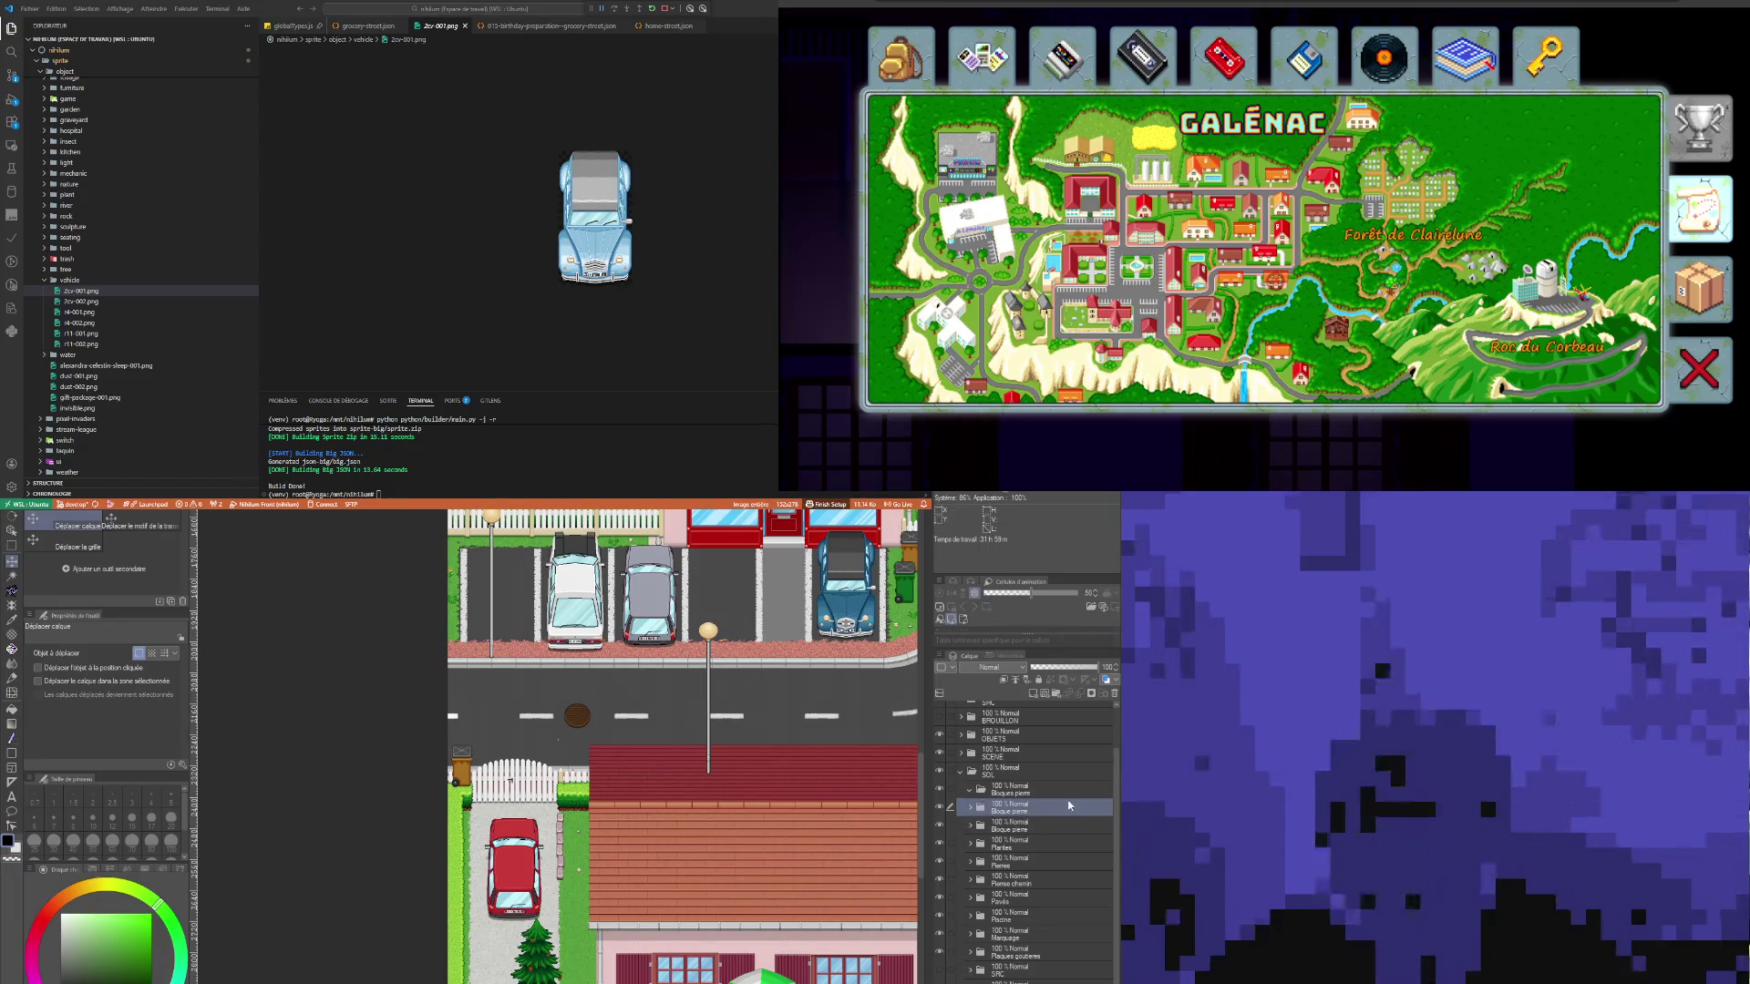
{"action": "left_click", "coordinate": [1038, 788]}
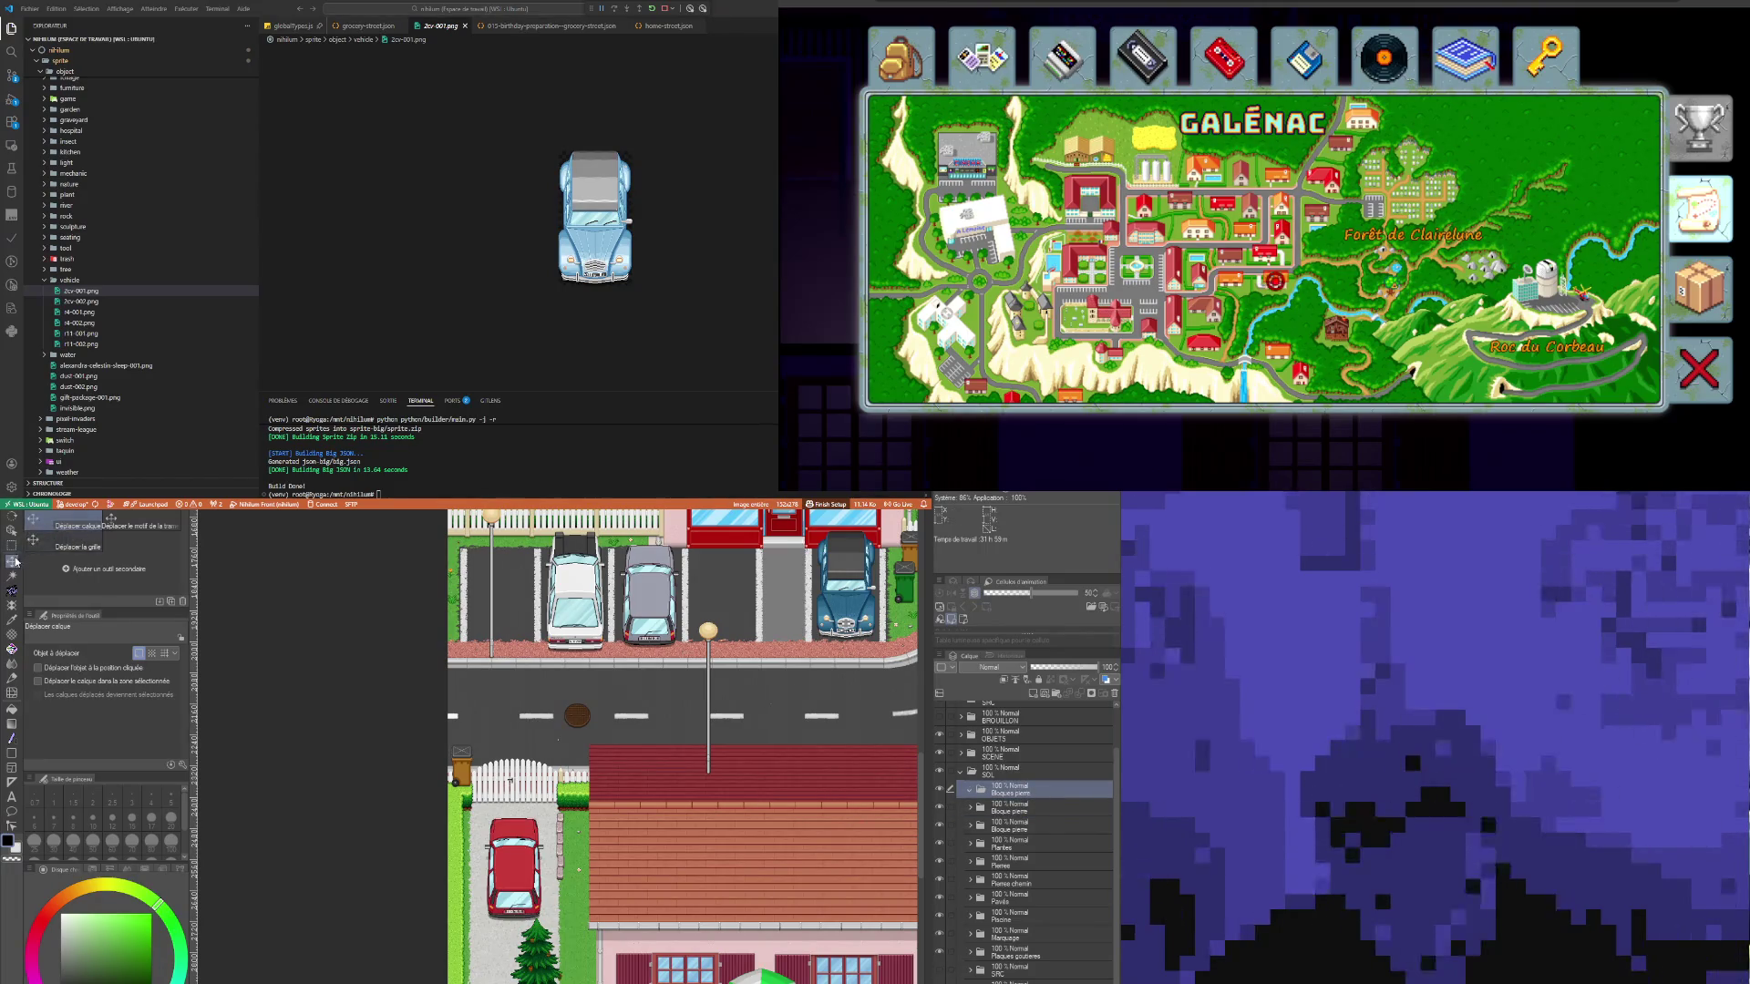
{"action": "scroll", "coordinate": [518, 818], "scroll_direction": "up", "scroll_amount": 3}
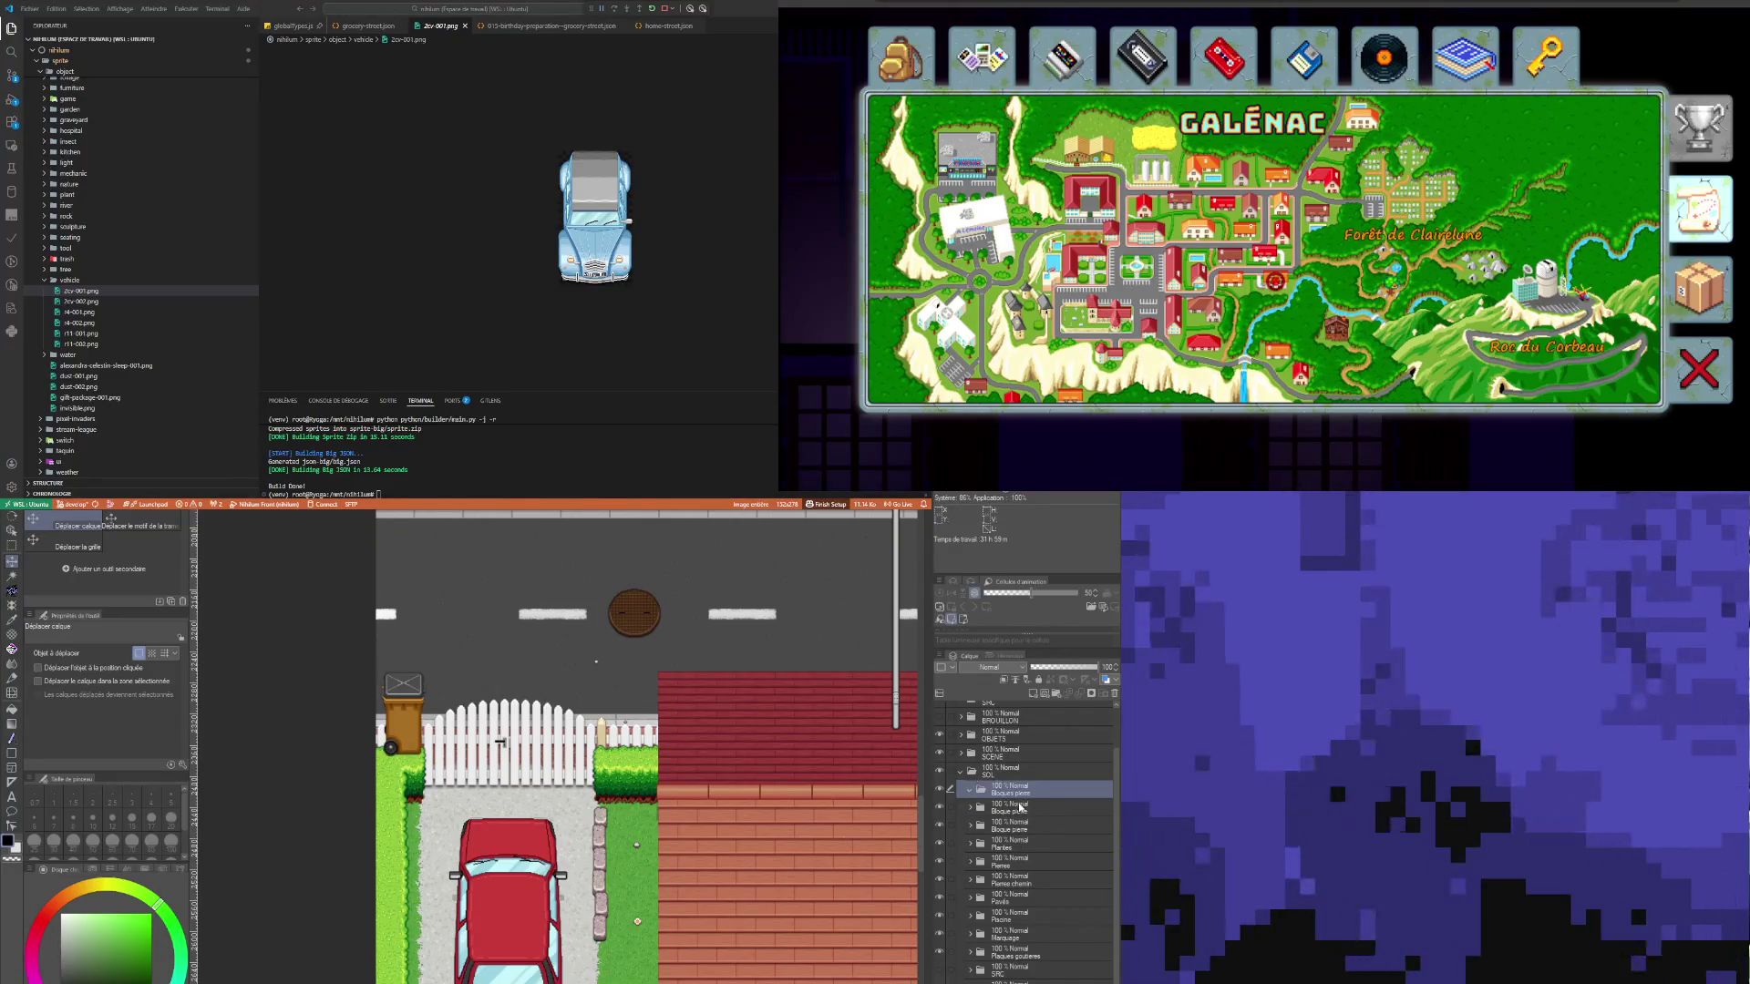
{"action": "left_click", "coordinate": [1016, 809]}
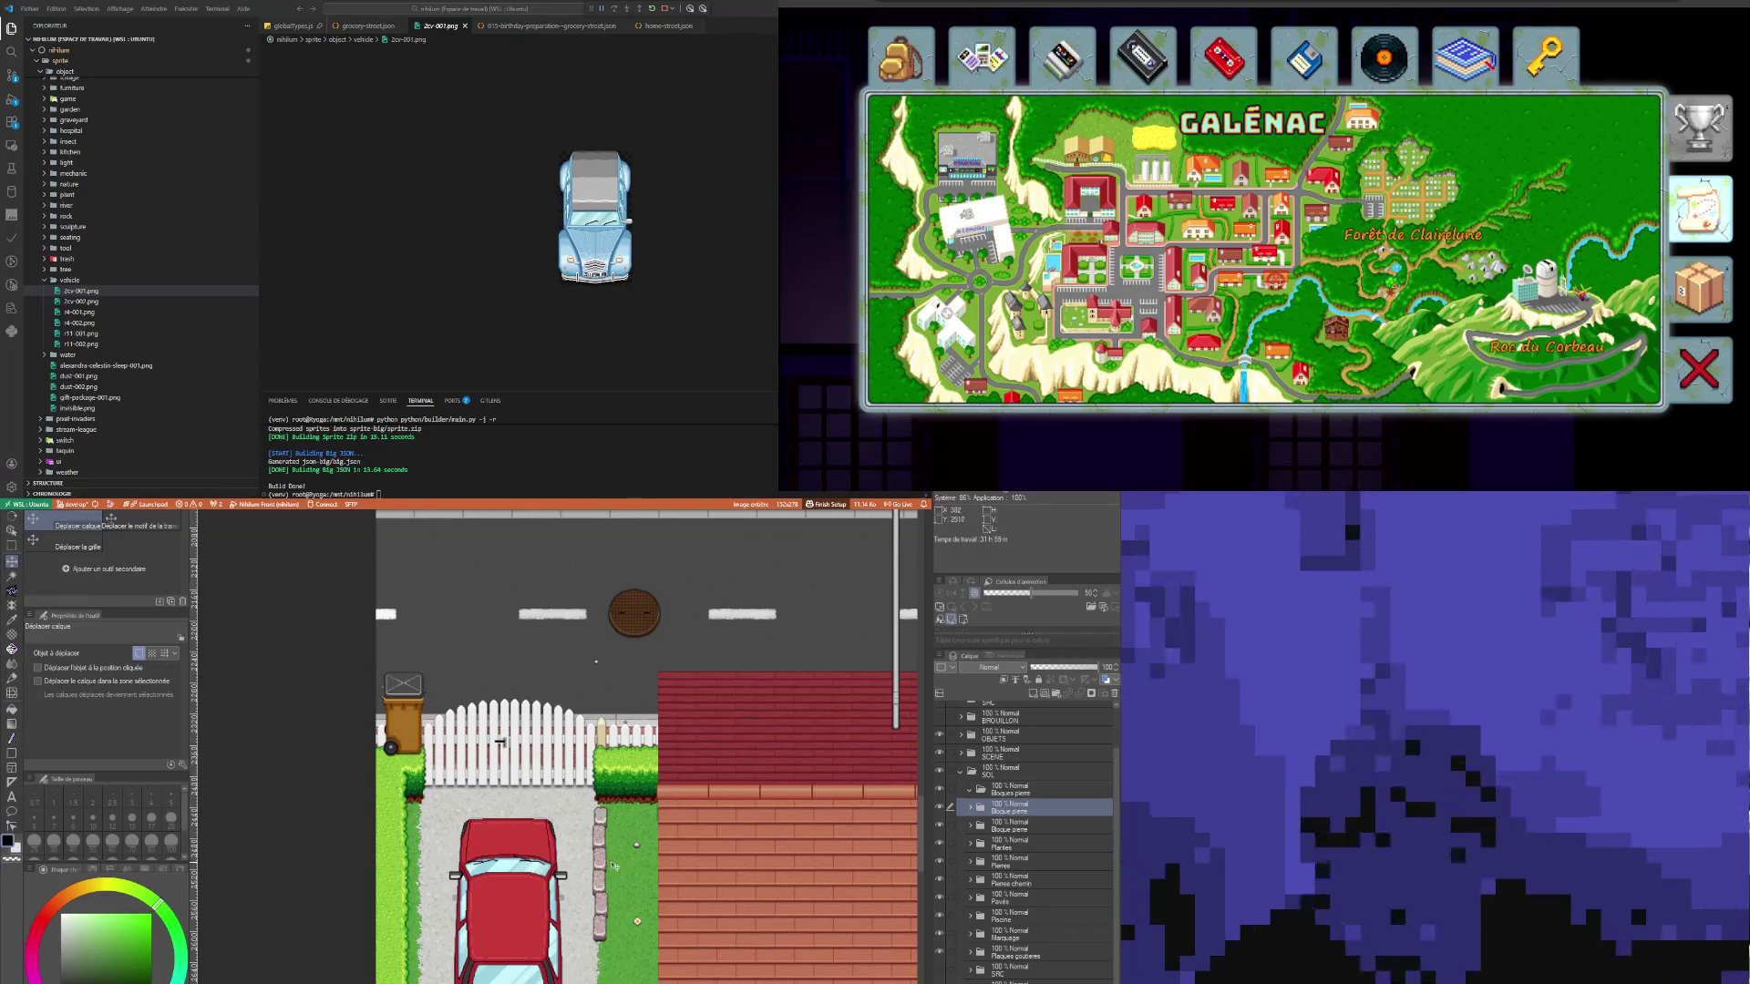
{"action": "left_click_drag", "start_coordinate": [576, 857], "coordinate": [418, 858]}
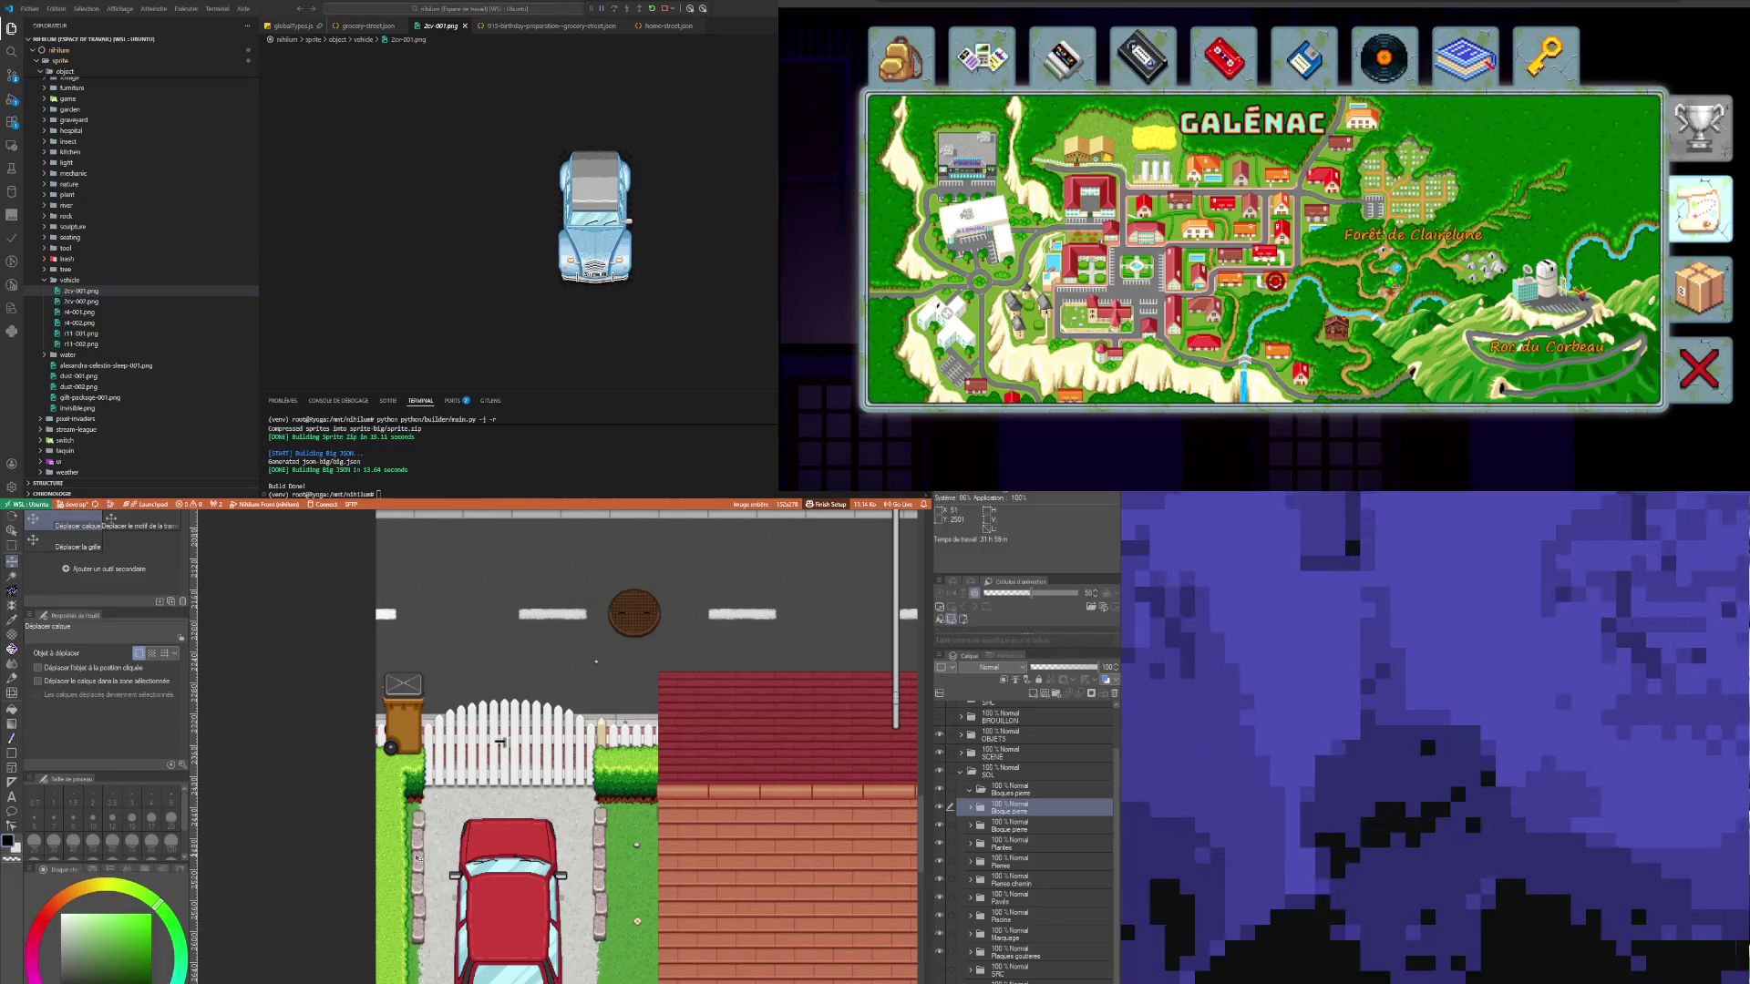
Step: Check the stones' placement and collapse the Bloque pierre folder's sub-layers
{"action": "scroll", "coordinate": [417, 875], "scroll_direction": "down", "scroll_amount": 2}
{"action": "scroll", "coordinate": [418, 911], "scroll_direction": "up", "scroll_amount": 3}
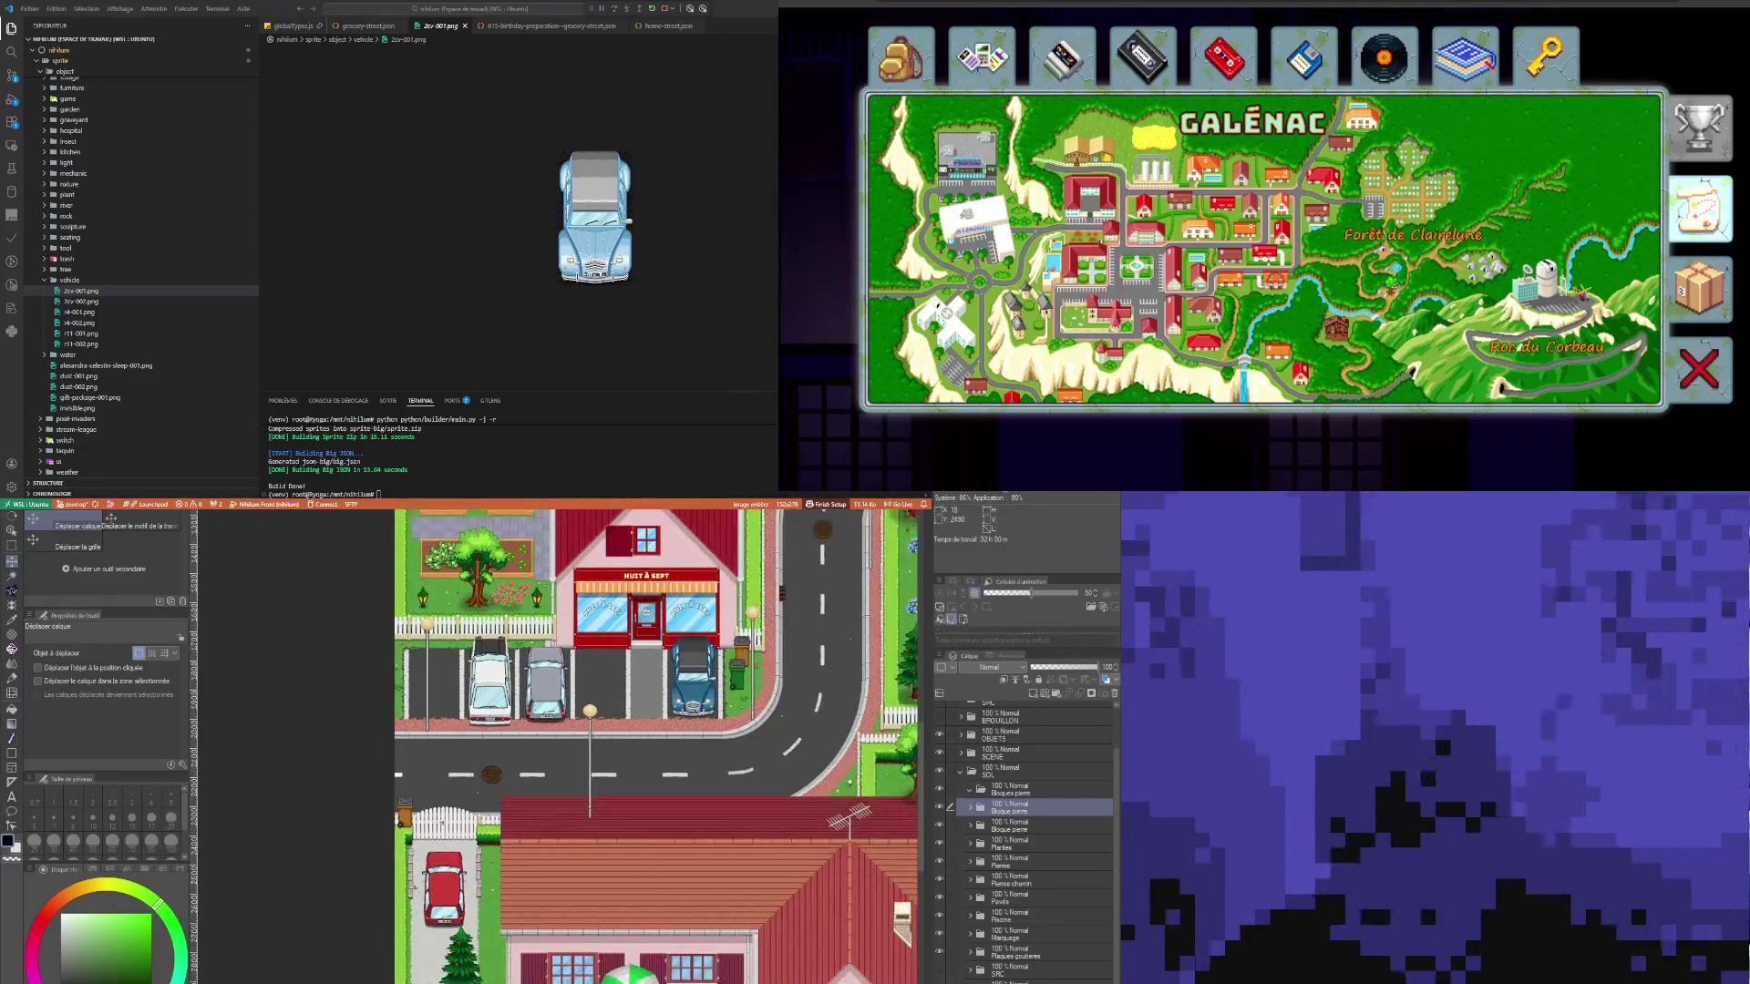
{"action": "scroll", "coordinate": [417, 934], "scroll_direction": "down", "scroll_amount": 3}
{"action": "scroll", "coordinate": [415, 934], "scroll_direction": "up", "scroll_amount": 2}
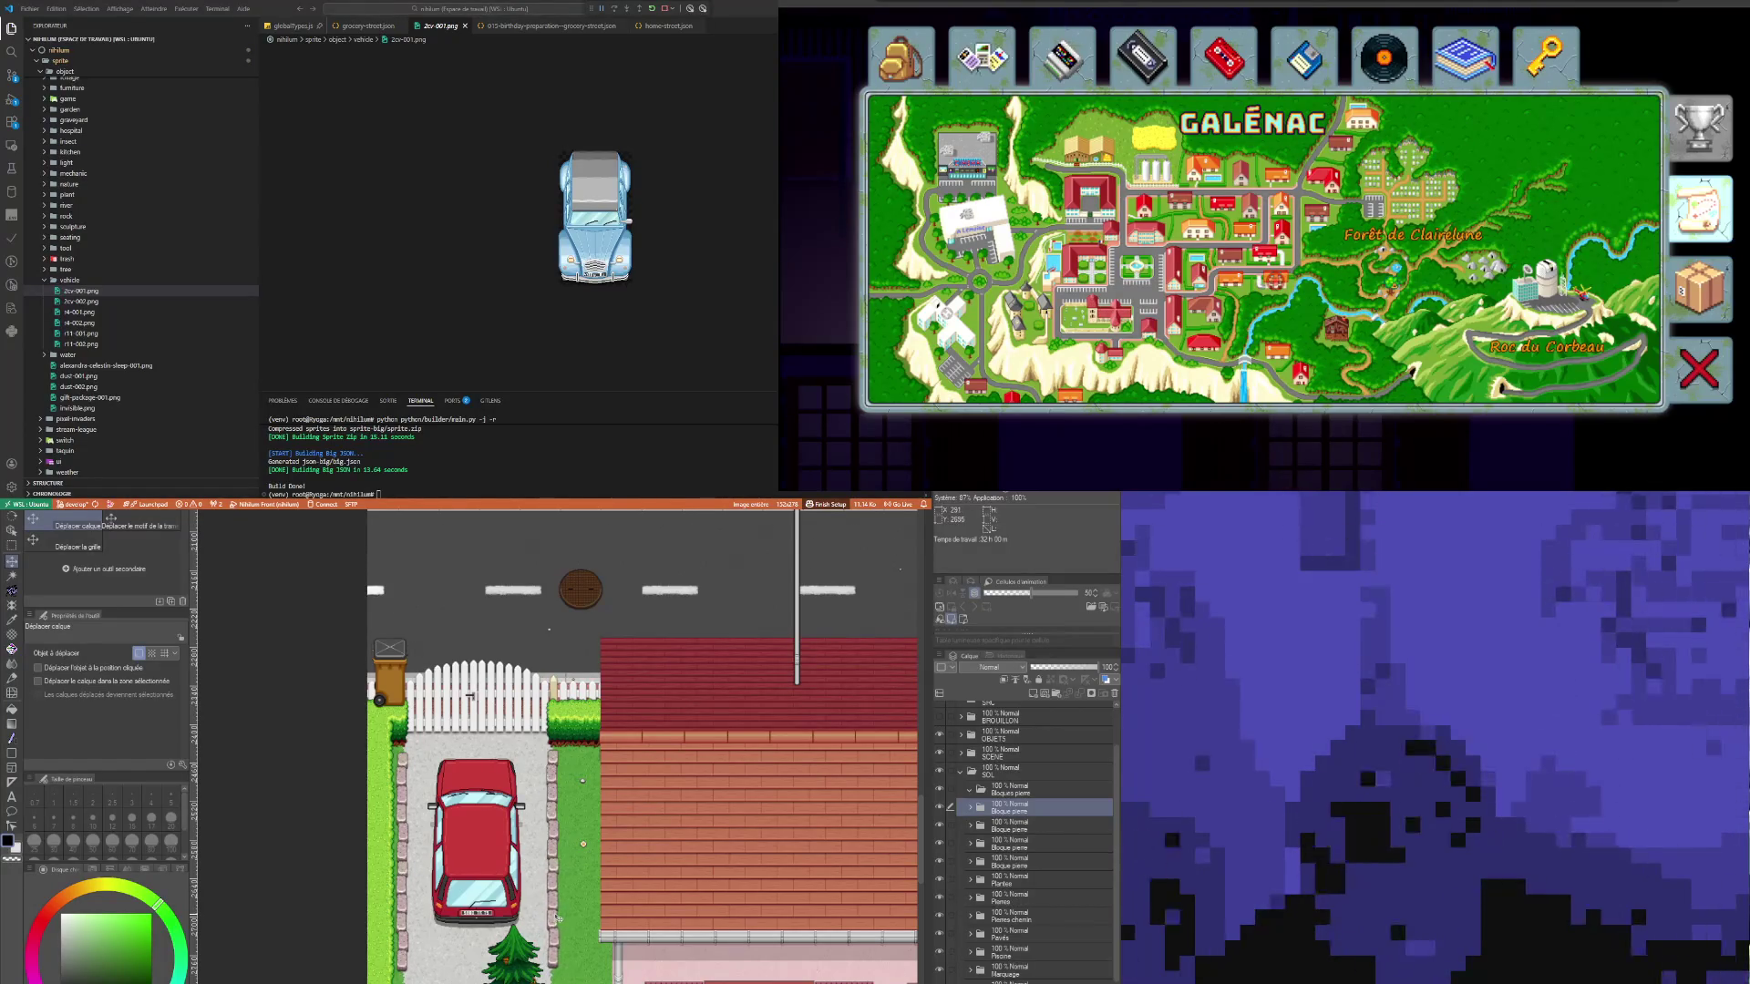
{"action": "scroll", "coordinate": [472, 777], "scroll_direction": "down", "scroll_amount": 3}
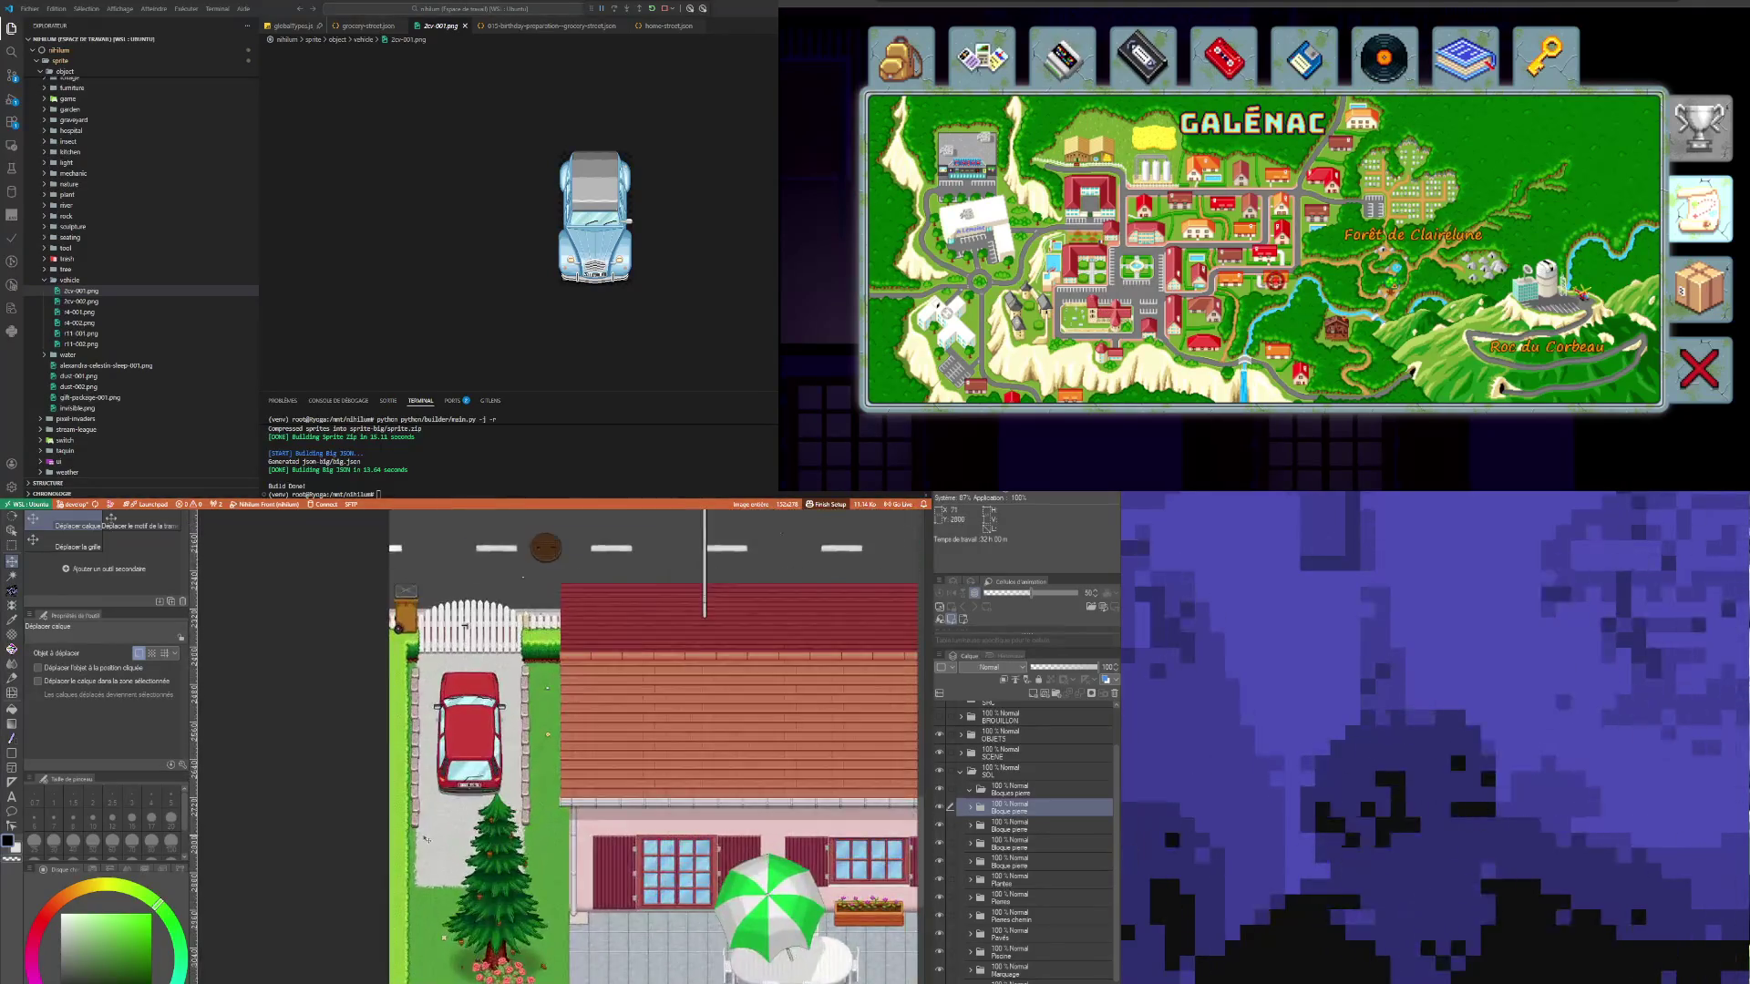
{"action": "scroll", "coordinate": [411, 806], "scroll_direction": "up", "scroll_amount": 2}
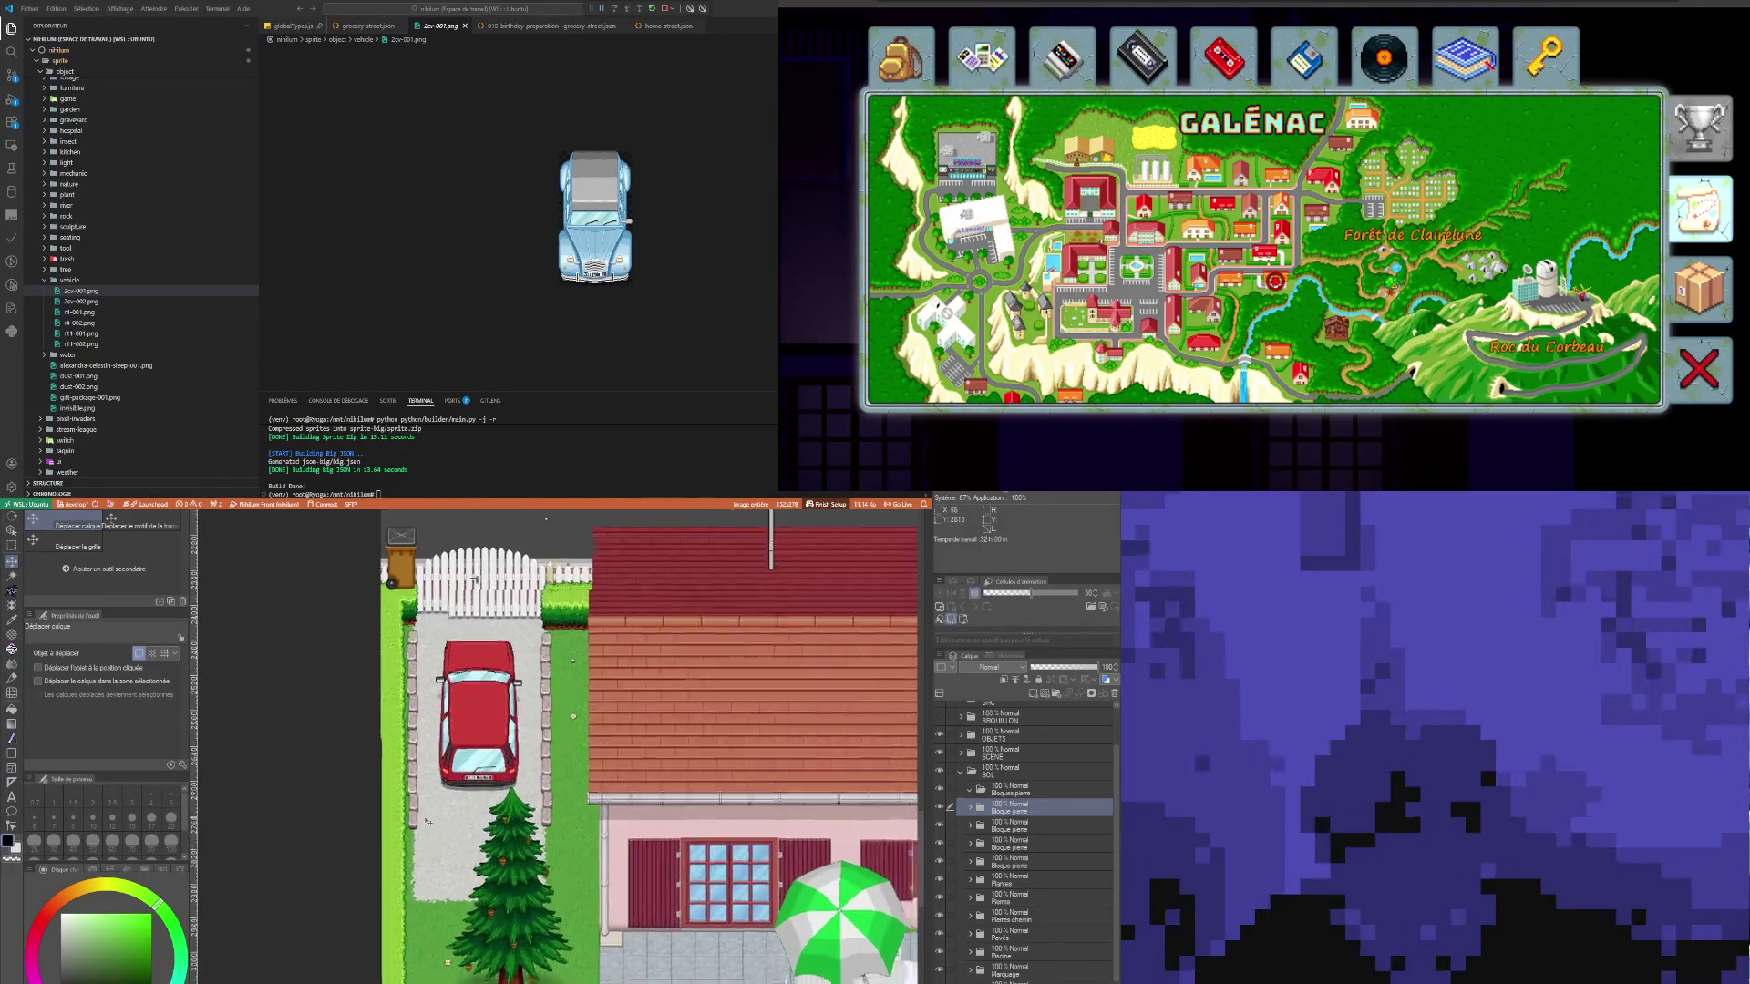
{"action": "scroll", "coordinate": [423, 810], "scroll_direction": "down", "scroll_amount": 5}
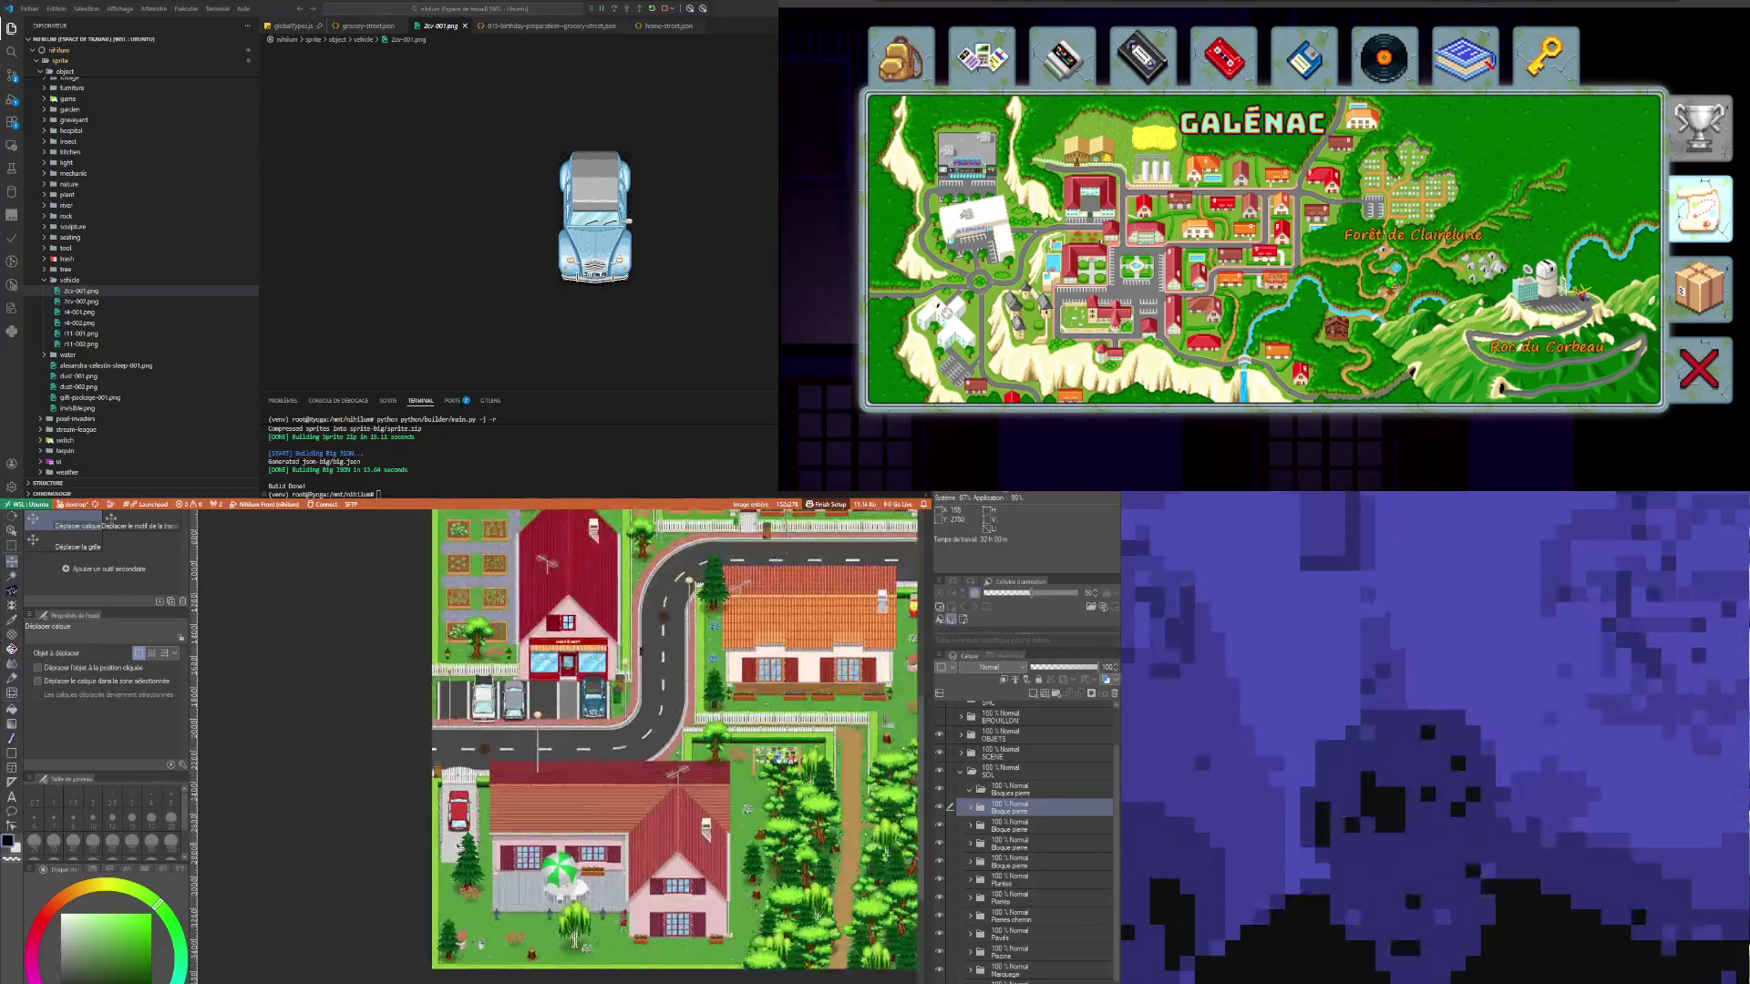
{"action": "scroll", "coordinate": [538, 720], "scroll_direction": "up", "scroll_amount": 1}
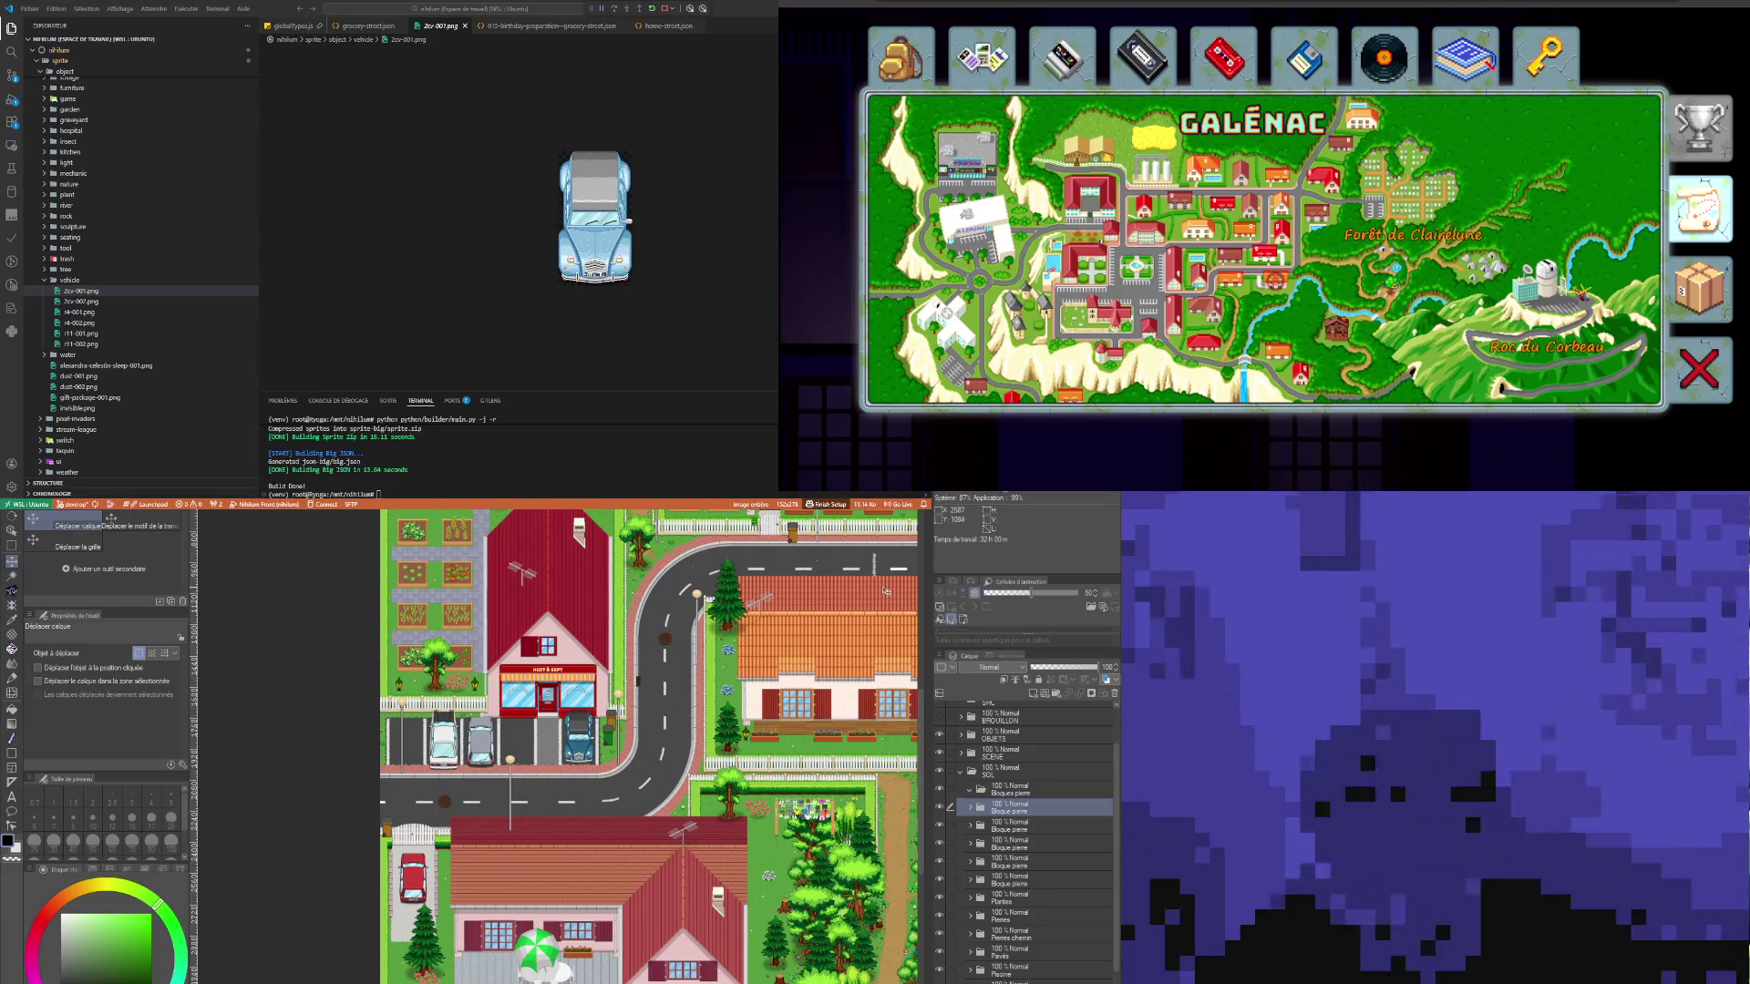
{"action": "scroll", "coordinate": [886, 592], "scroll_direction": "down", "scroll_amount": 4}
{"action": "scroll", "coordinate": [829, 670], "scroll_direction": "up", "scroll_amount": 2}
{"action": "scroll", "coordinate": [845, 692], "scroll_direction": "up", "scroll_amount": 2}
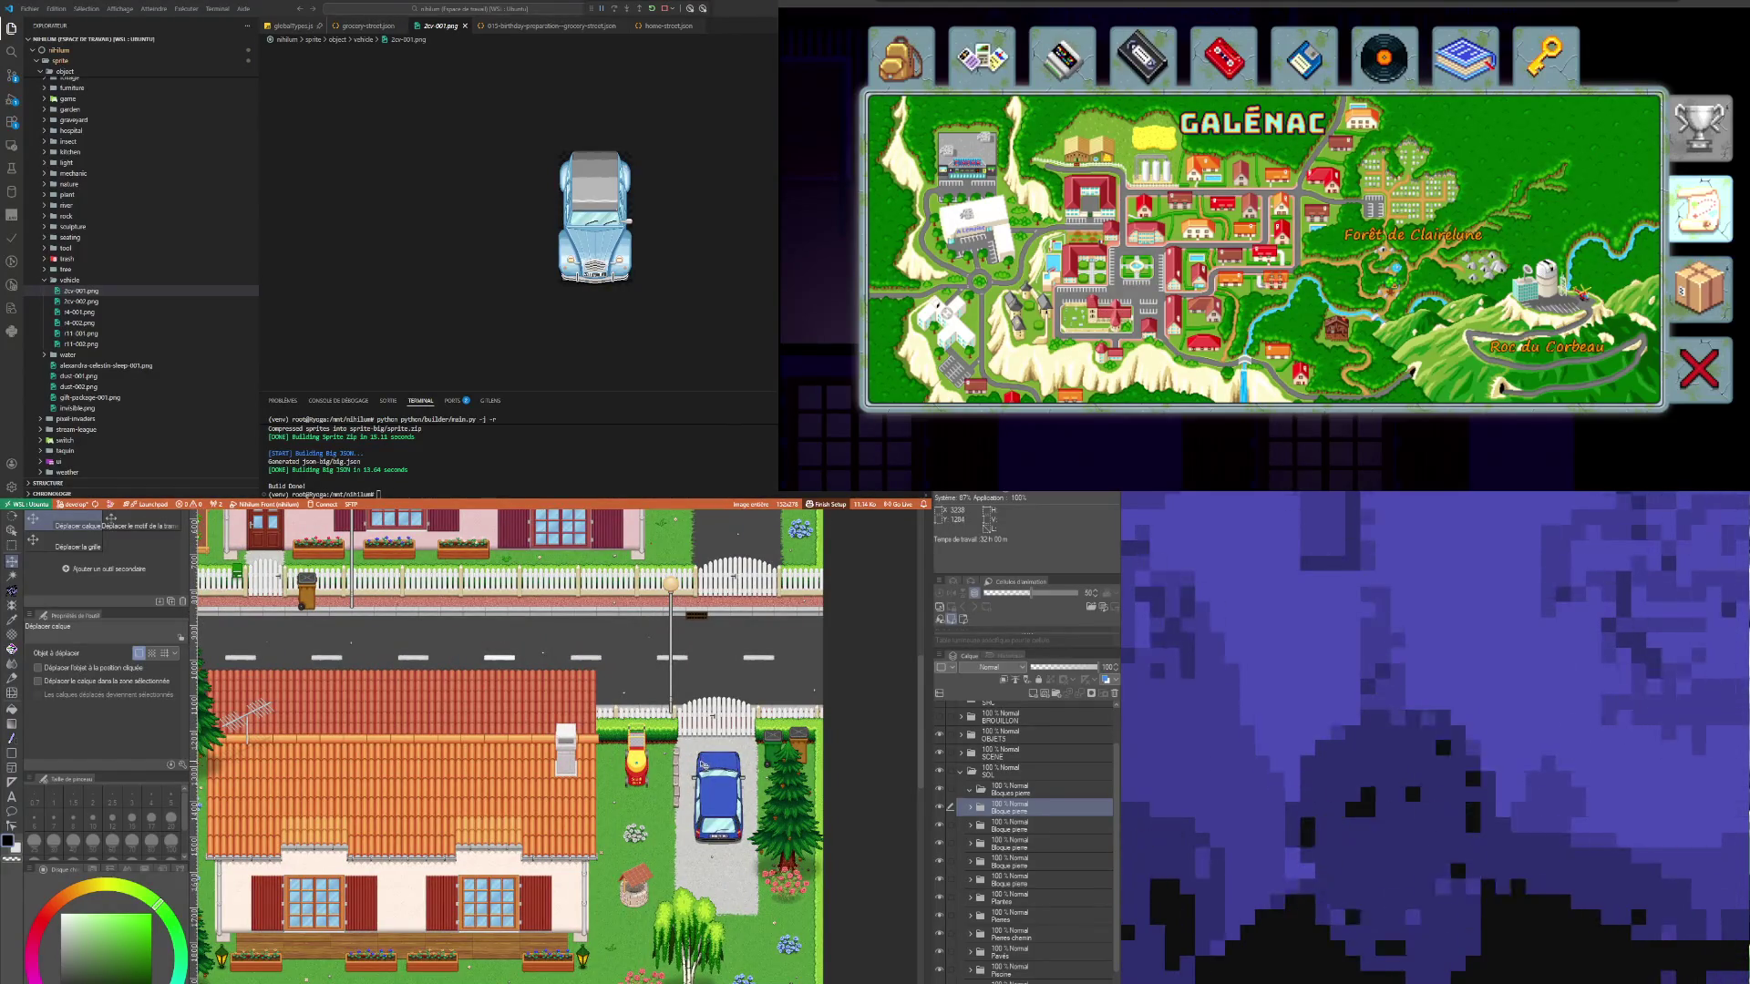
{"action": "scroll", "coordinate": [704, 765], "scroll_direction": "up", "scroll_amount": 2}
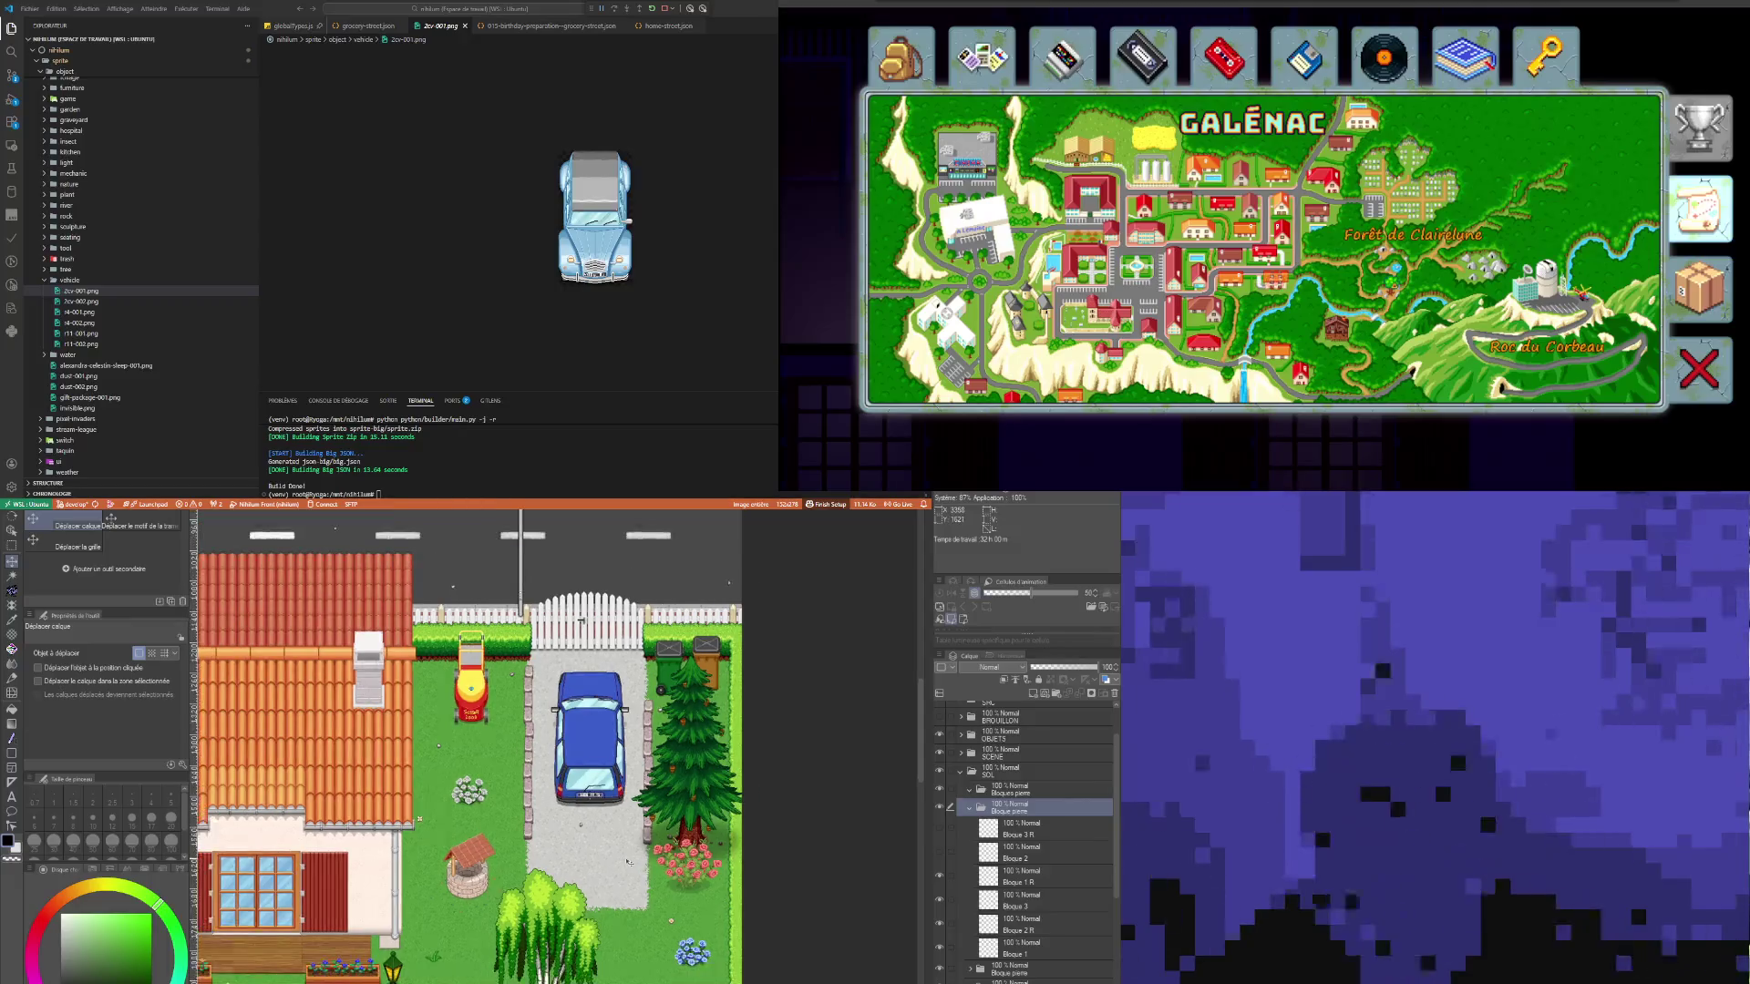
{"action": "scroll", "coordinate": [628, 861], "scroll_direction": "down", "scroll_amount": 3}
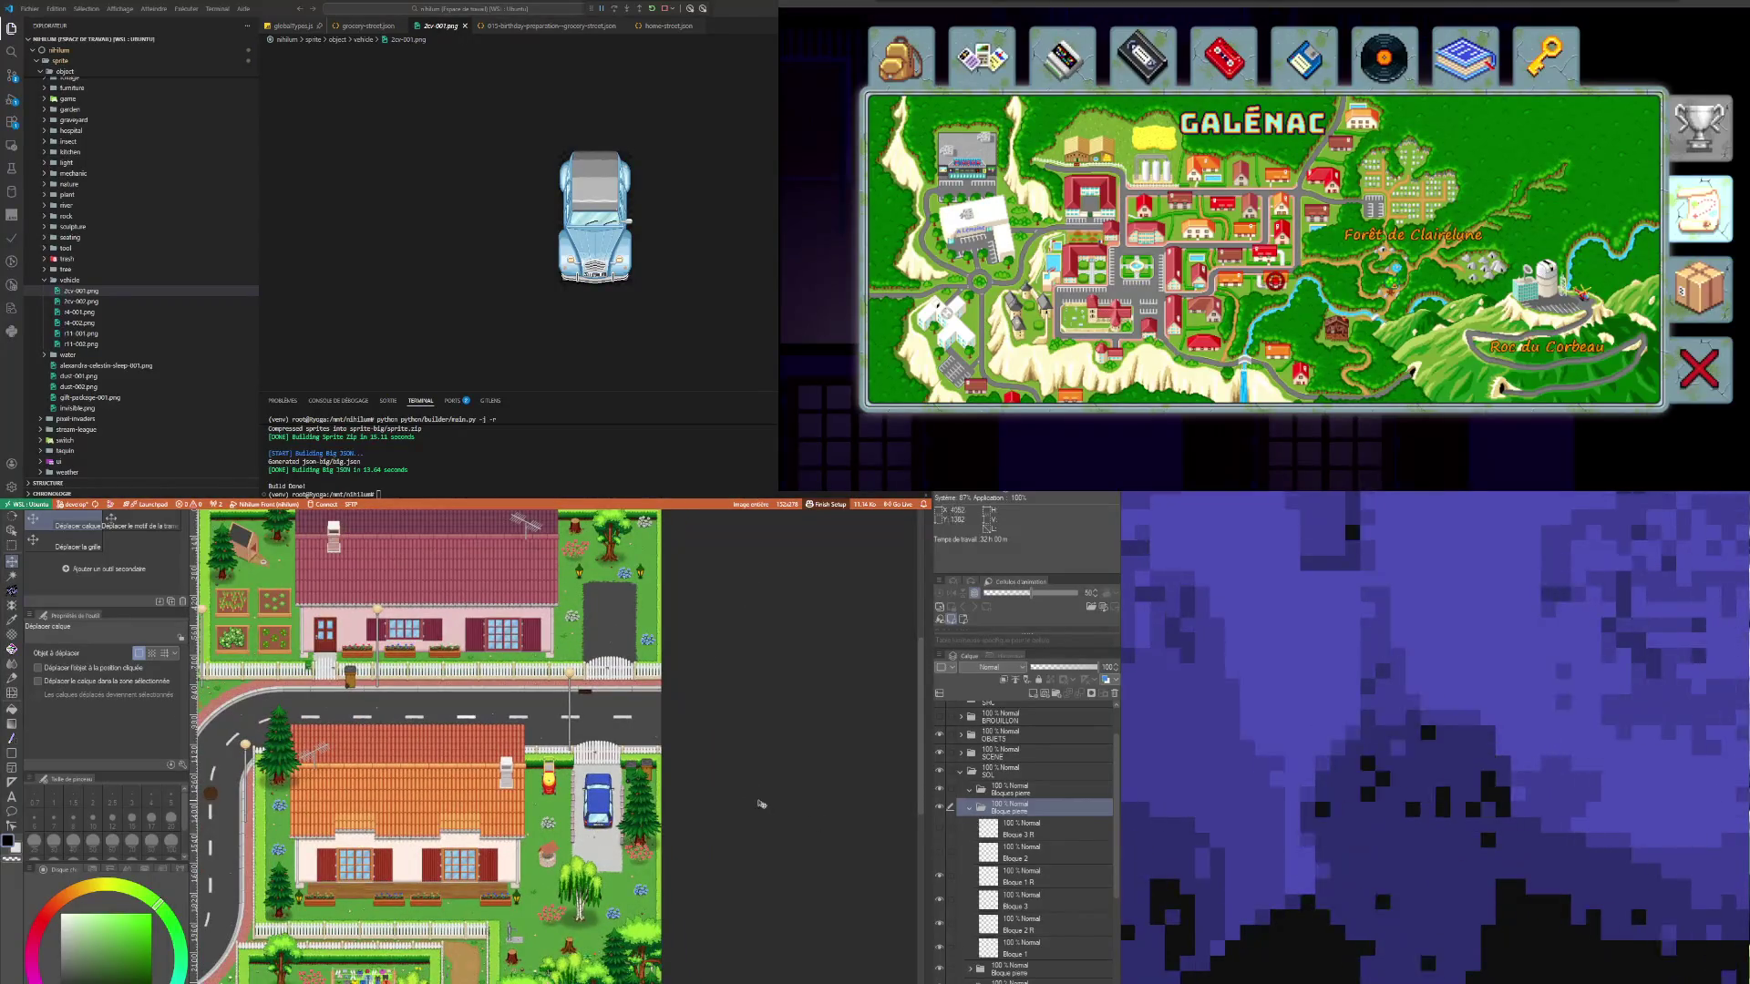
{"action": "left_click", "coordinate": [969, 808]}
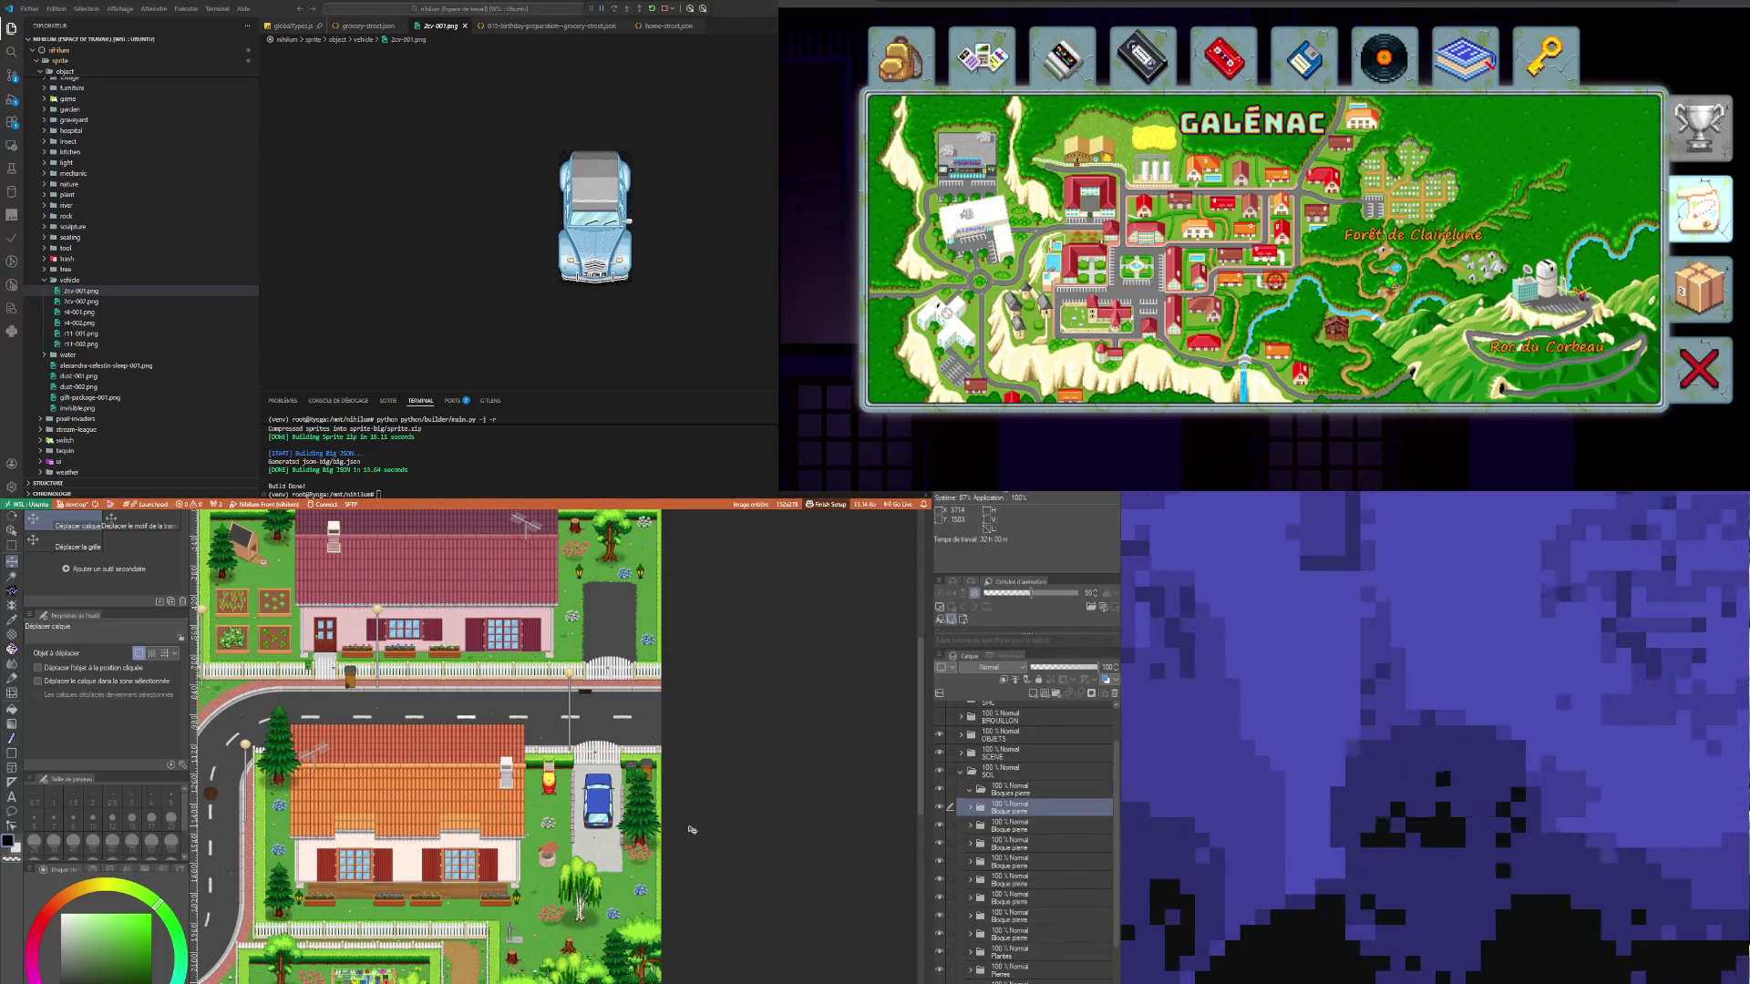
{"action": "scroll", "coordinate": [605, 820], "scroll_direction": "up", "scroll_amount": 4}
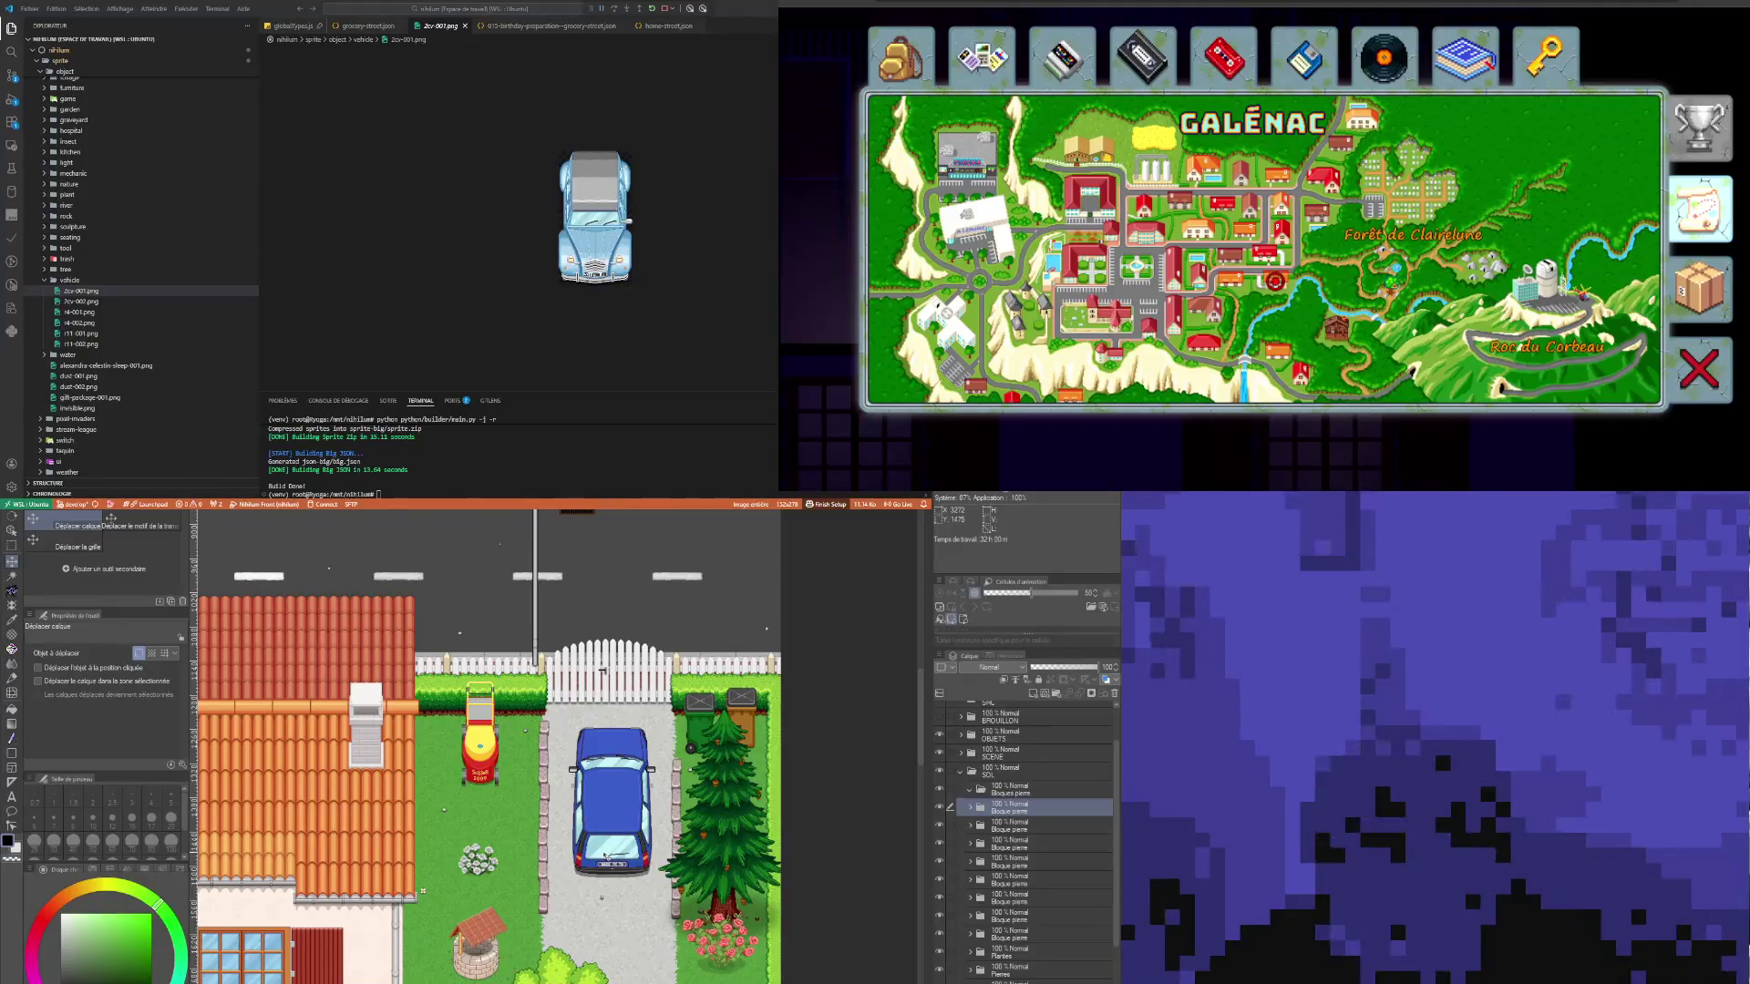
{"action": "scroll", "coordinate": [604, 856], "scroll_direction": "down", "scroll_amount": 5}
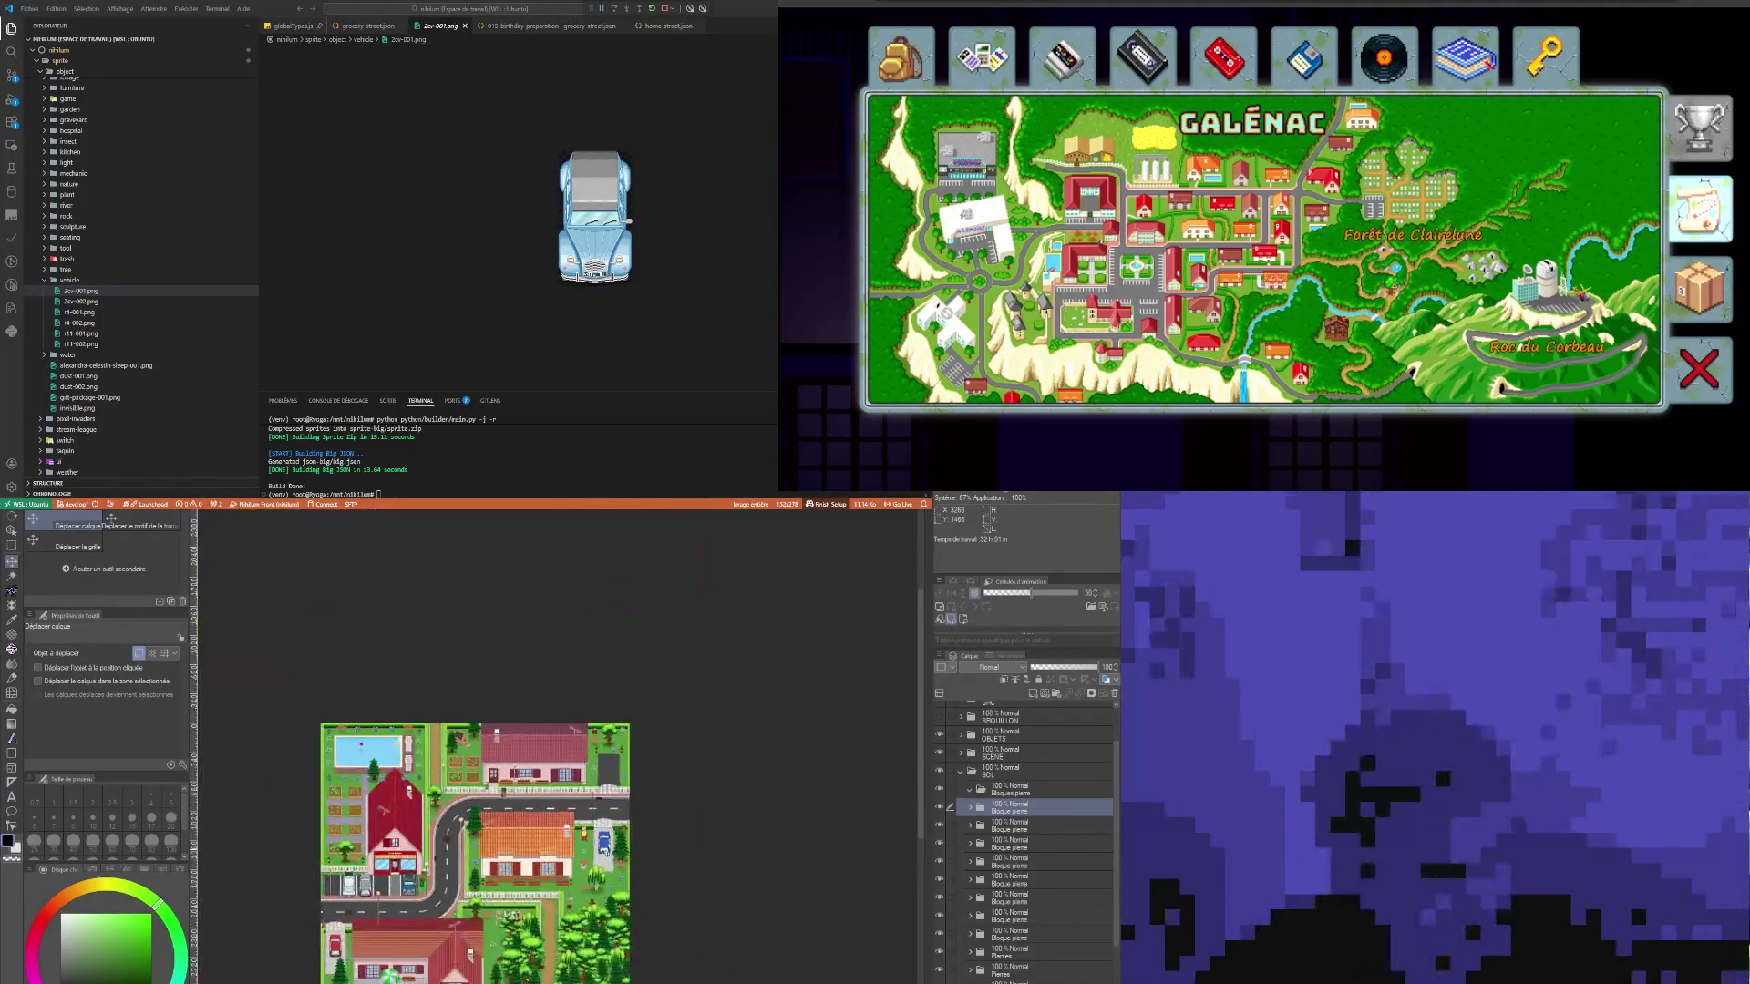
{"action": "scroll", "coordinate": [605, 851], "scroll_direction": "up", "scroll_amount": 4}
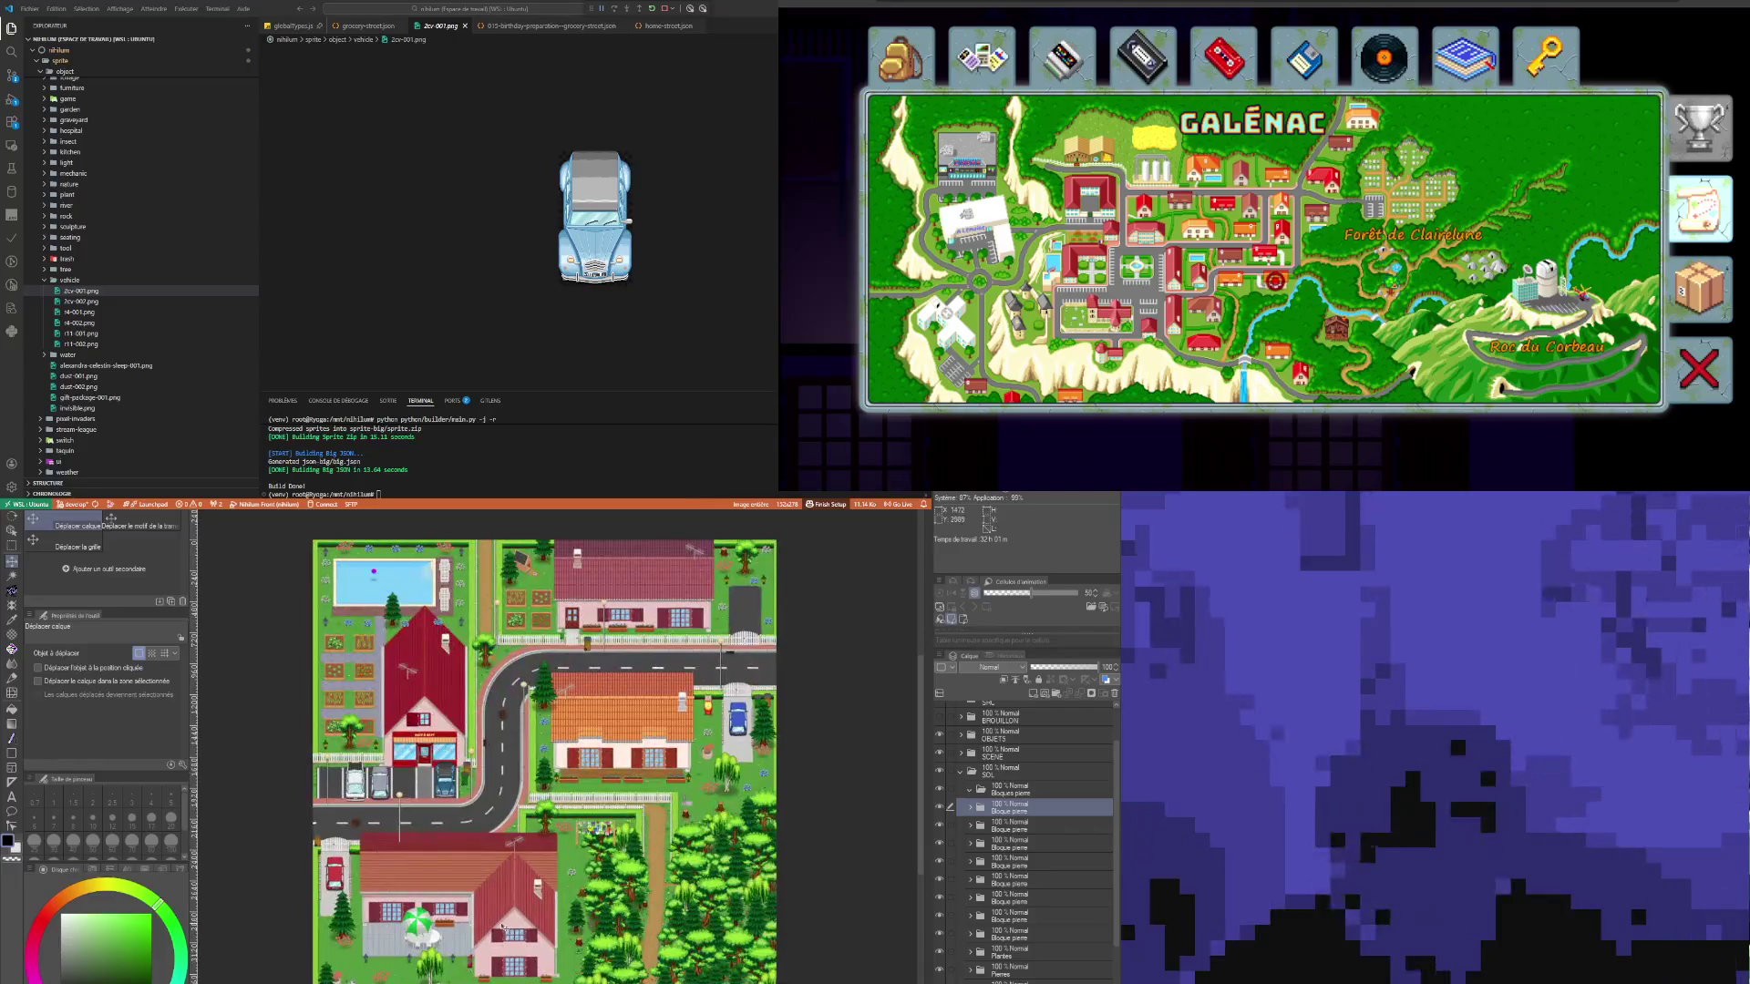
{"action": "scroll", "coordinate": [802, 638], "scroll_direction": "up", "scroll_amount": 3}
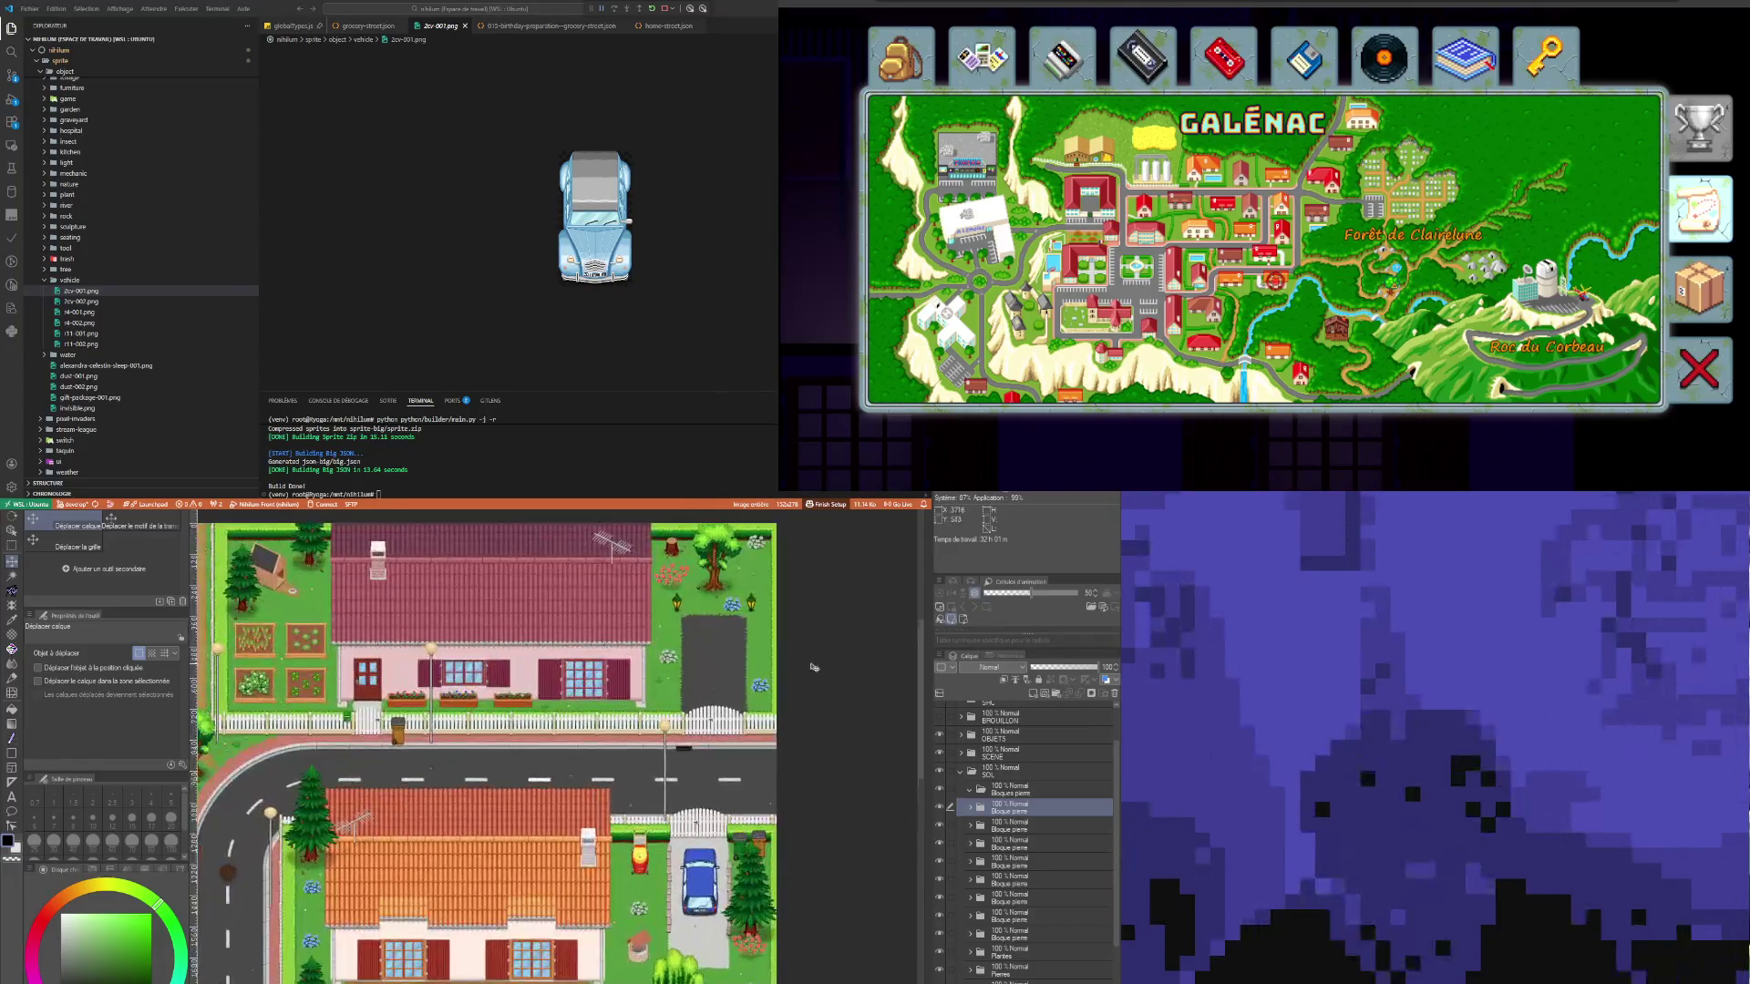
Step: Undo and redo the layer reorganisation, moving a Bloque pierre layer into the second folder
{"action": "left_click", "coordinate": [1009, 791]}
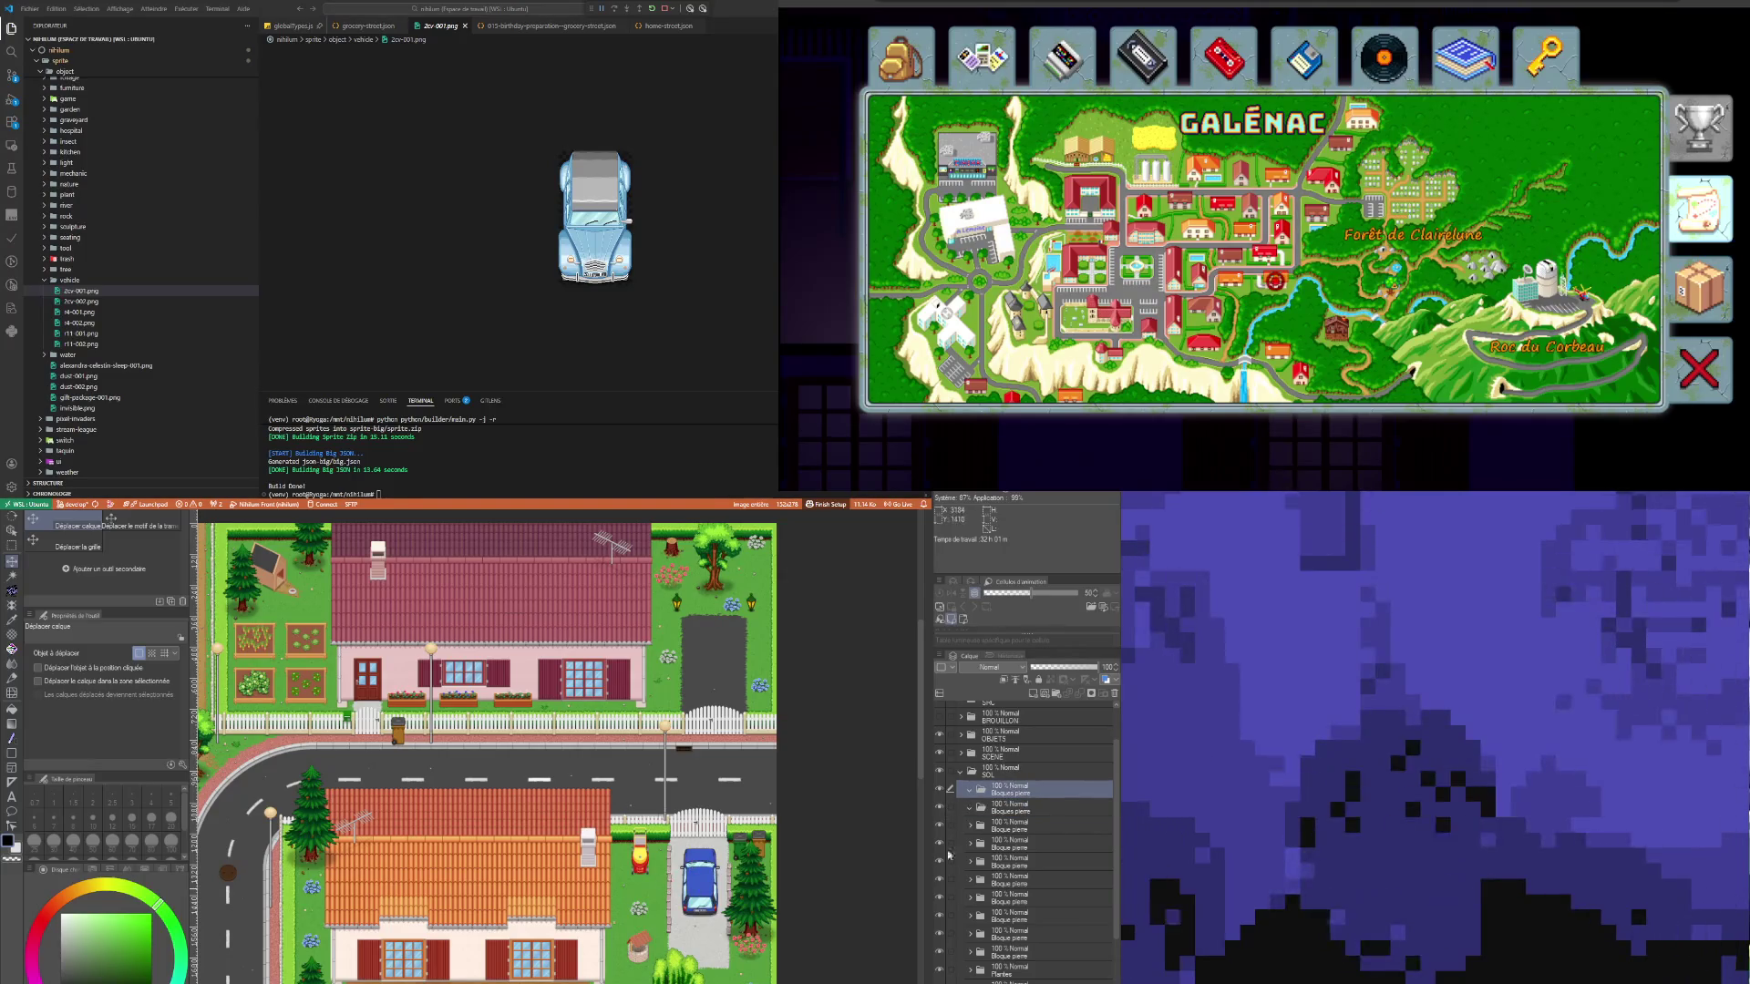
{"action": "left_click", "coordinate": [952, 807]}
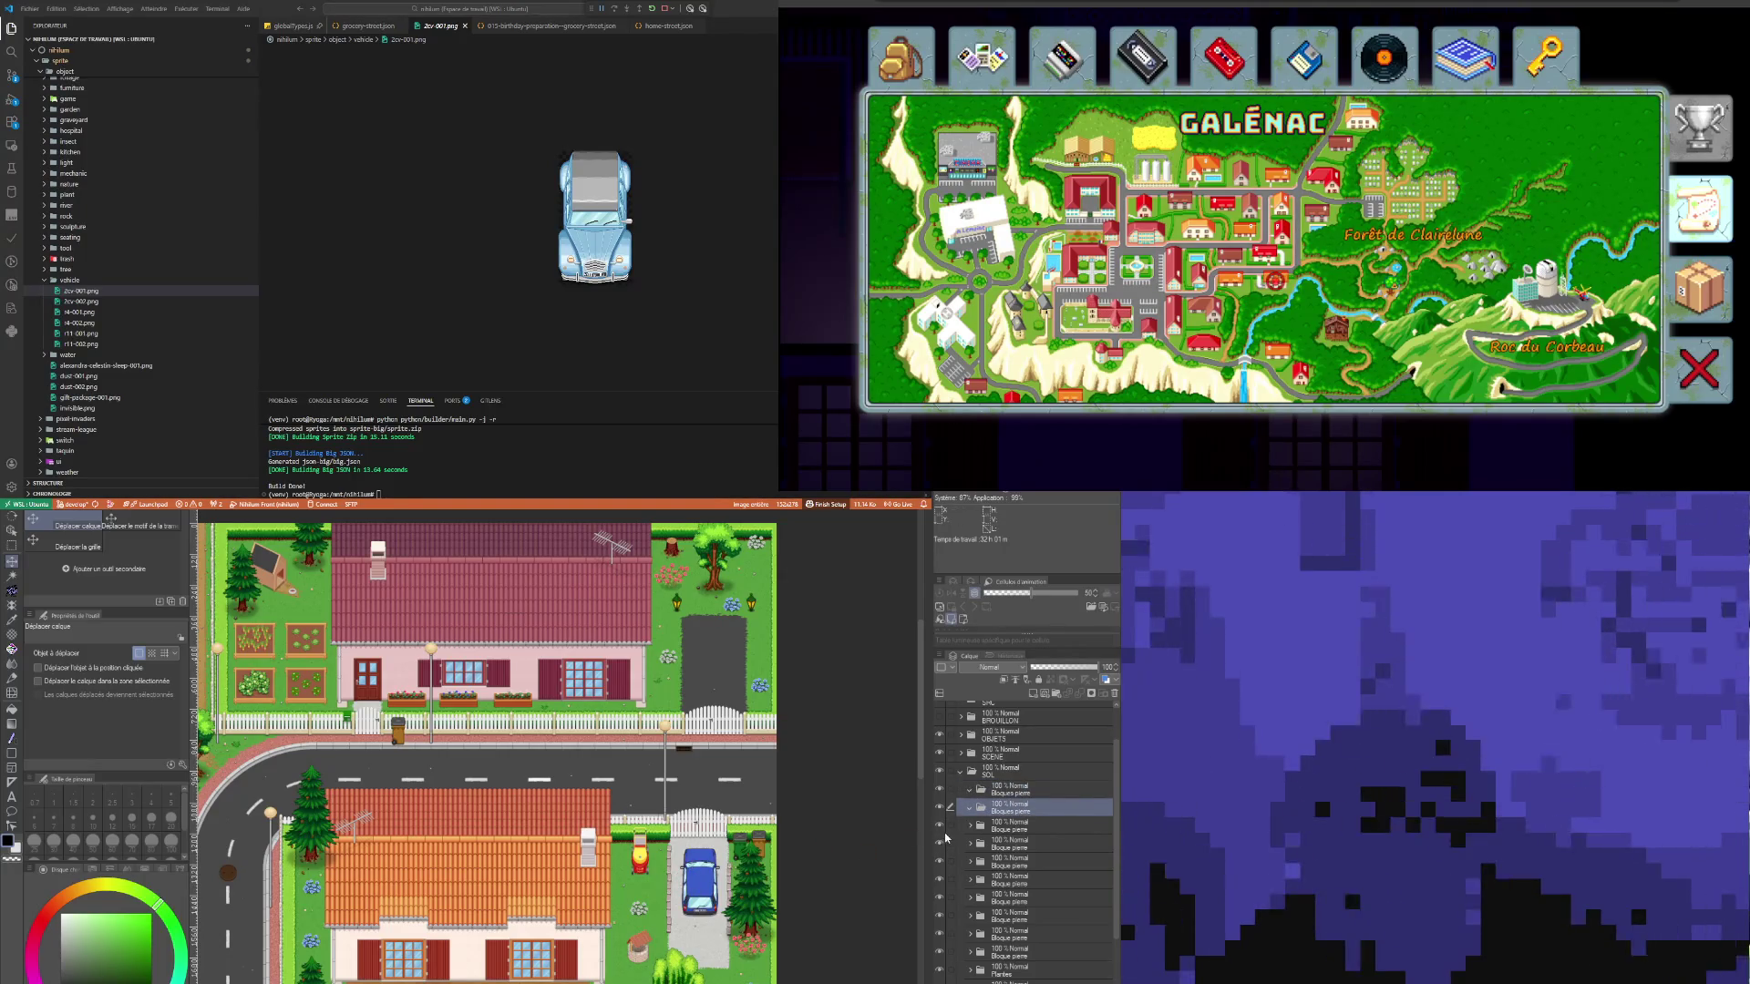
{"action": "key", "text": "Delete"}
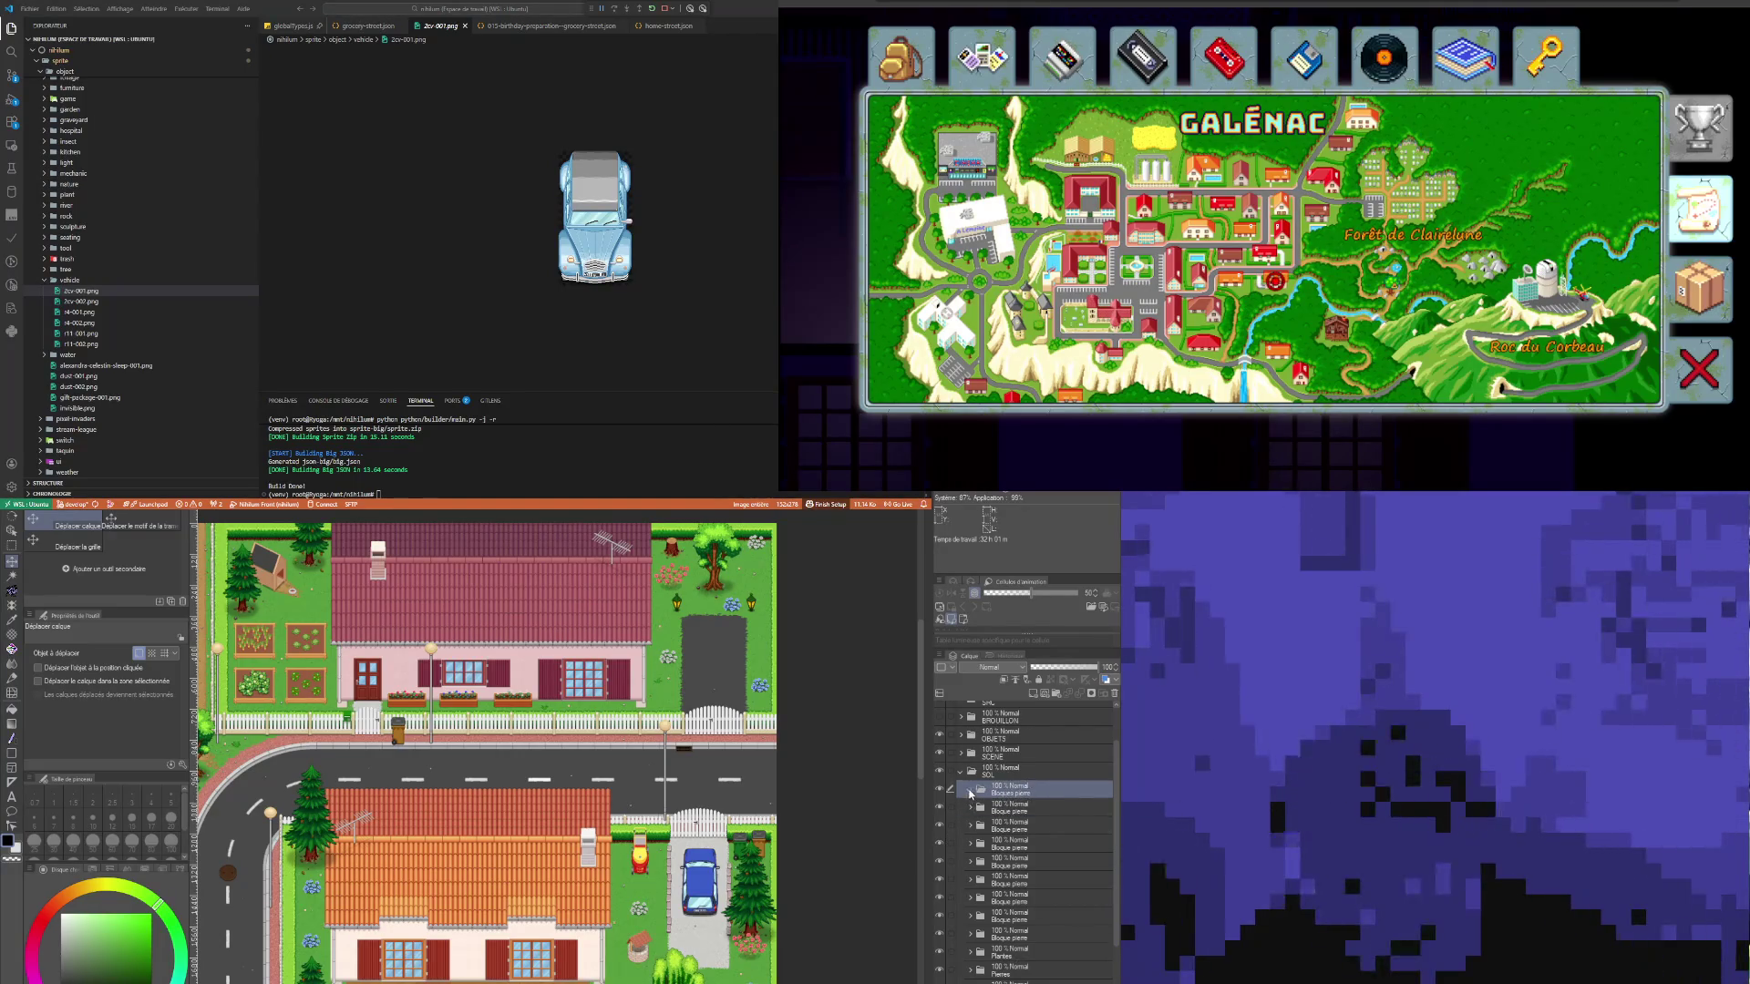
{"action": "key", "text": "ctrl+z"}
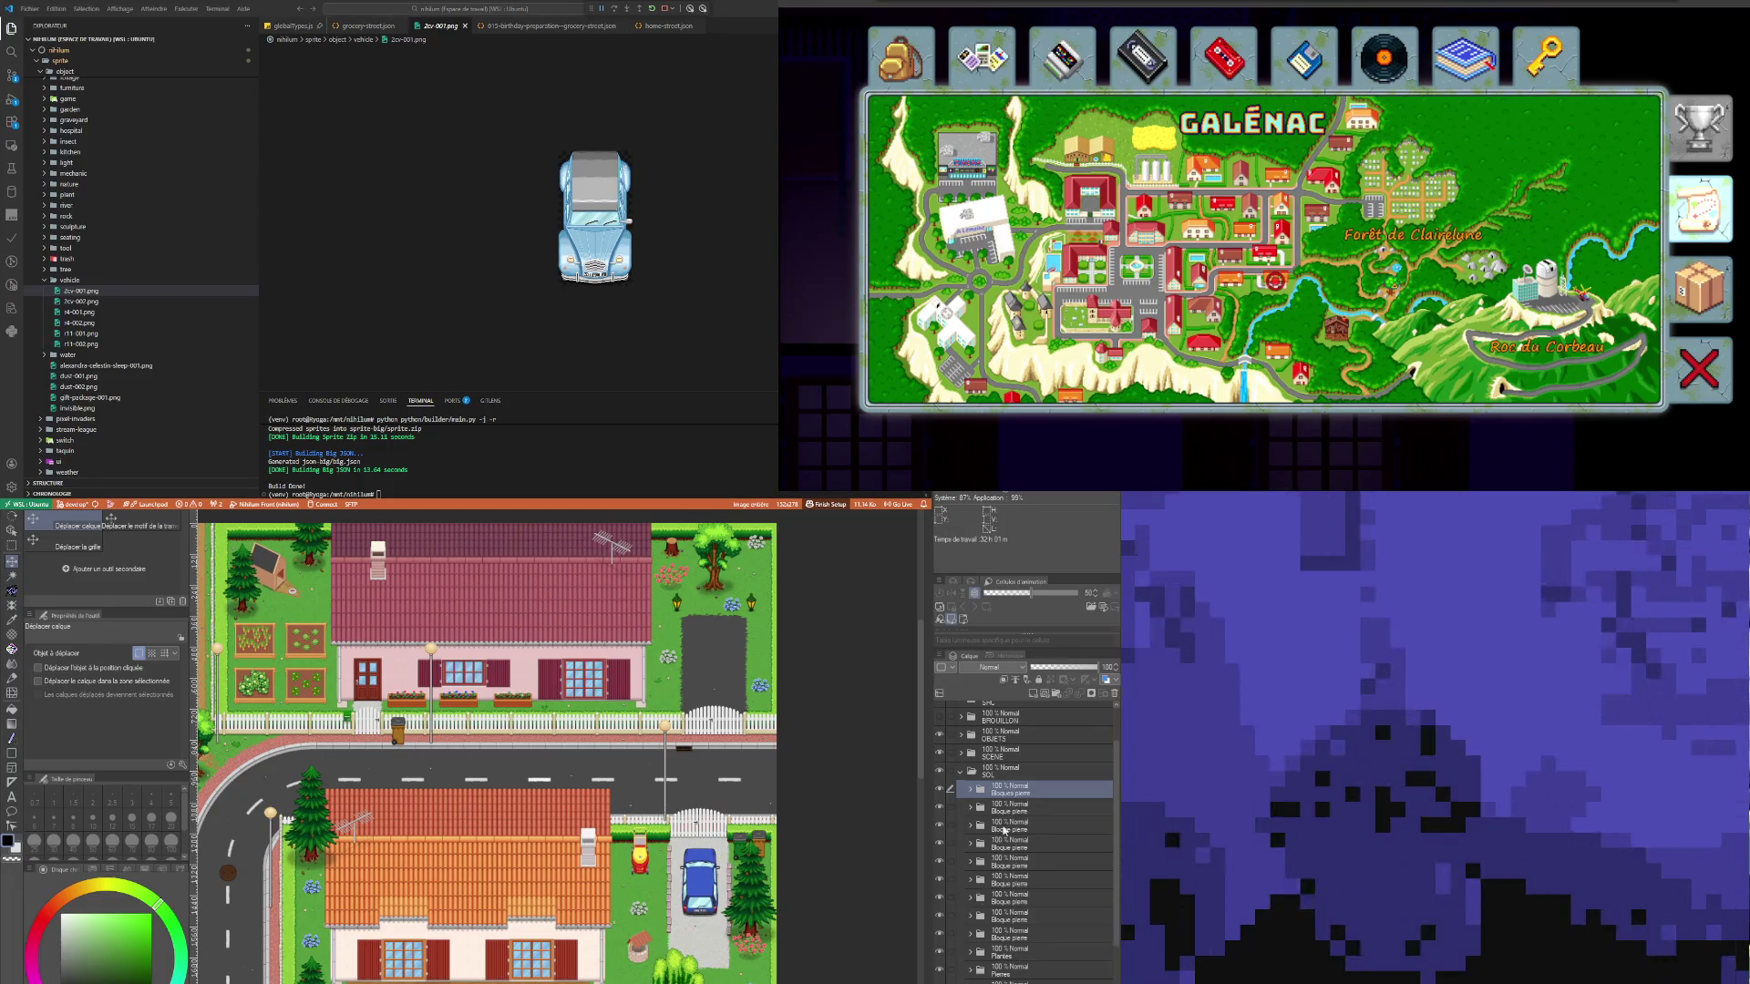
{"action": "left_click_drag", "start_coordinate": [978, 899], "coordinate": [1032, 792]}
Step: Lock the first Bloques pierre folder under SOL against editing
{"action": "left_click", "coordinate": [1029, 789]}
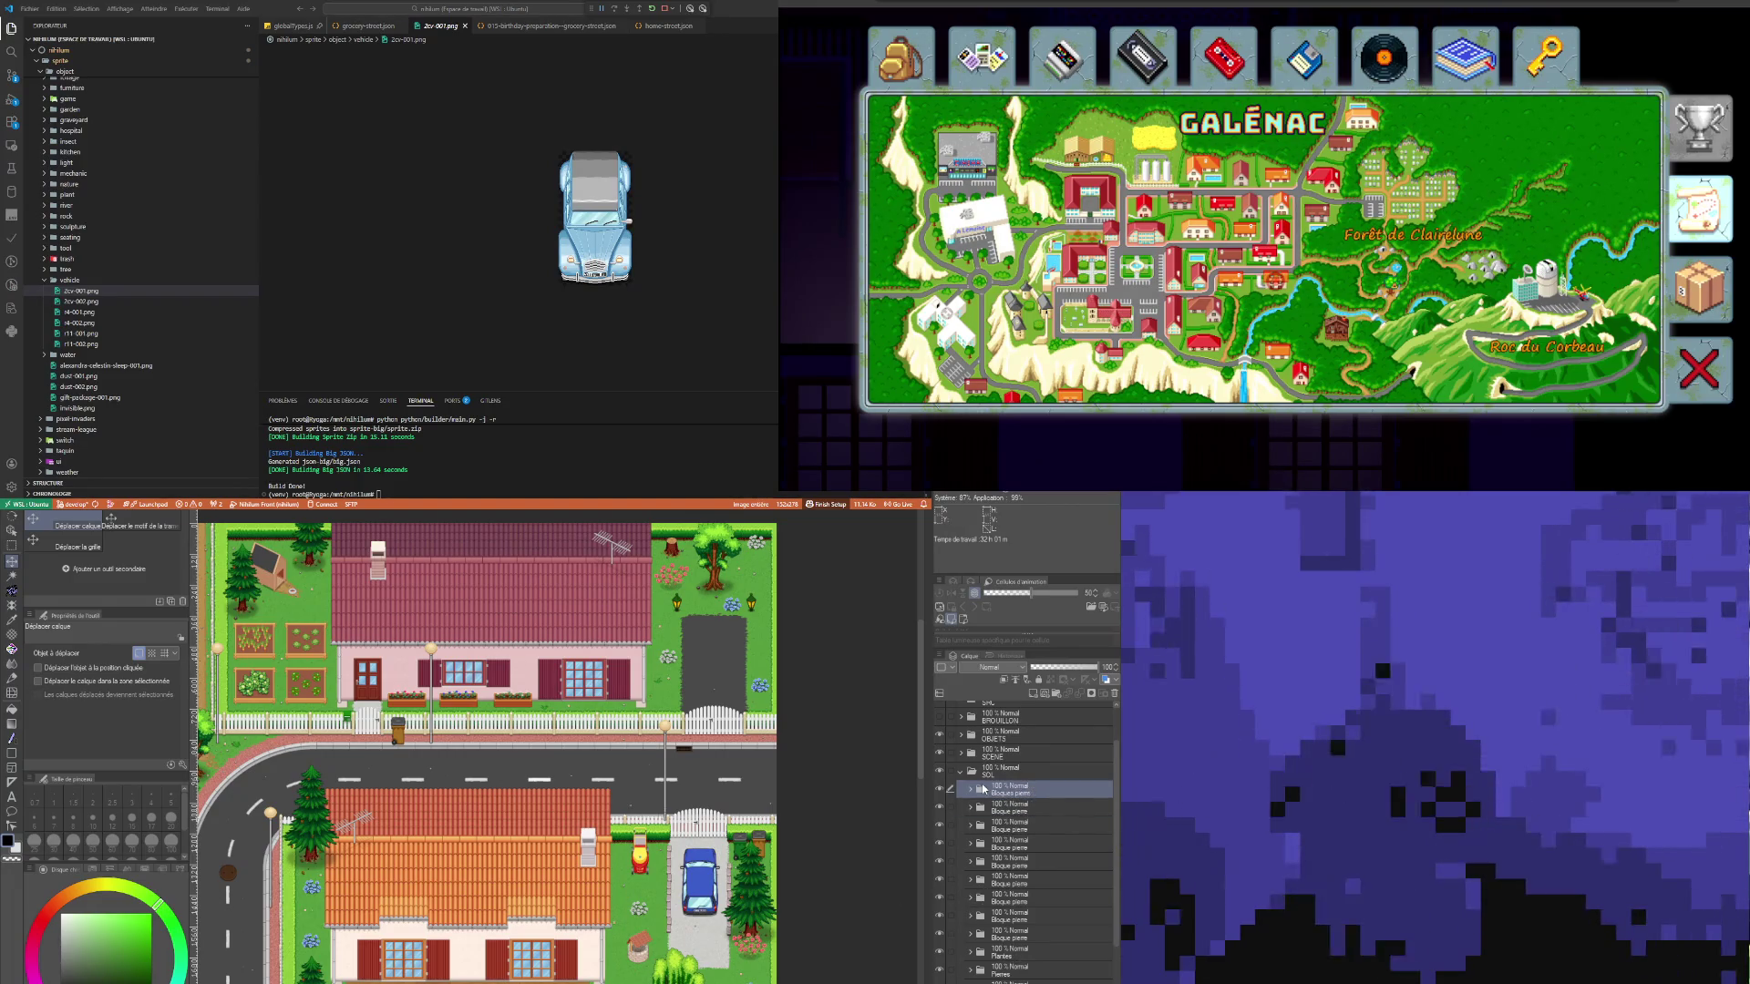
{"action": "left_click", "coordinate": [1039, 681]}
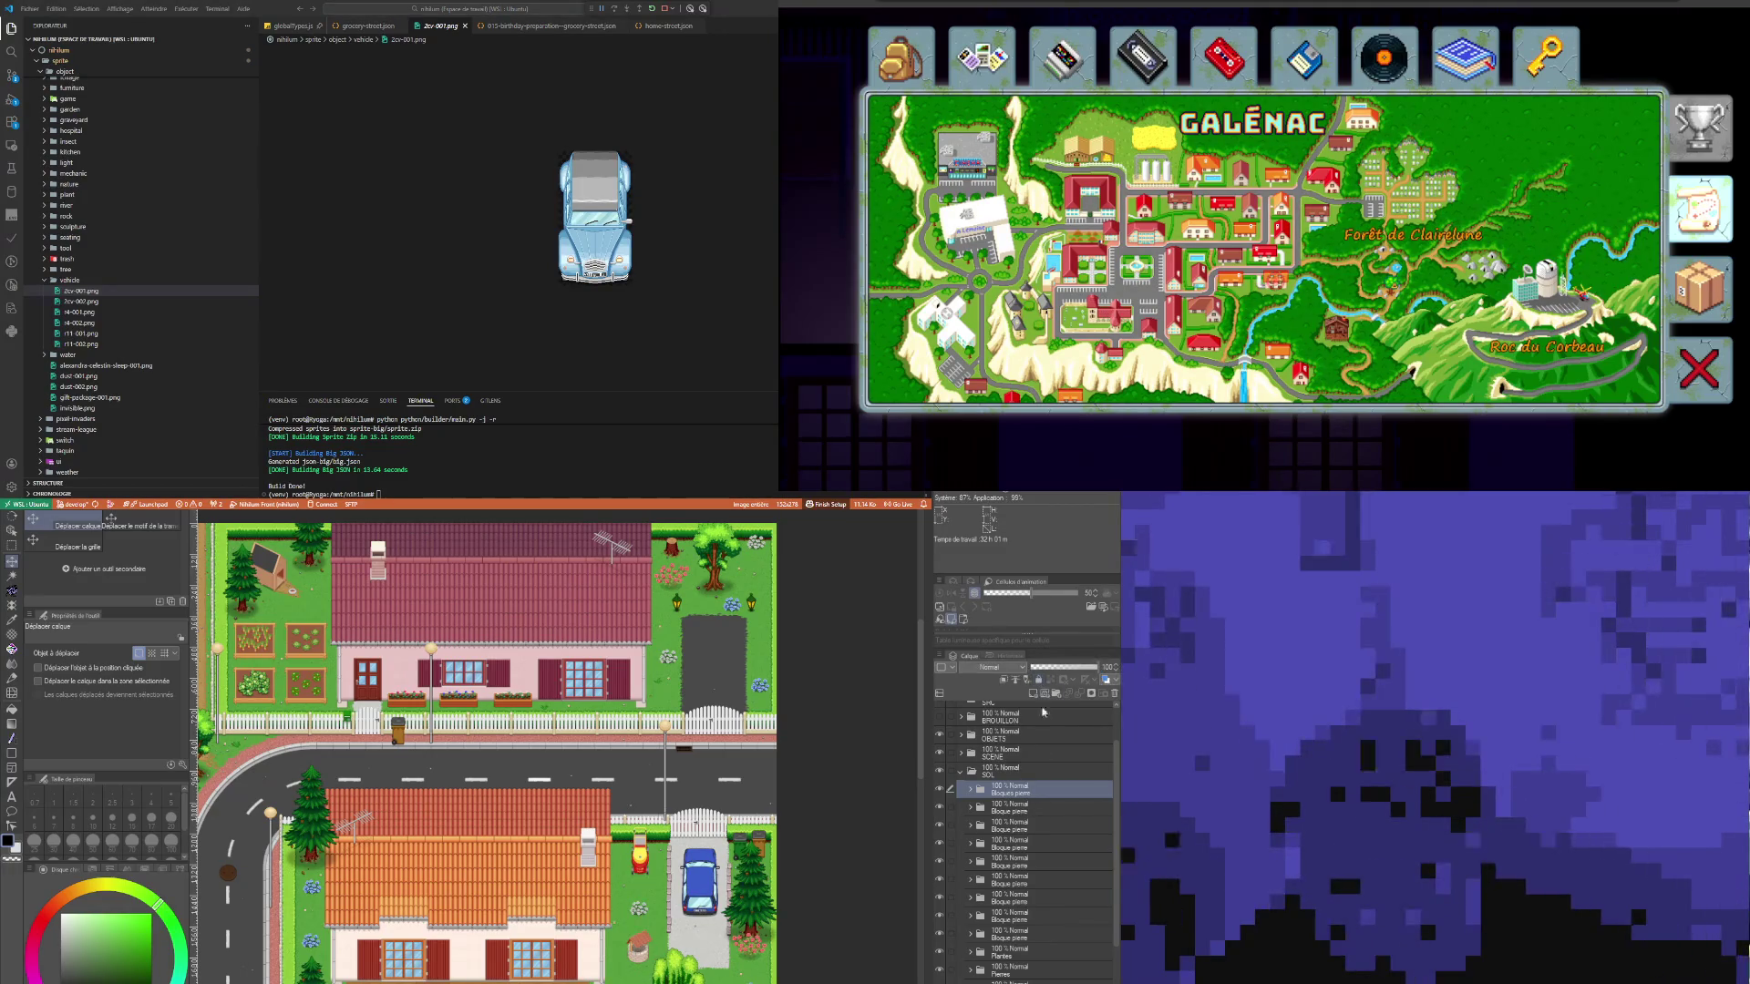
{"action": "left_click", "coordinate": [1015, 808]}
{"action": "left_click", "coordinate": [1015, 789]}
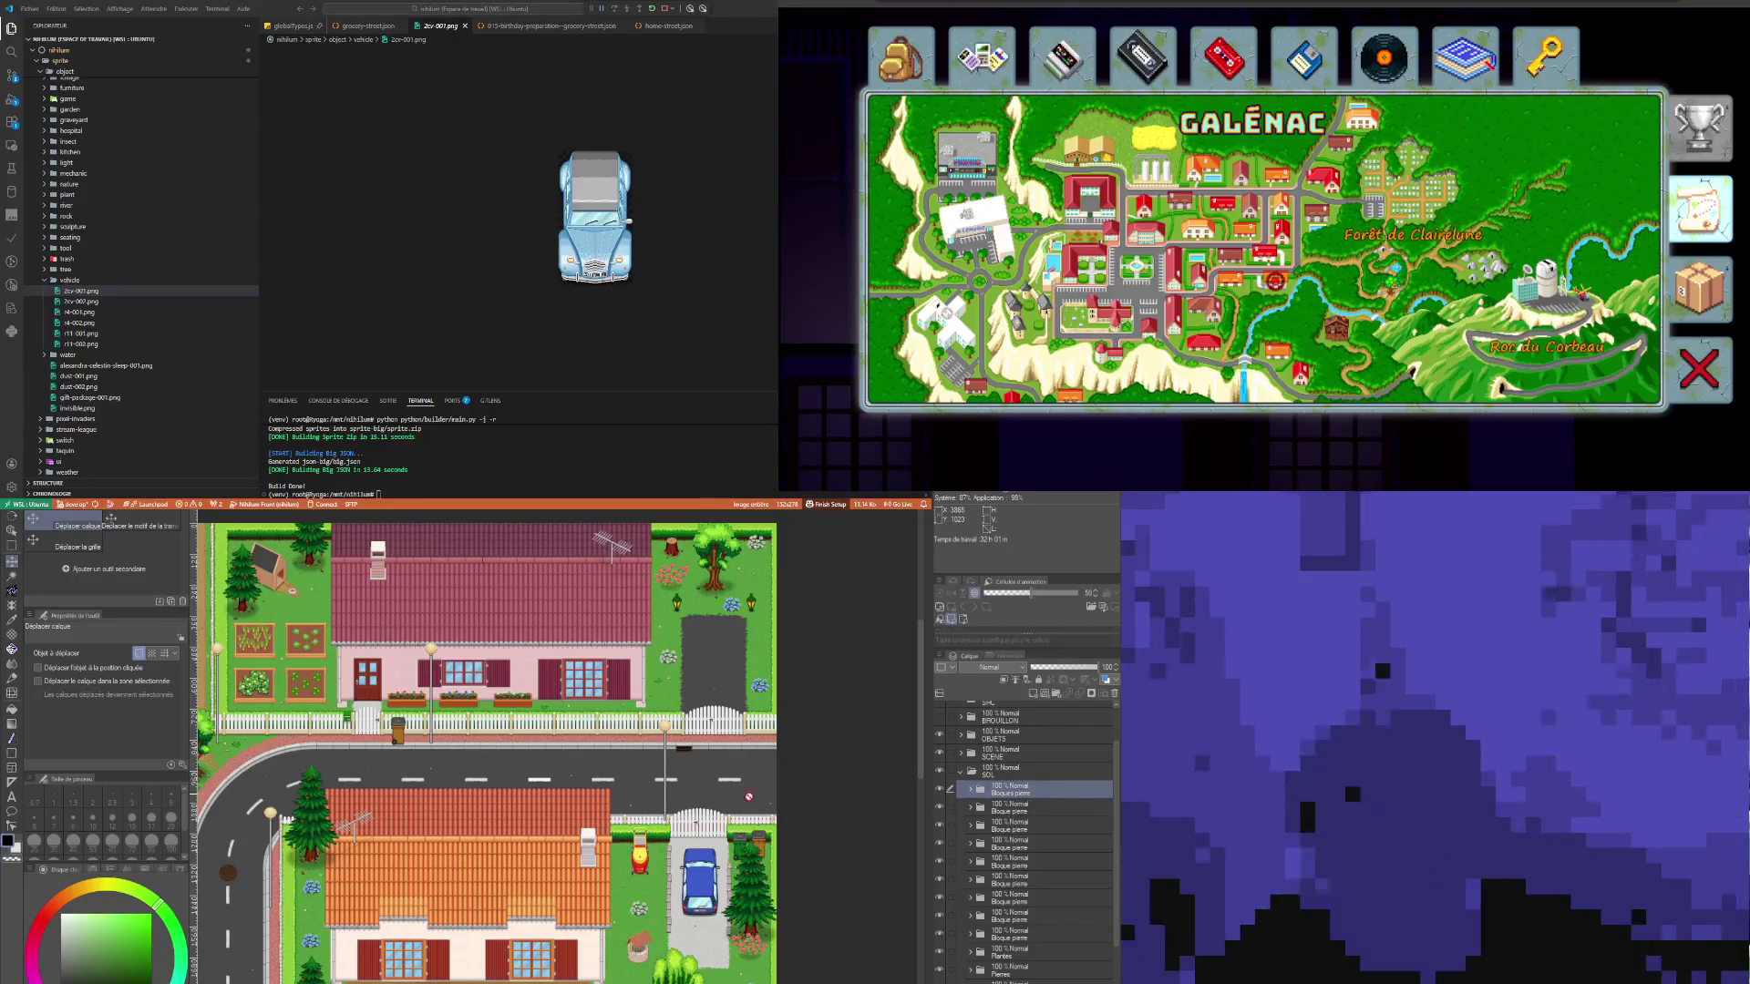
{"action": "left_click", "coordinate": [12, 545]}
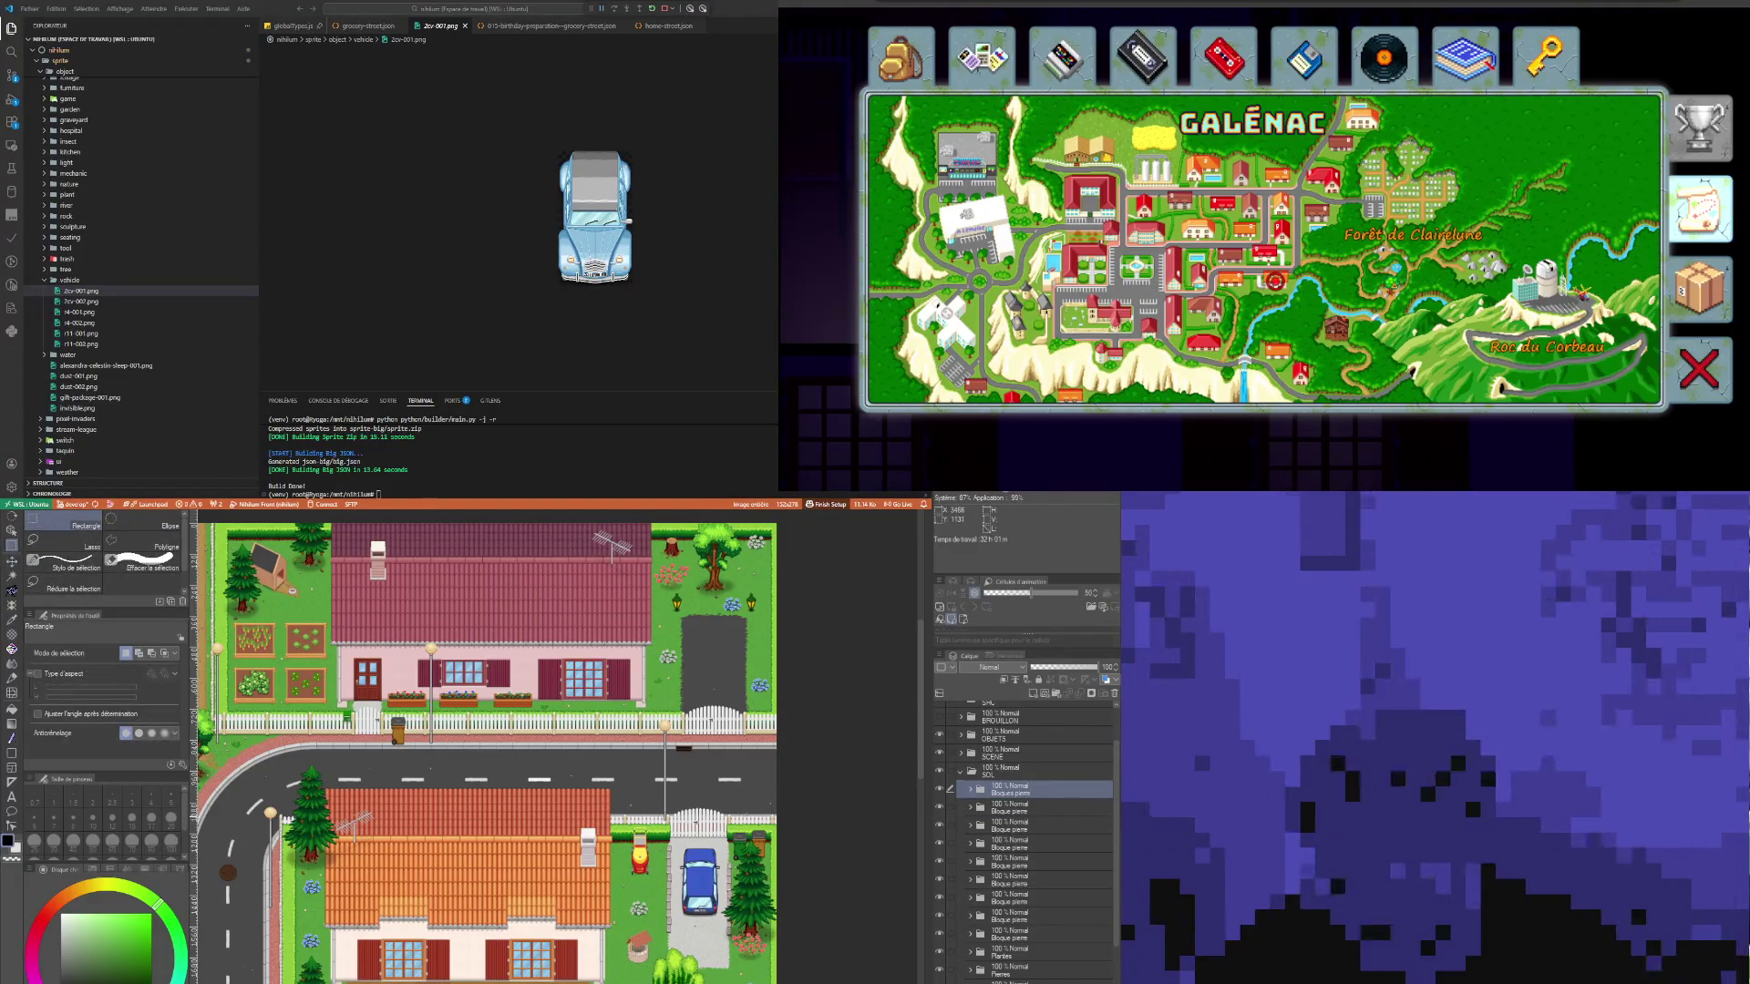
Step: Select all loose Bloque pierre layers and move them into the Bloques pierre folder
{"action": "left_click", "coordinate": [1024, 807]}
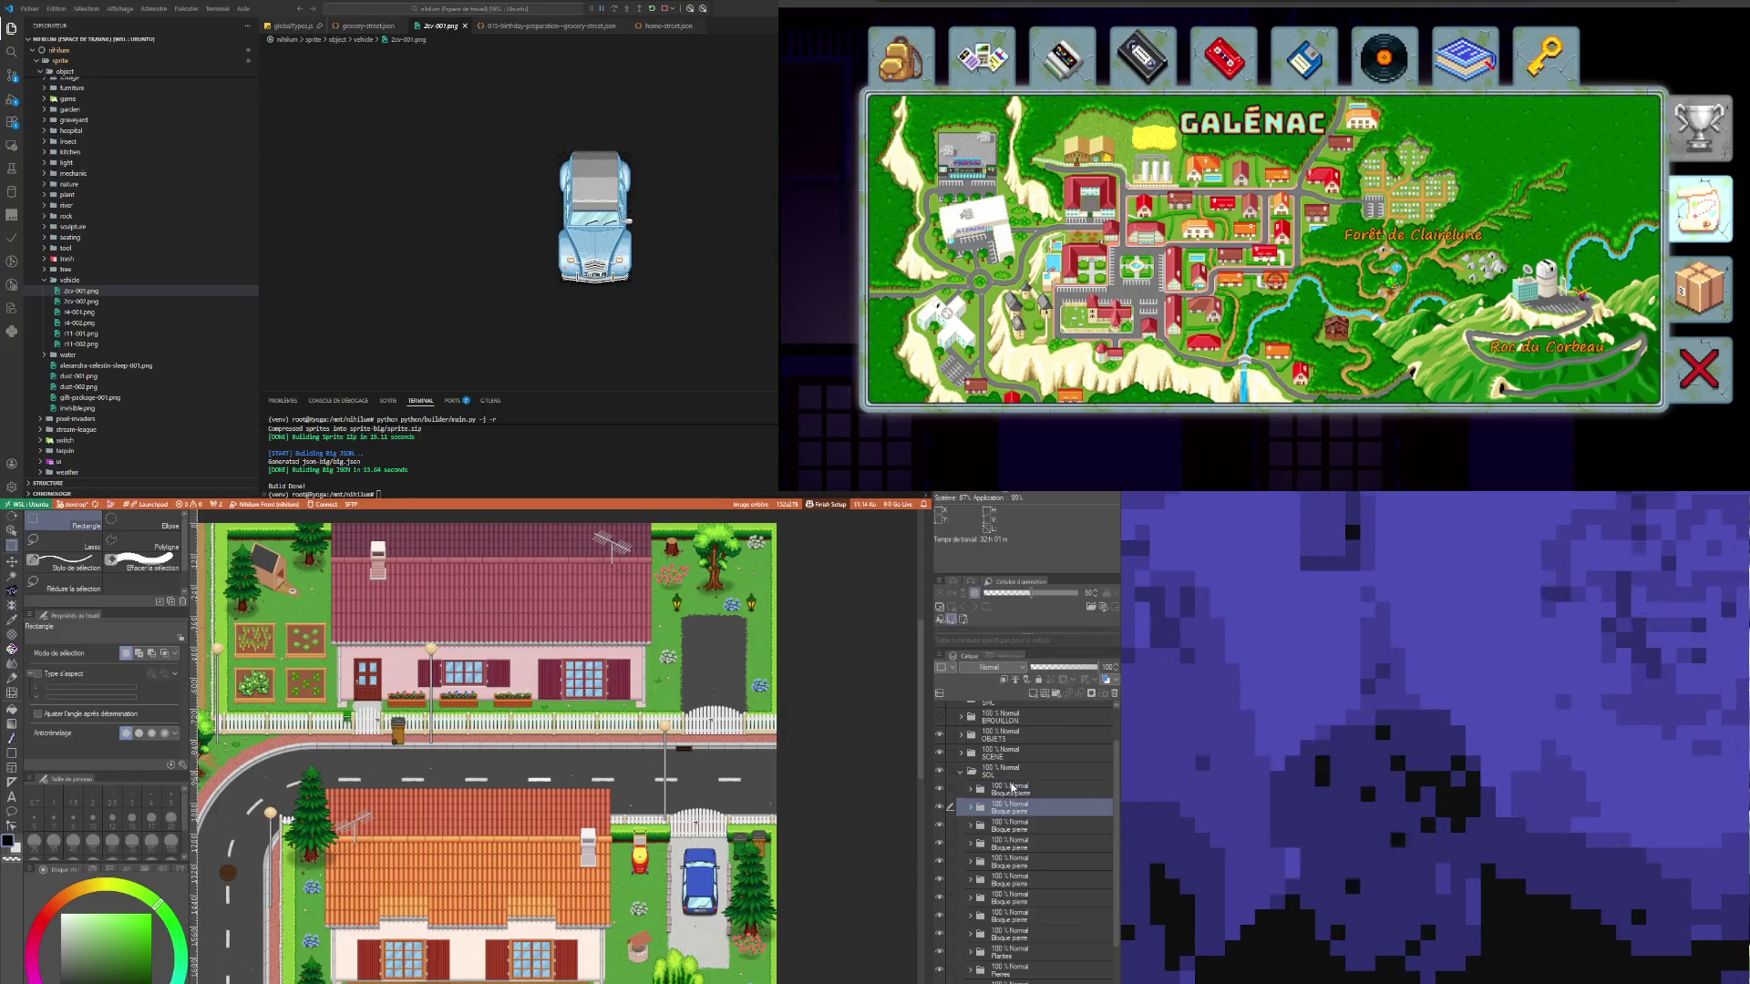
{"action": "left_click", "coordinate": [1016, 790]}
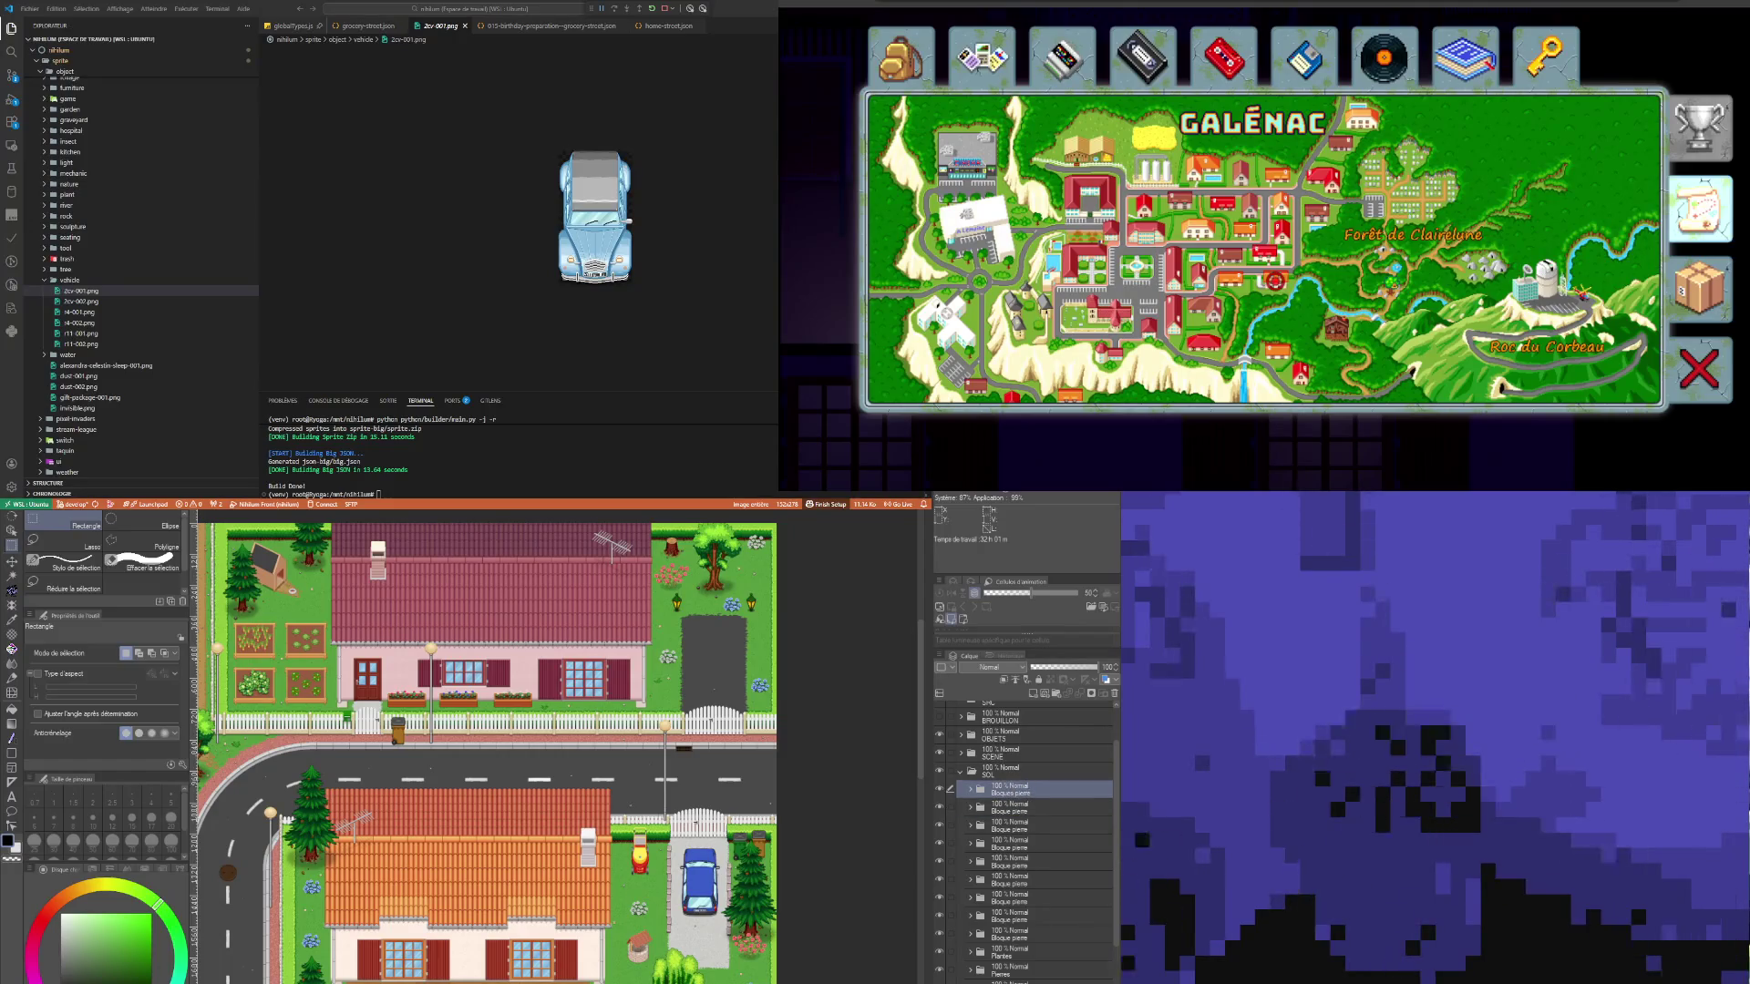
{"action": "left_click", "coordinate": [1028, 955]}
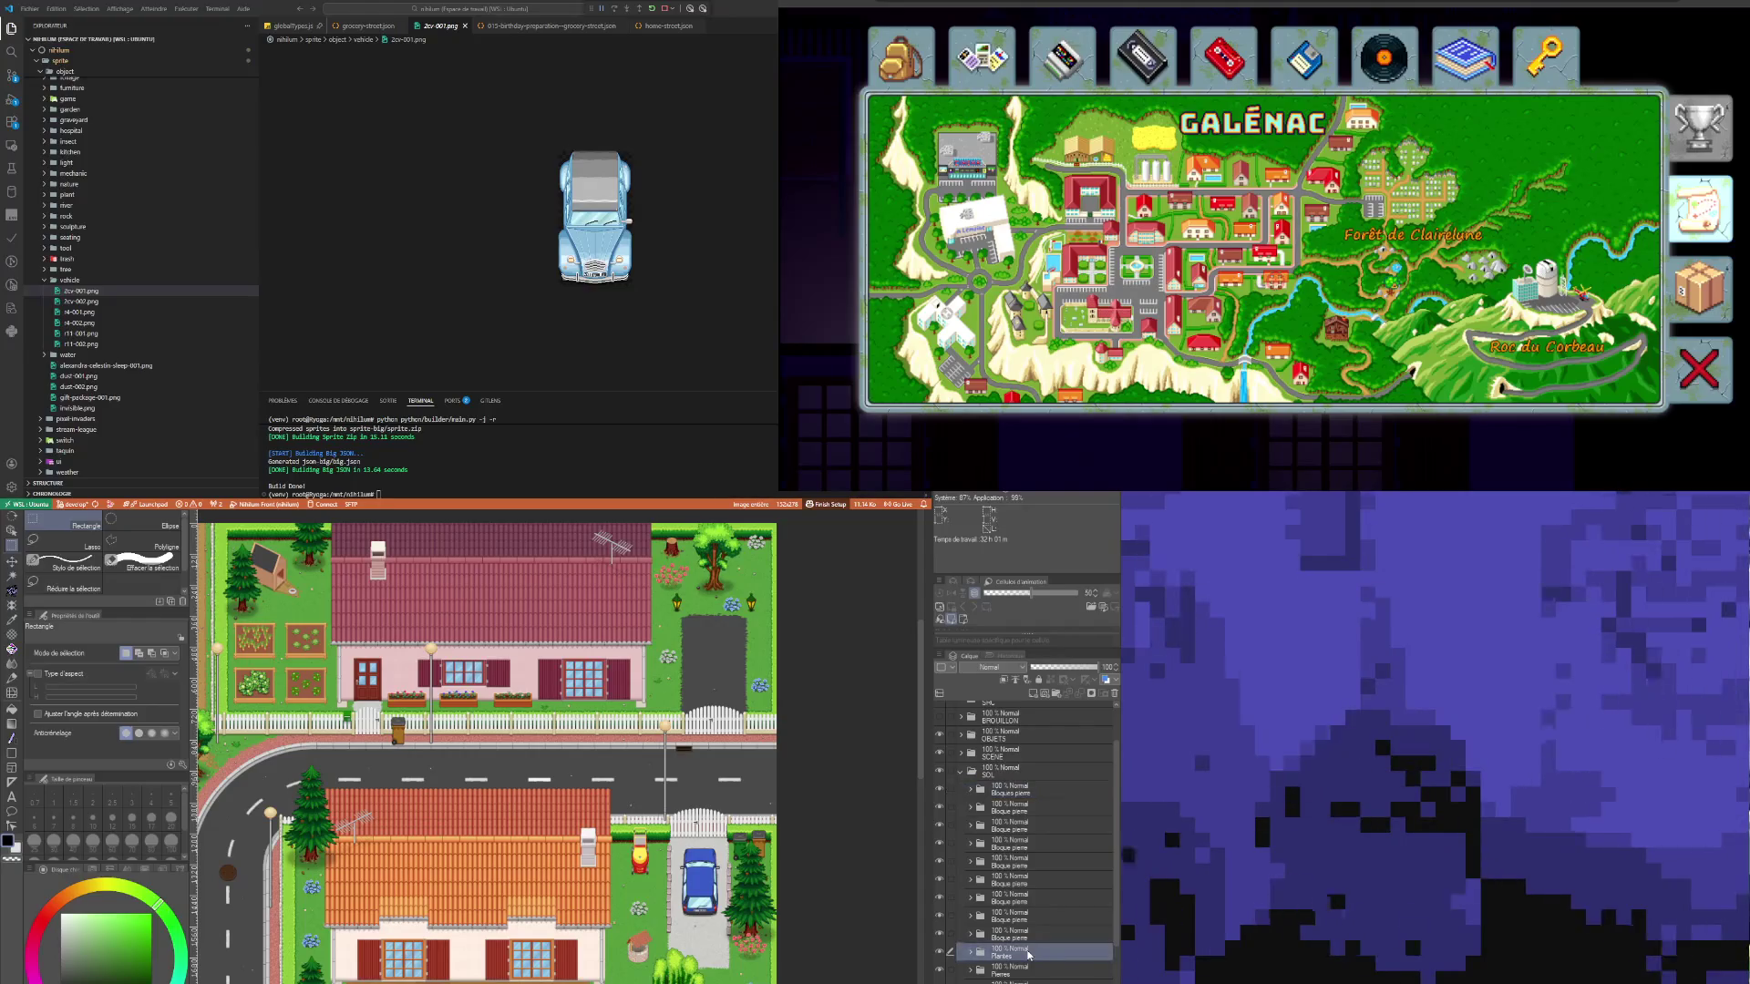
{"action": "left_click", "coordinate": [1013, 809]}
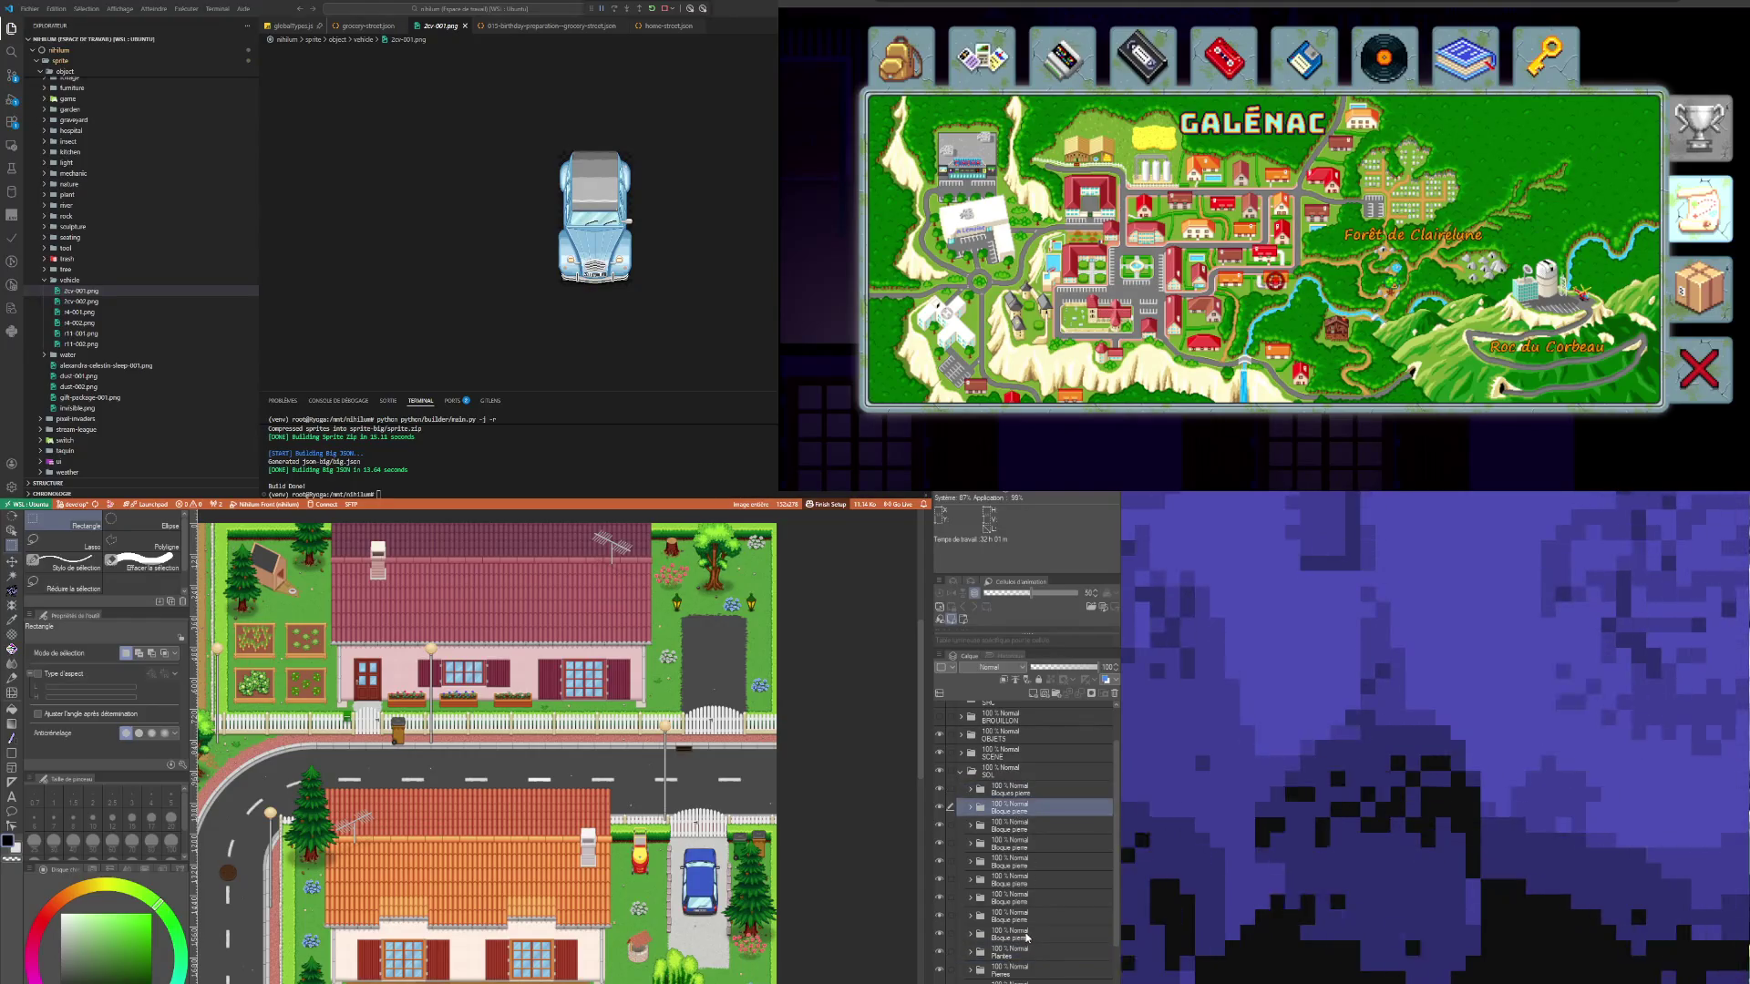
{"action": "left_click", "coordinate": [1013, 935], "text": "shift"}
{"action": "left_click_drag", "start_coordinate": [1019, 800], "coordinate": [971, 791]}
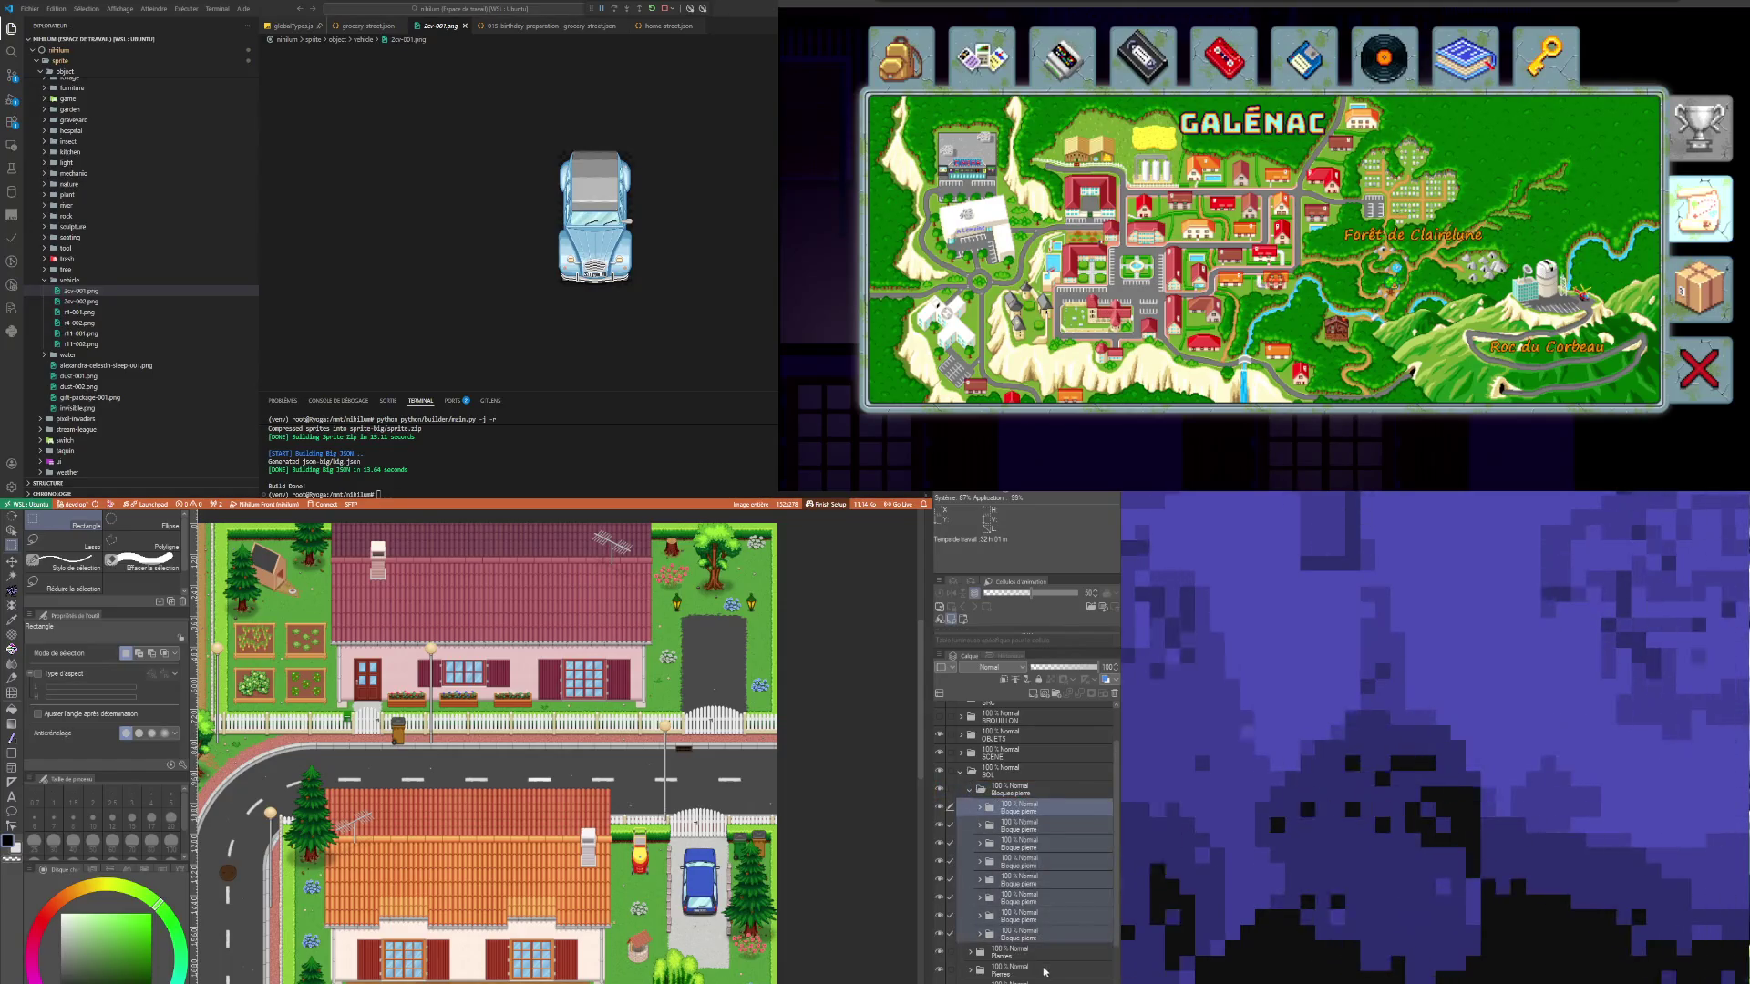
Step: Rearrange the Bloque pierre layers, moving one to the bottom of the group
{"action": "left_click", "coordinate": [1023, 935]}
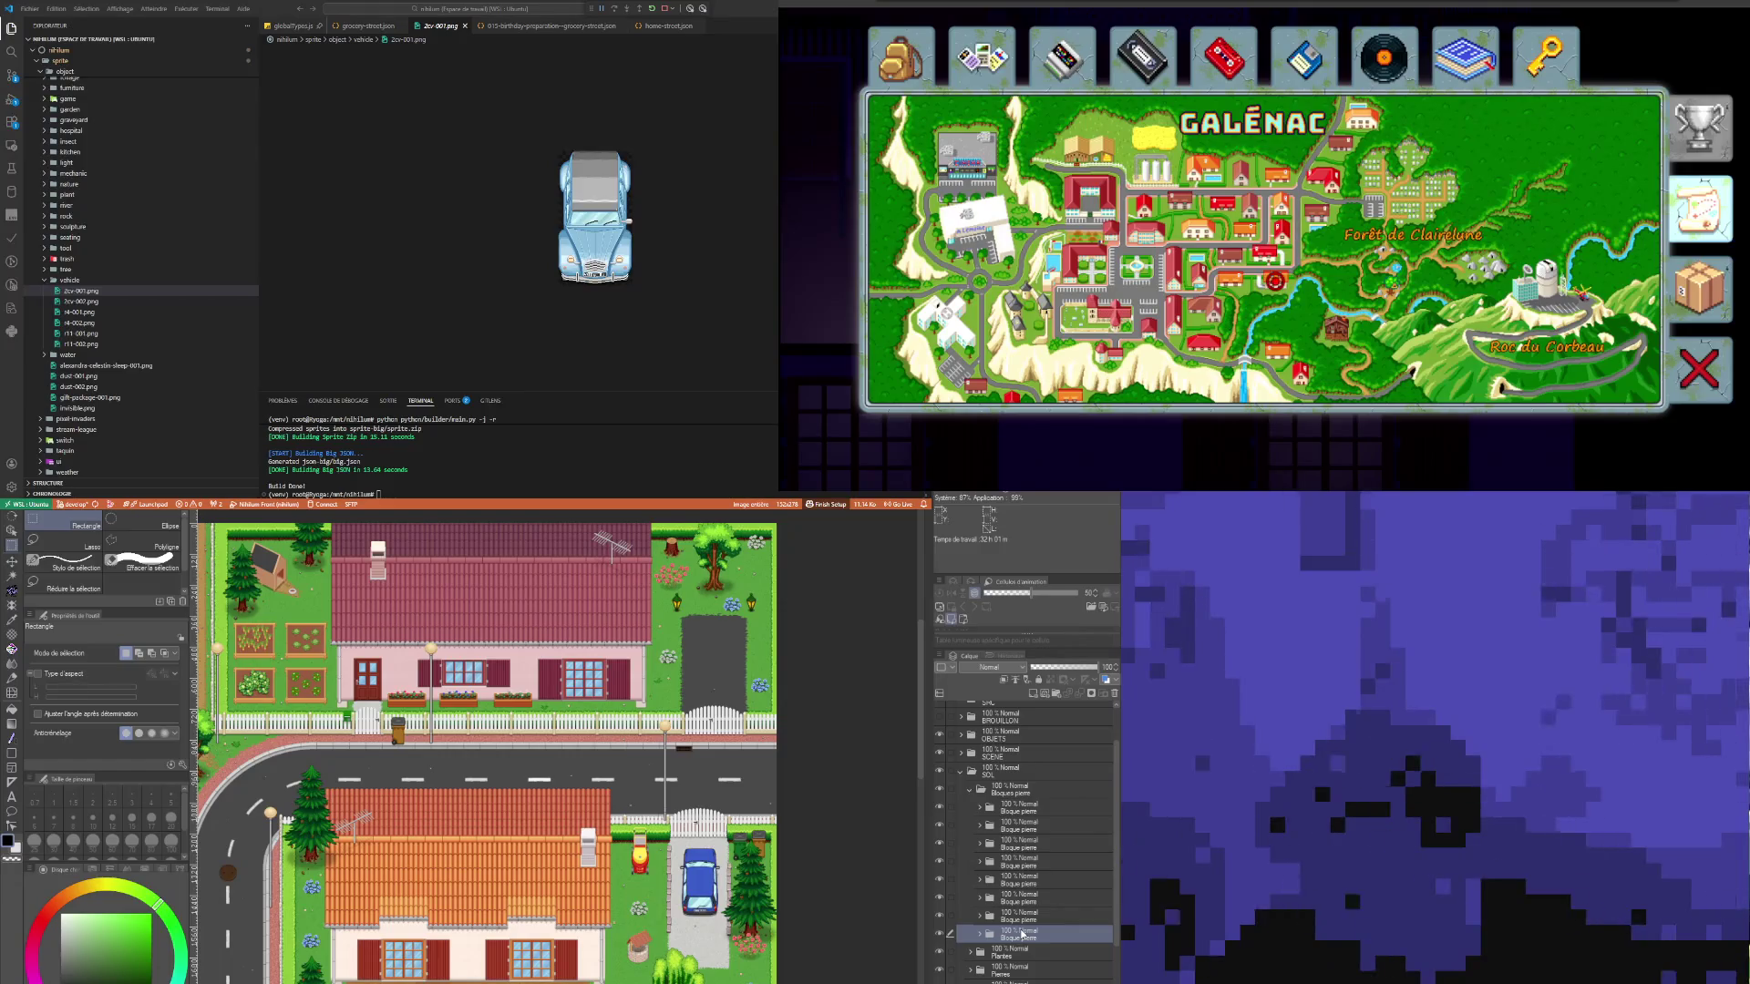
{"action": "left_click", "coordinate": [1038, 812]}
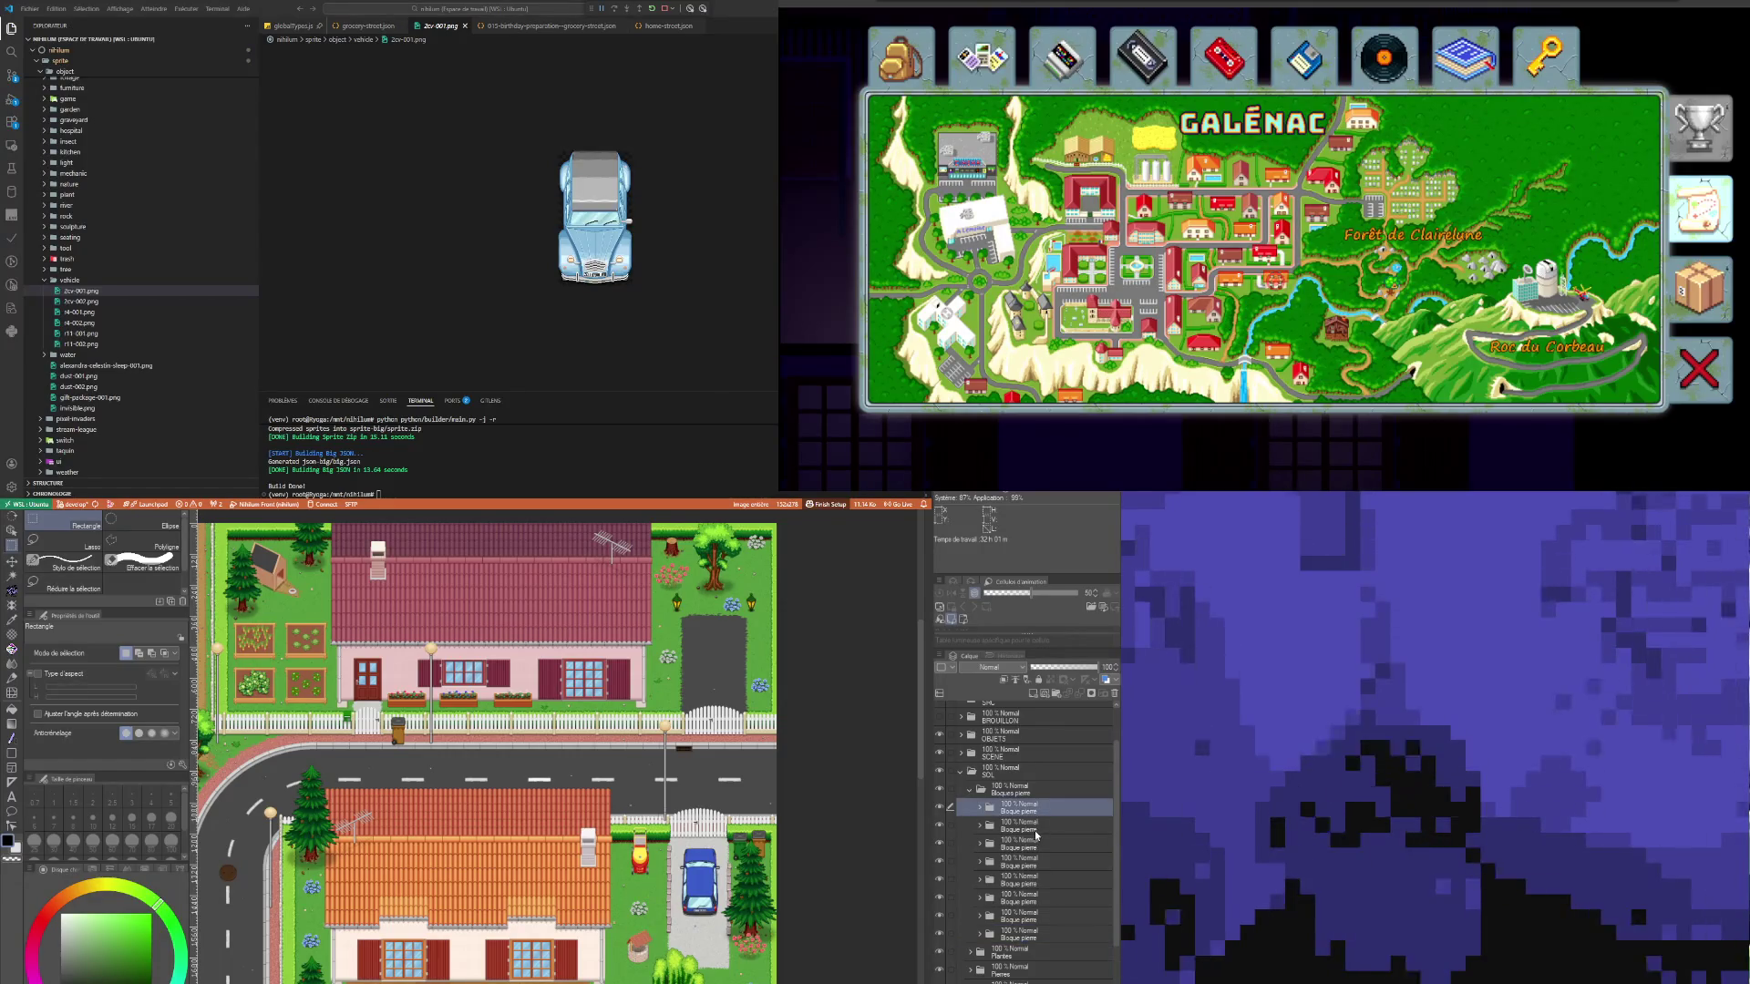
{"action": "left_click", "coordinate": [1031, 828]}
{"action": "left_click", "coordinate": [1025, 864]}
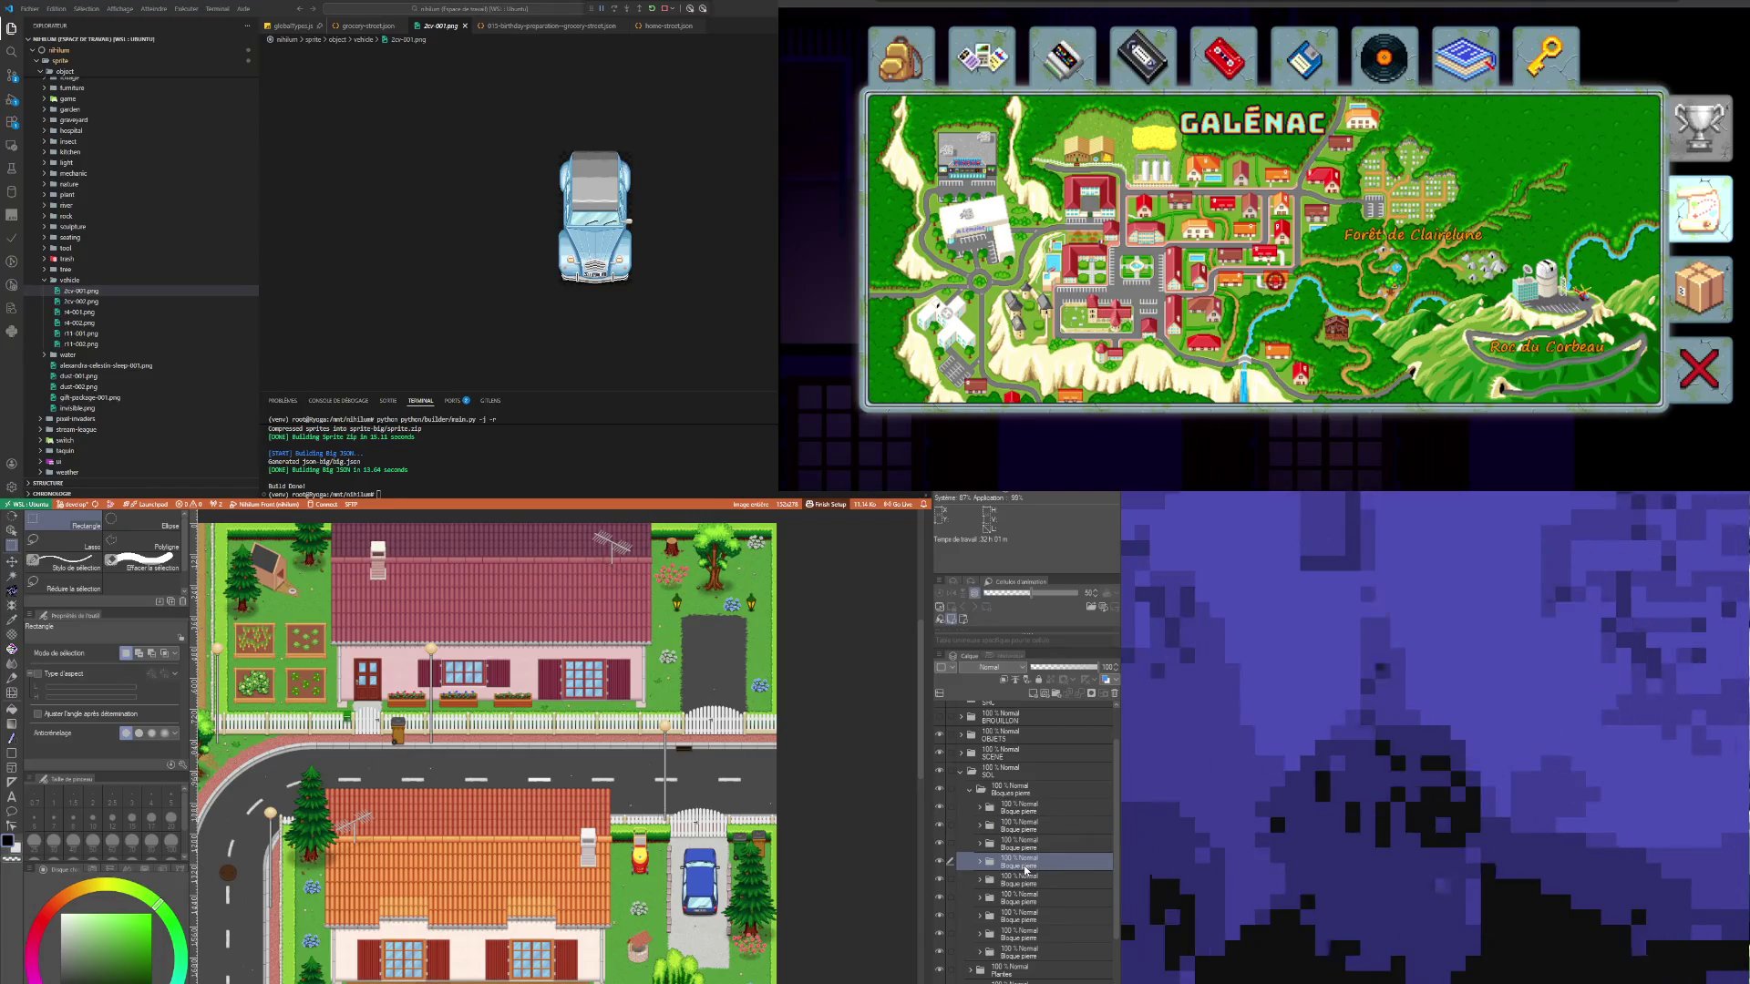
{"action": "left_click_drag", "start_coordinate": [1025, 867], "coordinate": [1030, 953]}
{"action": "left_click", "coordinate": [1030, 952]}
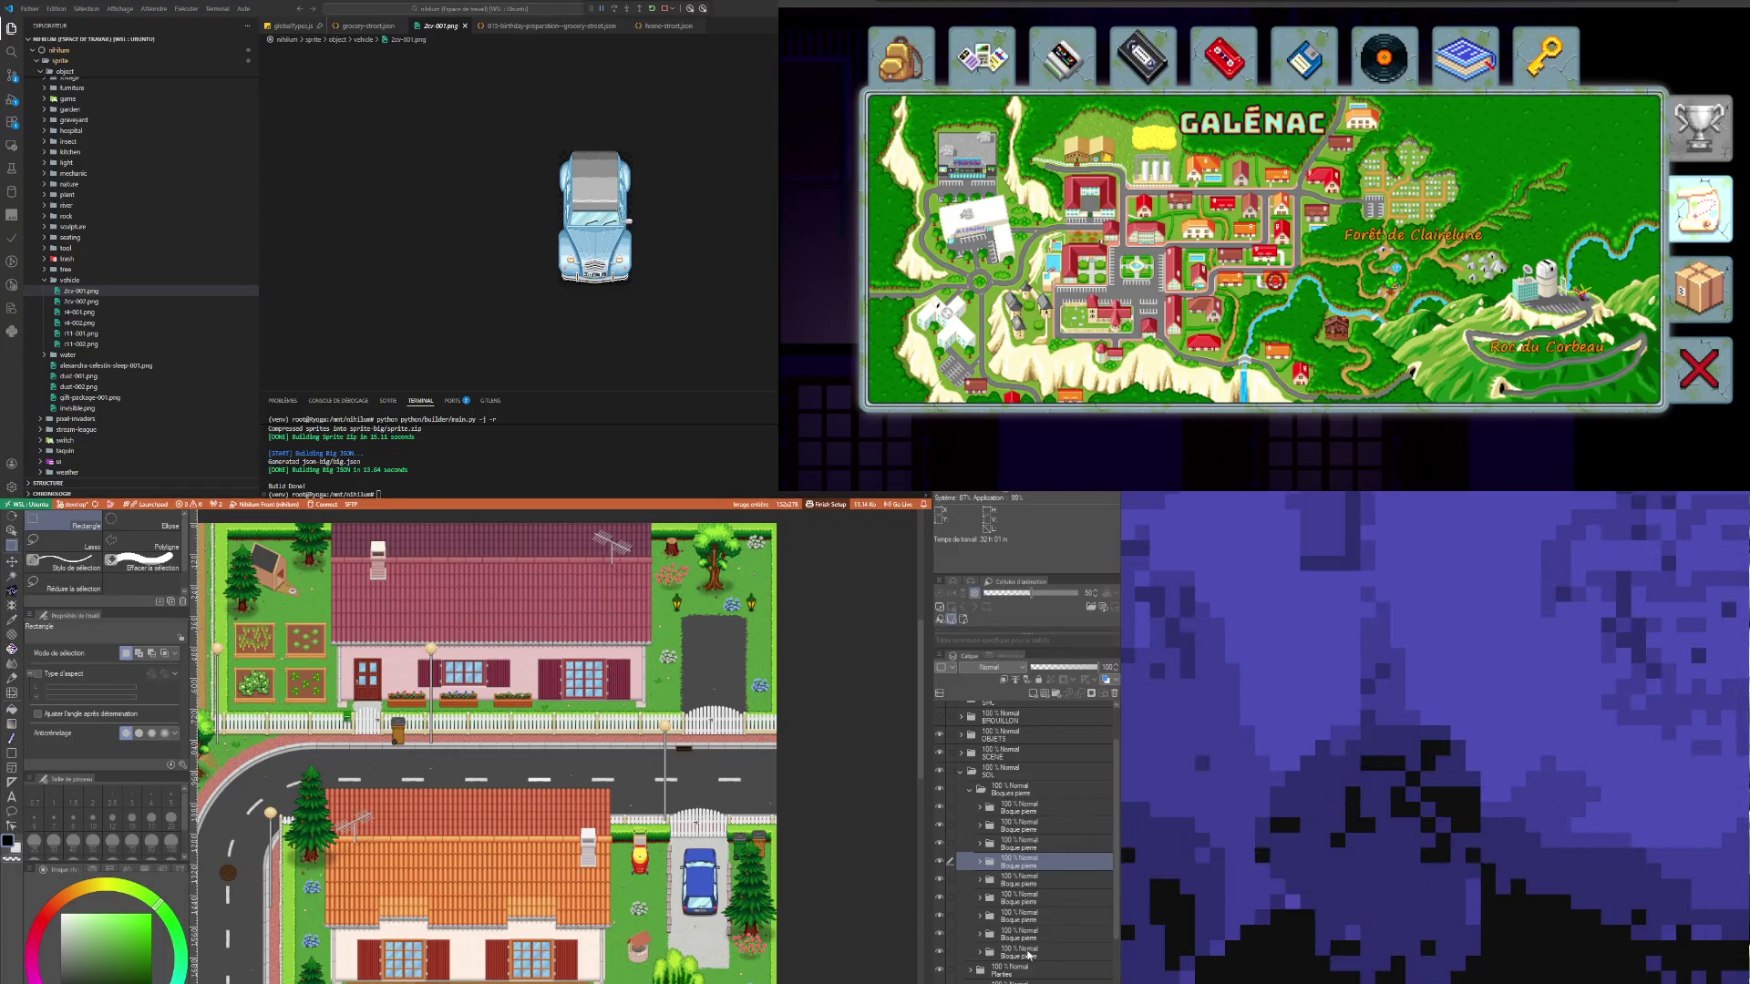
Step: Move another Bloque pierre layer out below Plantes in the layer stack
{"action": "key", "text": "ctrl+minus"}
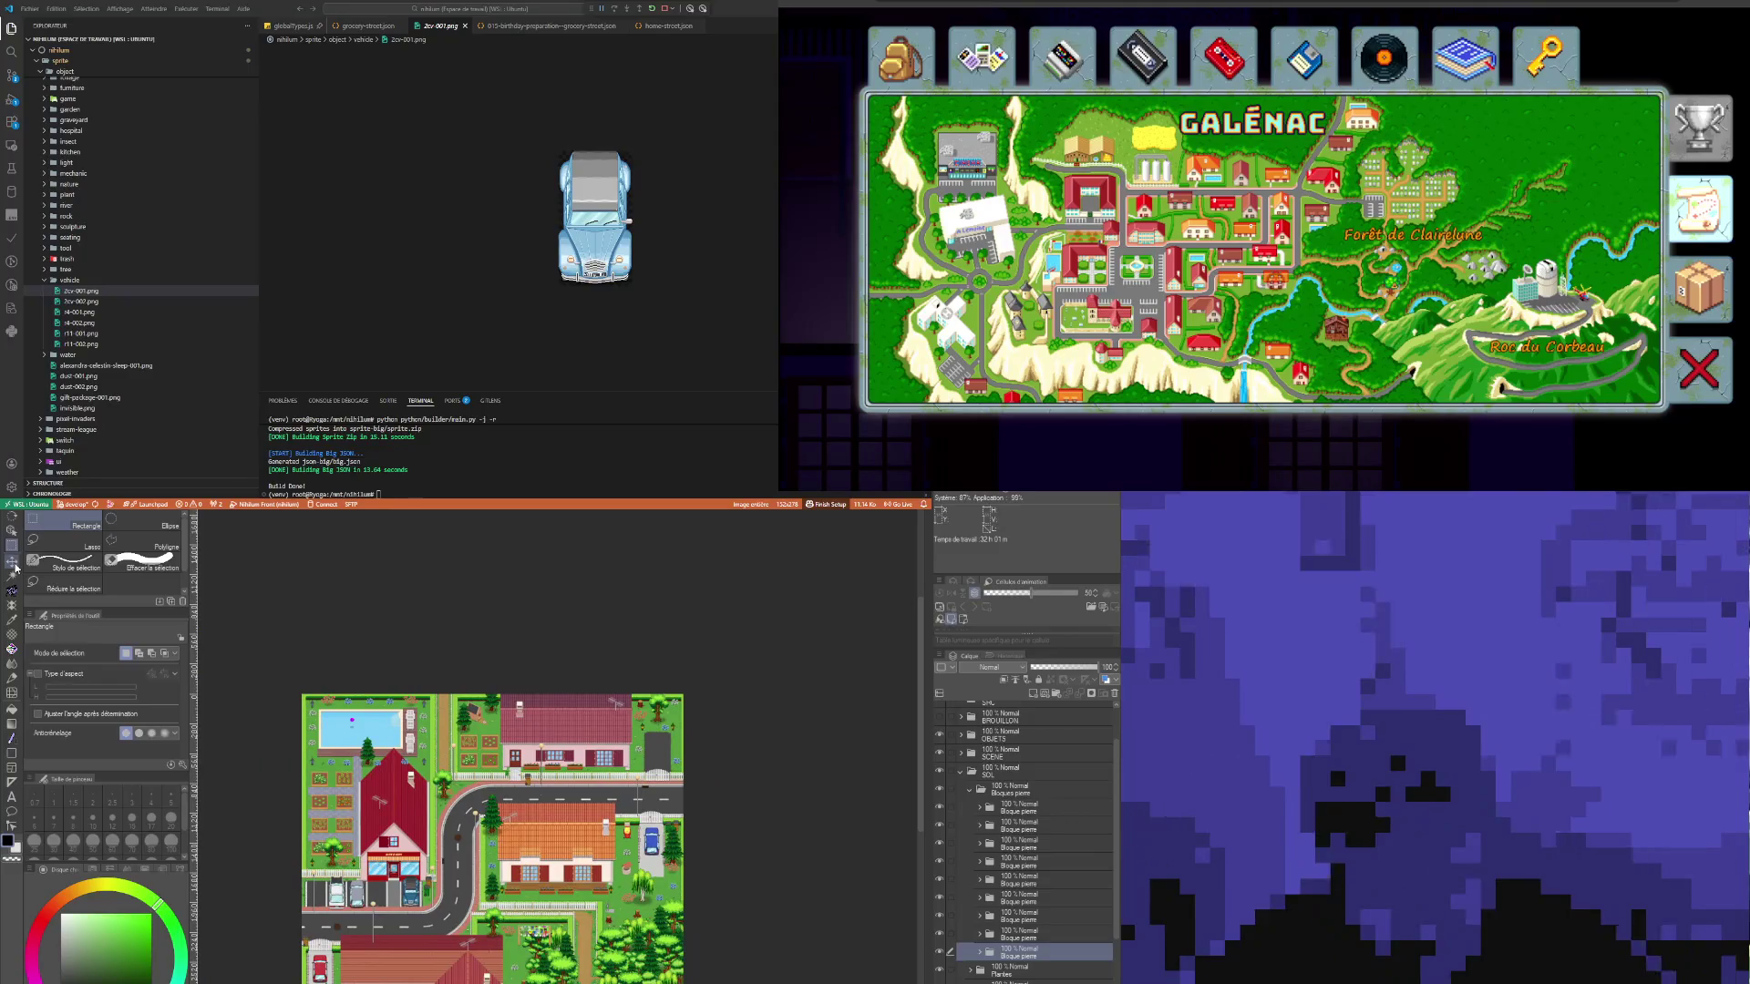
{"action": "left_click", "coordinate": [11, 561]}
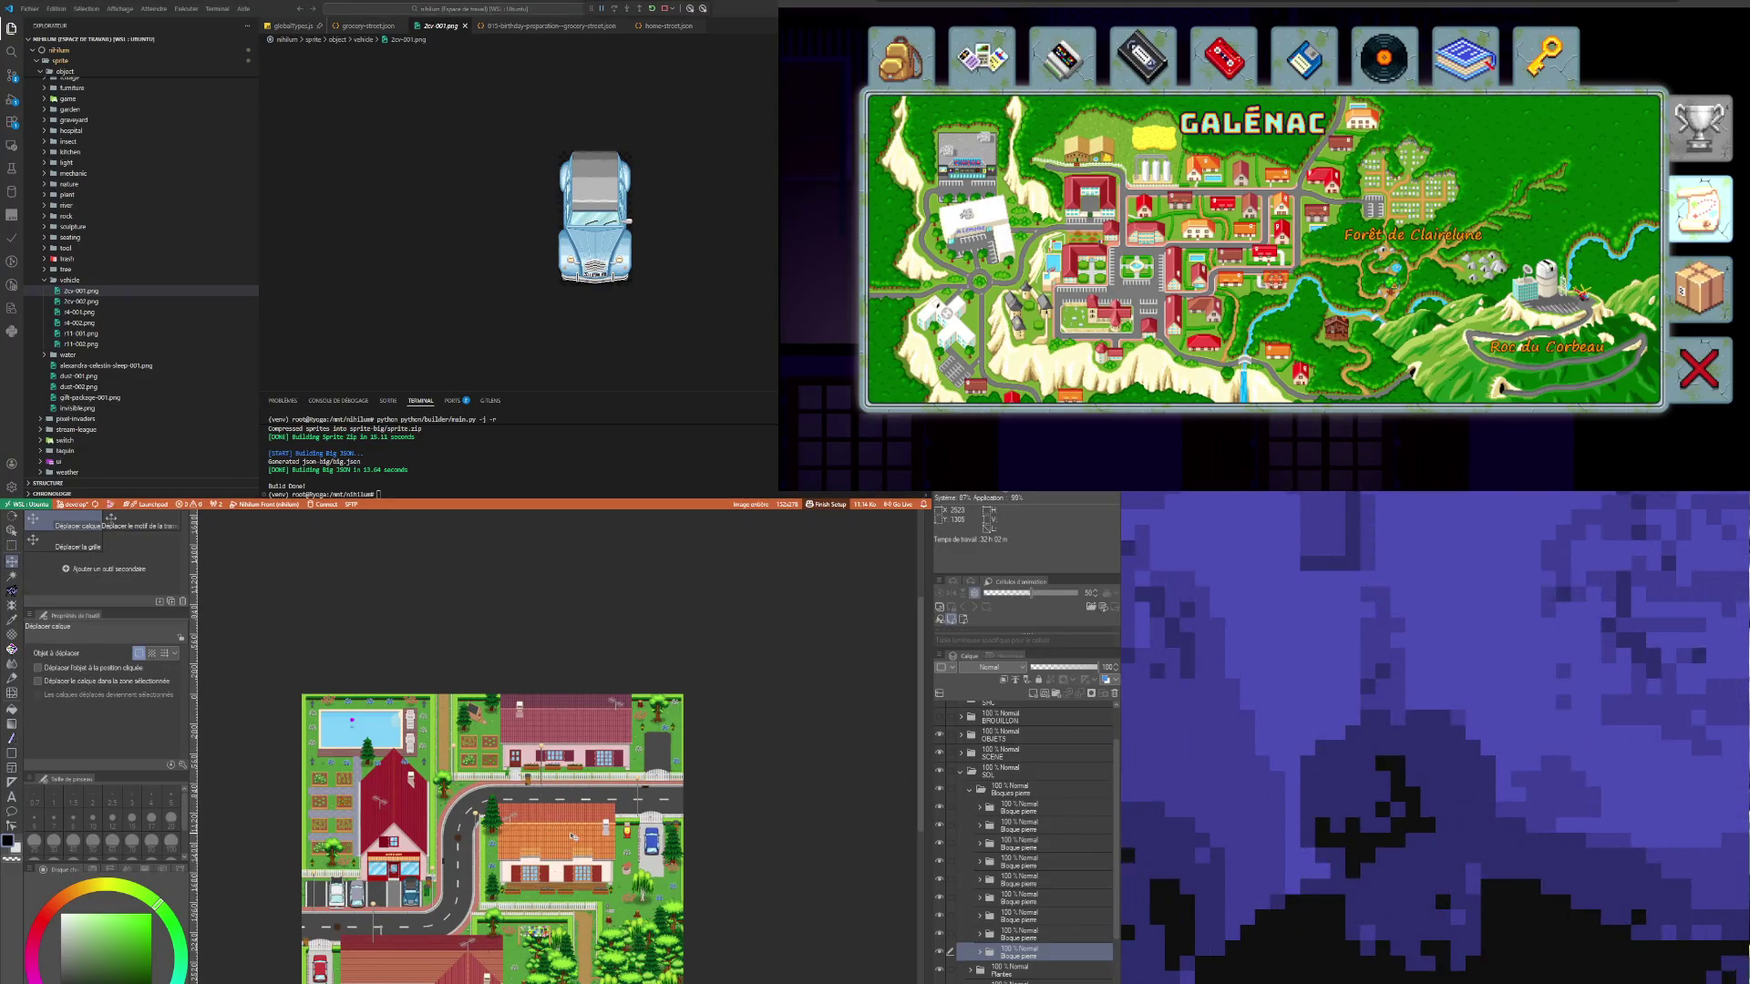
{"action": "left_click", "coordinate": [1017, 865]}
{"action": "mouse_move", "coordinate": [1017, 868]}
{"action": "left_mouse_down"}
{"action": "mouse_move", "coordinate": [1034, 874]}
{"action": "mouse_move", "coordinate": [1032, 943]}
{"action": "left_mouse_up"}
{"action": "left_click", "coordinate": [1032, 951]}
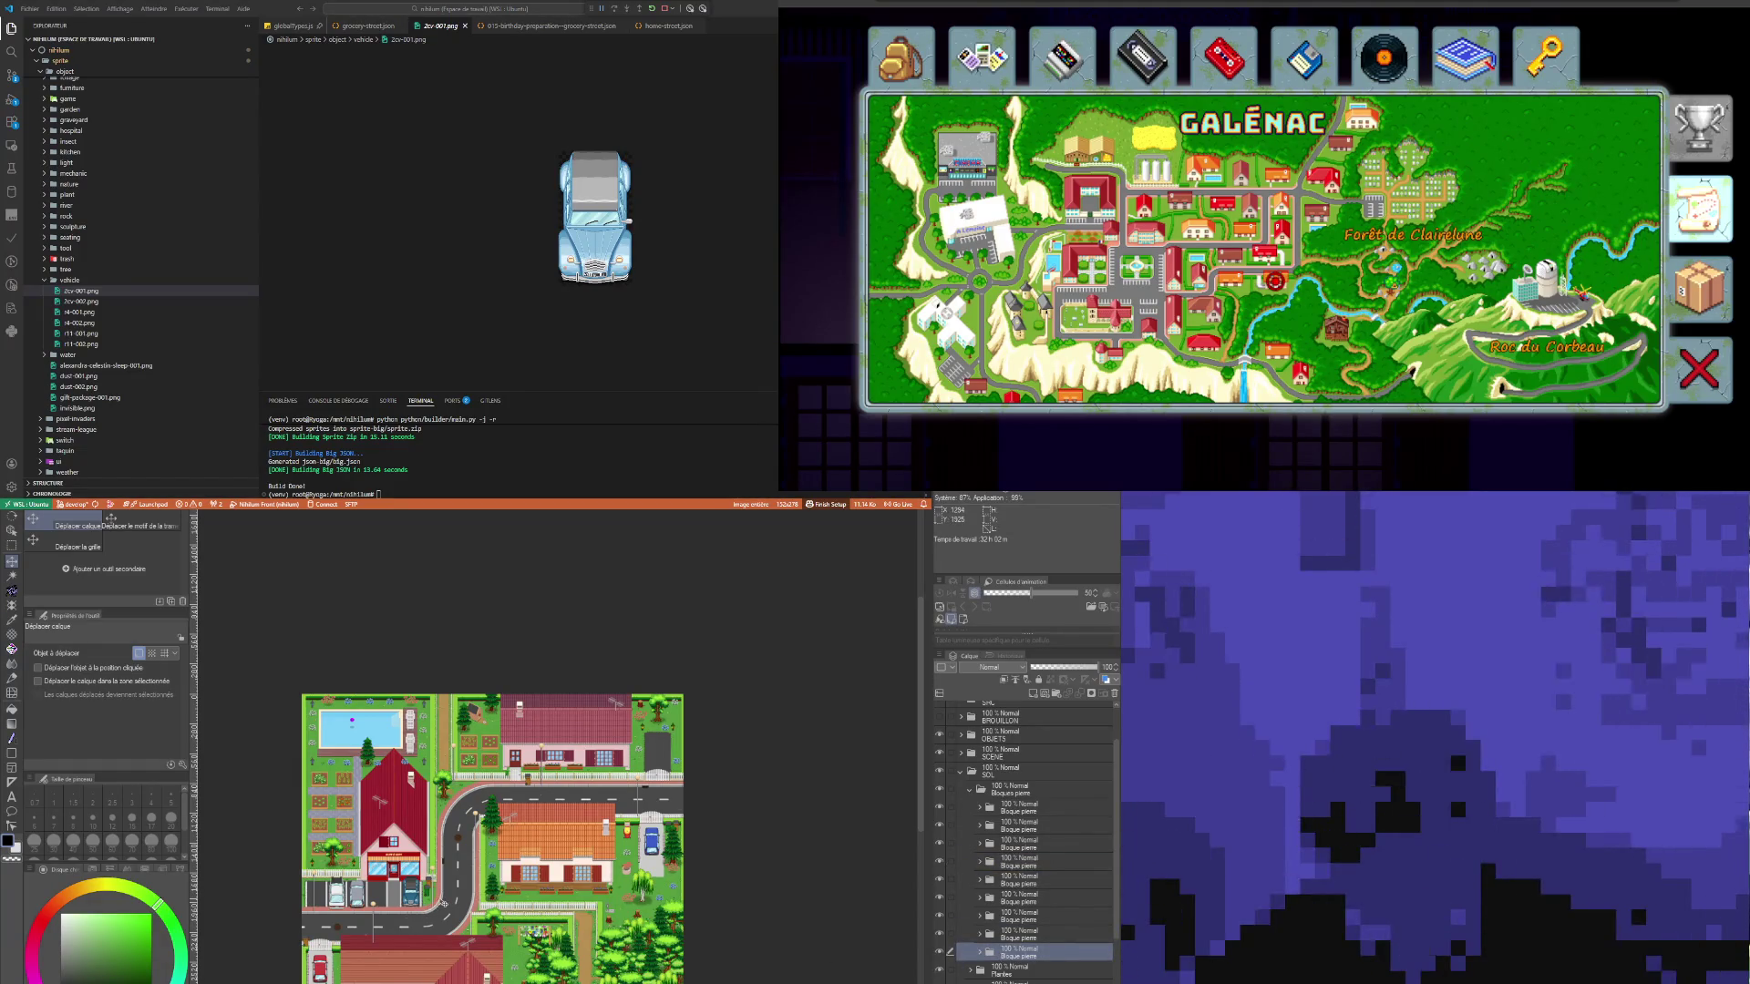
{"action": "left_click", "coordinate": [1021, 936]}
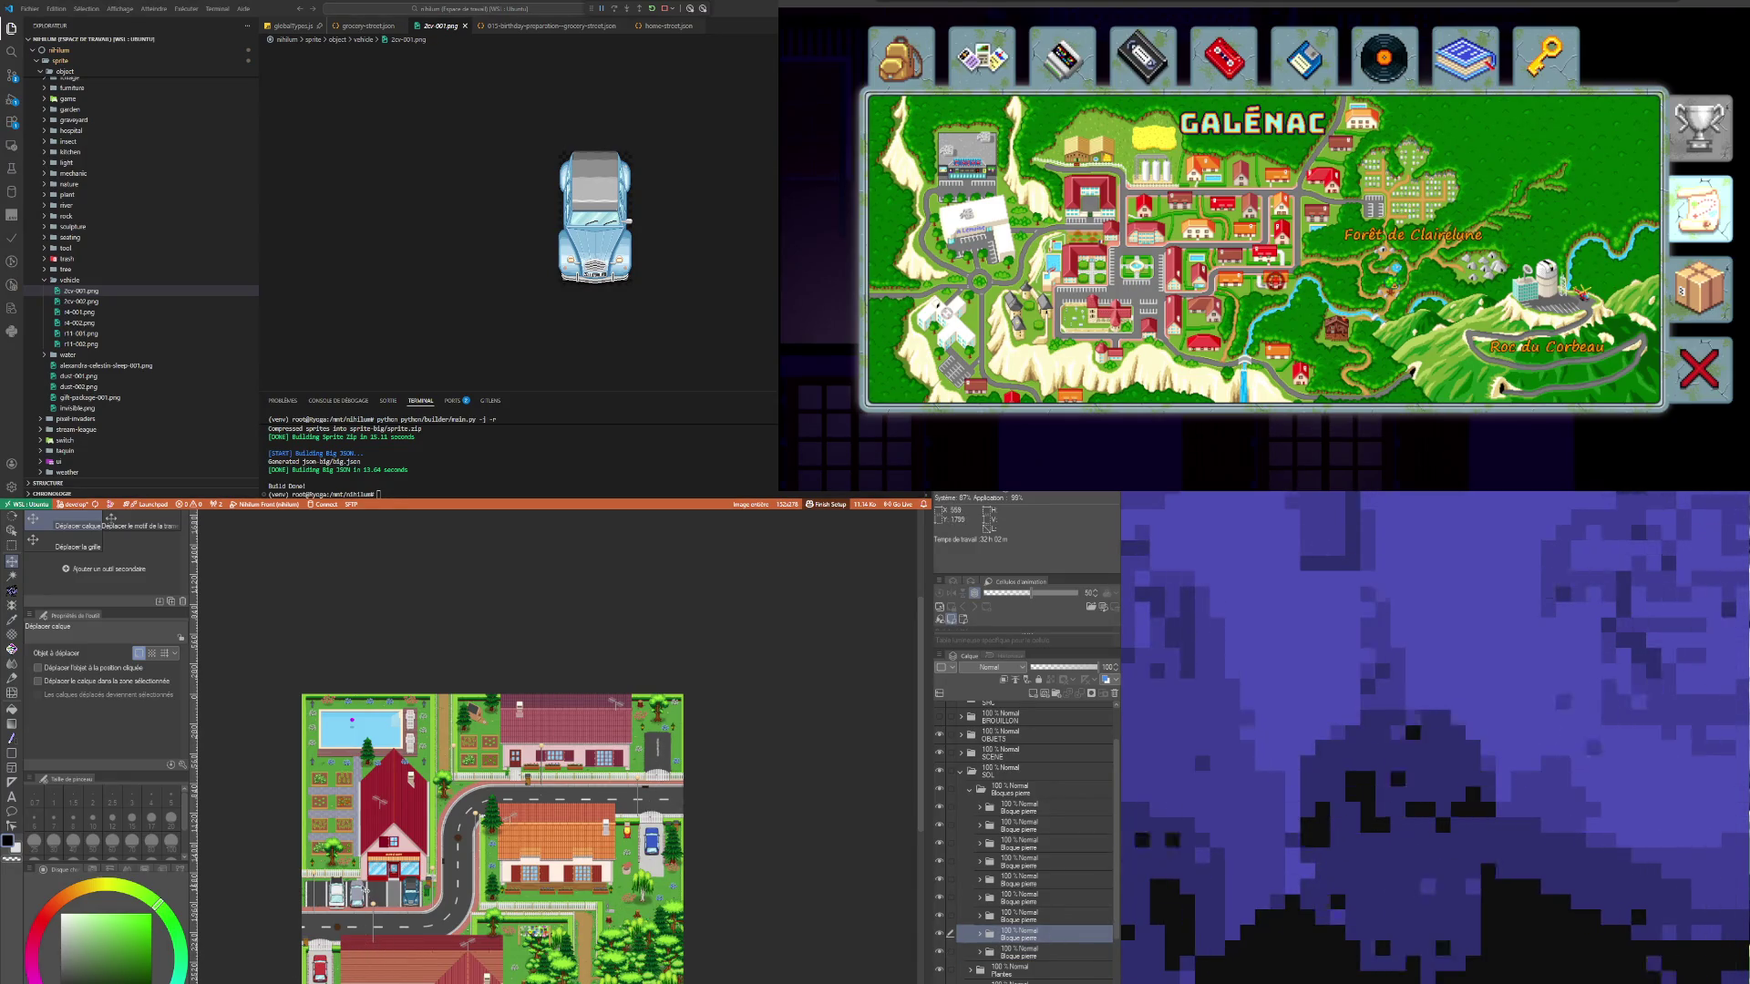
Step: Shift the stepping-stone column left and down, then duplicate it
{"action": "scroll", "coordinate": [657, 806], "scroll_direction": "up", "scroll_amount": 8}
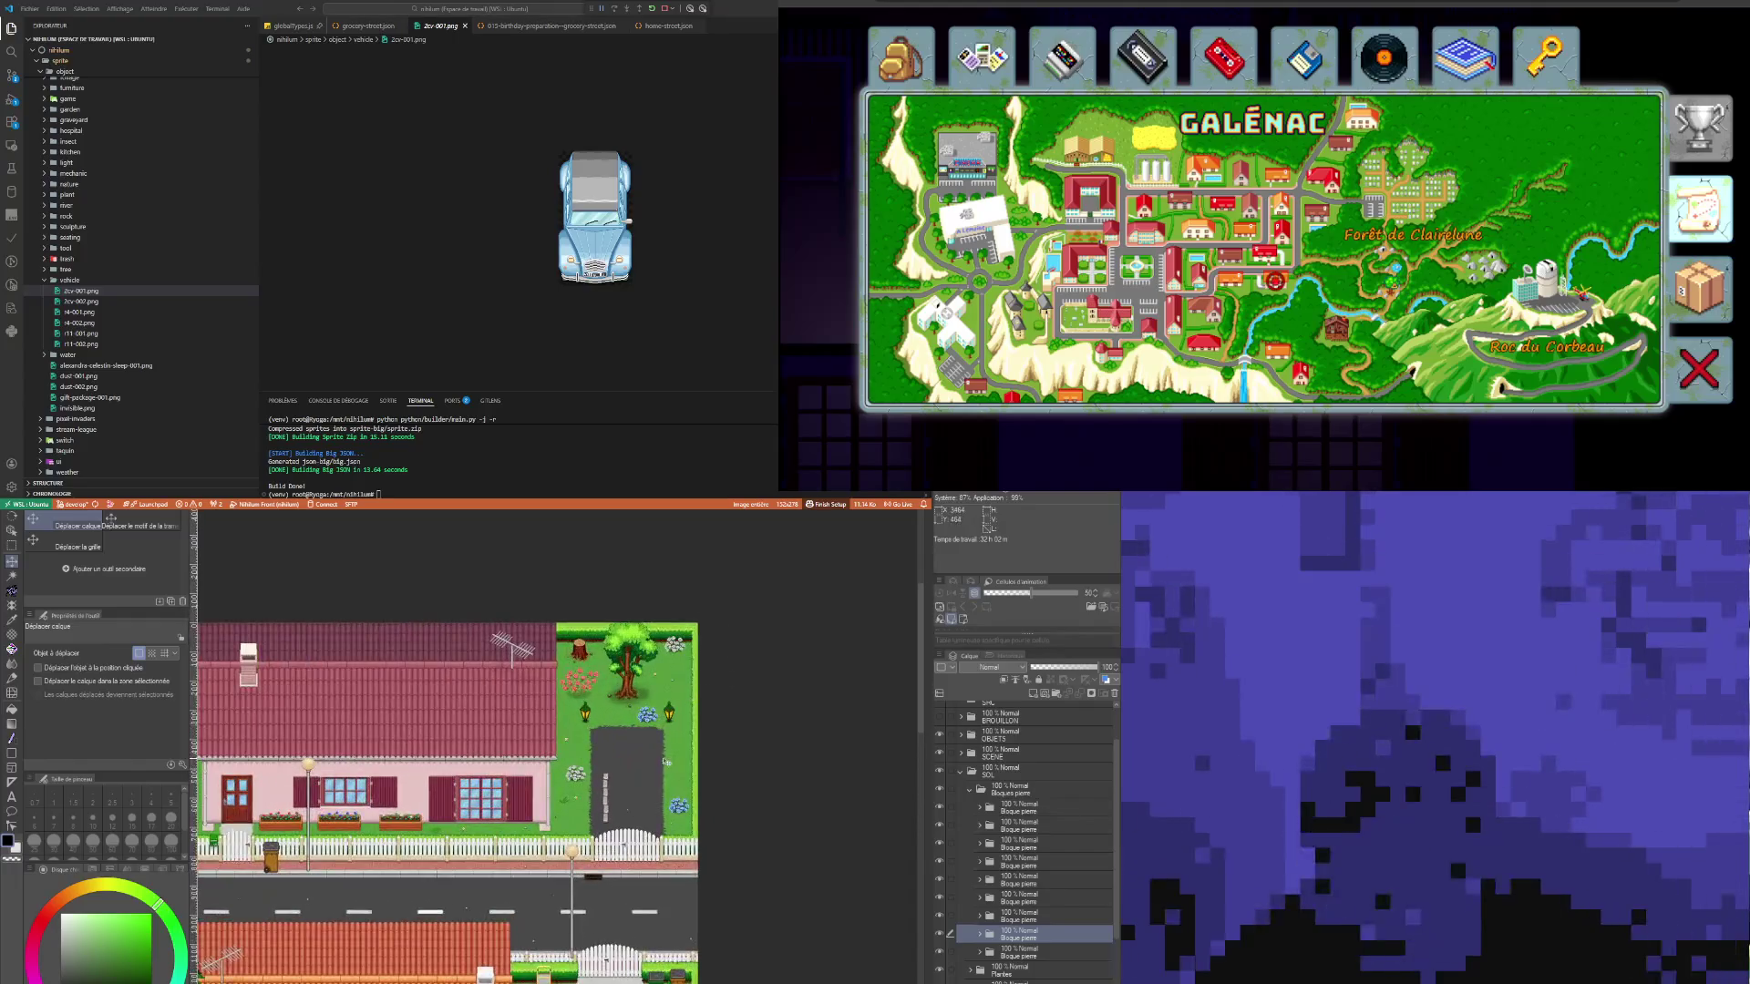
{"action": "mouse_move", "coordinate": [617, 821]}
{"action": "left_mouse_down"}
{"action": "mouse_move", "coordinate": [578, 850]}
{"action": "mouse_move", "coordinate": [717, 848]}
{"action": "left_mouse_up"}
{"action": "key", "text": "ctrl+c"}
{"action": "key", "text": "ctrl+v"}
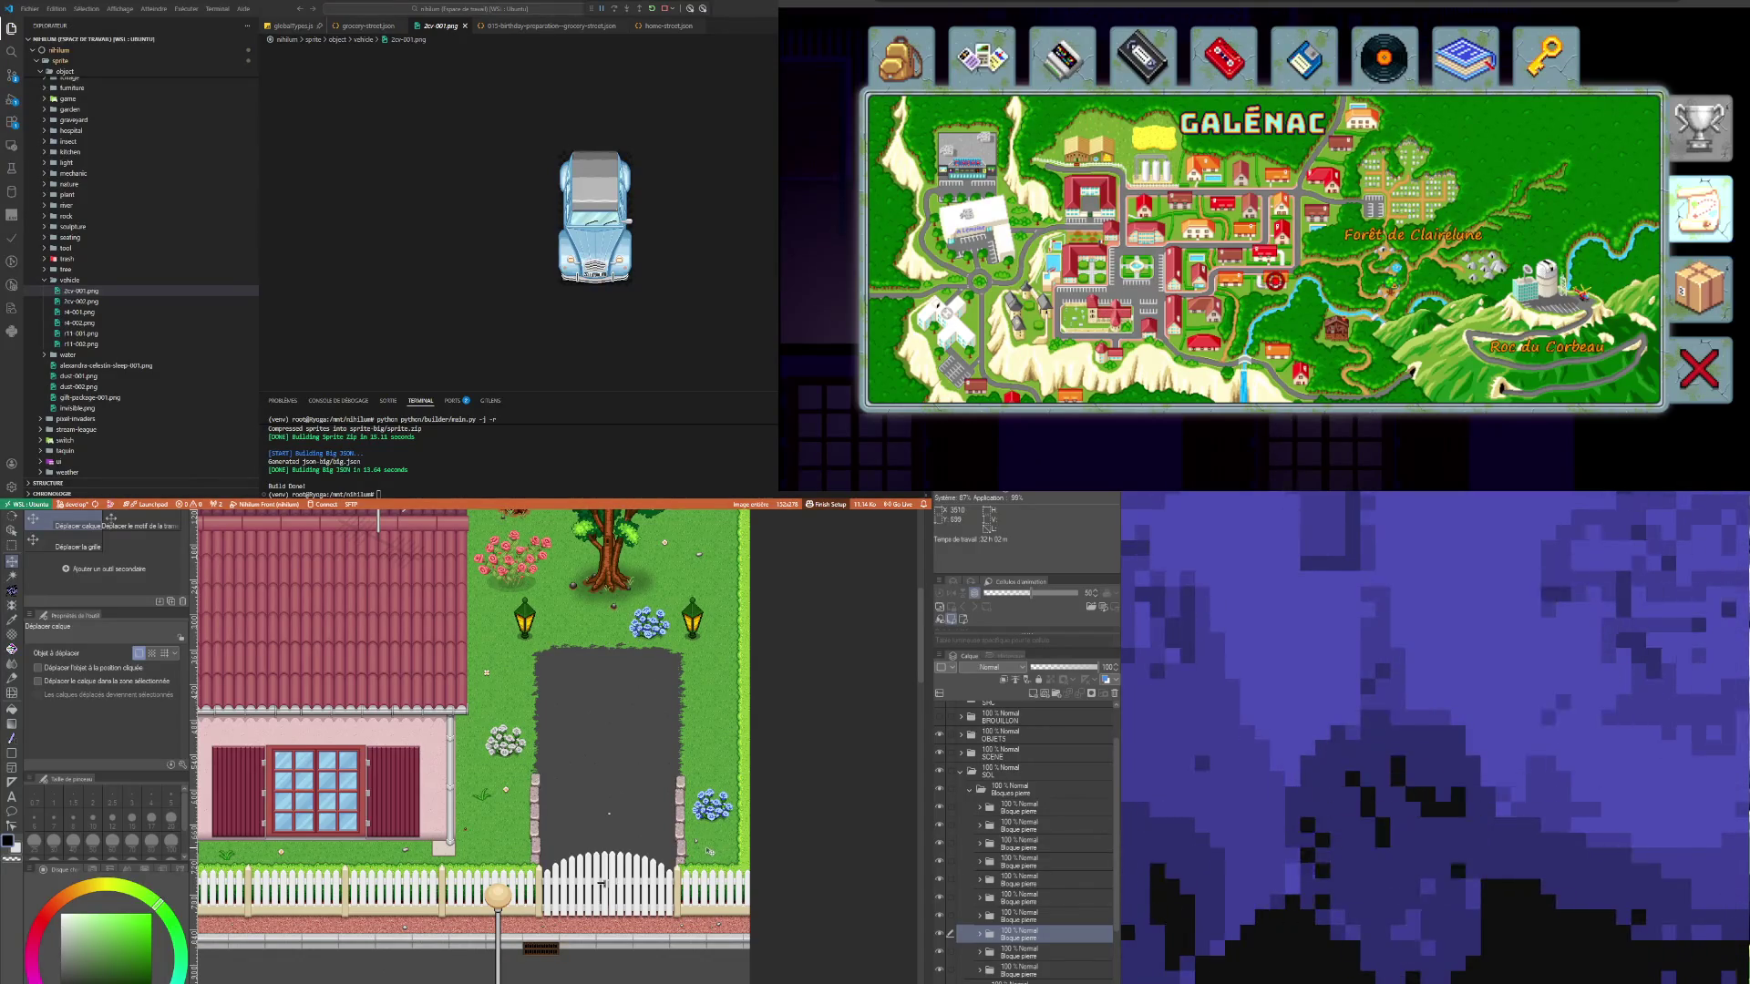
Step: Align the copied column along the driveway's right edge, file it in the folder, and duplicate again
{"action": "scroll", "coordinate": [1055, 941], "scroll_direction": "down", "scroll_amount": 1}
{"action": "scroll", "coordinate": [1053, 939], "scroll_direction": "down", "scroll_amount": 1}
{"action": "left_click", "coordinate": [1025, 906]}
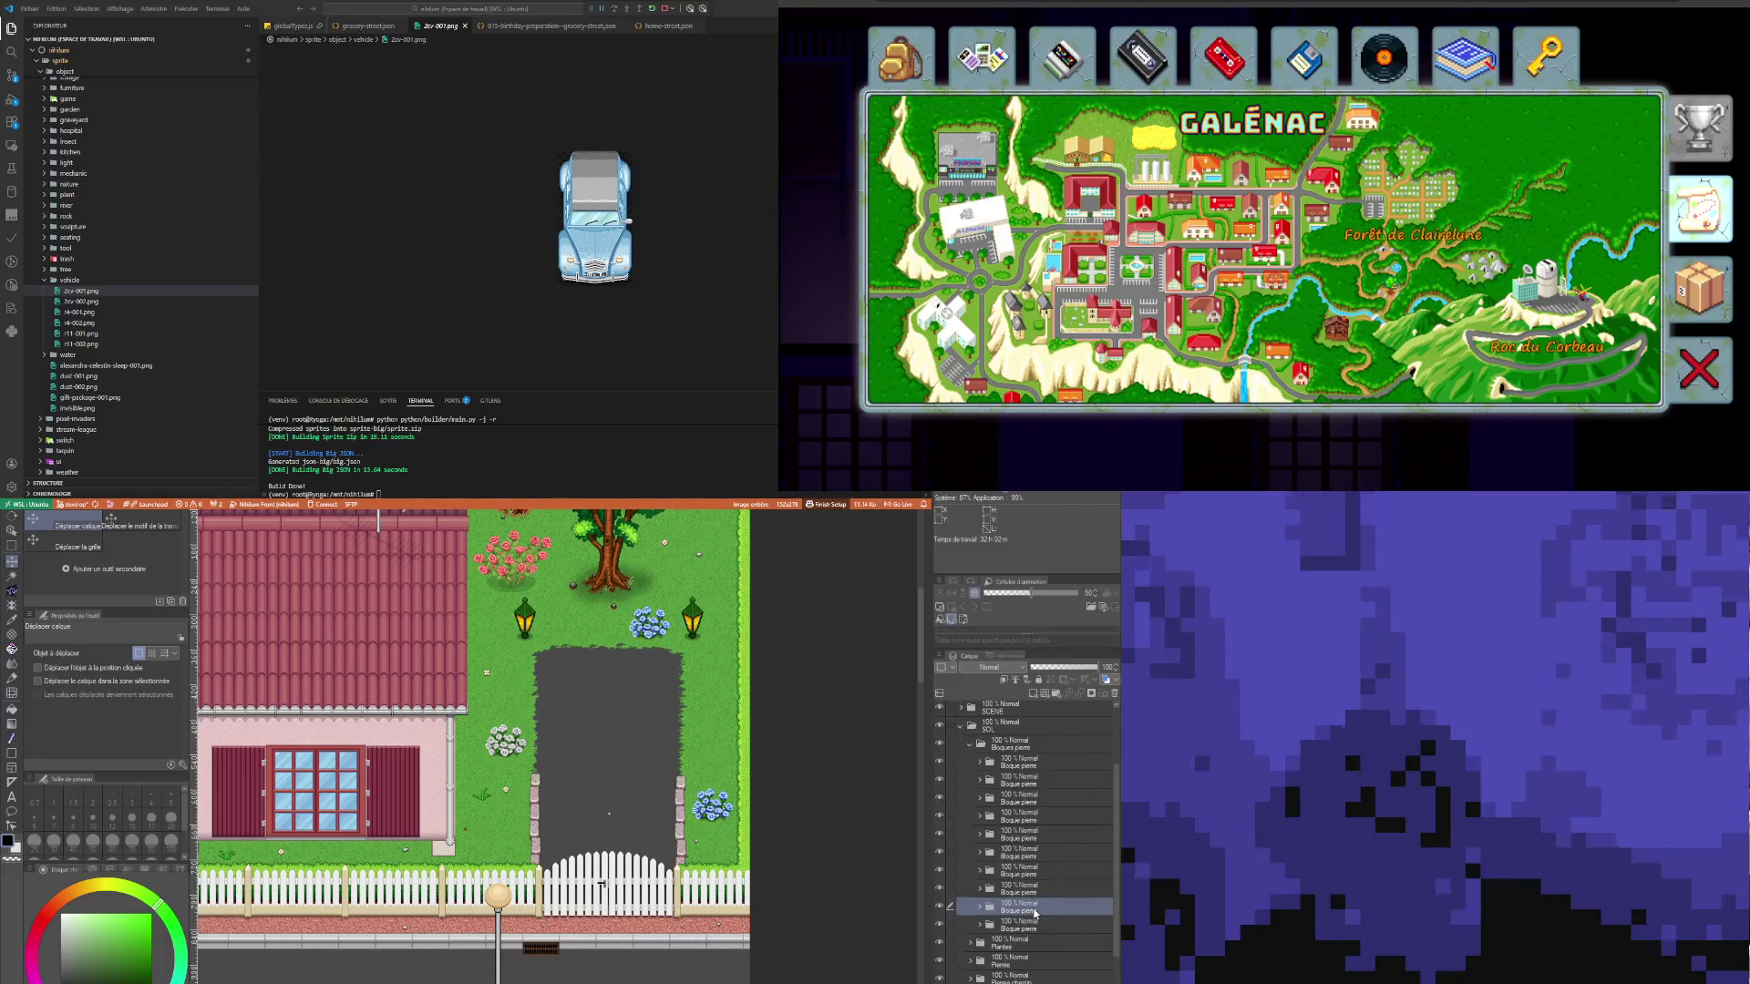
{"action": "left_click", "coordinate": [1019, 891]}
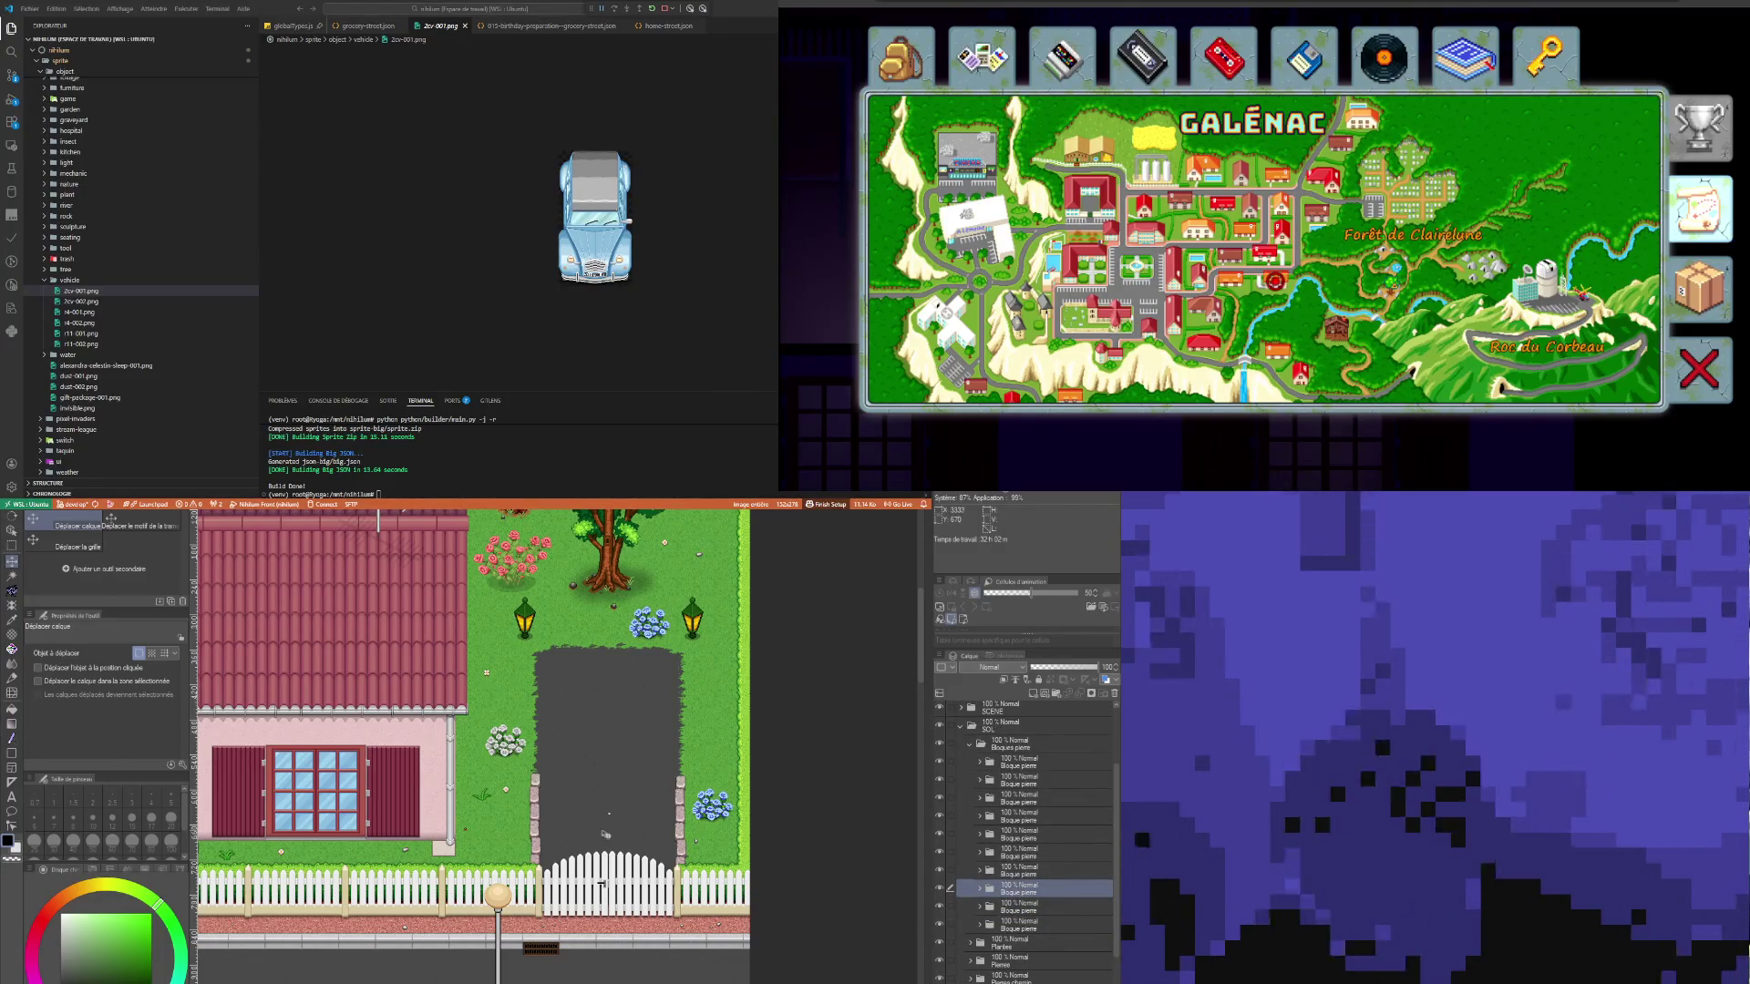
{"action": "left_click_drag", "start_coordinate": [702, 747], "coordinate": [701, 755]}
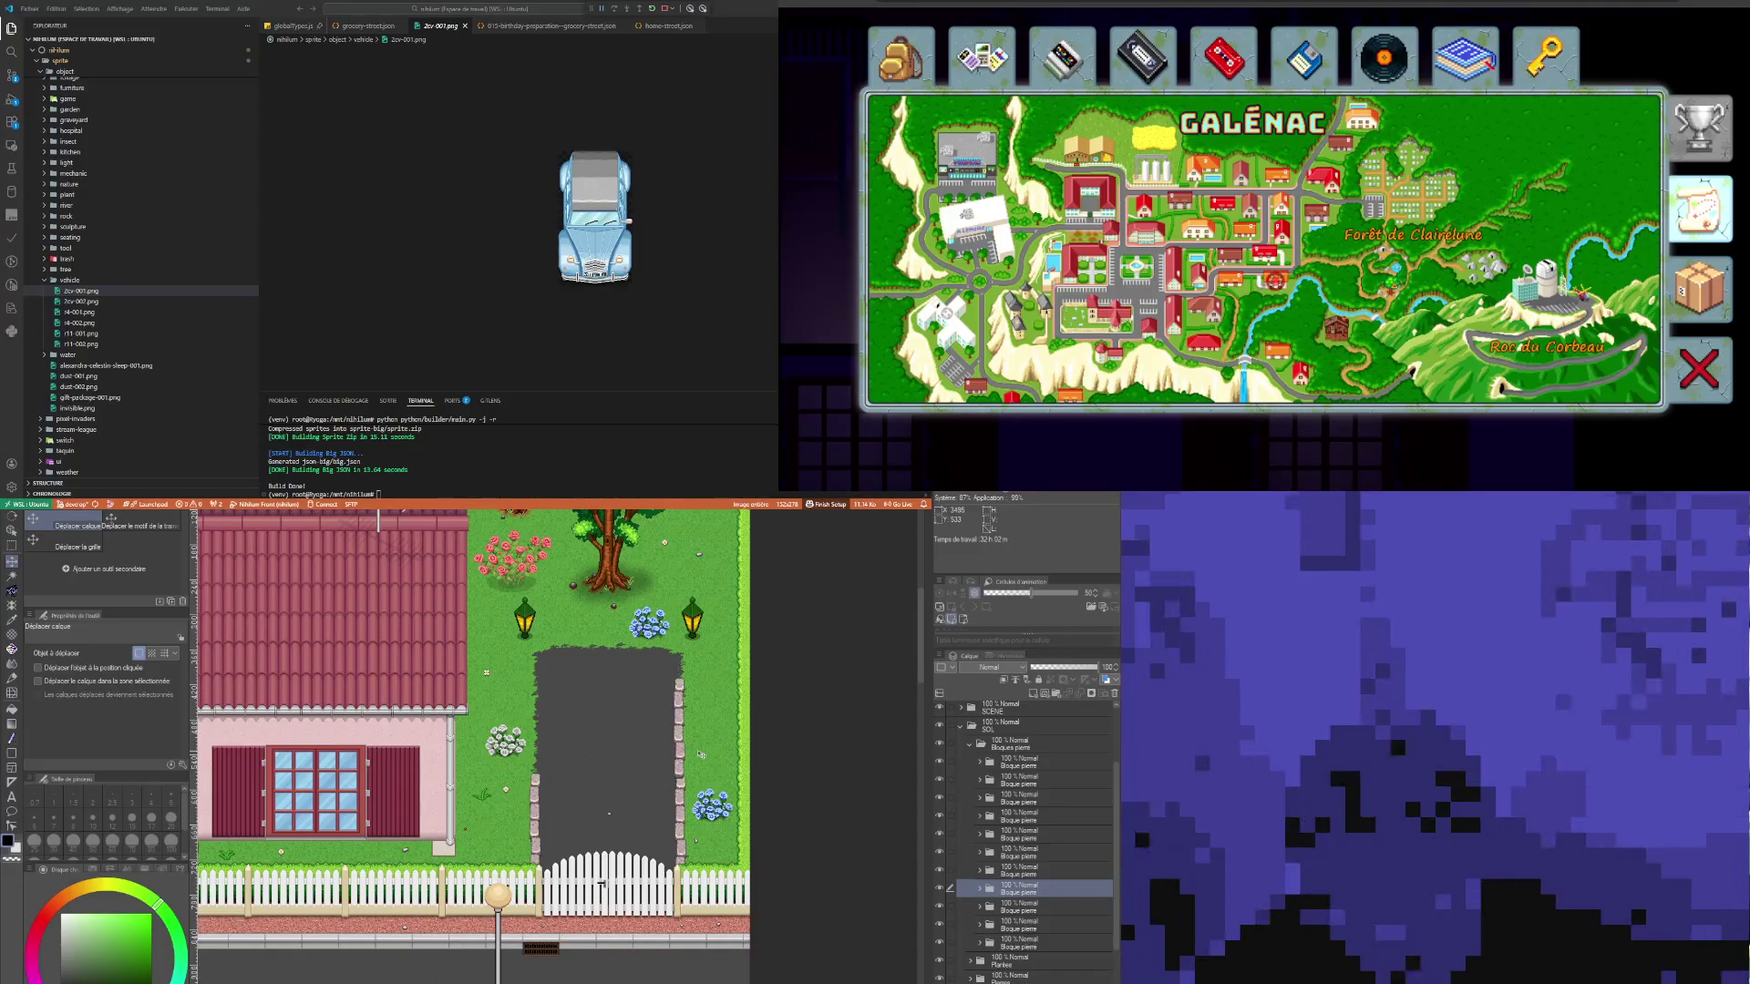
{"action": "left_click_drag", "start_coordinate": [1039, 948], "coordinate": [1038, 946]}
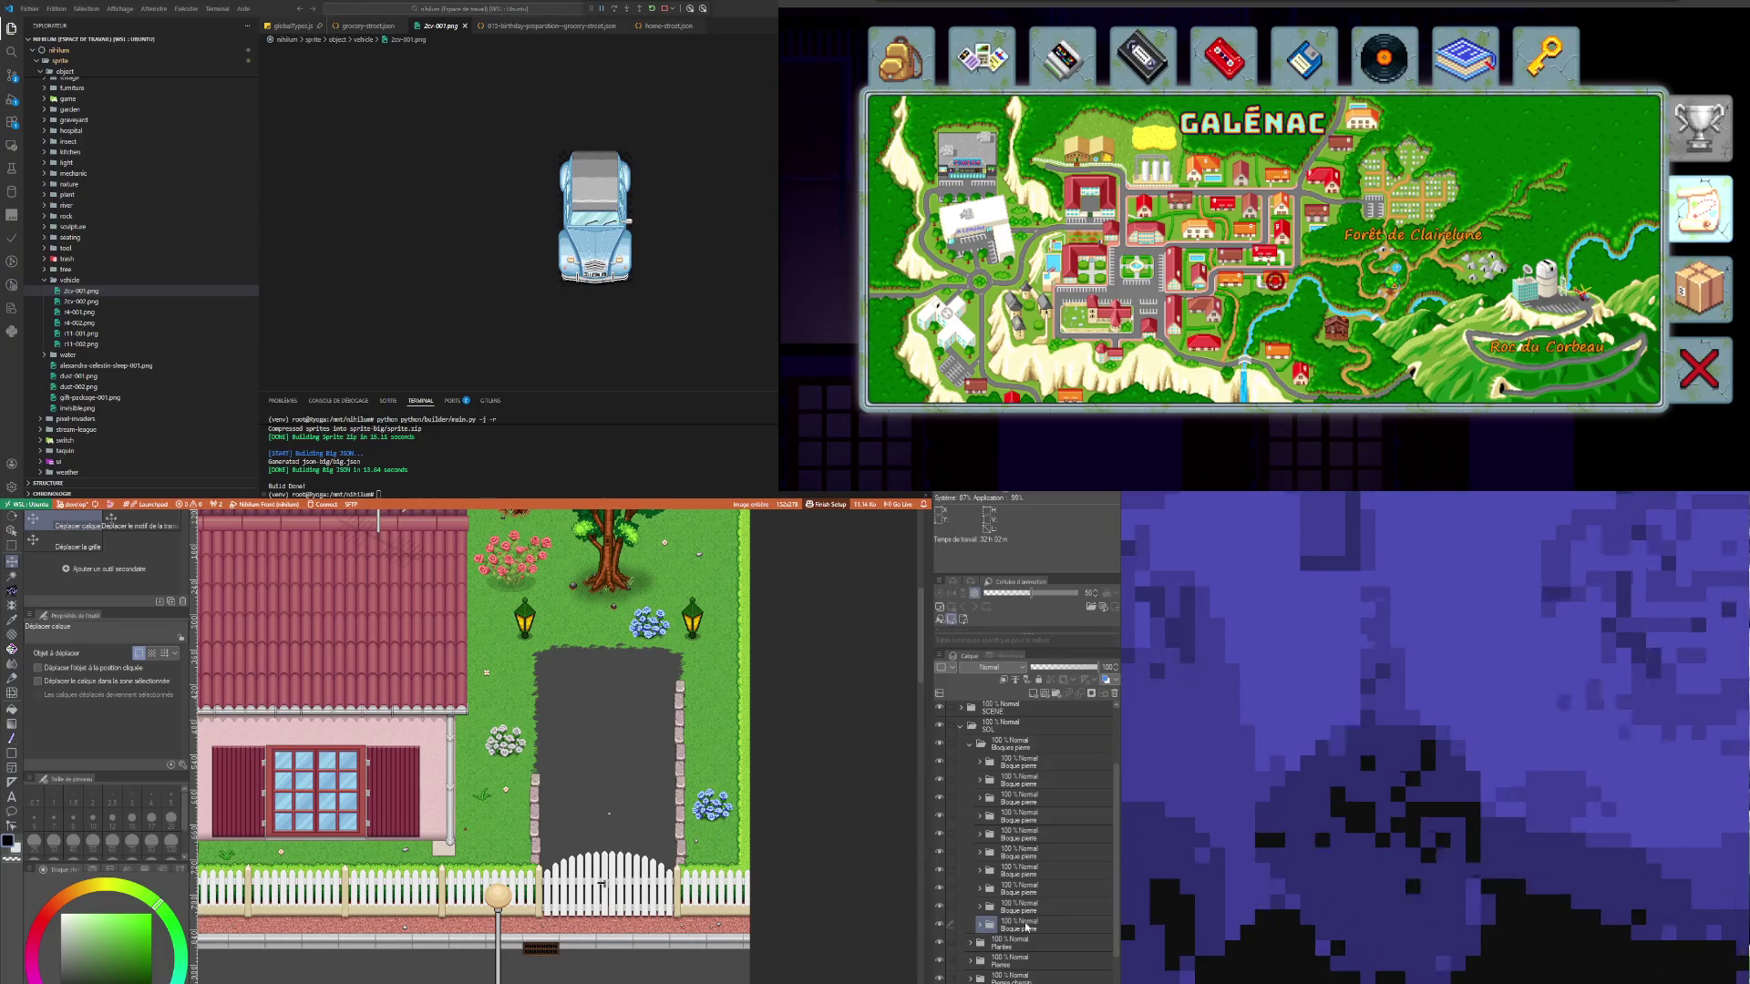
{"action": "key", "text": "ctrl+c"}
{"action": "key", "text": "ctrl+v"}
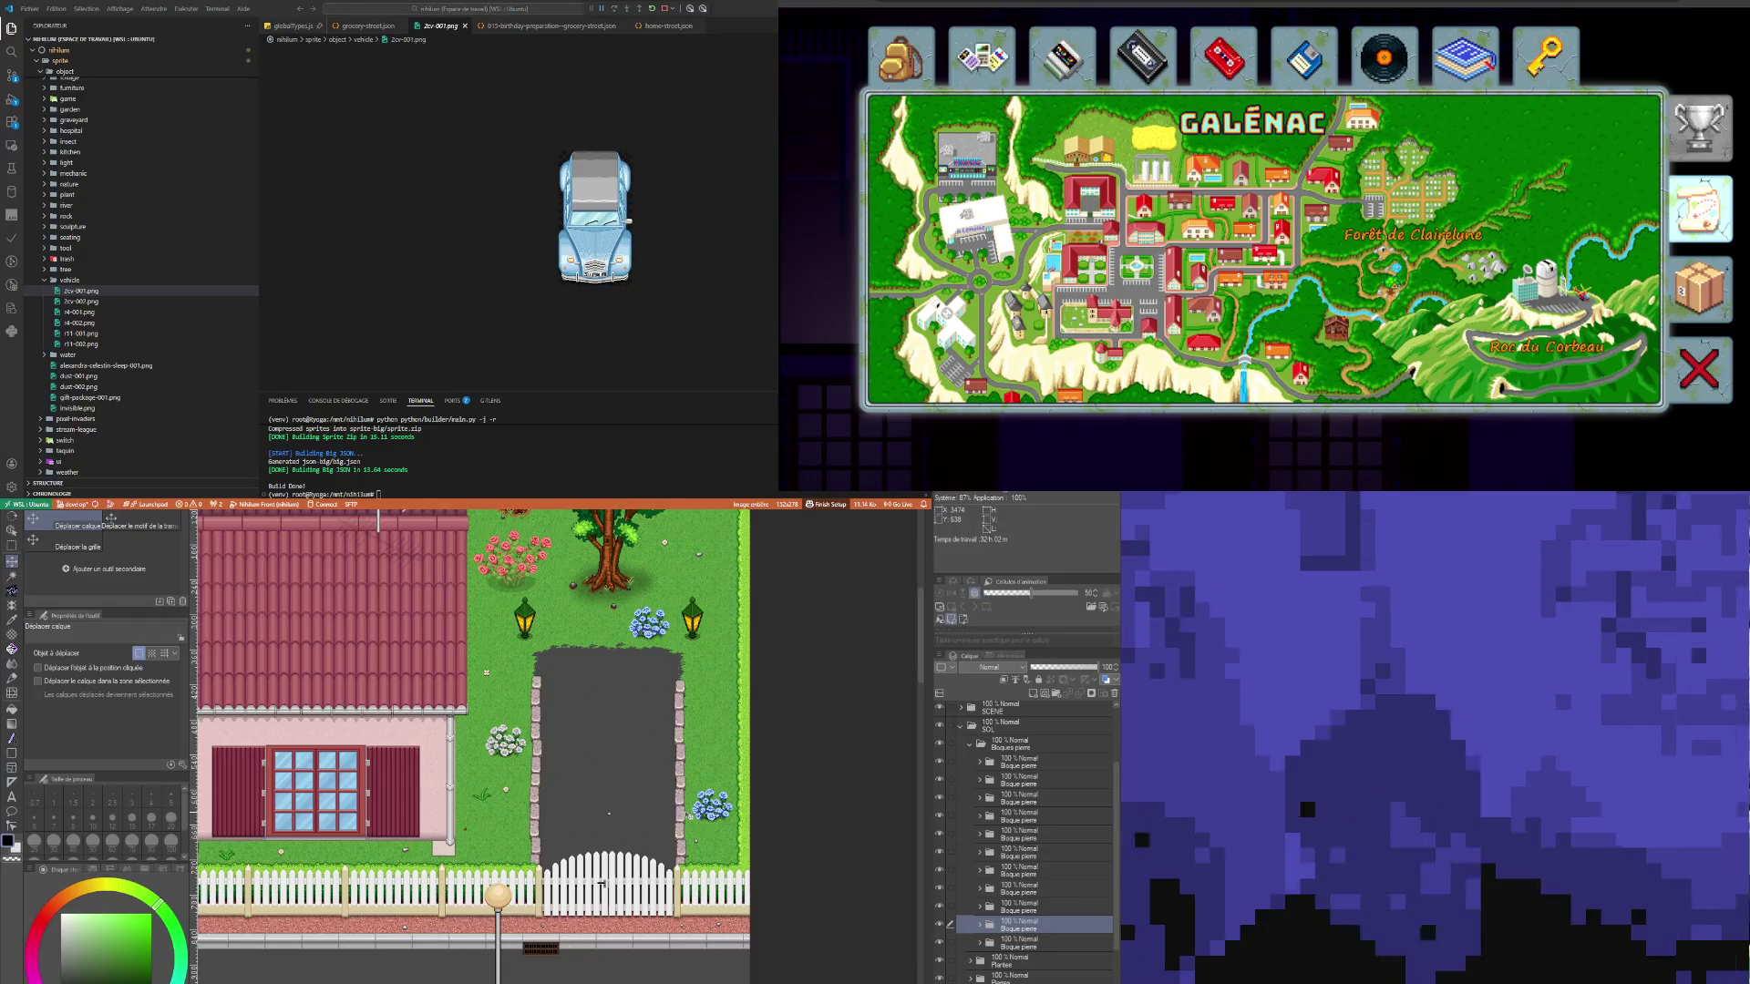
Step: Zoom in on the fenced swimming-pool garden in the map's top-left corner
{"action": "scroll", "coordinate": [601, 796], "scroll_direction": "down", "scroll_amount": 2}
{"action": "scroll", "coordinate": [610, 792], "scroll_direction": "down", "scroll_amount": 3}
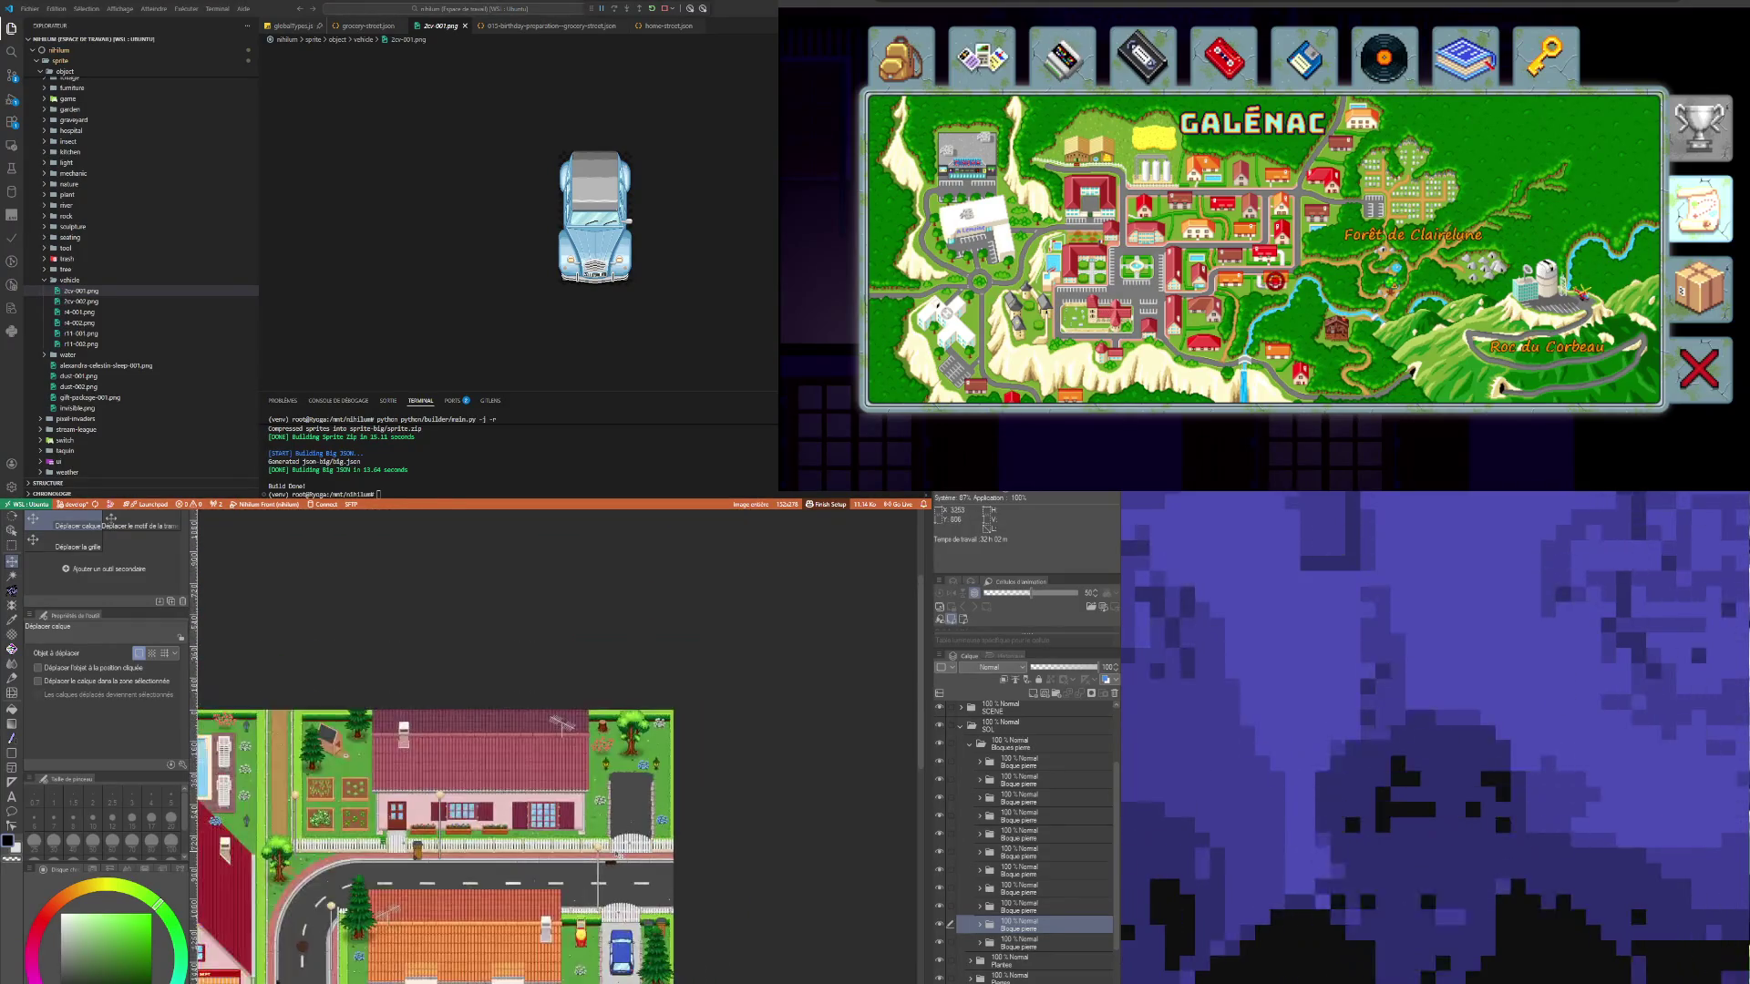
{"action": "scroll", "coordinate": [532, 948], "scroll_direction": "down", "scroll_amount": 2}
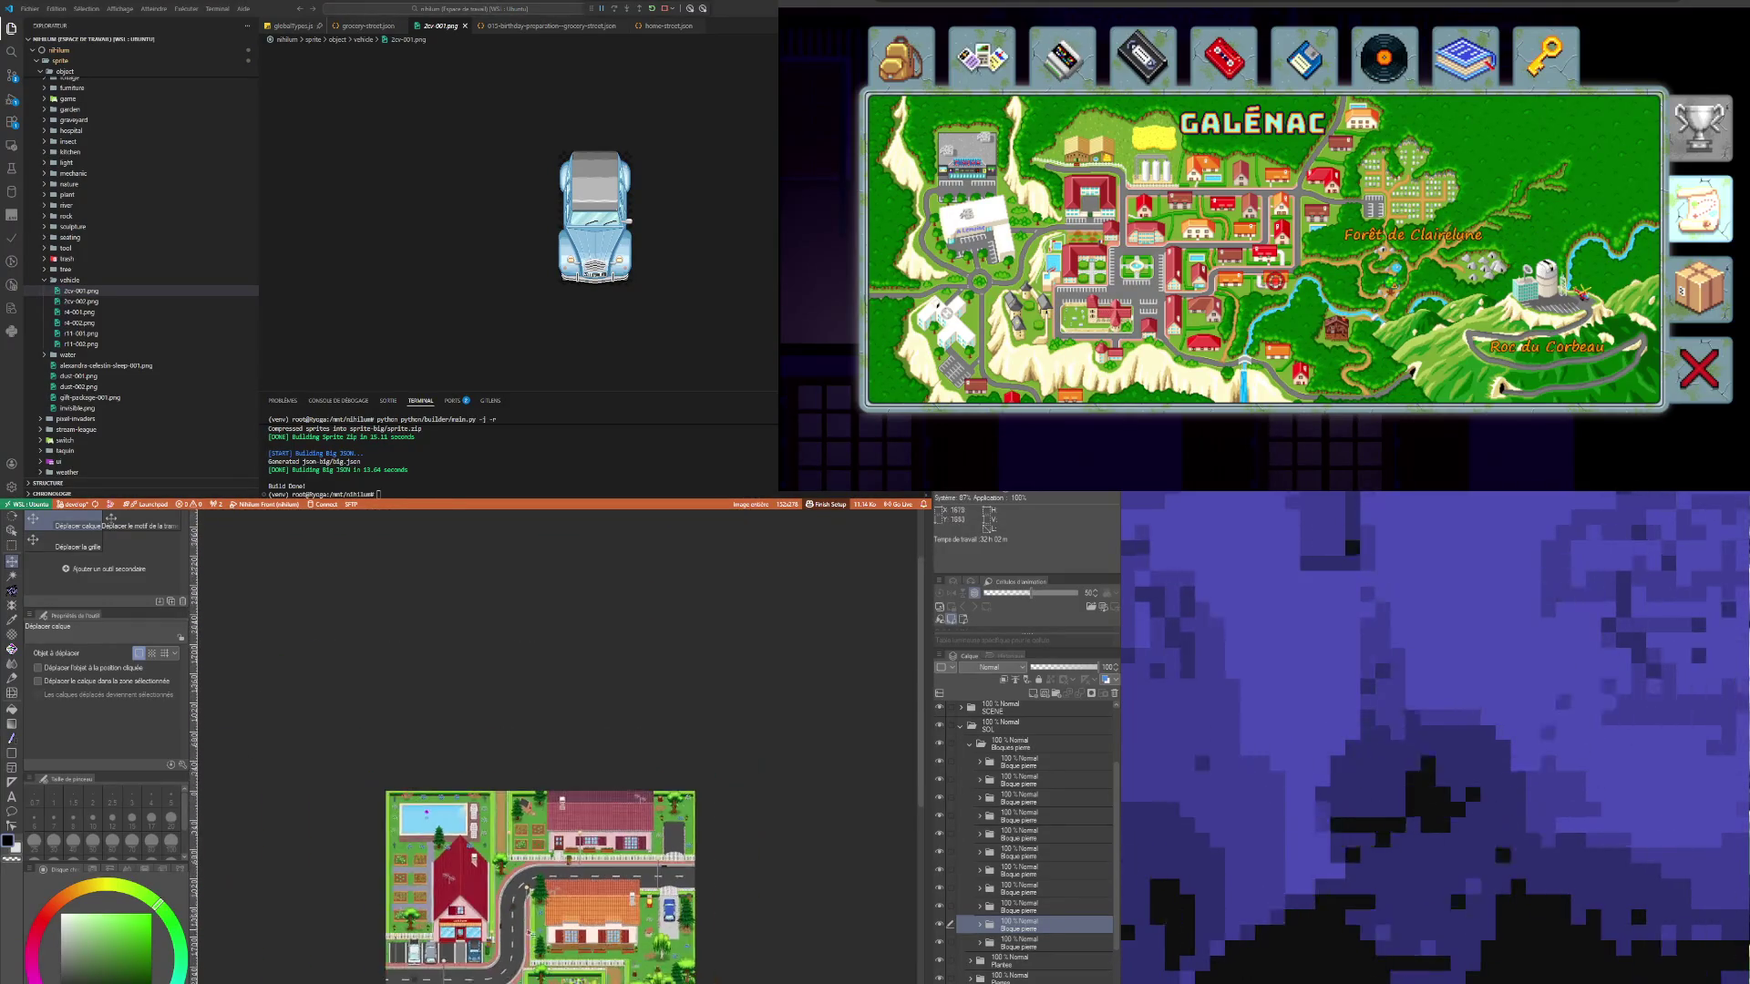
{"action": "scroll", "coordinate": [556, 912], "scroll_direction": "down", "scroll_amount": 1}
{"action": "scroll", "coordinate": [574, 966], "scroll_direction": "up", "scroll_amount": 4}
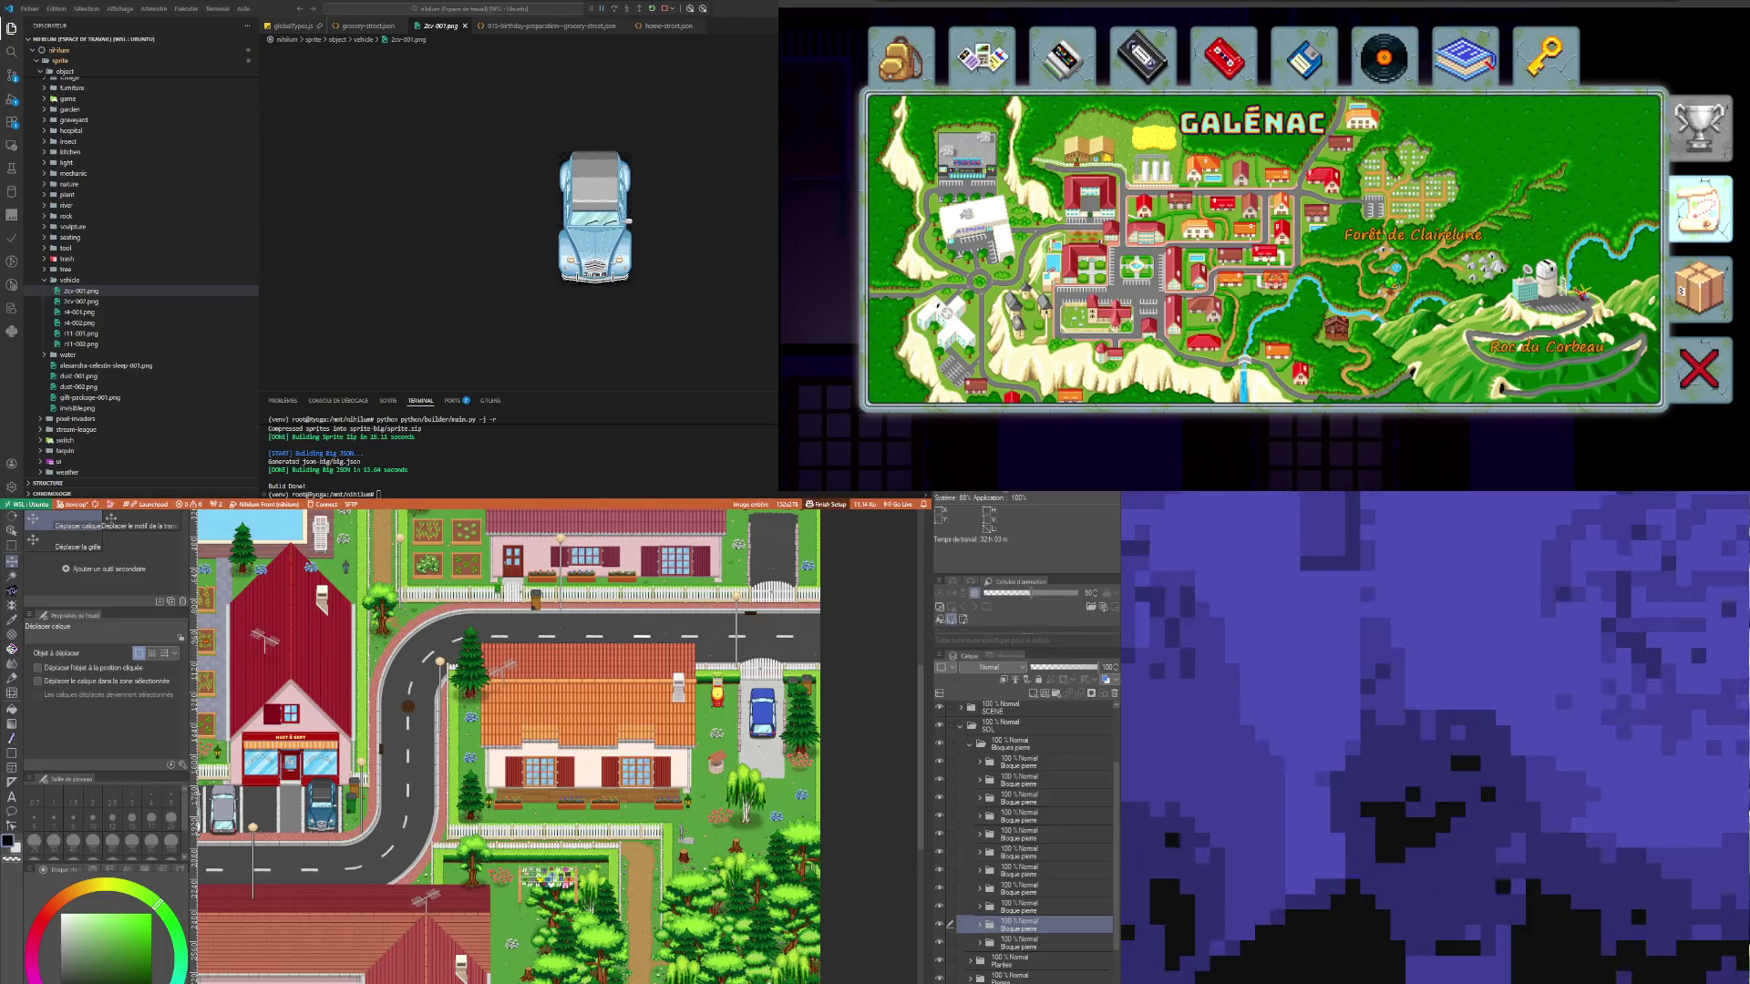
{"action": "scroll", "coordinate": [556, 747], "scroll_direction": "down", "scroll_amount": 3}
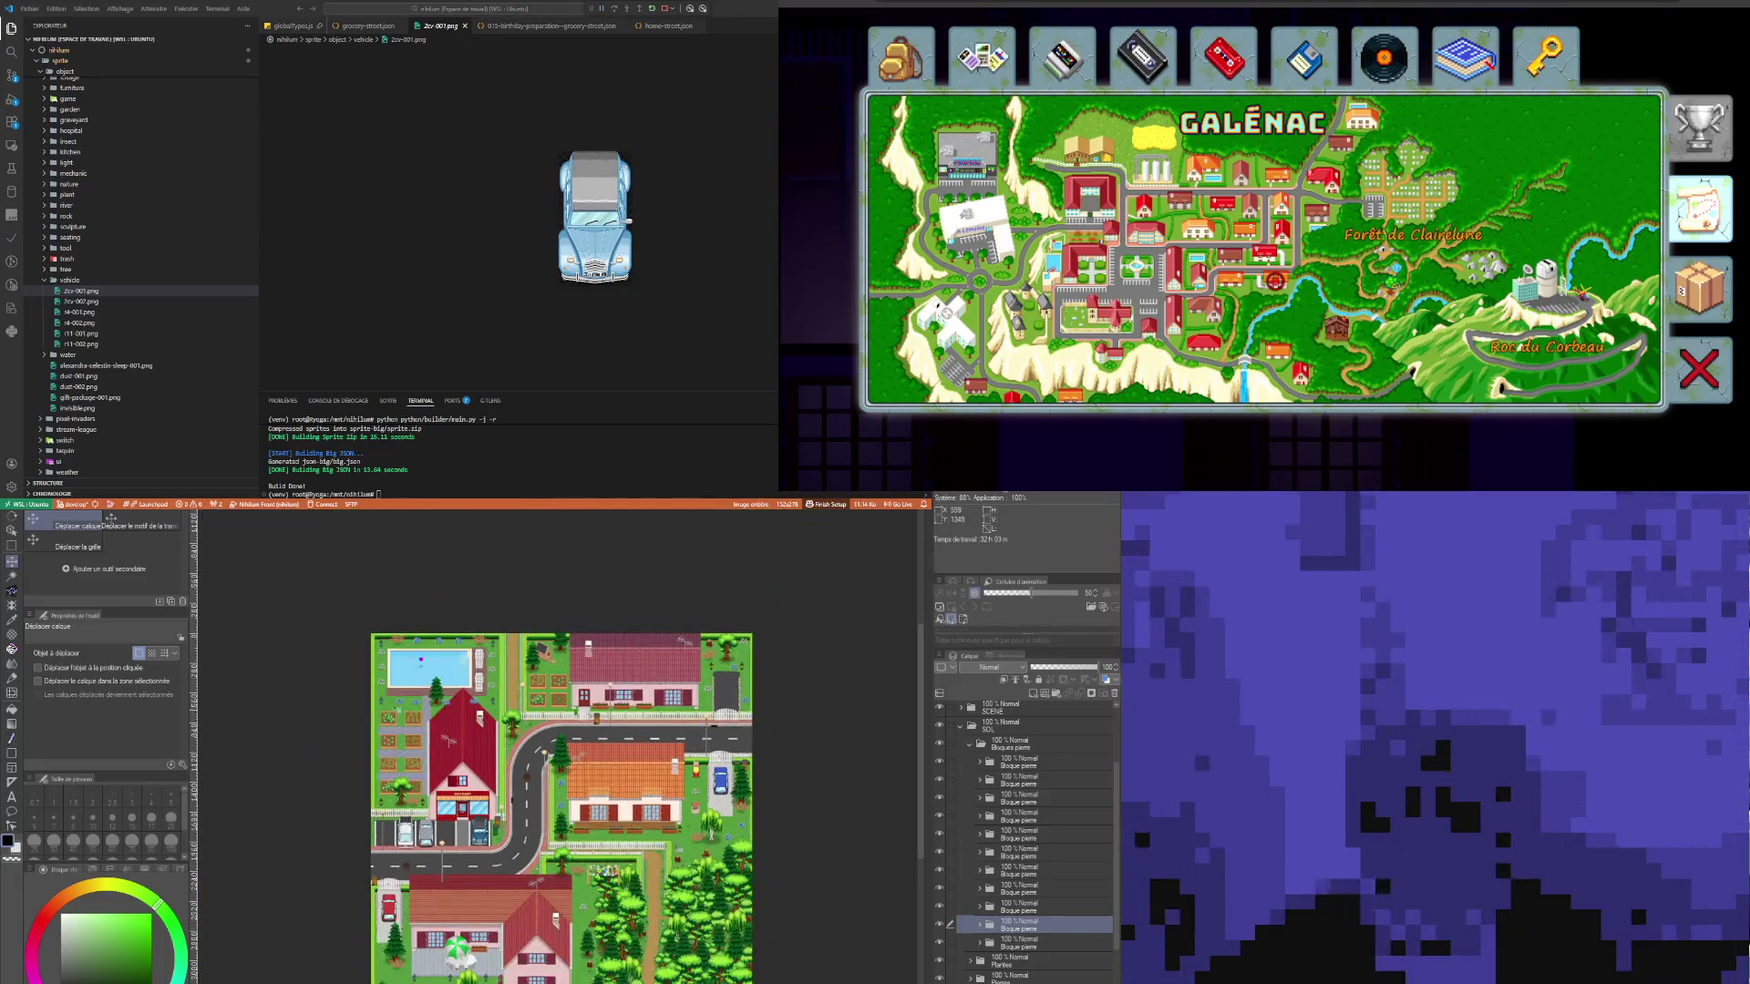
{"action": "scroll", "coordinate": [556, 748], "scroll_direction": "up", "scroll_amount": 5}
{"action": "scroll", "coordinate": [463, 679], "scroll_direction": "up", "scroll_amount": 1}
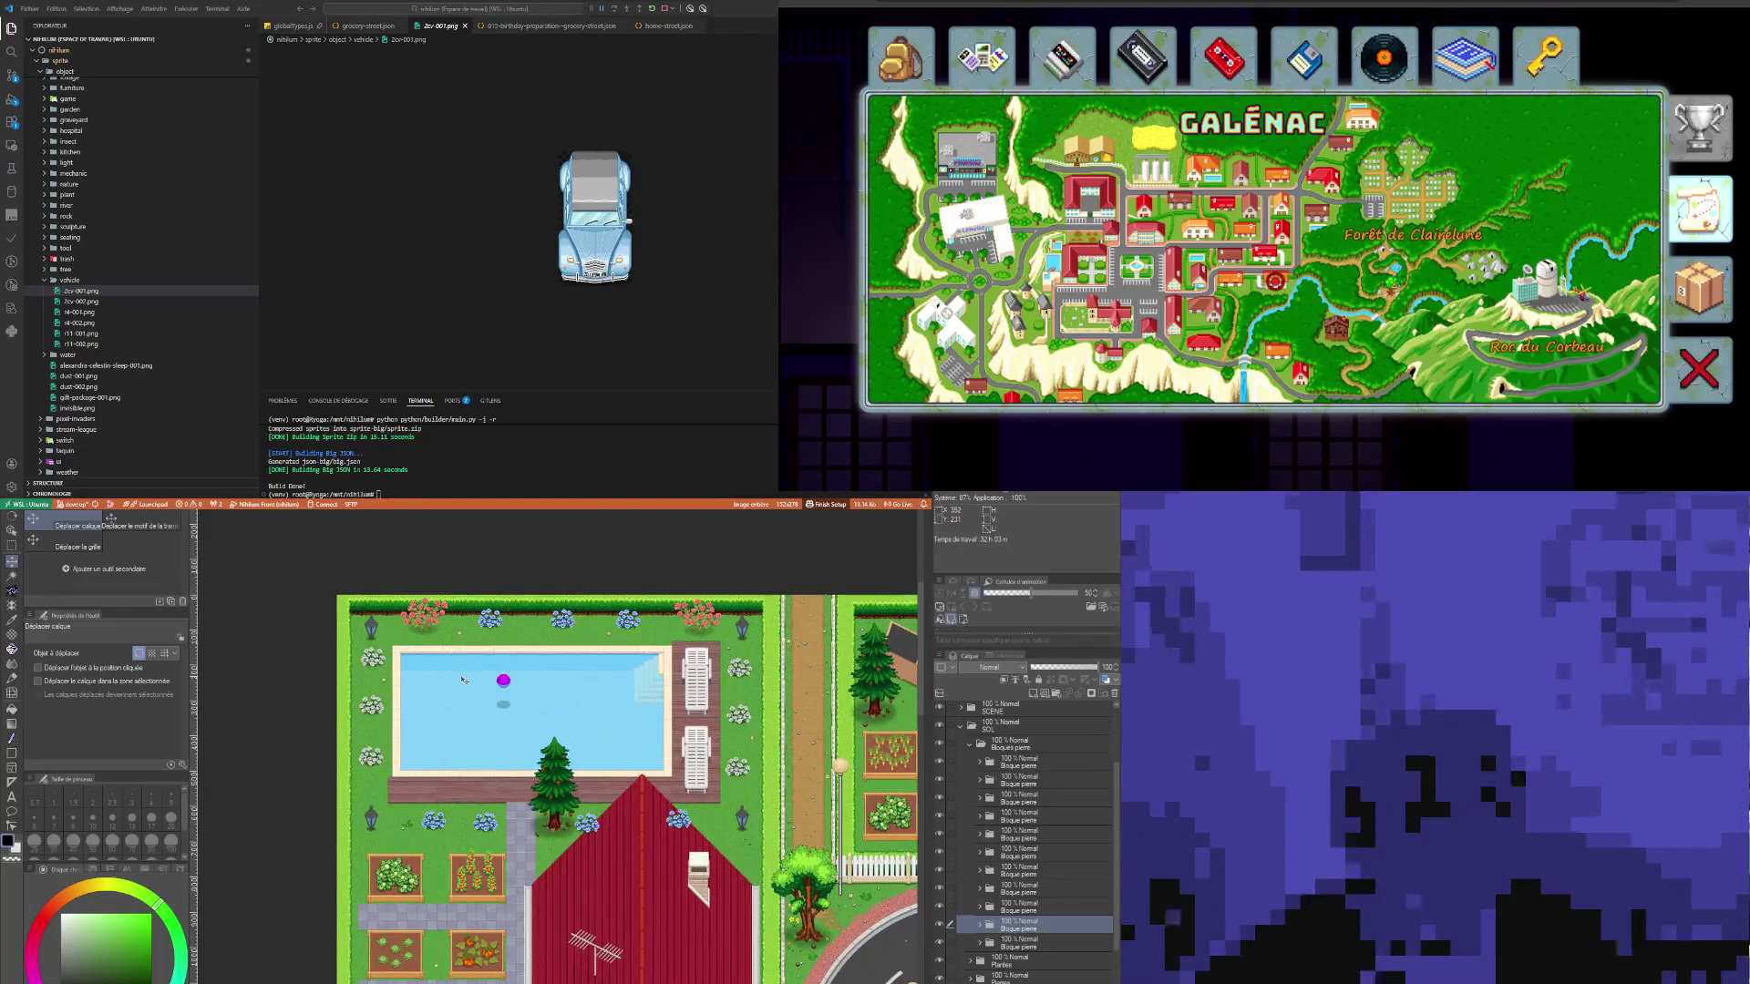
{"action": "scroll", "coordinate": [463, 679], "scroll_direction": "up", "scroll_amount": 1}
{"action": "scroll", "coordinate": [463, 679], "scroll_direction": "up", "scroll_amount": 2}
{"action": "scroll", "coordinate": [463, 679], "scroll_direction": "down", "scroll_amount": 1}
{"action": "scroll", "coordinate": [571, 632], "scroll_direction": "up", "scroll_amount": 2}
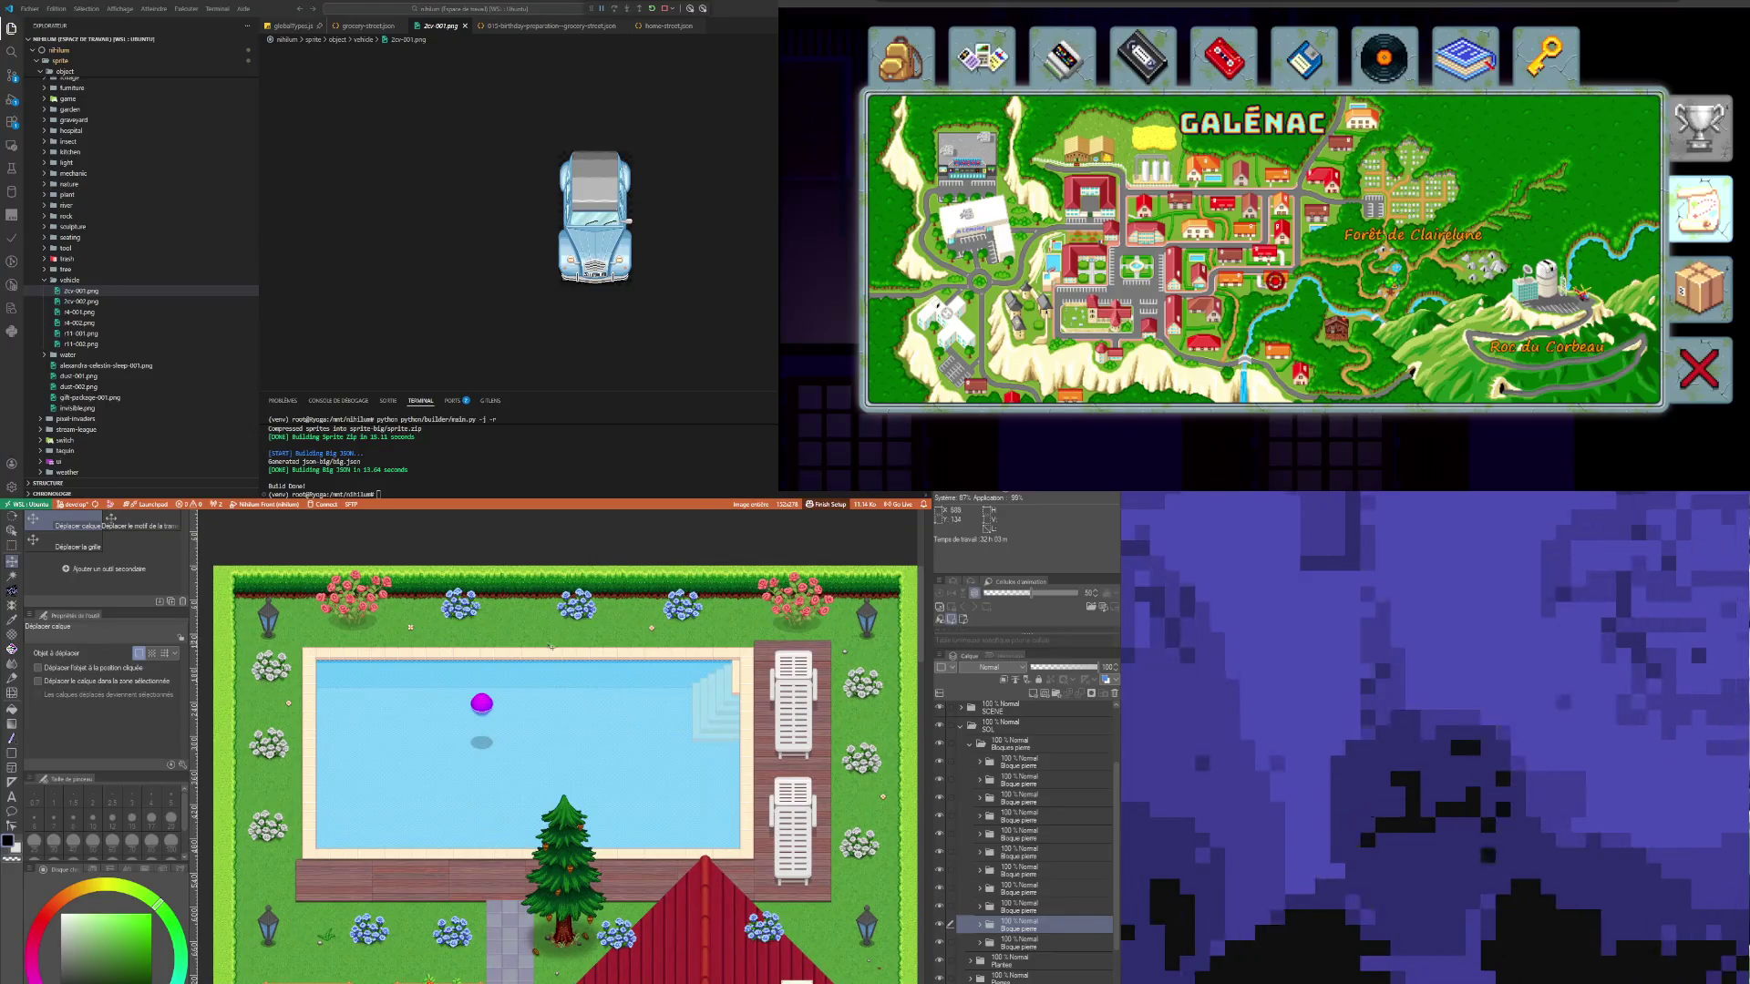
{"action": "left_click", "coordinate": [12, 532]}
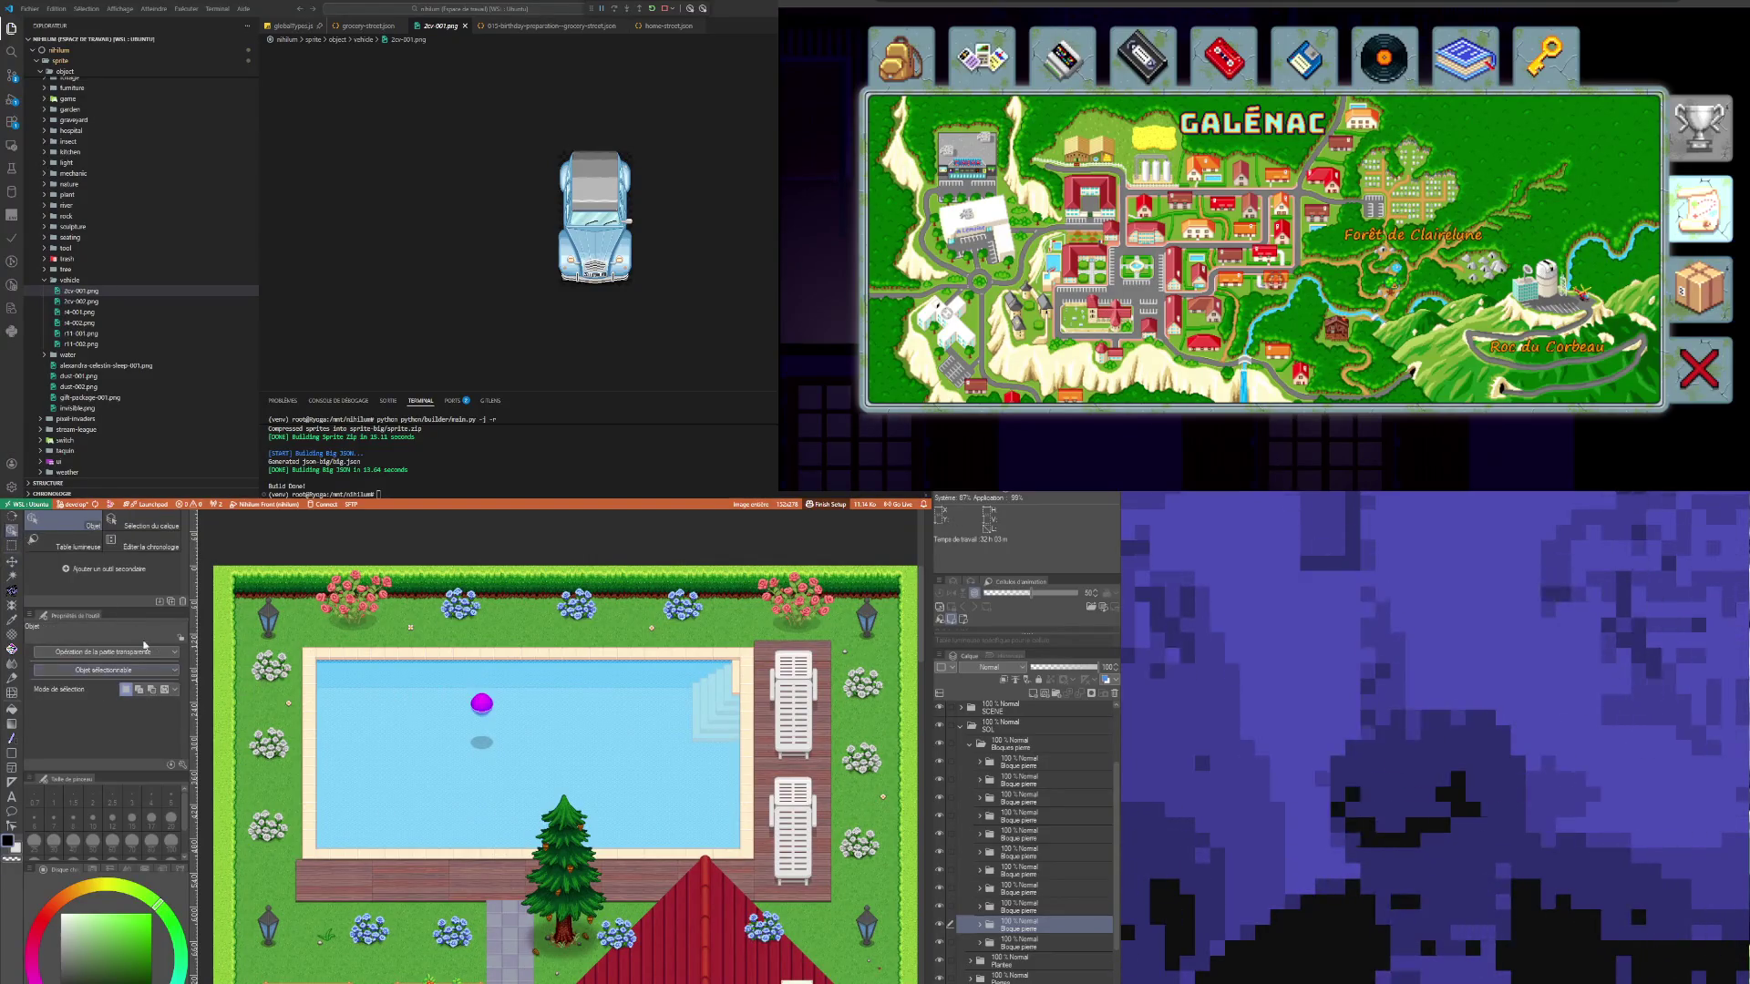
Step: Make Rosier blanc the active layer and zoom in on the rose bush
{"action": "scroll", "coordinate": [293, 749], "scroll_direction": "up", "scroll_amount": 5}
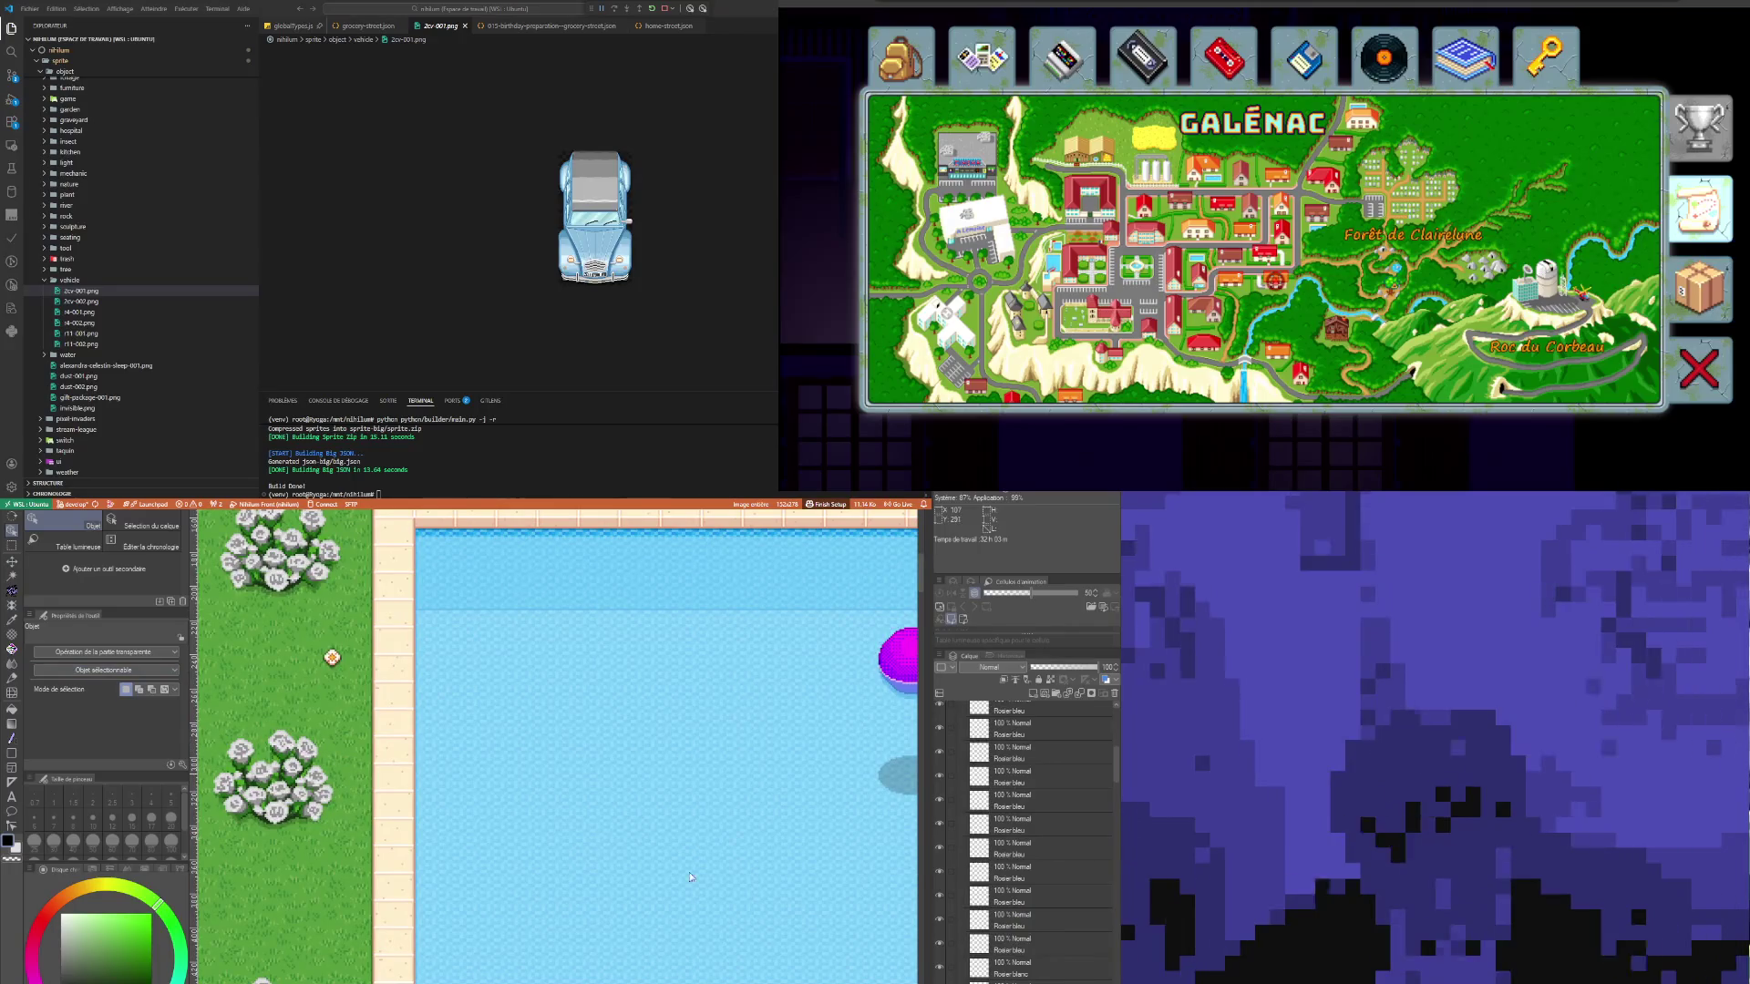
{"action": "left_click", "coordinate": [332, 657]}
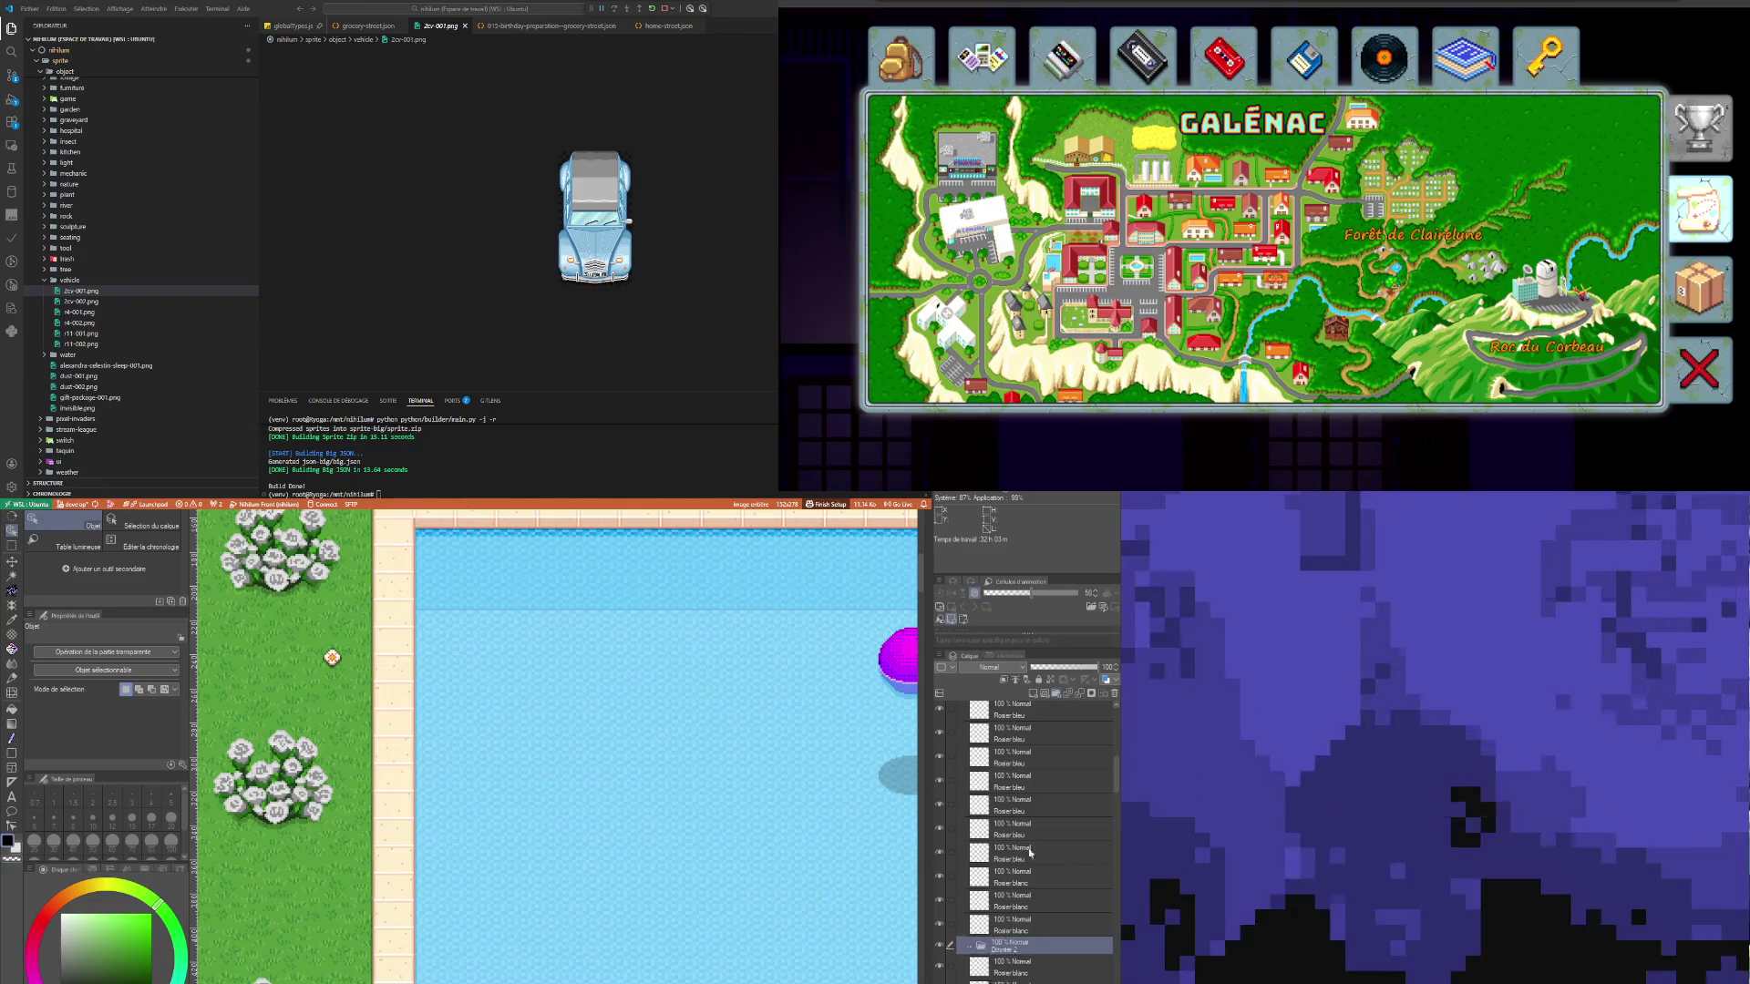
{"action": "left_click", "coordinate": [1011, 968]}
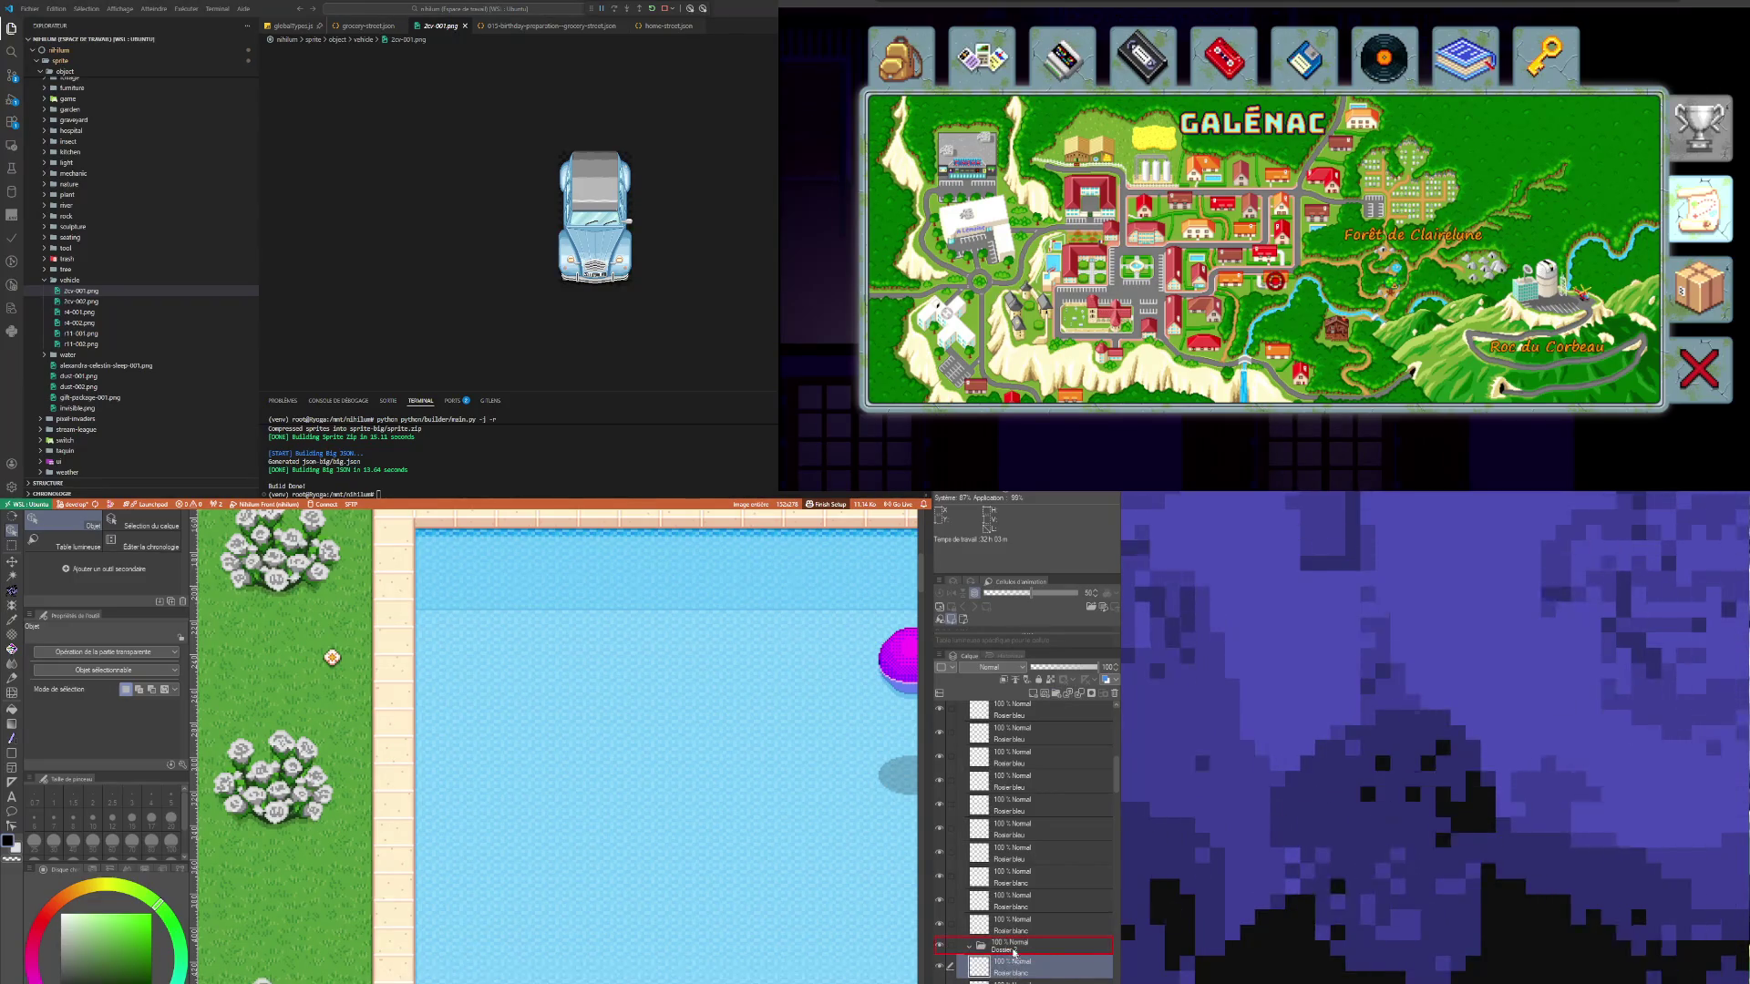
{"action": "scroll", "coordinate": [265, 841], "scroll_direction": "up", "scroll_amount": 2}
{"action": "scroll", "coordinate": [265, 840], "scroll_direction": "down", "scroll_amount": 2}
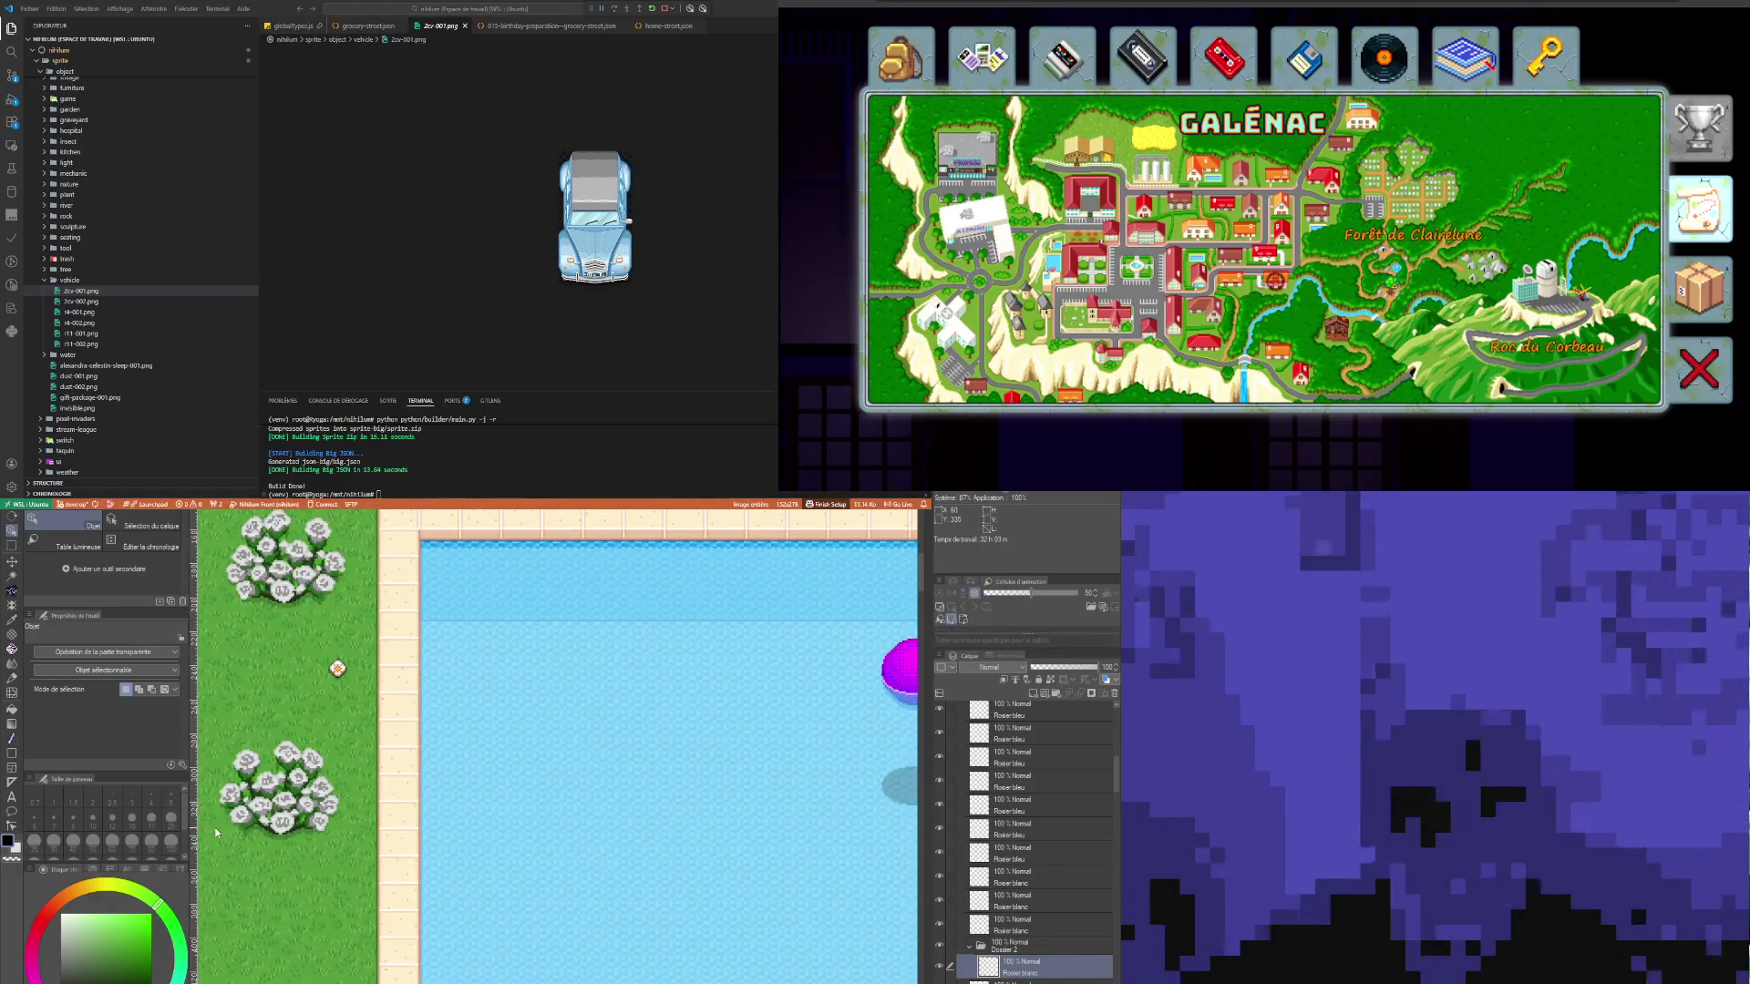
{"action": "scroll", "coordinate": [217, 832], "scroll_direction": "up", "scroll_amount": 2}
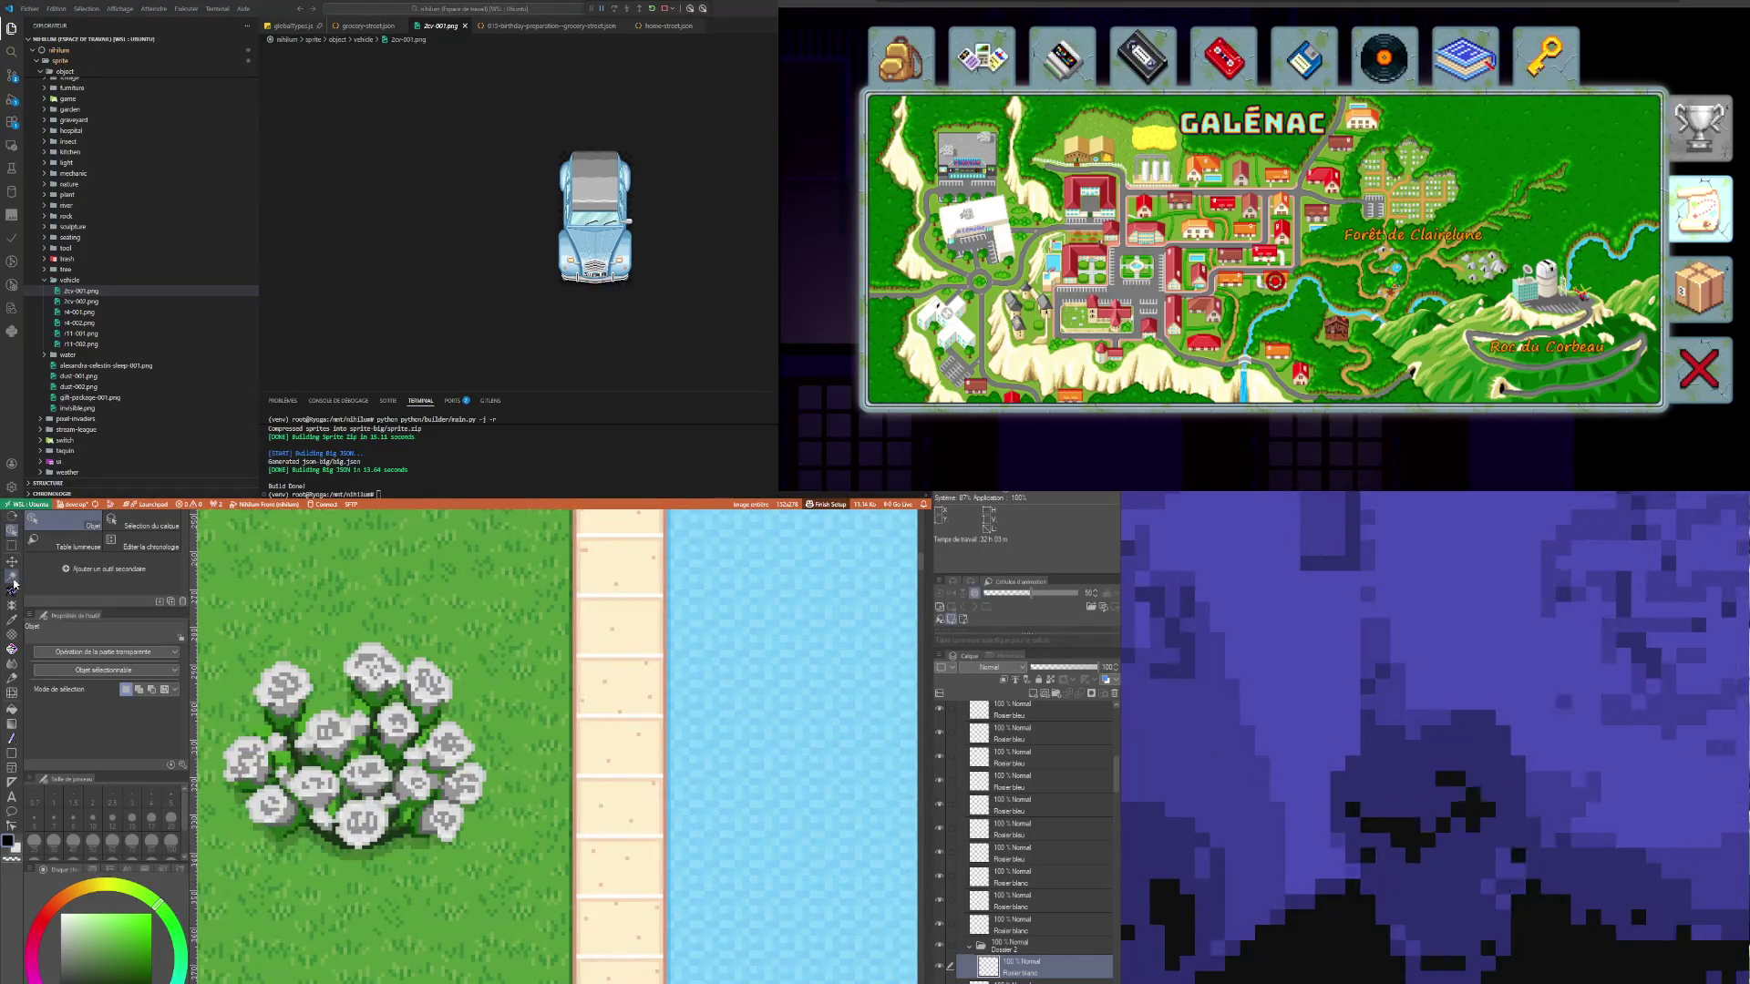
Step: Auto-select the white blossoms and erase them
{"action": "left_click", "coordinate": [13, 577]}
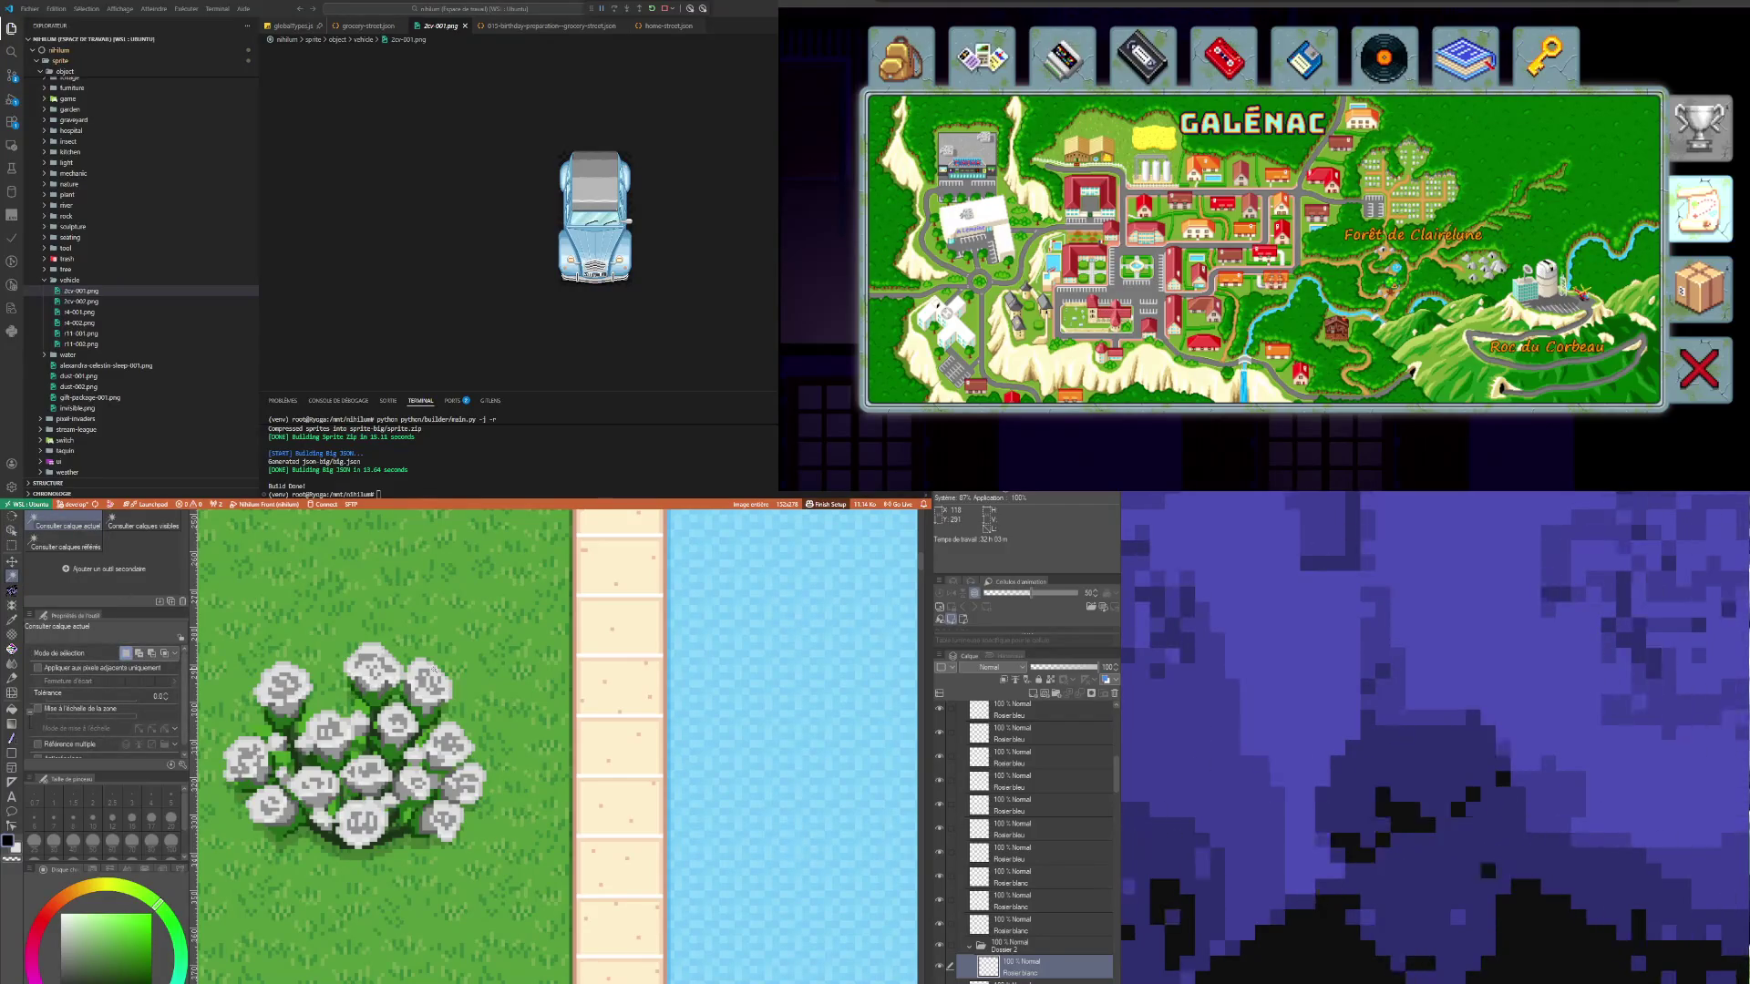
{"action": "scroll", "coordinate": [401, 702], "scroll_direction": "up", "scroll_amount": 2}
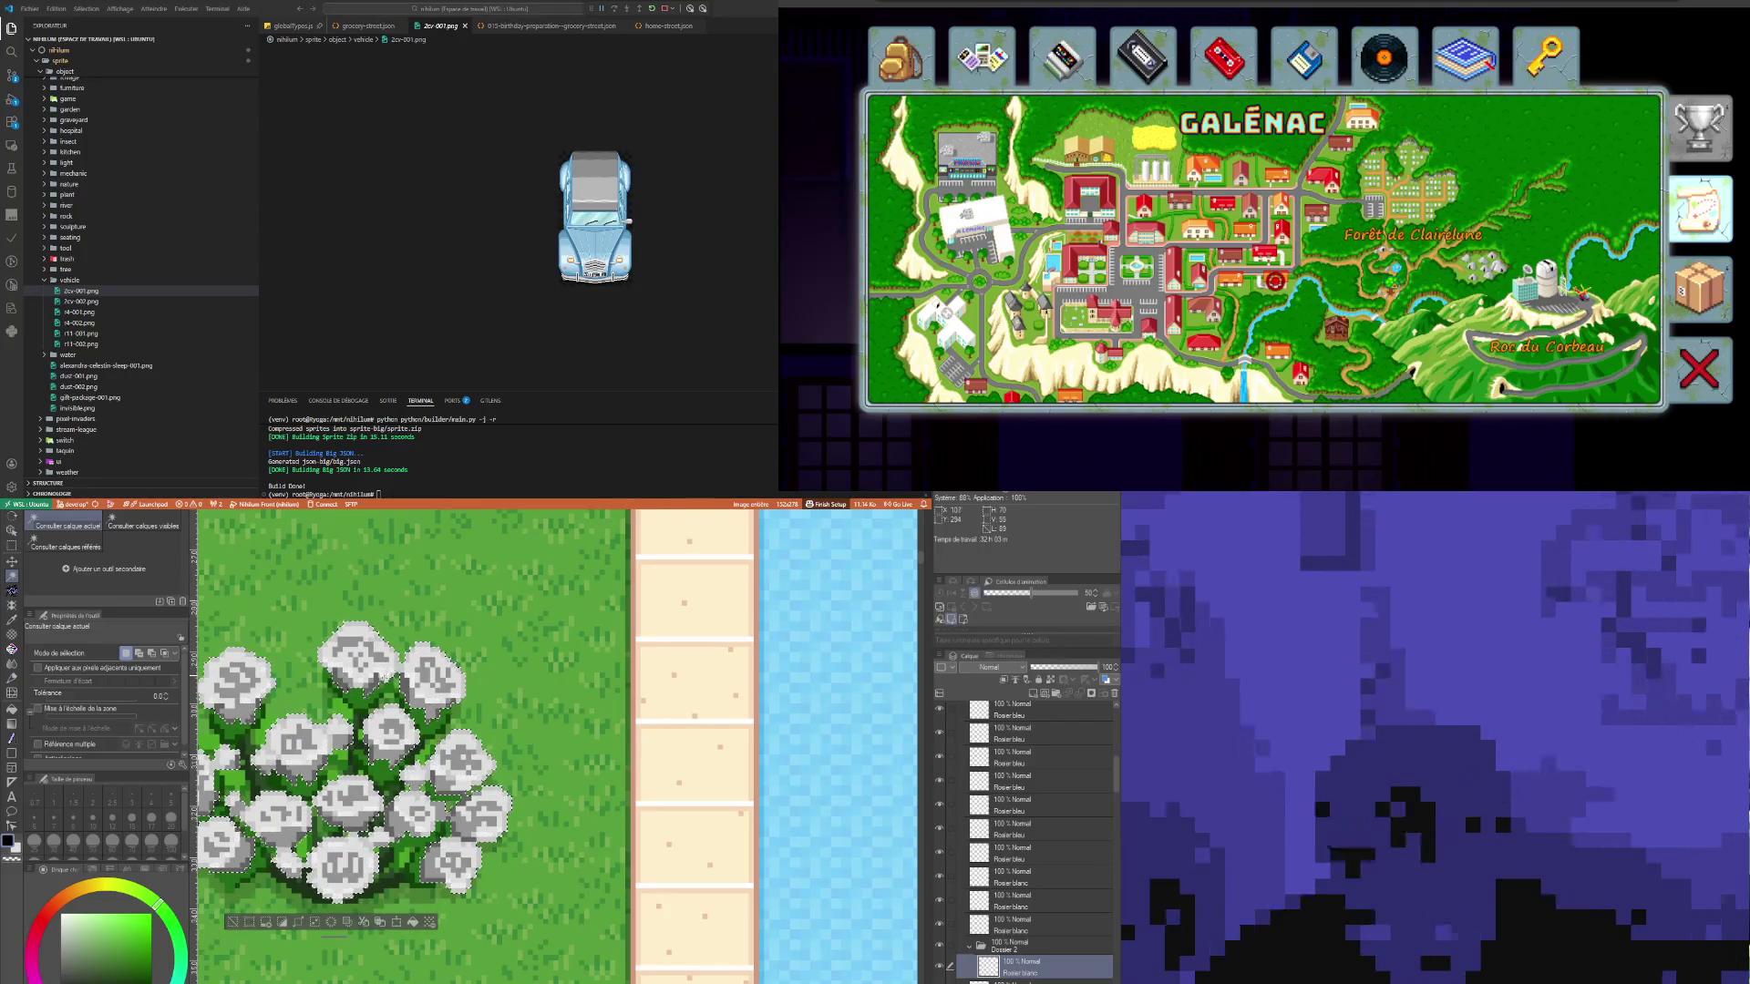
{"action": "scroll", "coordinate": [284, 717], "scroll_direction": "down", "scroll_amount": 2}
{"action": "scroll", "coordinate": [283, 717], "scroll_direction": "up", "scroll_amount": 3}
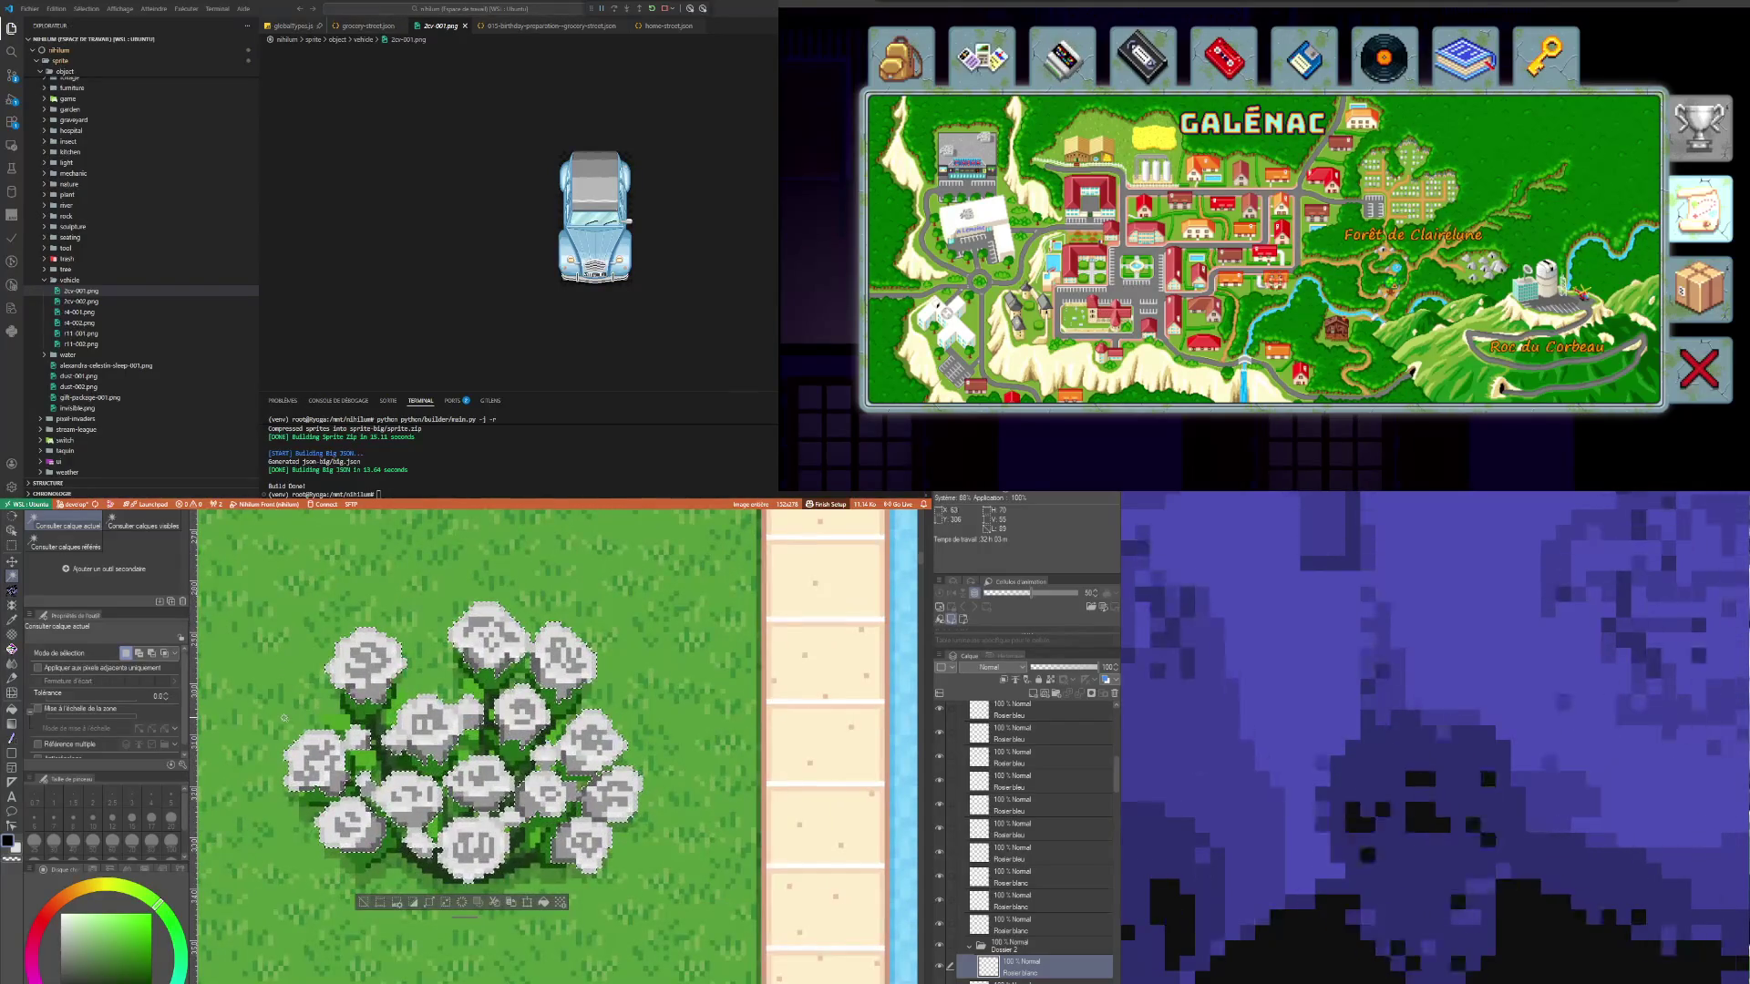
{"action": "key", "text": "Delete"}
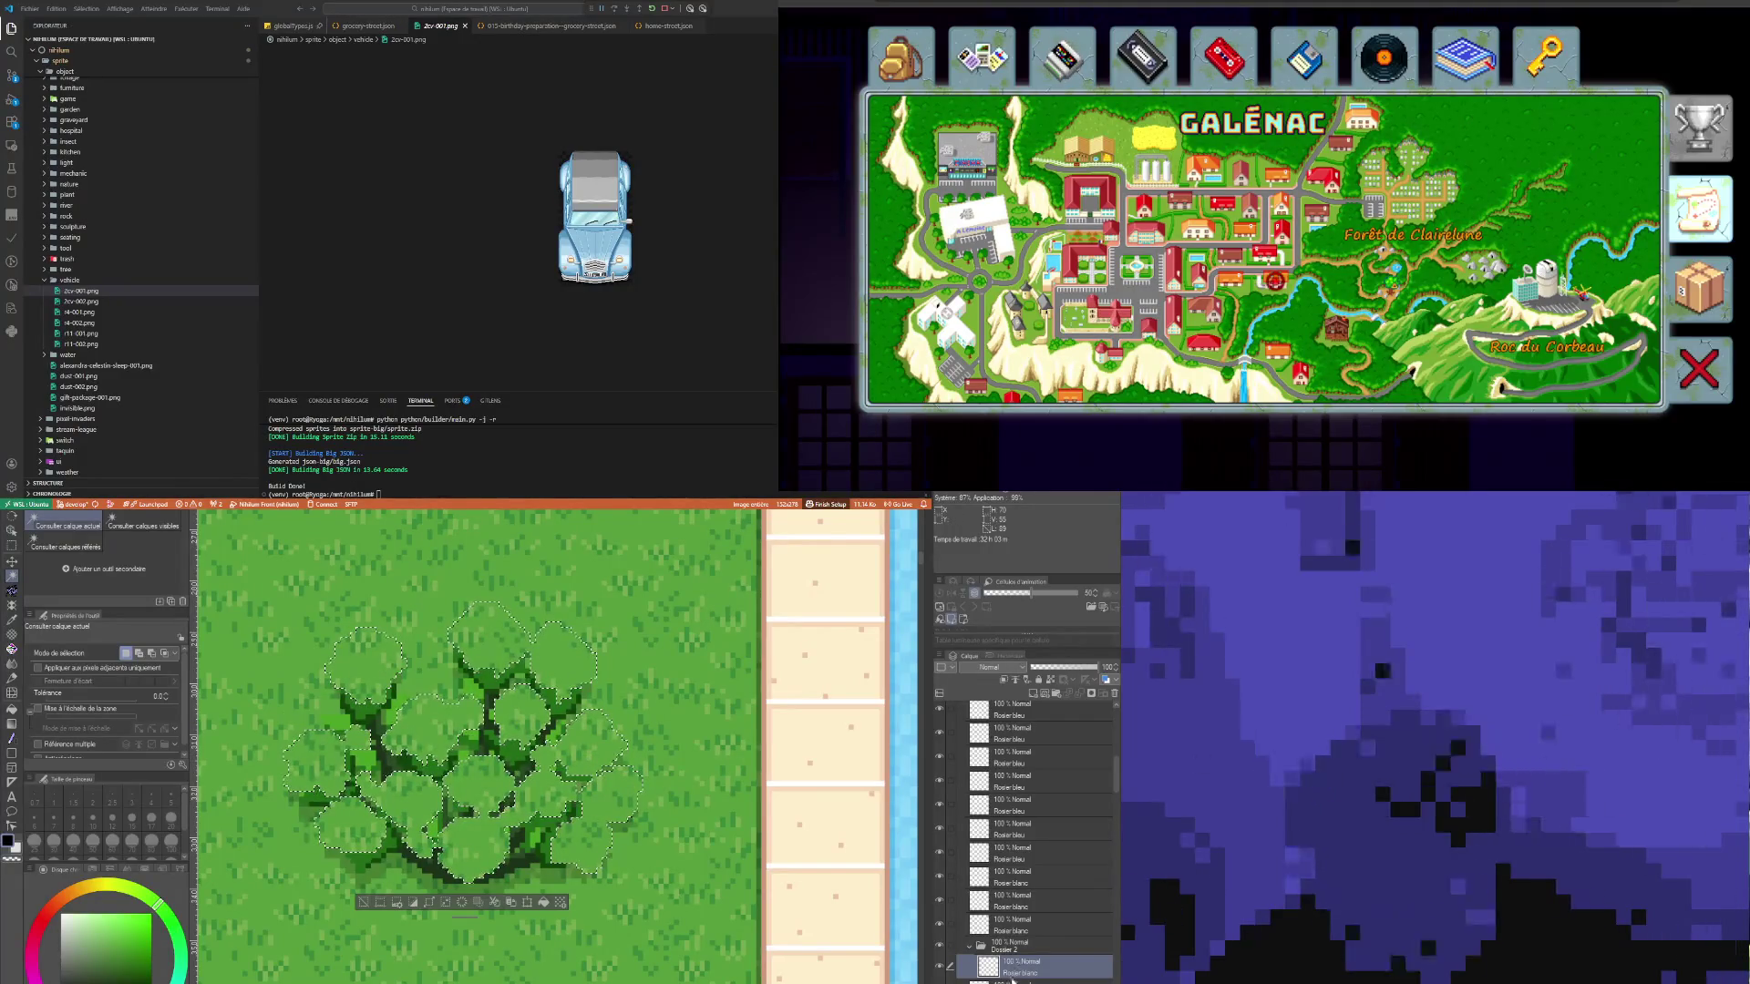
Step: Restore the blossoms, wrap Rosier blanc in new folder Dossier 3, and clear the selection
{"action": "key", "text": "ctrl+z"}
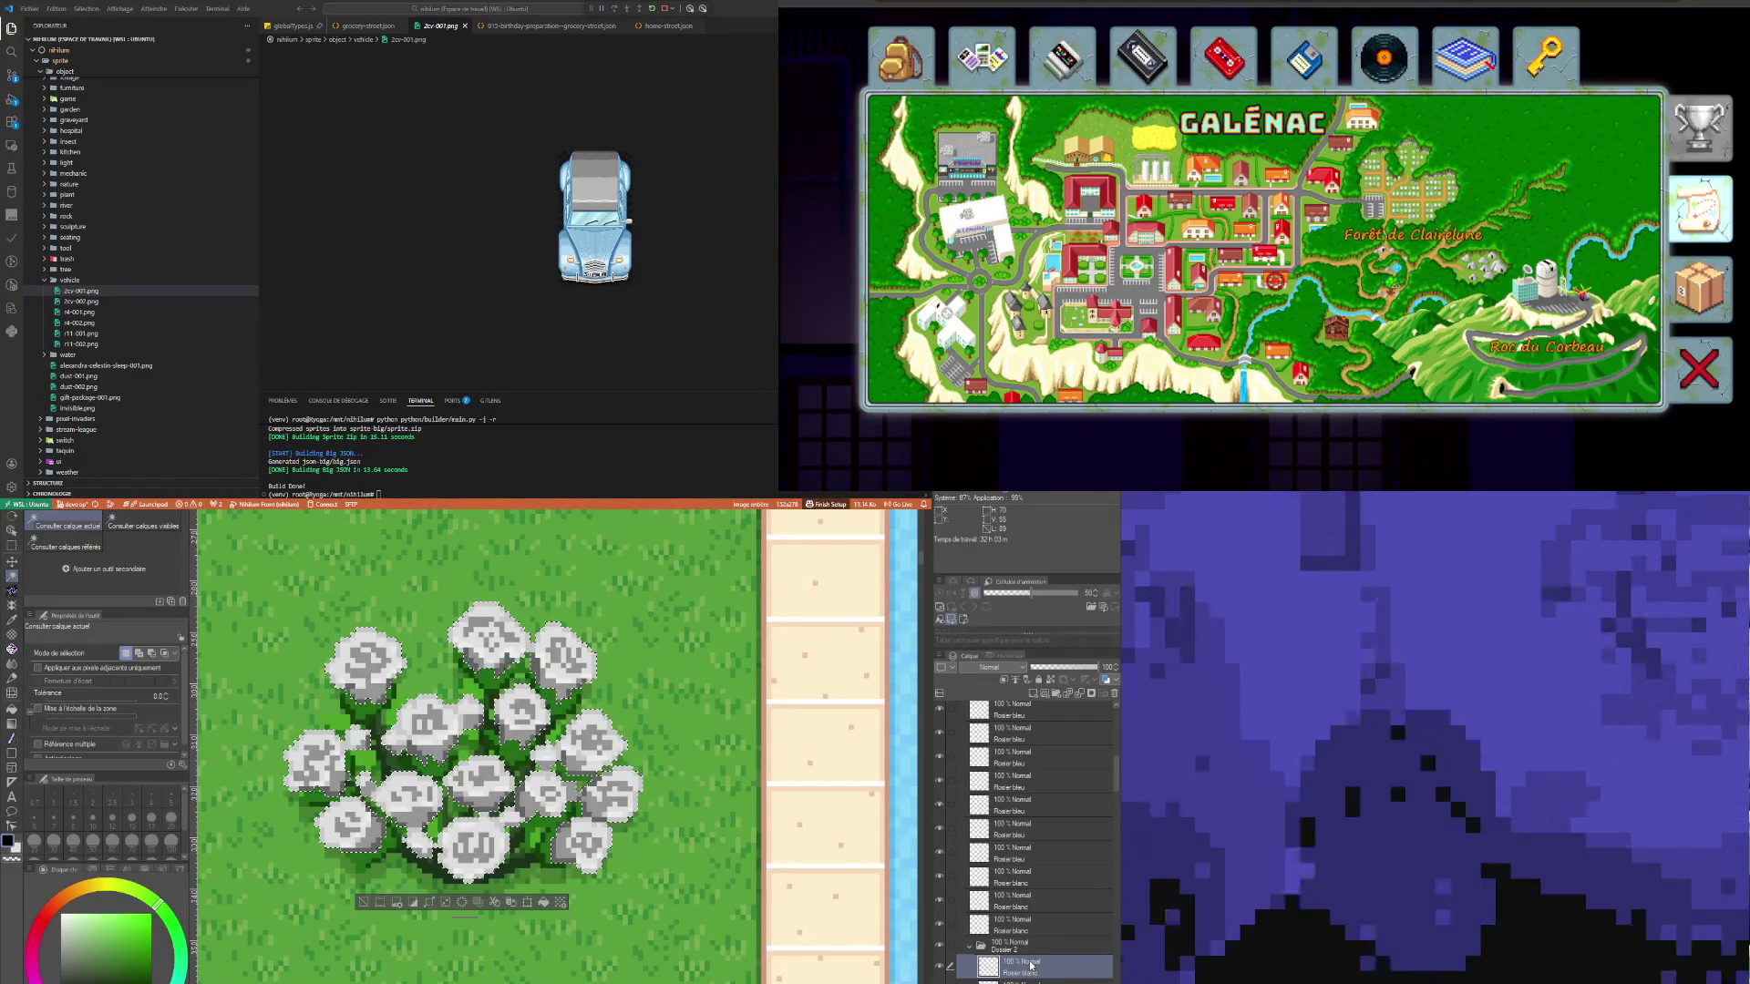
{"action": "left_click", "coordinate": [1057, 694]}
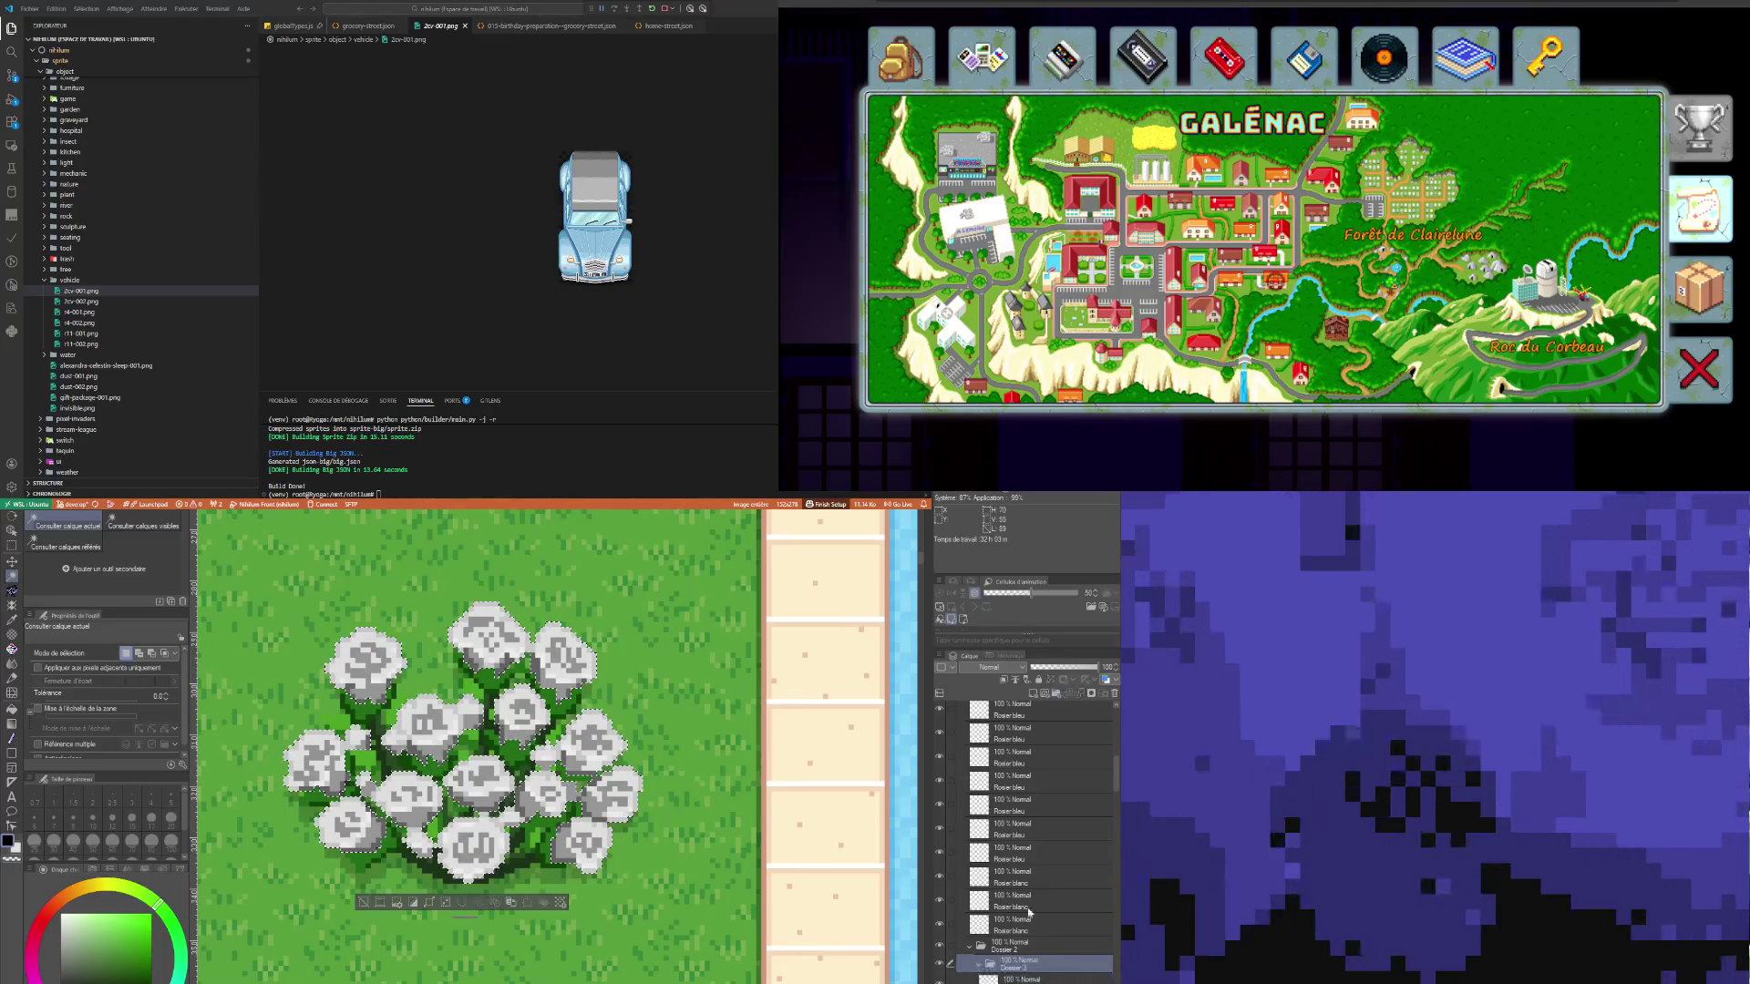
{"action": "left_click", "coordinate": [1018, 981]}
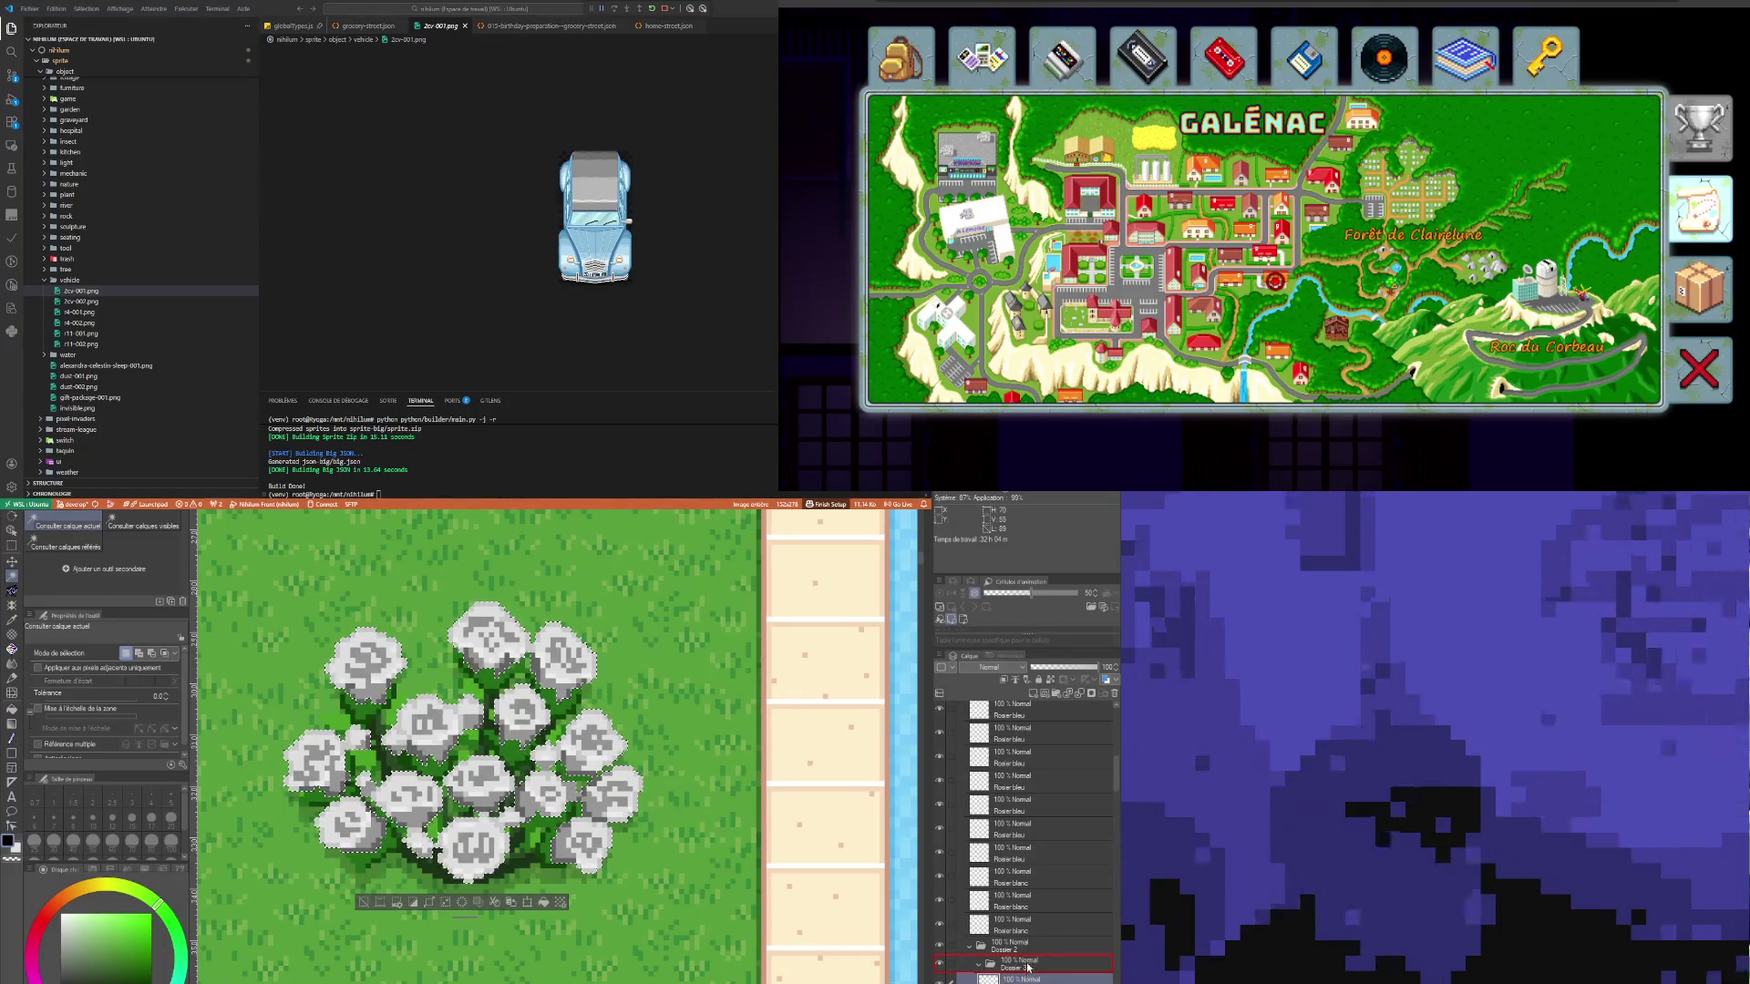
{"action": "left_click", "coordinate": [364, 905]}
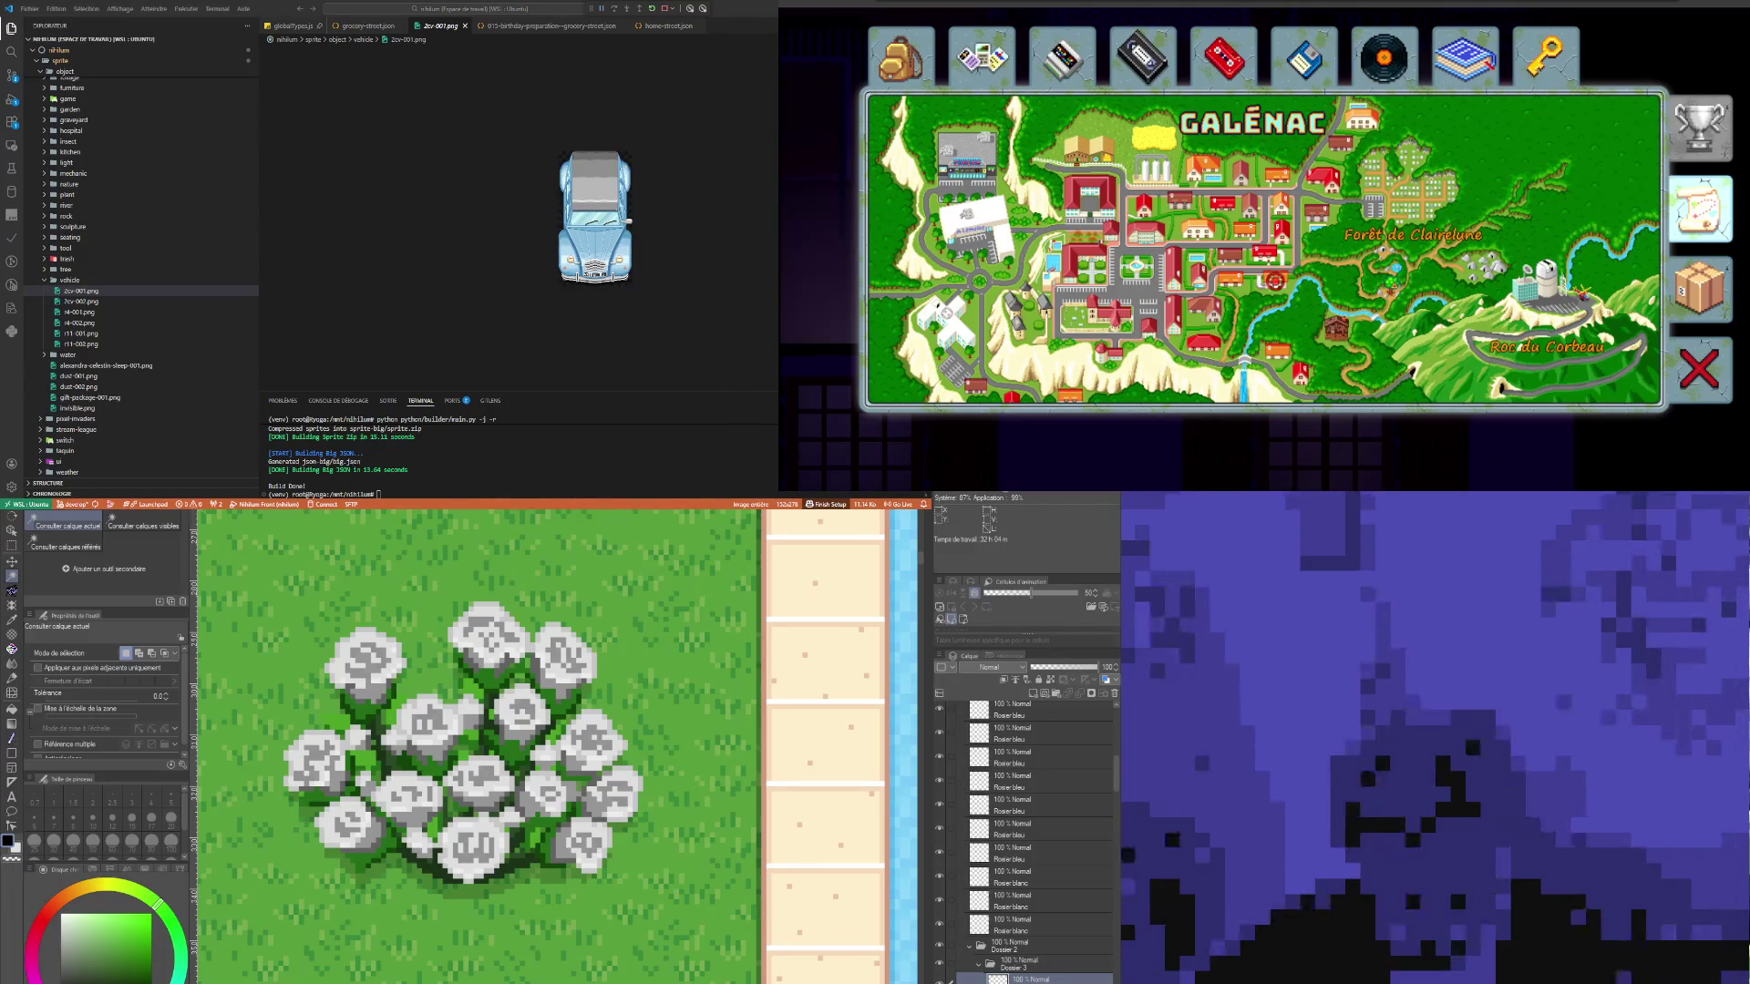
Step: Choose yellow as the drawing colour and fill the area around the flowers
{"action": "key", "text": "Tab"}
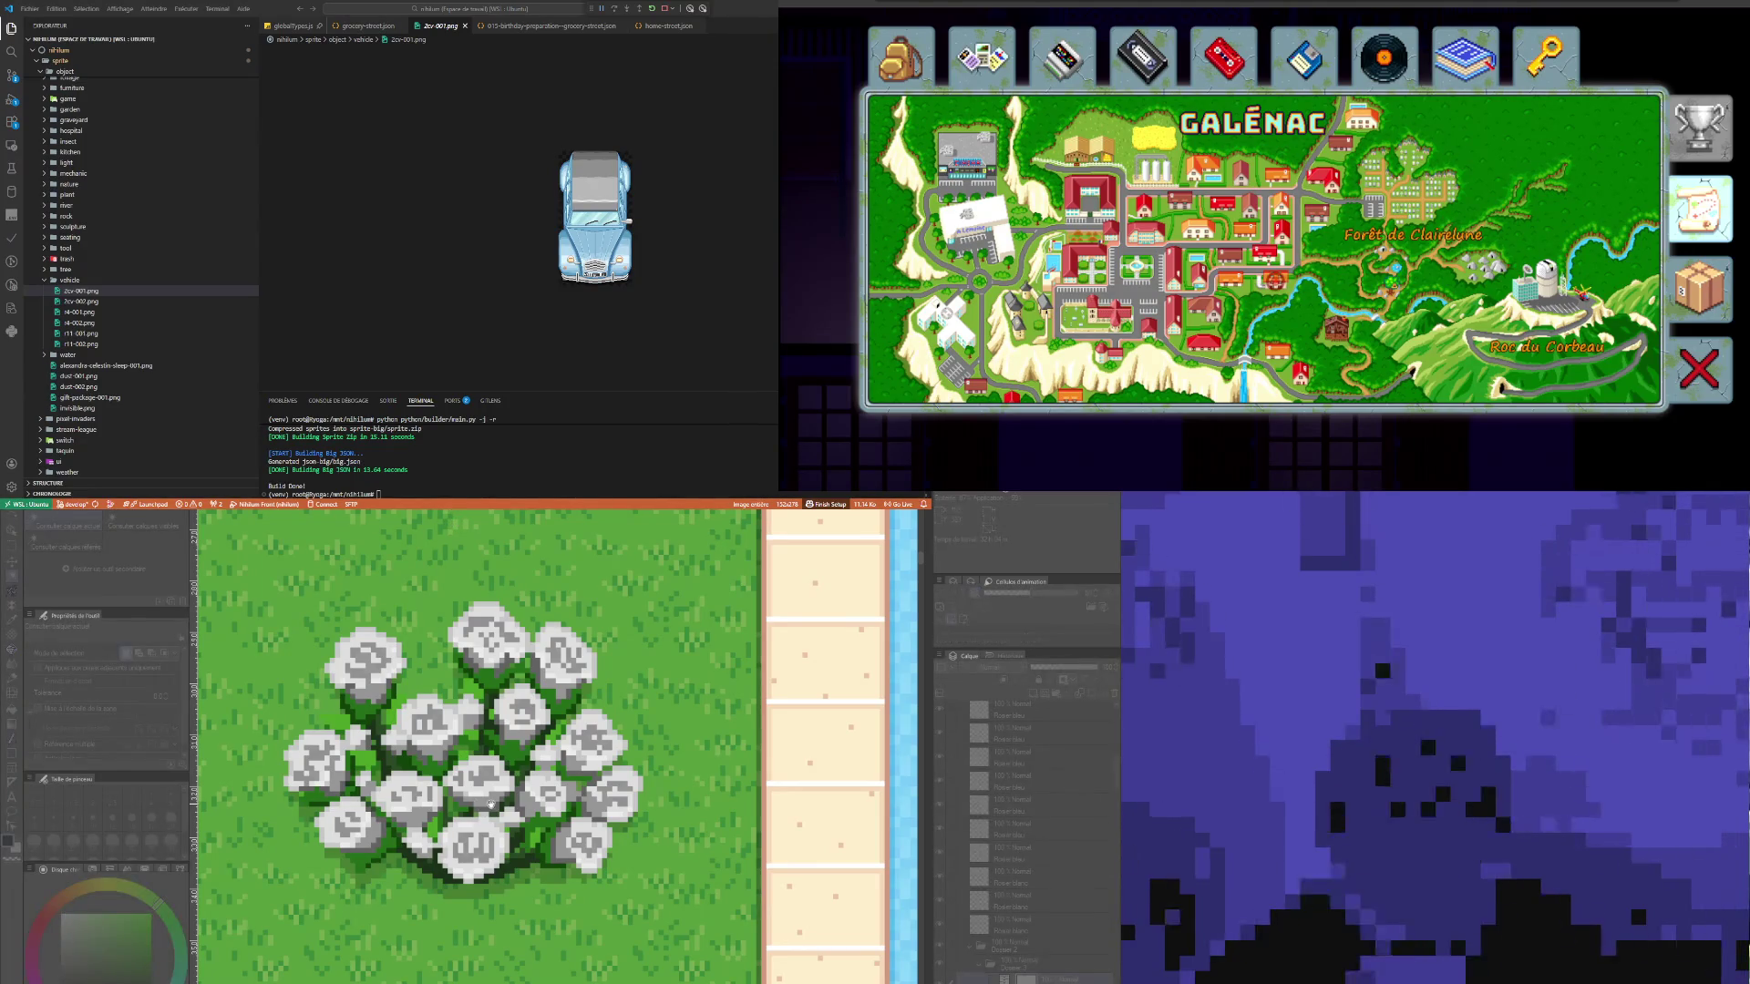
{"action": "key", "text": "Tab"}
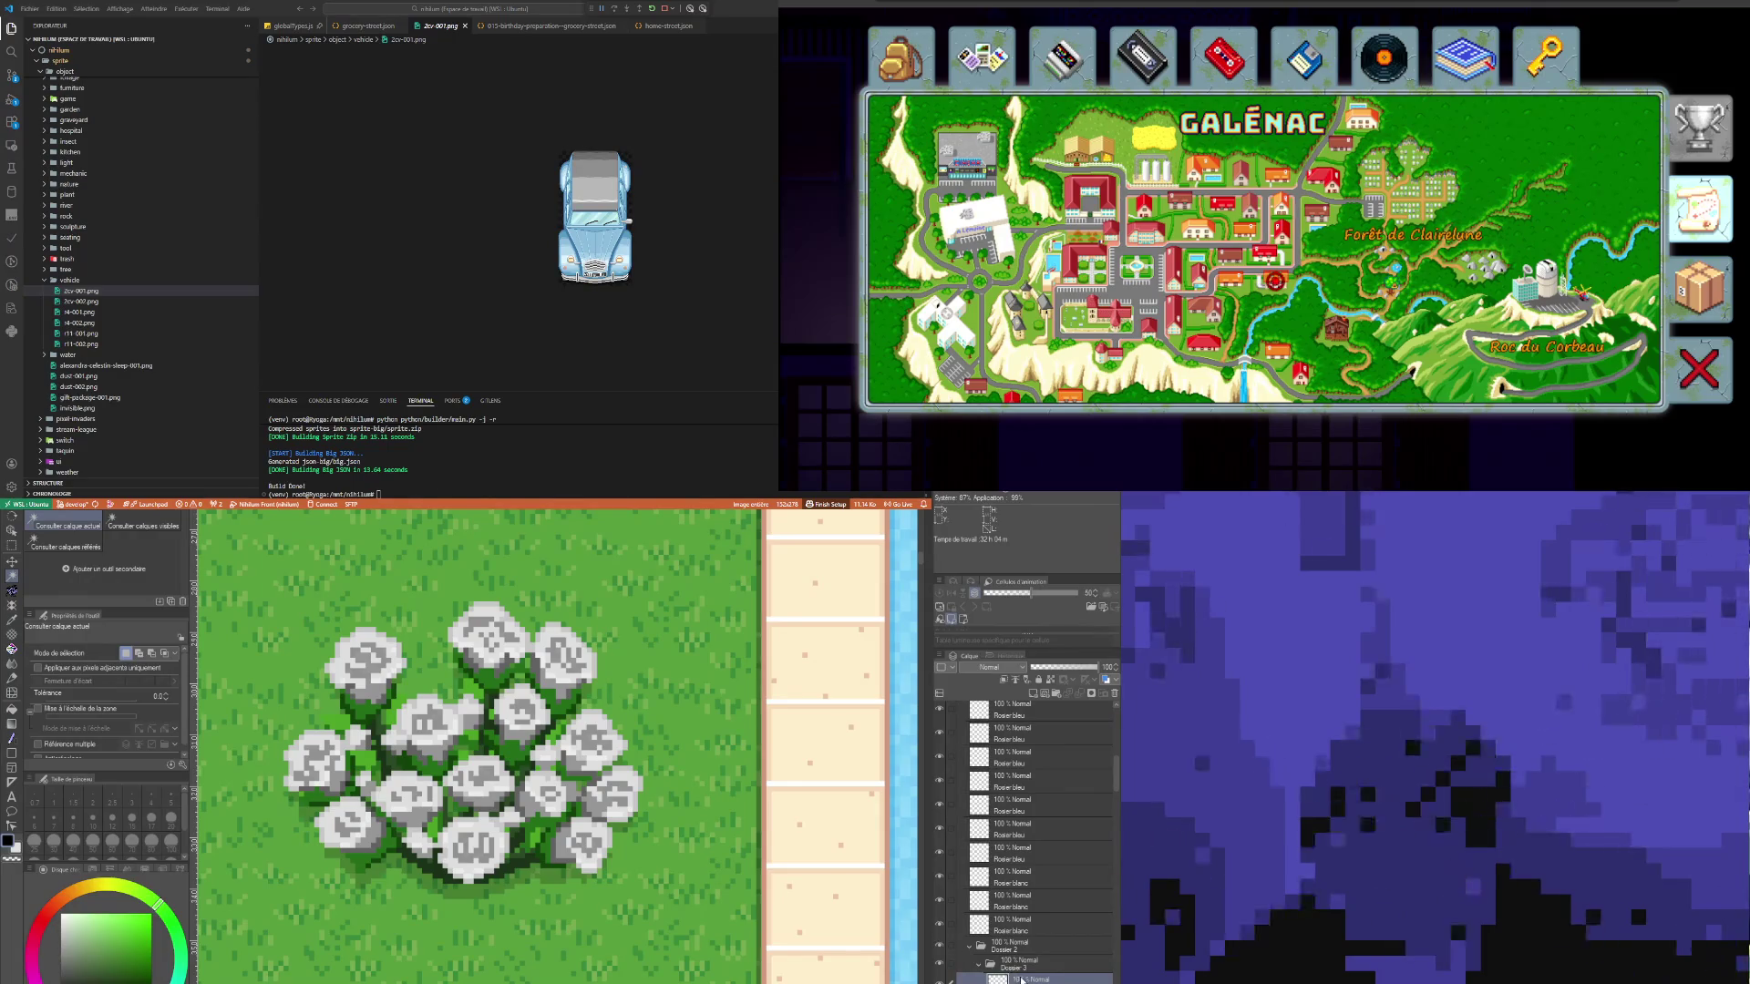
{"action": "scroll", "coordinate": [219, 729], "scroll_direction": "down", "scroll_amount": 2}
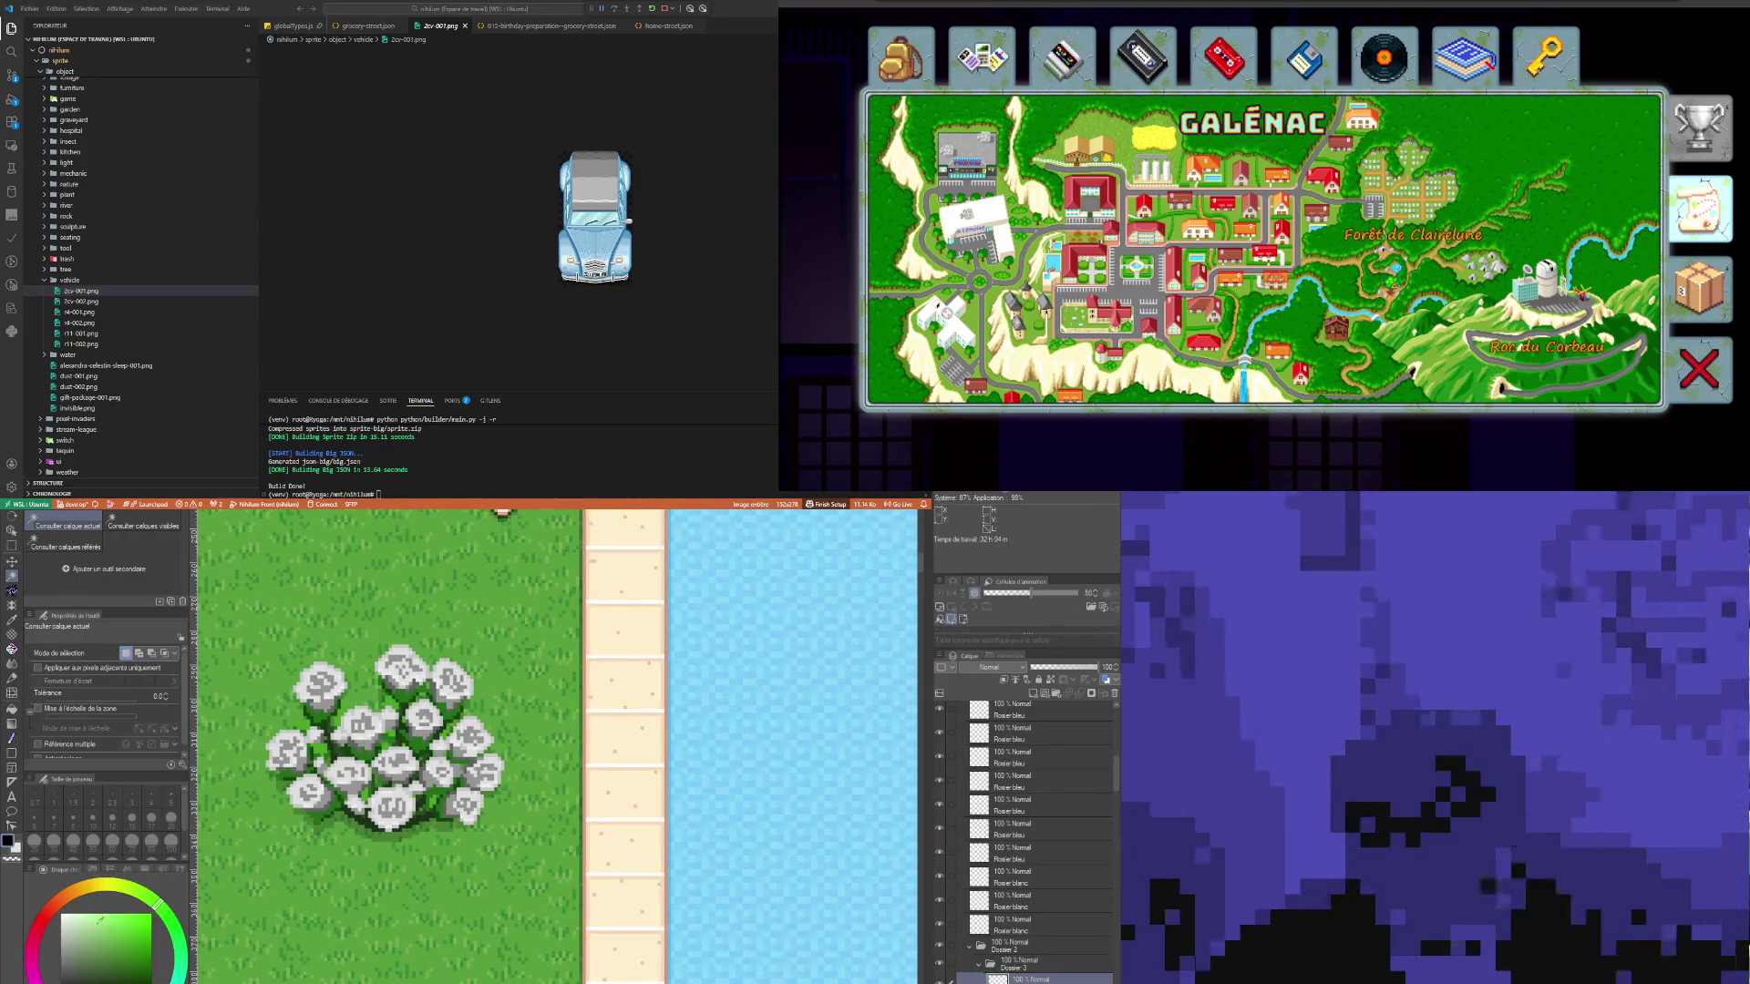
{"action": "left_click", "coordinate": [110, 886]}
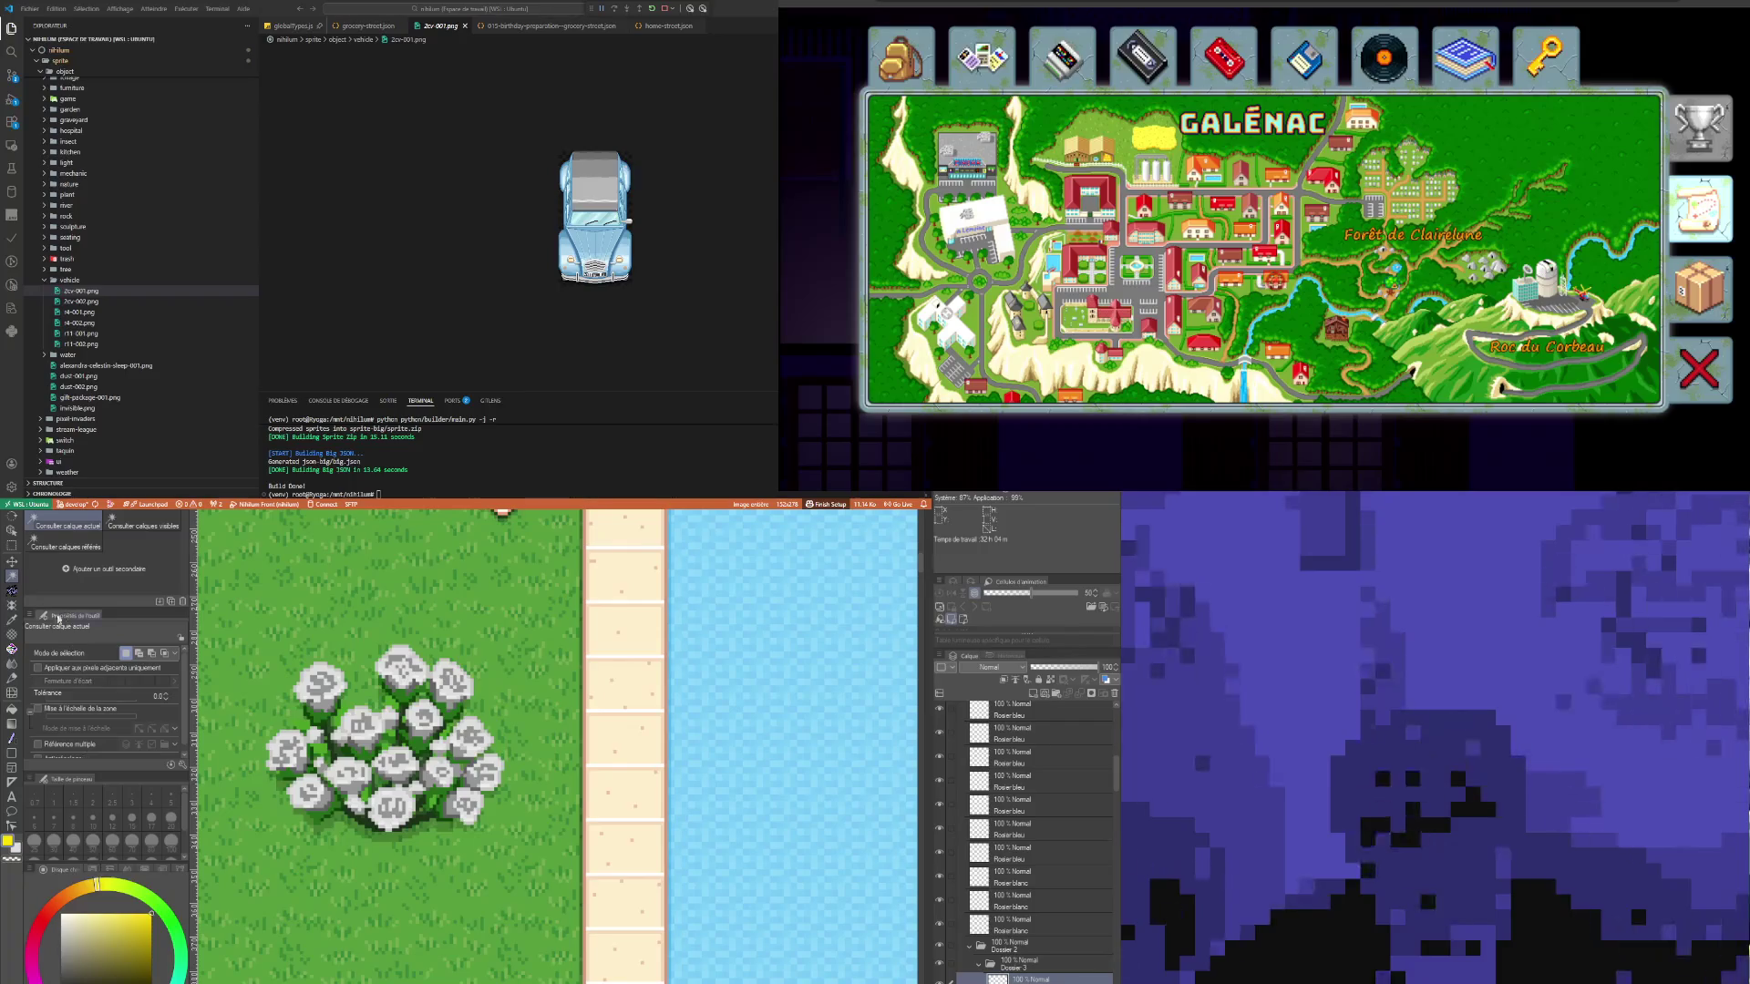
{"action": "left_click", "coordinate": [18, 708]}
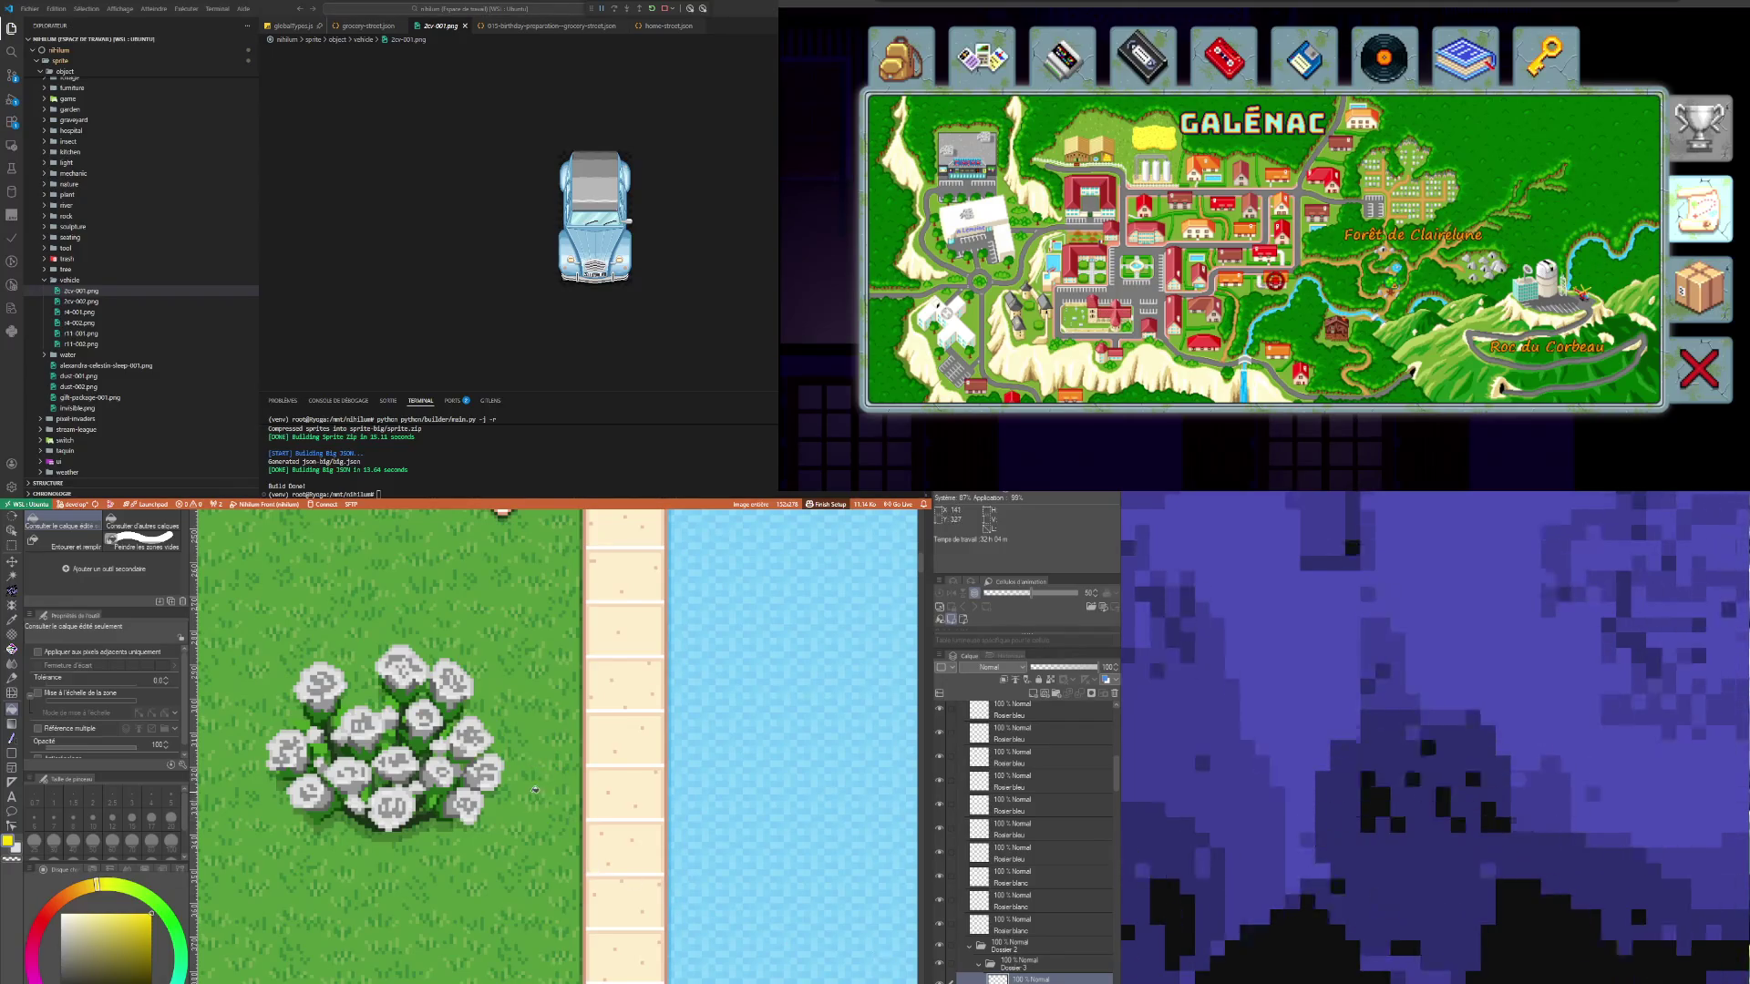
{"action": "left_click", "coordinate": [535, 790]}
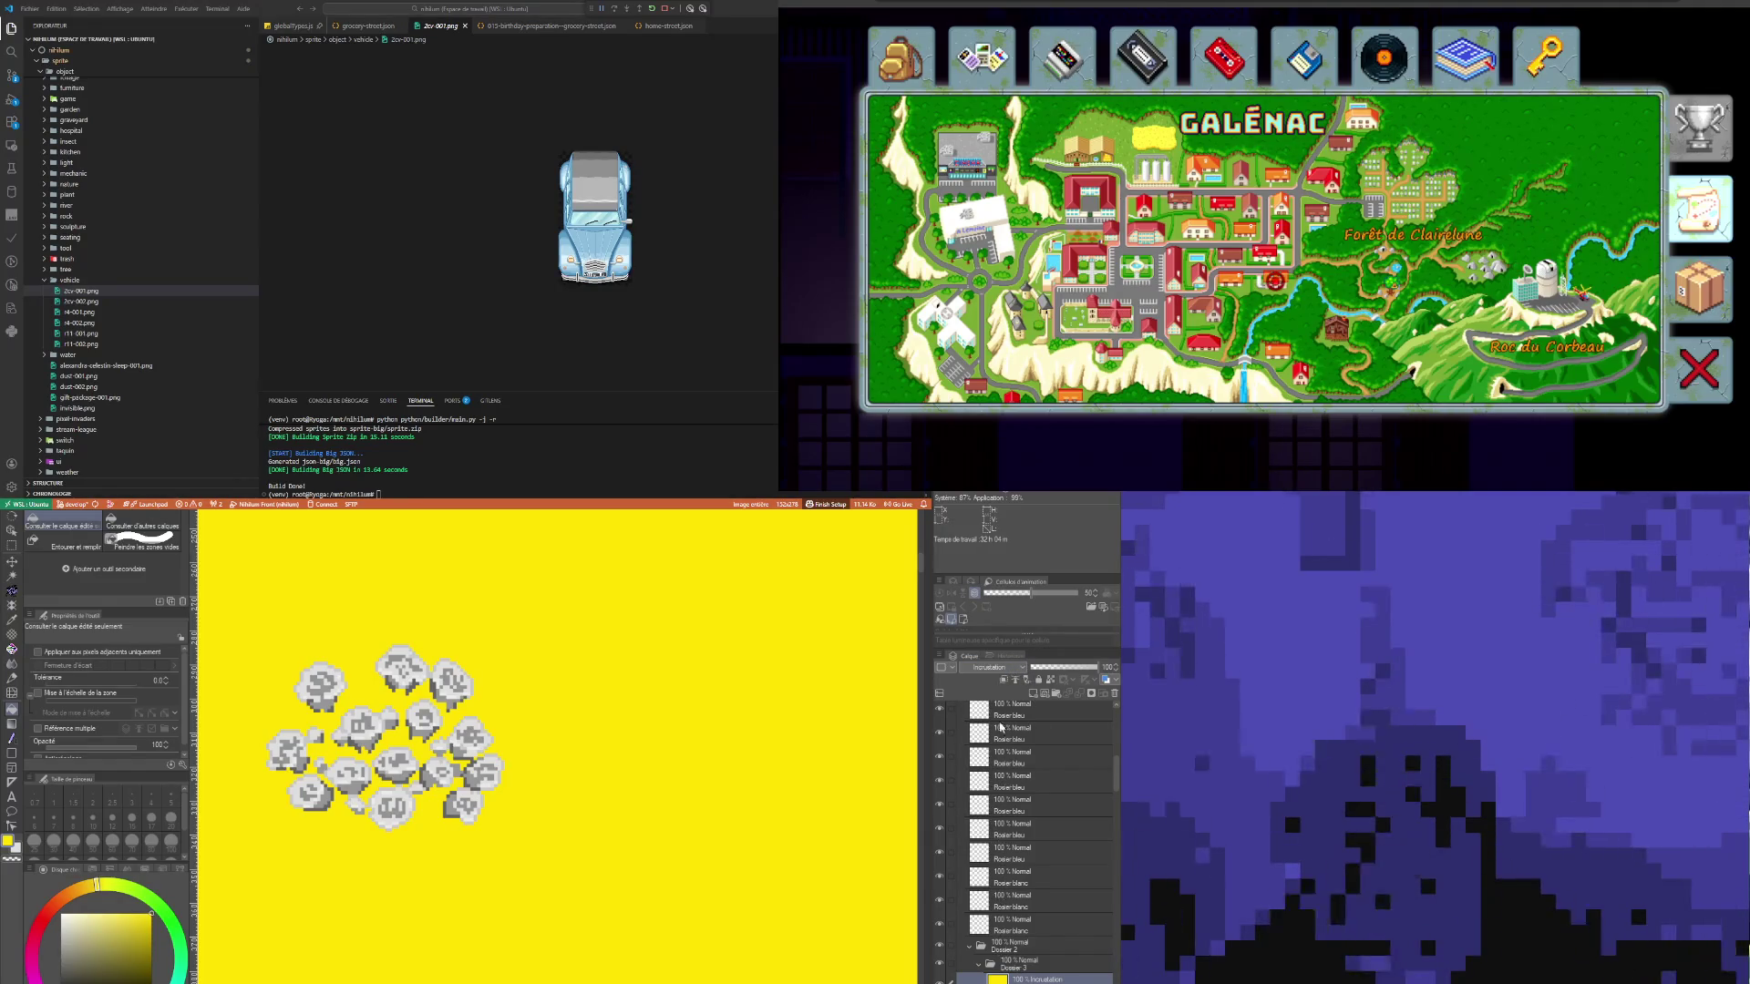
Step: Set the yellow layer's blending to Produit and toggle it to compare the scene
{"action": "left_click", "coordinate": [989, 667]}
{"action": "left_click", "coordinate": [988, 705]}
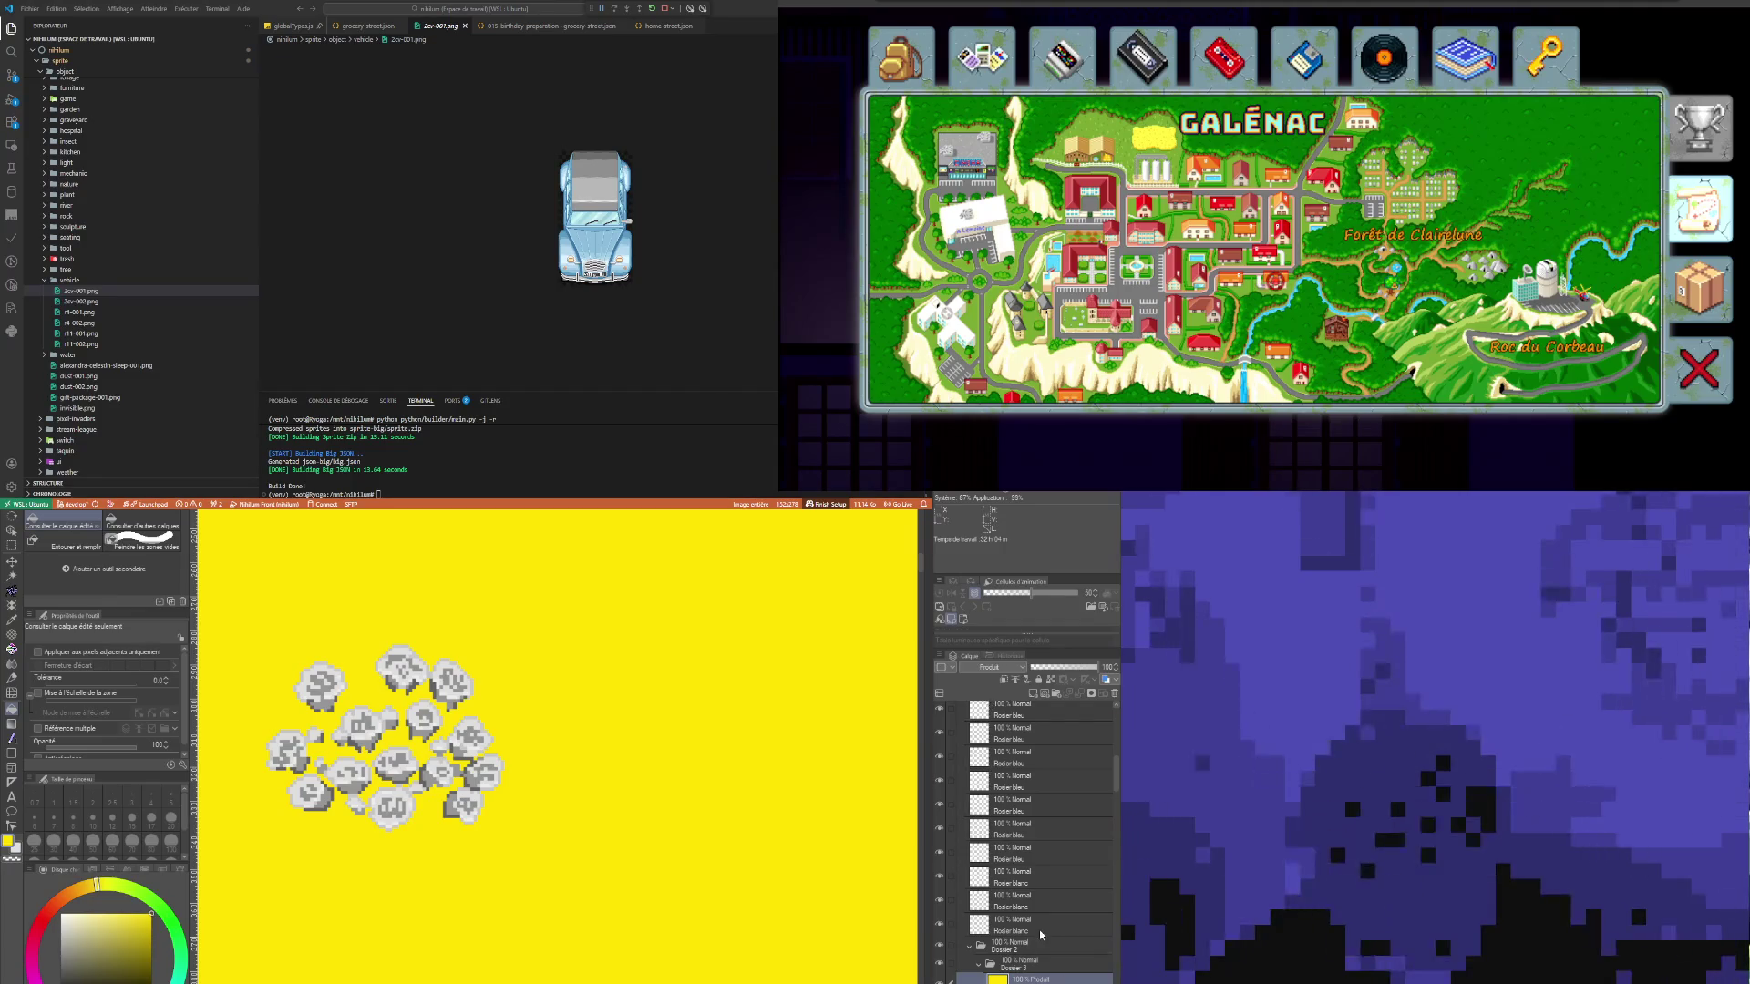
{"action": "key", "text": "alt+bracketleft"}
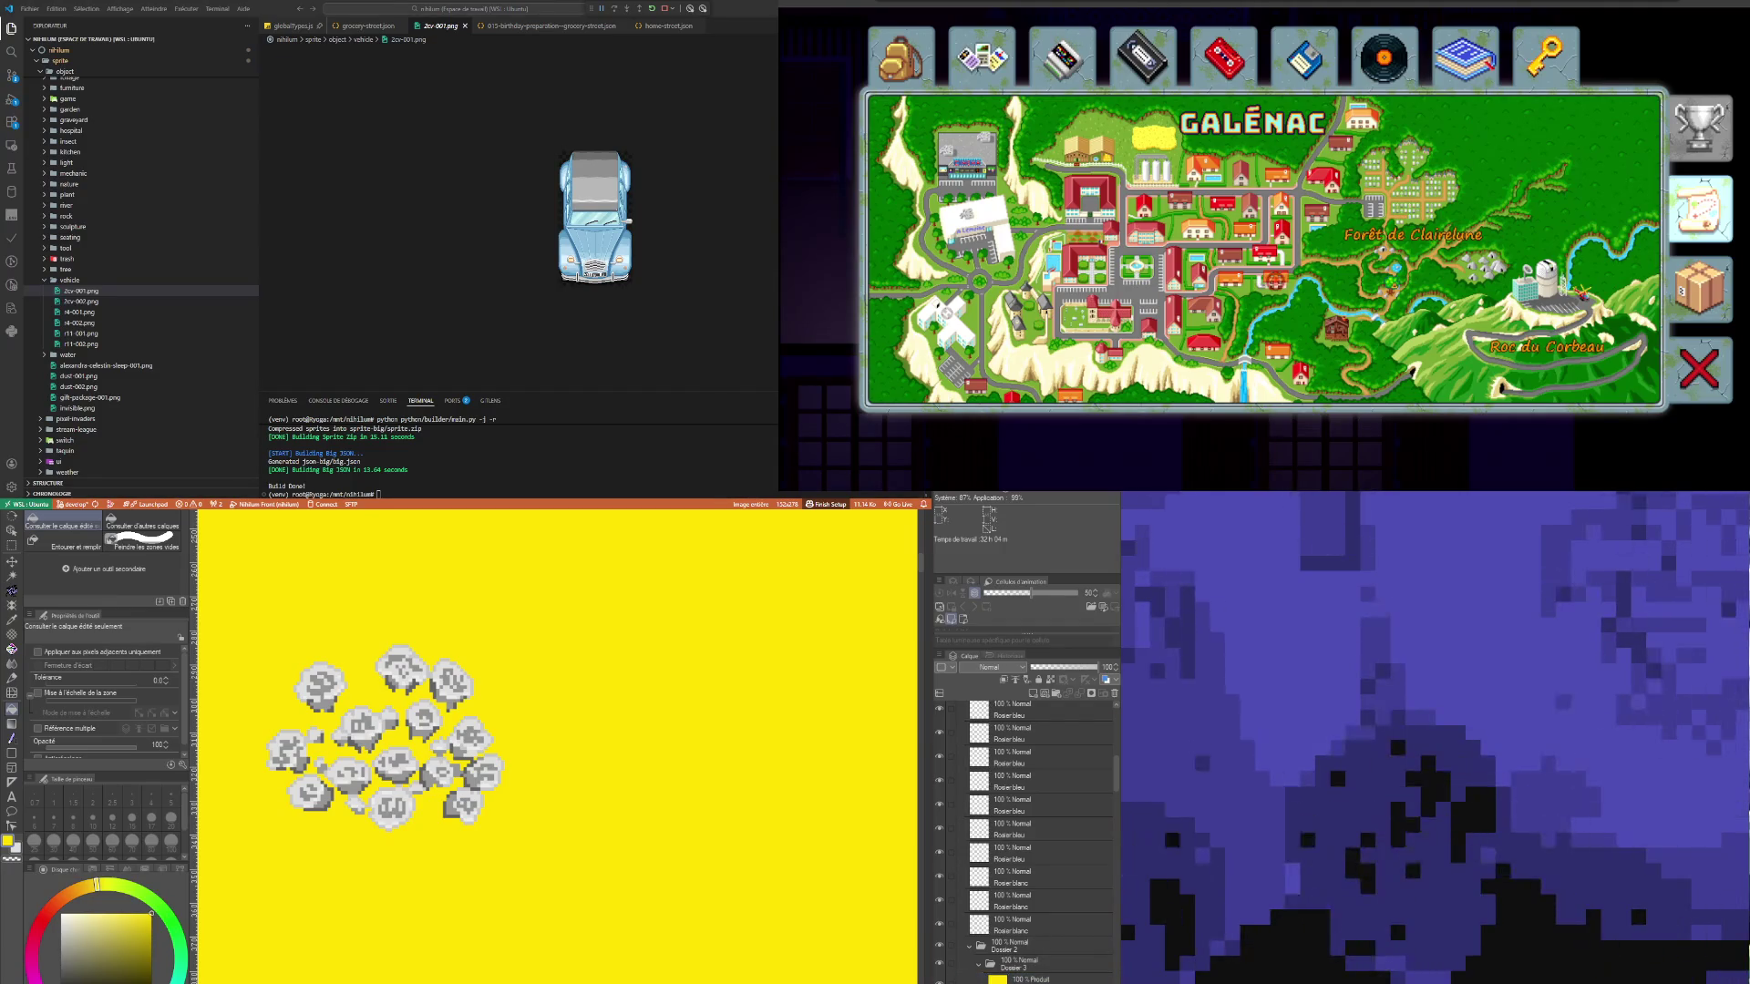
{"action": "key", "text": "alt+bracketright"}
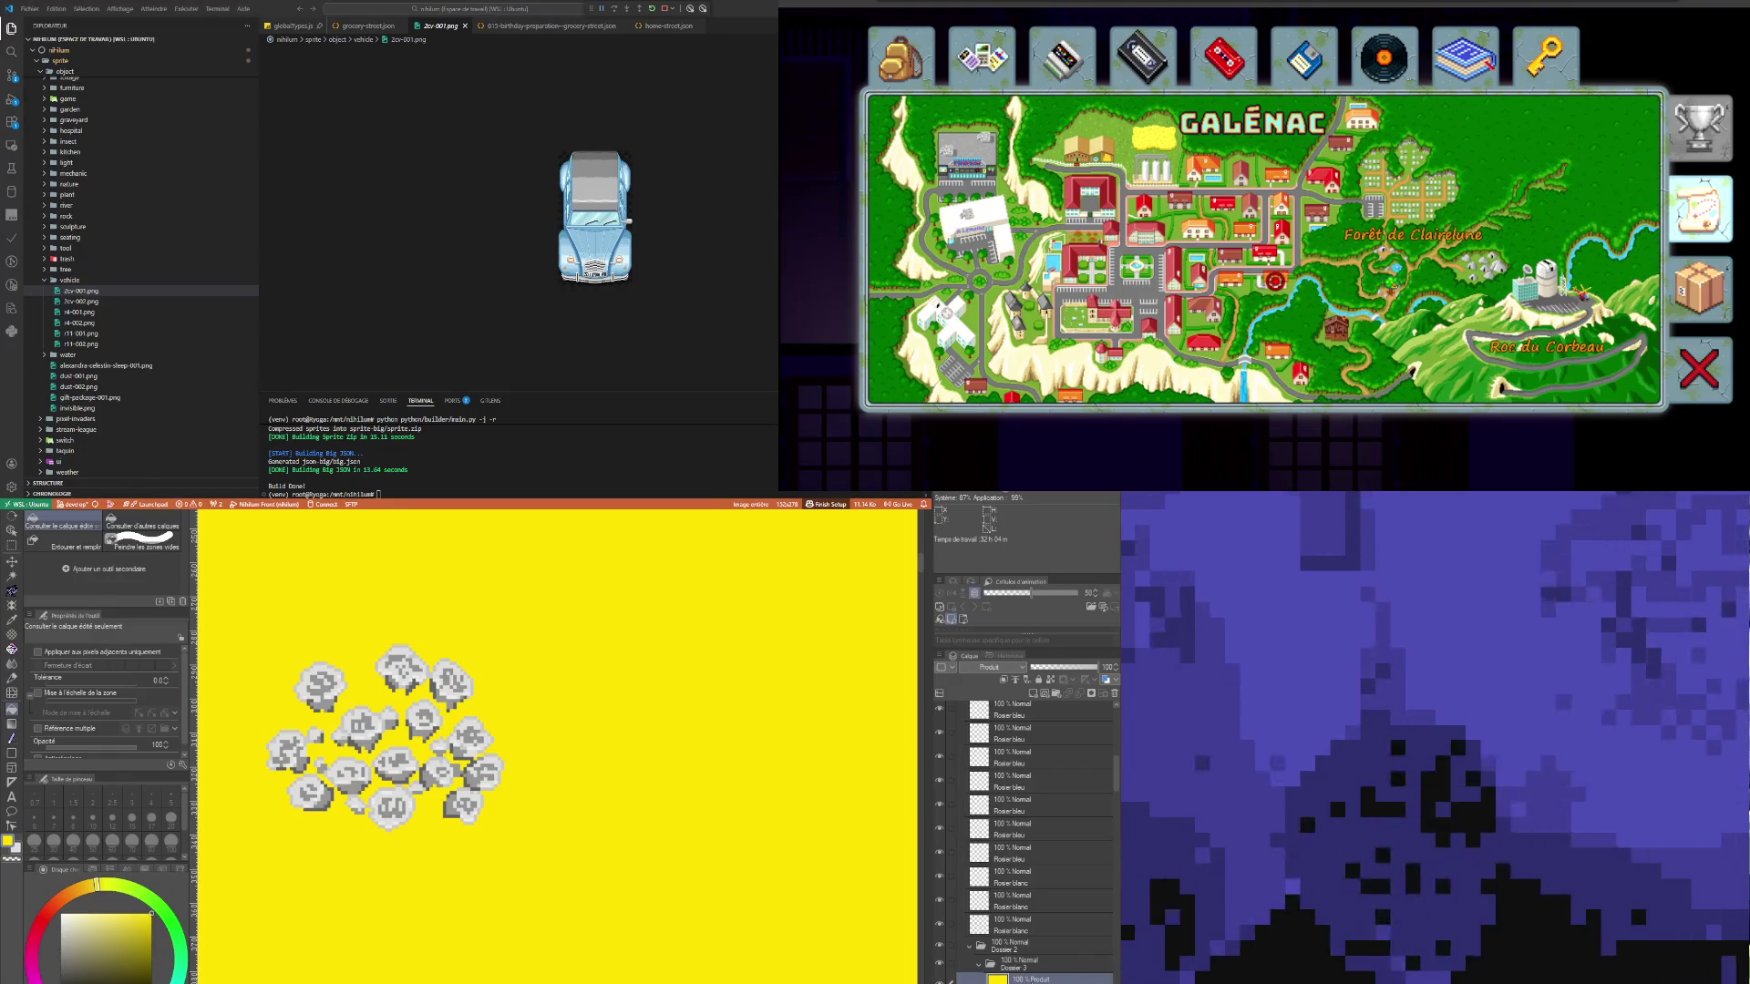
{"action": "key", "text": "alt+bracketleft"}
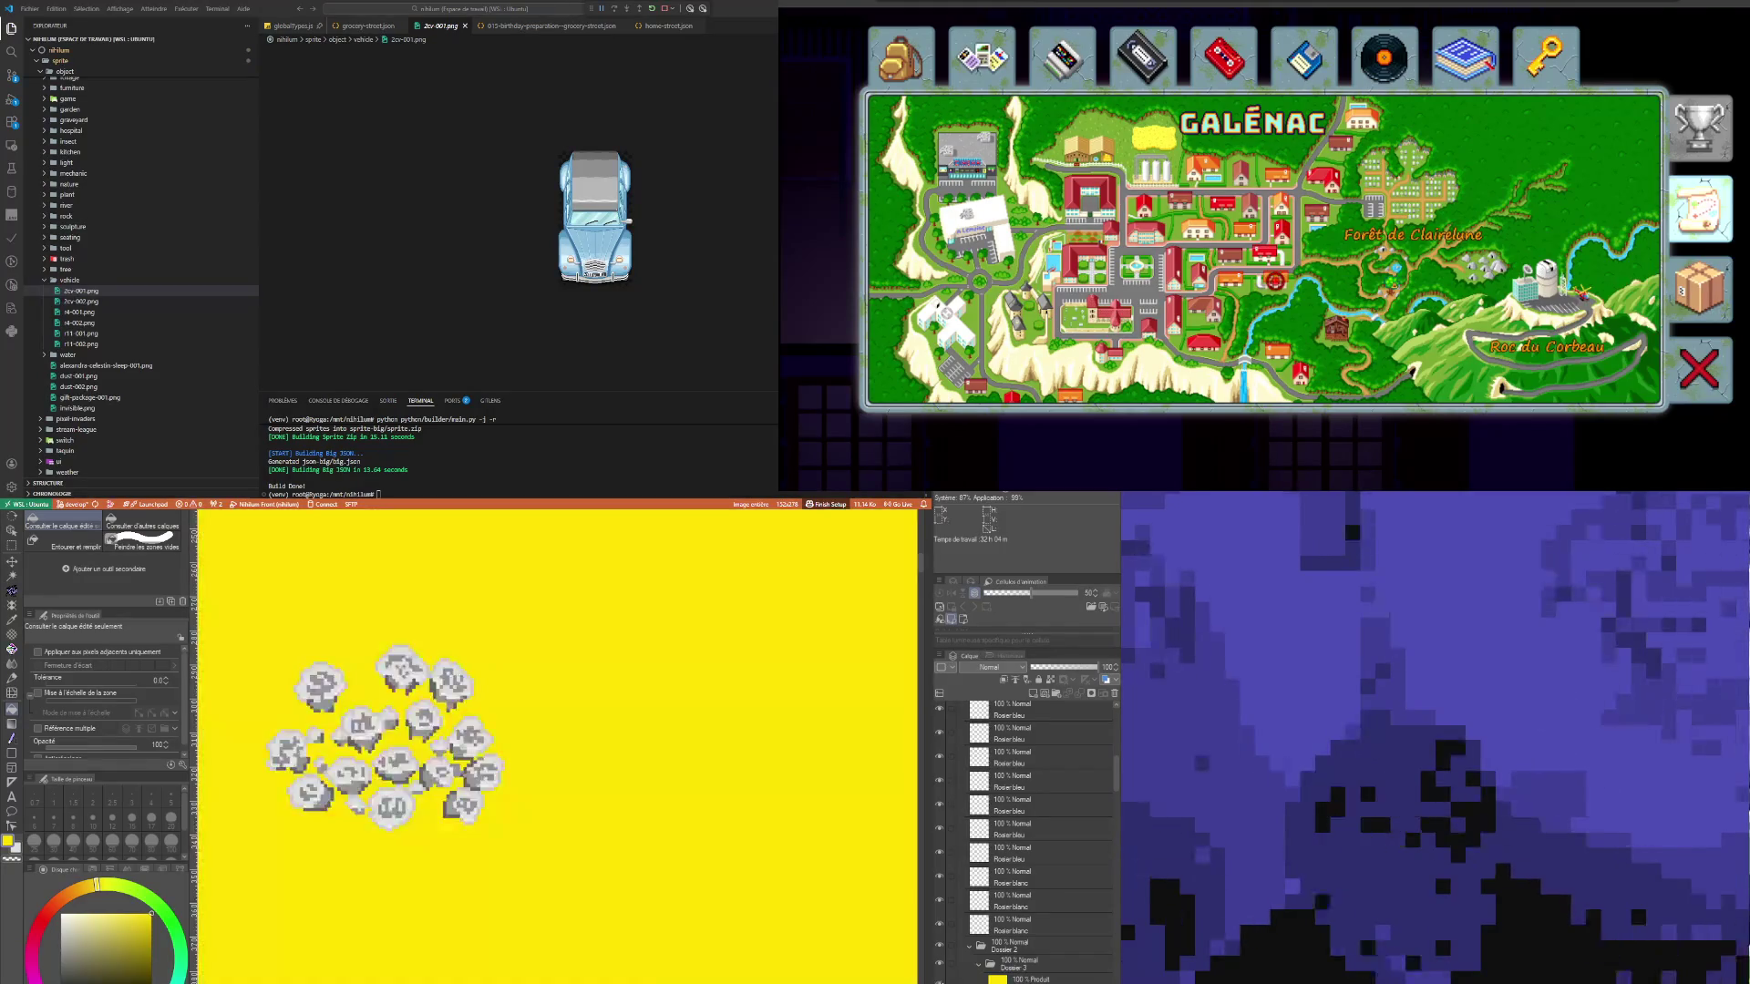
{"action": "key", "text": "alt+bracketright"}
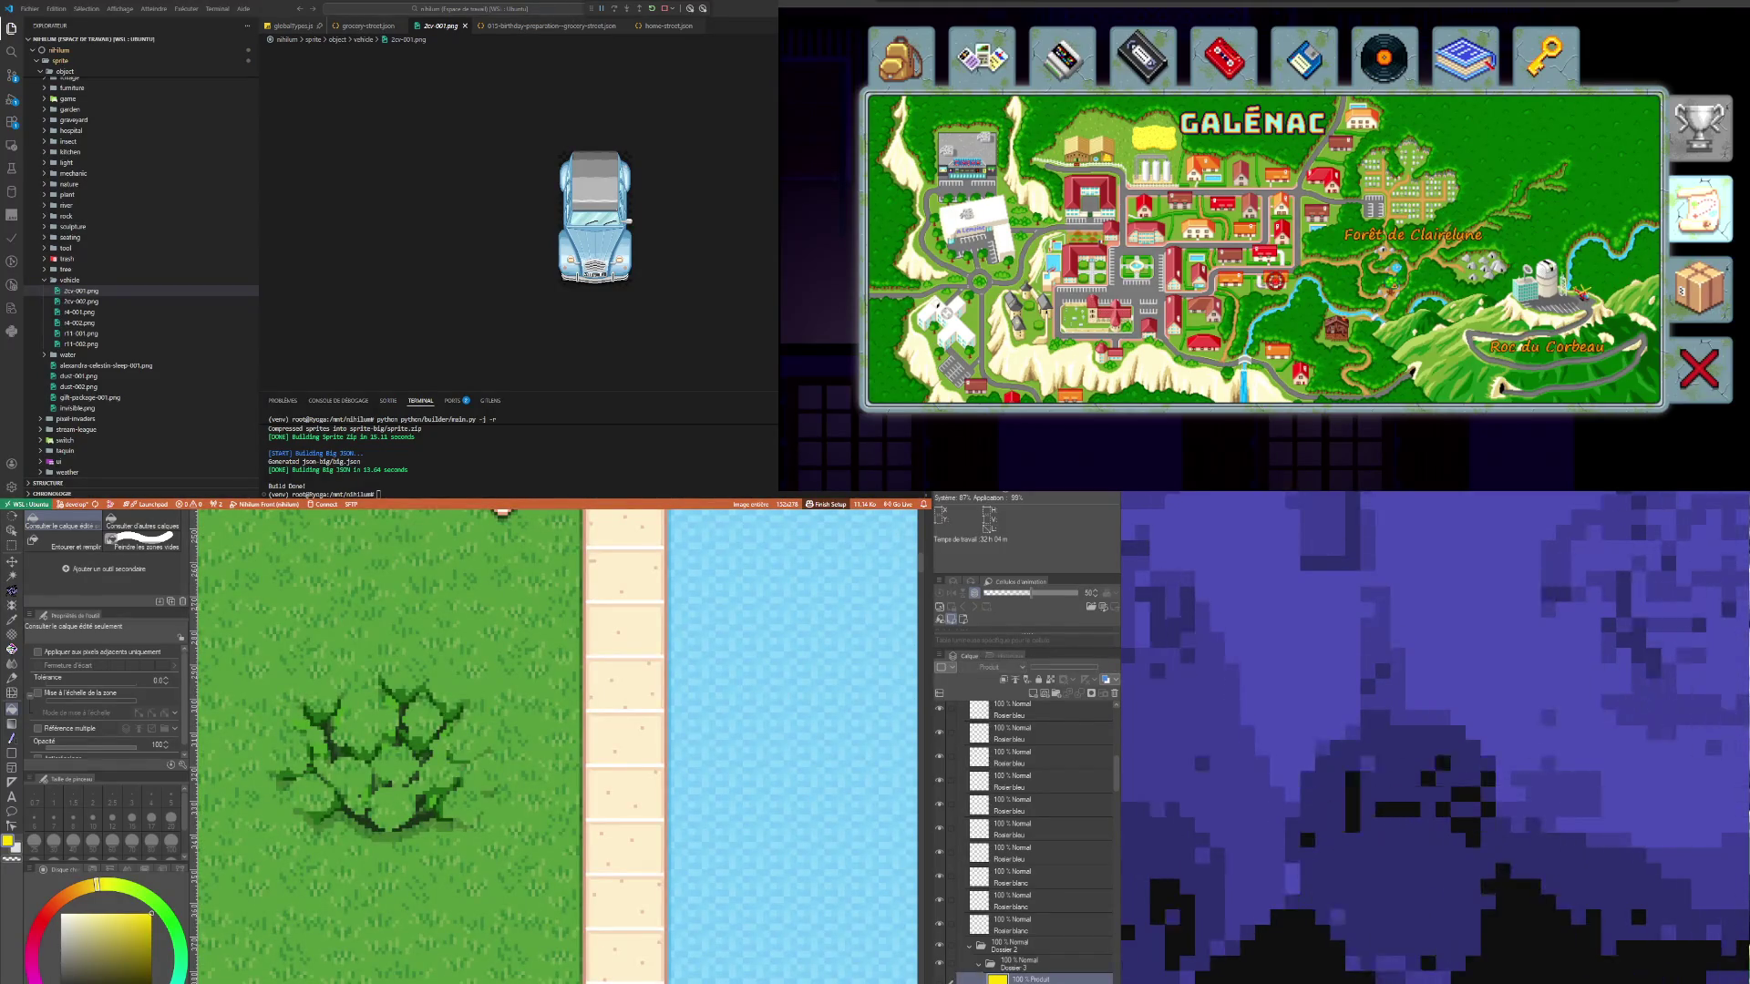
{"action": "key", "text": "alt+bracketleft"}
{"action": "left_click", "coordinate": [1045, 977]}
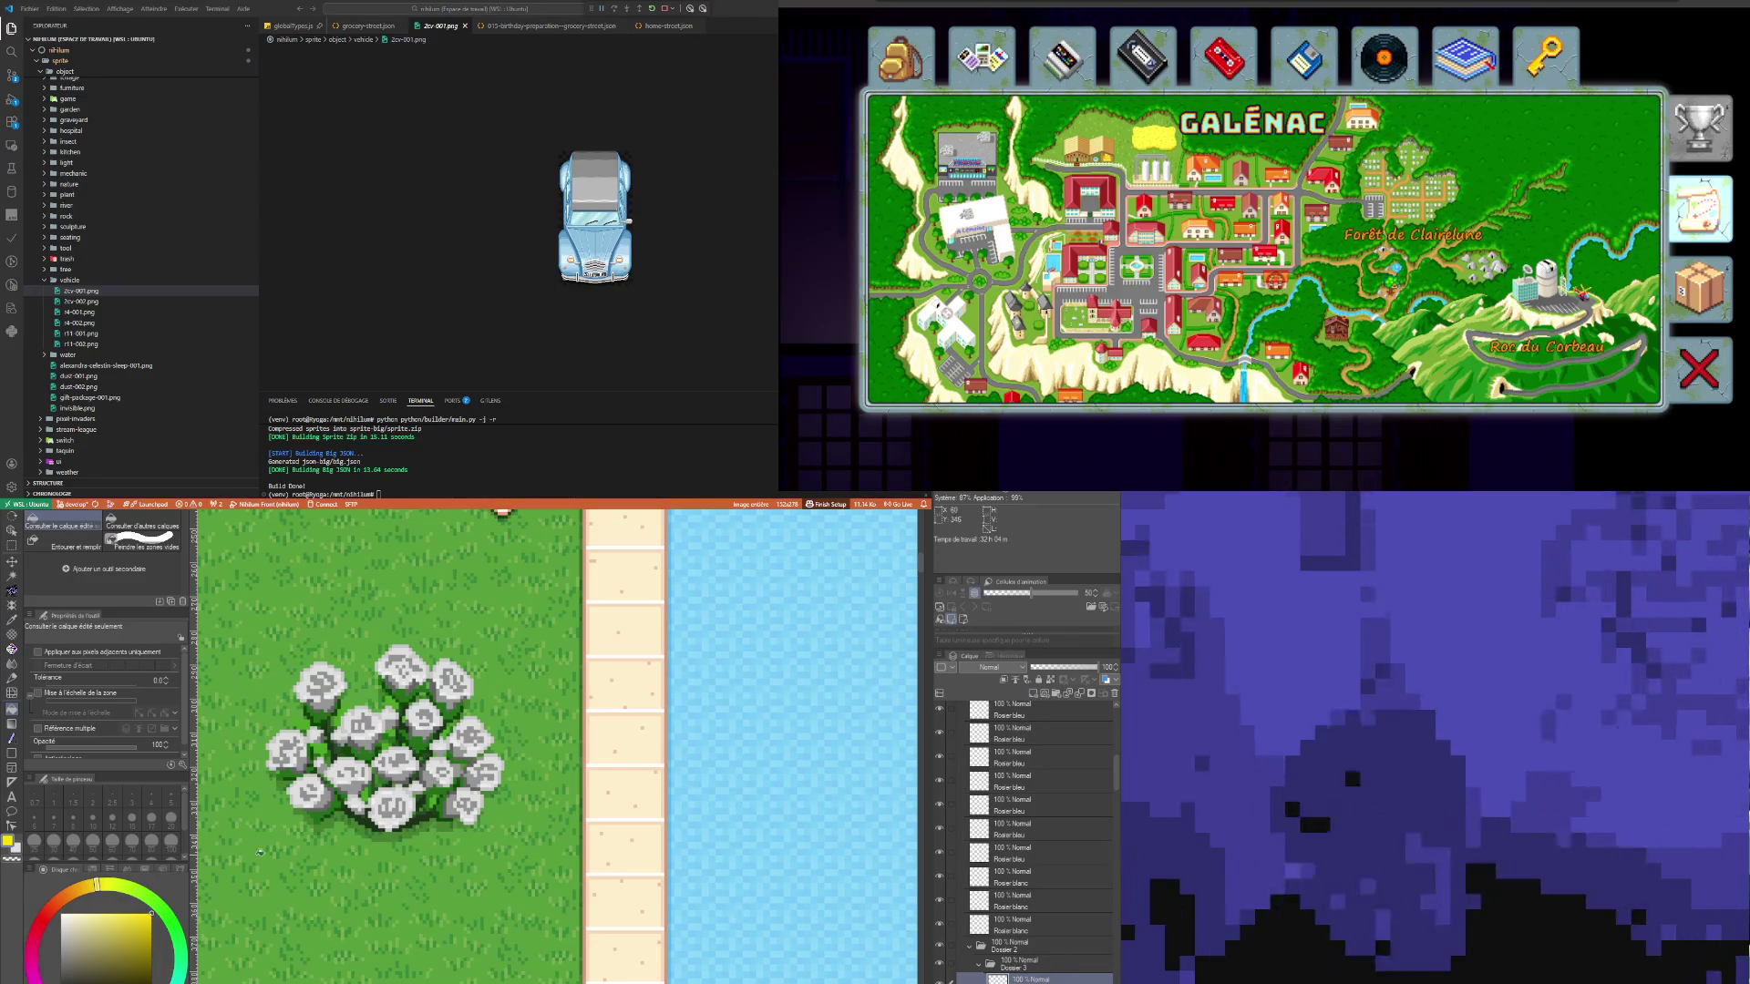
Step: Fill the new layer solid yellow and auto-select the rose bush to confine the tint
{"action": "left_click", "coordinate": [260, 852]}
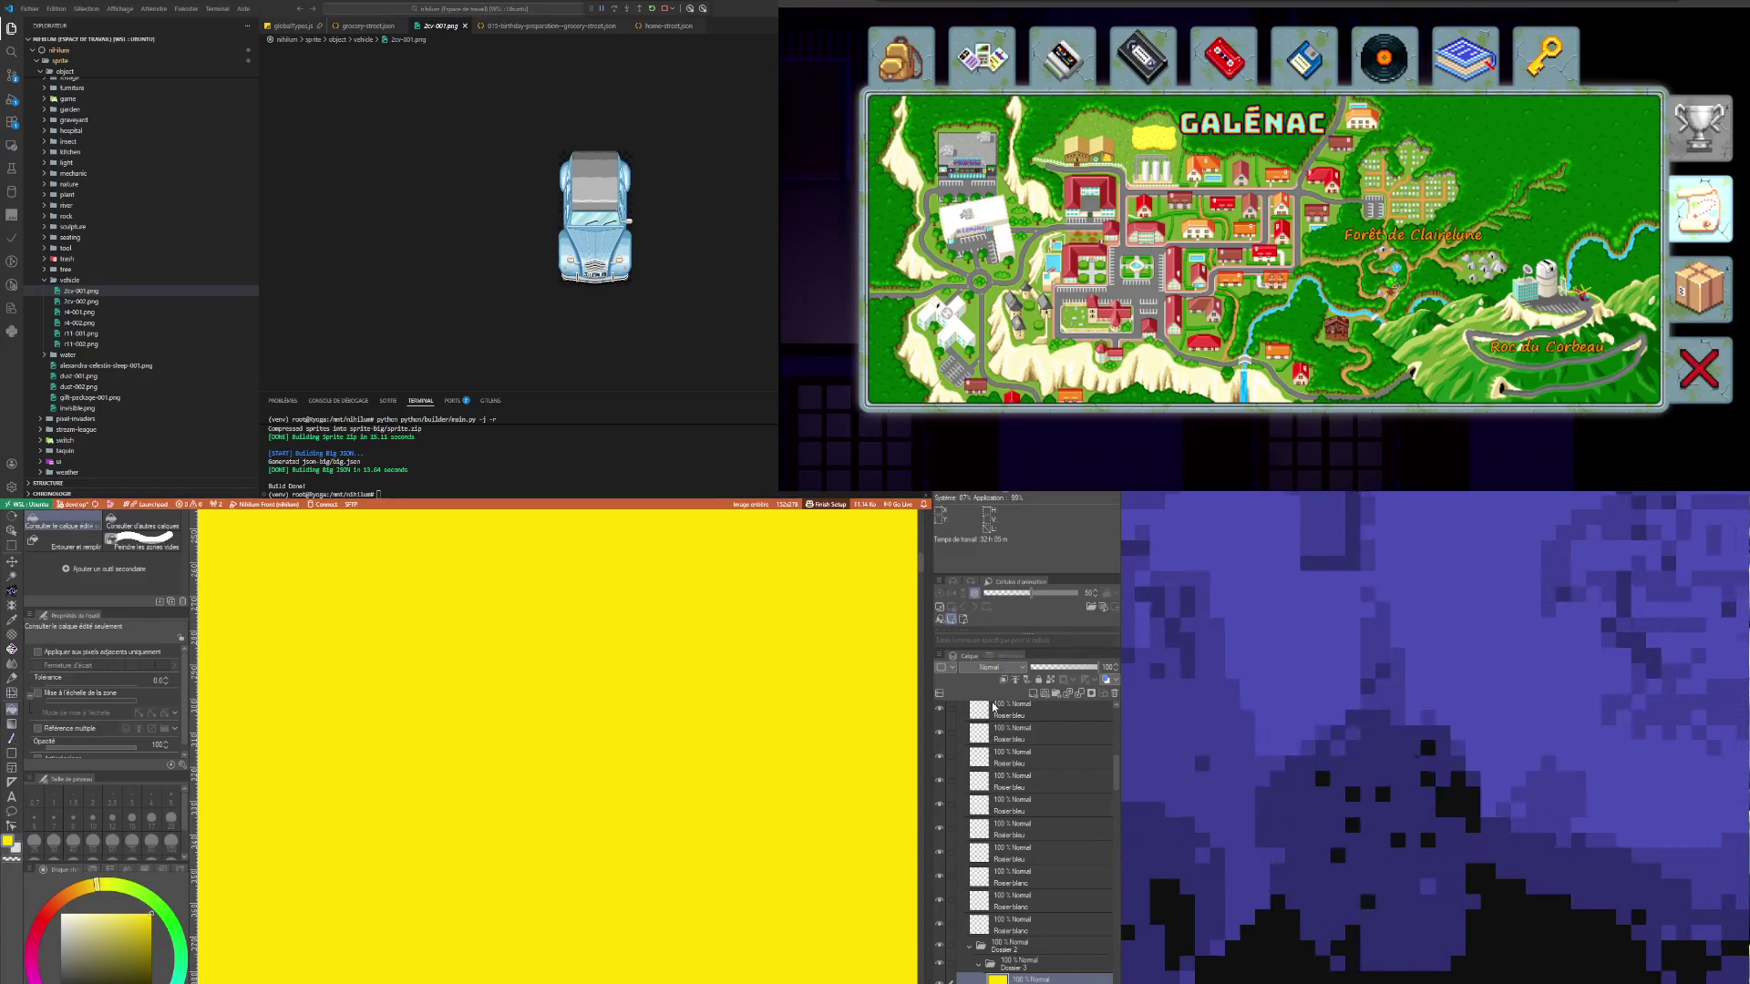
{"action": "scroll", "coordinate": [991, 667], "scroll_direction": "down", "scroll_amount": 2}
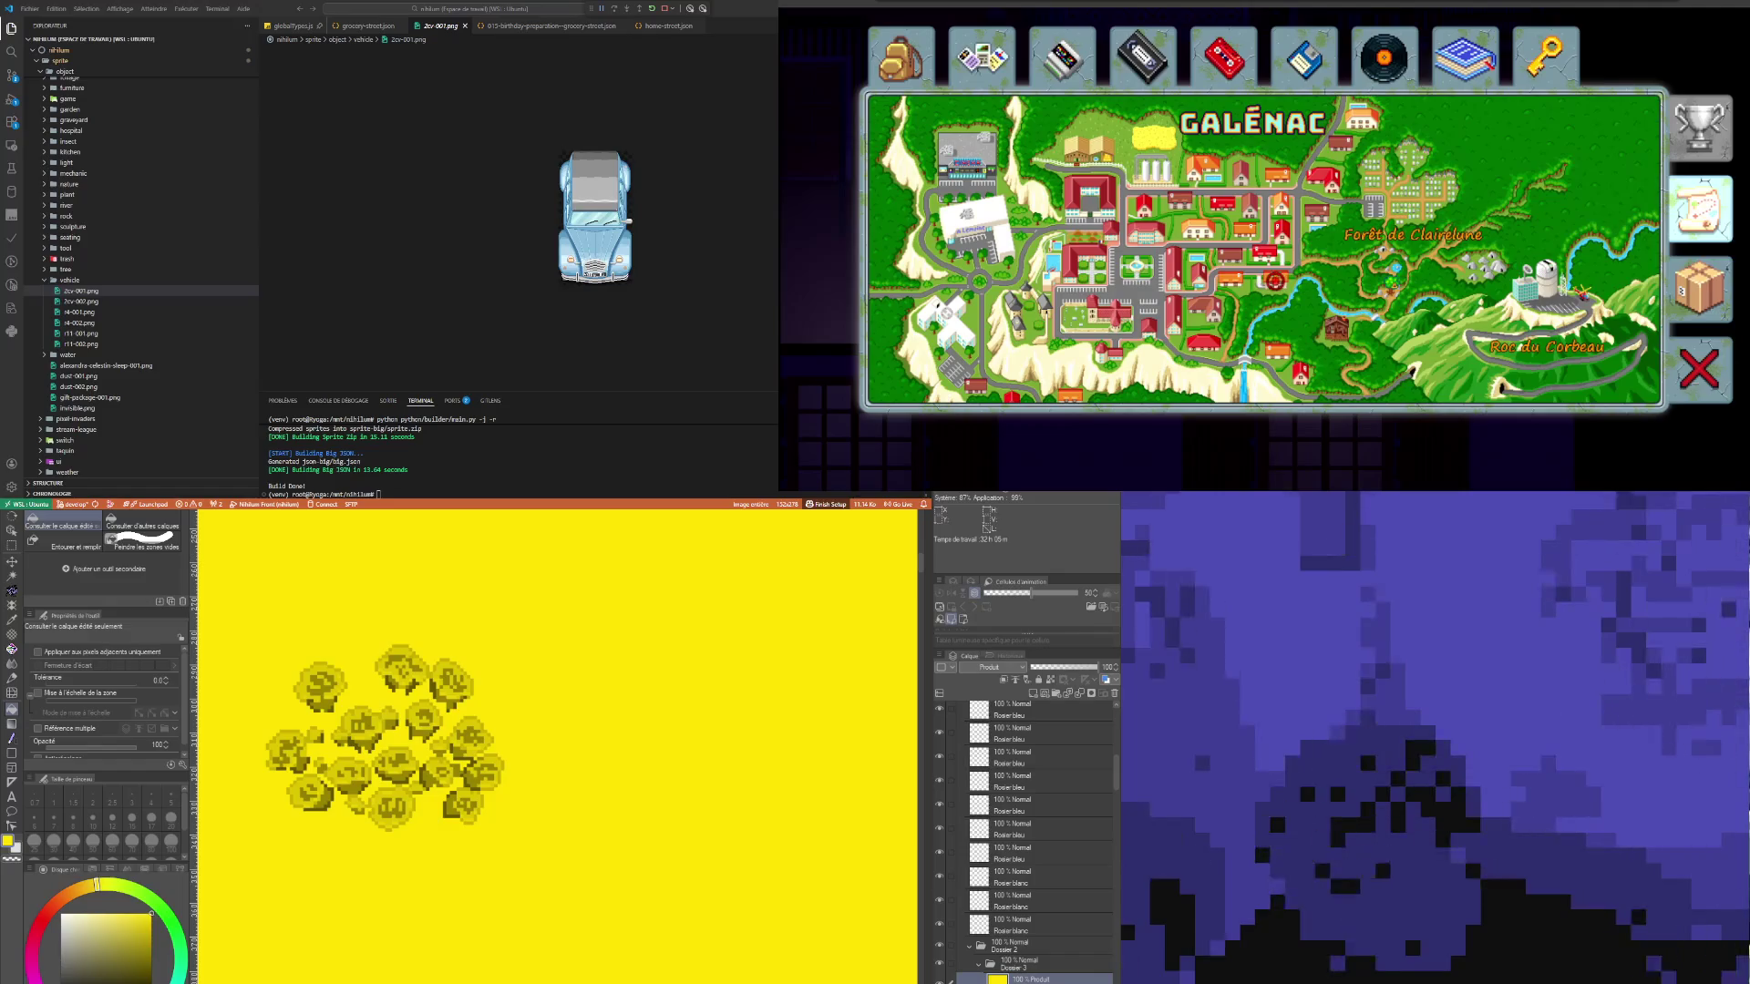
{"action": "left_click", "coordinate": [12, 576]}
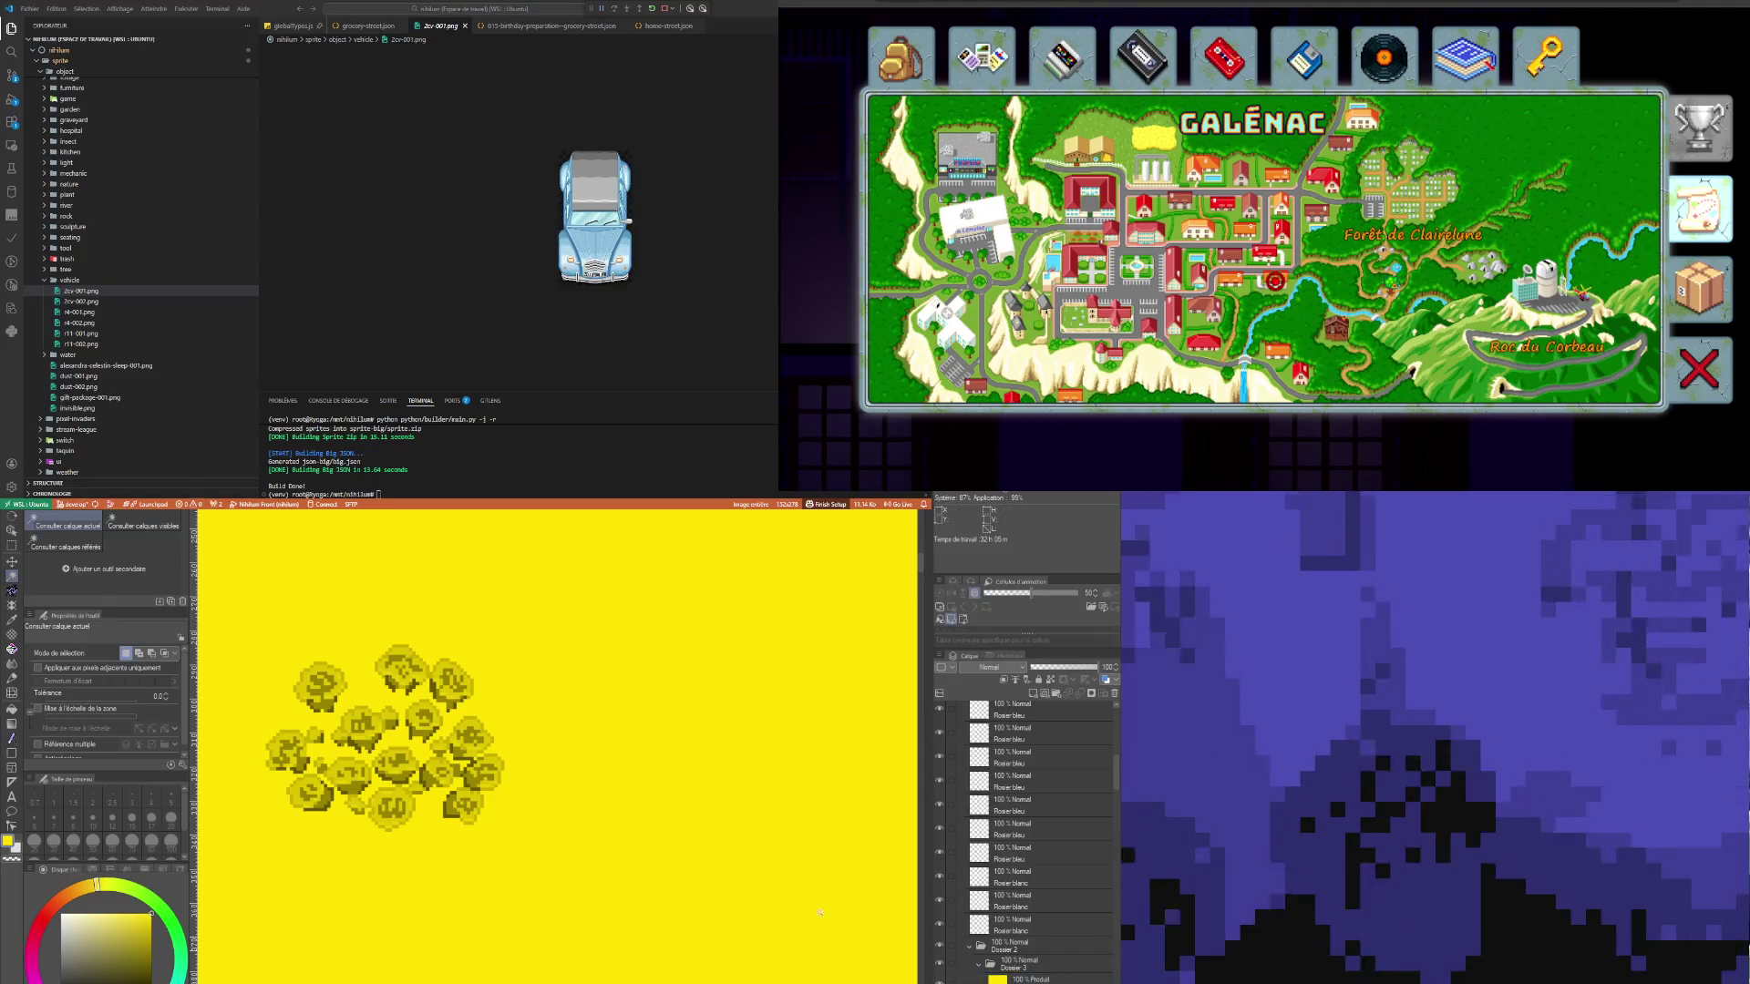
{"action": "left_click", "coordinate": [753, 808]}
{"action": "left_click", "coordinate": [1030, 979]}
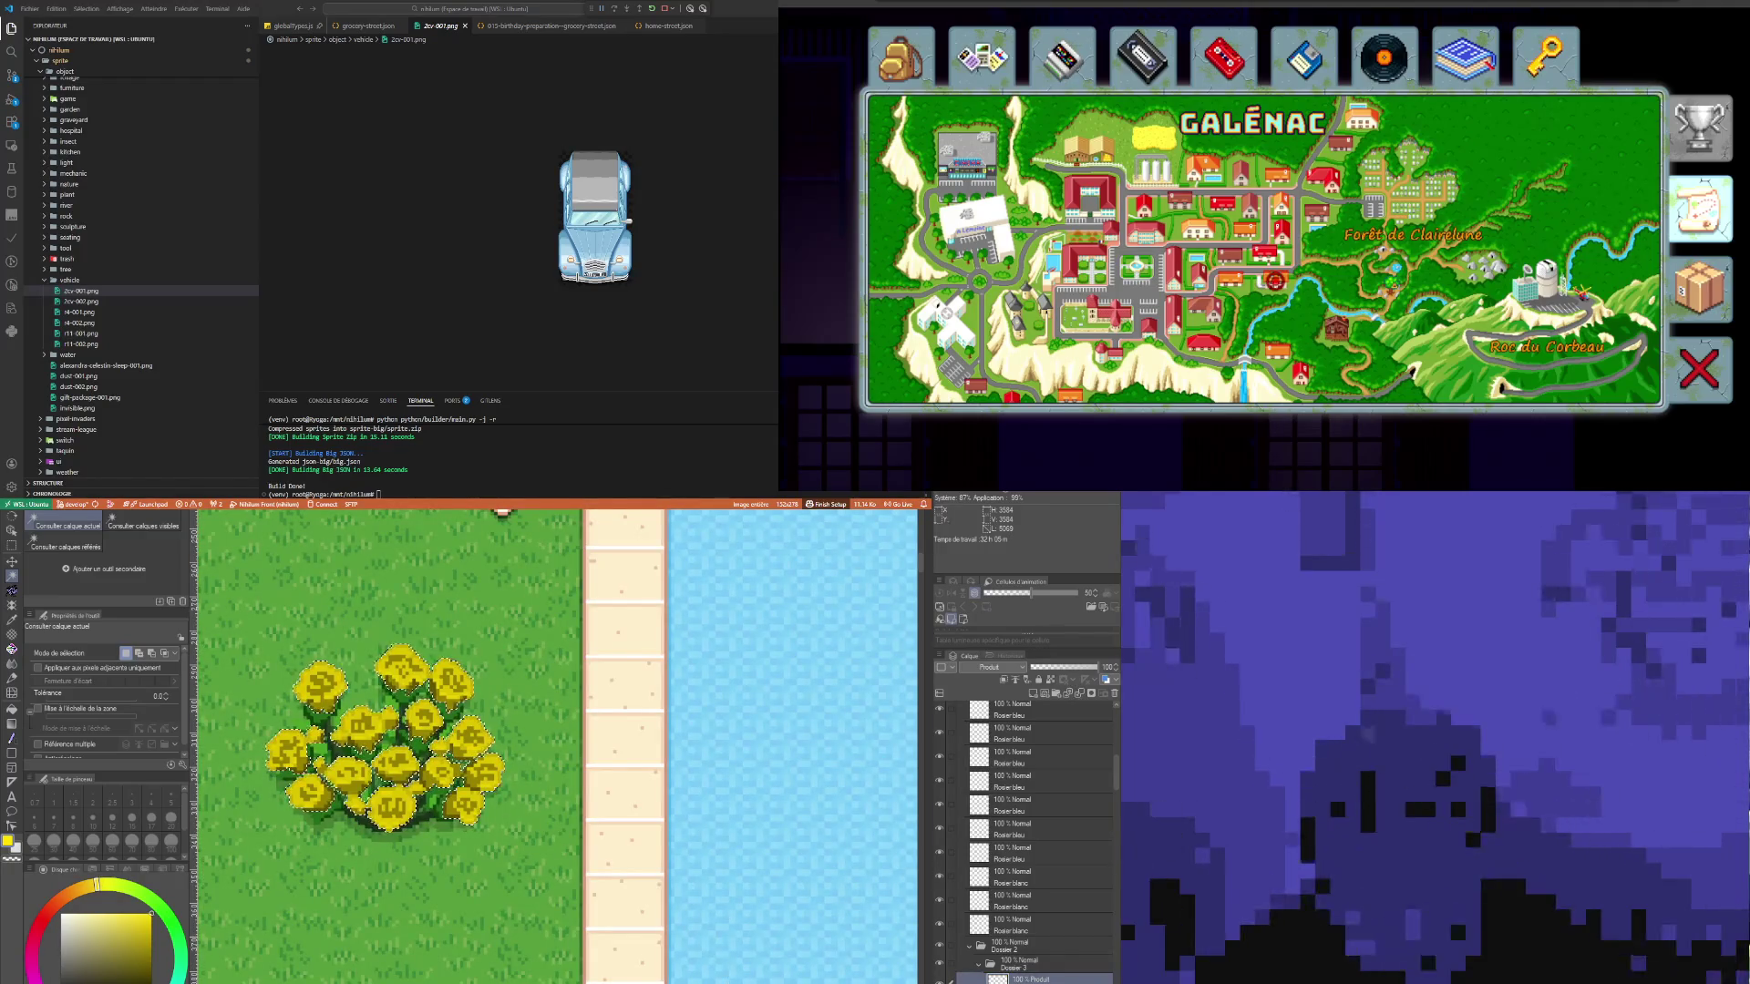
Step: After previewing a colour adjustment, merge the Rosier jaune folder into one layer with Ctrl+E
{"action": "scroll", "coordinate": [540, 808], "scroll_direction": "down", "scroll_amount": 5}
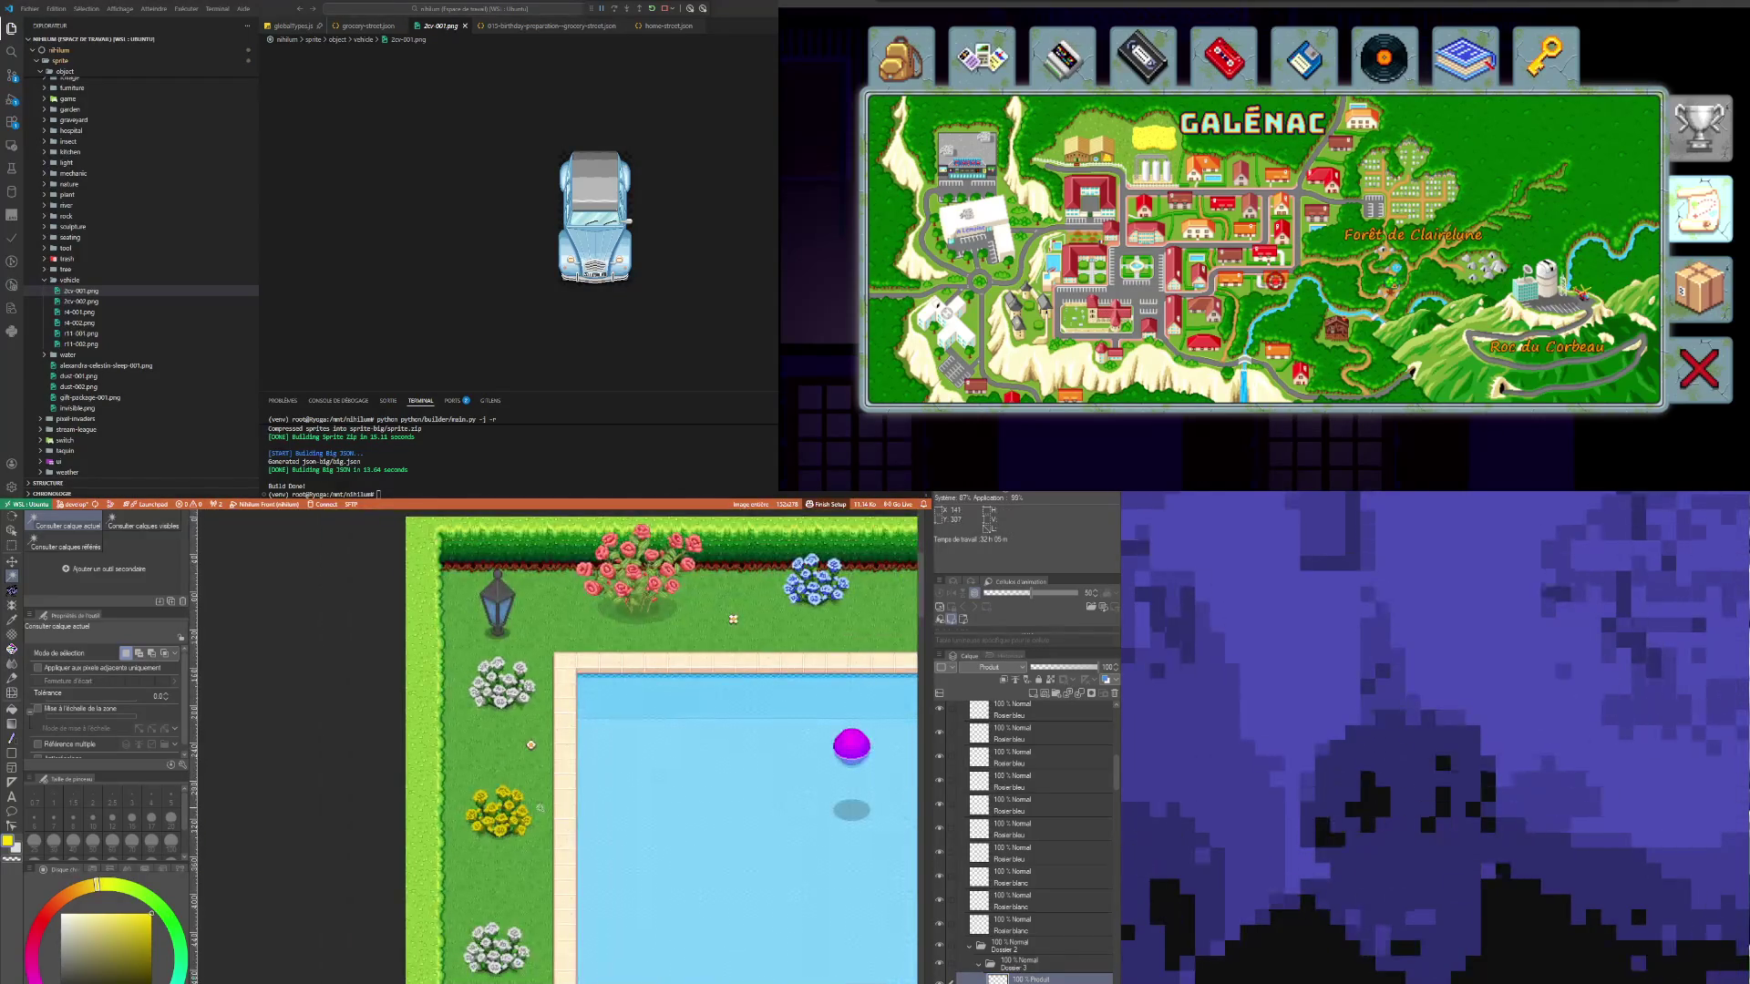
{"action": "scroll", "coordinate": [540, 808], "scroll_direction": "up", "scroll_amount": 2}
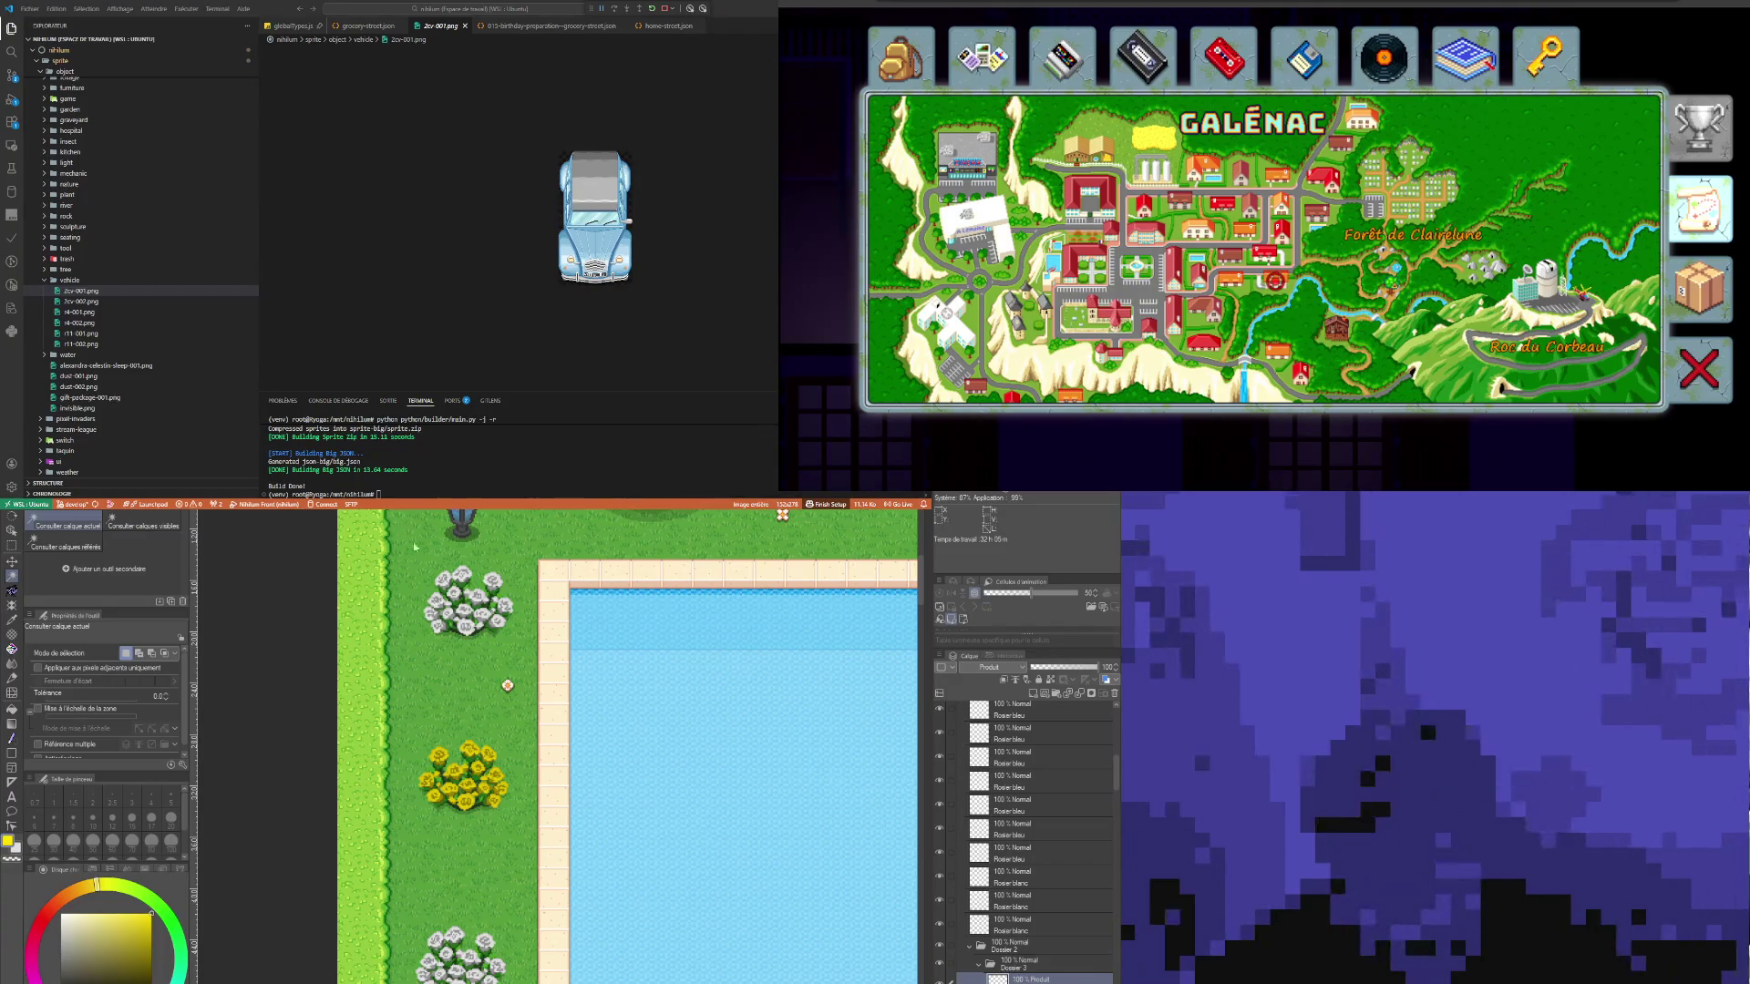
{"action": "key", "text": "ctrl+u"}
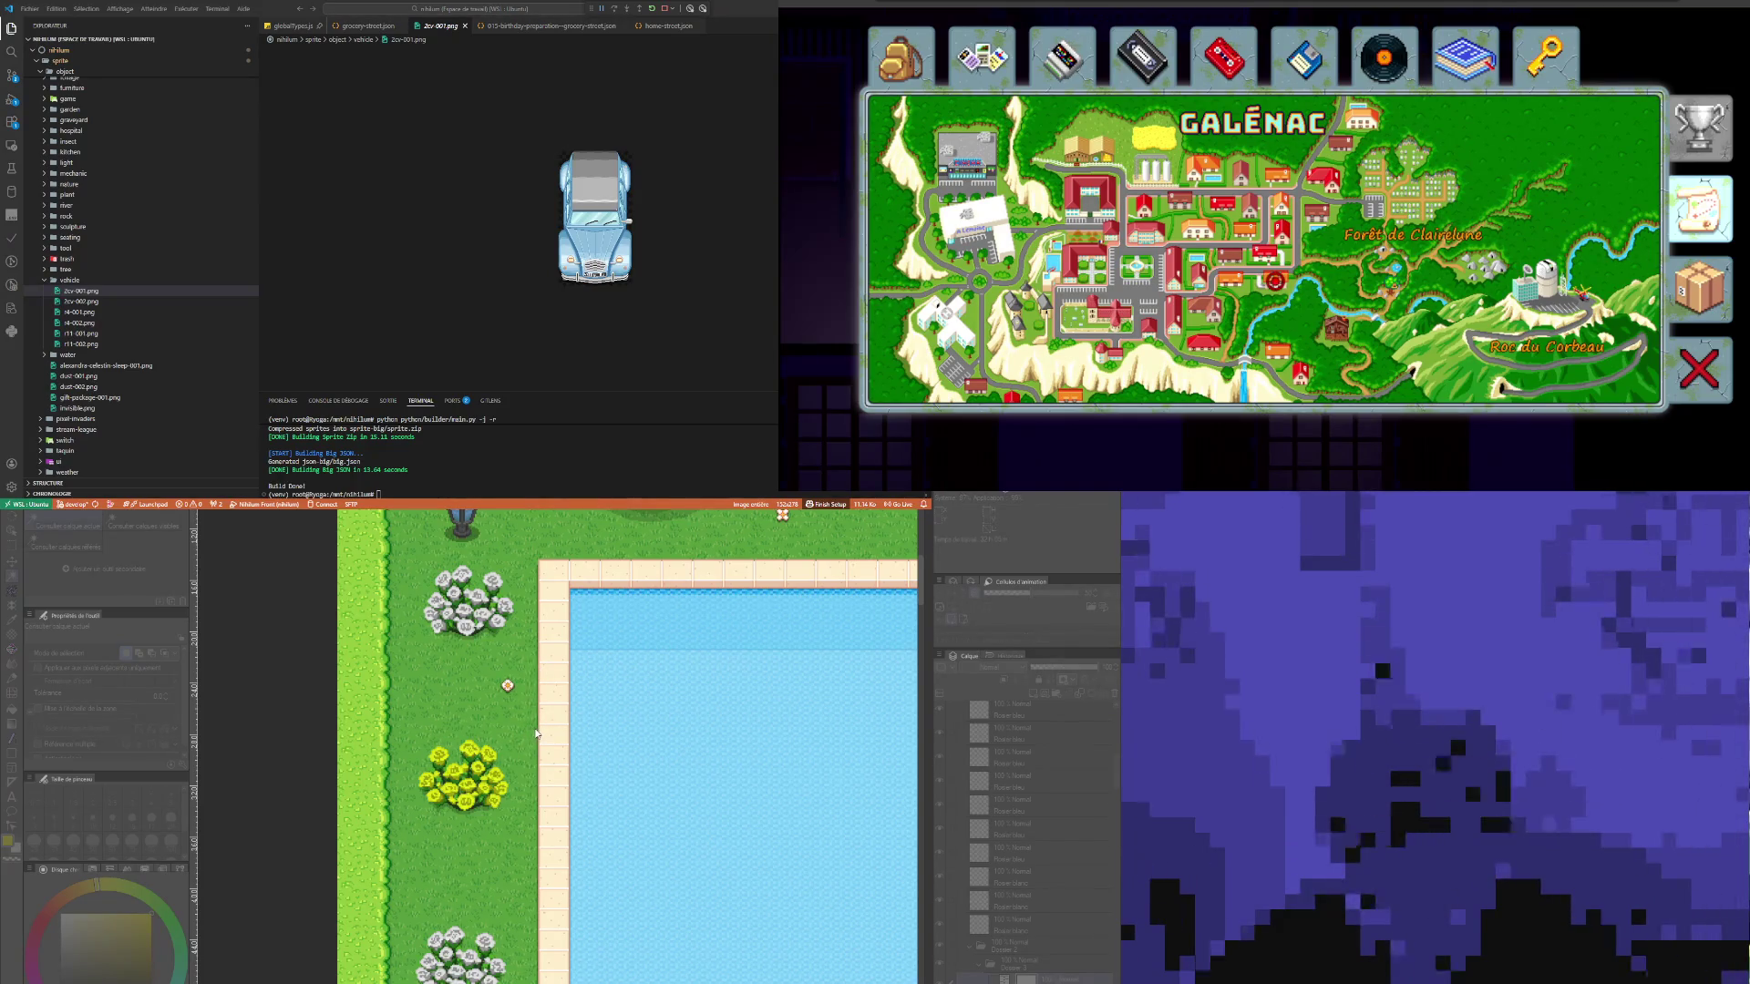
{"action": "scroll", "coordinate": [536, 734], "scroll_direction": "down", "scroll_amount": 2}
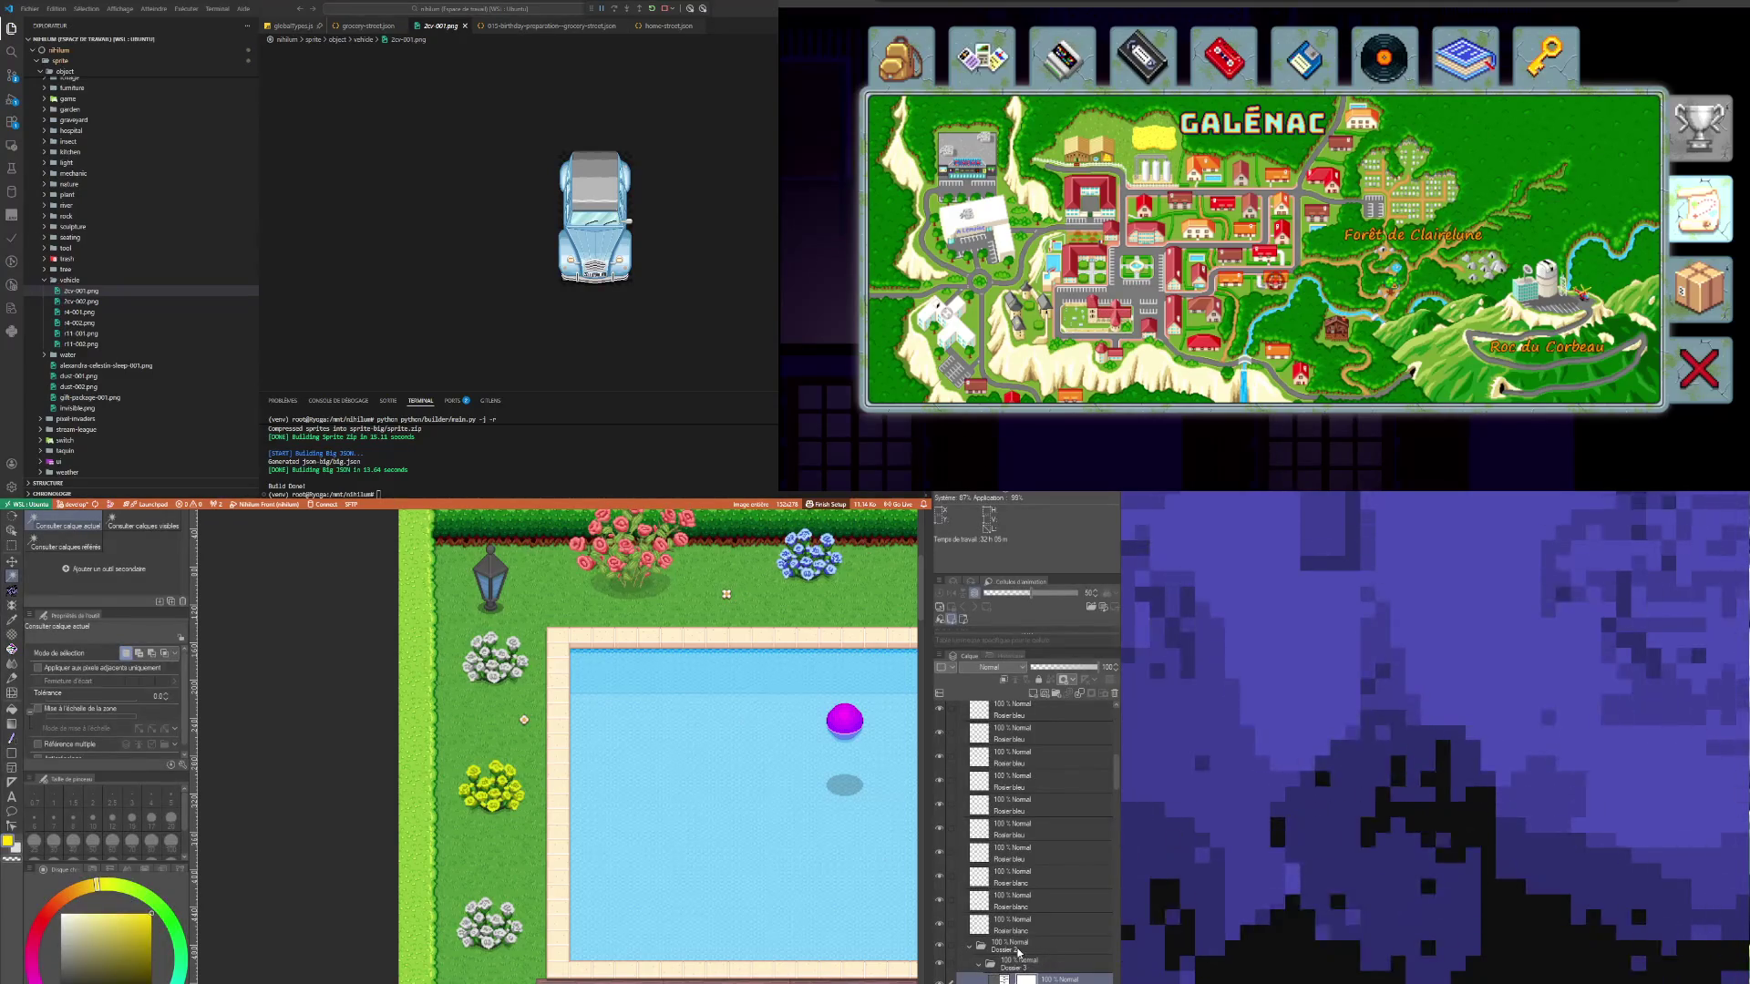
{"action": "scroll", "coordinate": [1019, 948], "scroll_direction": "down", "scroll_amount": 3}
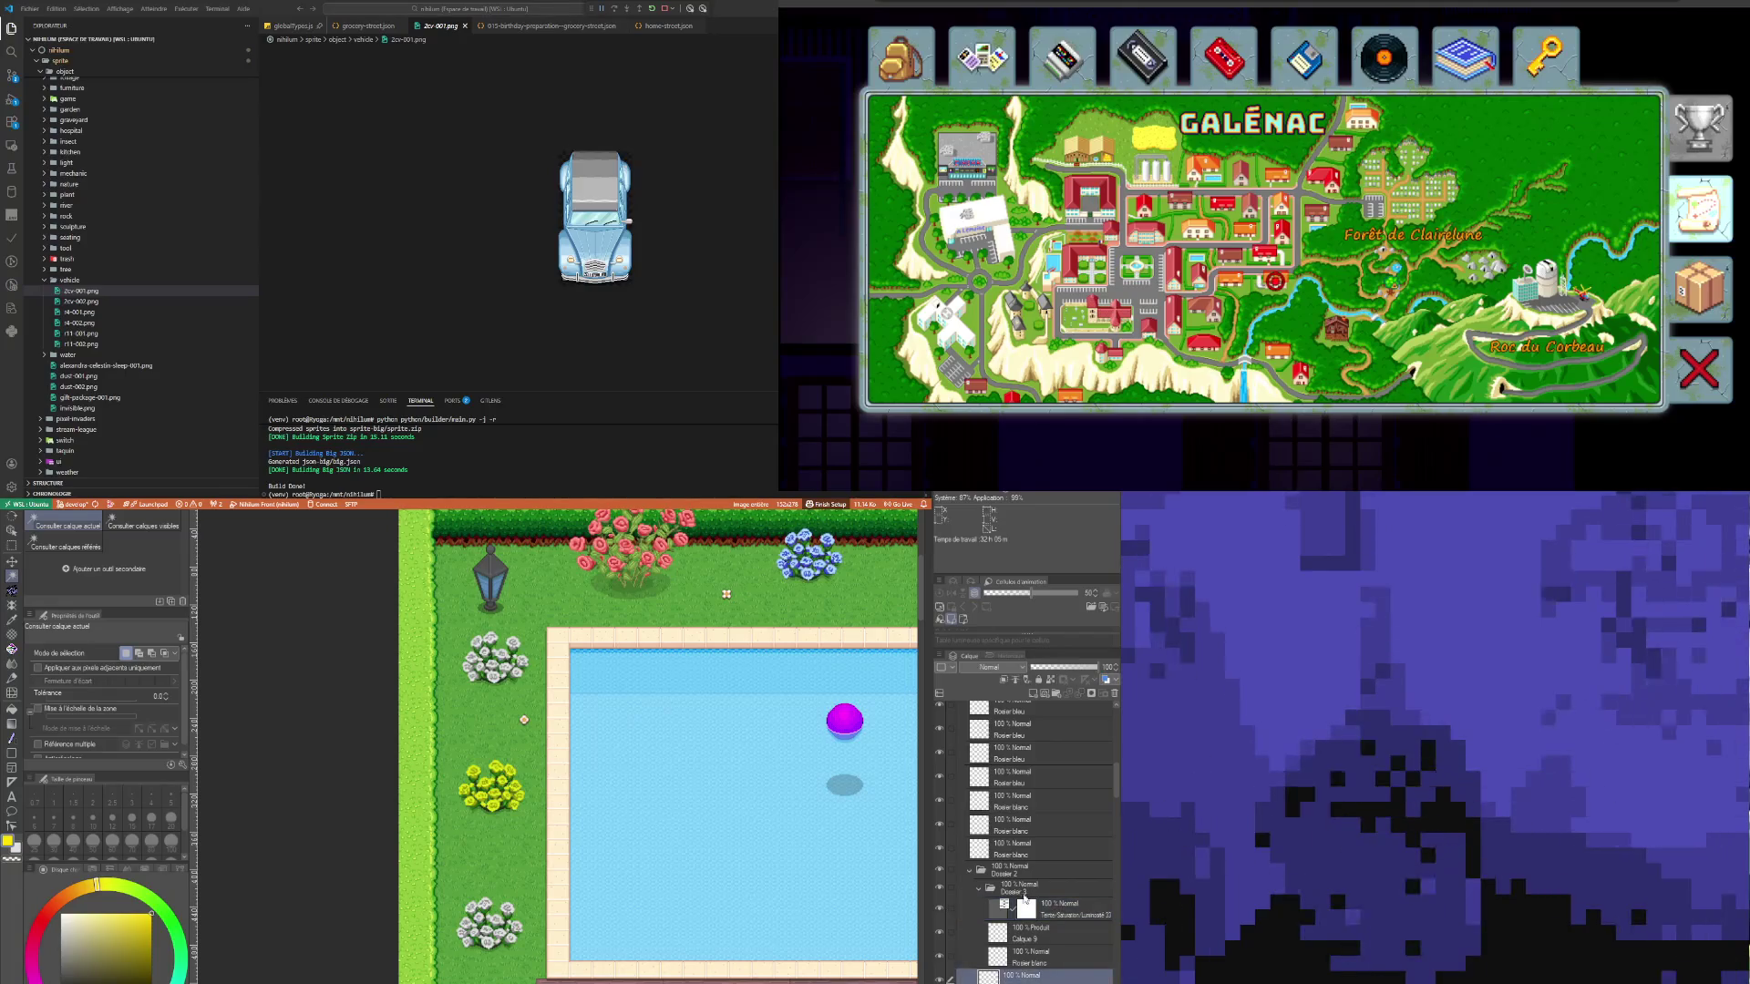
{"action": "left_click", "coordinate": [1021, 889]}
{"action": "left_click", "coordinate": [1016, 873]}
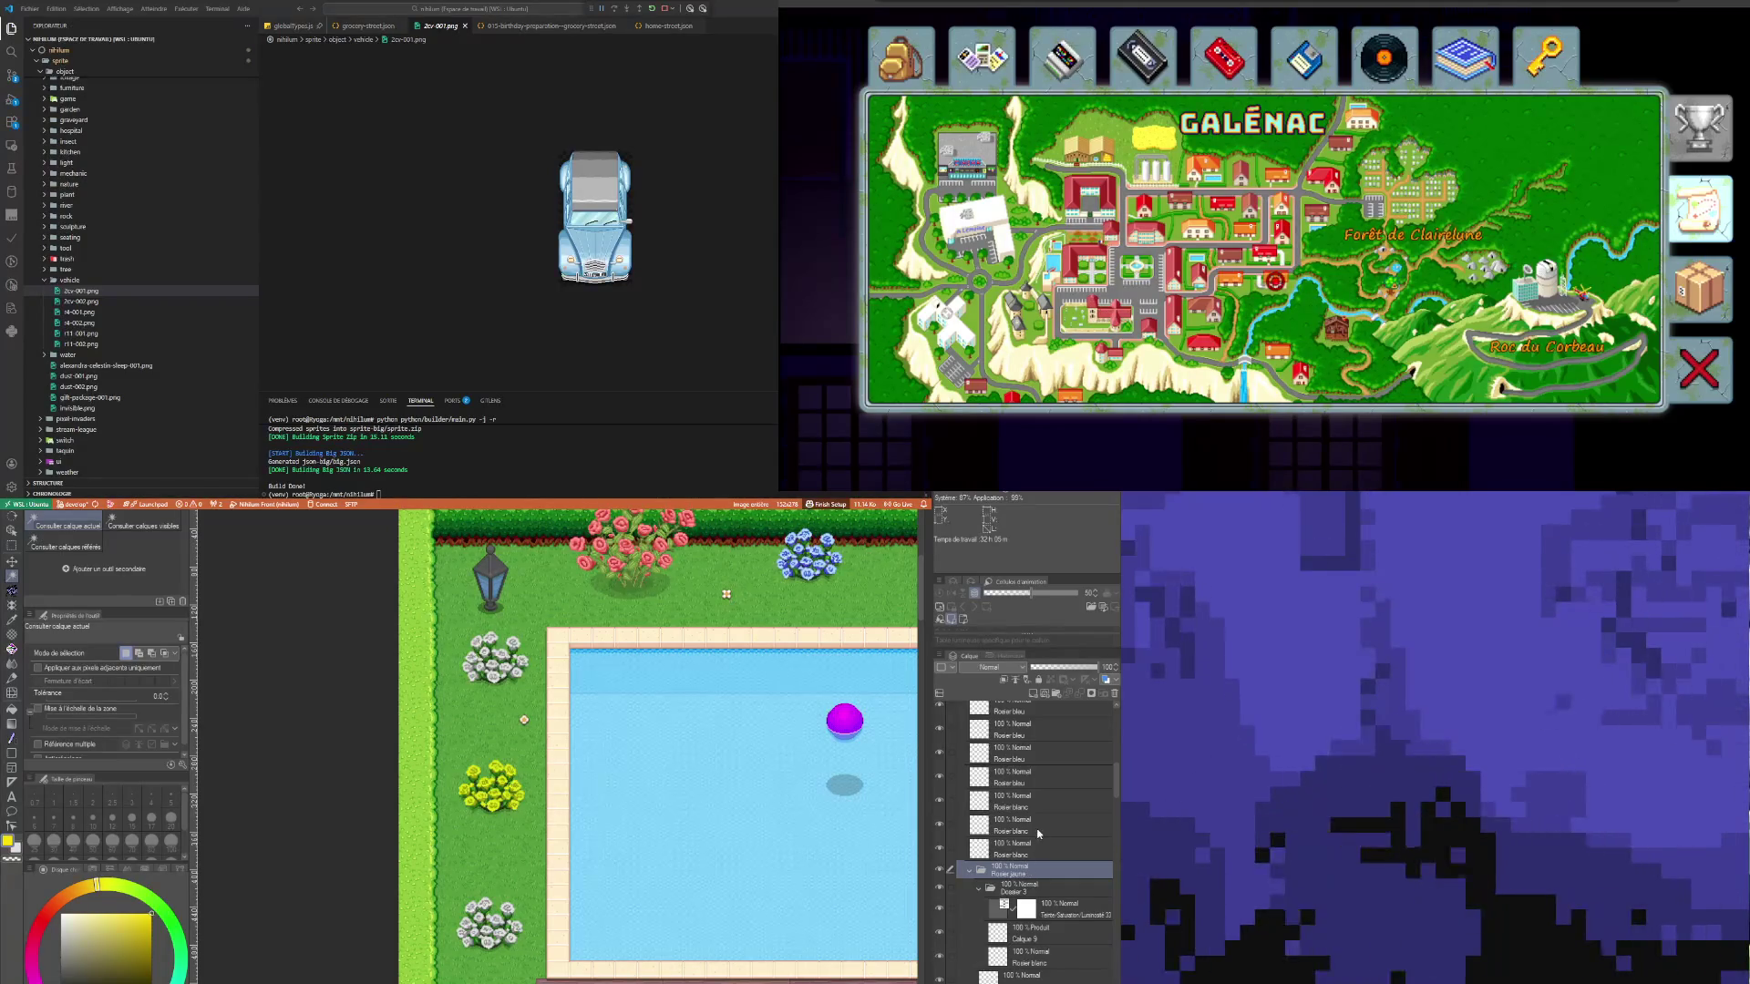
{"action": "key", "text": "ctrl+e"}
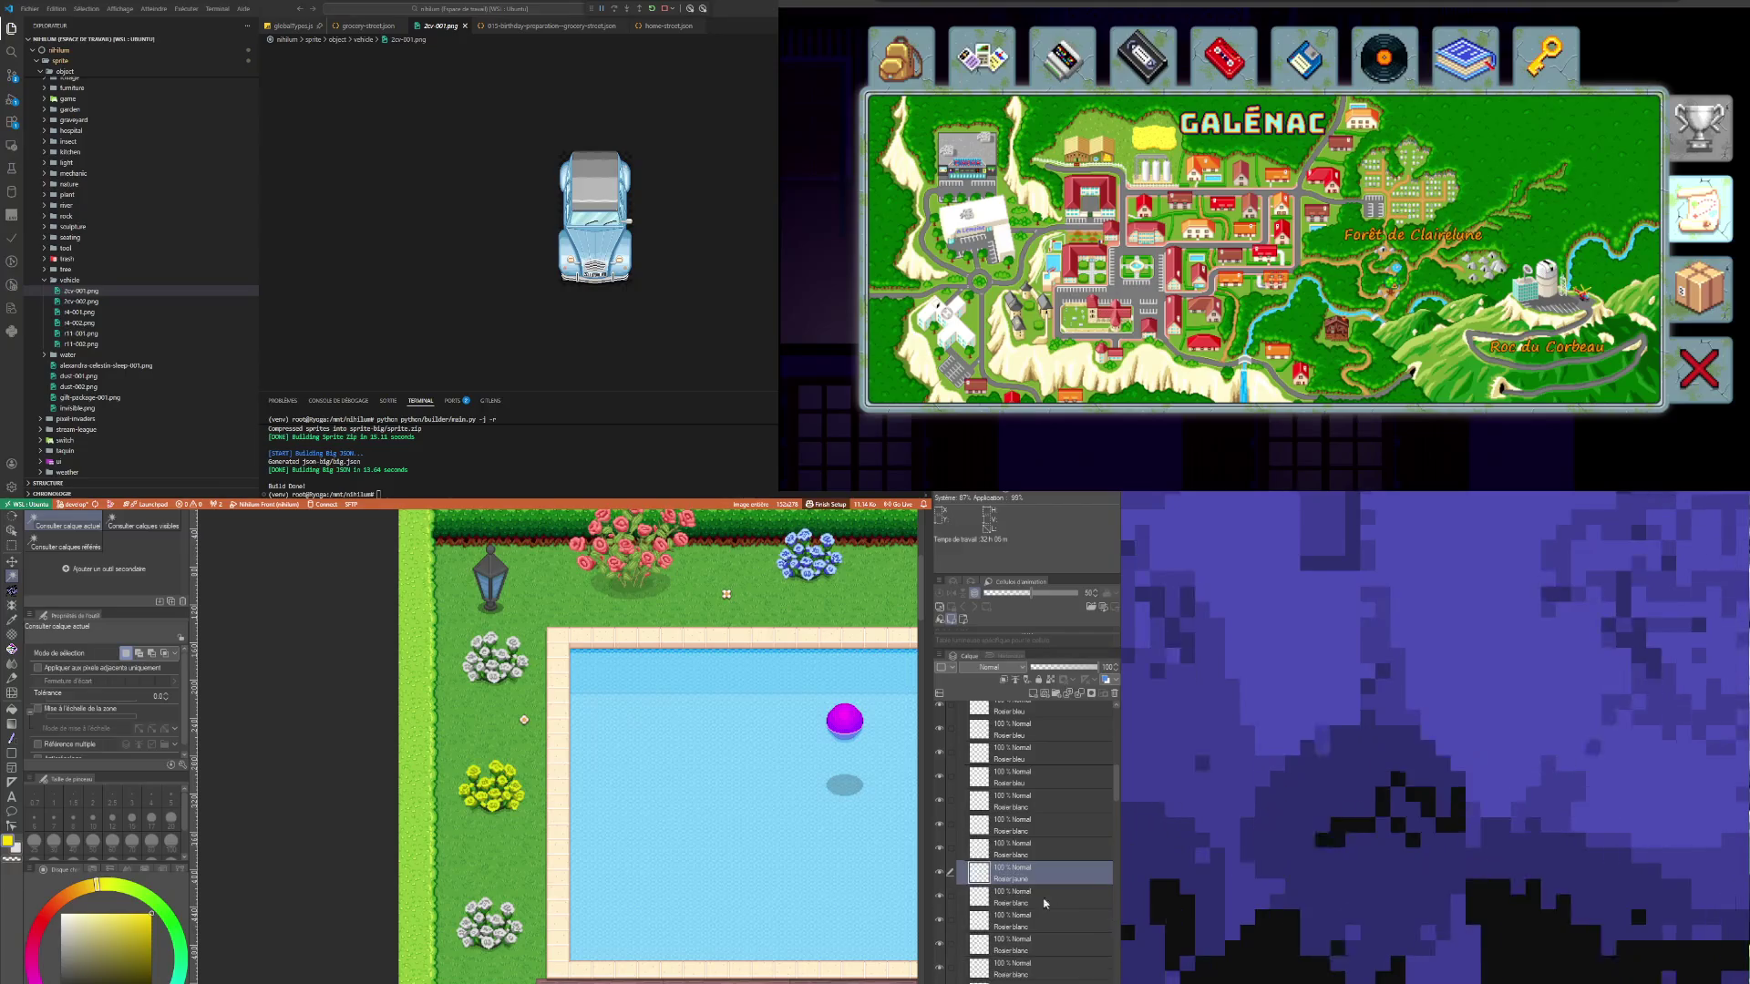
{"action": "key", "text": "ctrl+minus"}
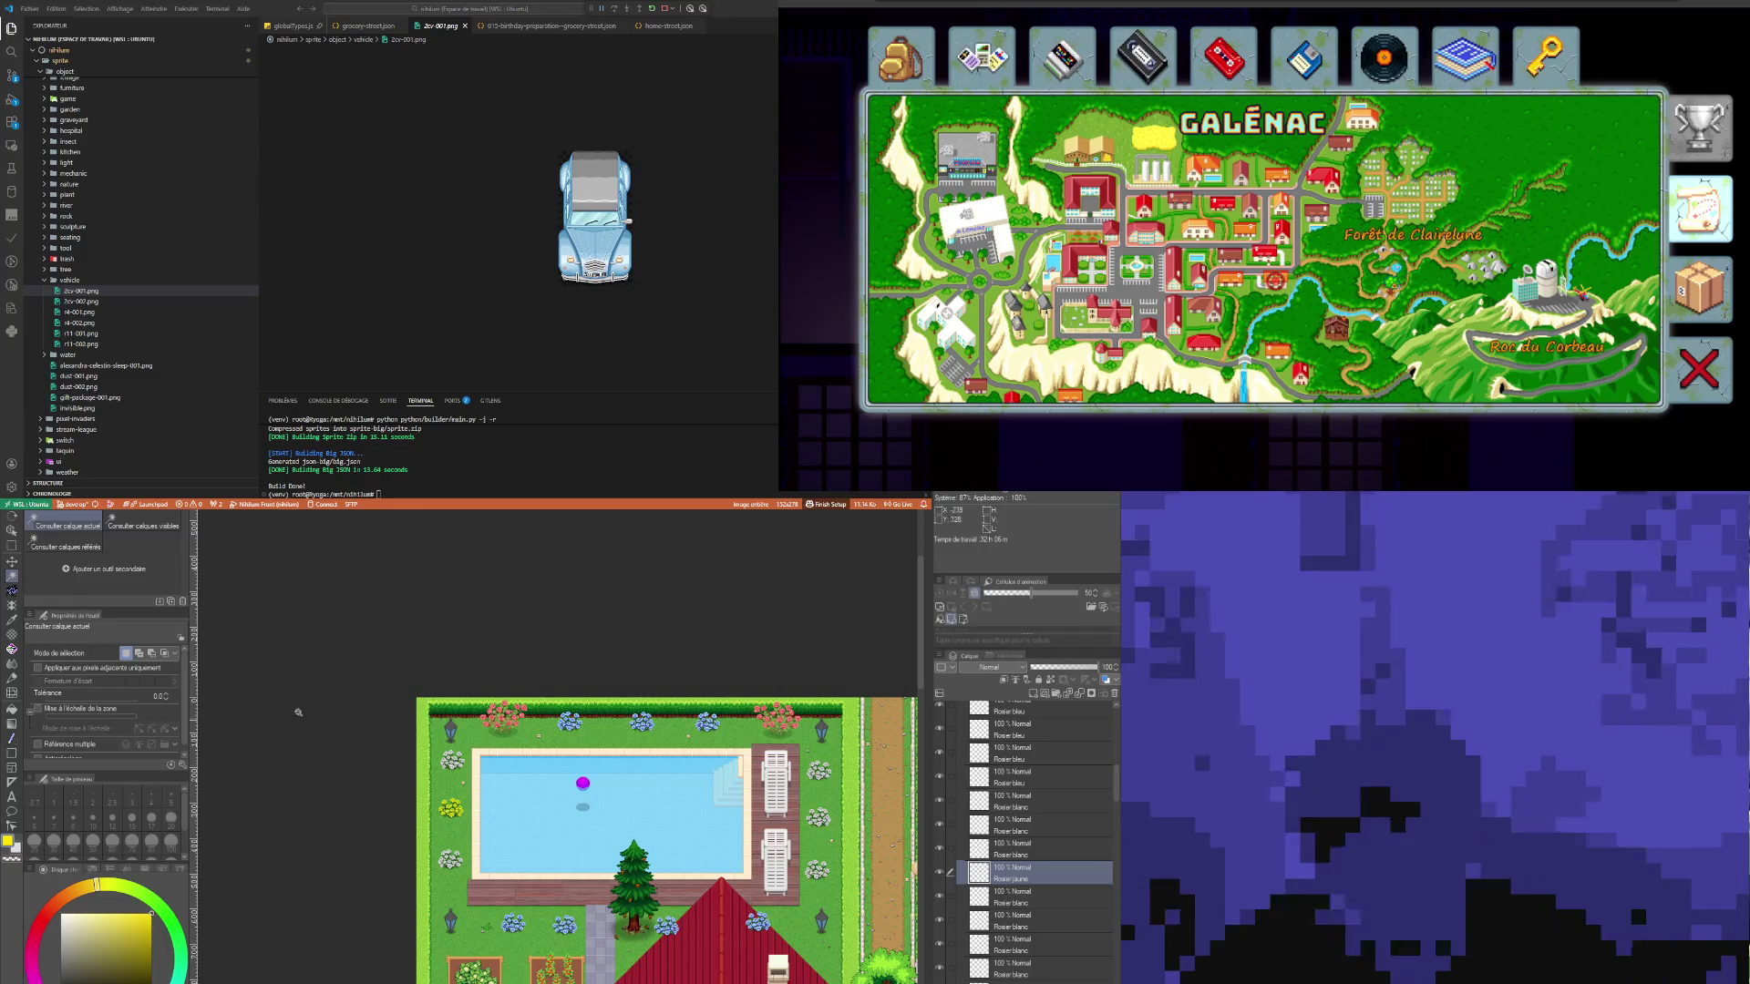
Step: Use the Object tool to pick the yellow rose bush's Rosier jaune layer on the canvas
{"action": "left_click", "coordinate": [11, 562]}
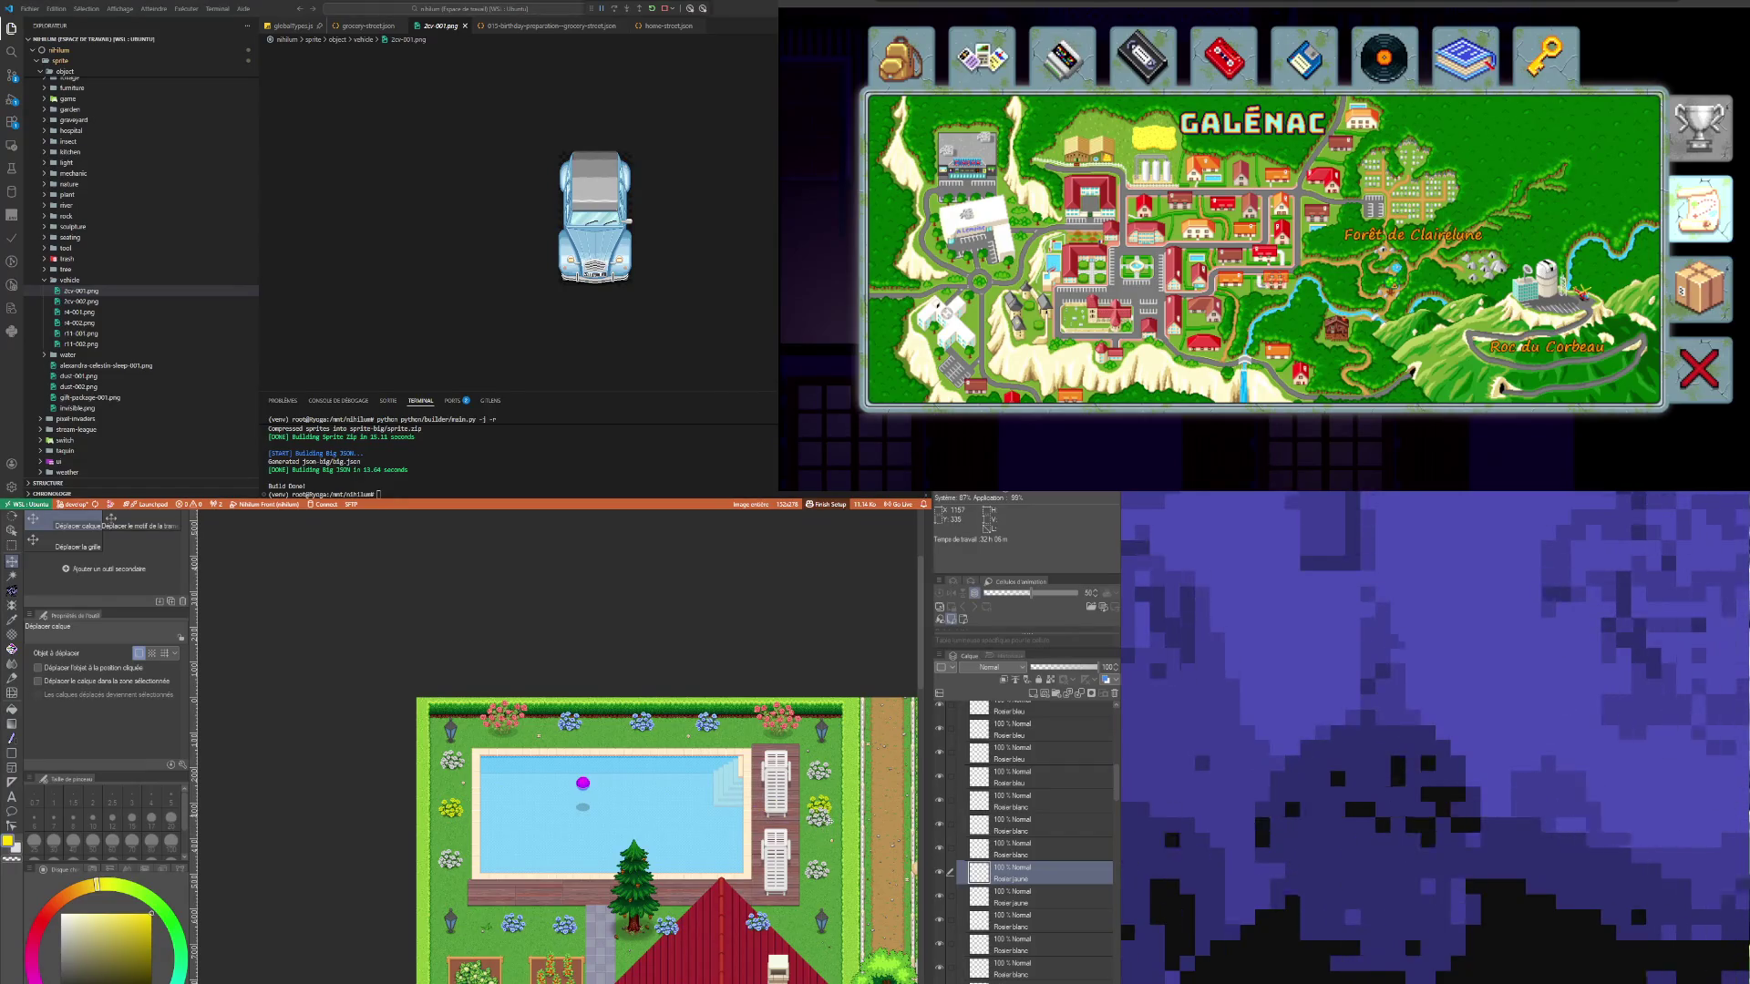
{"action": "scroll", "coordinate": [870, 795], "scroll_direction": "up", "scroll_amount": 4}
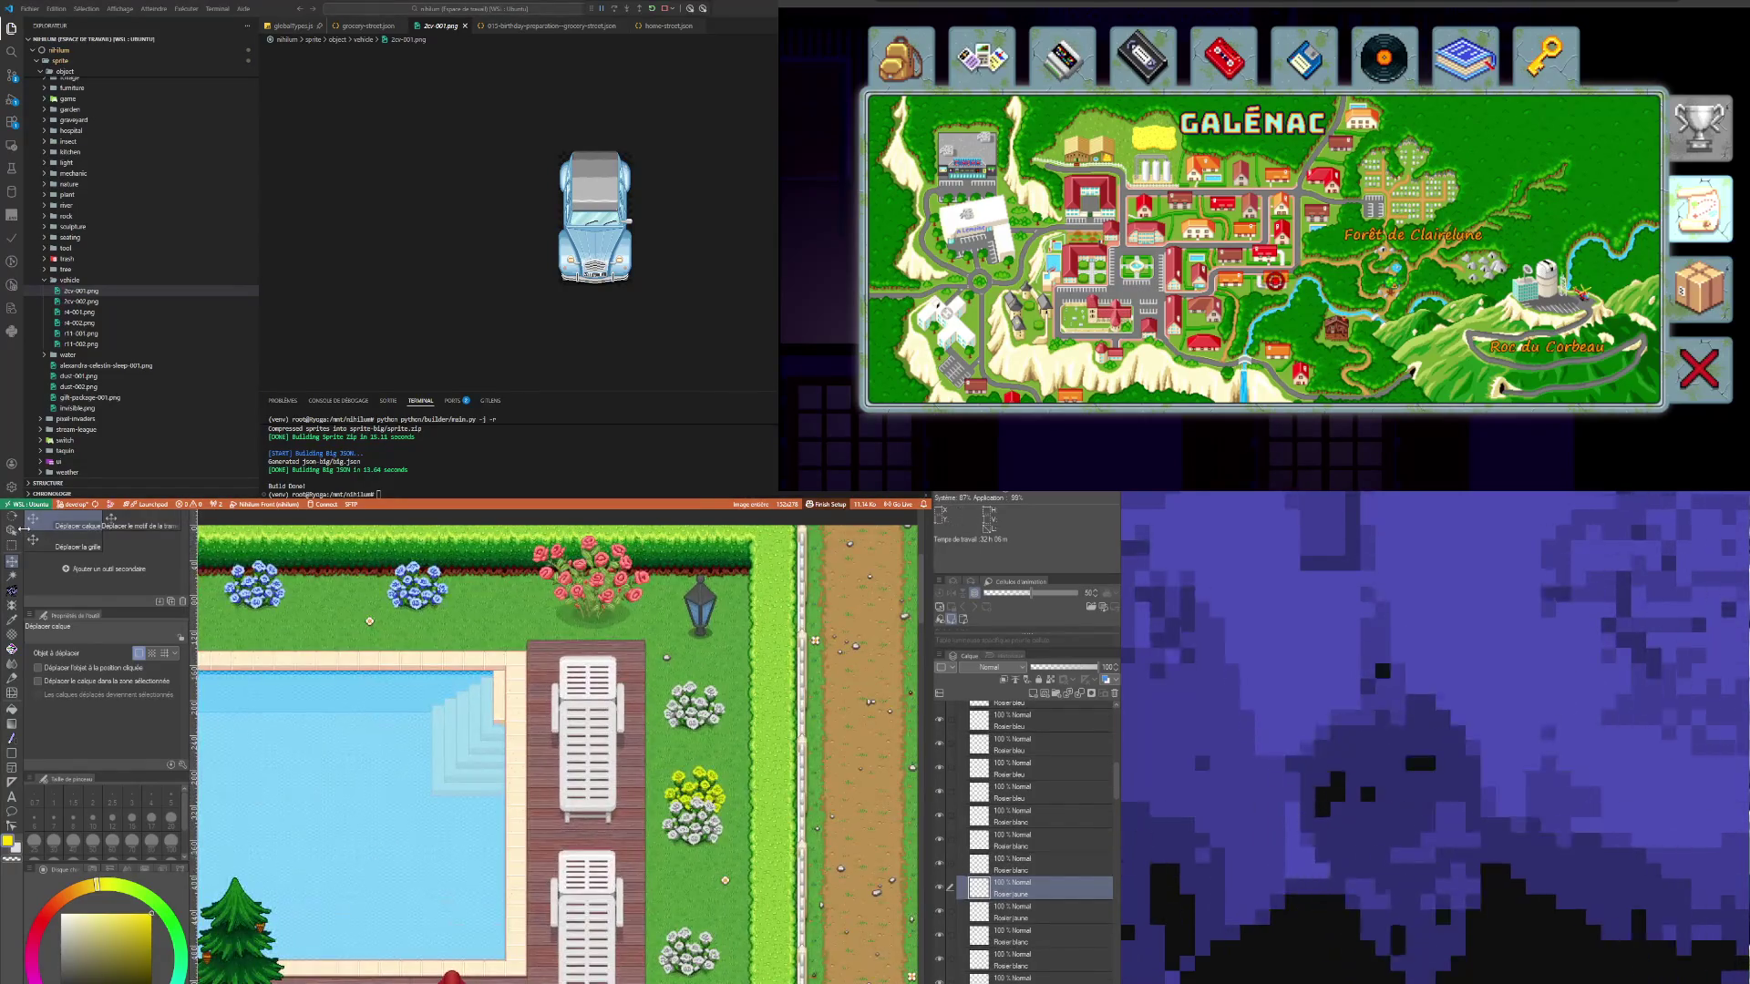
{"action": "left_click", "coordinate": [12, 529]}
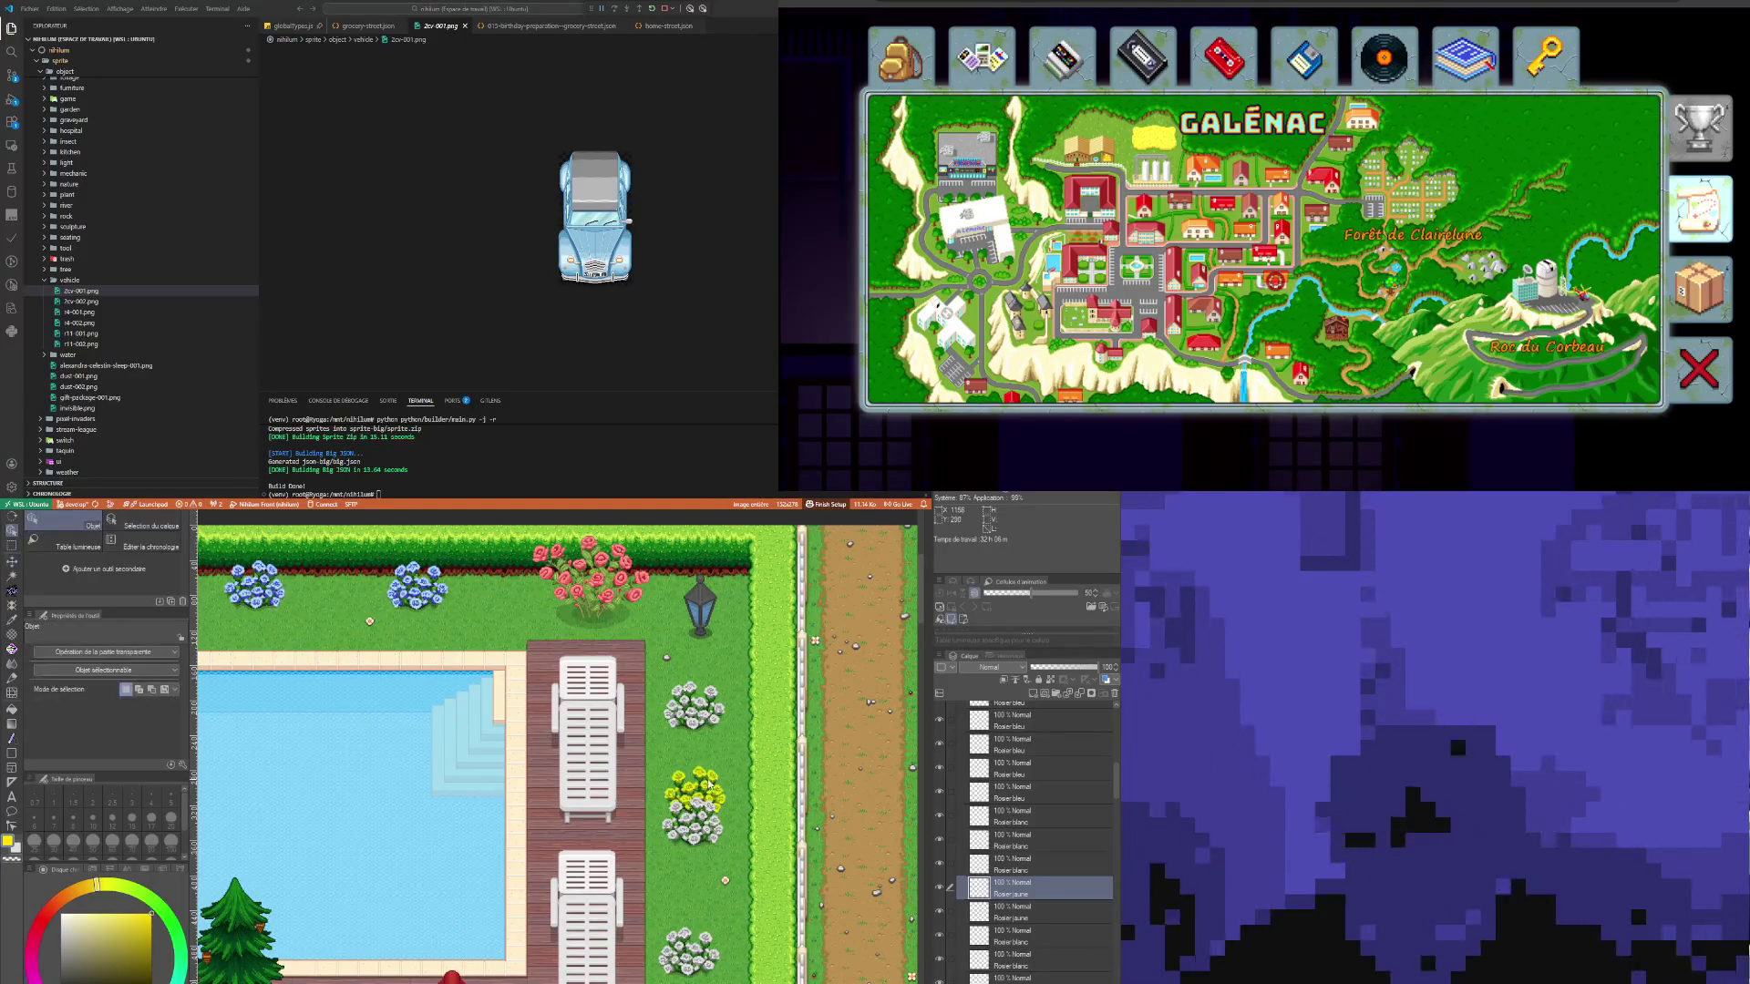
{"action": "left_click", "coordinate": [691, 821]}
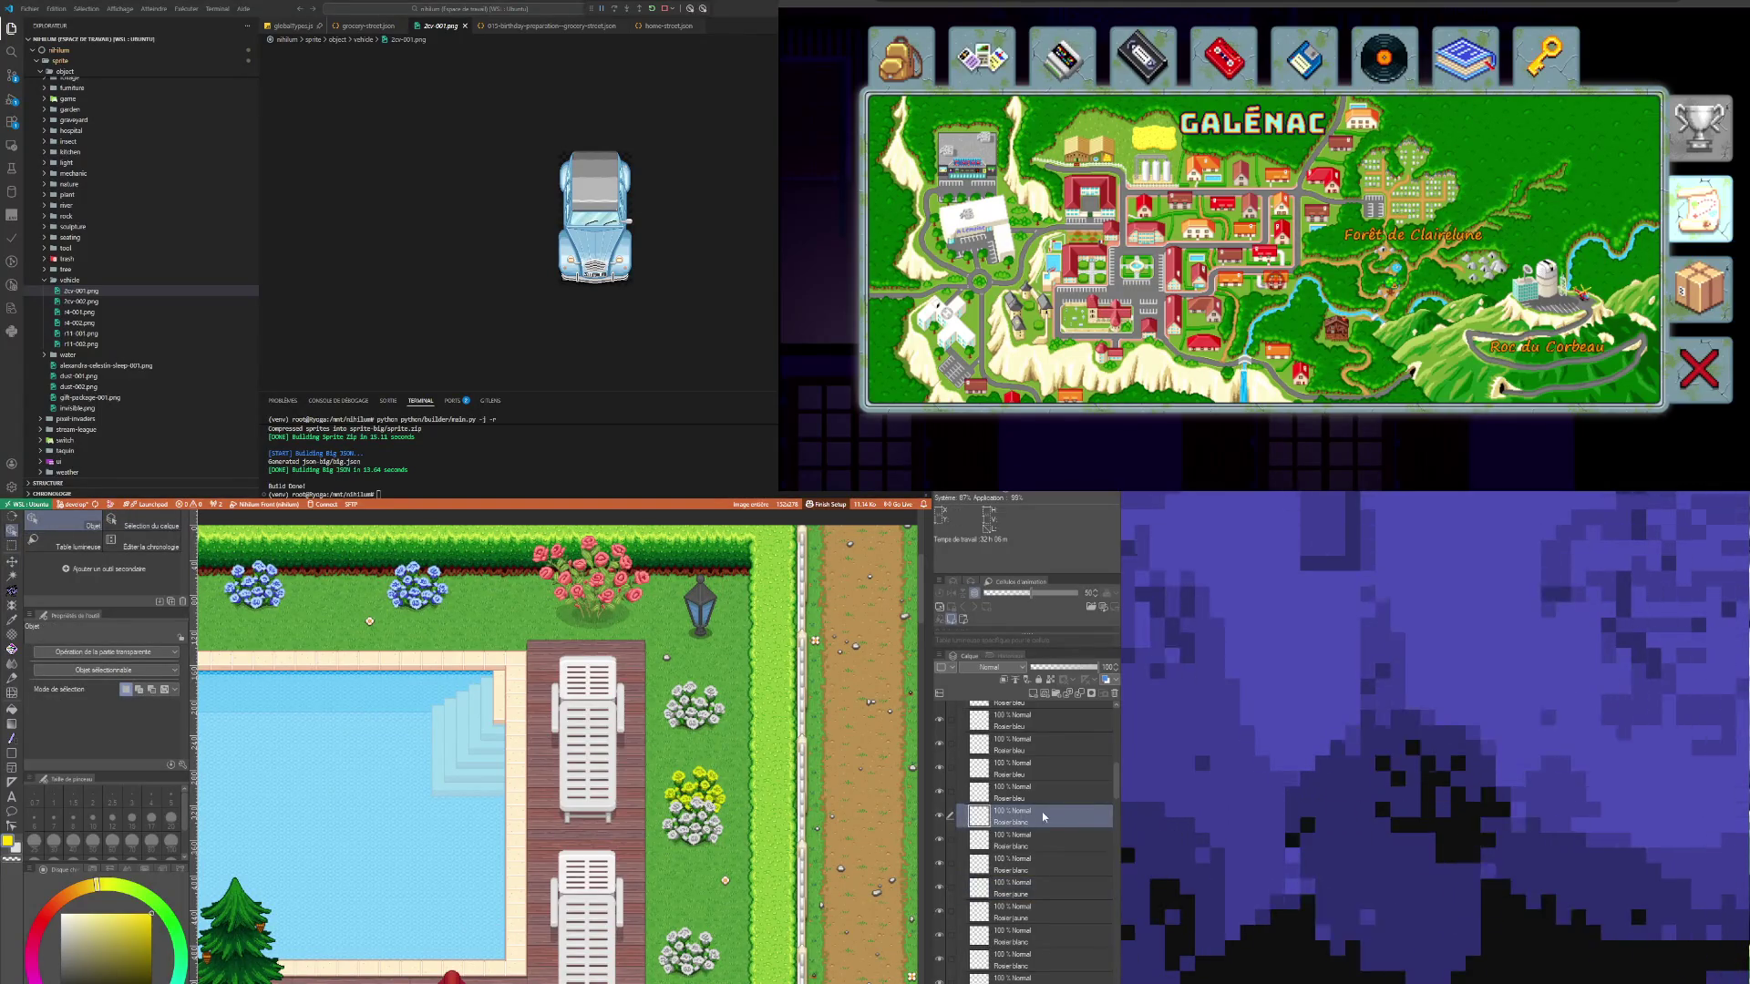
{"action": "left_click", "coordinate": [692, 792]}
Step: Drag the yellow rose bush slightly lower in the garden with the Move Layer tool
{"action": "left_click", "coordinate": [20, 559]}
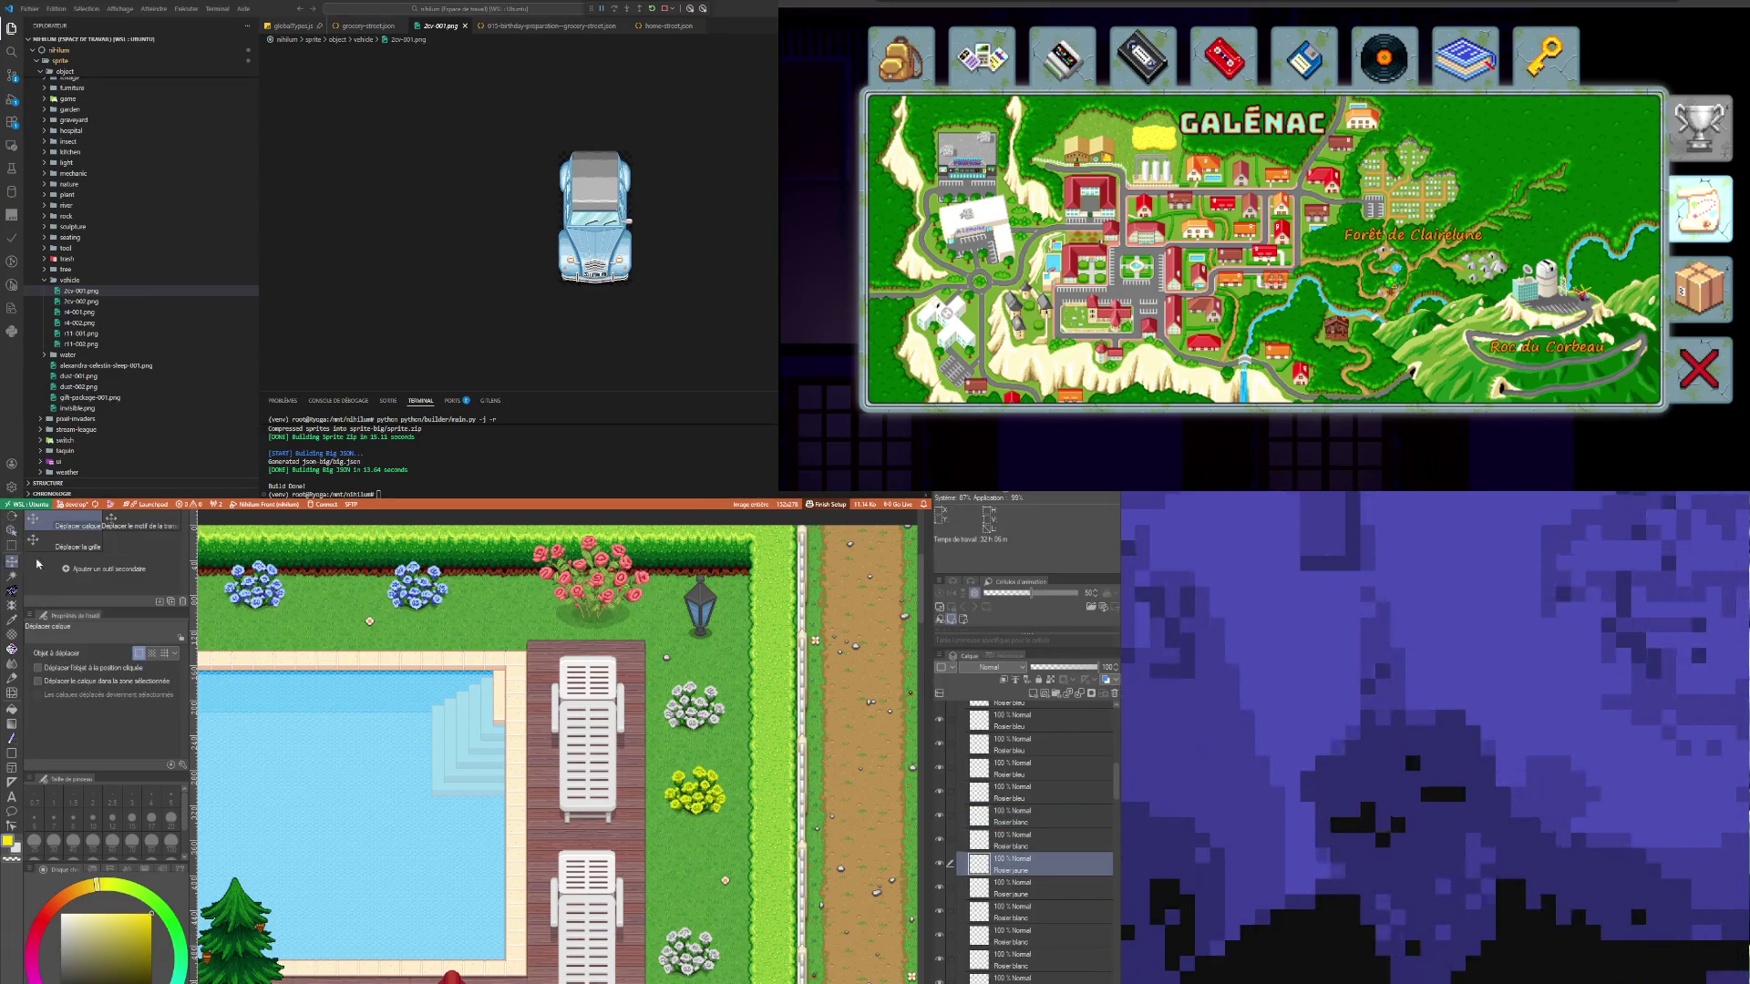
{"action": "left_click_drag", "start_coordinate": [693, 795], "coordinate": [696, 821]}
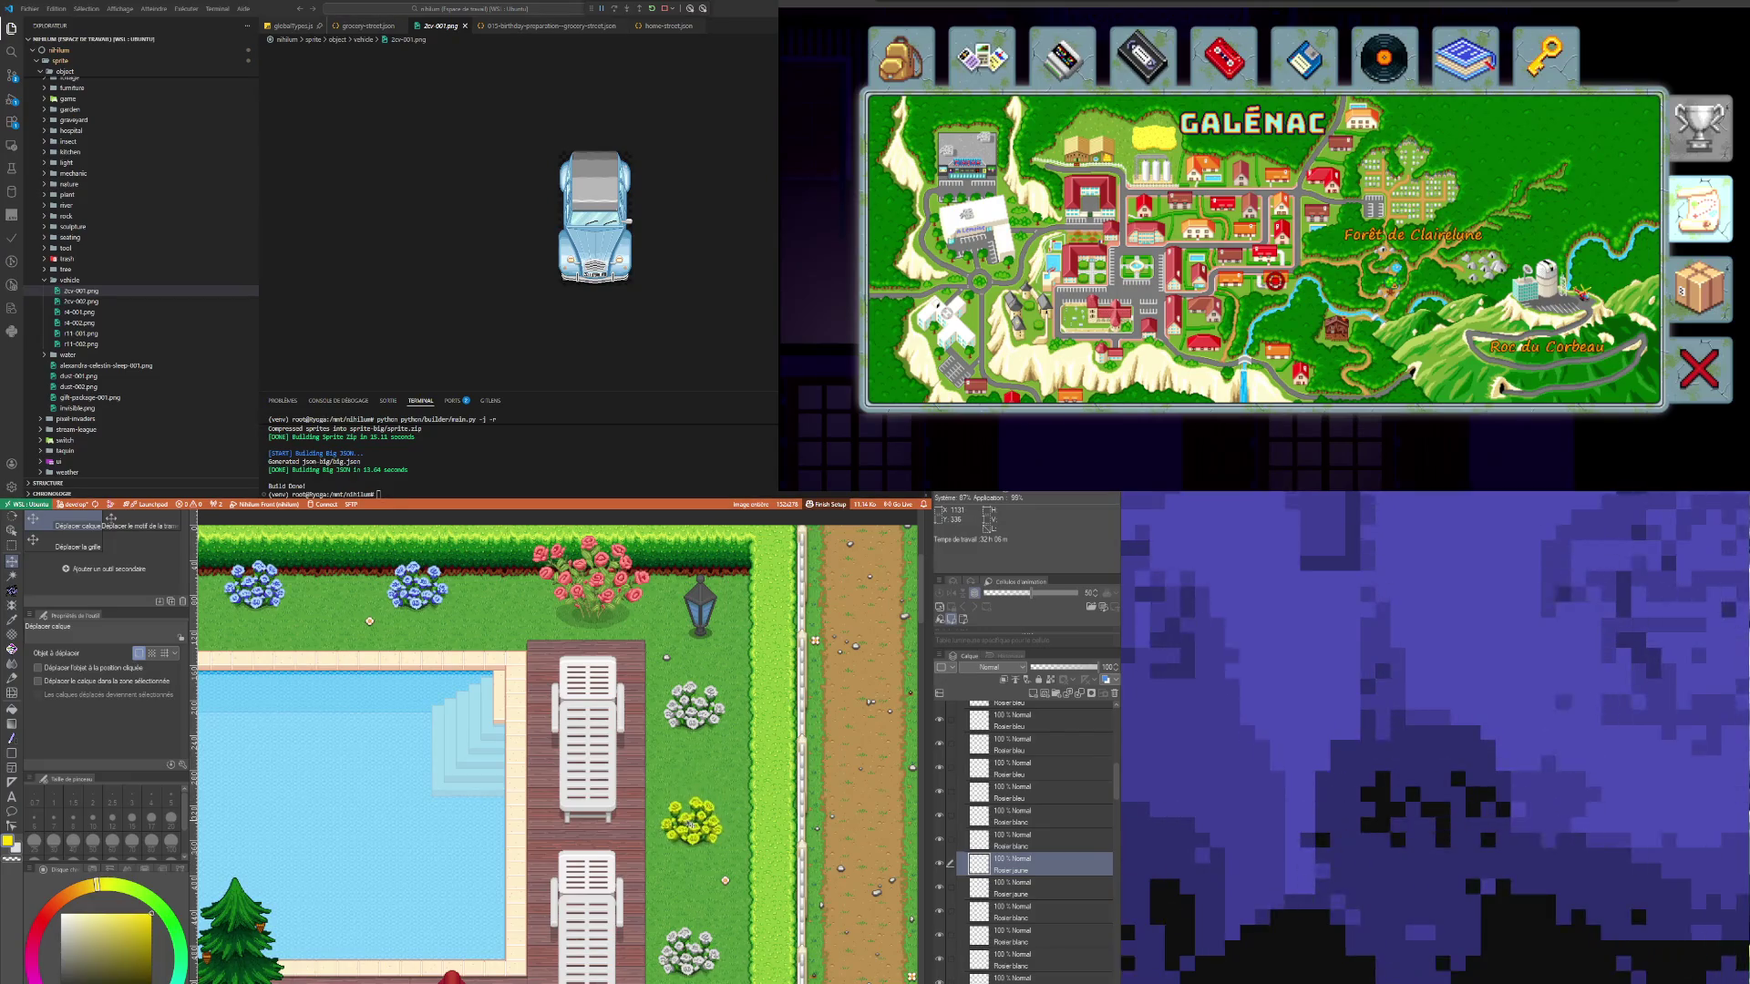
{"action": "scroll", "coordinate": [689, 827], "scroll_direction": "down", "scroll_amount": 5}
{"action": "scroll", "coordinate": [620, 863], "scroll_direction": "up", "scroll_amount": 2}
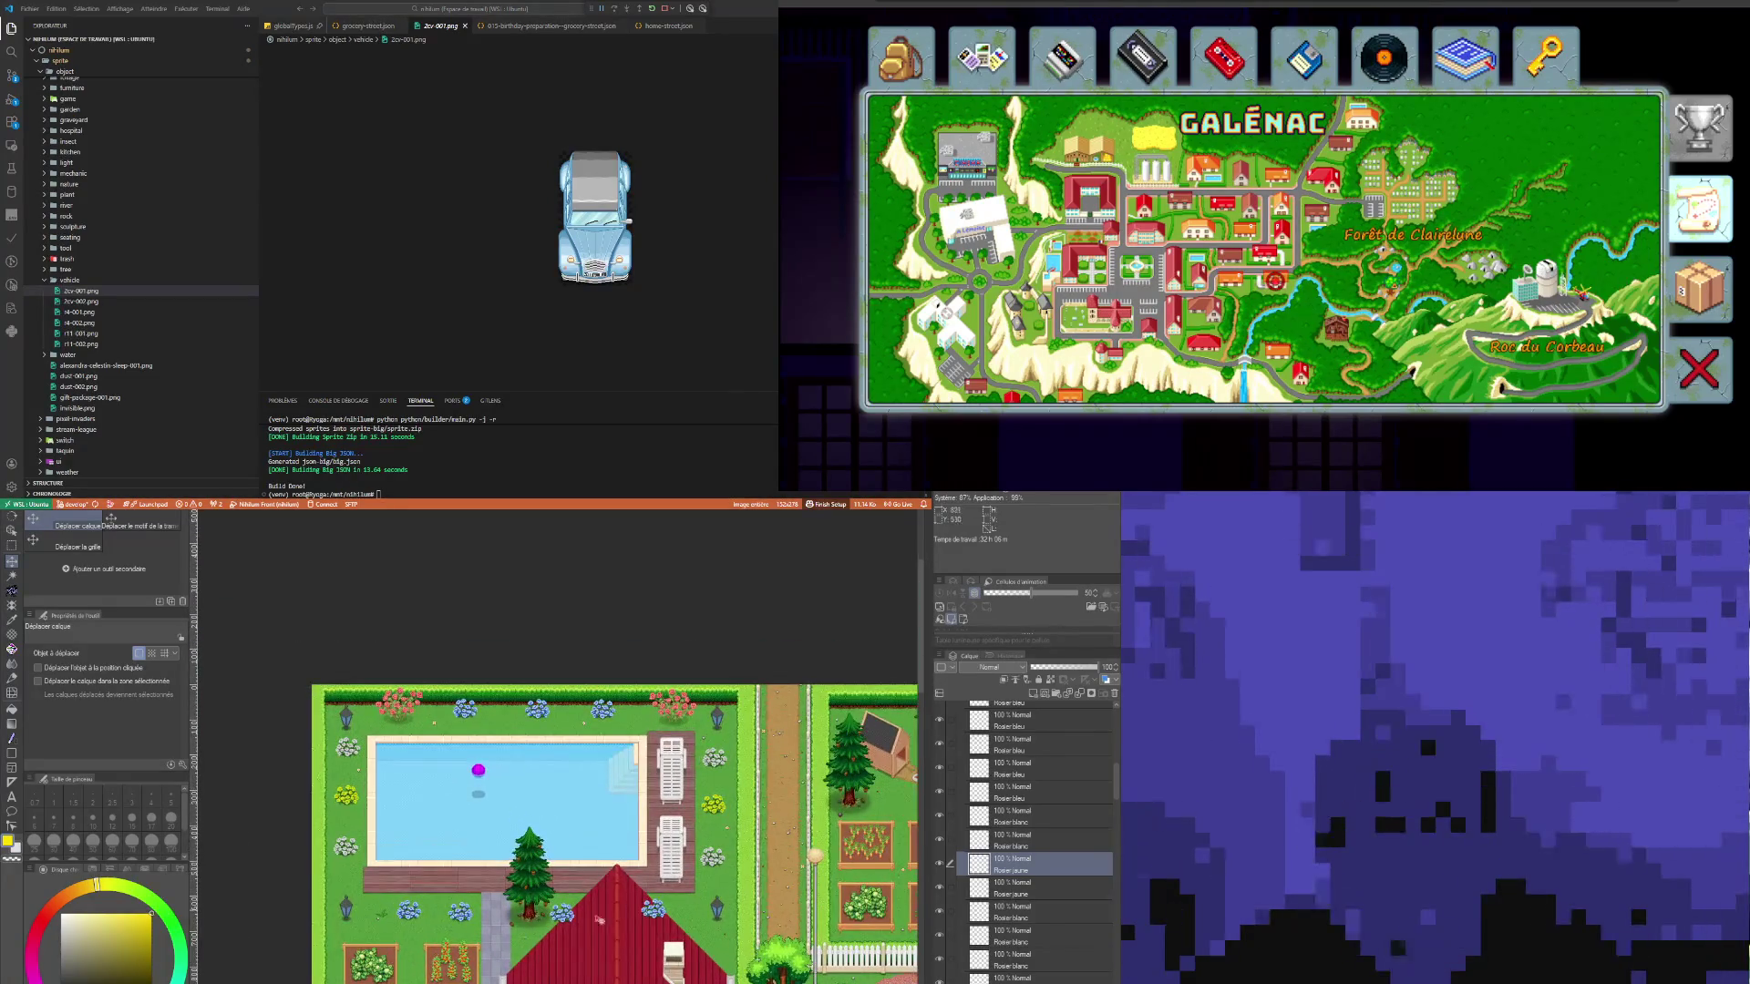
{"action": "scroll", "coordinate": [569, 900], "scroll_direction": "down", "scroll_amount": 1}
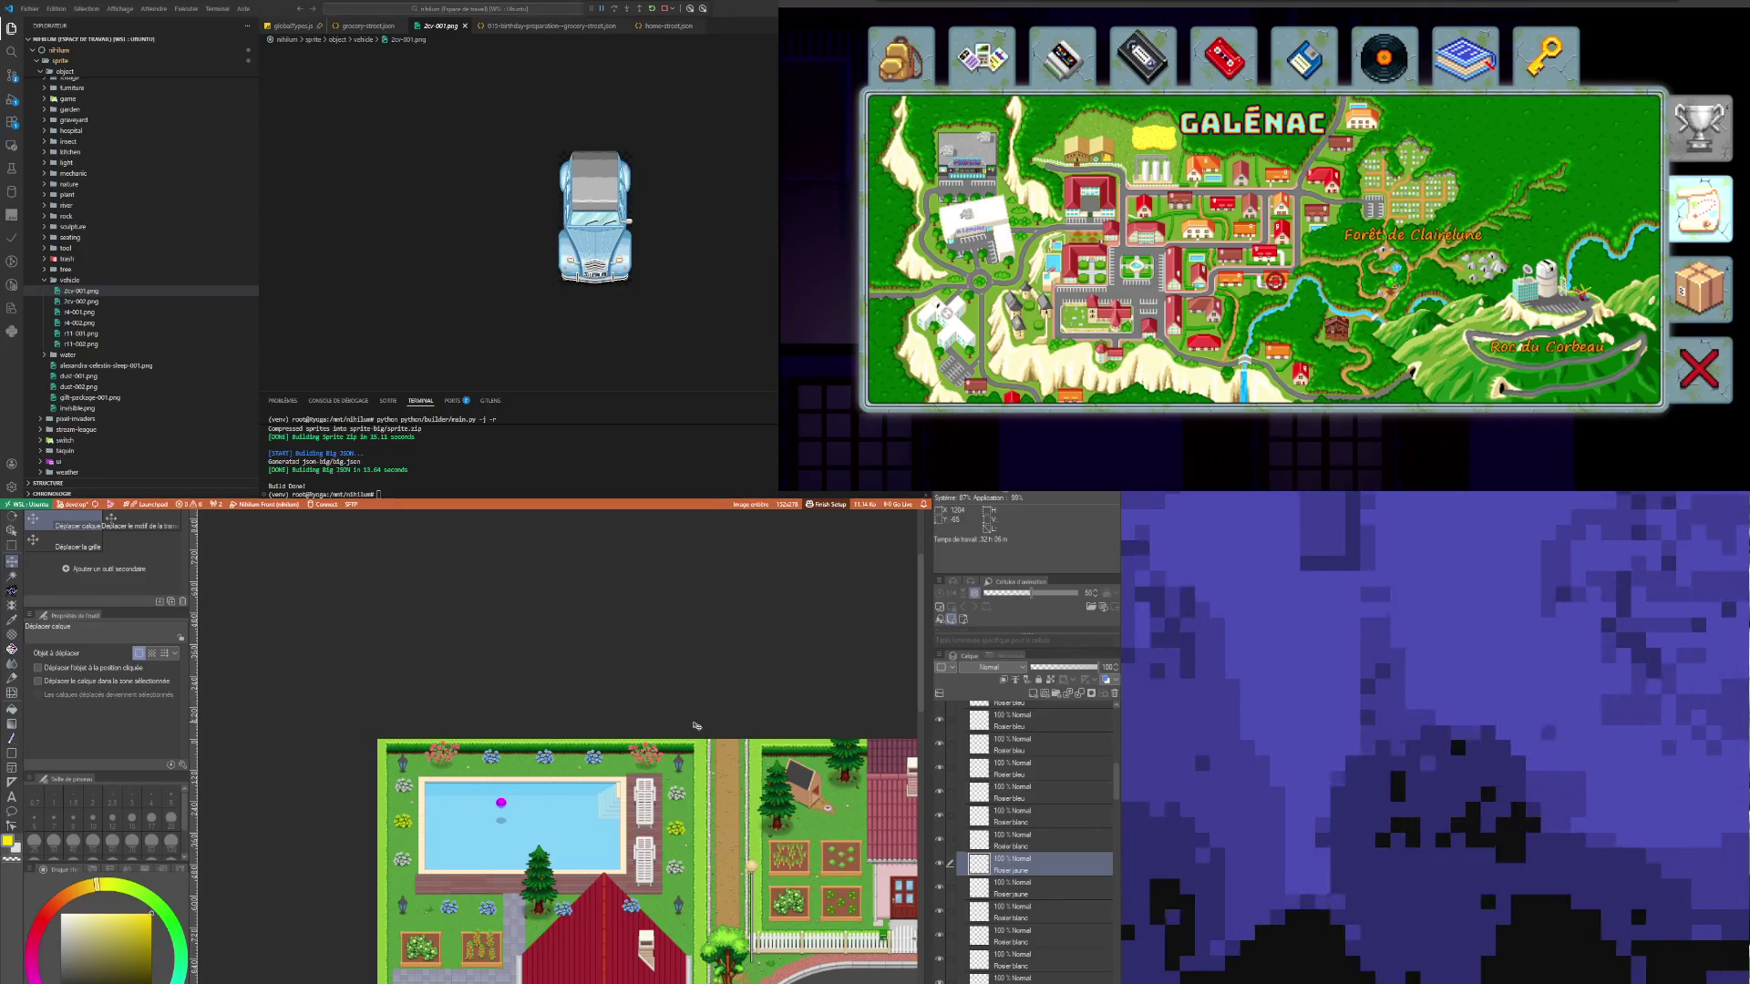
{"action": "scroll", "coordinate": [679, 717], "scroll_direction": "down", "scroll_amount": 5}
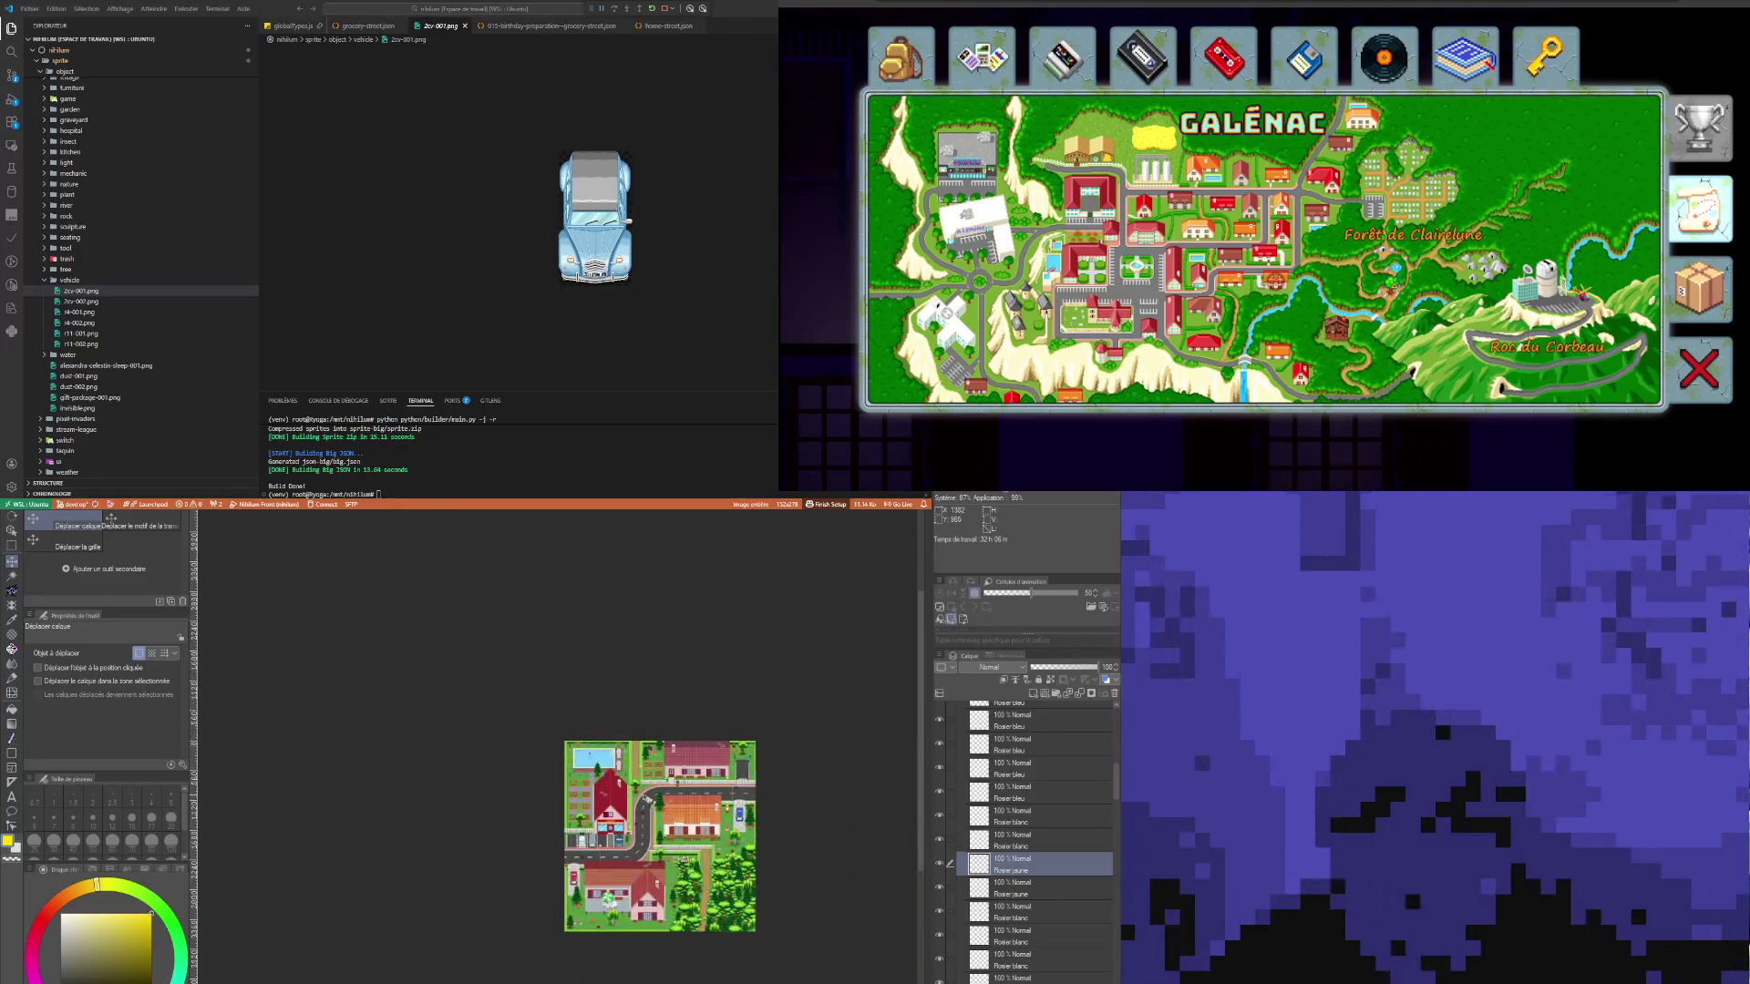
{"action": "scroll", "coordinate": [673, 784], "scroll_direction": "up", "scroll_amount": 2}
{"action": "scroll", "coordinate": [673, 784], "scroll_direction": "up", "scroll_amount": 1}
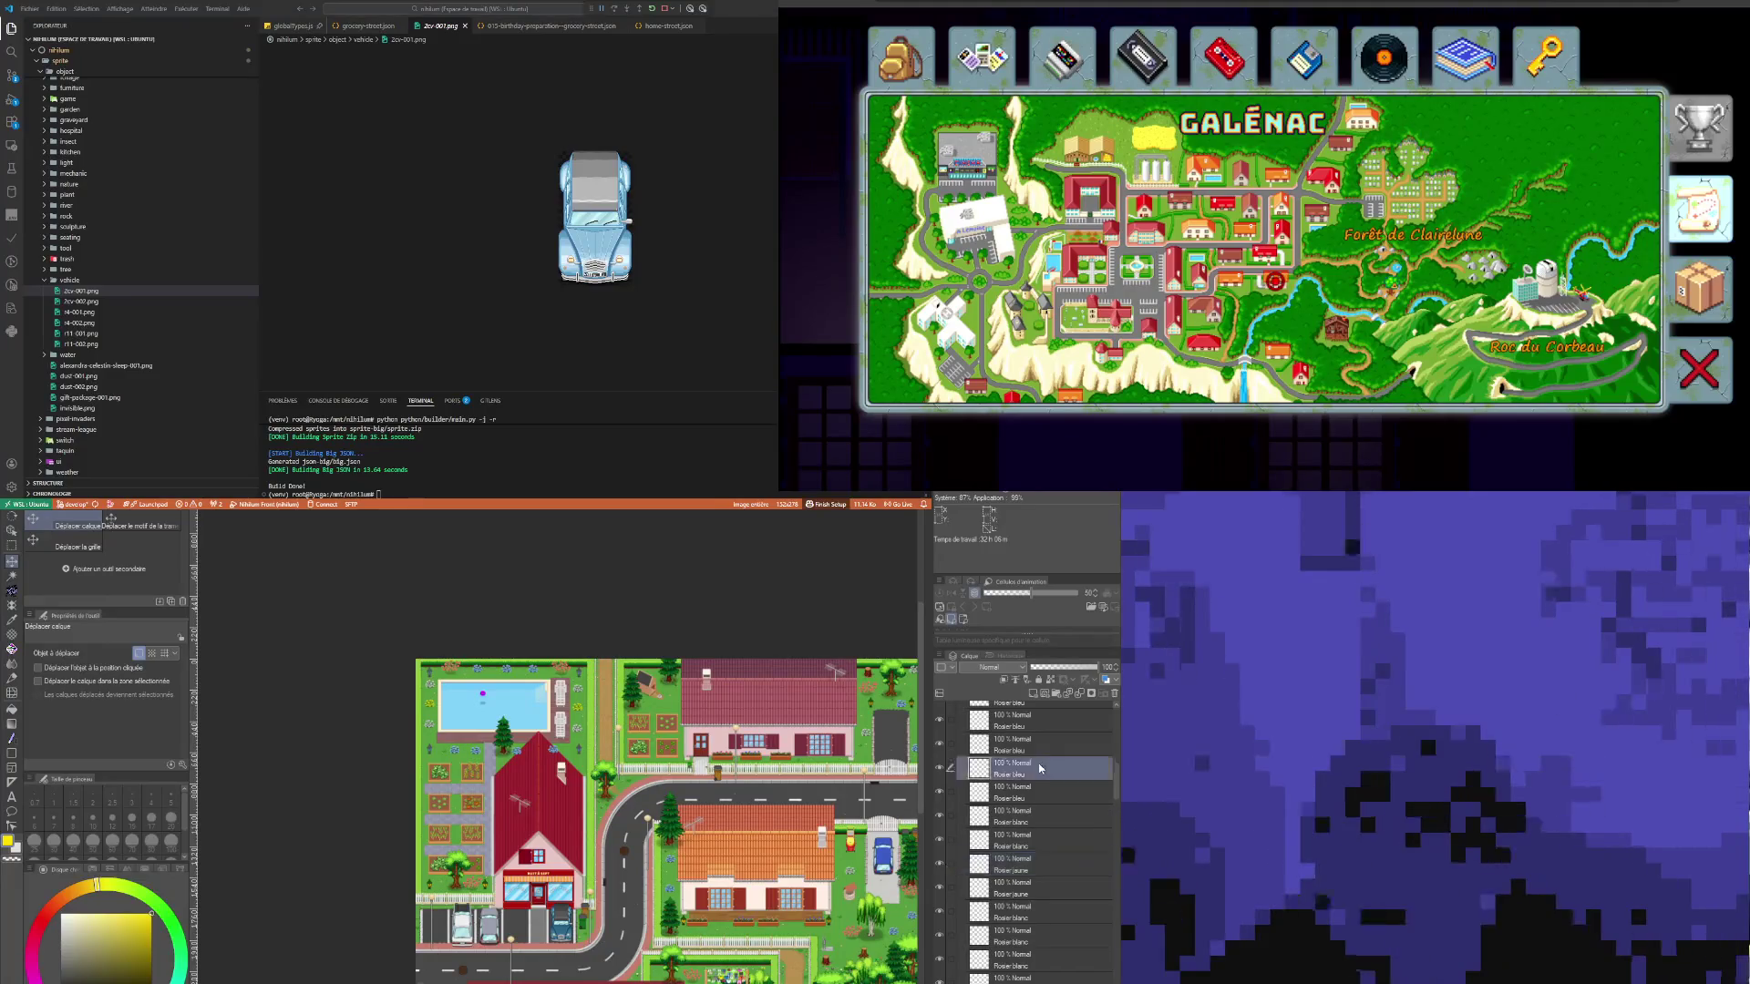
Step: Collapse the OBJETS and SOL folders in the Layer palette
{"action": "scroll", "coordinate": [1027, 815], "scroll_direction": "up", "scroll_amount": 2}
{"action": "scroll", "coordinate": [1028, 815], "scroll_direction": "up", "scroll_amount": 10}
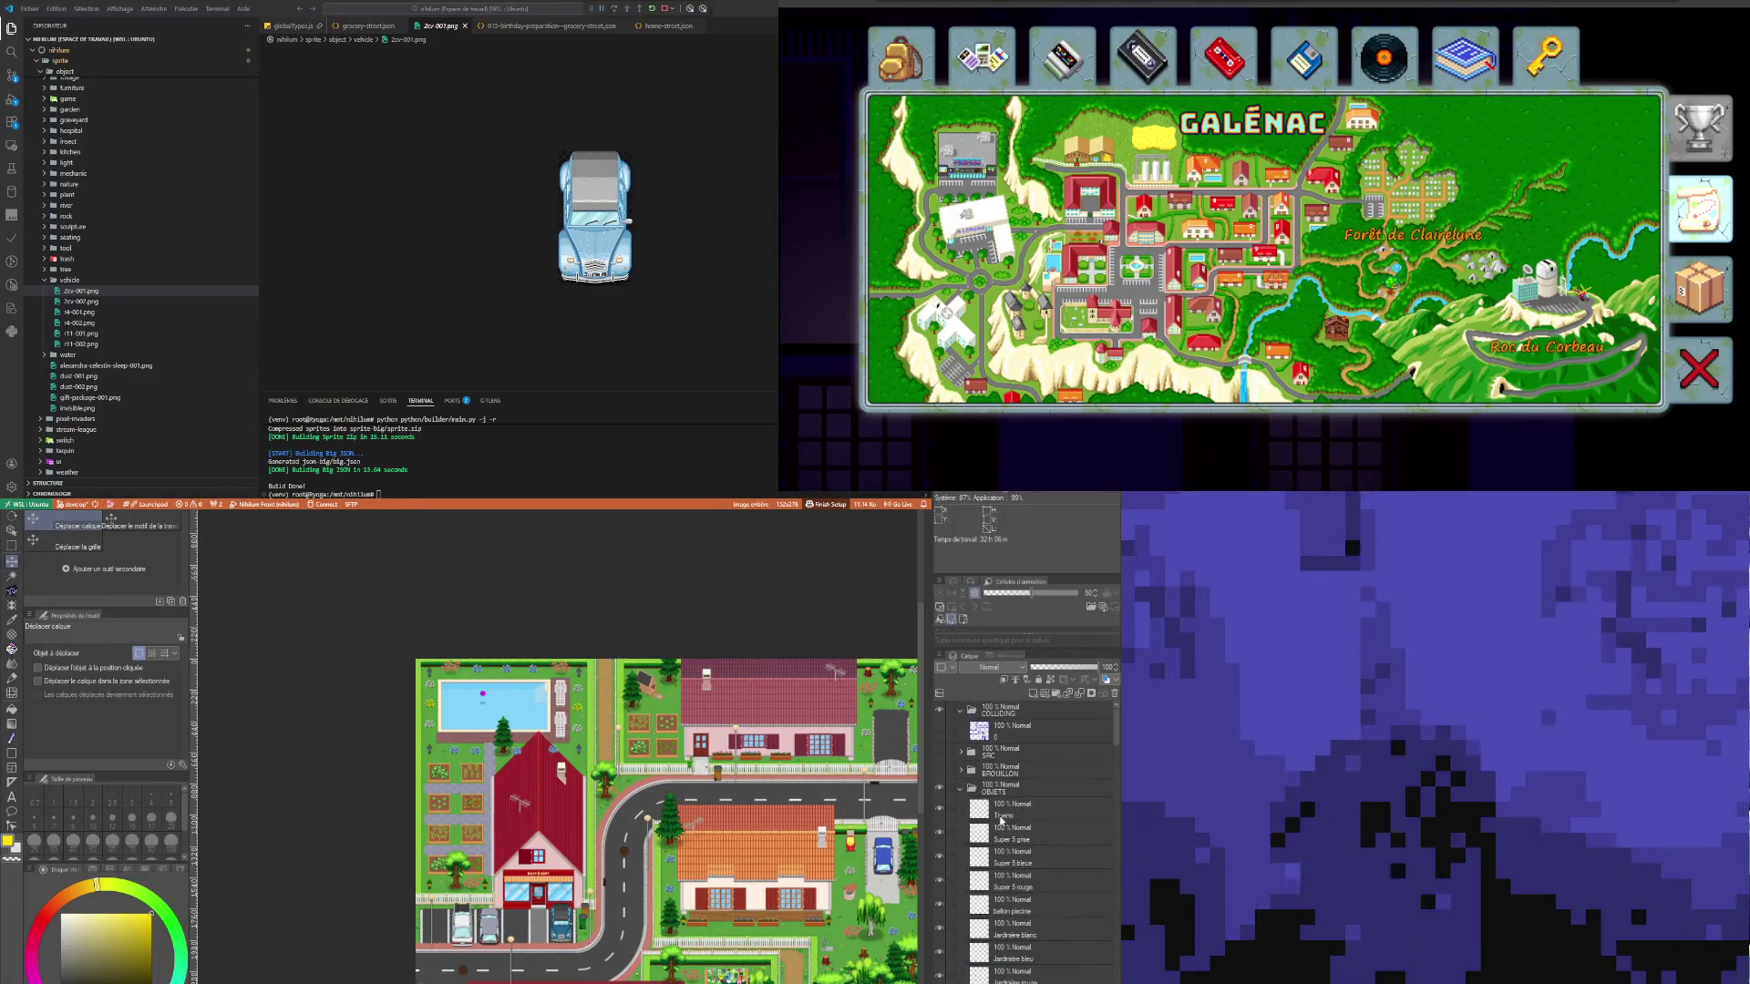
{"action": "left_click", "coordinate": [970, 791]}
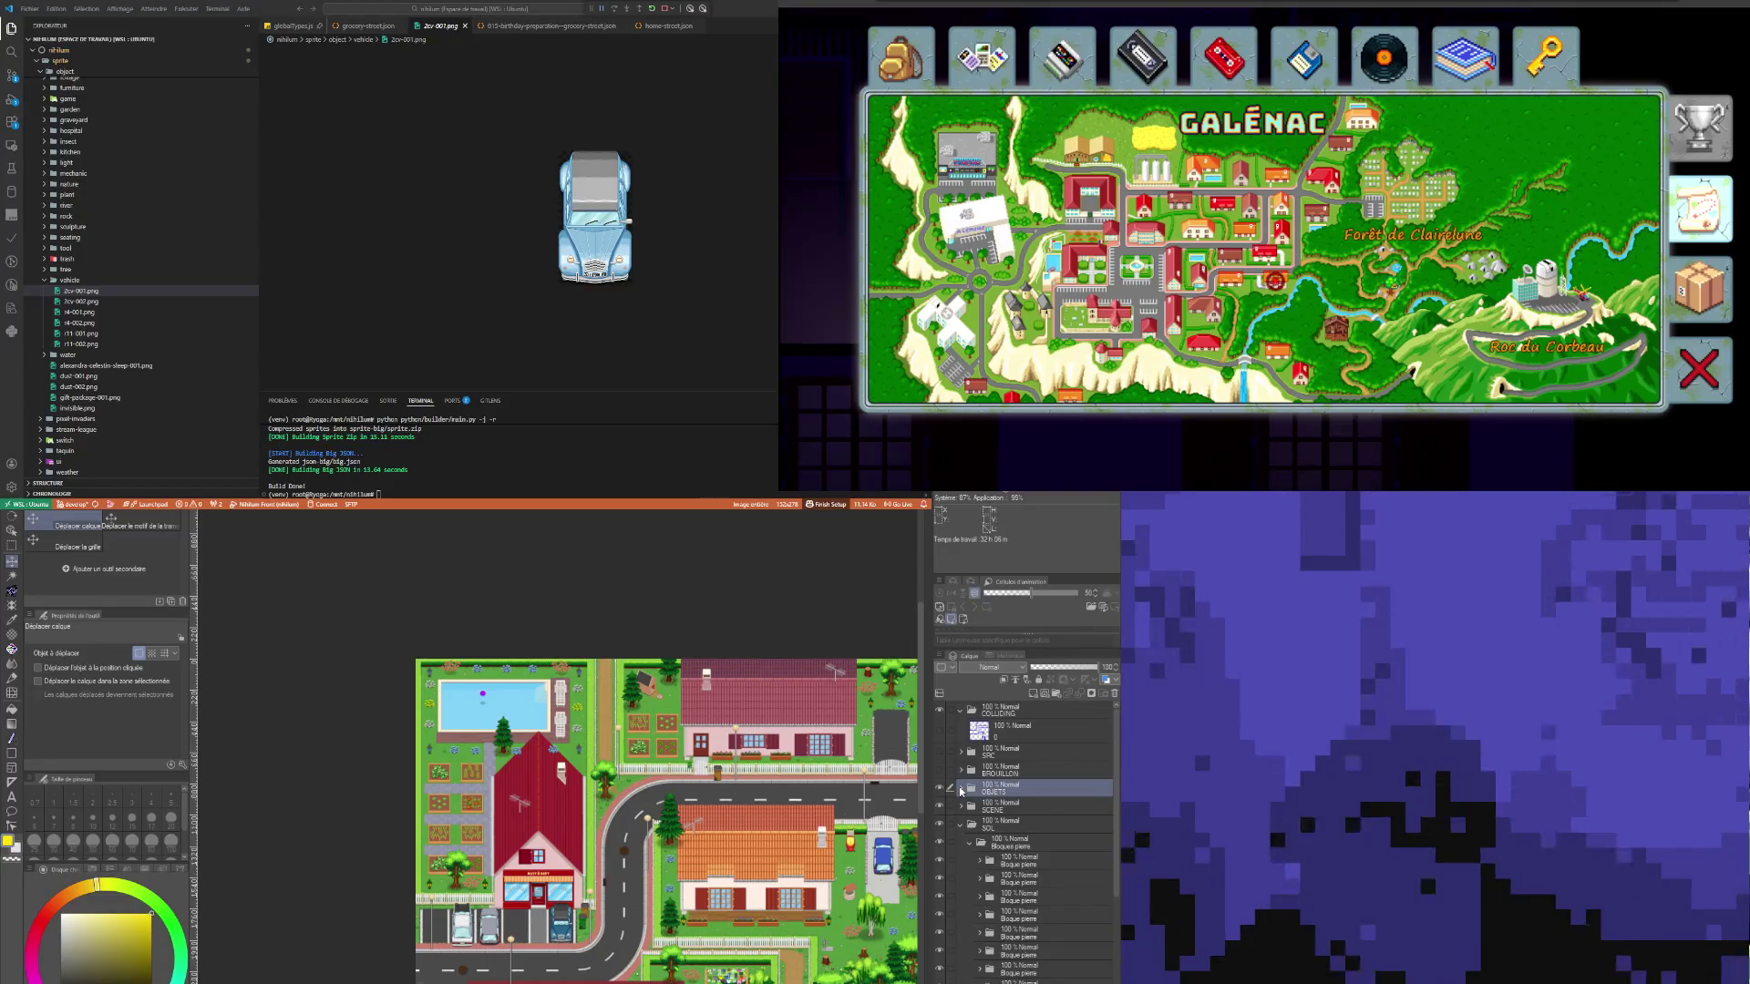
{"action": "left_click", "coordinate": [971, 825]}
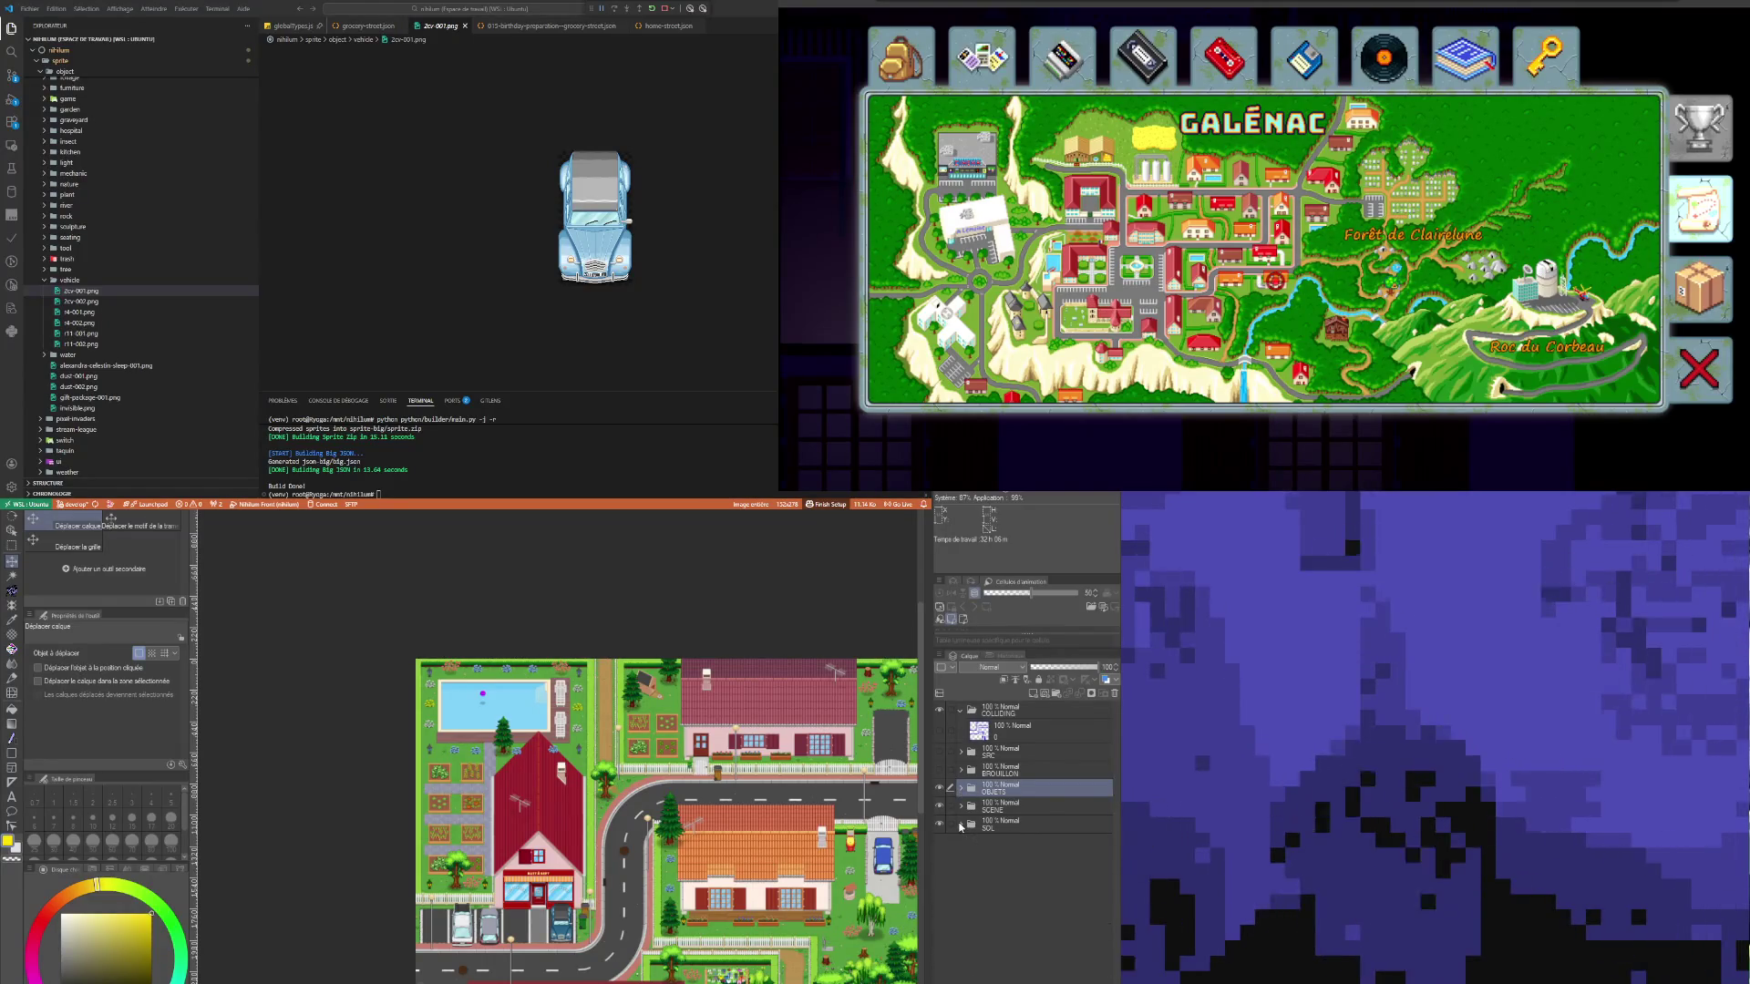
Step: Compare the map with SCENE toggled, then hide both the SCENE and OBJETS folders
{"action": "left_click", "coordinate": [944, 808]}
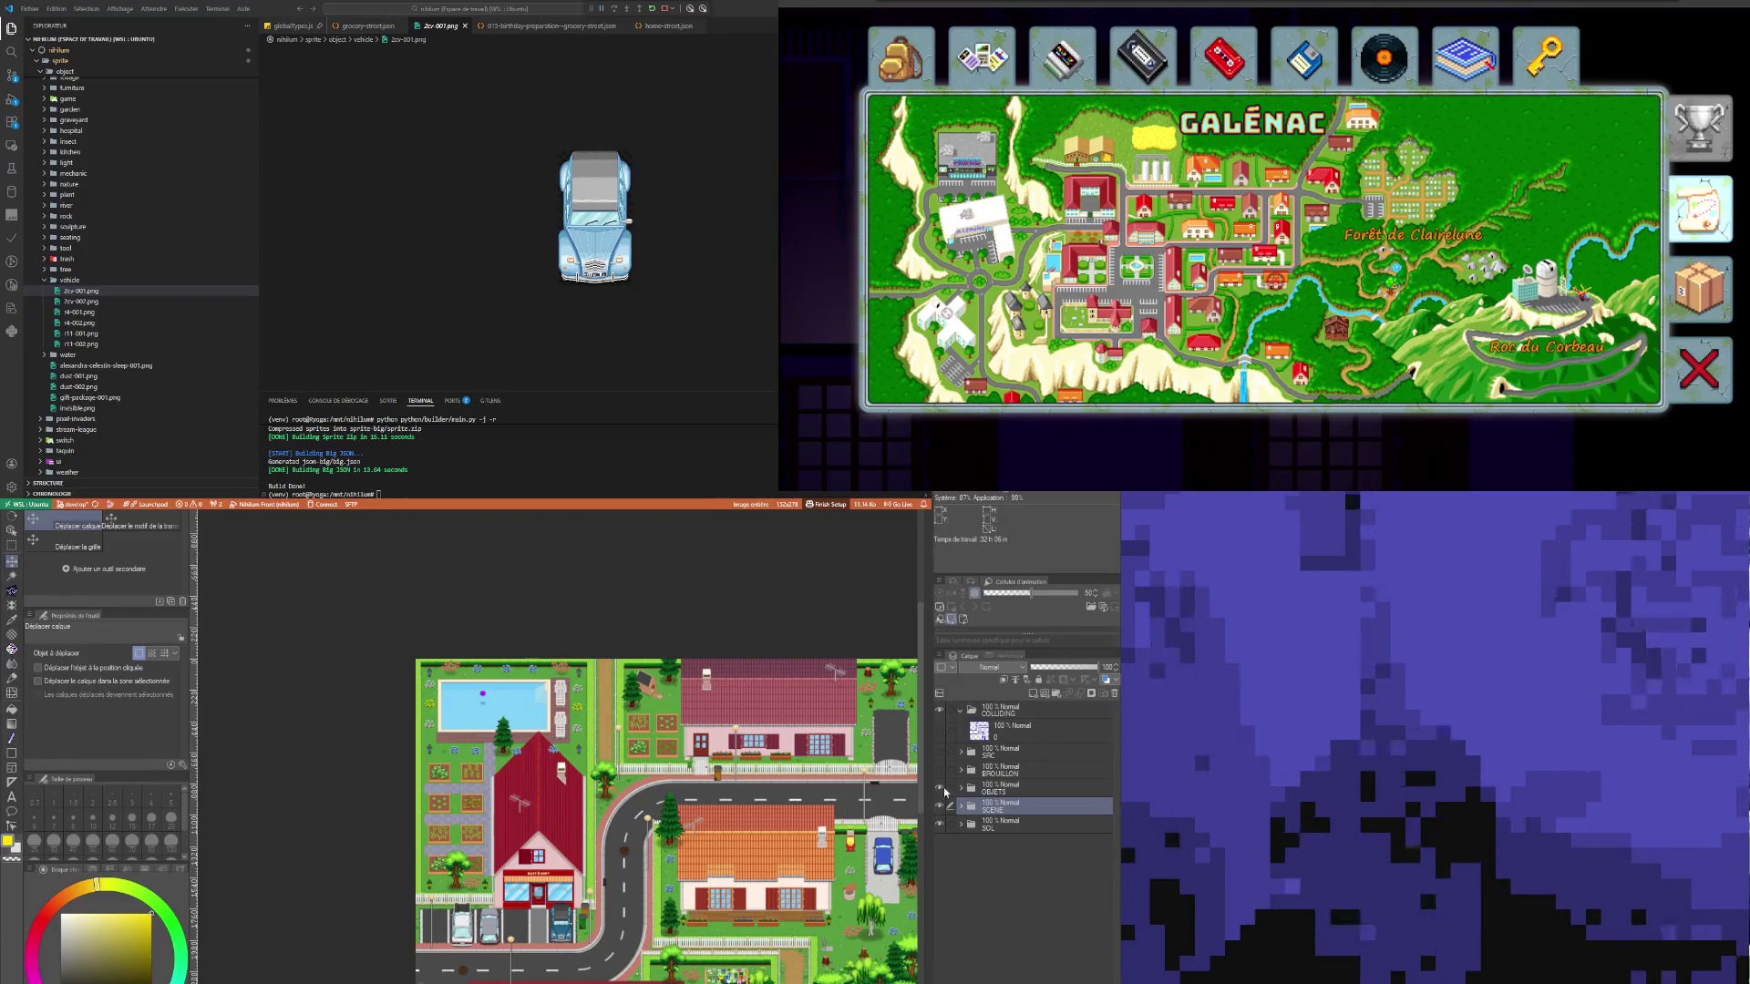
{"action": "left_click", "coordinate": [940, 807]}
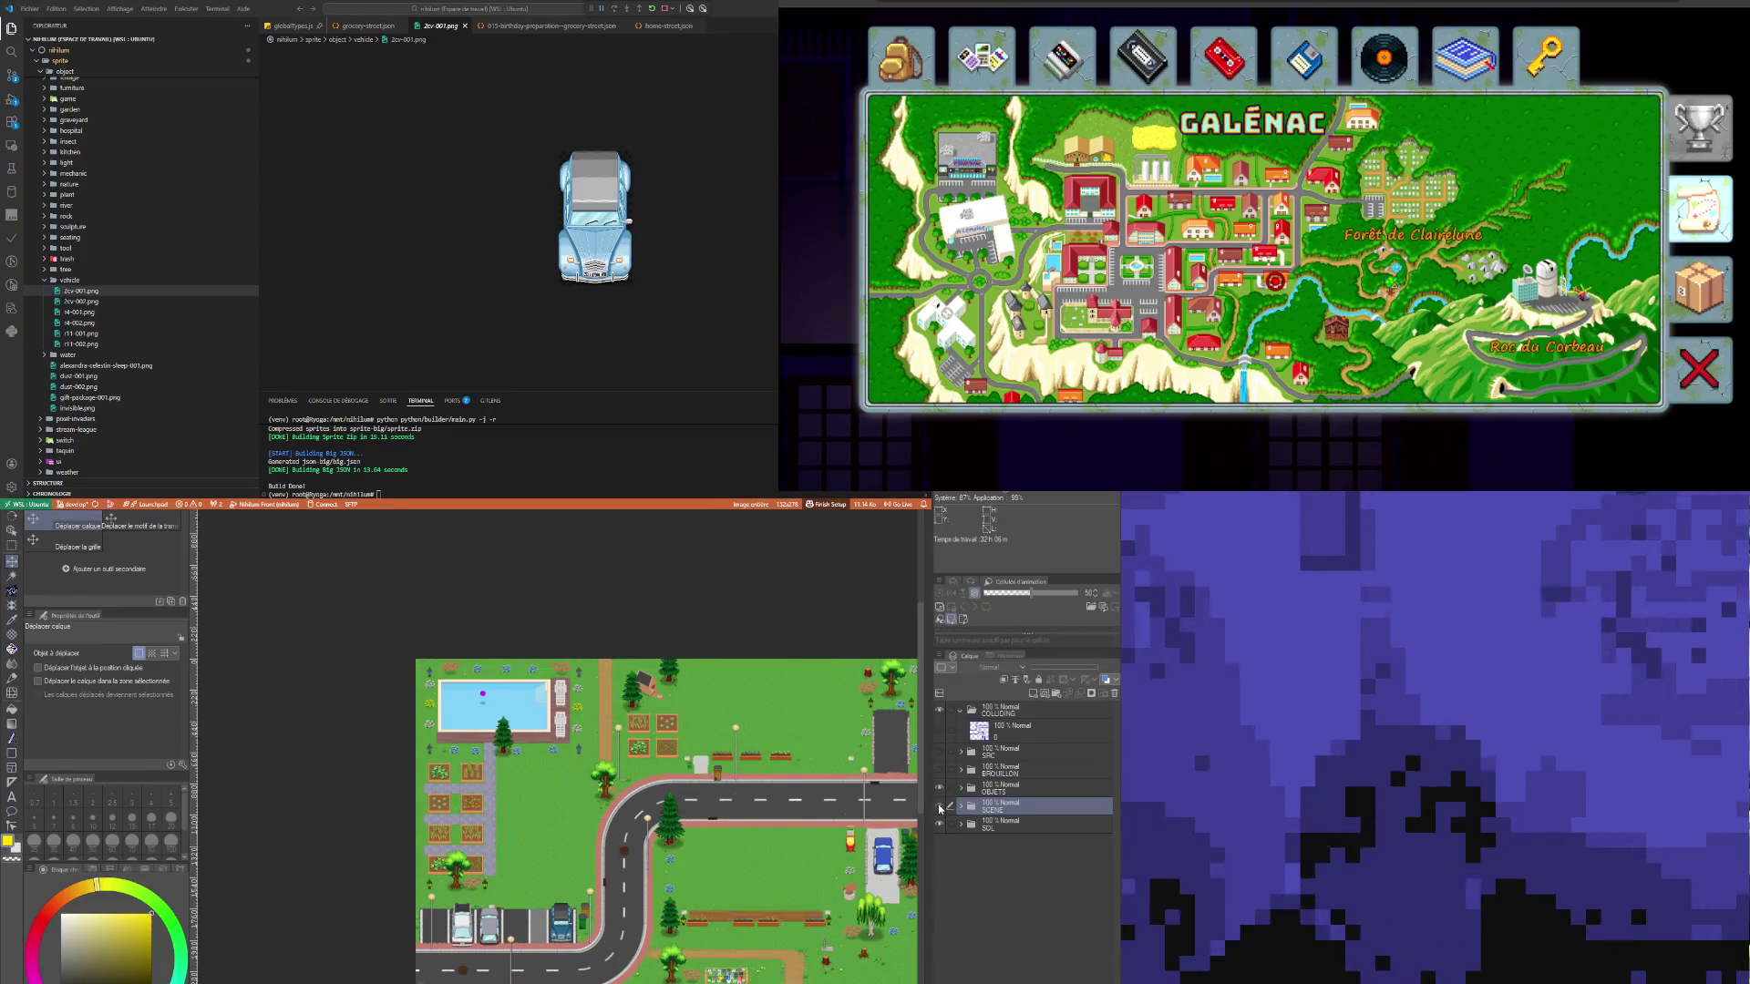
{"action": "left_click", "coordinate": [940, 807]}
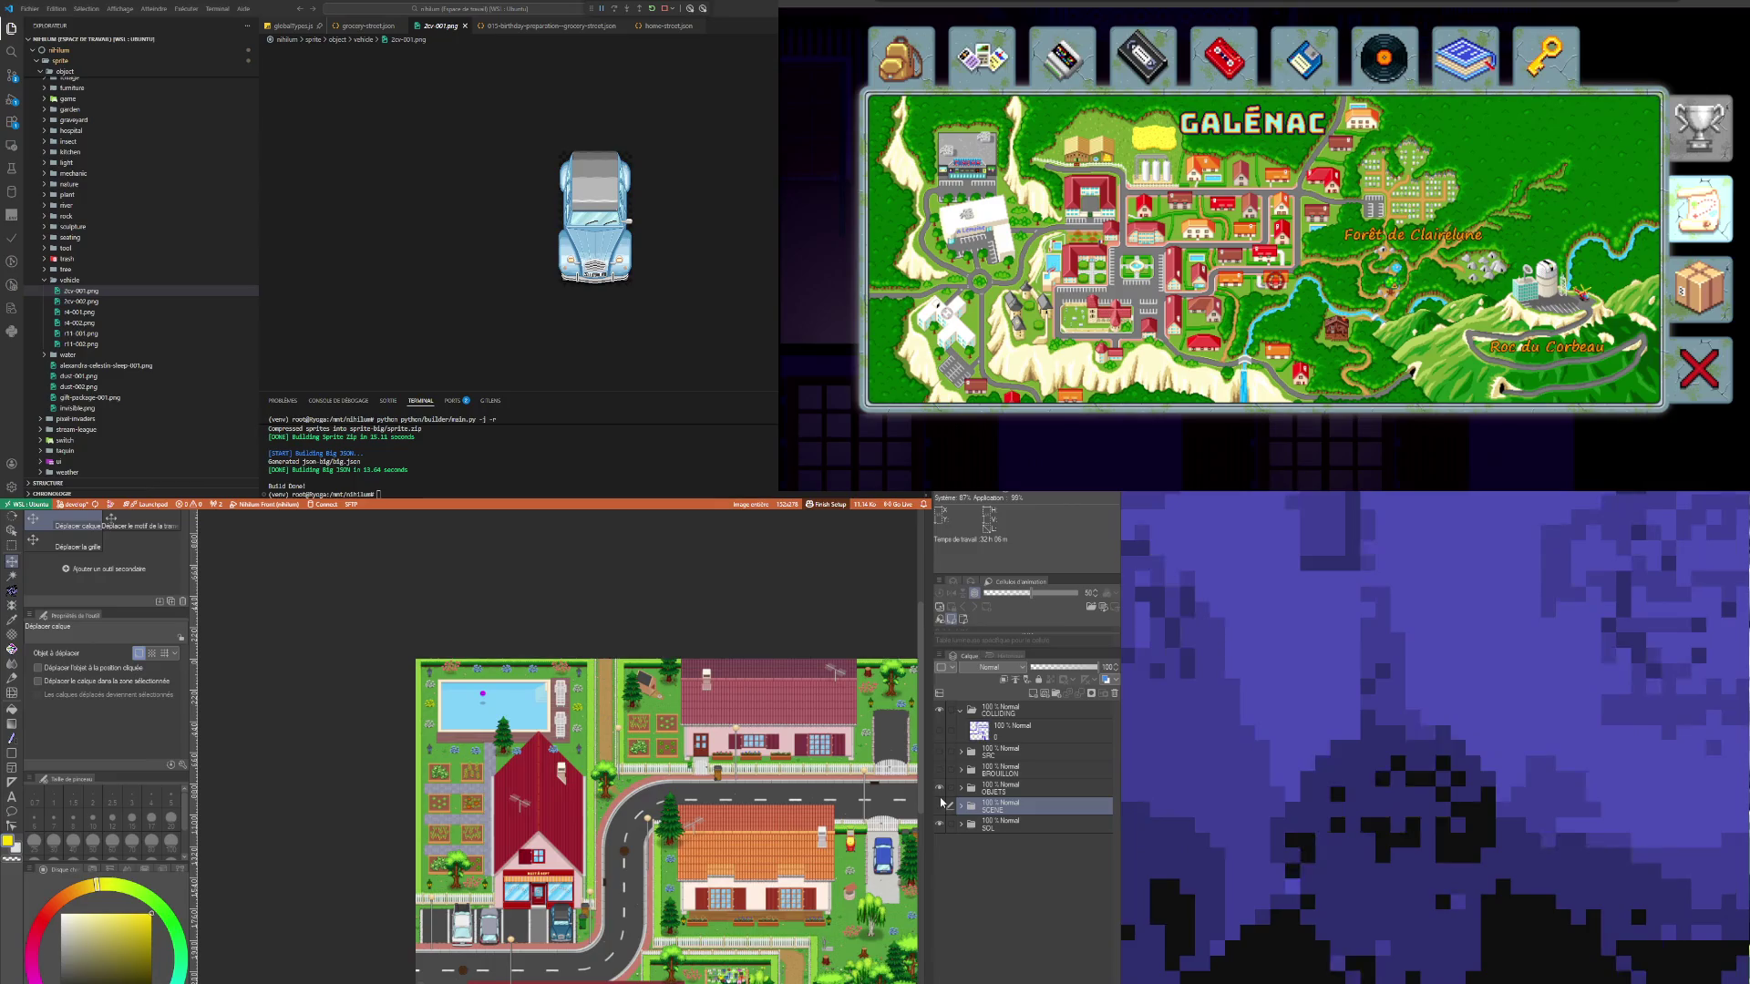
{"action": "left_click", "coordinate": [940, 807]}
{"action": "left_click", "coordinate": [940, 789]}
{"action": "scroll", "coordinate": [654, 939], "scroll_direction": "down", "scroll_amount": 3}
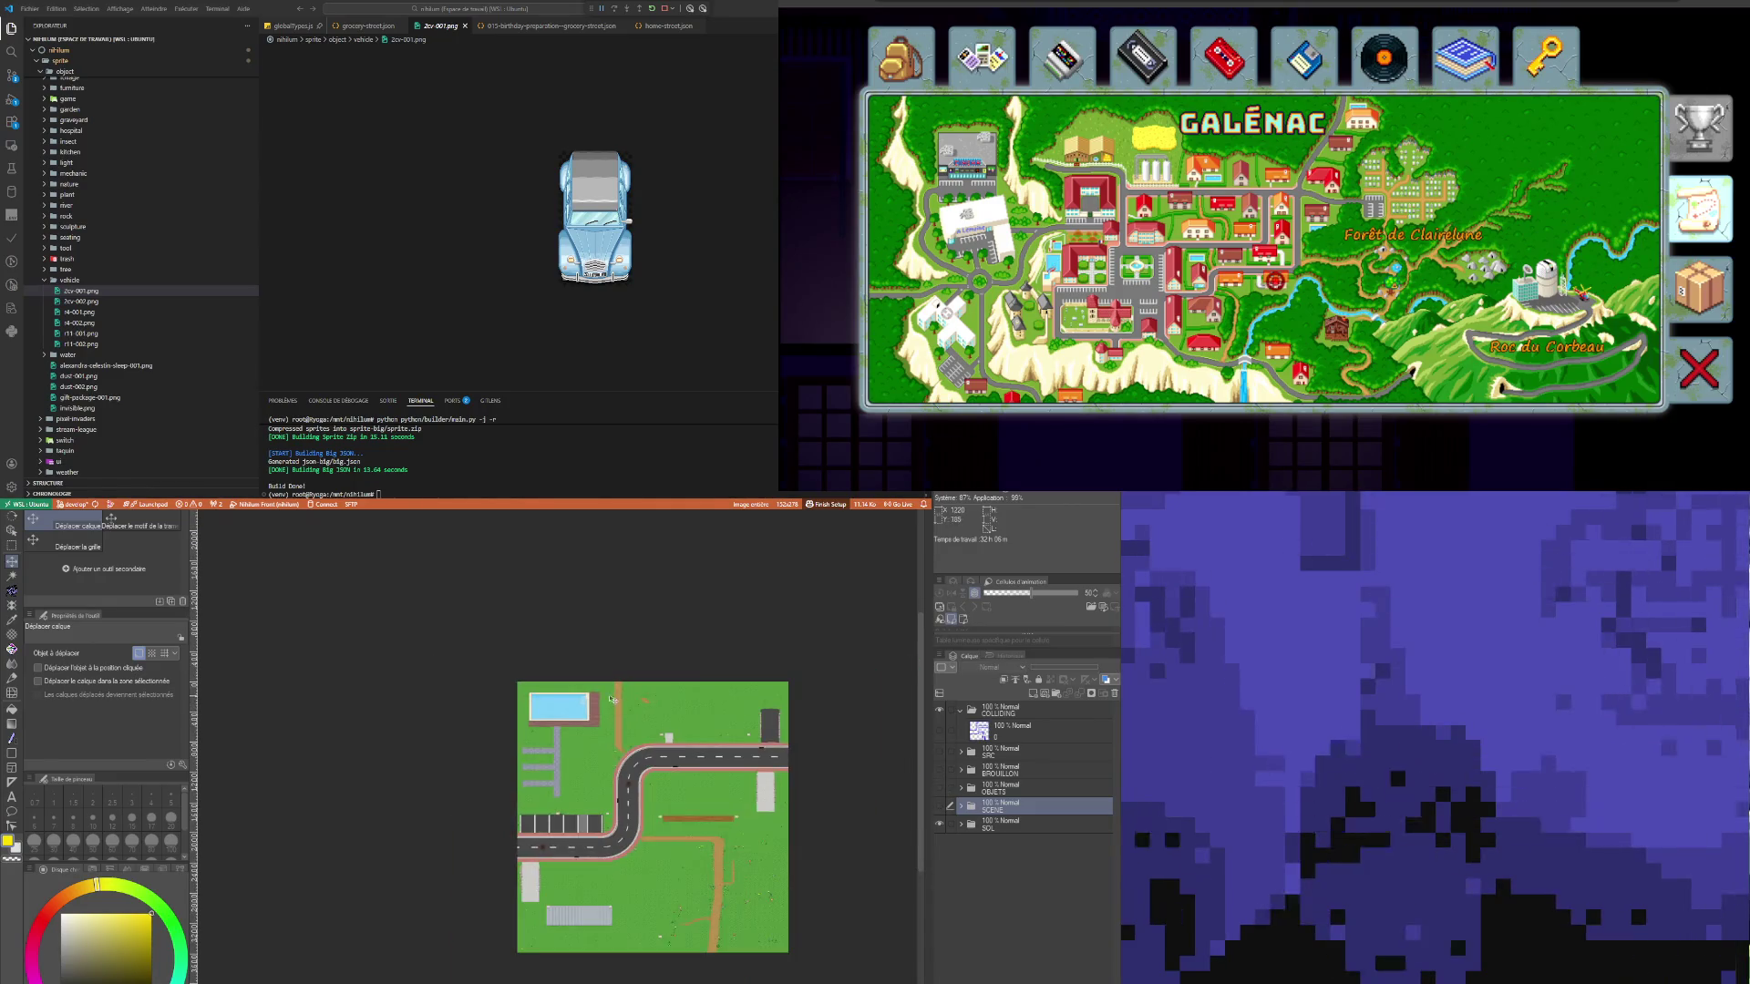
{"action": "scroll", "coordinate": [655, 939], "scroll_direction": "up", "scroll_amount": 2}
{"action": "scroll", "coordinate": [654, 939], "scroll_direction": "up", "scroll_amount": 1}
{"action": "scroll", "coordinate": [574, 793], "scroll_direction": "down", "scroll_amount": 1}
{"action": "scroll", "coordinate": [573, 793], "scroll_direction": "up", "scroll_amount": 2}
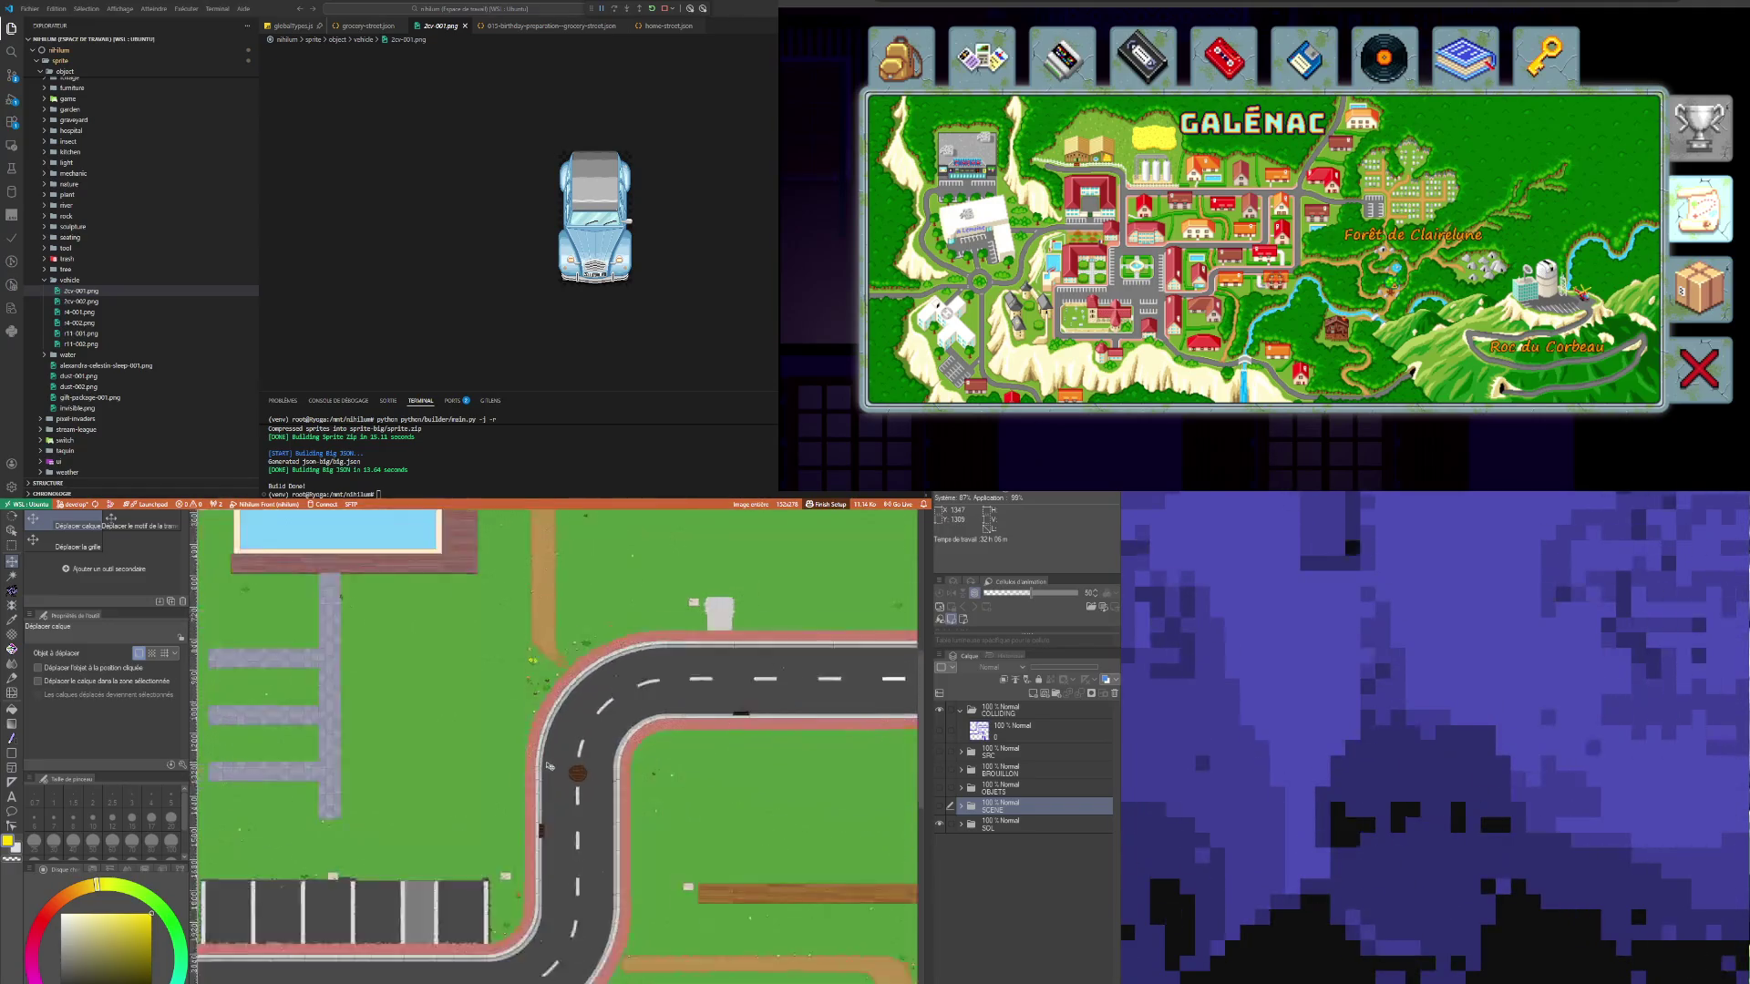
{"action": "scroll", "coordinate": [553, 765], "scroll_direction": "down", "scroll_amount": 2}
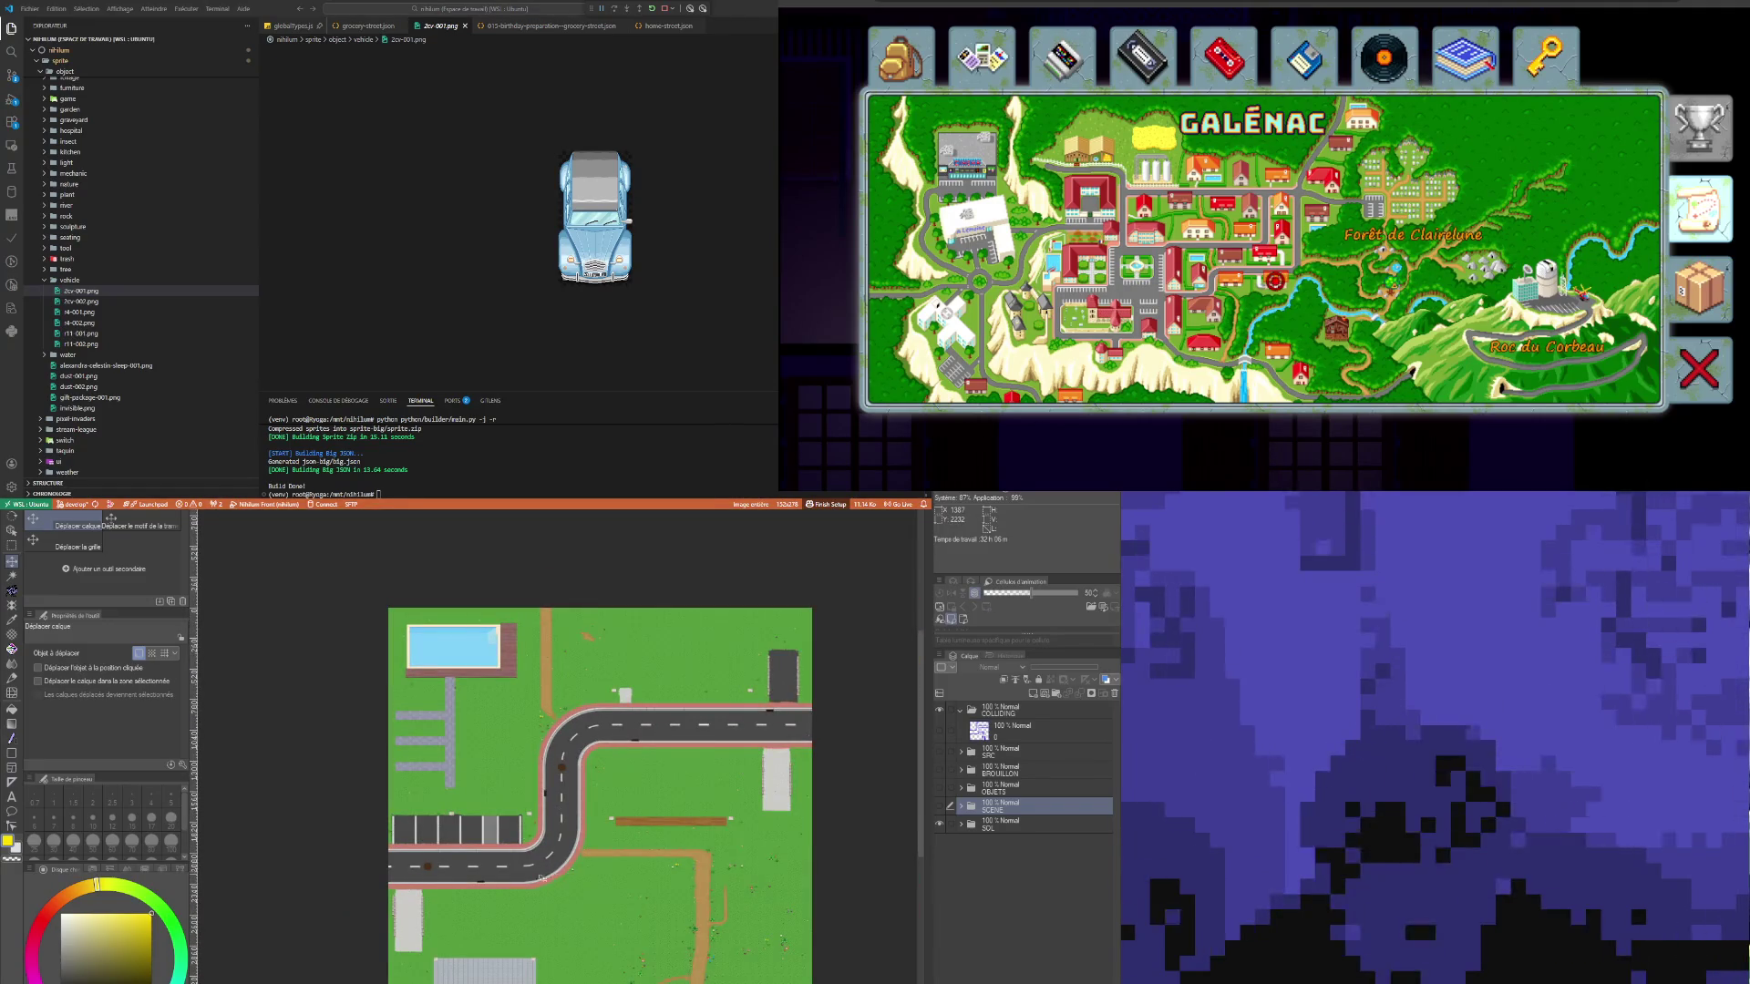
{"action": "scroll", "coordinate": [445, 877], "scroll_direction": "up", "scroll_amount": 2}
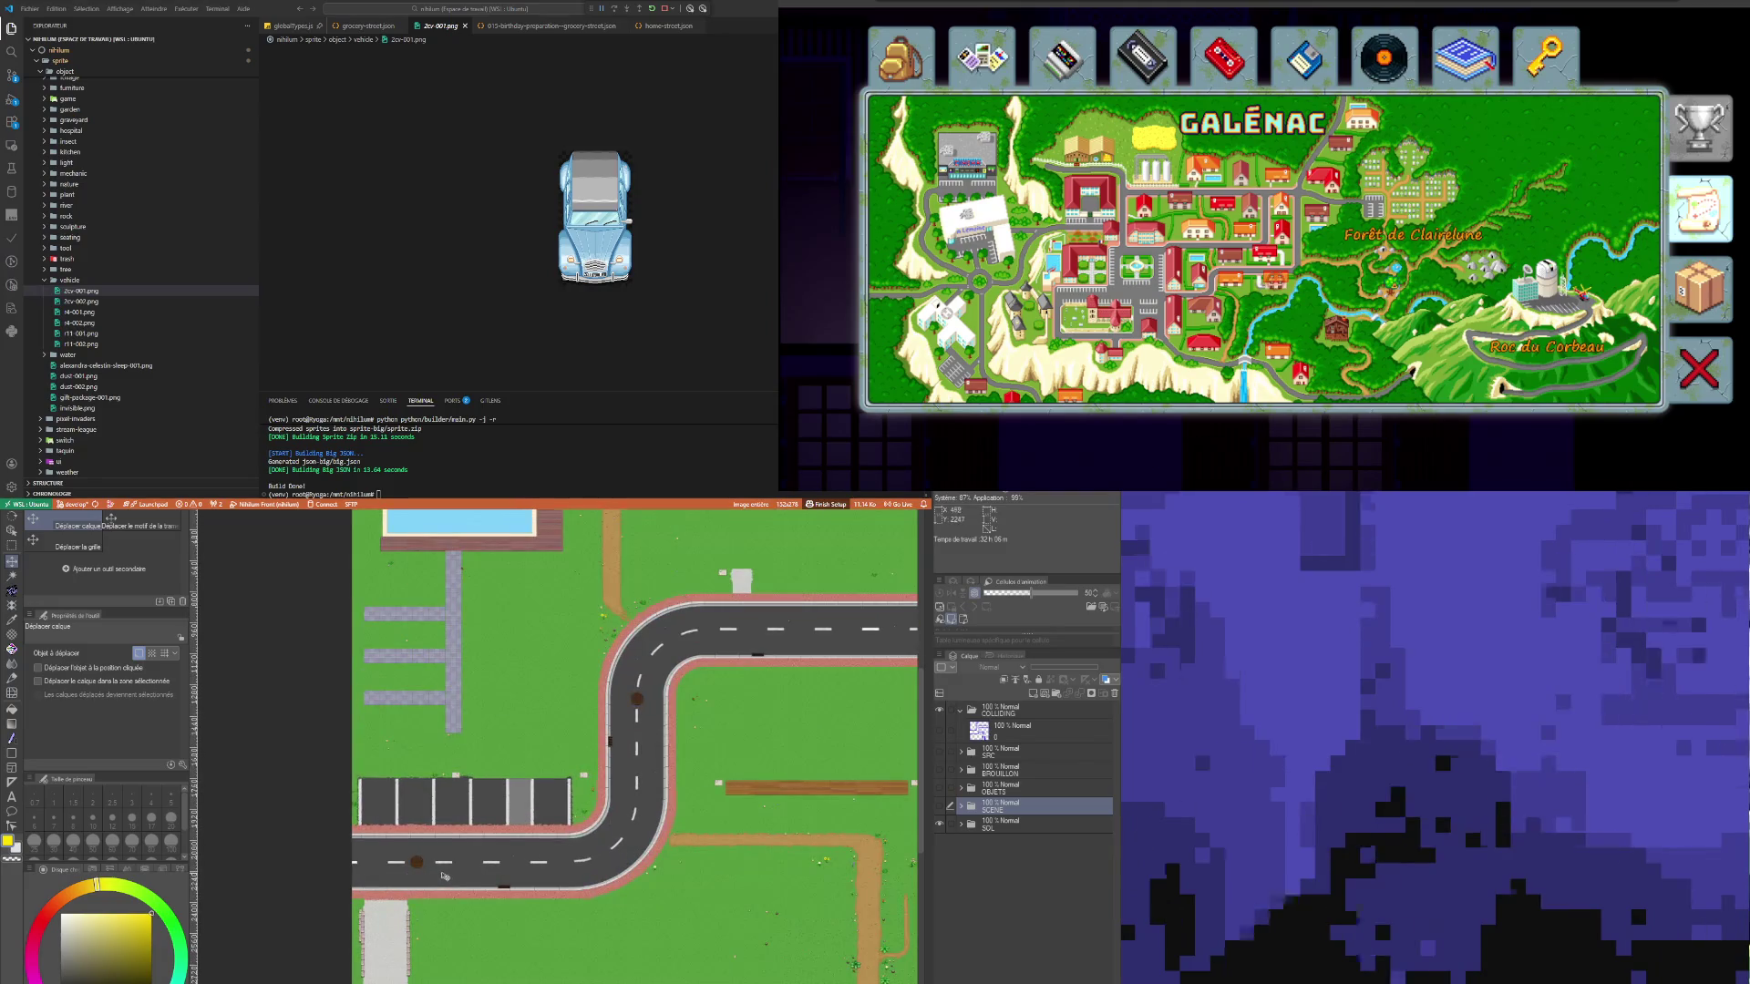
Step: Expand SOL and use the Object tool to find which layer holds the stone blocks
{"action": "left_click", "coordinate": [962, 824]}
{"action": "left_click", "coordinate": [946, 861]}
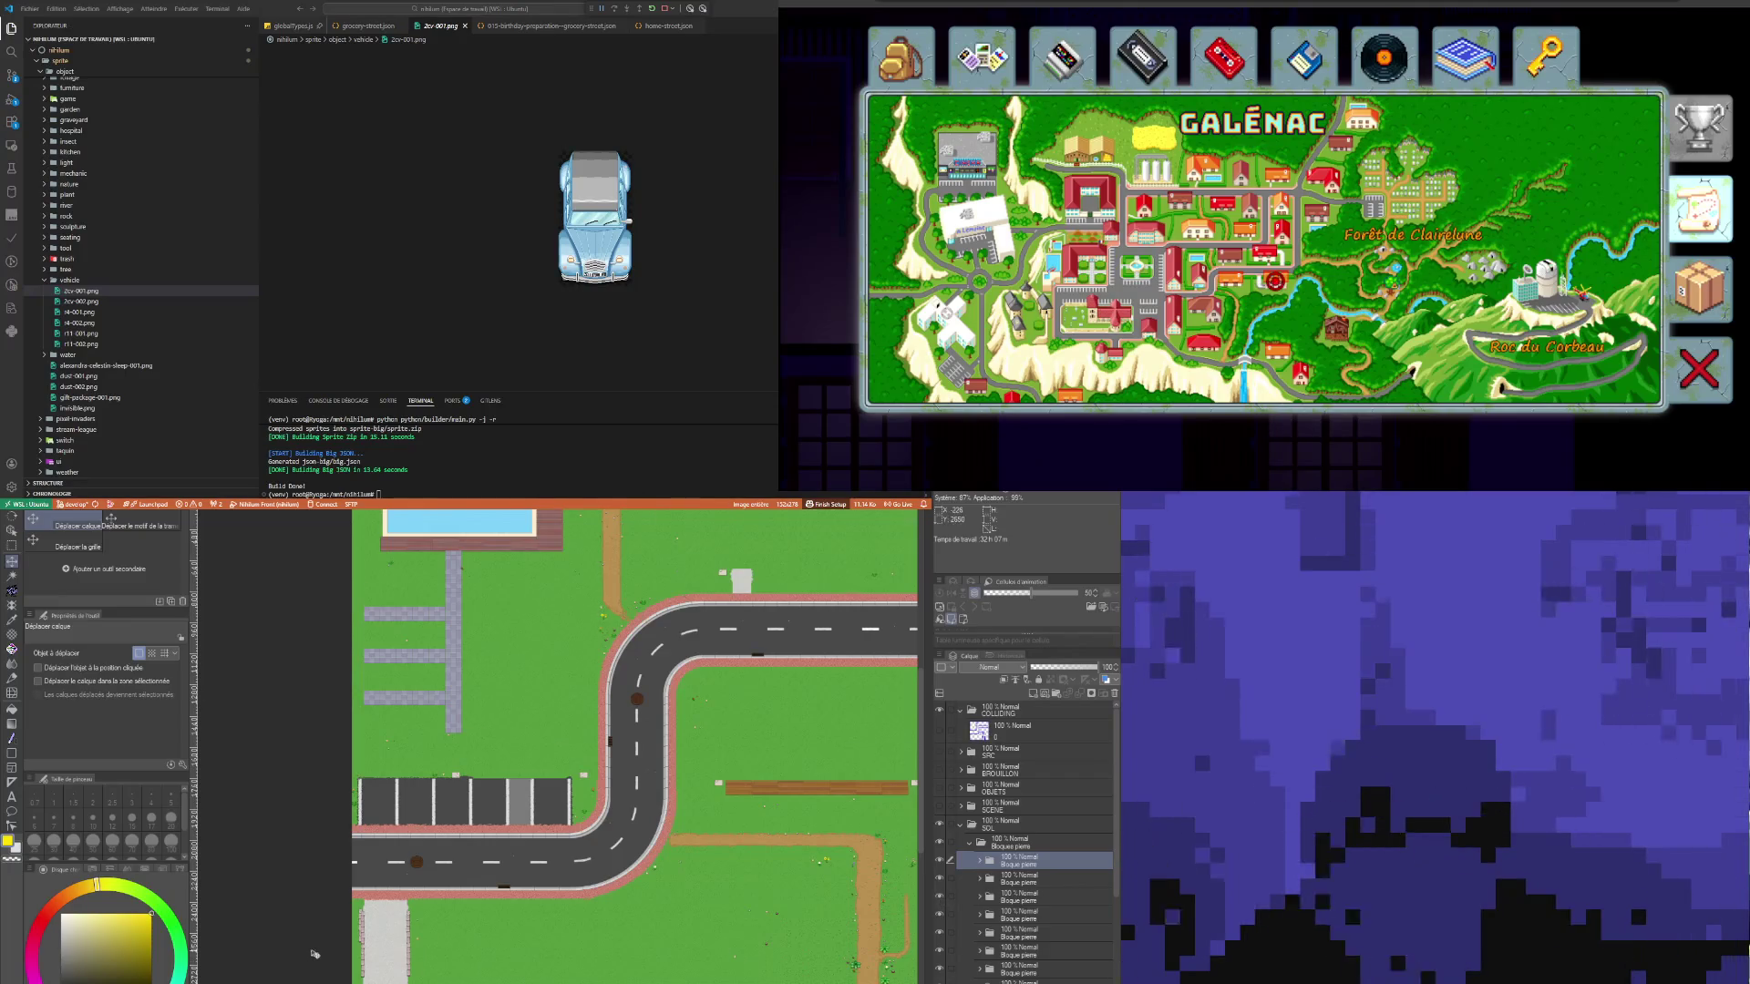
{"action": "scroll", "coordinate": [349, 960], "scroll_direction": "up", "scroll_amount": 2}
{"action": "left_click", "coordinate": [12, 530]}
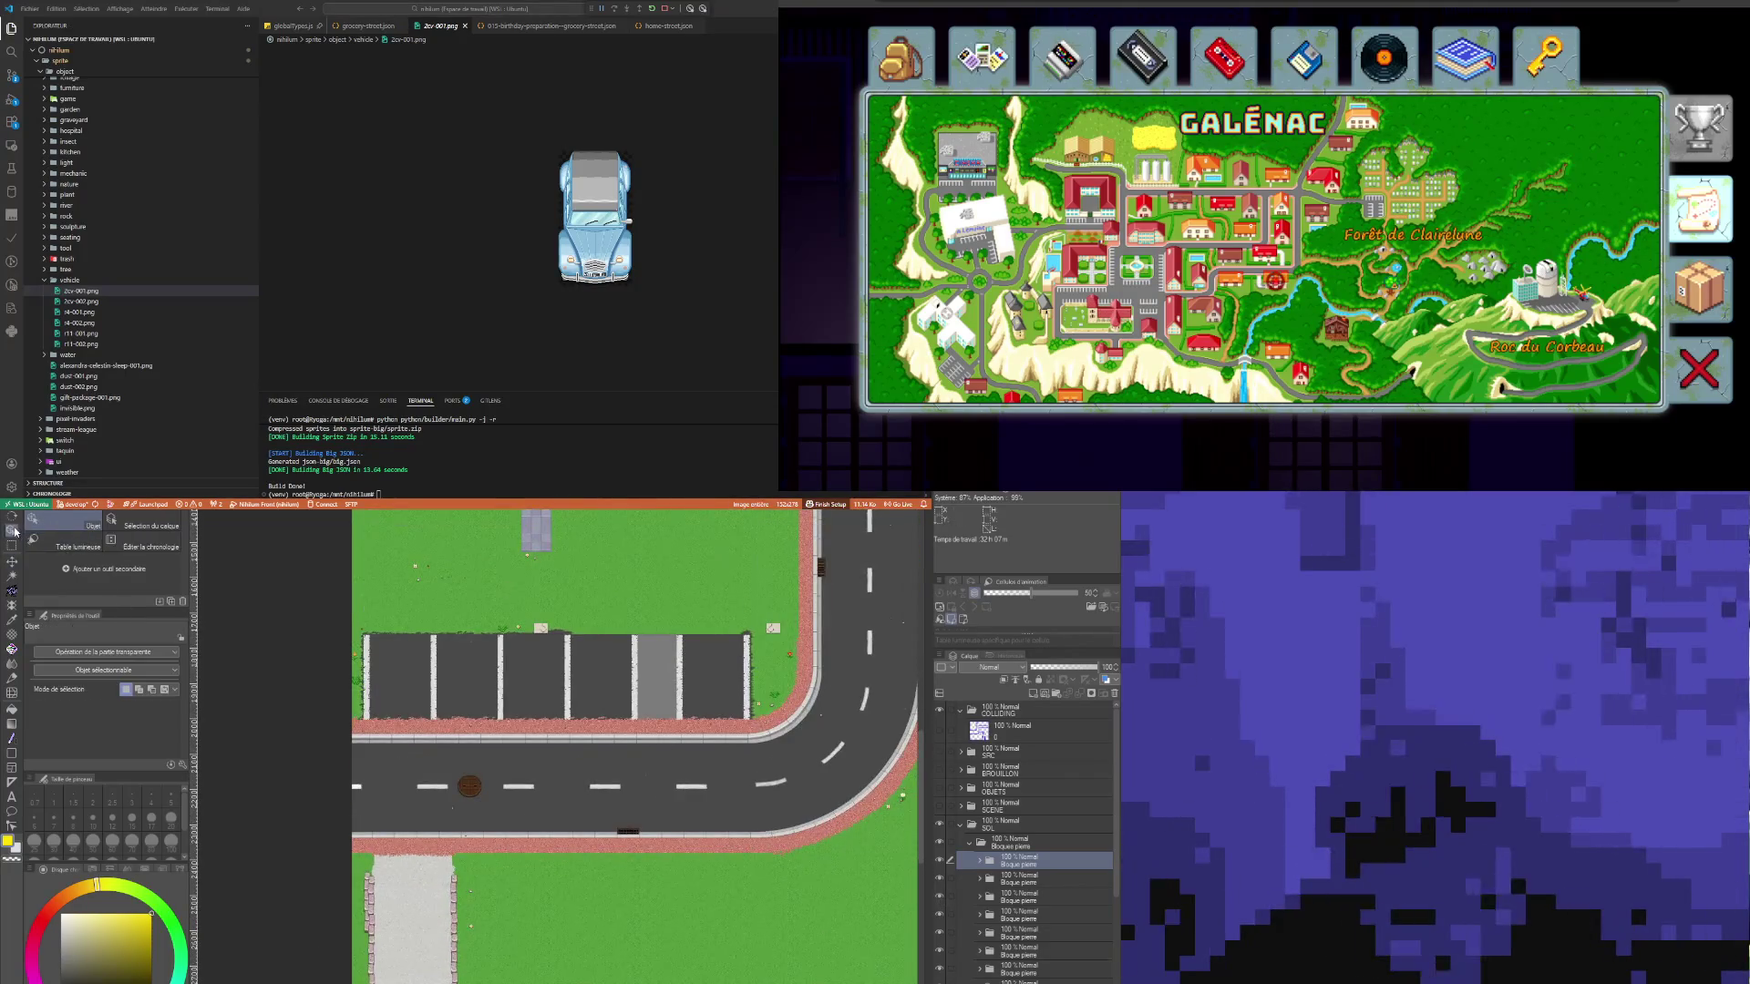
{"action": "left_click", "coordinate": [369, 881]}
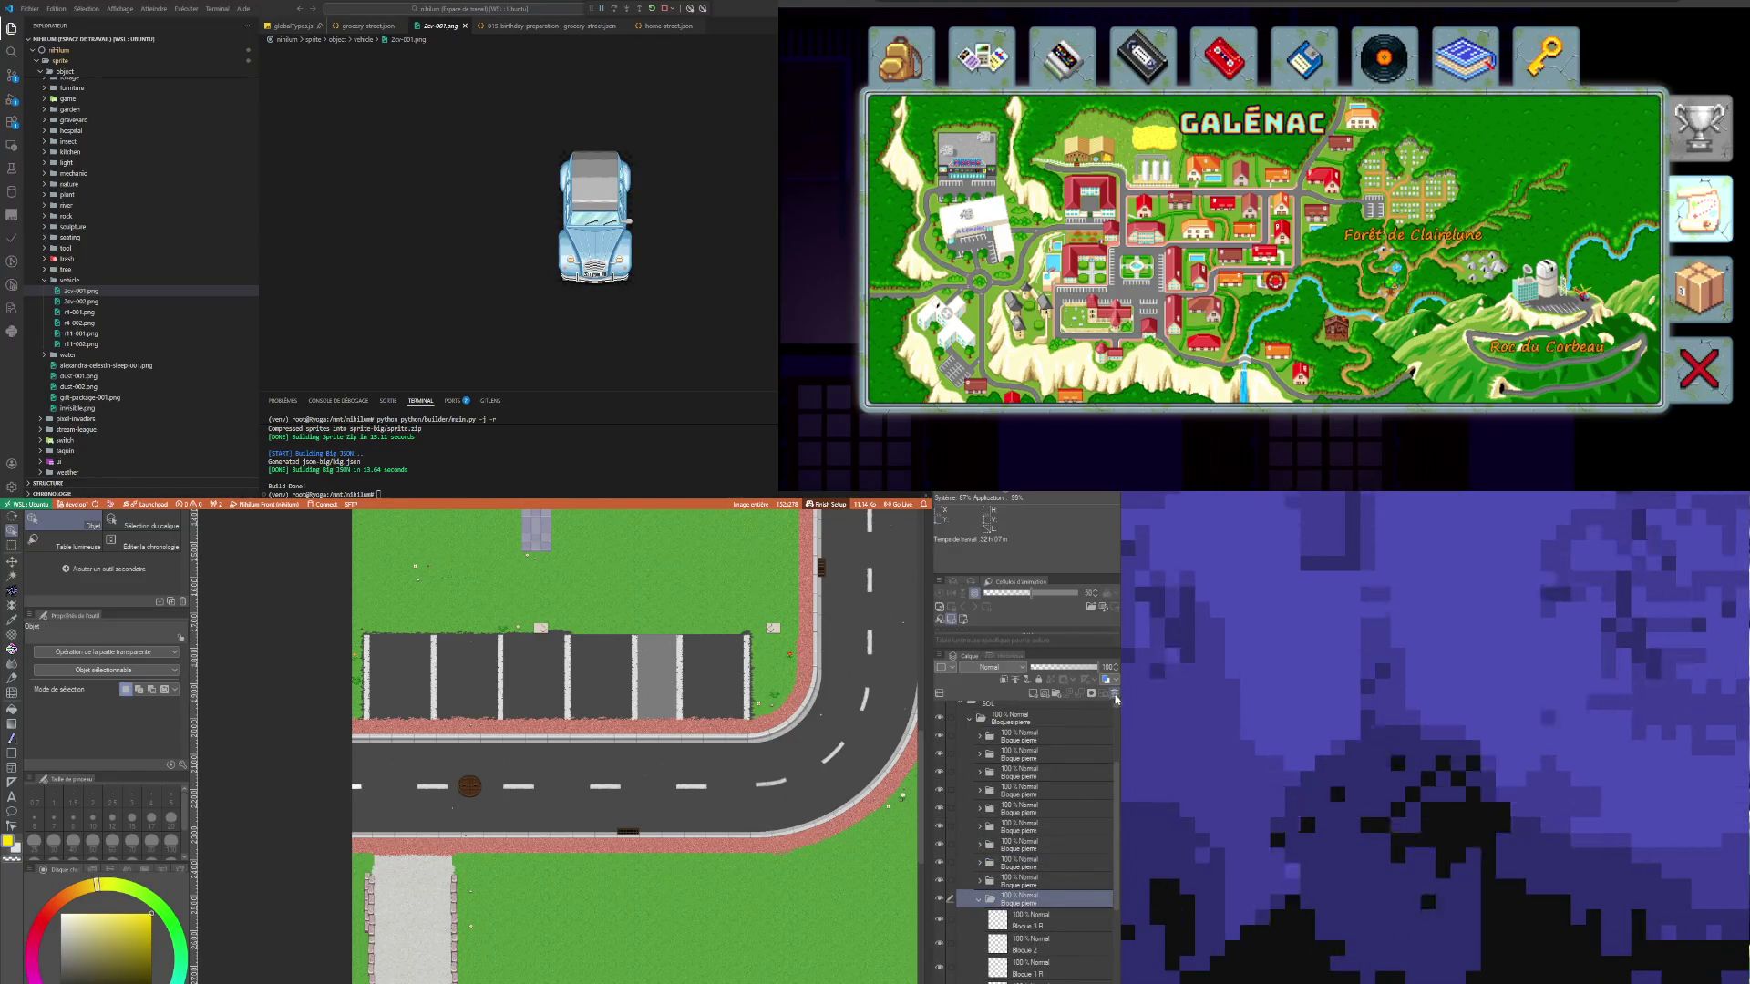
{"action": "key", "text": "ctrl+minus"}
{"action": "key", "text": "ctrl+minus"}
{"action": "key", "text": "ctrl+minus"}
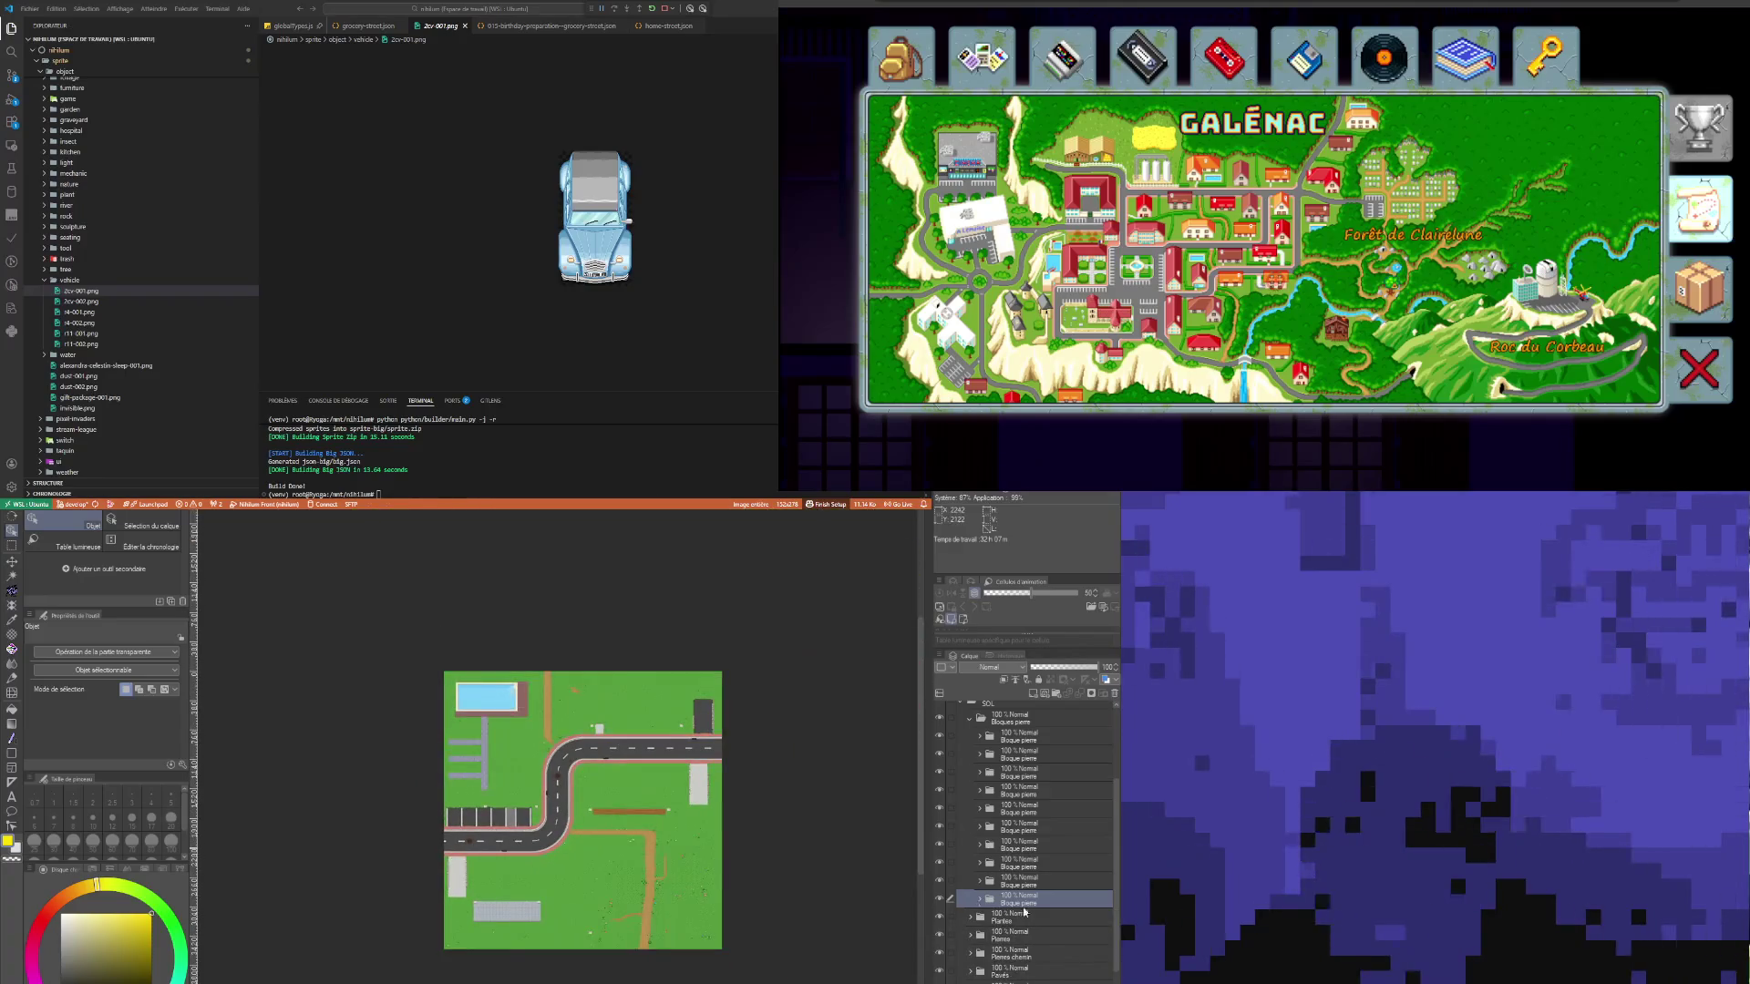
{"action": "scroll", "coordinate": [1077, 870], "scroll_direction": "up", "scroll_amount": 3}
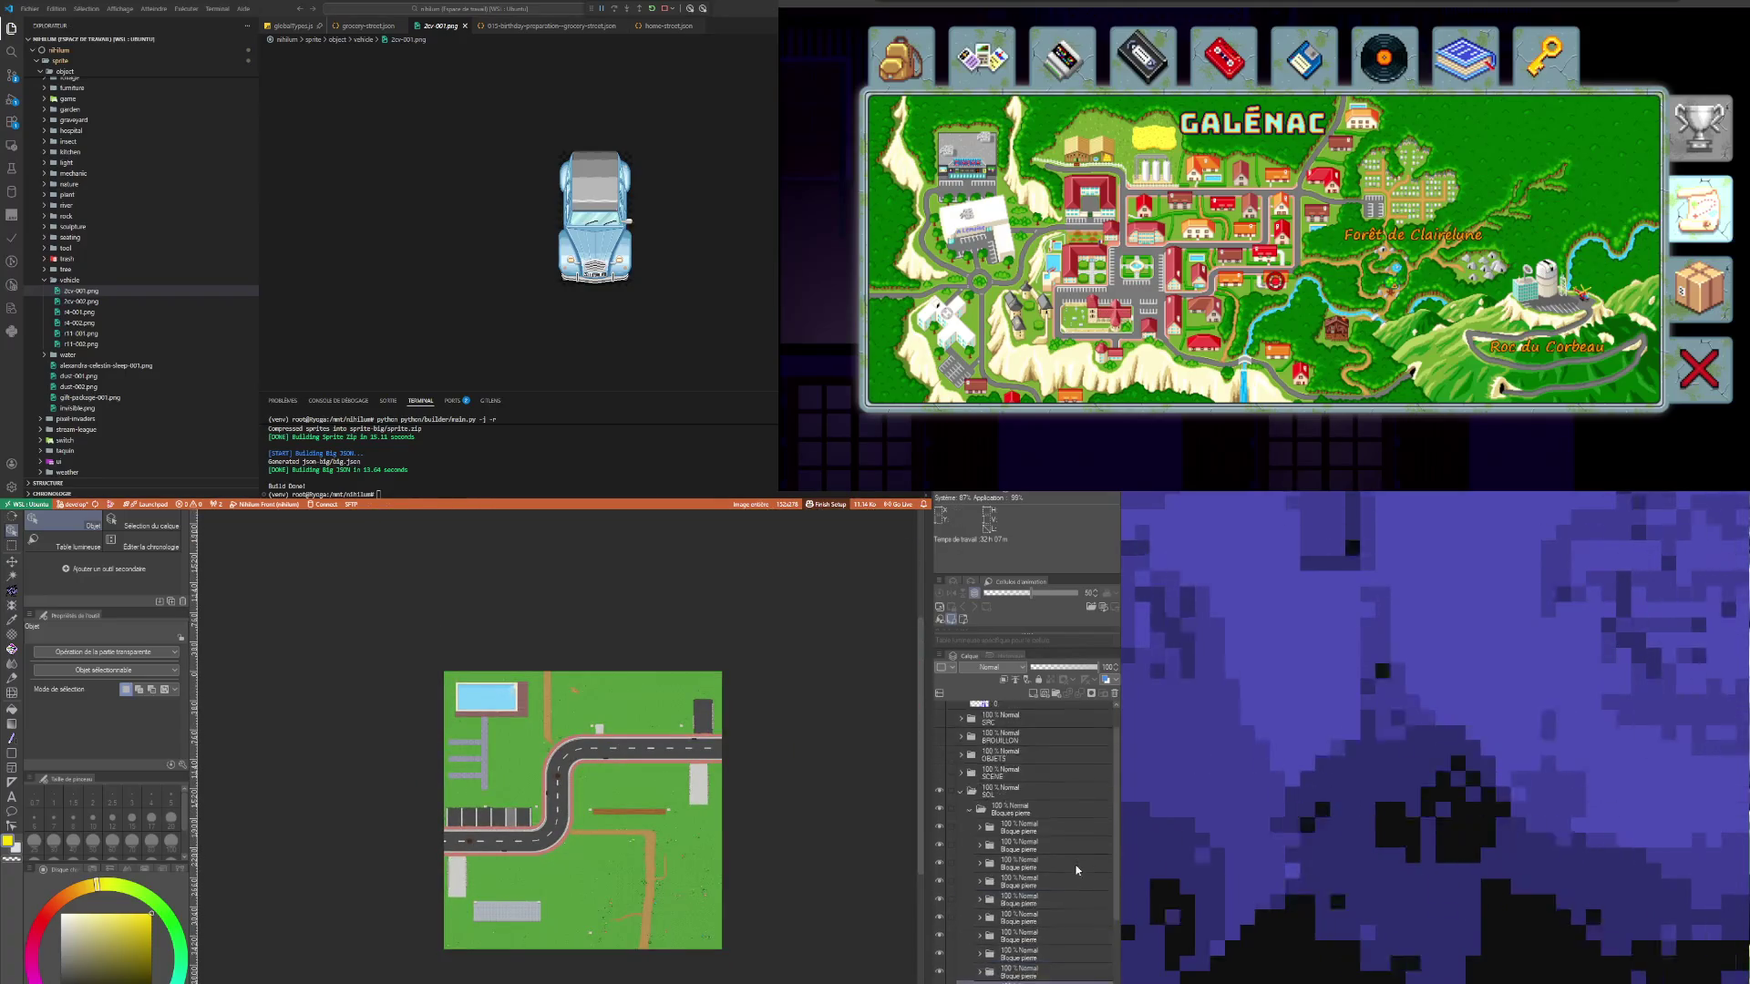
Step: Collapse the Bloques pierre folder and view the whole ground-only map
{"action": "left_click", "coordinate": [971, 807]}
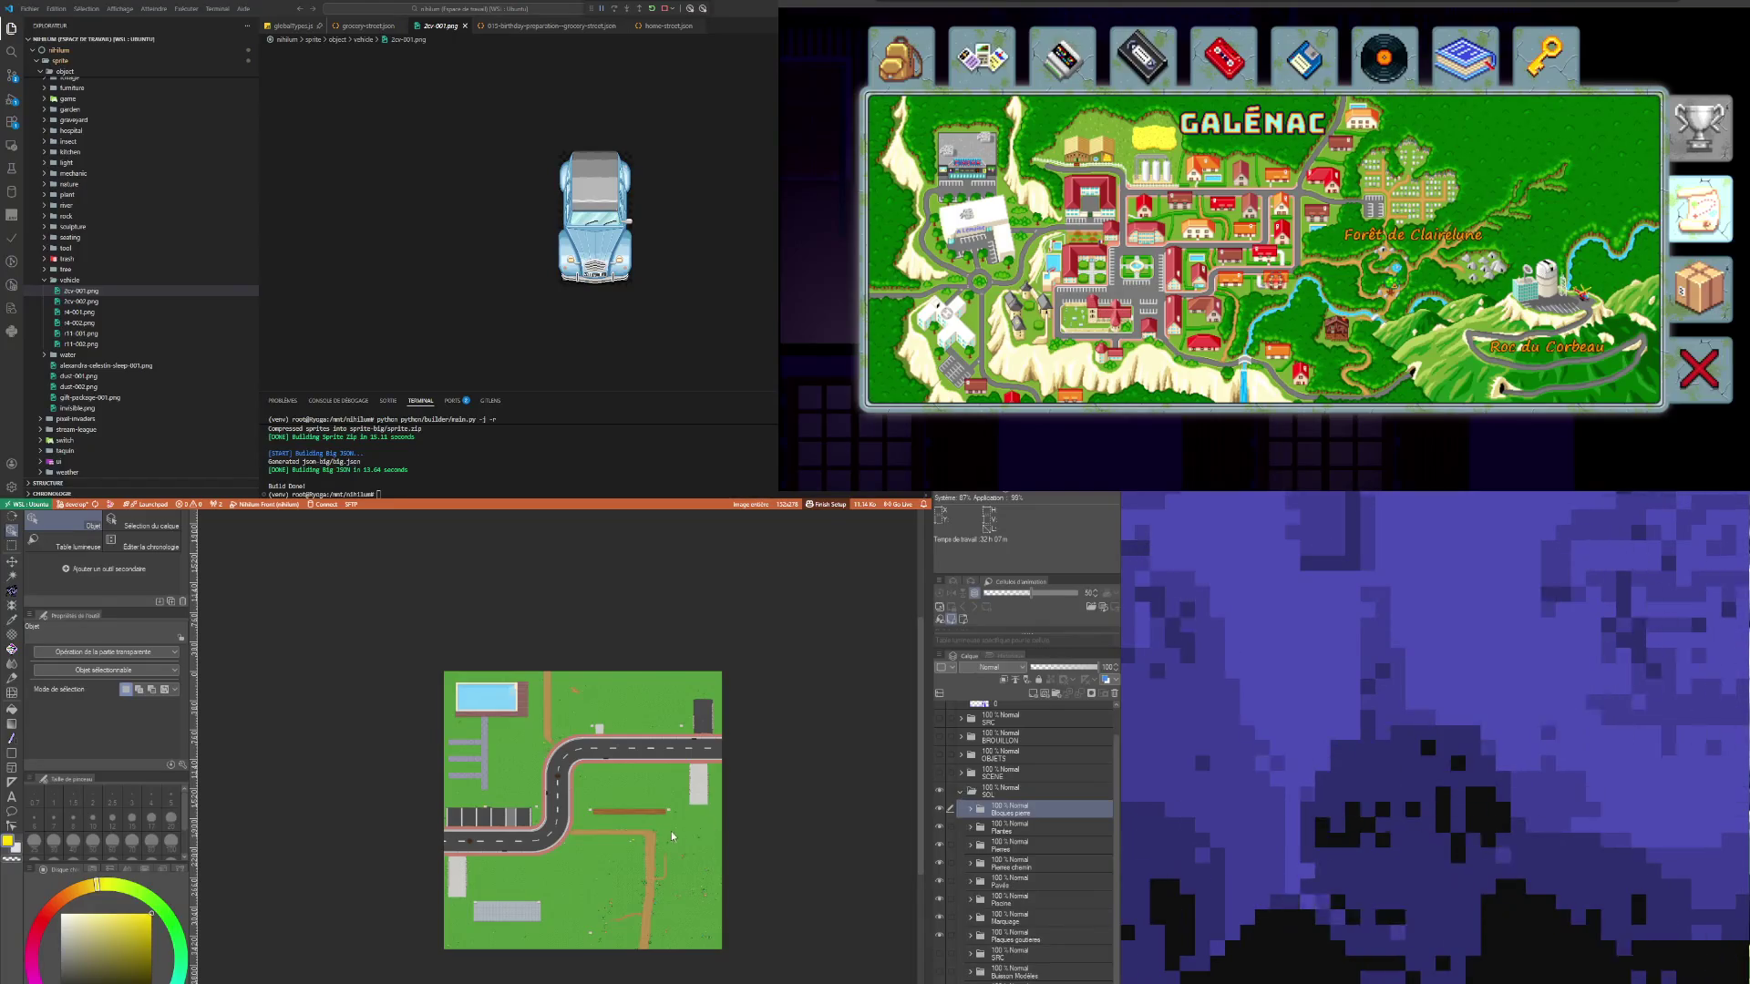
{"action": "scroll", "coordinate": [670, 831], "scroll_direction": "up", "scroll_amount": 1}
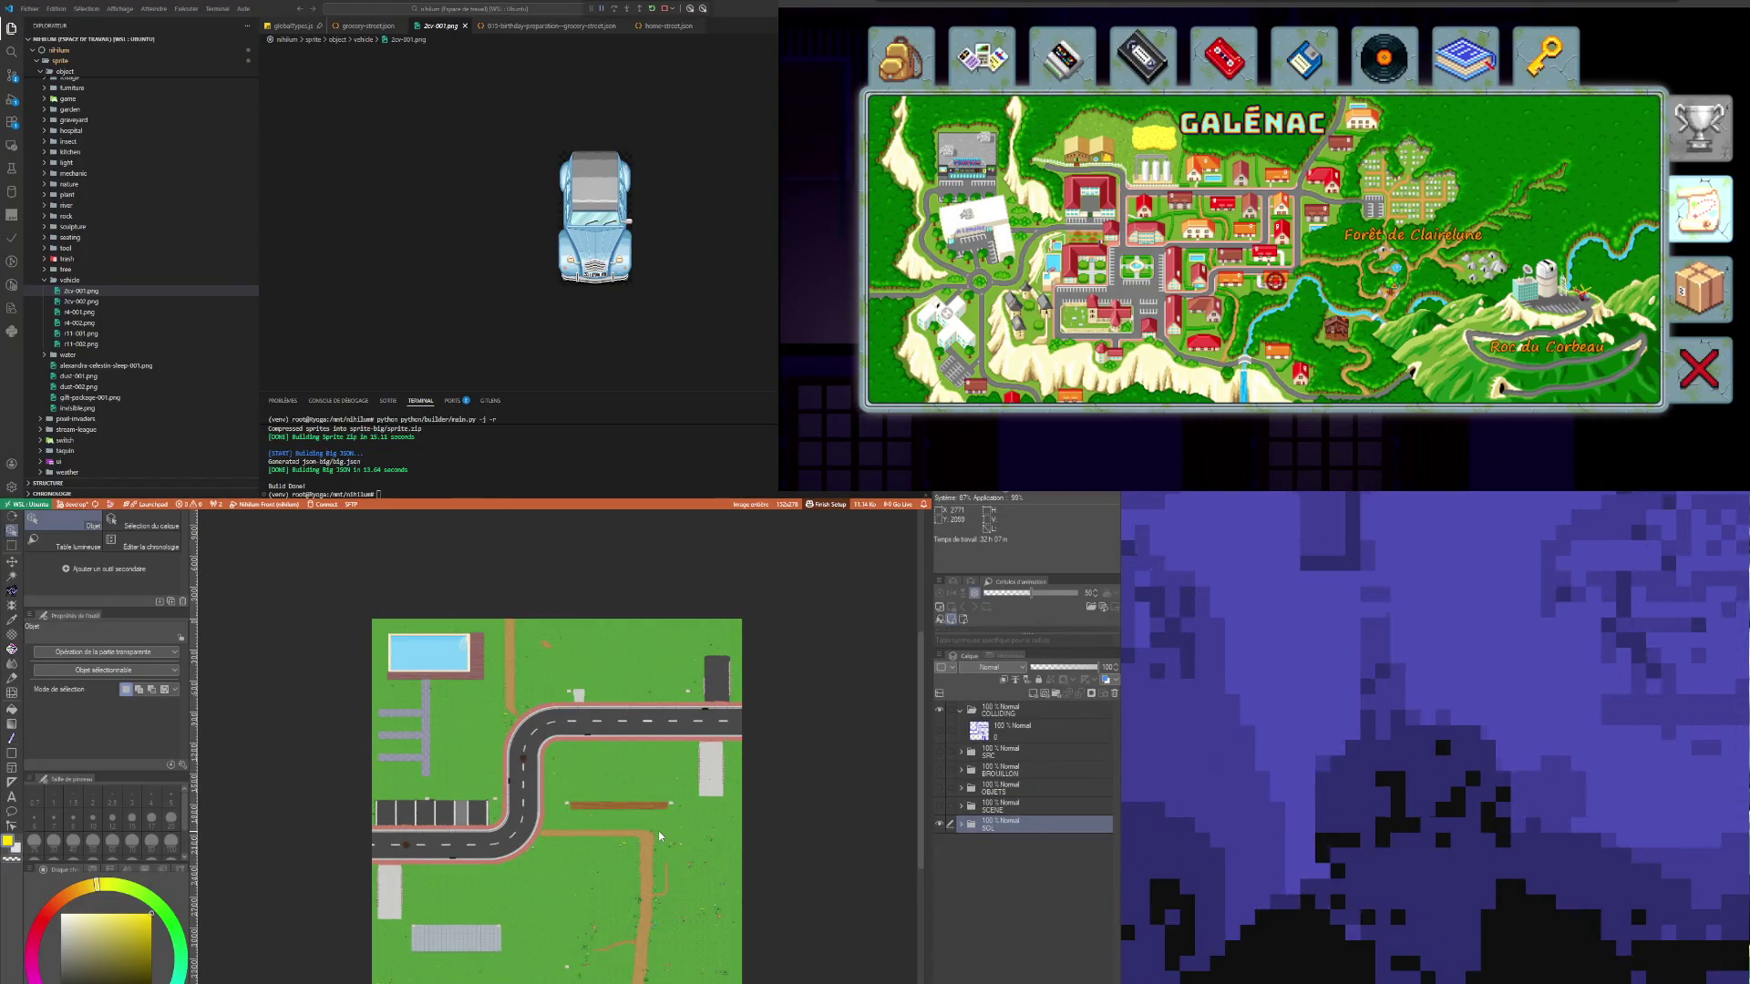
{"action": "scroll", "coordinate": [515, 916], "scroll_direction": "up", "scroll_amount": 1}
{"action": "scroll", "coordinate": [522, 937], "scroll_direction": "down", "scroll_amount": 2}
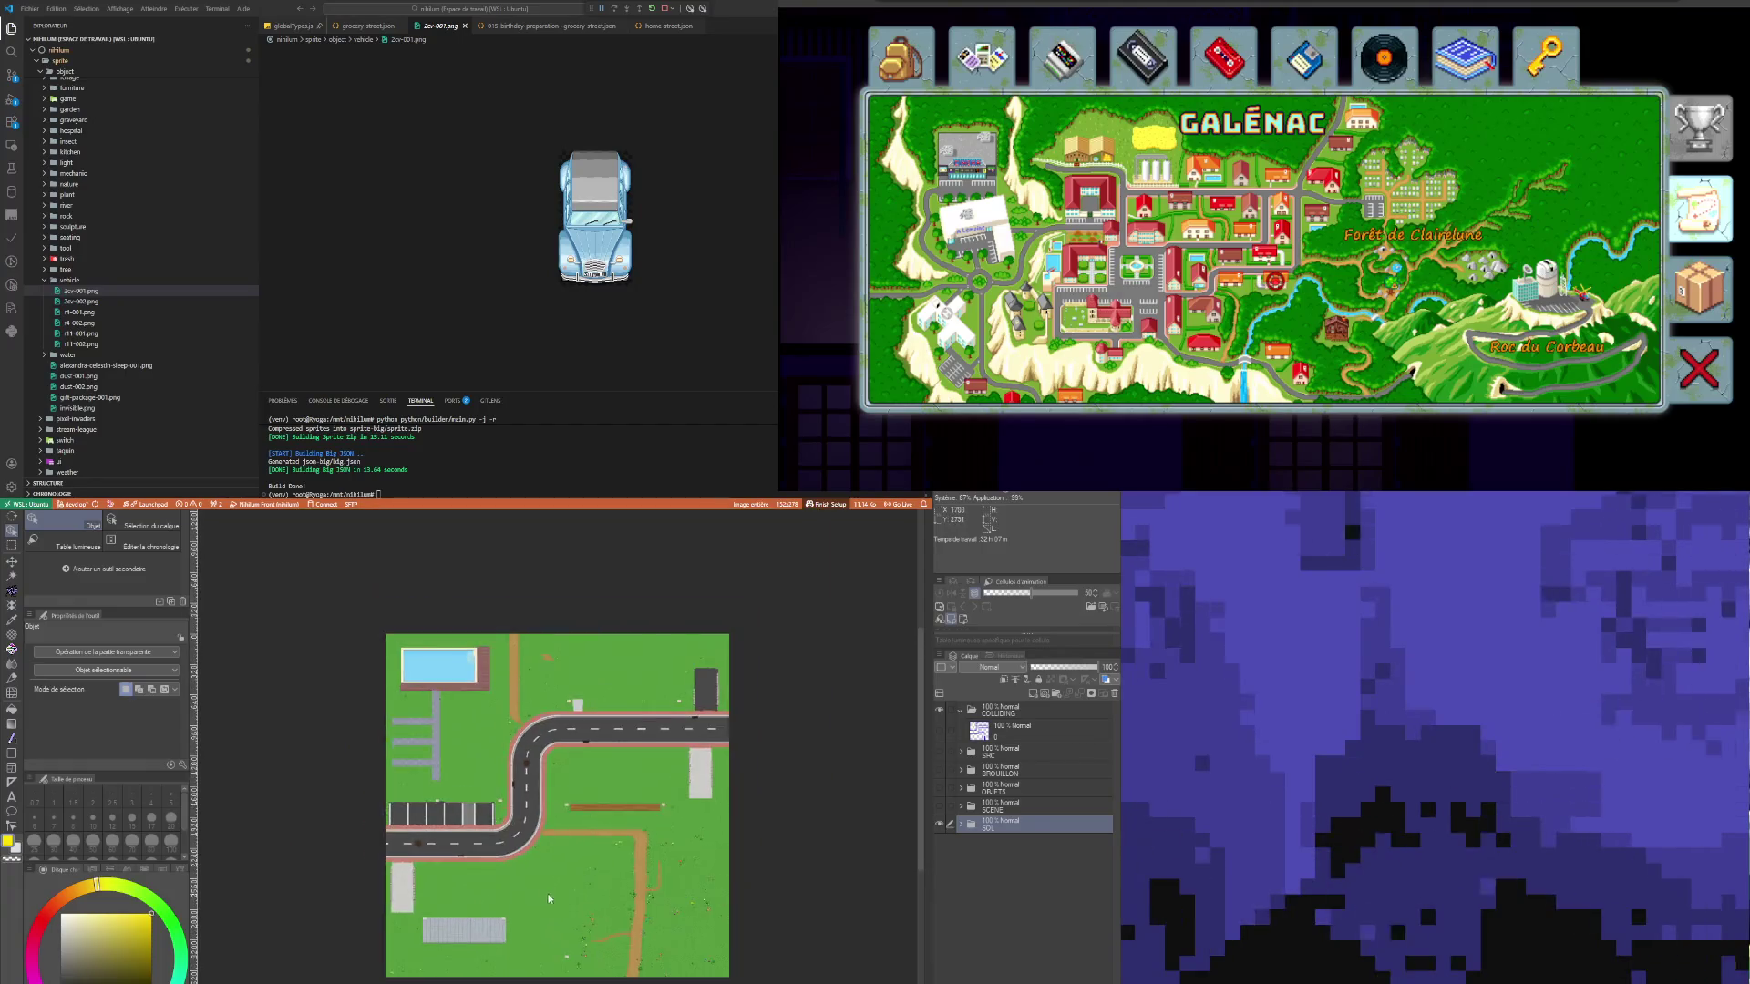
{"action": "scroll", "coordinate": [543, 859], "scroll_direction": "up", "scroll_amount": 1}
{"action": "scroll", "coordinate": [483, 811], "scroll_direction": "down", "scroll_amount": 1}
{"action": "scroll", "coordinate": [421, 769], "scroll_direction": "up", "scroll_amount": 1}
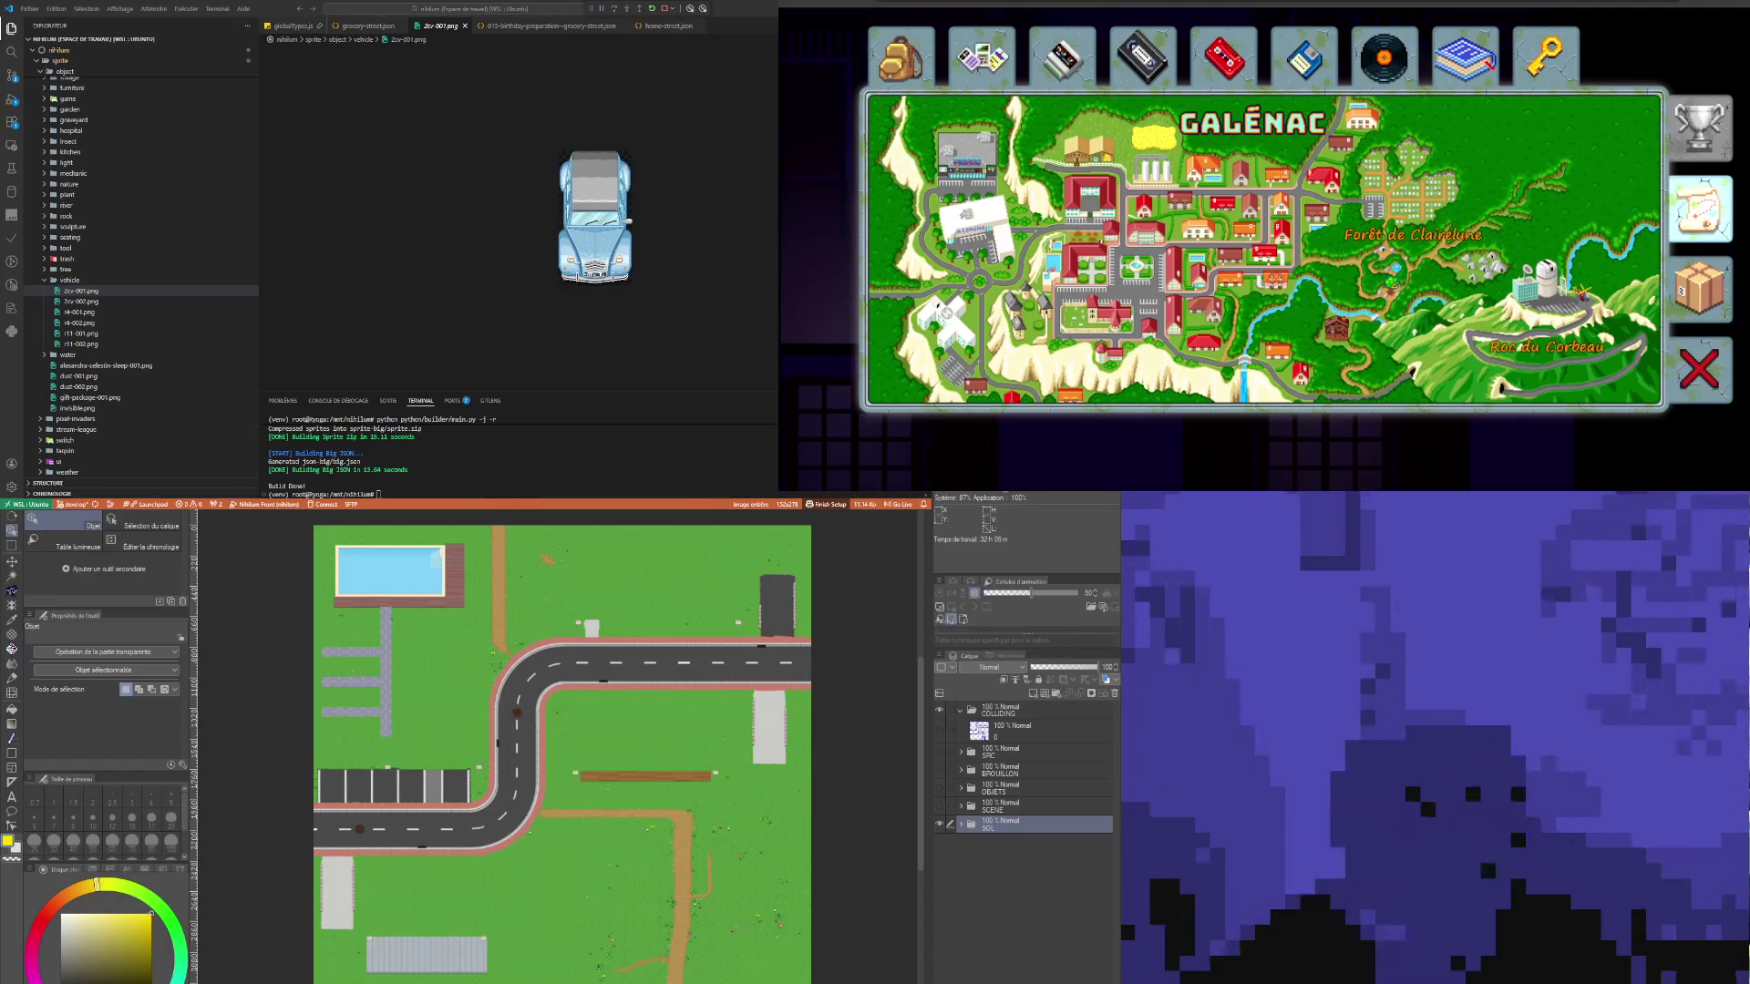
Step: Collapse the expanded 'object' sprites folder at the top of the VS Code Explorer
{"action": "scroll", "coordinate": [136, 273], "scroll_direction": "up", "scroll_amount": 10}
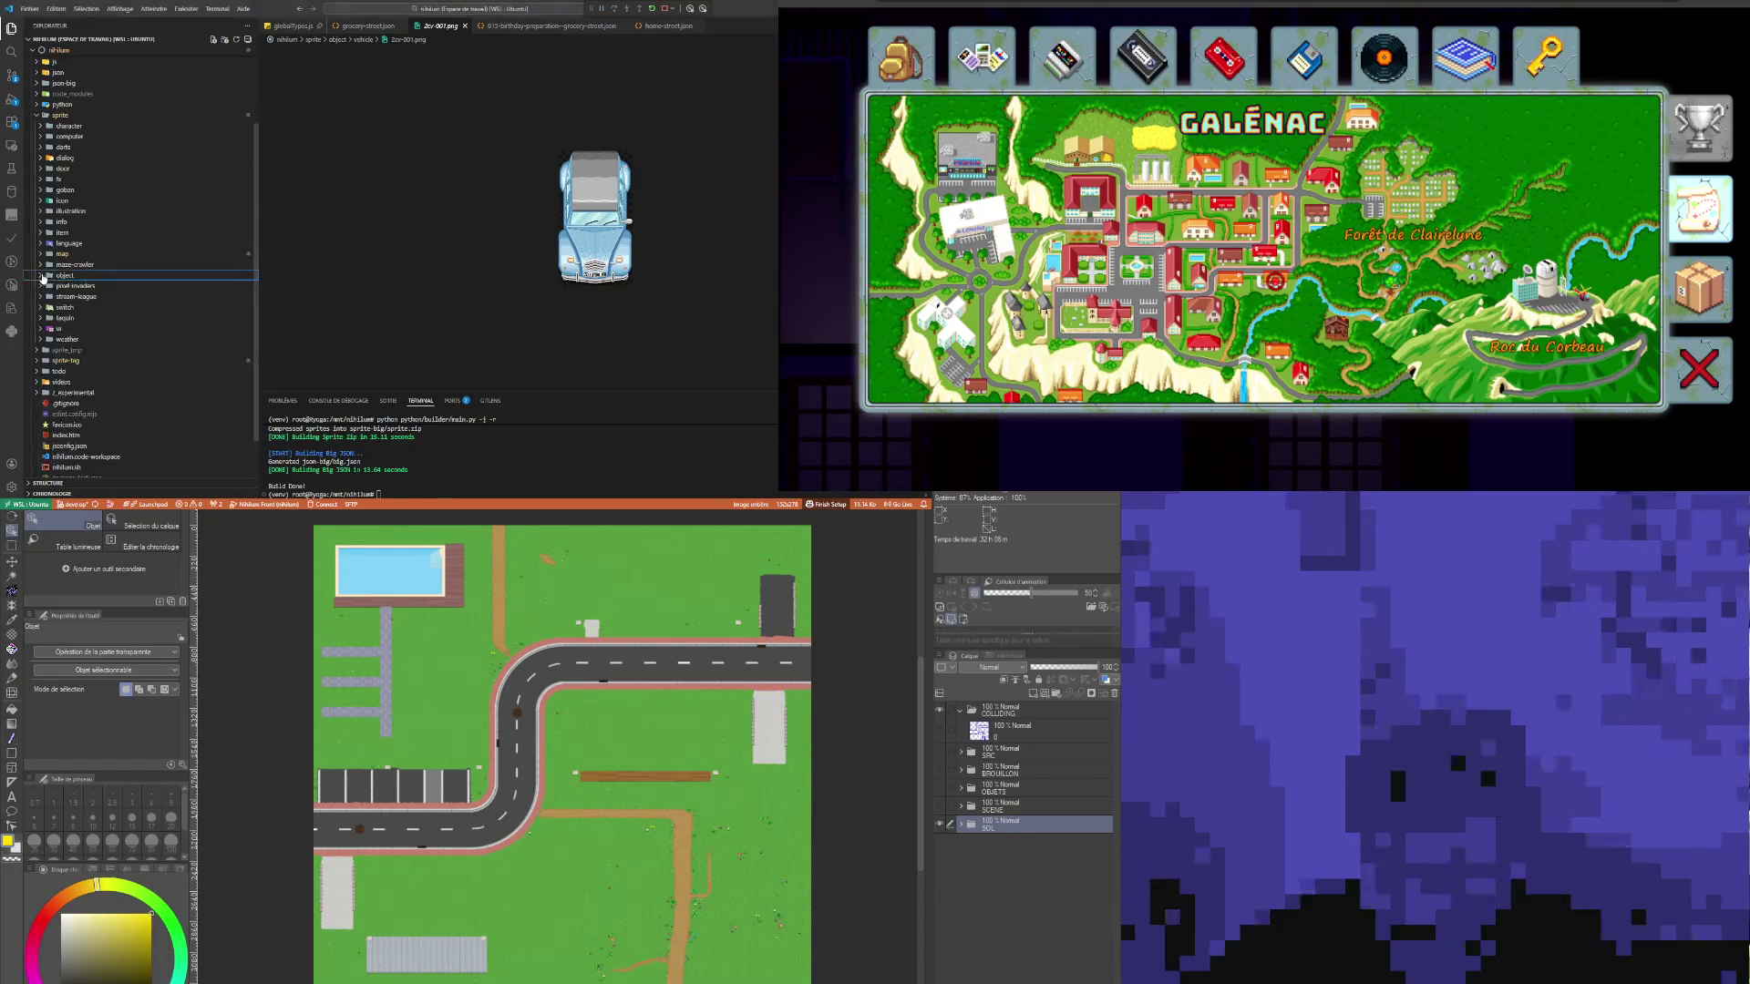
{"action": "left_click", "coordinate": [64, 275]}
{"action": "scroll", "coordinate": [113, 344], "scroll_direction": "down", "scroll_amount": 1}
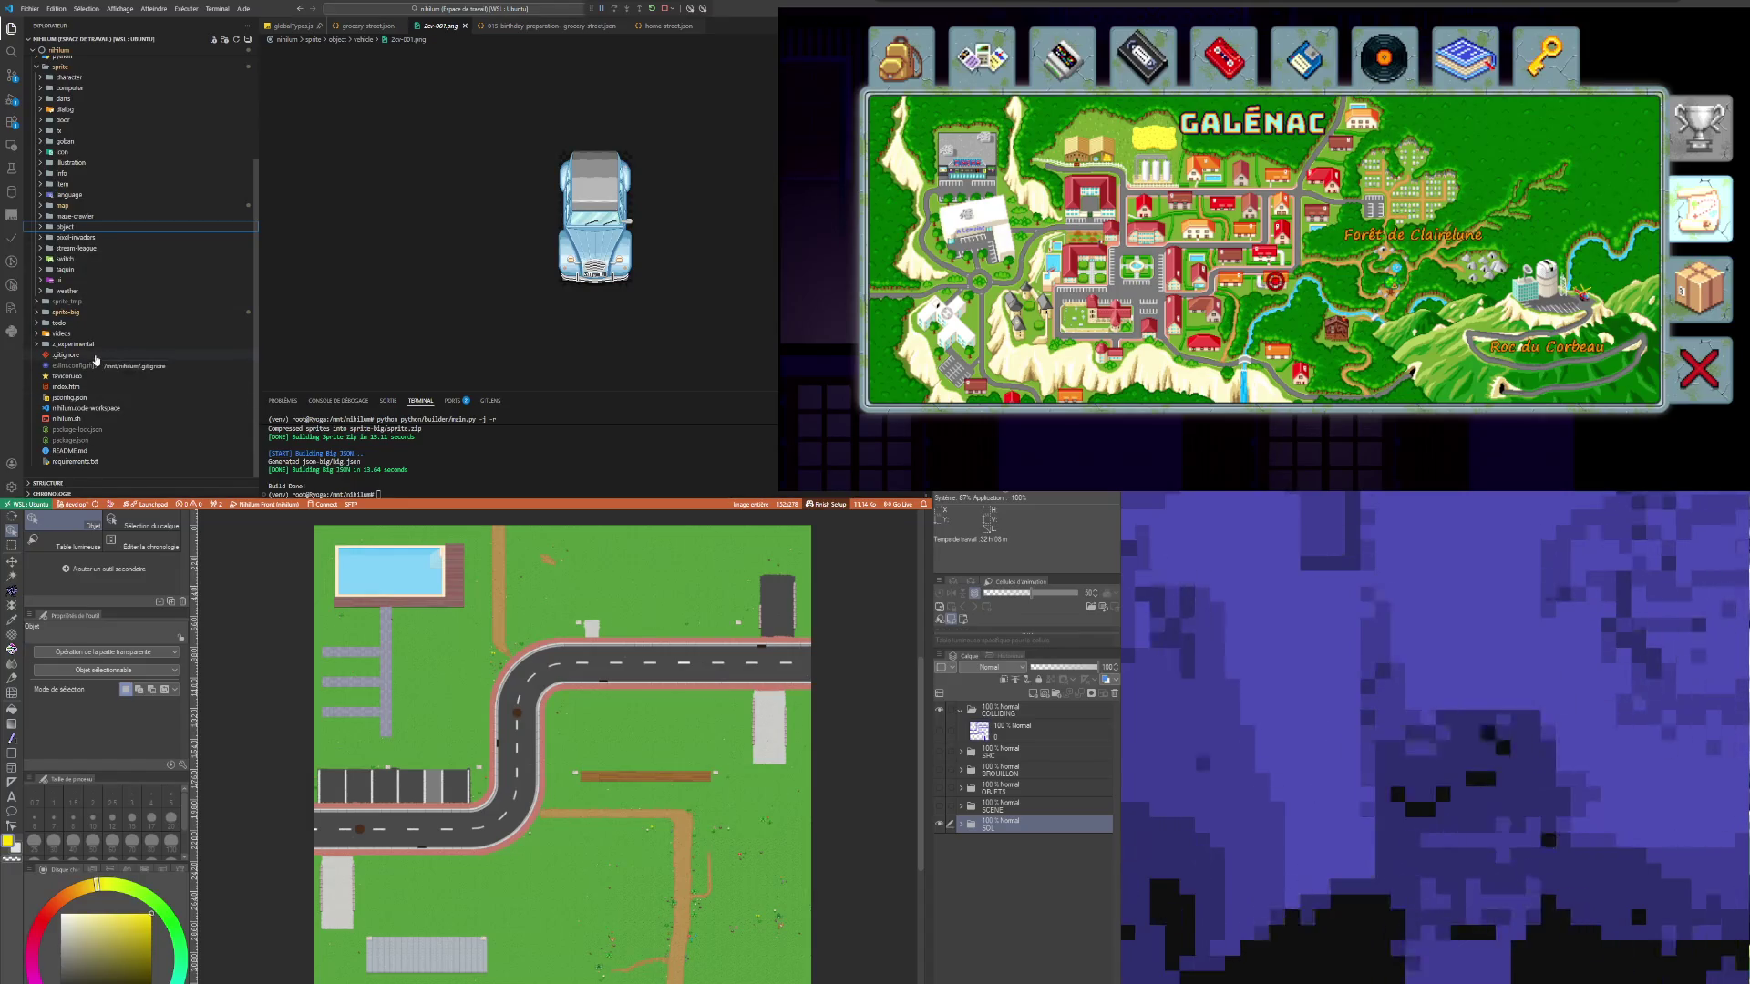
Step: Expand sprite > map > grocery-street and open under.png in the editor
{"action": "left_click", "coordinate": [77, 301]}
{"action": "left_click", "coordinate": [77, 303]}
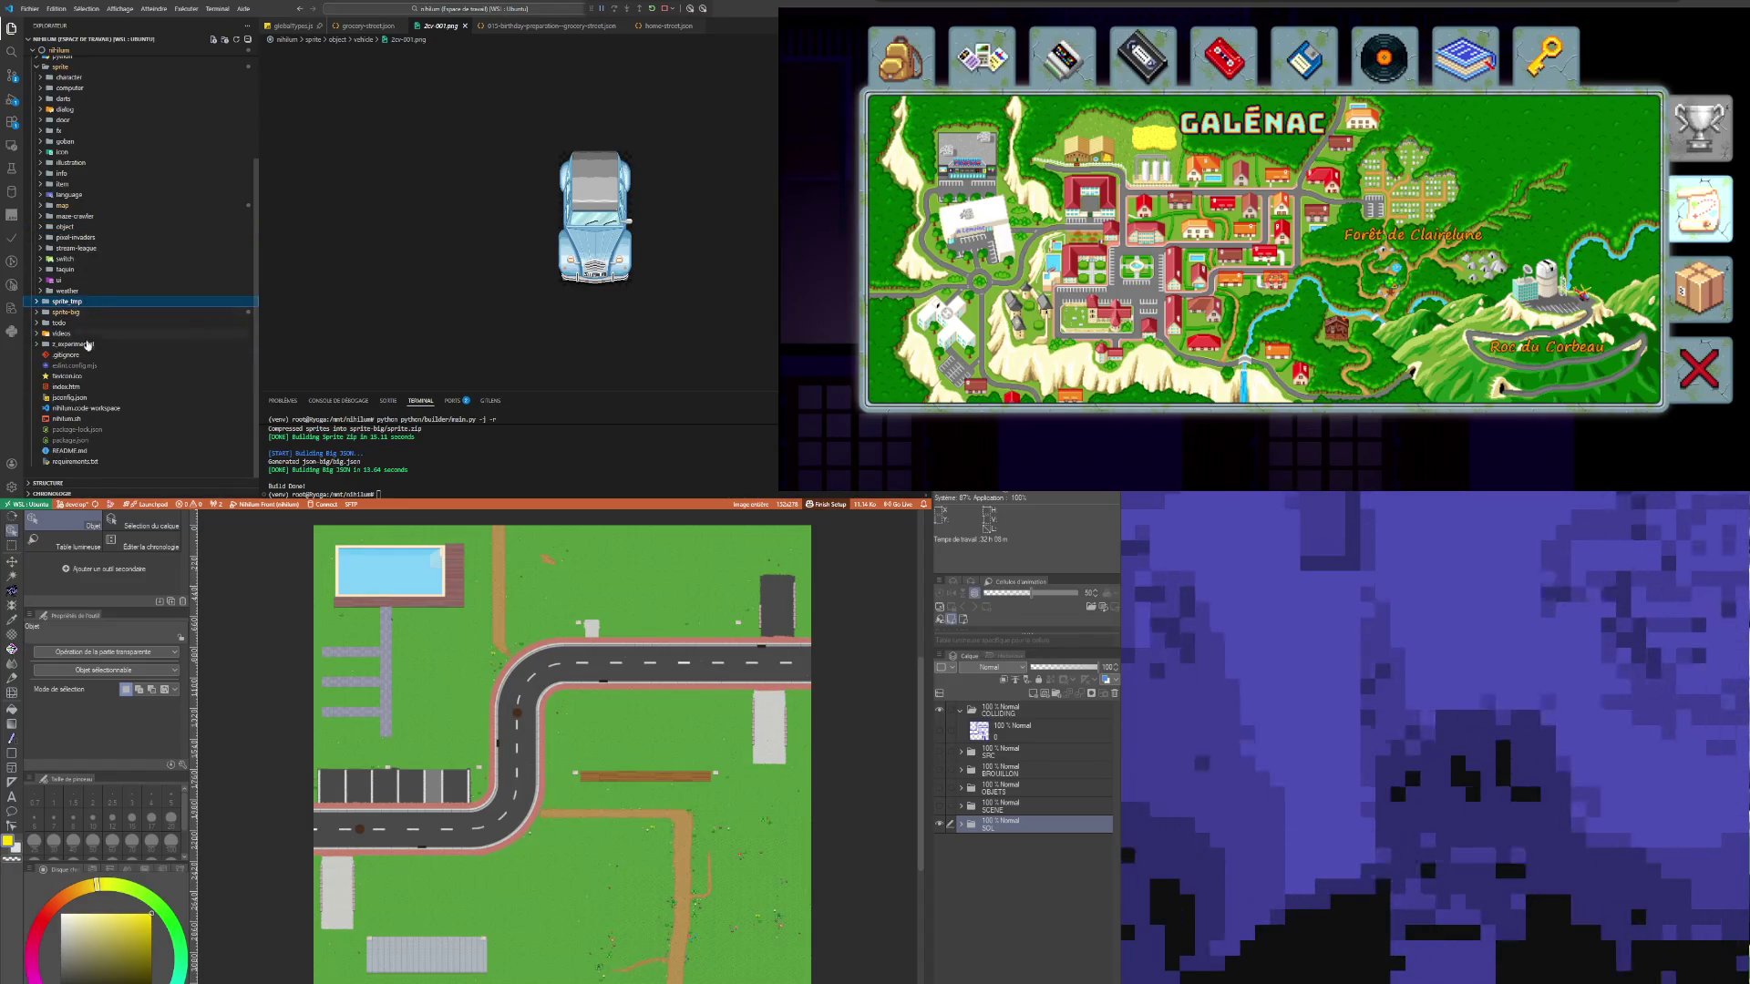
{"action": "left_click", "coordinate": [79, 206]}
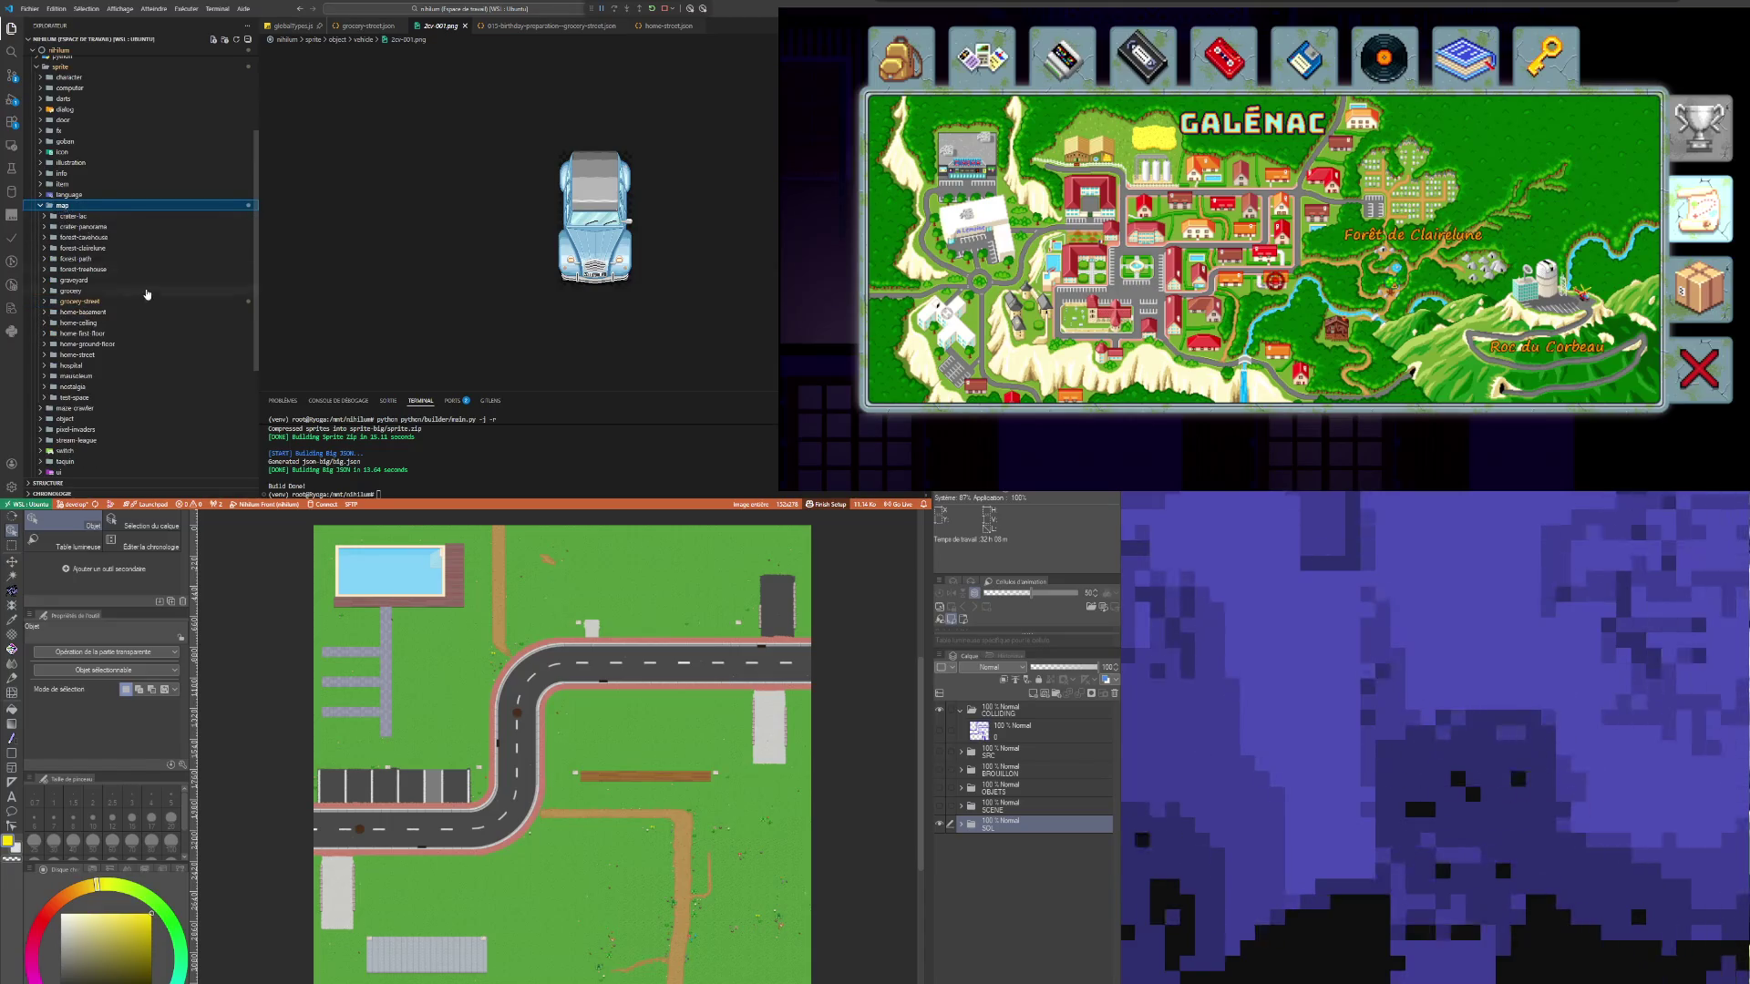
{"action": "left_click", "coordinate": [78, 302]}
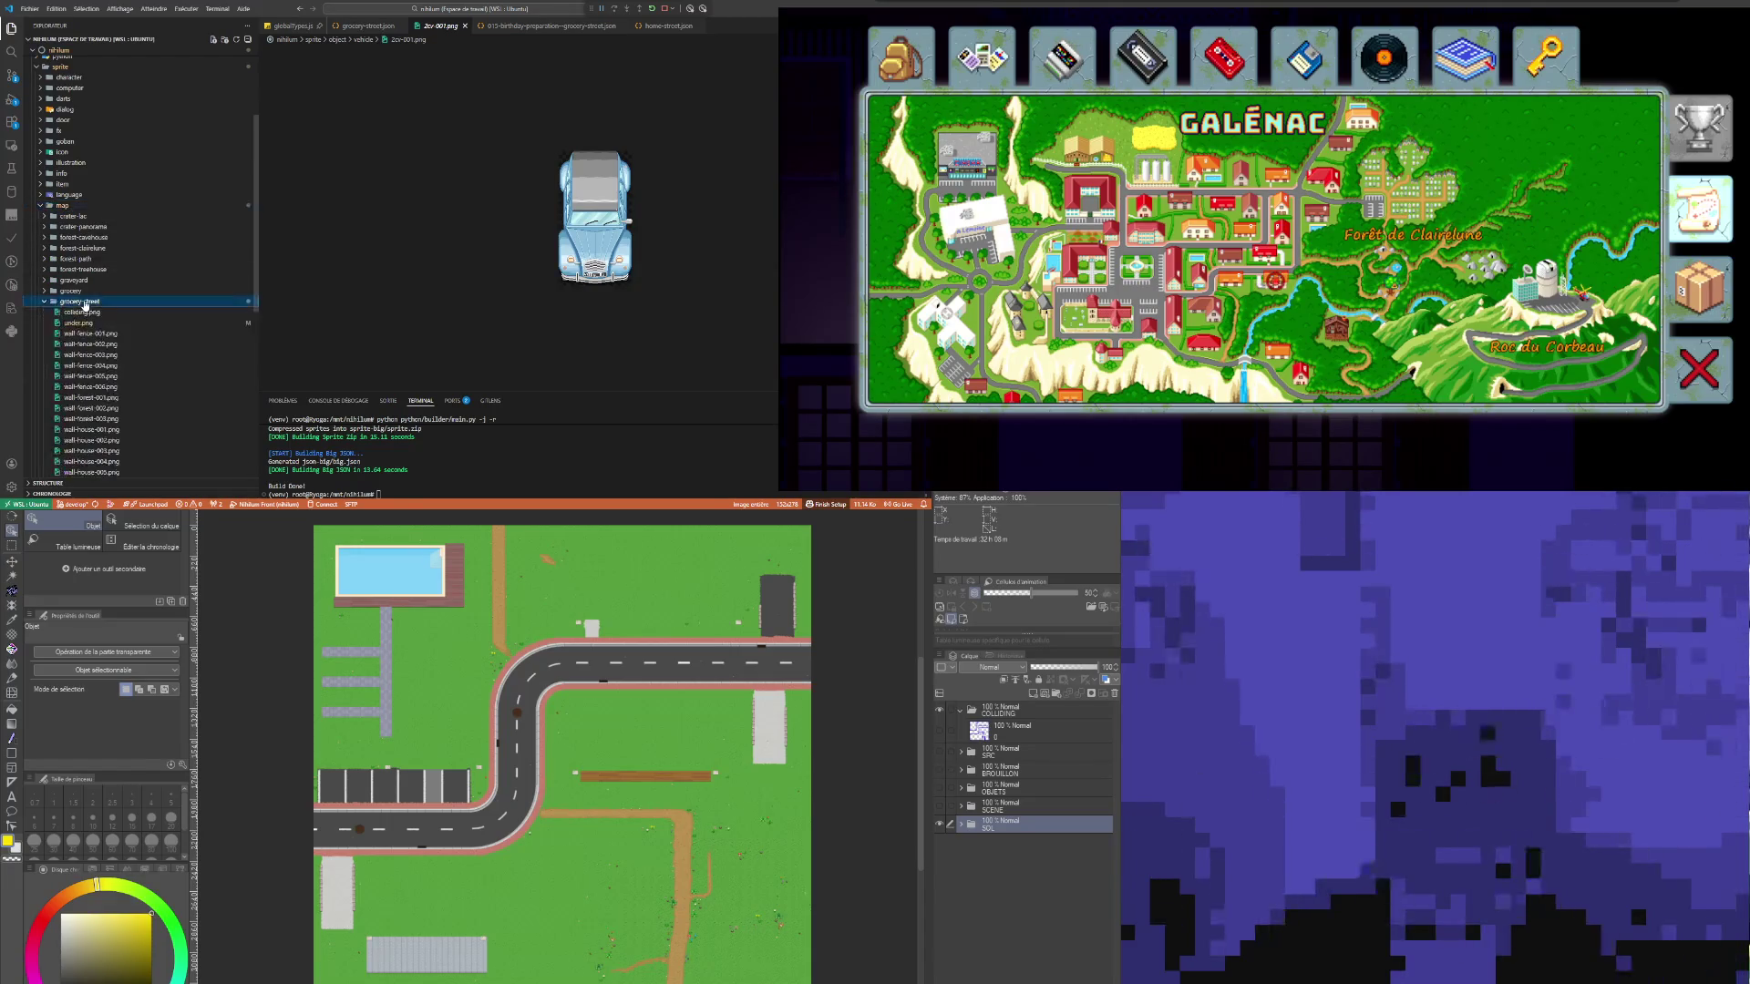
{"action": "left_click", "coordinate": [82, 324]}
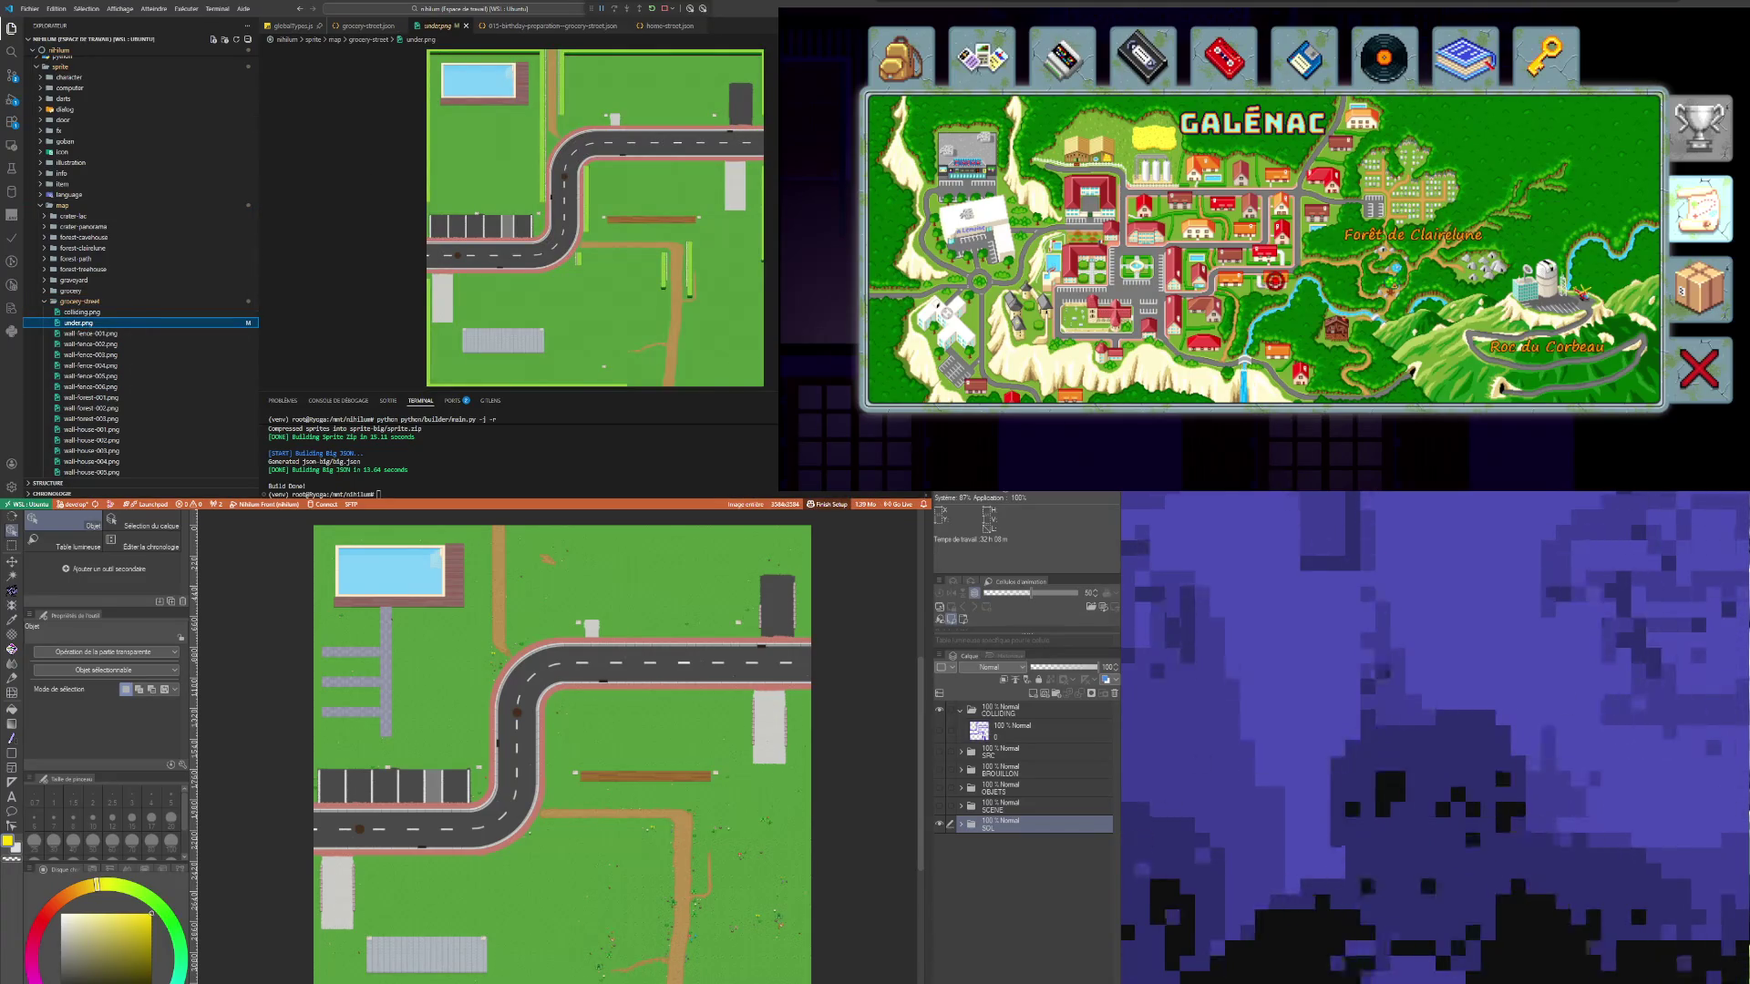
Step: Expand the OBJETS folder and make its layers visible on the map again
{"action": "left_click", "coordinate": [1004, 829]}
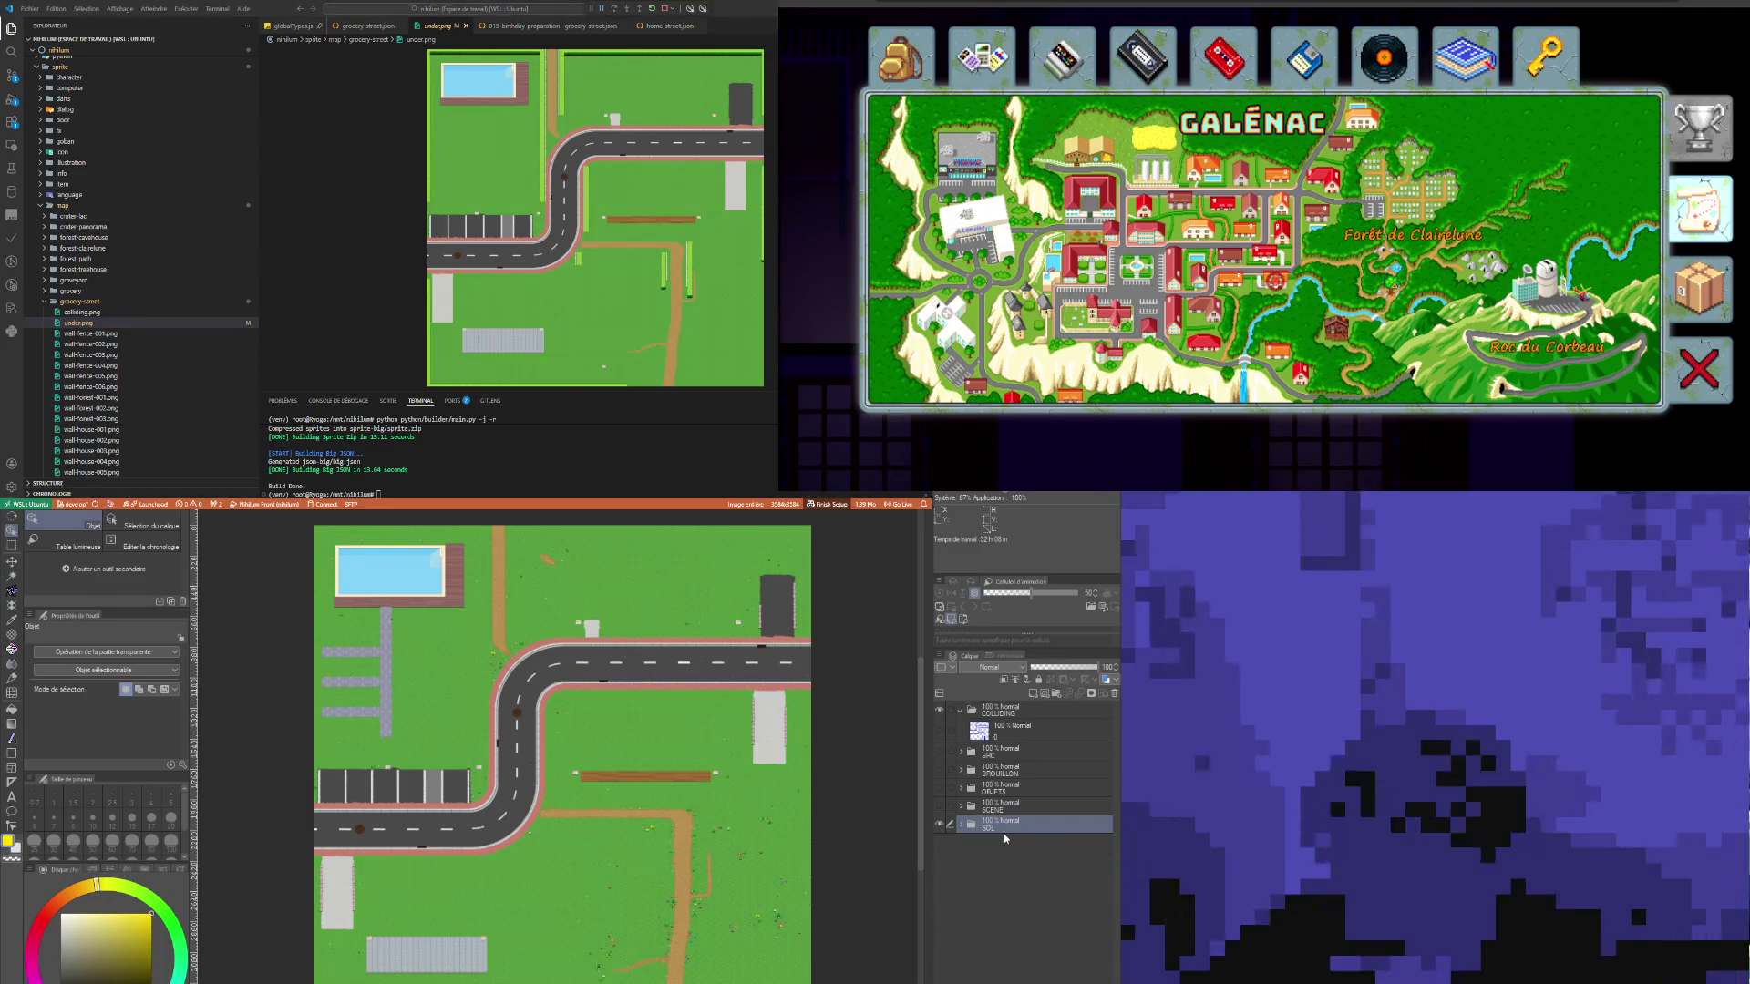
{"action": "left_click", "coordinate": [962, 788]}
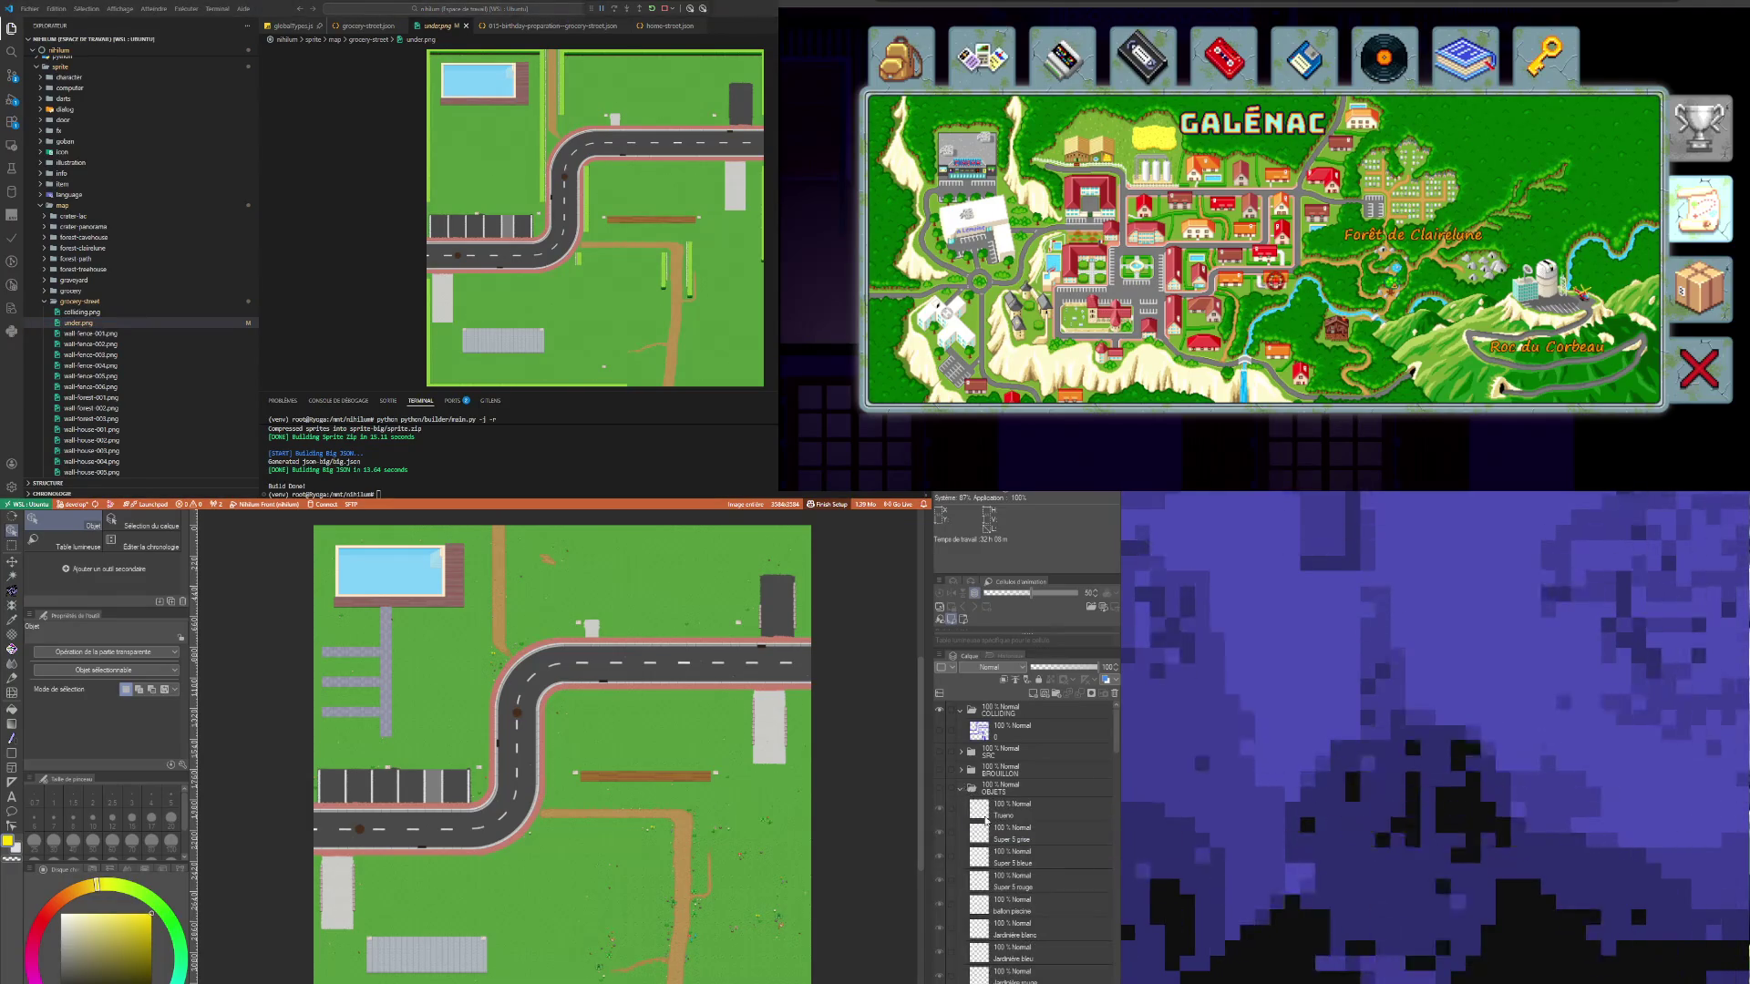
{"action": "left_click", "coordinate": [939, 790]}
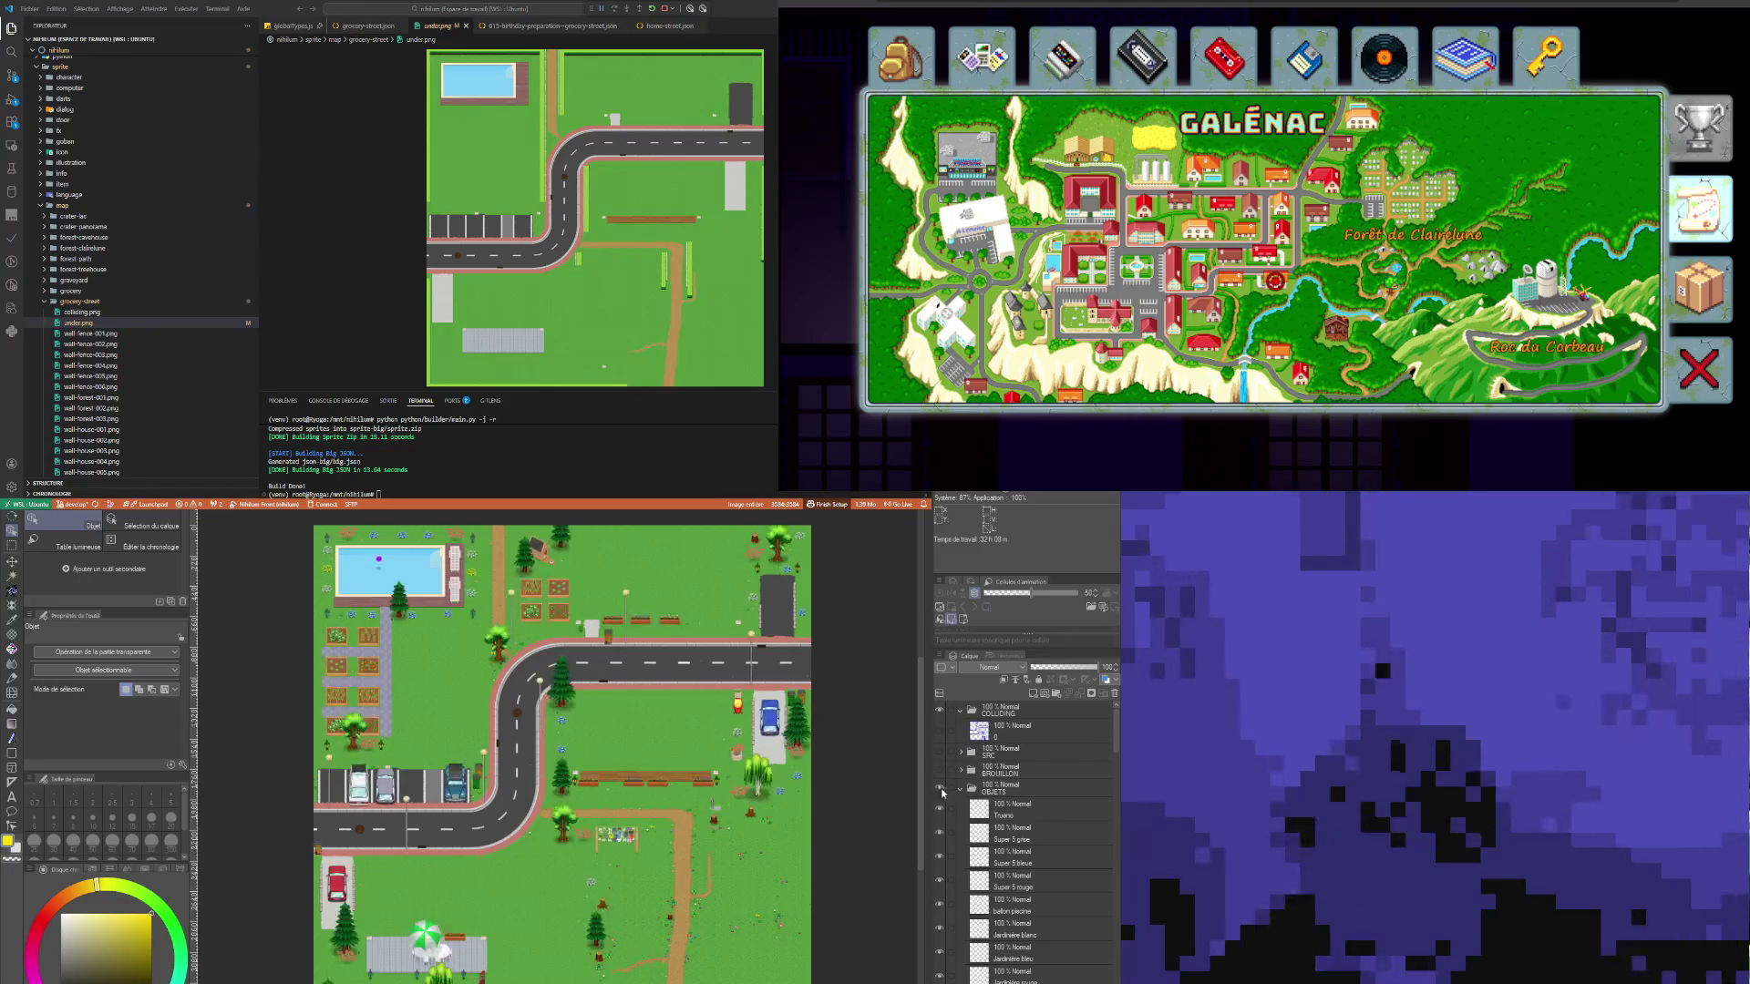
{"action": "scroll", "coordinate": [1031, 919], "scroll_direction": "down", "scroll_amount": 5}
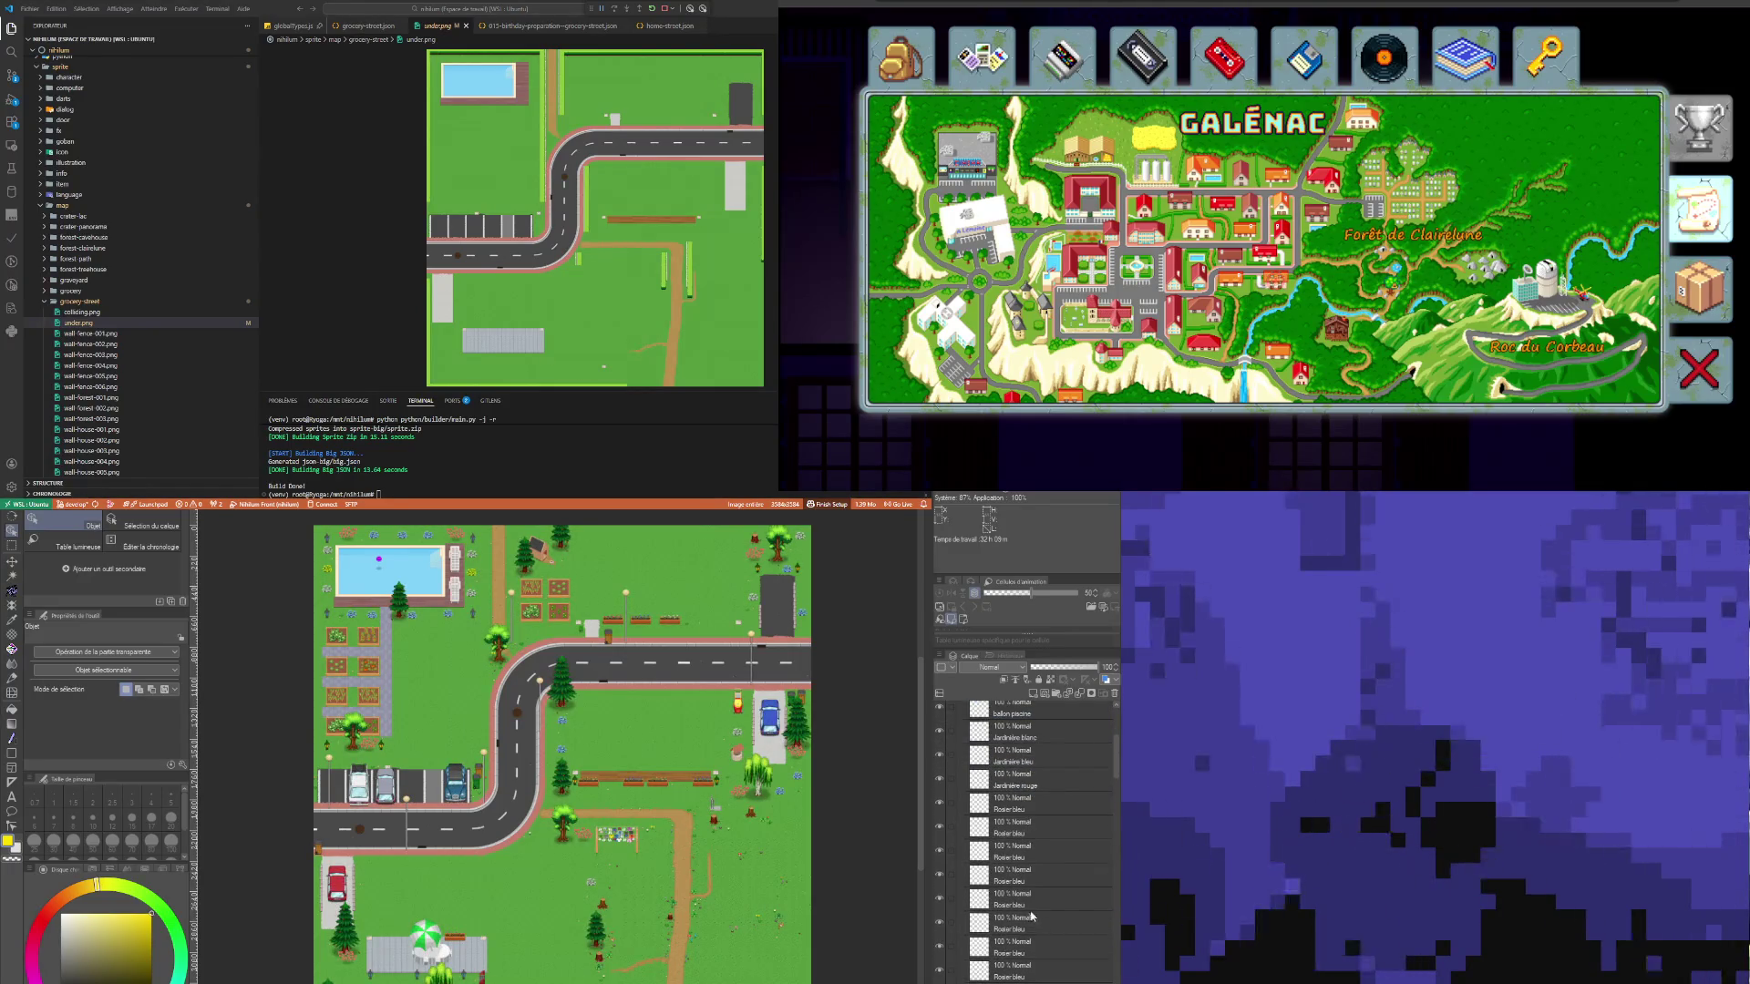
{"action": "scroll", "coordinate": [1031, 916], "scroll_direction": "up", "scroll_amount": 5}
Step: Group the Trueno layer into a new folder, Dossier 2, with Ctrl+G
{"action": "left_click", "coordinate": [972, 782]}
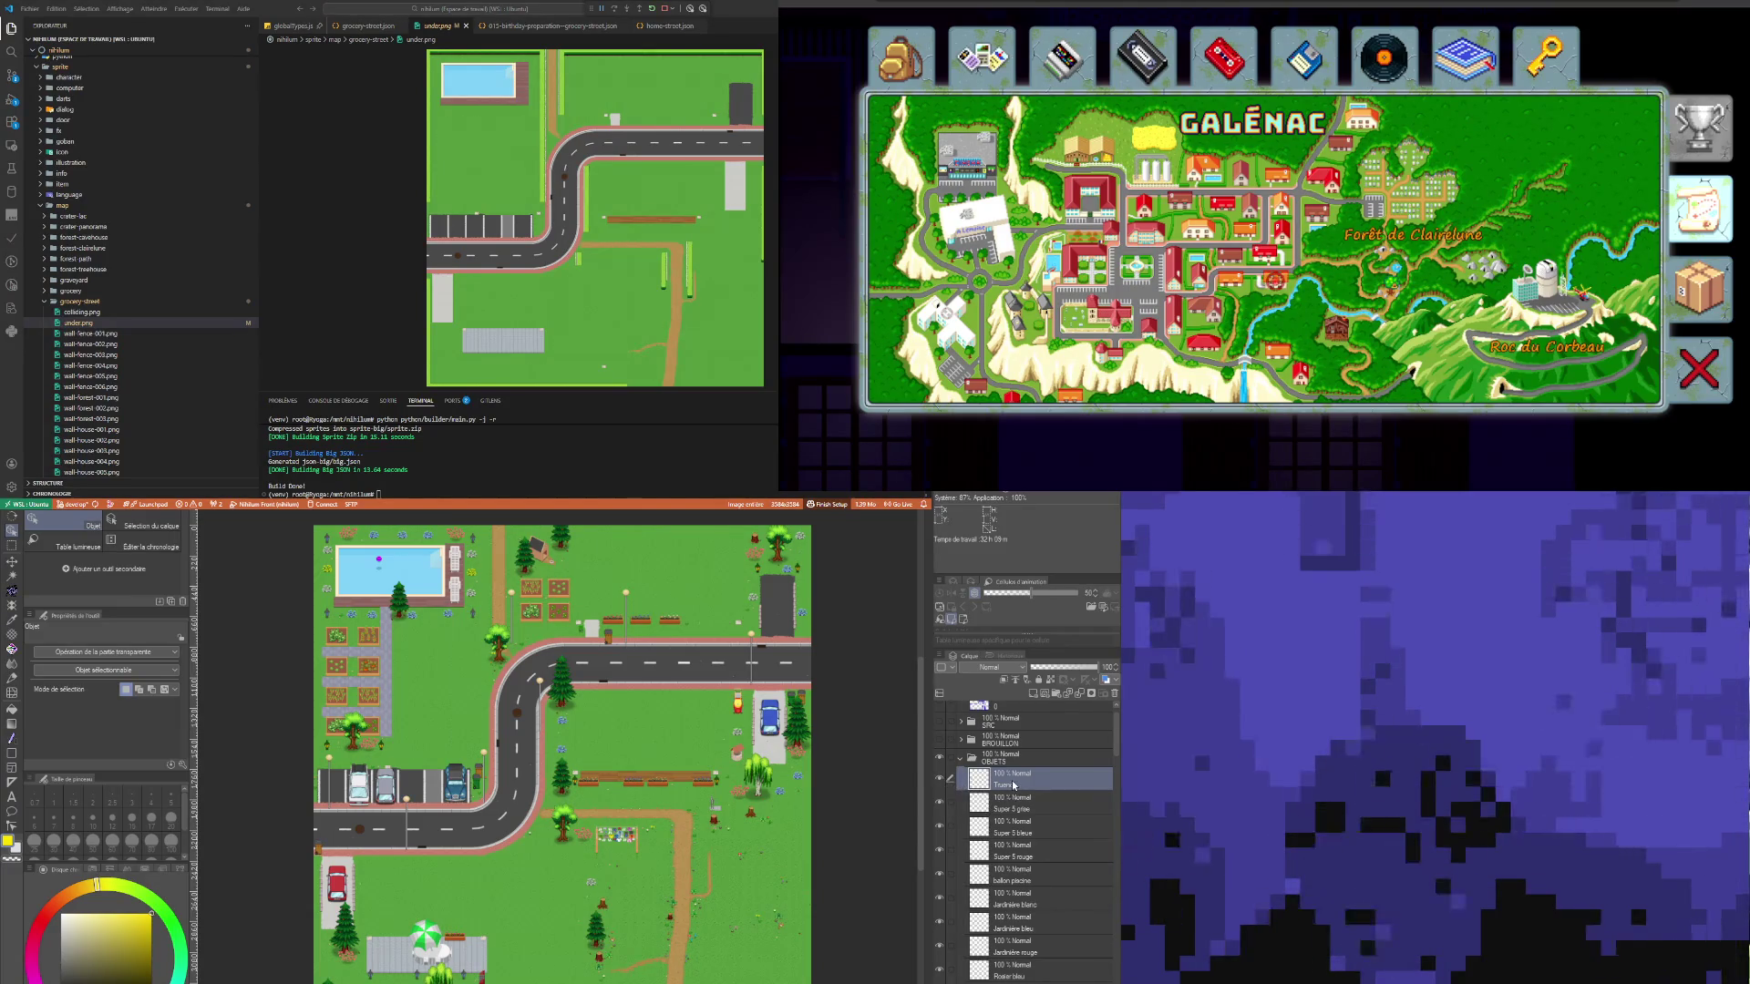
{"action": "key", "text": "ctrl+g"}
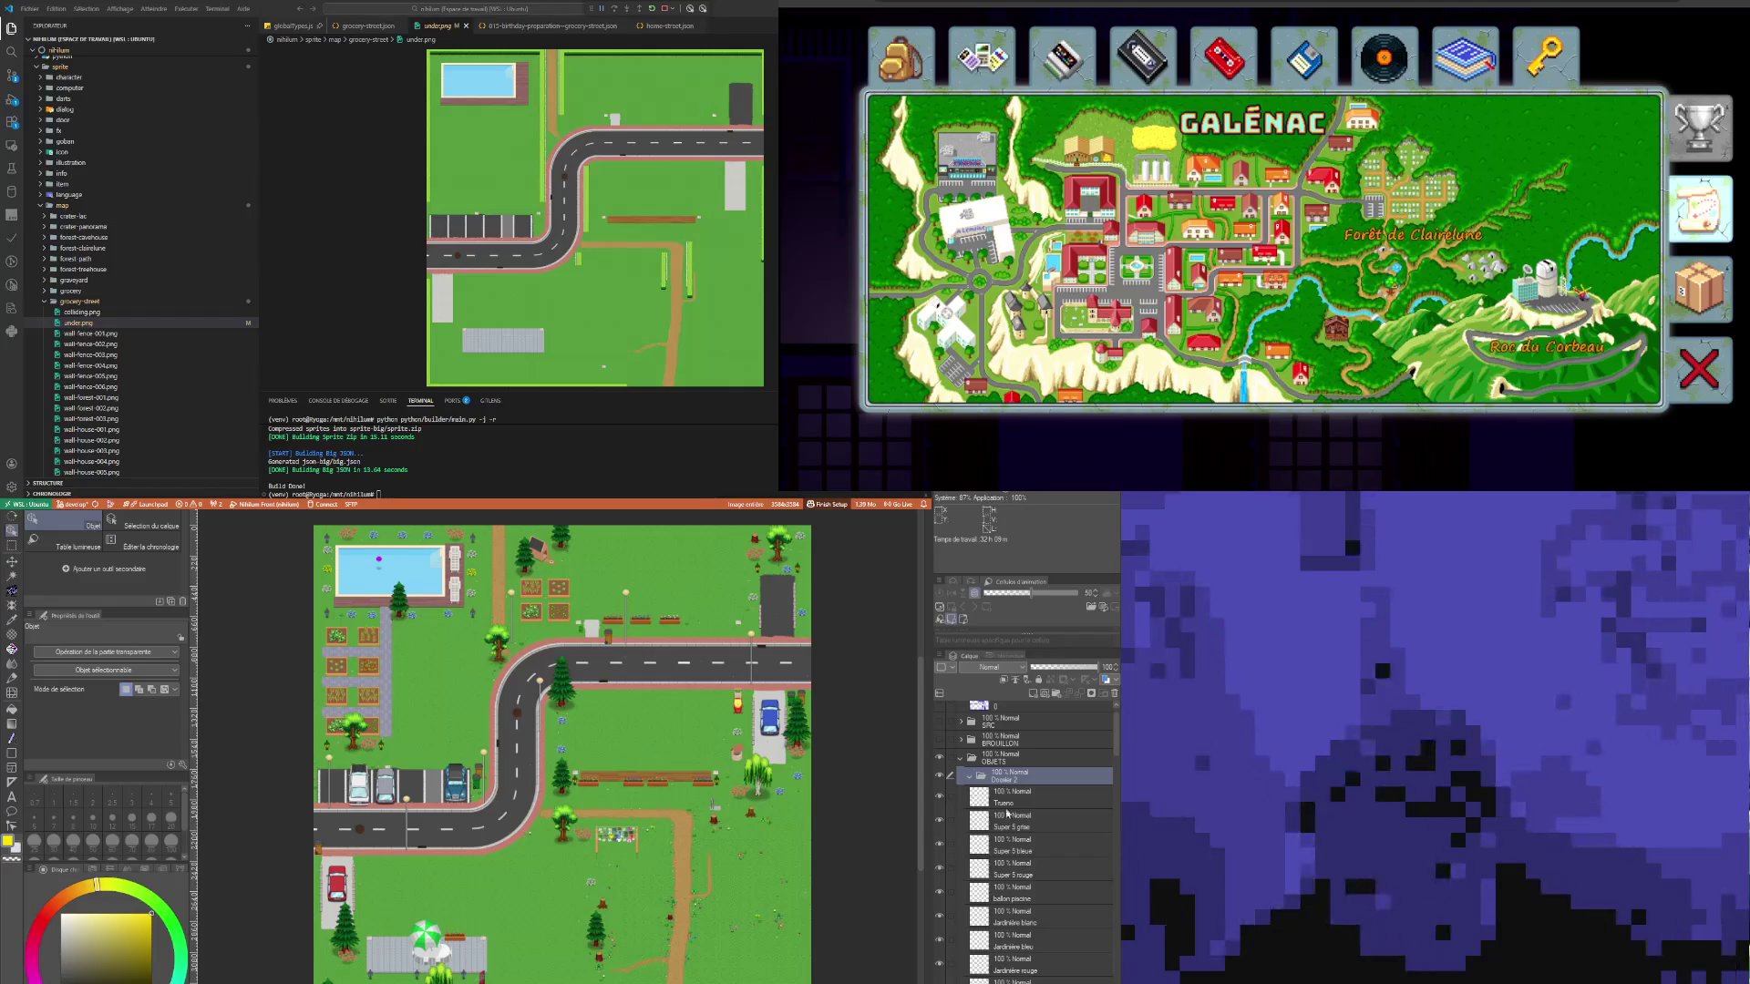
{"action": "left_click", "coordinate": [1007, 838]}
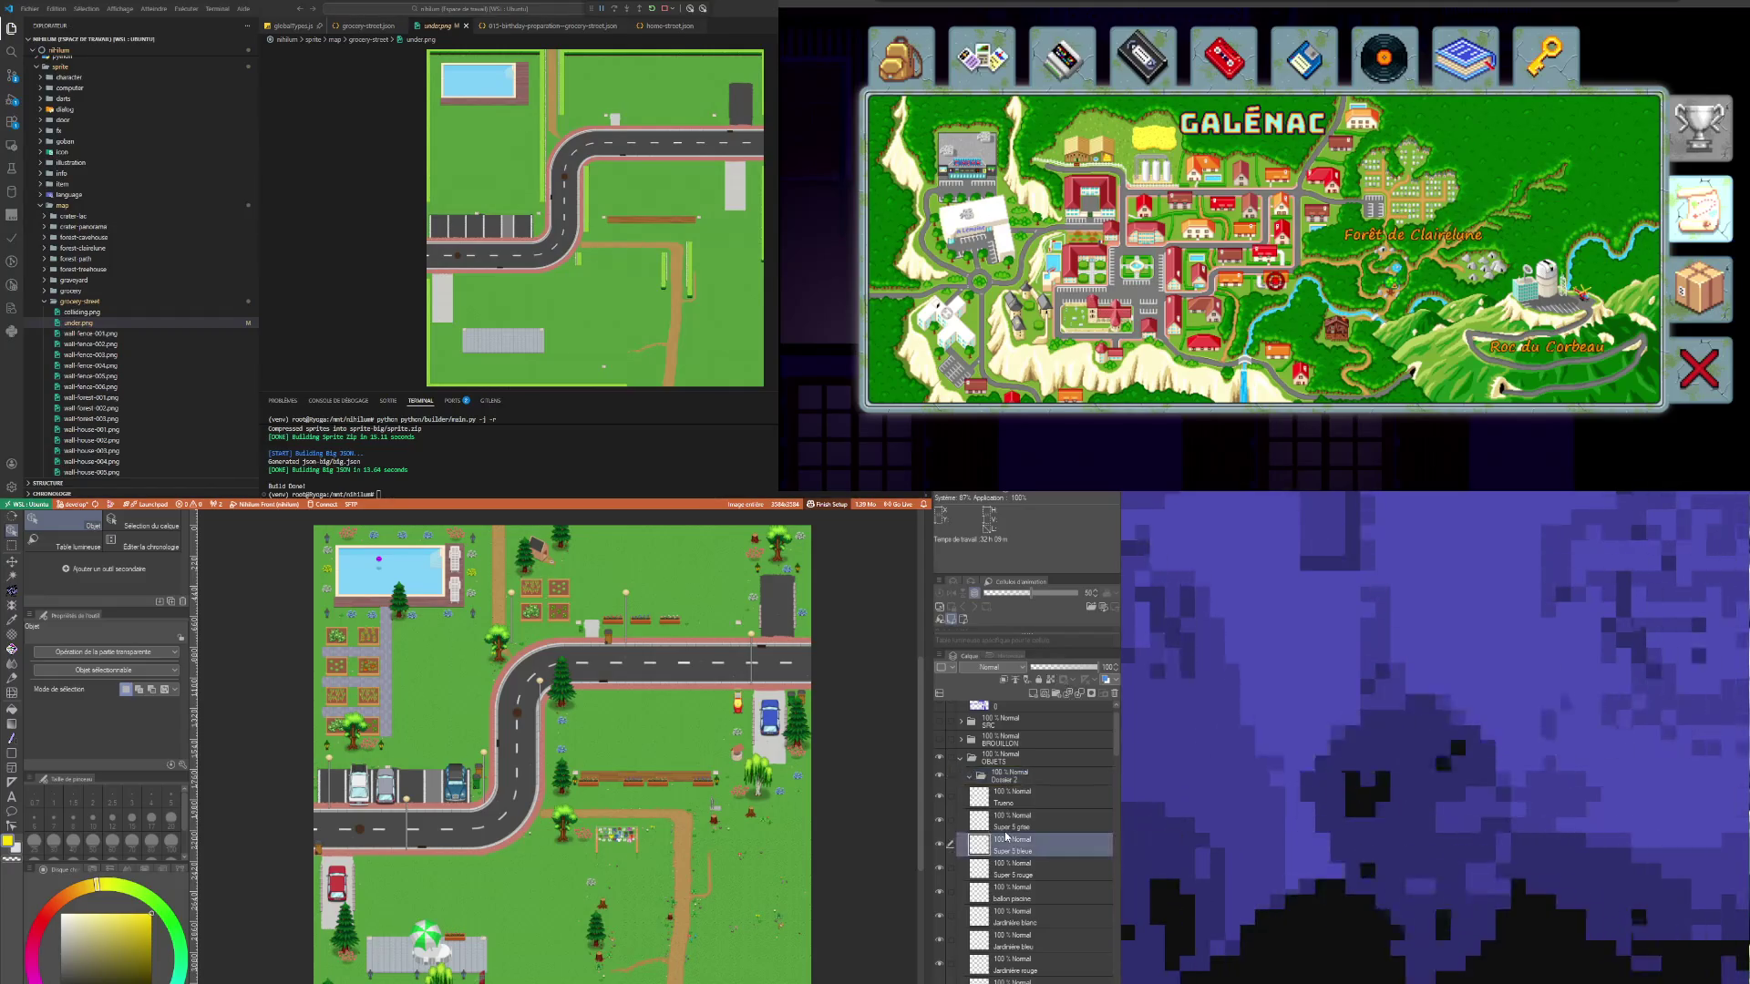
{"action": "left_click", "coordinate": [1002, 775]}
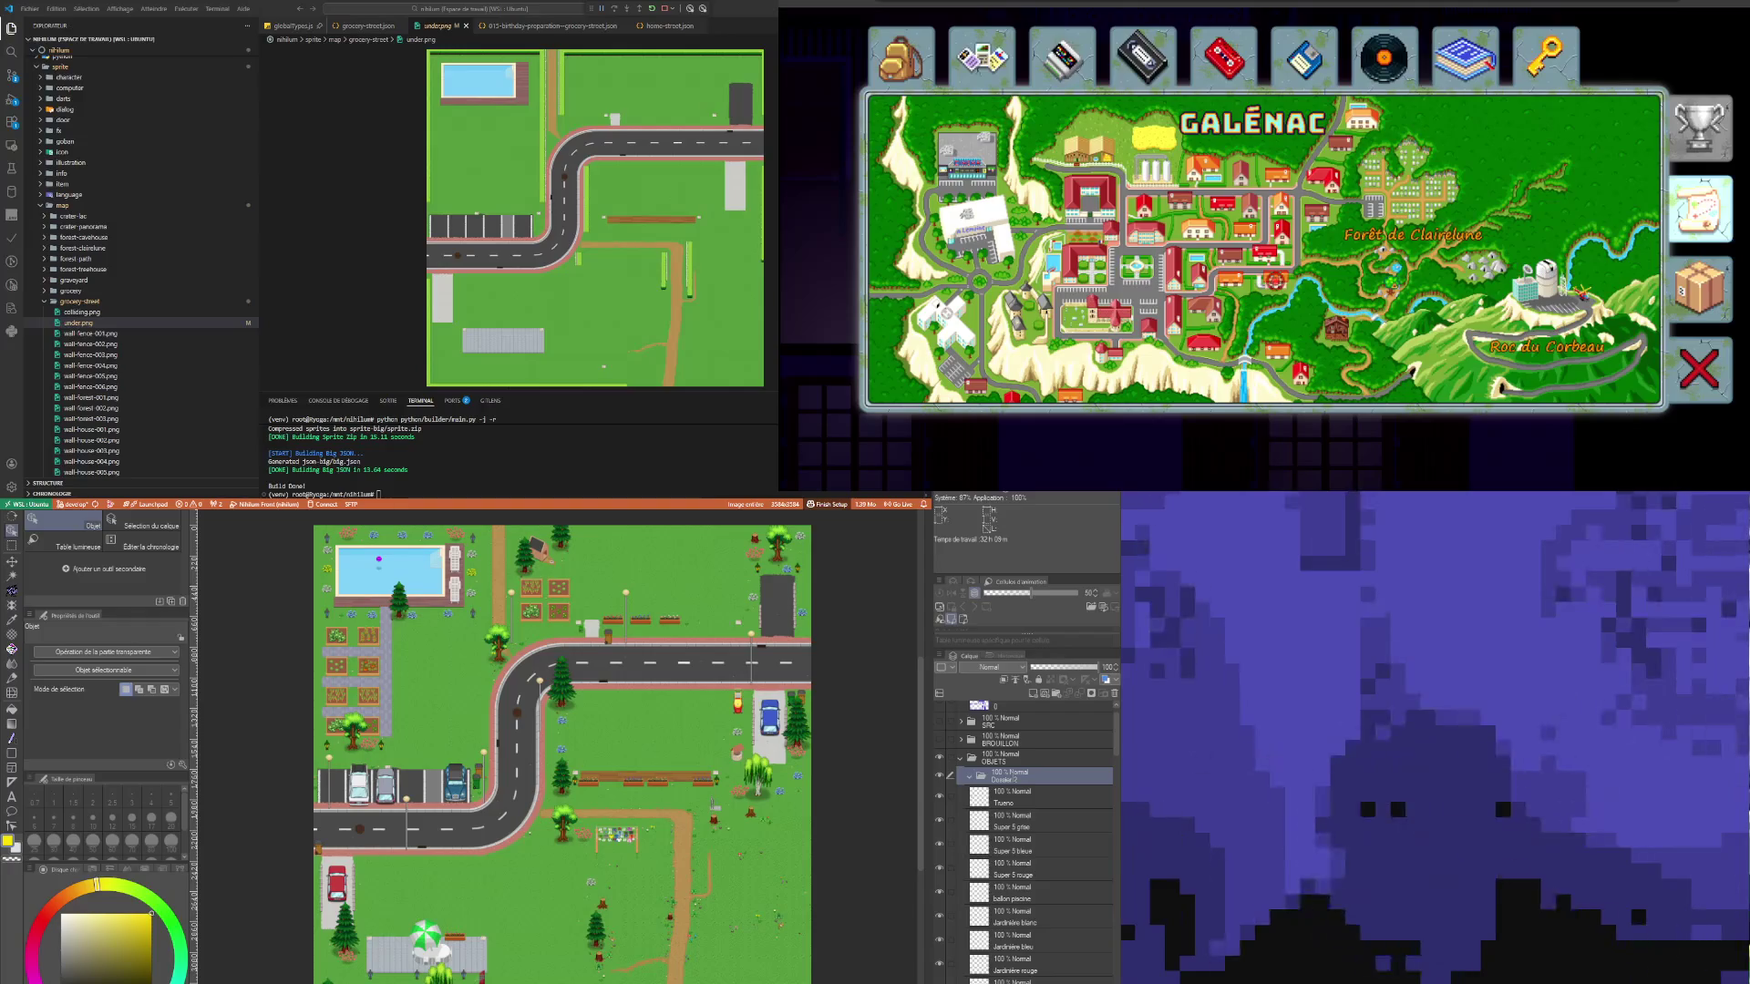
{"action": "left_click", "coordinate": [1016, 798]}
{"action": "scroll", "coordinate": [1039, 853], "scroll_direction": "down", "scroll_amount": 2}
{"action": "scroll", "coordinate": [1040, 852], "scroll_direction": "down", "scroll_amount": 10}
{"action": "scroll", "coordinate": [1040, 966], "scroll_direction": "down", "scroll_amount": 5}
{"action": "scroll", "coordinate": [1035, 947], "scroll_direction": "down", "scroll_amount": 1}
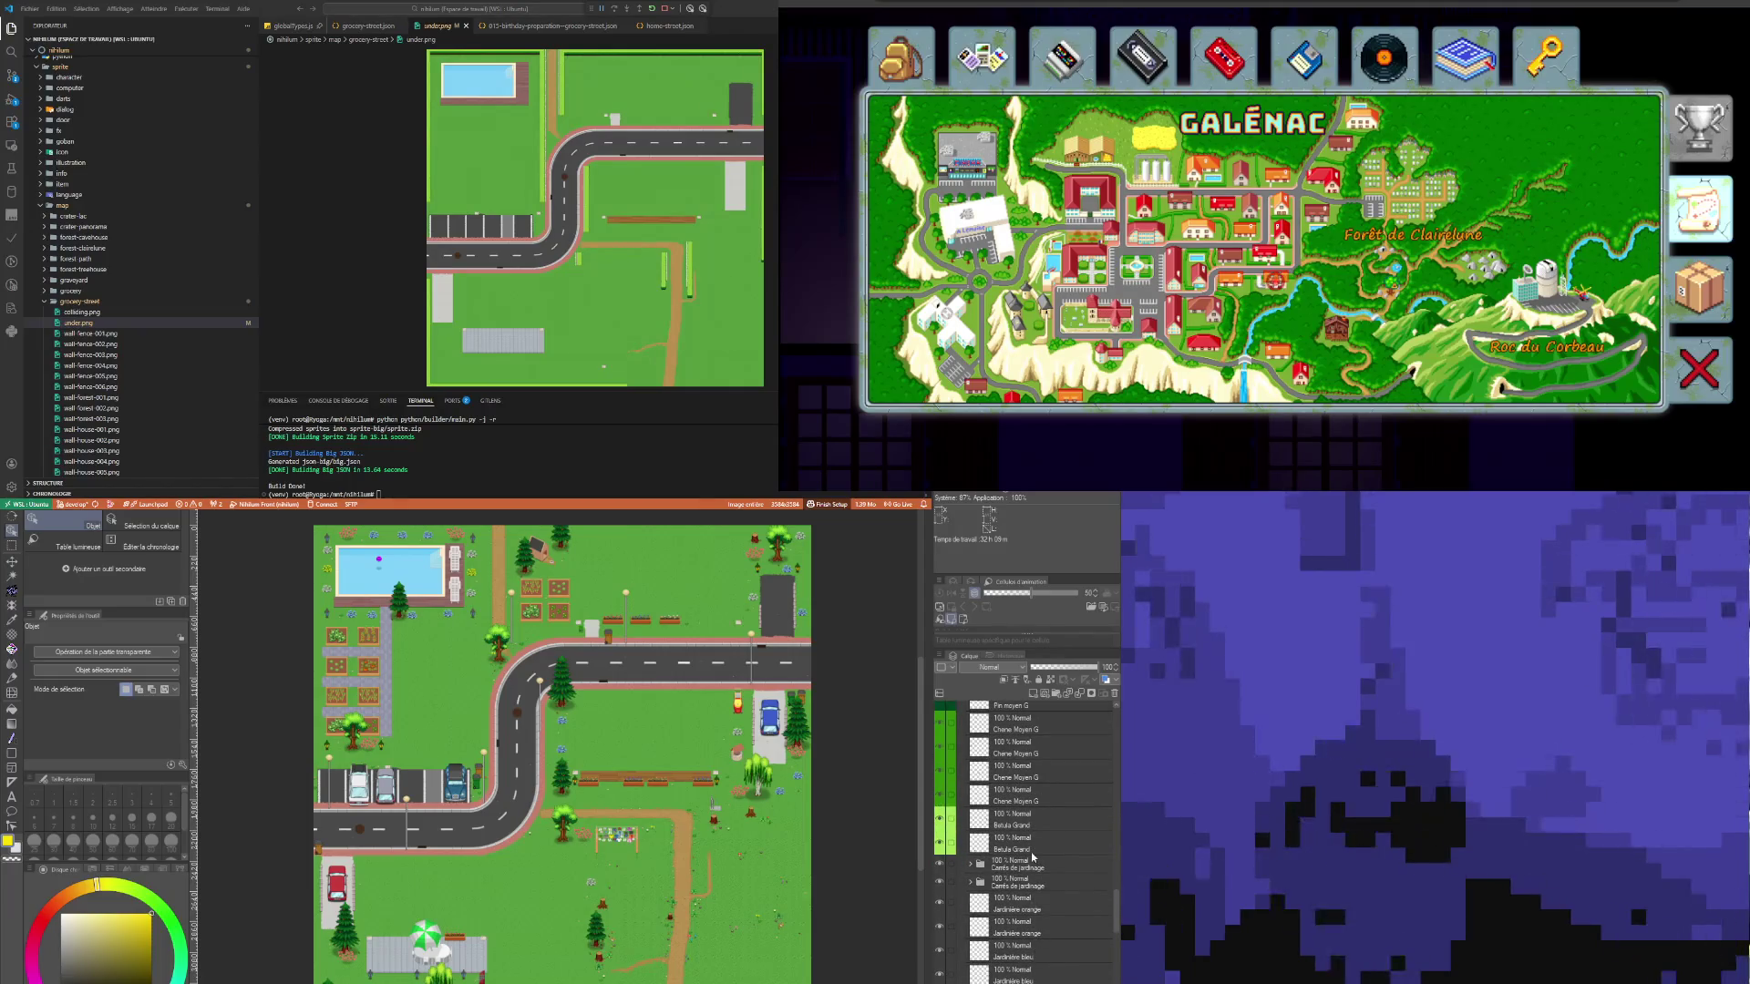
{"action": "scroll", "coordinate": [1034, 866], "scroll_direction": "down", "scroll_amount": 5}
{"action": "scroll", "coordinate": [1035, 871], "scroll_direction": "down", "scroll_amount": 3}
{"action": "scroll", "coordinate": [1042, 940], "scroll_direction": "down", "scroll_amount": 5}
{"action": "scroll", "coordinate": [1042, 941], "scroll_direction": "down", "scroll_amount": 5}
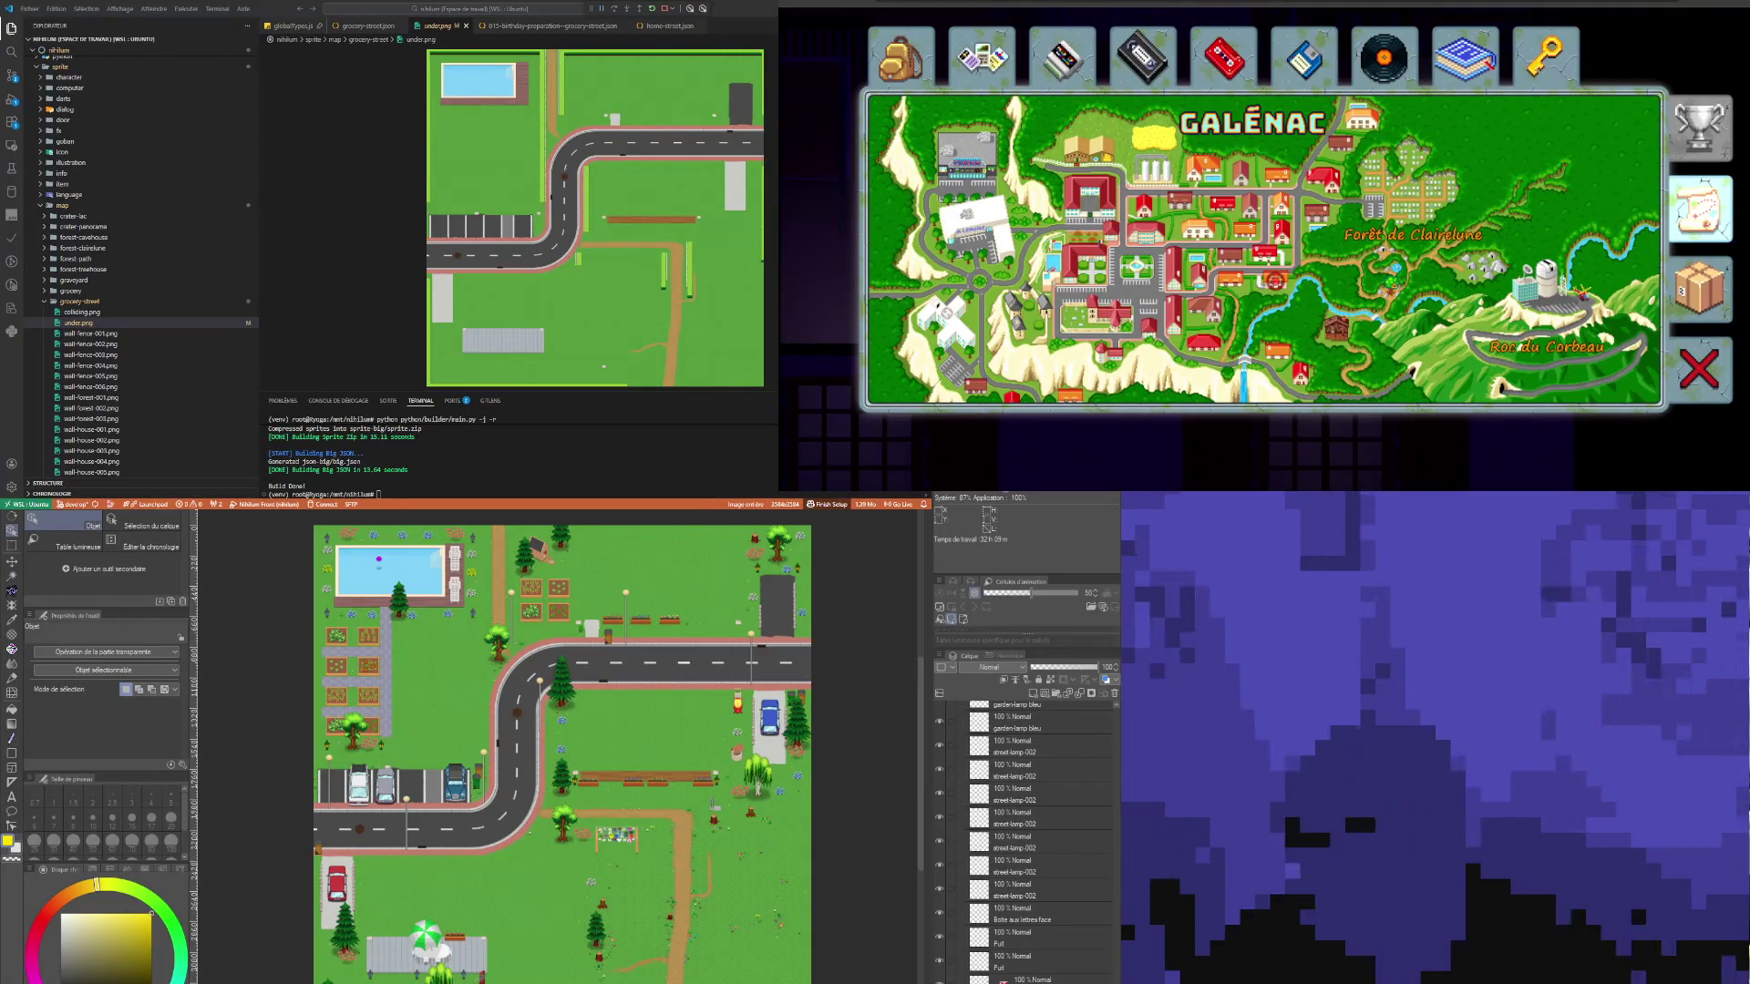
{"action": "left_click", "coordinate": [1006, 955], "text": "shift"}
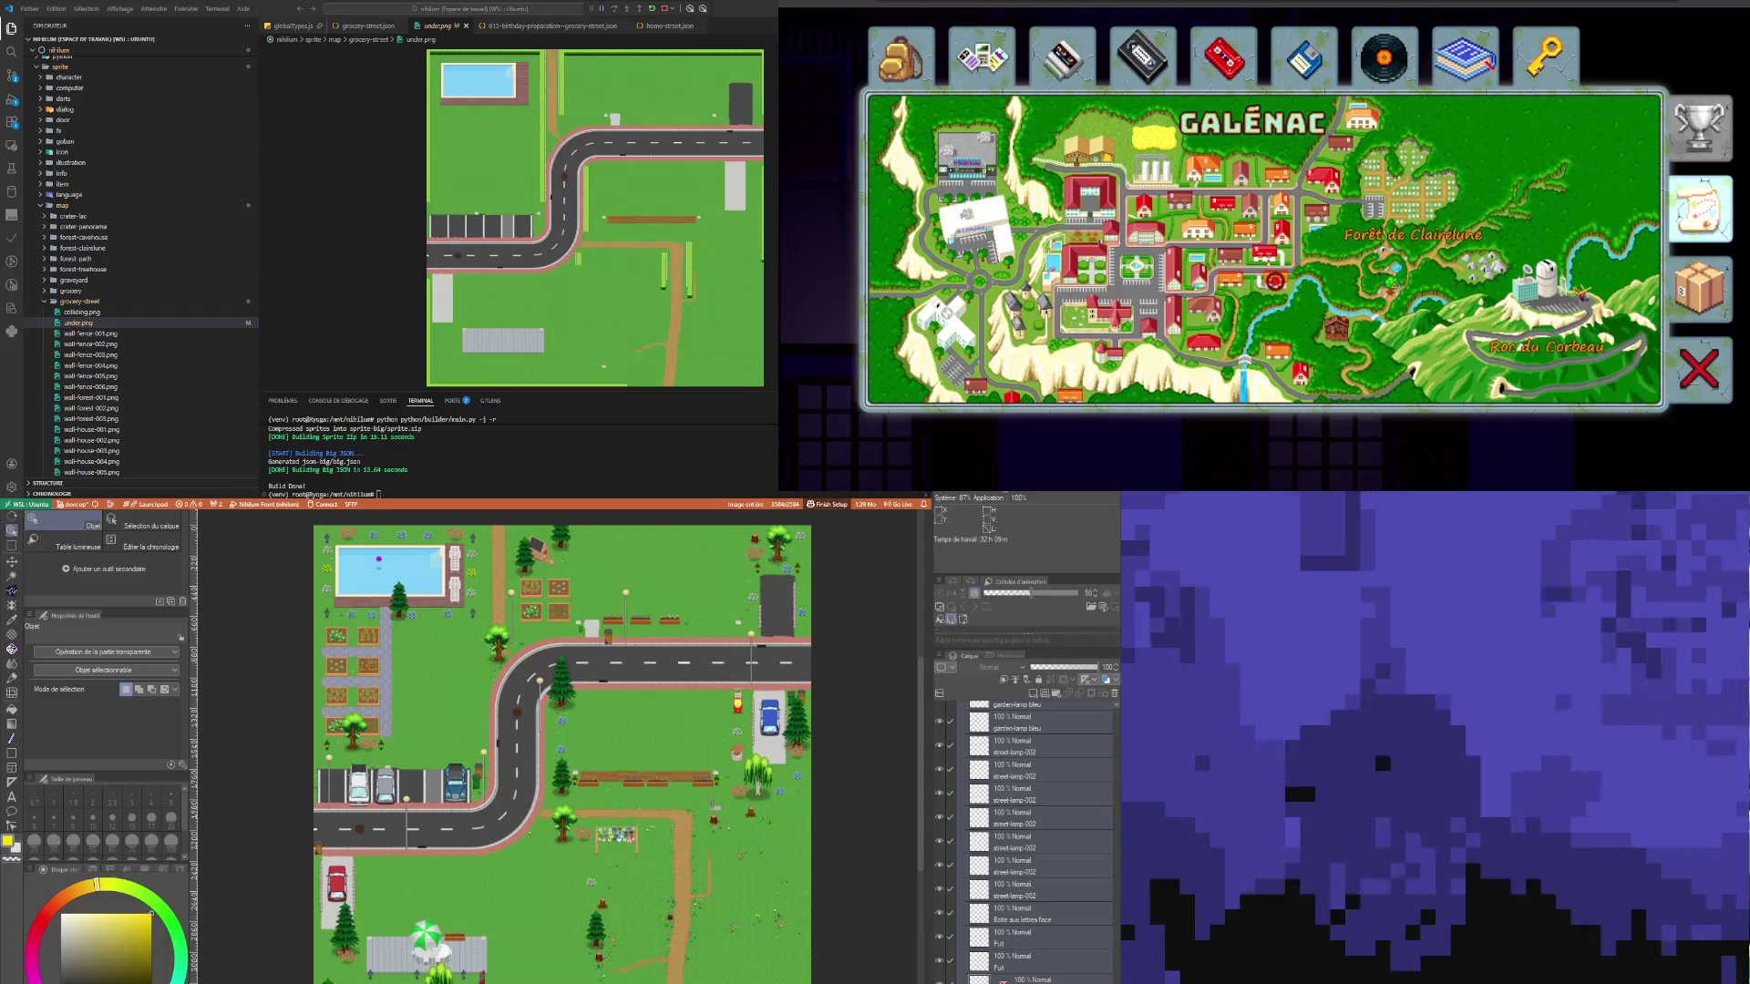
{"action": "left_click", "coordinate": [1049, 941]}
{"action": "left_click", "coordinate": [1077, 981]}
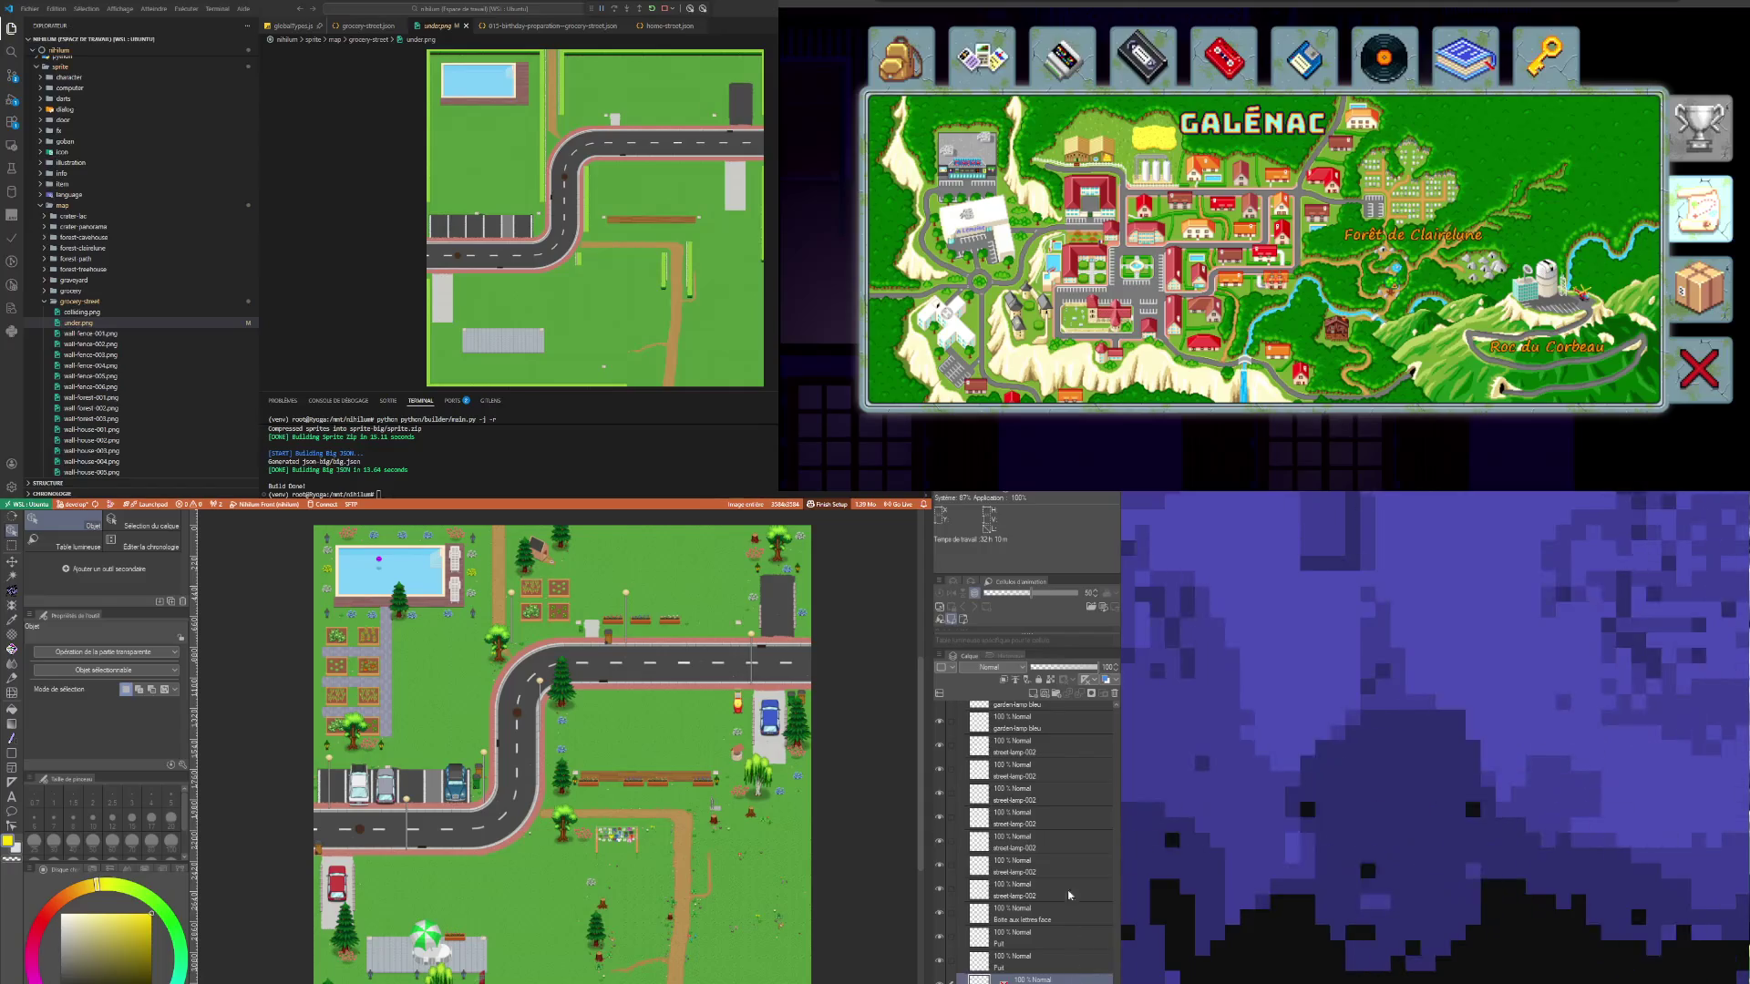
{"action": "left_click", "coordinate": [1048, 866]}
{"action": "left_click", "coordinate": [1047, 957]}
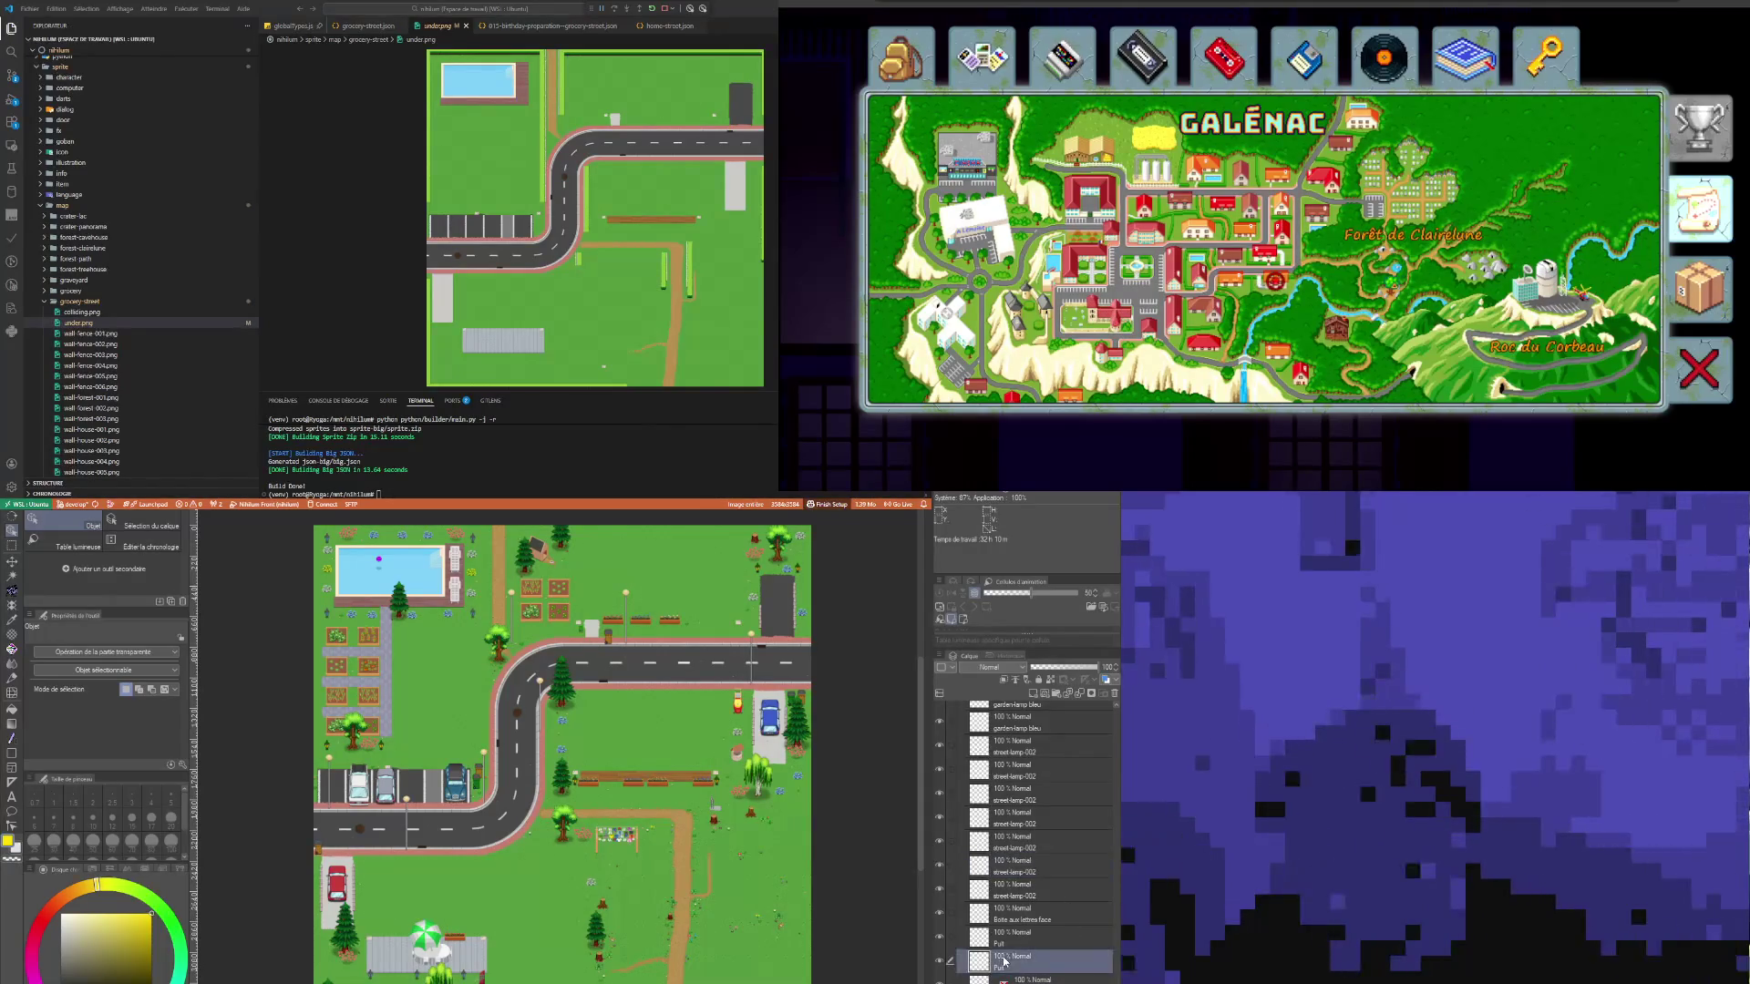
{"action": "left_click", "coordinate": [1063, 979]}
{"action": "scroll", "coordinate": [1039, 875], "scroll_direction": "up", "scroll_amount": 6}
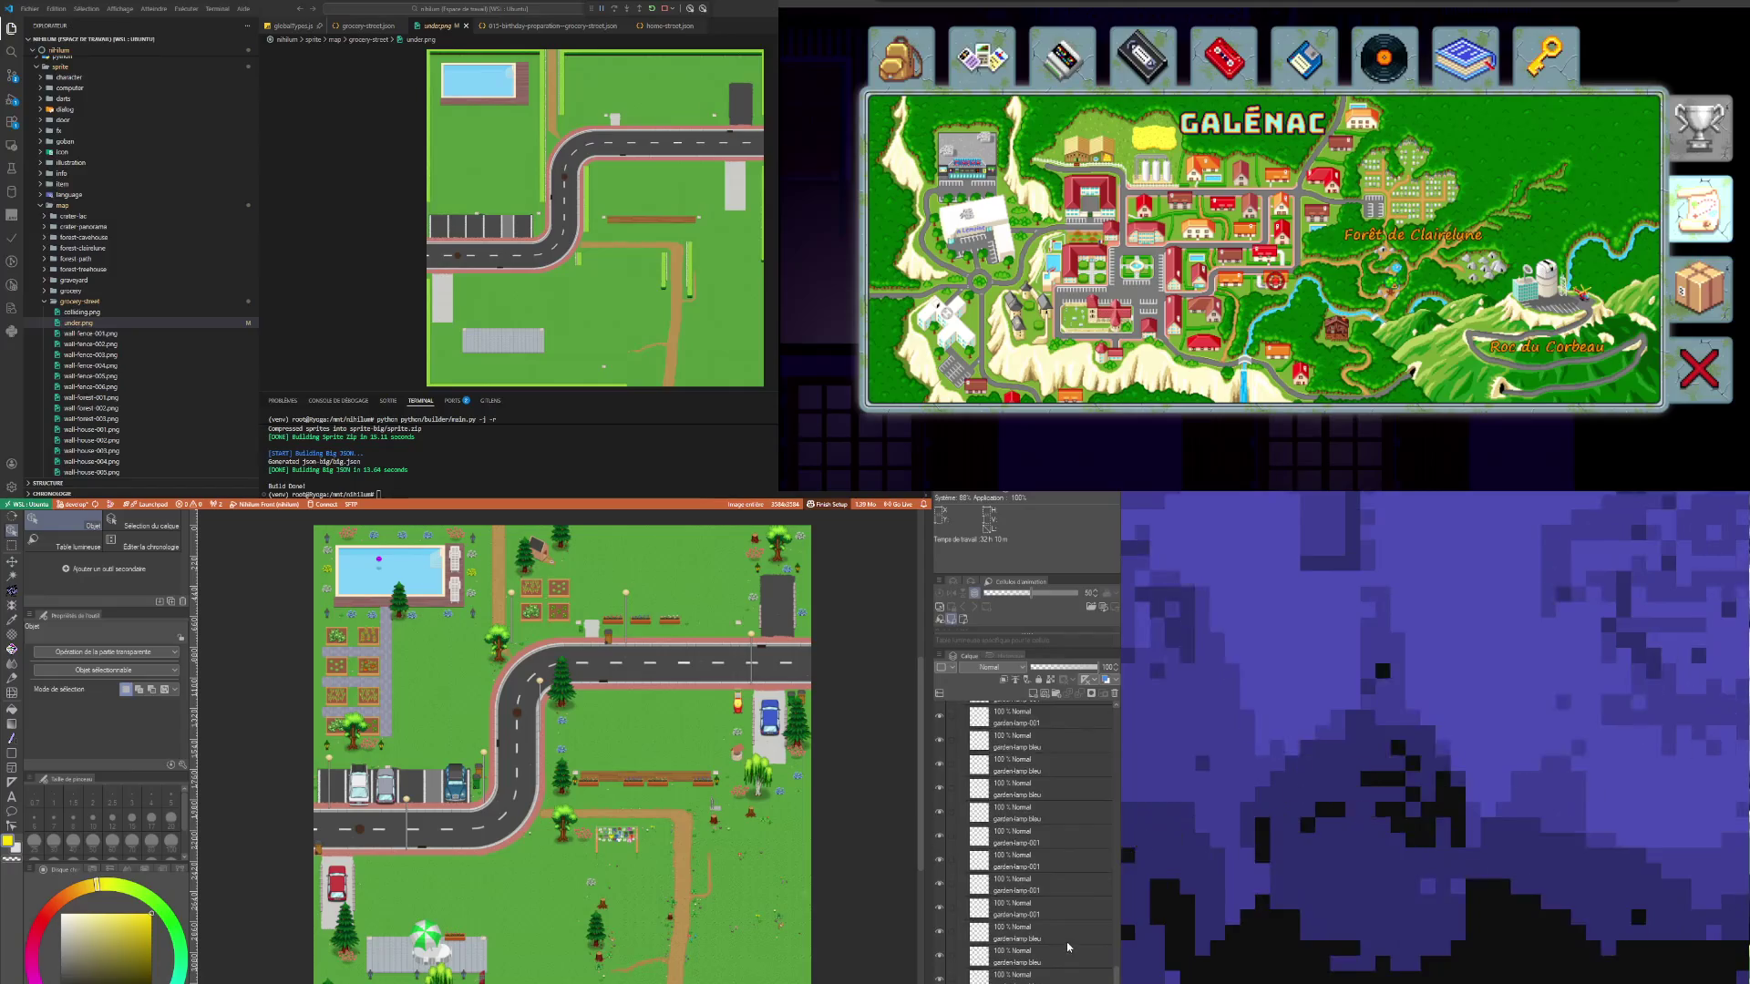
{"action": "scroll", "coordinate": [1036, 861], "scroll_direction": "up", "scroll_amount": 5}
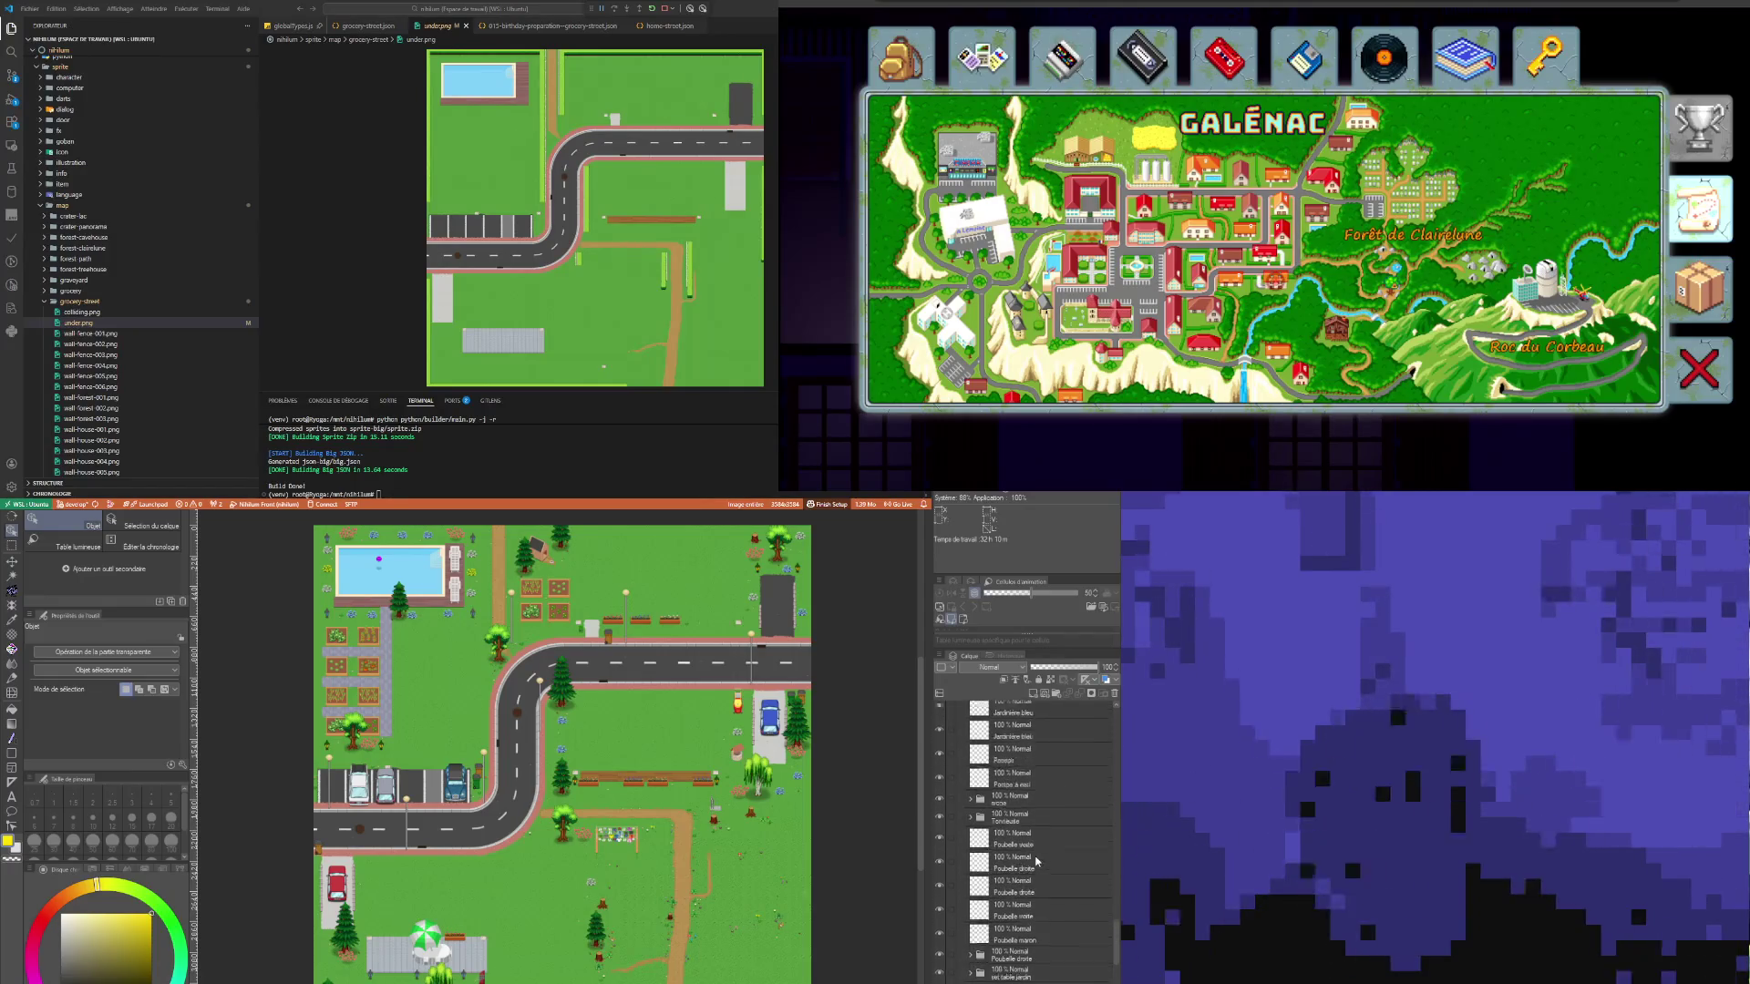
{"action": "scroll", "coordinate": [1036, 857], "scroll_direction": "up", "scroll_amount": 5}
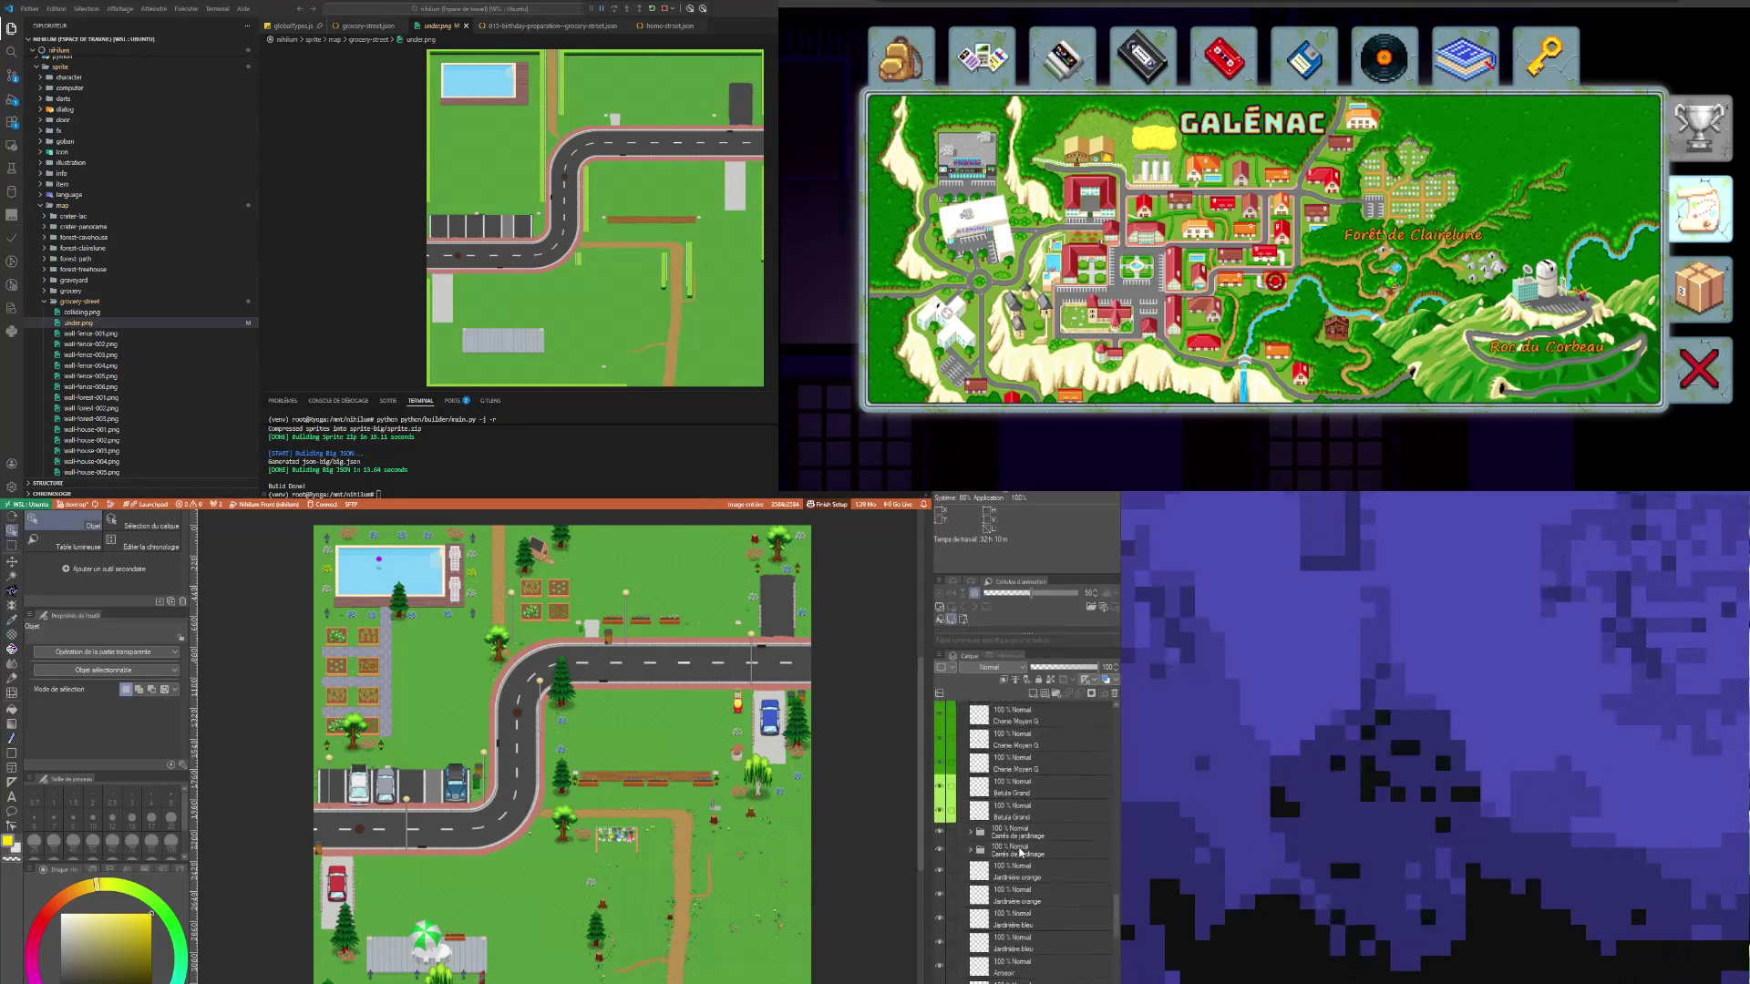
{"action": "scroll", "coordinate": [1037, 845], "scroll_direction": "down", "scroll_amount": 3}
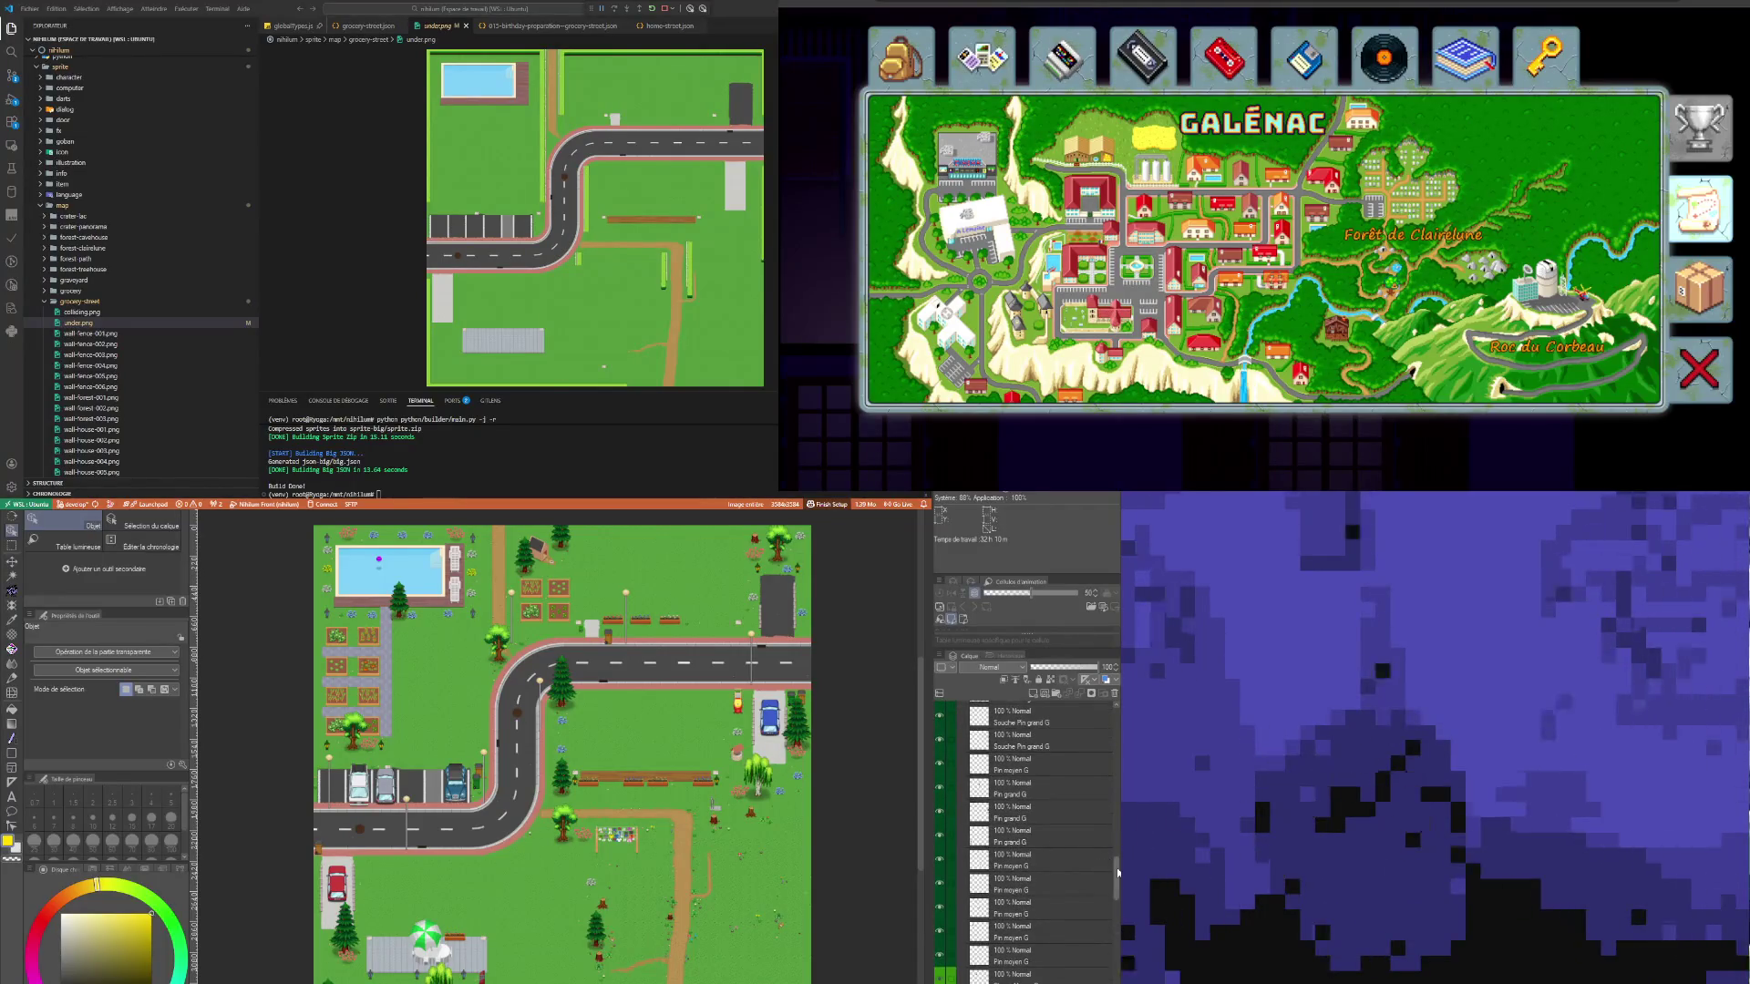
{"action": "scroll", "coordinate": [1038, 845], "scroll_direction": "down", "scroll_amount": 4}
{"action": "scroll", "coordinate": [1038, 845], "scroll_direction": "down", "scroll_amount": 3}
{"action": "scroll", "coordinate": [1037, 845], "scroll_direction": "down", "scroll_amount": 8}
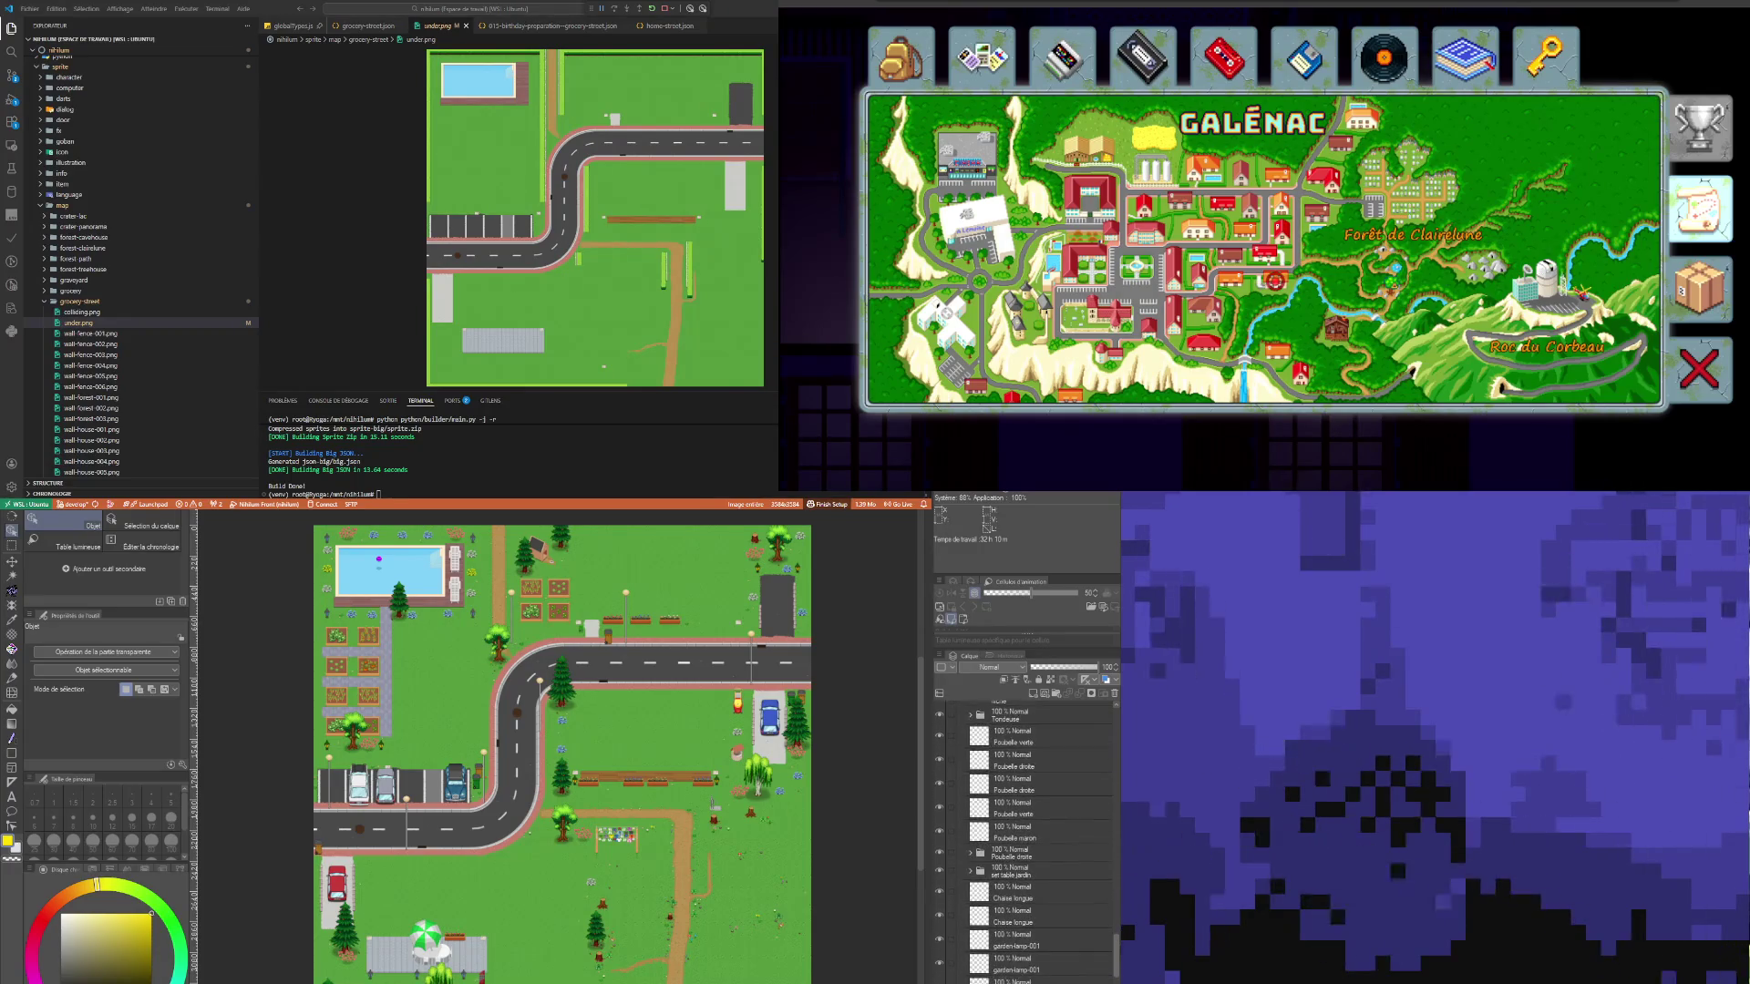
{"action": "scroll", "coordinate": [1038, 845], "scroll_direction": "down", "scroll_amount": 5}
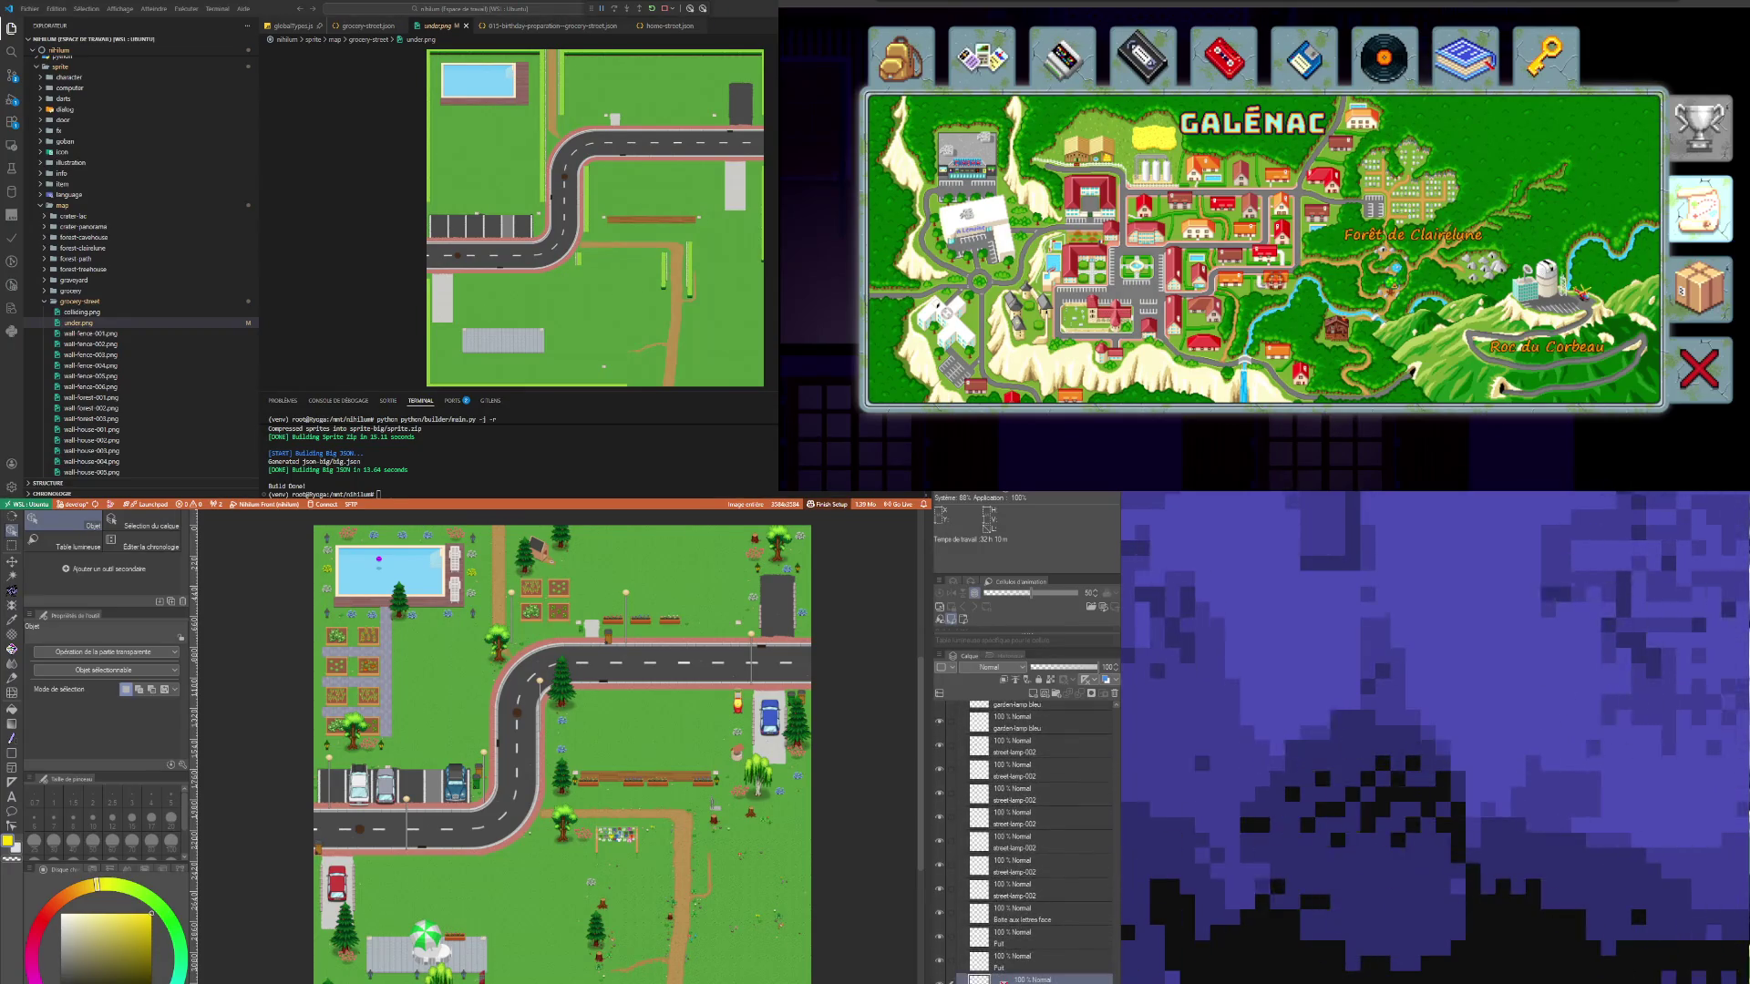
{"action": "scroll", "coordinate": [1115, 743], "scroll_direction": "up", "scroll_amount": 15}
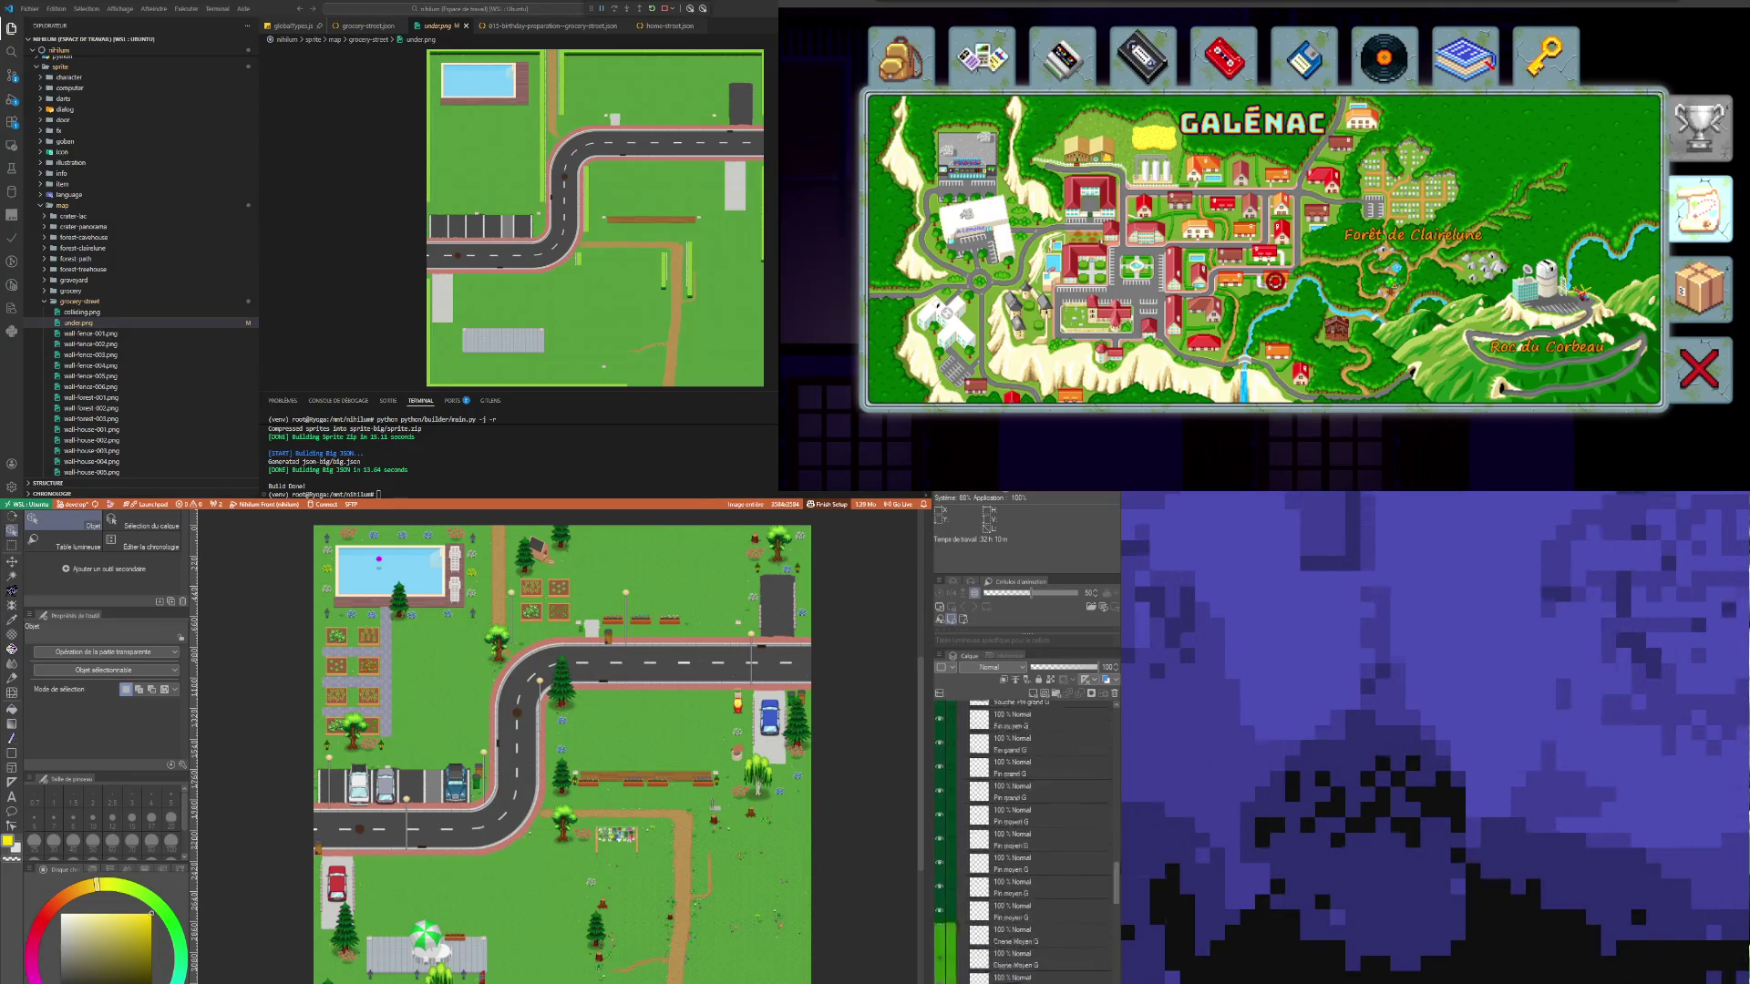
{"action": "scroll", "coordinate": [1115, 743], "scroll_direction": "up", "scroll_amount": 5}
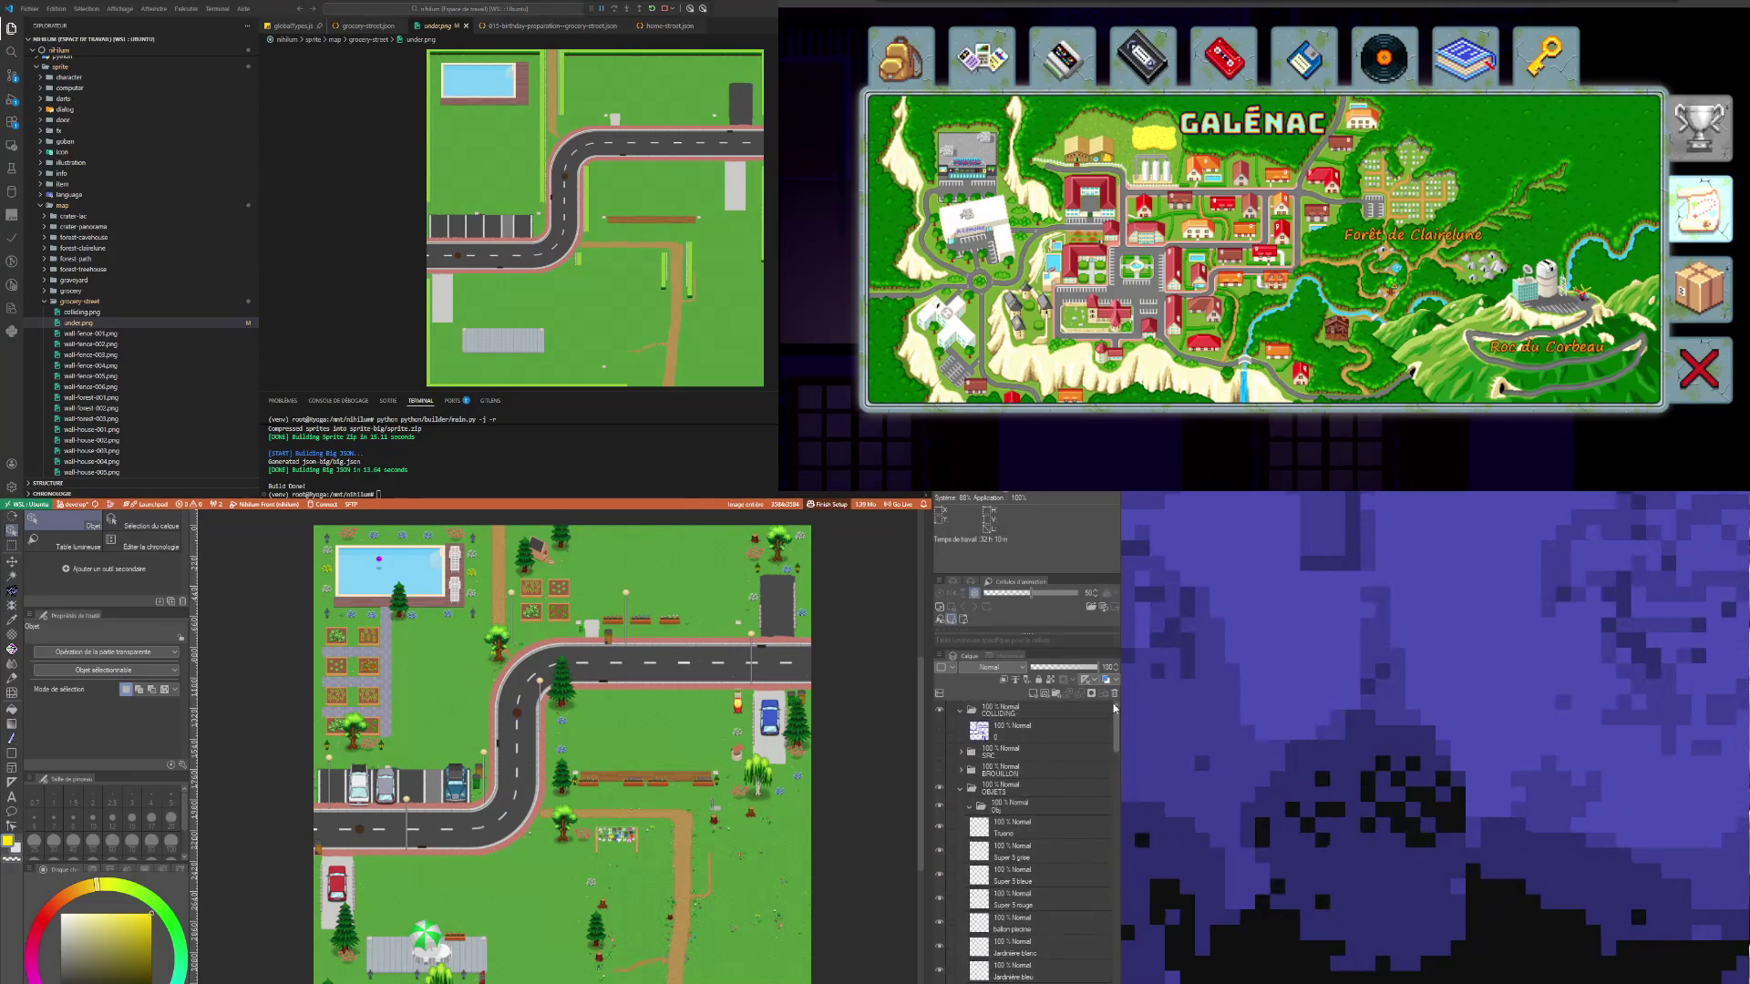
Step: Collapse and hide the OBJETS folder, then show and expand the SCENE folder
{"action": "left_click", "coordinate": [961, 789]}
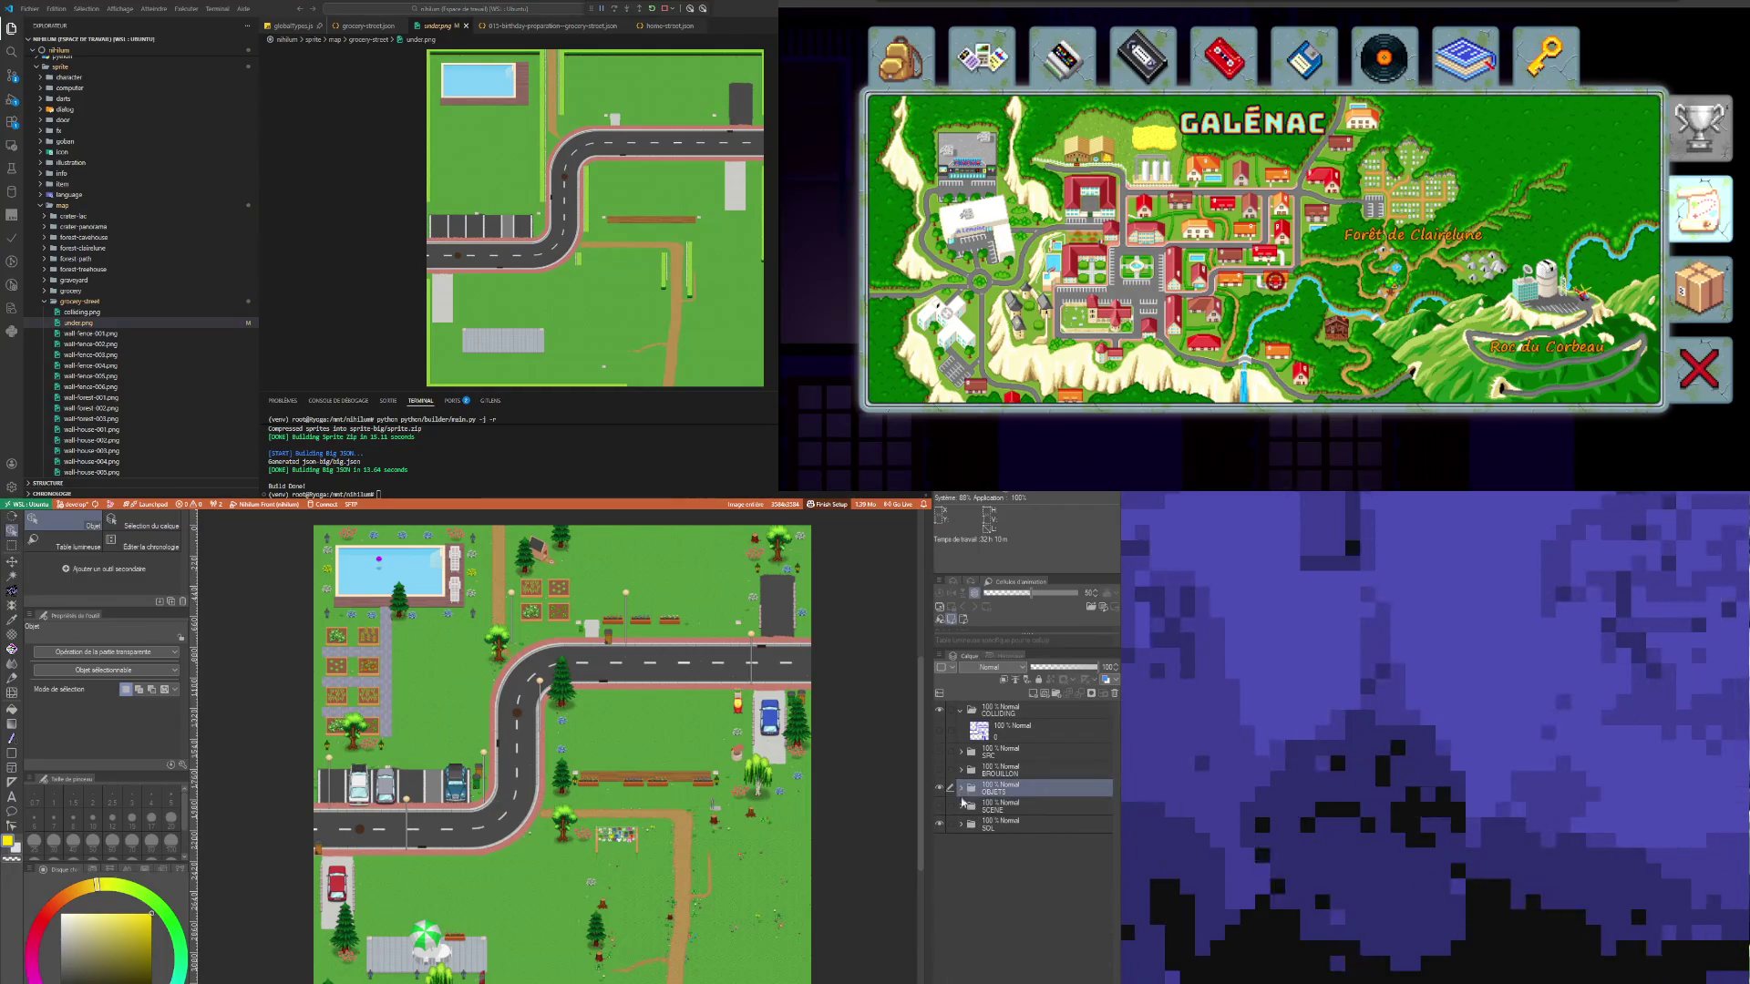
{"action": "left_click", "coordinate": [940, 788]}
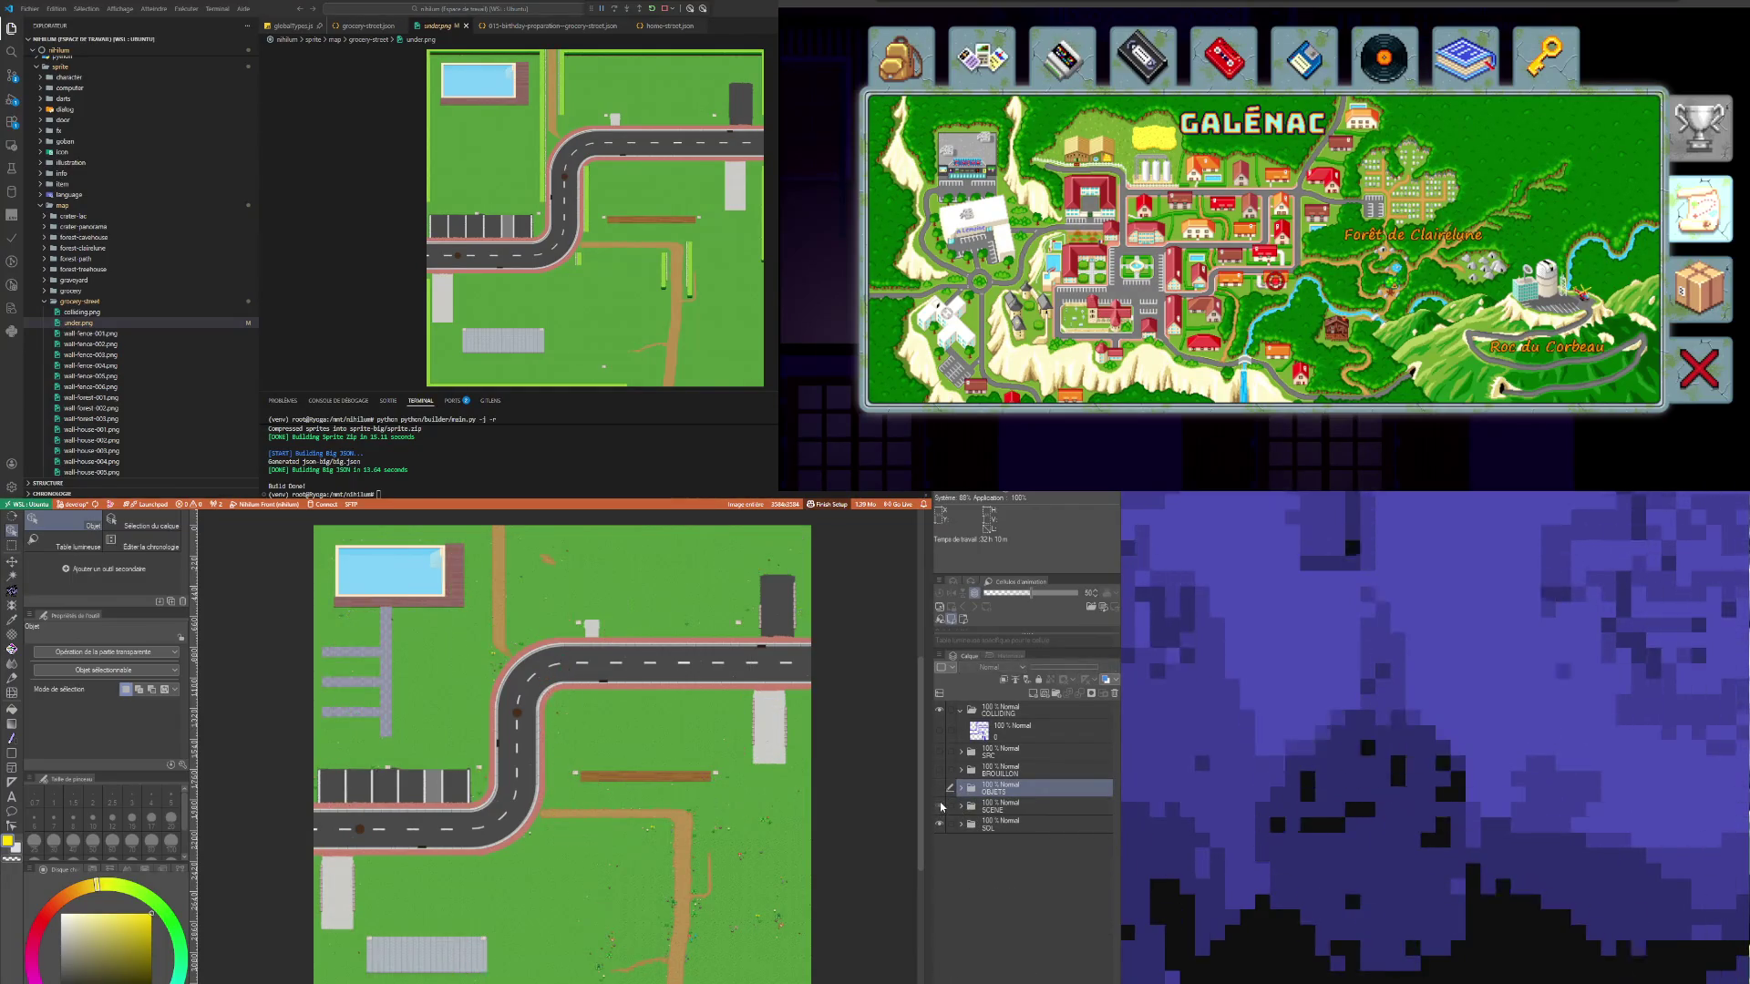
{"action": "left_click", "coordinate": [939, 807]}
{"action": "left_click", "coordinate": [960, 807]}
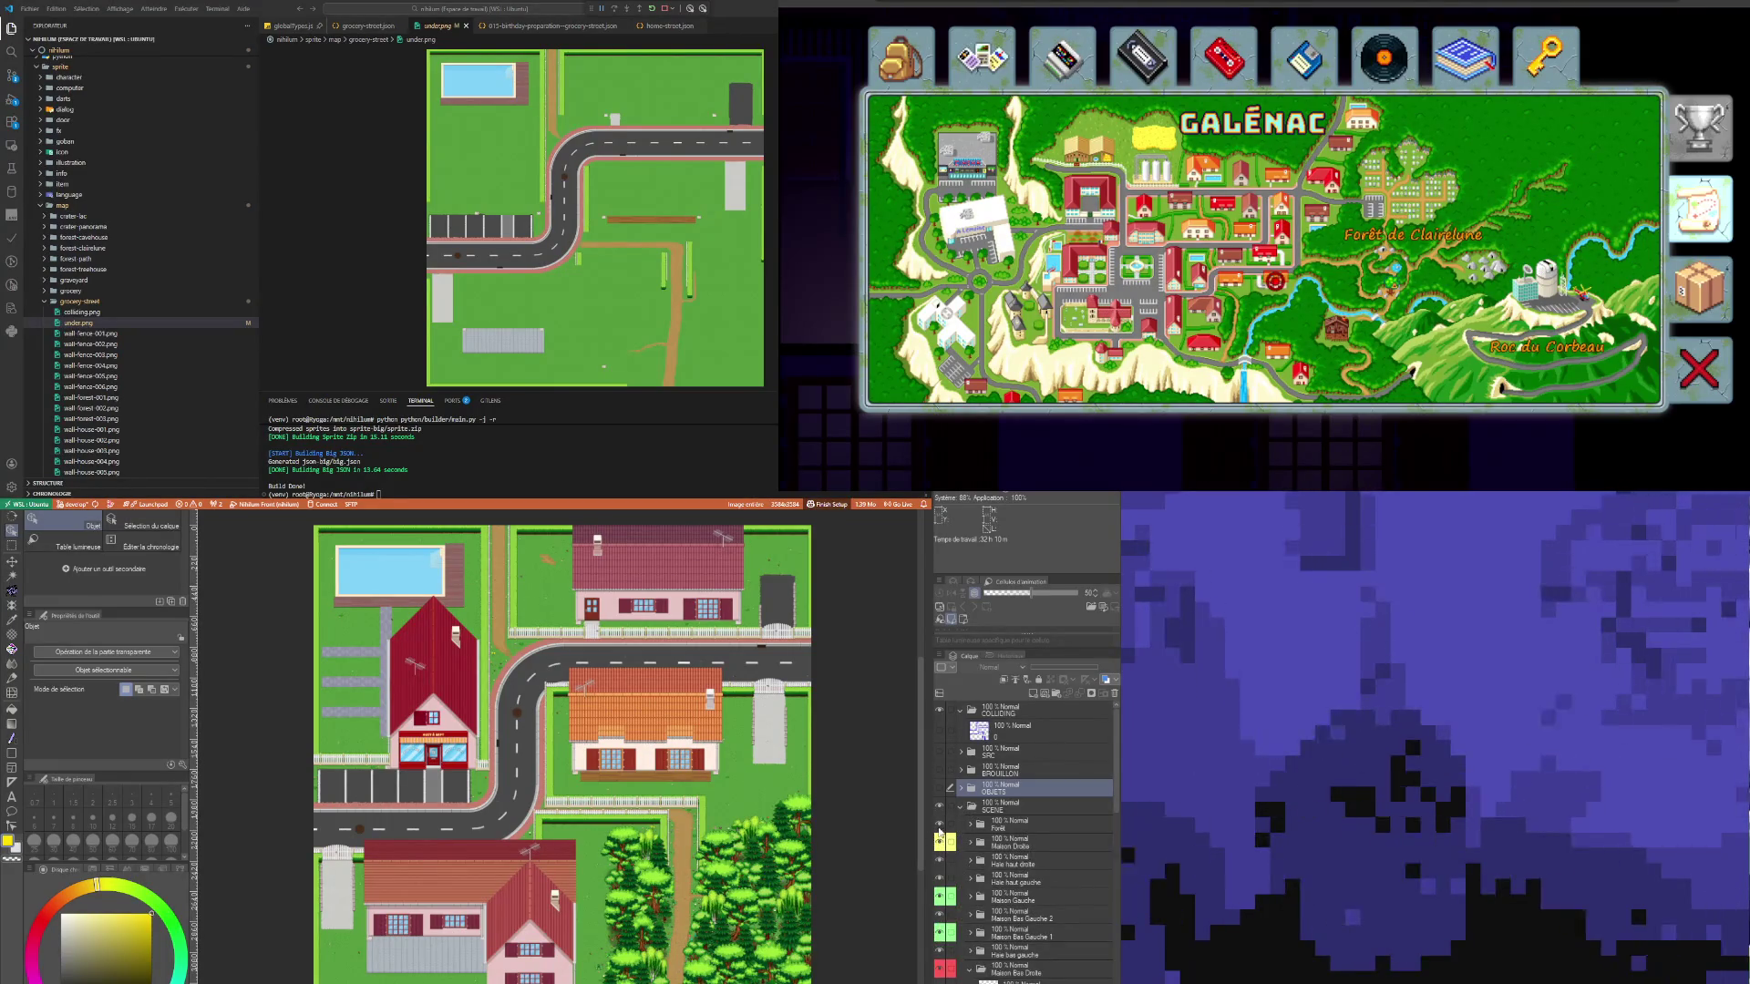
Step: Hide the Forêt layer and each Maison house layer inside SCENE
{"action": "left_click", "coordinate": [940, 825]}
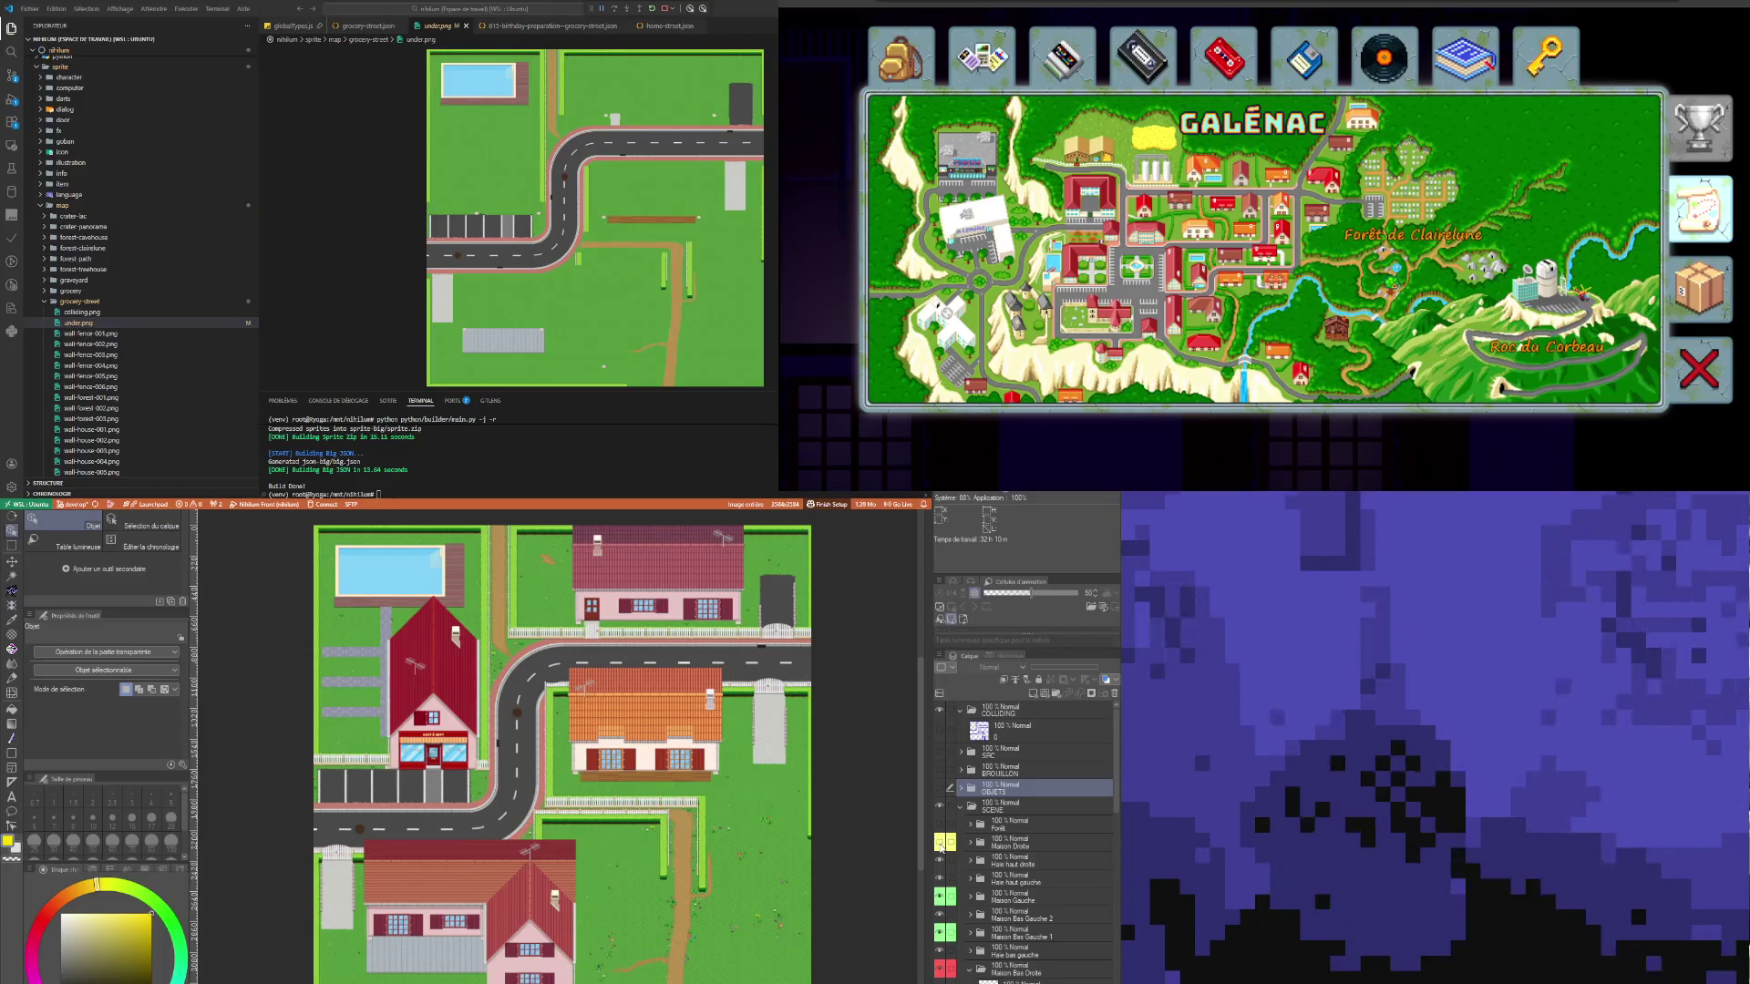
{"action": "left_click", "coordinate": [940, 843]}
{"action": "left_click", "coordinate": [940, 915]}
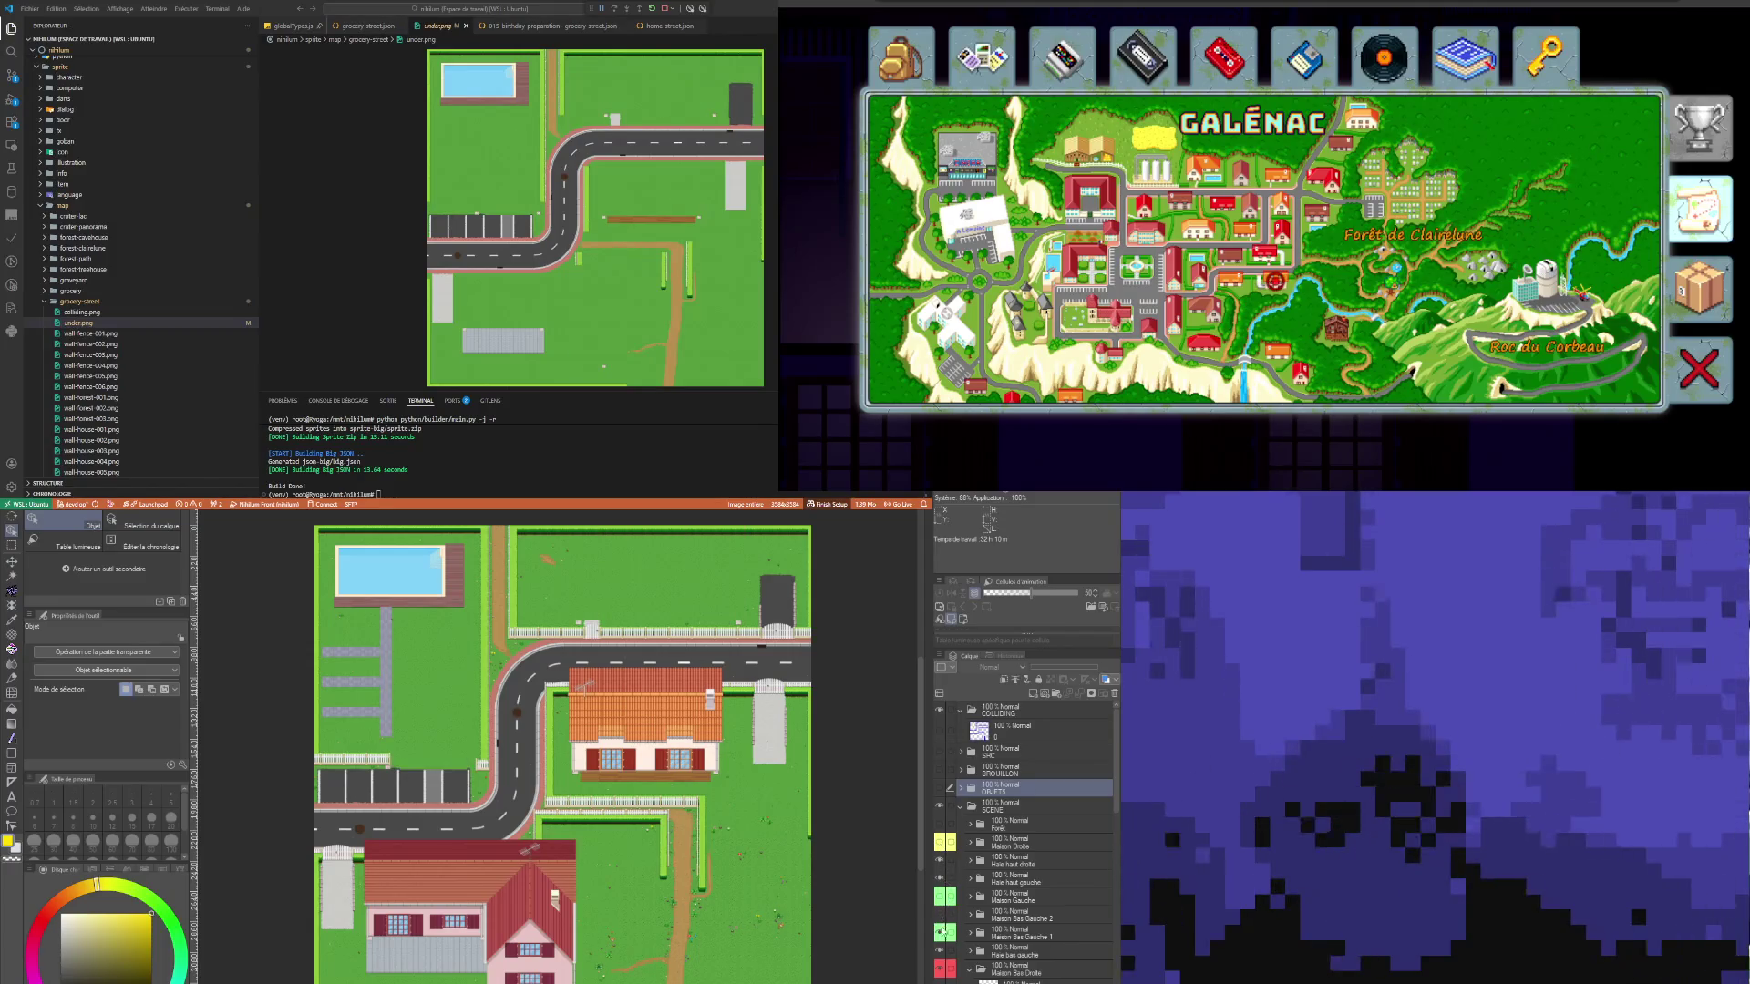
{"action": "left_click", "coordinate": [940, 933]}
{"action": "left_click", "coordinate": [939, 970]}
{"action": "left_click", "coordinate": [942, 972]}
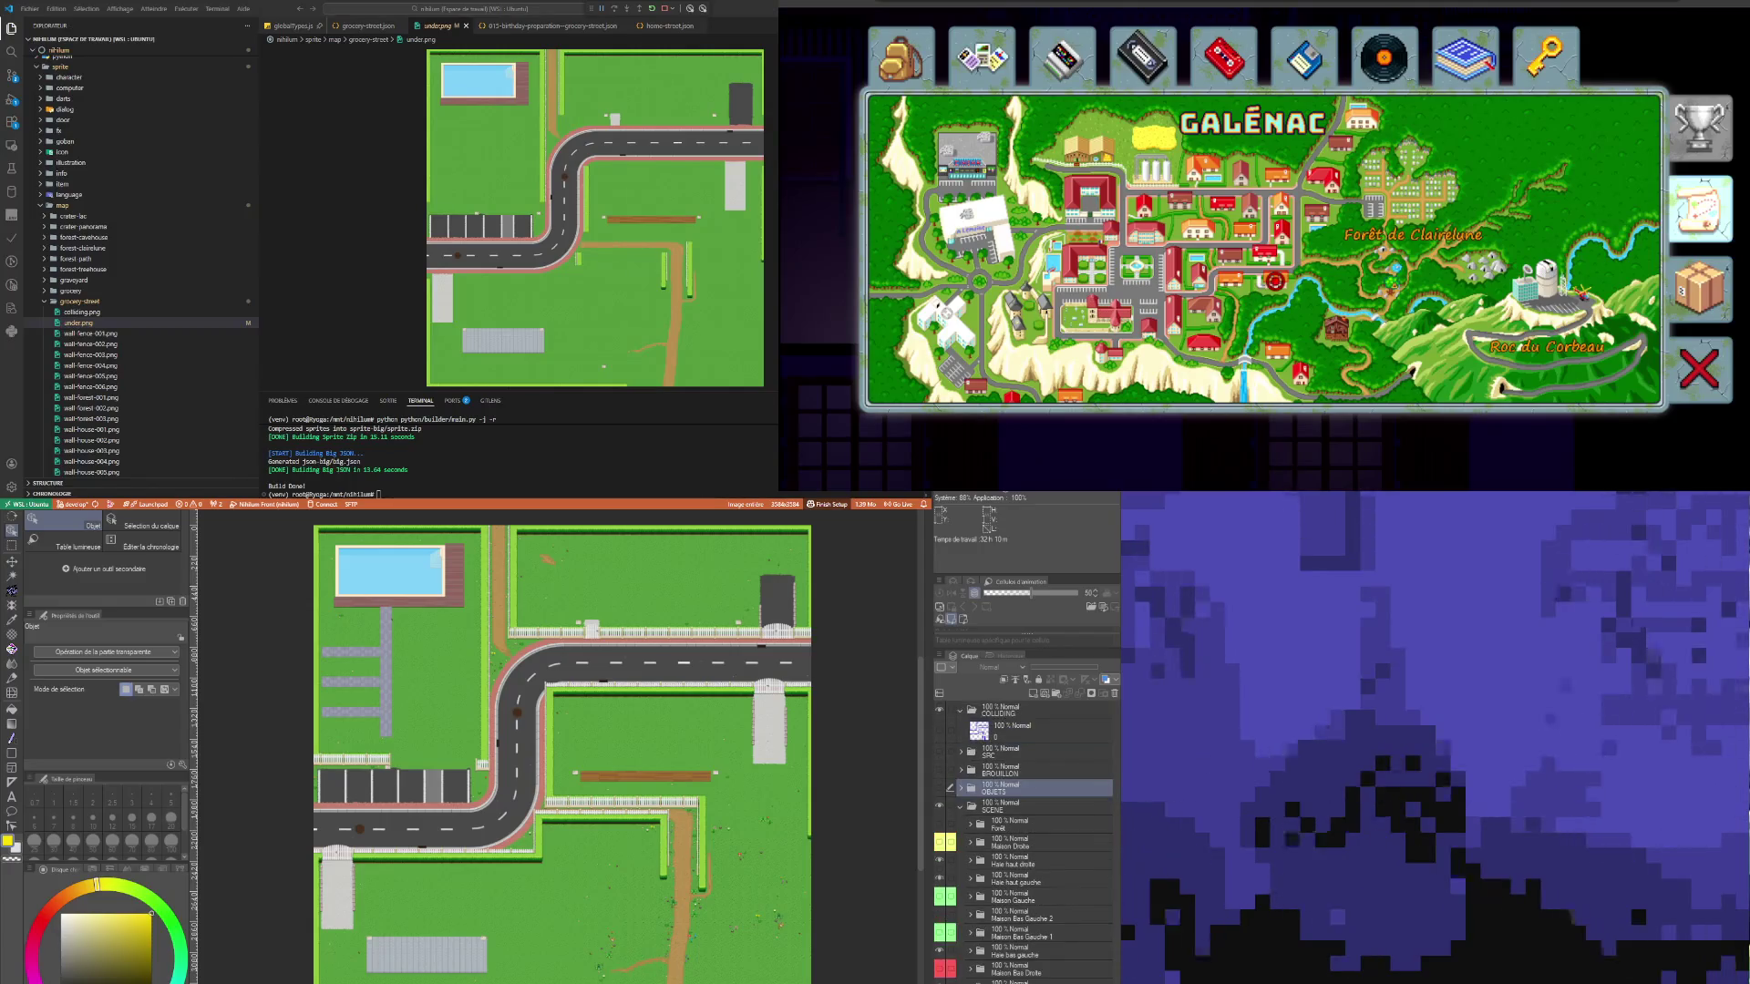
{"action": "left_click", "coordinate": [1011, 980]}
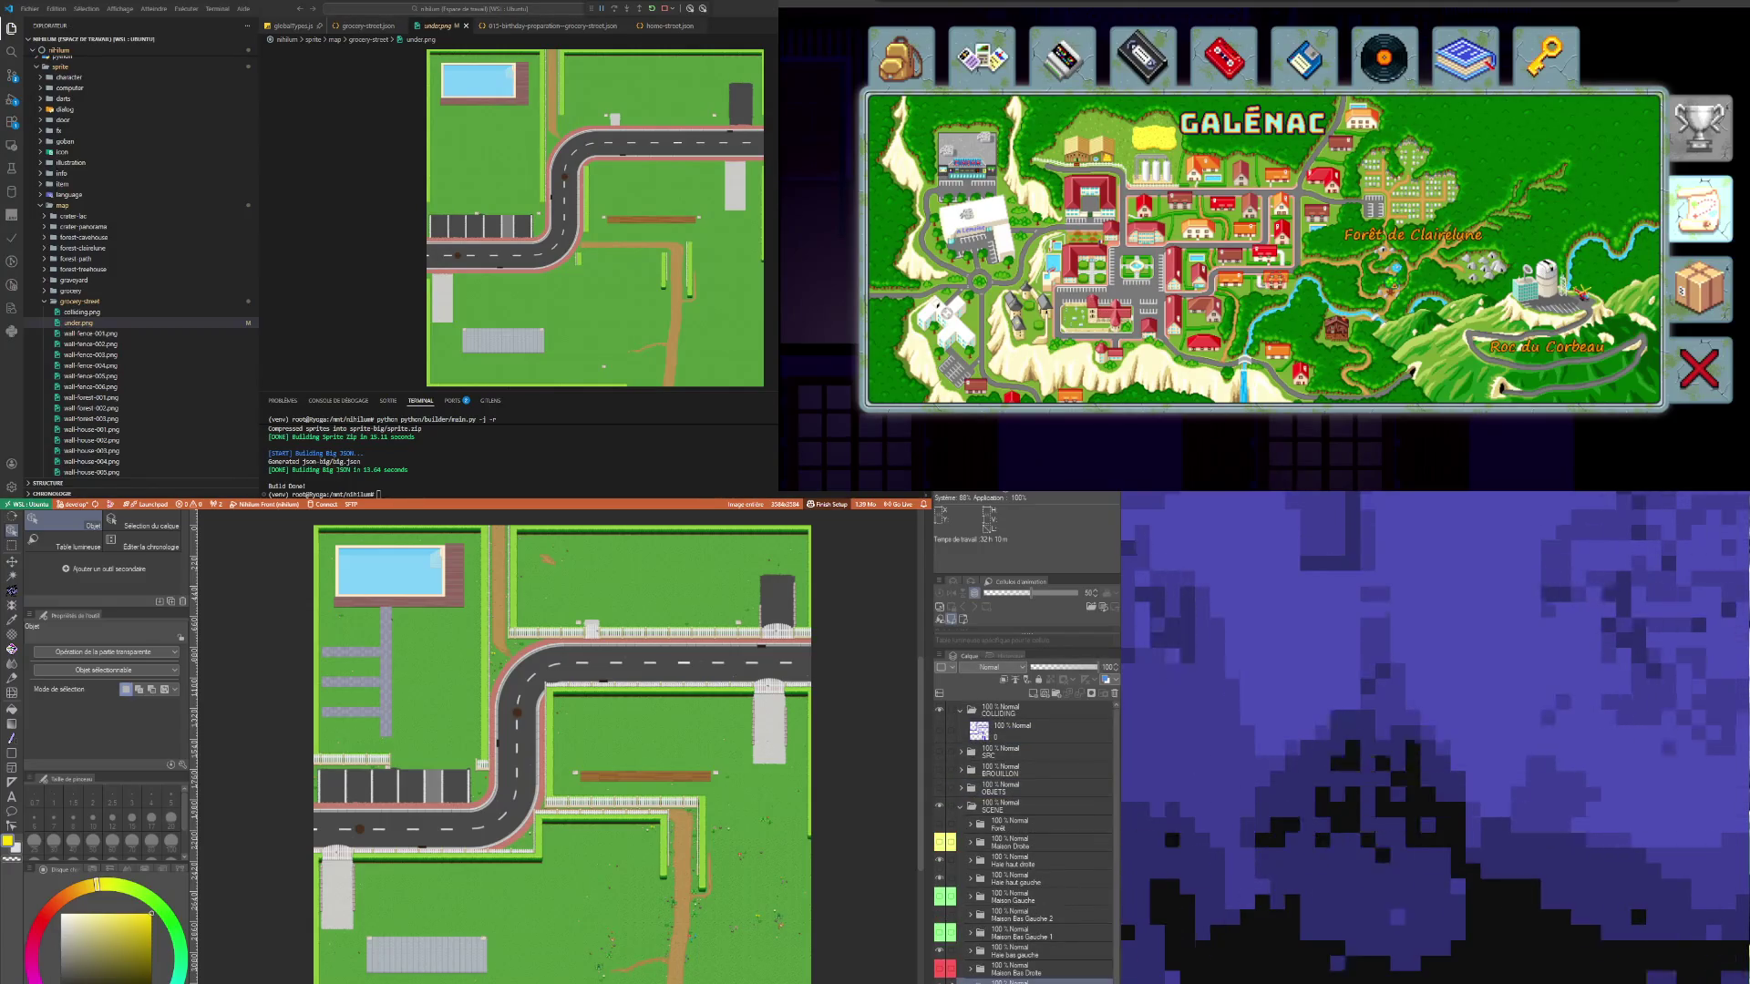
Step: Hide the left, right and top fence Wall layers inside the Haie folders
{"action": "scroll", "coordinate": [948, 978], "scroll_direction": "down", "scroll_amount": 1}
{"action": "key", "text": "ctrl+z"}
{"action": "key", "text": "ctrl+z"}
{"action": "key", "text": "ctrl+z"}
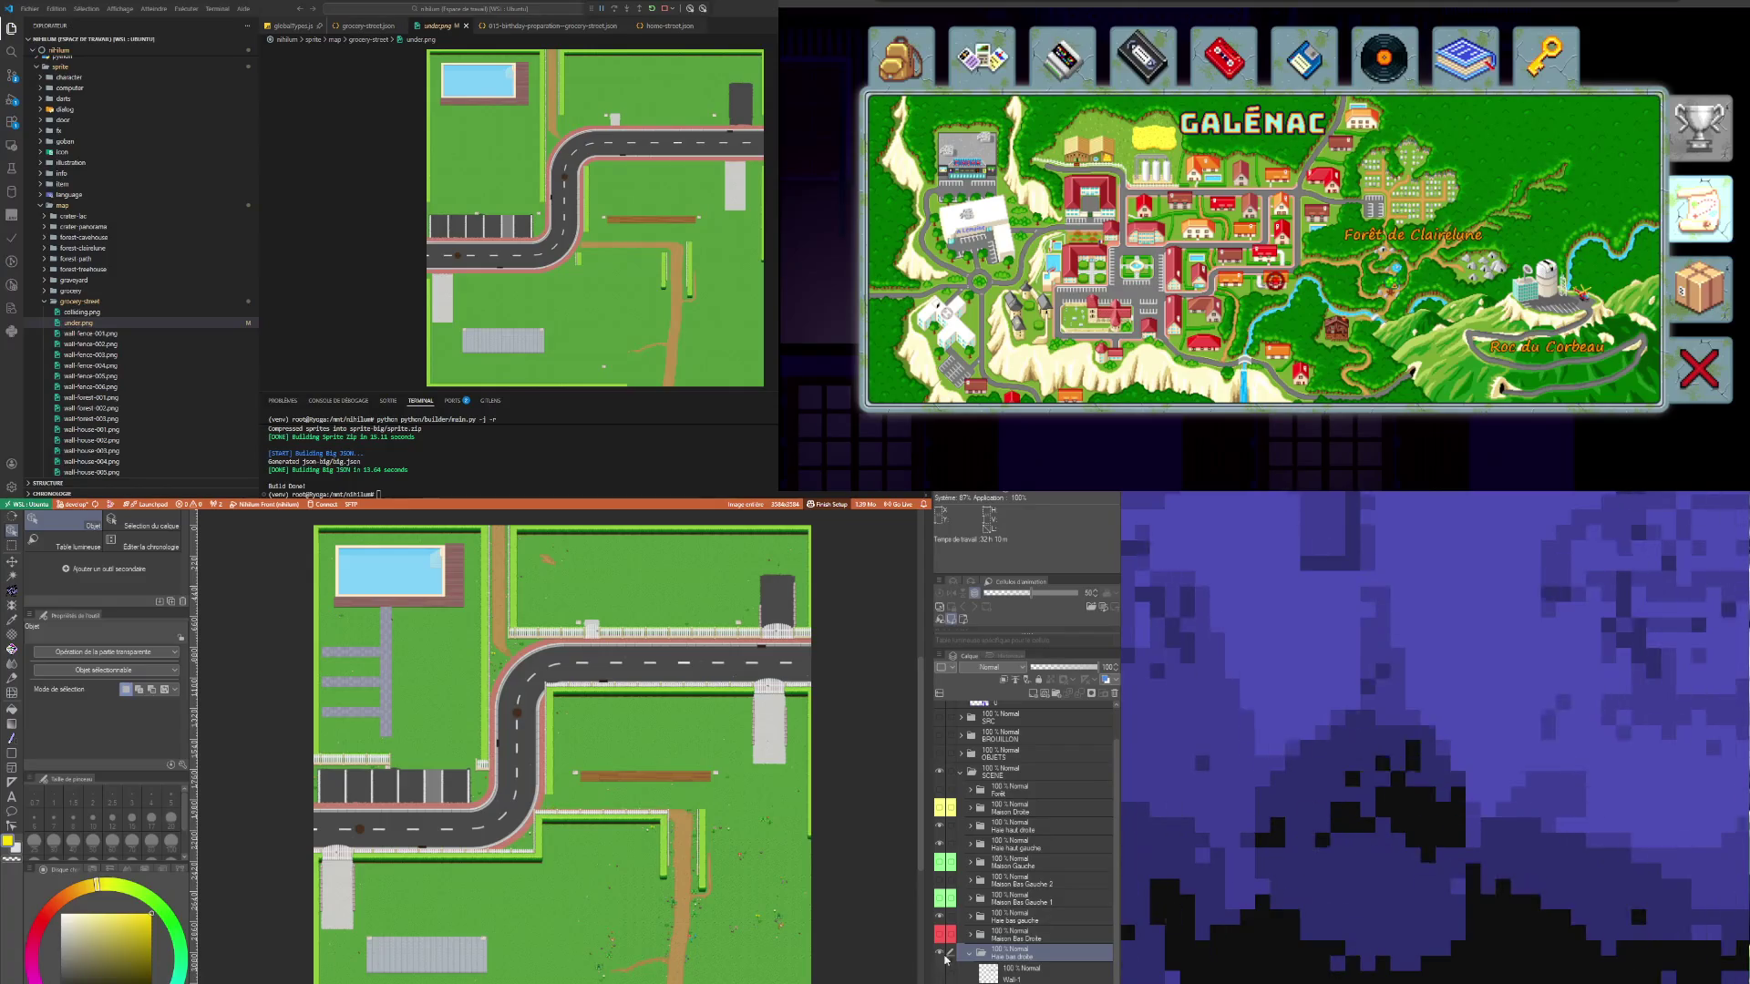
{"action": "left_click", "coordinate": [939, 960]}
{"action": "left_click", "coordinate": [939, 937]}
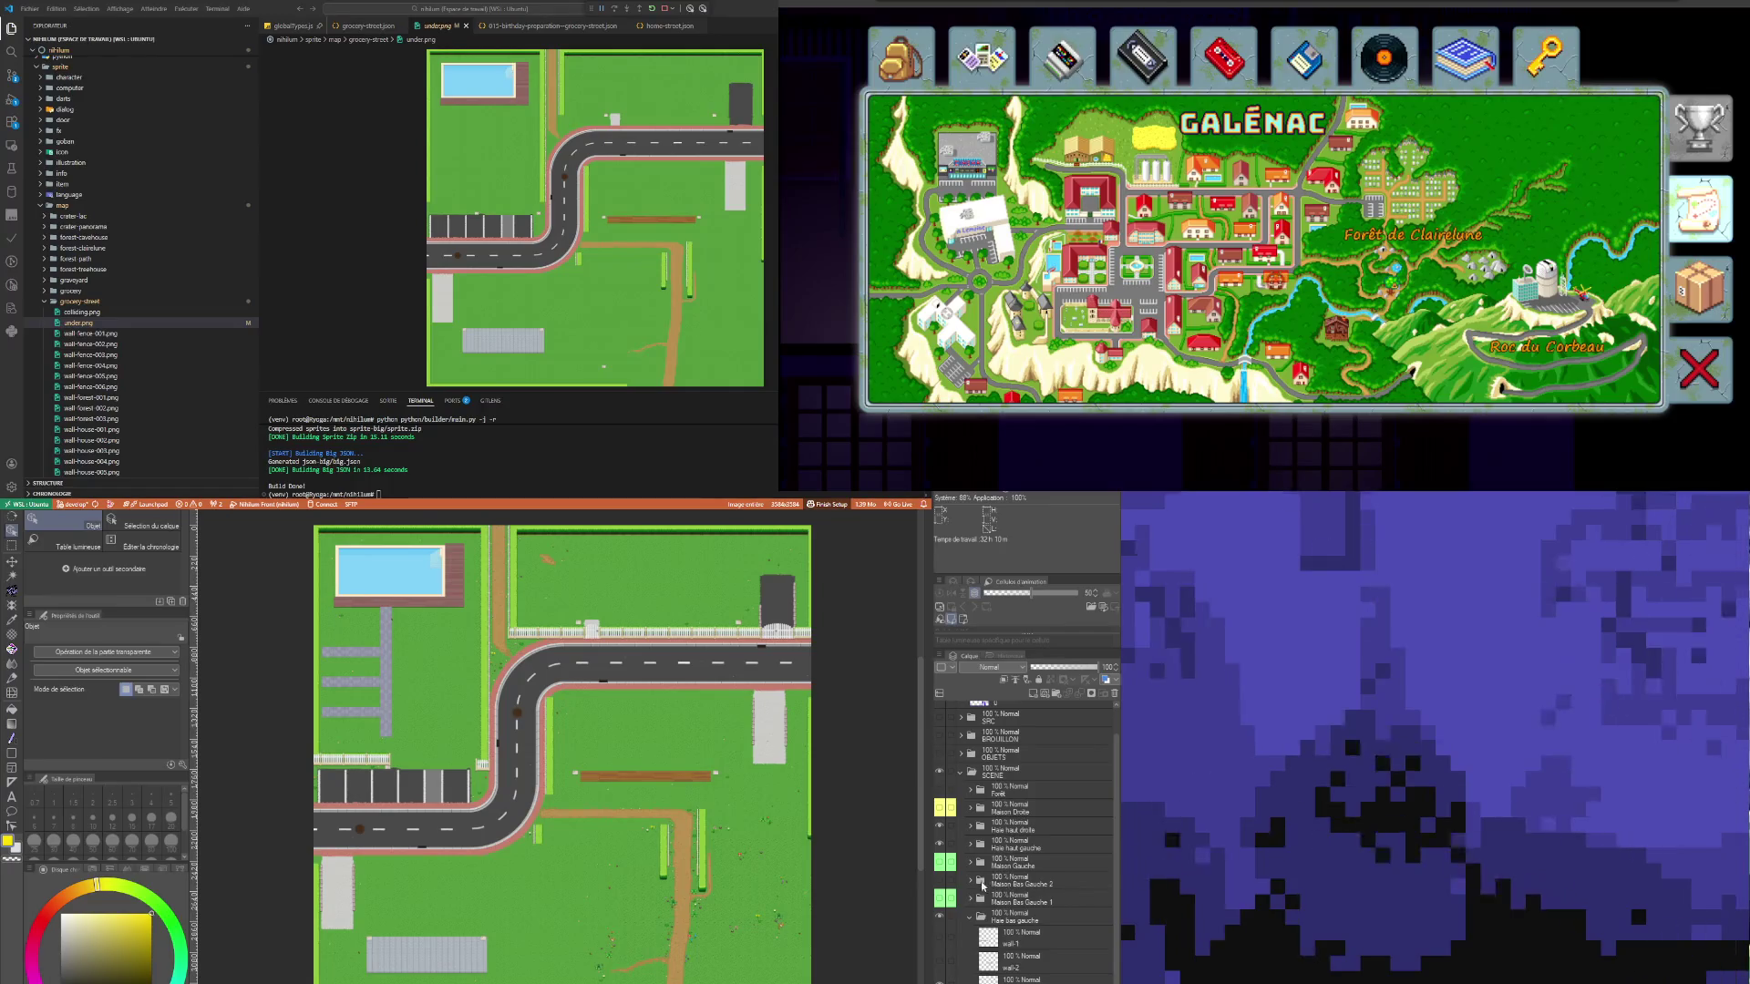
{"action": "left_click", "coordinate": [971, 848]}
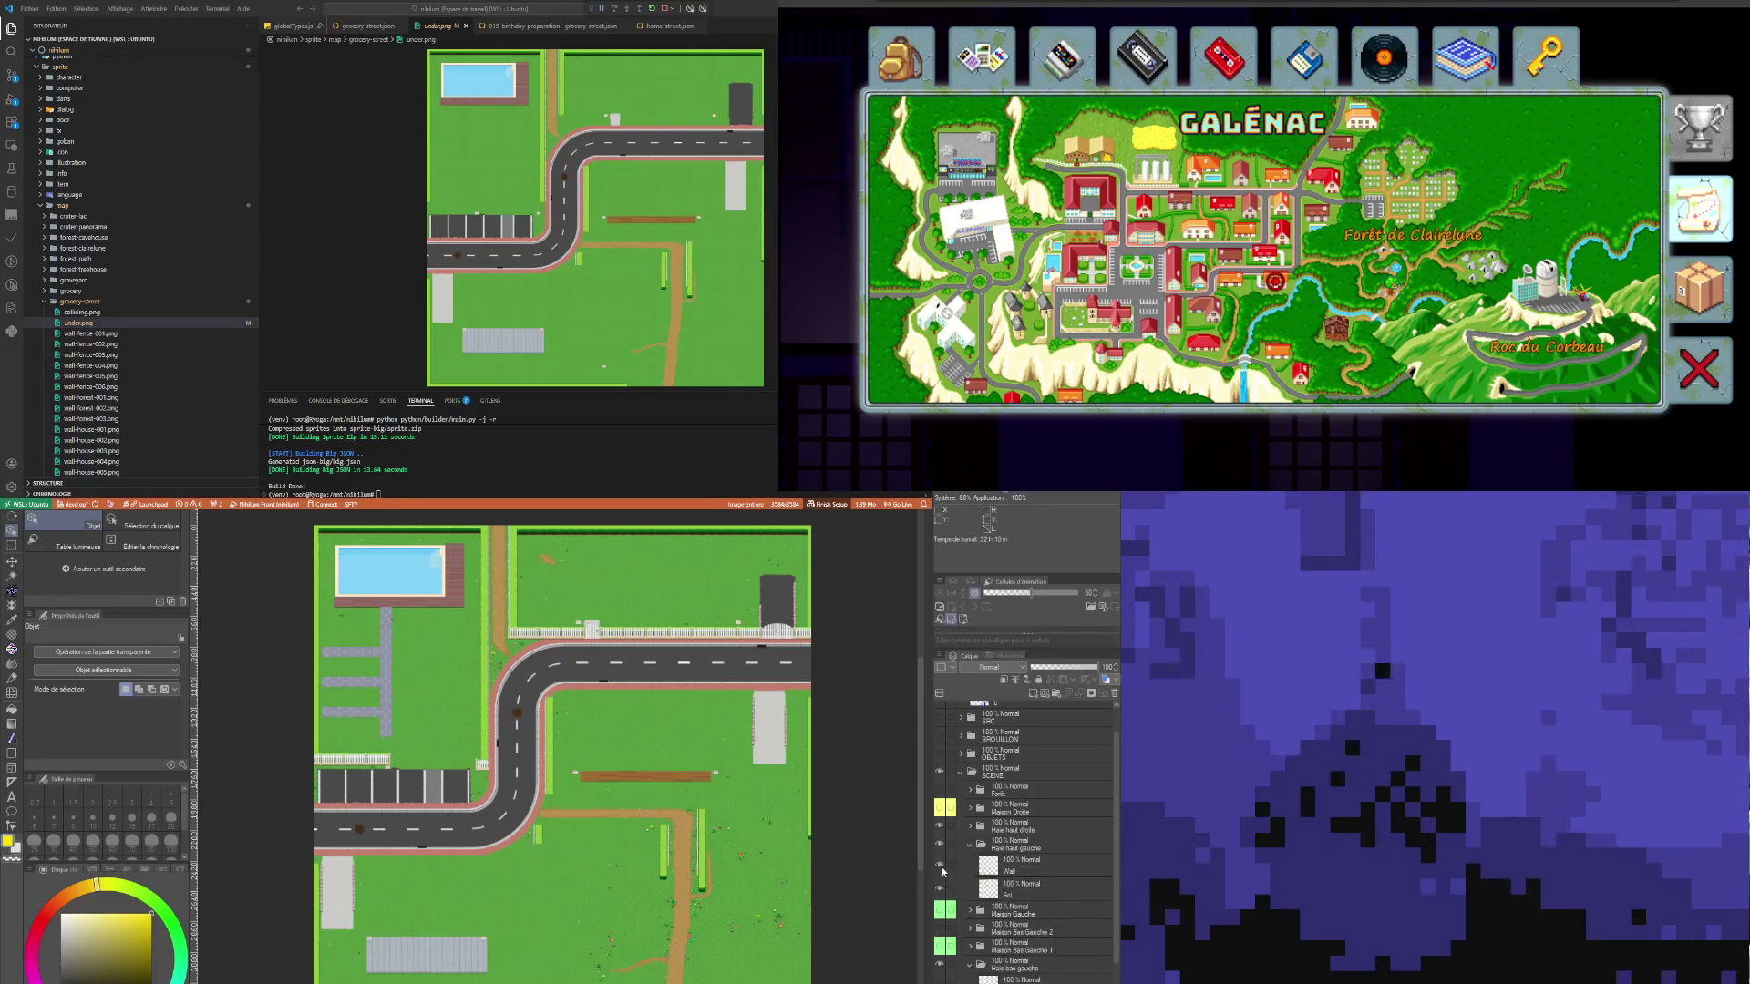
{"action": "left_click", "coordinate": [968, 829]}
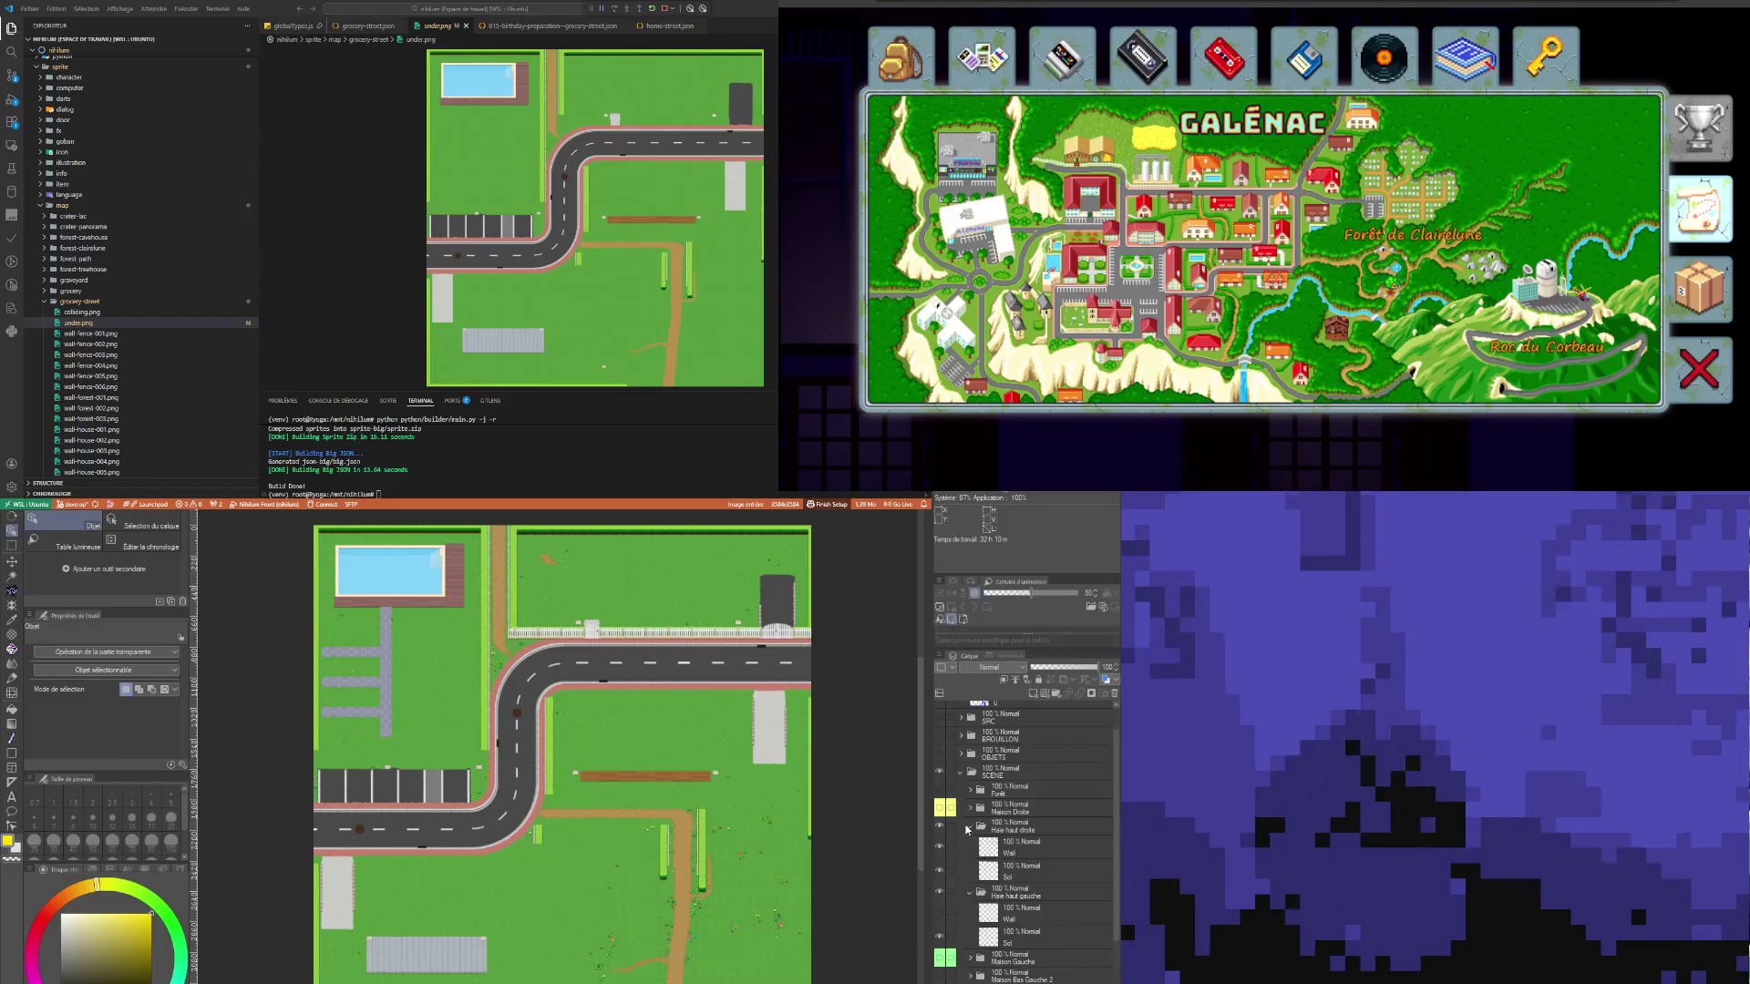
{"action": "left_click", "coordinate": [941, 849]}
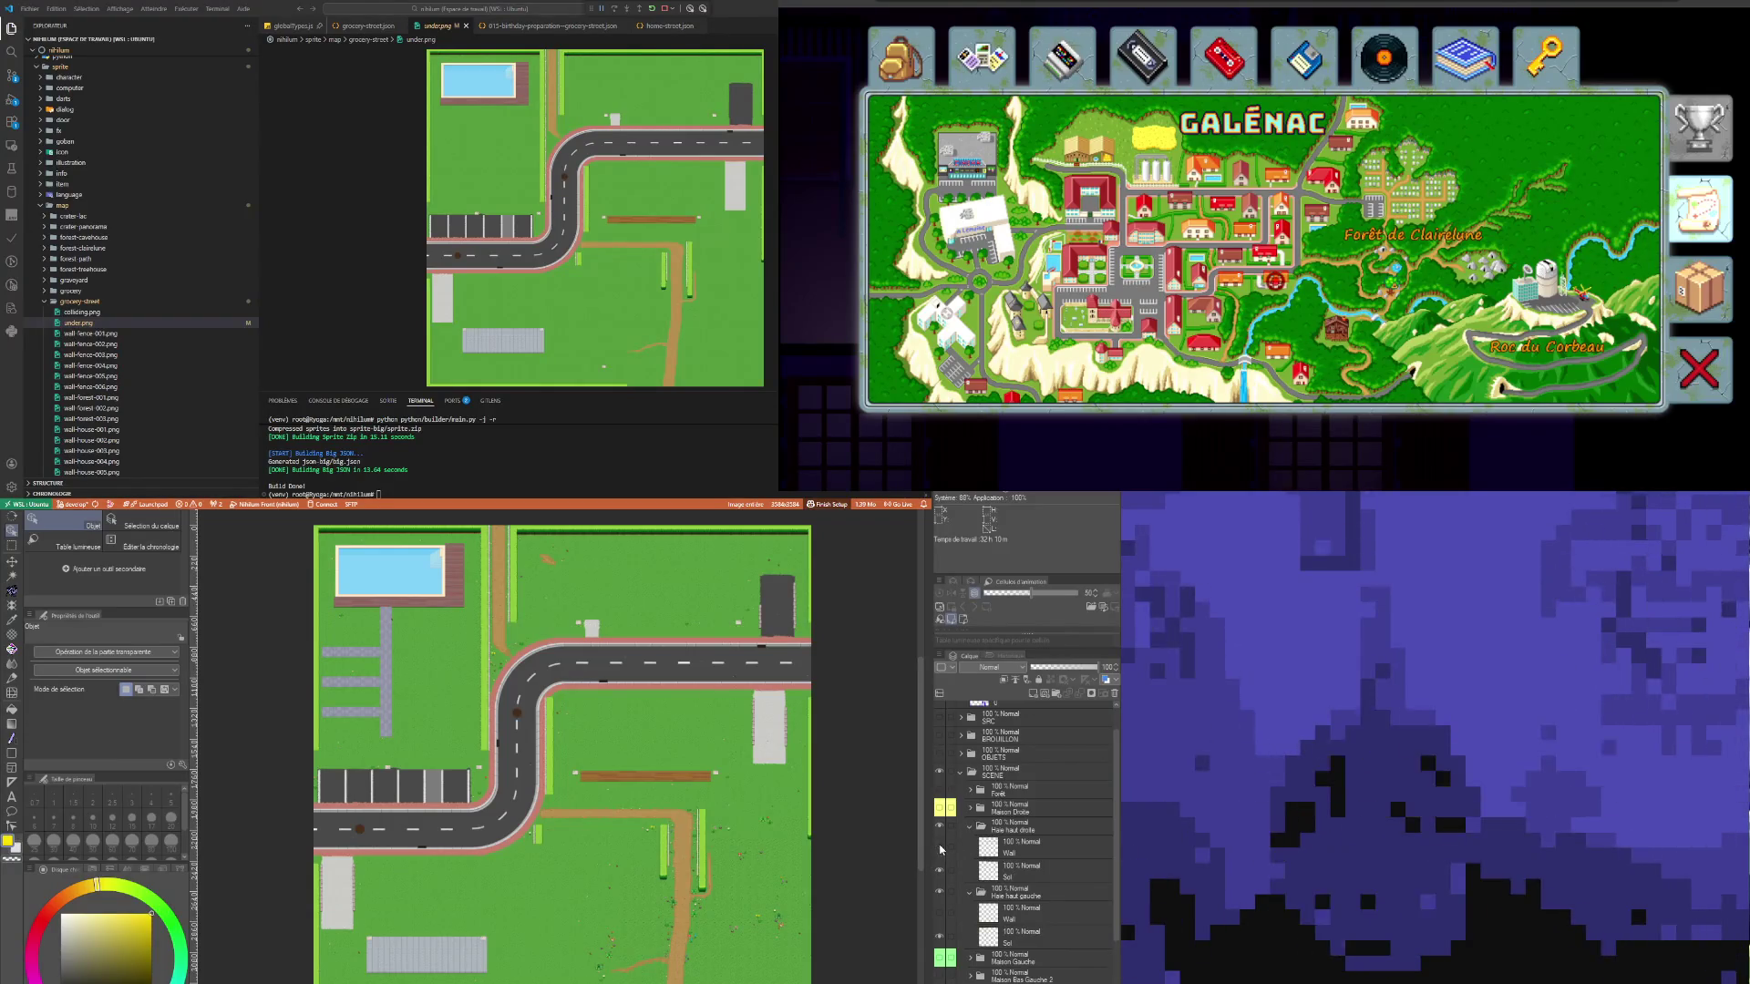
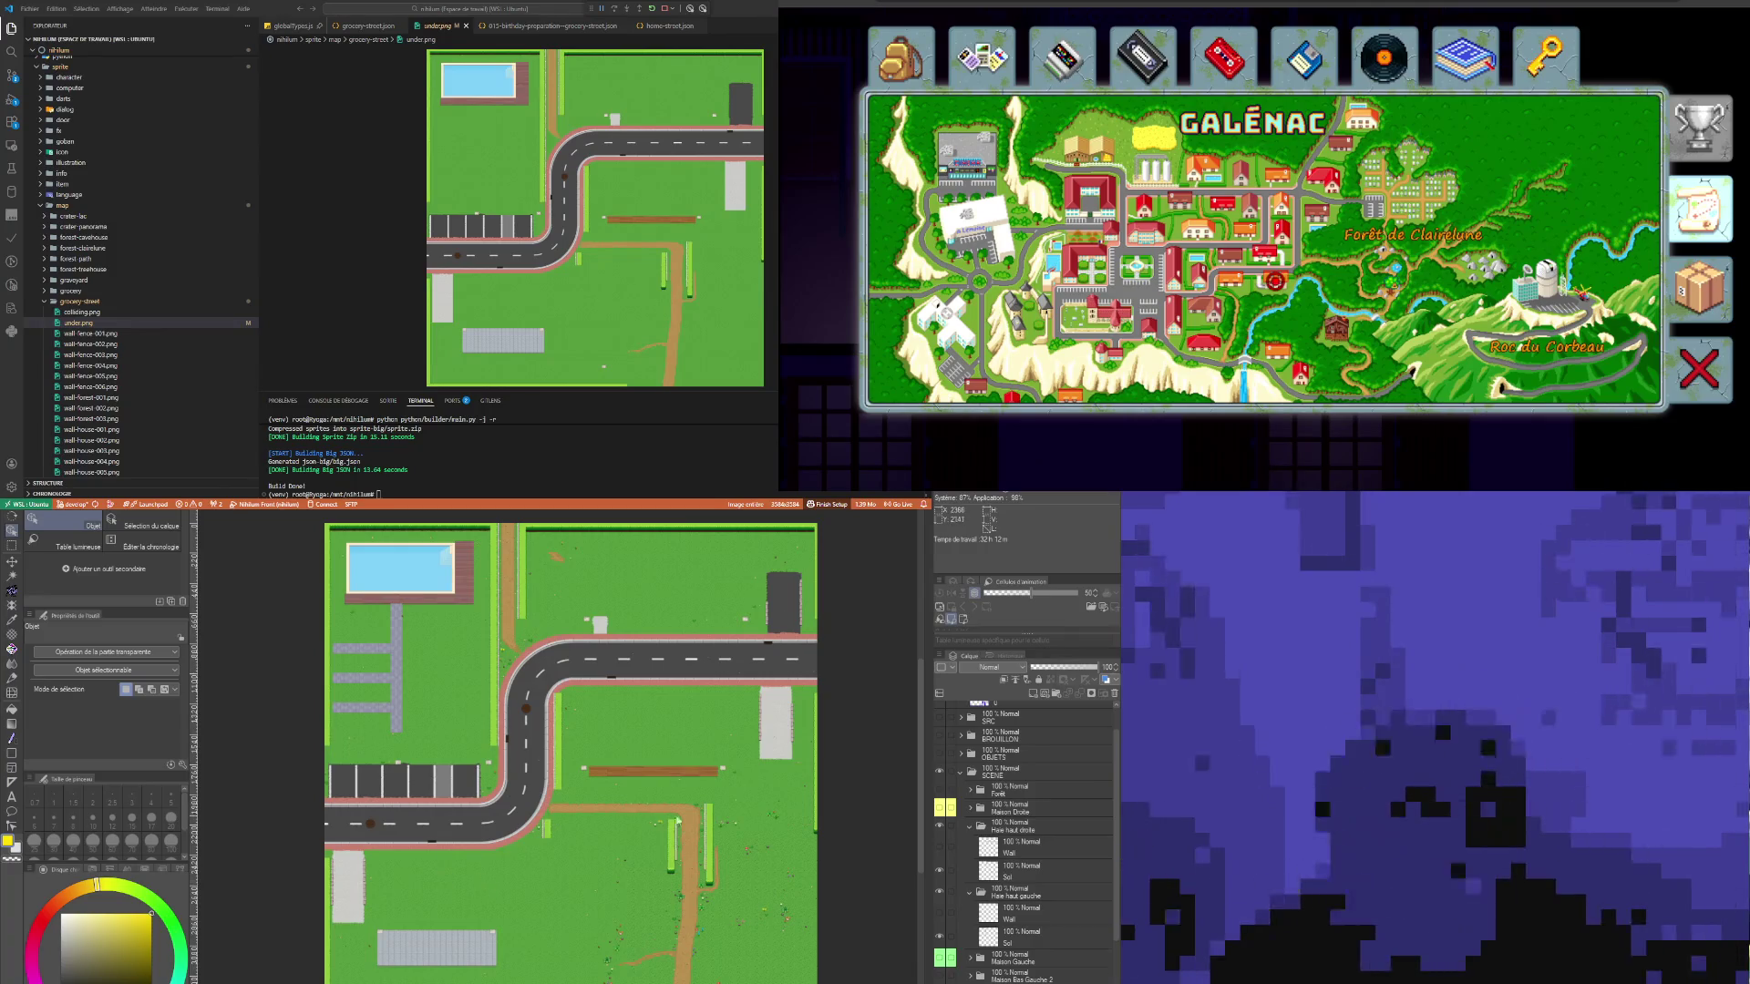
Step: Show the wall layers in each Haie group so white fences line the roads
{"action": "left_click", "coordinate": [1016, 896]}
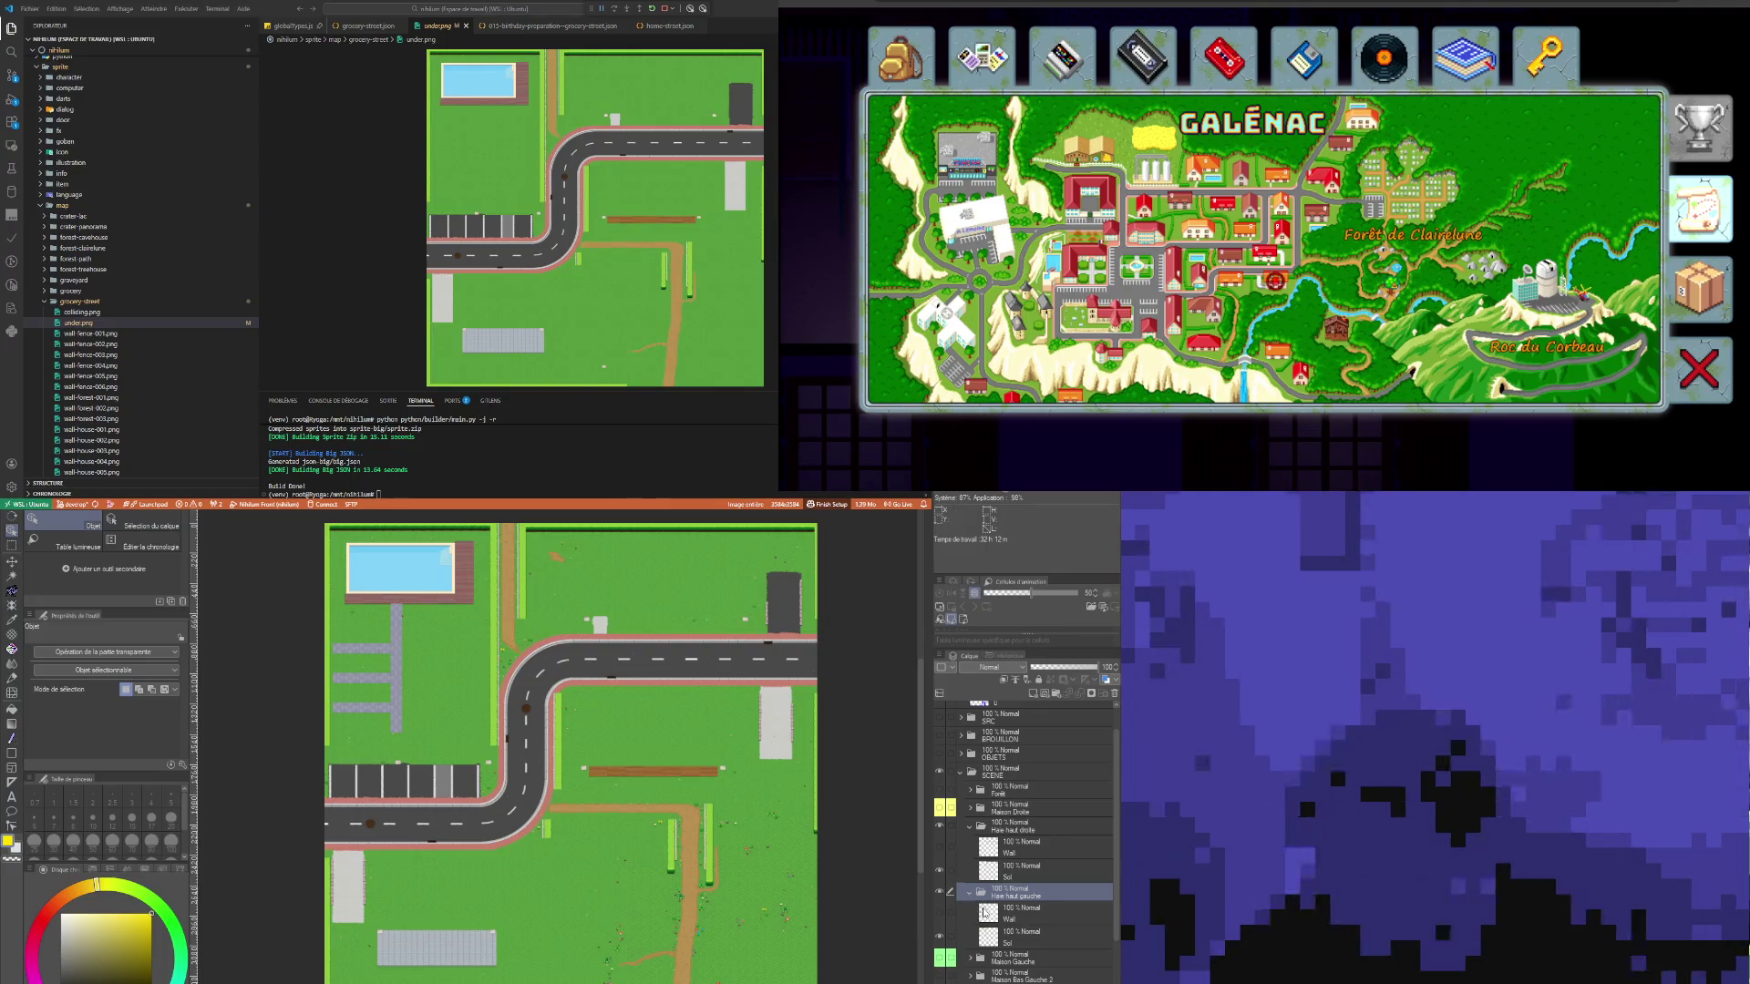
{"action": "left_click", "coordinate": [940, 911]}
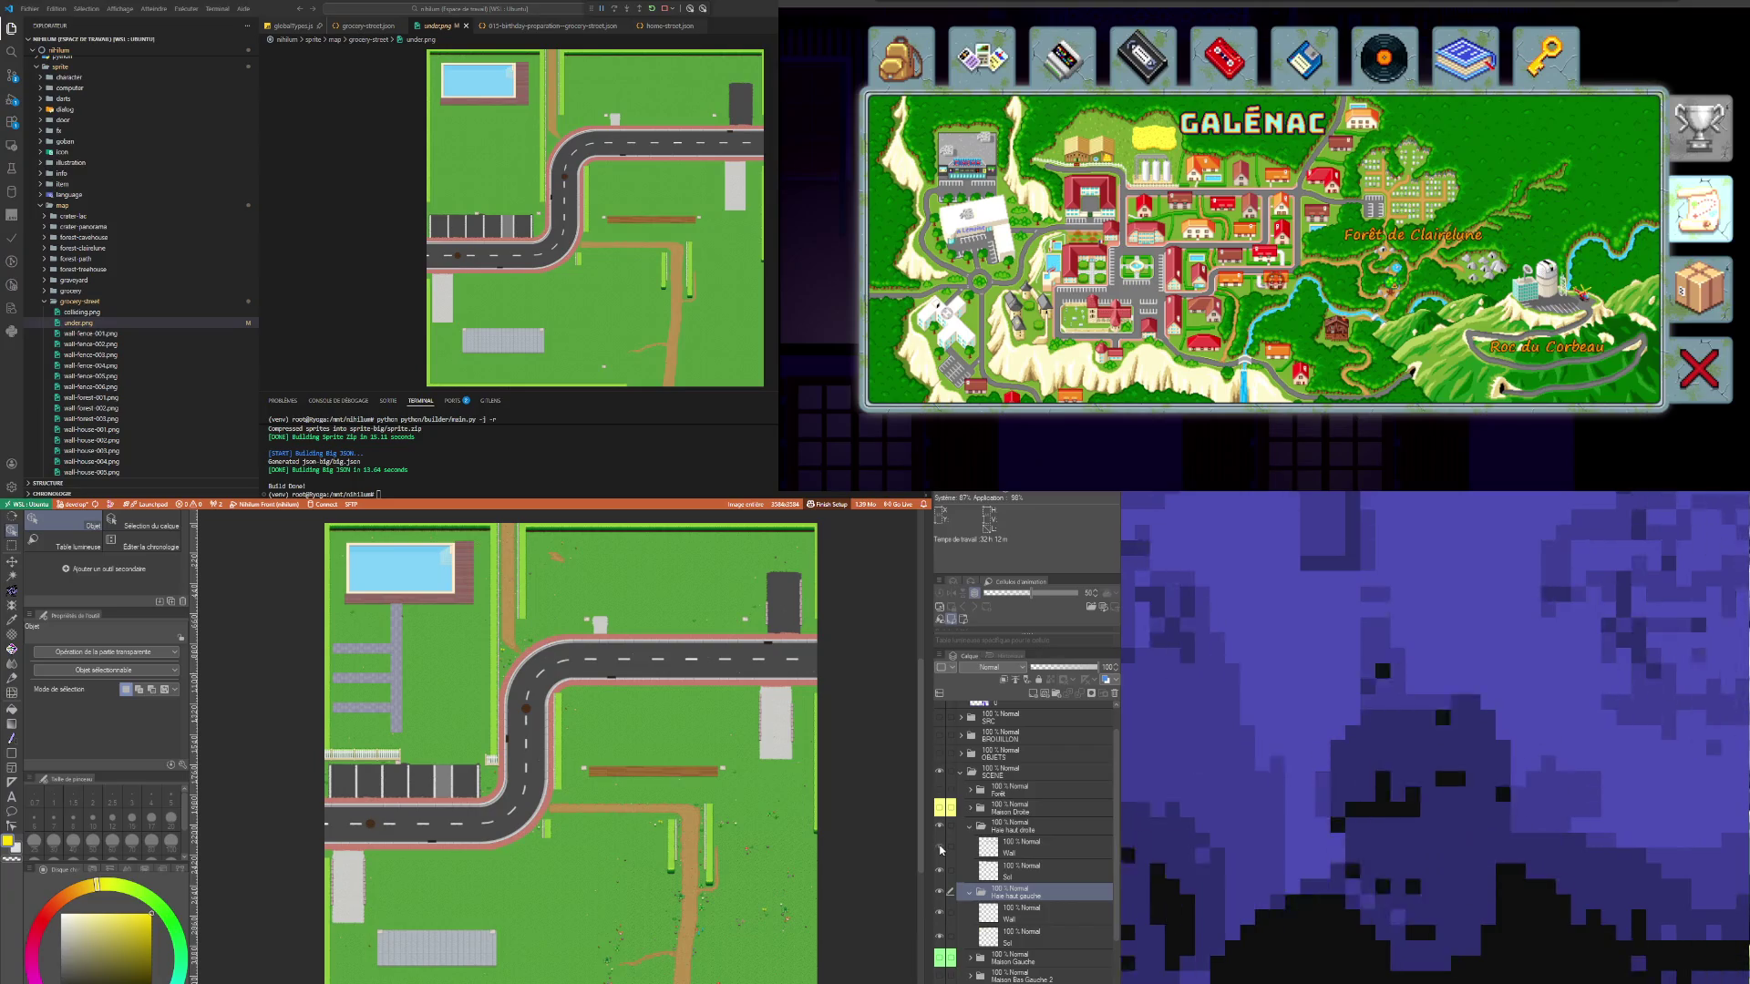
{"action": "left_click", "coordinate": [939, 847]}
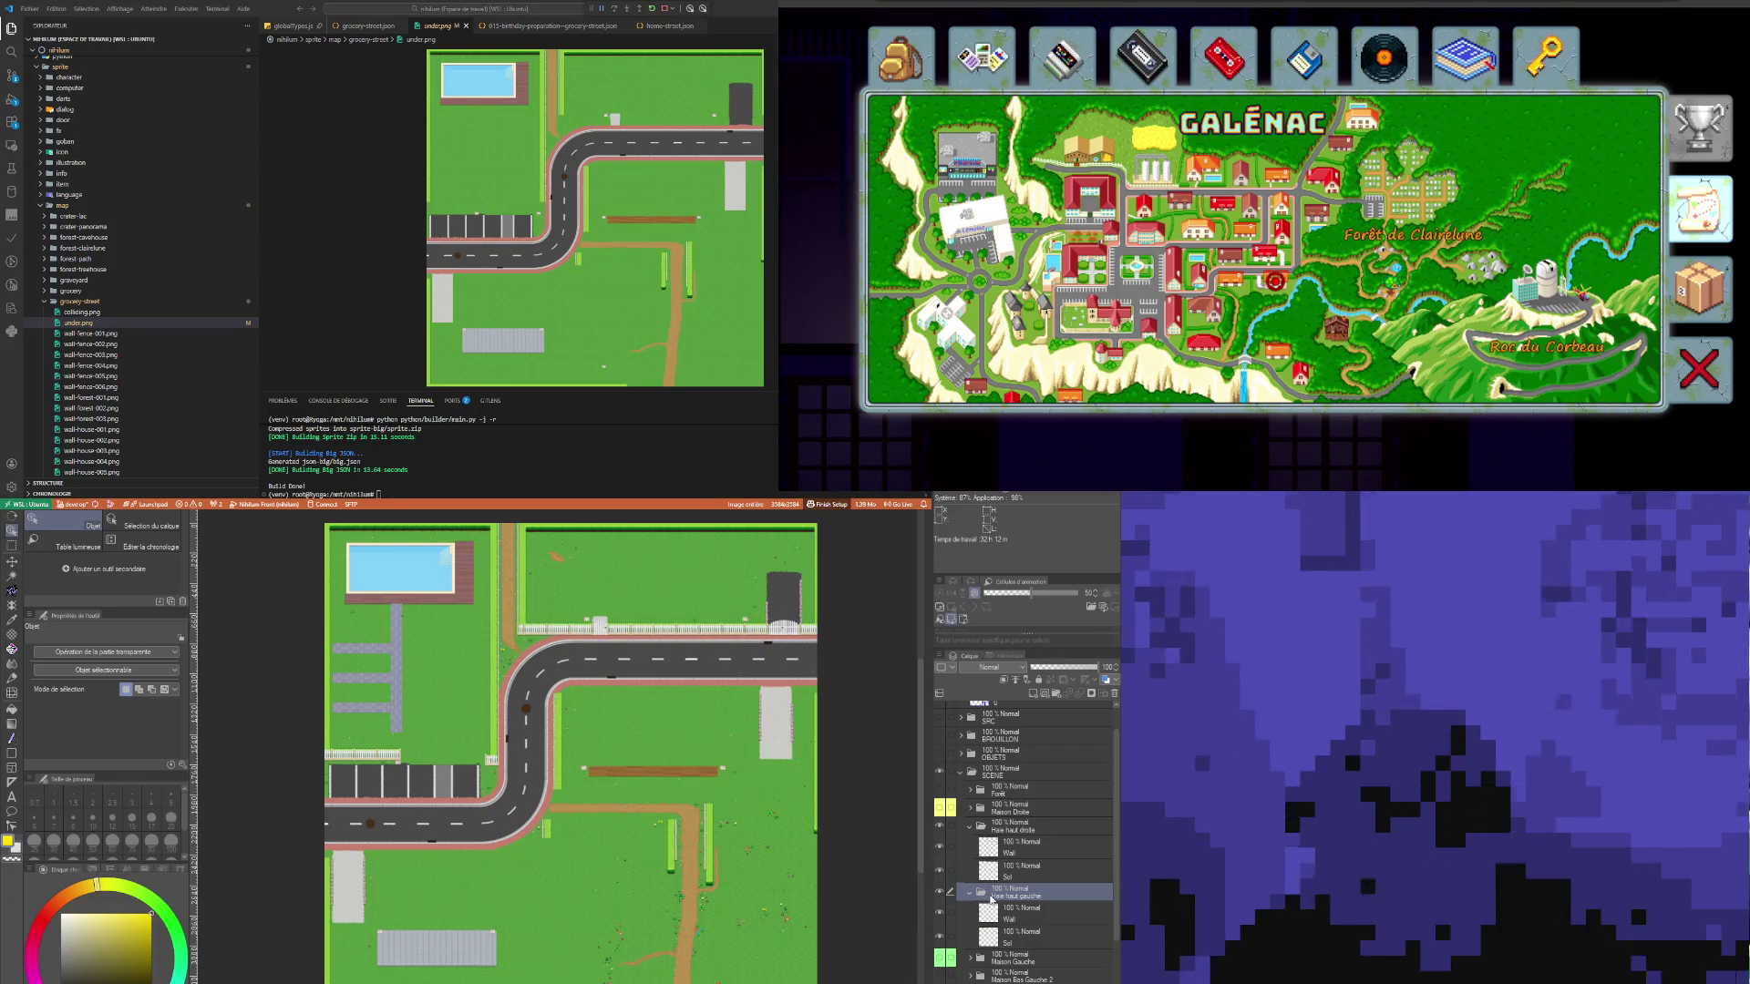
{"action": "scroll", "coordinate": [948, 948], "scroll_direction": "down", "scroll_amount": 2}
{"action": "left_click", "coordinate": [941, 957]}
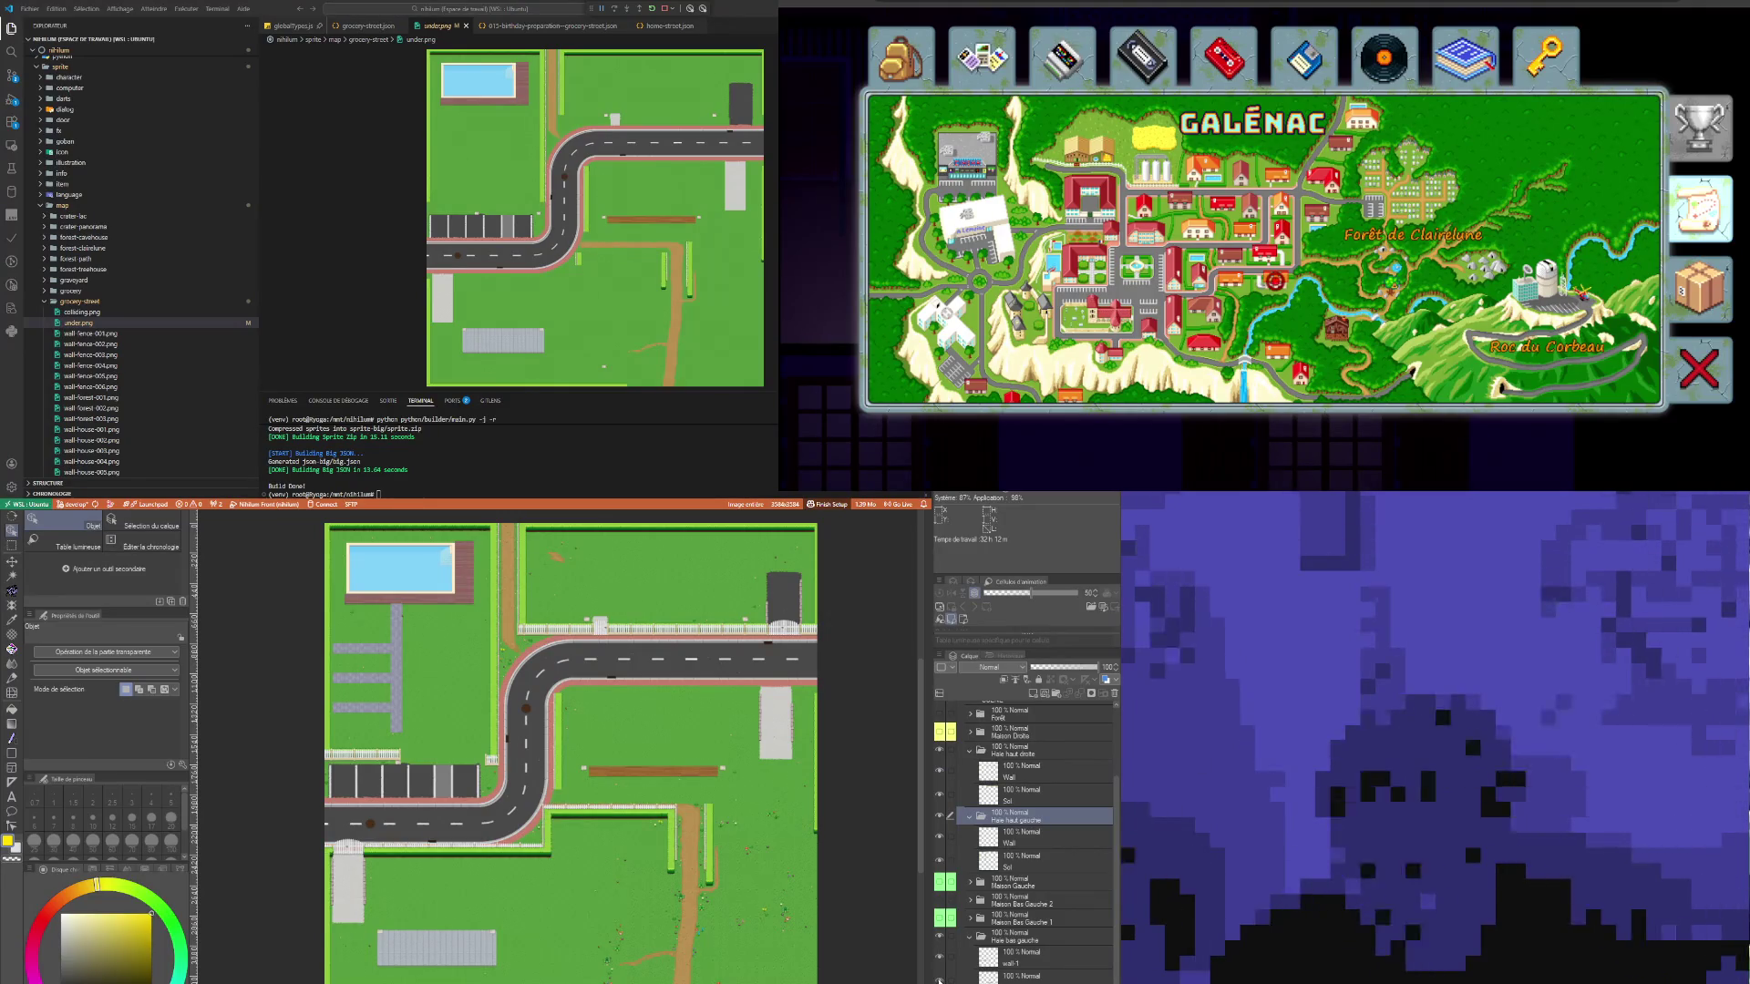
{"action": "scroll", "coordinate": [935, 978], "scroll_direction": "down", "scroll_amount": 2}
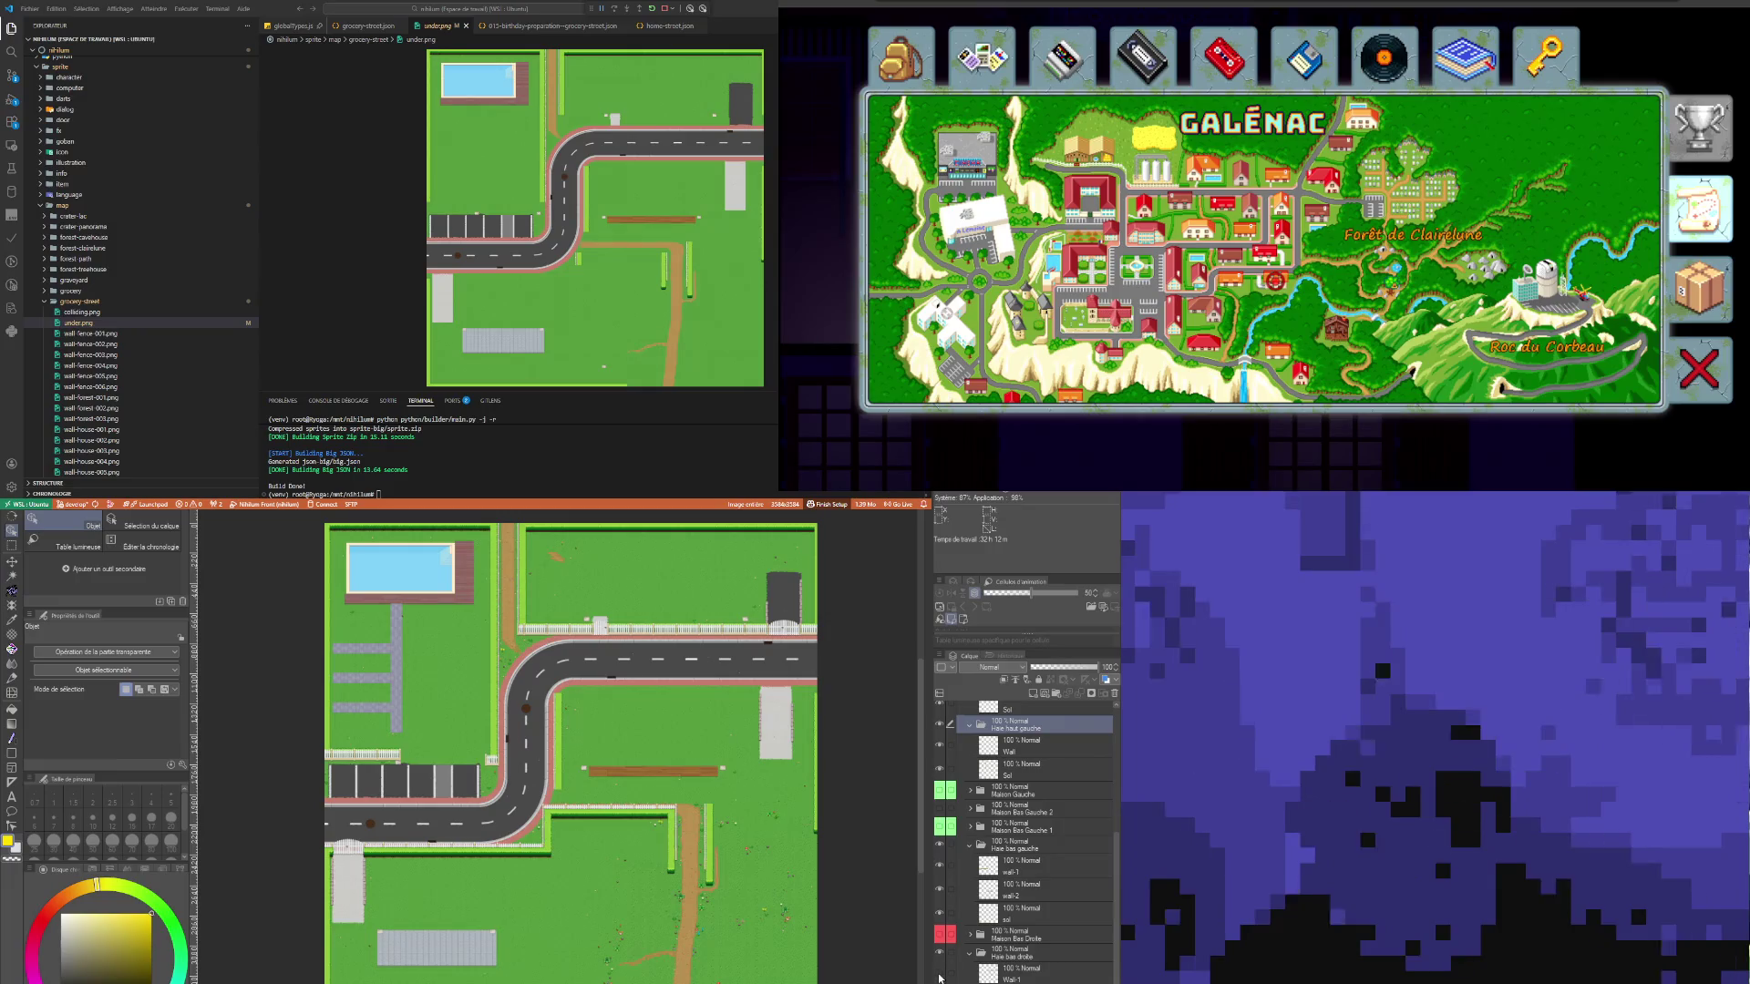
{"action": "left_click", "coordinate": [939, 971]}
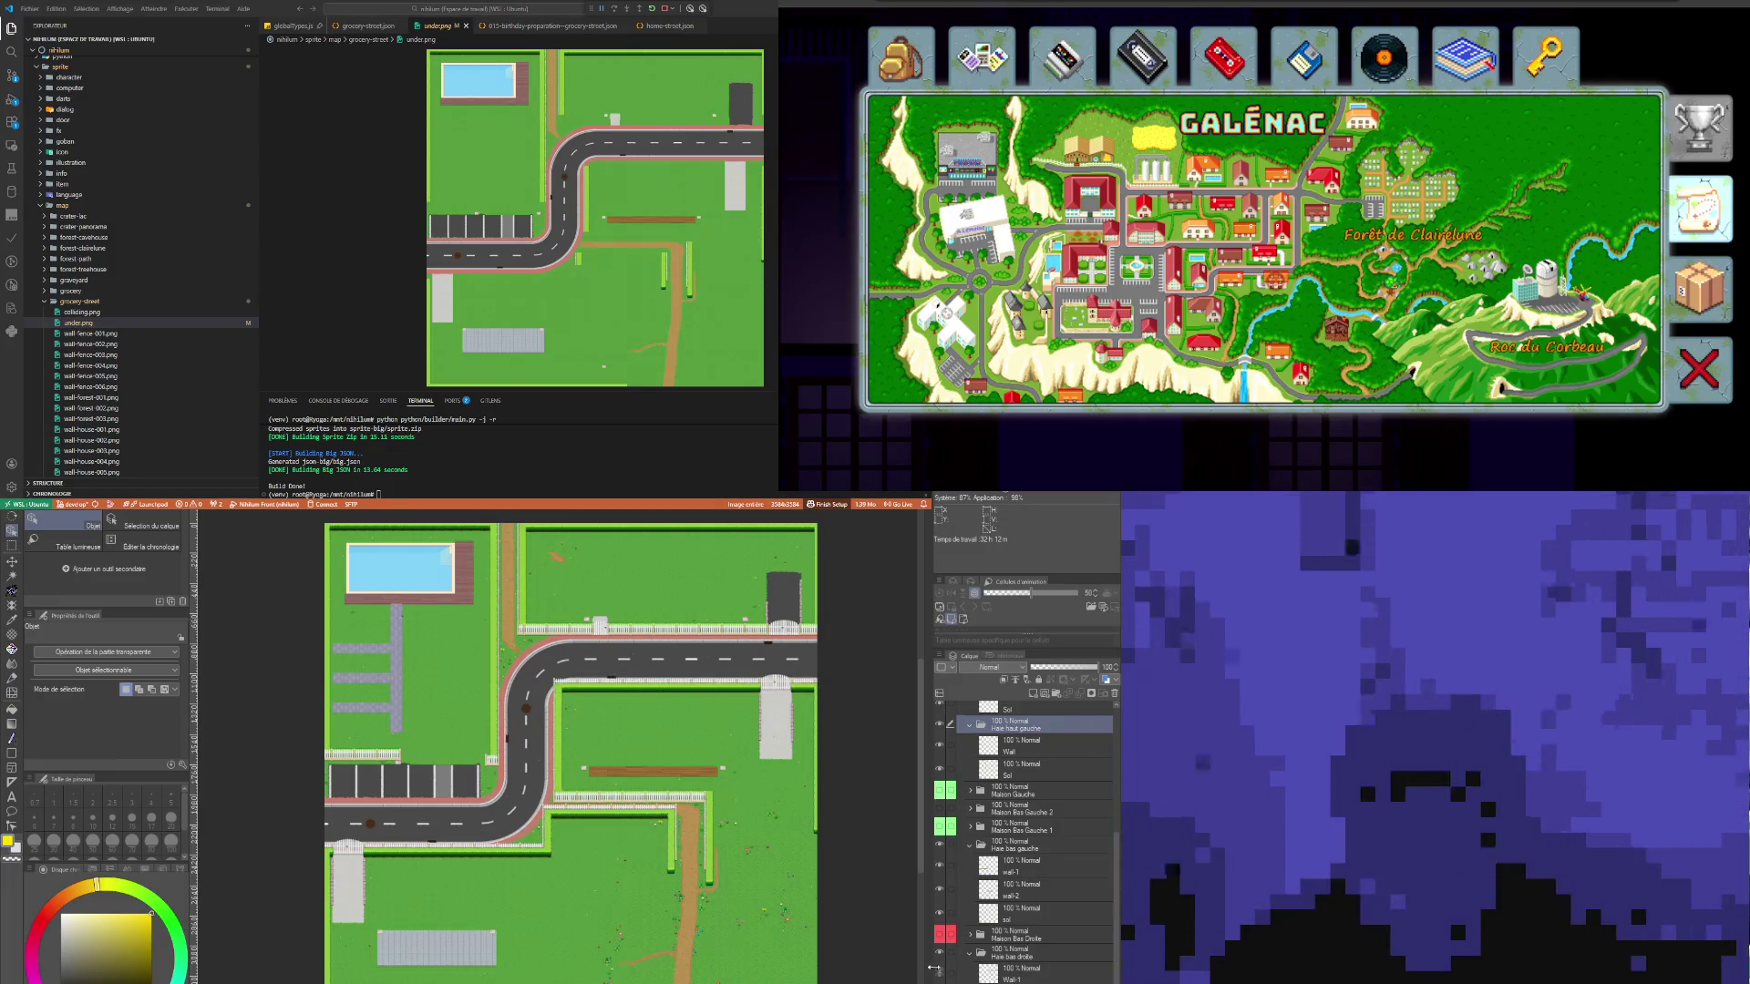
{"action": "scroll", "coordinate": [1030, 945], "scroll_direction": "up", "scroll_amount": 2}
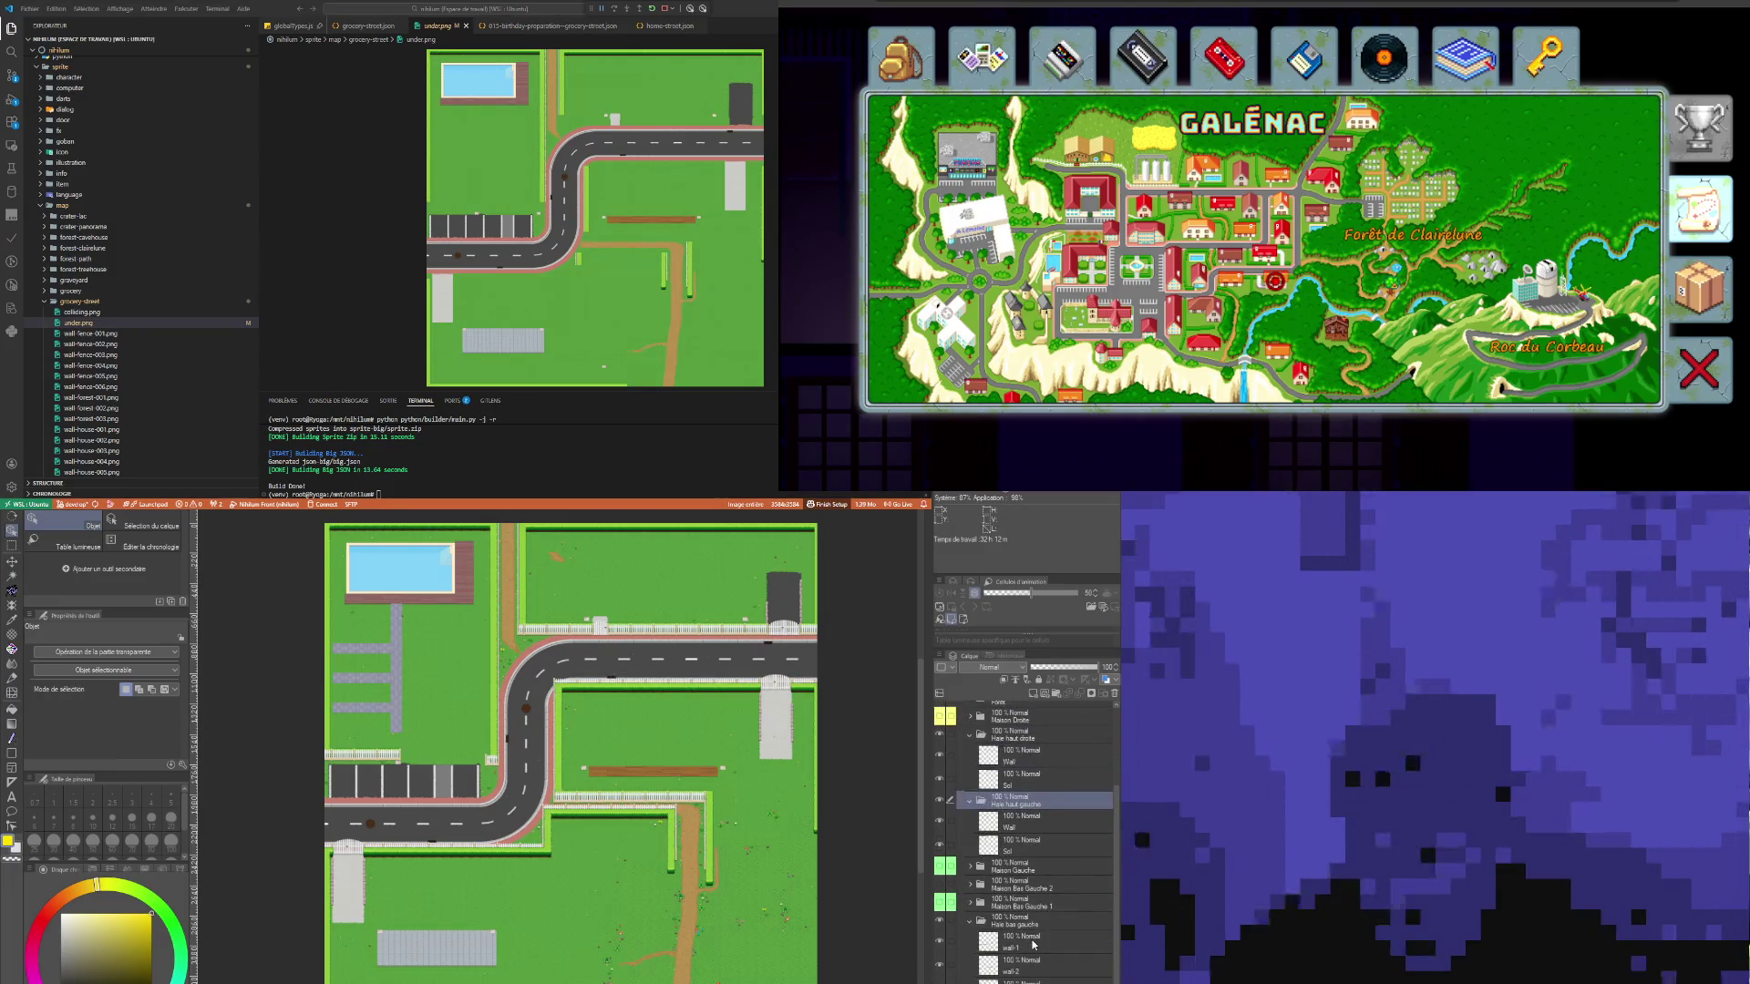
{"action": "scroll", "coordinate": [1034, 939], "scroll_direction": "up", "scroll_amount": 2}
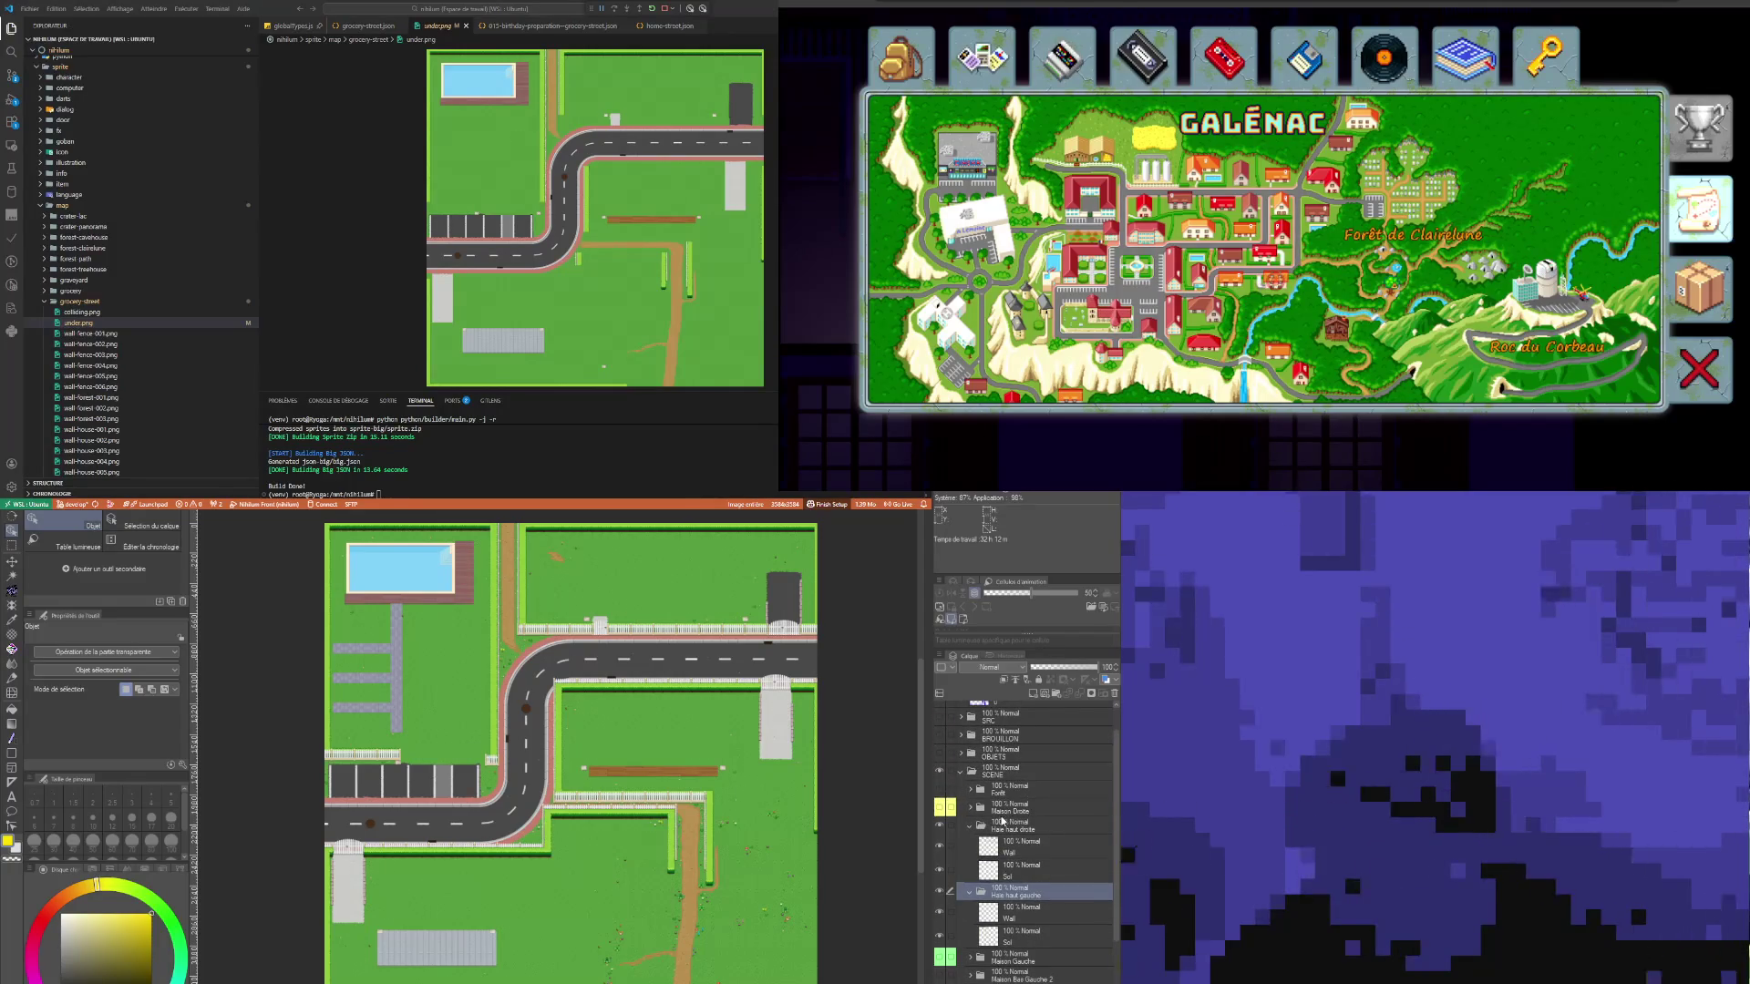
Step: Collapse the Haie haut droite, Haie haut gauche and Haie bas gauche folders
{"action": "left_click", "coordinate": [997, 830]}
{"action": "left_click", "coordinate": [971, 827]}
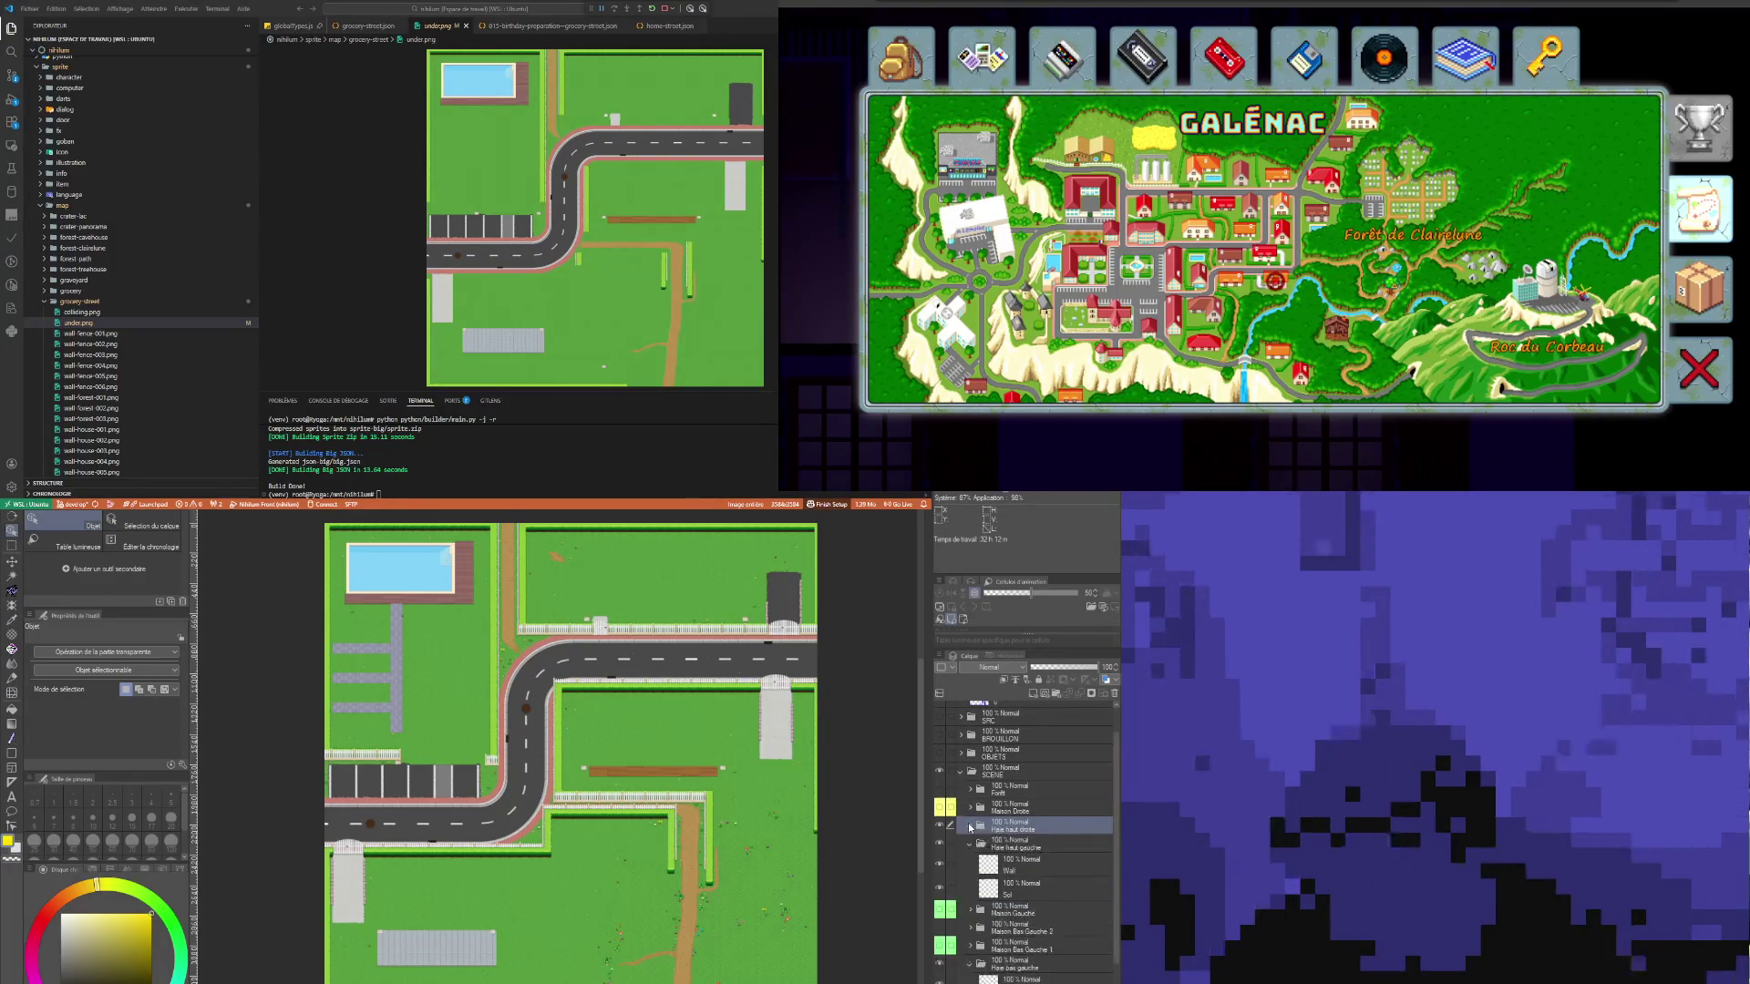
{"action": "left_click", "coordinate": [968, 846]}
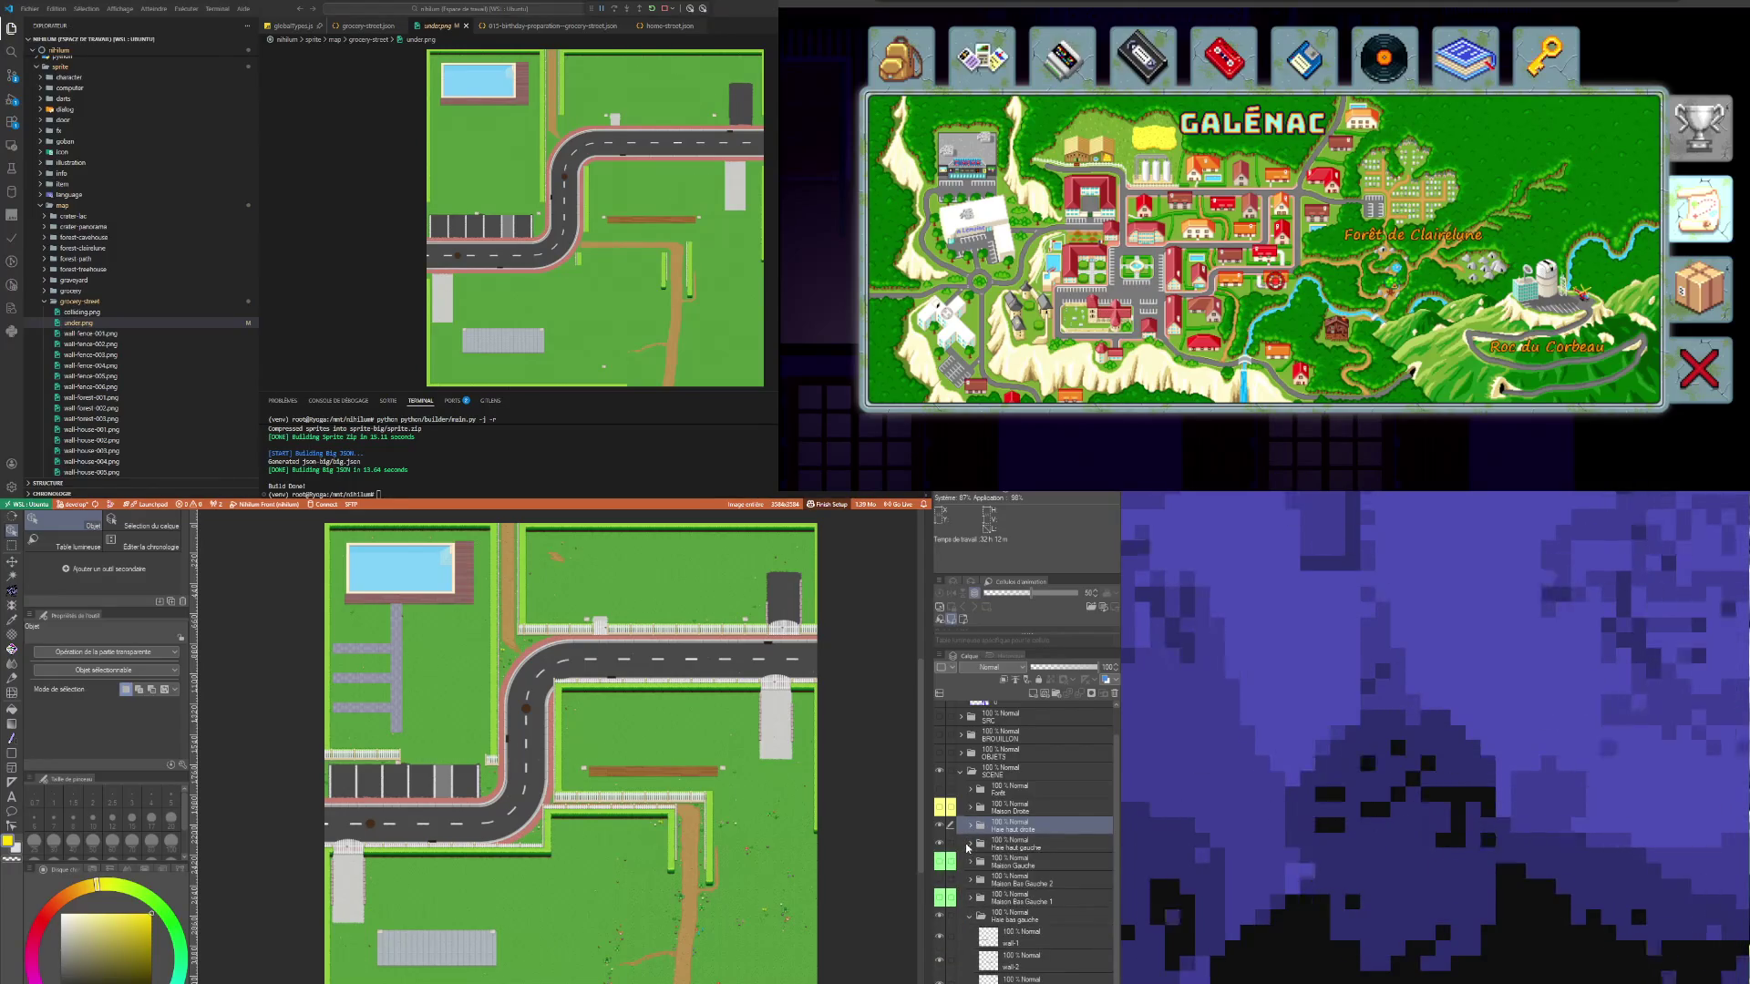
{"action": "left_click", "coordinate": [971, 918]}
{"action": "left_click", "coordinate": [1020, 812]}
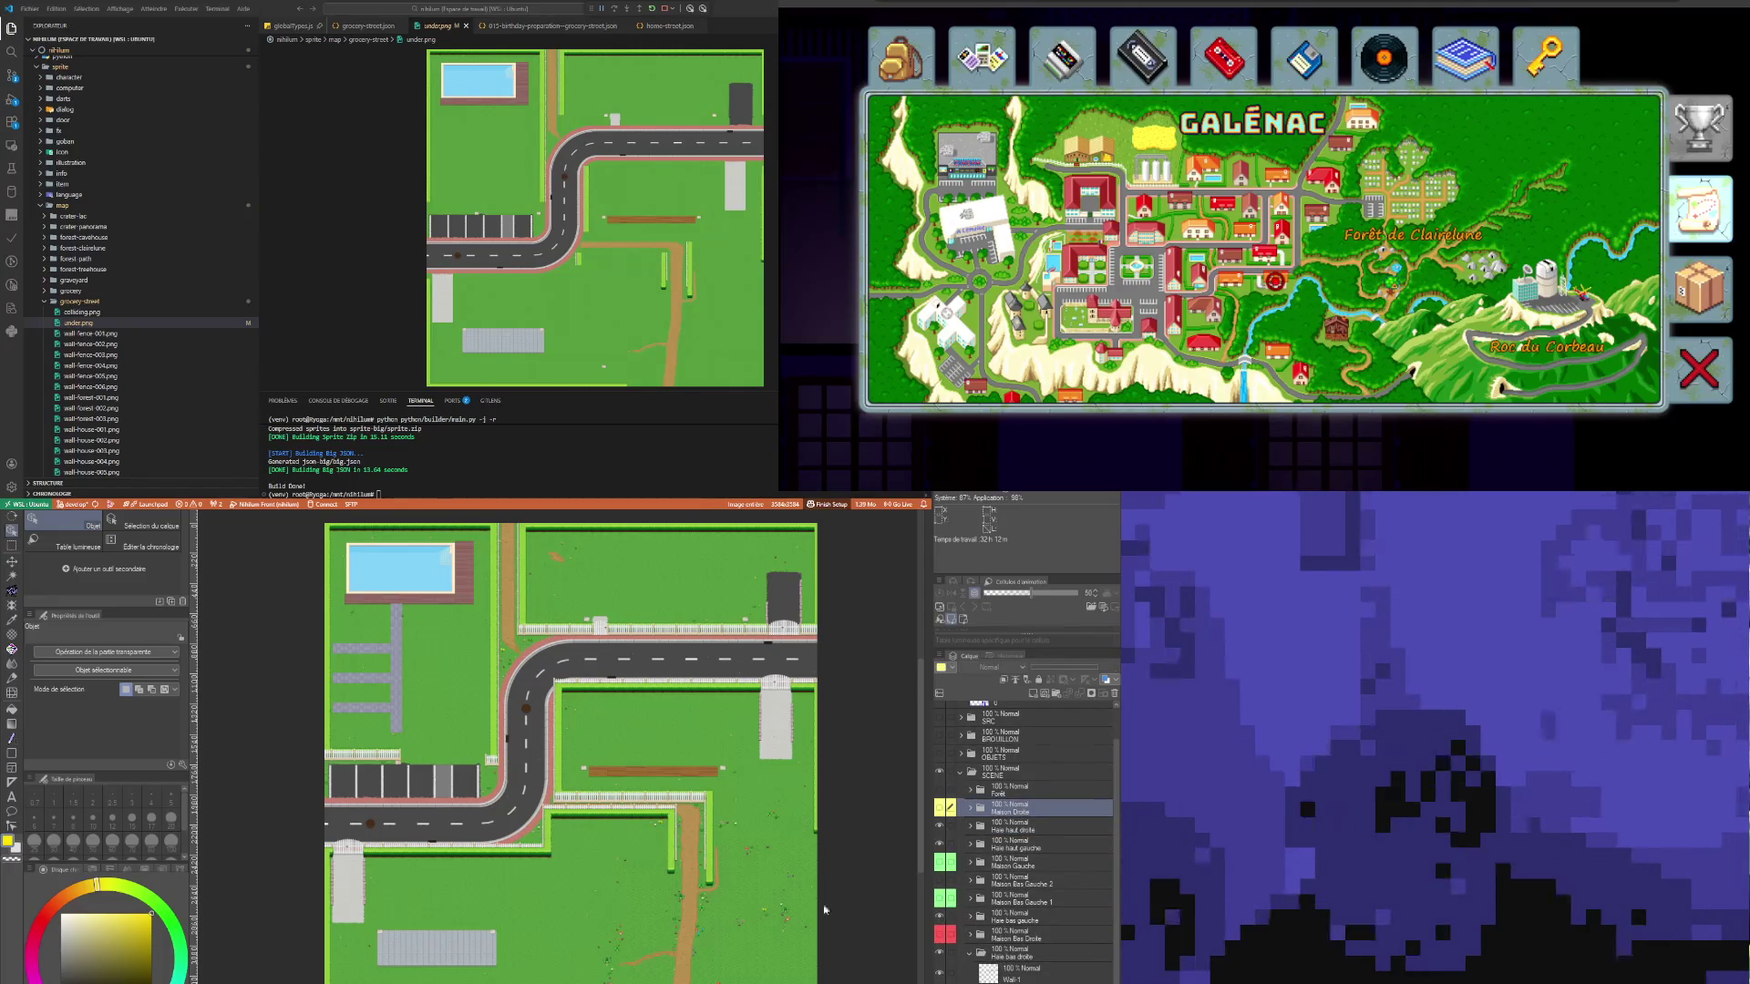
{"action": "scroll", "coordinate": [676, 825], "scroll_direction": "down", "scroll_amount": 1}
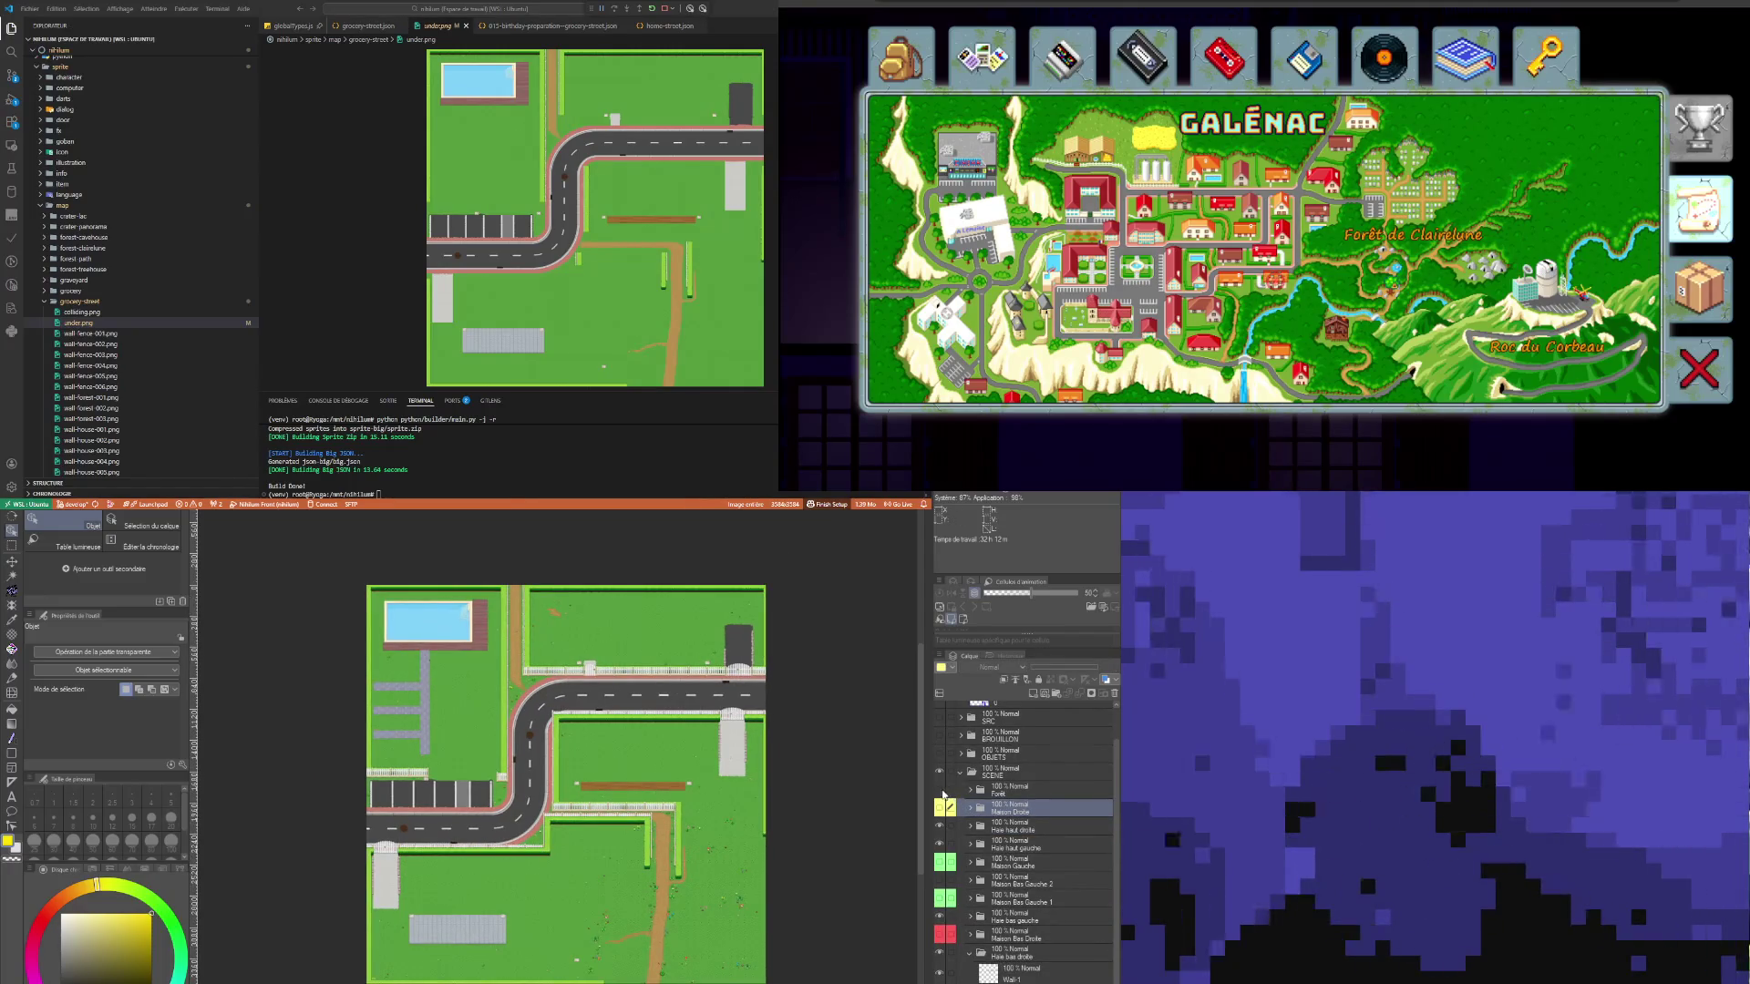
Step: Show Forêt, the lower house and the Huit à Sept shop, collapse Haie bas droite, and zoom in
{"action": "left_click", "coordinate": [942, 790]}
{"action": "left_click", "coordinate": [941, 880]}
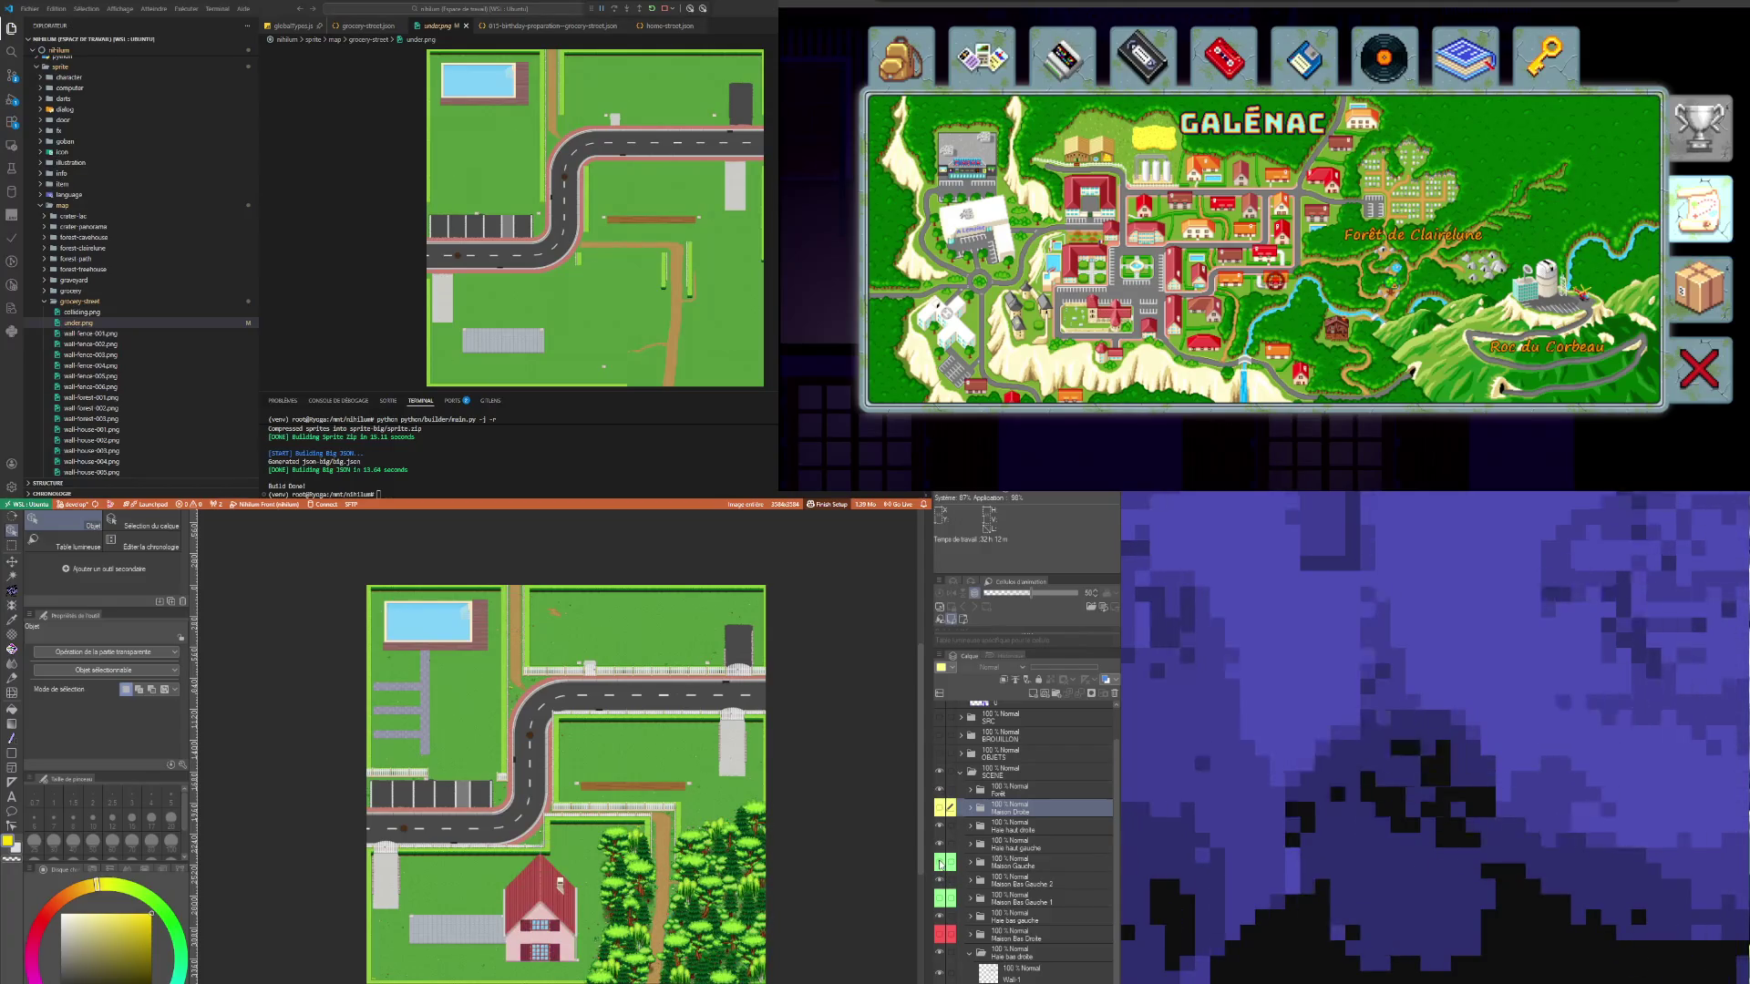
{"action": "left_click", "coordinate": [939, 862]}
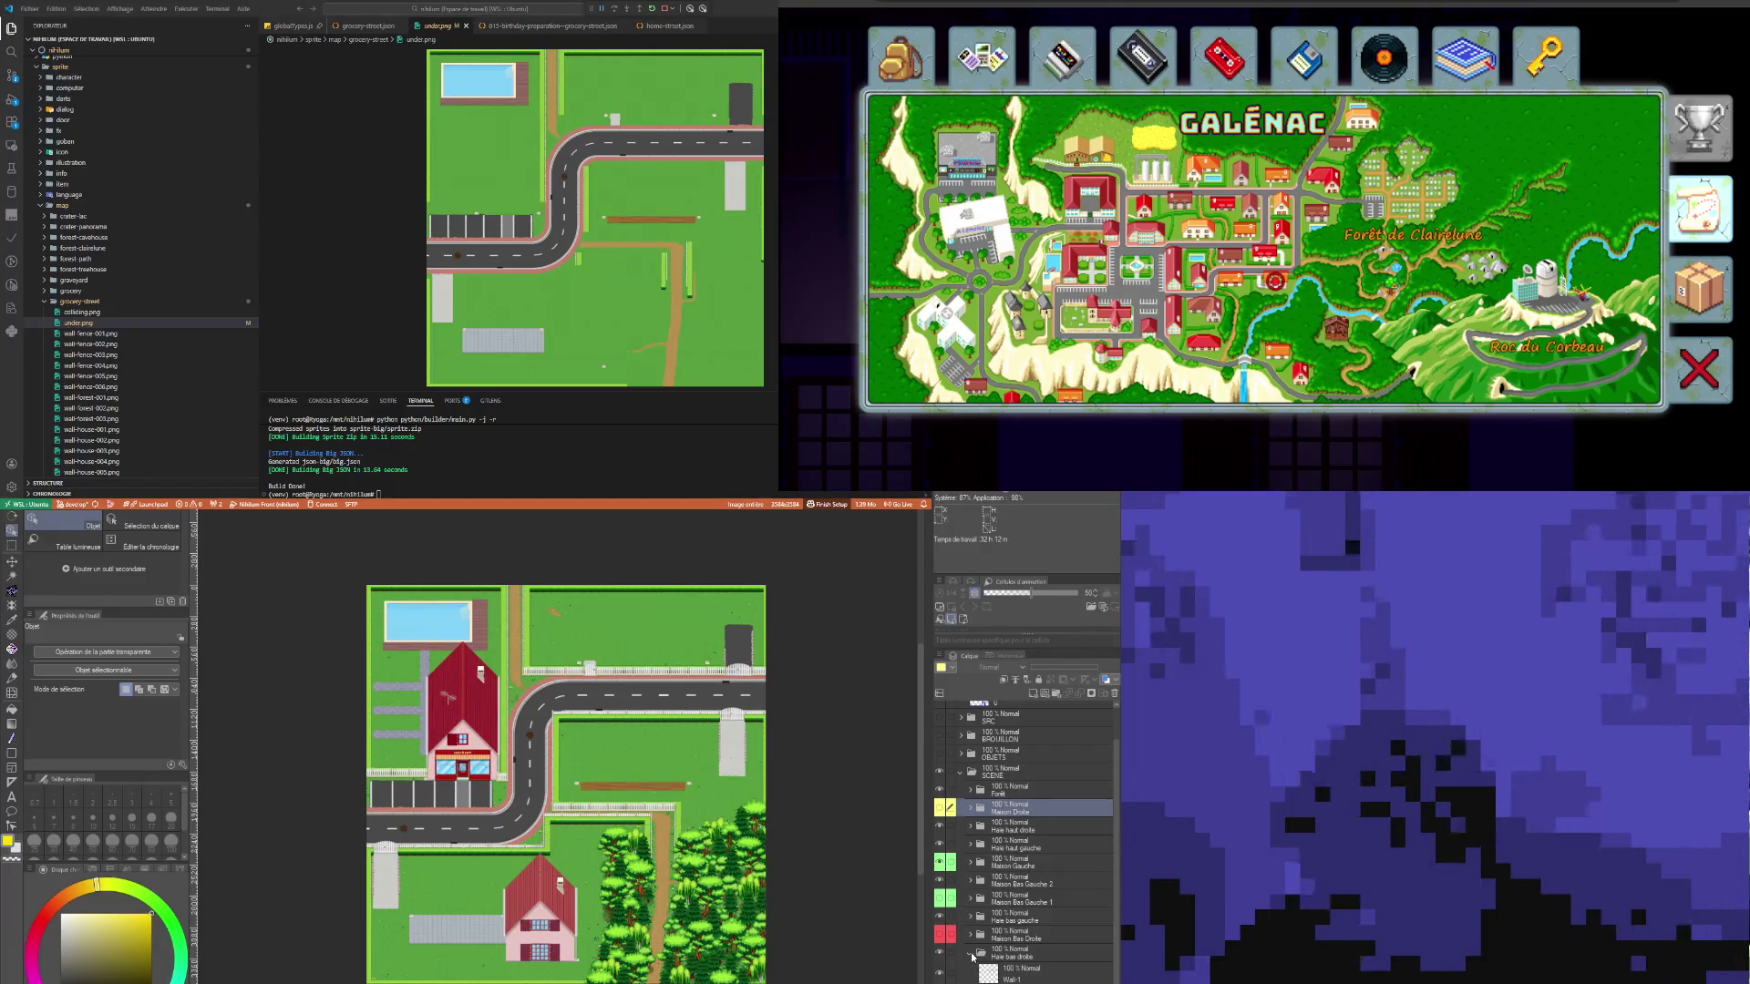
{"action": "left_click", "coordinate": [971, 954]}
{"action": "left_click", "coordinate": [556, 786]}
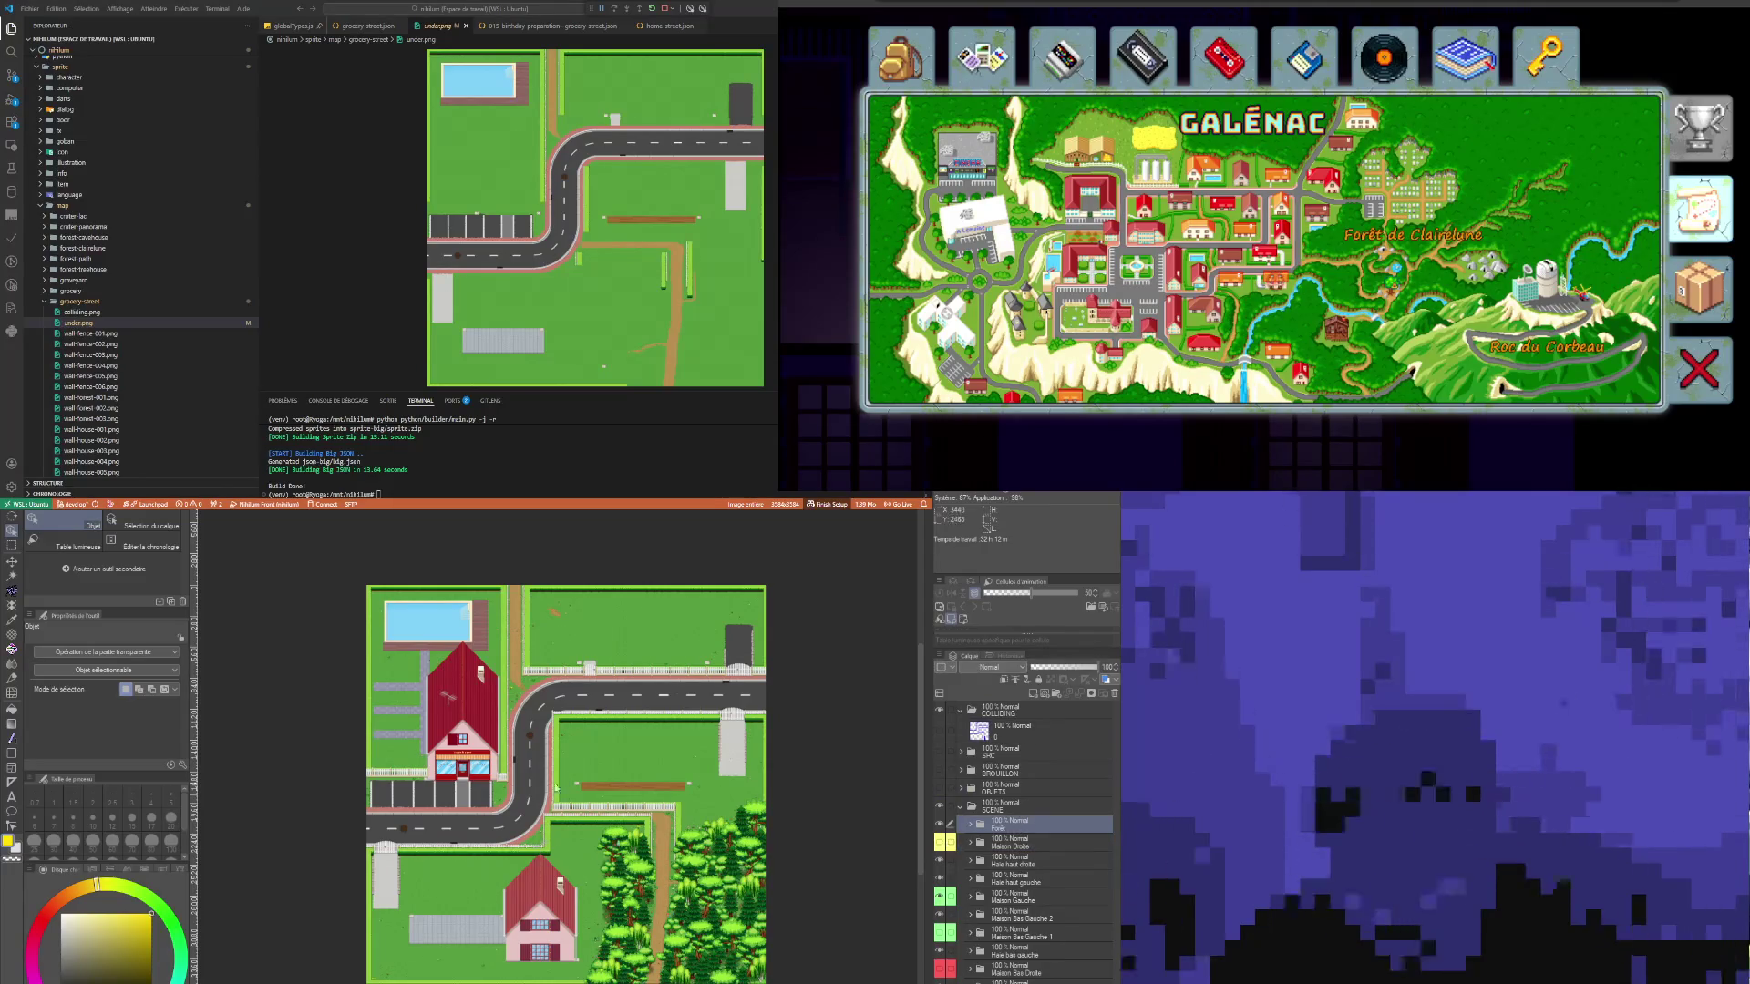
{"action": "scroll", "coordinate": [475, 674], "scroll_direction": "up", "scroll_amount": 4}
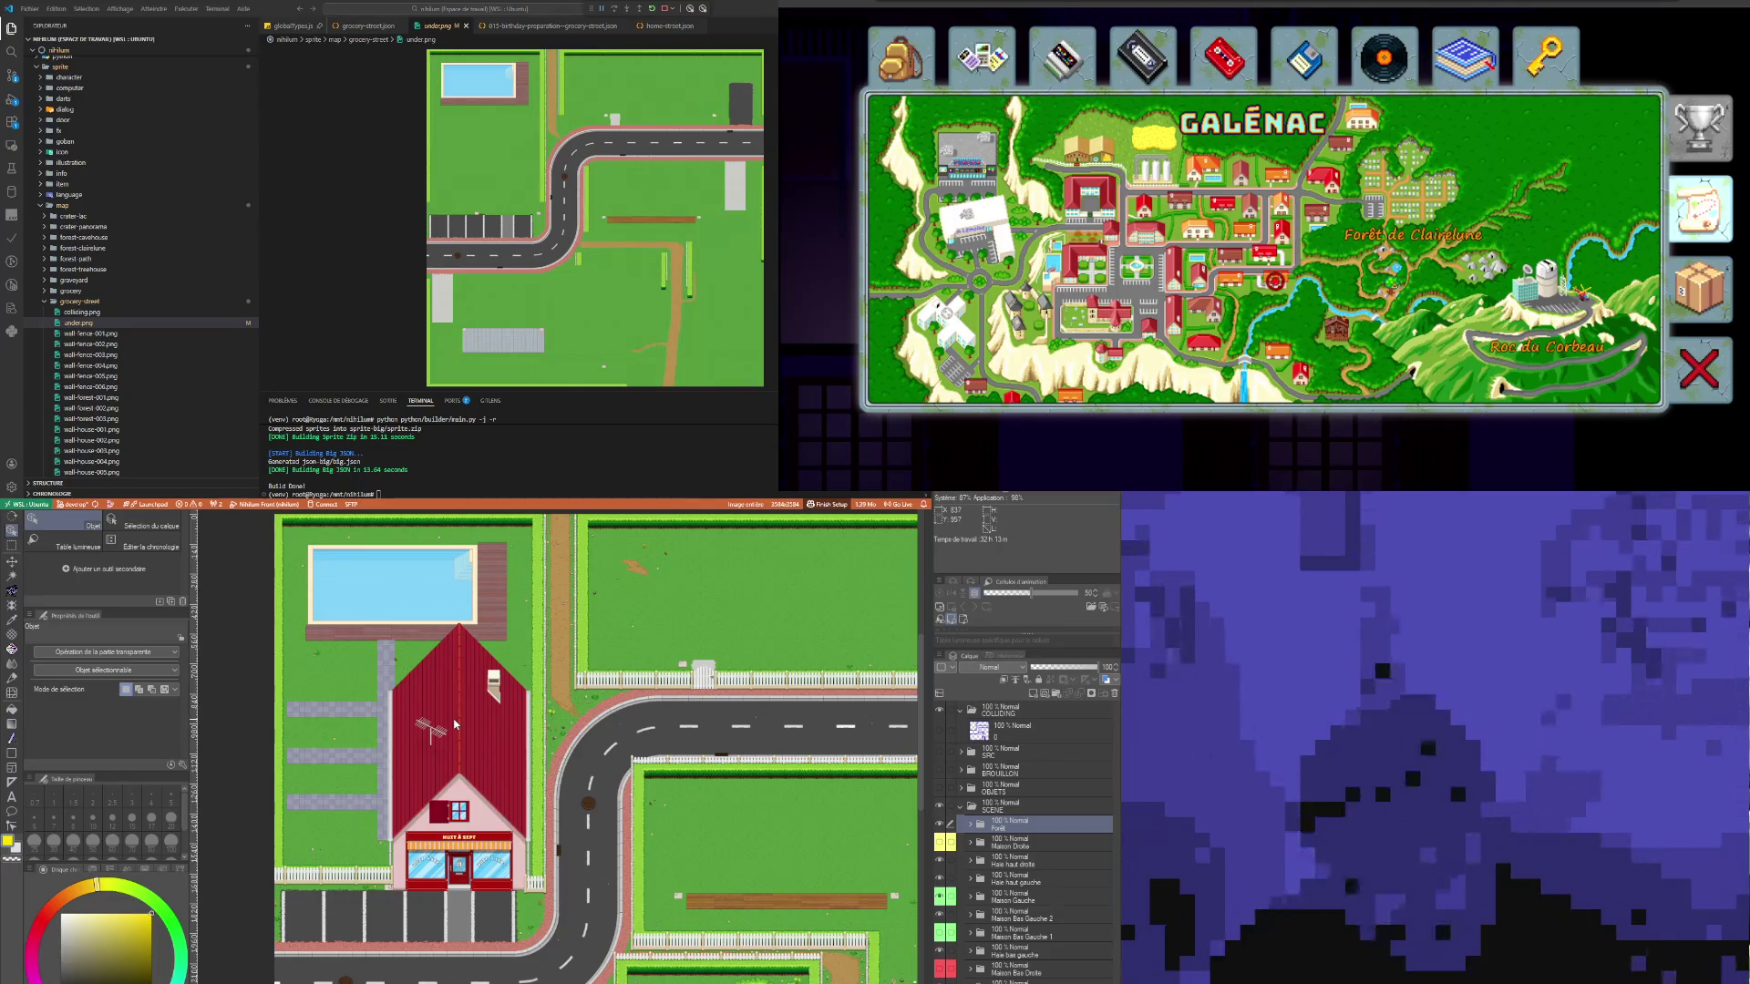
{"action": "scroll", "coordinate": [337, 884], "scroll_direction": "up", "scroll_amount": 2}
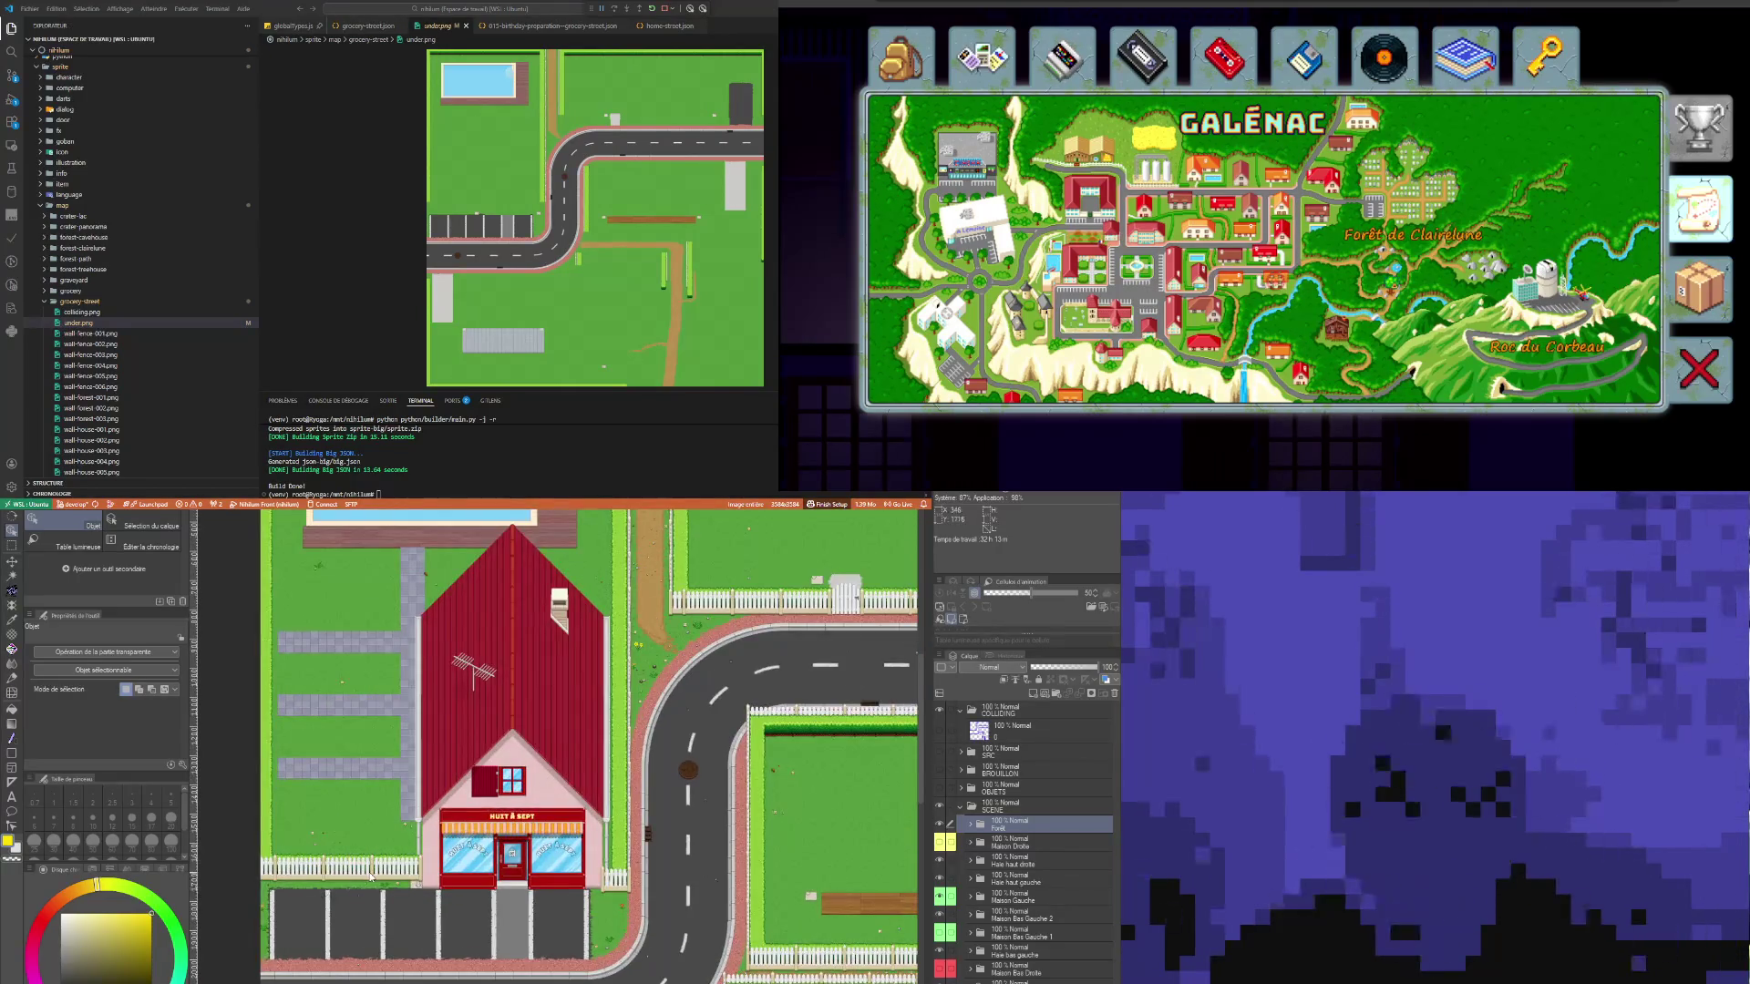
{"action": "scroll", "coordinate": [370, 876], "scroll_direction": "up", "scroll_amount": 5}
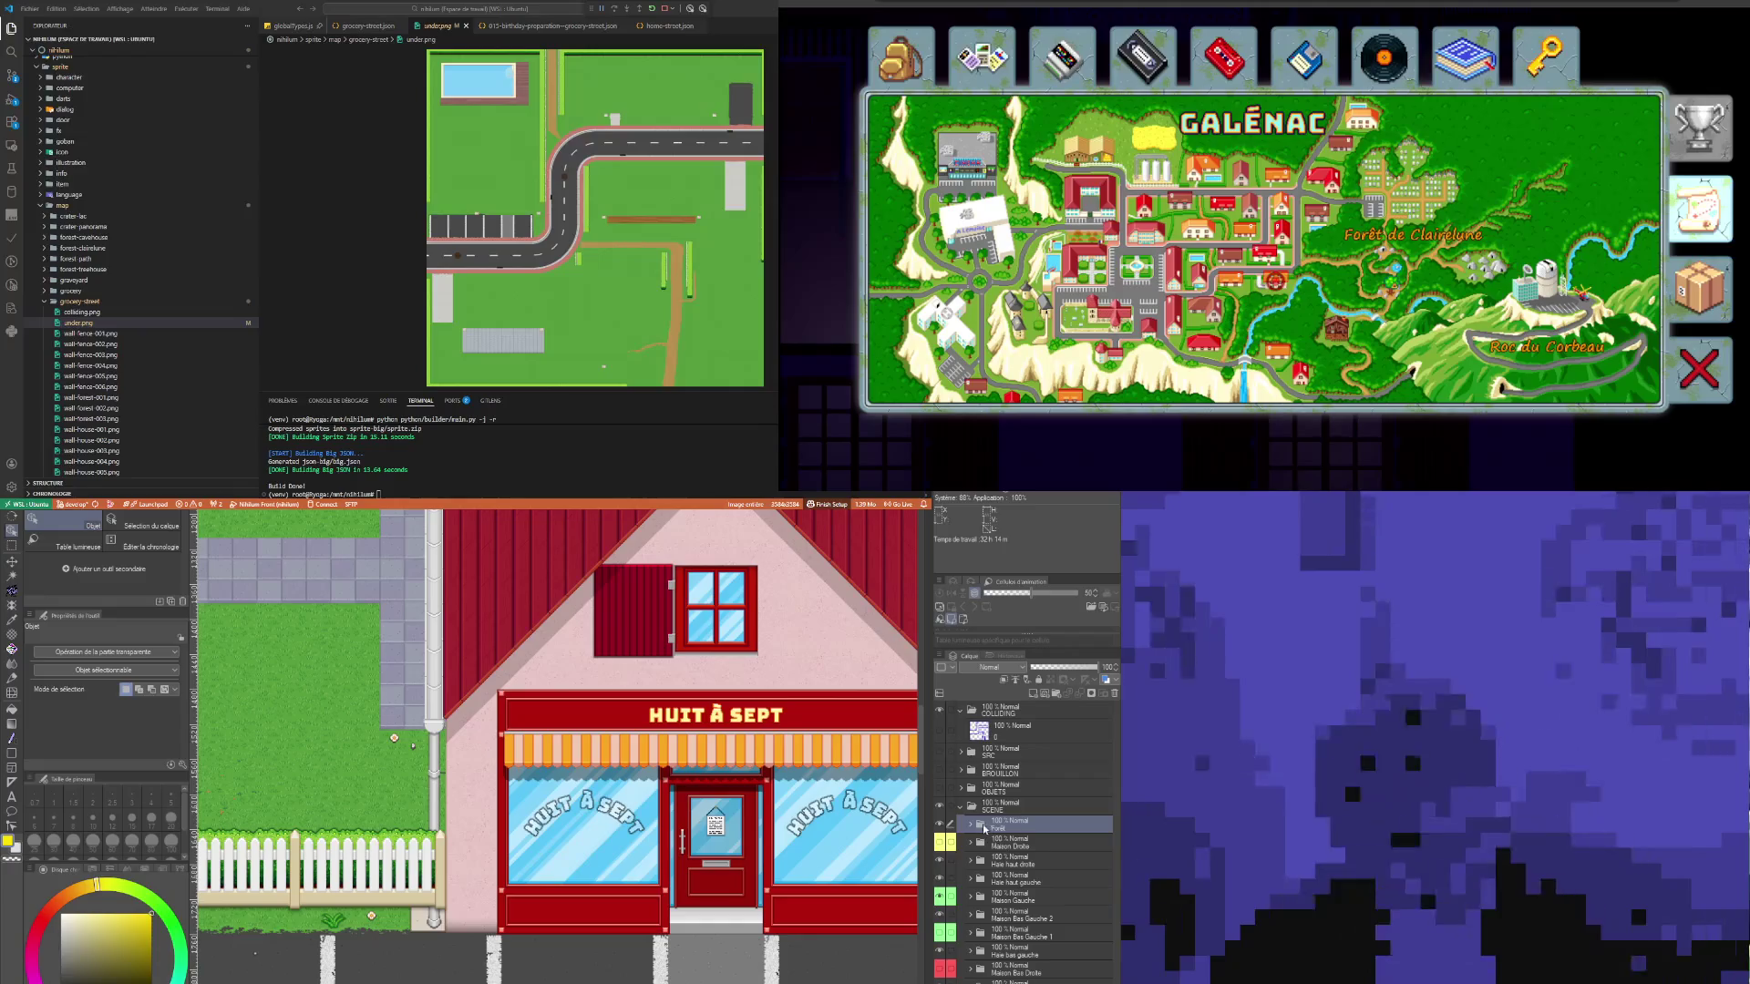
{"action": "key", "text": "alt+bracketleft"}
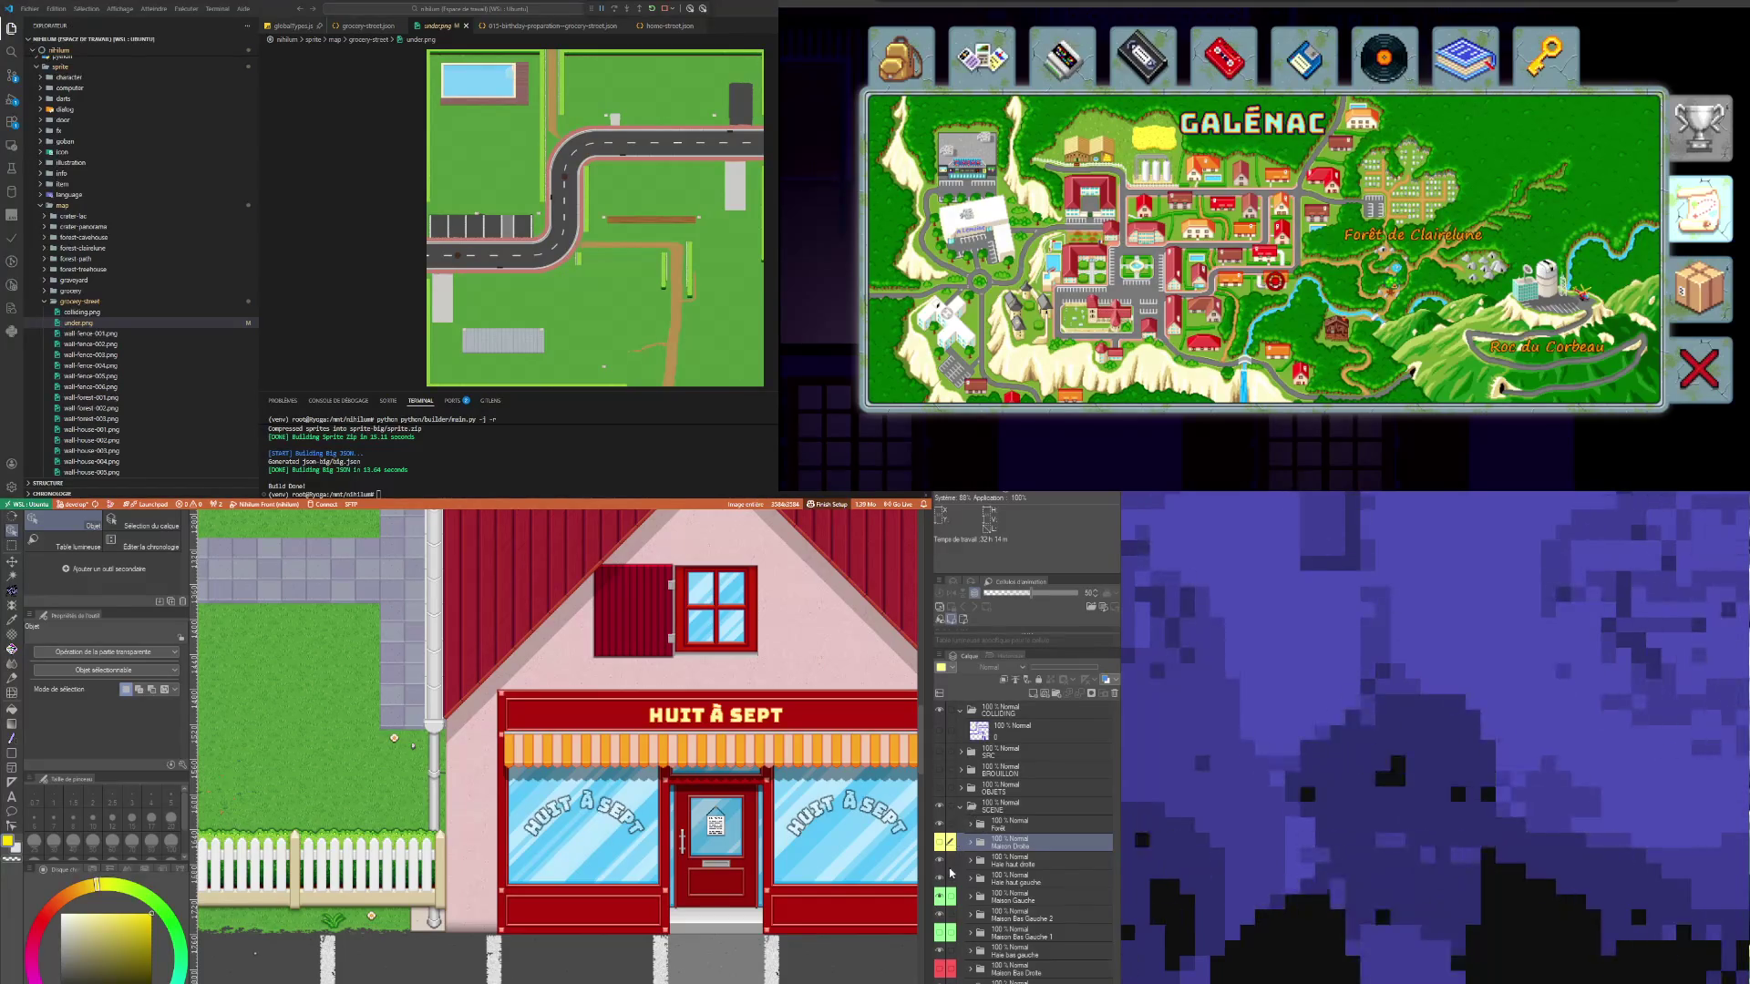
Step: On the Maison Droite layer, auto-select the empty surroundings and invert to isolate the house
{"action": "left_click", "coordinate": [1005, 828]}
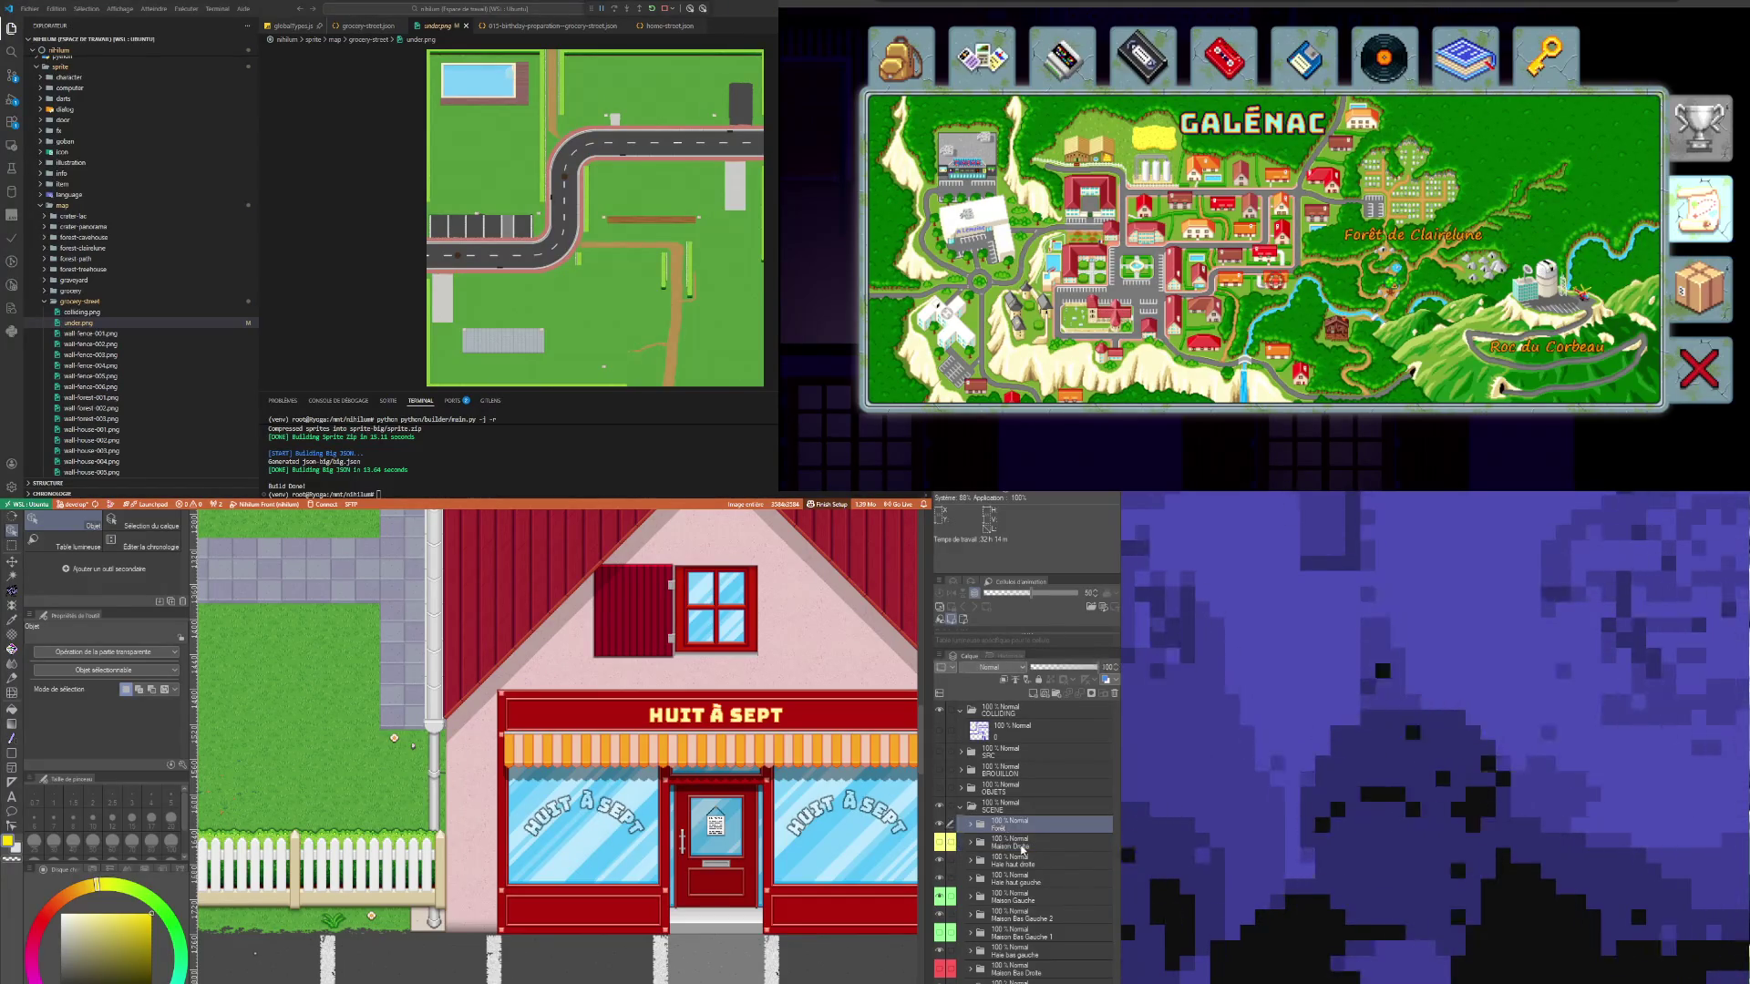
{"action": "left_click", "coordinate": [1019, 845]}
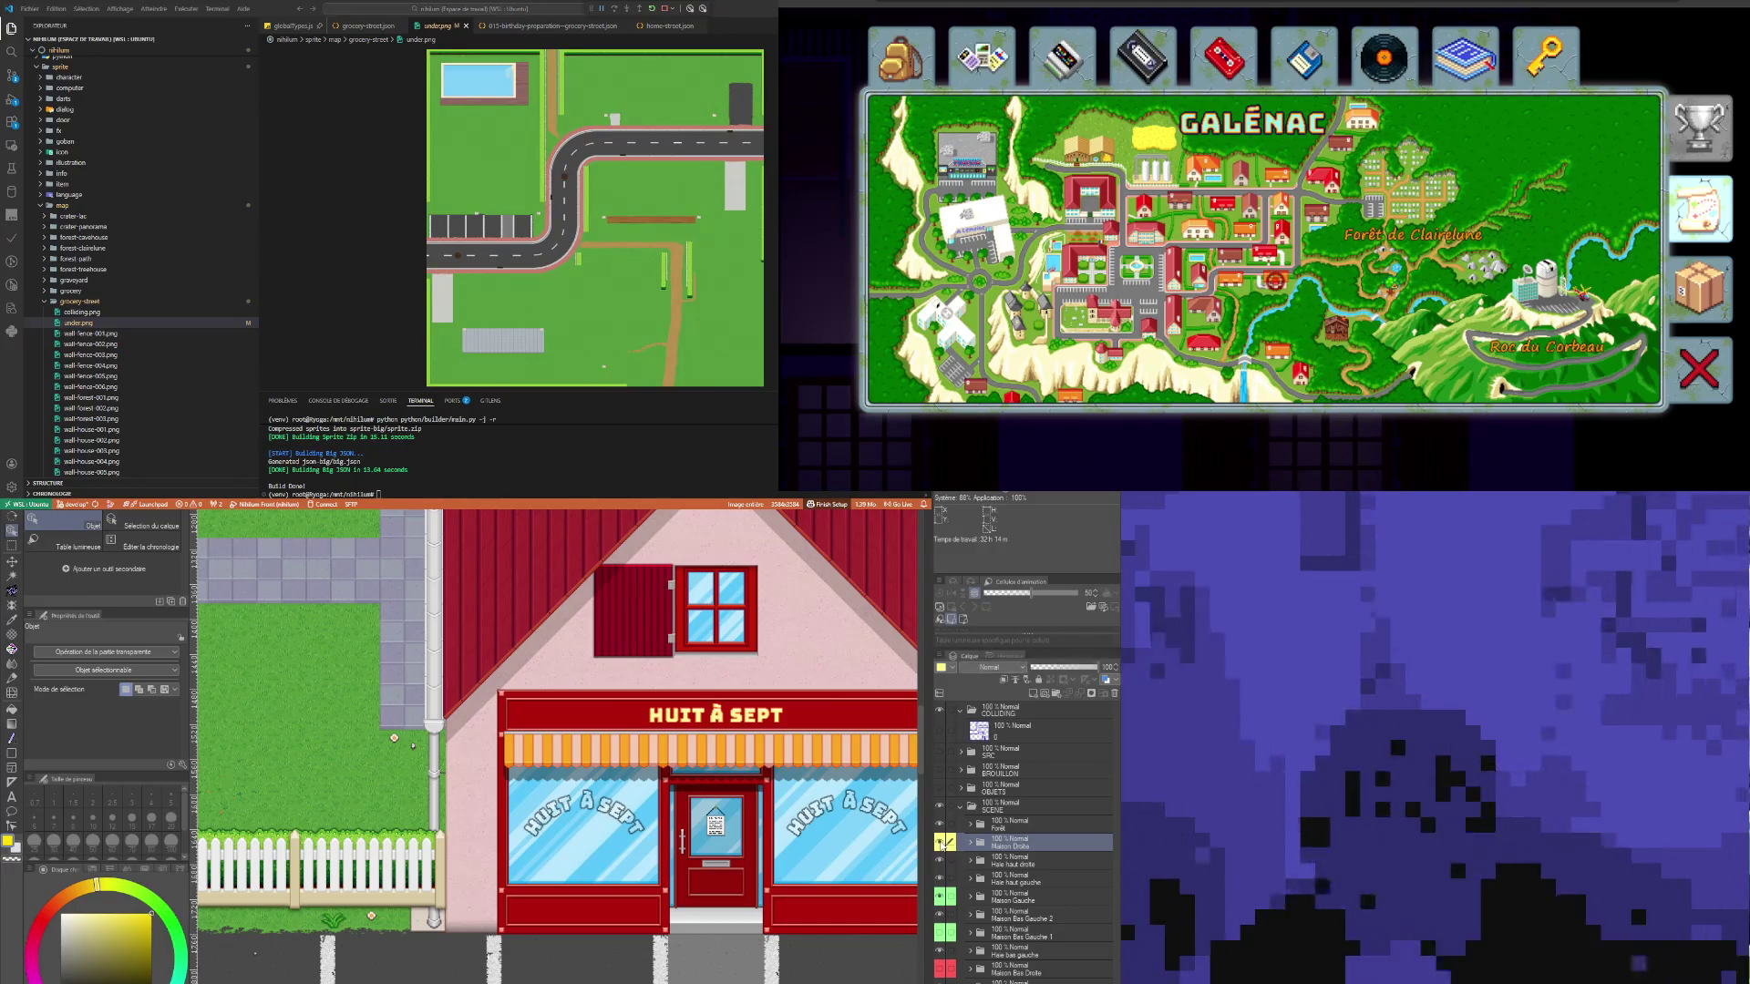
{"action": "scroll", "coordinate": [675, 629], "scroll_direction": "down", "scroll_amount": 5}
{"action": "scroll", "coordinate": [679, 632], "scroll_direction": "up", "scroll_amount": 1}
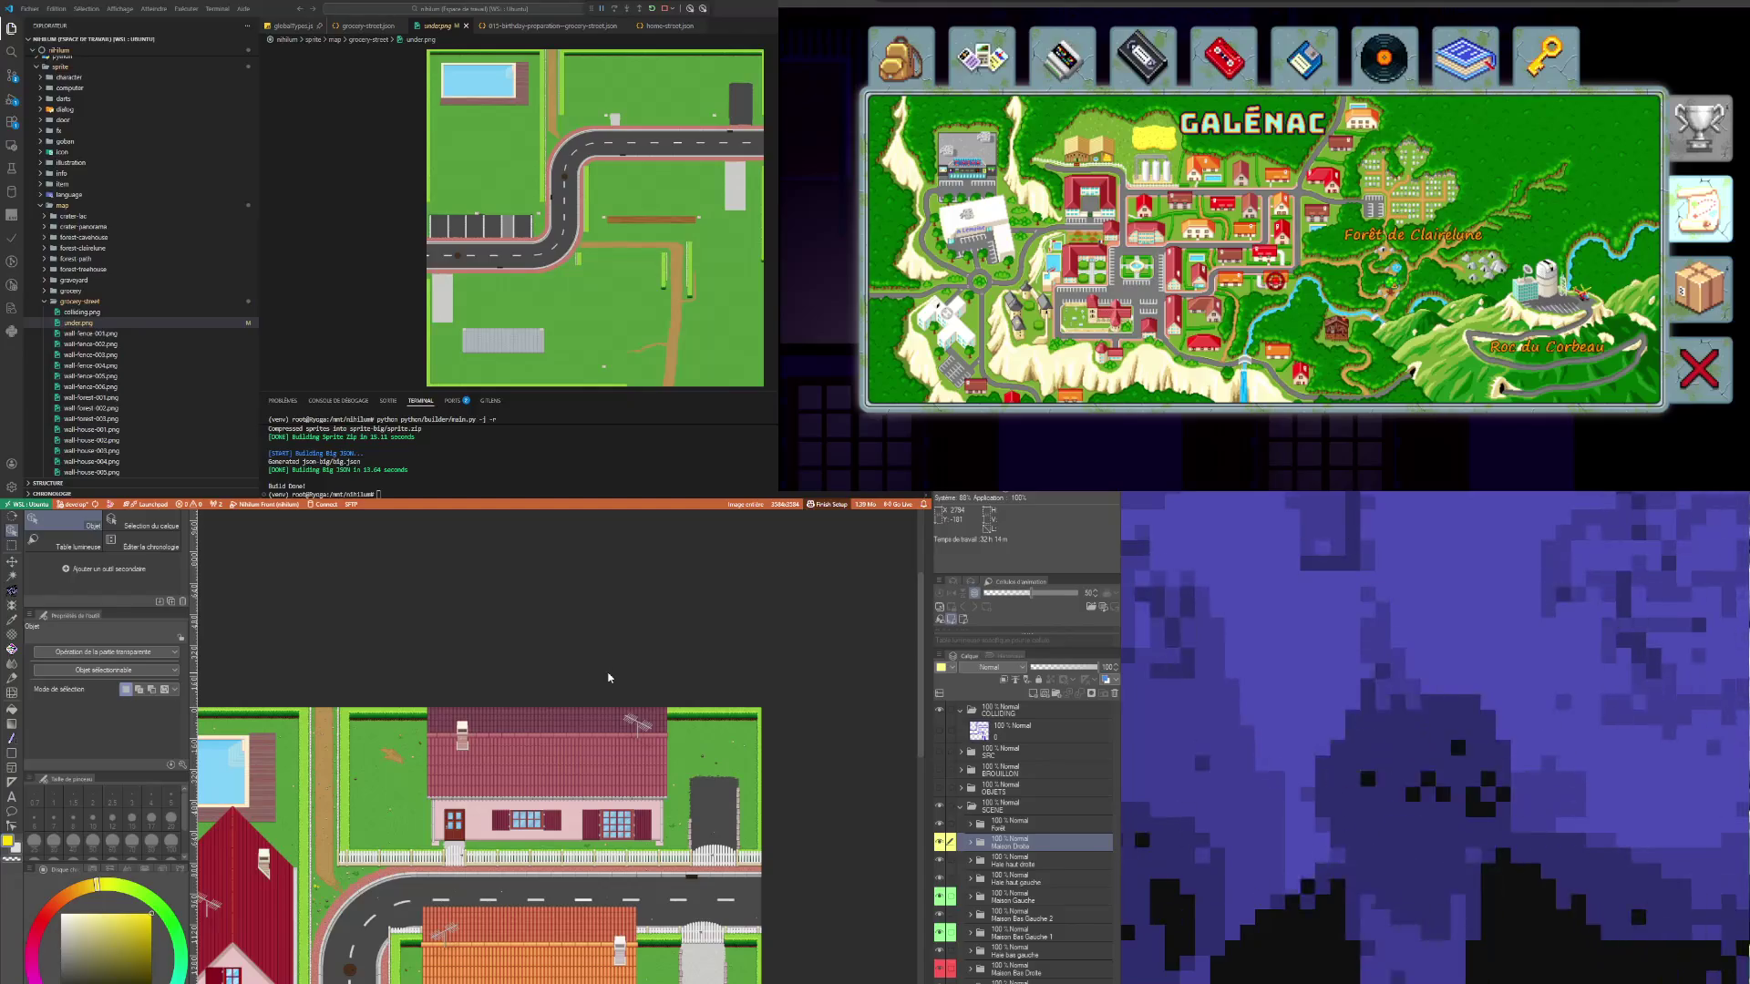
{"action": "scroll", "coordinate": [574, 729], "scroll_direction": "down", "scroll_amount": 1}
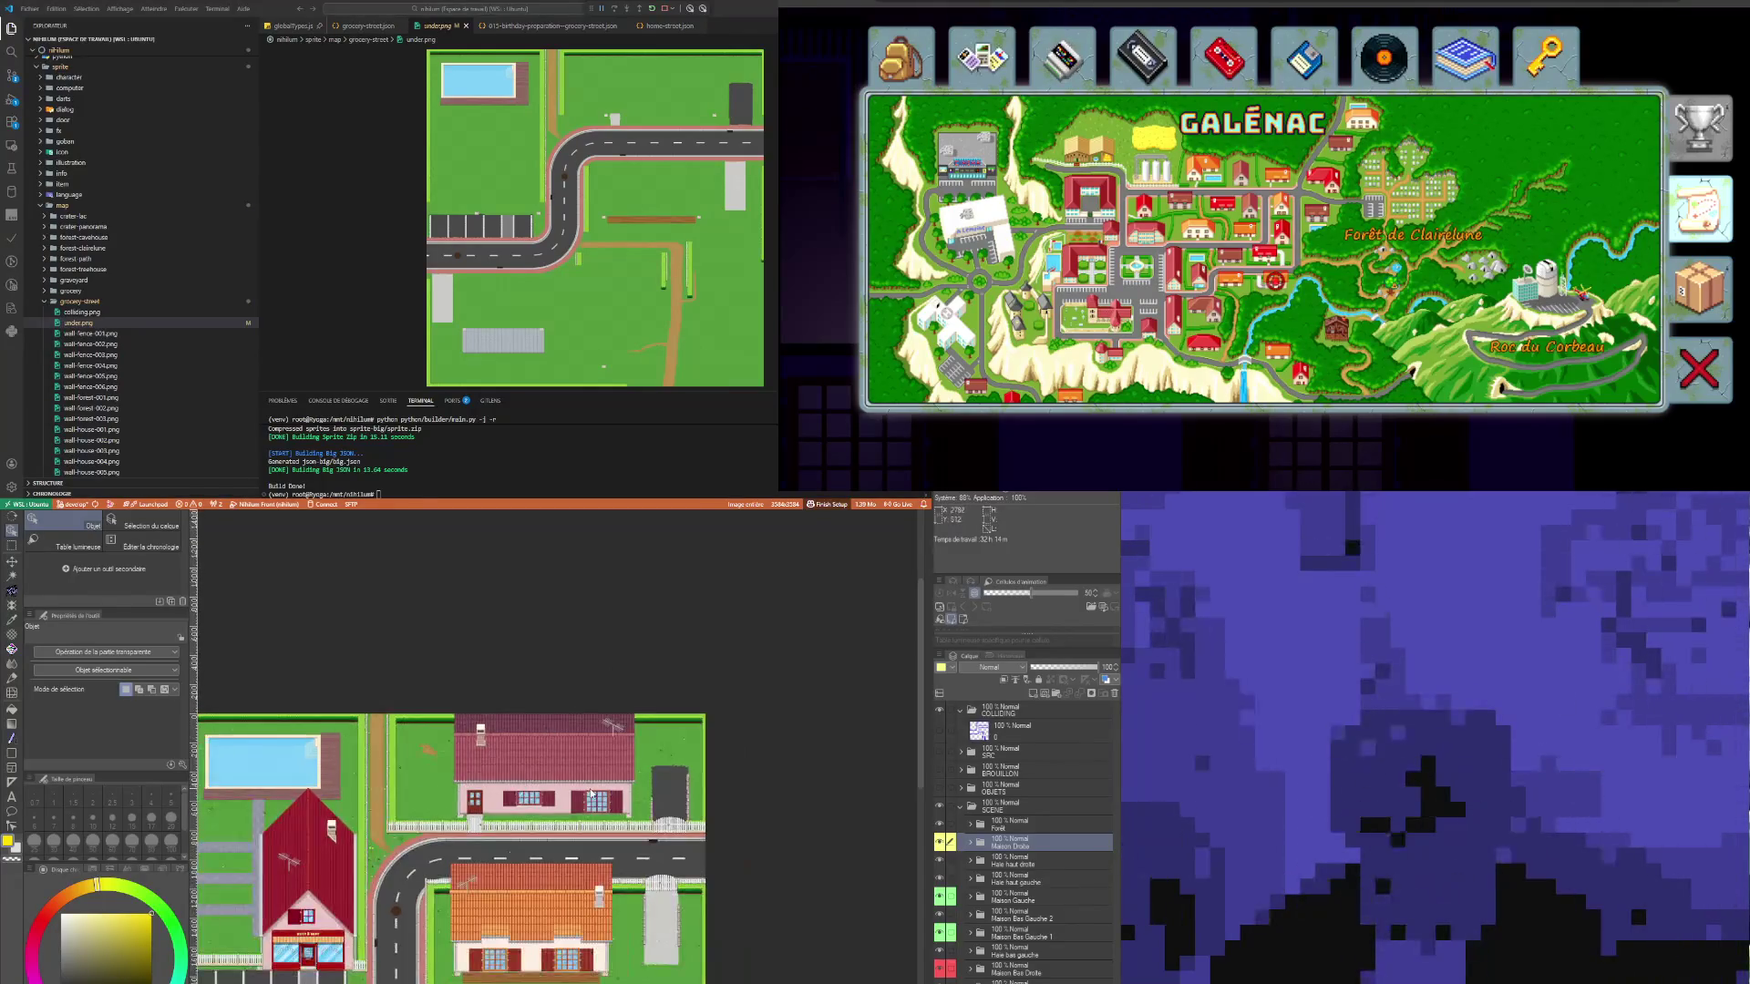
{"action": "scroll", "coordinate": [592, 784], "scroll_direction": "down", "scroll_amount": 5}
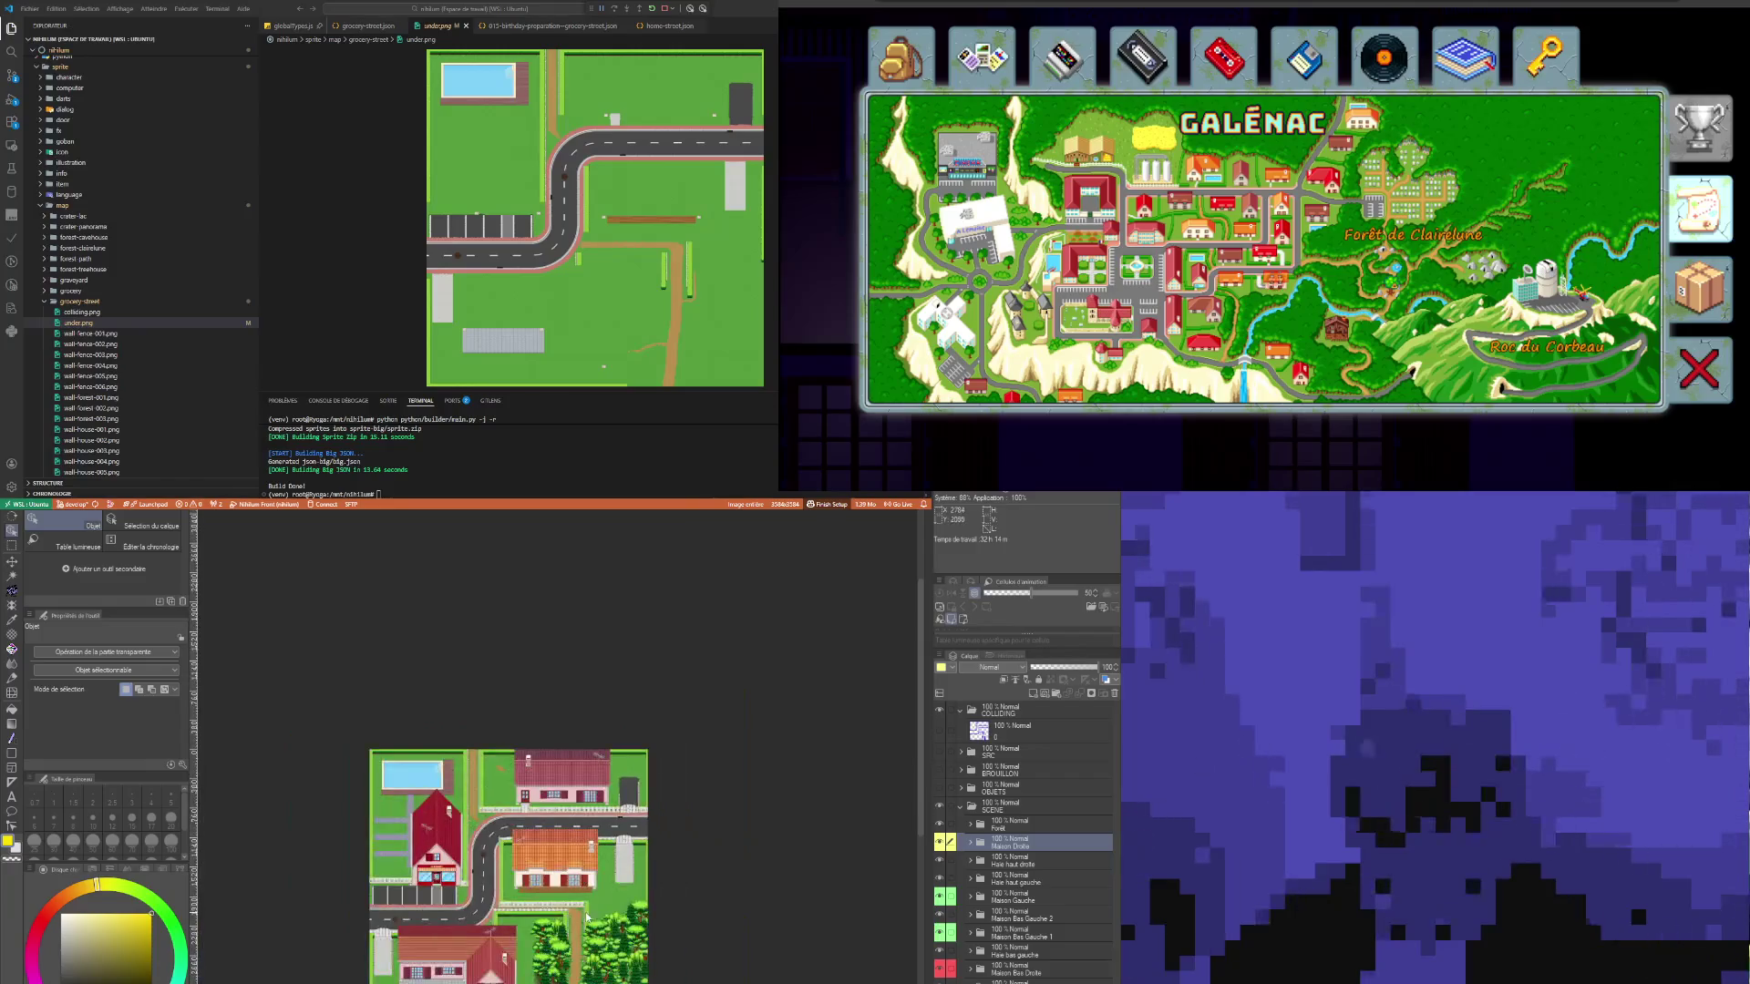
{"action": "scroll", "coordinate": [541, 770], "scroll_direction": "up", "scroll_amount": 5}
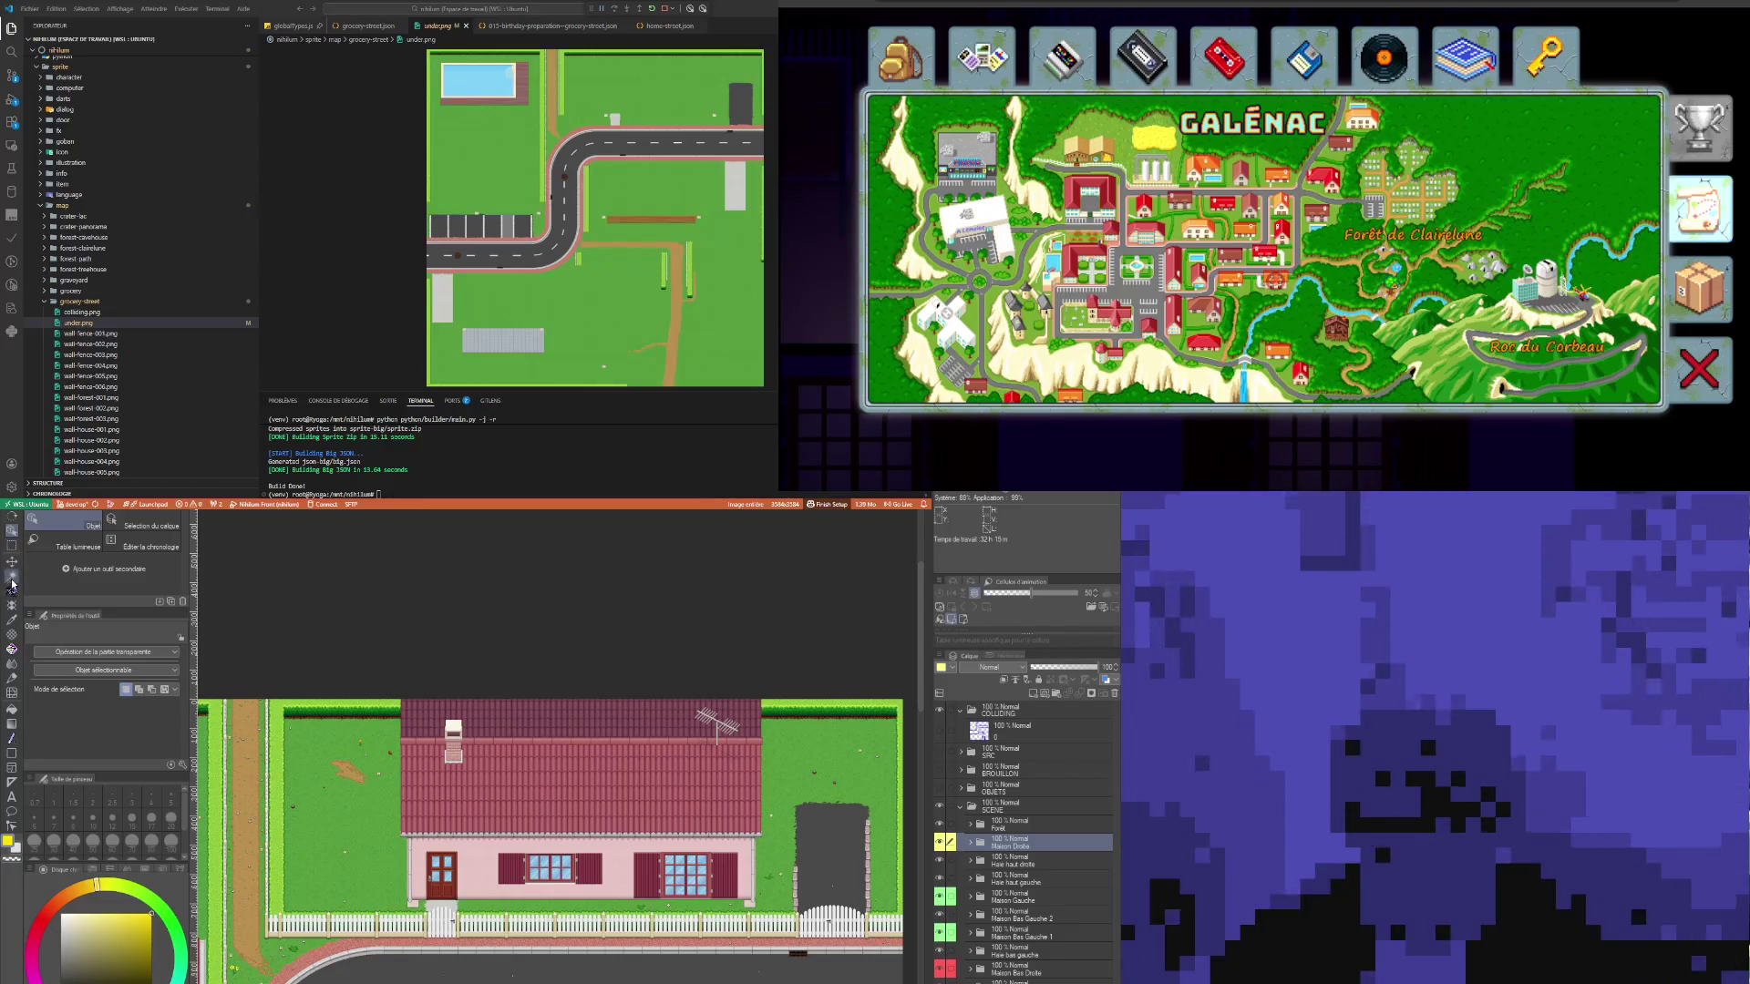
{"action": "left_click", "coordinate": [11, 577]}
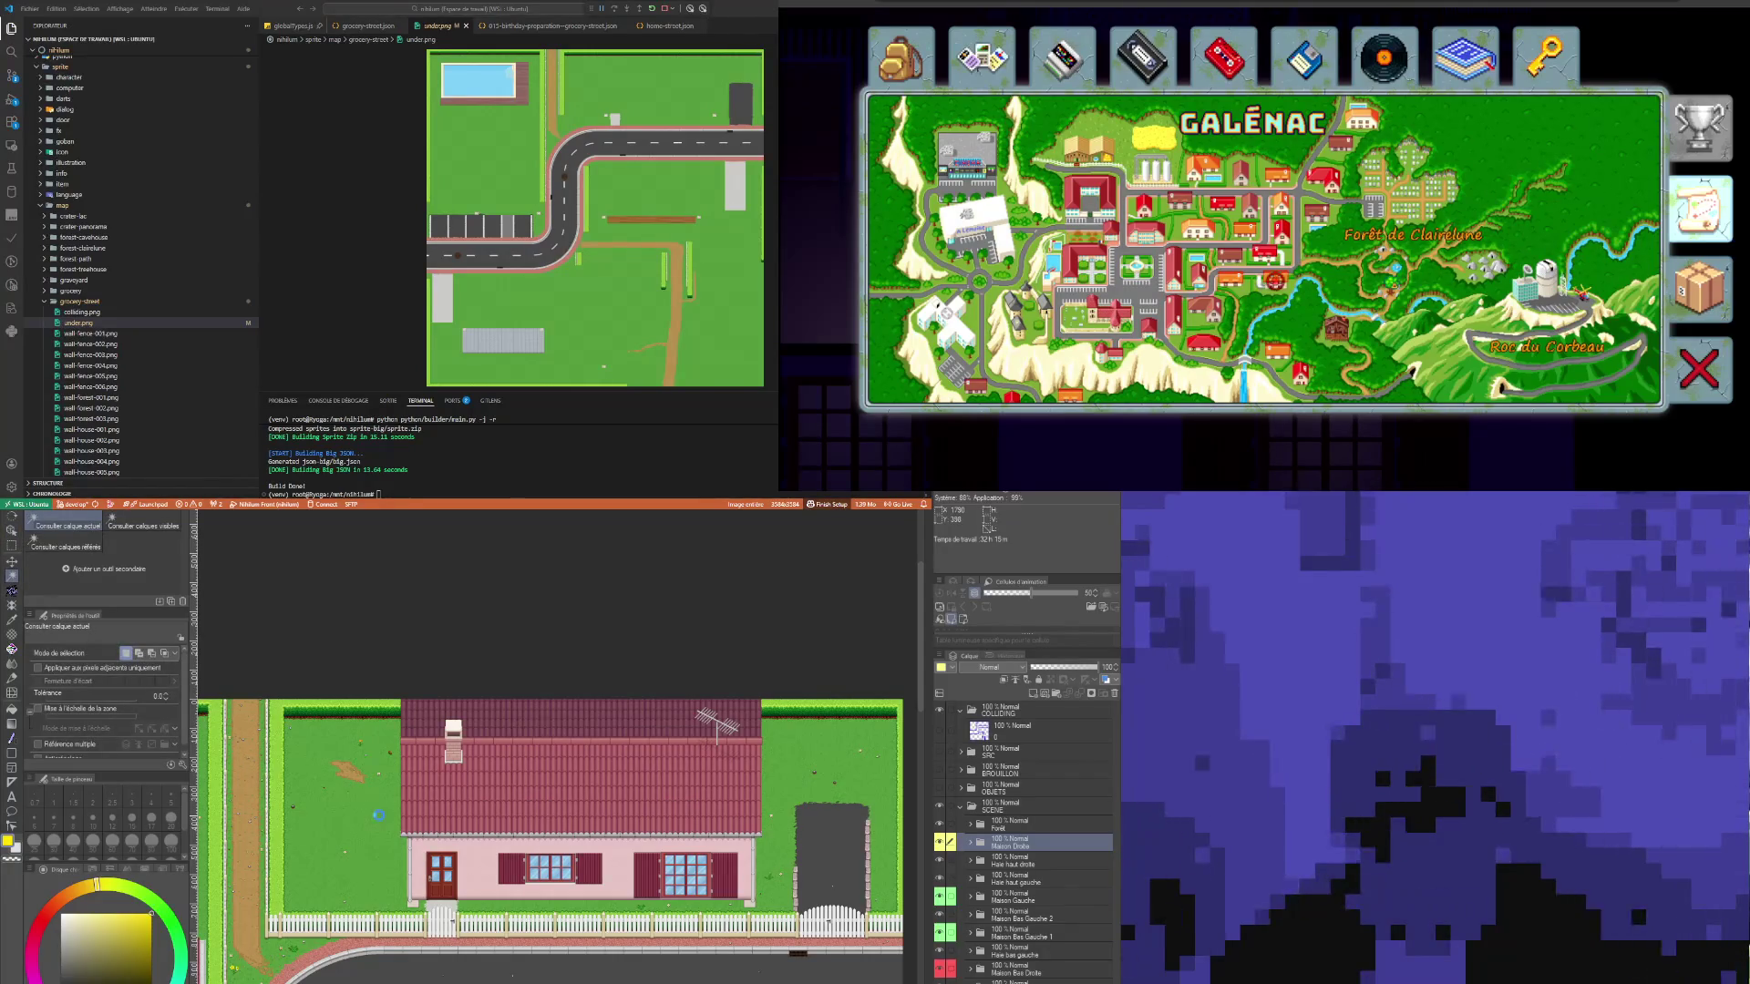
{"action": "left_click", "coordinate": [381, 813]}
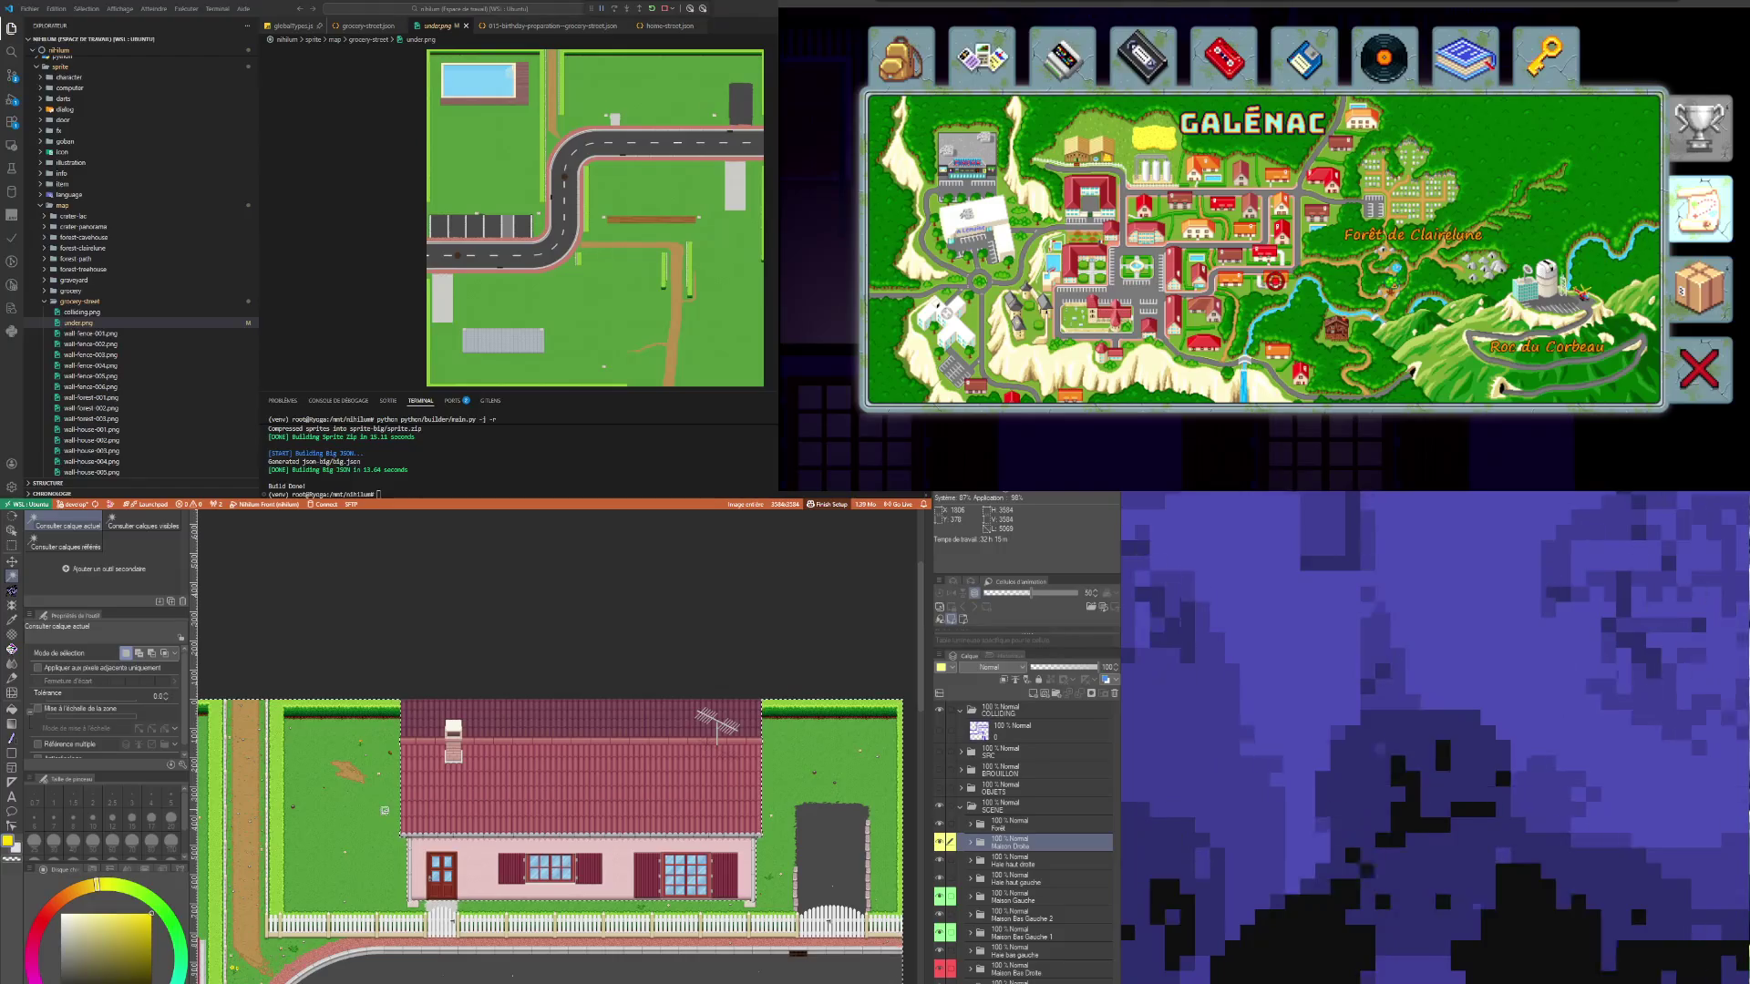
{"action": "key", "text": "ctrl+shift+i"}
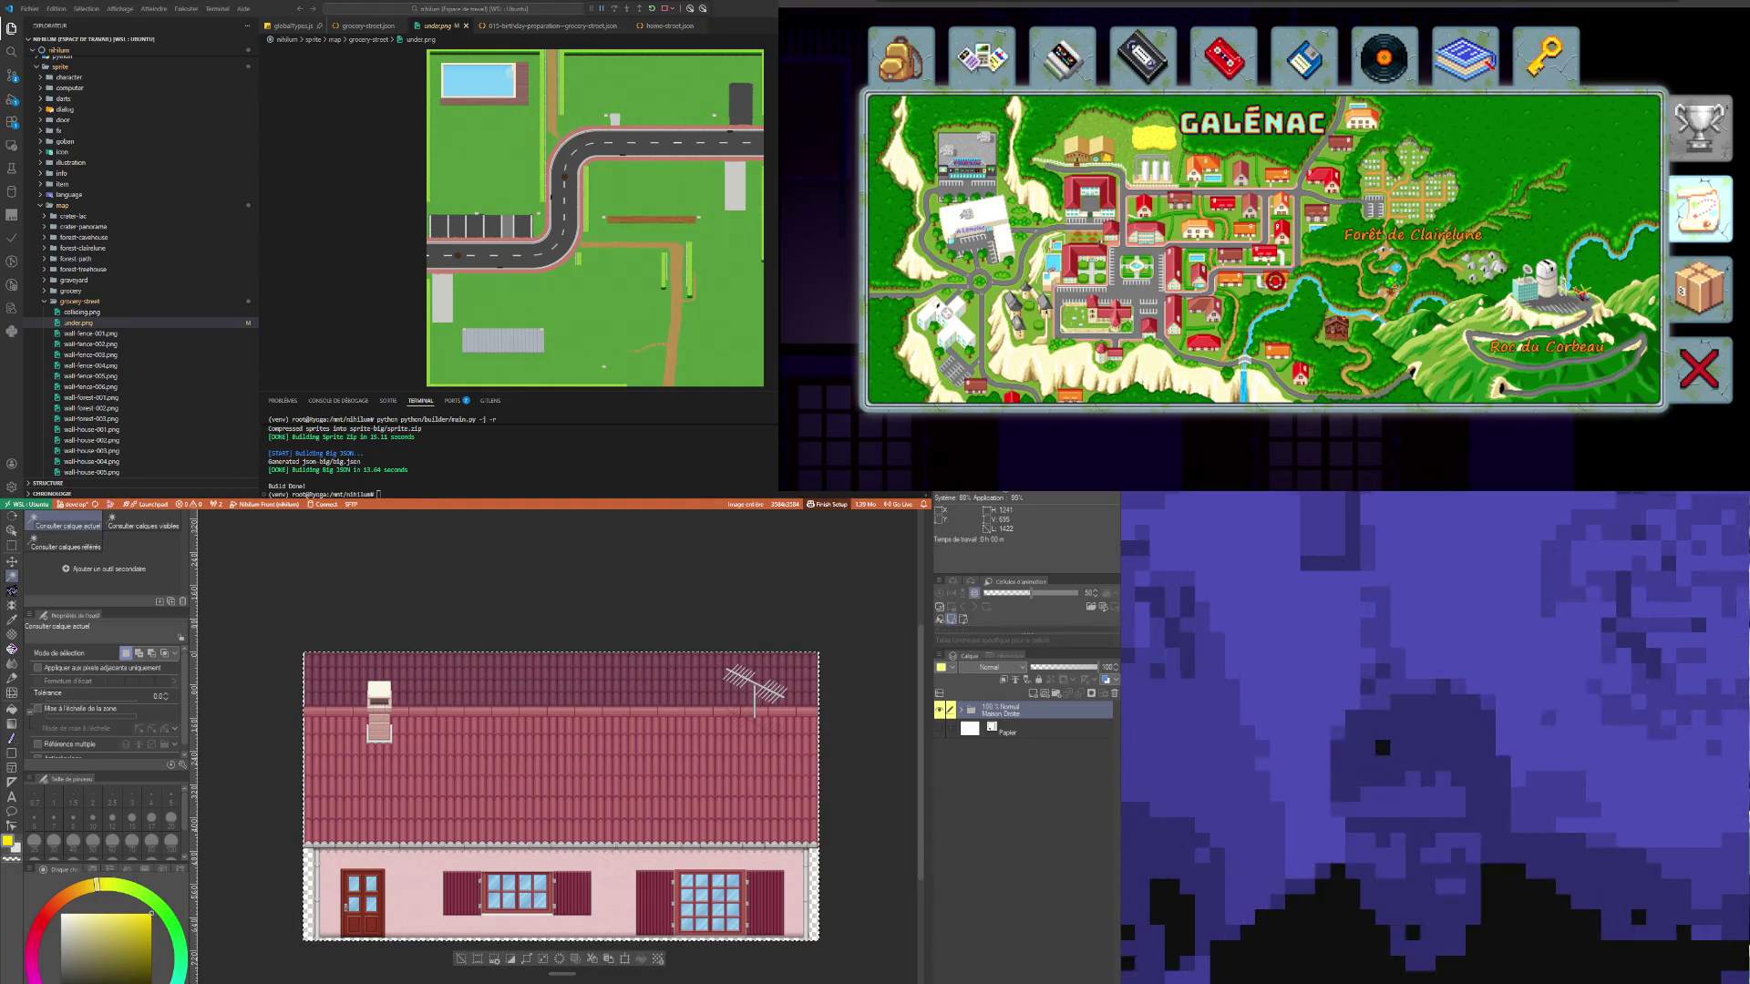
Step: Preview wall-house-001.png and wall-house-002.png in VS Code, then return to the street map document
{"action": "scroll", "coordinate": [136, 268], "scroll_direction": "down", "scroll_amount": 3}
{"action": "left_click", "coordinate": [98, 332]}
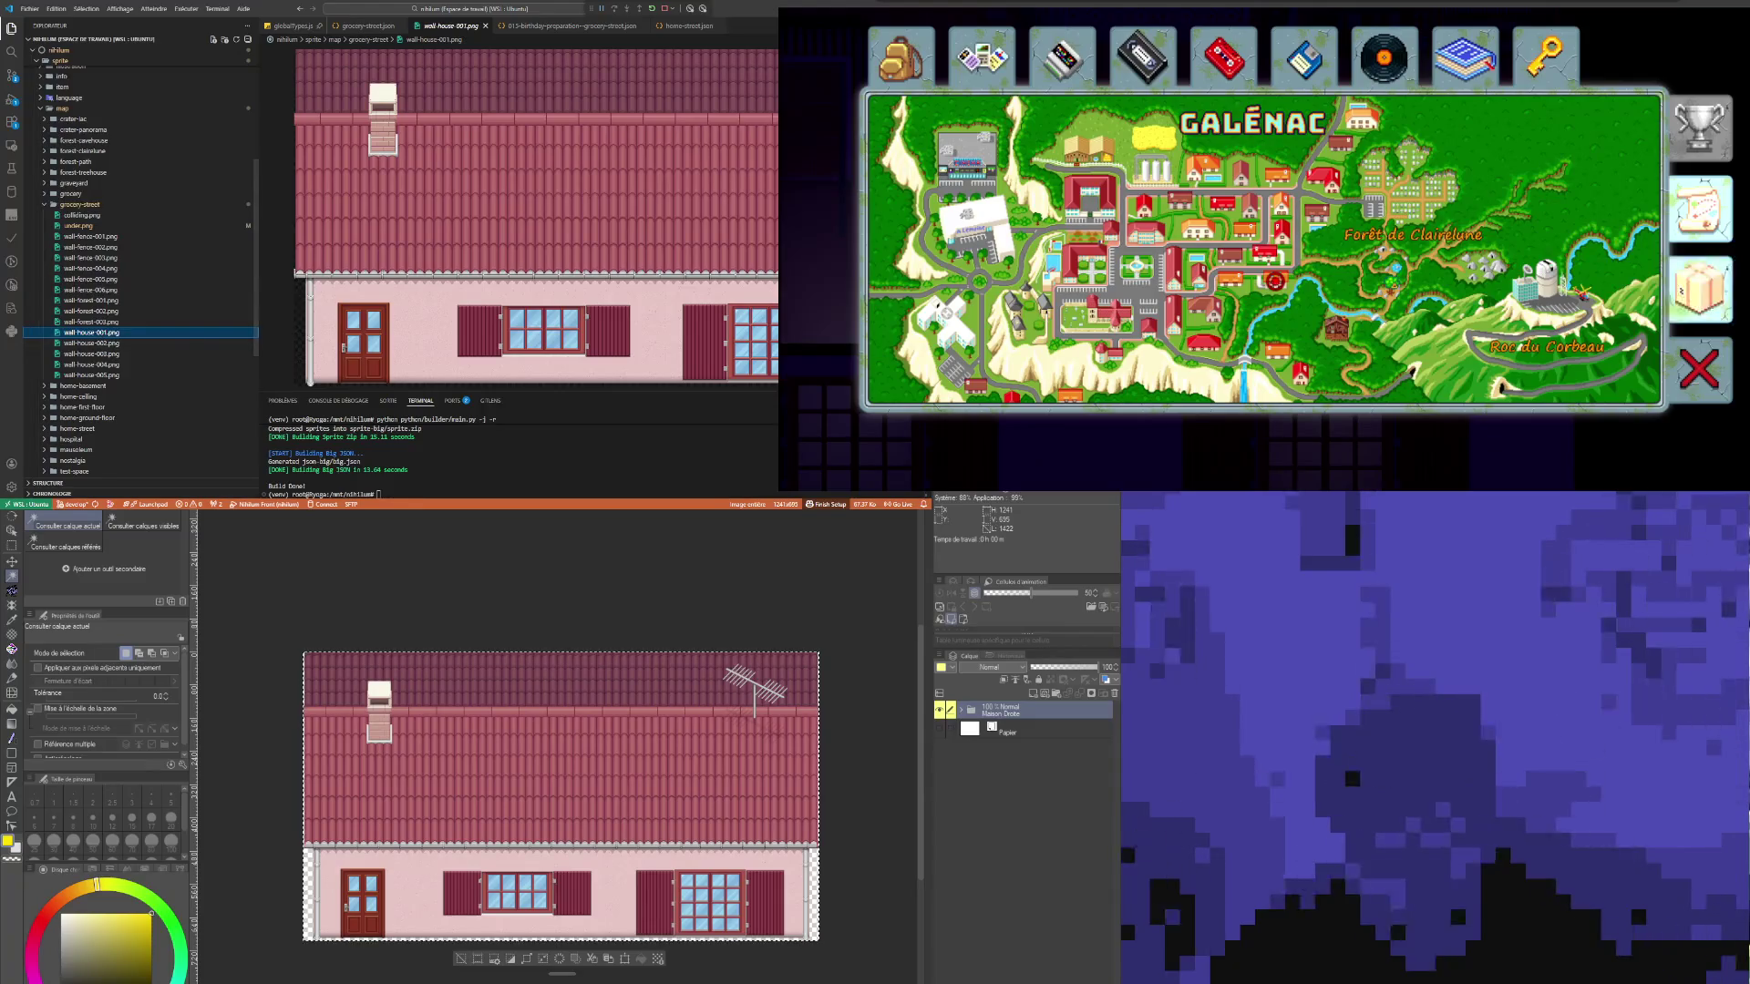
{"action": "left_click", "coordinate": [102, 614]}
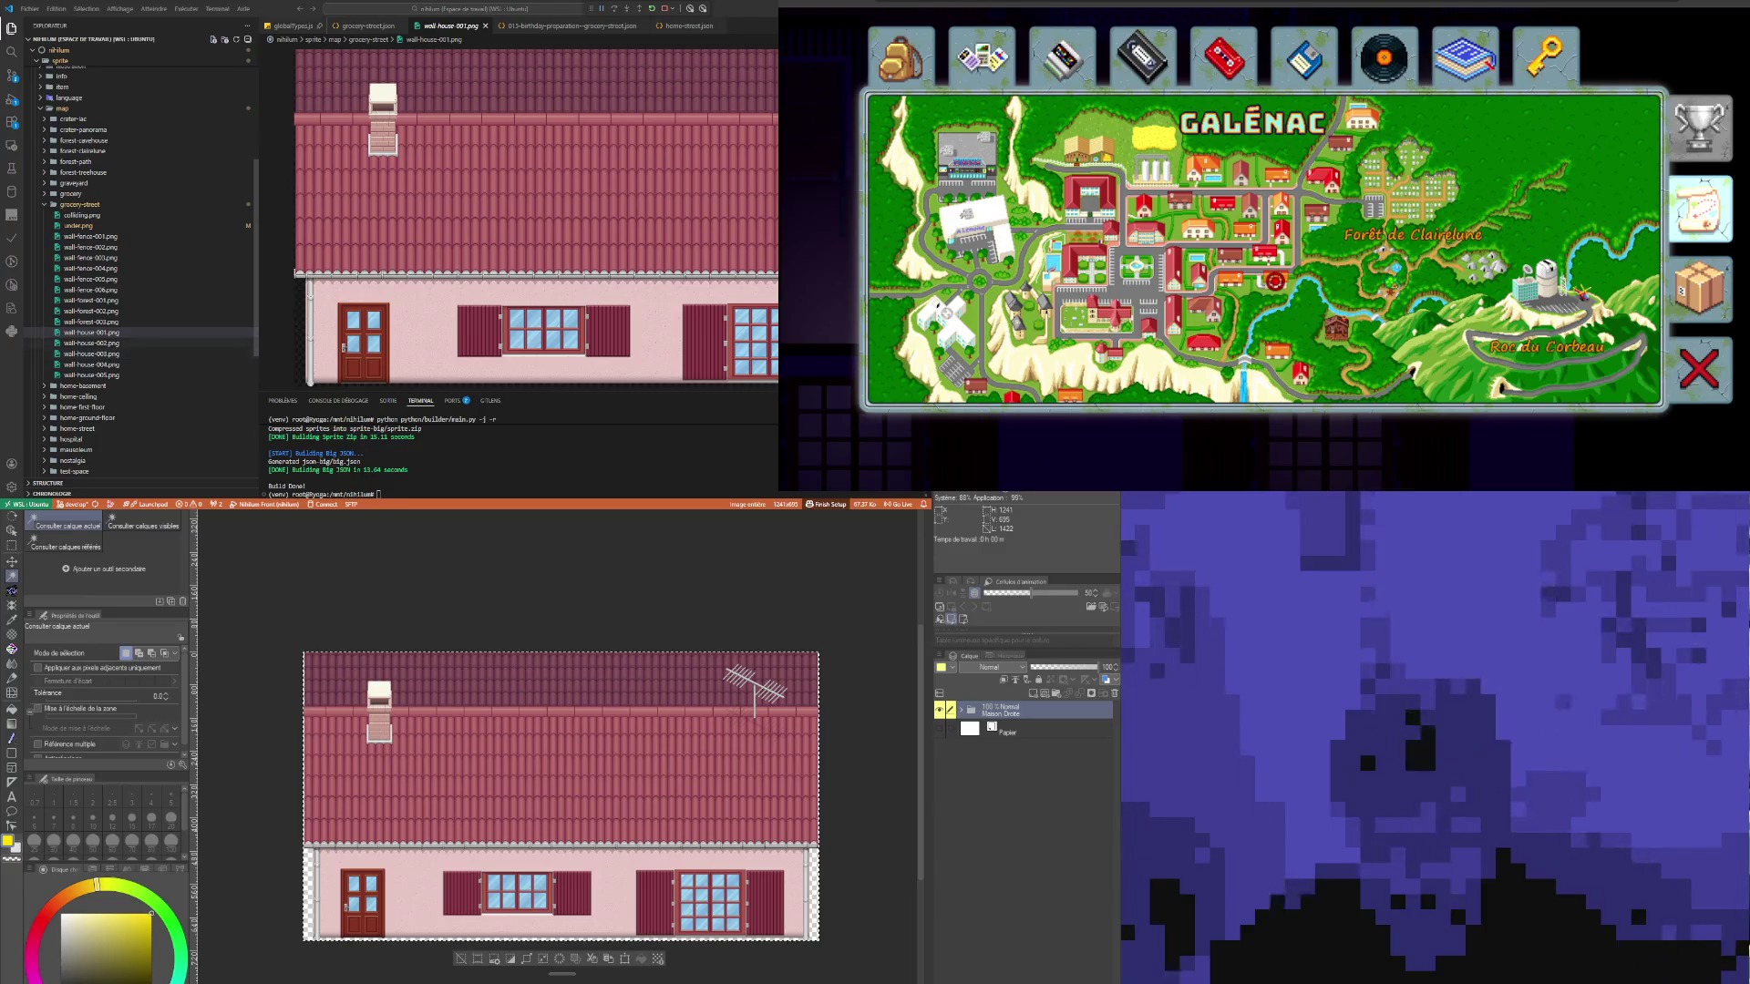
{"action": "left_click", "coordinate": [91, 343]}
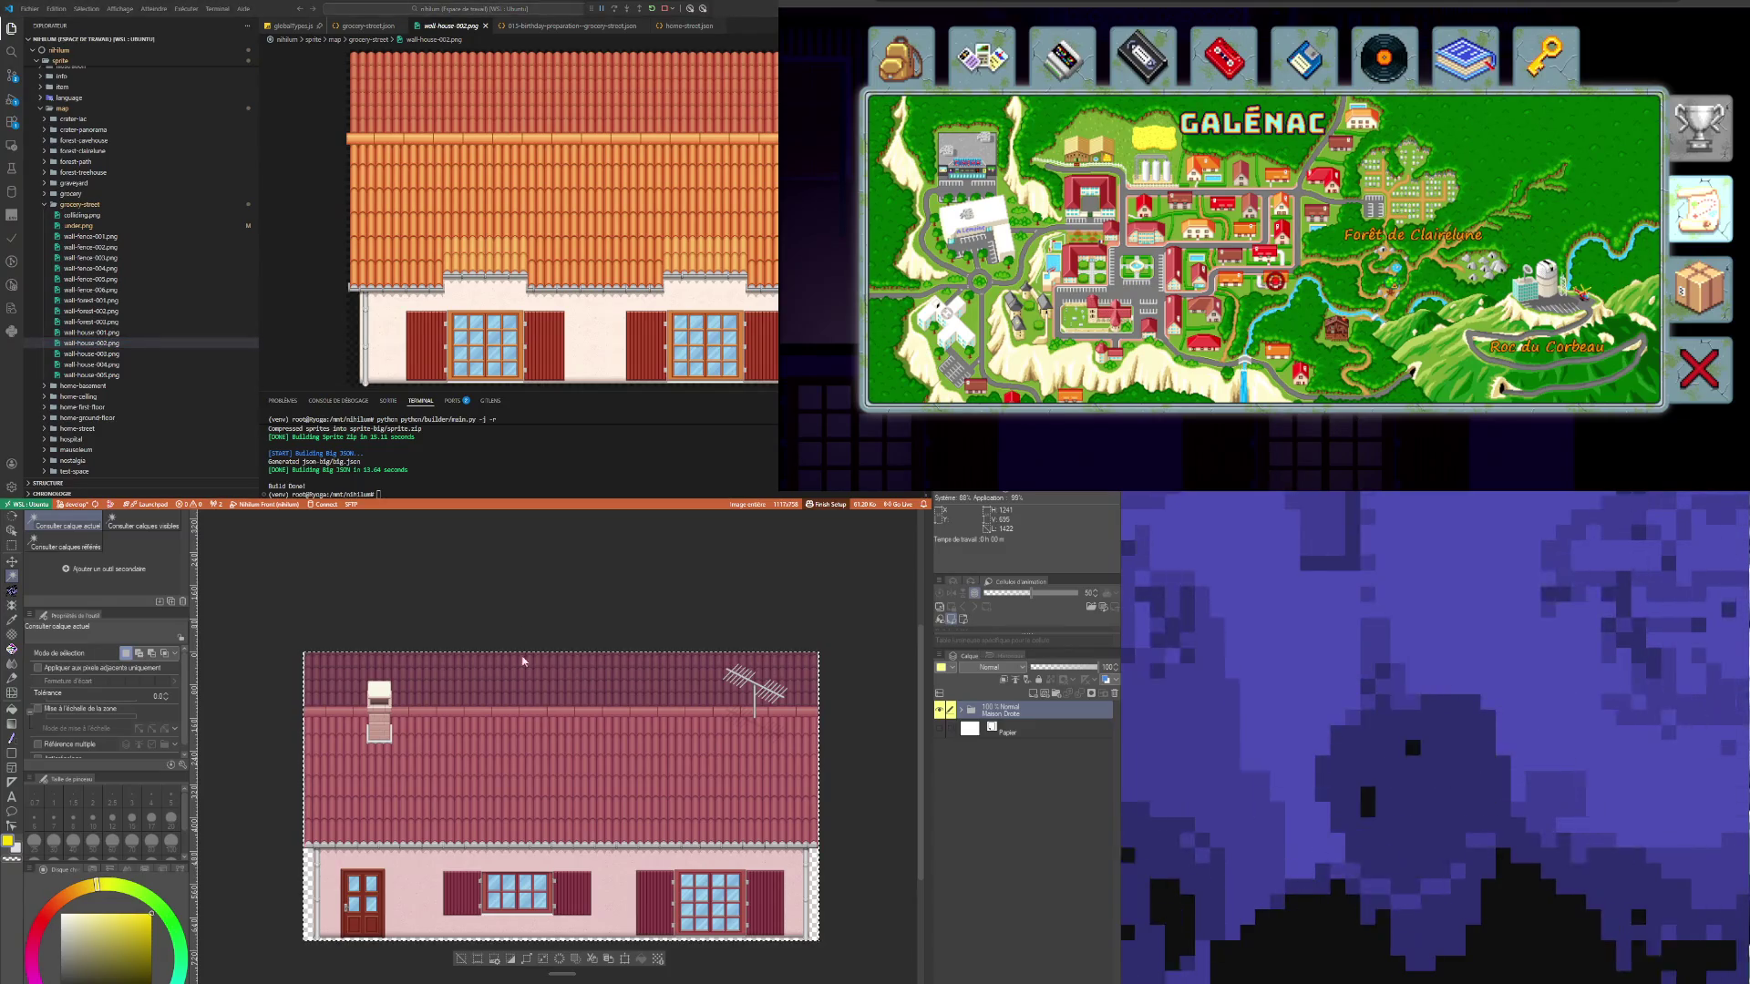
{"action": "key", "text": "ctrl+Tab"}
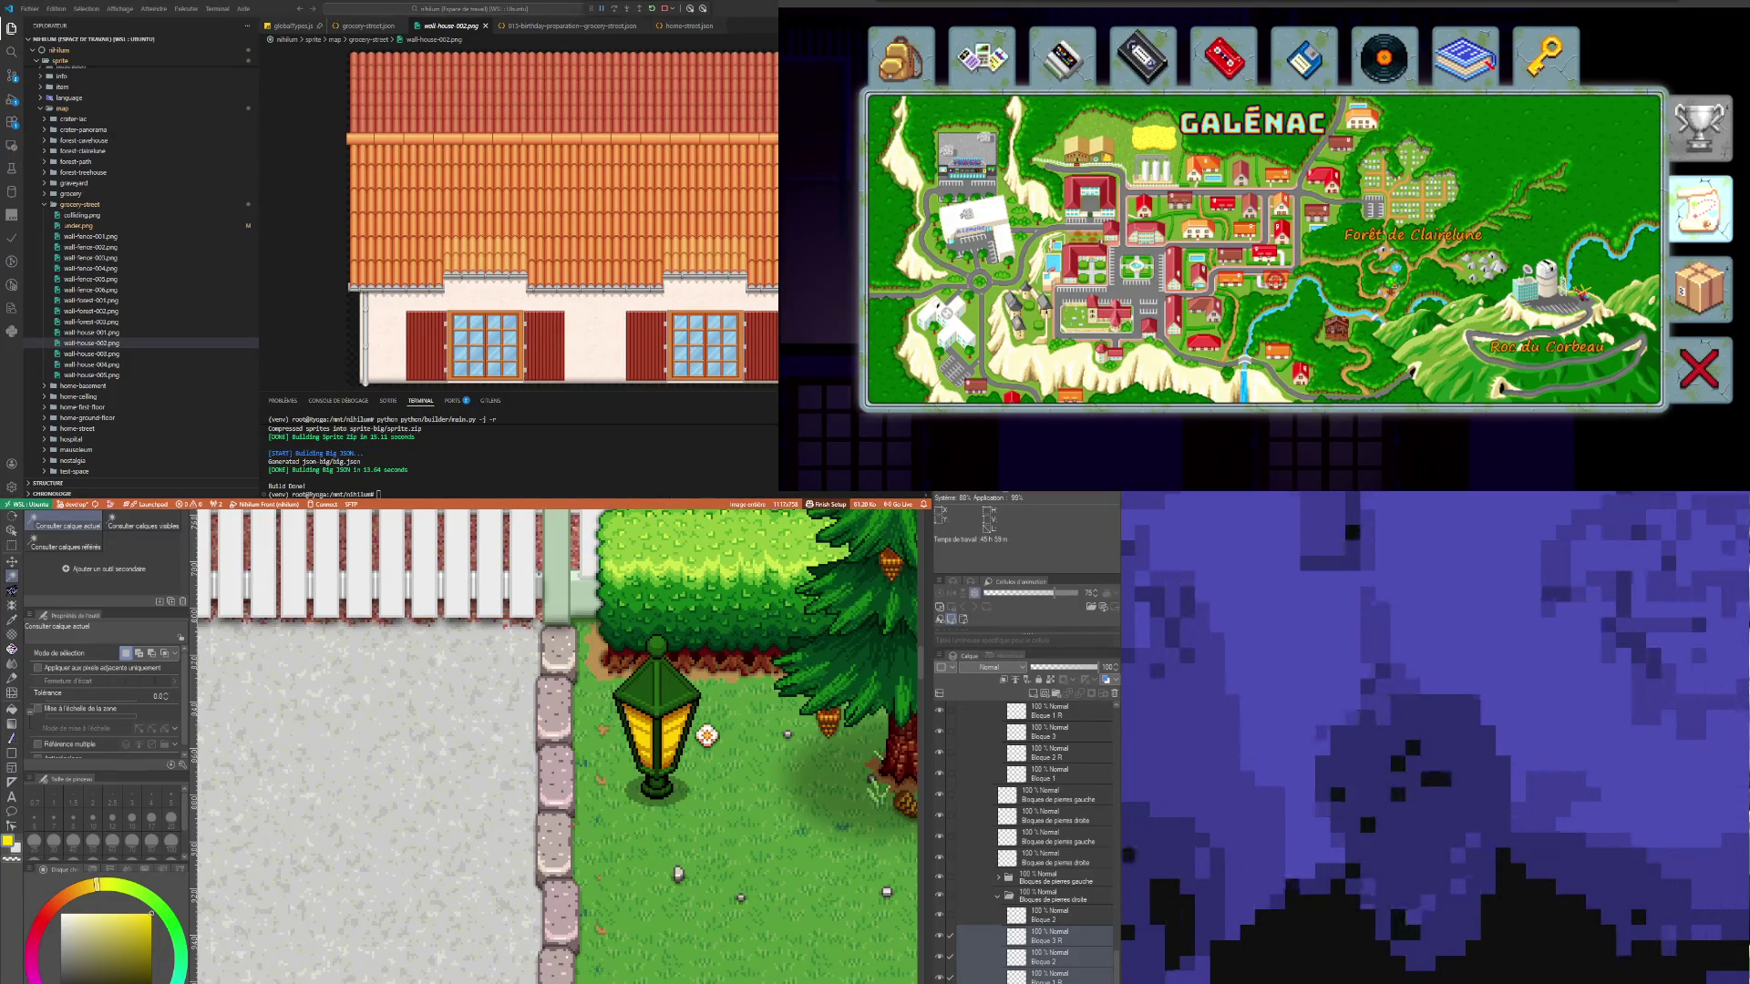
{"action": "key", "text": "ctrl+Tab"}
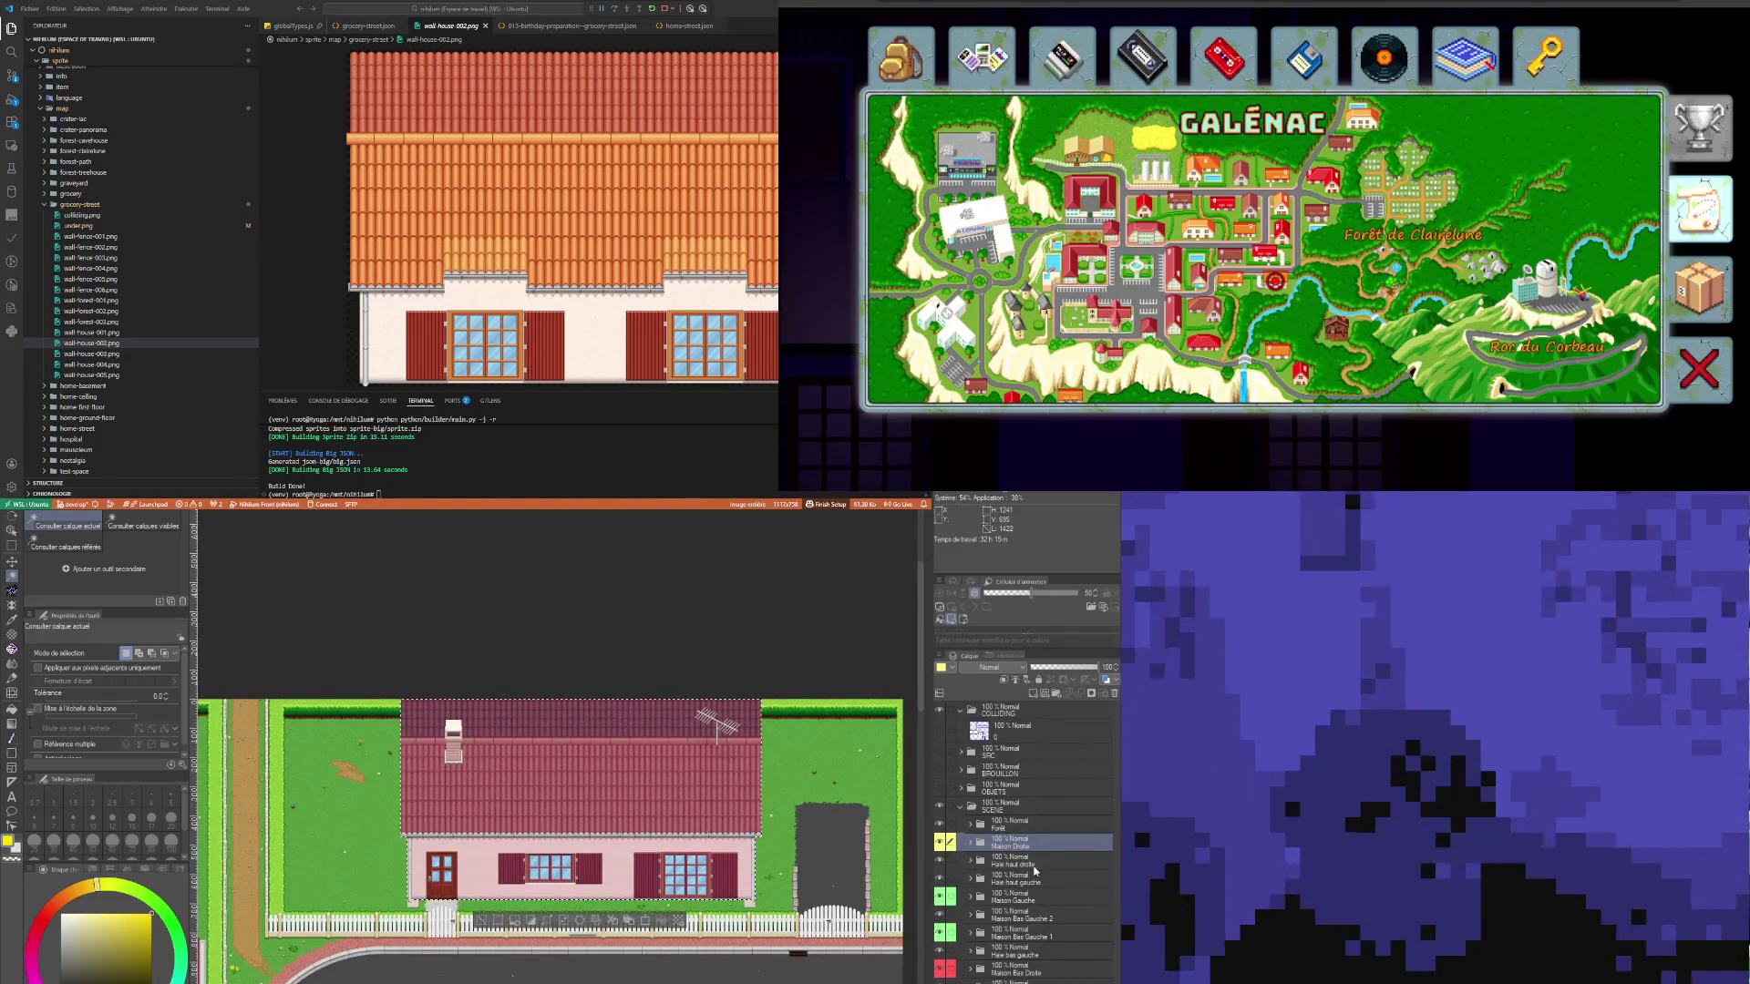
Step: Clear the selection, pick the Maison Gauche folder, apply a Ctrl+T transform, and deselect
{"action": "left_click", "coordinate": [478, 922]}
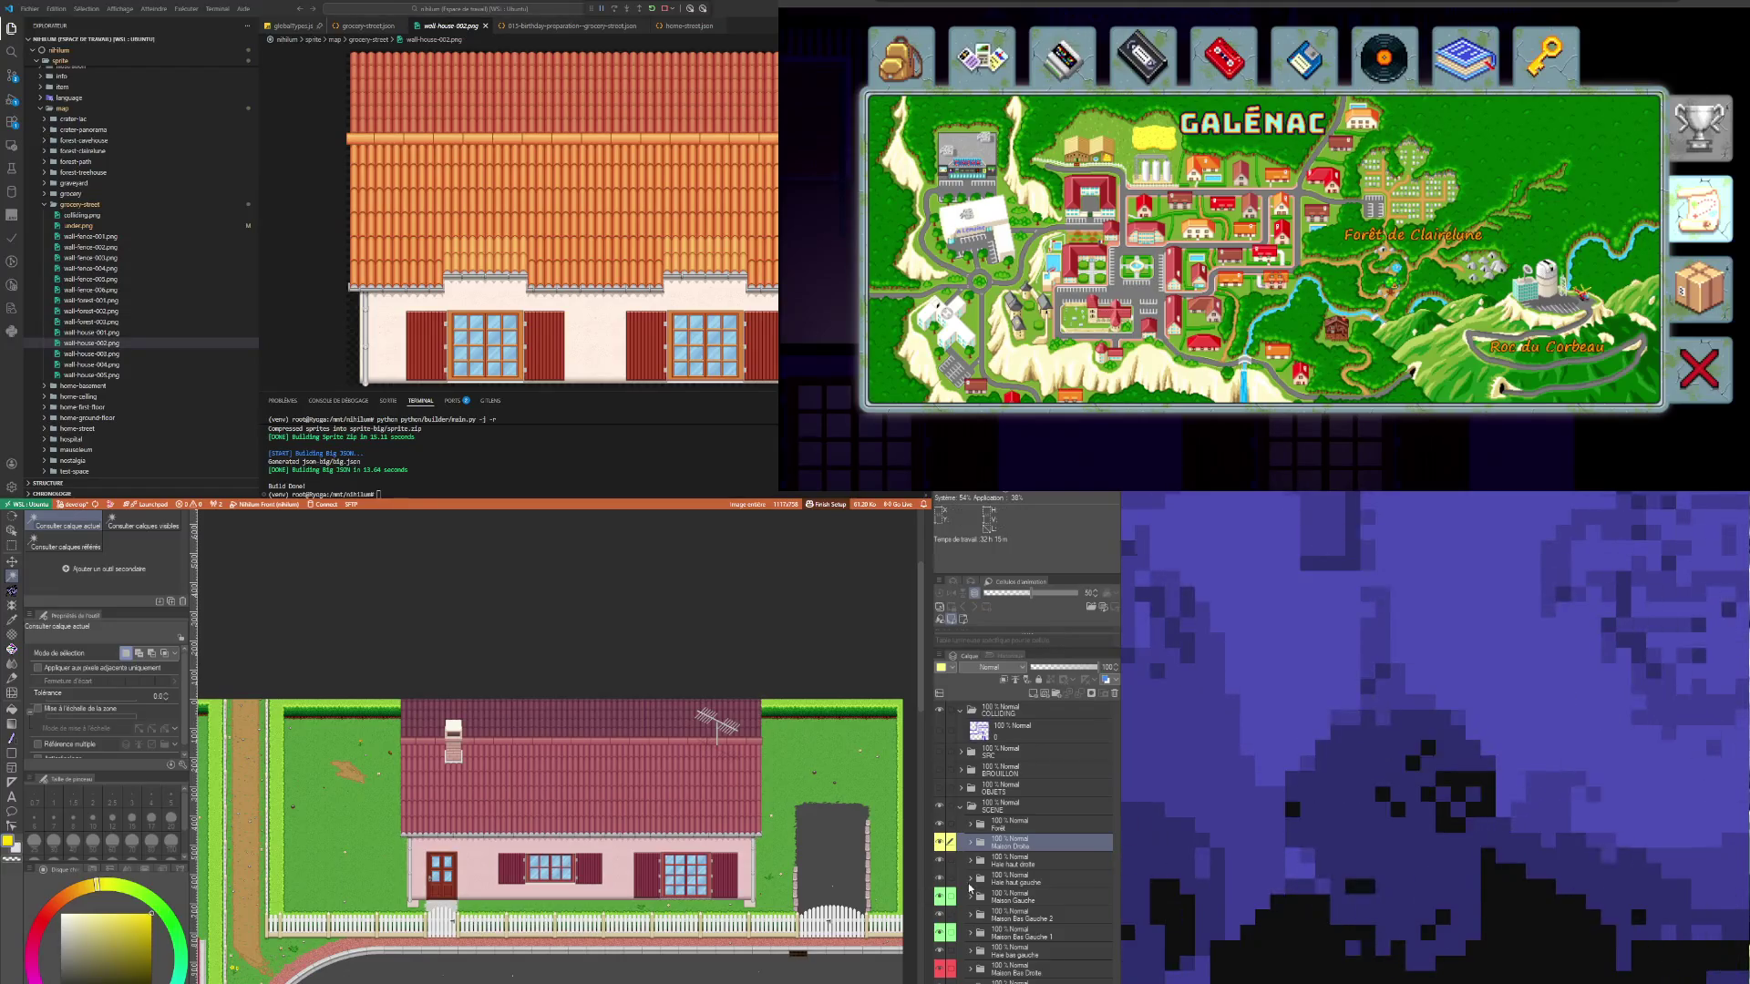
{"action": "left_click", "coordinate": [1008, 861]}
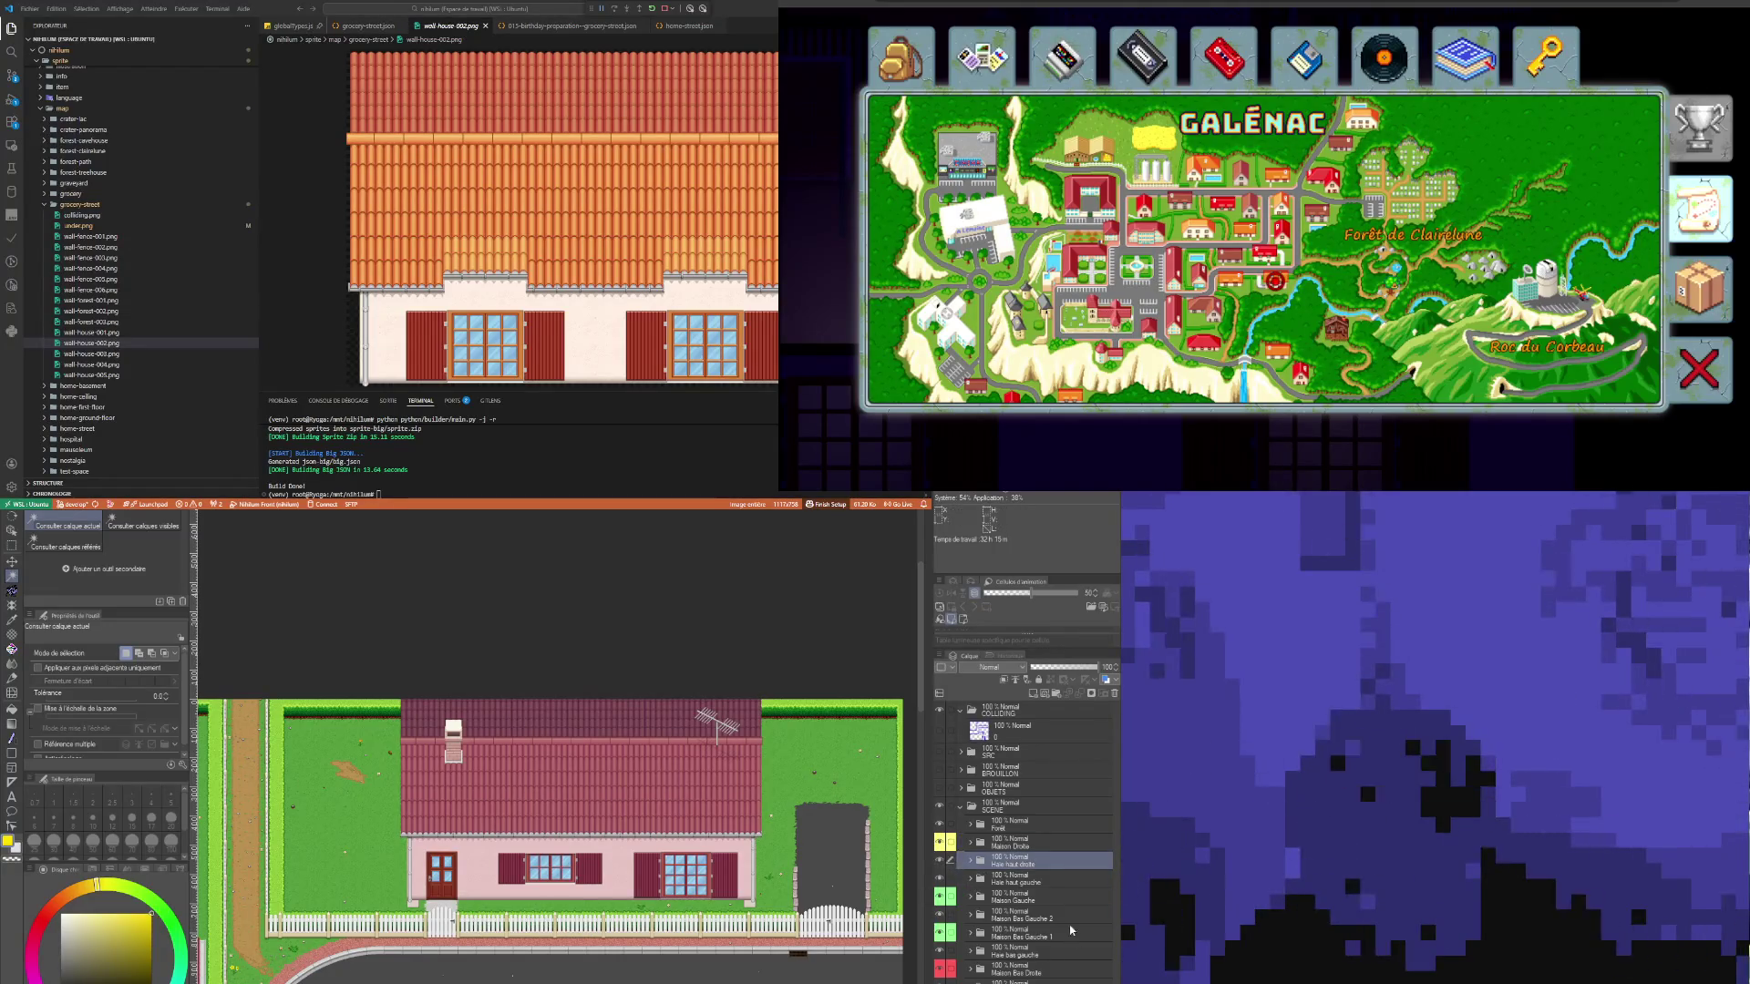
{"action": "left_click", "coordinate": [950, 897]}
{"action": "scroll", "coordinate": [416, 764], "scroll_direction": "down", "scroll_amount": 4}
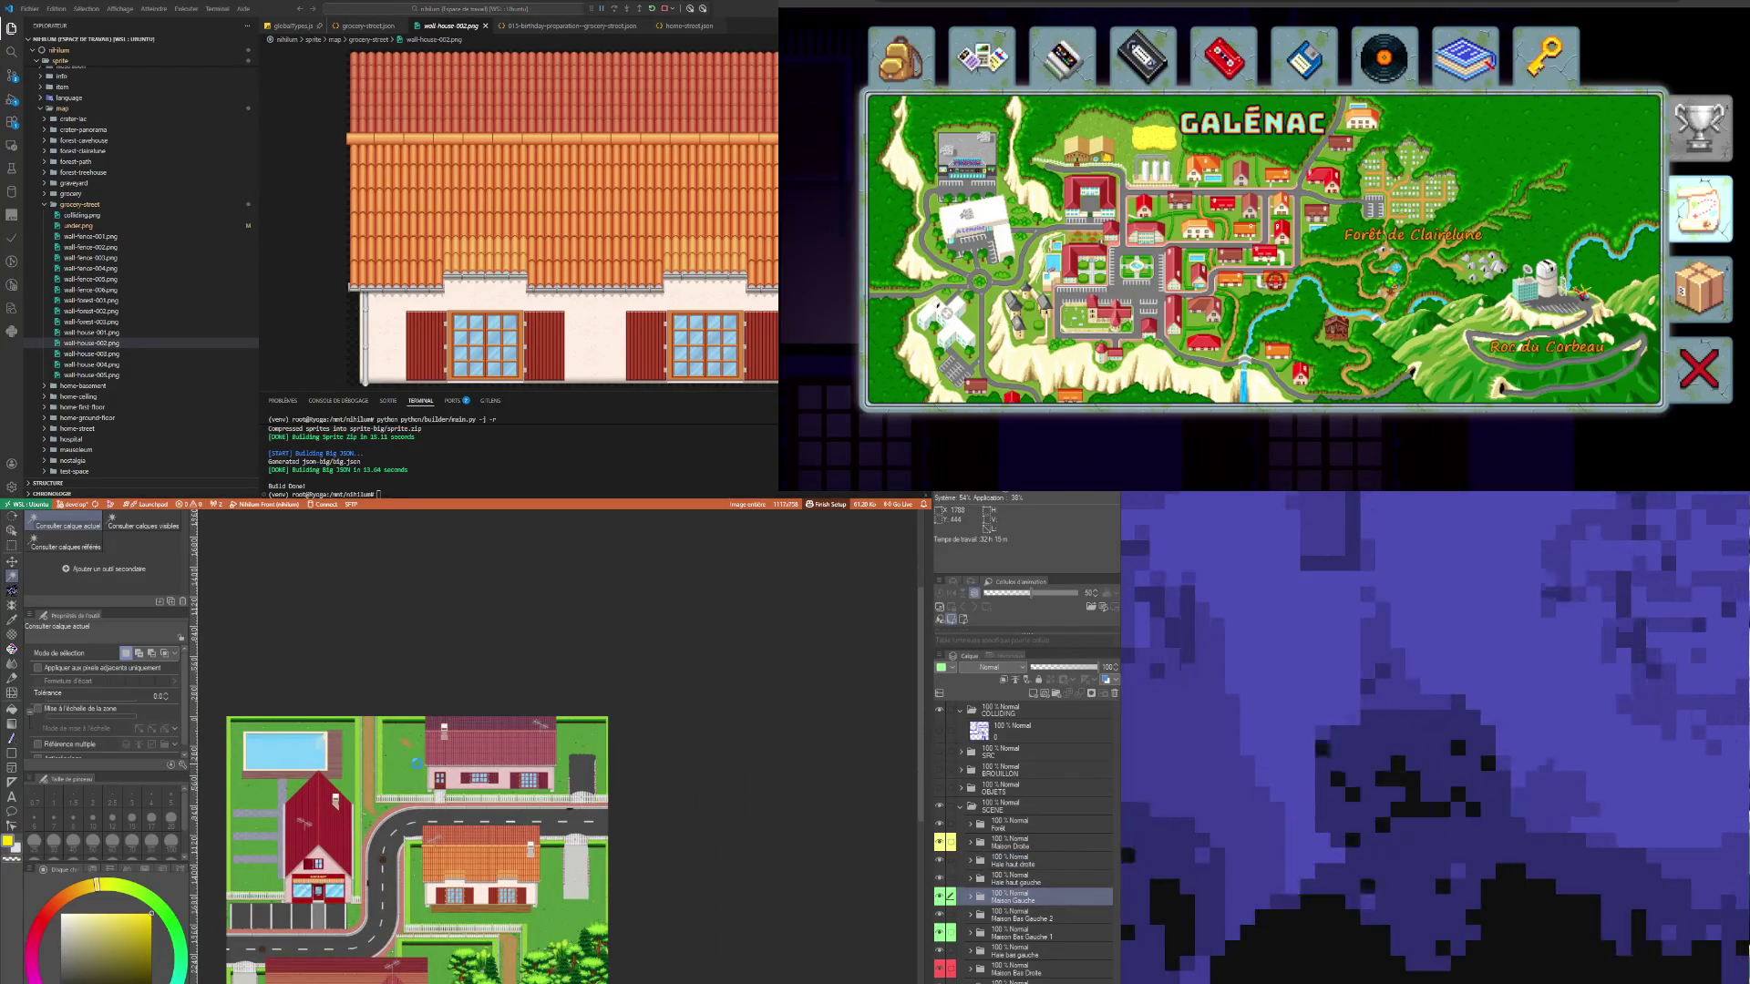
{"action": "scroll", "coordinate": [417, 763], "scroll_direction": "down", "scroll_amount": 2}
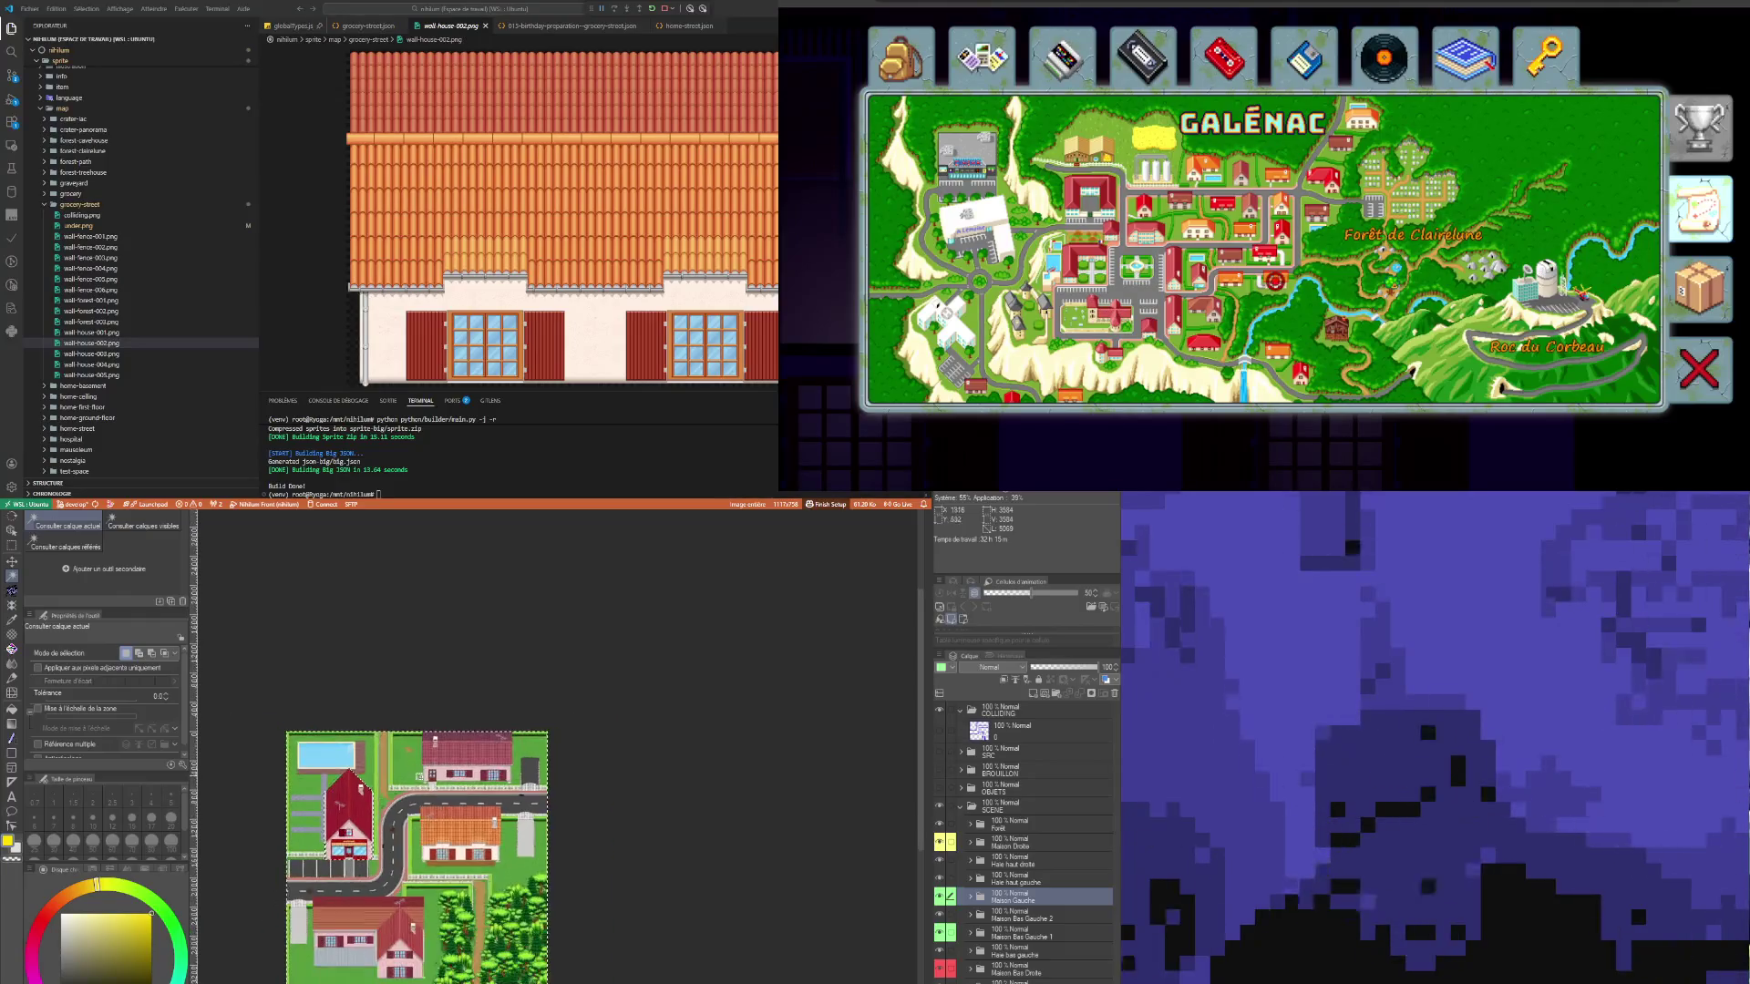
{"action": "scroll", "coordinate": [411, 902], "scroll_direction": "up", "scroll_amount": 2}
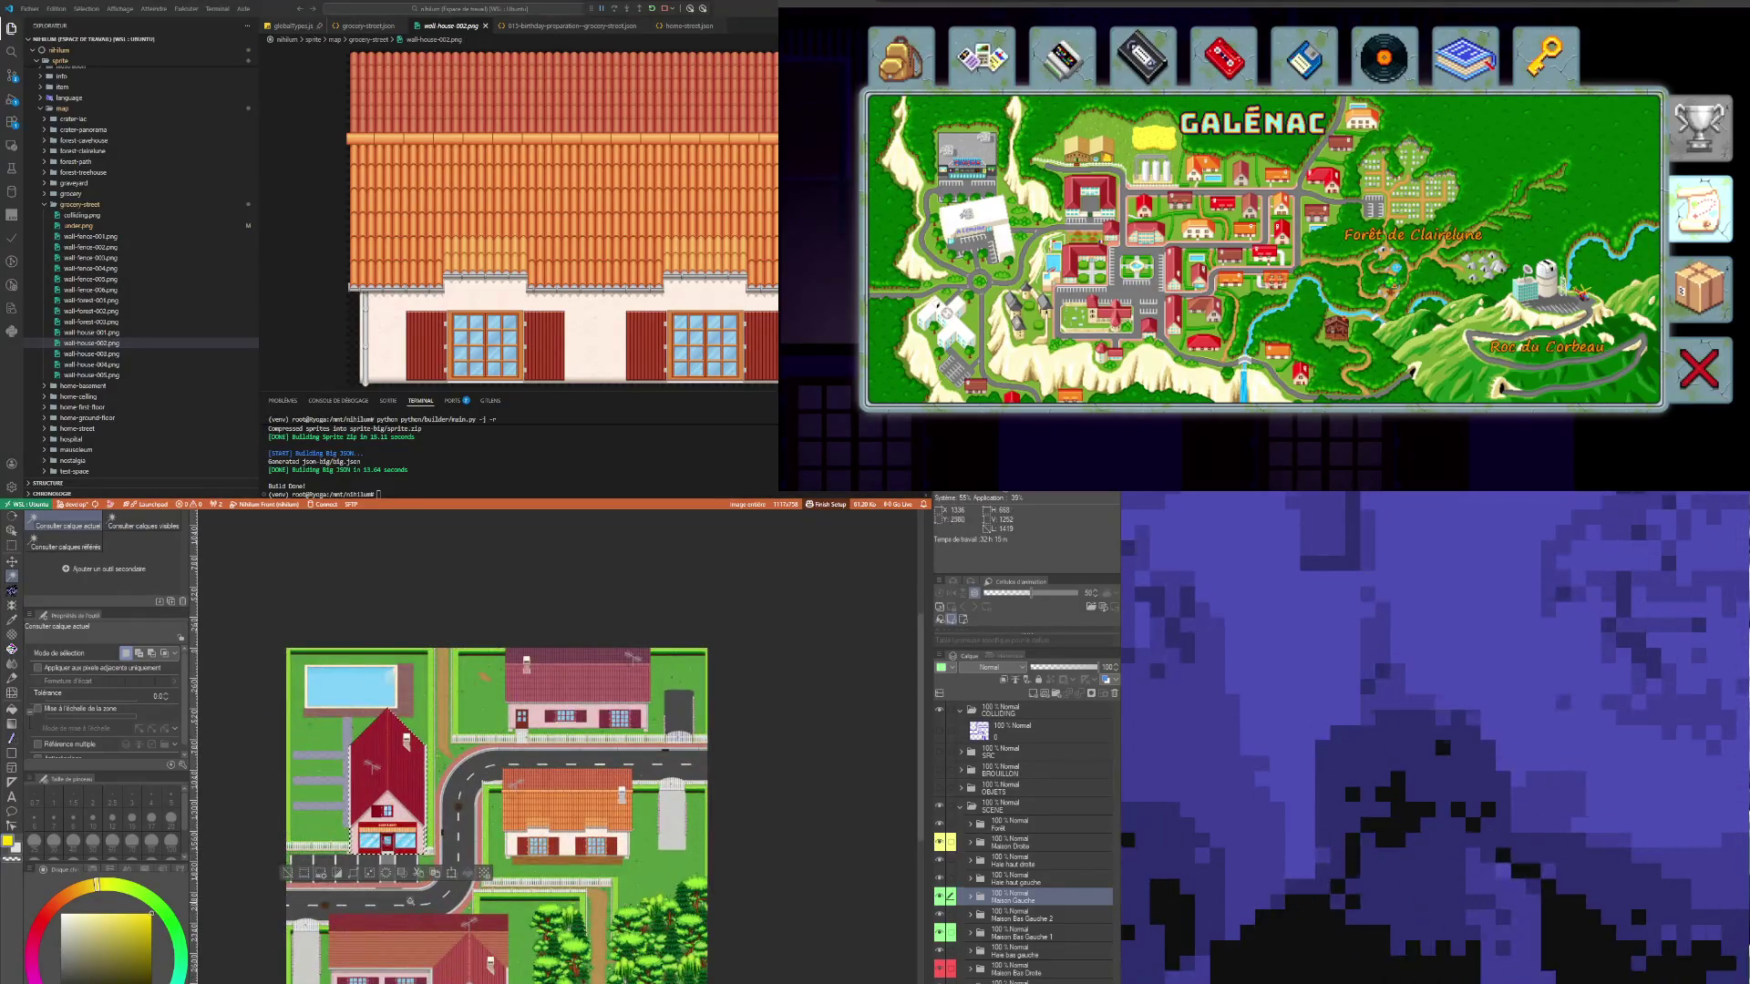
{"action": "scroll", "coordinate": [411, 901], "scroll_direction": "up", "scroll_amount": 3}
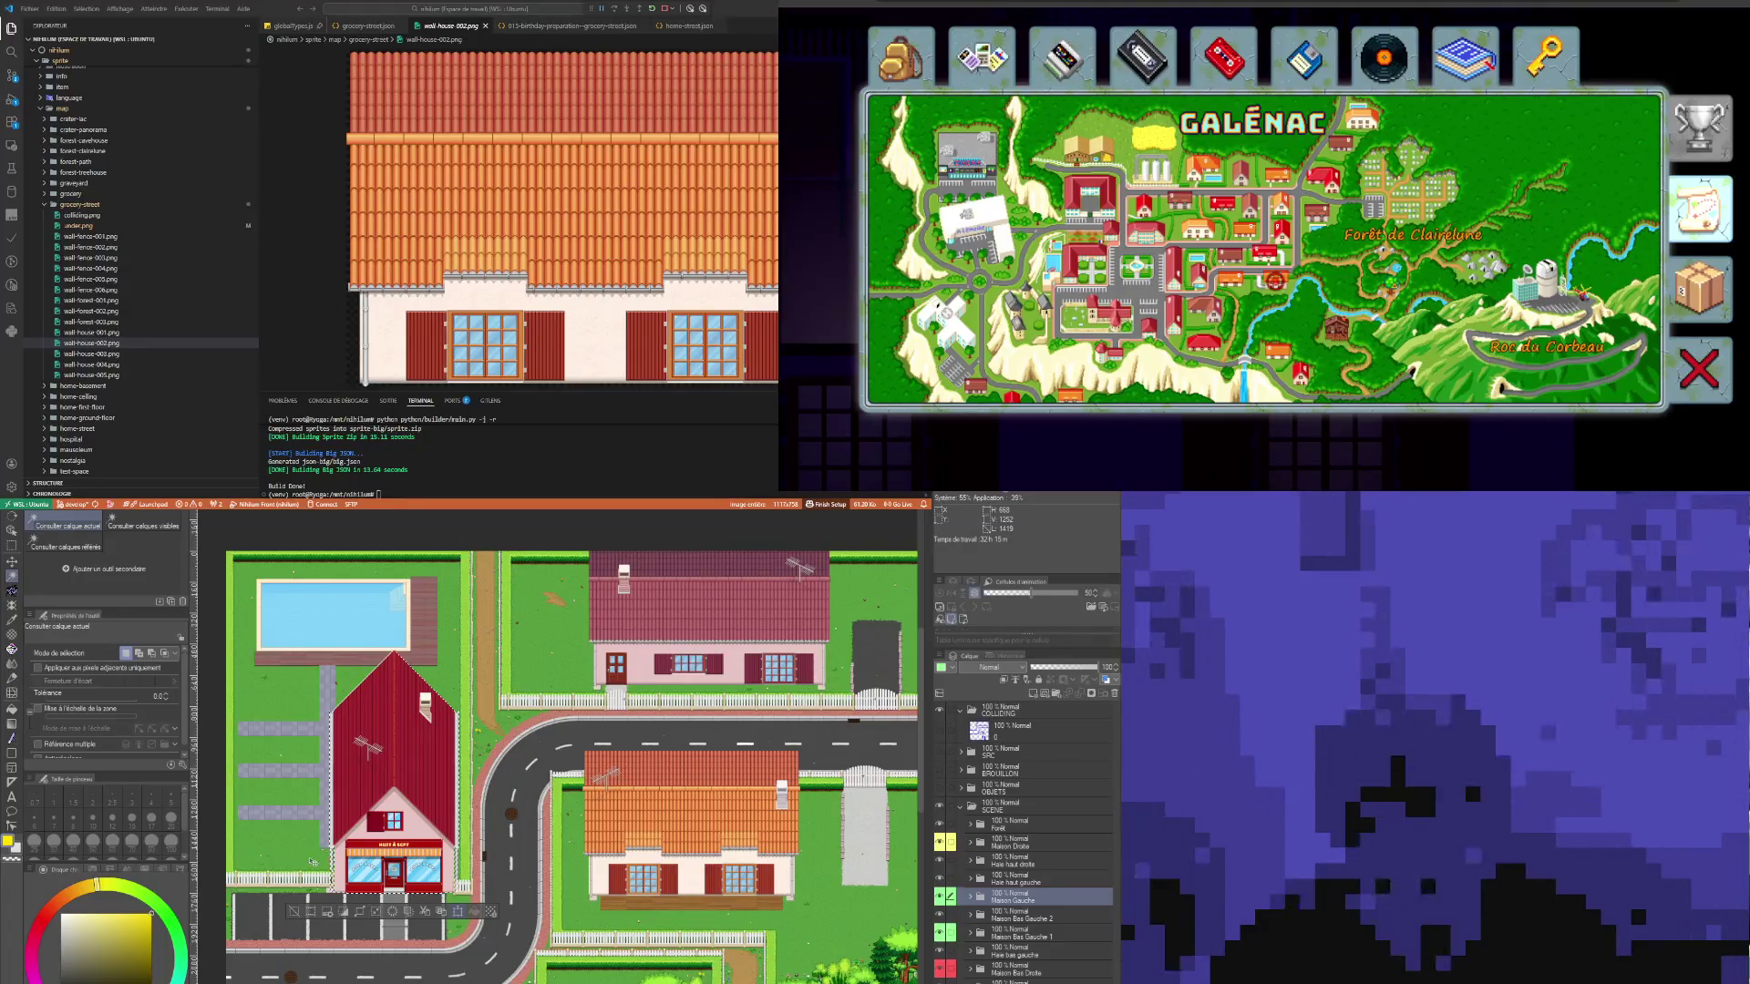
{"action": "key", "text": "ctrl+t"}
{"action": "scroll", "coordinate": [313, 862], "scroll_direction": "up", "scroll_amount": 2}
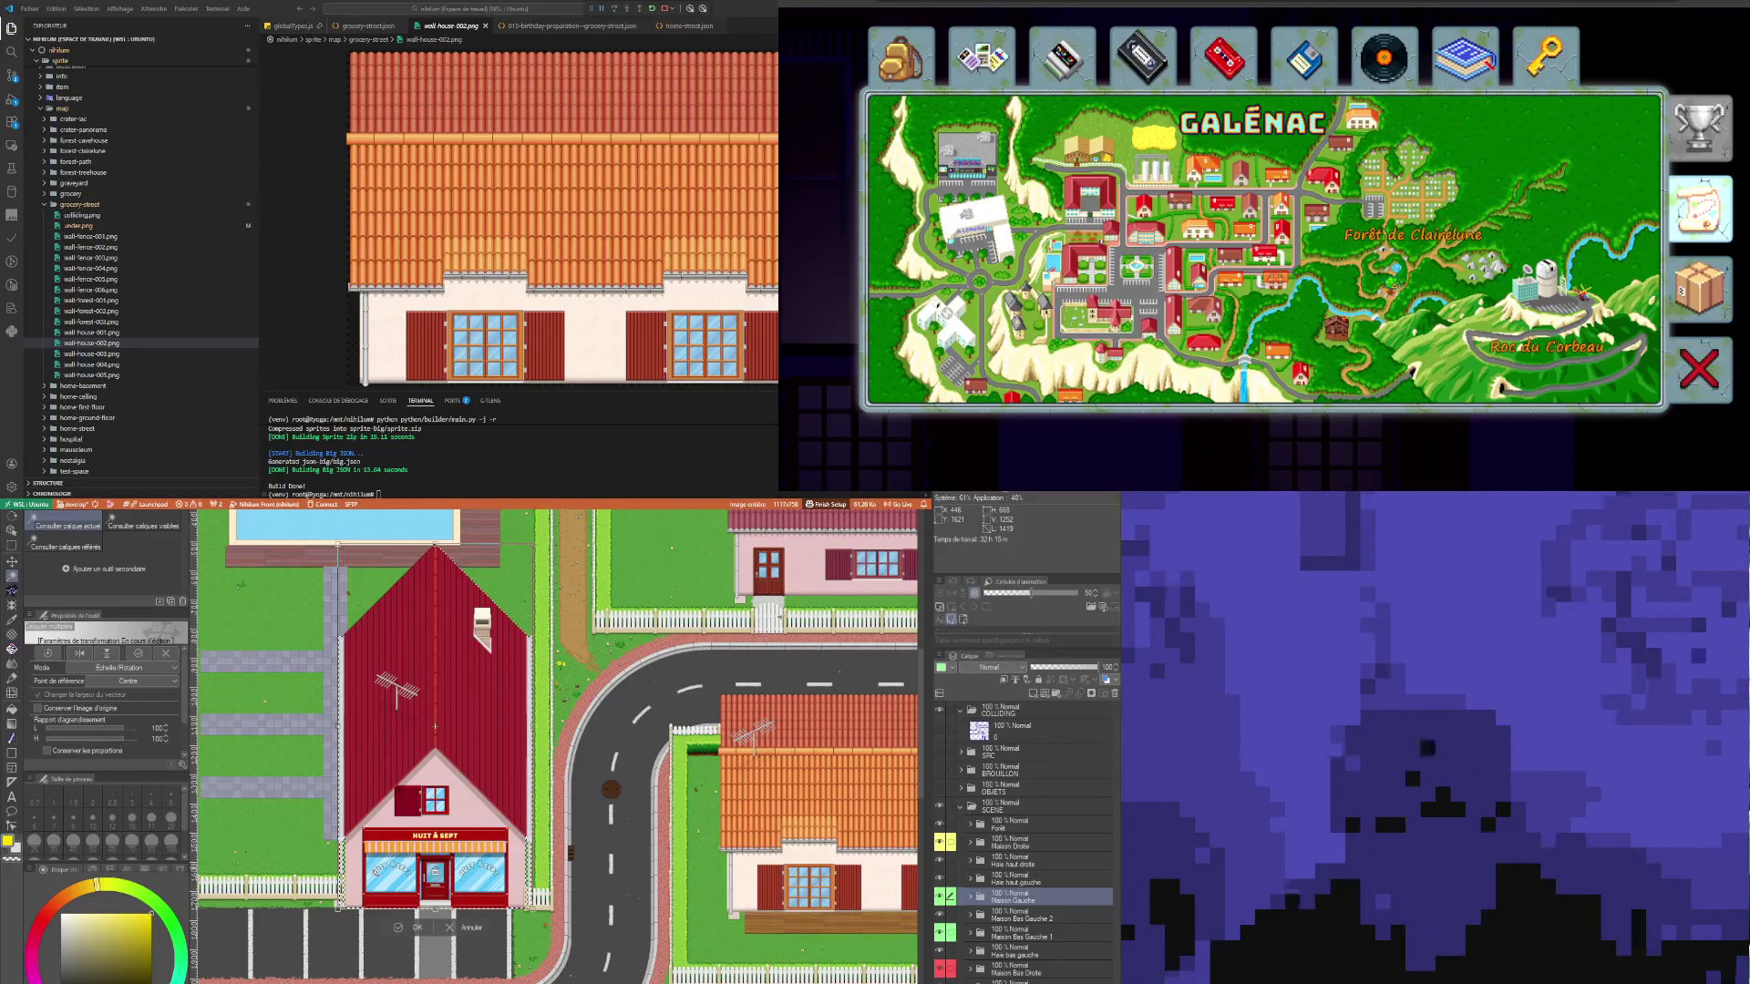
{"action": "scroll", "coordinate": [483, 929], "scroll_direction": "up", "scroll_amount": 4}
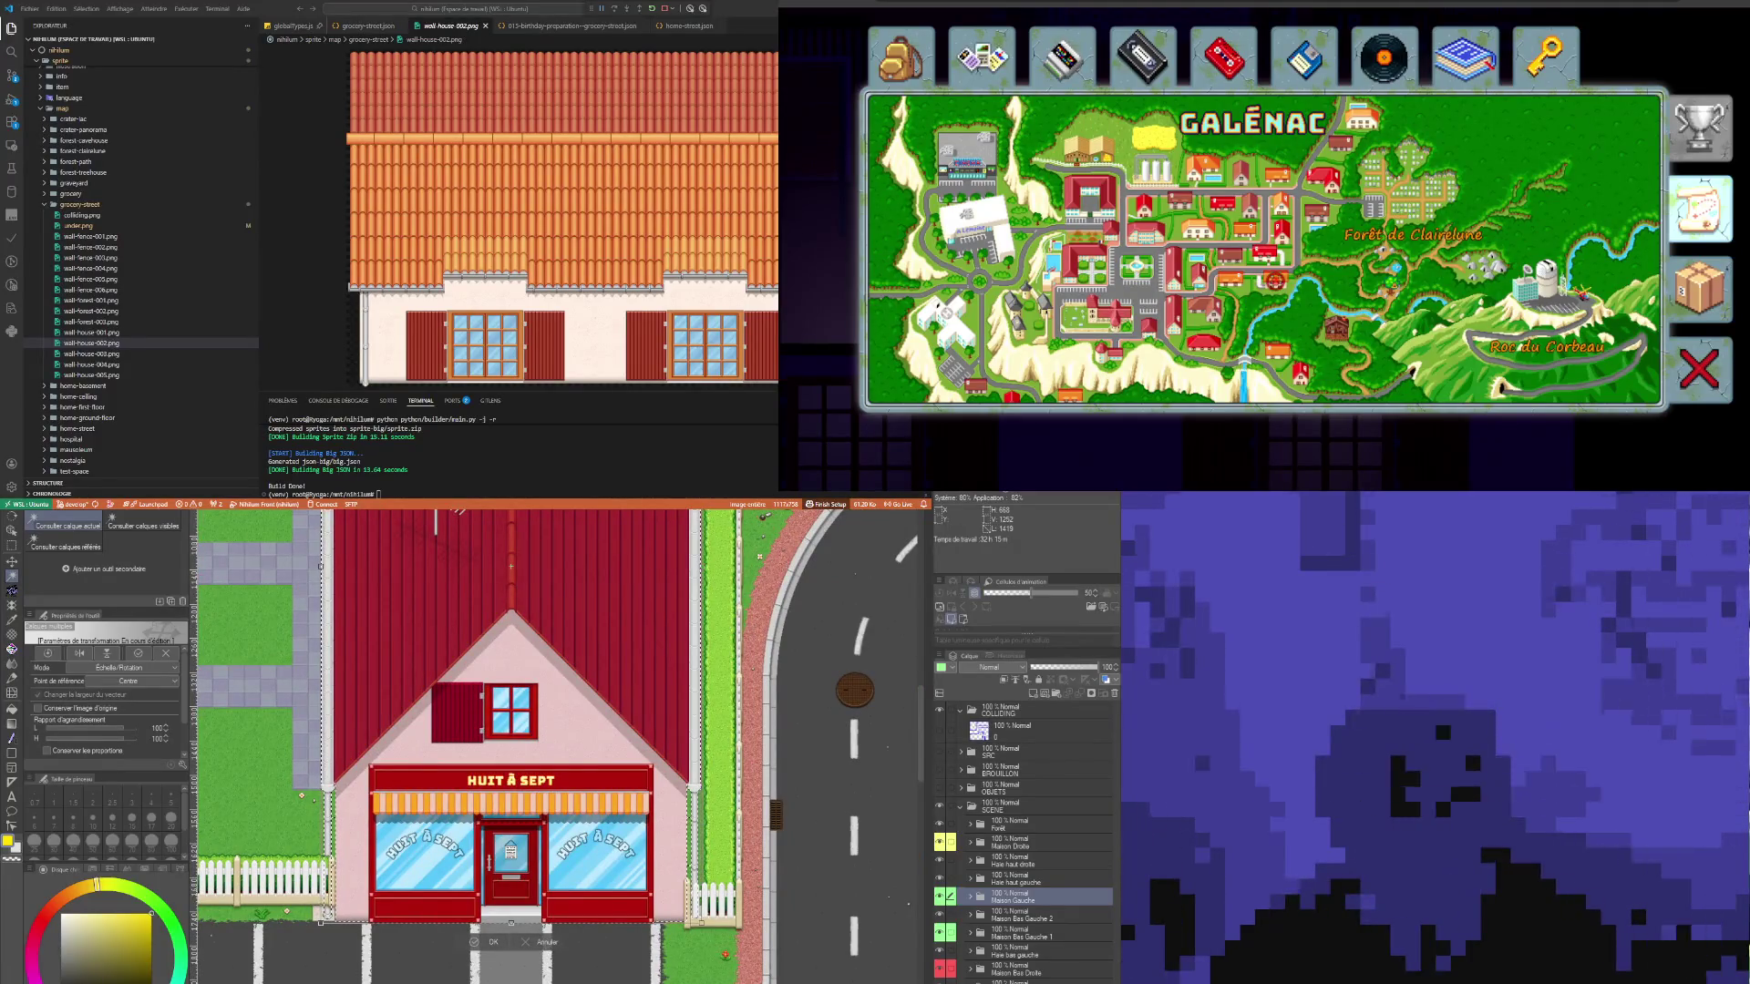
{"action": "left_click", "coordinate": [538, 942]}
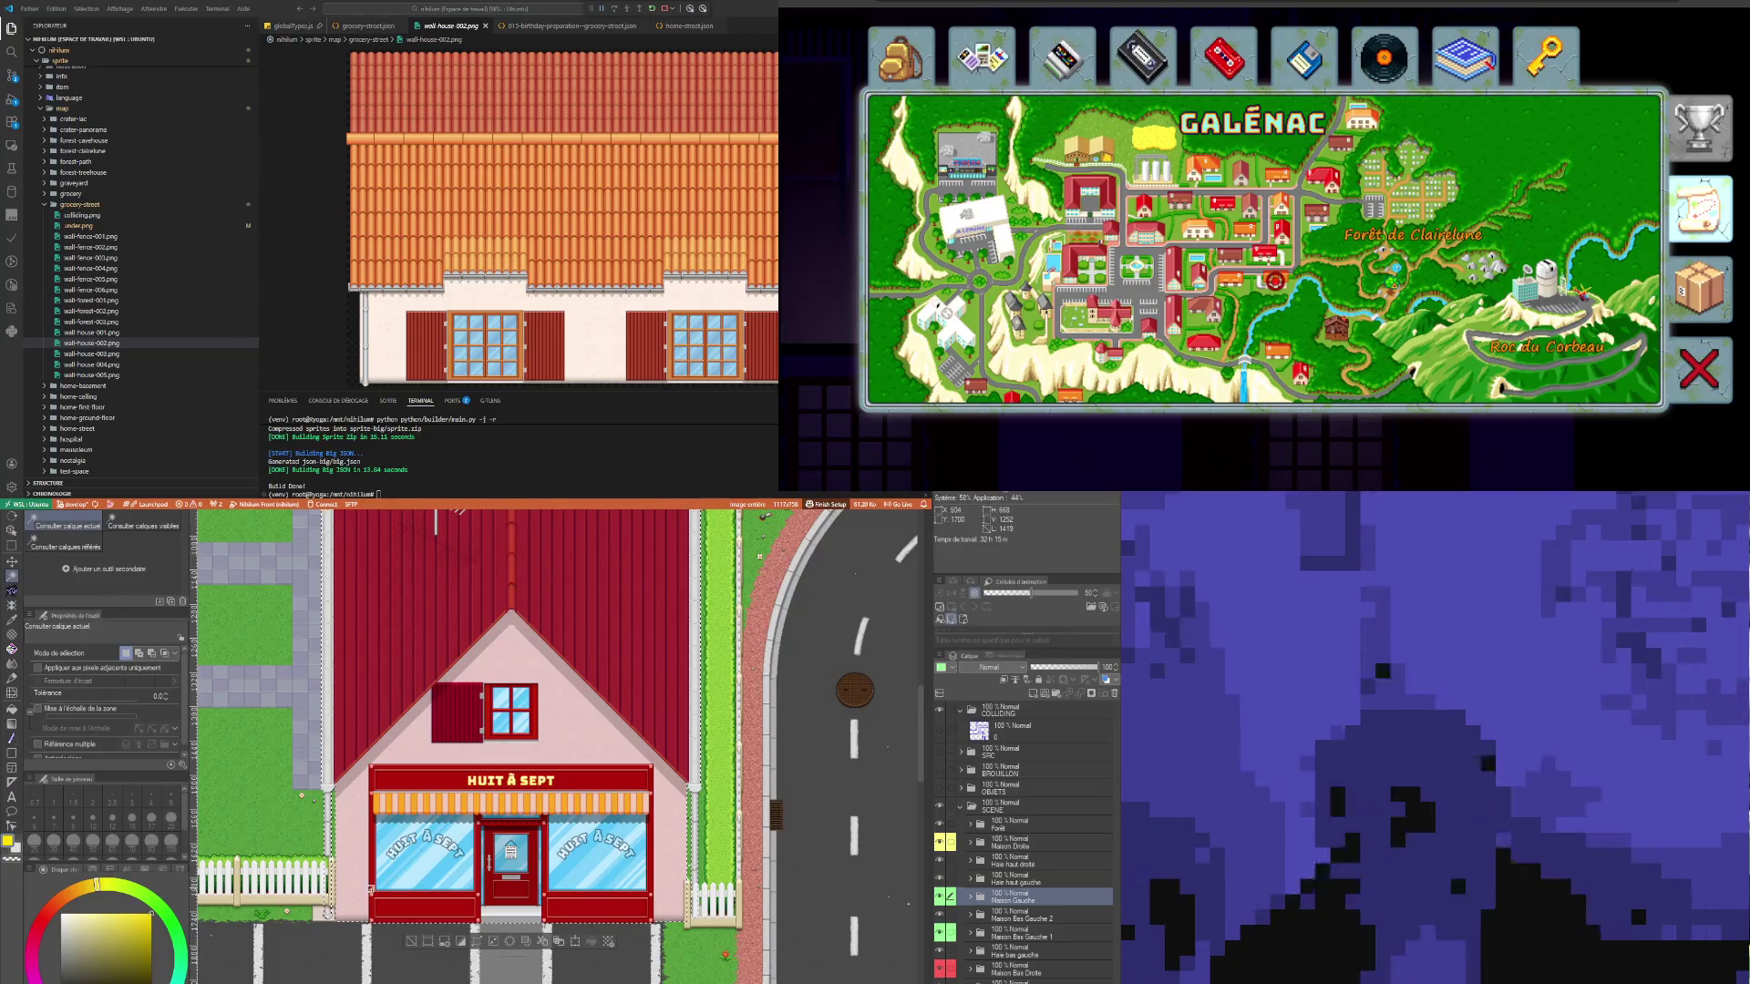
{"action": "key", "text": "ctrl+d"}
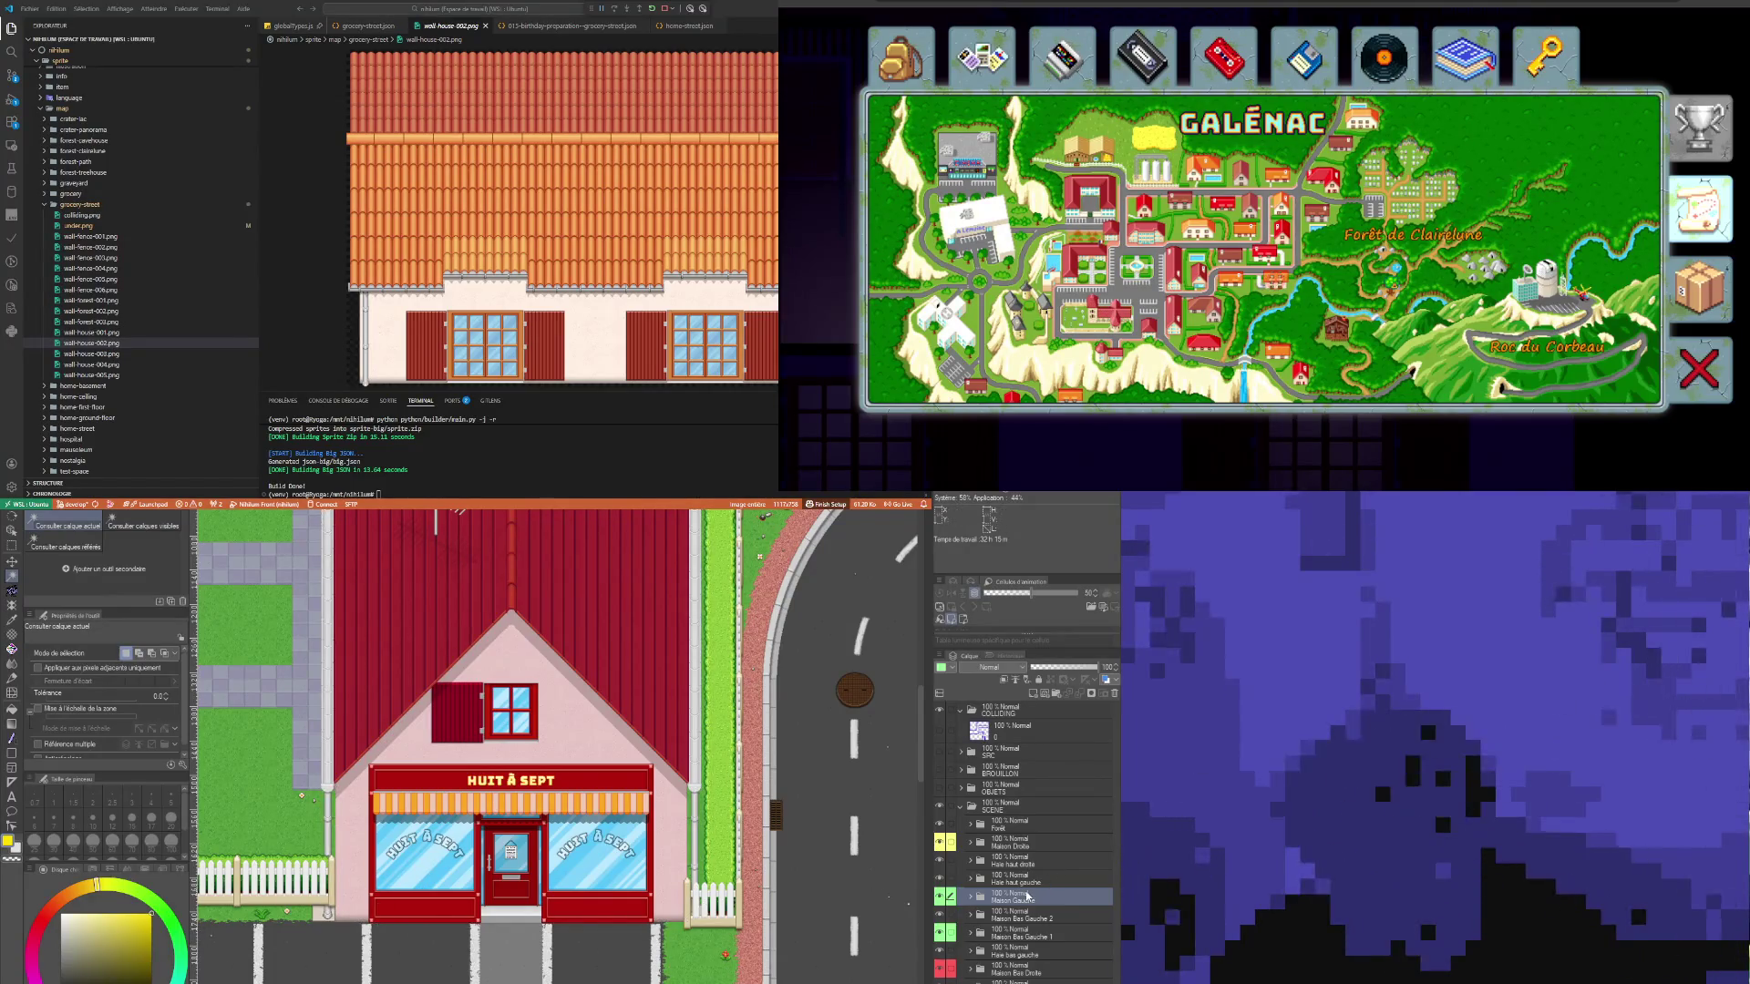
Step: Expand the Maison Gauche folder and collapse its Vitrine, Toiture and Mur sub-folders
{"action": "left_click", "coordinate": [971, 898]}
{"action": "left_click", "coordinate": [980, 916]}
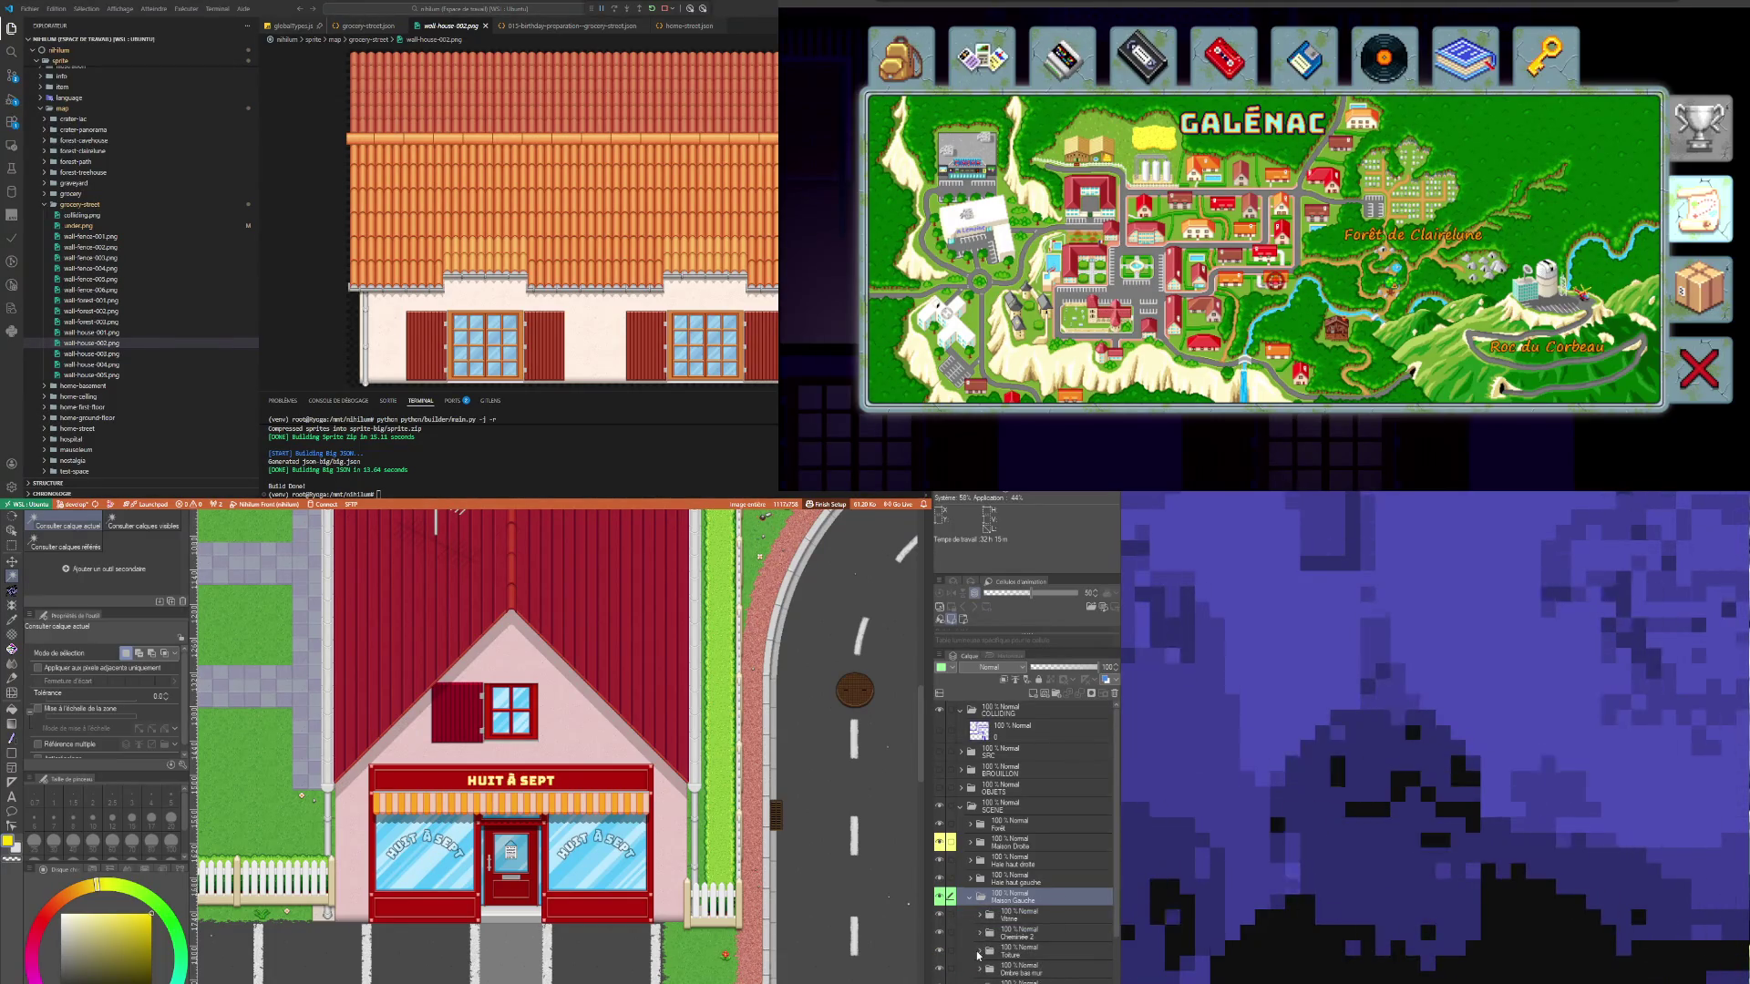
{"action": "left_click", "coordinate": [980, 954]}
{"action": "scroll", "coordinate": [1023, 916], "scroll_direction": "down", "scroll_amount": 1}
{"action": "left_click", "coordinate": [980, 946]}
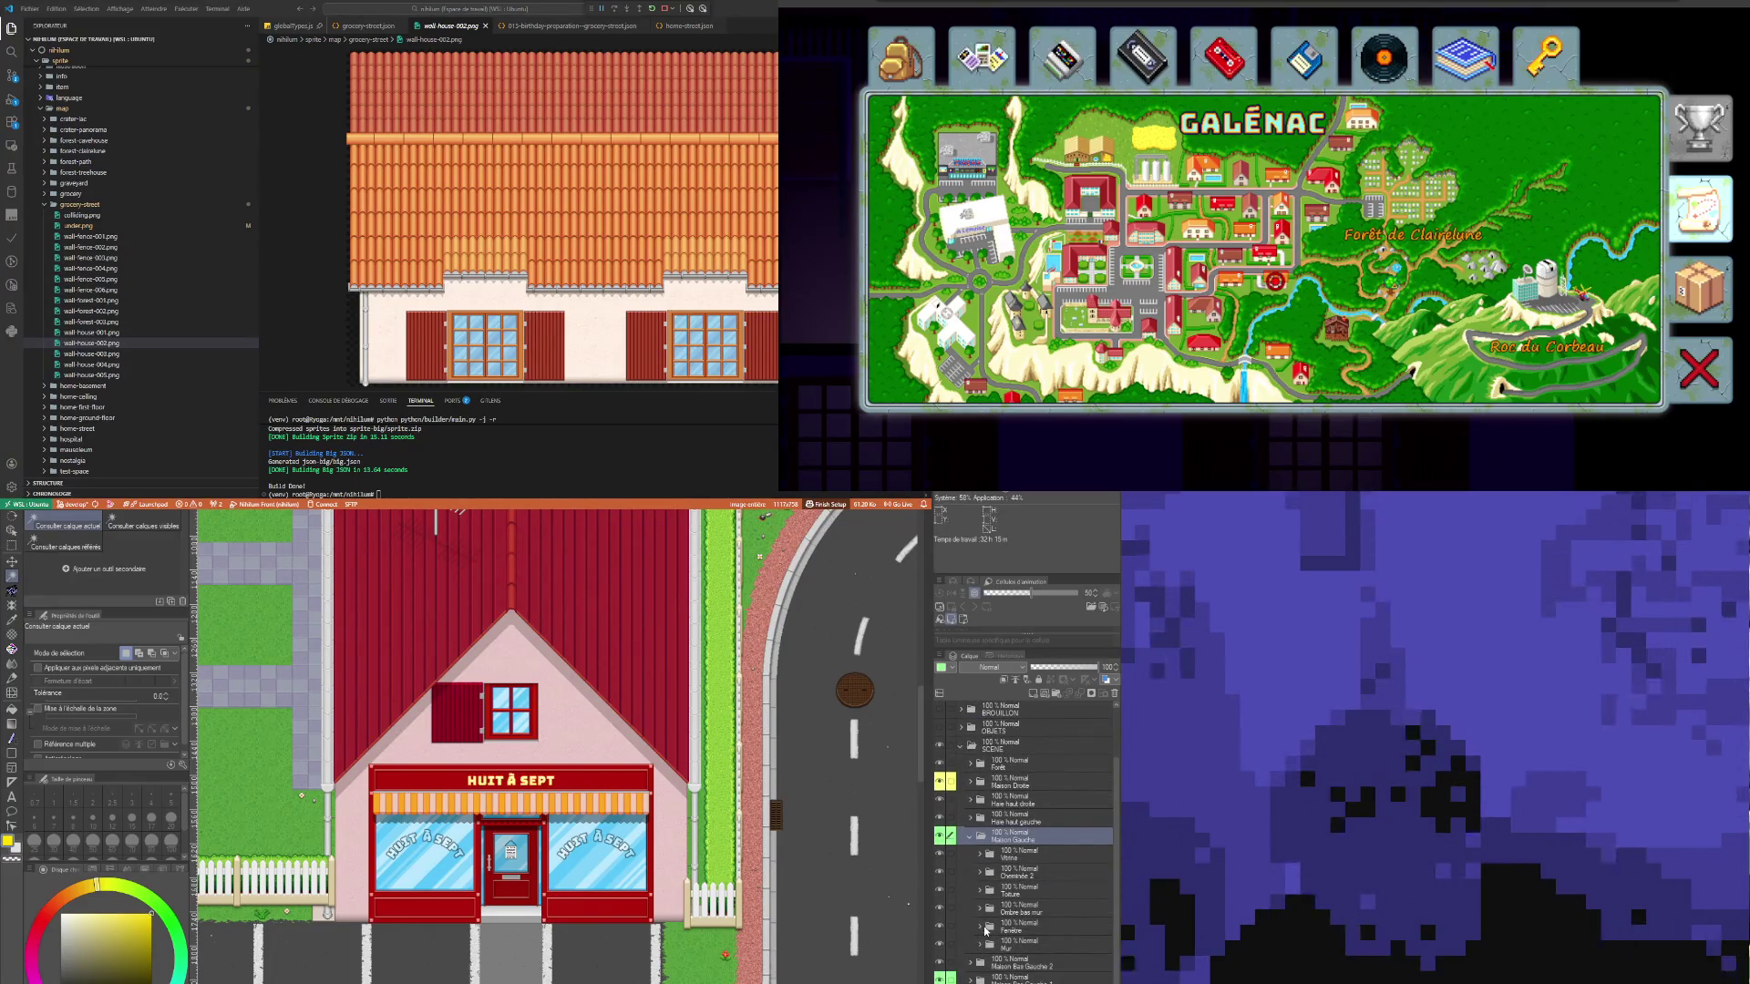
{"action": "left_click", "coordinate": [1012, 876]}
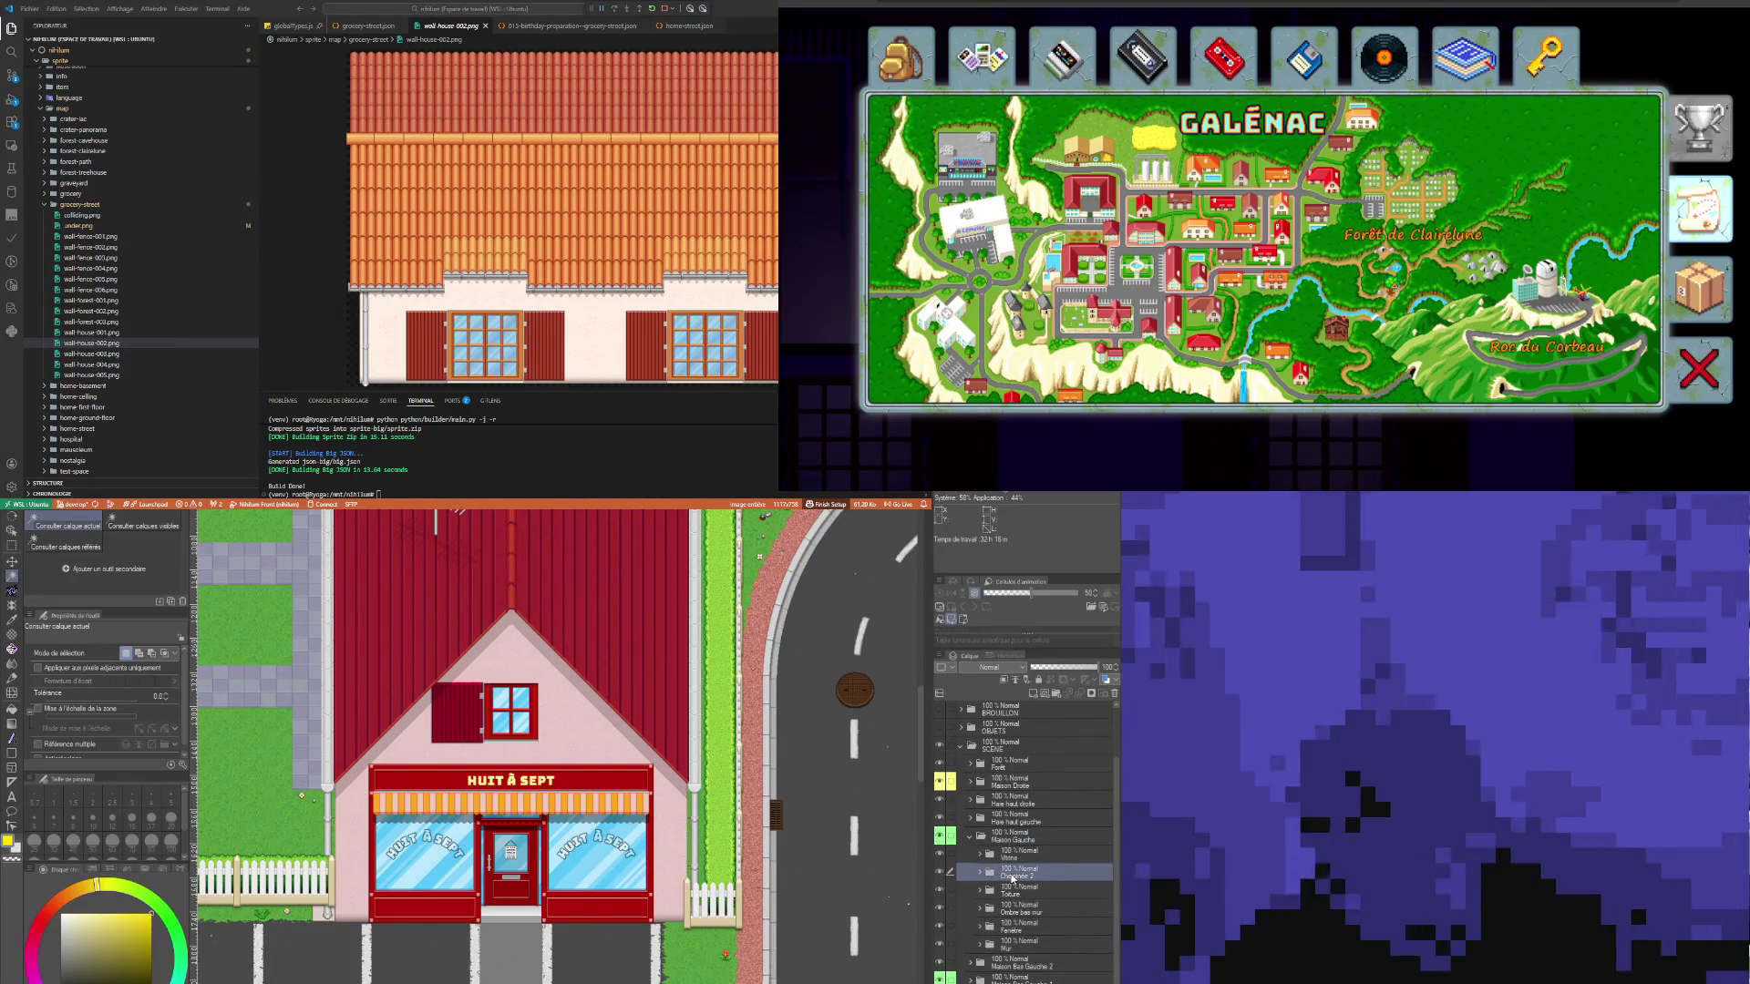
Step: Locate the roof row and Gouttière D gutter layers by picking them on the canvas
{"action": "left_click", "coordinate": [1029, 893]}
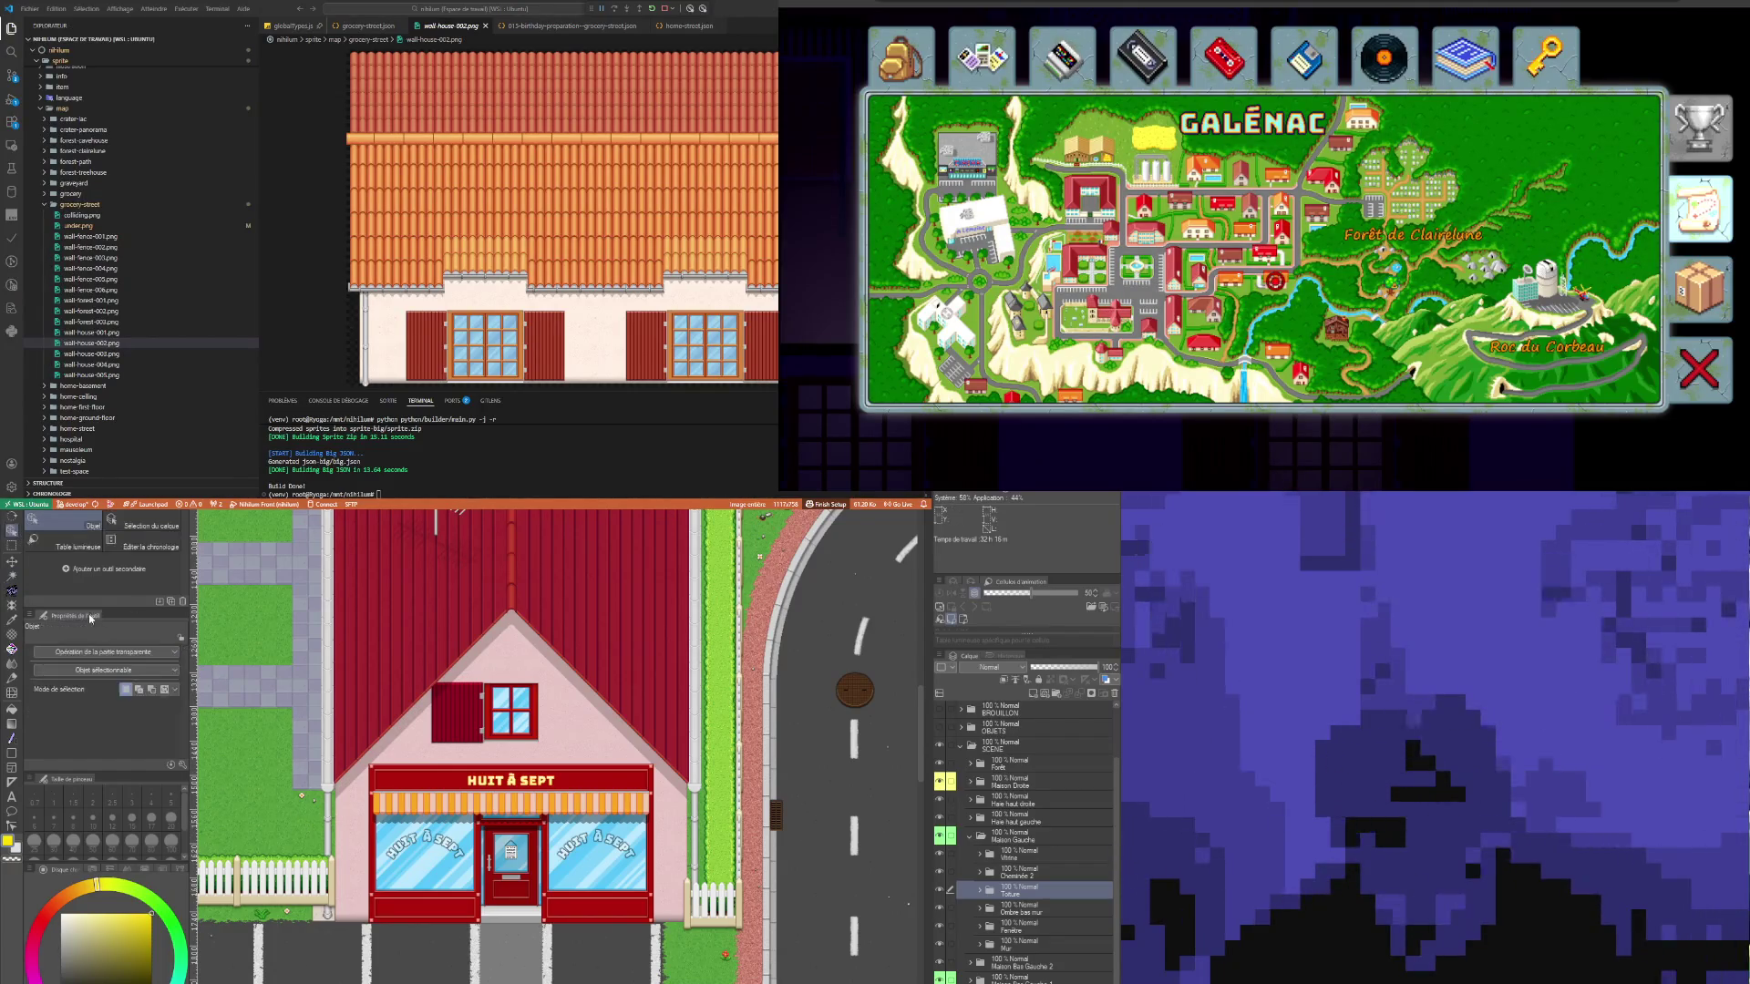
{"action": "left_click", "coordinate": [11, 531]}
{"action": "left_click", "coordinate": [330, 809]}
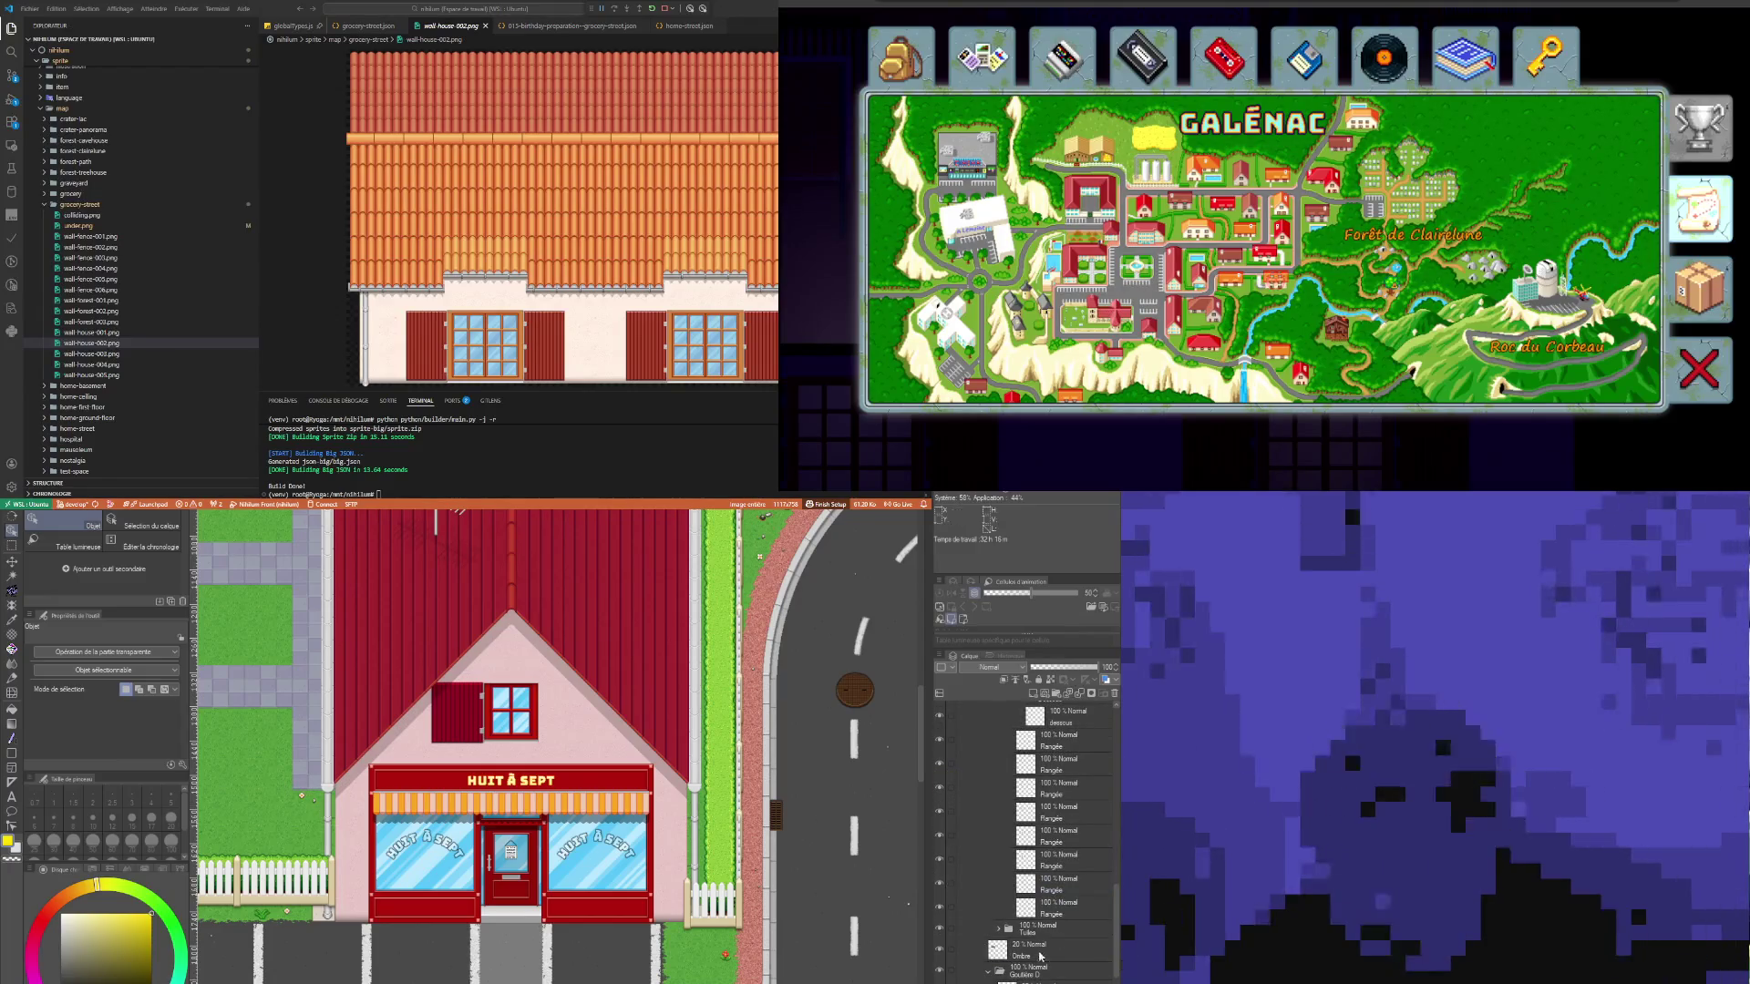
{"action": "scroll", "coordinate": [749, 865], "scroll_direction": "down", "scroll_amount": 3}
{"action": "left_click", "coordinate": [709, 820]}
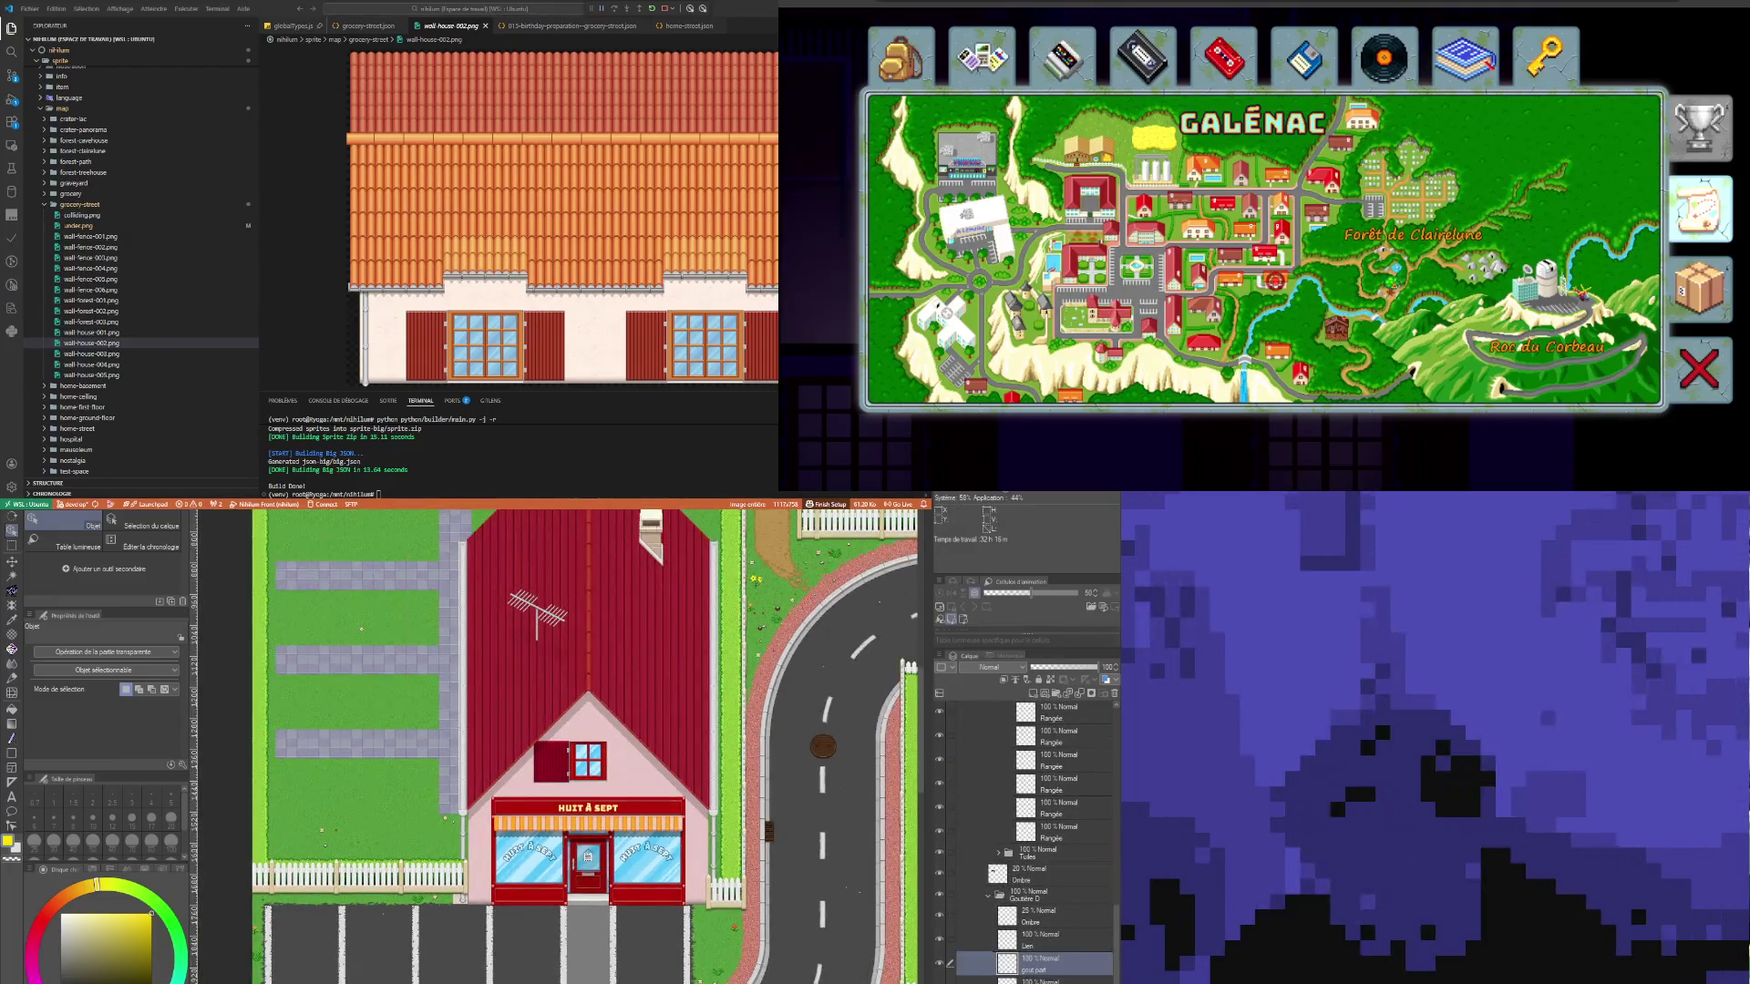
{"action": "left_click", "coordinate": [1037, 899]}
{"action": "scroll", "coordinate": [943, 975], "scroll_direction": "up", "scroll_amount": 2}
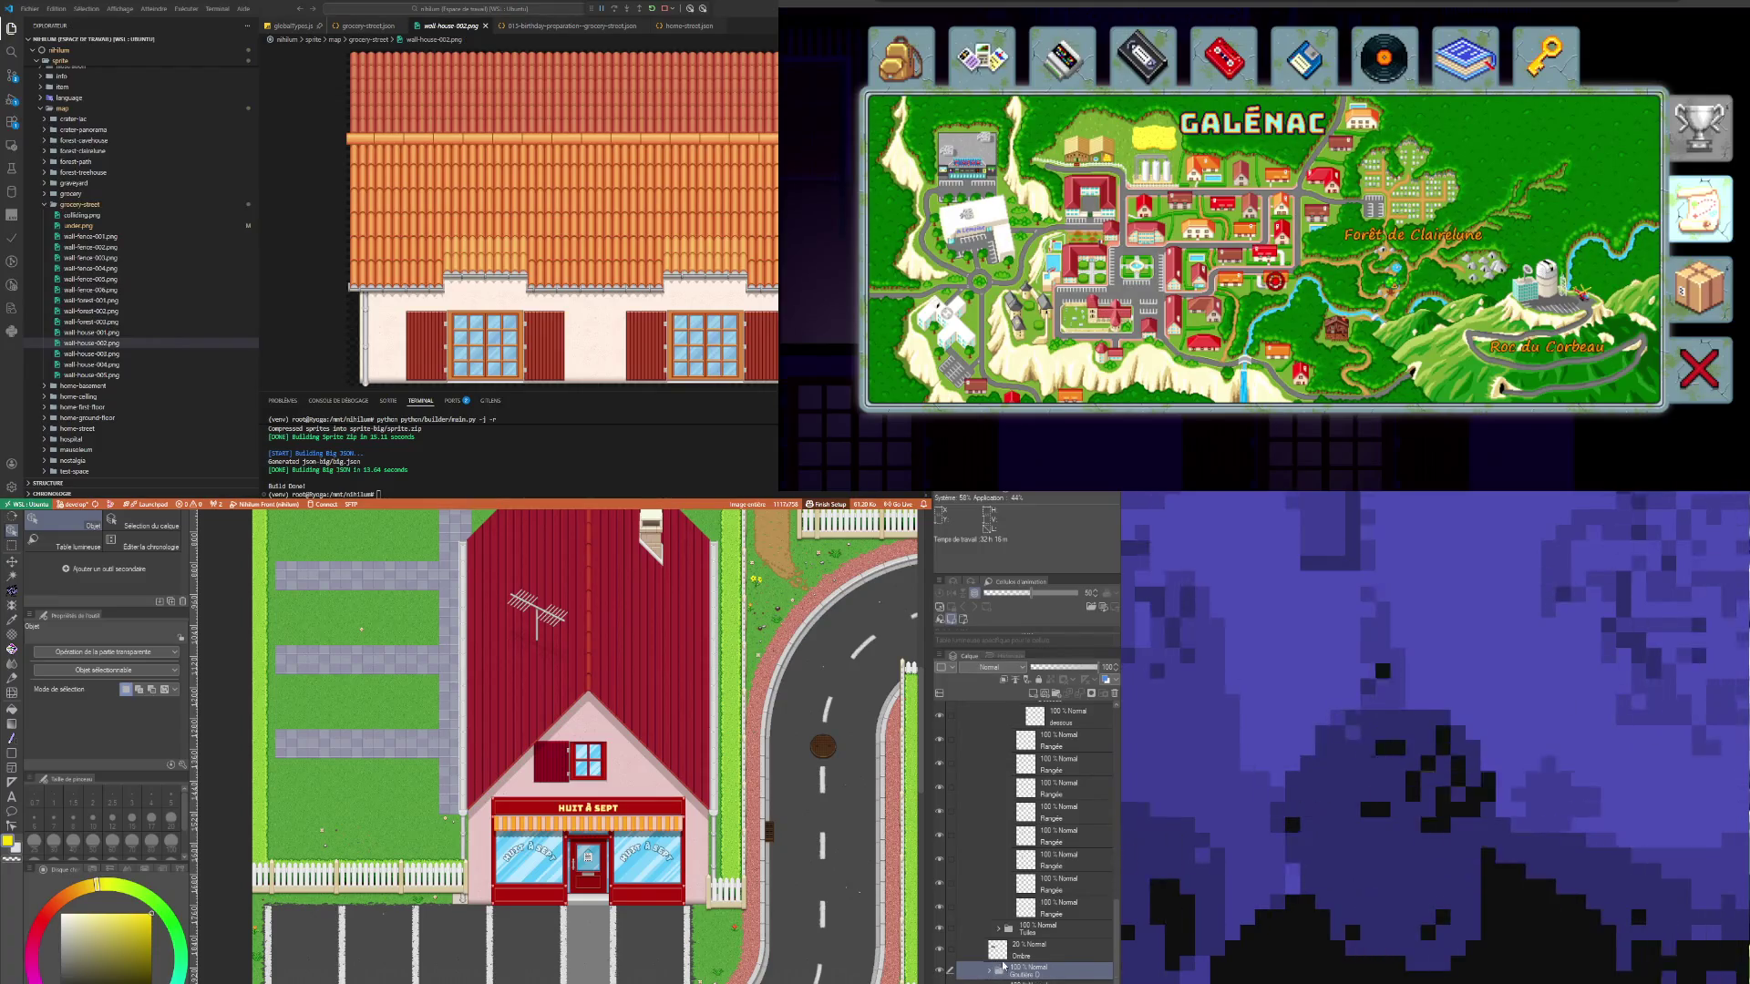
{"action": "scroll", "coordinate": [1003, 965], "scroll_direction": "up", "scroll_amount": 7}
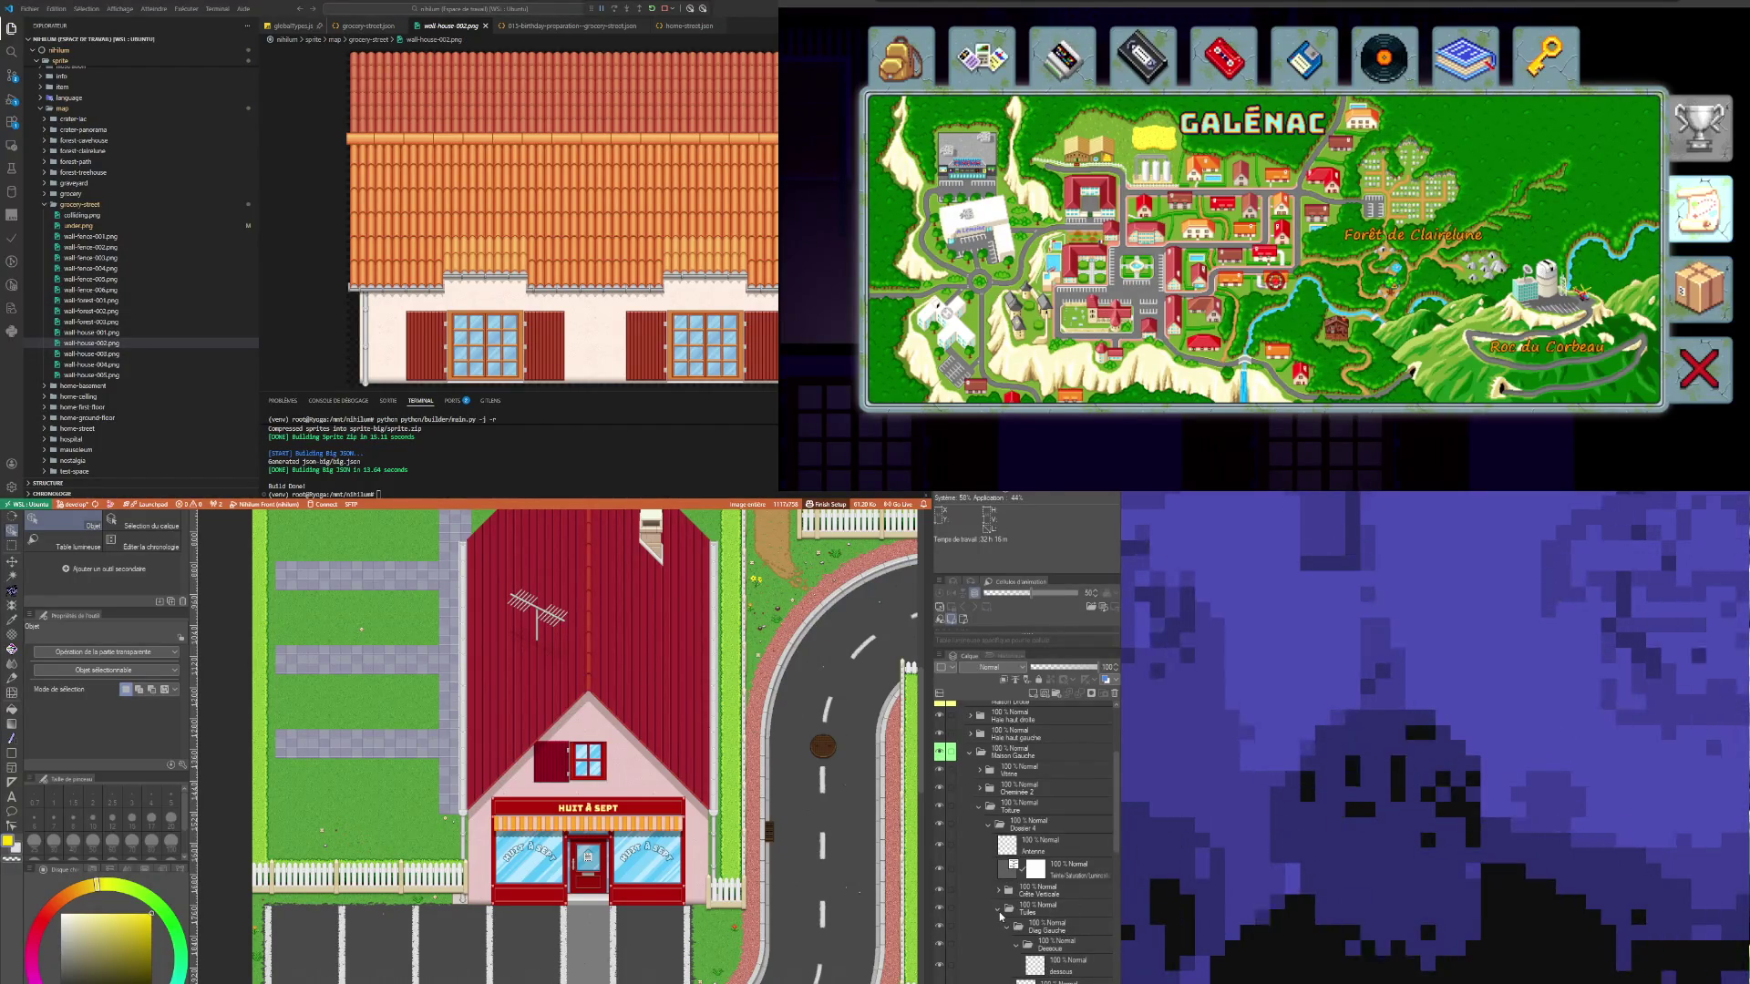
{"action": "scroll", "coordinate": [1023, 911], "scroll_direction": "down", "scroll_amount": 4}
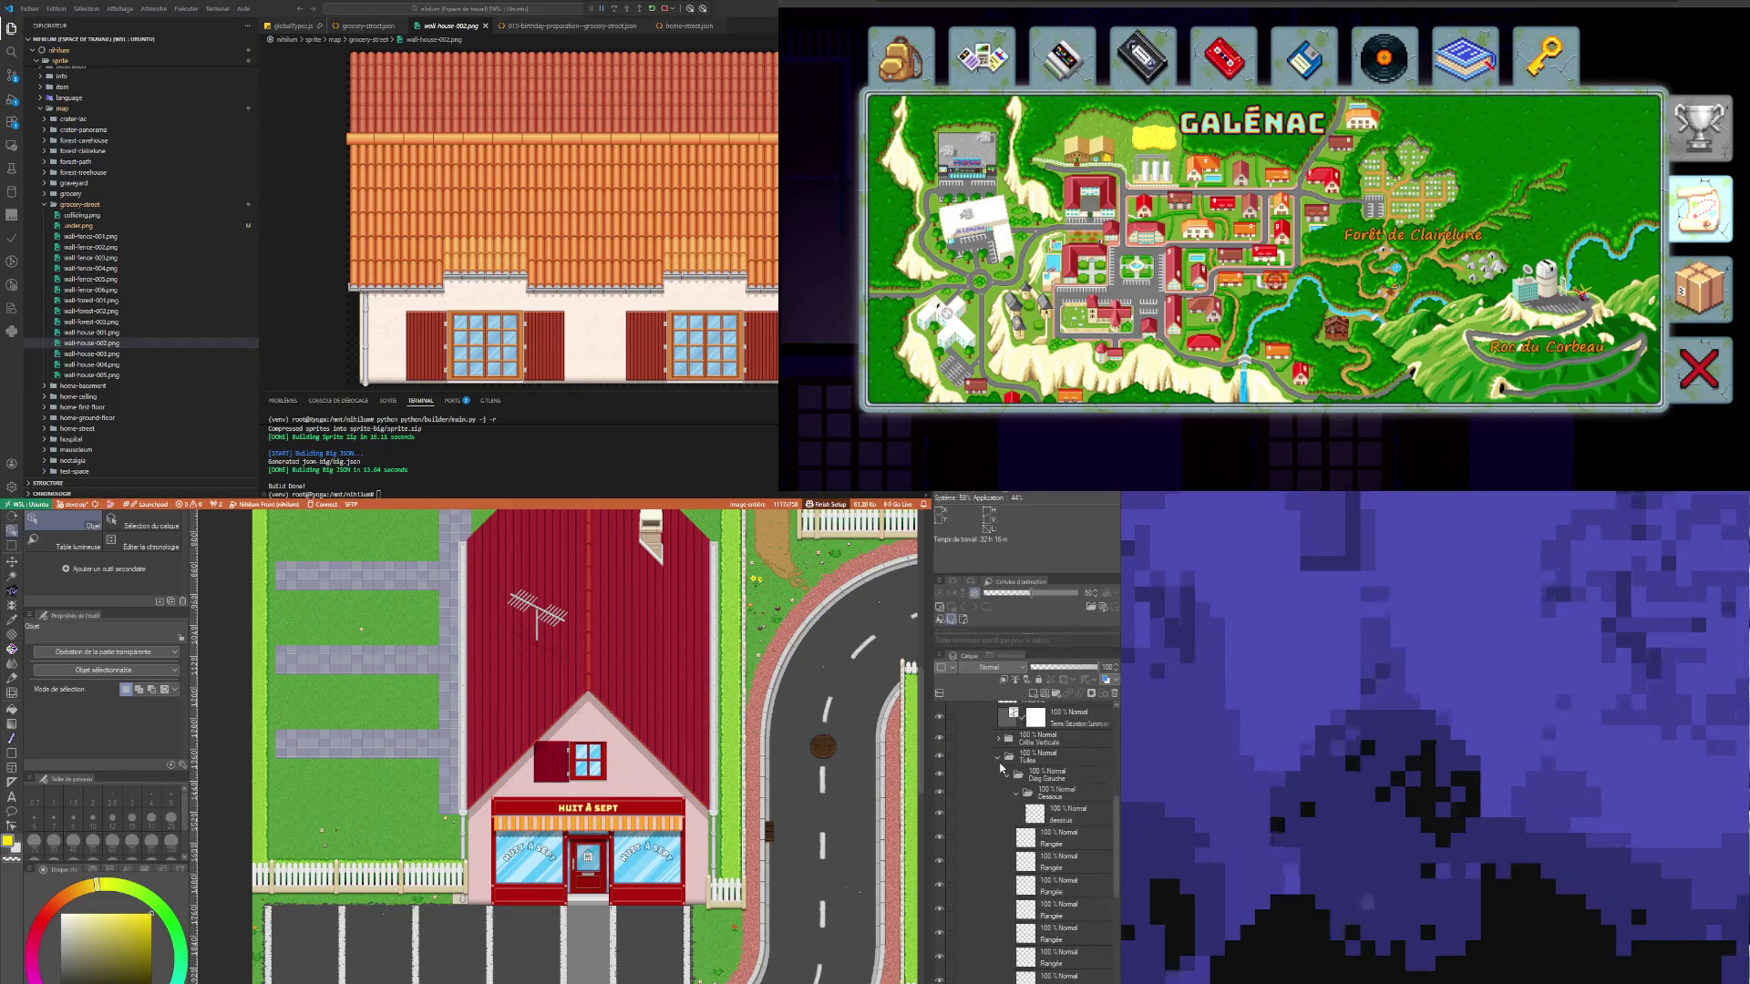
Step: Collapse Tuiles and move the Gouttière D layer out above the Maison Gauche folder
{"action": "left_click", "coordinate": [1000, 757]}
{"action": "scroll", "coordinate": [1087, 902], "scroll_direction": "up", "scroll_amount": 2}
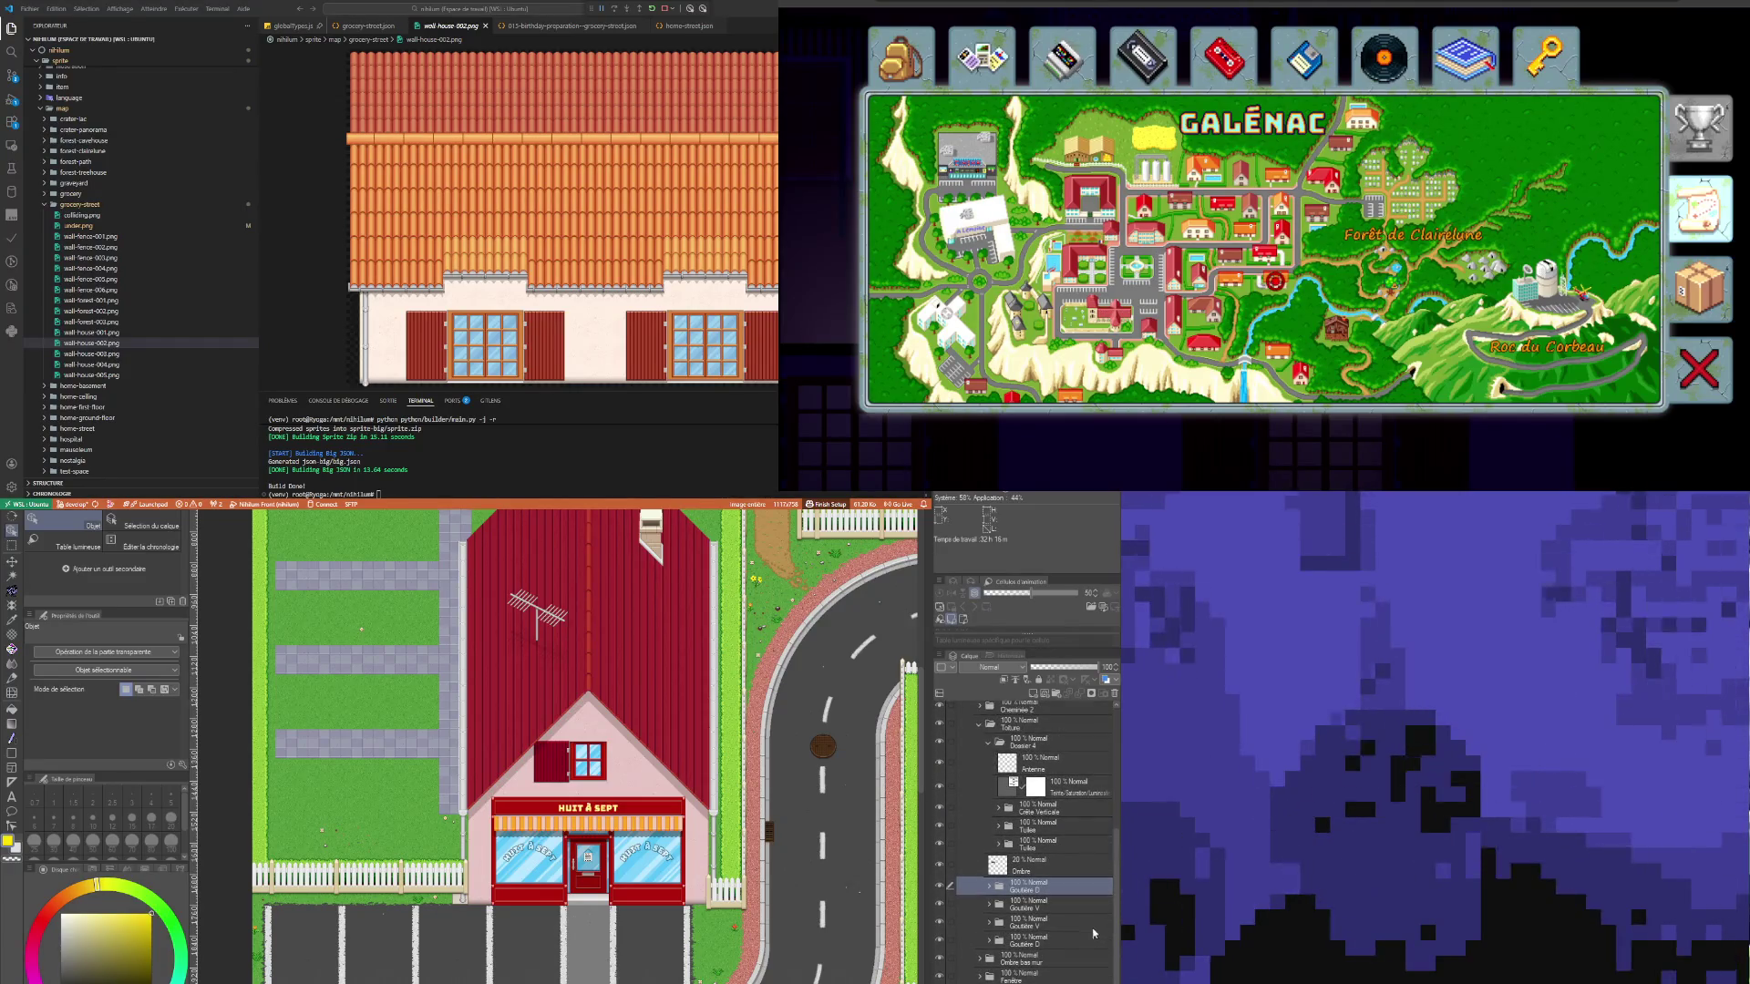
{"action": "left_click", "coordinate": [940, 886]}
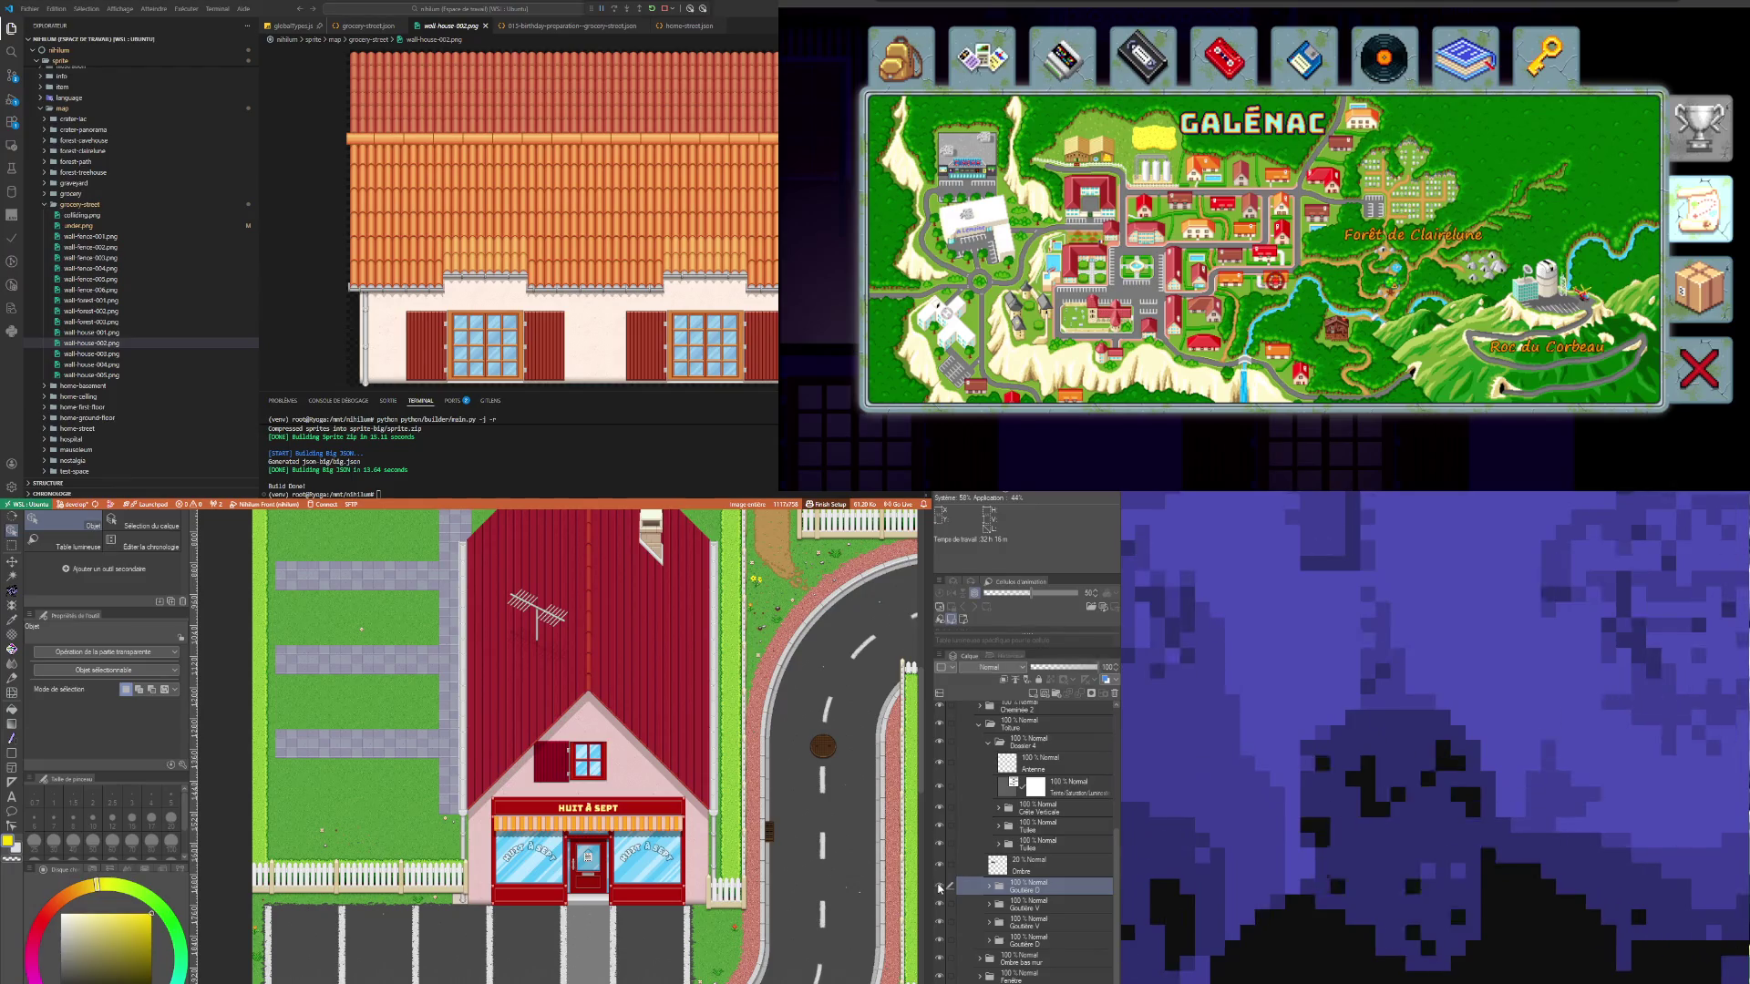
{"action": "scroll", "coordinate": [985, 917], "scroll_direction": "up", "scroll_amount": 2}
{"action": "mouse_move", "coordinate": [985, 917]}
{"action": "left_mouse_down"}
{"action": "mouse_move", "coordinate": [1044, 806]}
{"action": "mouse_move", "coordinate": [1048, 748]}
{"action": "left_mouse_up"}
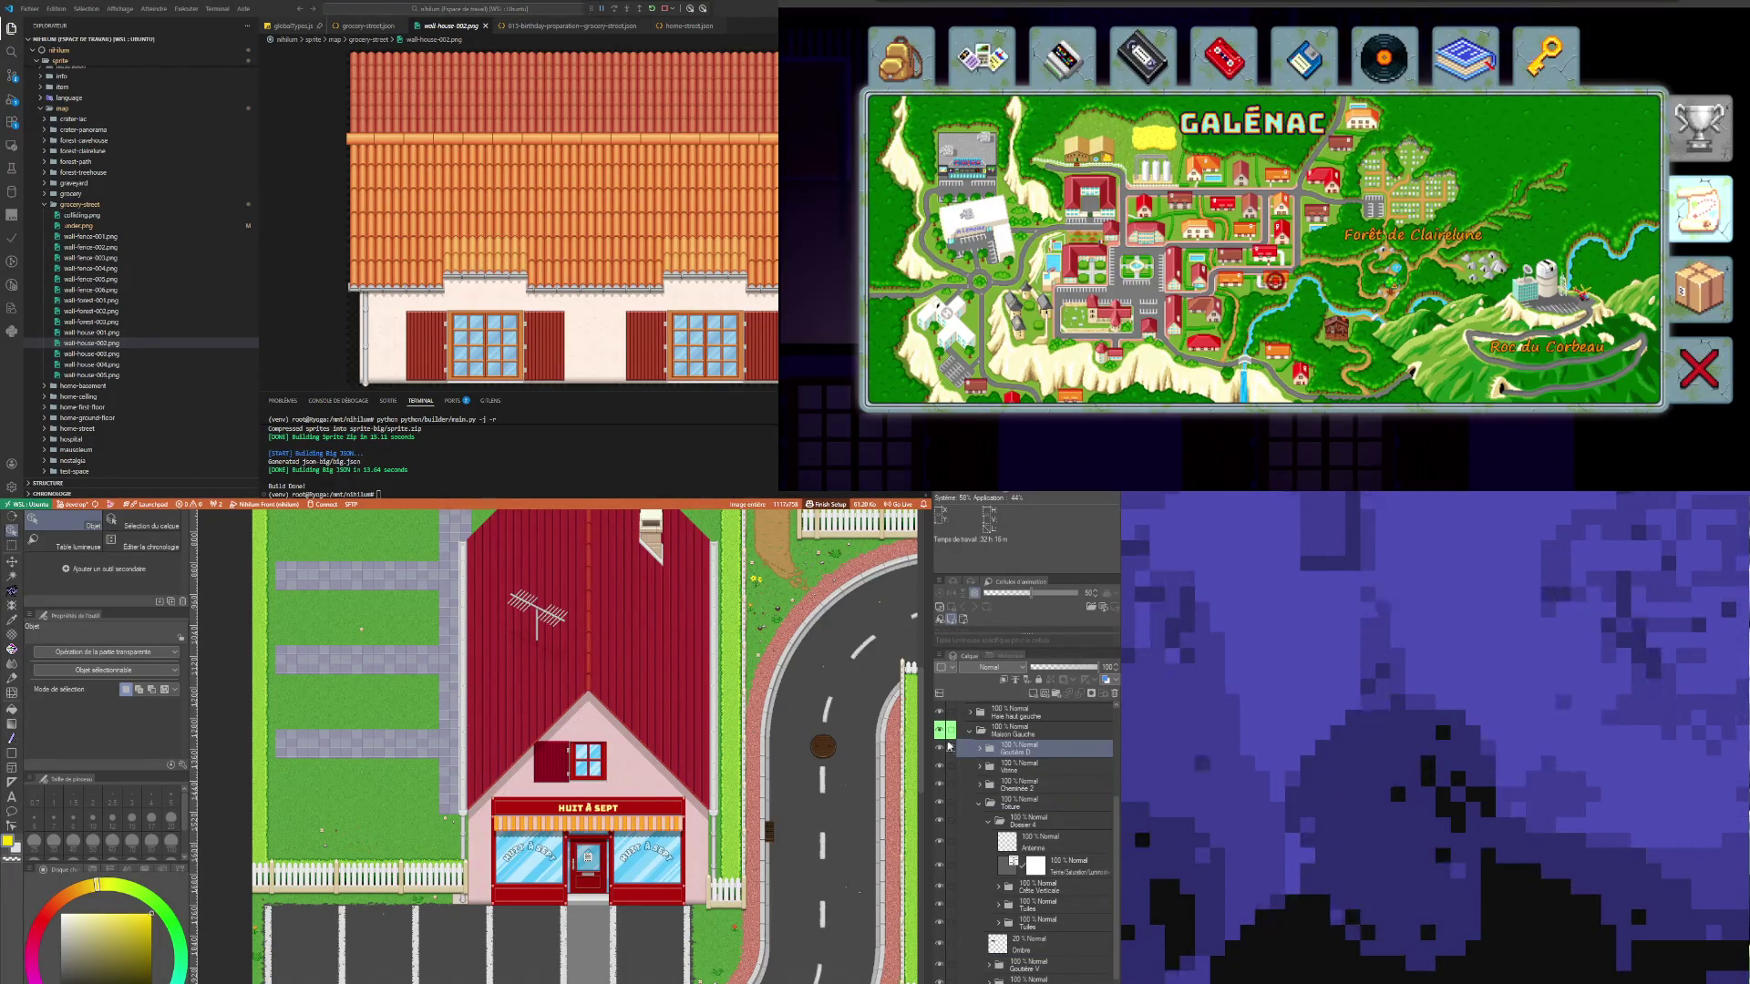
{"action": "left_click", "coordinate": [944, 748]}
{"action": "left_click", "coordinate": [943, 751]}
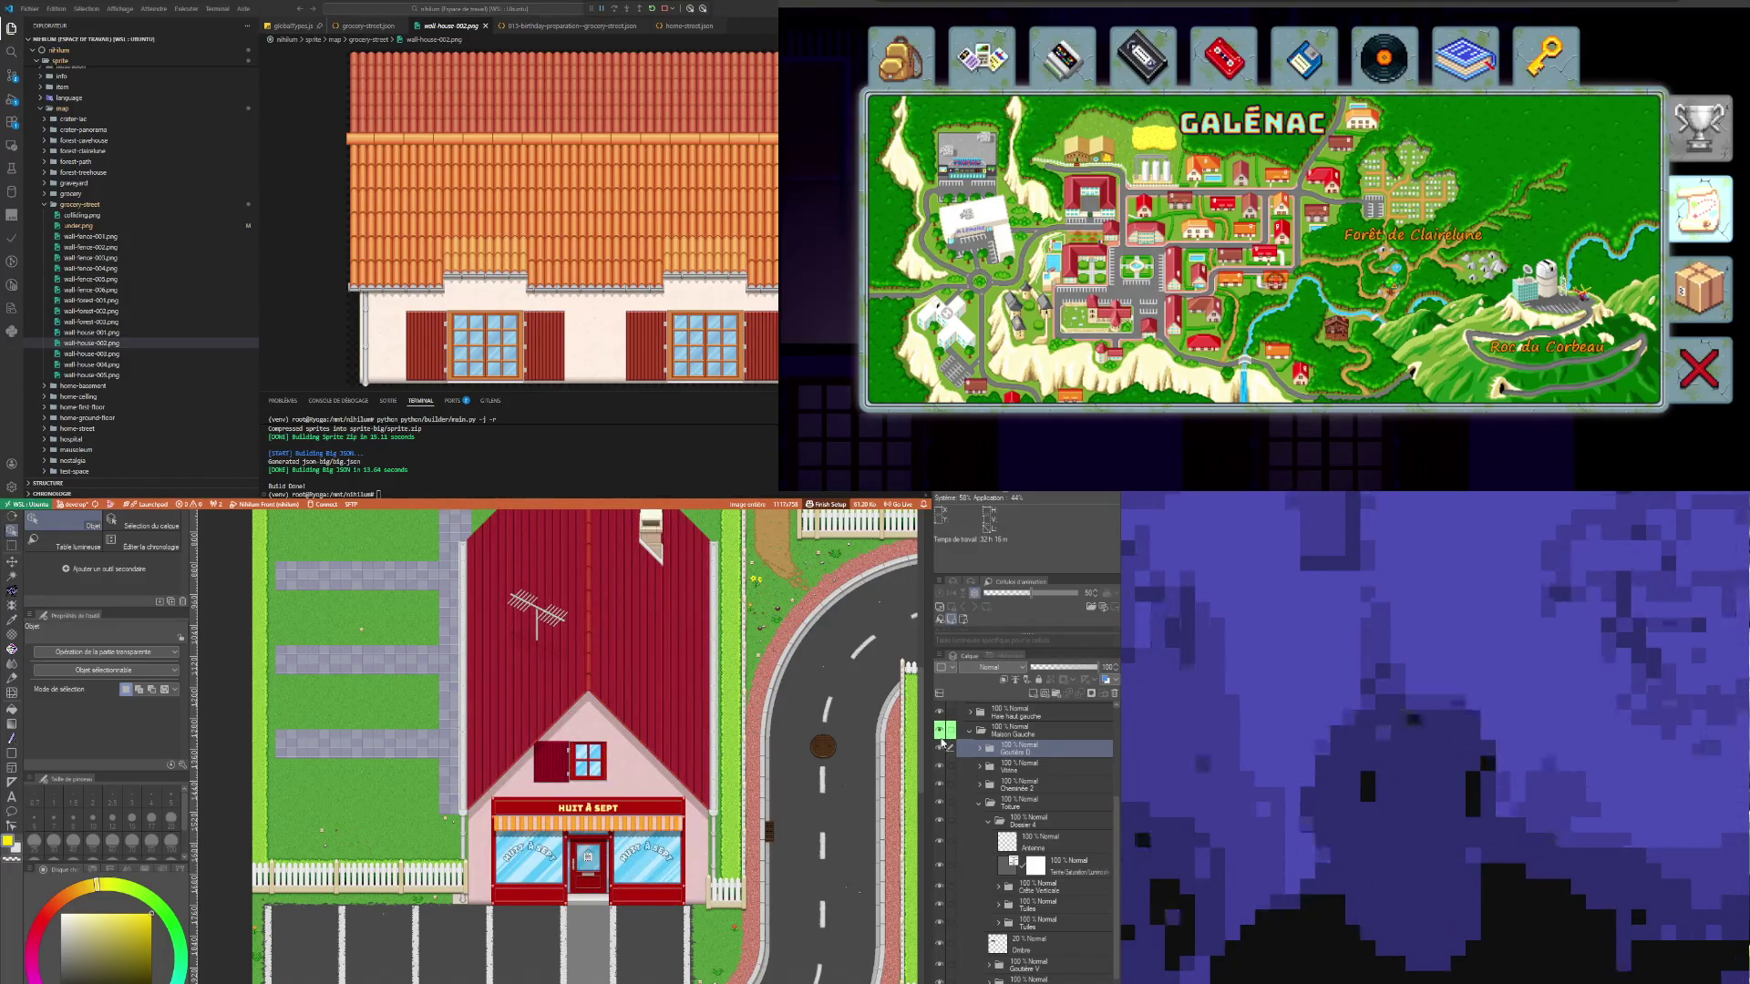
{"action": "mouse_move", "coordinate": [1013, 749]}
{"action": "left_mouse_down"}
{"action": "mouse_move", "coordinate": [1017, 731]}
{"action": "mouse_move", "coordinate": [1039, 792]}
{"action": "mouse_move", "coordinate": [1049, 729]}
{"action": "left_mouse_up"}
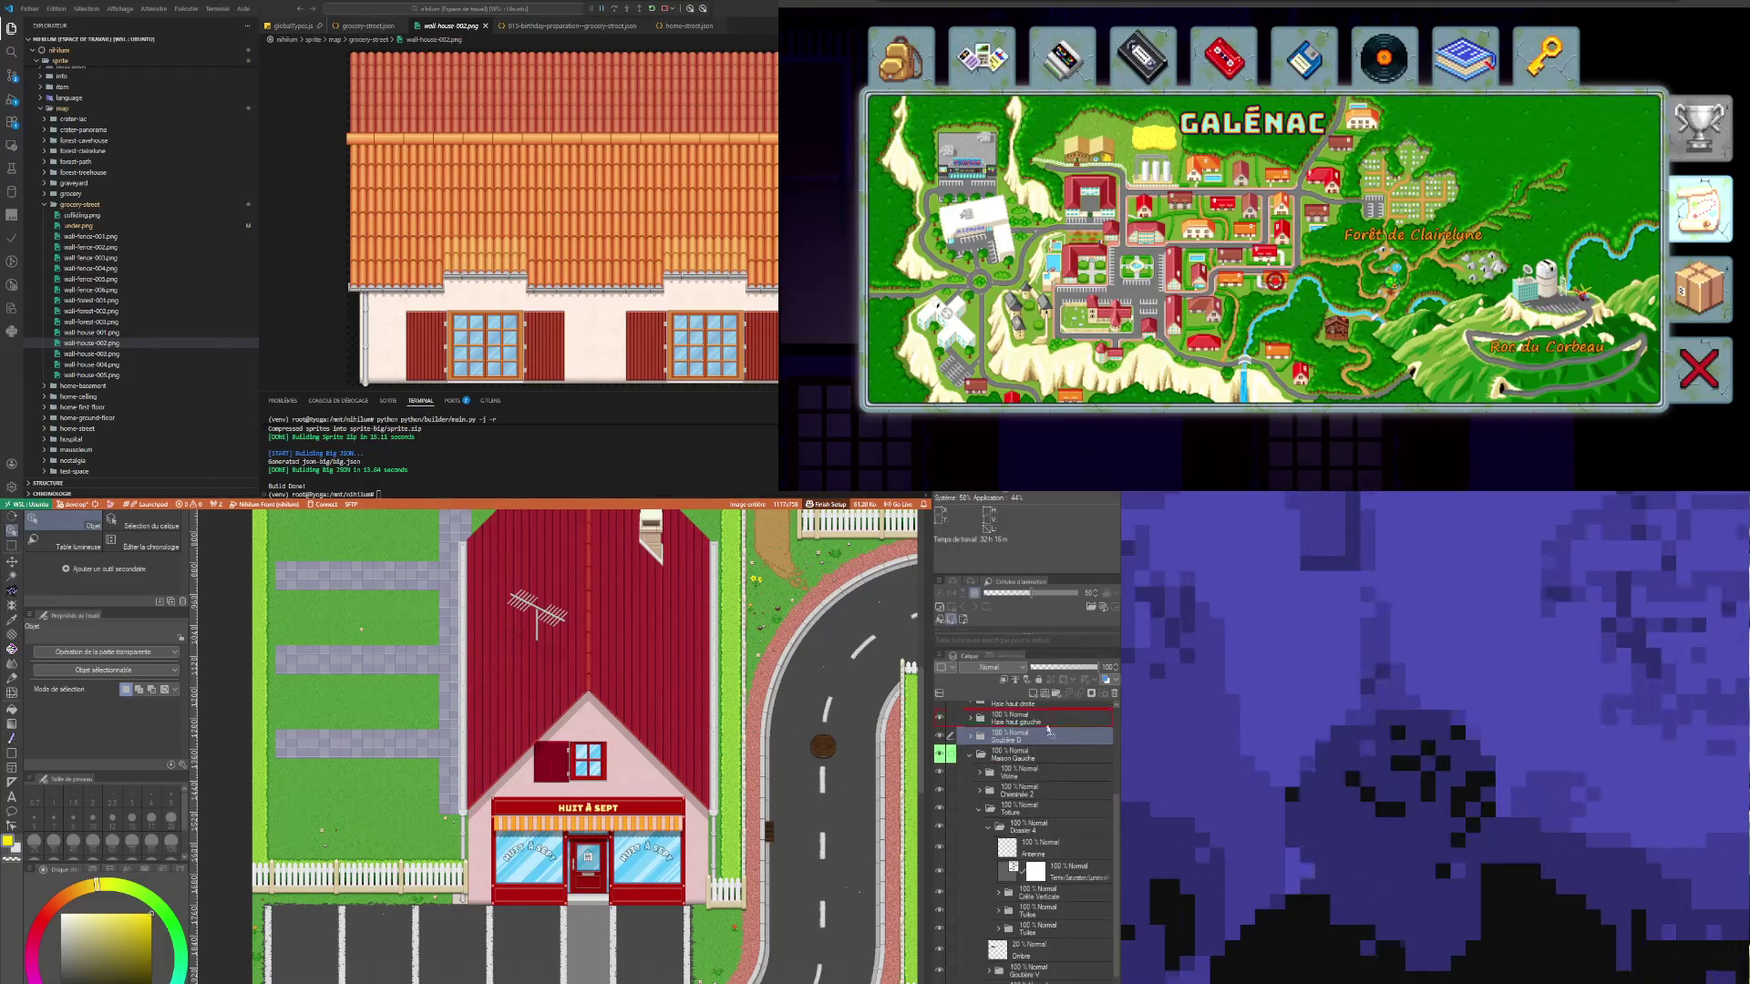
Step: Collapse the Maison Gauche folder and auto-select the shop house's area on the canvas
{"action": "left_click", "coordinate": [1001, 759]}
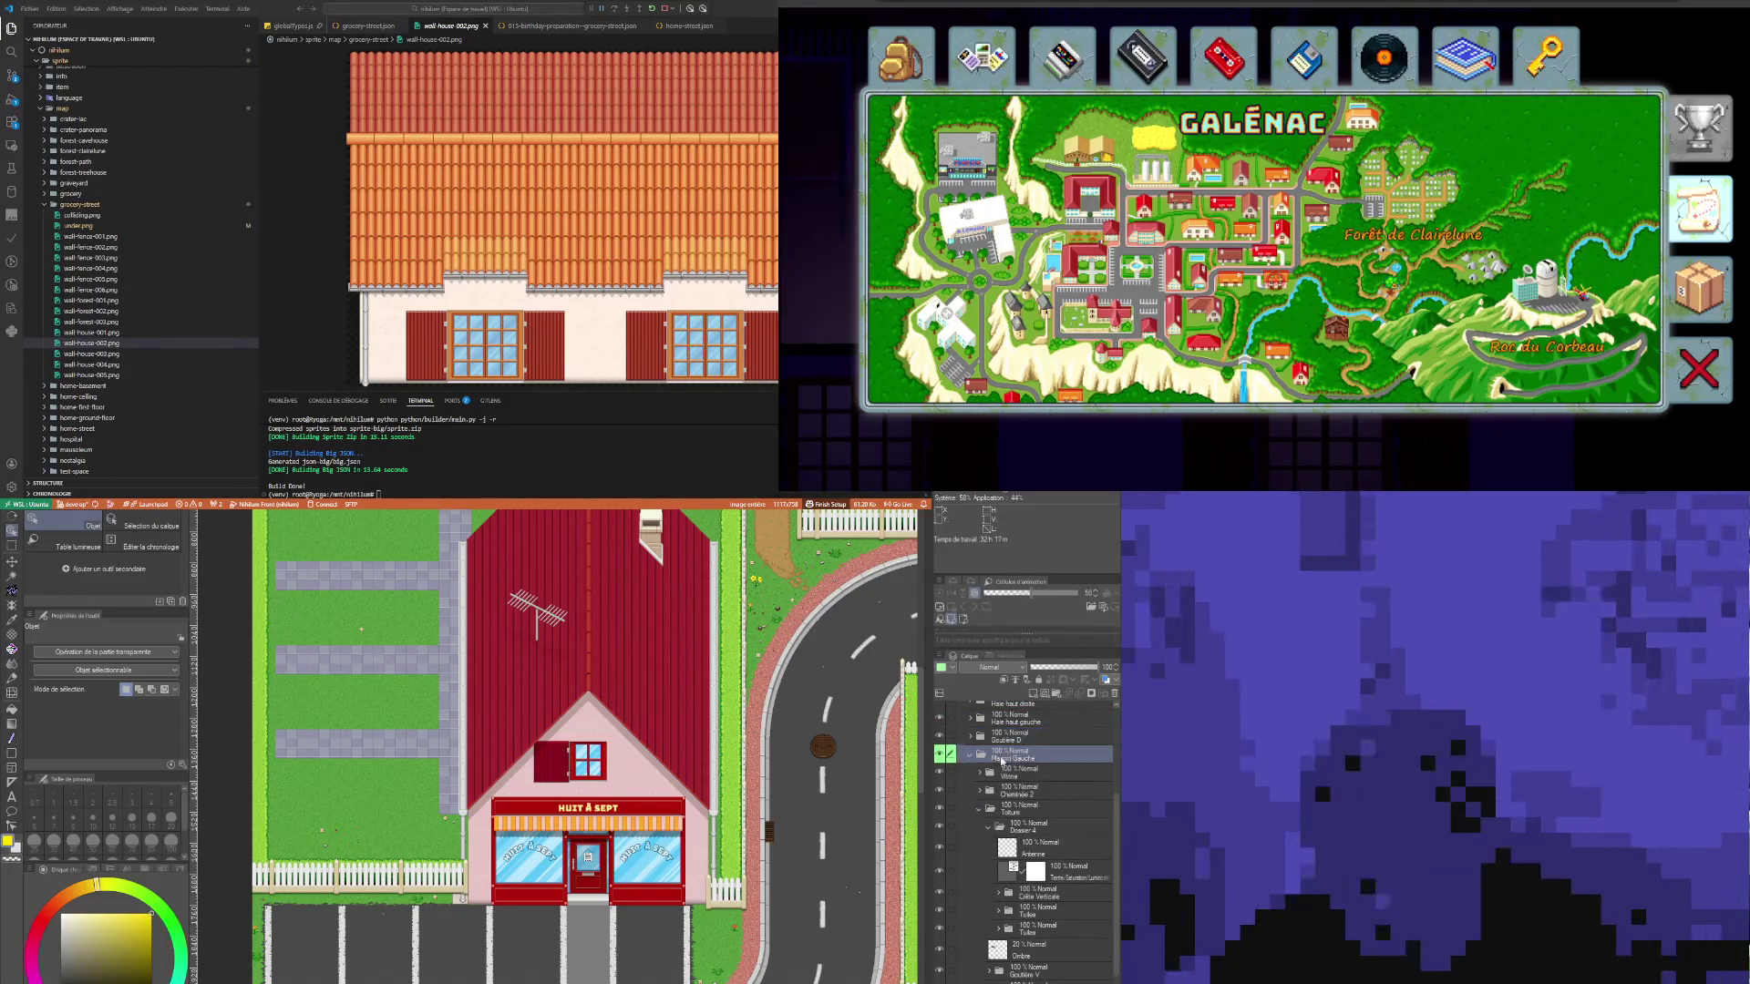
{"action": "left_click", "coordinate": [969, 755]}
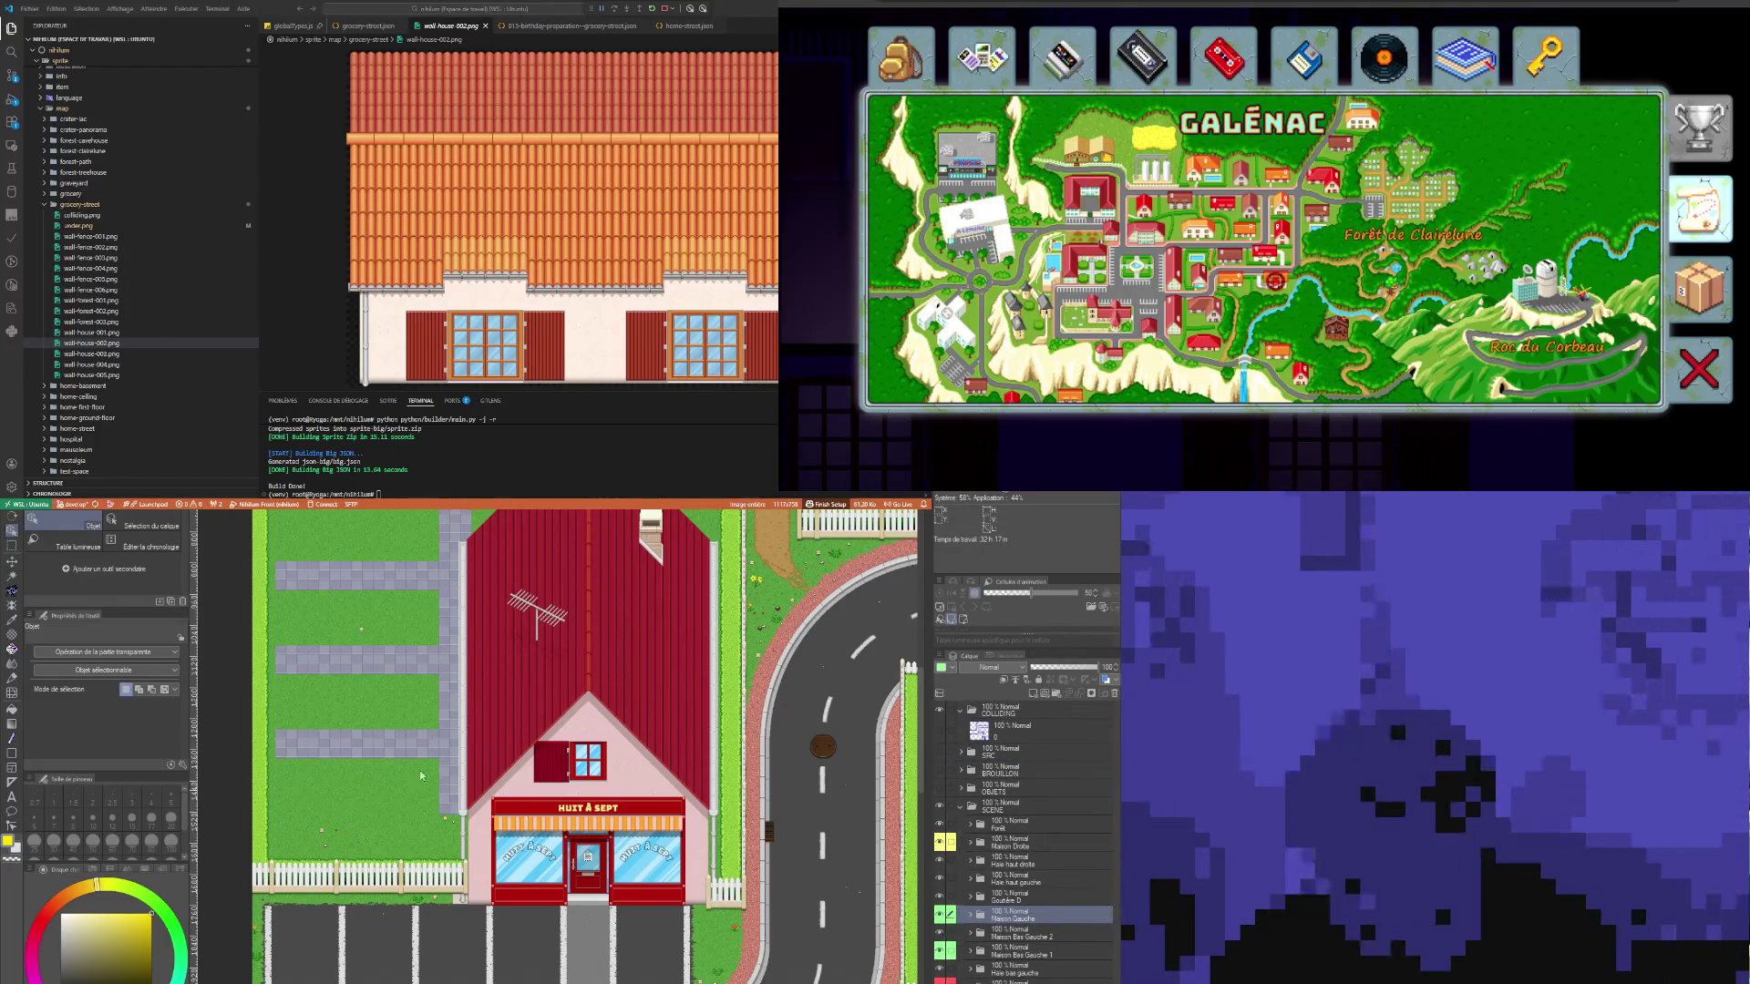
{"action": "left_click", "coordinate": [11, 576]}
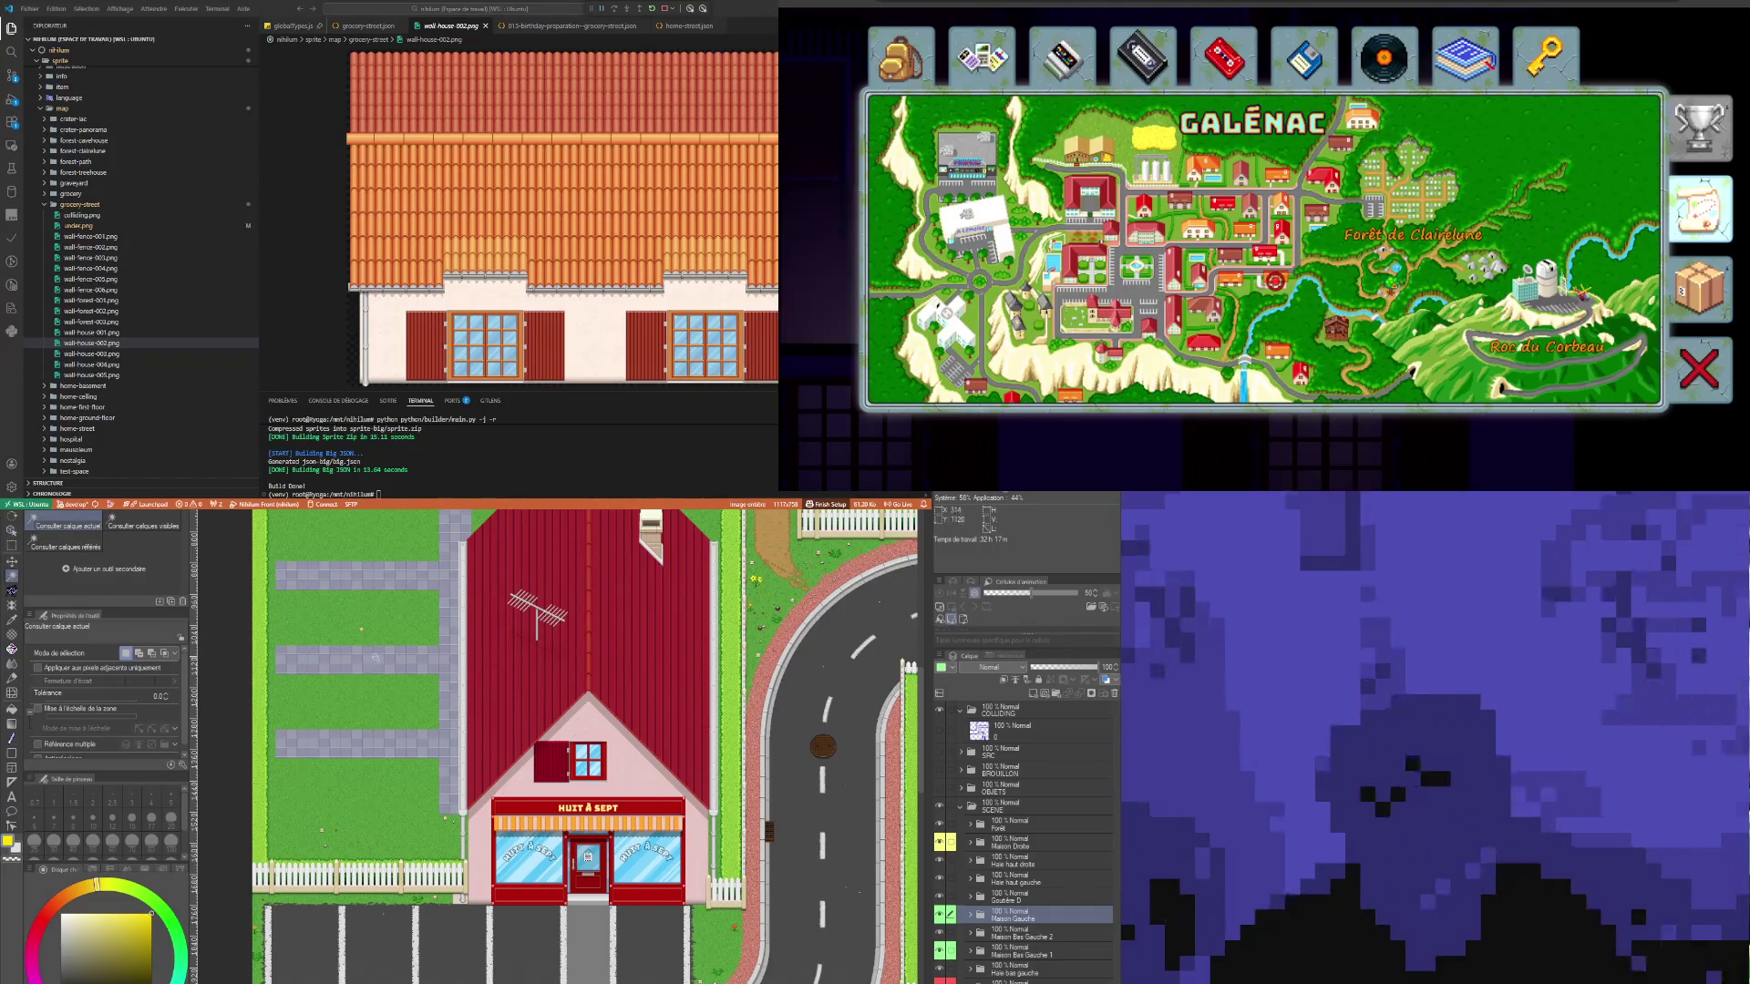
{"action": "left_click", "coordinate": [347, 714]}
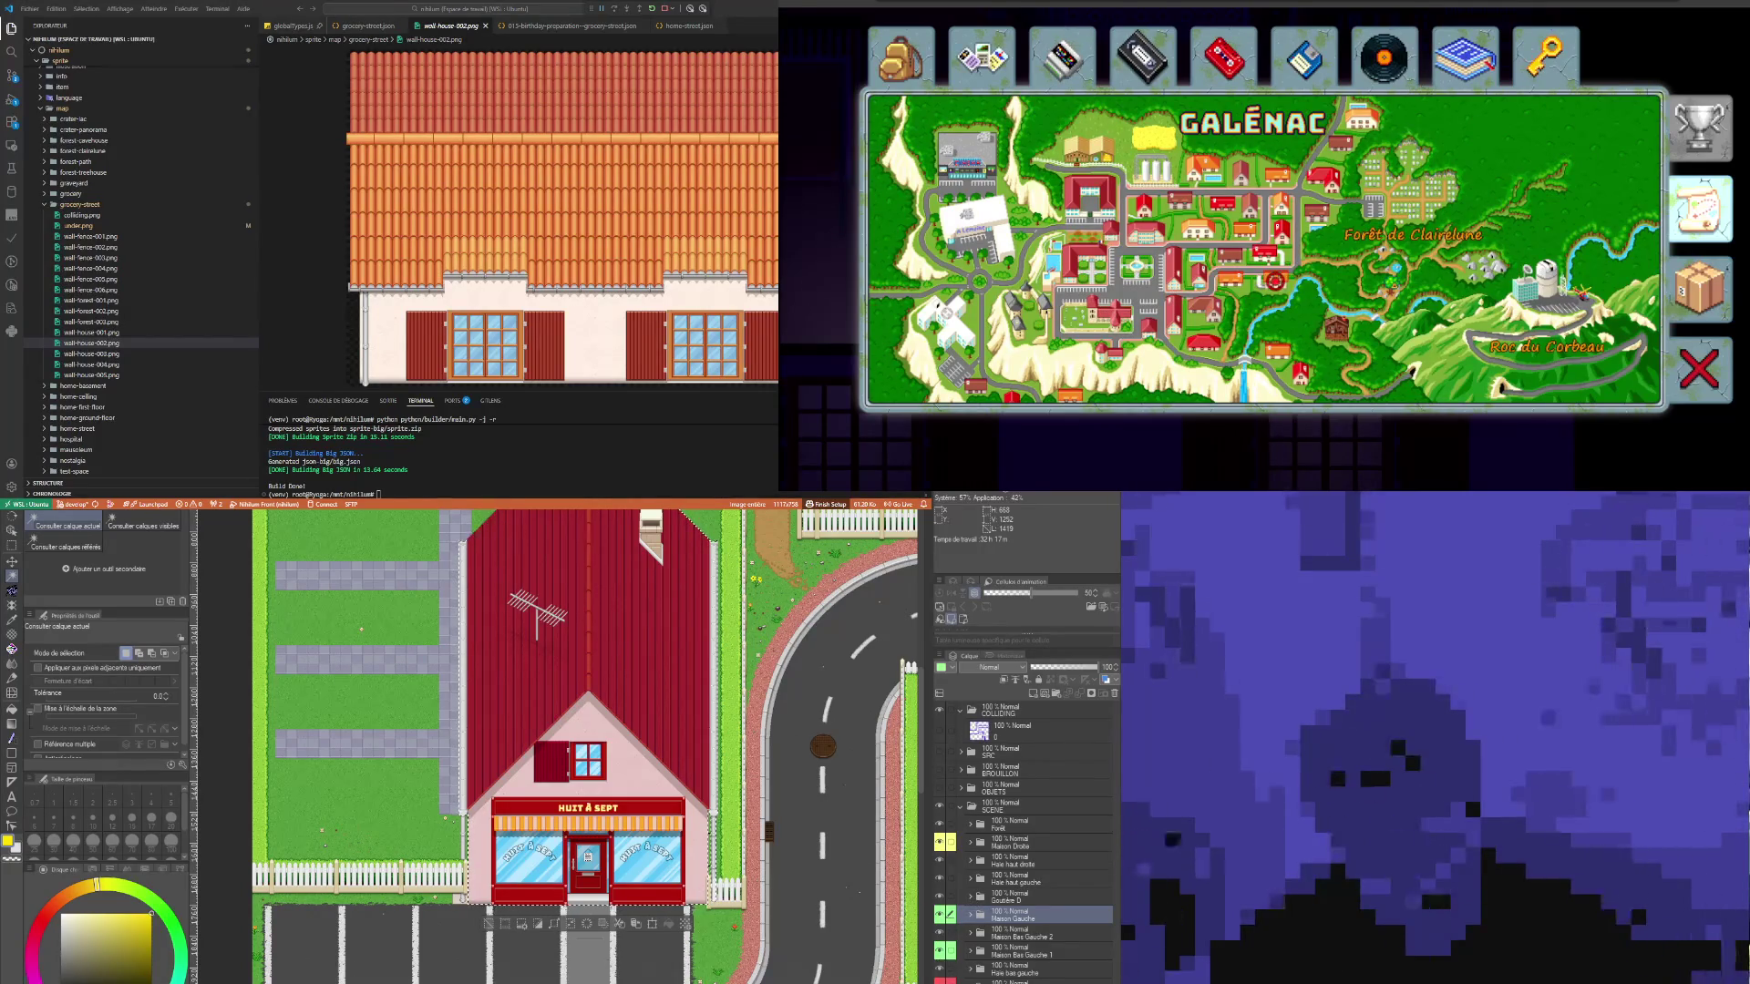
Step: Bring up the shop house's new canvas and hide the white Papier background layer
{"action": "key", "text": "ctrl+Tab"}
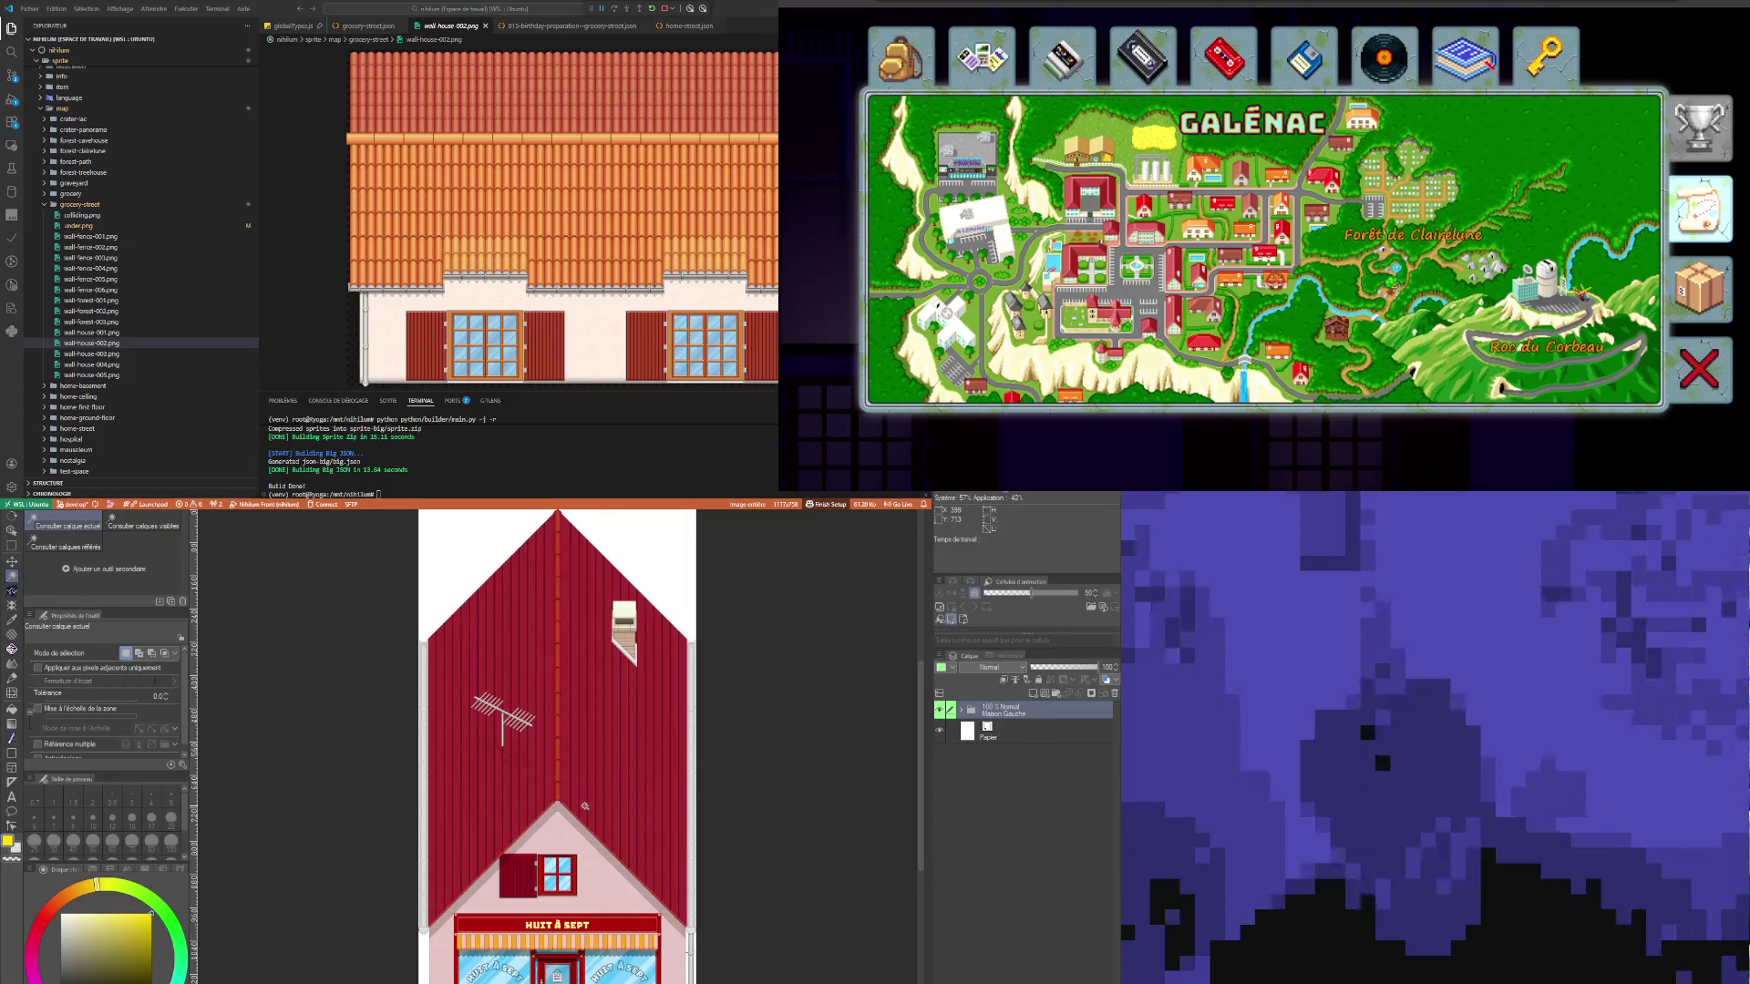
{"action": "scroll", "coordinate": [585, 806], "scroll_direction": "down", "scroll_amount": 1}
{"action": "left_click", "coordinate": [939, 732]}
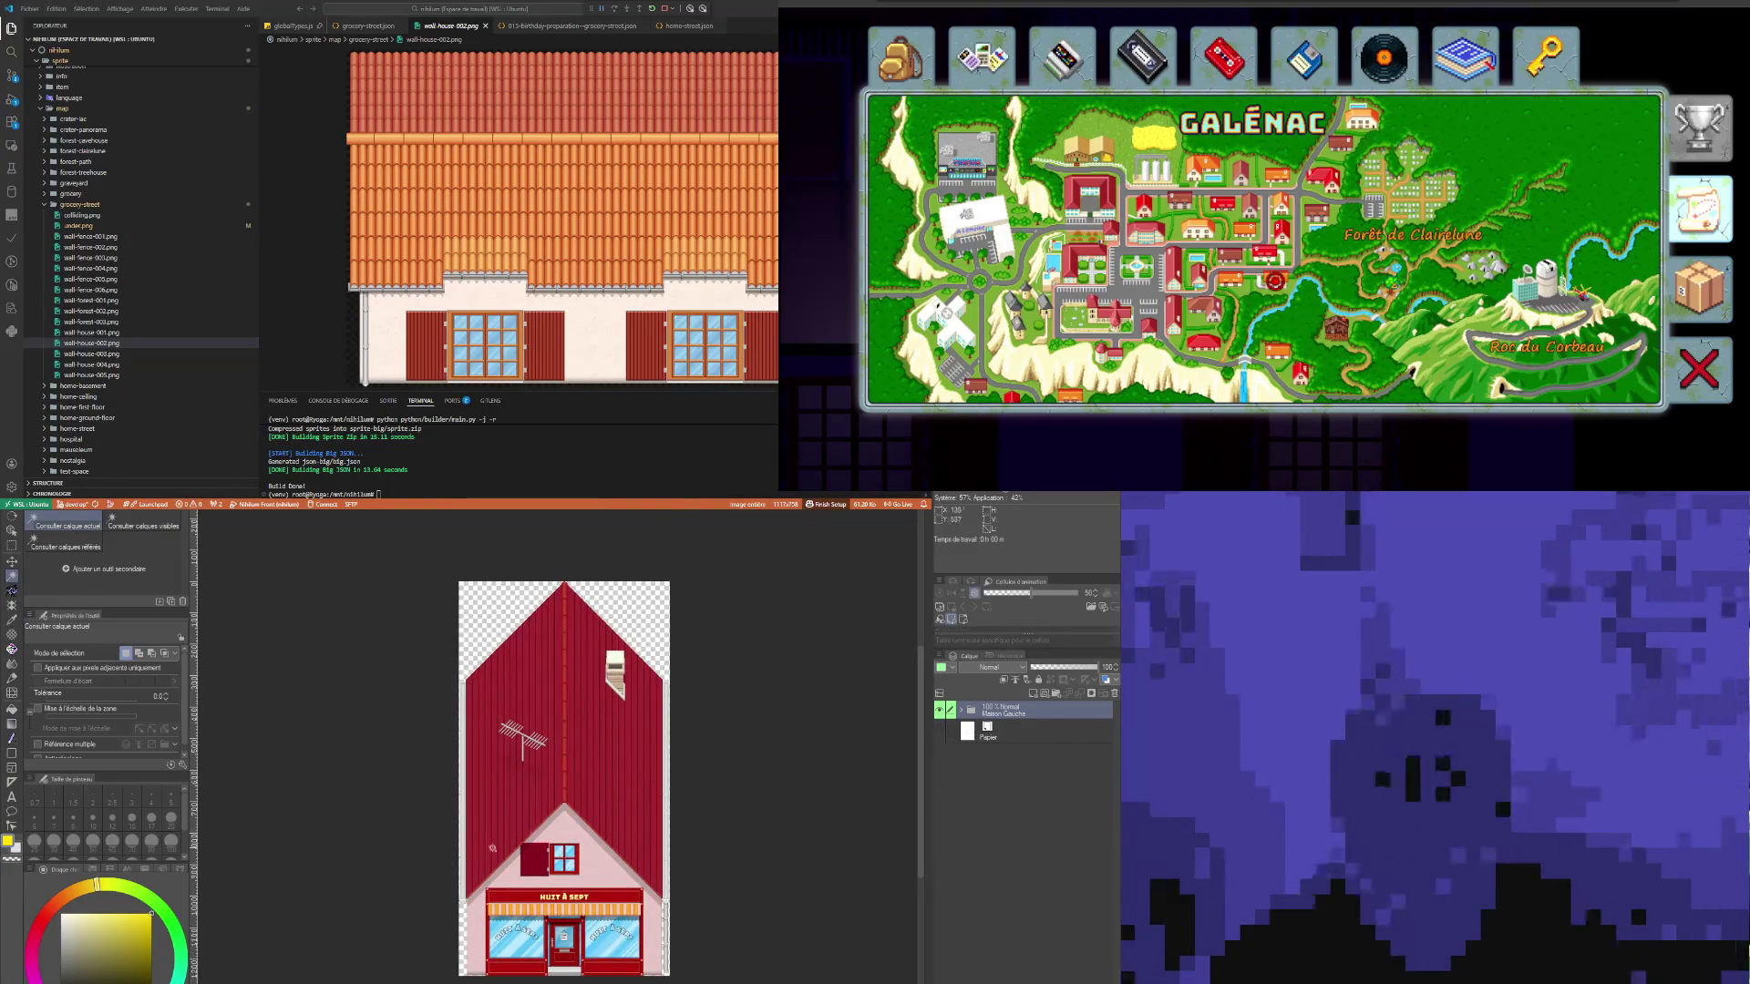
{"action": "scroll", "coordinate": [499, 851], "scroll_direction": "up", "scroll_amount": 1}
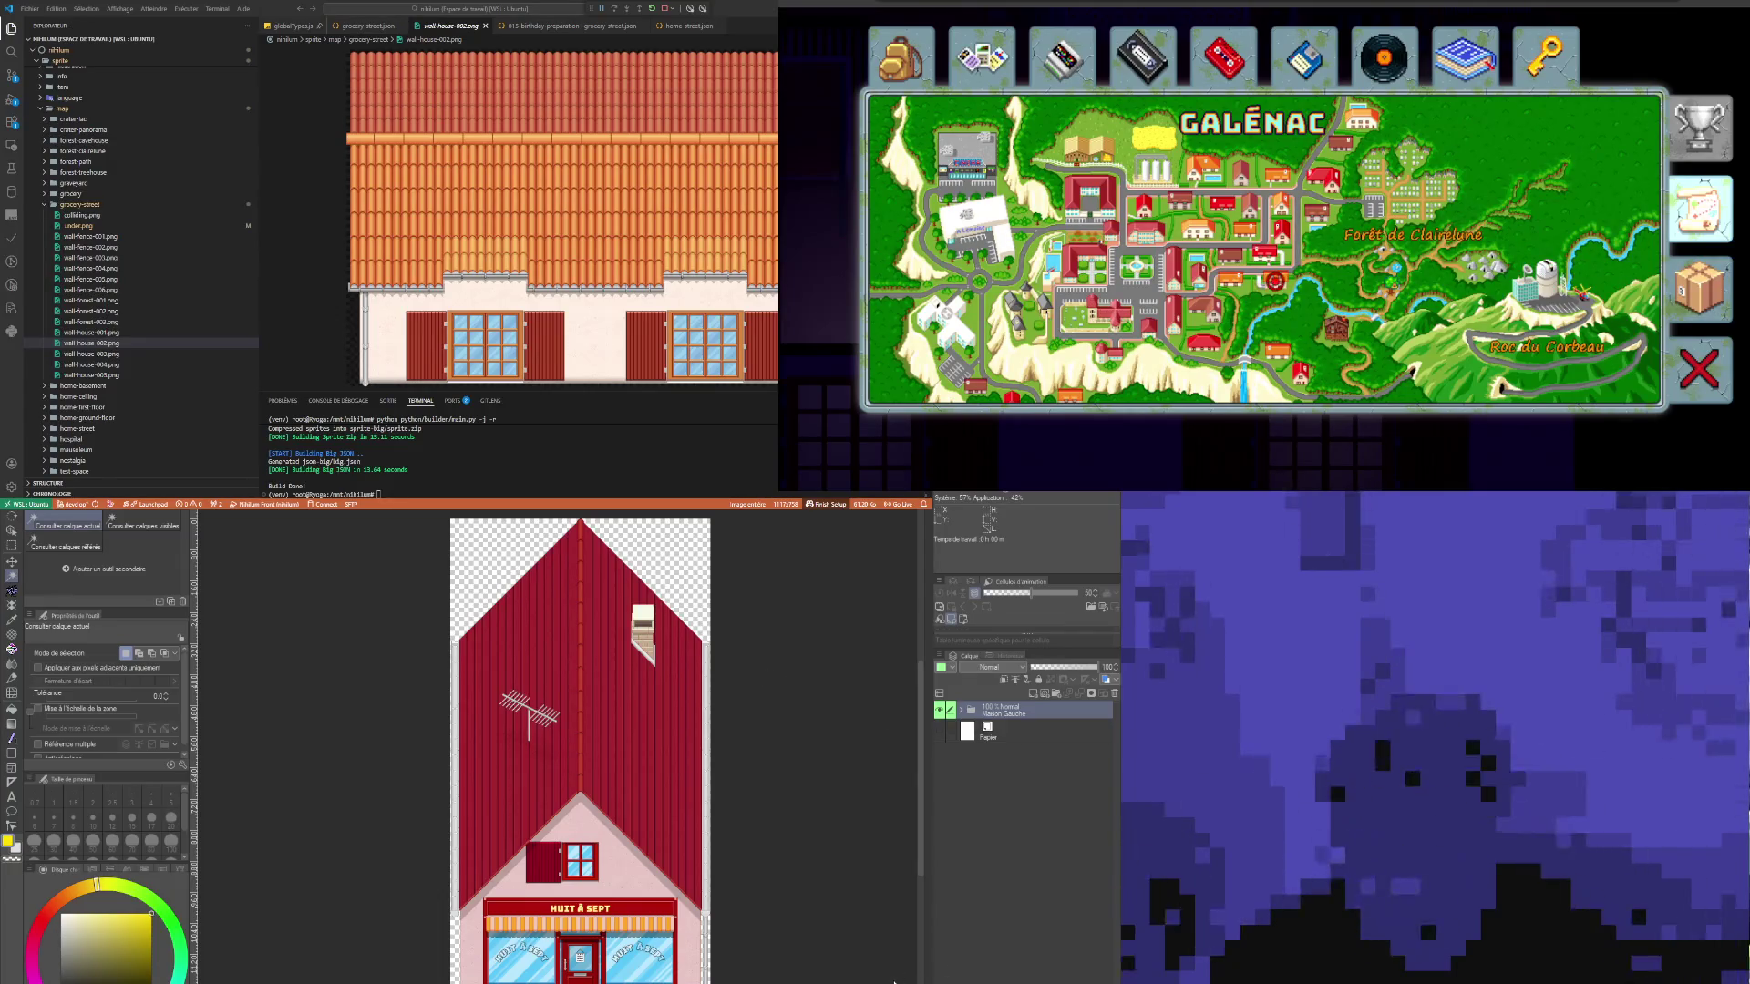
Step: Preview wall-forest-003.png and the new wall-house-003.png in VS Code, then return to the street map
{"action": "left_click", "coordinate": [96, 332]}
{"action": "left_click", "coordinate": [96, 323]}
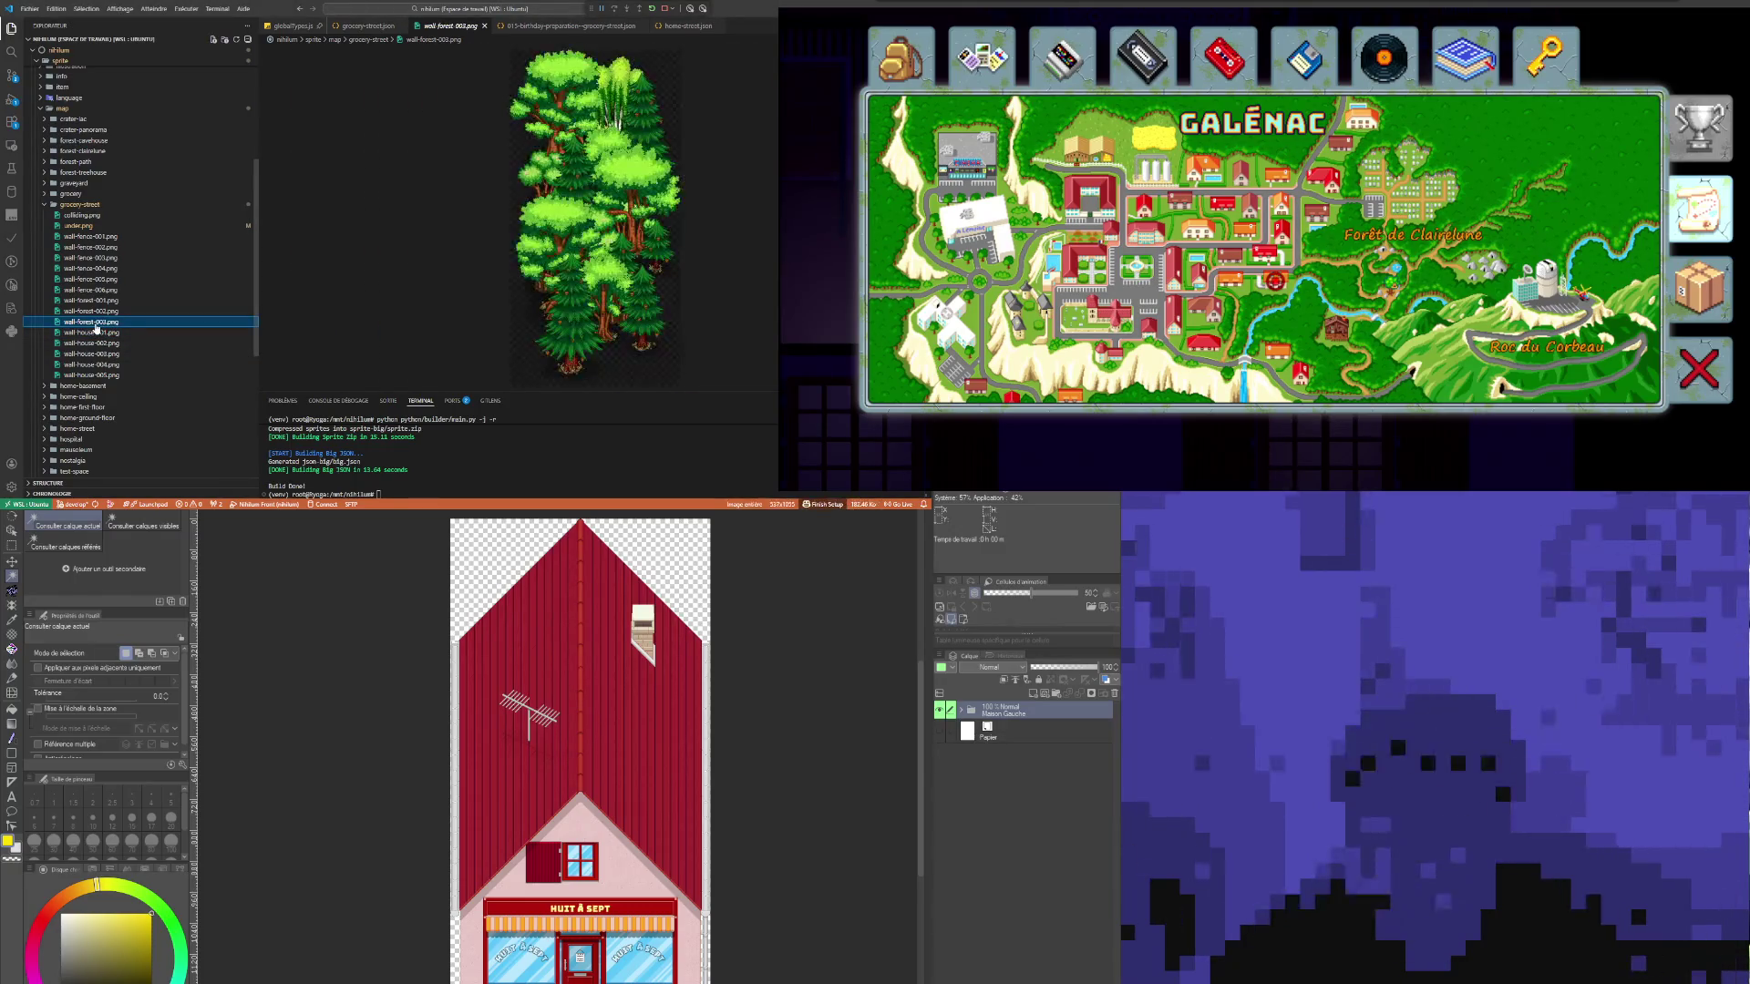
{"action": "left_click", "coordinate": [91, 353]}
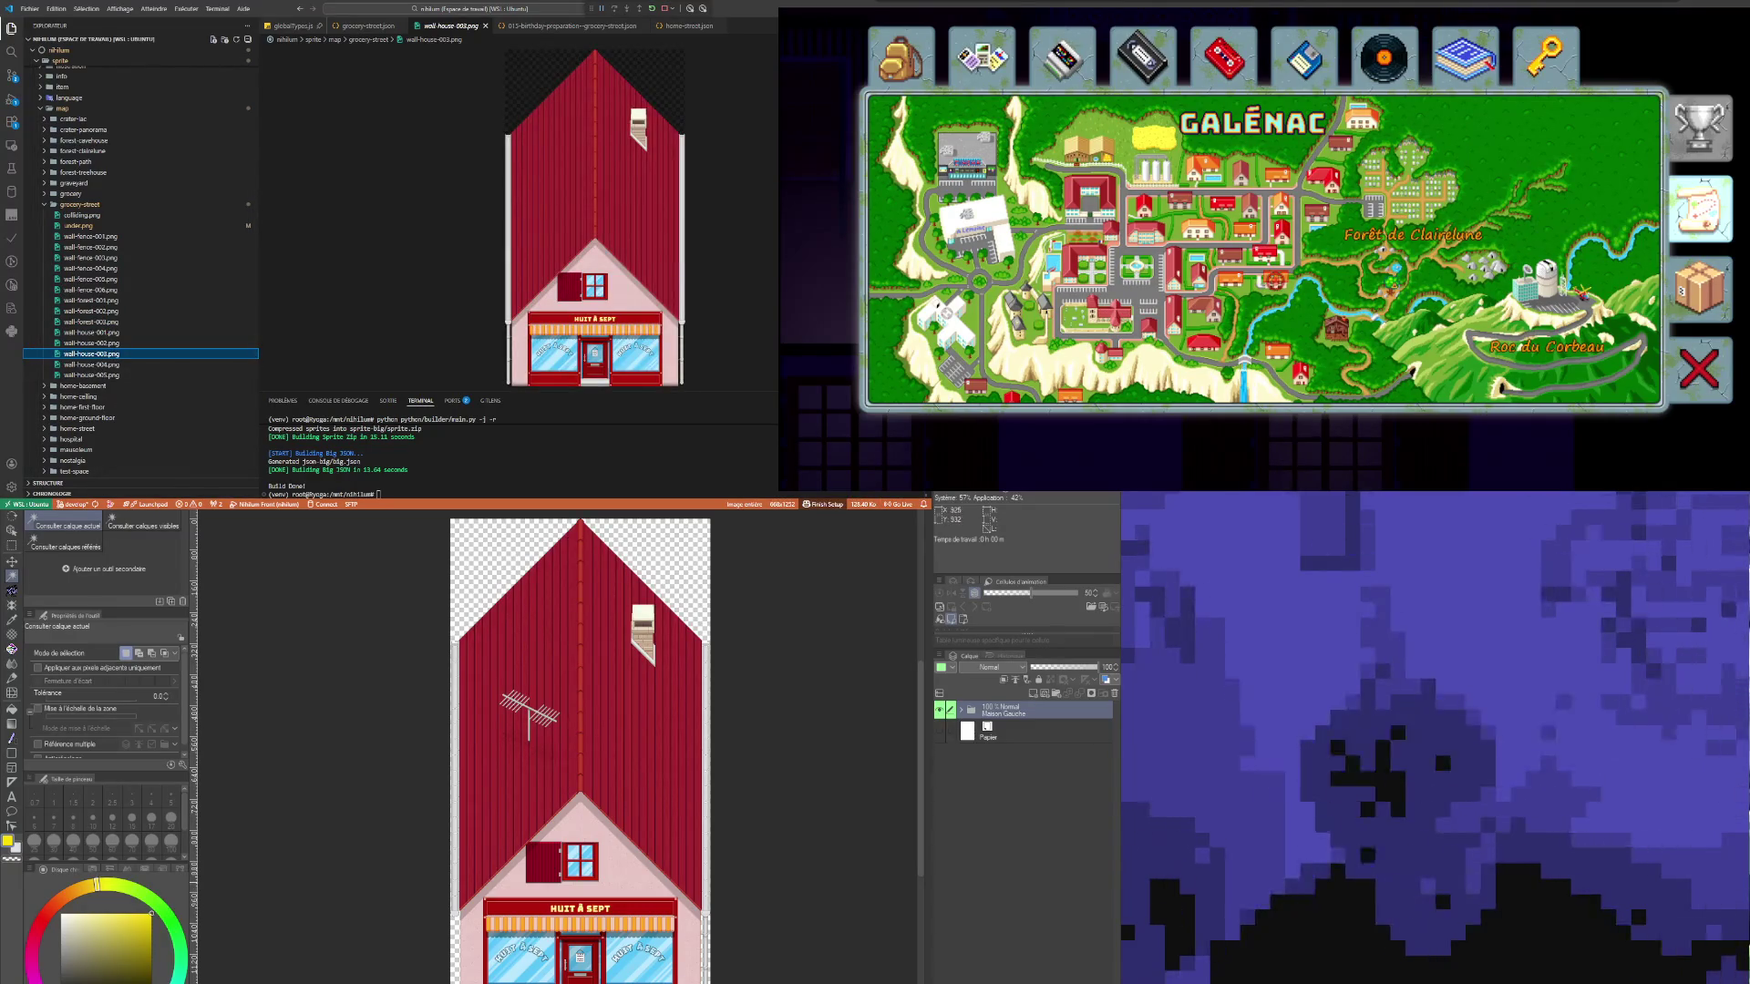
{"action": "key", "text": "ctrl+a"}
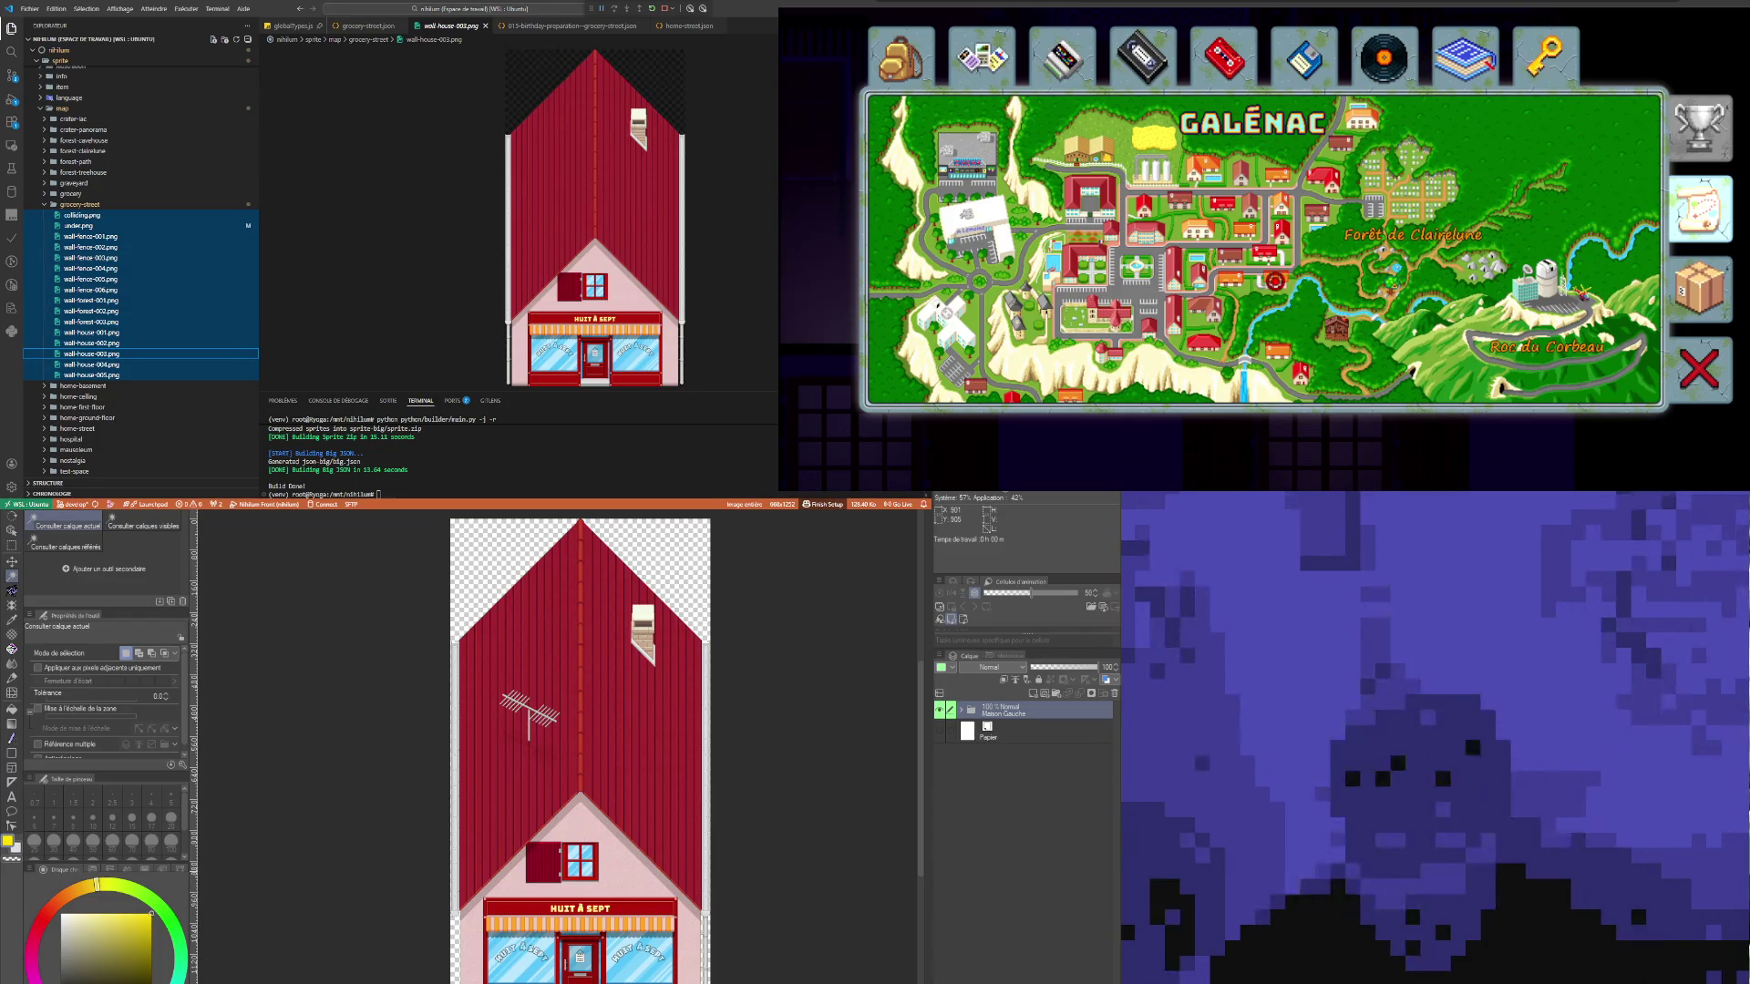
{"action": "key", "text": "Escape"}
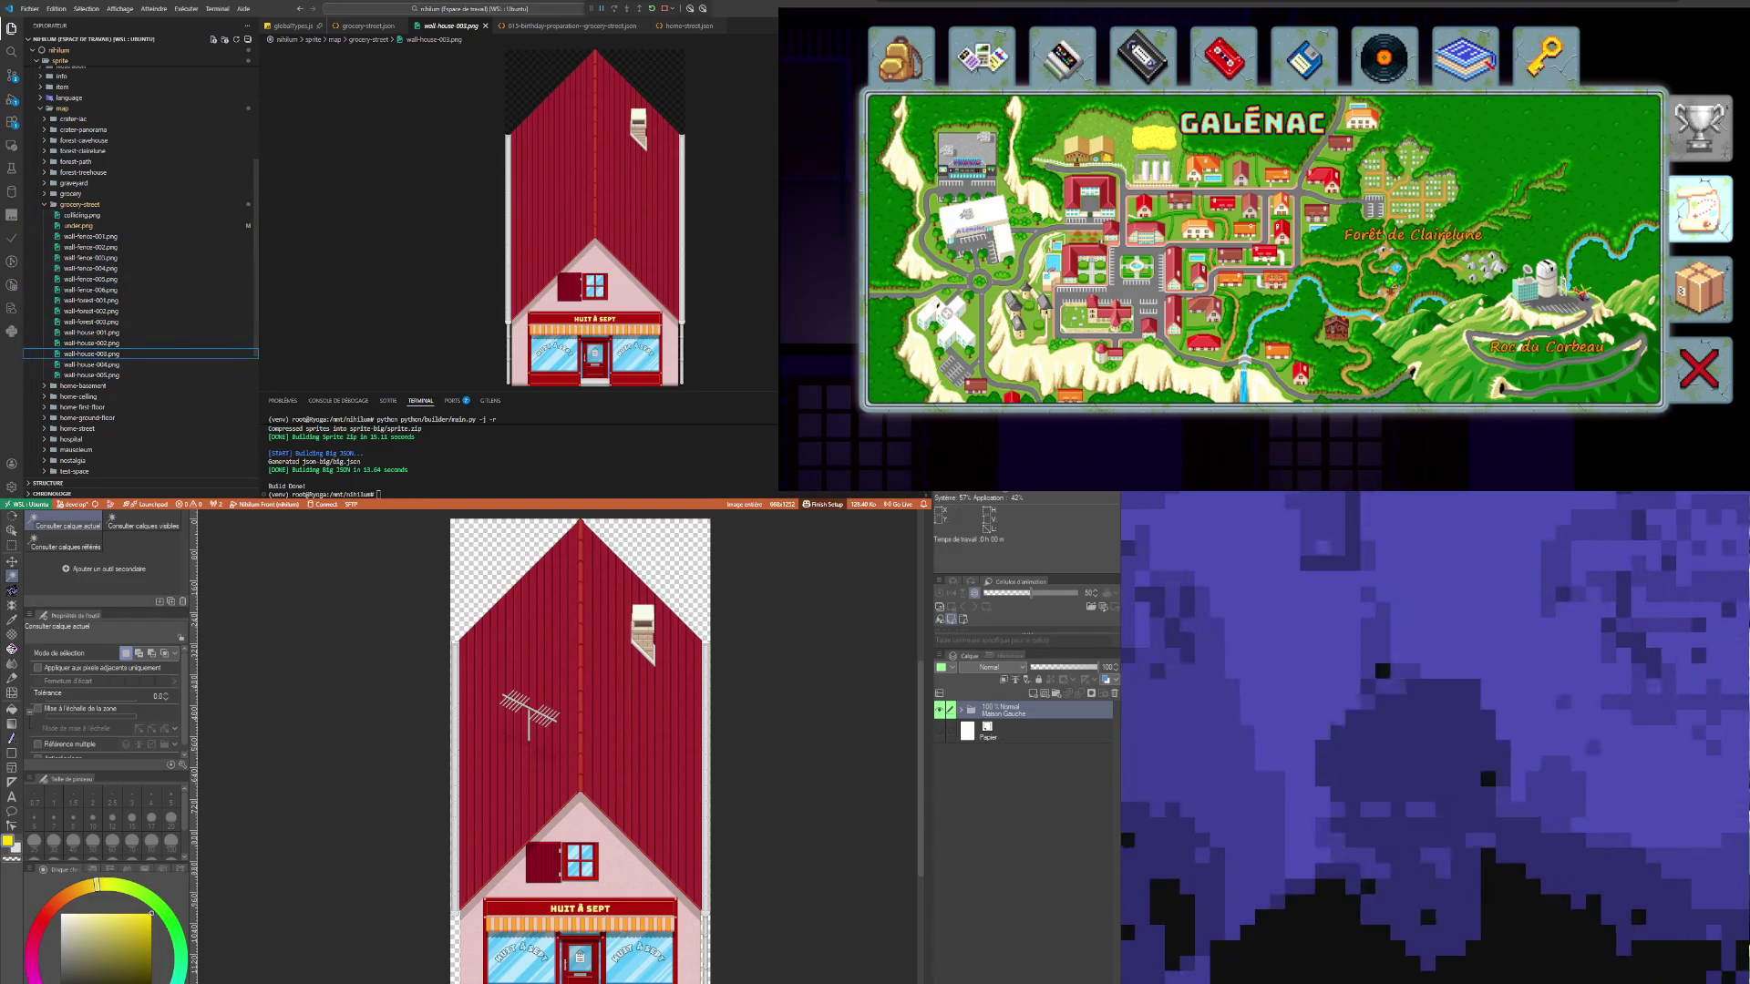
{"action": "left_click", "coordinate": [832, 837]}
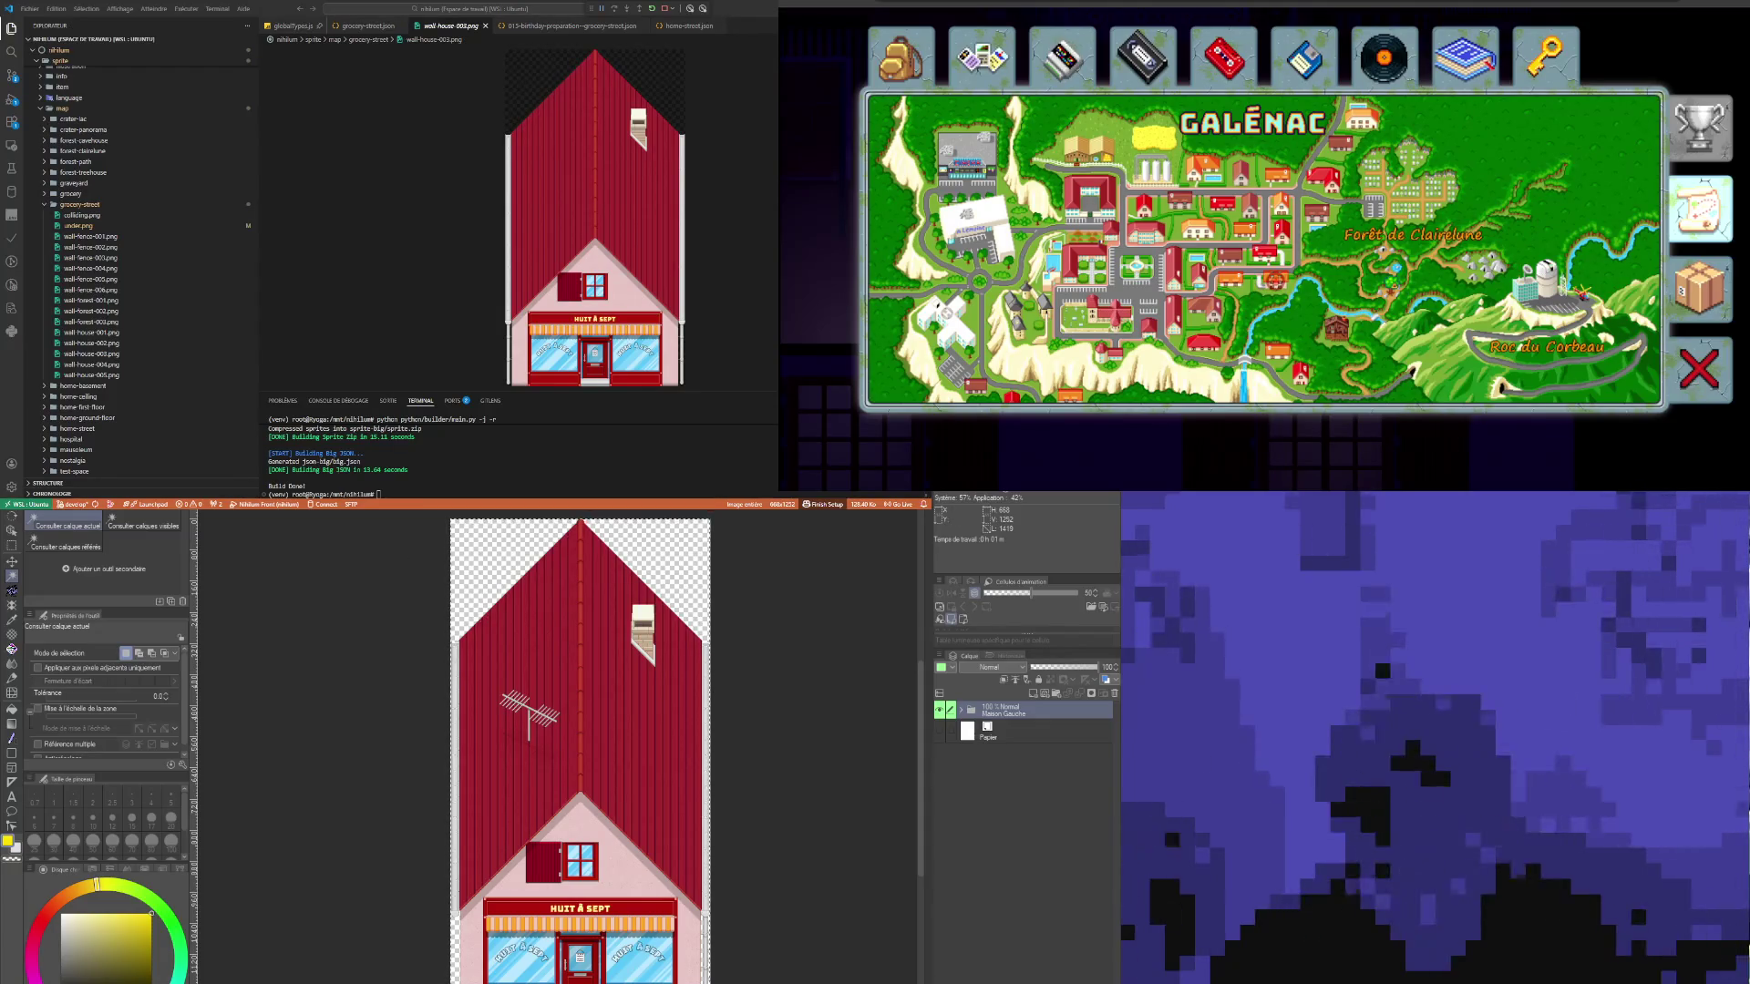
{"action": "key", "text": "ctrl+Tab"}
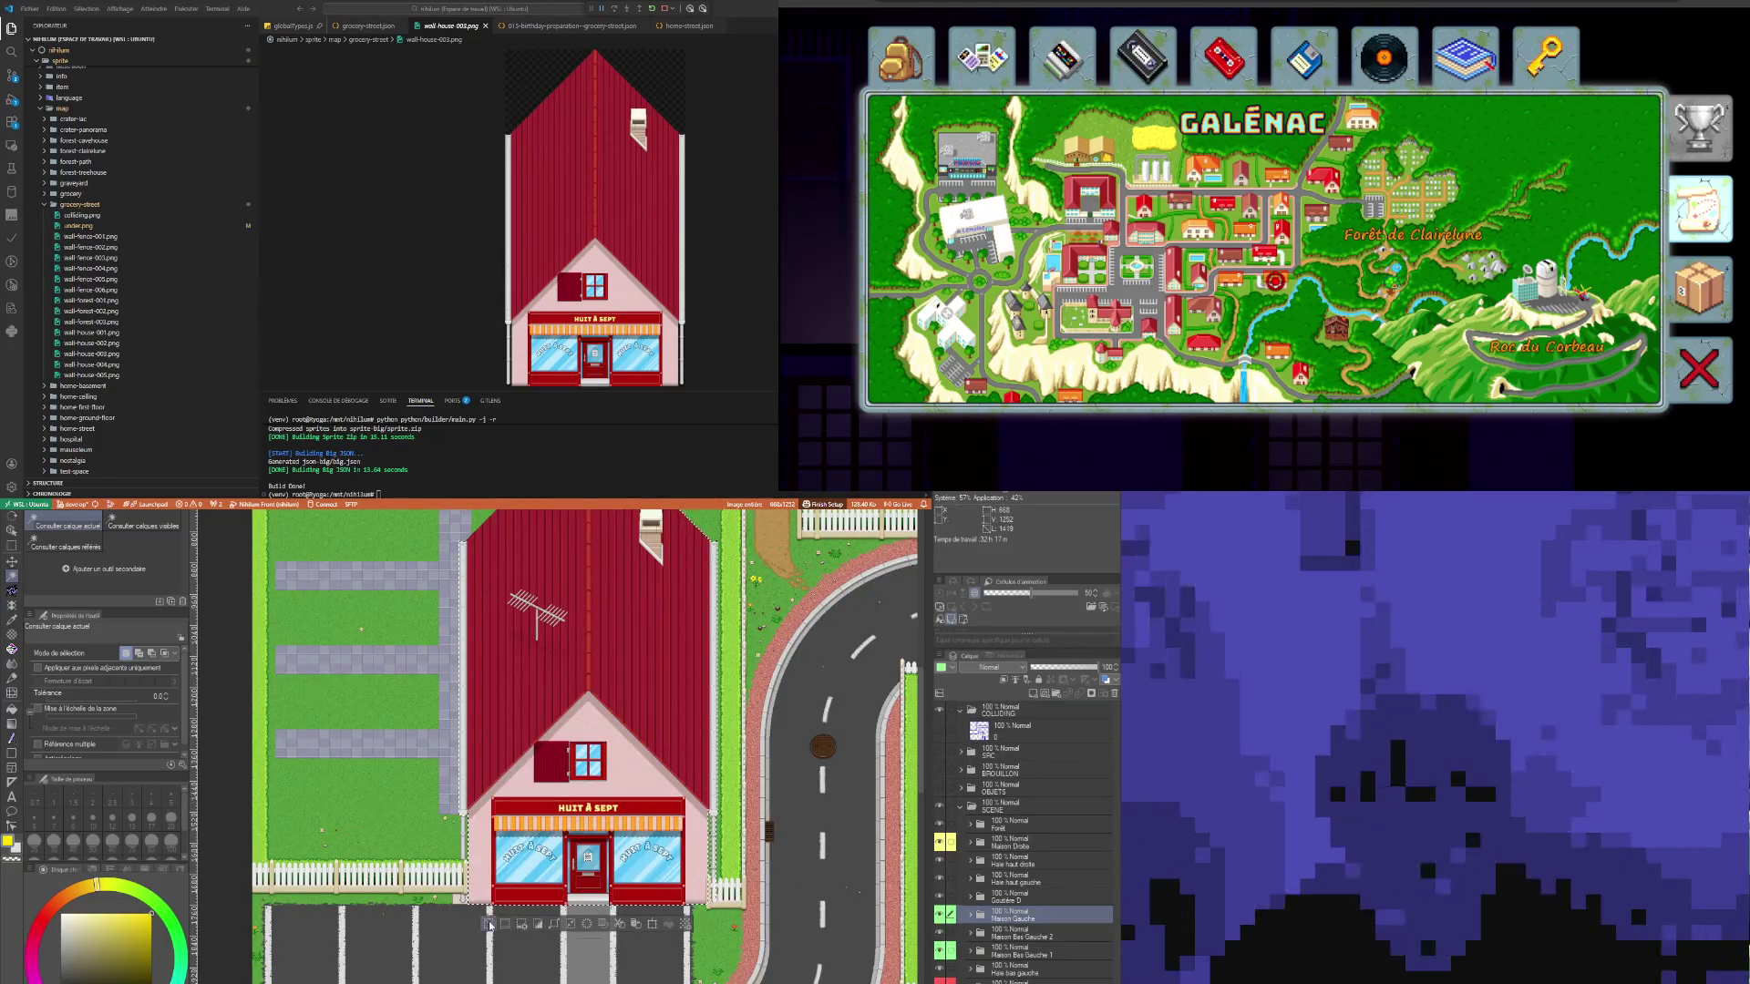
Step: Move the Gouttière D layer into the OBJETS folder
{"action": "left_click", "coordinate": [1025, 933]}
{"action": "scroll", "coordinate": [467, 868], "scroll_direction": "down", "scroll_amount": 3}
{"action": "scroll", "coordinate": [484, 916], "scroll_direction": "down", "scroll_amount": 4}
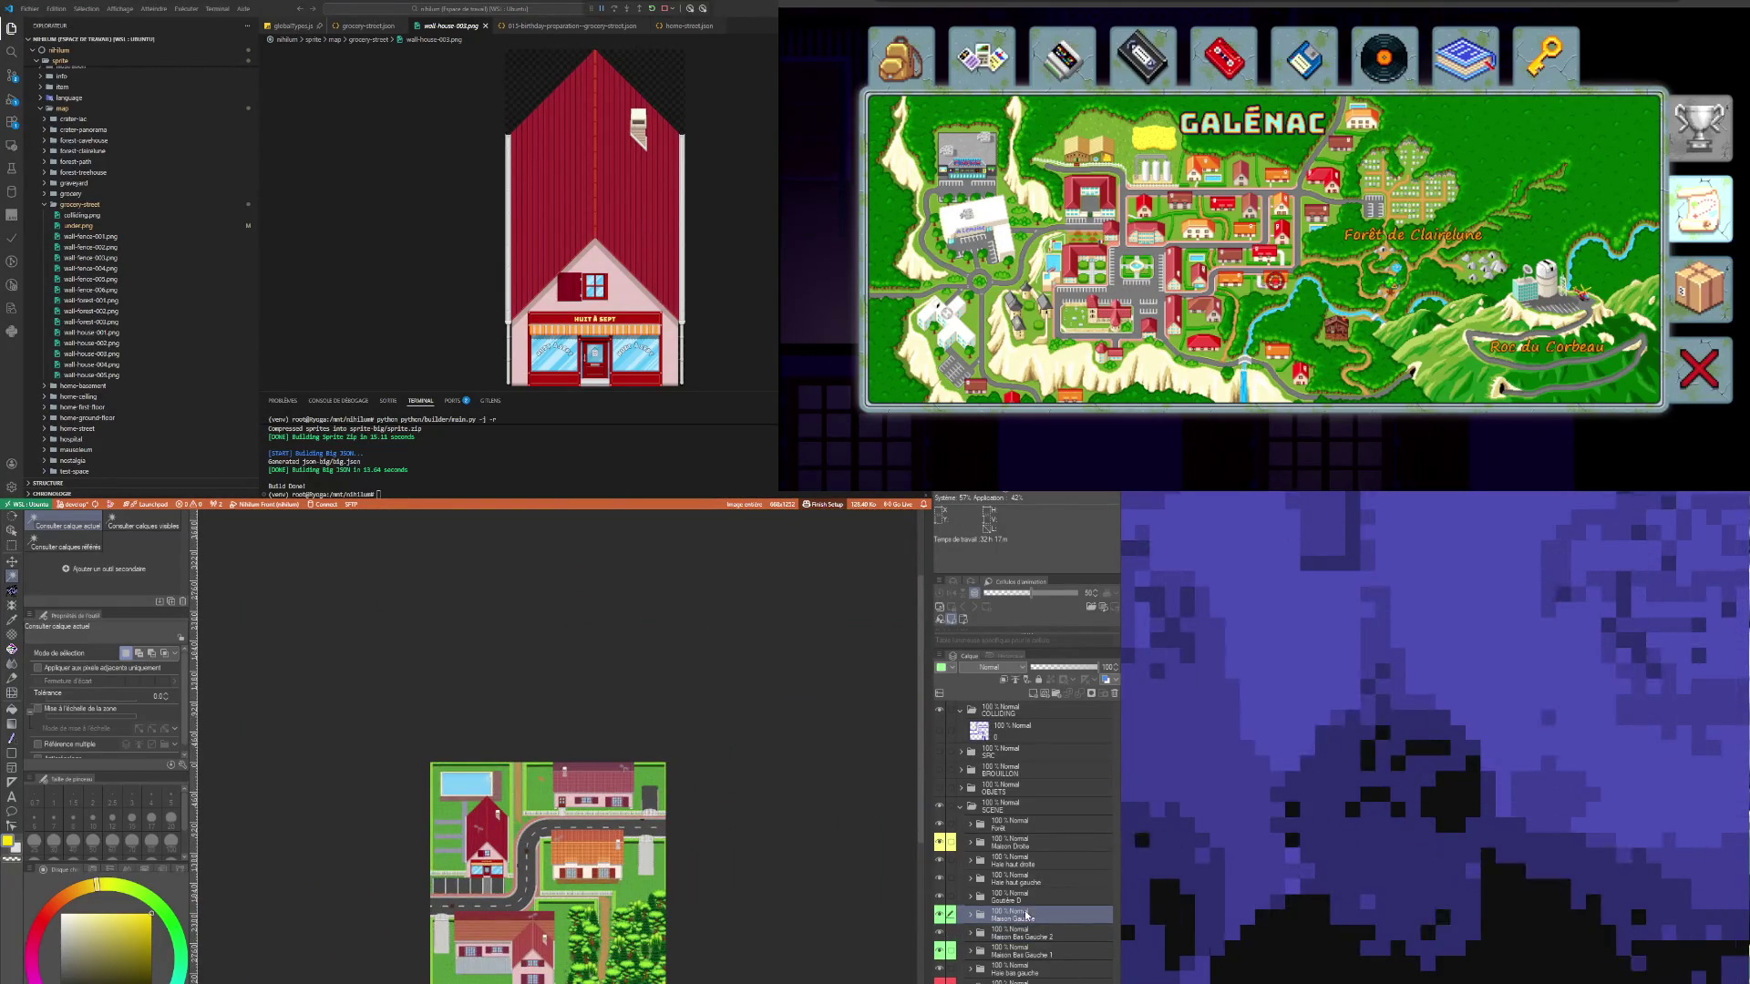
{"action": "scroll", "coordinate": [556, 871], "scroll_direction": "up", "scroll_amount": 1}
{"action": "scroll", "coordinate": [556, 872], "scroll_direction": "up", "scroll_amount": 2}
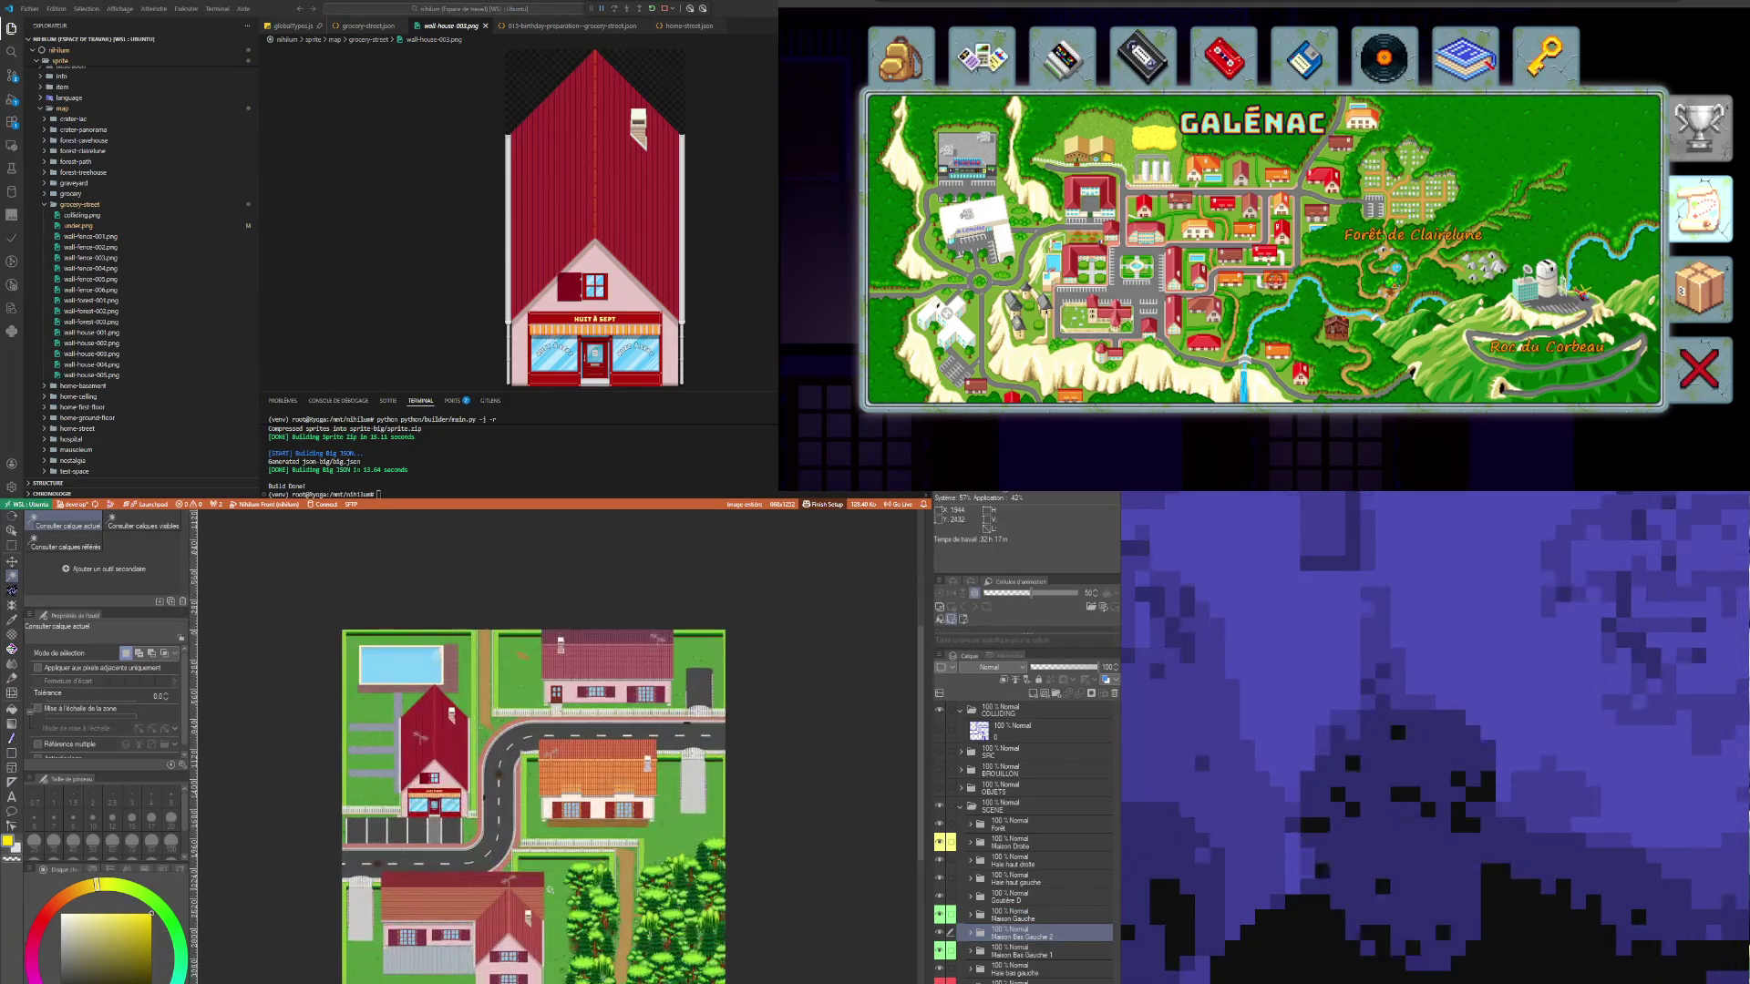
{"action": "left_click", "coordinate": [1012, 896]}
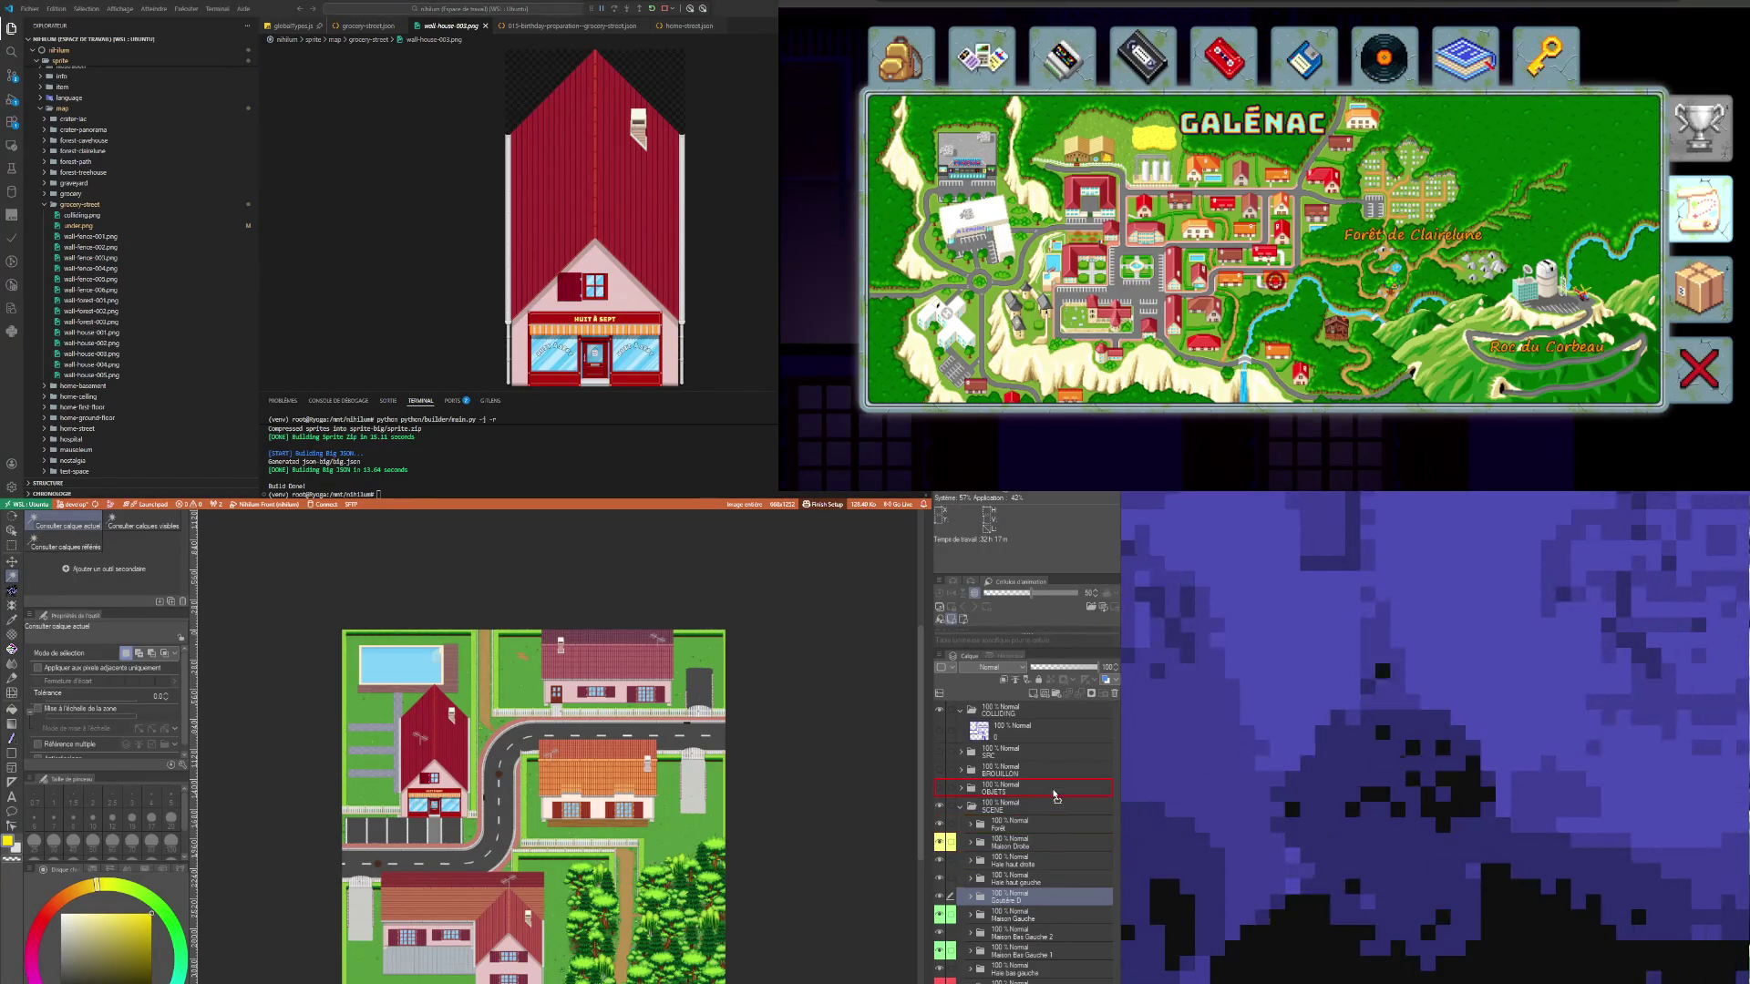
{"action": "left_click_drag", "start_coordinate": [1055, 795], "coordinate": [1055, 795]}
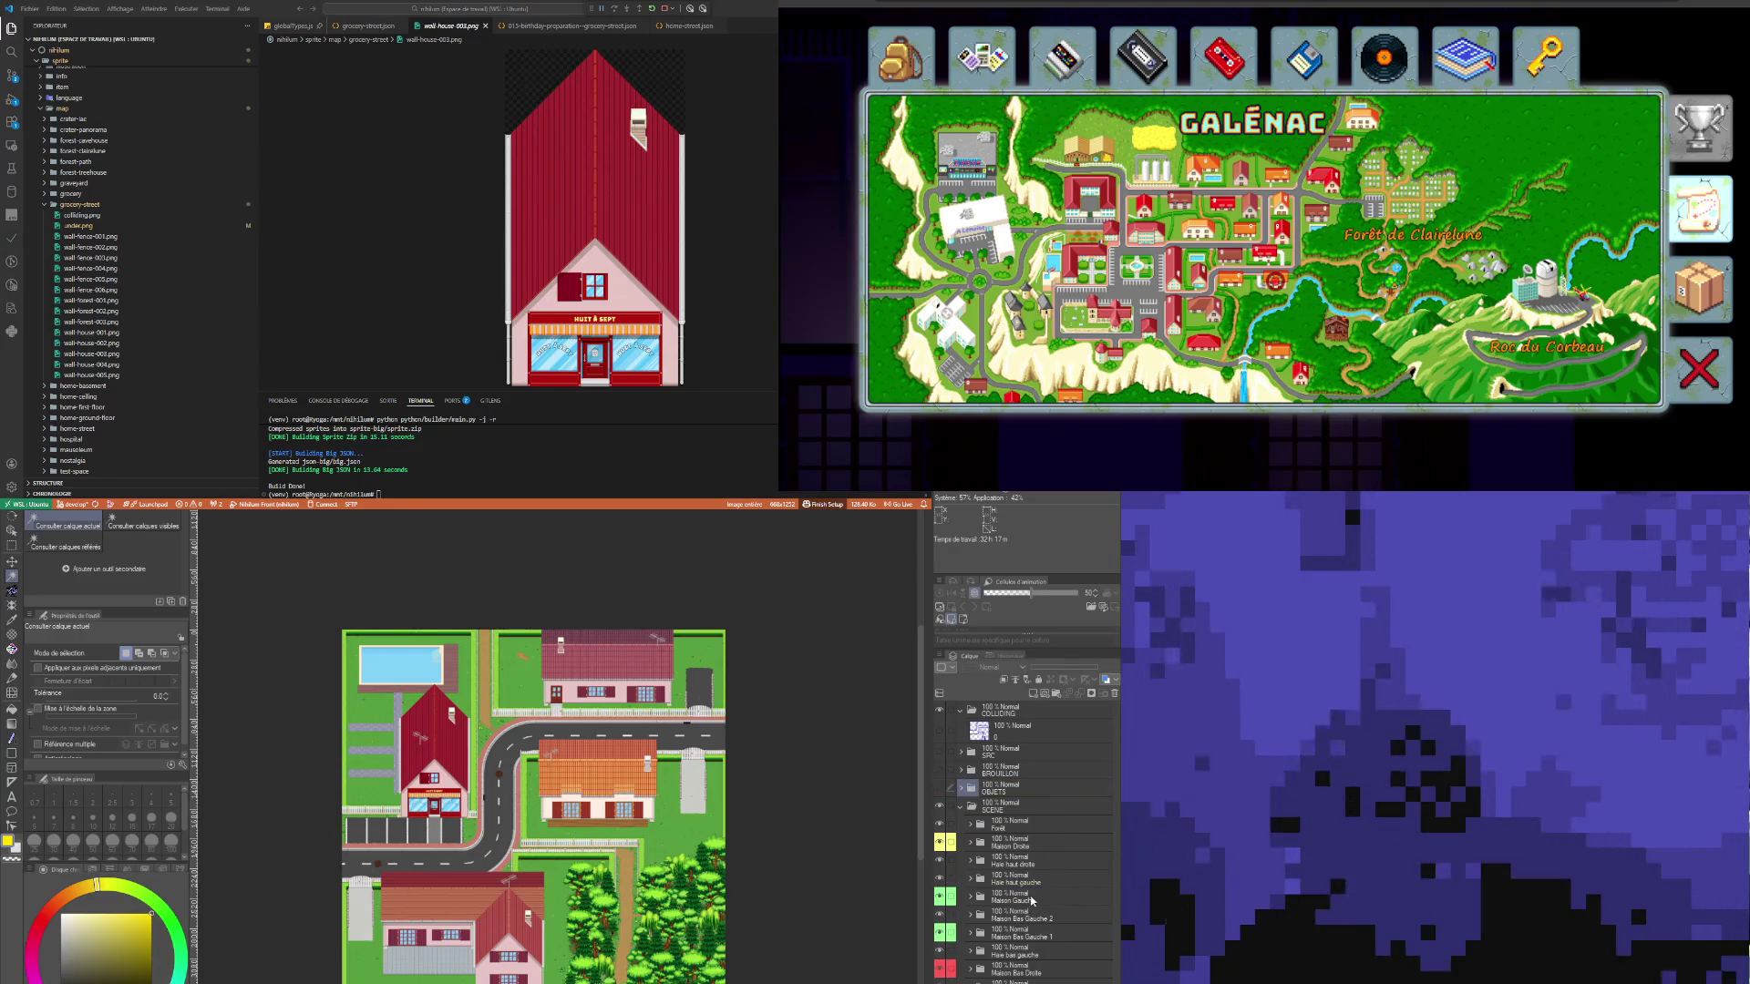
Step: Select the orange-roof house's pixels on Maison Bas Droite and open it as its own document
{"action": "left_click", "coordinate": [1033, 900]}
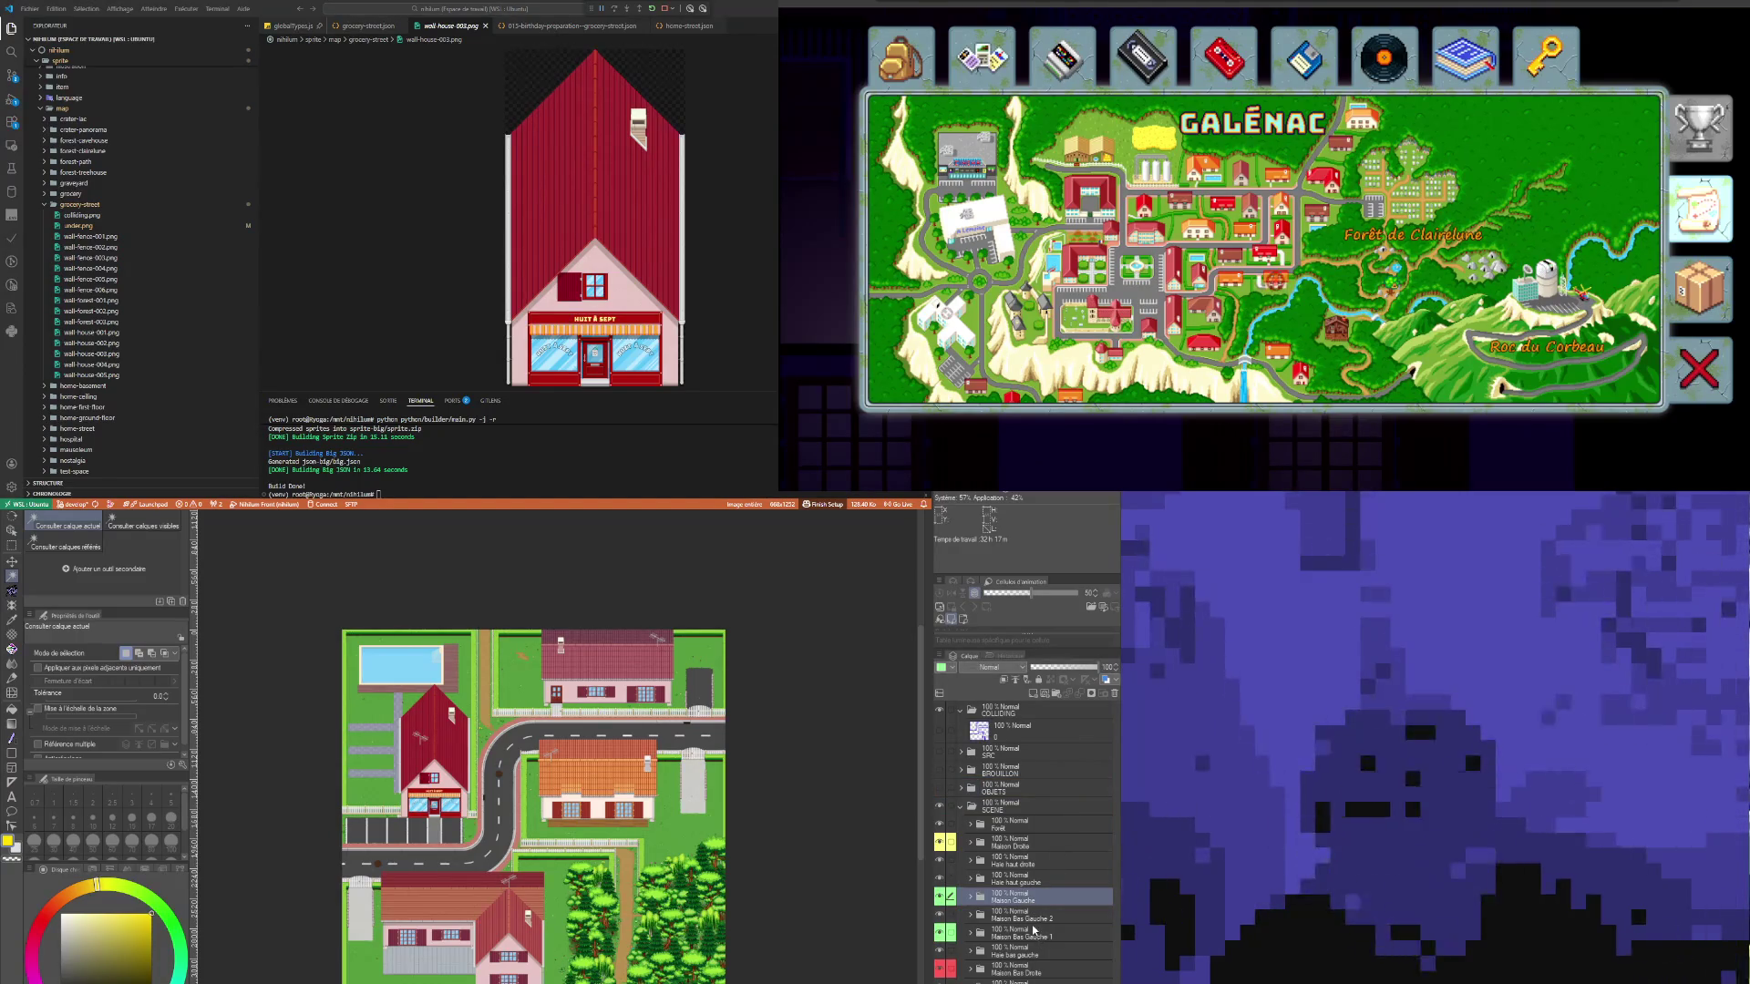
{"action": "left_click", "coordinate": [1032, 918]}
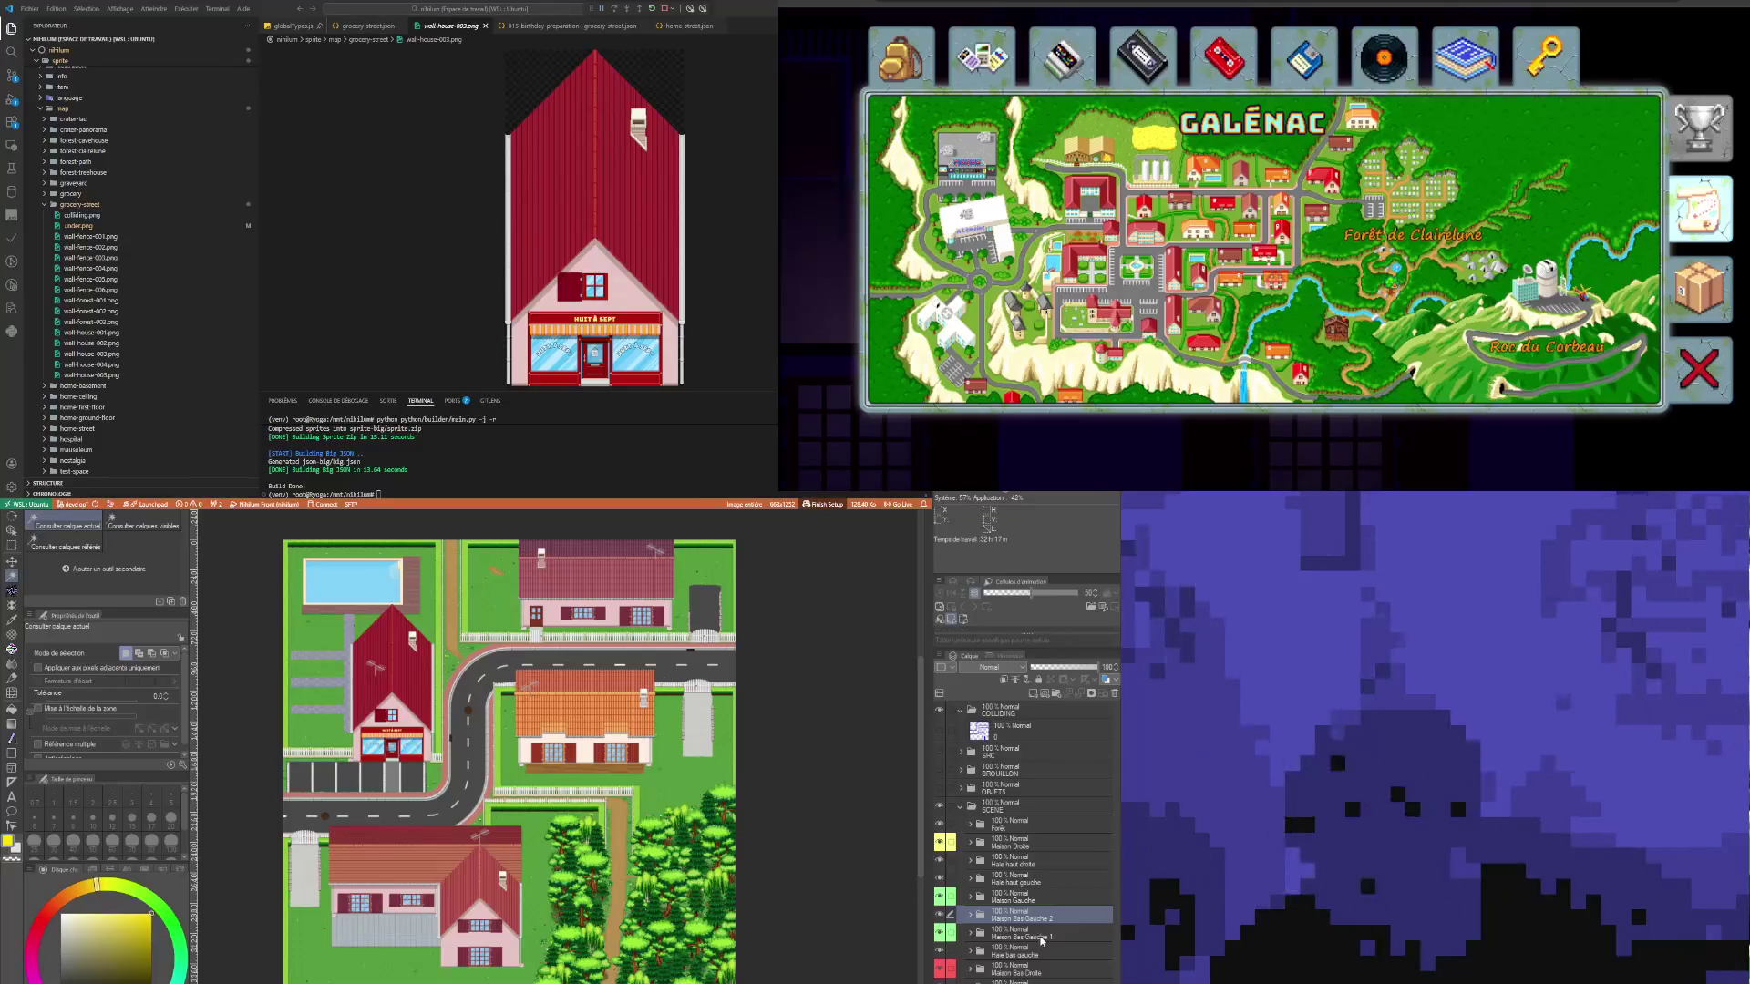
{"action": "left_click", "coordinate": [1036, 971]}
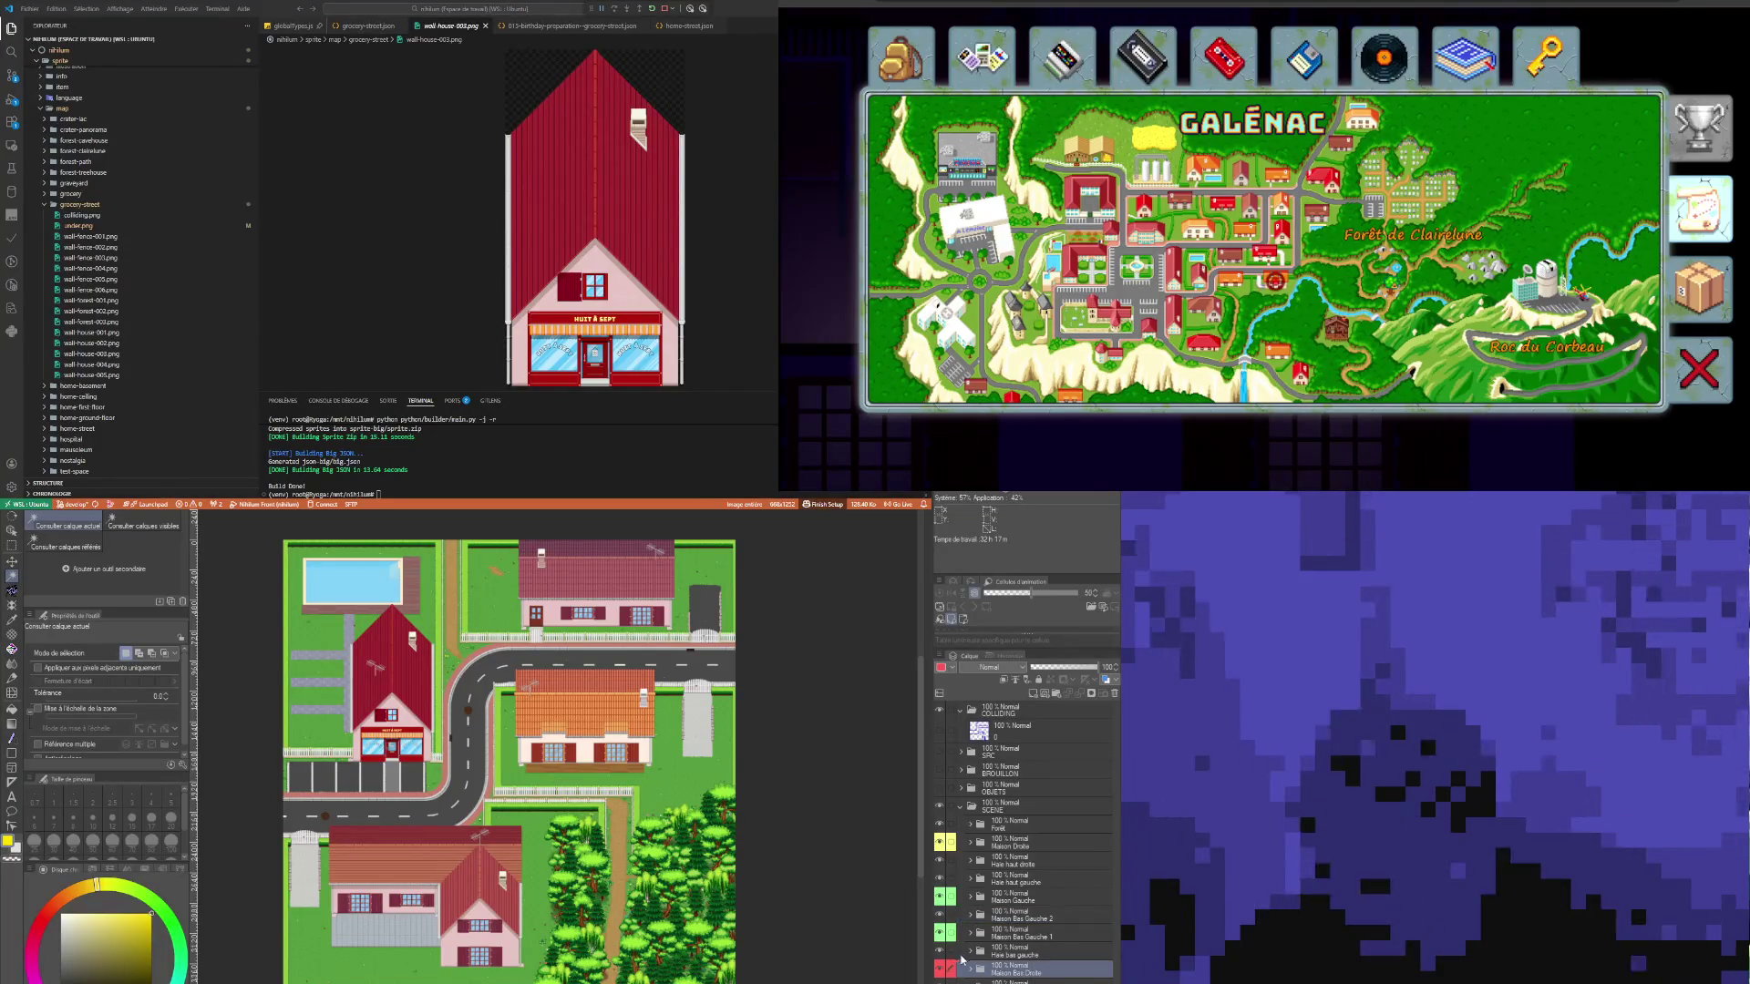
{"action": "left_click", "coordinate": [940, 968]}
{"action": "left_click", "coordinate": [940, 969]}
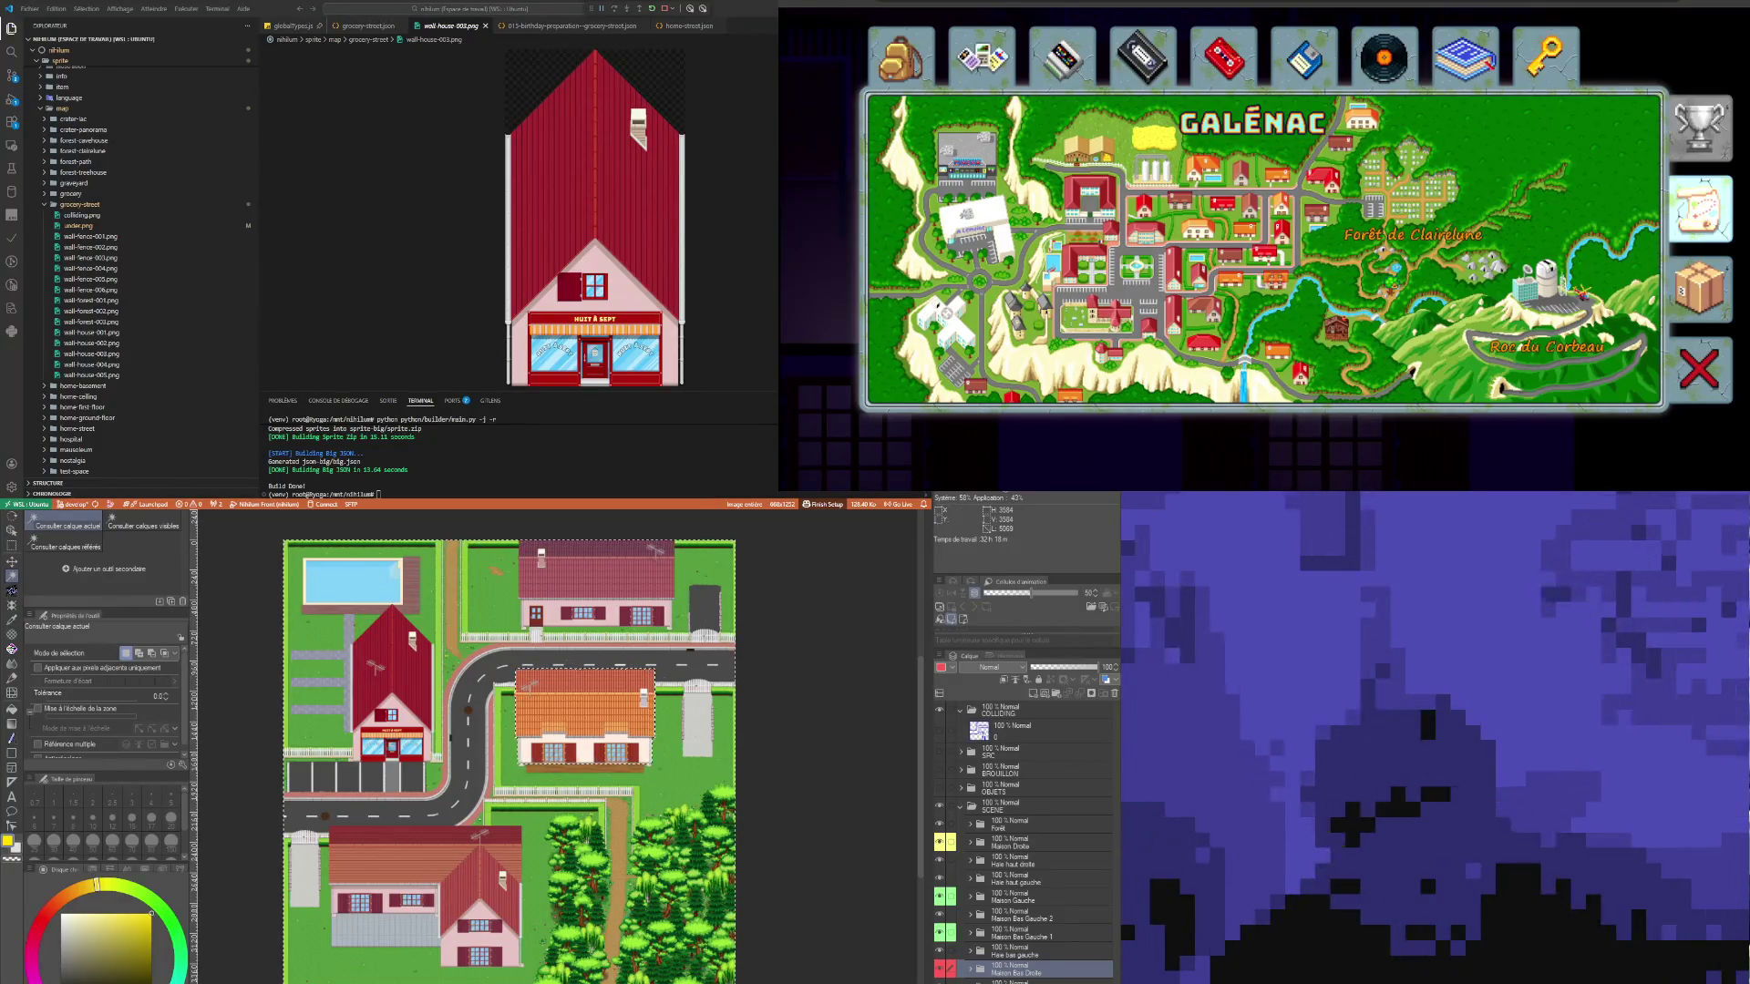
{"action": "scroll", "coordinate": [607, 693], "scroll_direction": "up", "scroll_amount": 3}
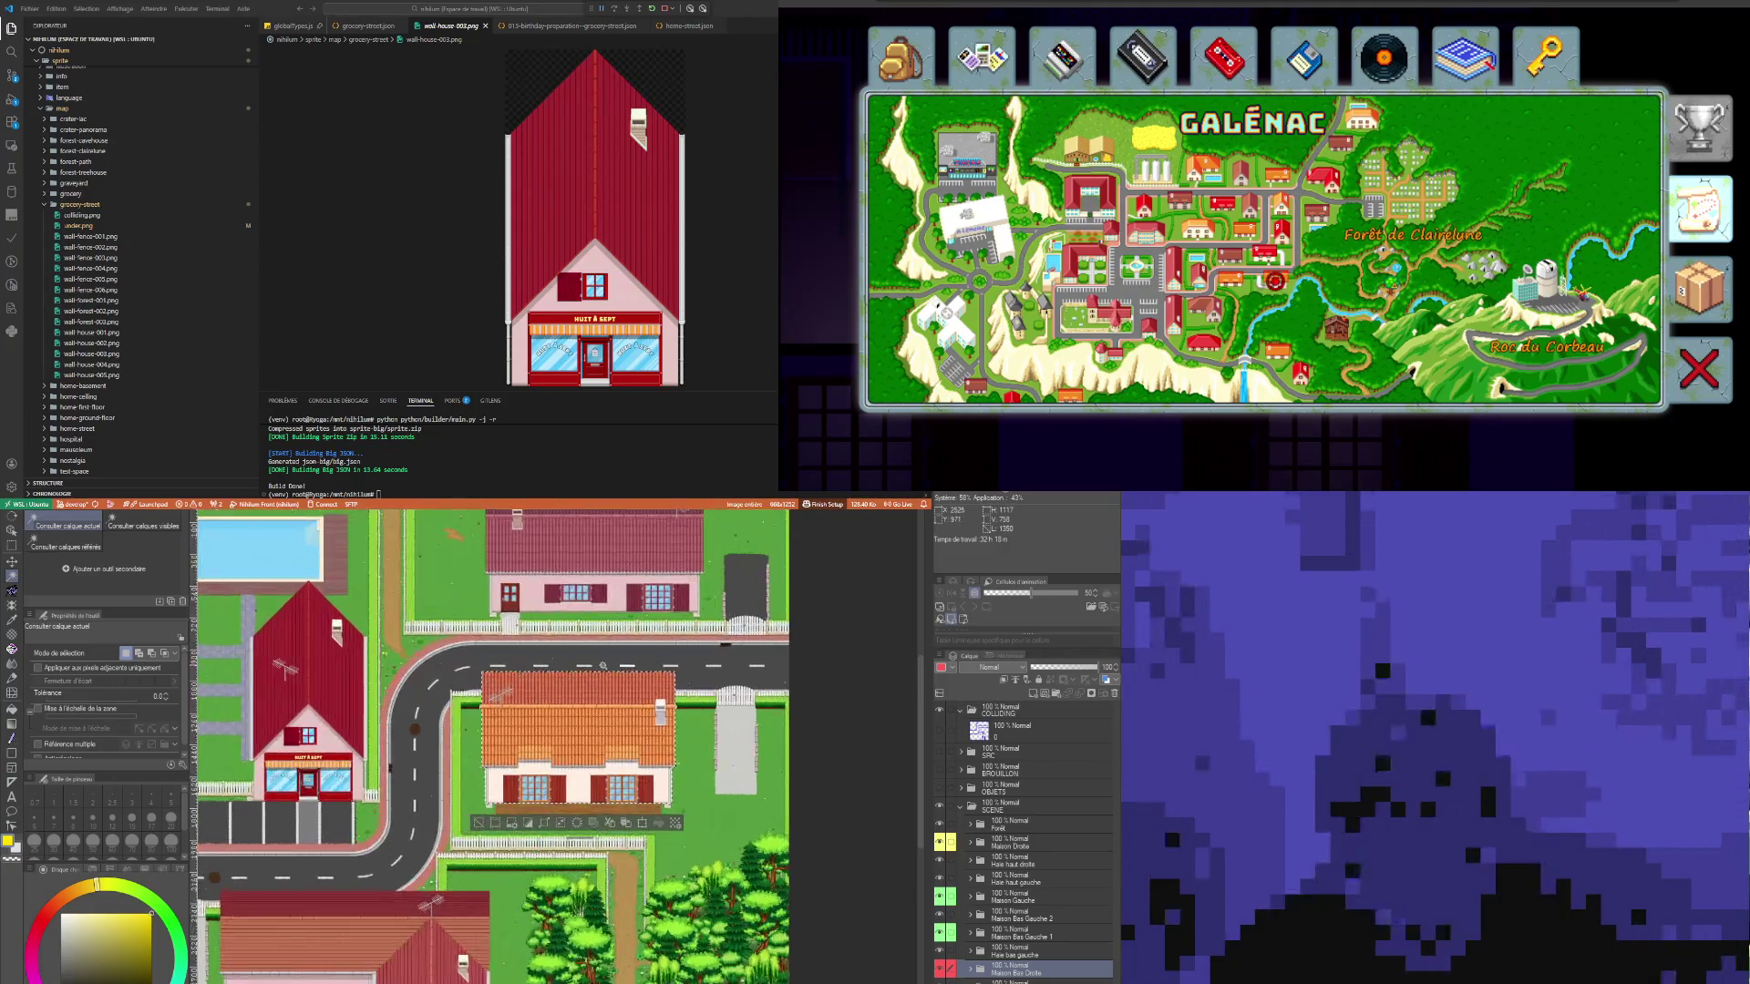
{"action": "scroll", "coordinate": [609, 694], "scroll_direction": "up", "scroll_amount": 1}
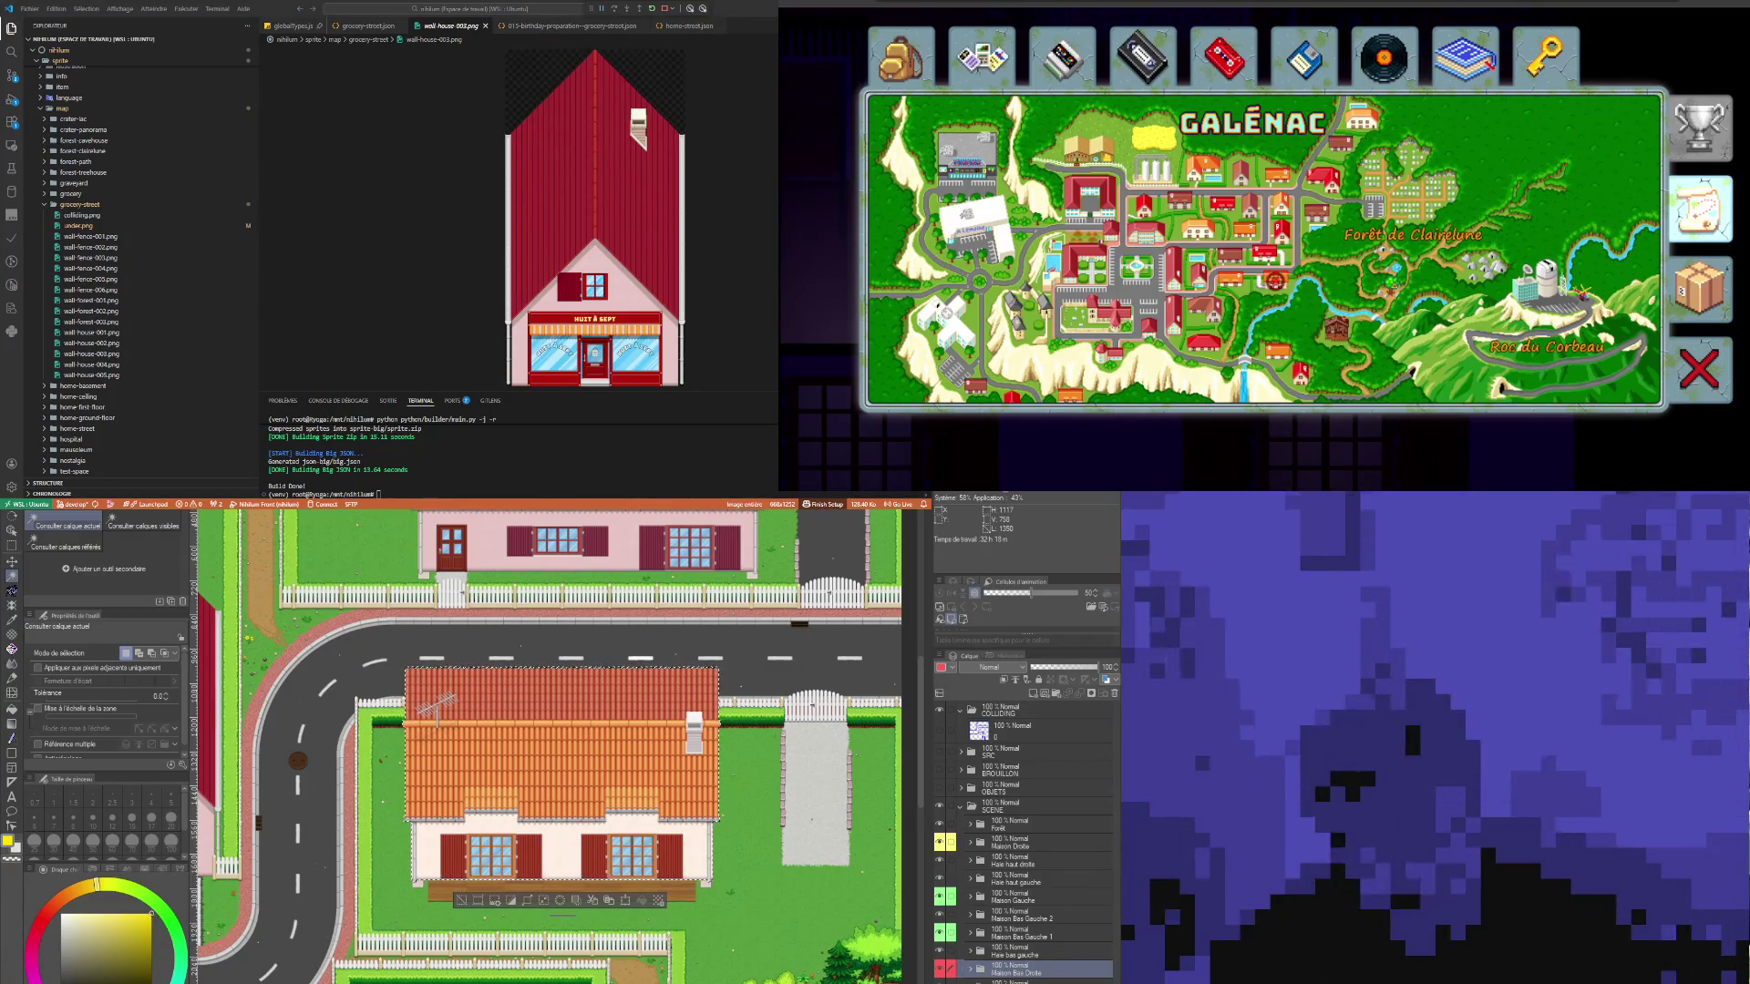
{"action": "key", "text": "ctrl+Tab"}
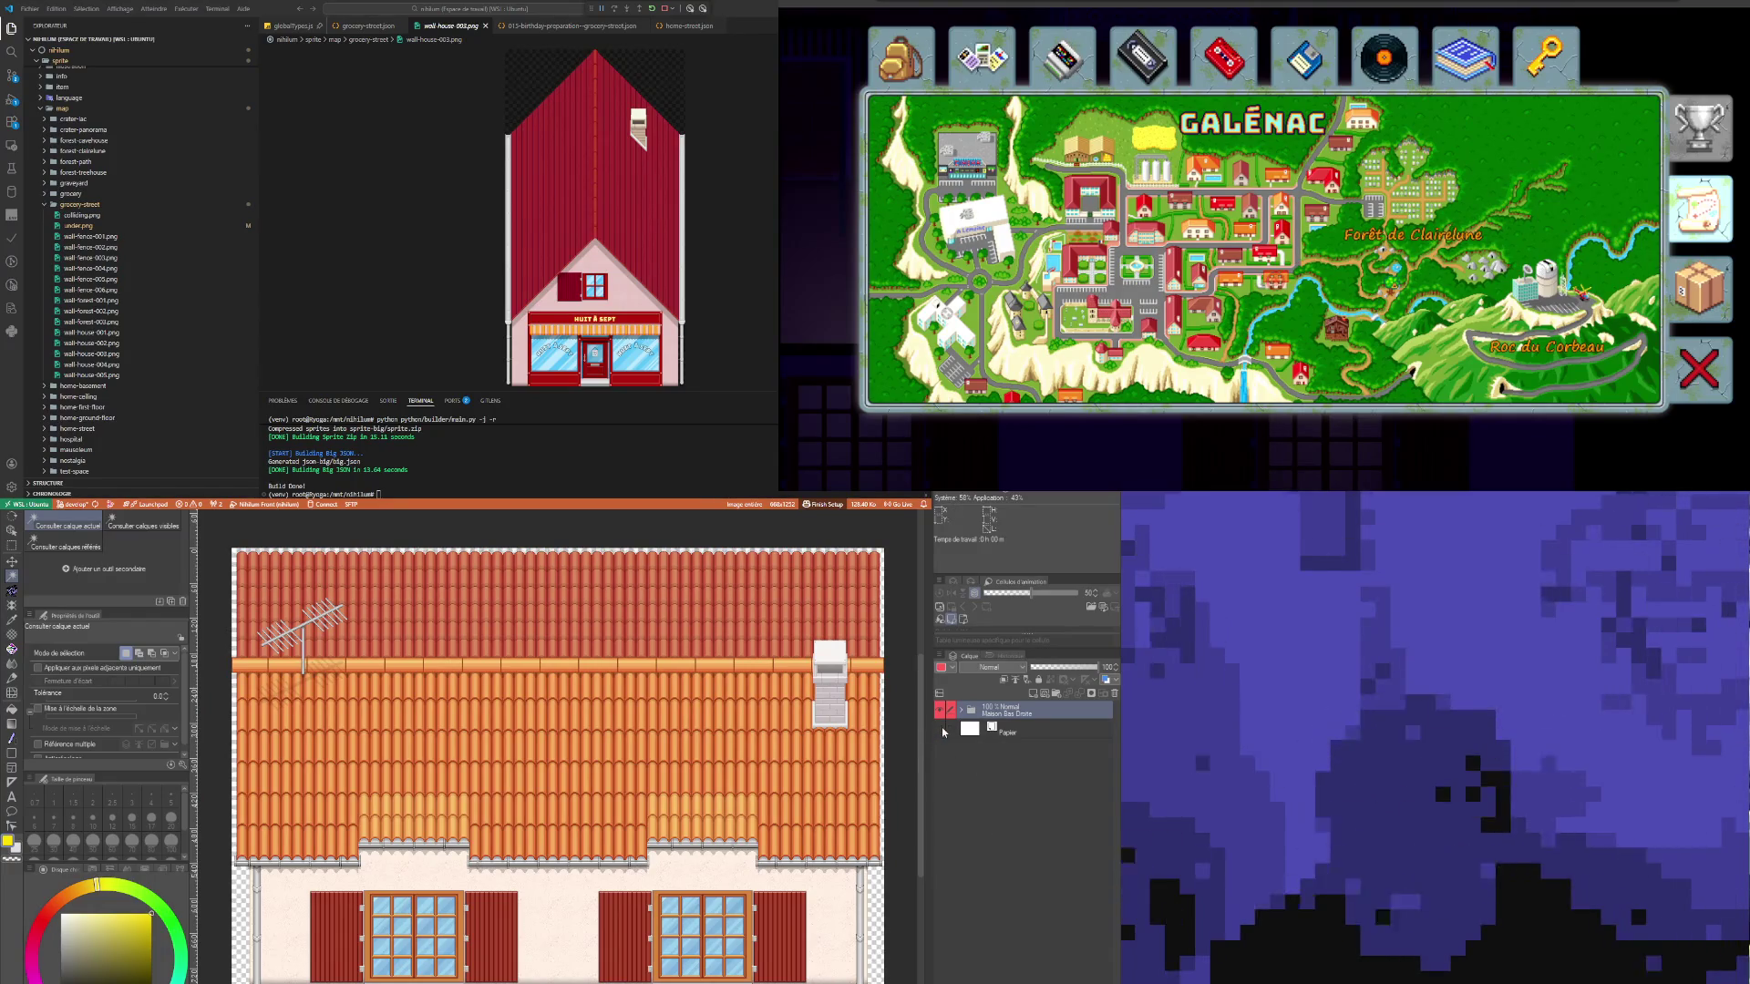
Step: Preview wall-house-002.png in VS Code, then switch to the standalone Huit à Sept shop canvas
{"action": "scroll", "coordinate": [251, 630], "scroll_direction": "down", "scroll_amount": 2}
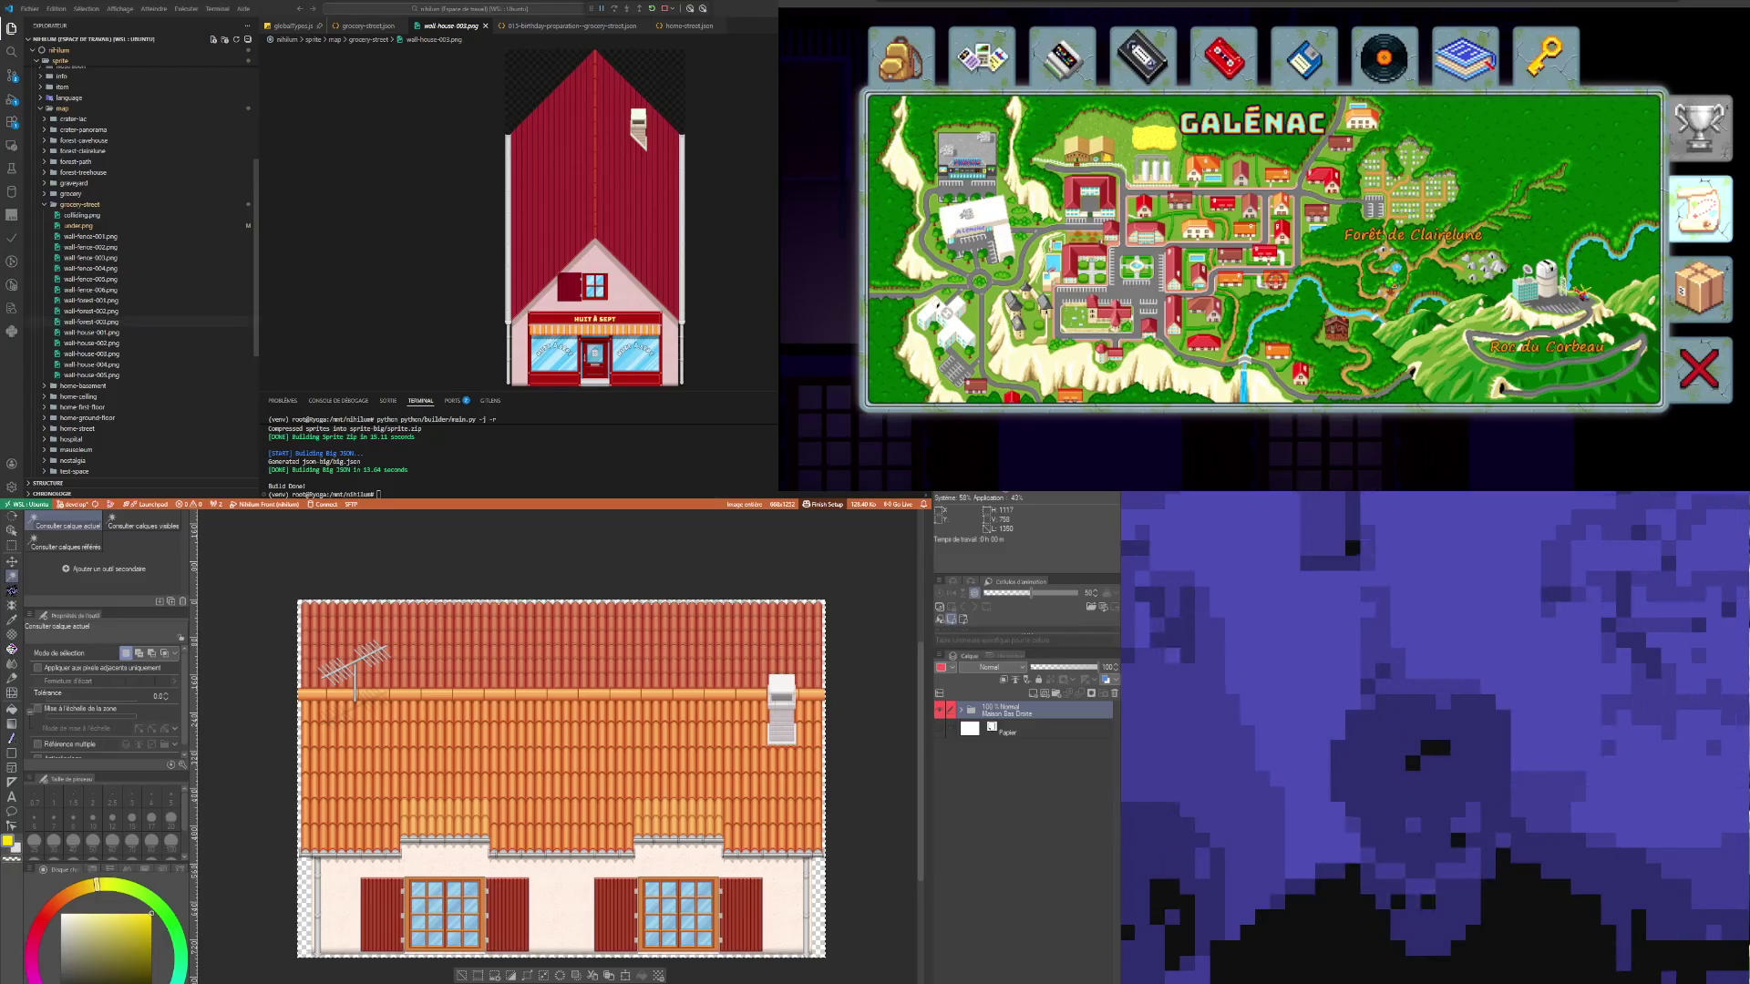
{"action": "left_click", "coordinate": [87, 344]}
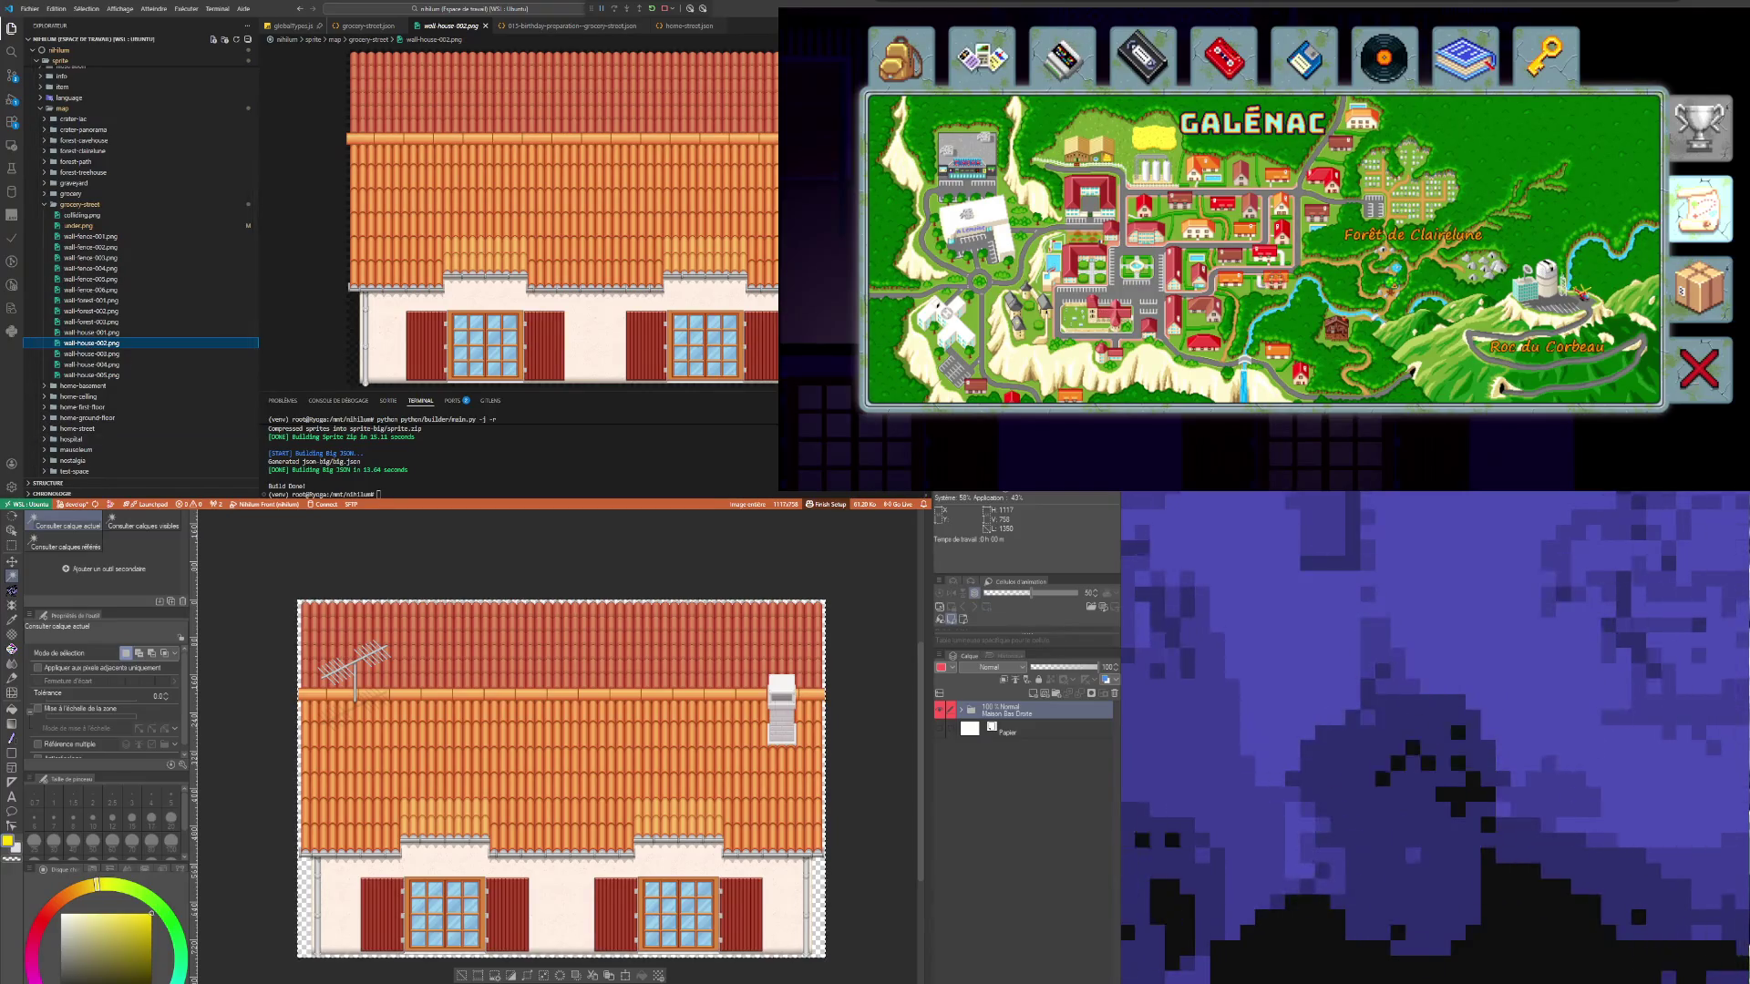
{"action": "left_click", "coordinate": [136, 618]}
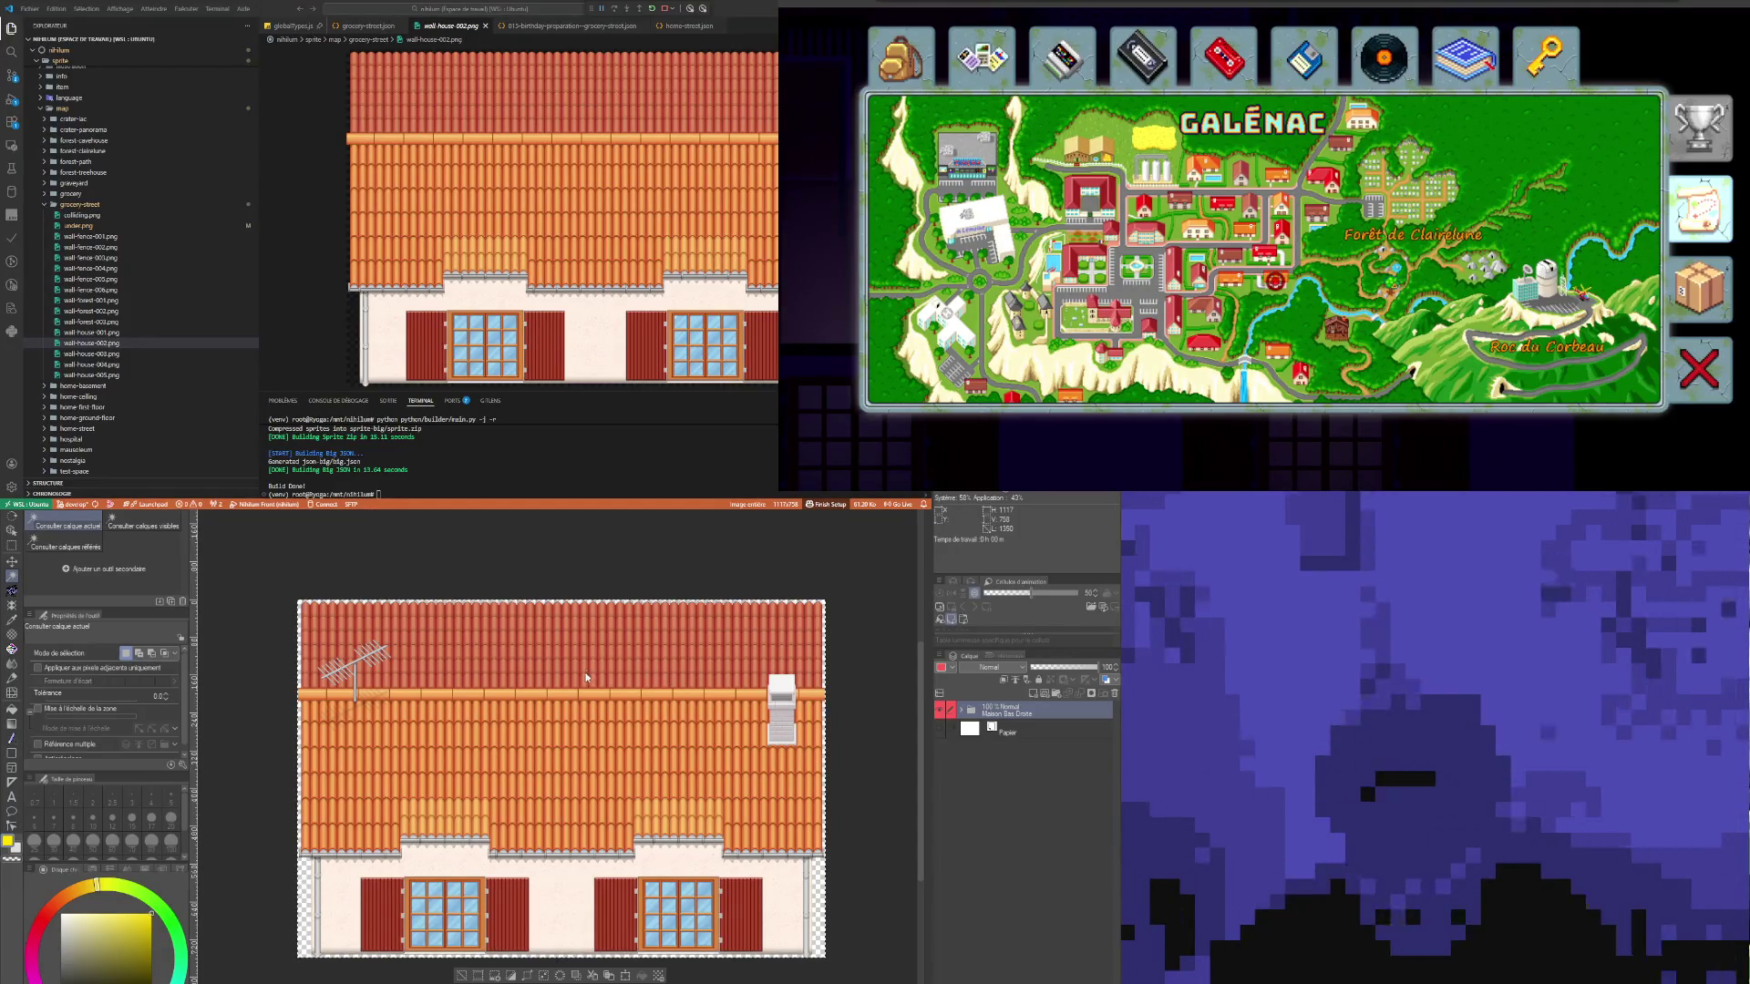
{"action": "key", "text": "ctrl+Tab"}
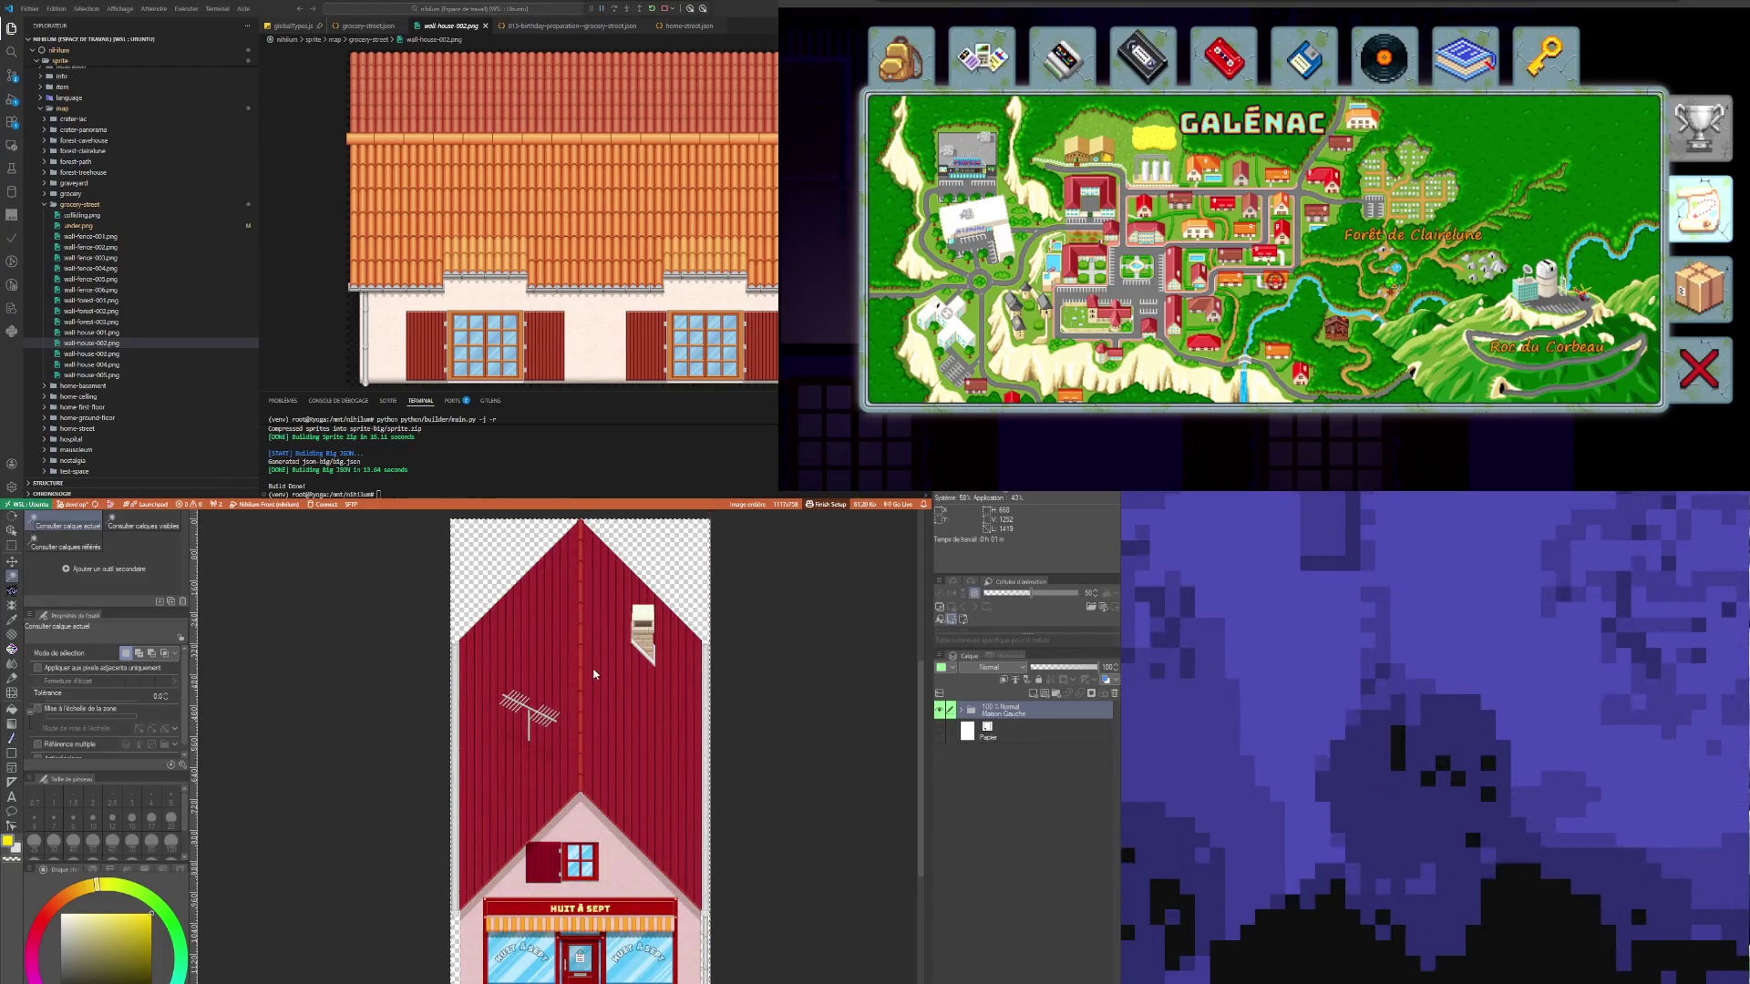
Step: On the street scene, move the Antenne layer into the Maison Bas Gauche 1 group
{"action": "key", "text": "ctrl+Tab"}
{"action": "scroll", "coordinate": [593, 672], "scroll_direction": "down", "scroll_amount": 5}
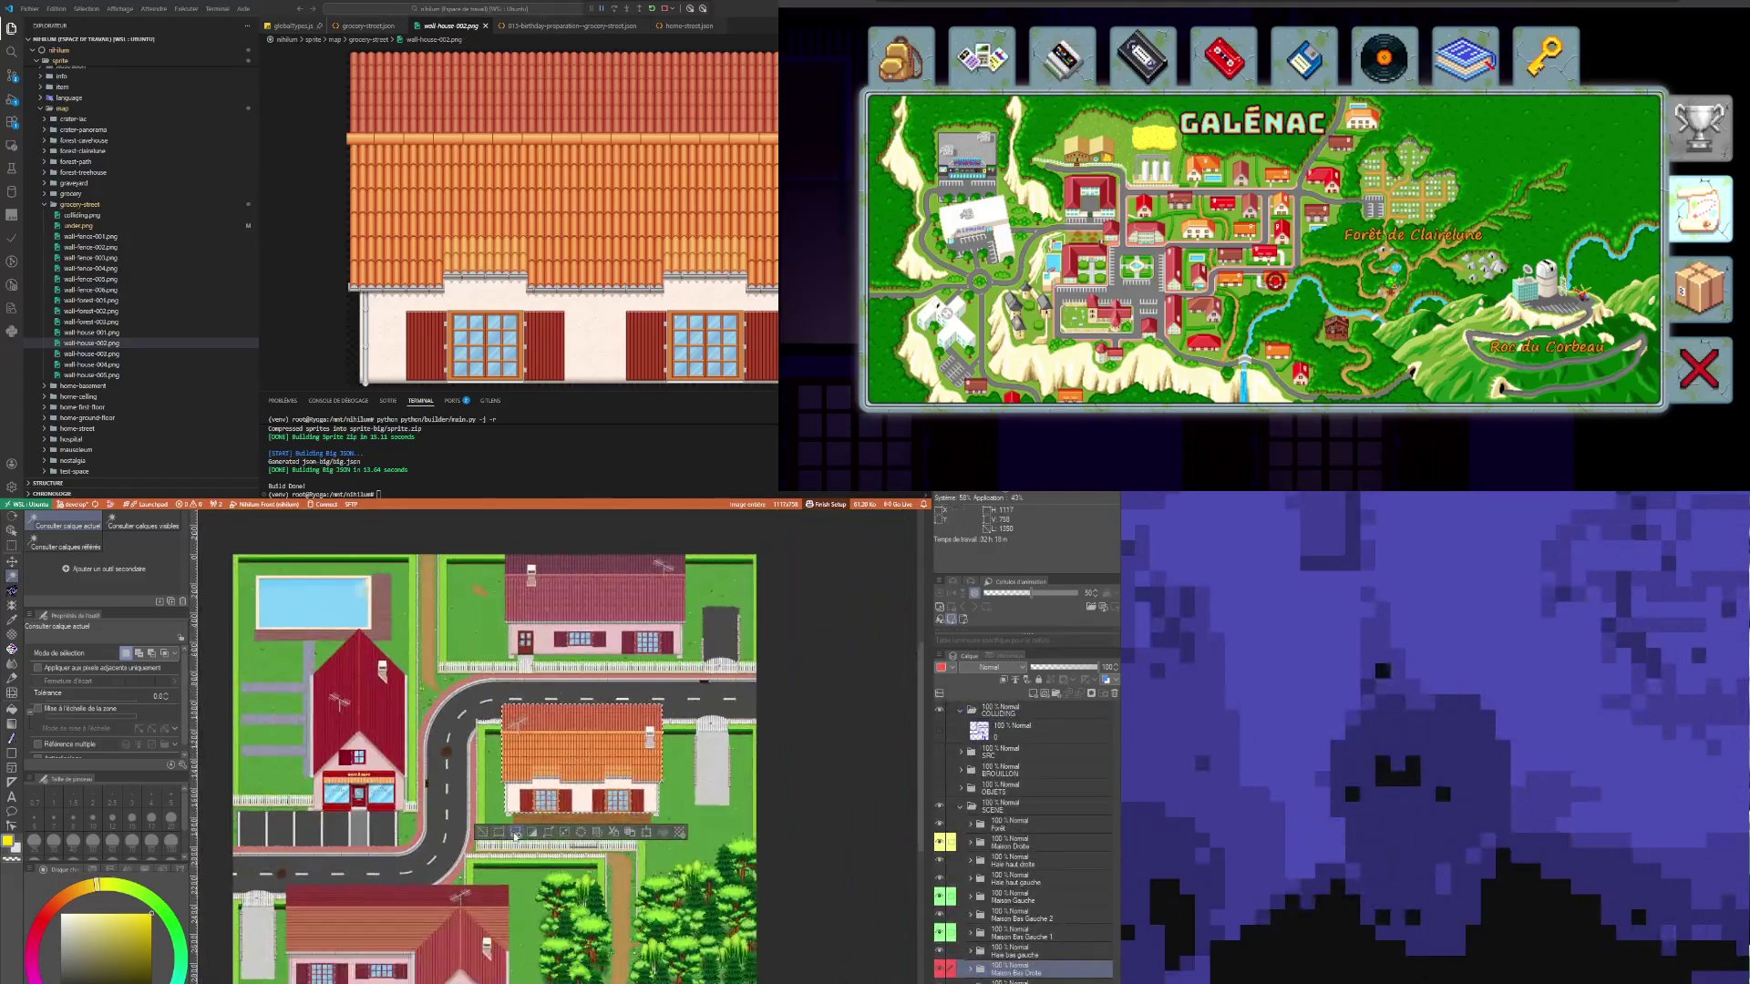
{"action": "scroll", "coordinate": [430, 971], "scroll_direction": "up", "scroll_amount": 2}
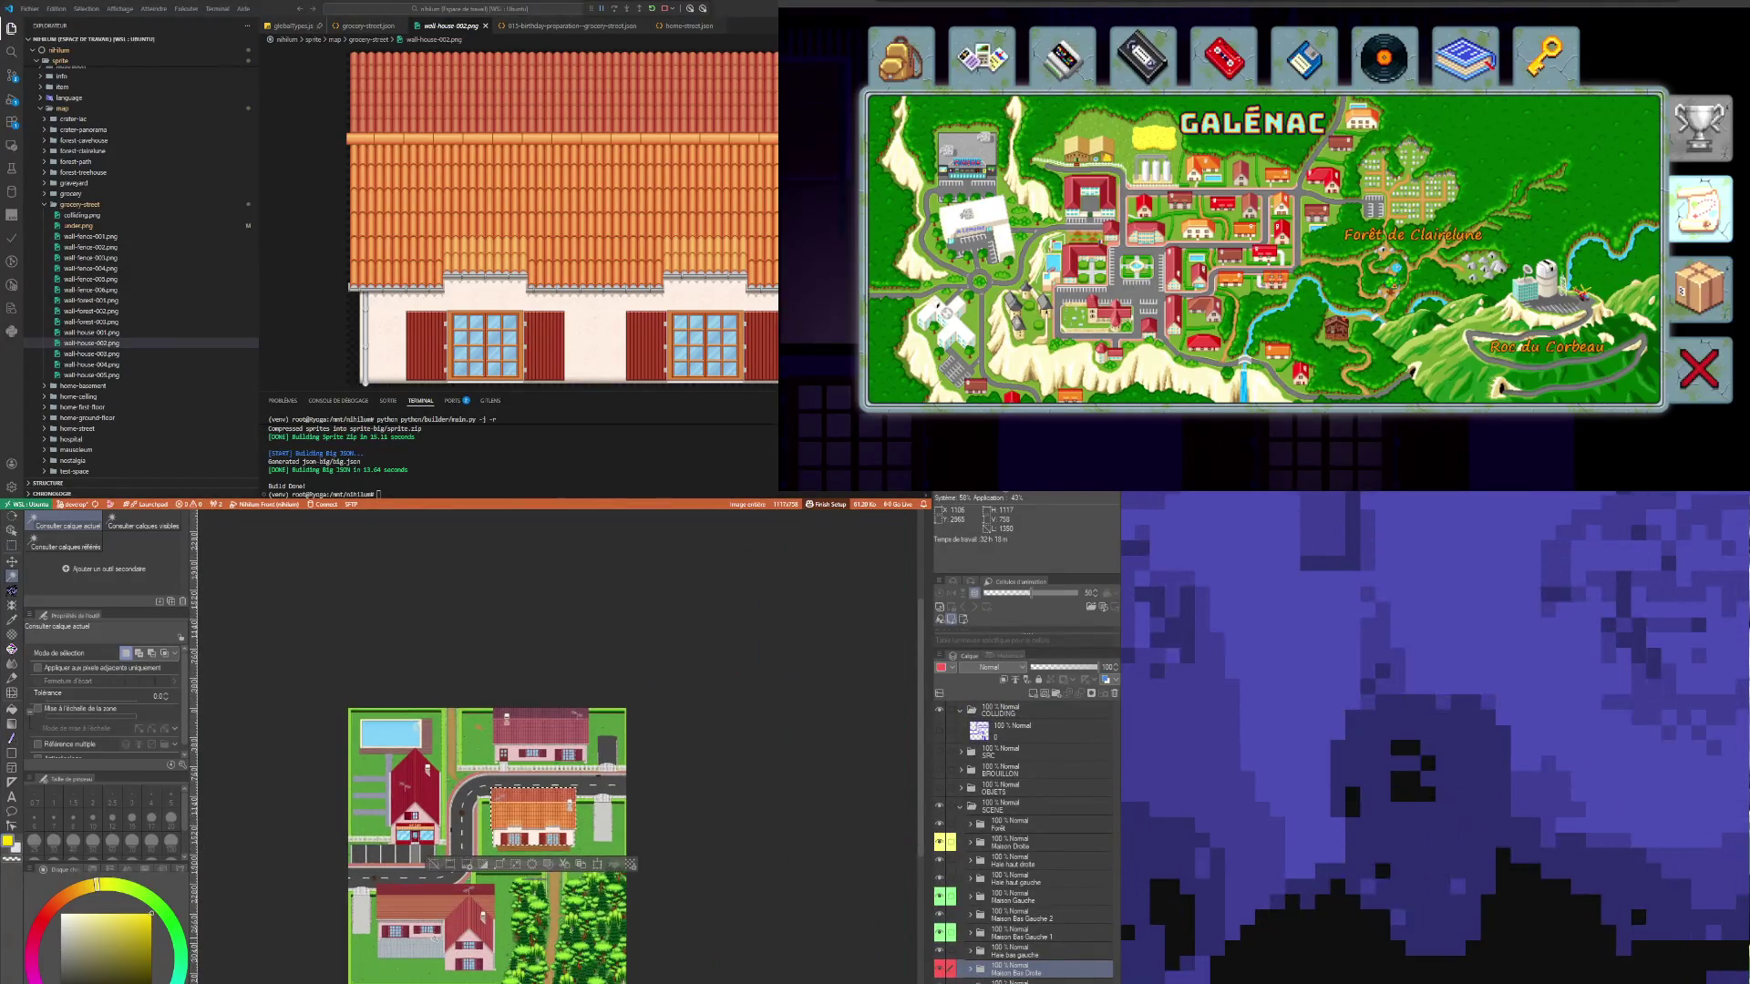
{"action": "scroll", "coordinate": [430, 971], "scroll_direction": "up", "scroll_amount": 2}
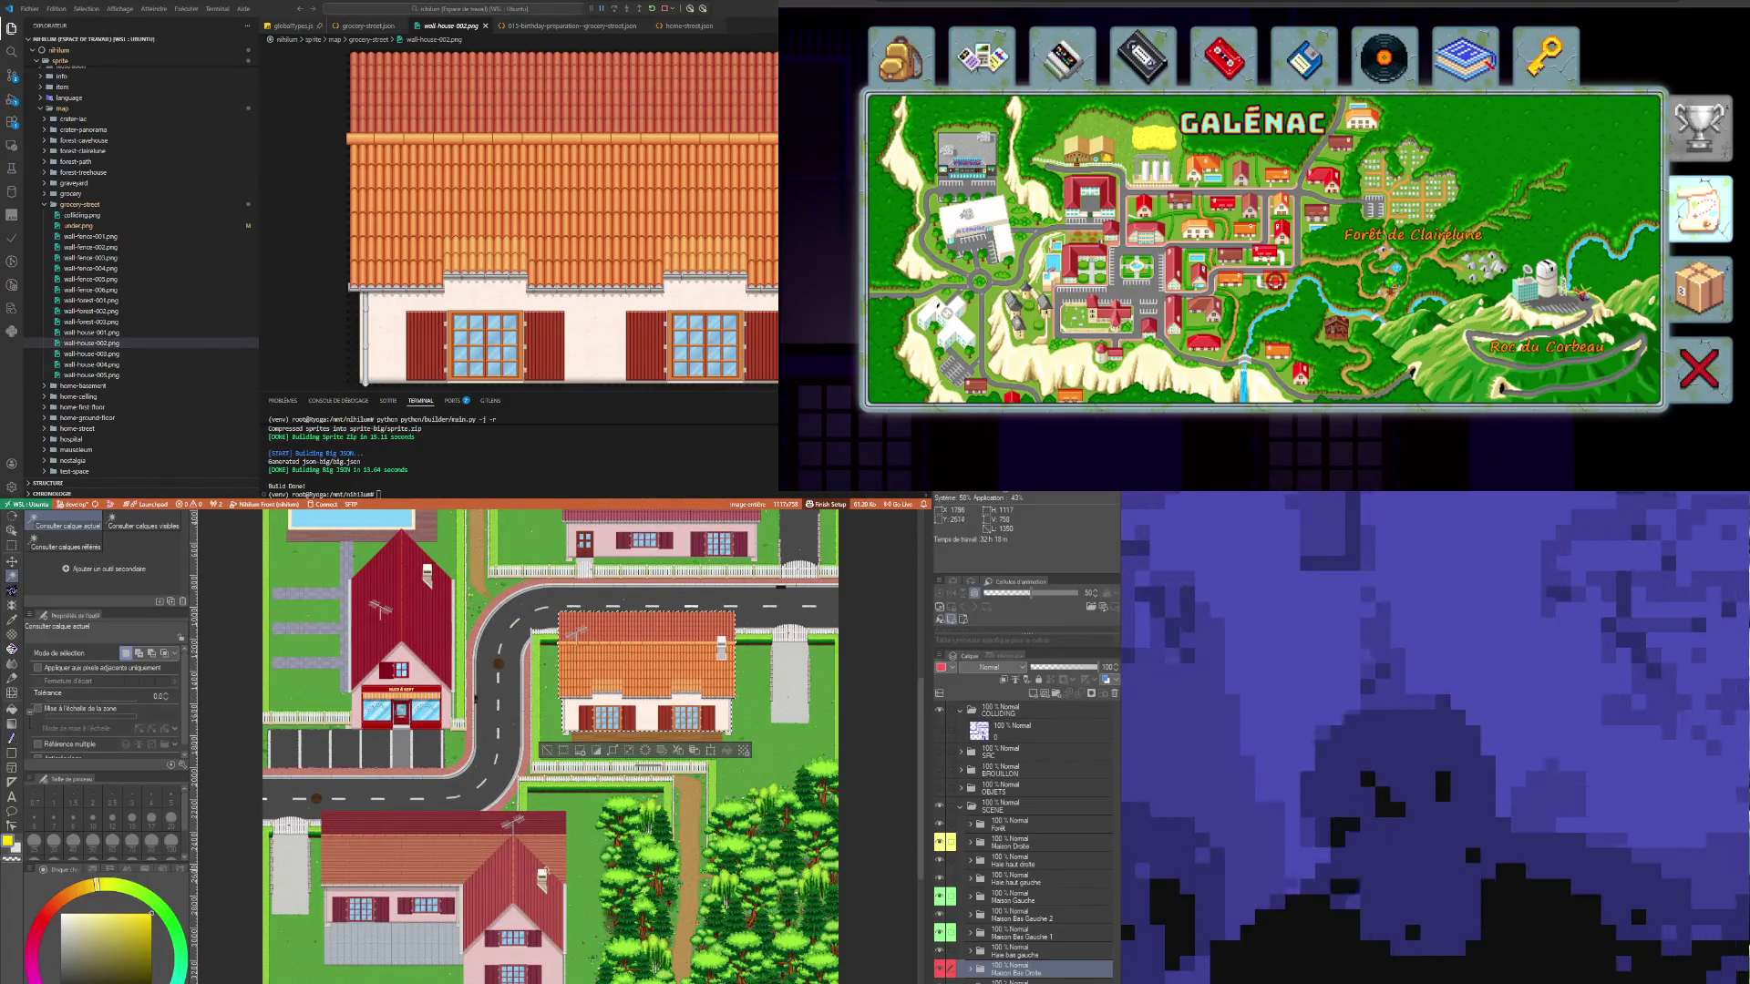
{"action": "key", "text": "o"}
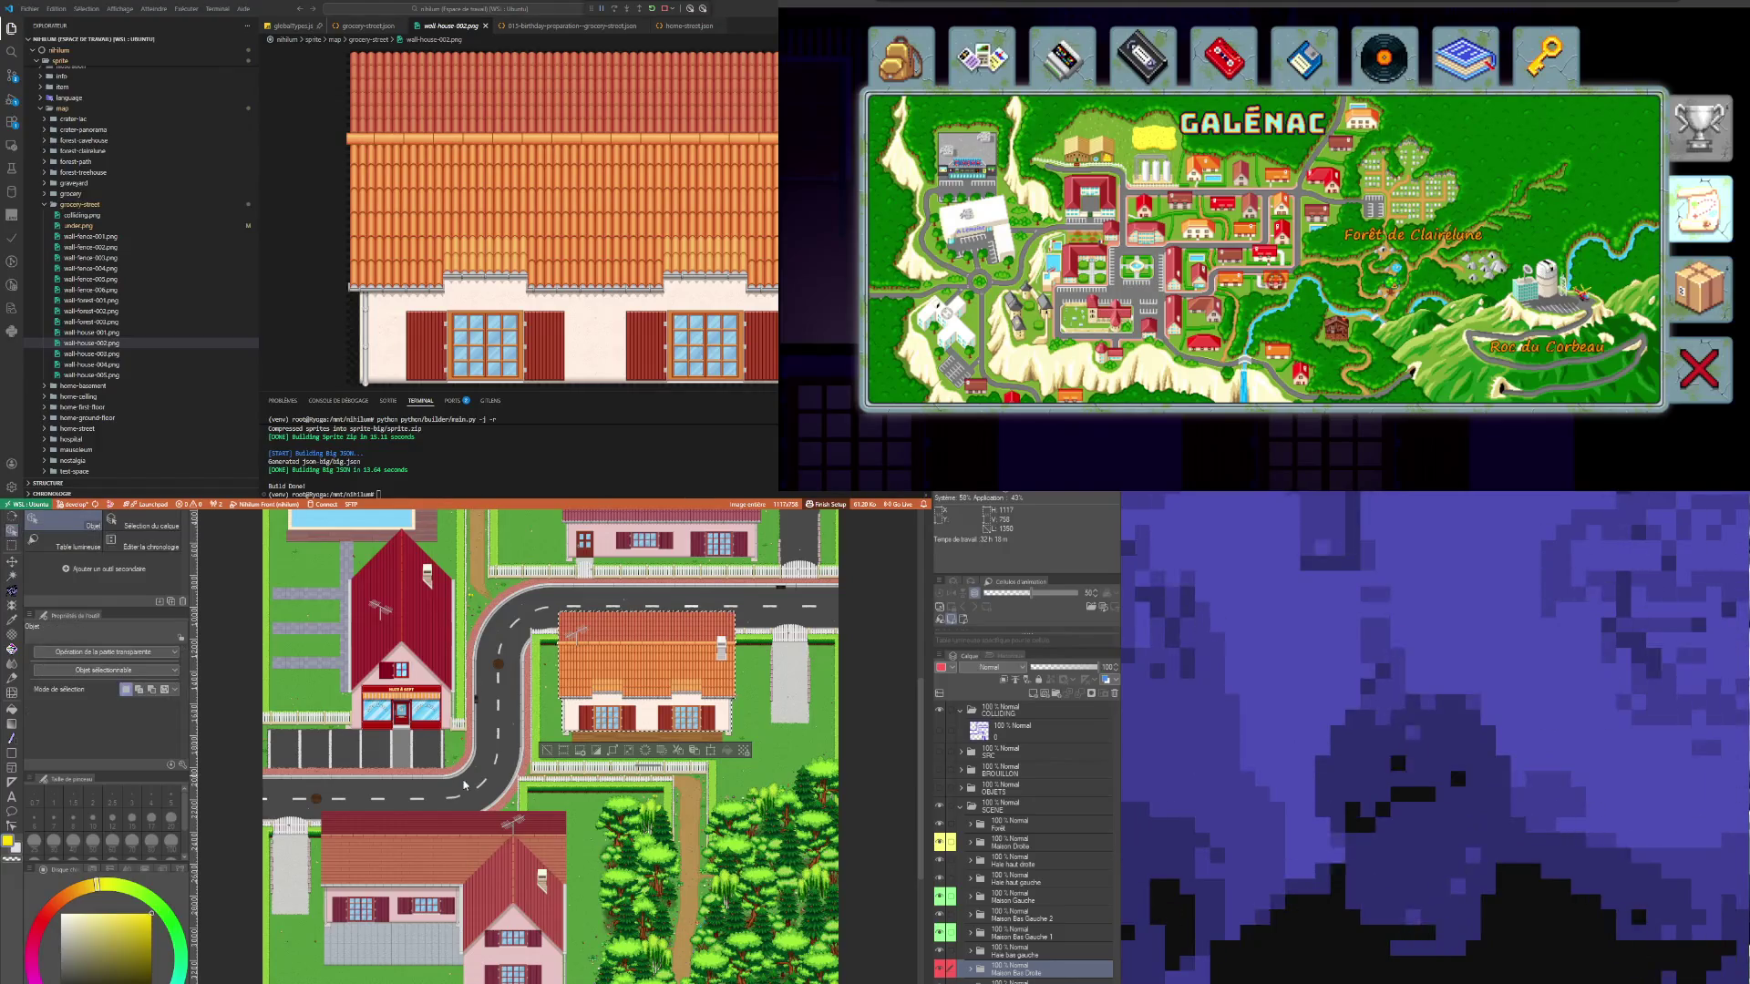
{"action": "left_click", "coordinate": [506, 854]}
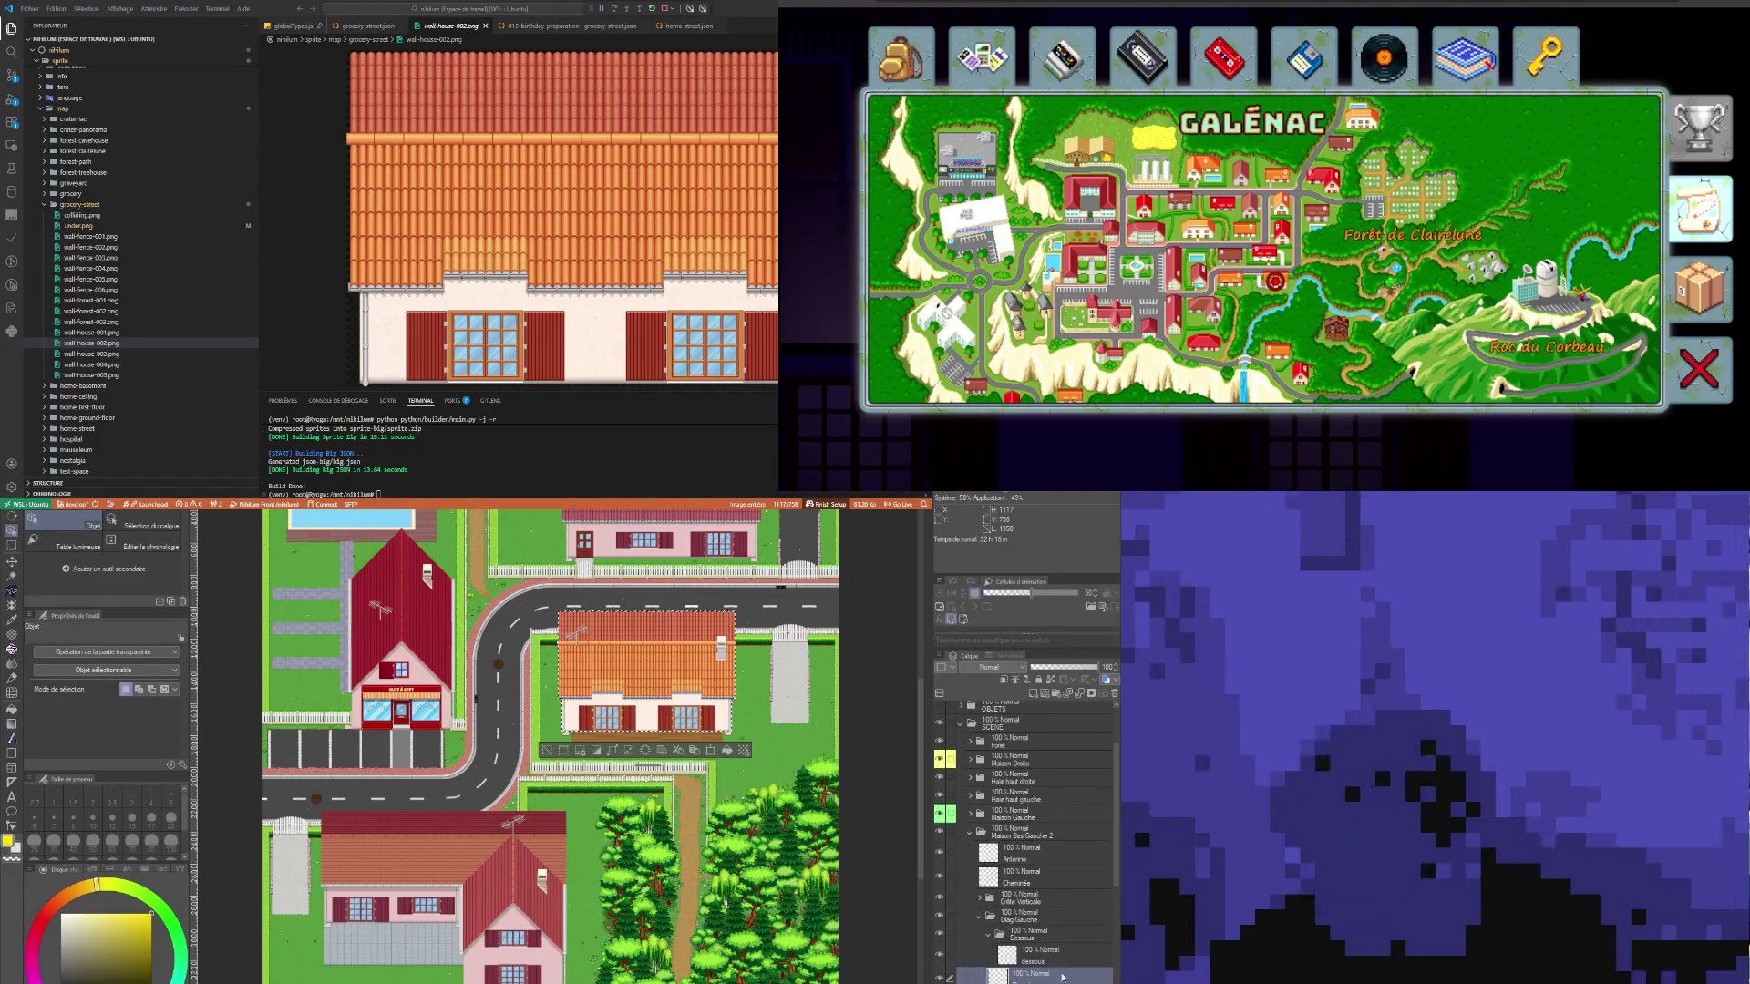
{"action": "left_click", "coordinate": [980, 916]}
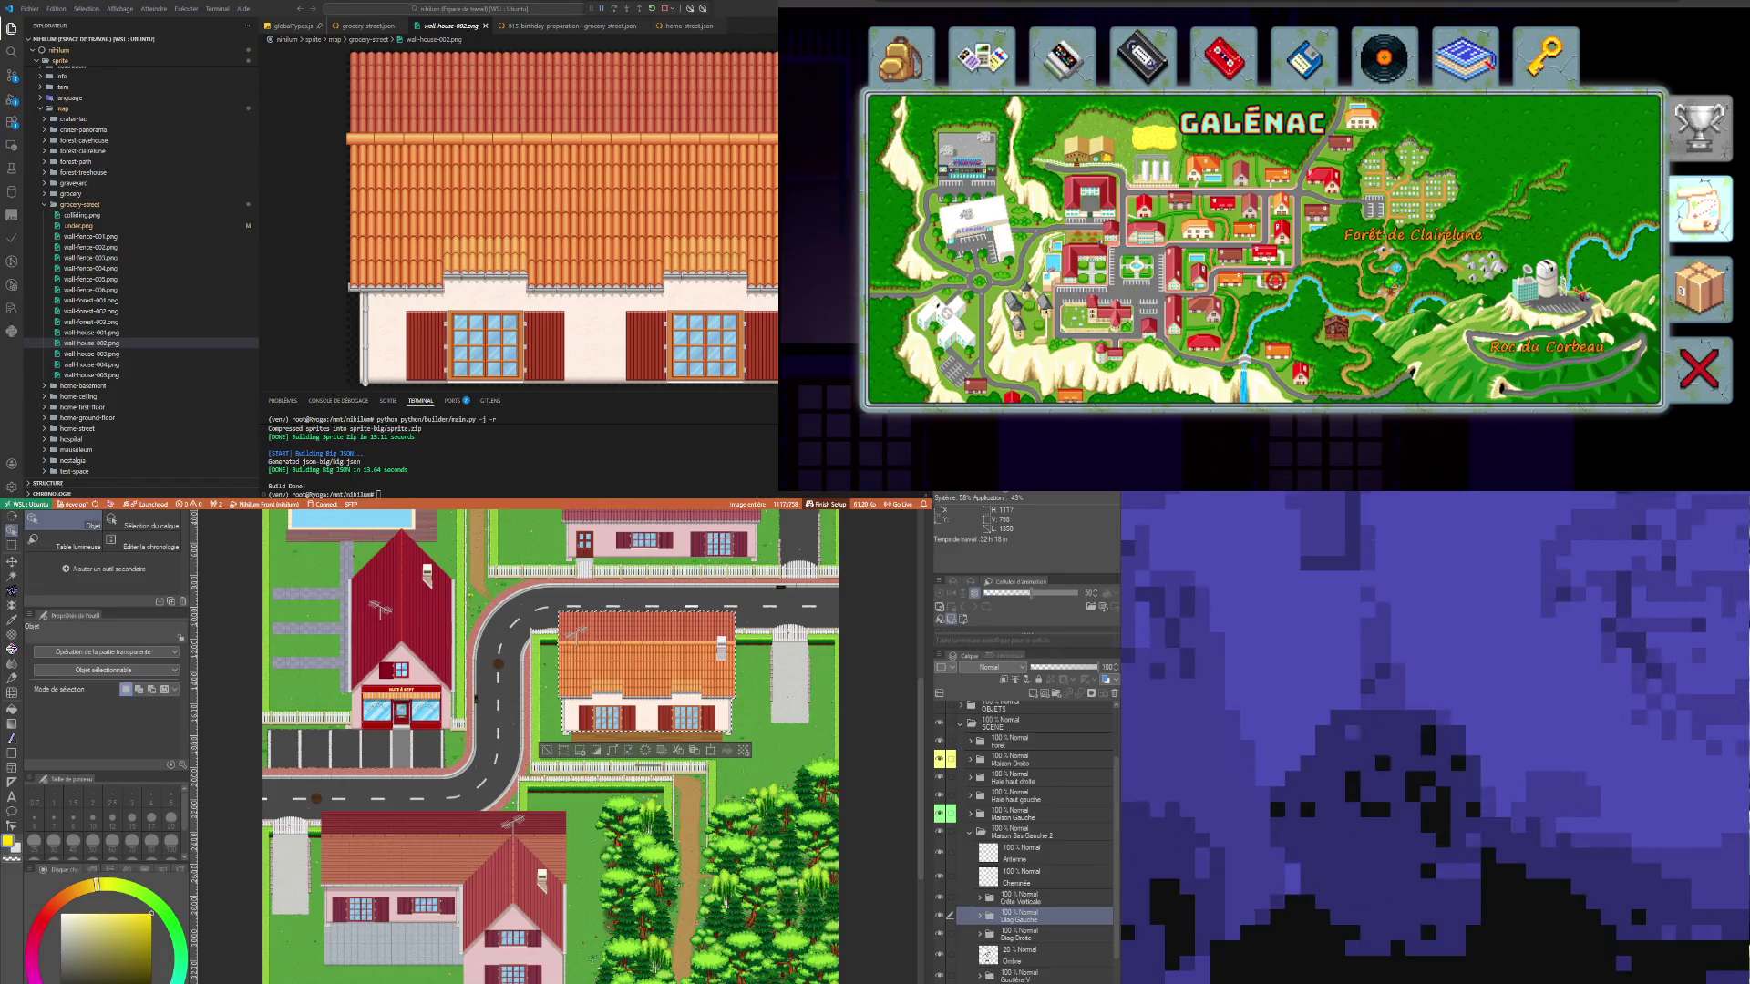
{"action": "left_click", "coordinate": [1013, 855]}
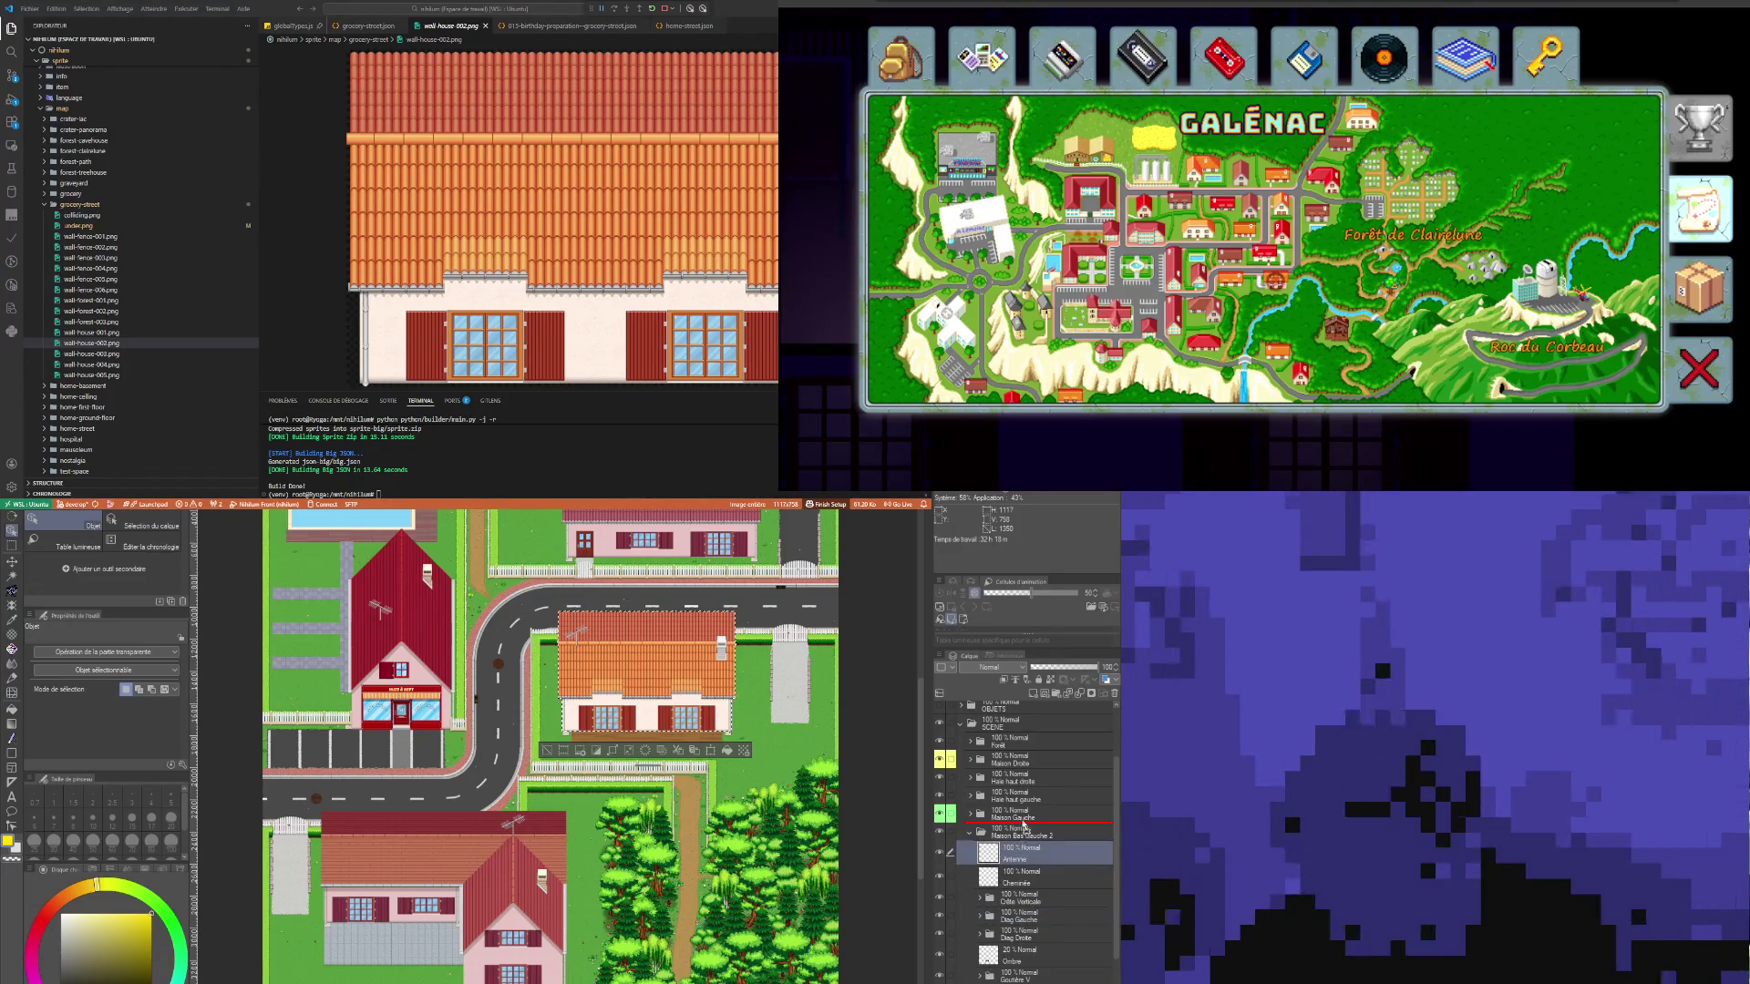
{"action": "left_click_drag", "start_coordinate": [1027, 825], "coordinate": [1027, 824]}
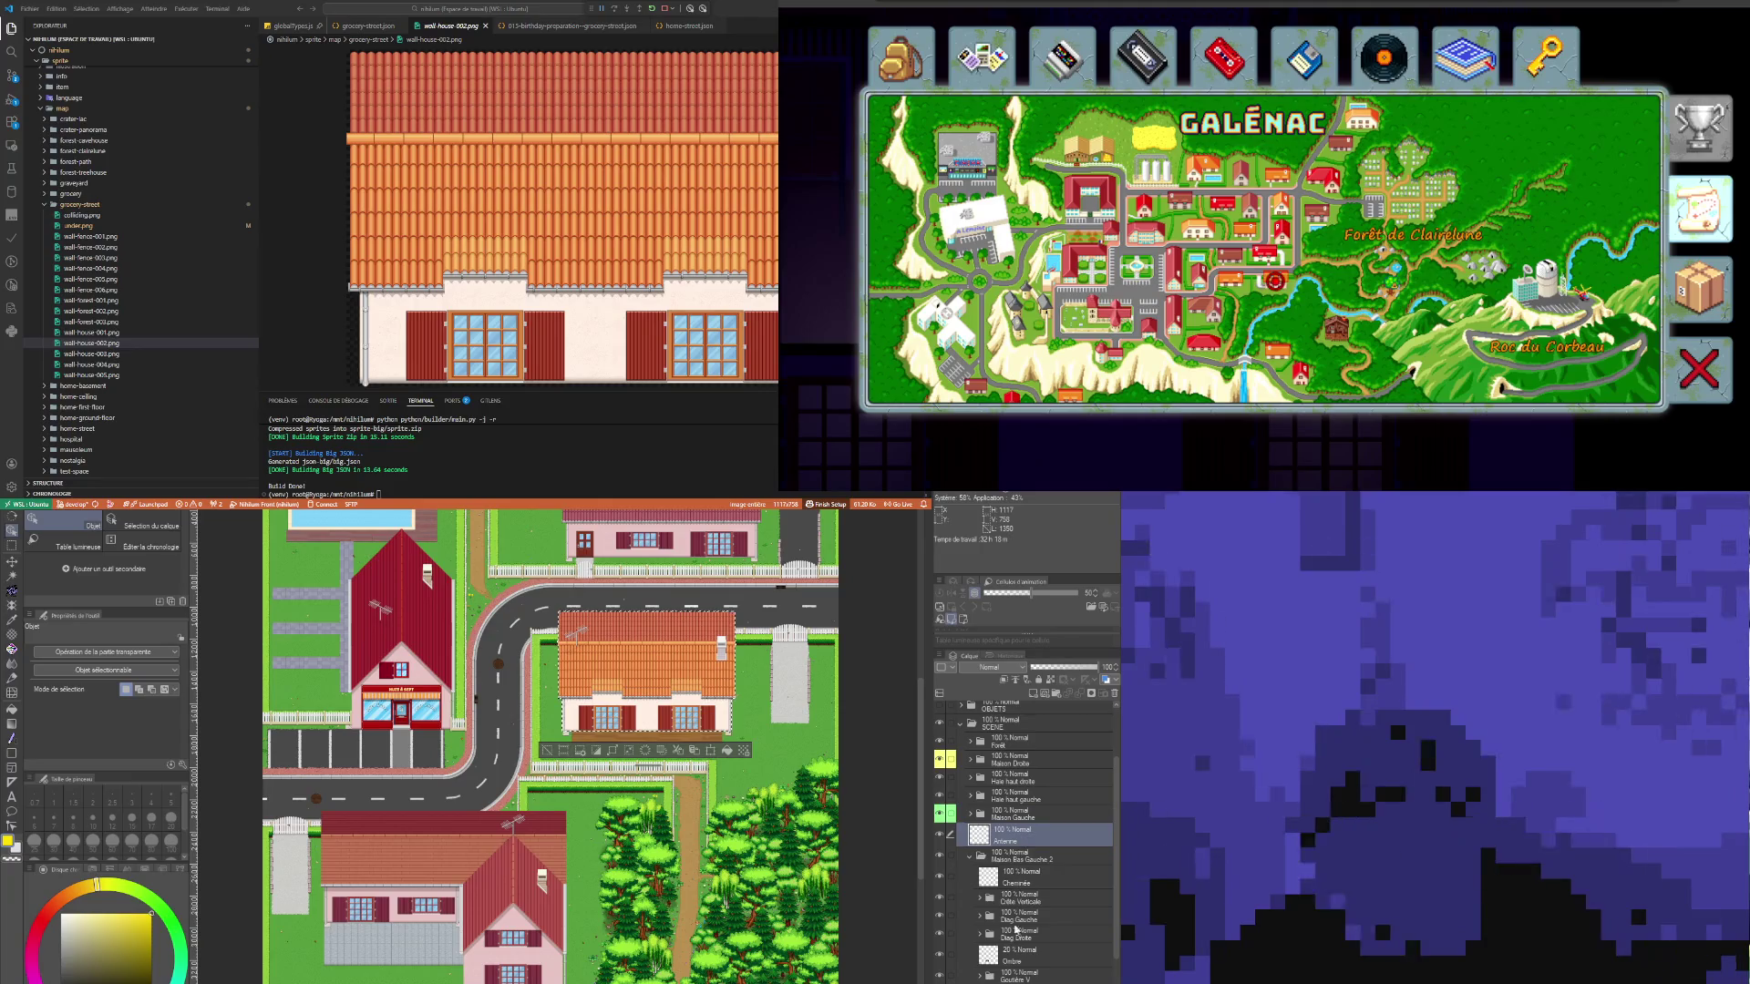
{"action": "left_click", "coordinate": [971, 859]}
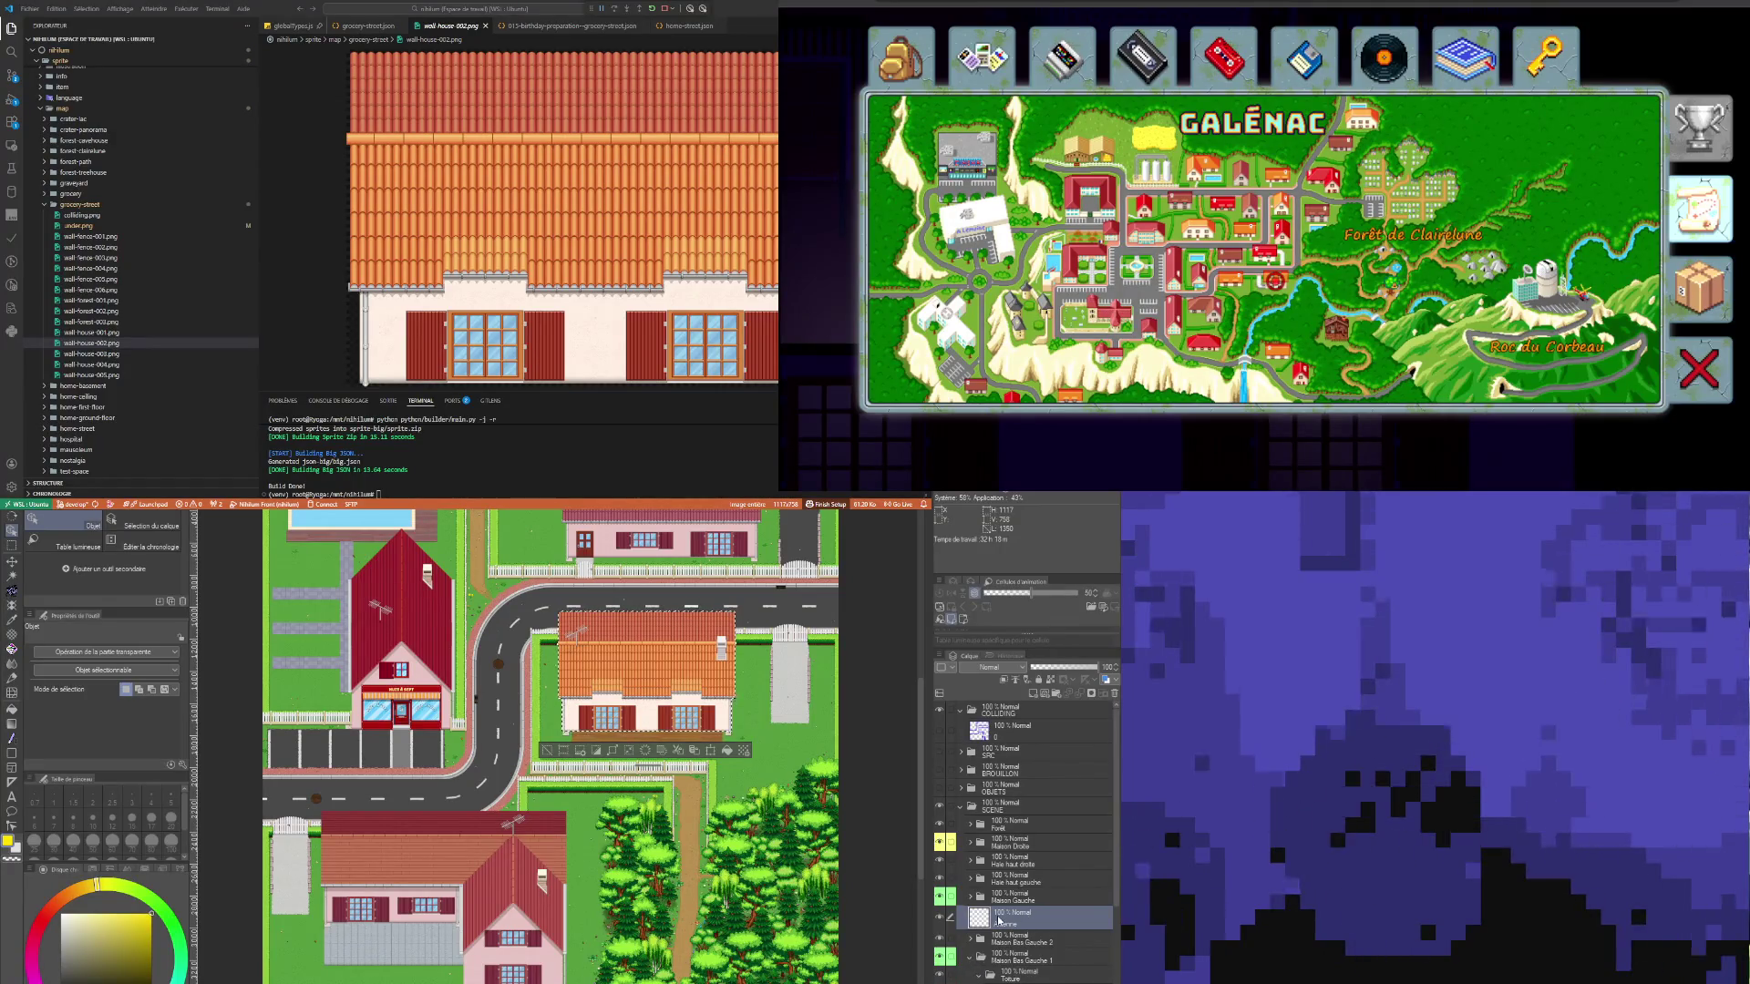
{"action": "left_click_drag", "start_coordinate": [905, 957], "coordinate": [905, 959]}
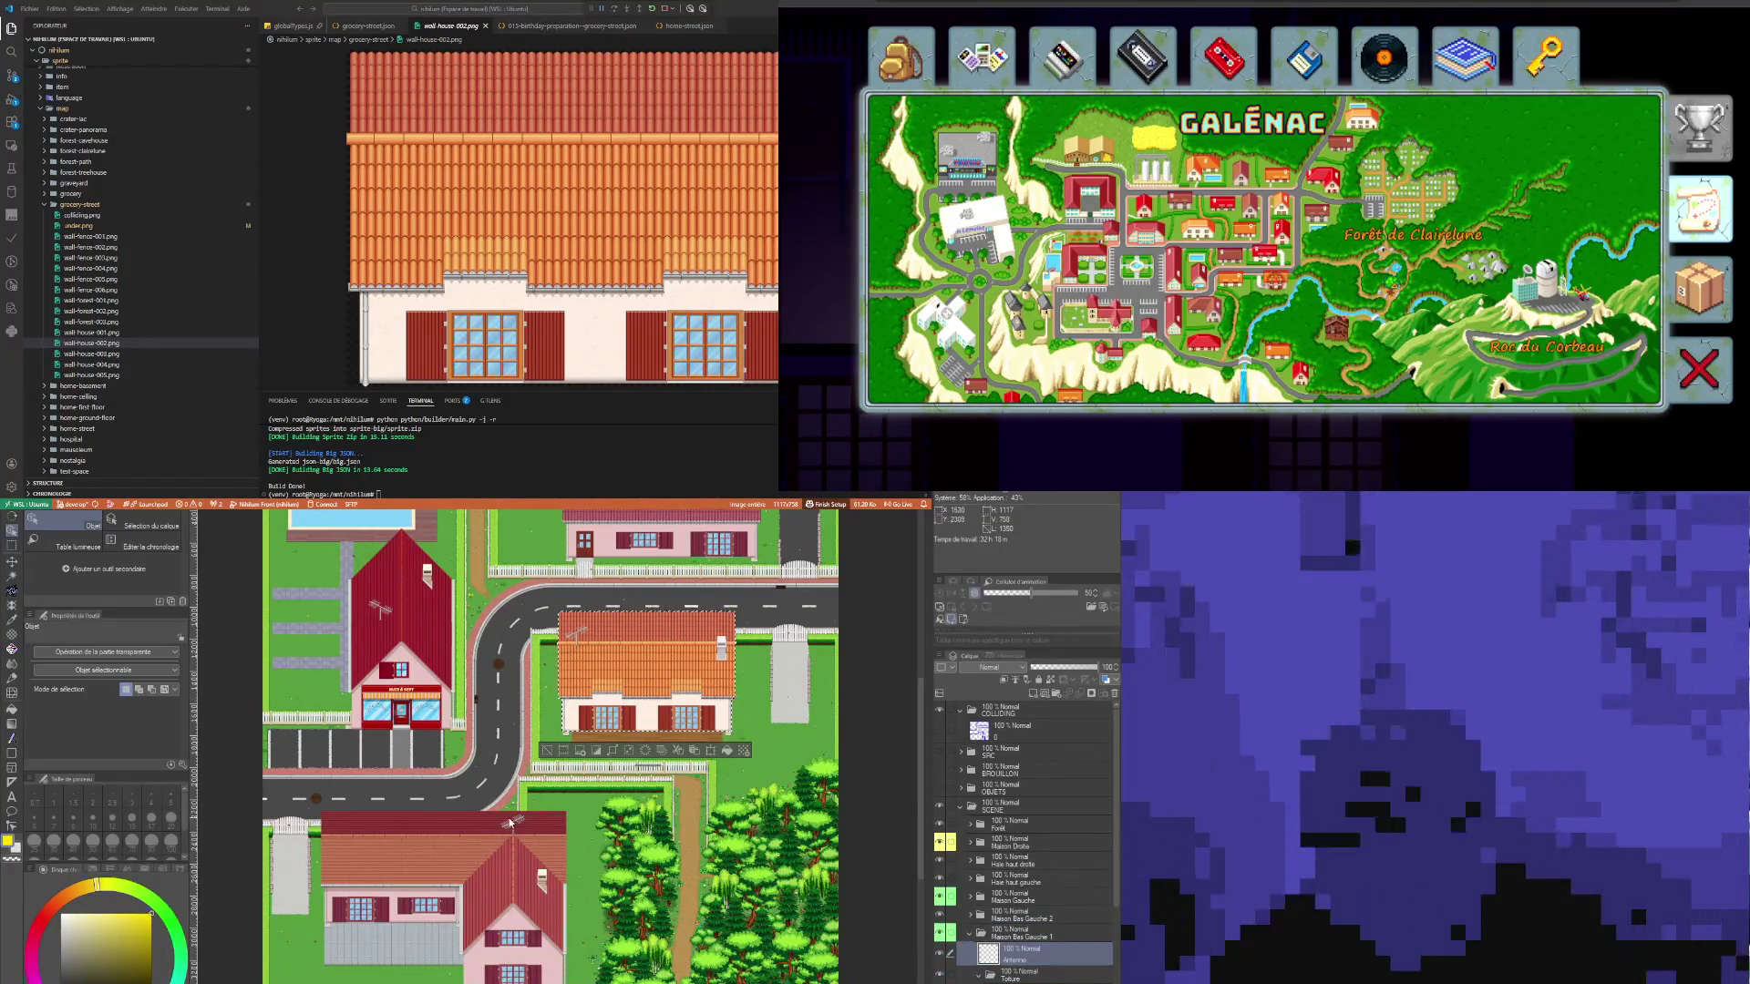
Step: Shift the antenna slightly down and right on the house roof
{"action": "scroll", "coordinate": [514, 826], "scroll_direction": "up", "scroll_amount": 5}
{"action": "scroll", "coordinate": [513, 825], "scroll_direction": "down", "scroll_amount": 3}
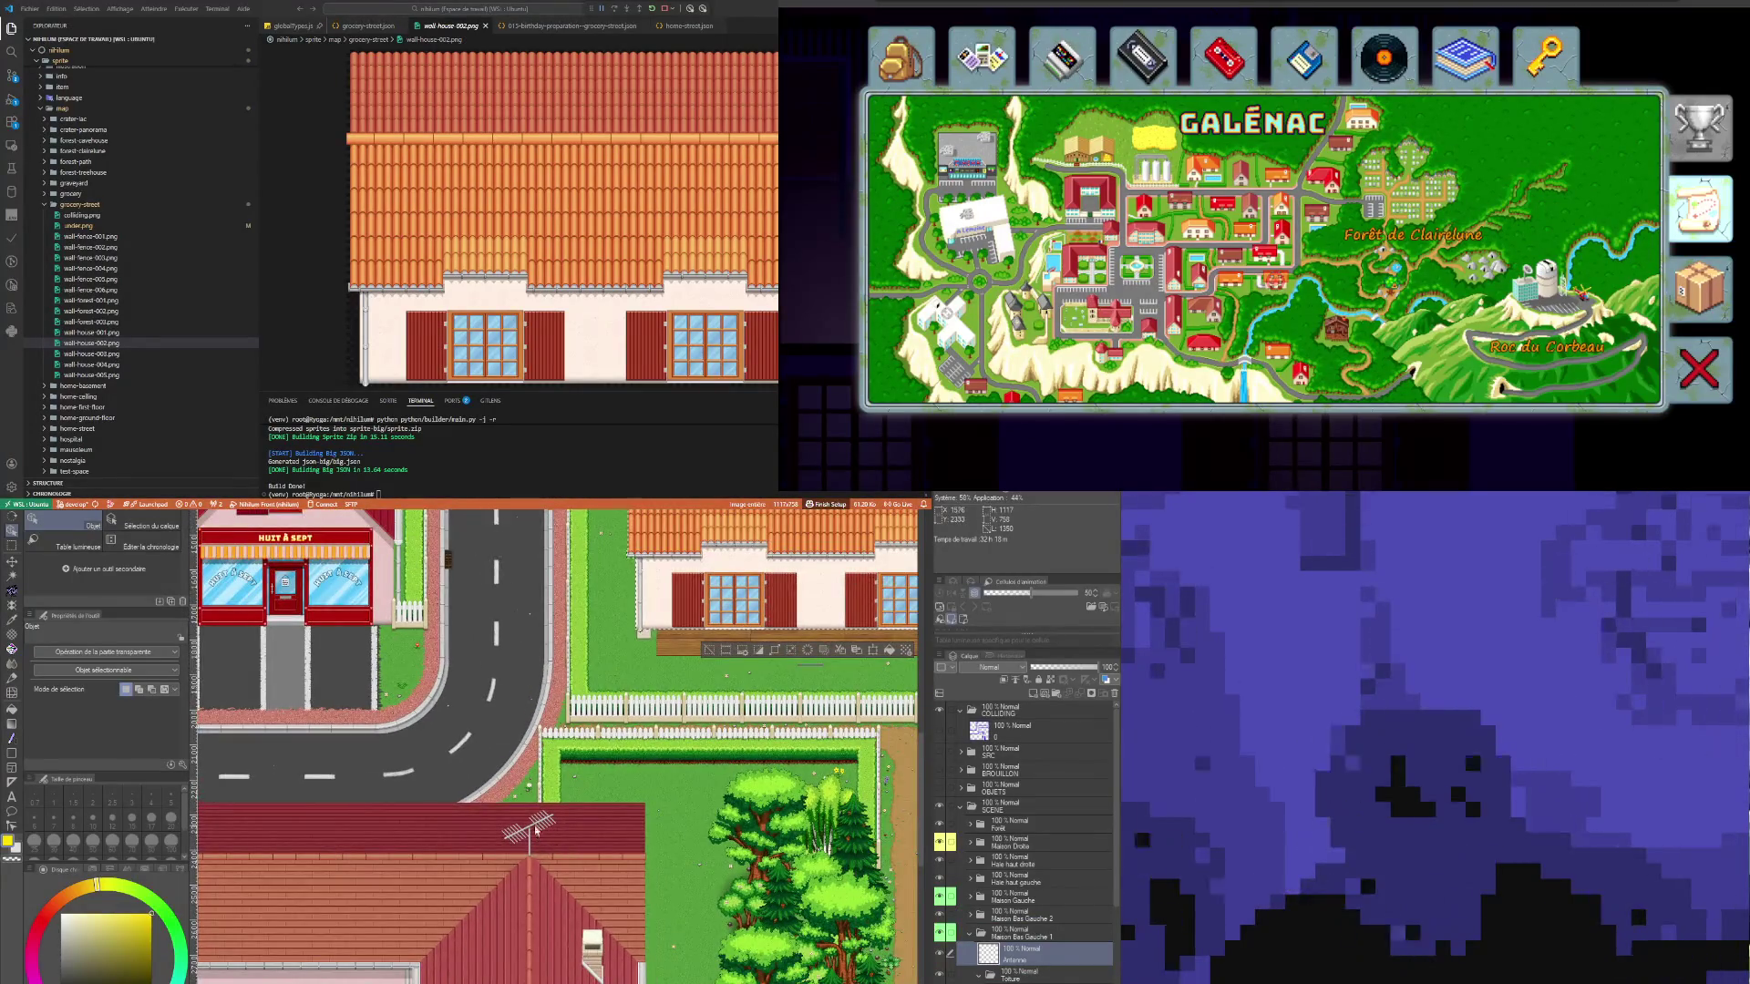
{"action": "scroll", "coordinate": [535, 827], "scroll_direction": "down", "scroll_amount": 3}
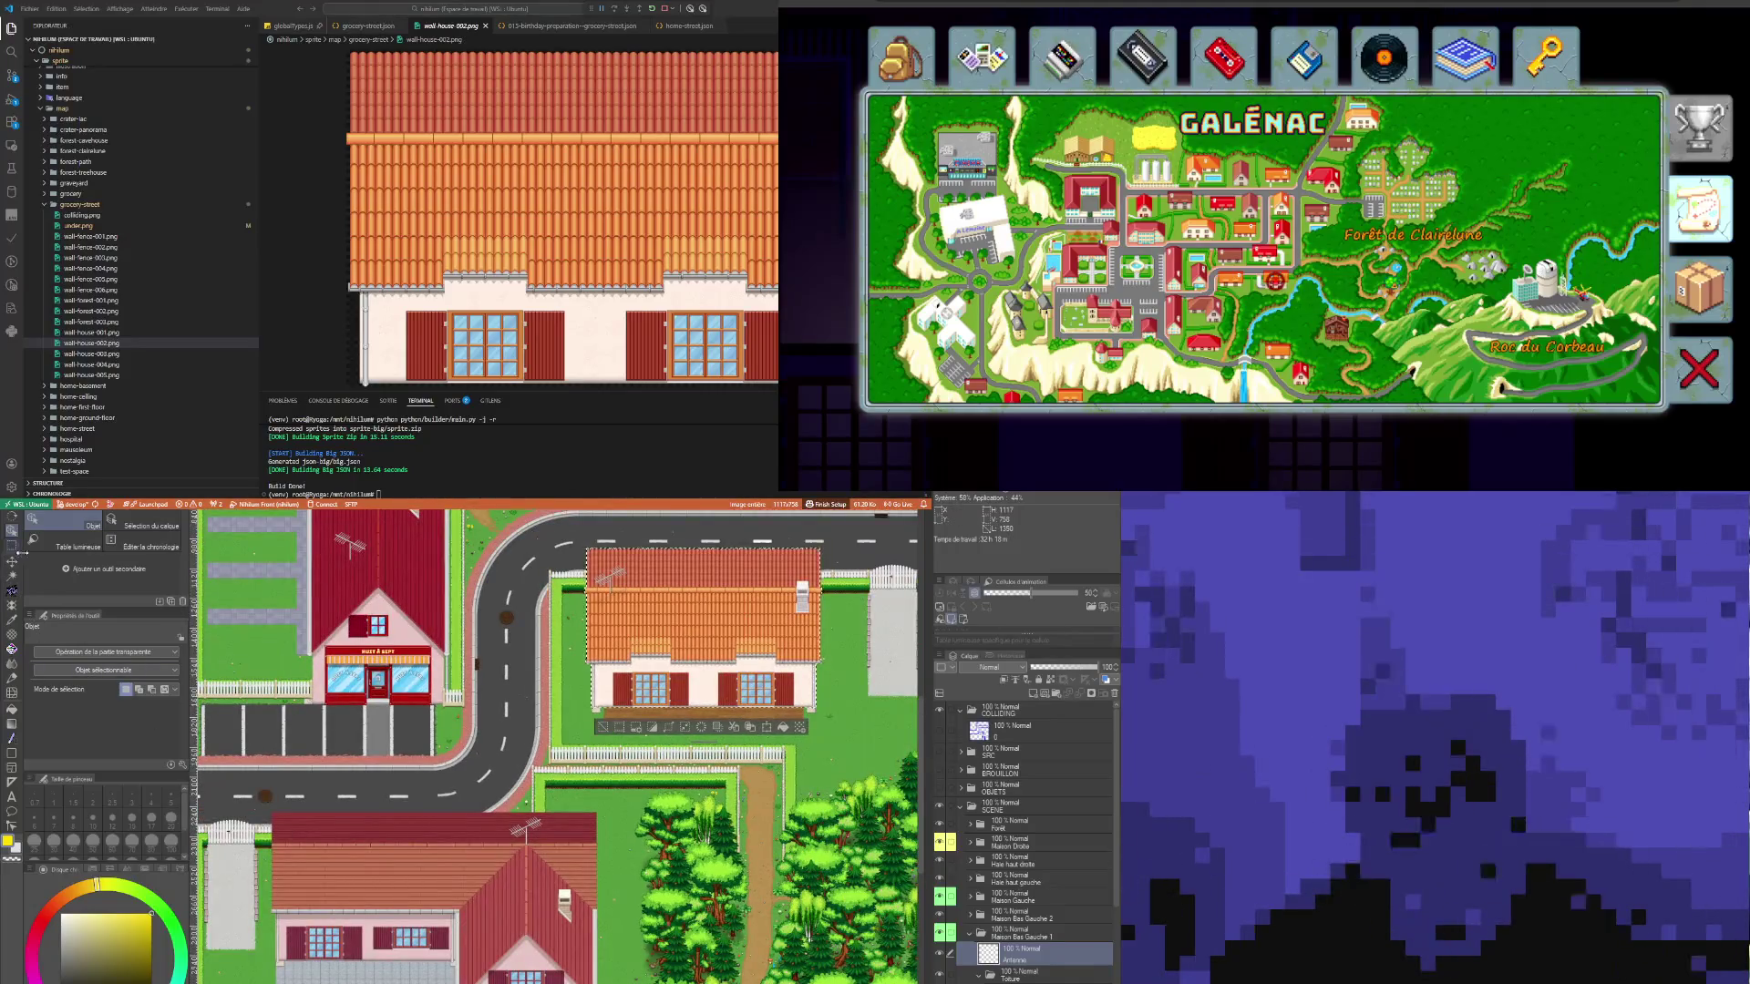
{"action": "left_click", "coordinate": [13, 562]}
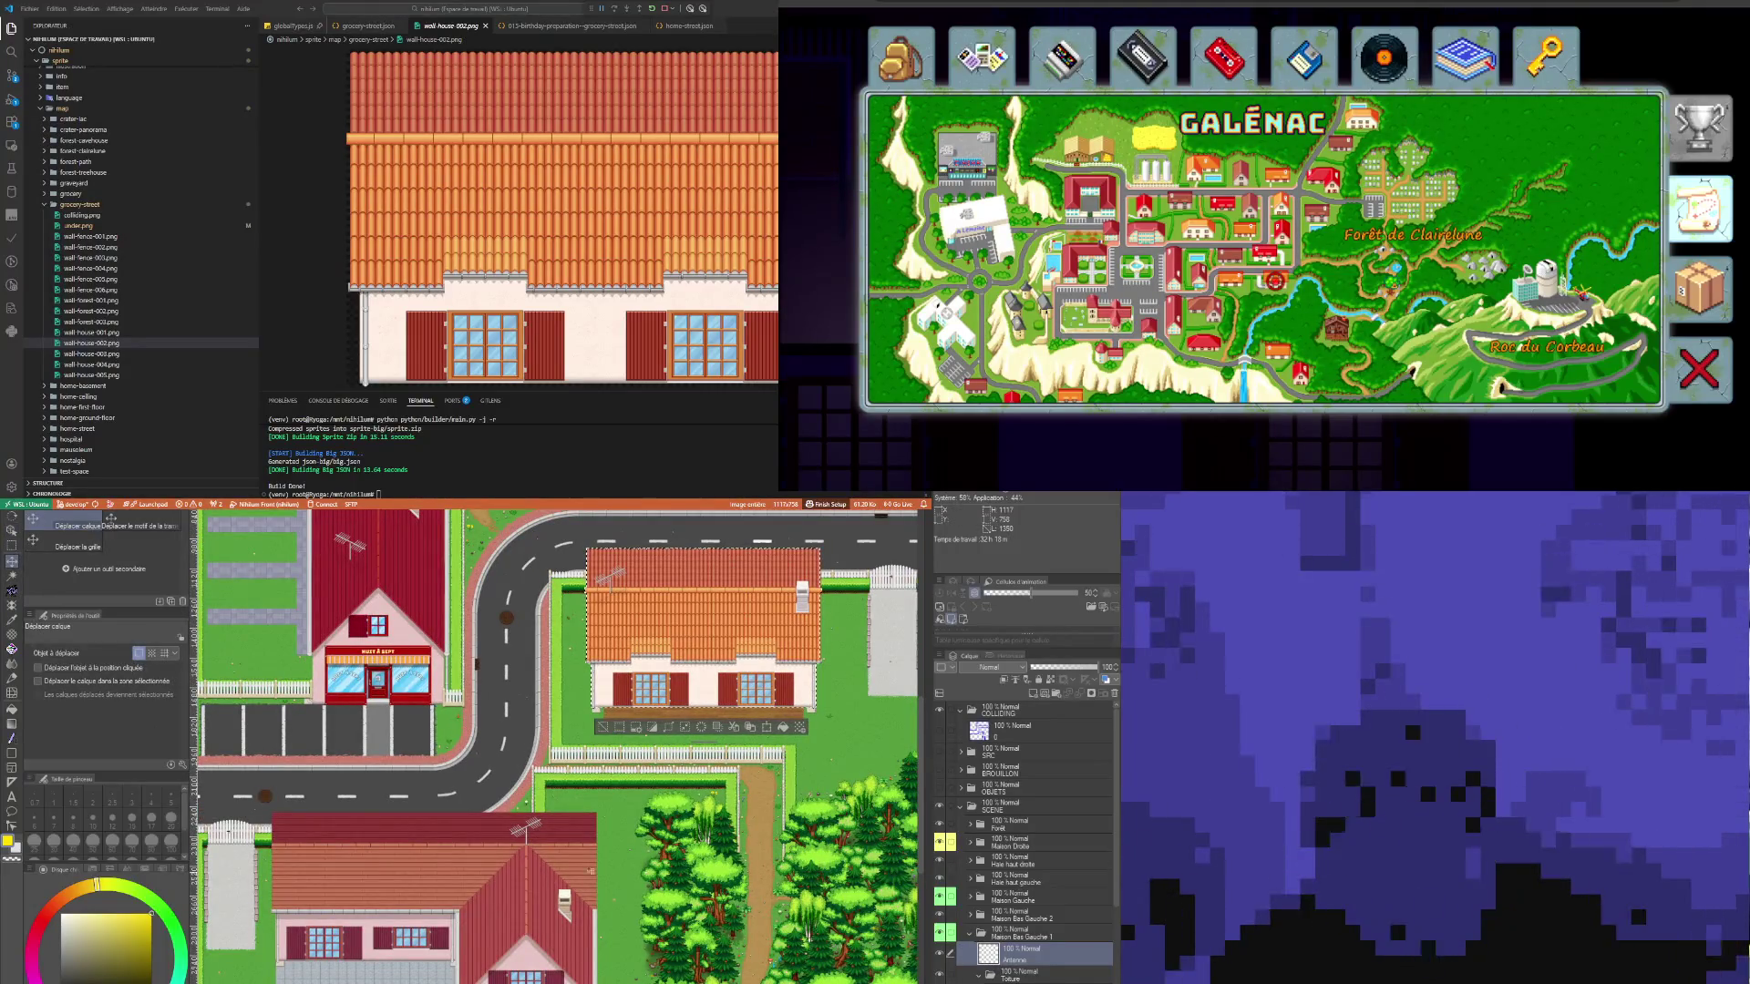
{"action": "scroll", "coordinate": [266, 850], "scroll_direction": "up", "scroll_amount": 4}
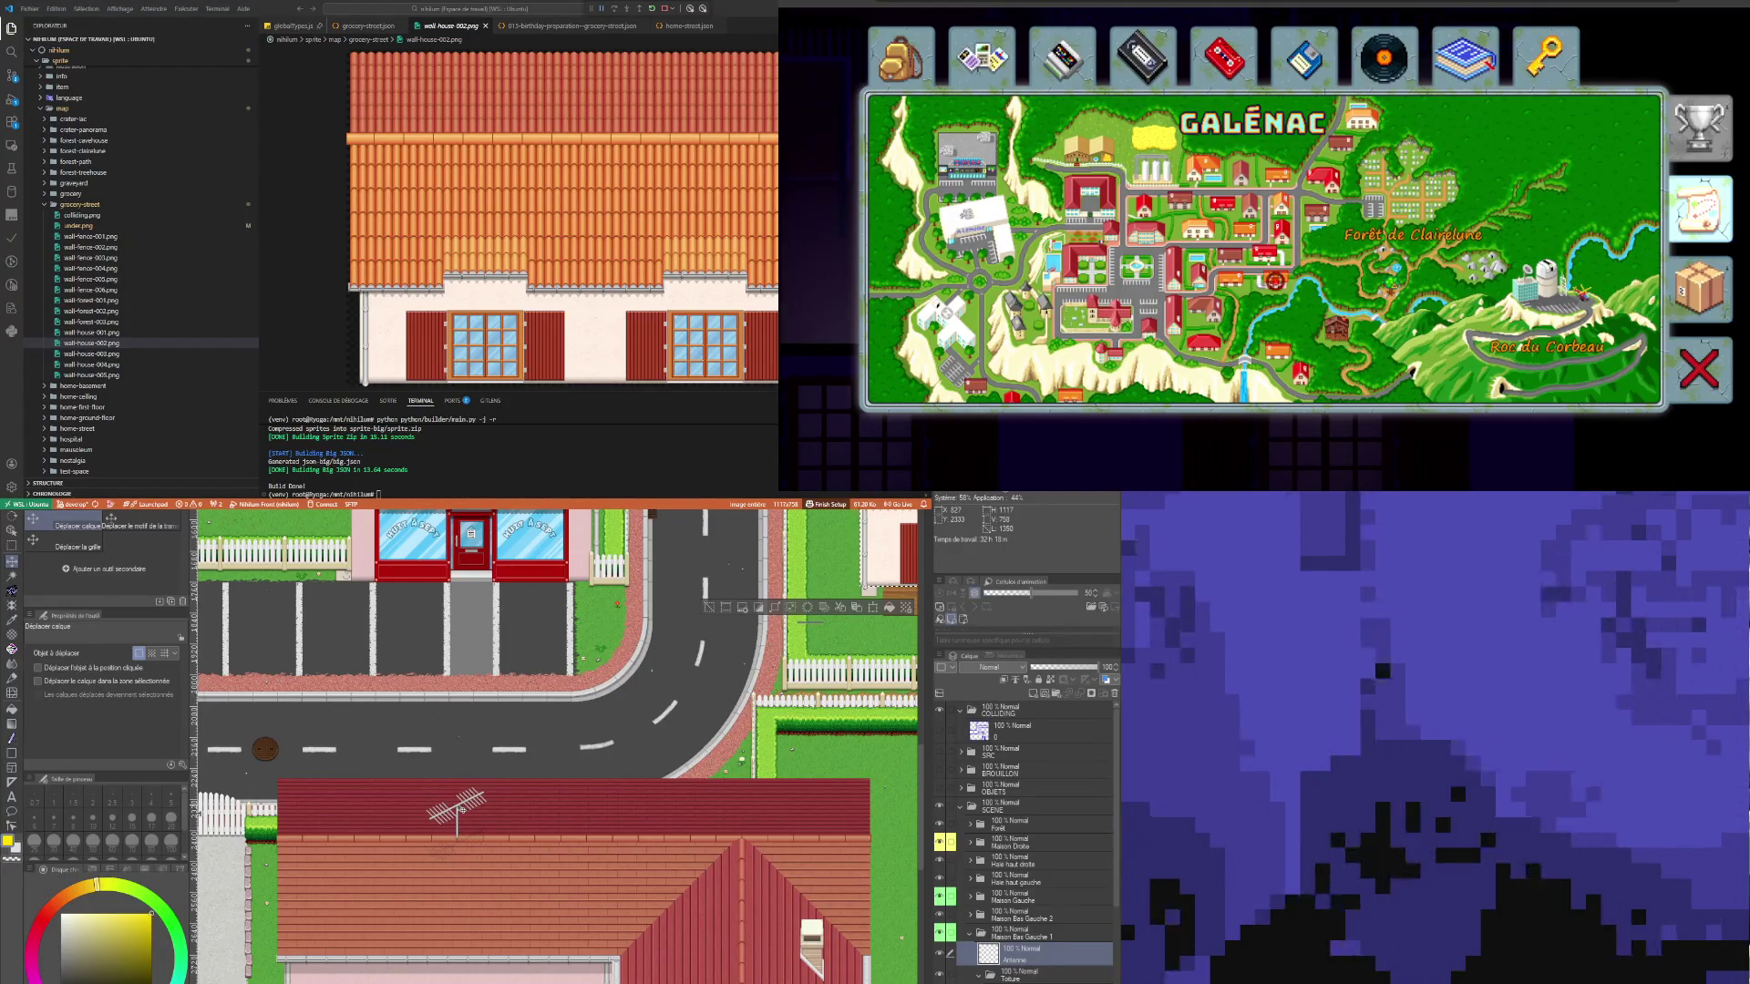
{"action": "scroll", "coordinate": [462, 809], "scroll_direction": "up", "scroll_amount": 5}
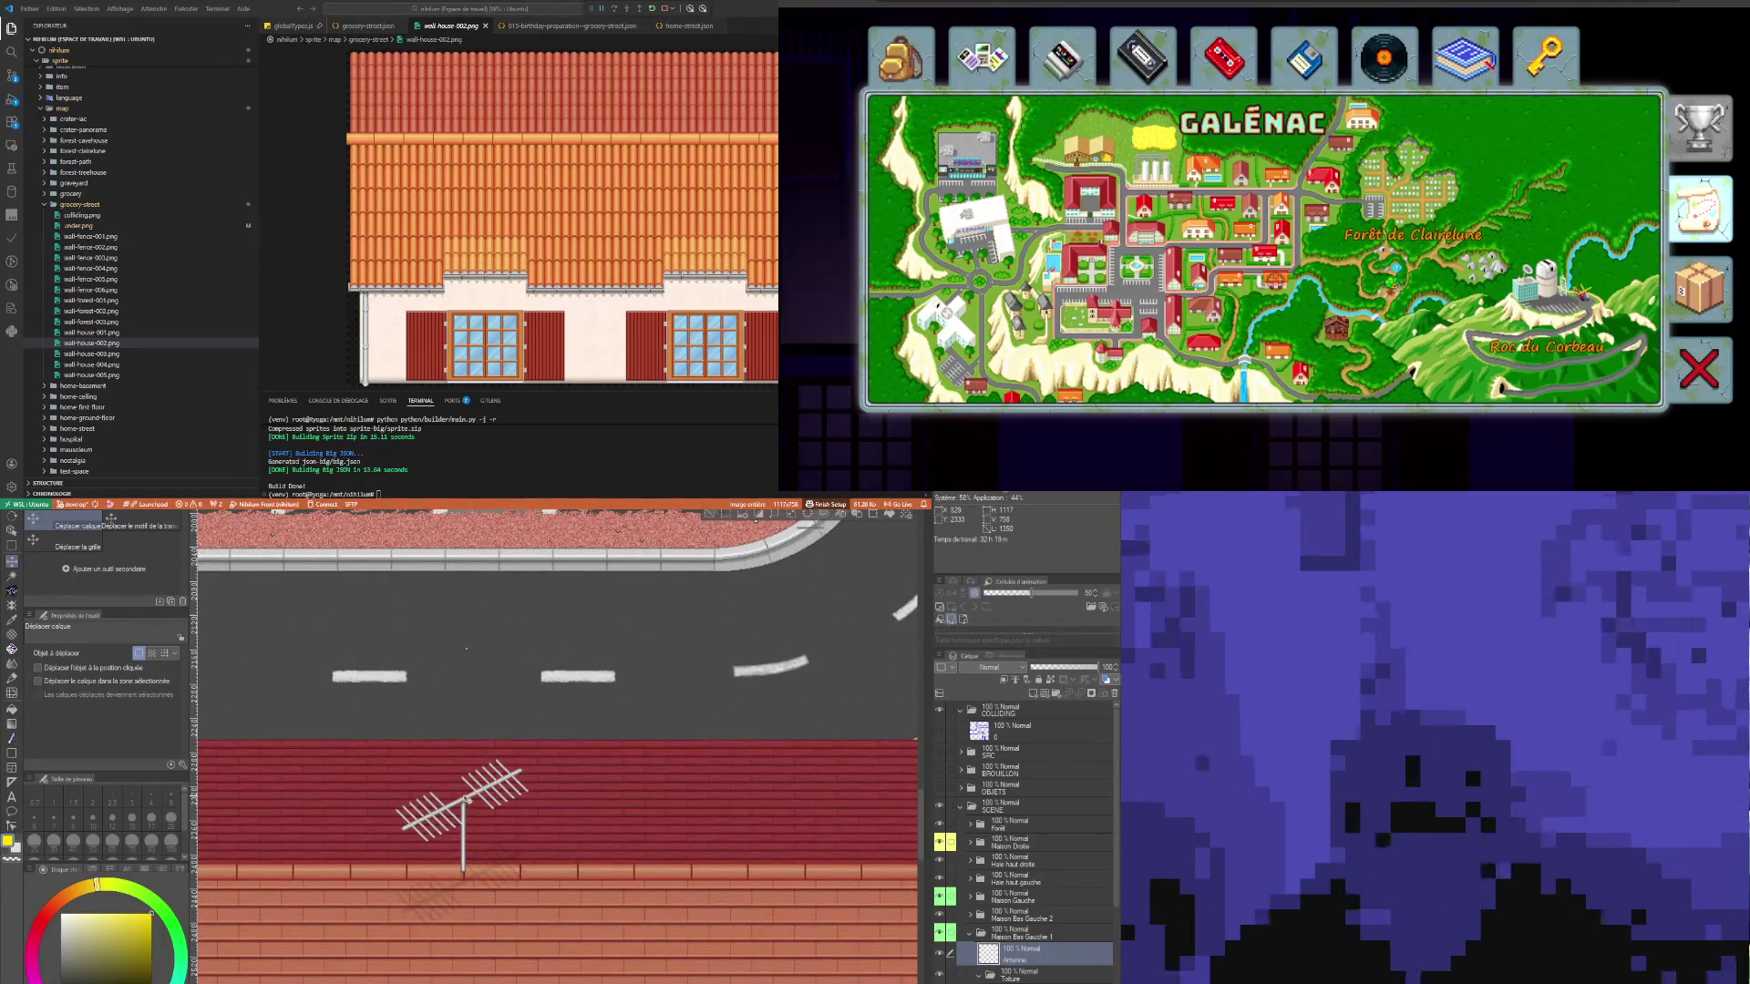
{"action": "left_click_drag", "start_coordinate": [467, 801], "coordinate": [471, 816]}
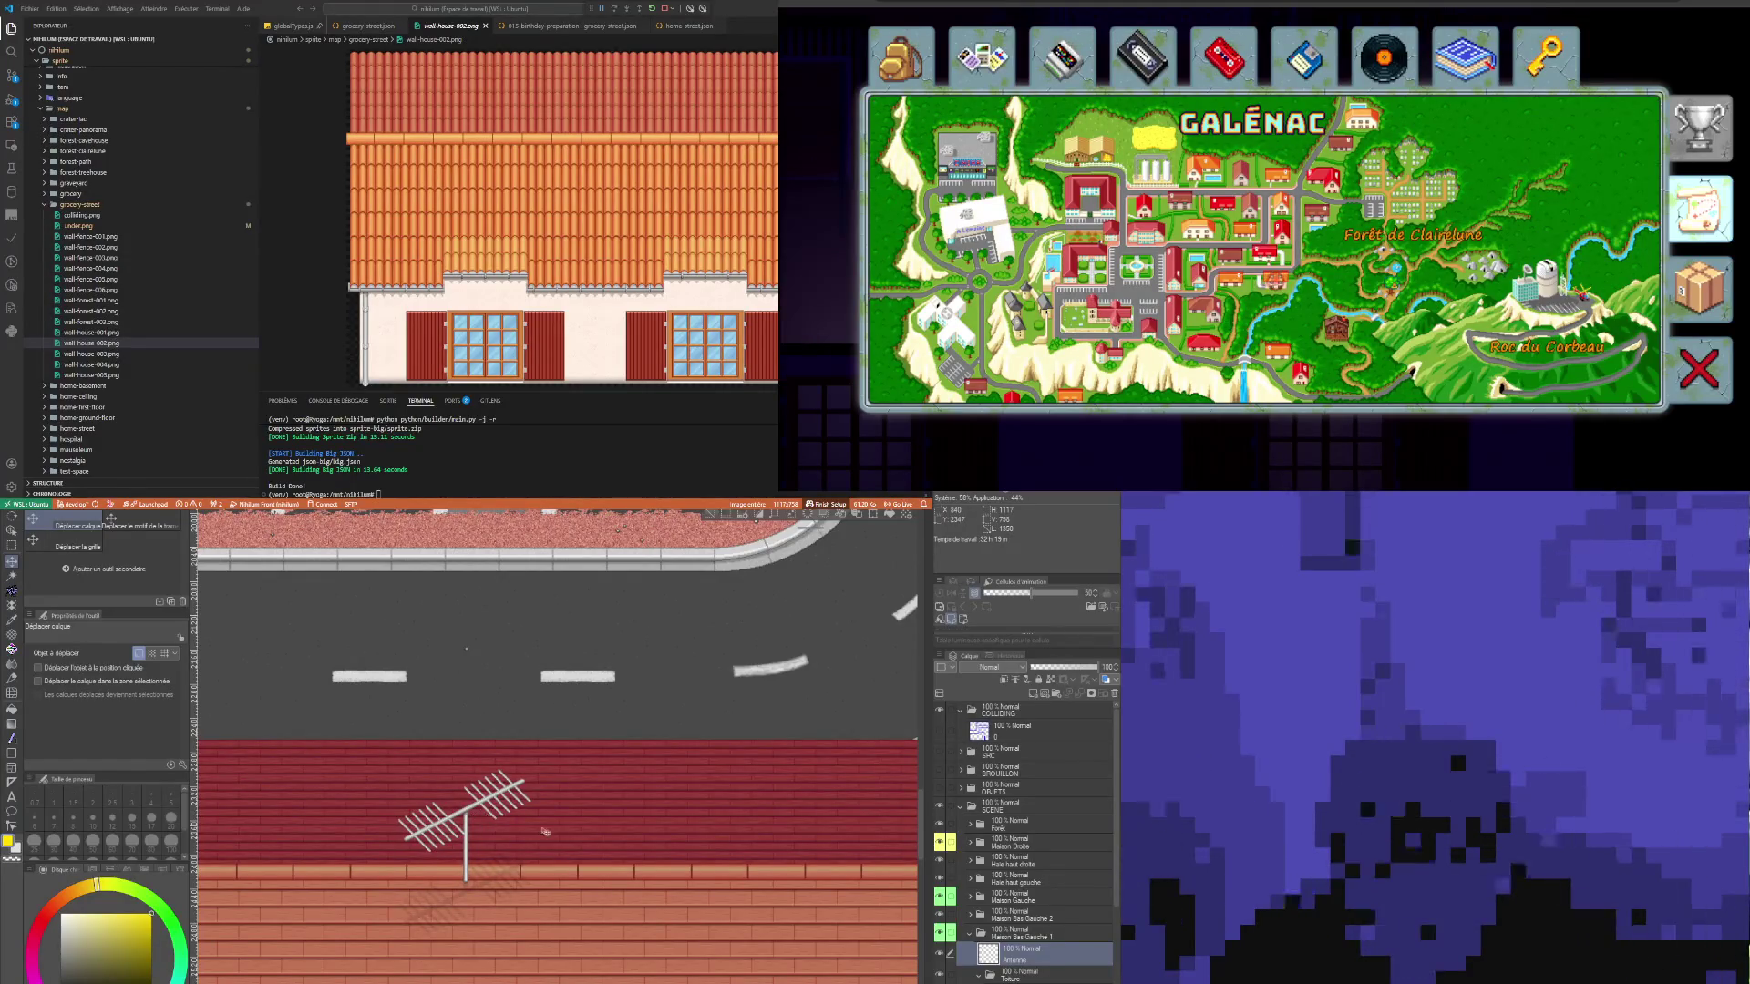
Step: Select the Maison Bas Gauche 1 folder and pick the lower-left house on the map
{"action": "scroll", "coordinate": [641, 857], "scroll_direction": "down", "scroll_amount": 5}
{"action": "scroll", "coordinate": [641, 856], "scroll_direction": "down", "scroll_amount": 2}
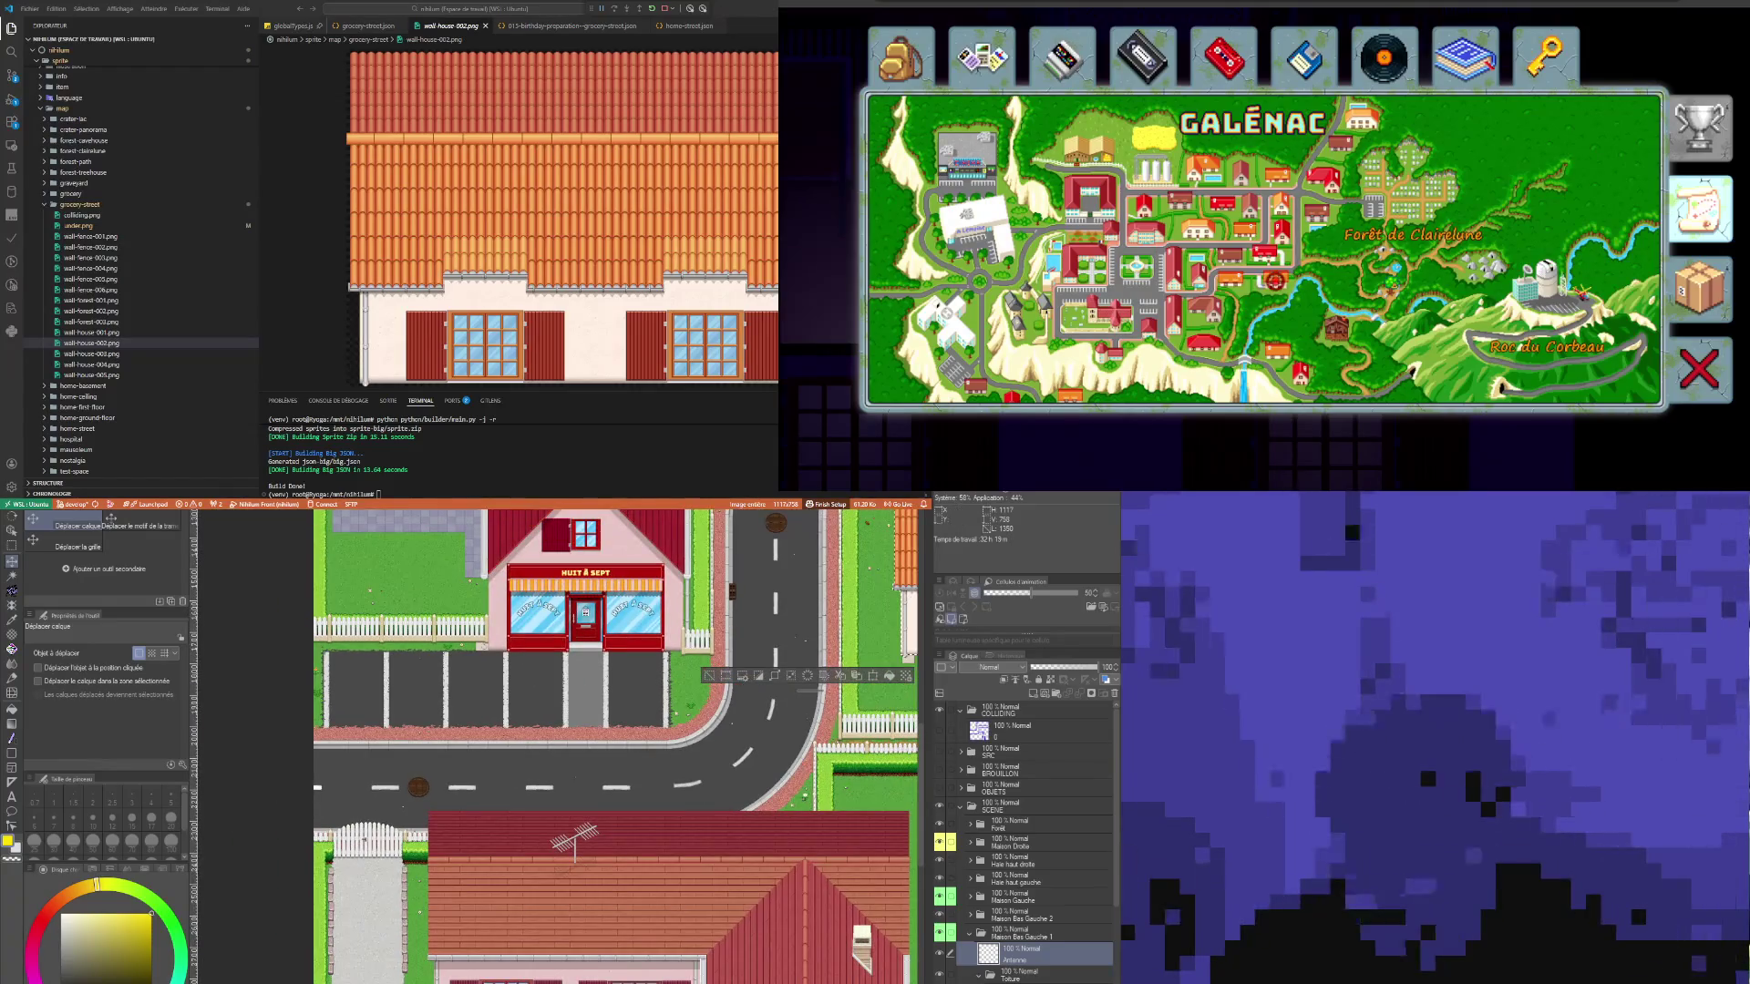
{"action": "scroll", "coordinate": [429, 731], "scroll_direction": "down", "scroll_amount": 2}
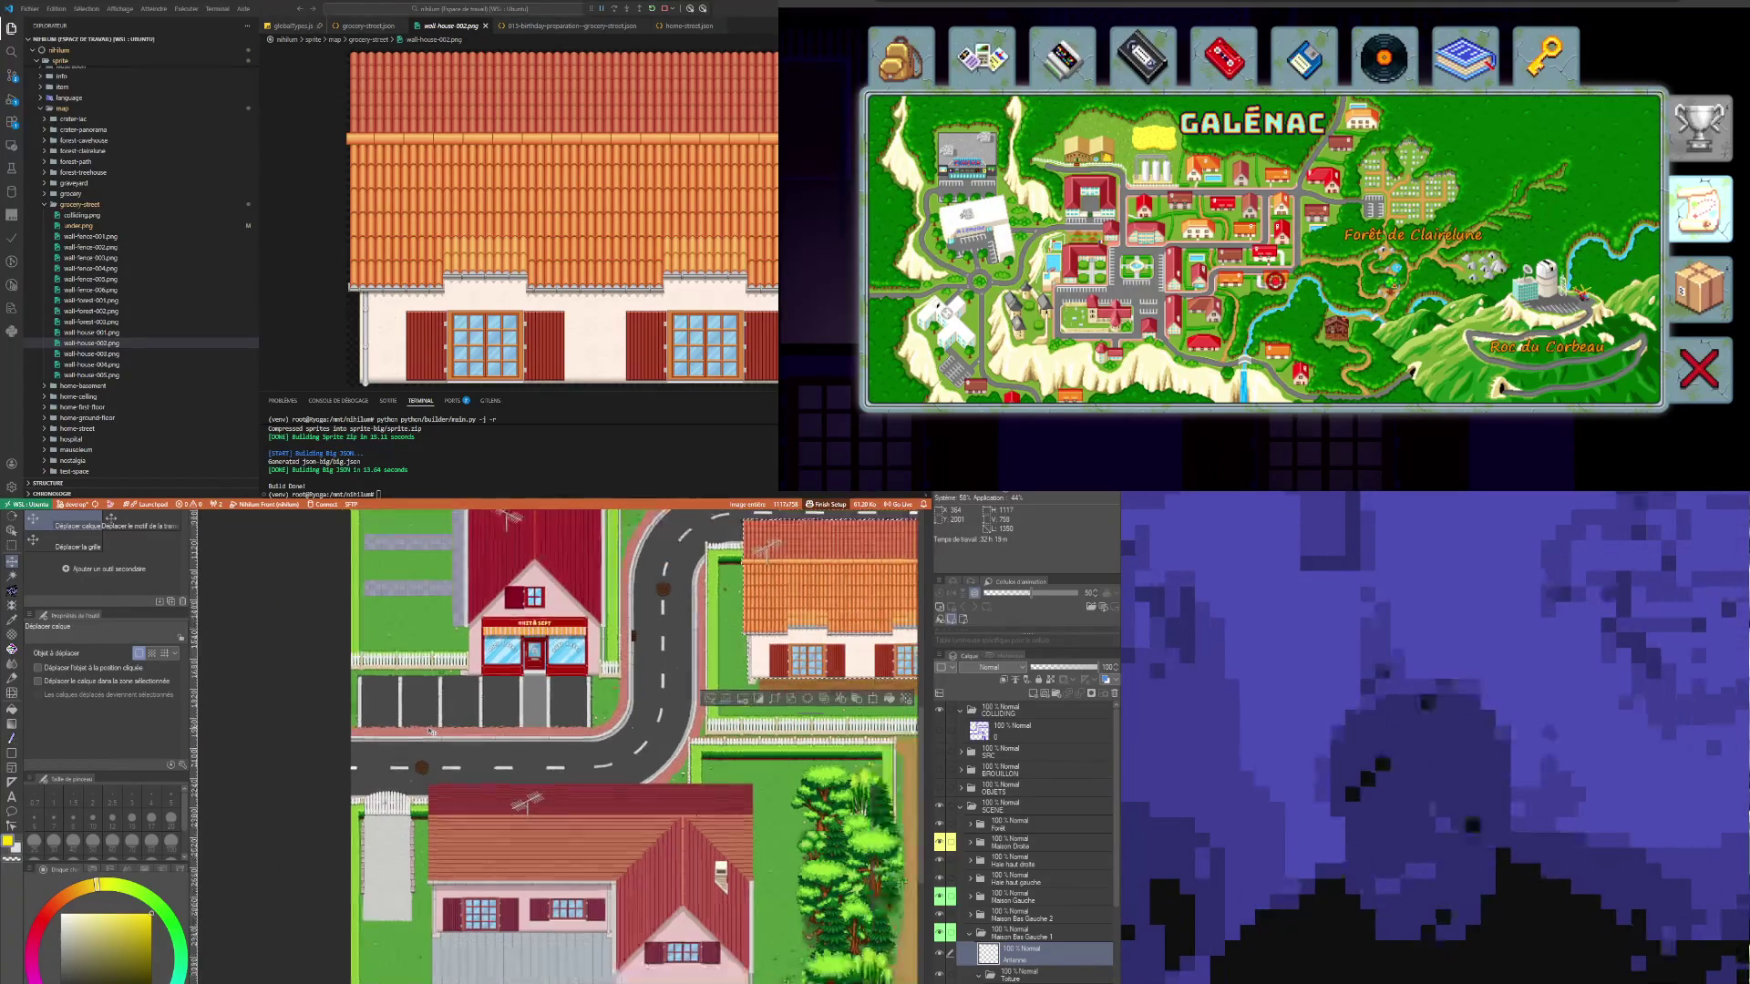
{"action": "left_click", "coordinate": [1032, 921]}
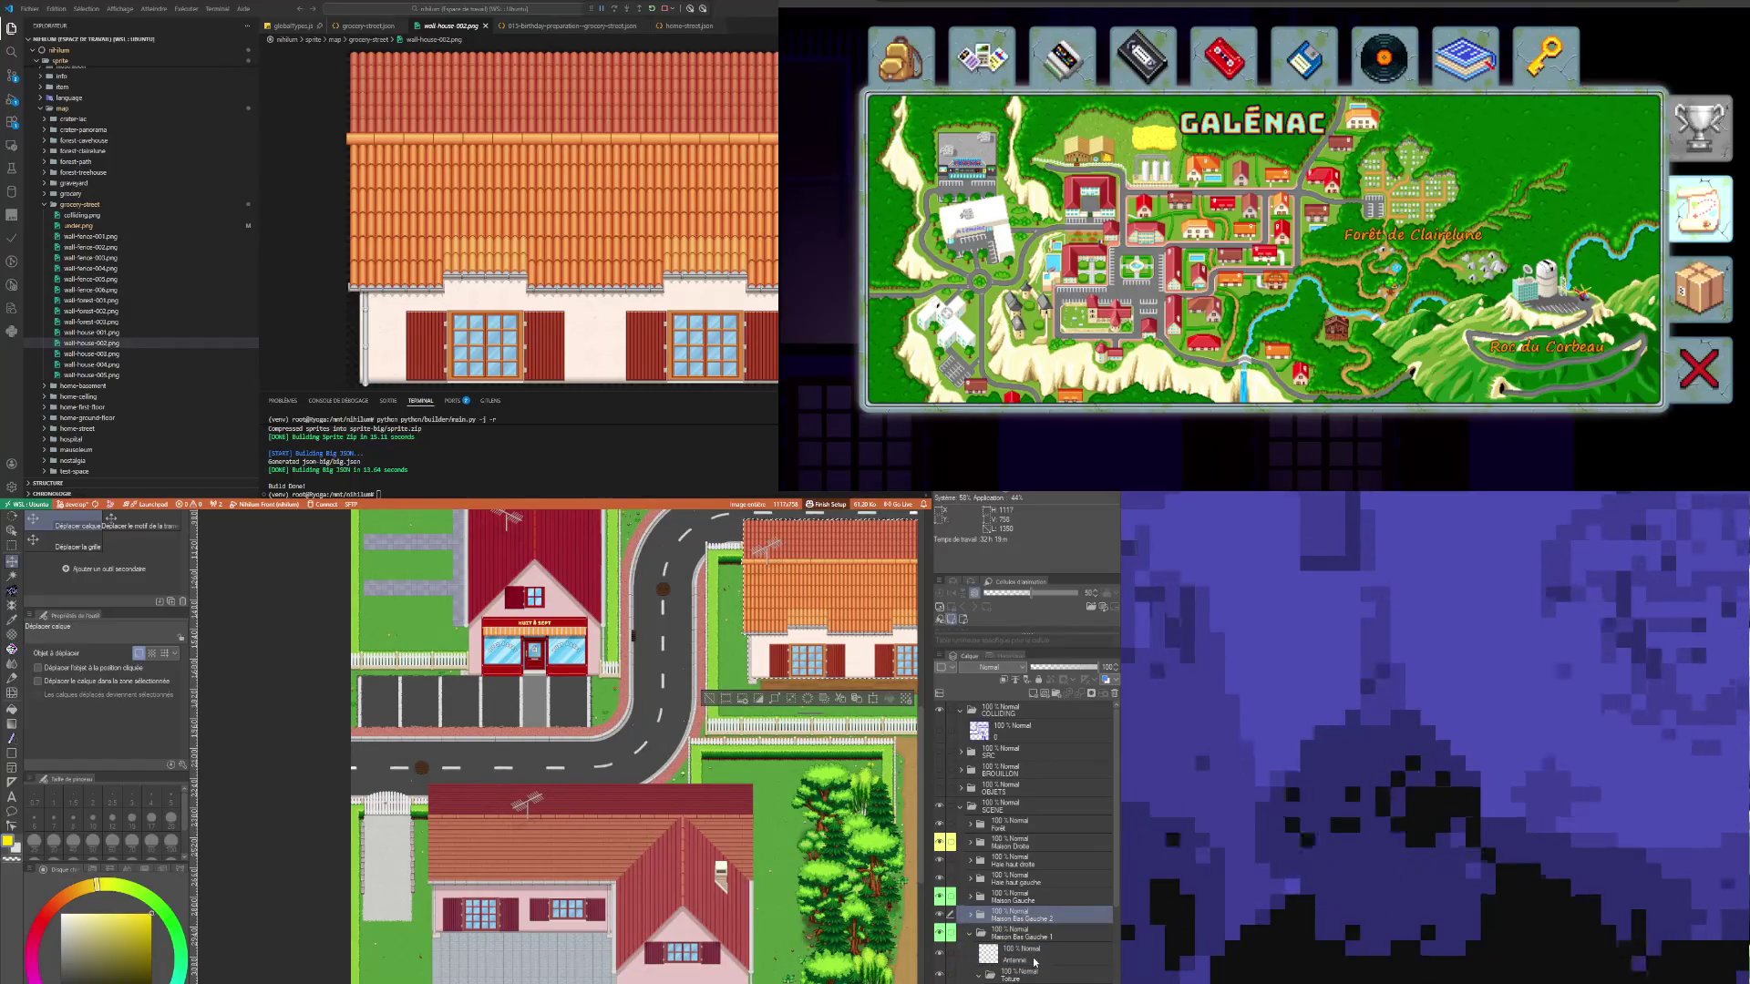
{"action": "left_click", "coordinate": [1032, 937]}
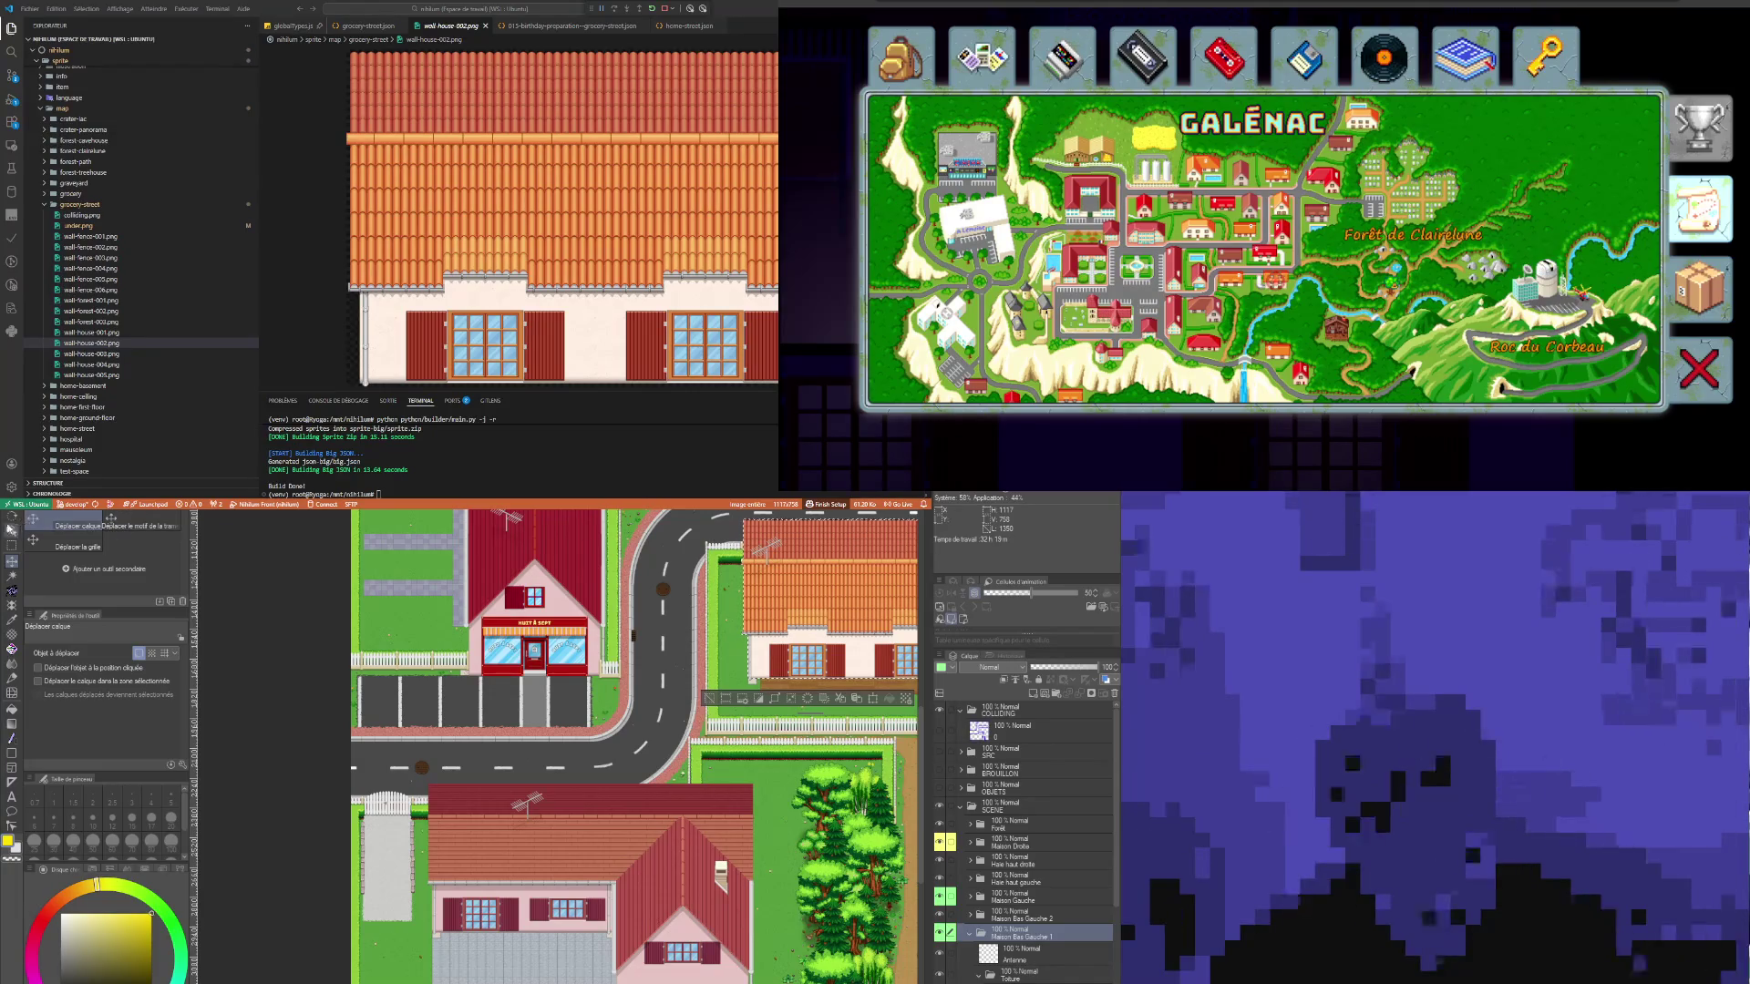
{"action": "left_click", "coordinate": [12, 575]}
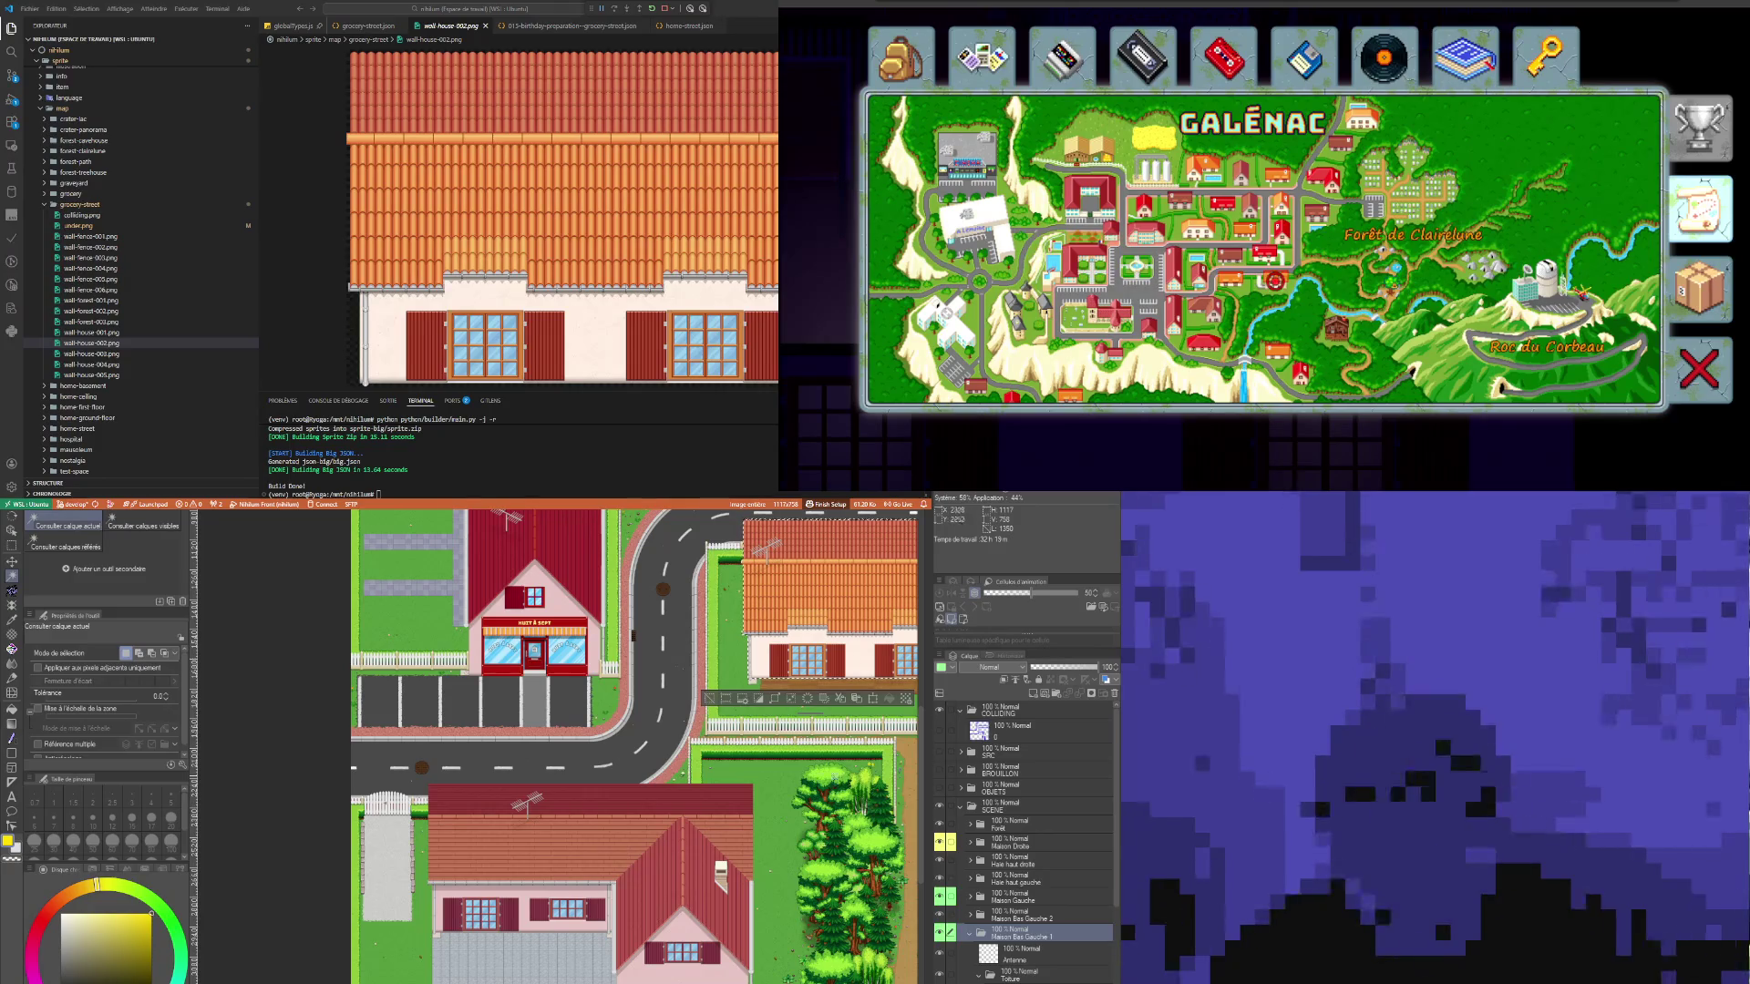
{"action": "left_click", "coordinate": [673, 820]}
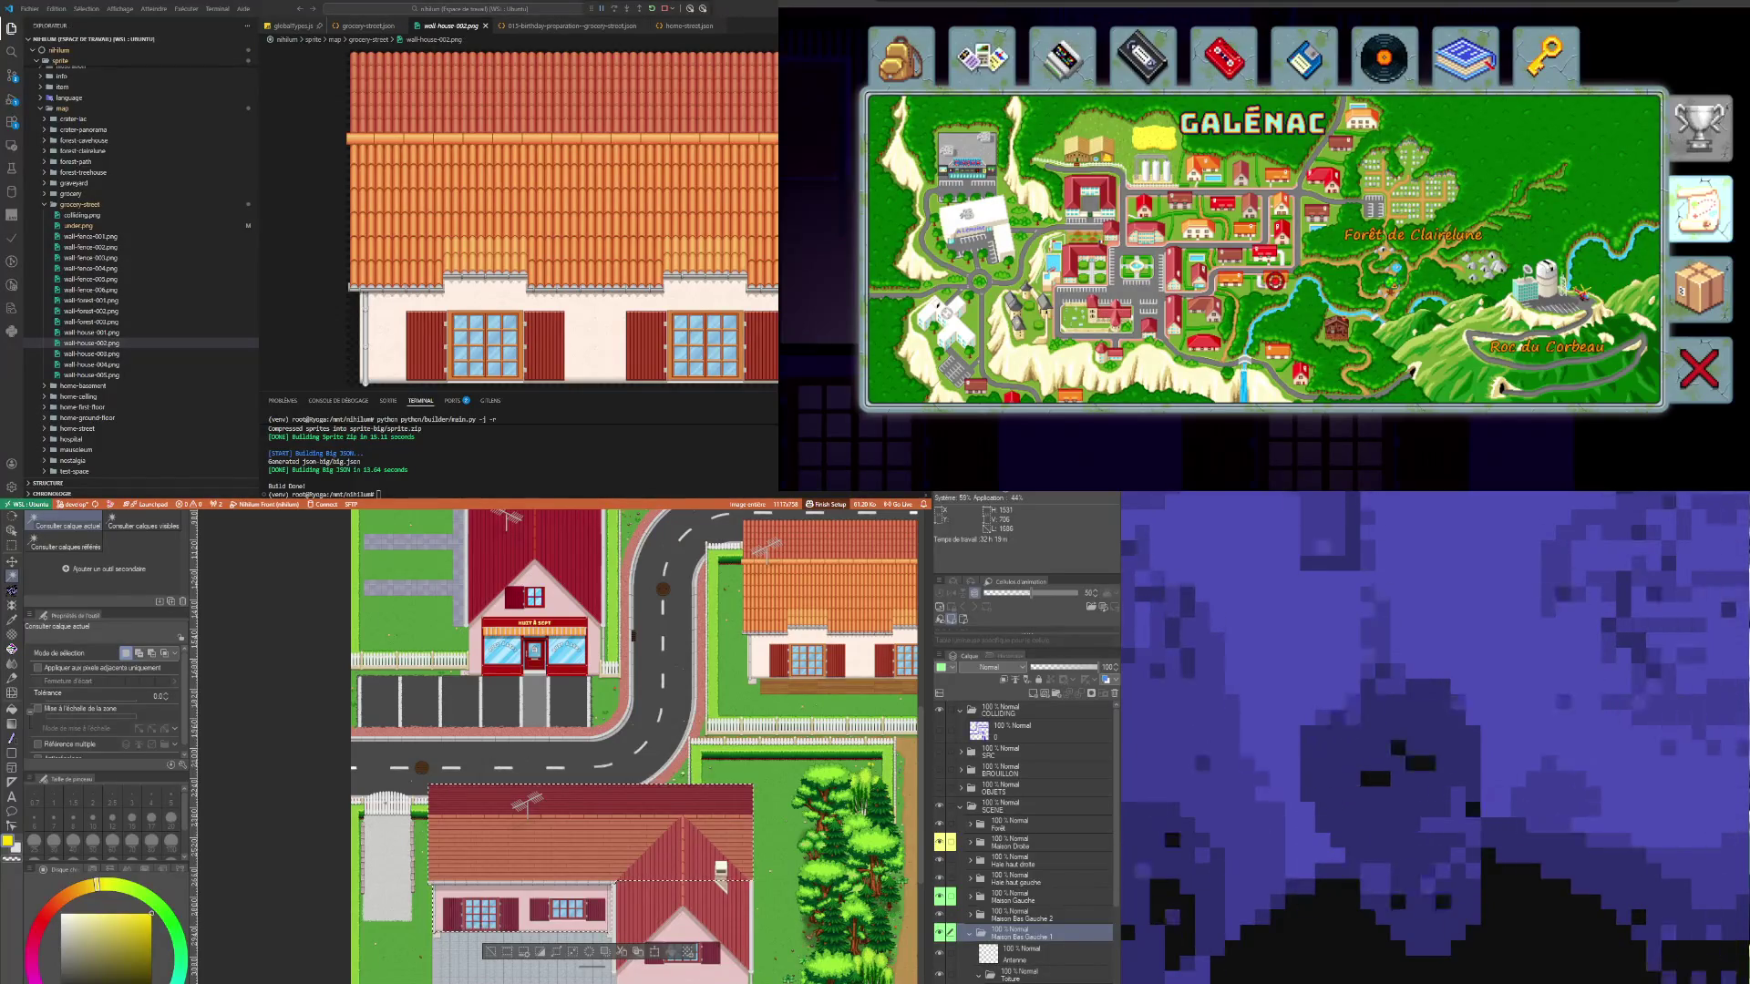
Step: Open the lower-left house as its own document, fit it in view, and select the whole canvas
{"action": "key", "text": "ctrl+Tab"}
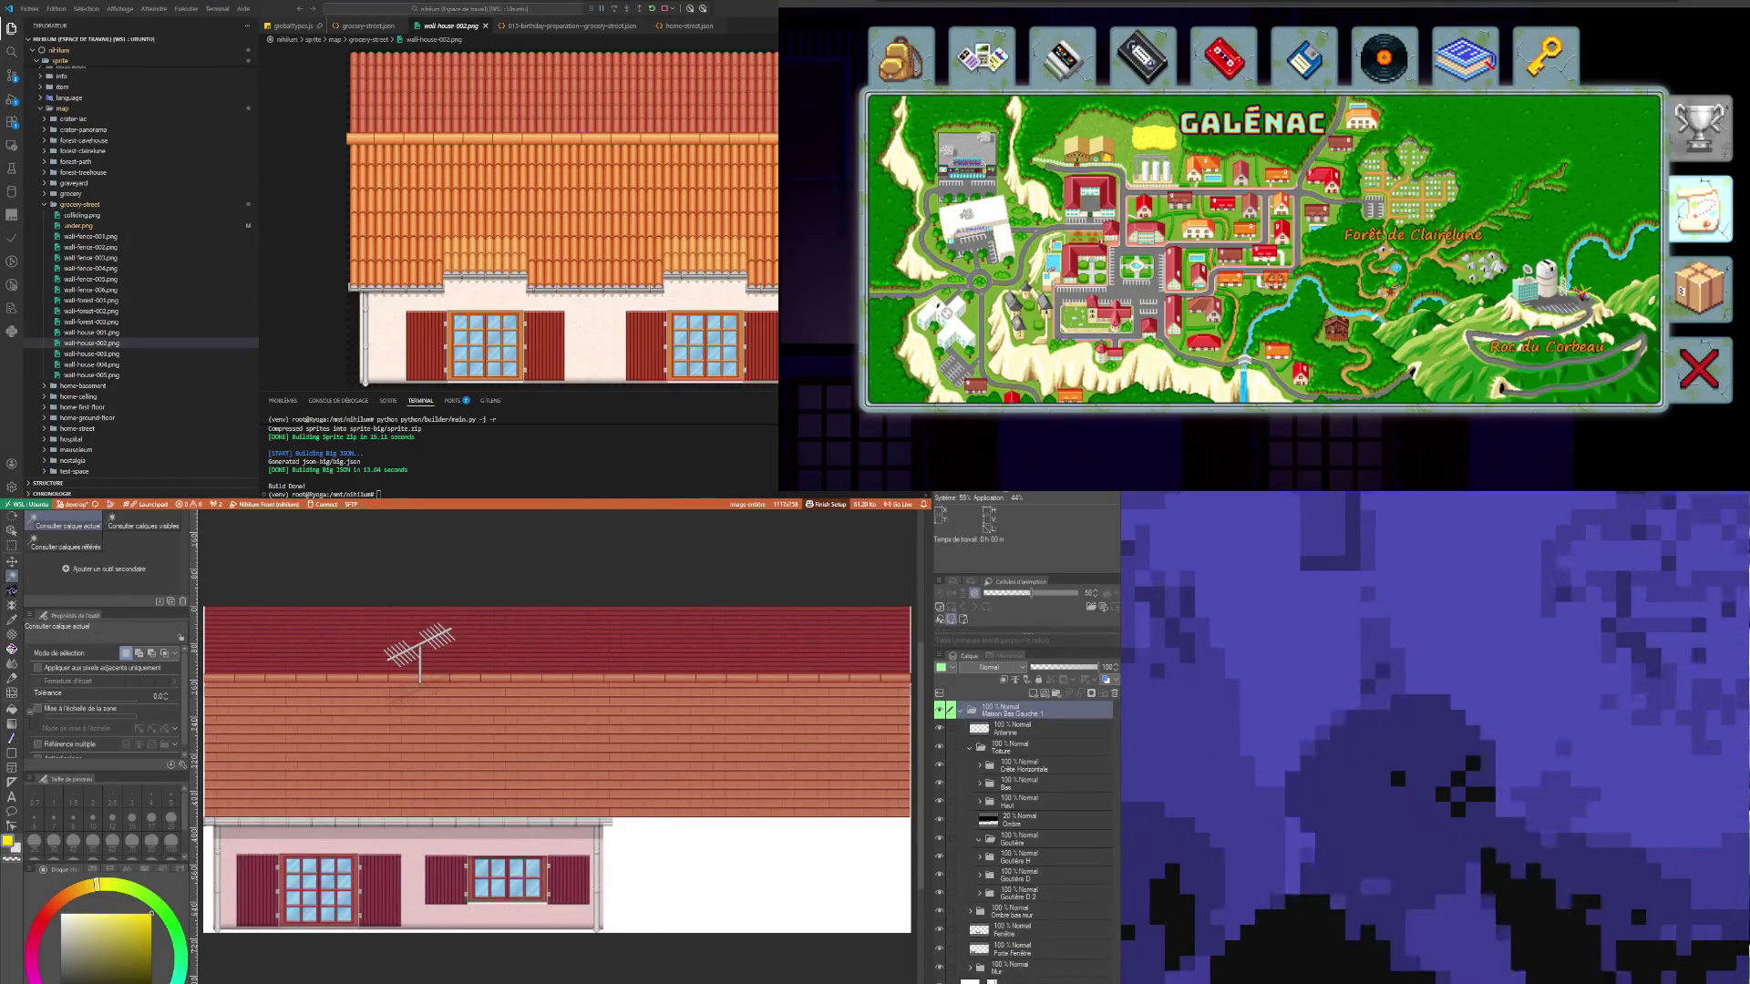
{"action": "key", "text": "ctrl+minus"}
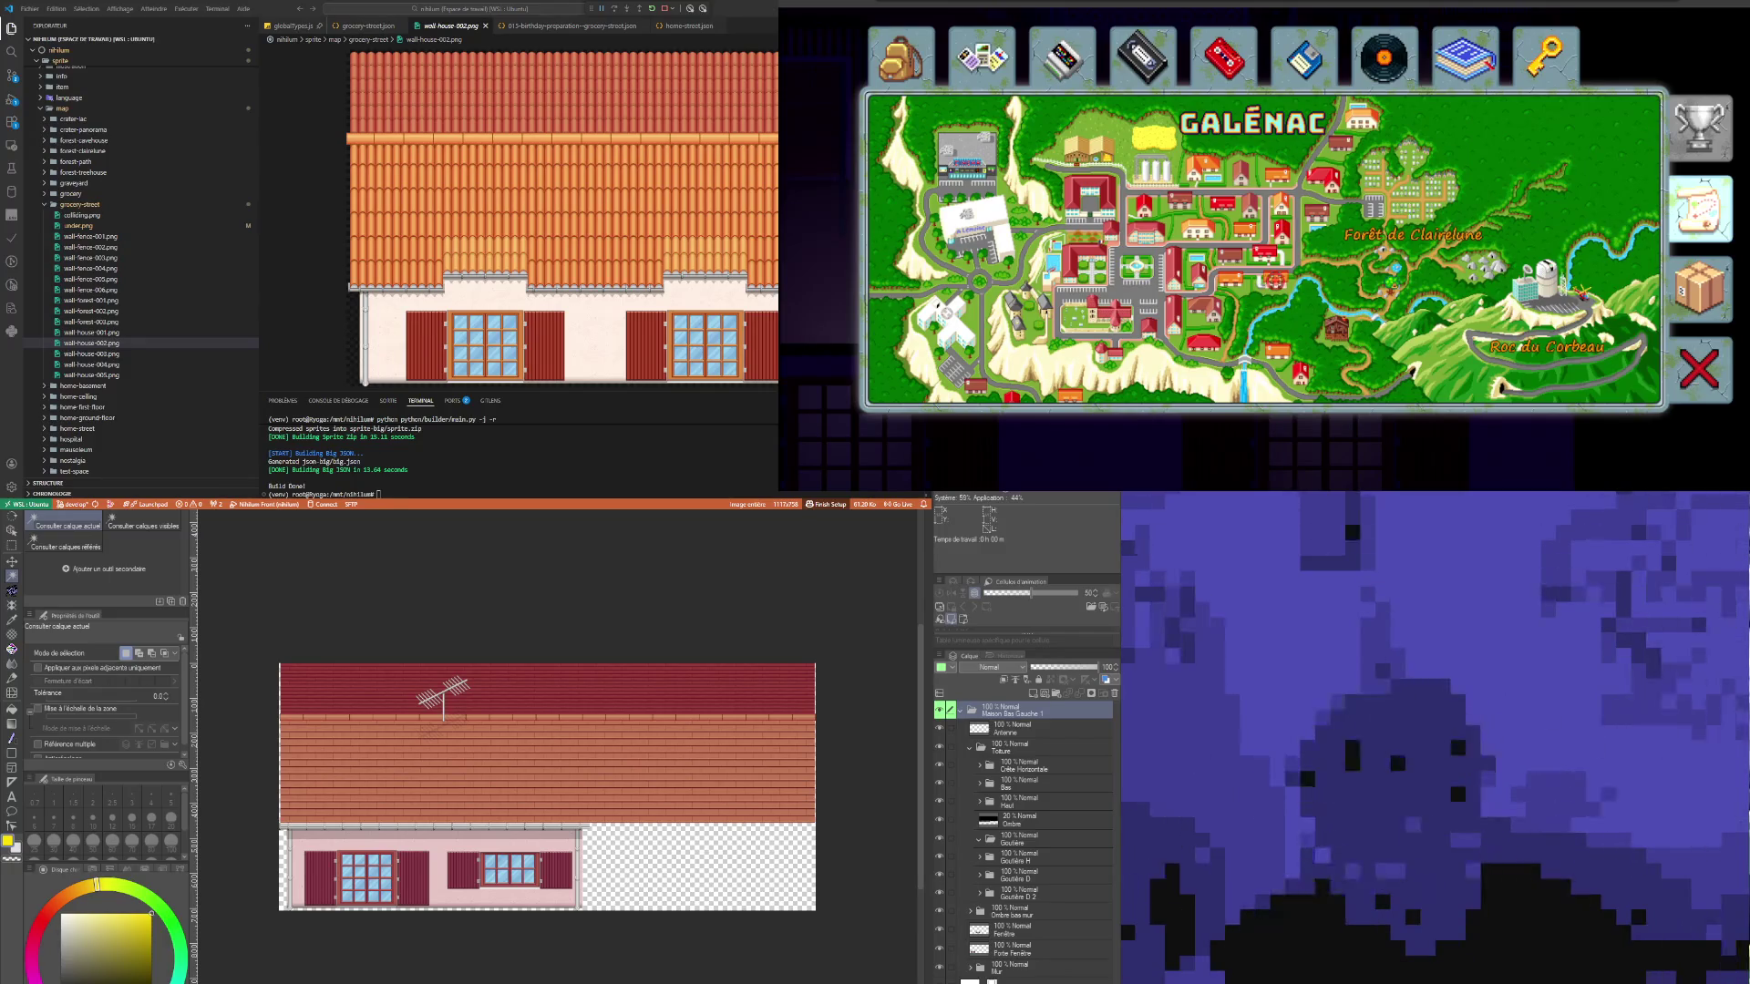
{"action": "key", "text": "ctrl+a"}
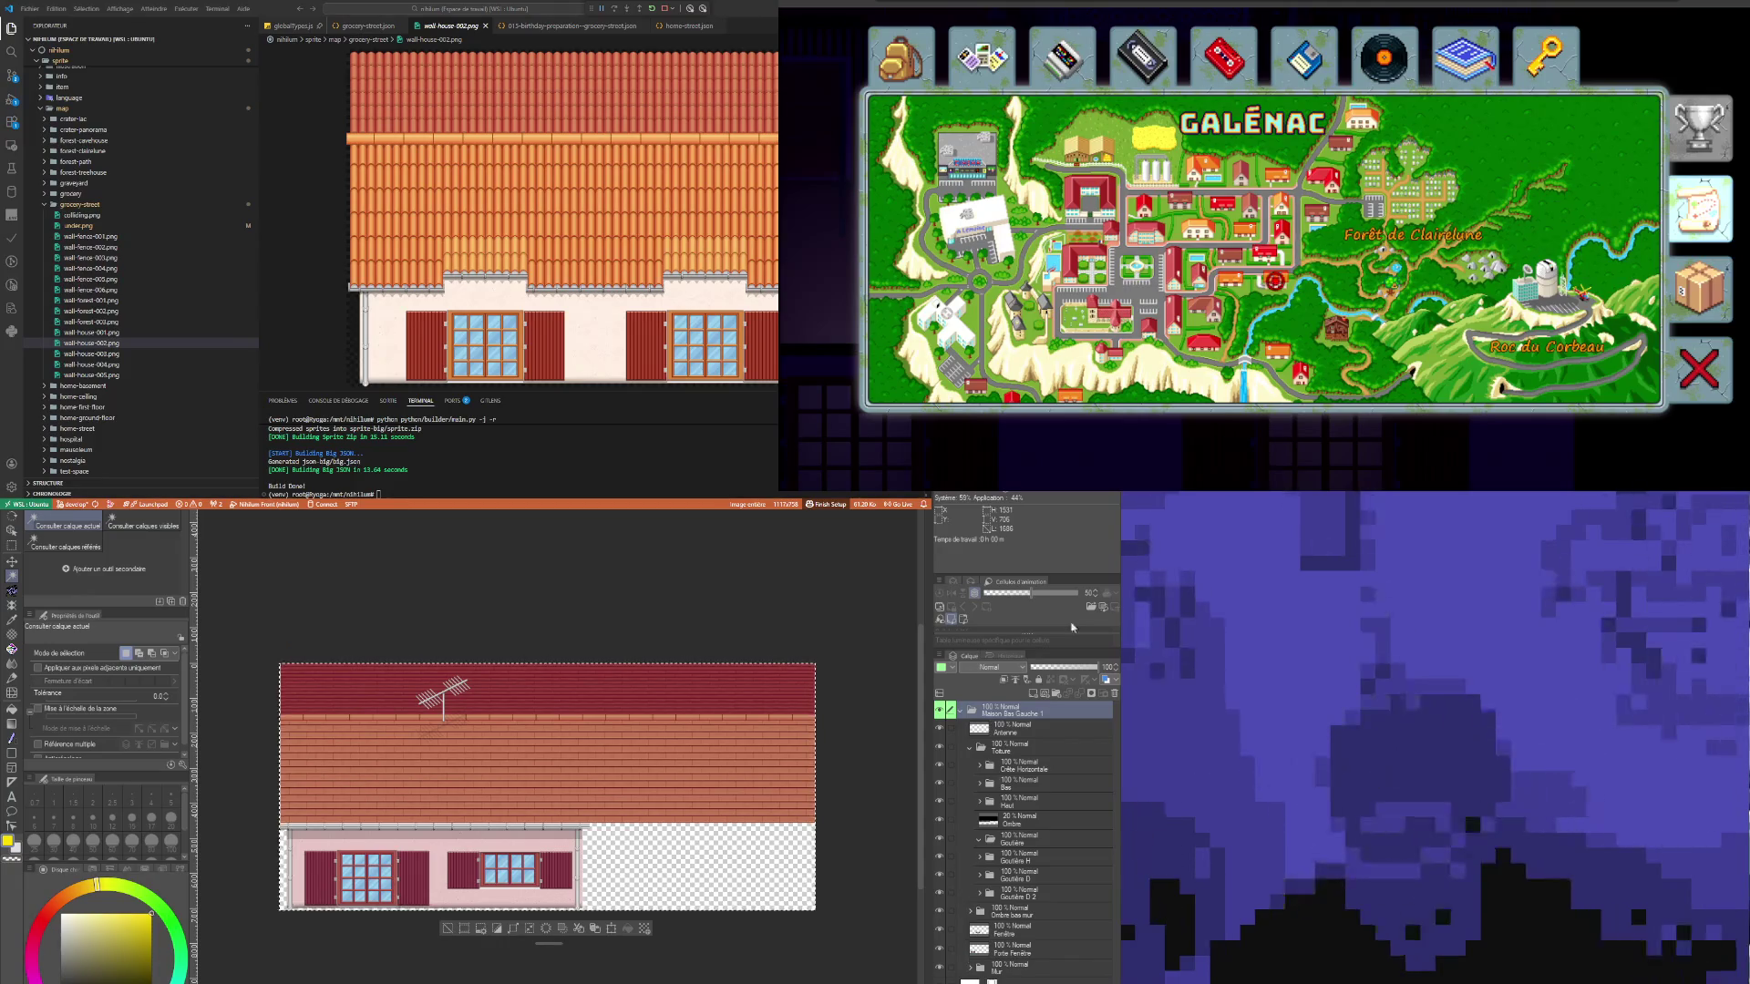
{"action": "left_click", "coordinate": [105, 355]}
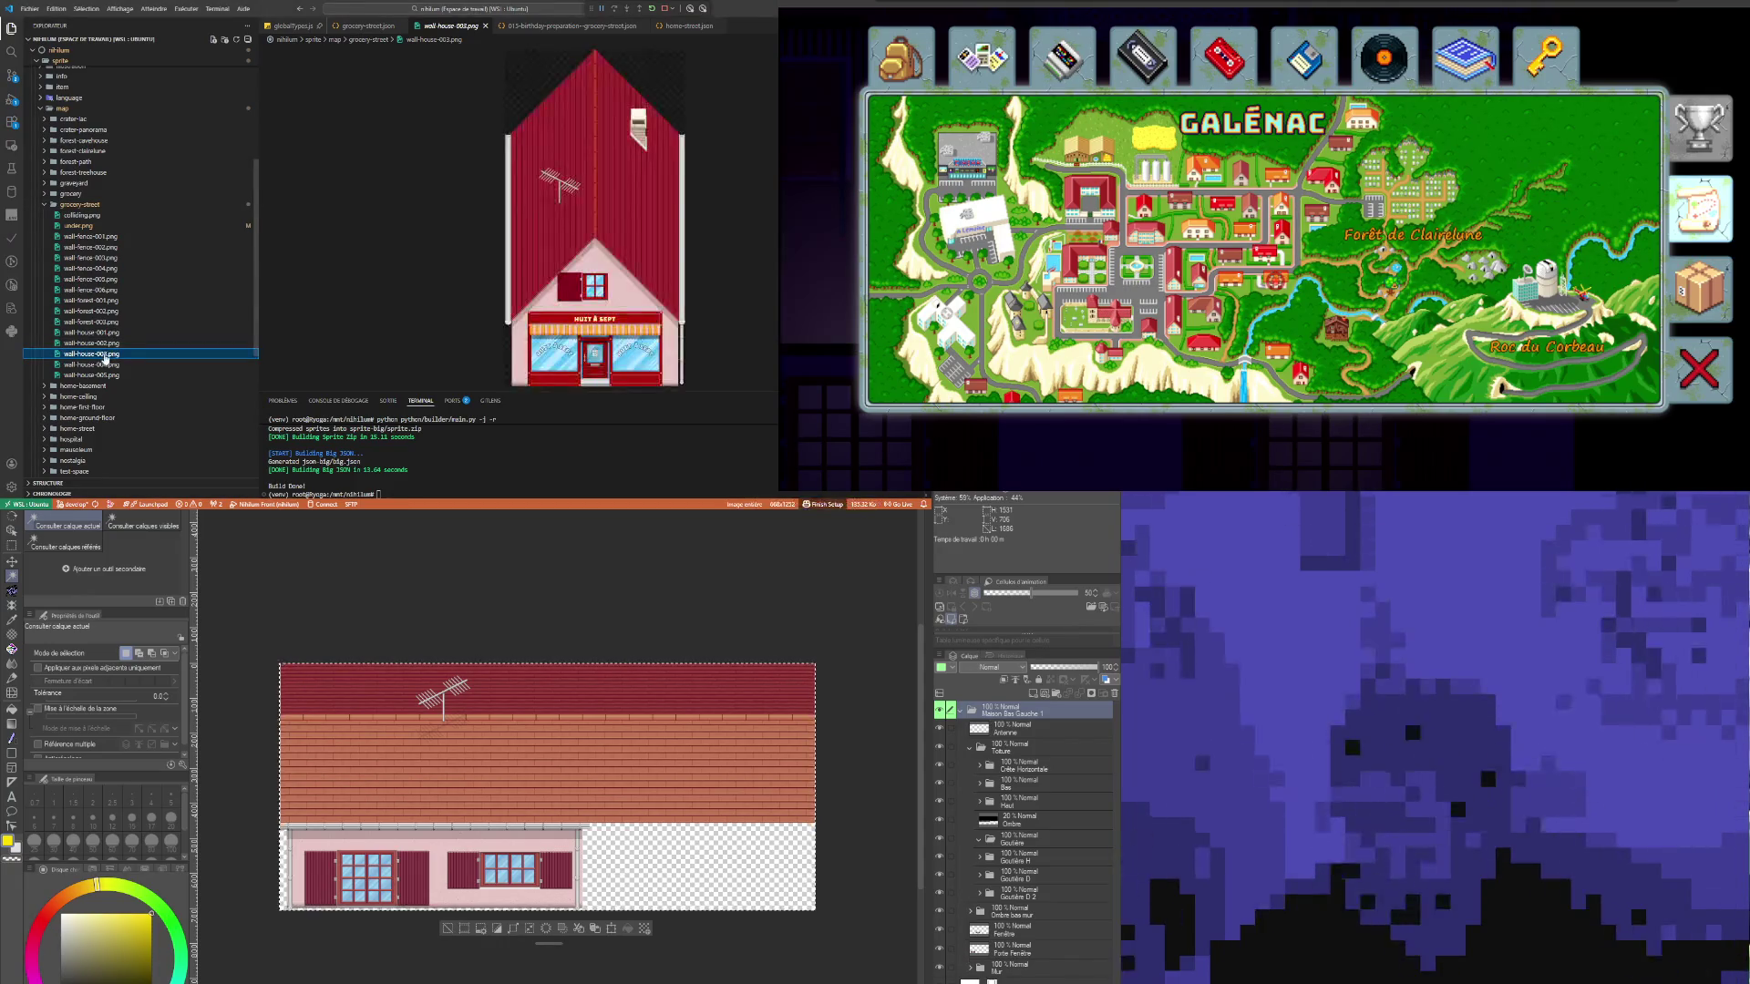
Step: Run the sprite build script and check the regenerated wall-house-004.png shows the antenna
{"action": "left_click", "coordinate": [96, 365]}
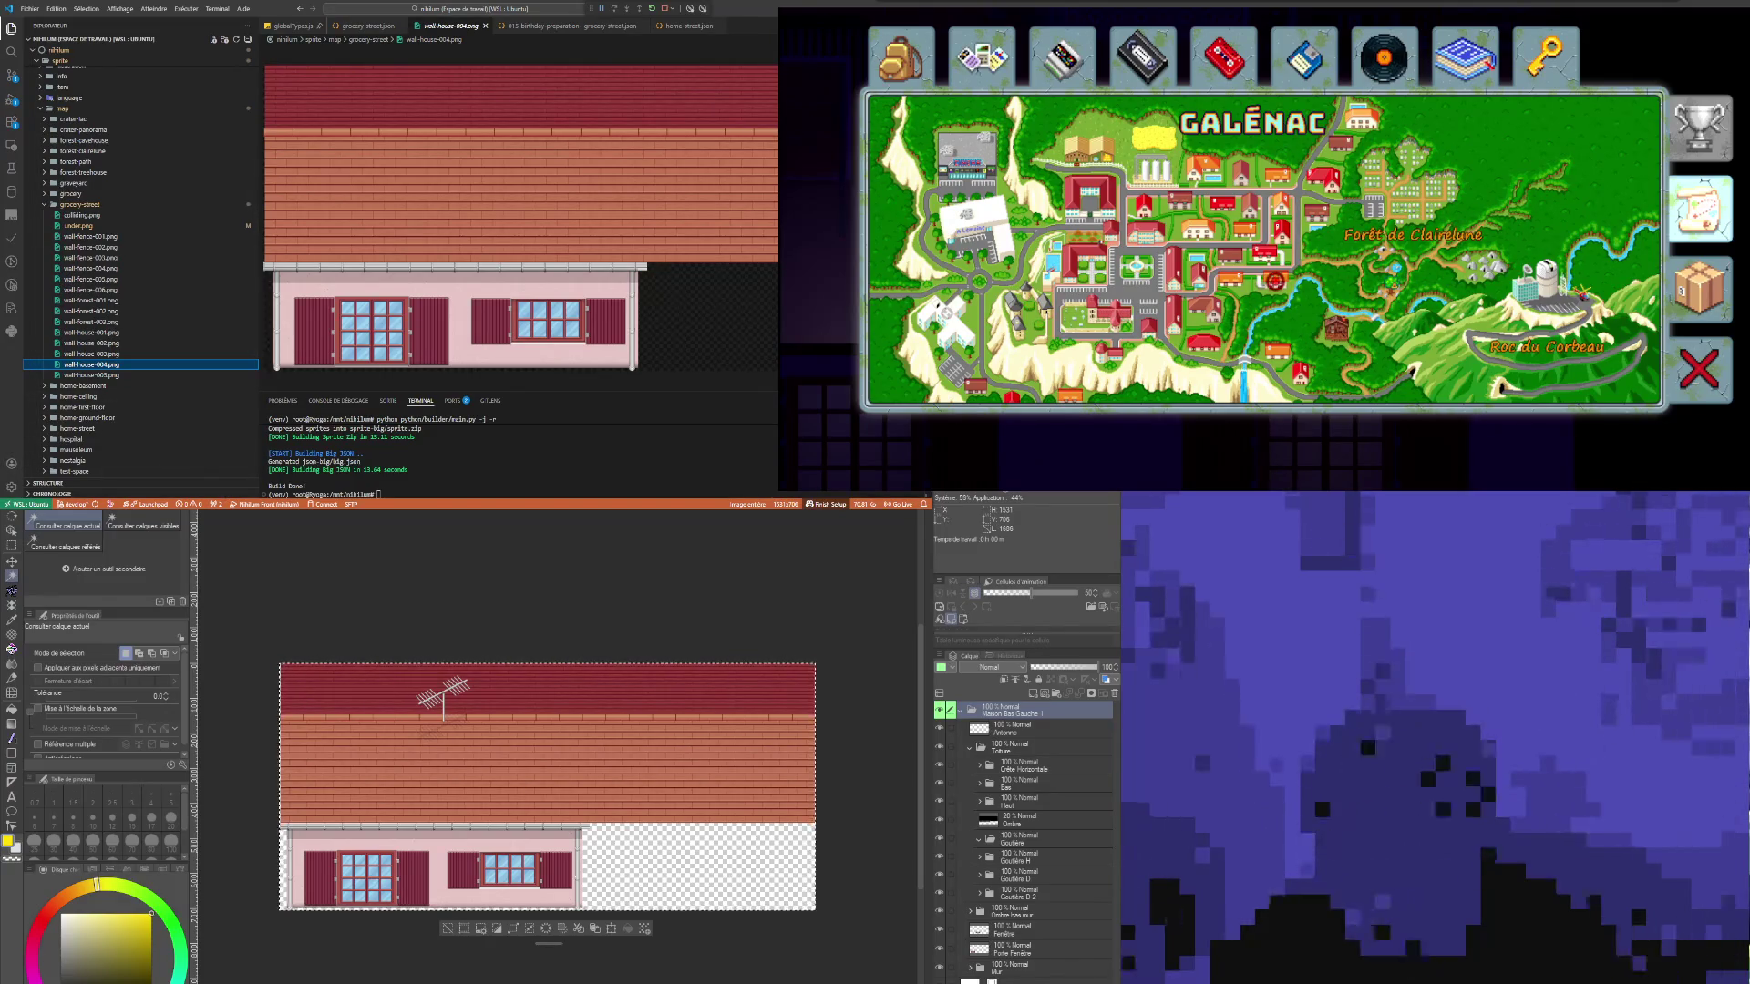
{"action": "left_click", "coordinate": [761, 820]}
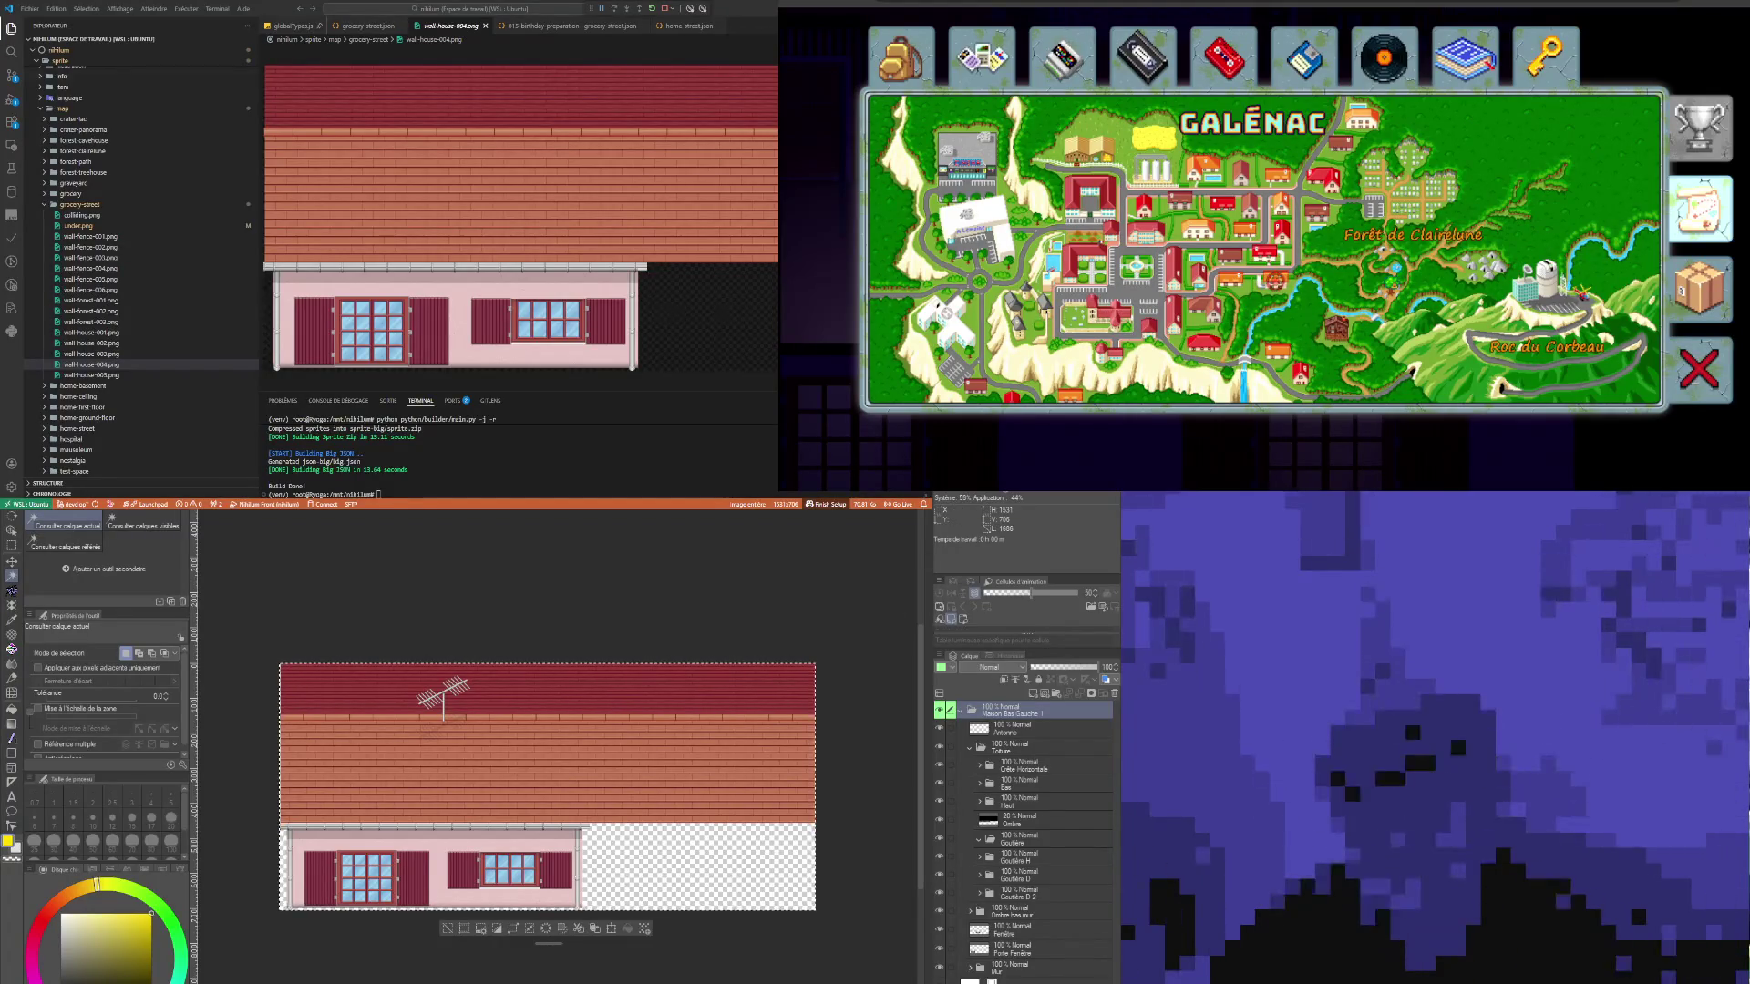
{"action": "left_click", "coordinate": [92, 353]}
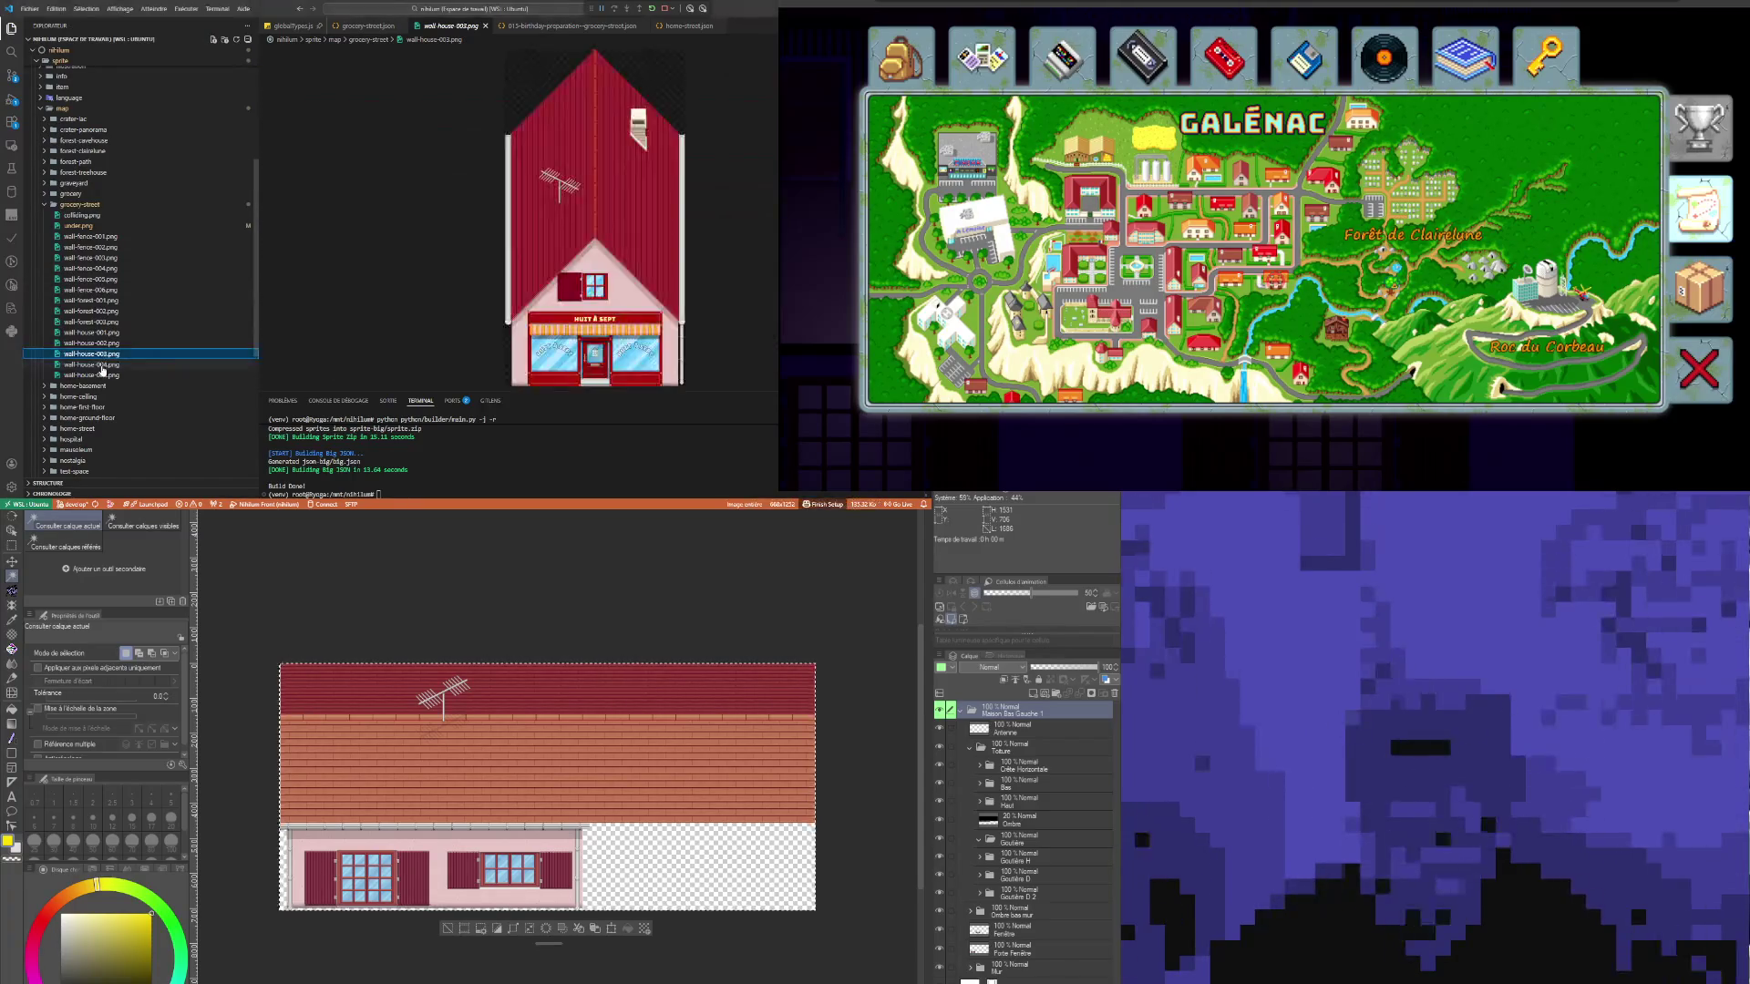
{"action": "left_click", "coordinate": [100, 365]}
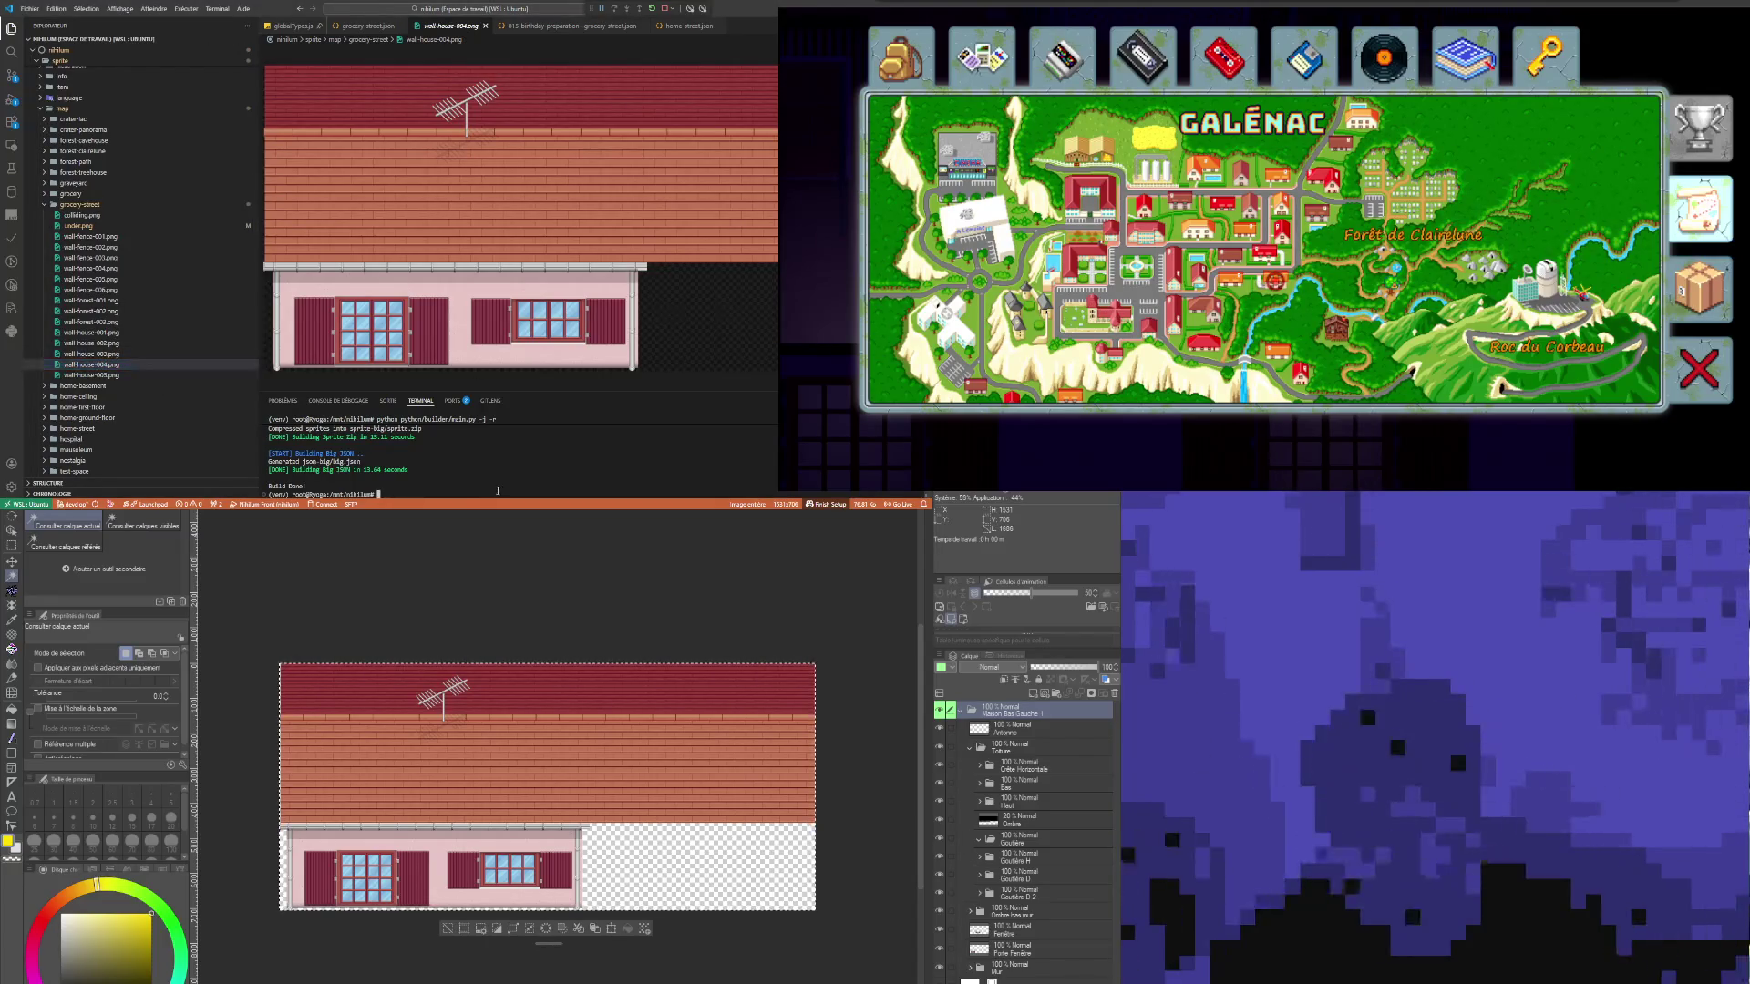
{"action": "key", "text": "Return"}
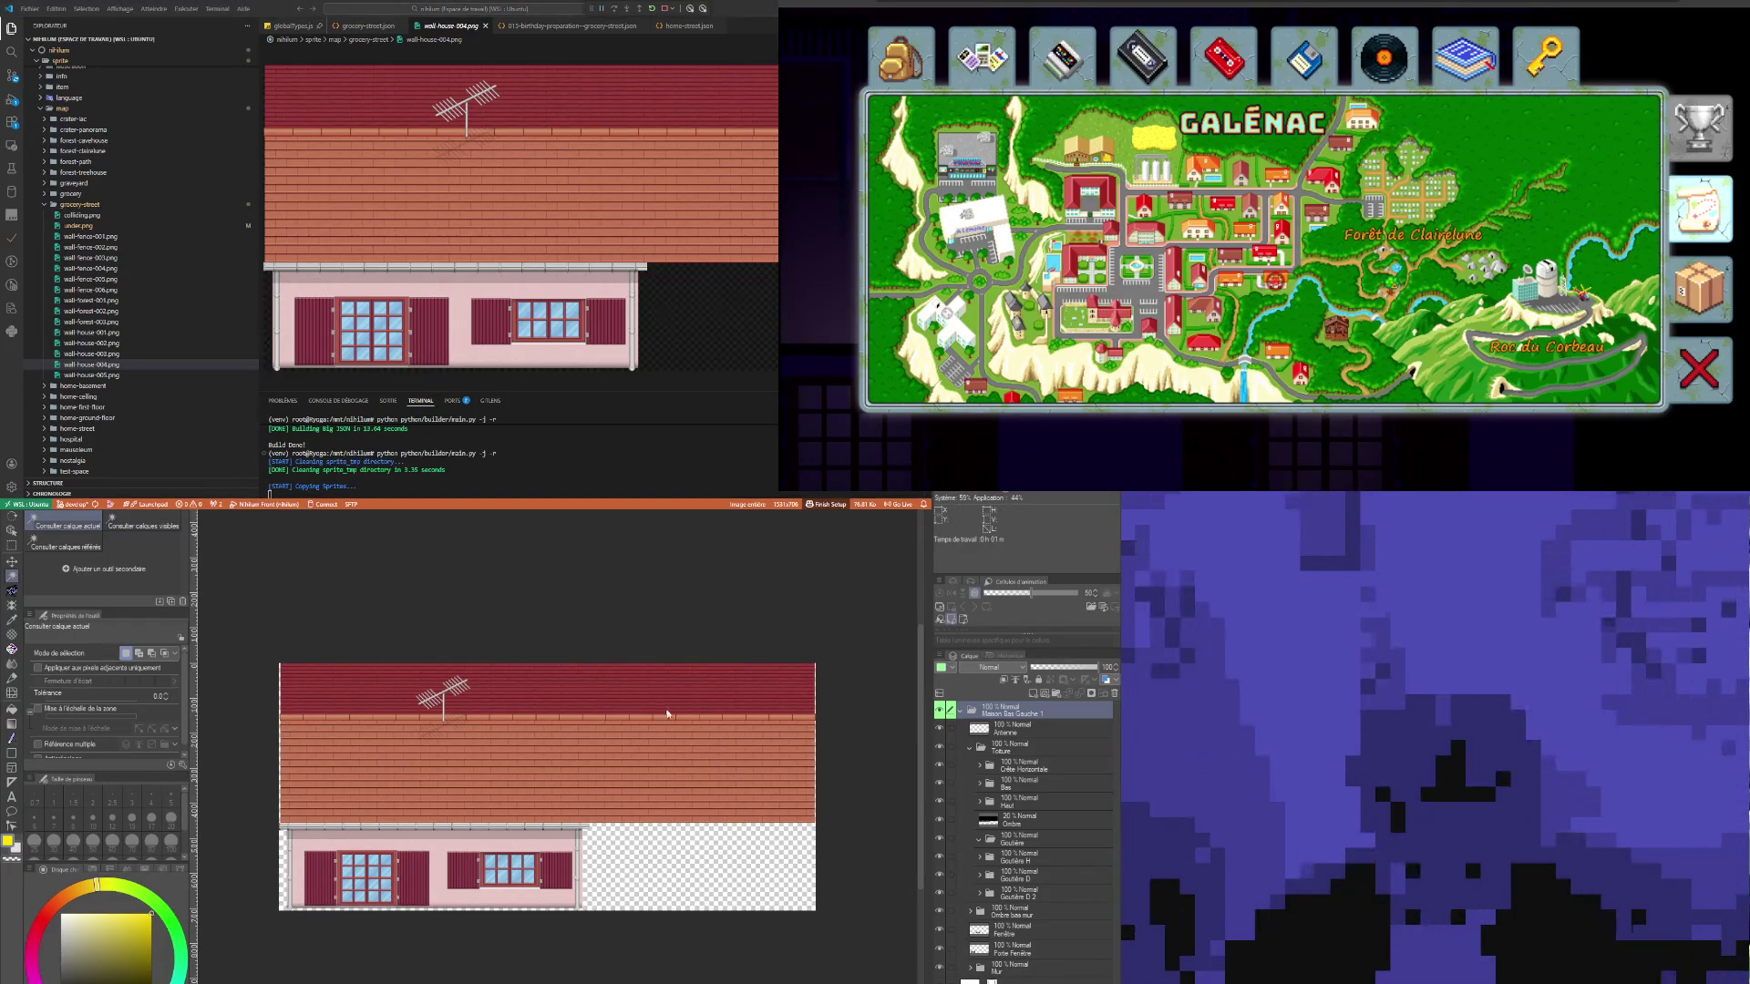
{"action": "key", "text": "ctrl+Tab"}
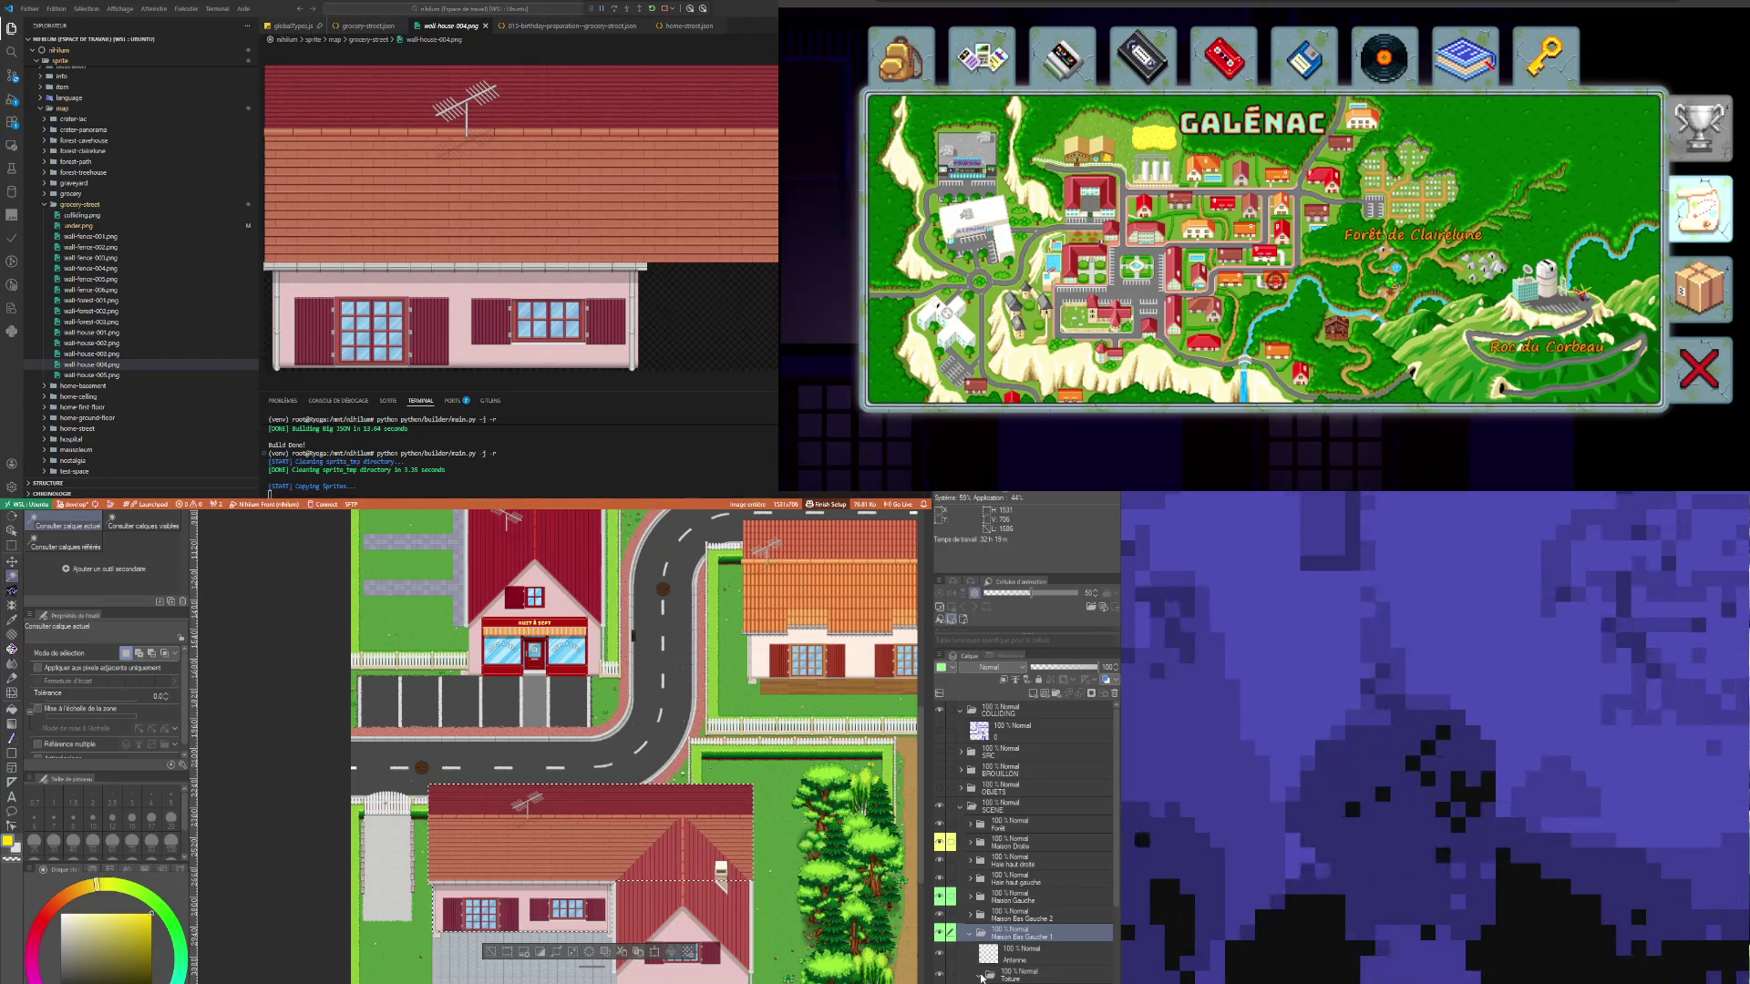
Step: Collapse the Maison Bas Gauche 1 and SCENE folders, select OBJETS, and deselect the lower house
{"action": "left_click", "coordinate": [969, 933]}
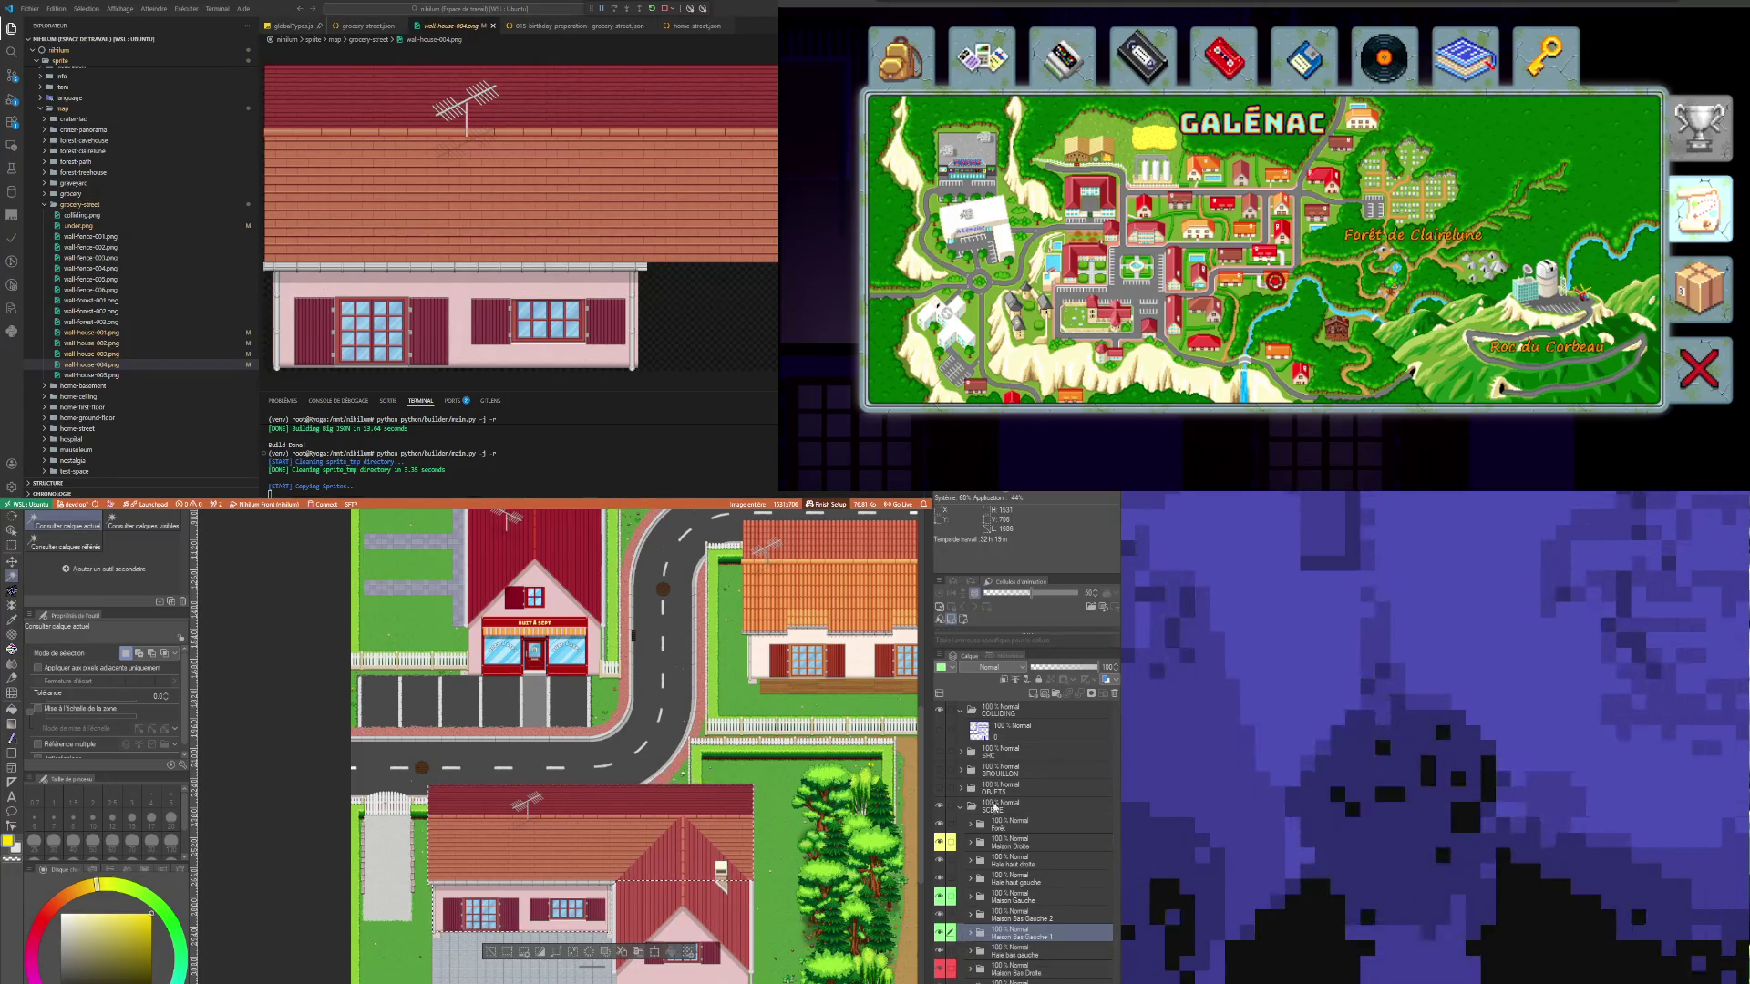
{"action": "left_click", "coordinate": [964, 808]}
{"action": "left_click", "coordinate": [961, 808]}
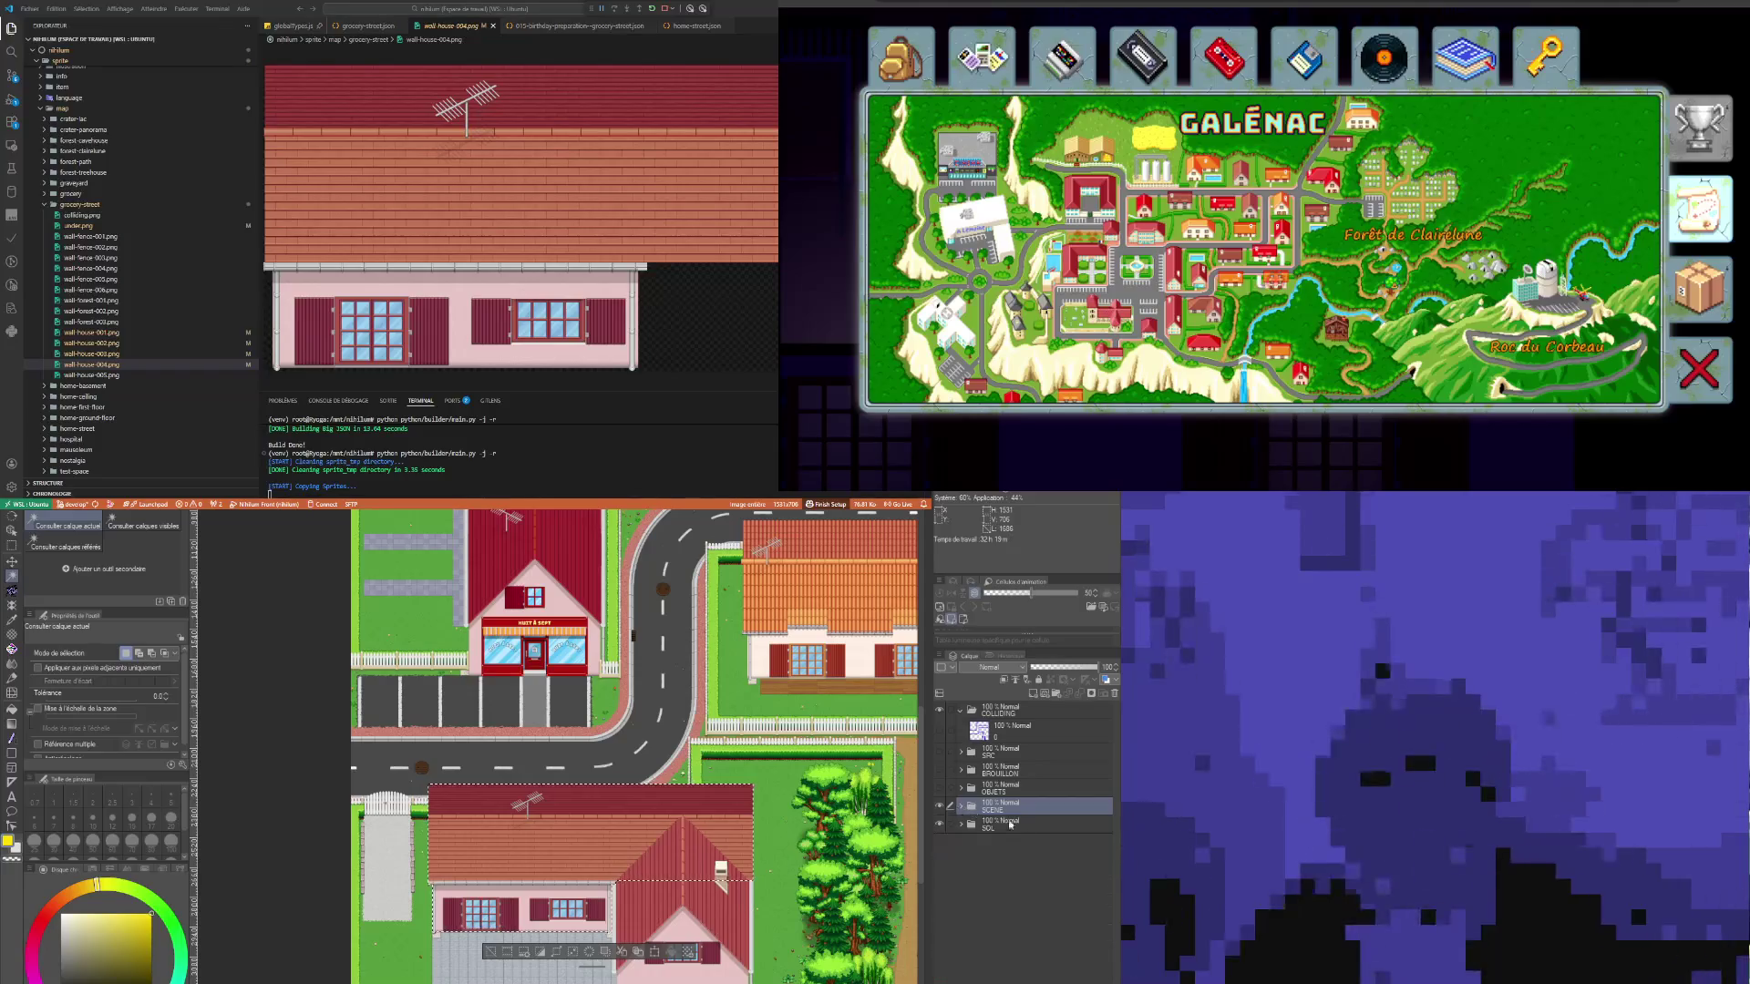
{"action": "left_click", "coordinate": [966, 789]}
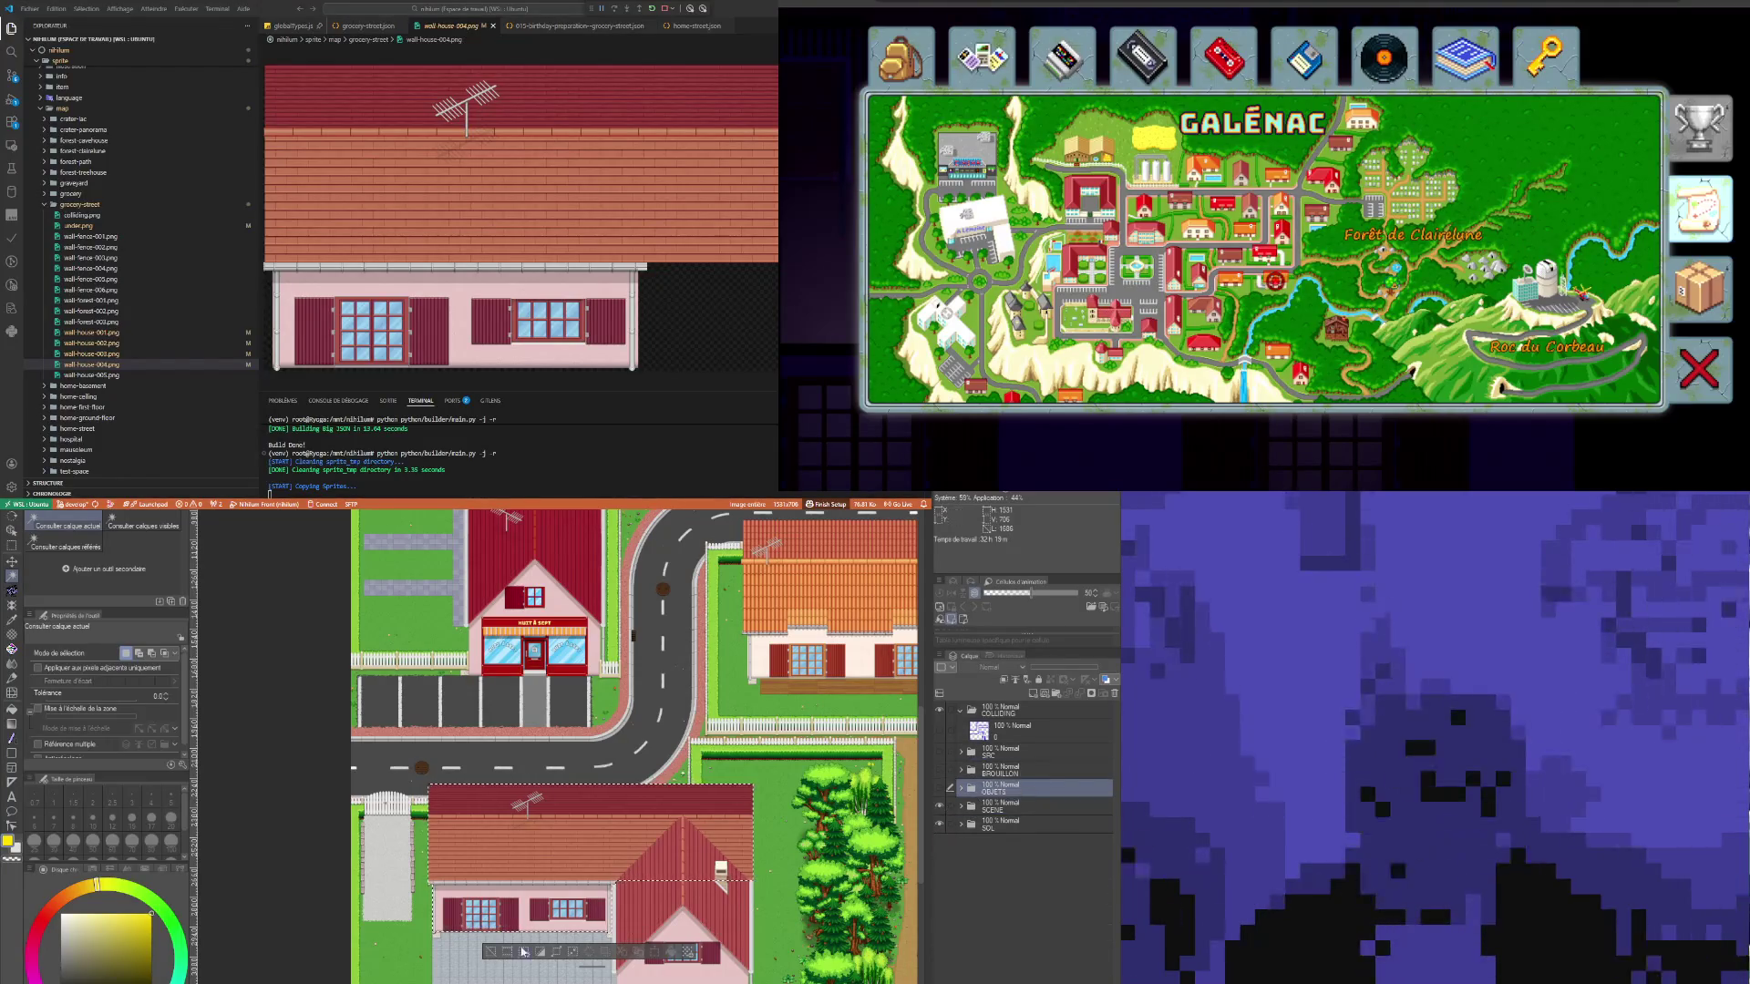
{"action": "left_click", "coordinate": [502, 845]}
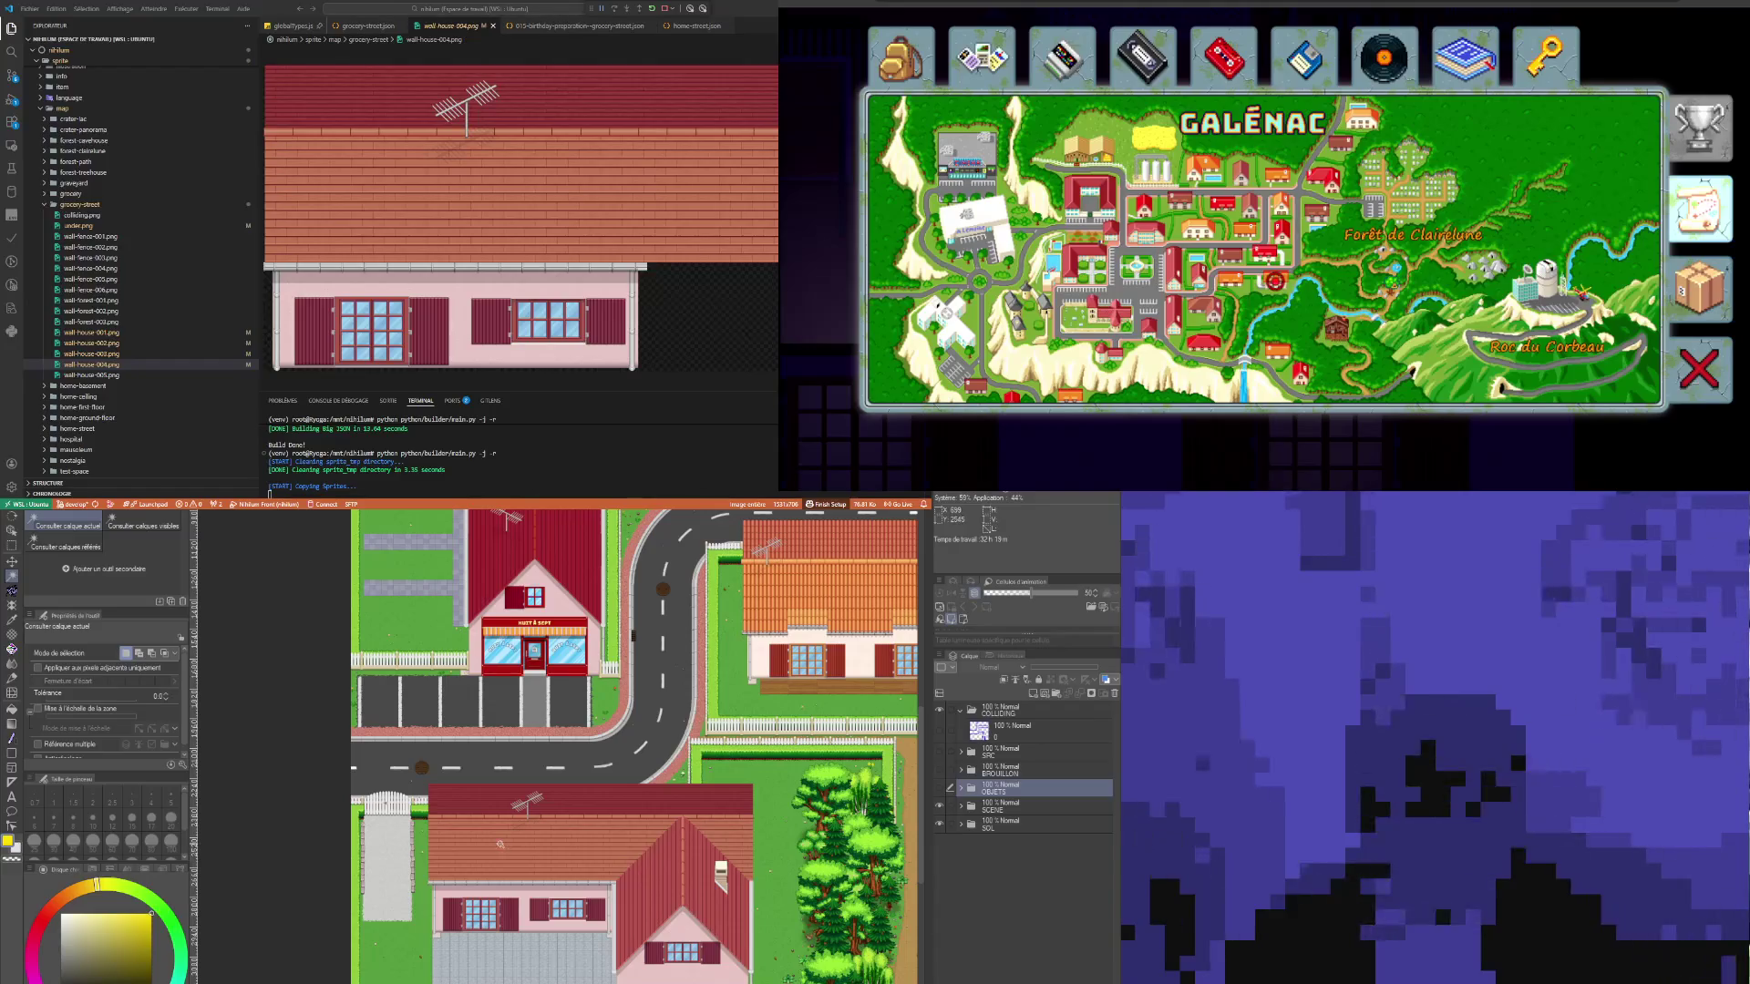
{"action": "scroll", "coordinate": [503, 846], "scroll_direction": "down", "scroll_amount": 3}
{"action": "scroll", "coordinate": [500, 827], "scroll_direction": "down", "scroll_amount": 2}
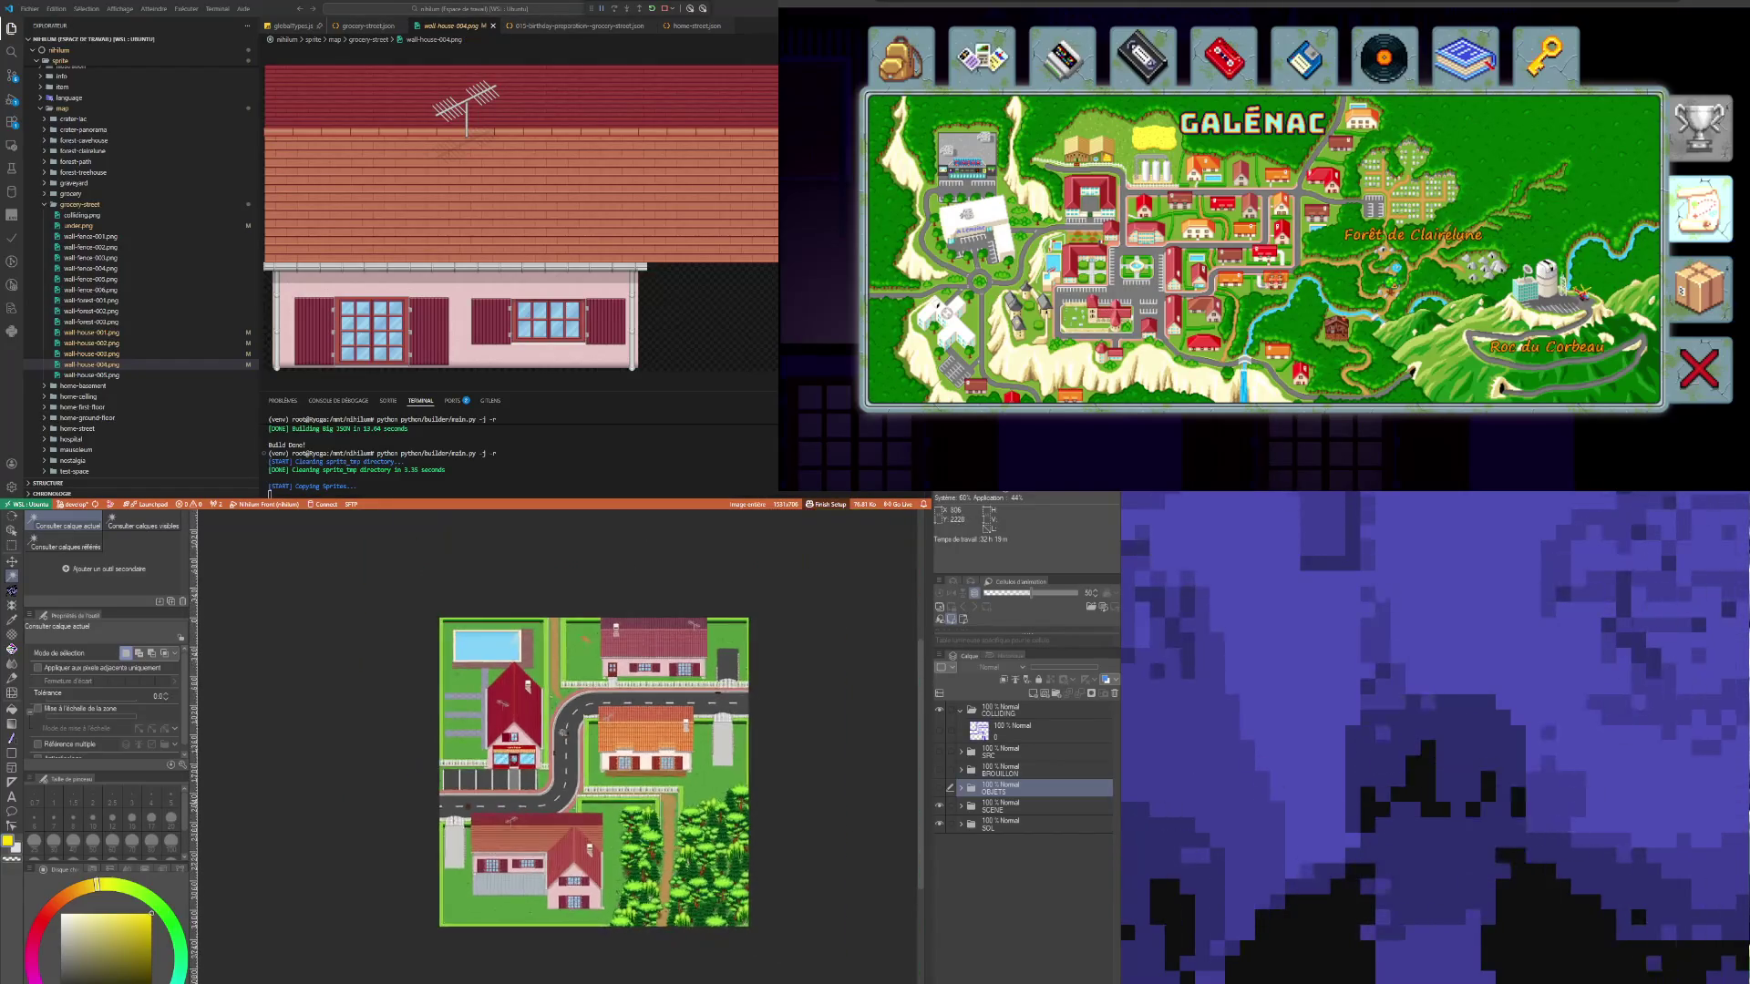
{"action": "scroll", "coordinate": [501, 827], "scroll_direction": "up", "scroll_amount": 3}
{"action": "left_click", "coordinate": [11, 560]}
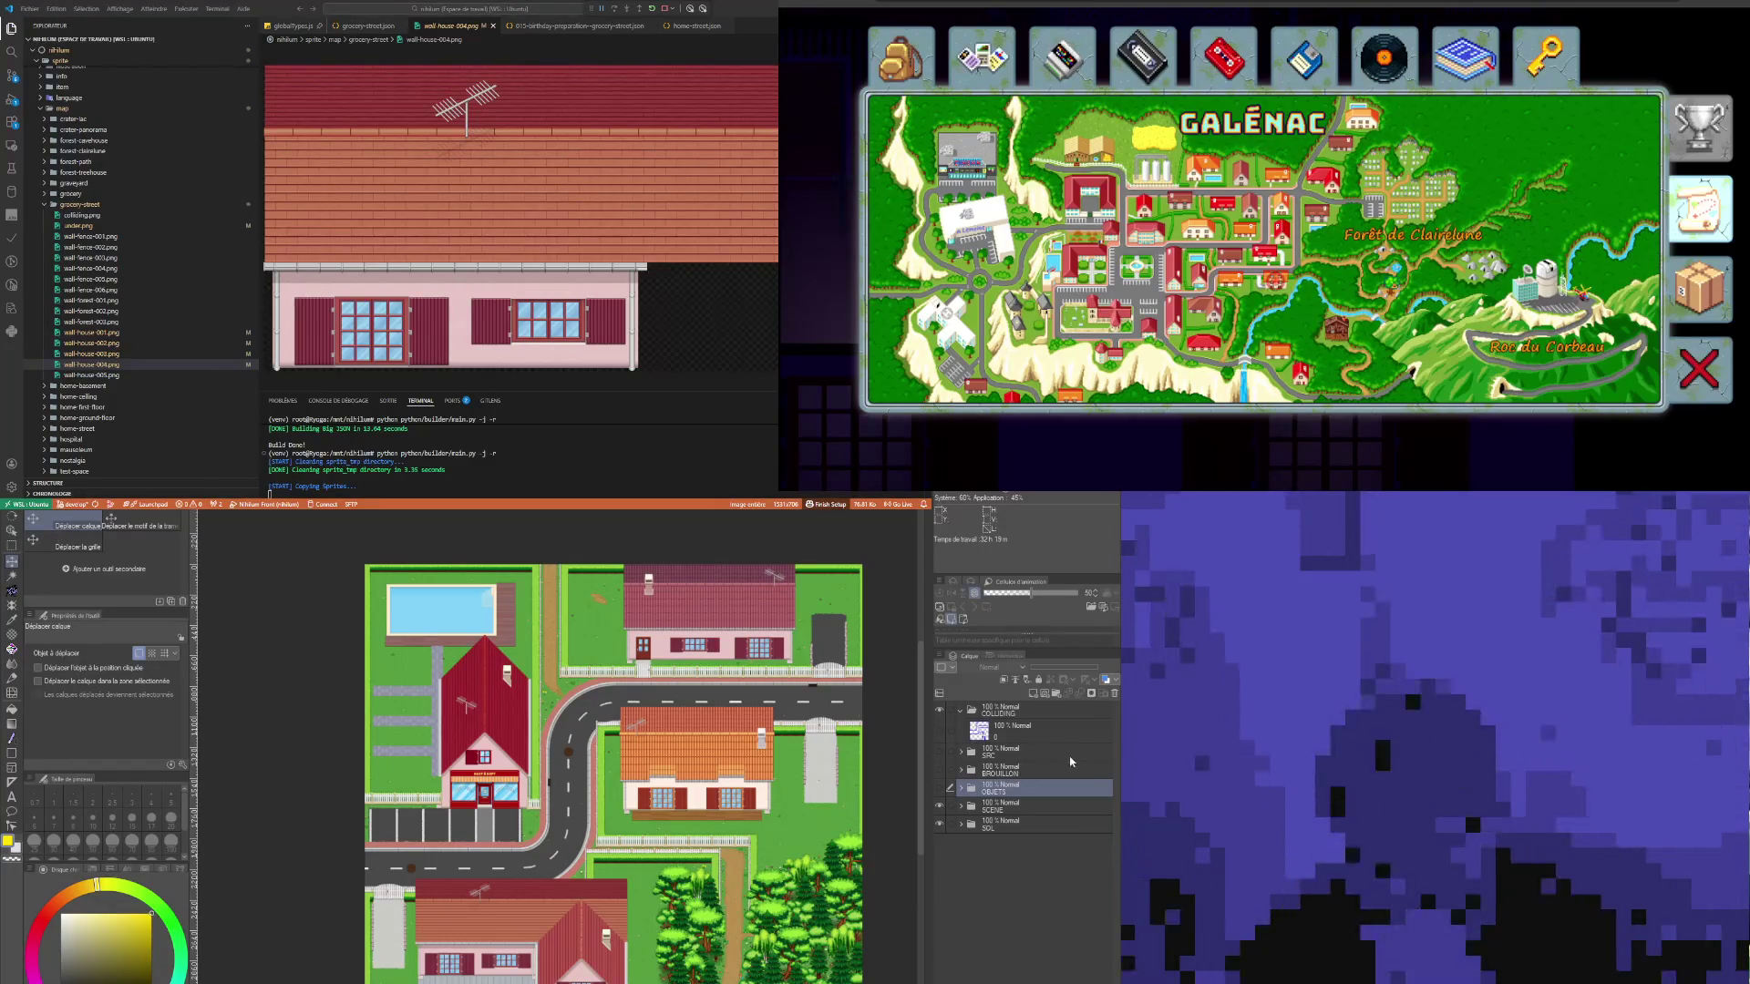
Step: Turn on the OBJETS layer so trees and parked cars appear on the map
{"action": "left_click", "coordinate": [1003, 770]}
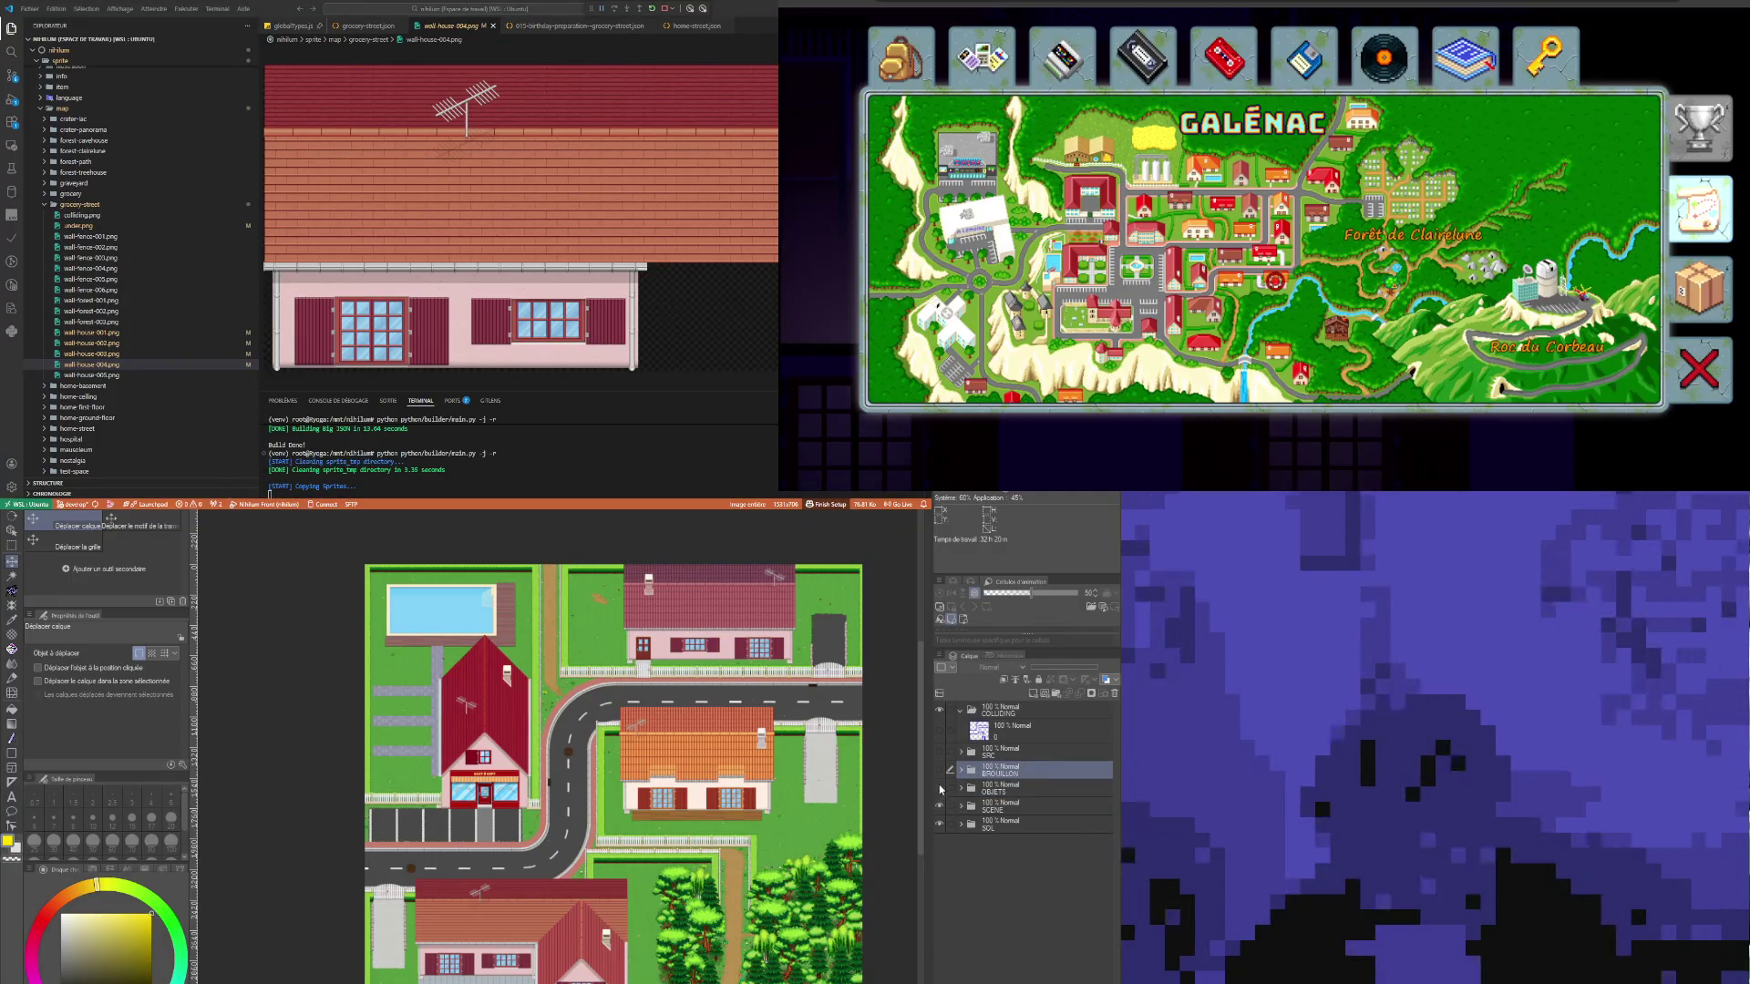
{"action": "left_click", "coordinate": [1012, 804]}
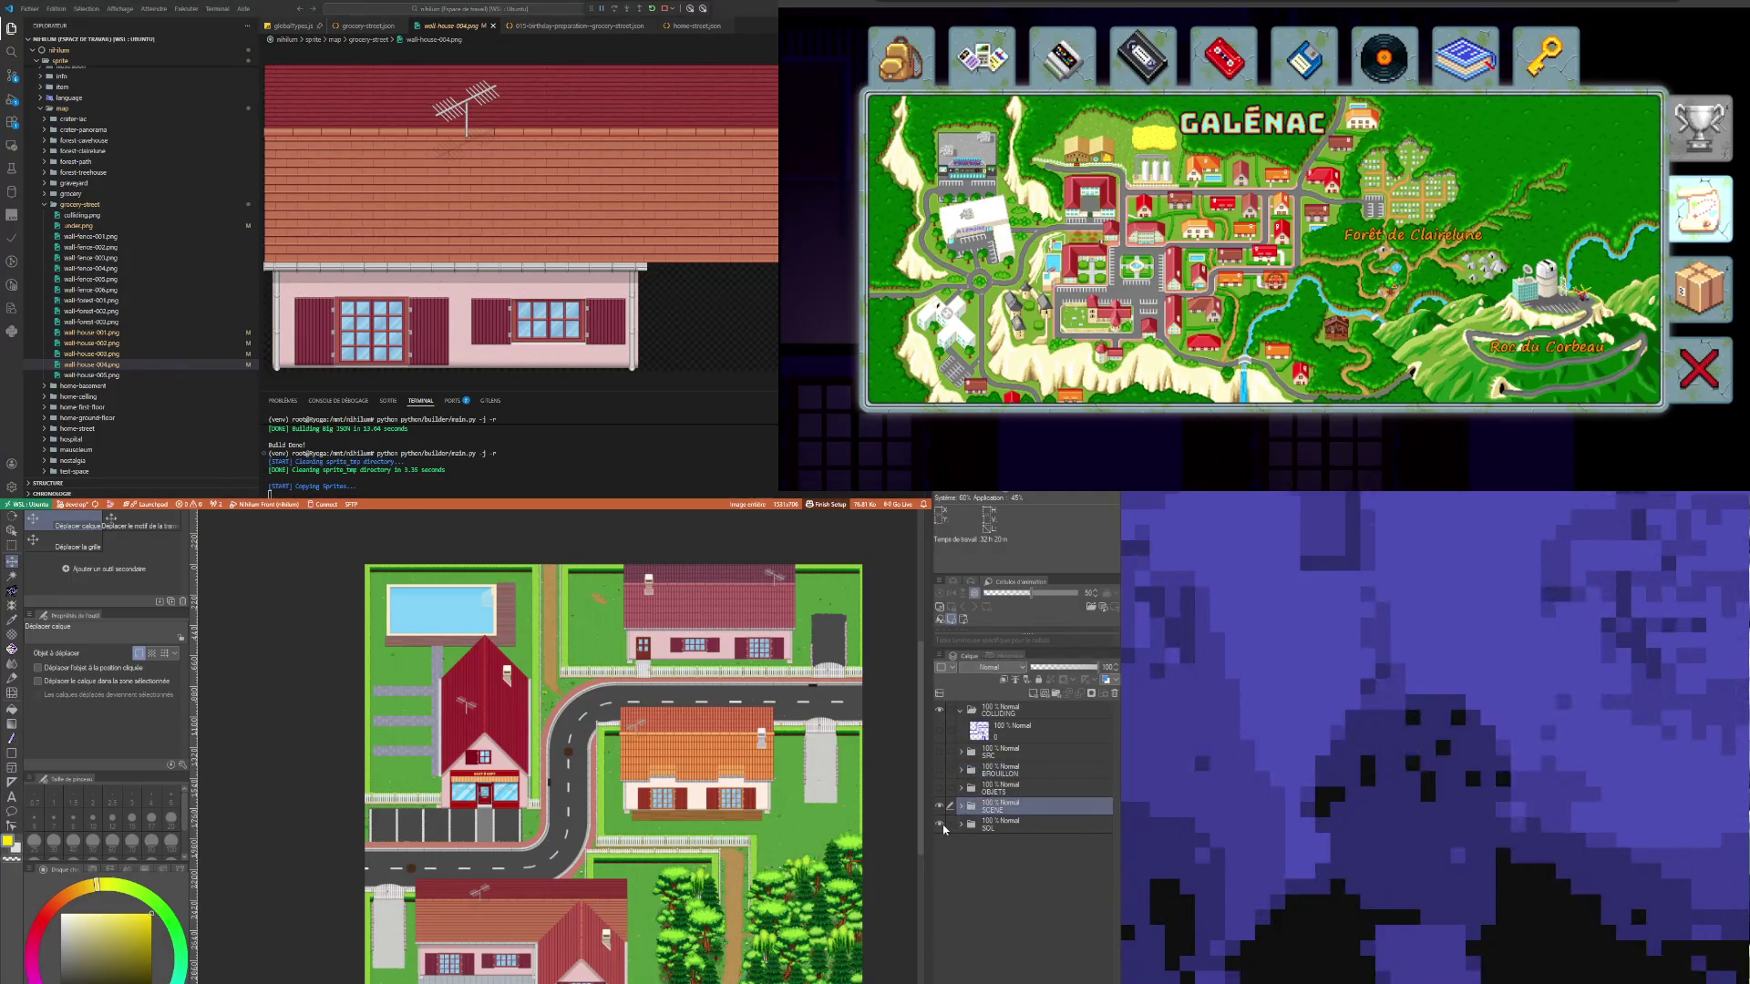
{"action": "scroll", "coordinate": [575, 755], "scroll_direction": "up", "scroll_amount": 1}
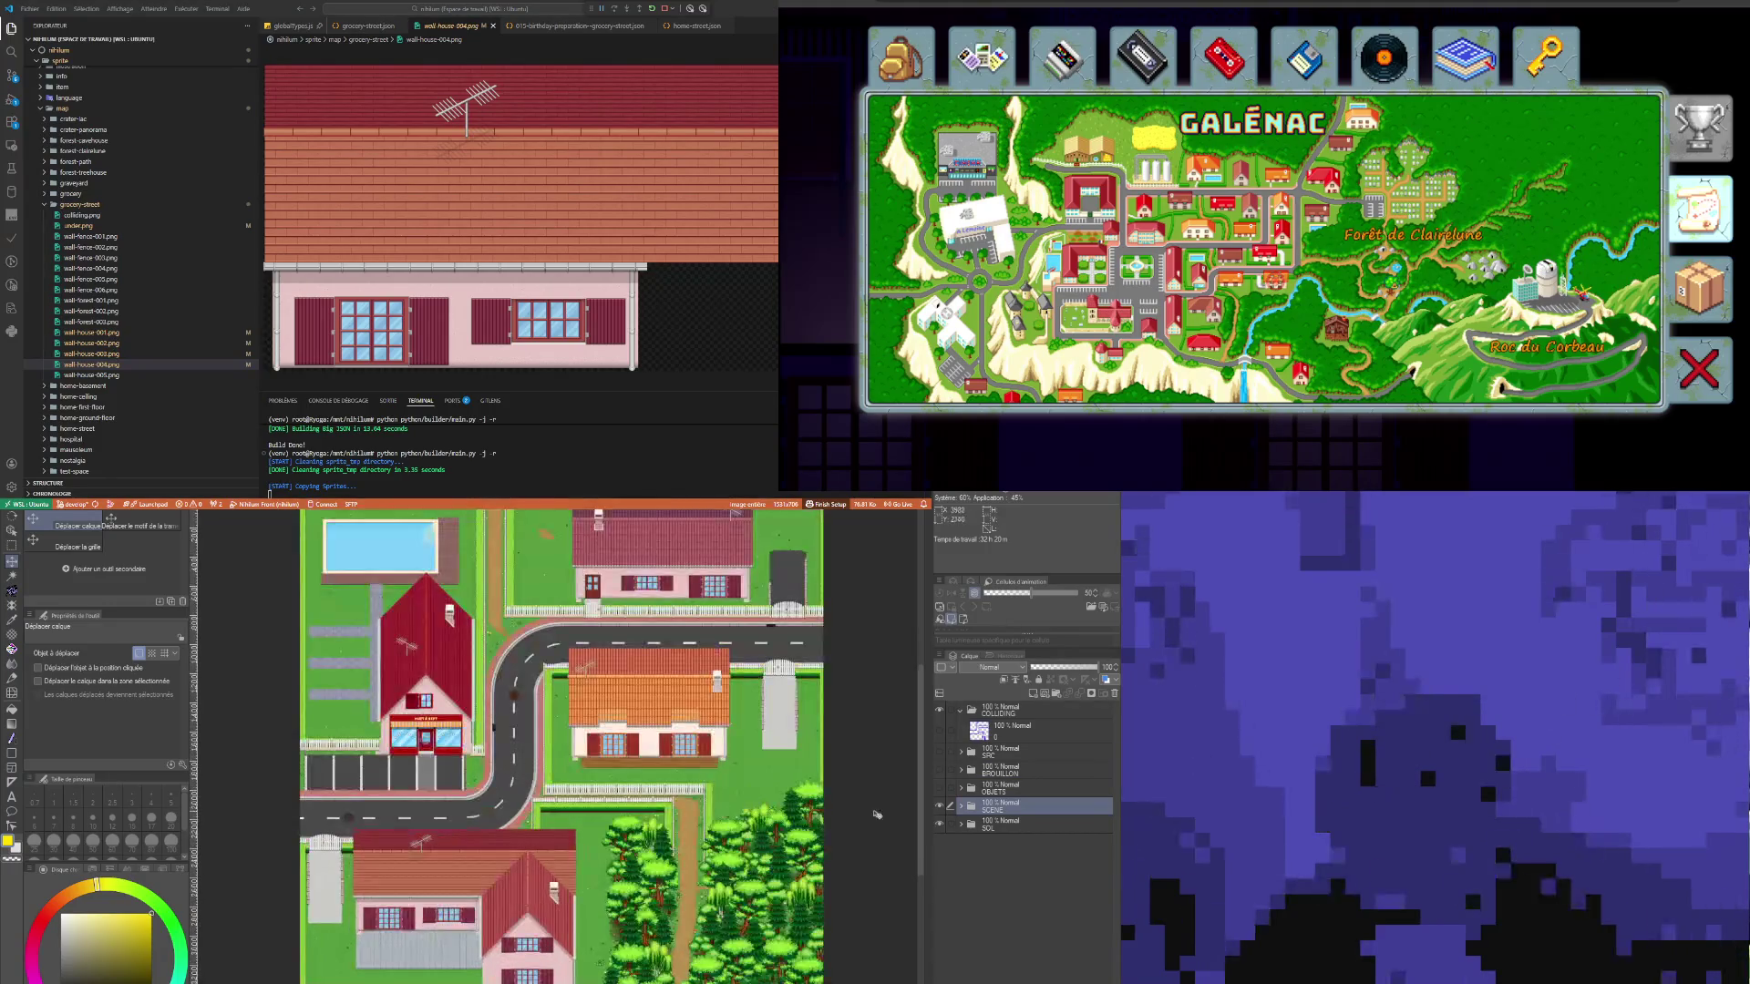
{"action": "left_click", "coordinate": [939, 791]}
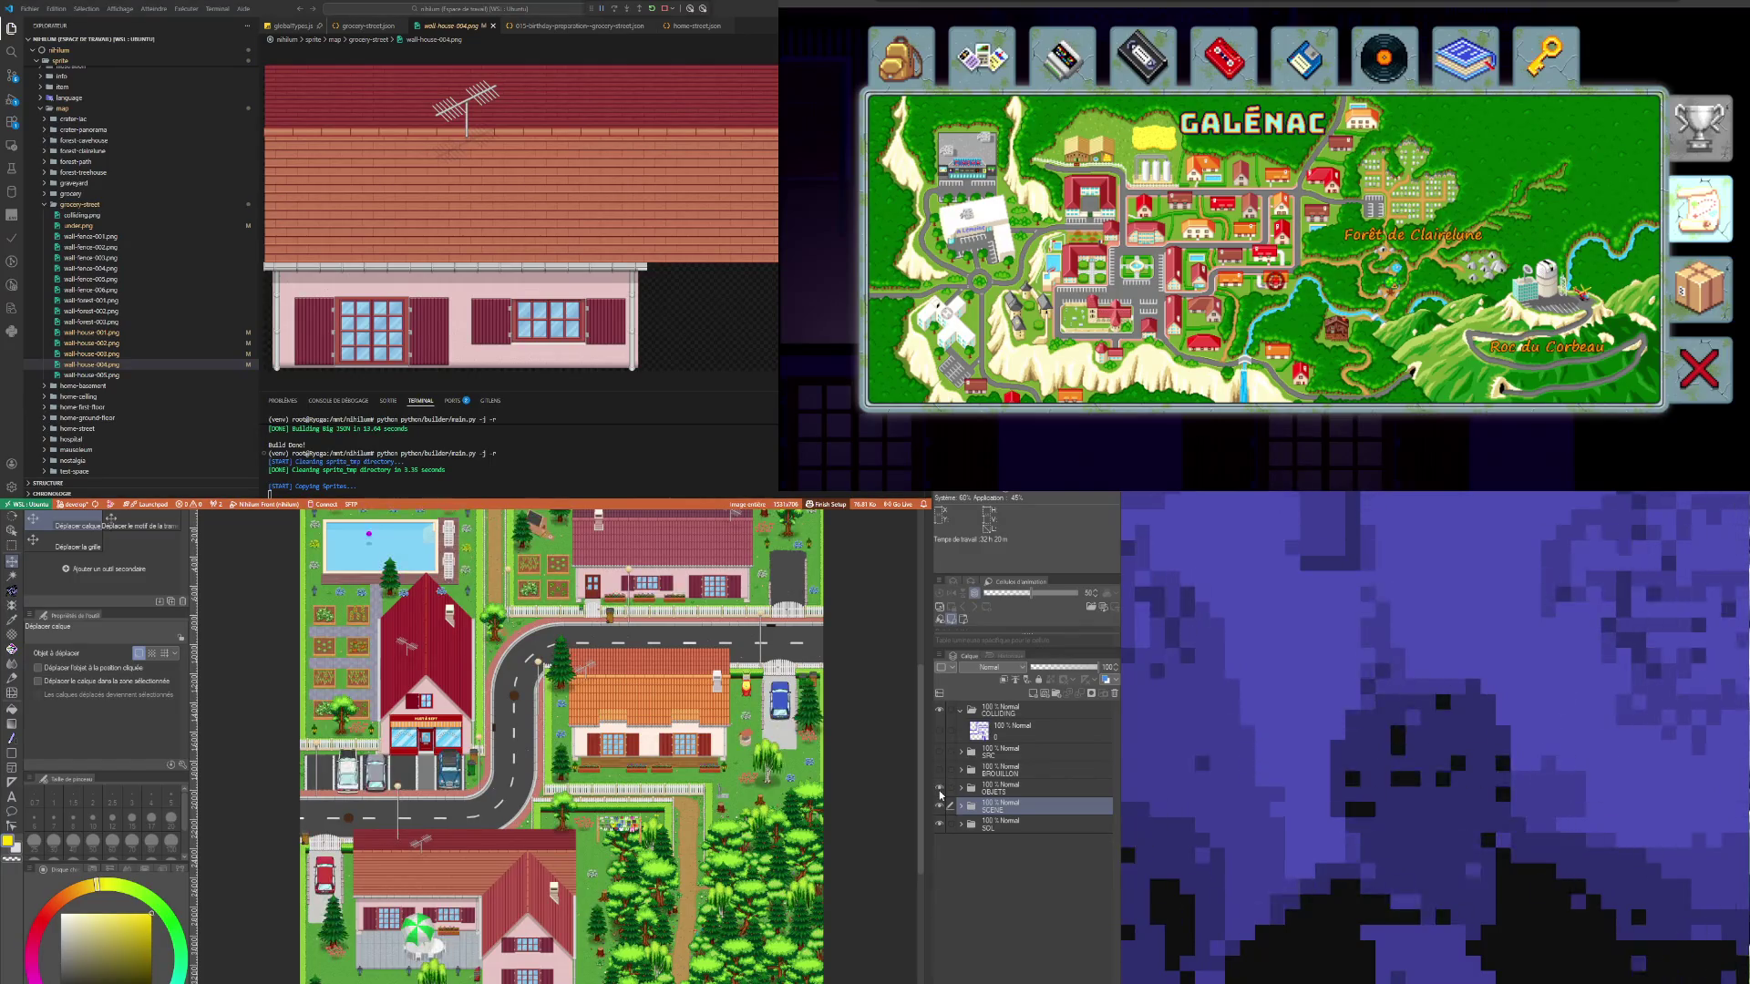
{"action": "scroll", "coordinate": [592, 693], "scroll_direction": "down", "scroll_amount": 3}
{"action": "scroll", "coordinate": [592, 635], "scroll_direction": "up", "scroll_amount": 2}
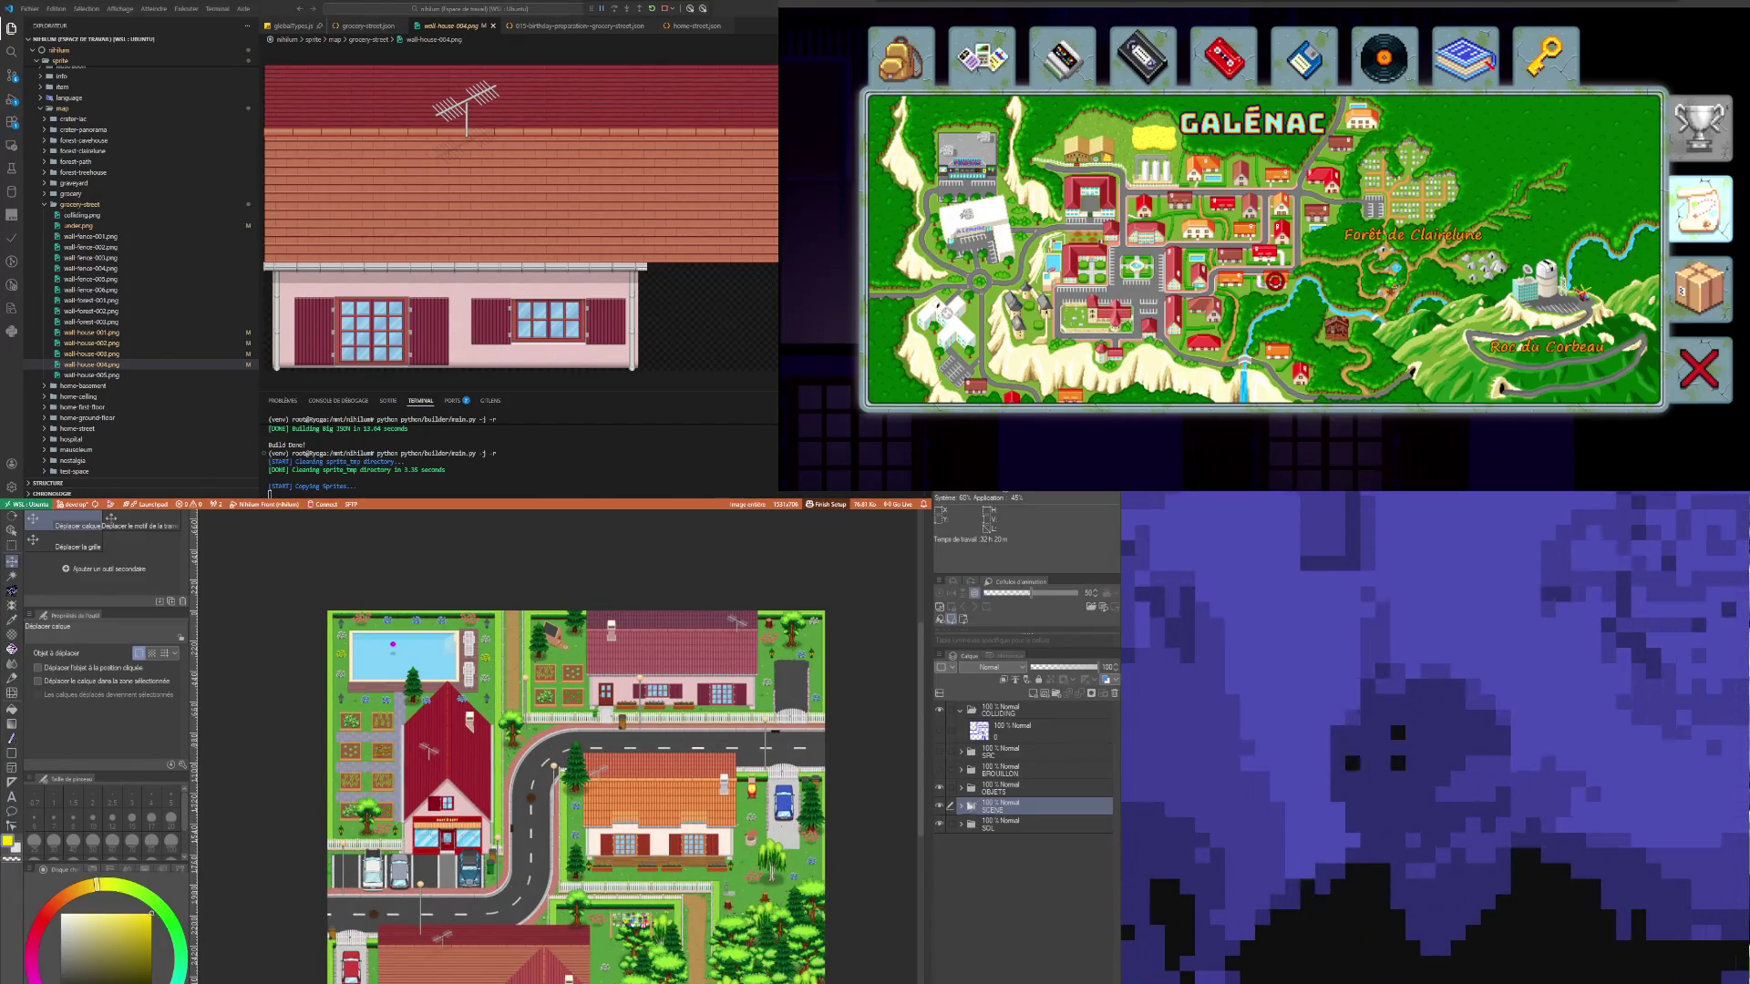
{"action": "scroll", "coordinate": [508, 842], "scroll_direction": "up", "scroll_amount": 5}
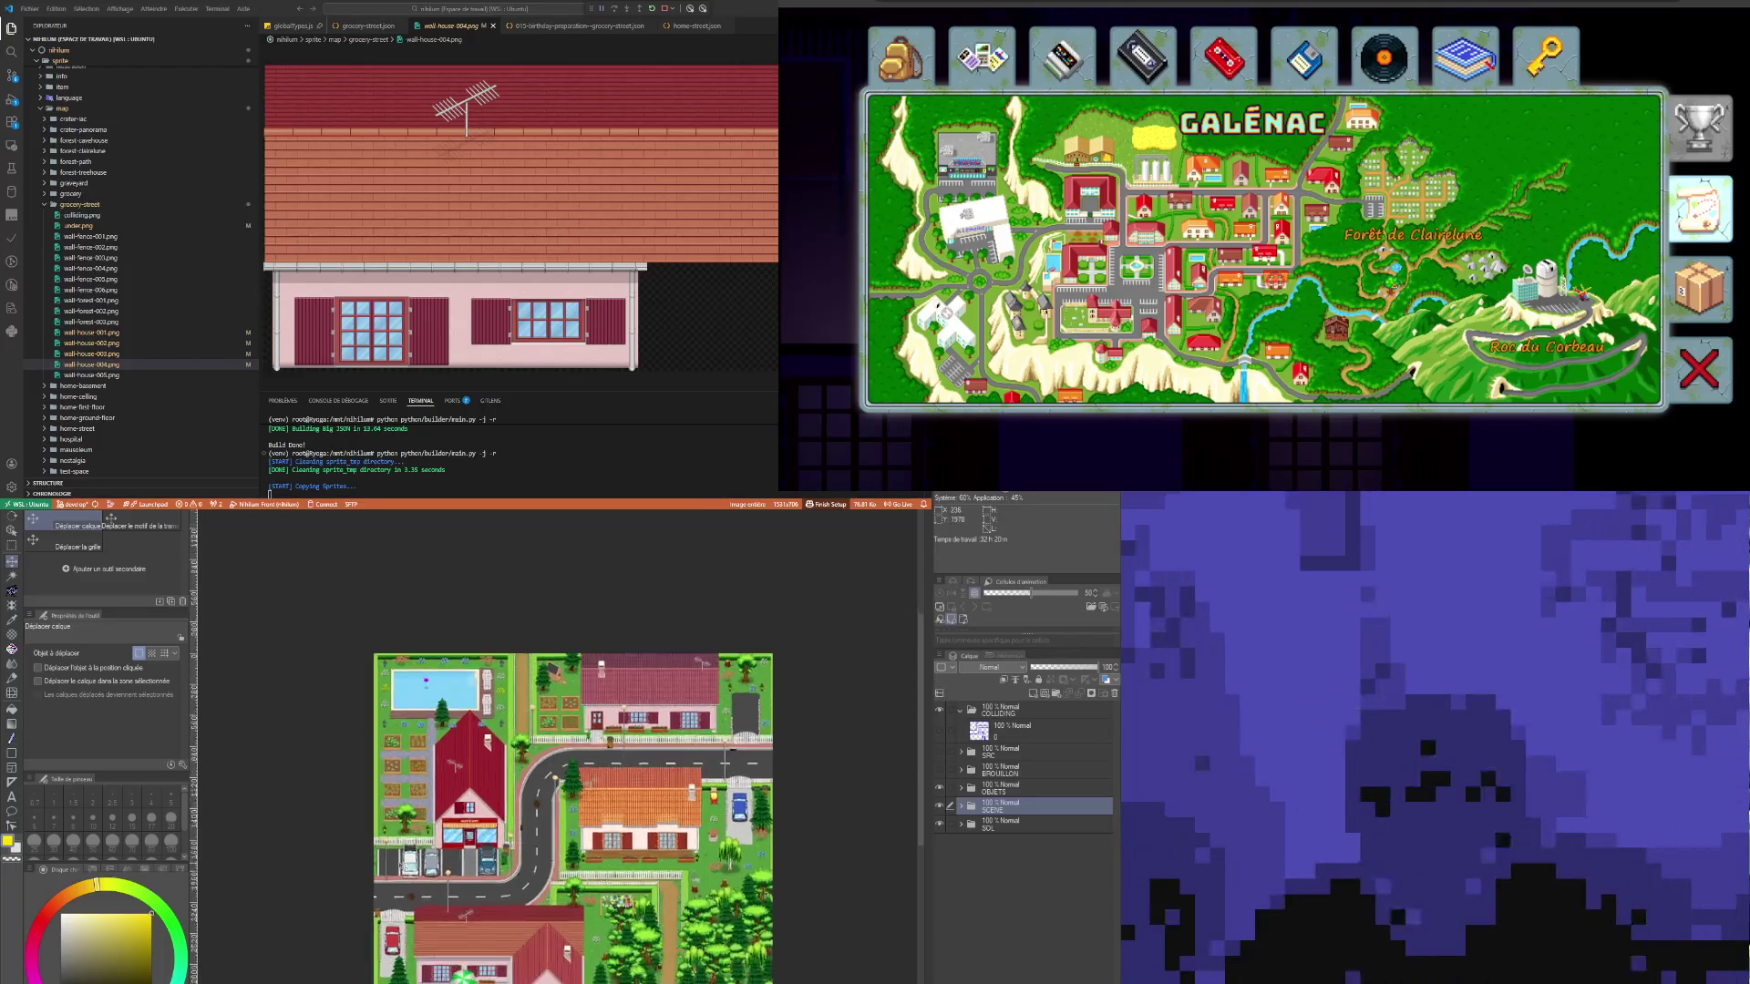
{"action": "scroll", "coordinate": [402, 866], "scroll_direction": "up", "scroll_amount": 2}
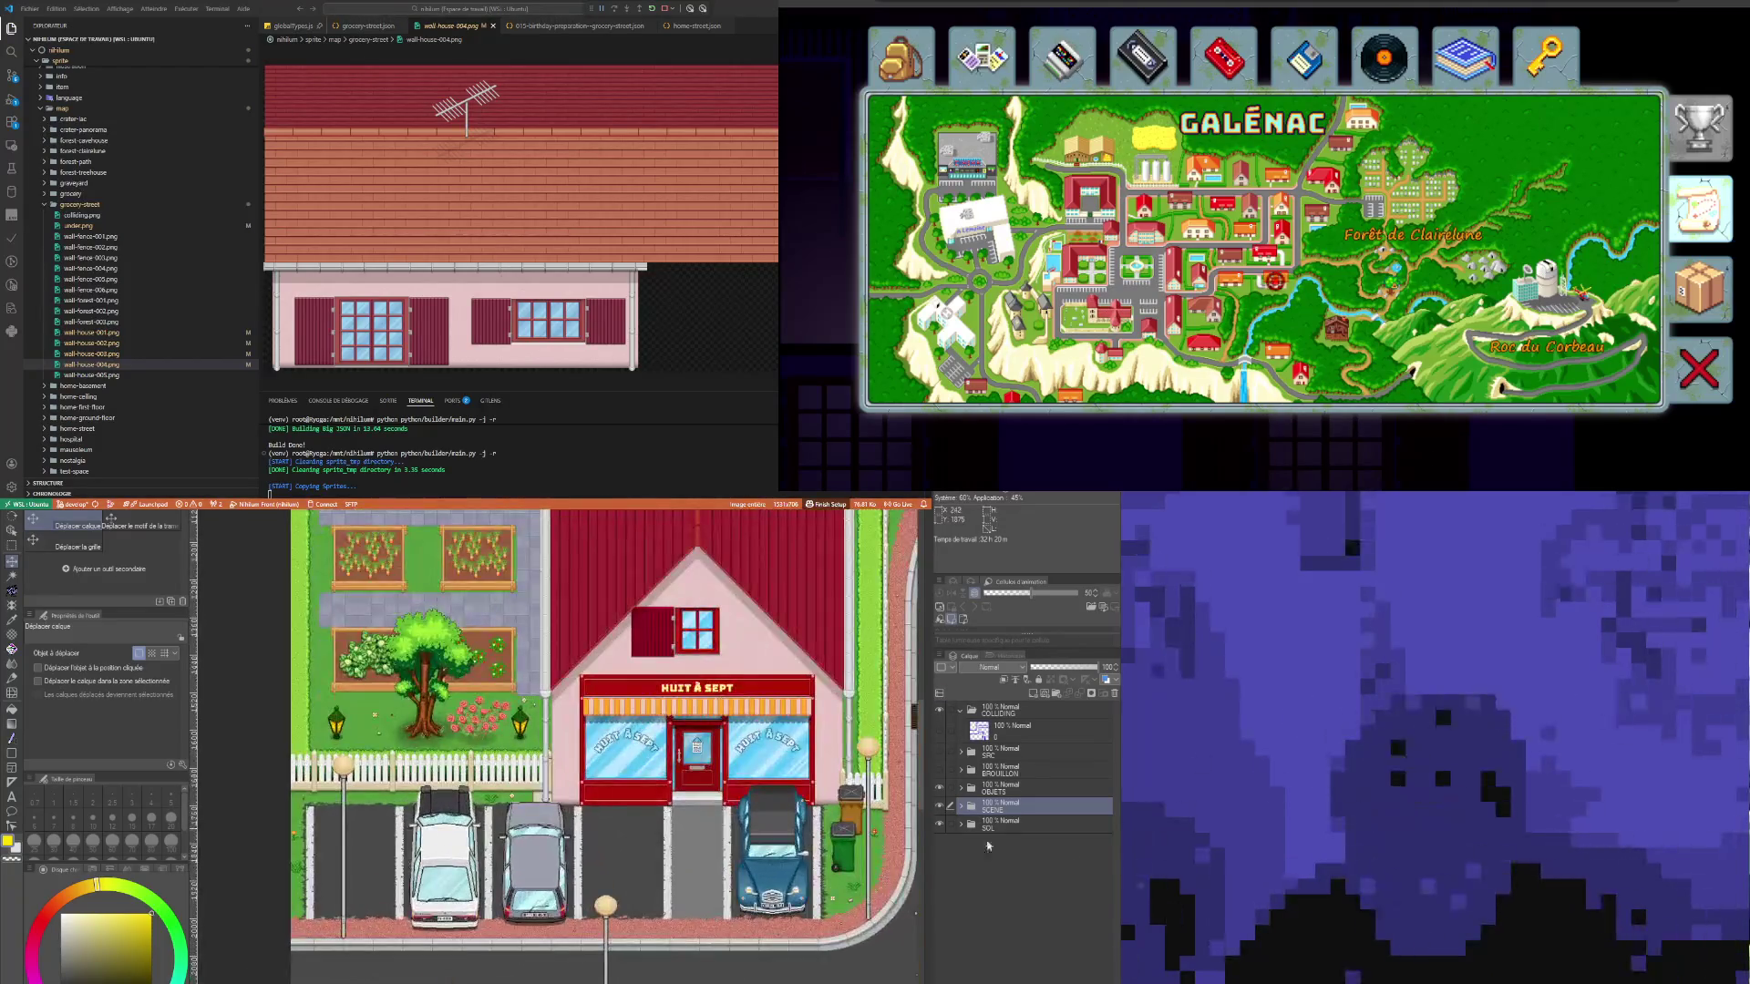
Step: Expand the OBJETS folder and select the Truano car layer with the Object tool
{"action": "left_click", "coordinate": [983, 790]}
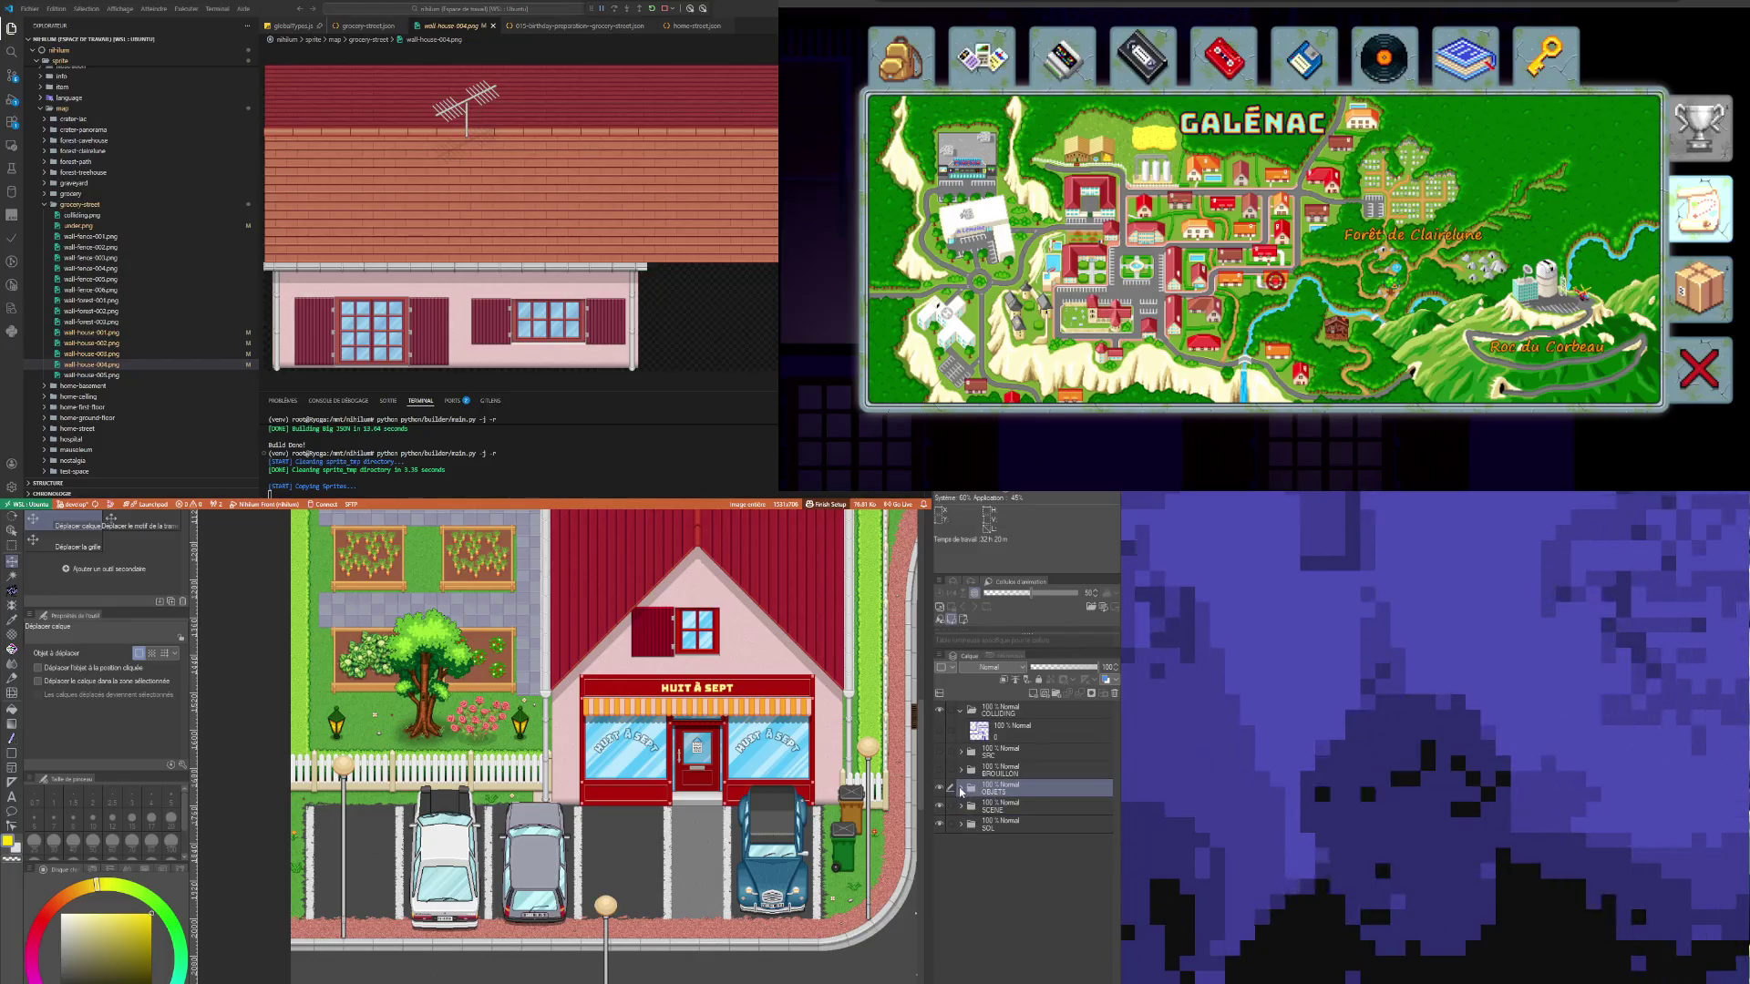
{"action": "left_click", "coordinate": [961, 789]}
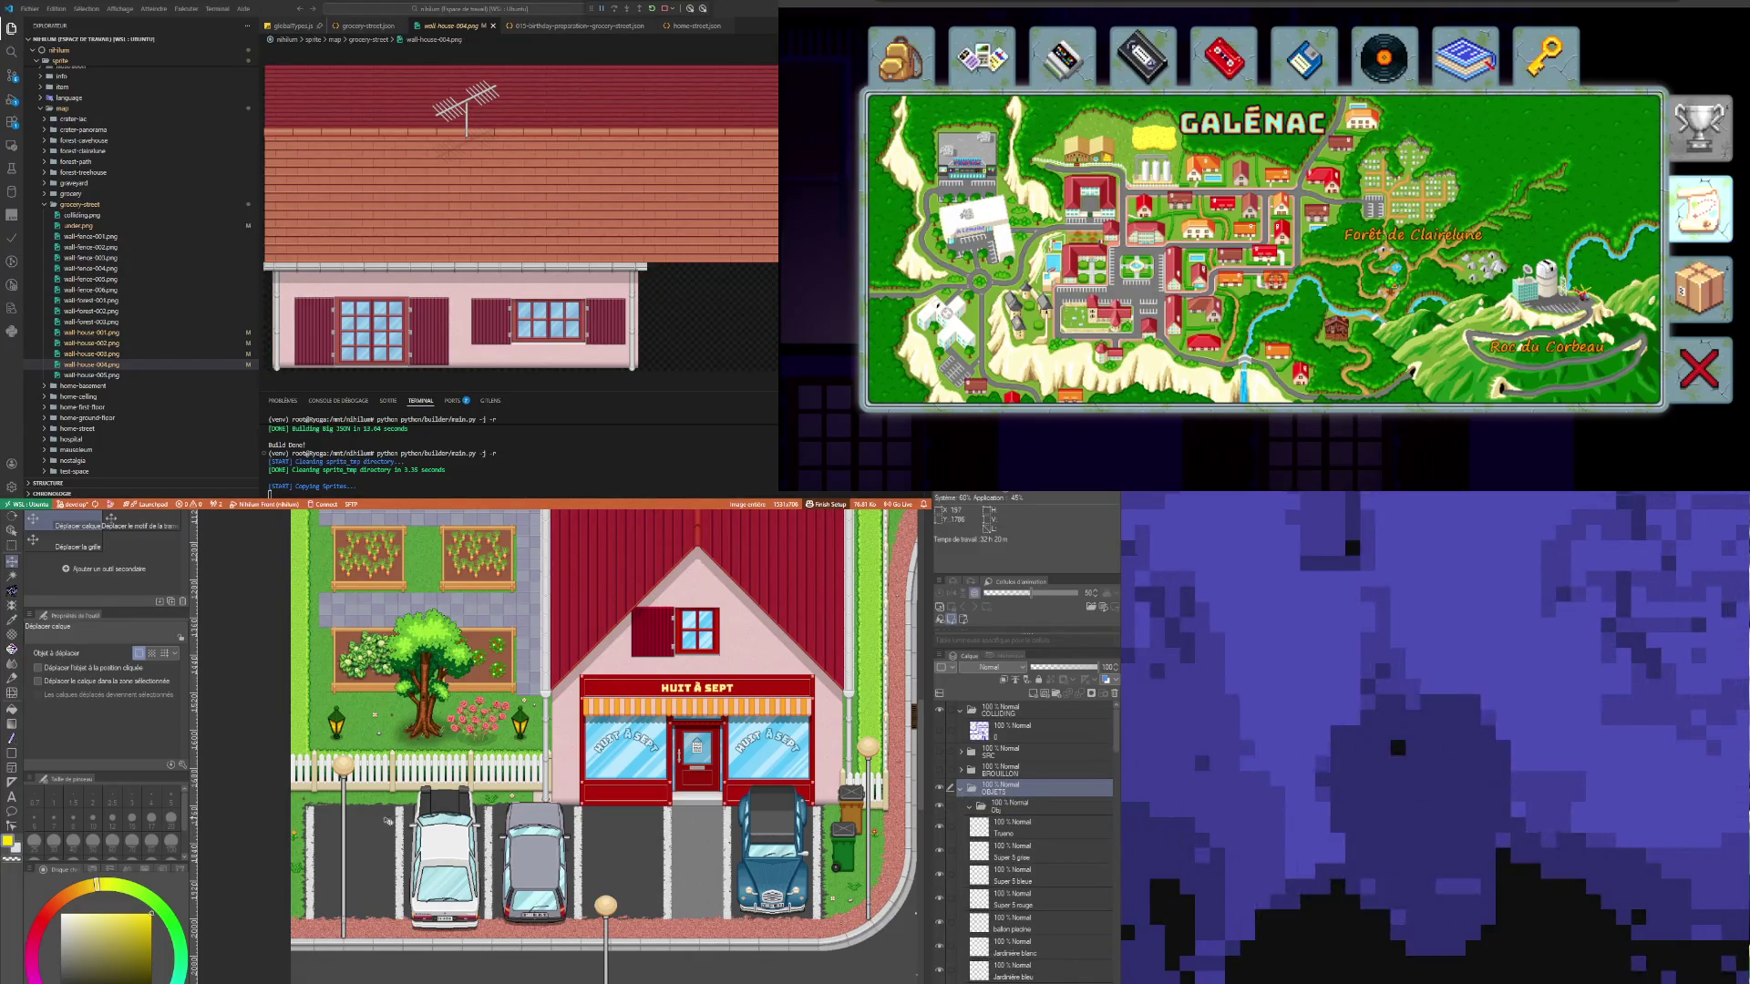
{"action": "left_click", "coordinate": [13, 533]}
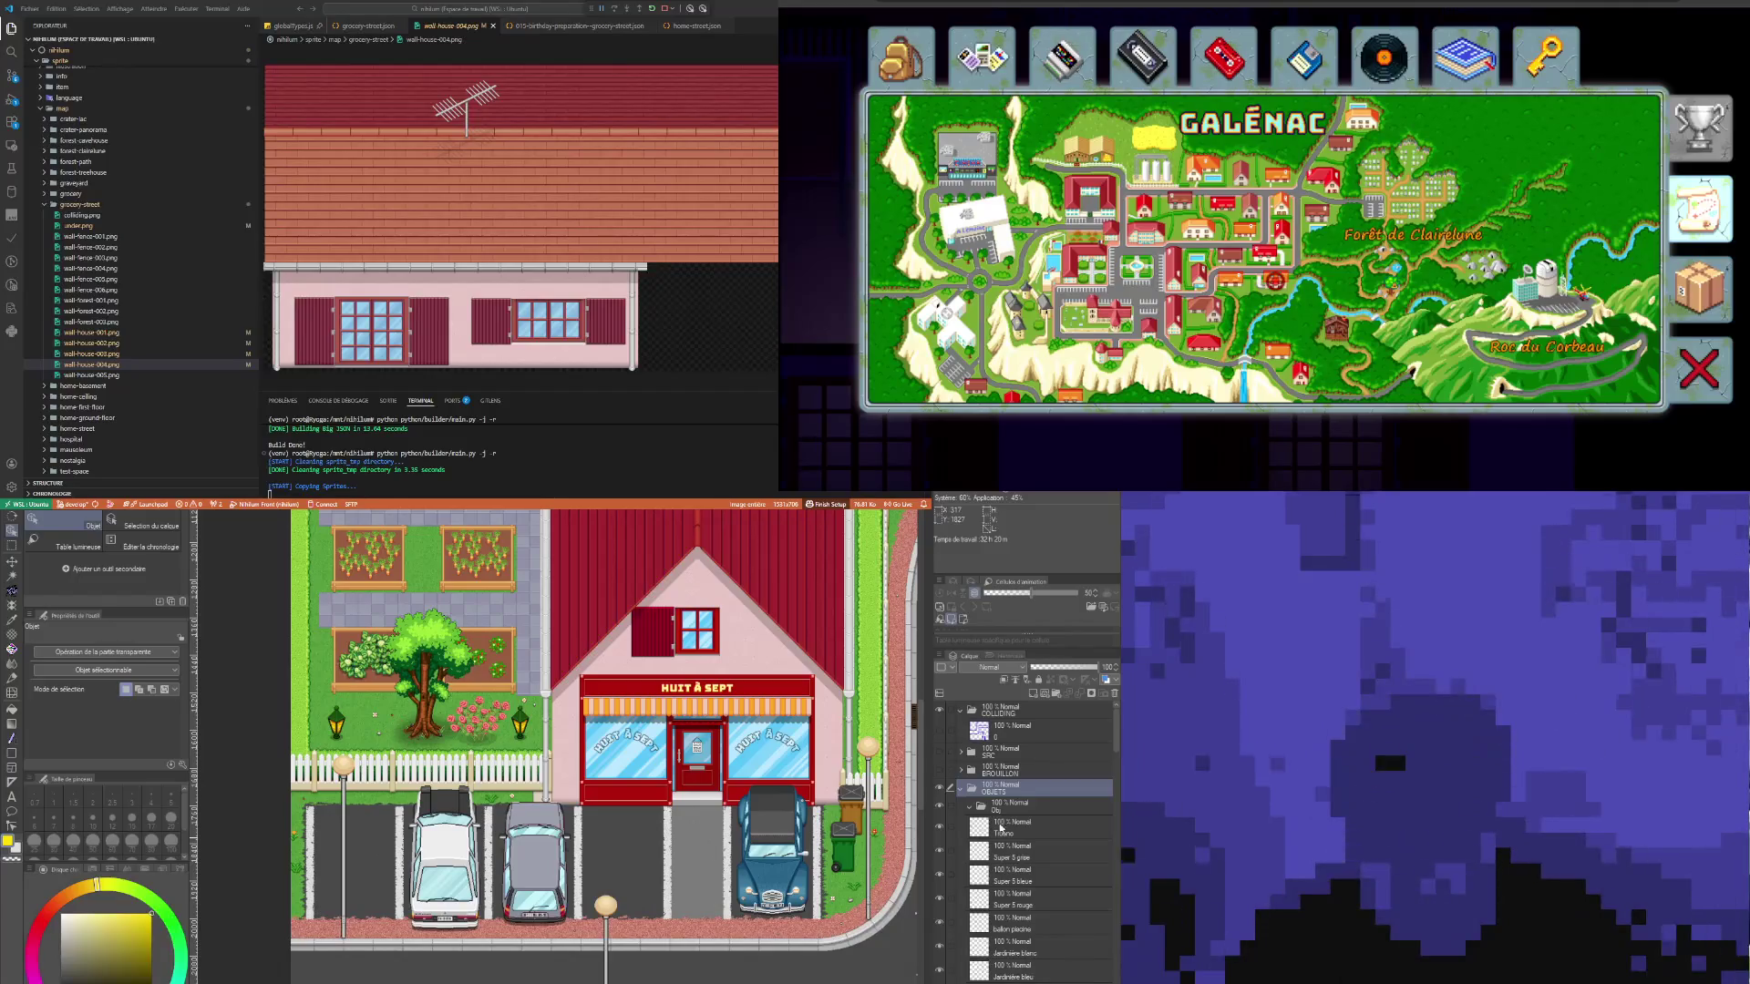
{"action": "left_click", "coordinate": [1003, 827]}
{"action": "scroll", "coordinate": [533, 750], "scroll_direction": "down", "scroll_amount": 1}
{"action": "scroll", "coordinate": [533, 750], "scroll_direction": "up", "scroll_amount": 3}
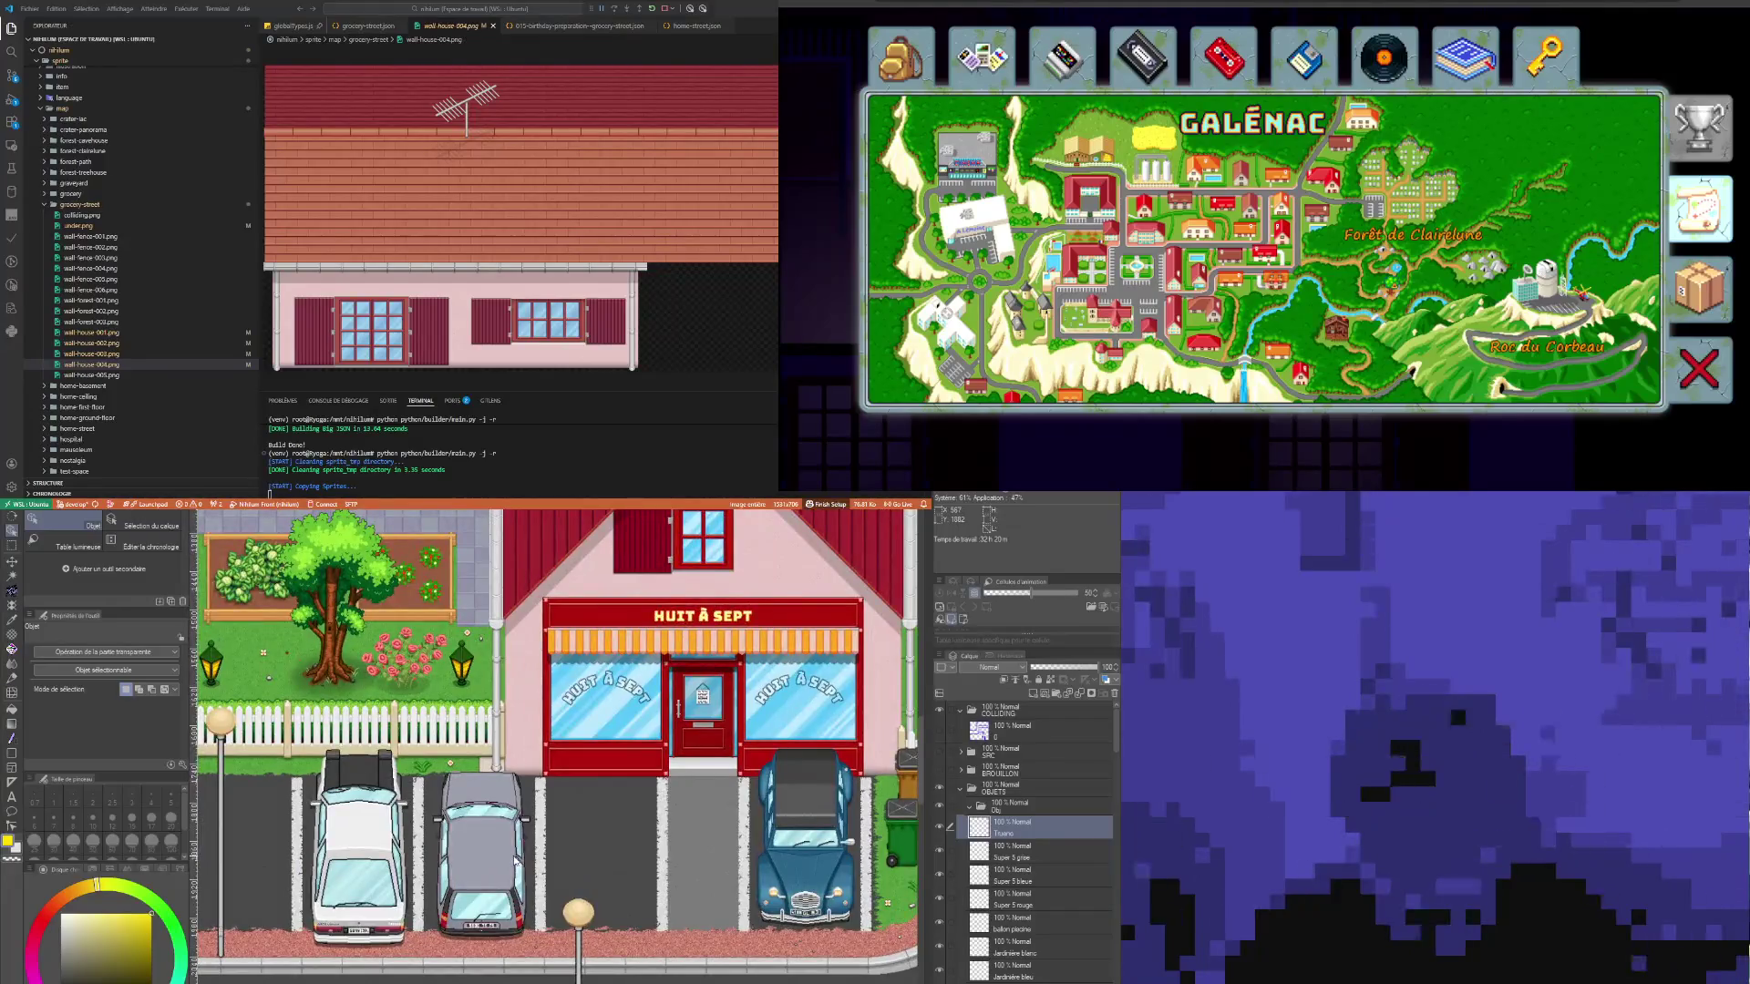
{"action": "scroll", "coordinate": [517, 861], "scroll_direction": "down", "scroll_amount": 2}
{"action": "scroll", "coordinate": [339, 715], "scroll_direction": "up", "scroll_amount": 1}
{"action": "scroll", "coordinate": [339, 715], "scroll_direction": "down", "scroll_amount": 1}
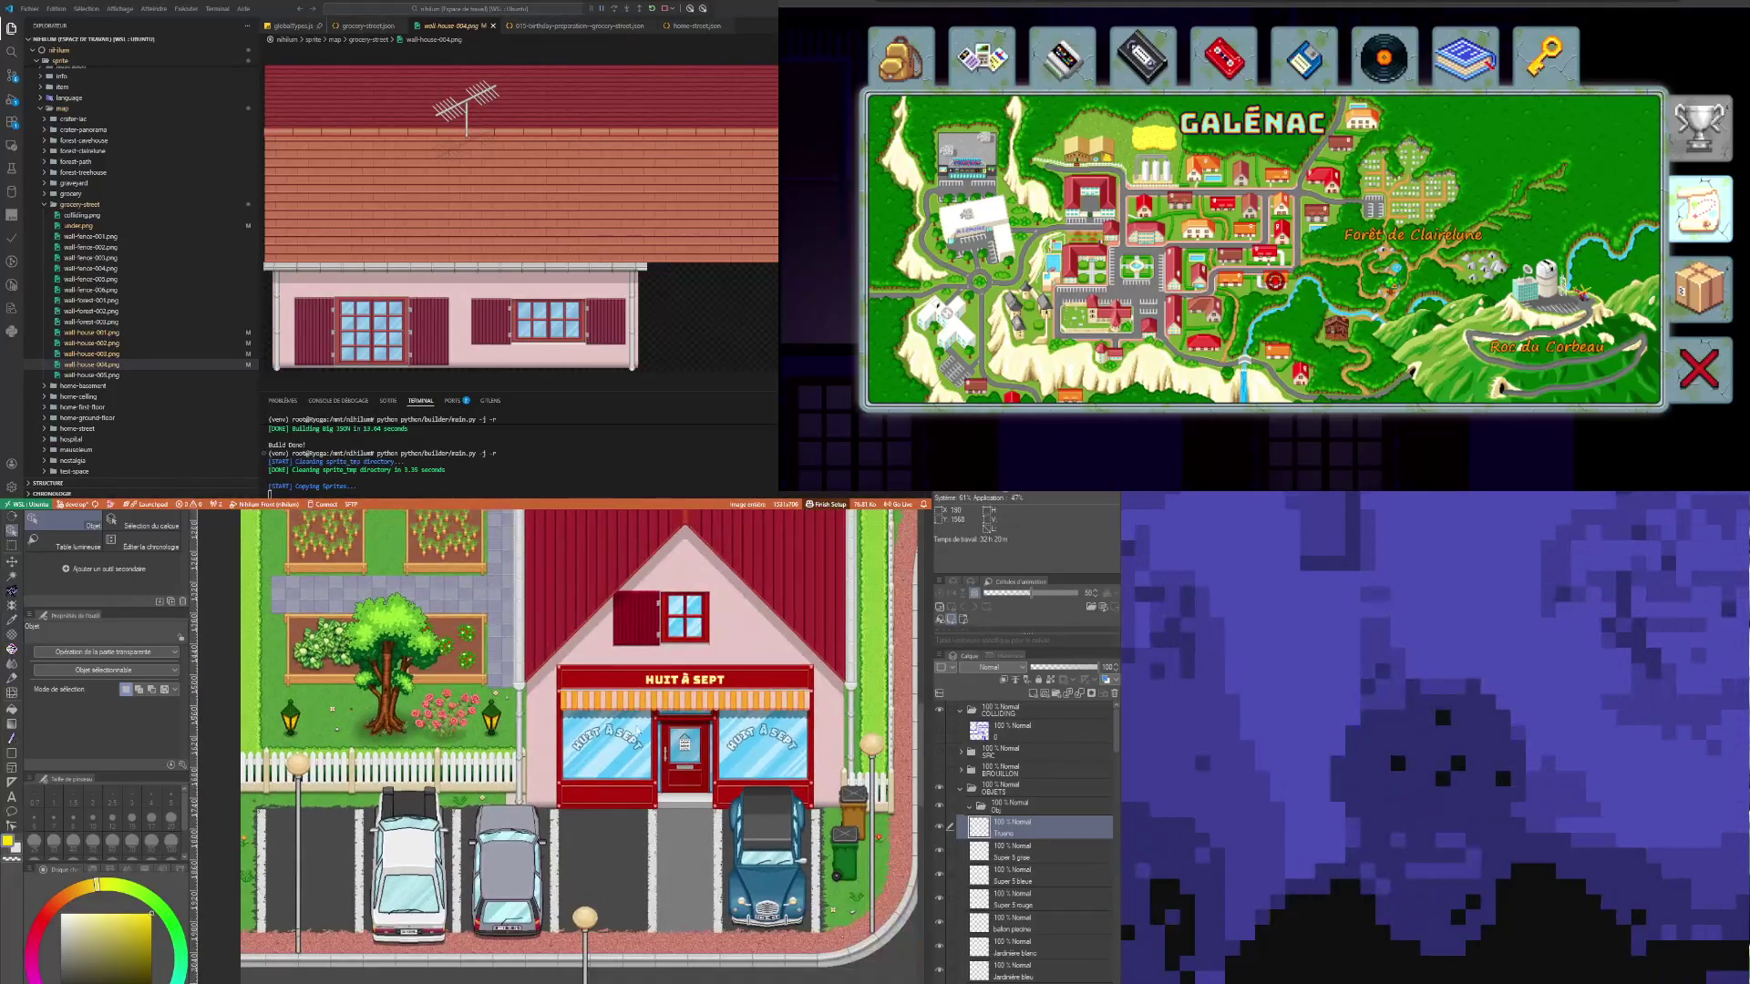